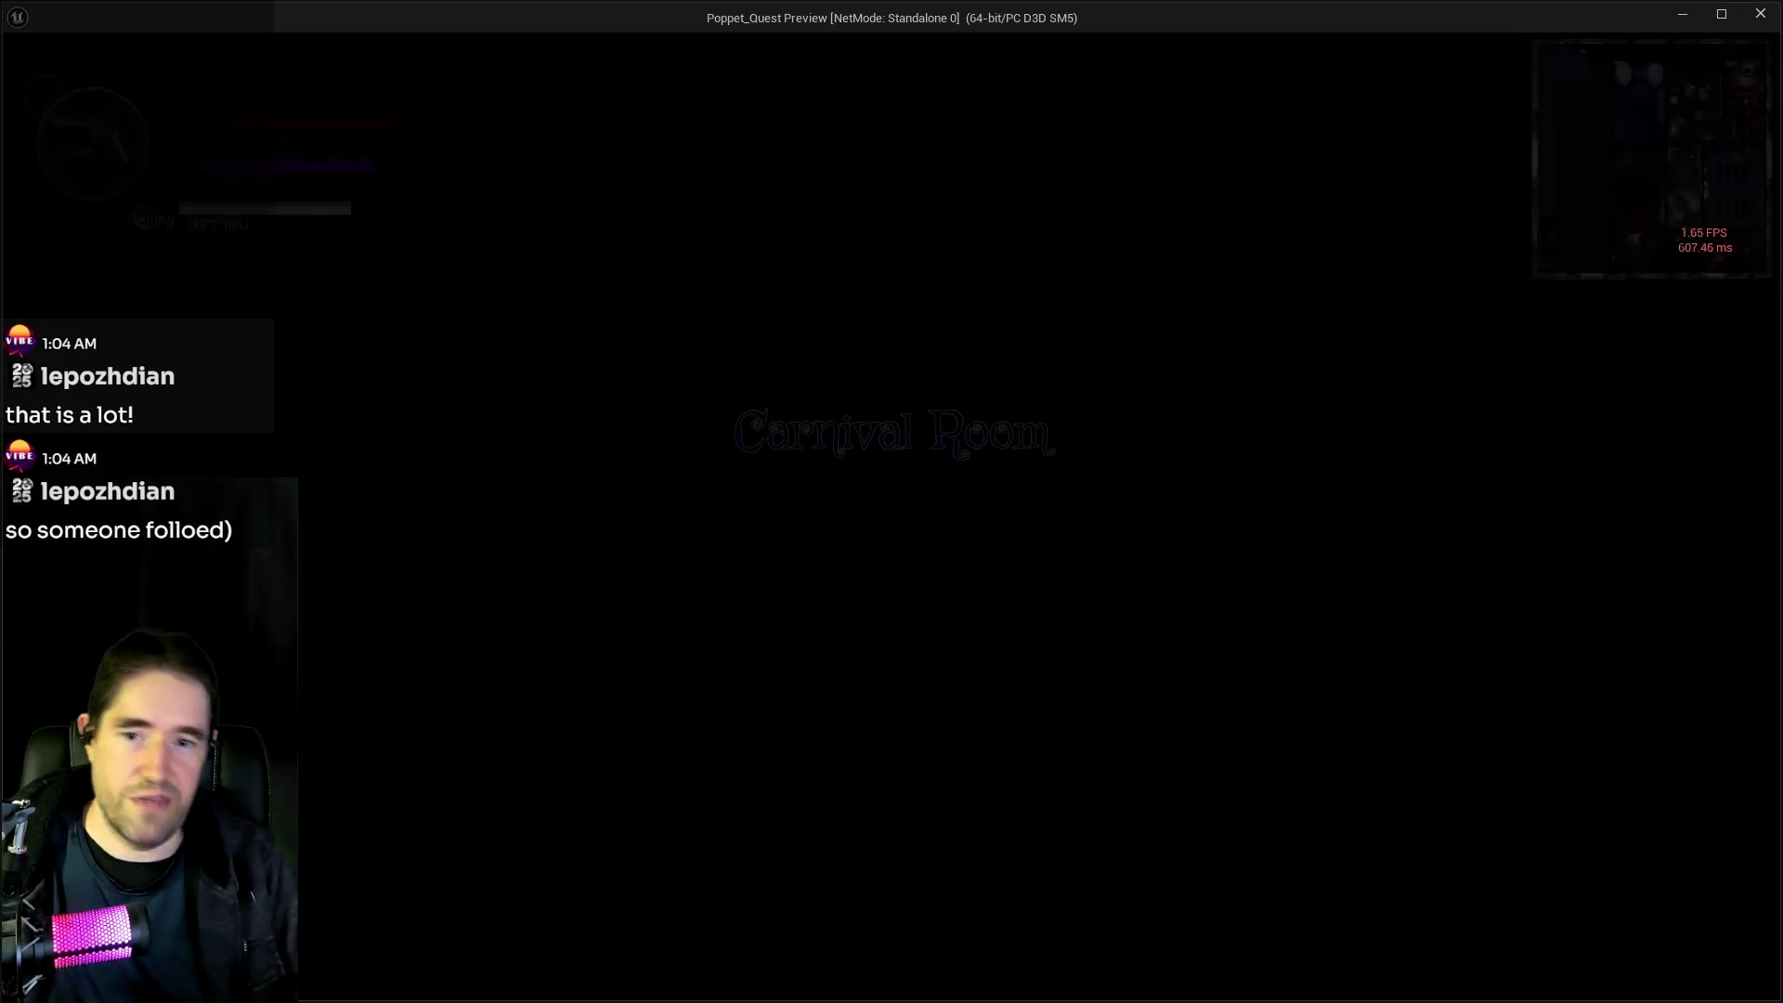
# Run the character through the Carnival gate, up the street and into the striped tent
pyautogui.press('s')
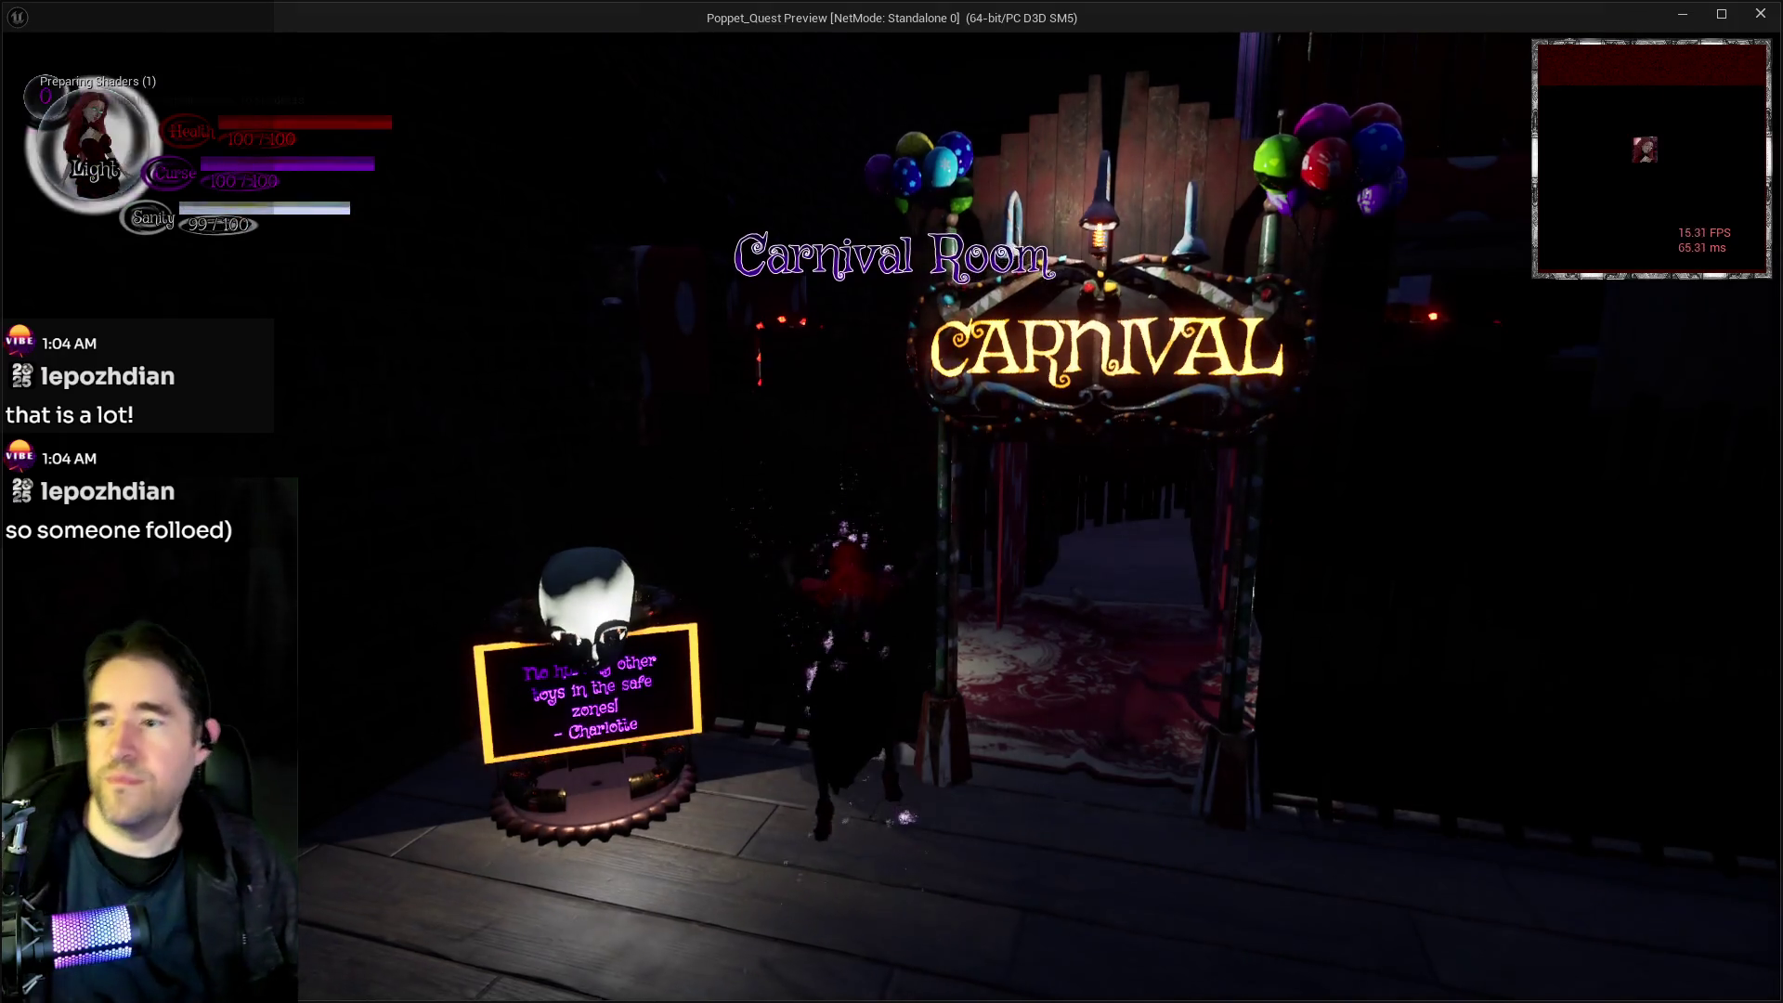
pyautogui.press('w')
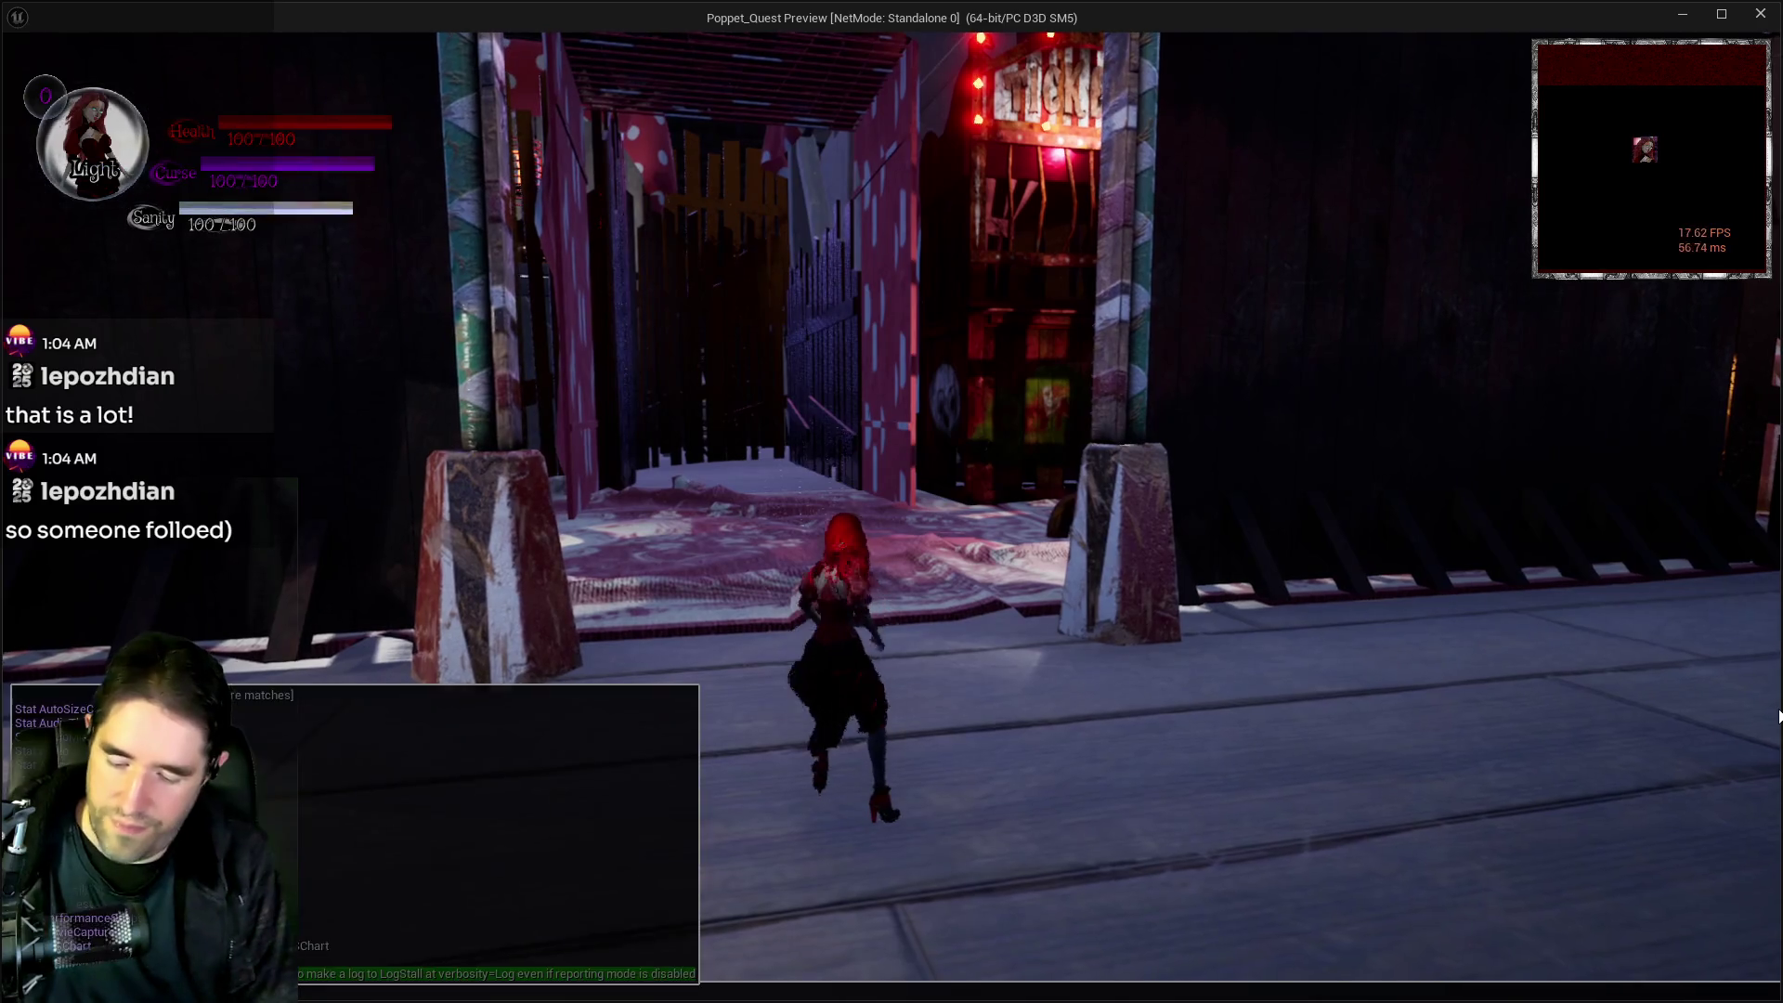
pyautogui.press('w')
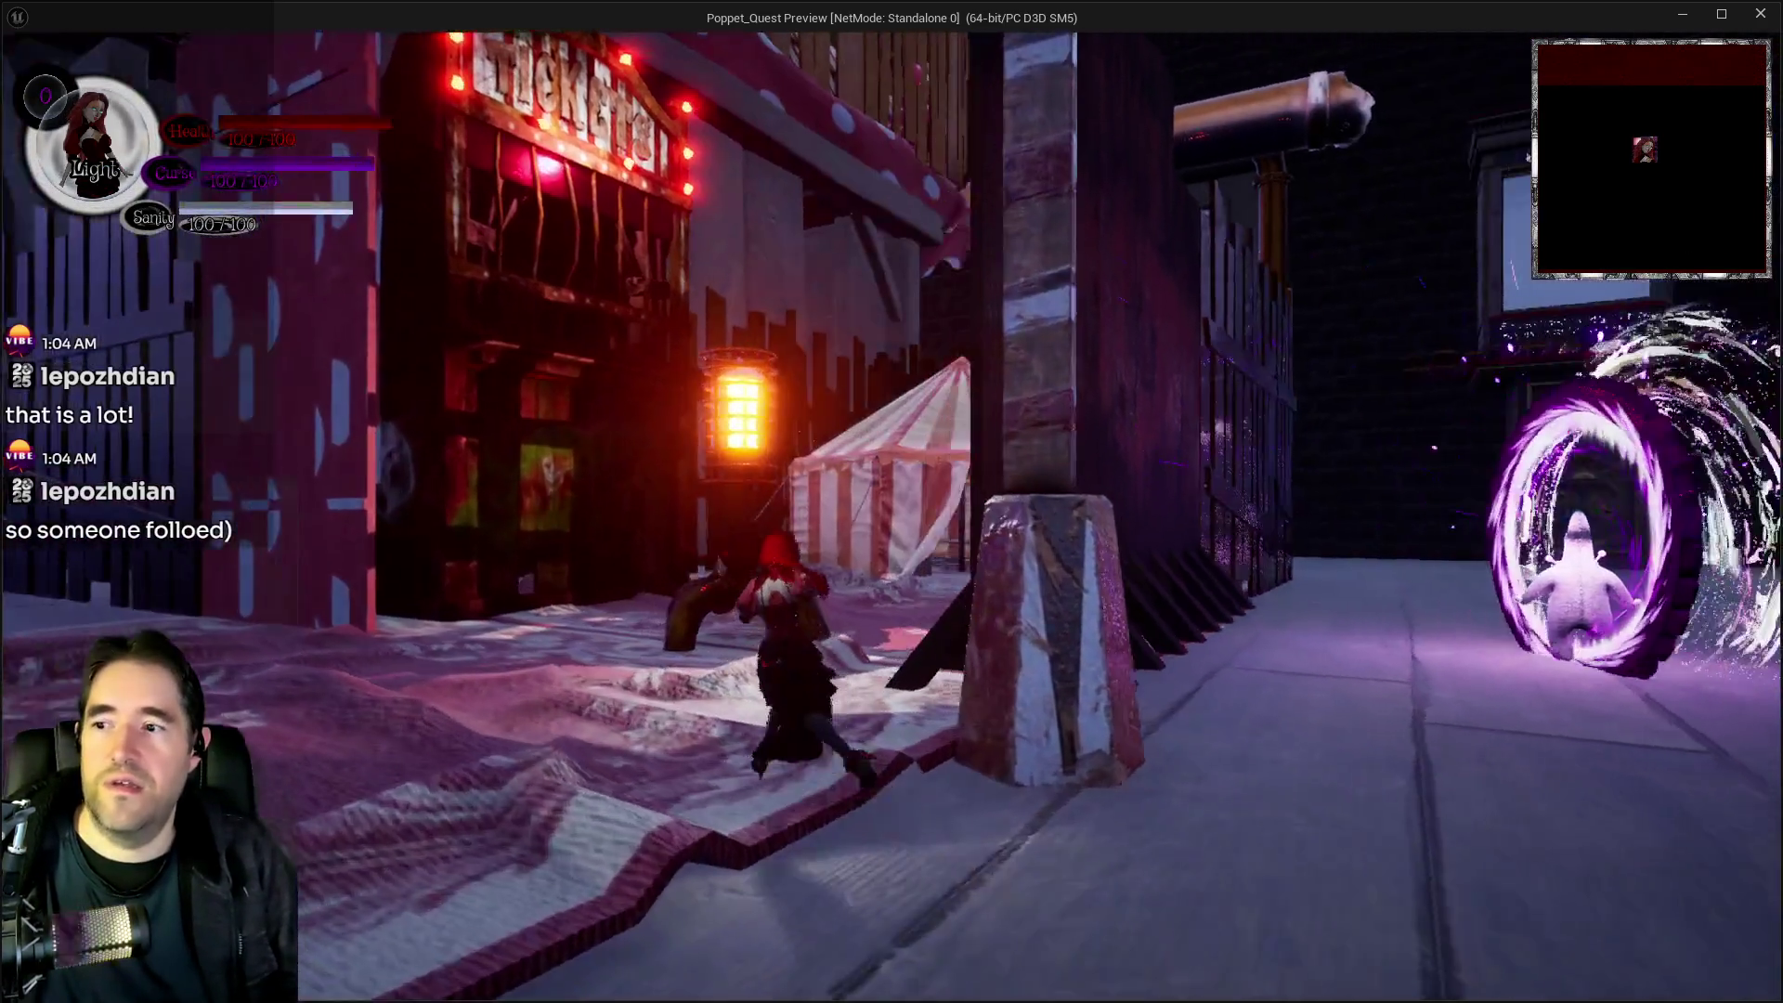
pyautogui.press('w')
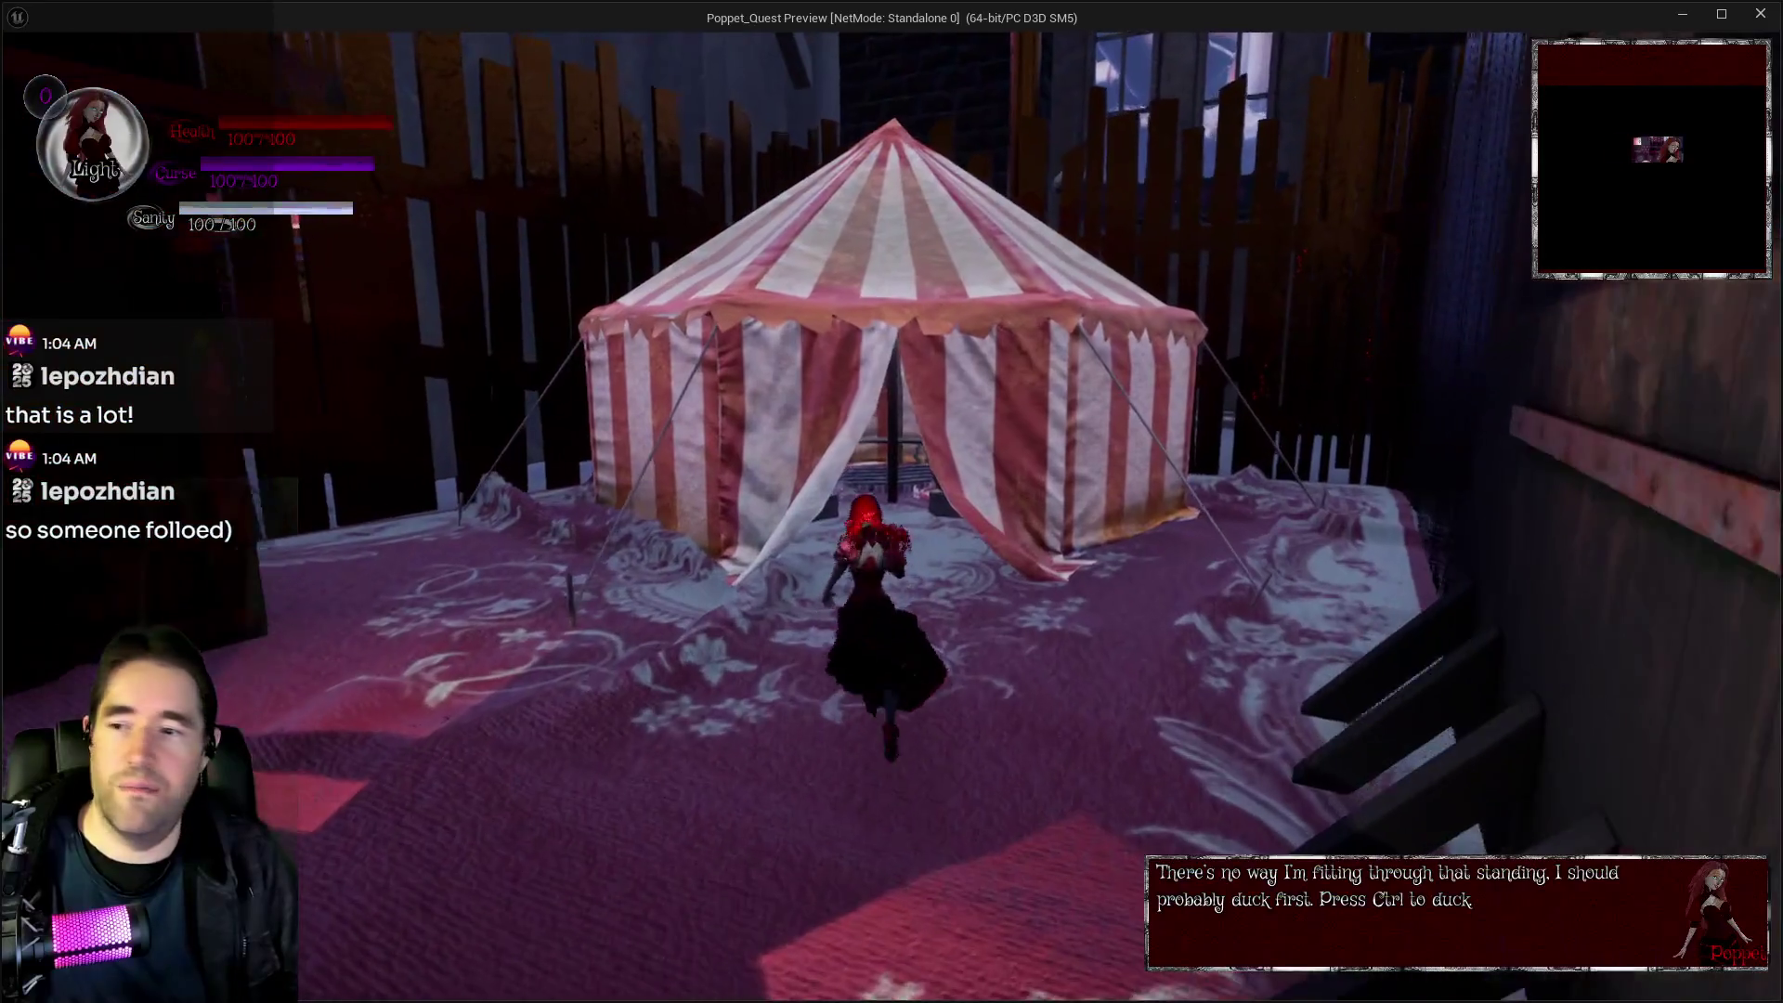
pyautogui.press('w')
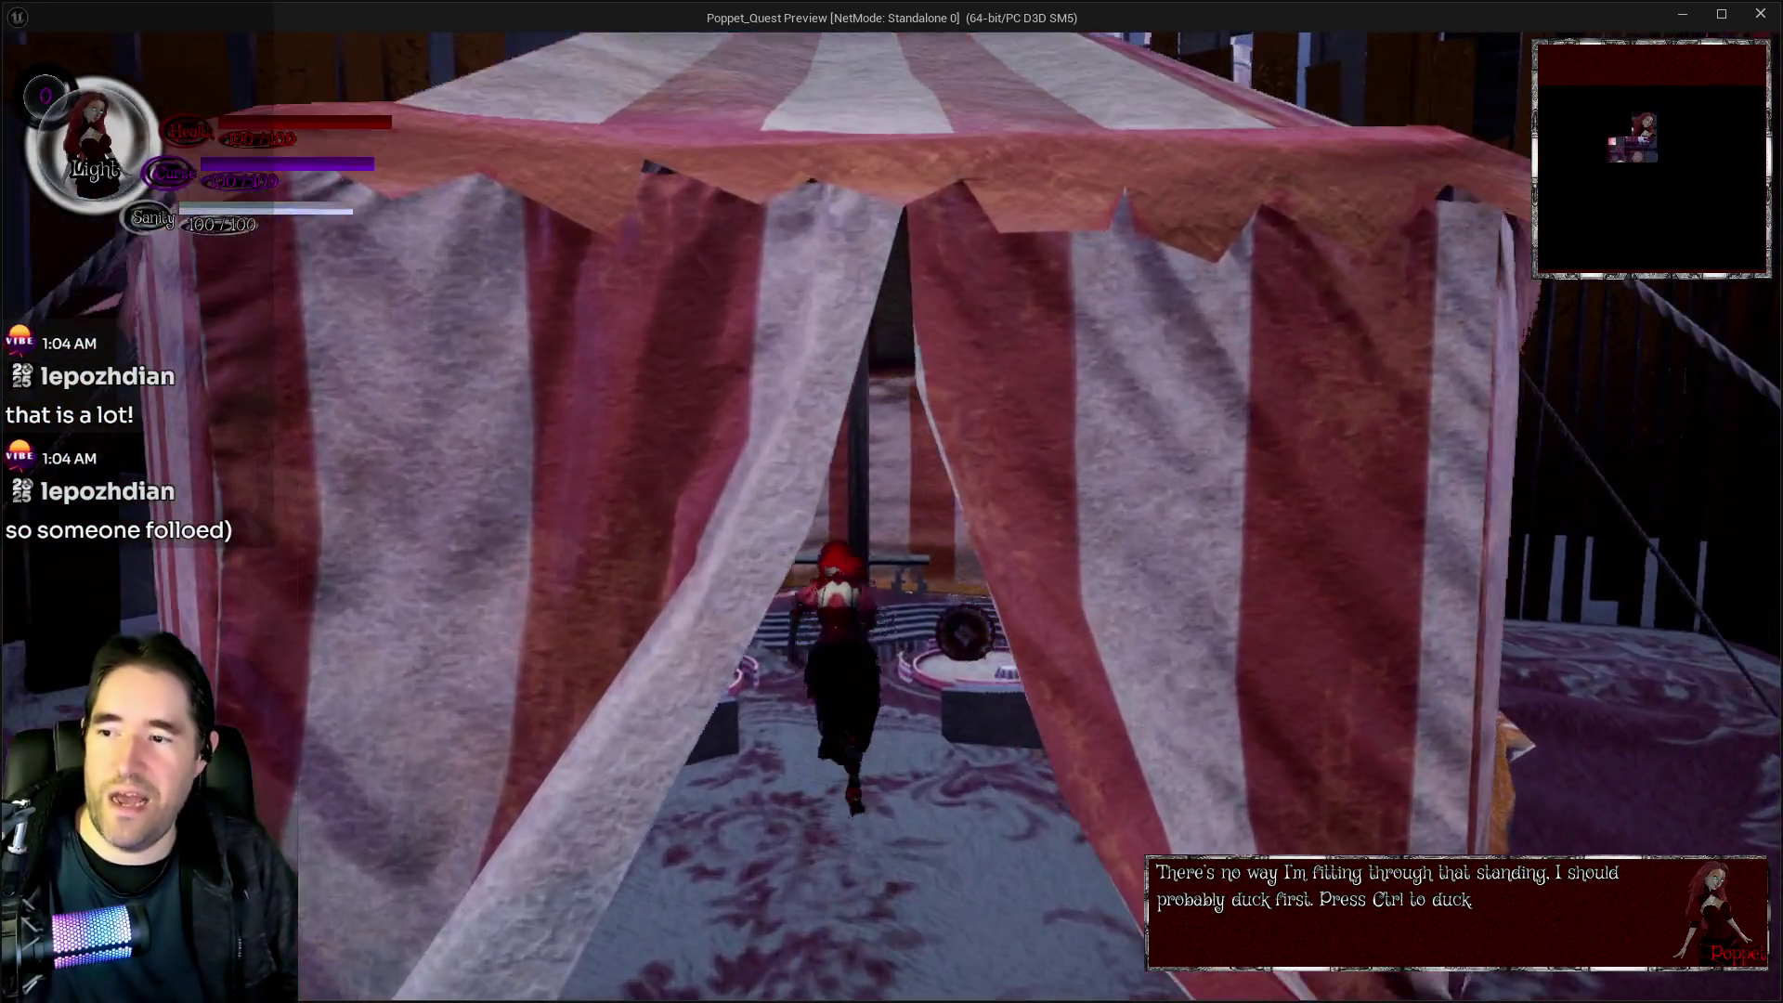
# Cross the tent, run out and back, fend off the voodoo dolls, then stop the play session
pyautogui.press('w')
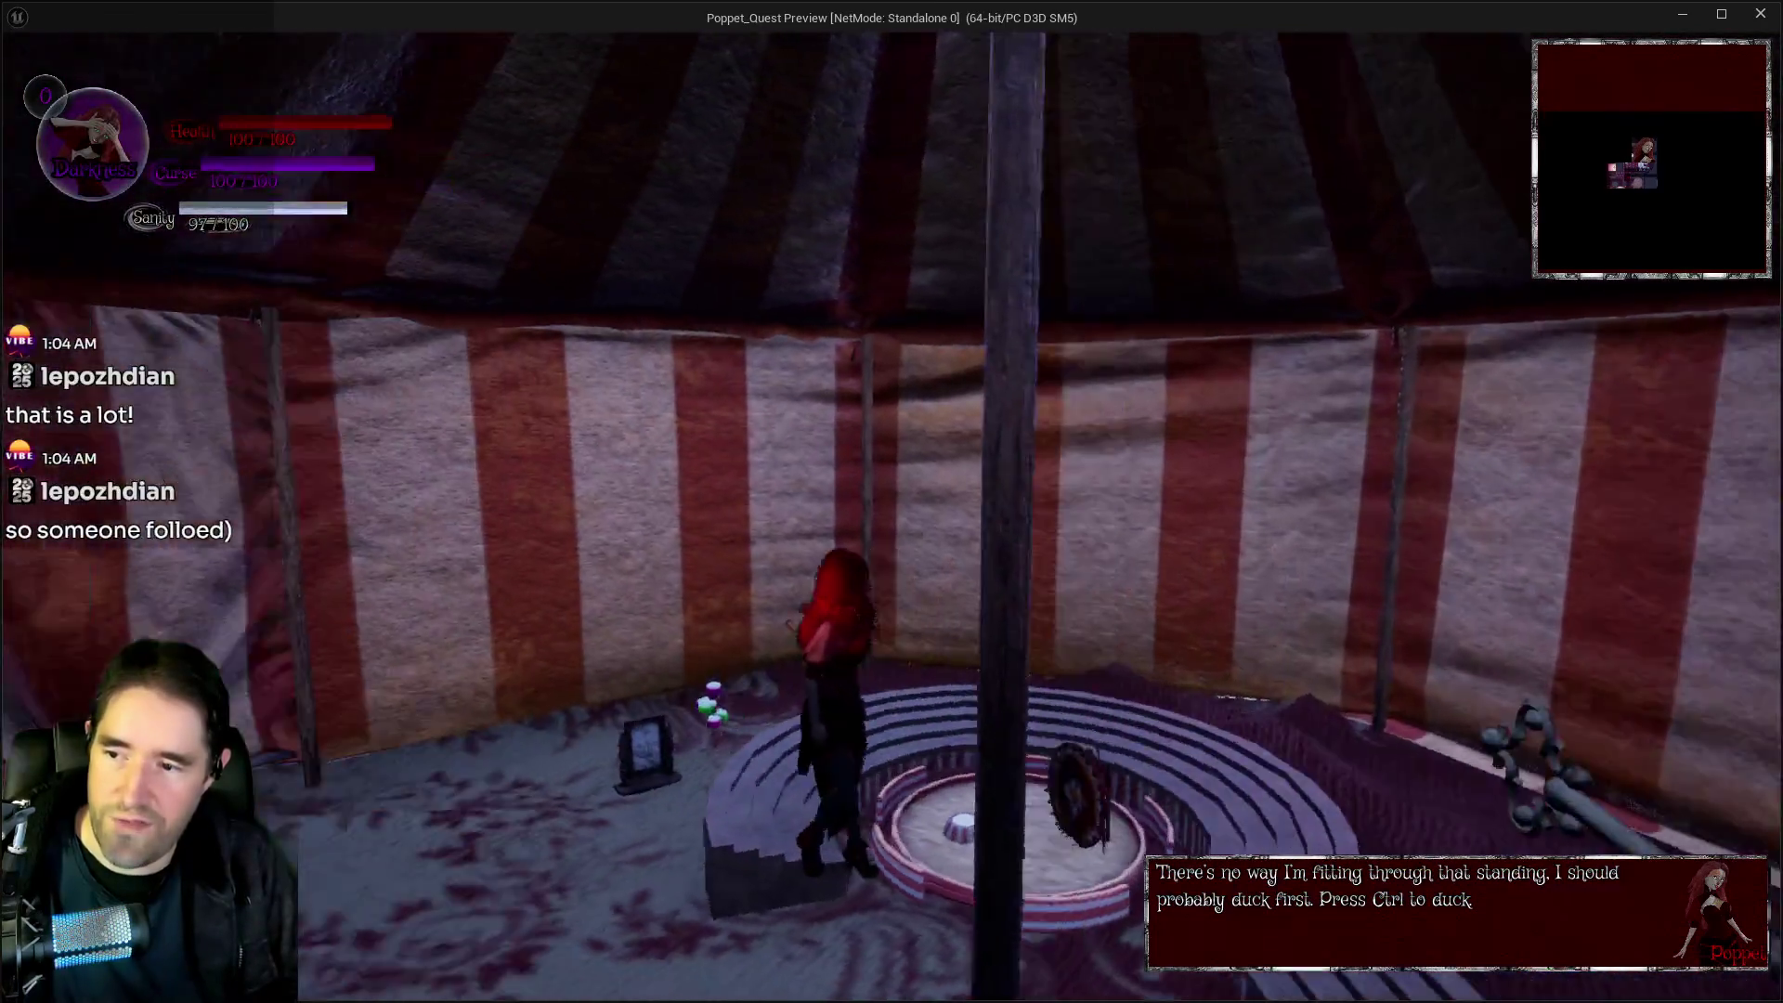
pyautogui.press('w')
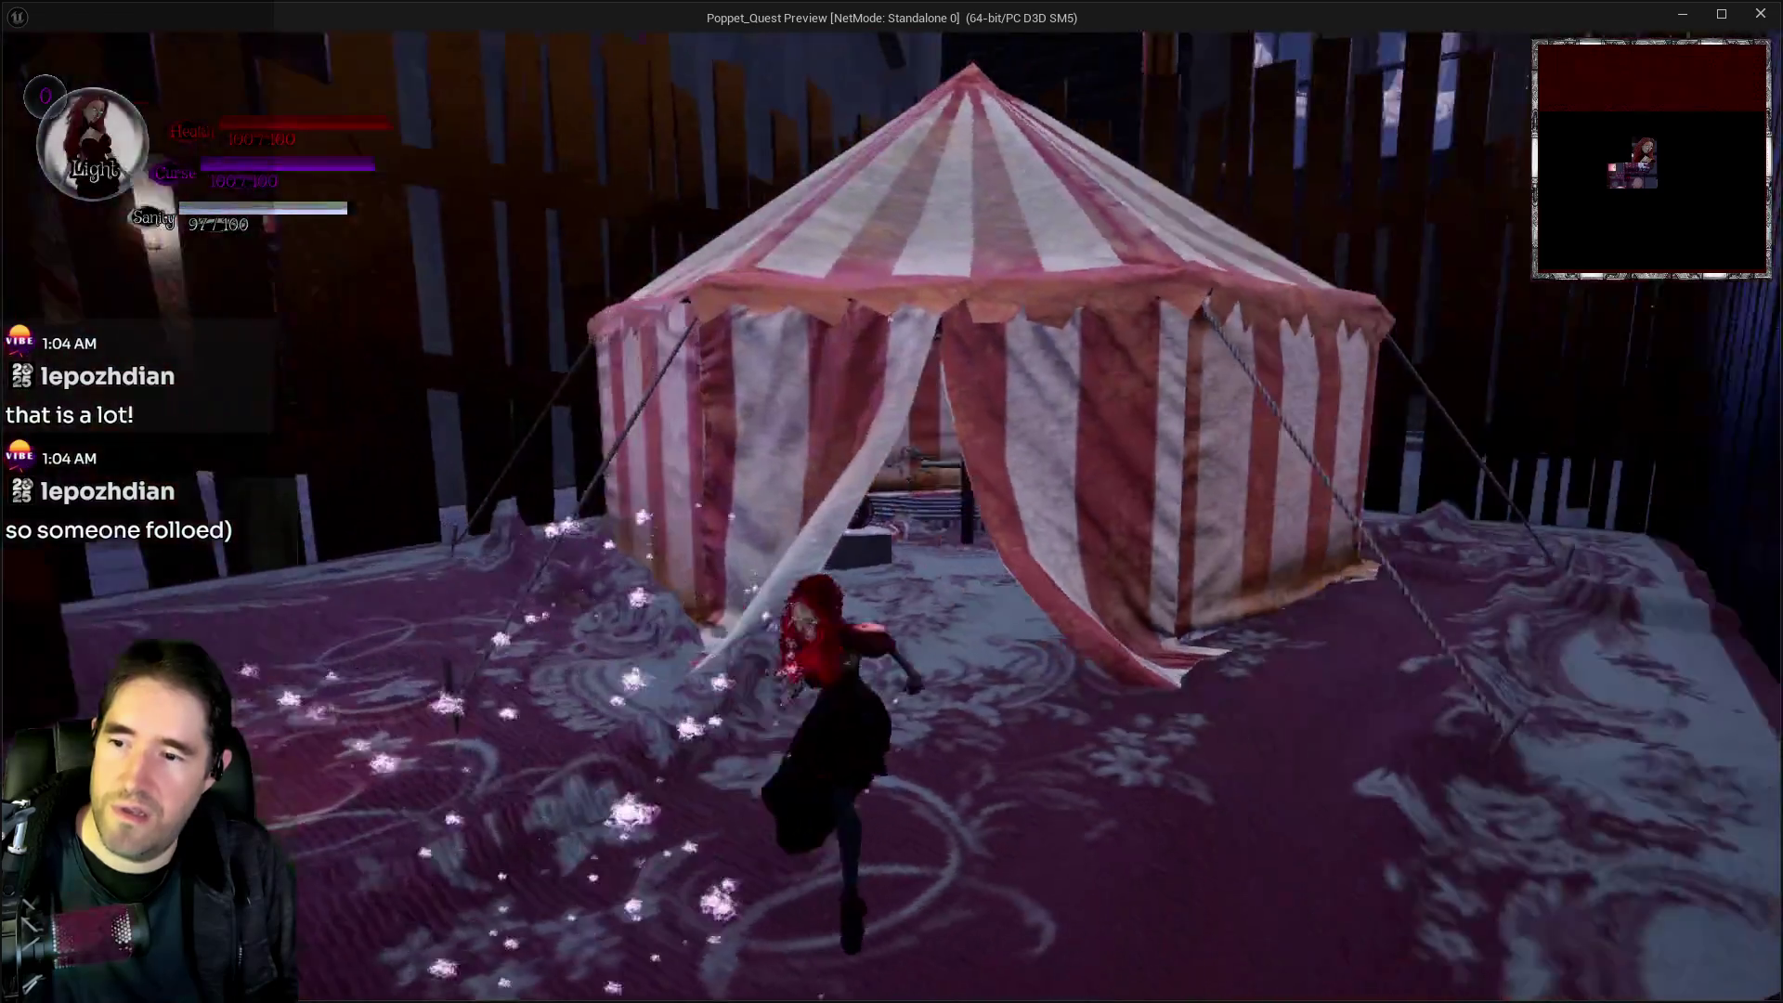
pyautogui.press('w')
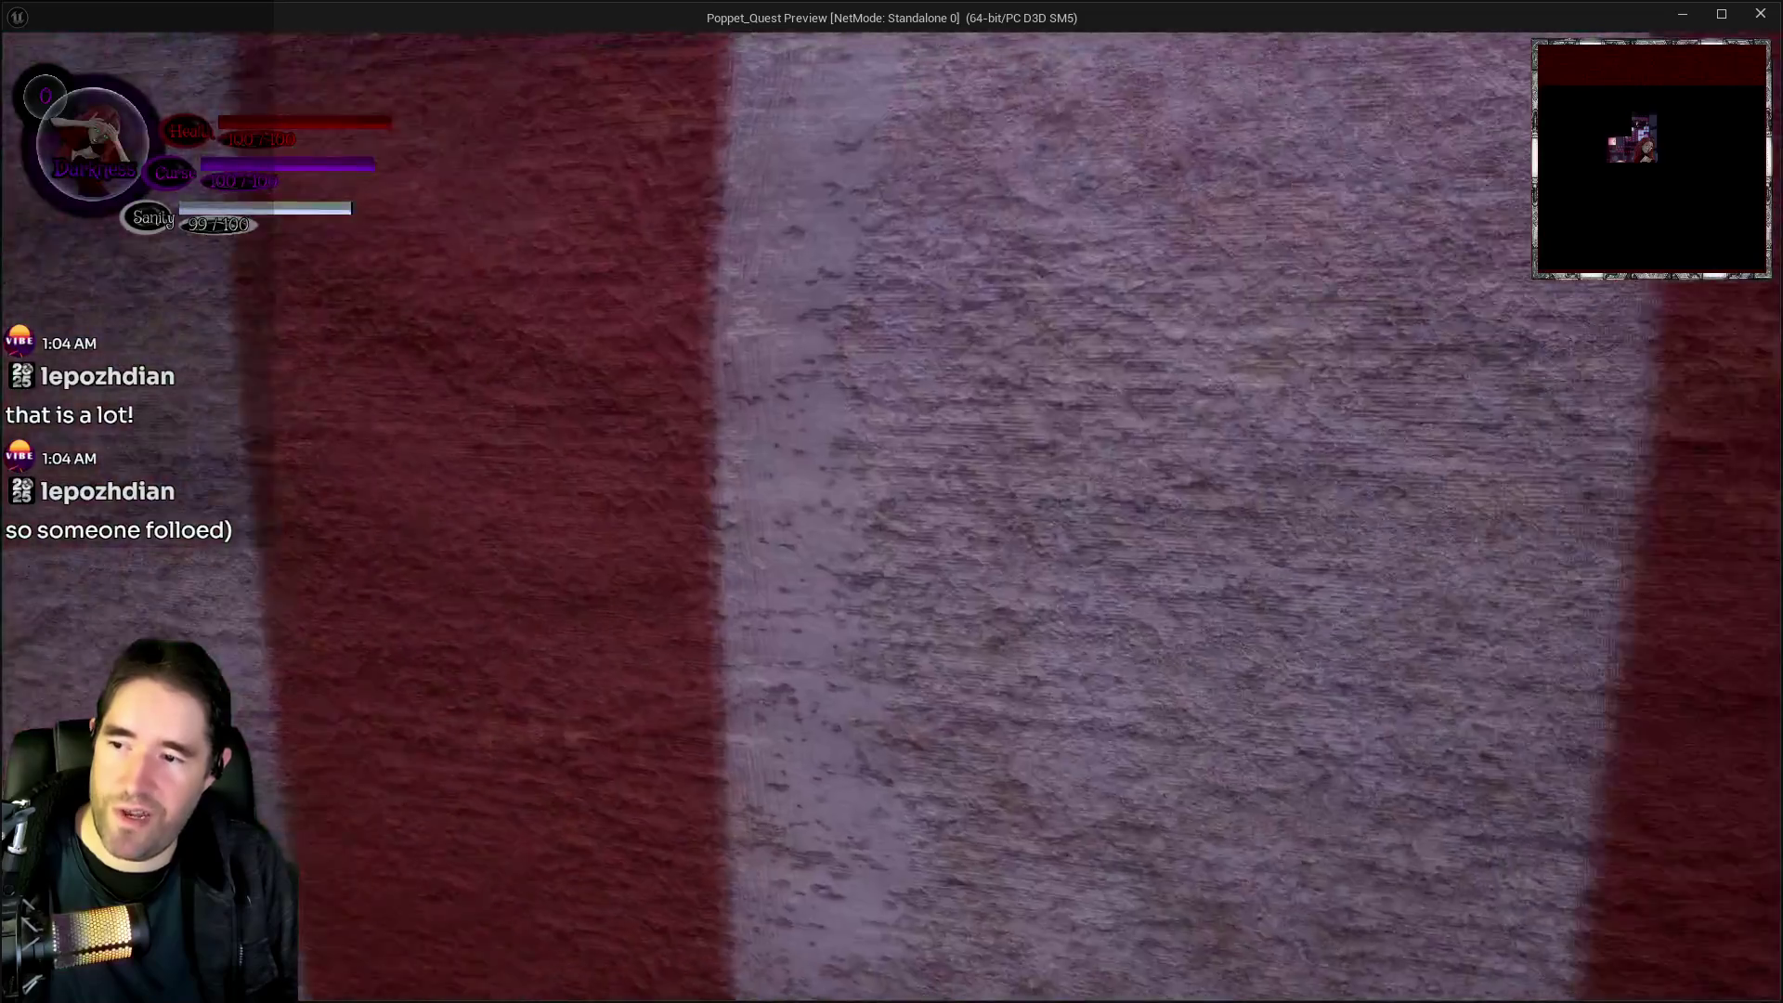
pyautogui.press('w')
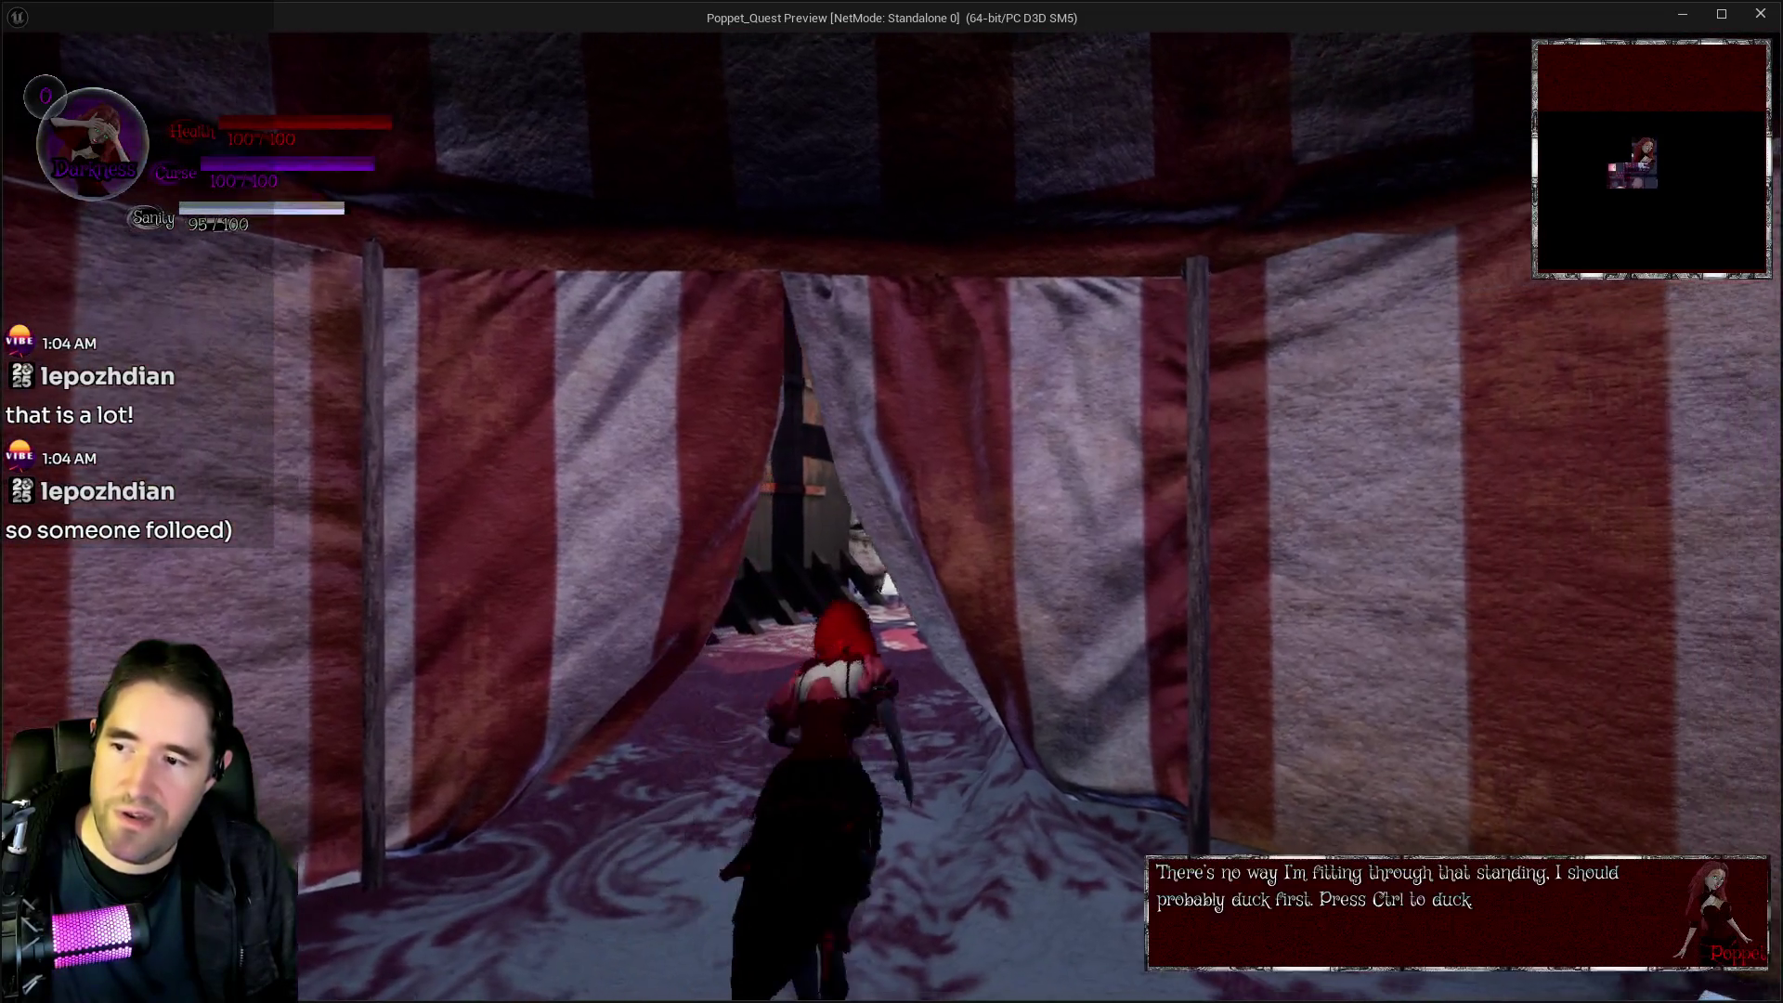
pyautogui.press('w')
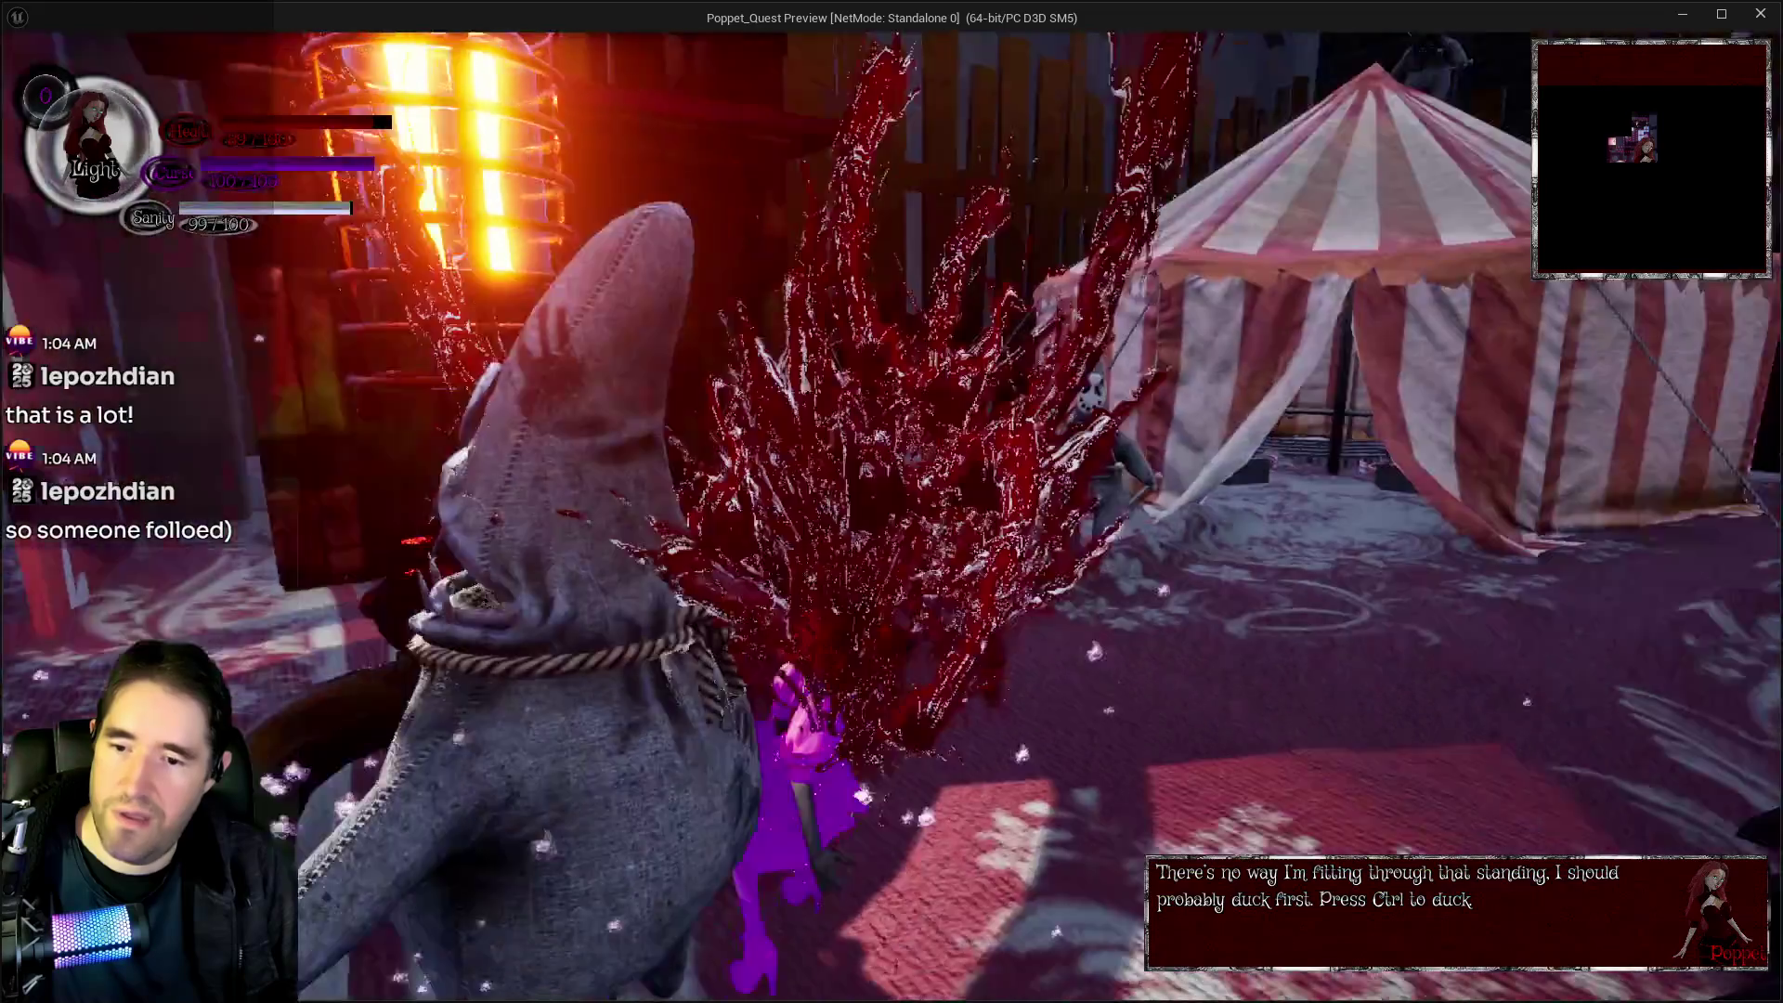
pyautogui.press('w')
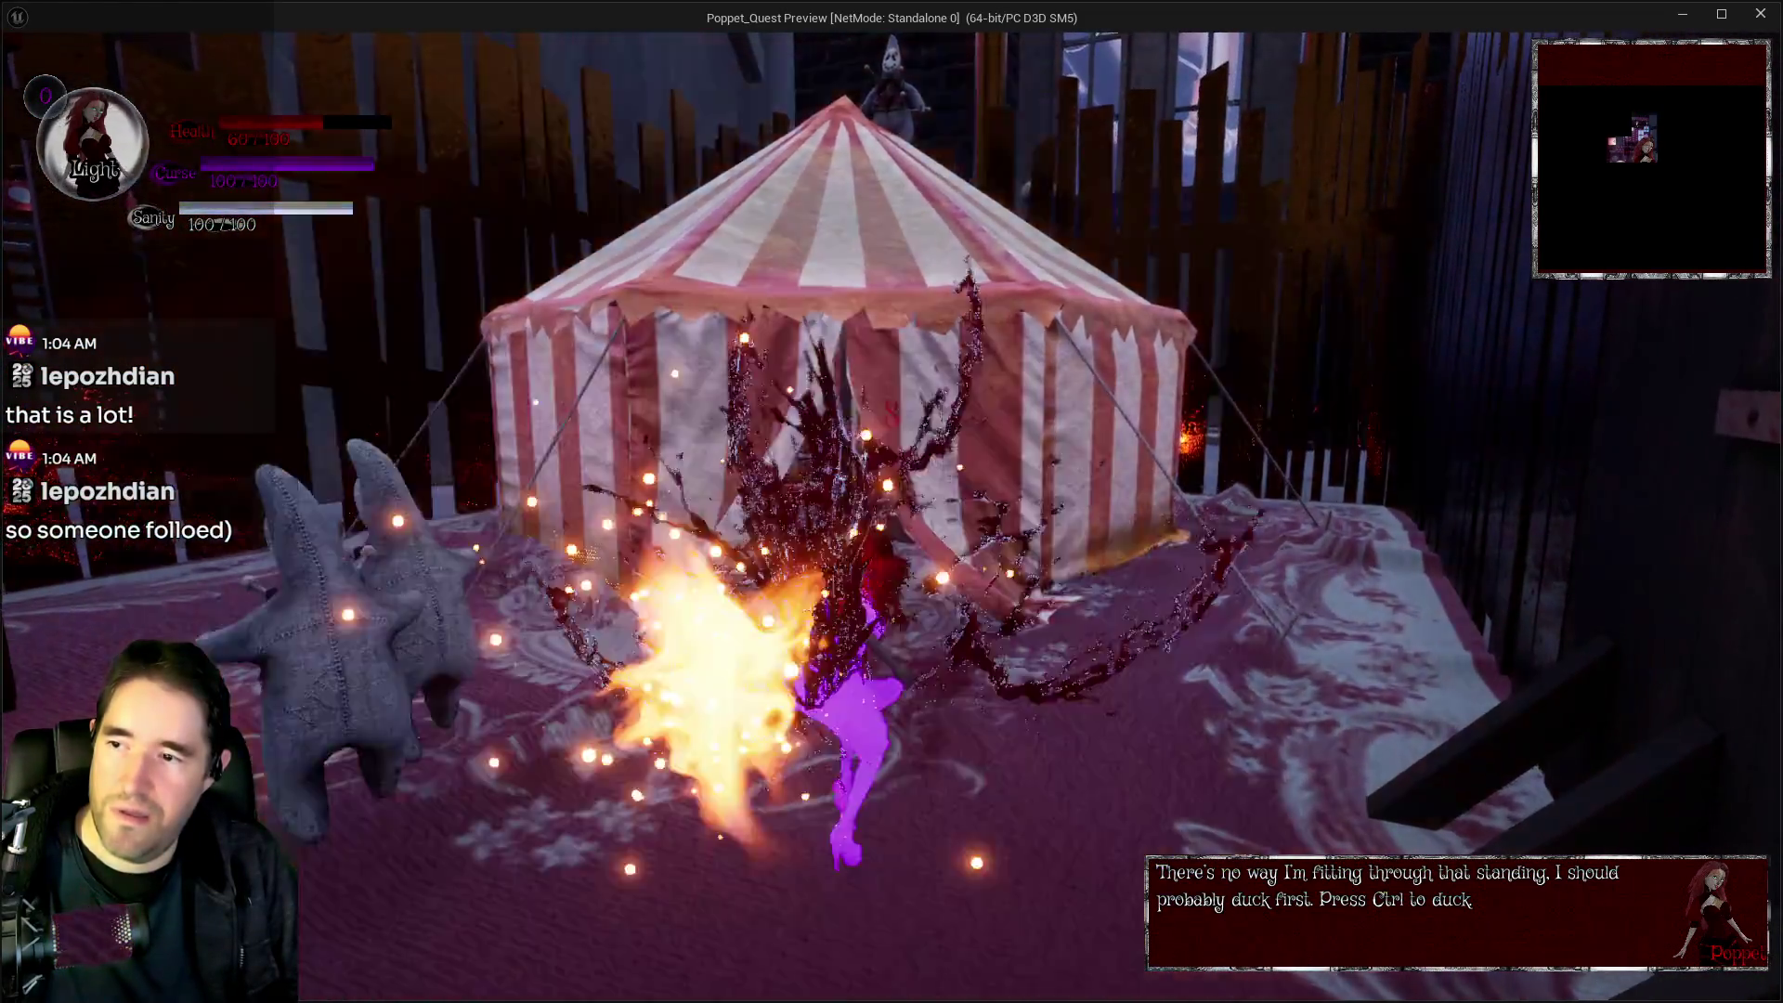
pyautogui.hotkey('alt', 'Tab')
pyautogui.press('Escape')
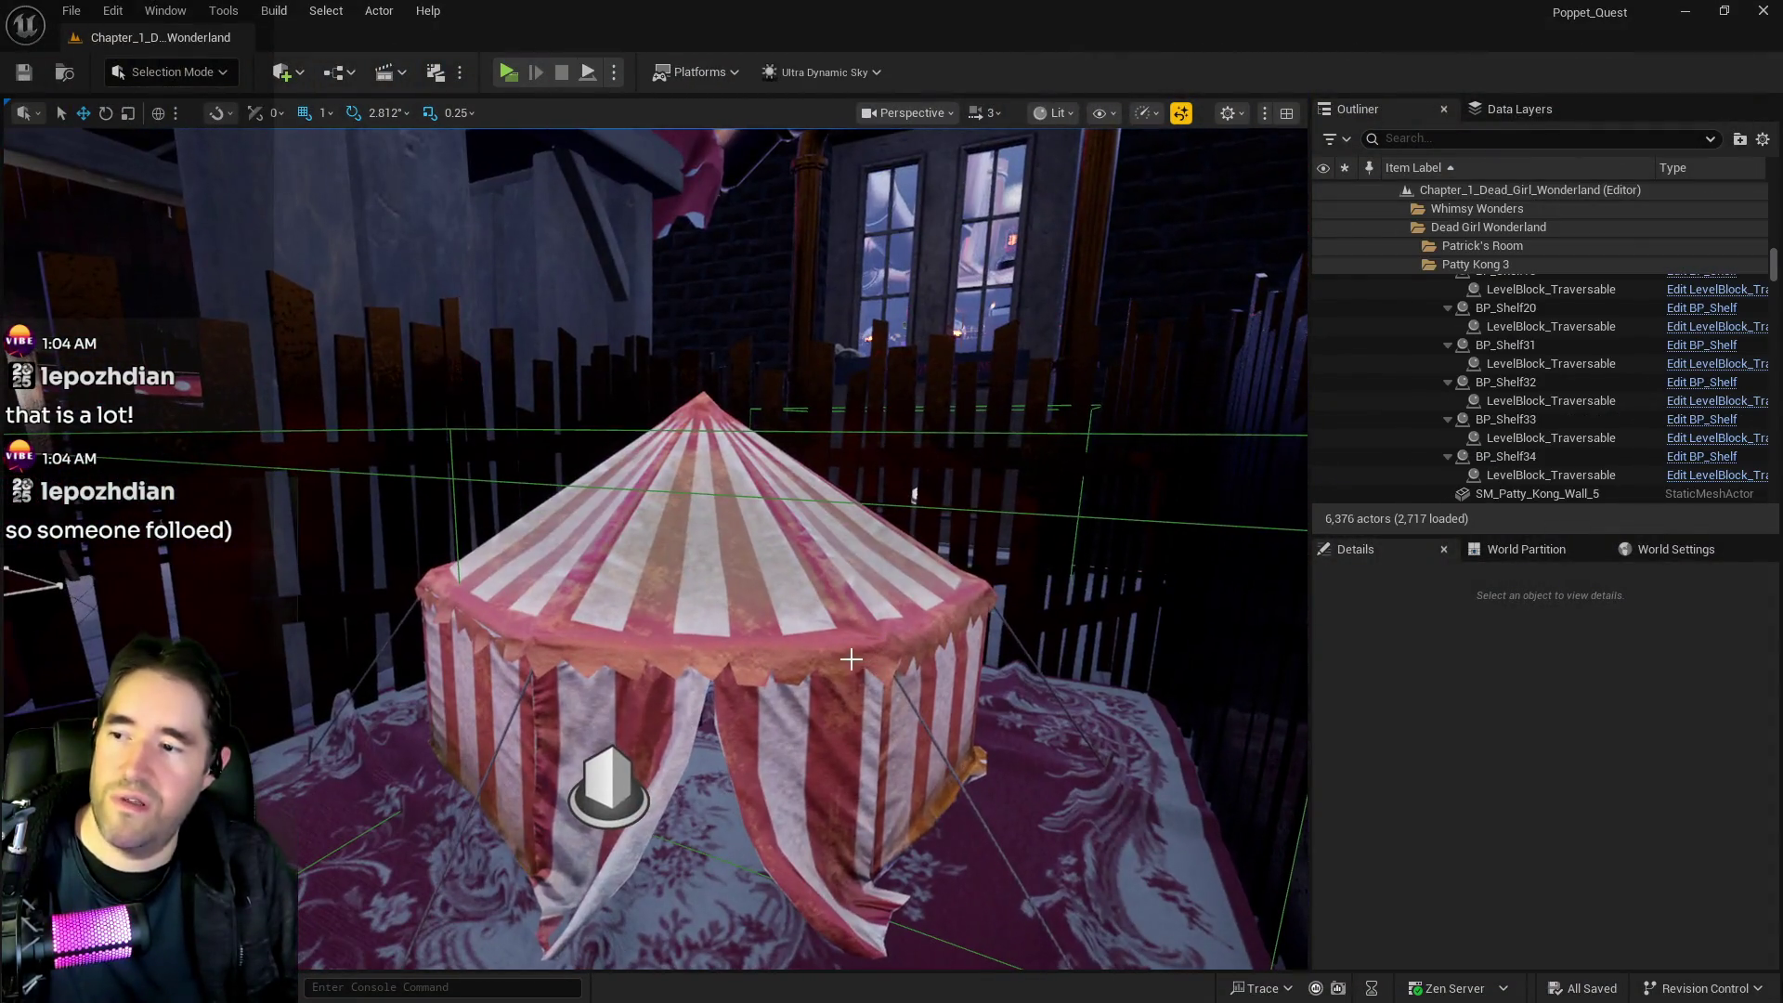
# Scale the striped tent SM_Tent_A to 0.8 on X, Y and Z and frame it in the viewport
pyautogui.click(851, 659)
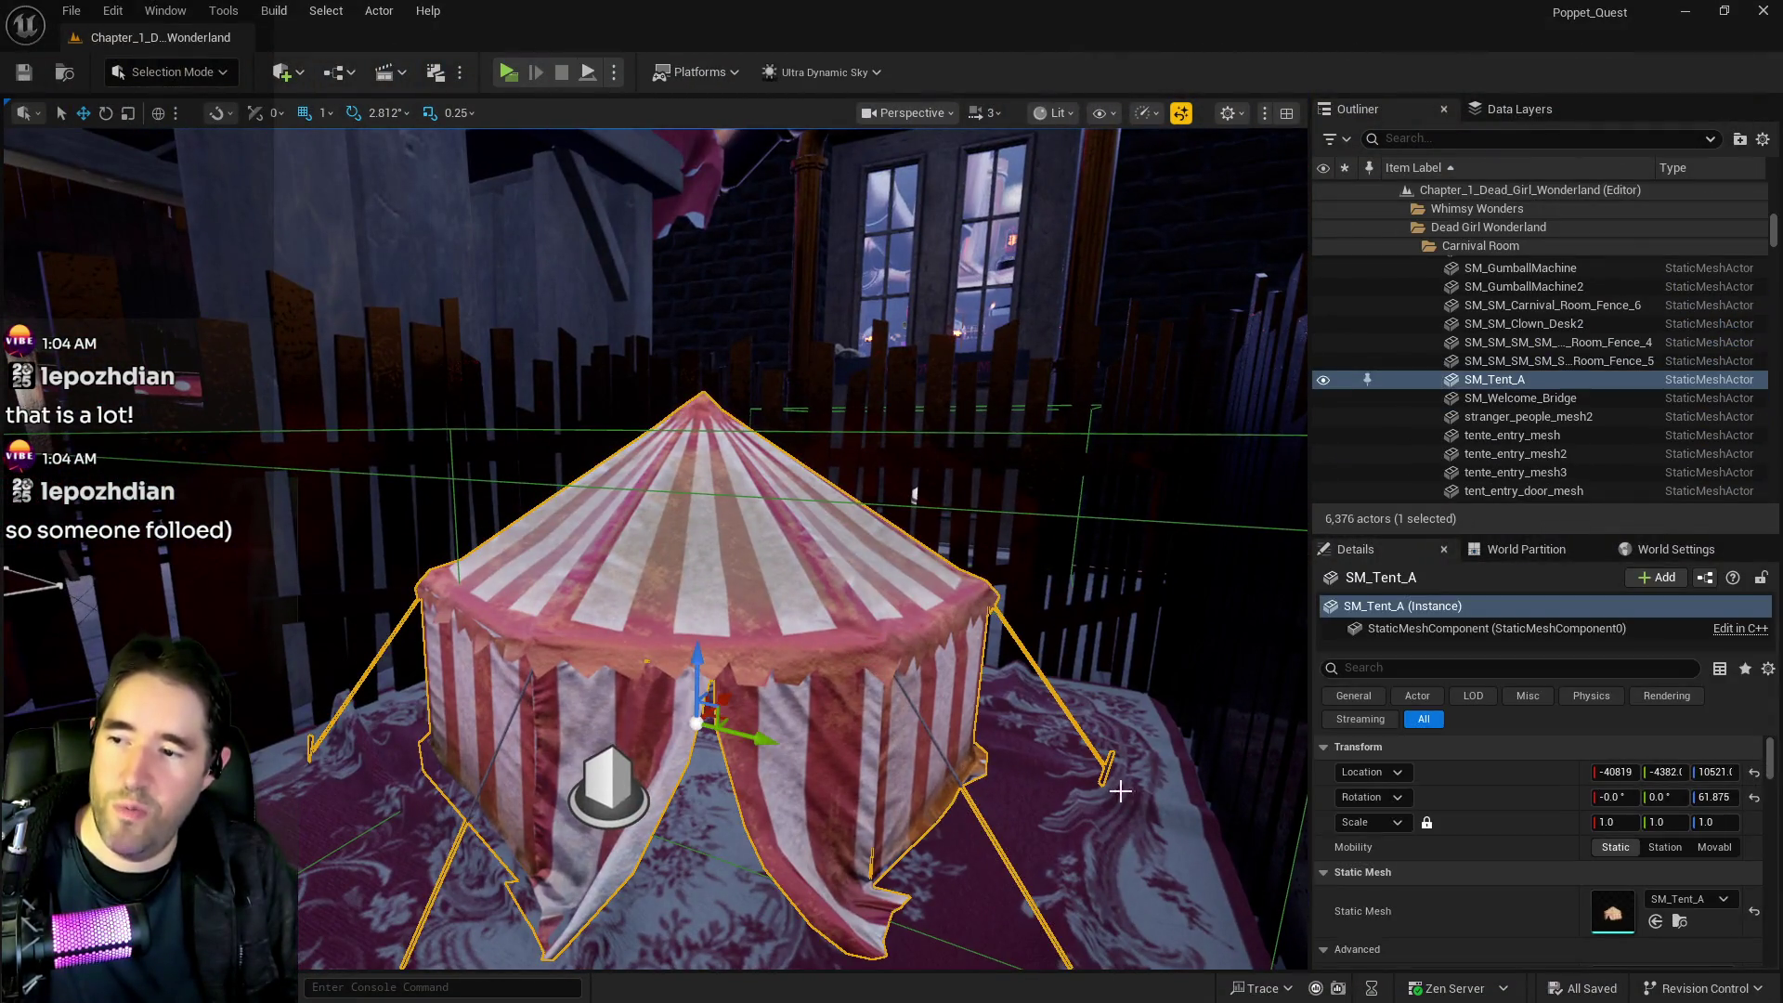
pyautogui.click(1615, 824)
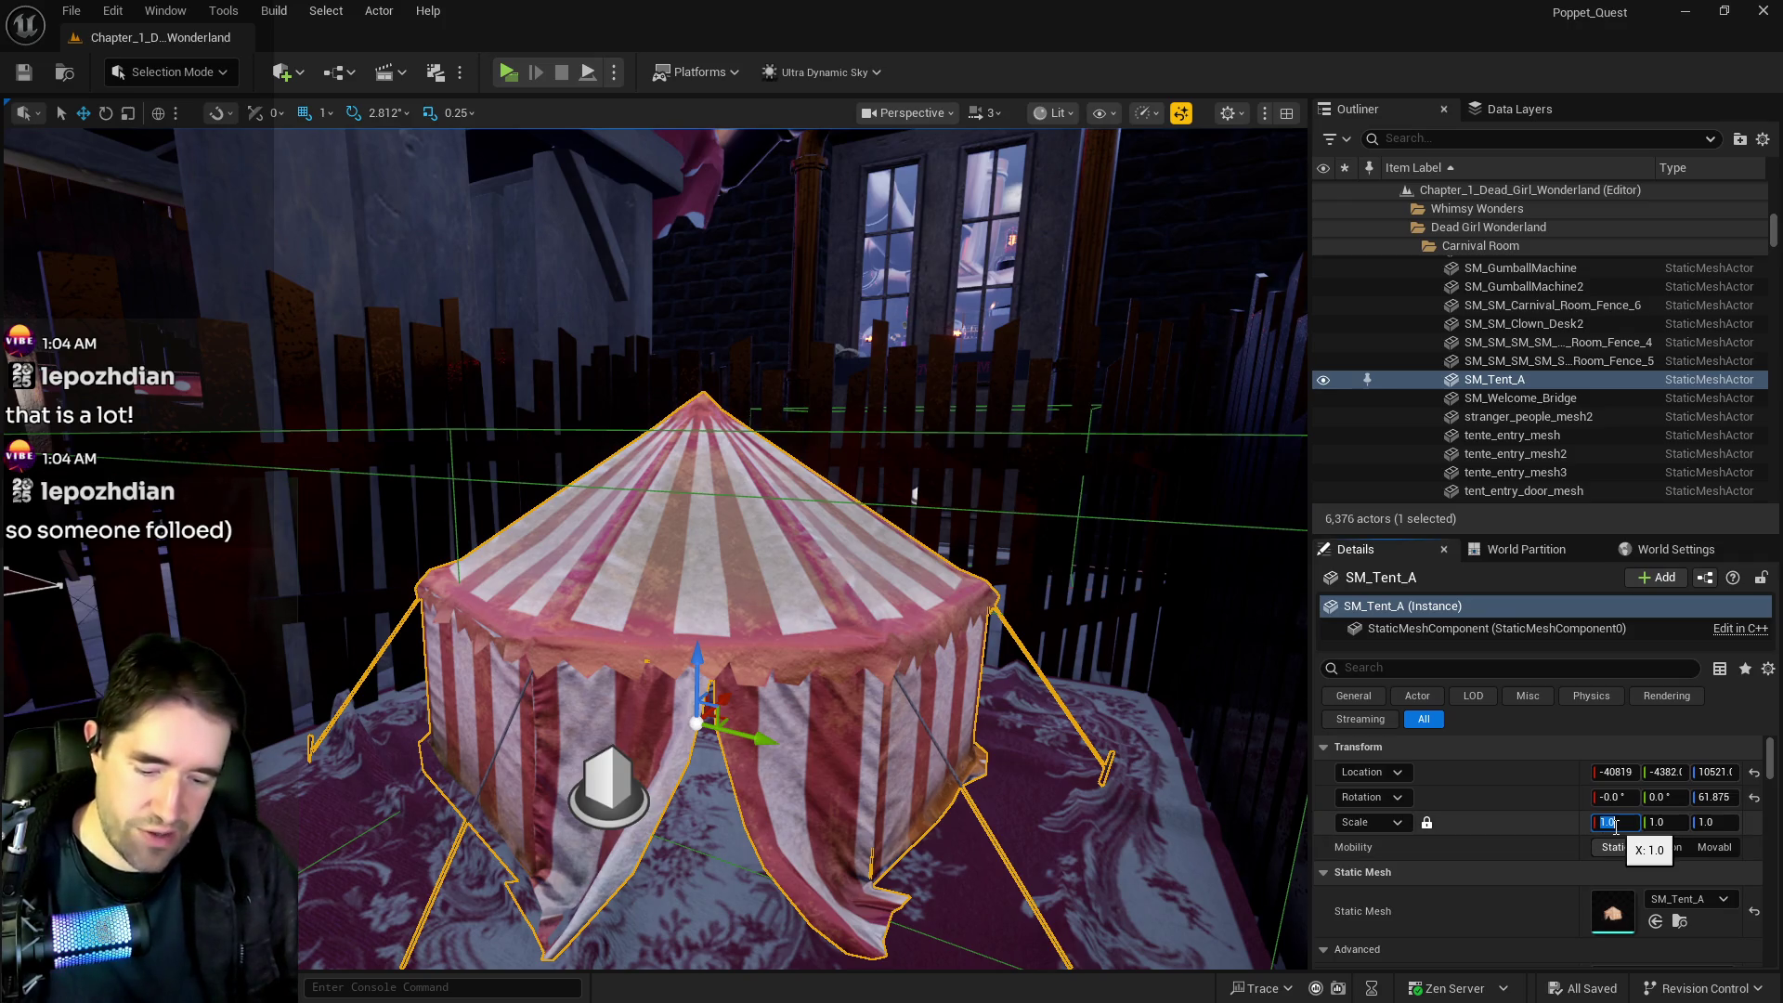
pyautogui.write('.8')
pyautogui.press('Return')
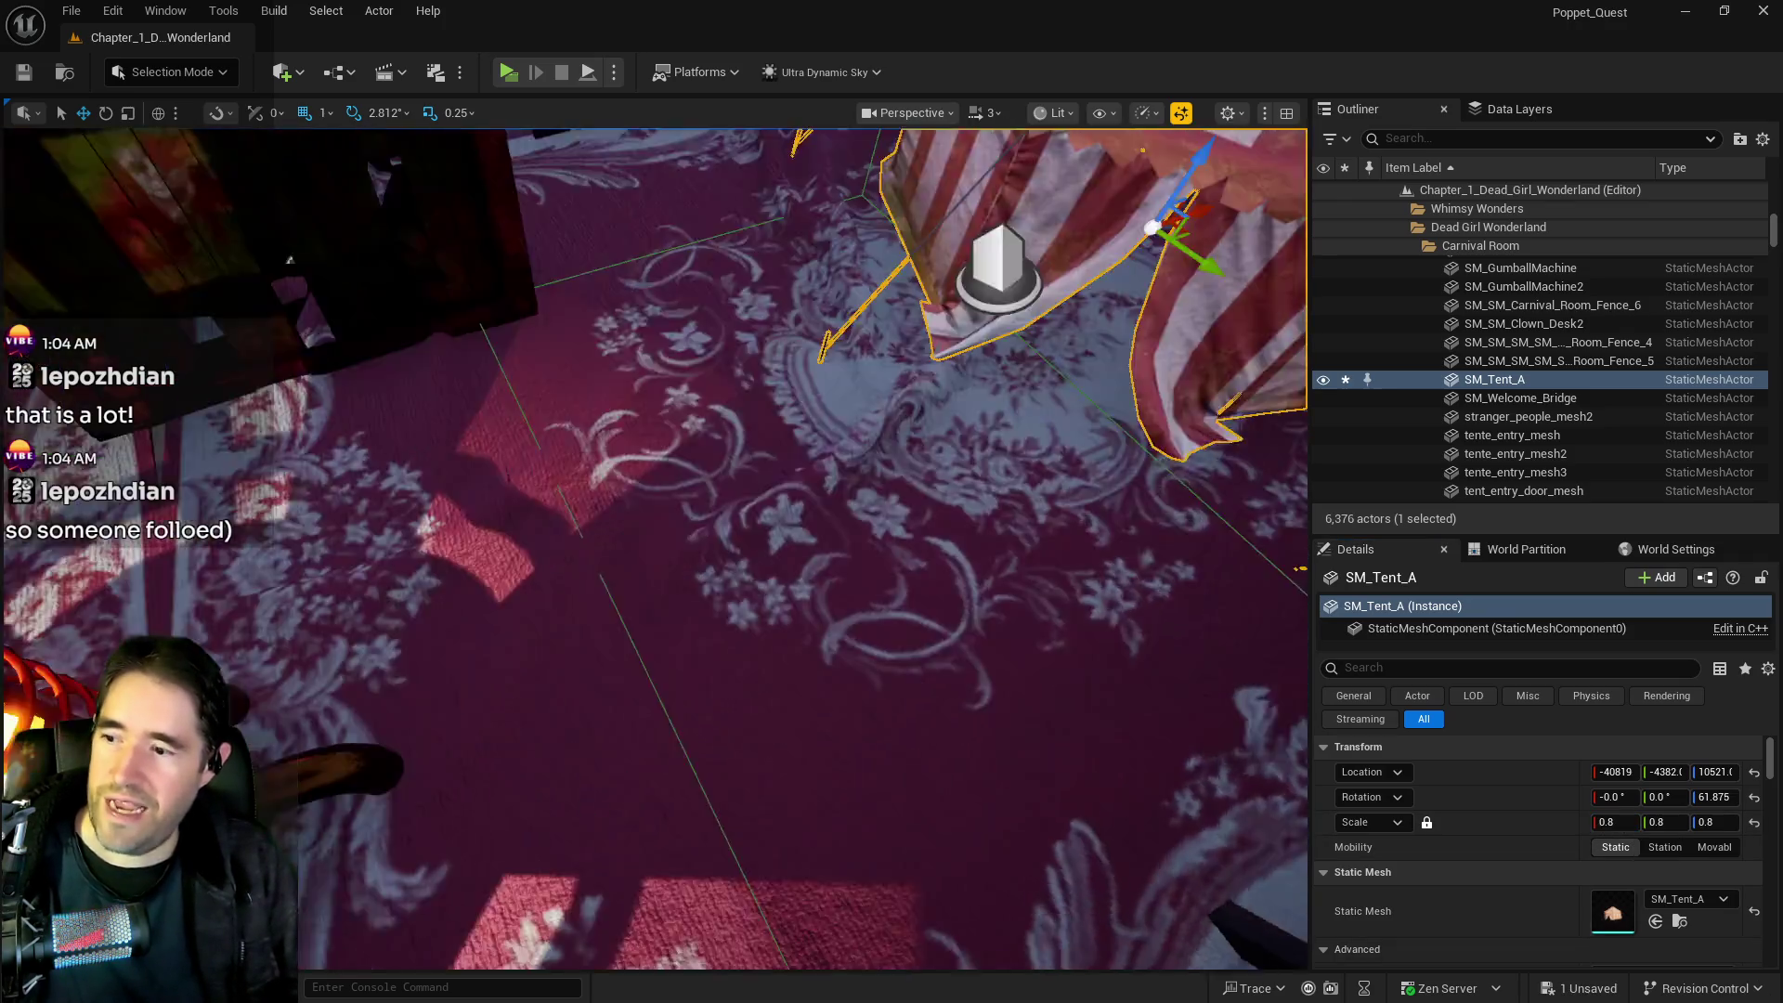
pyautogui.press('f')
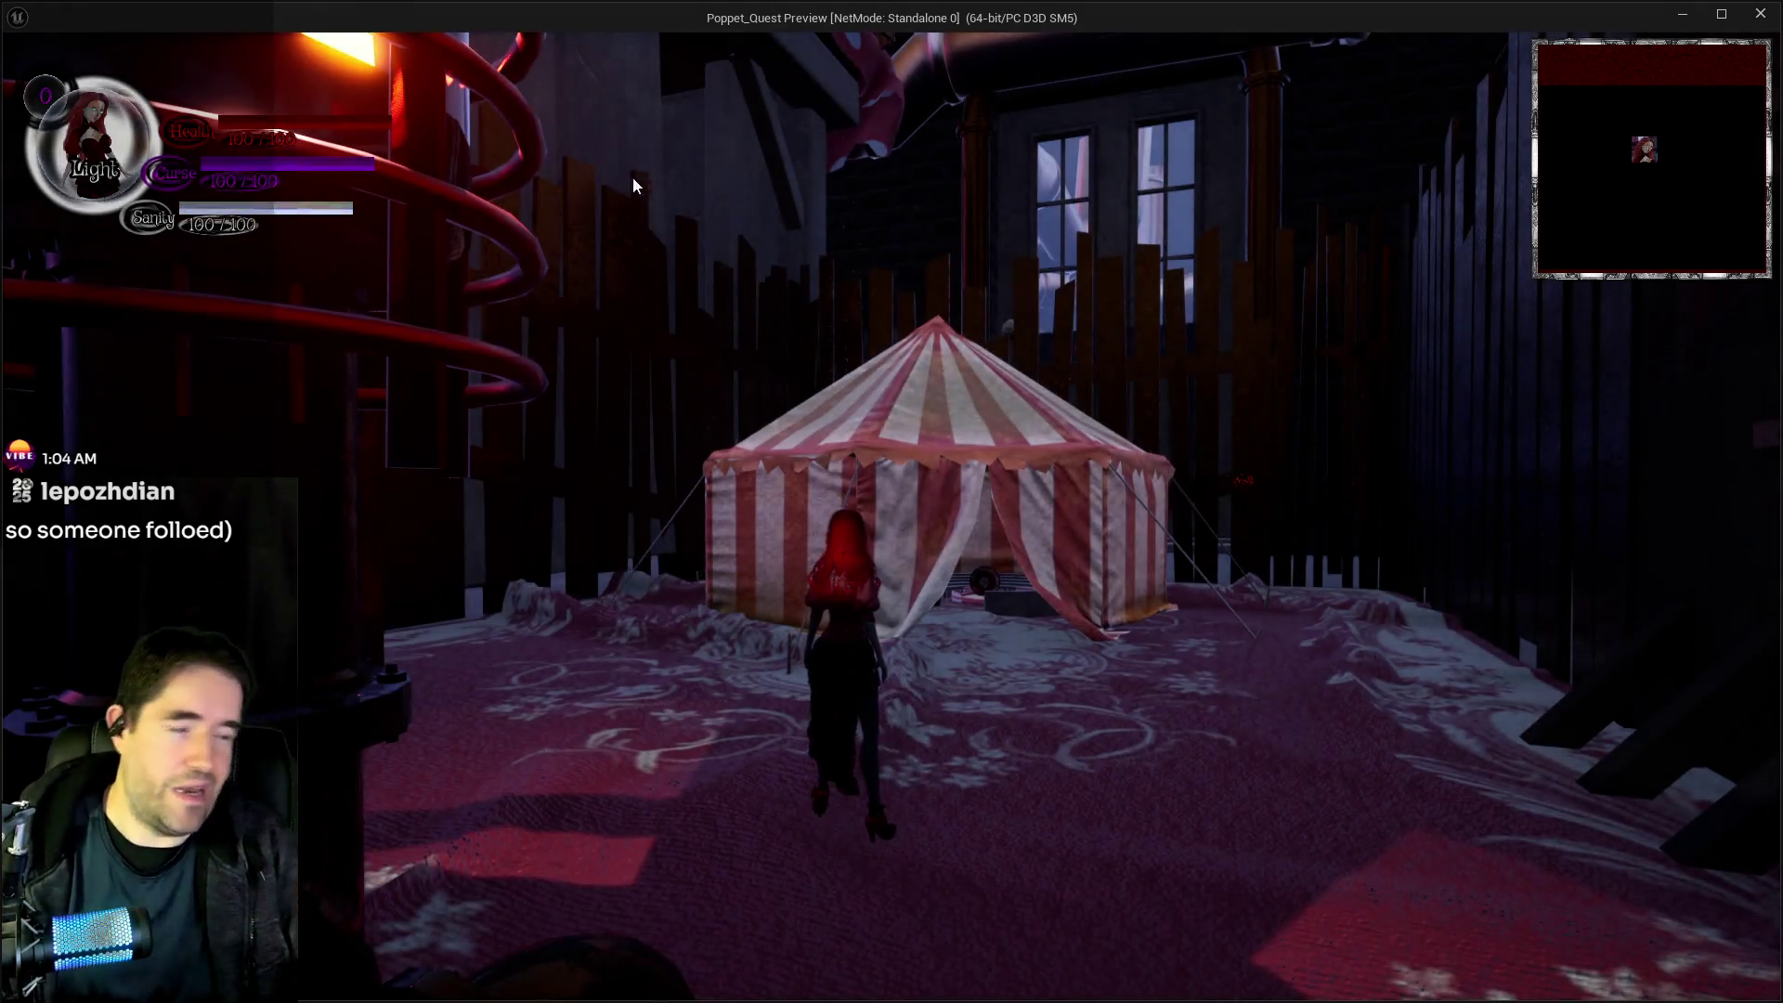
# Enter the tent, pick up the New Life Room Key, and crouch out through the flap
pyautogui.click(628, 176)
pyautogui.press('w')
pyautogui.press('w')
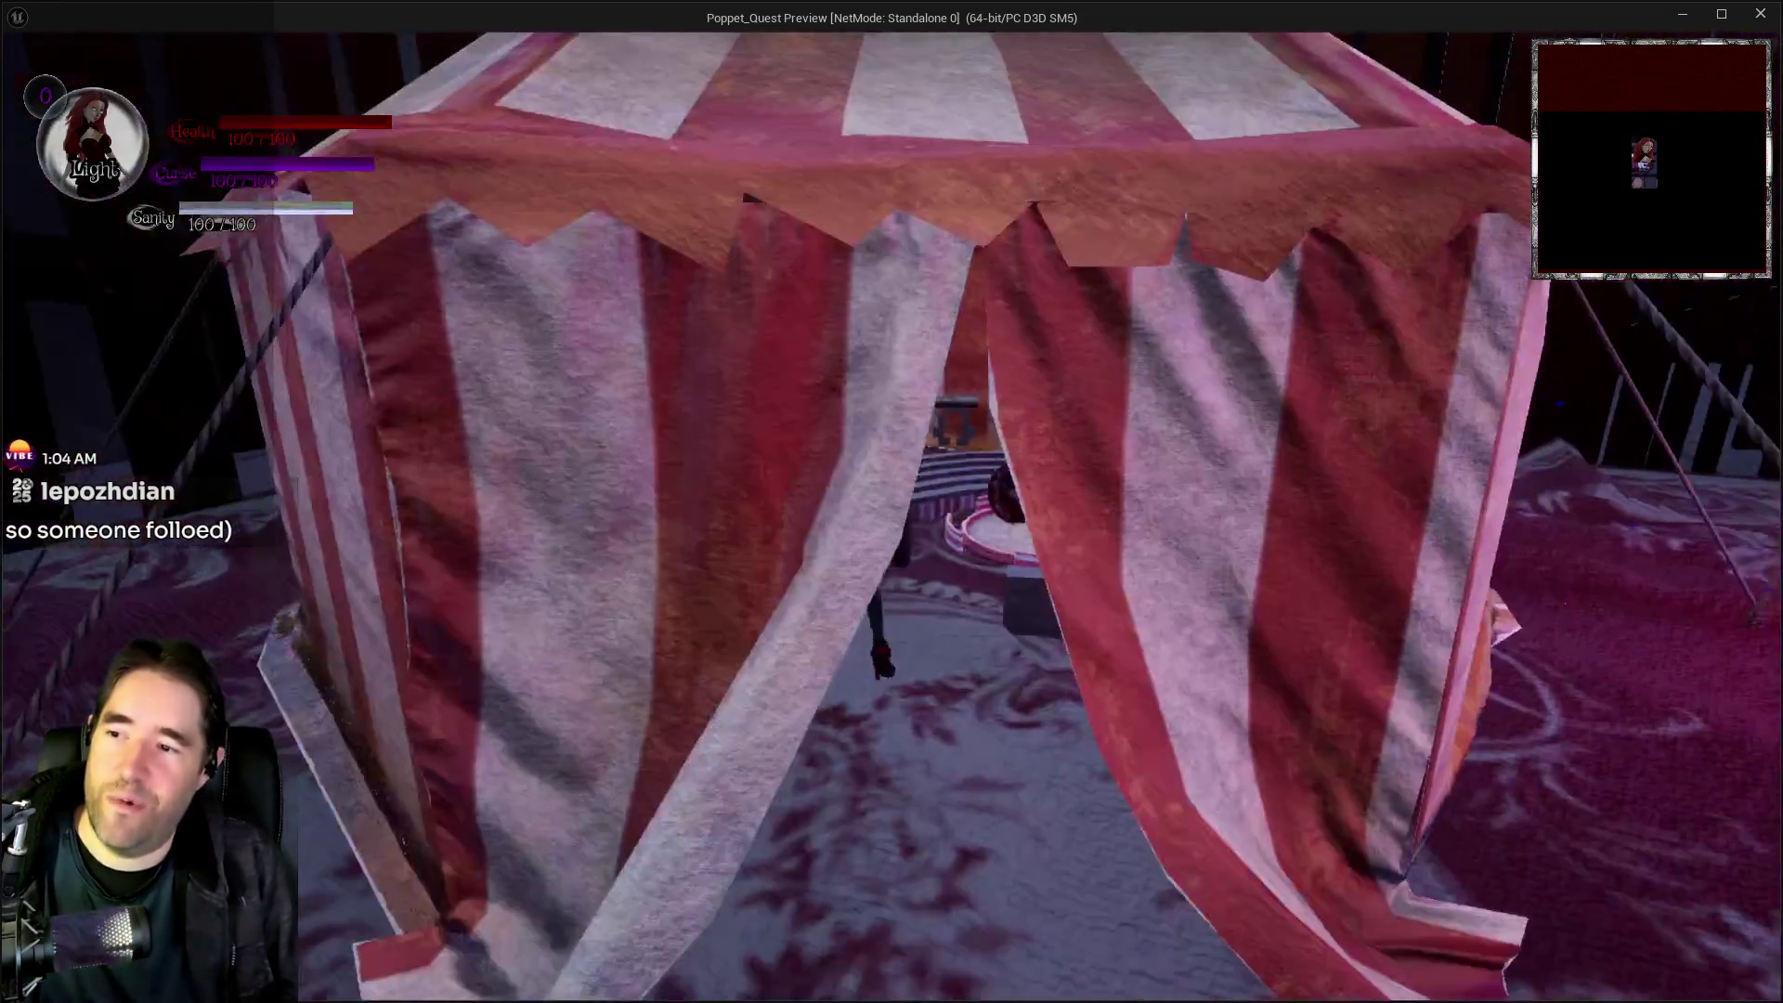
pyautogui.press('e')
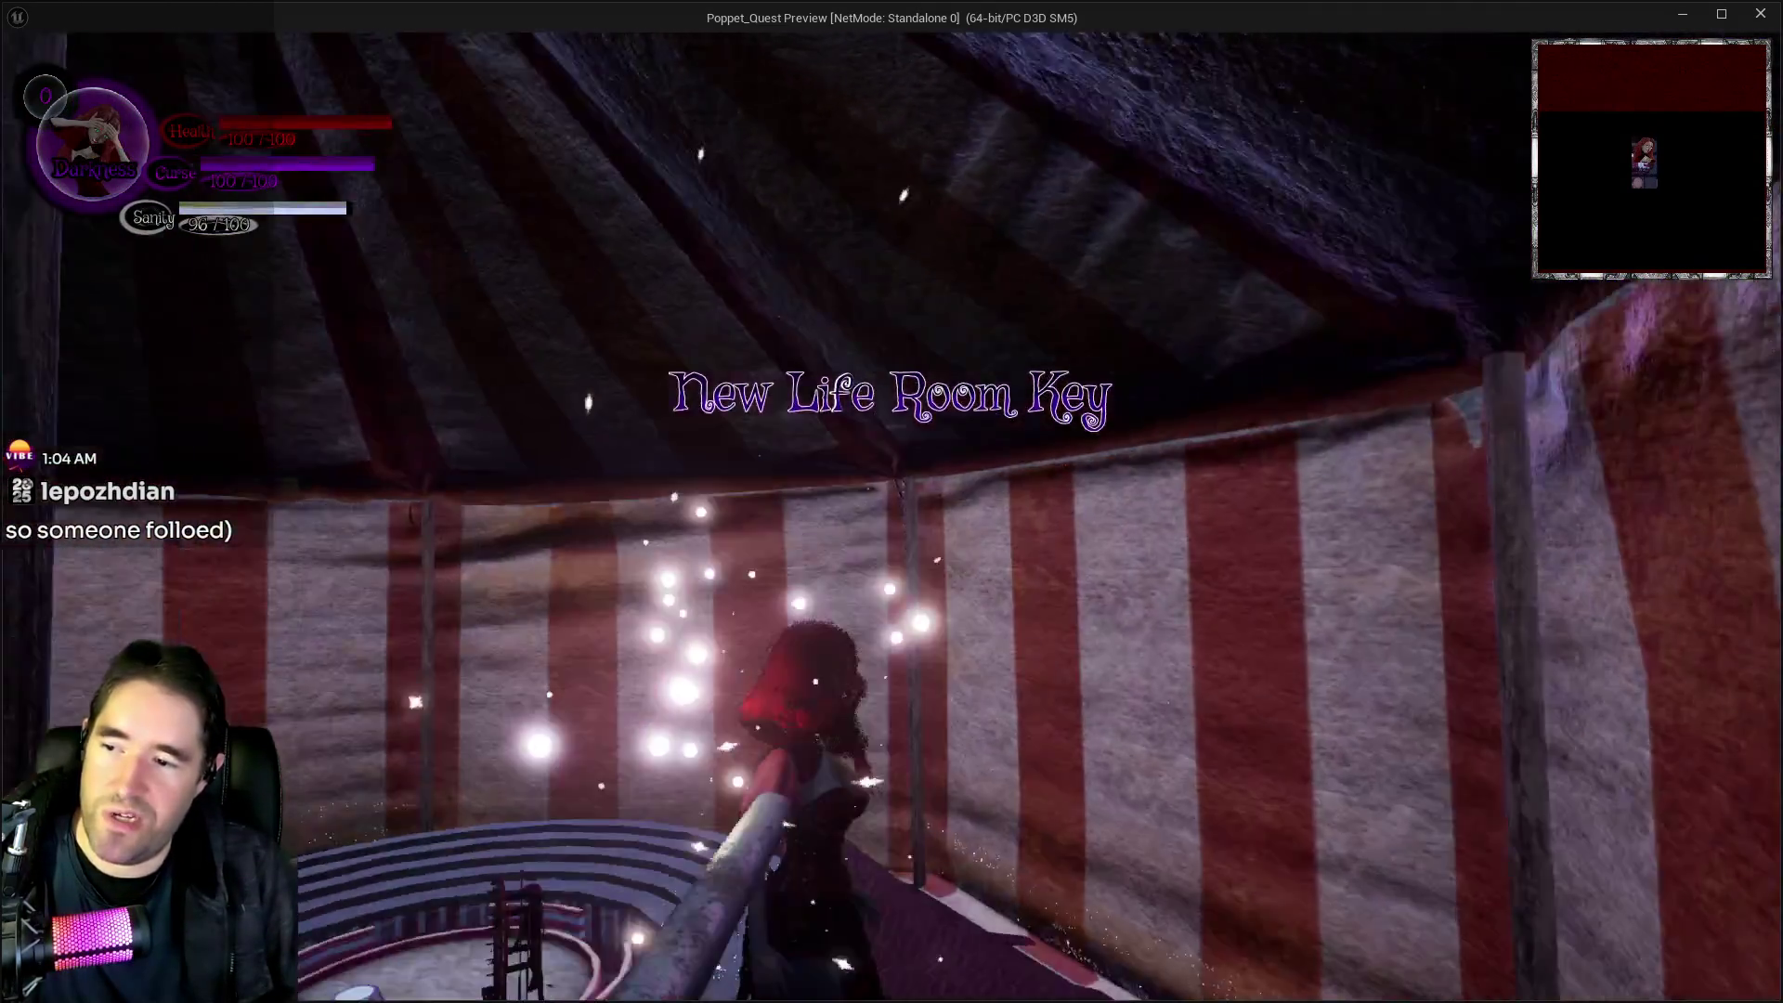
pyautogui.press('w')
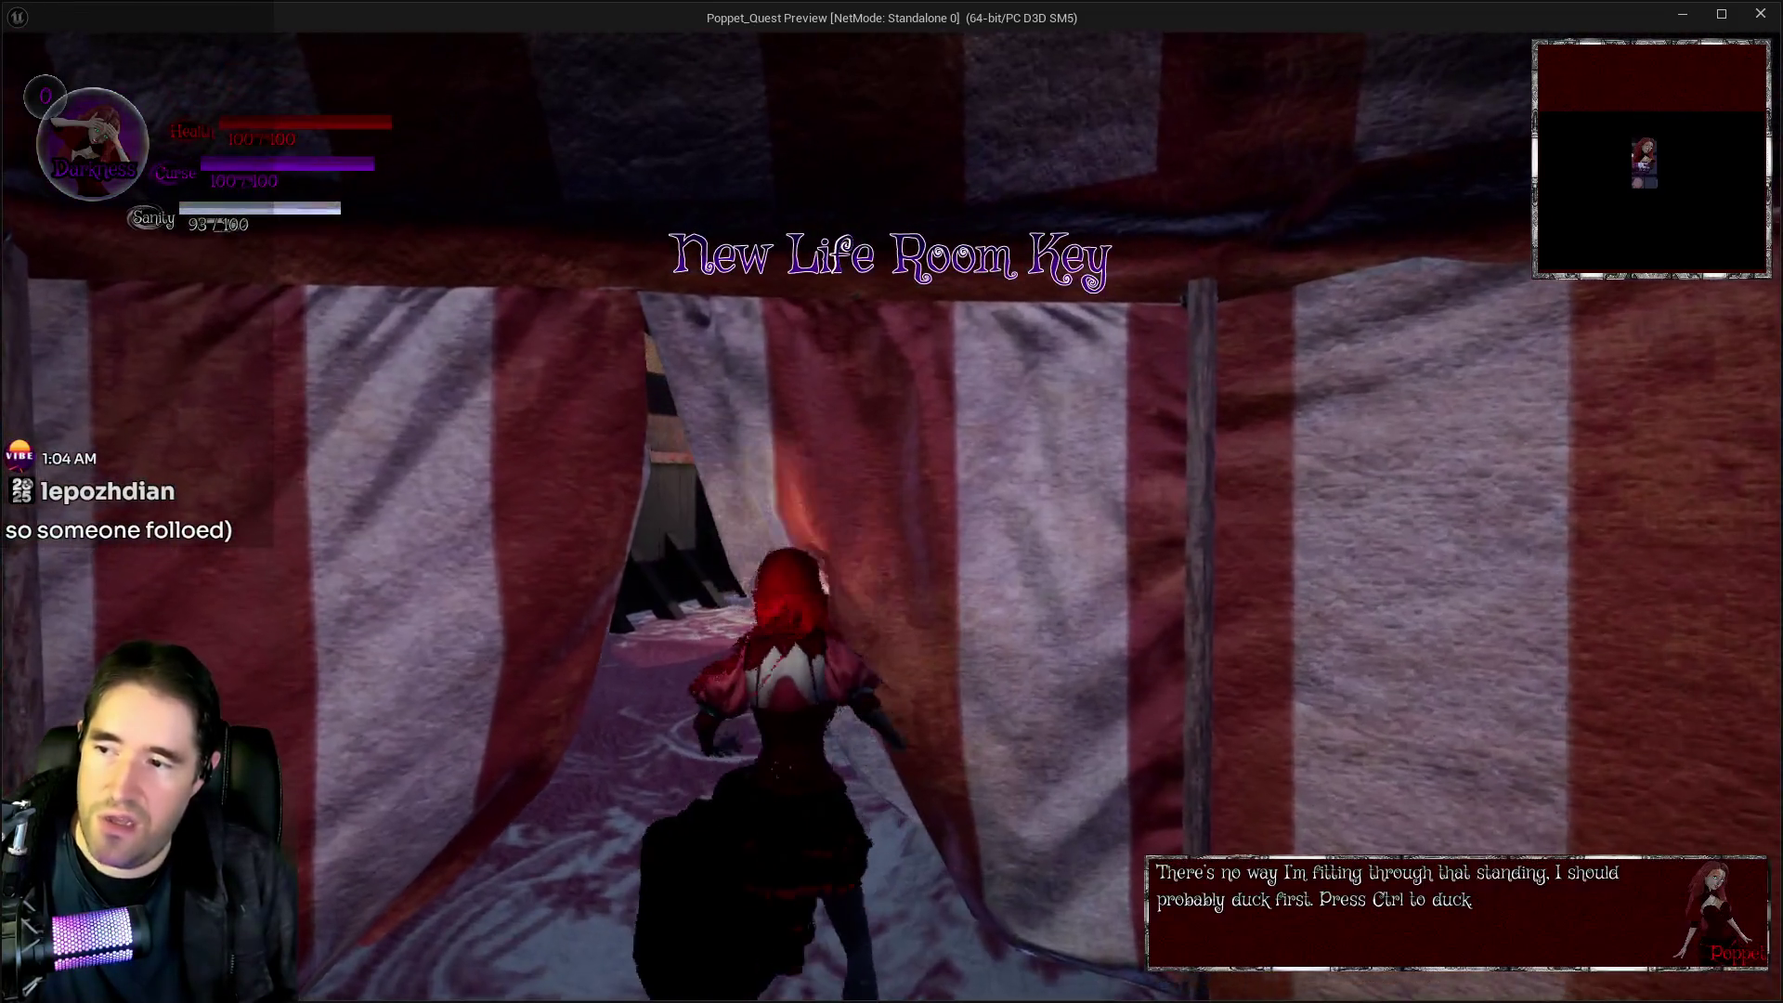
pyautogui.press('ctrl')
pyautogui.press('w')
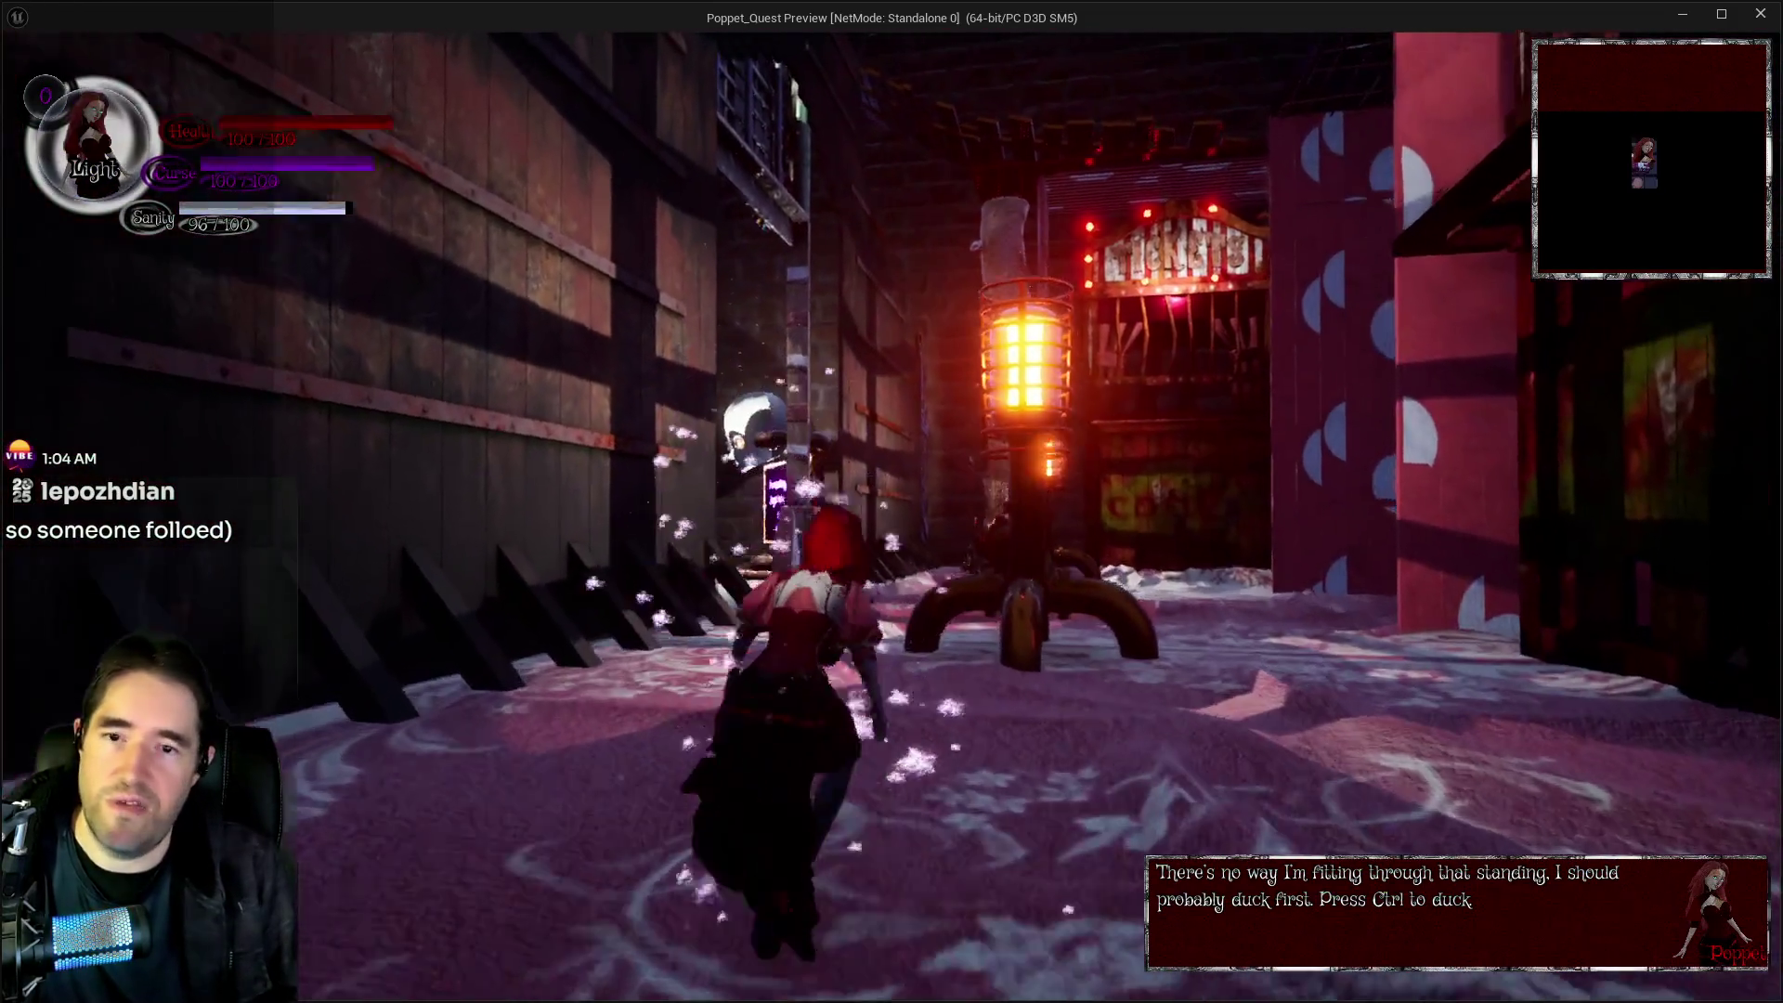
# Run past the lamp post and portal, then climb the polka-dot wall into the ball pit
pyautogui.press('w')
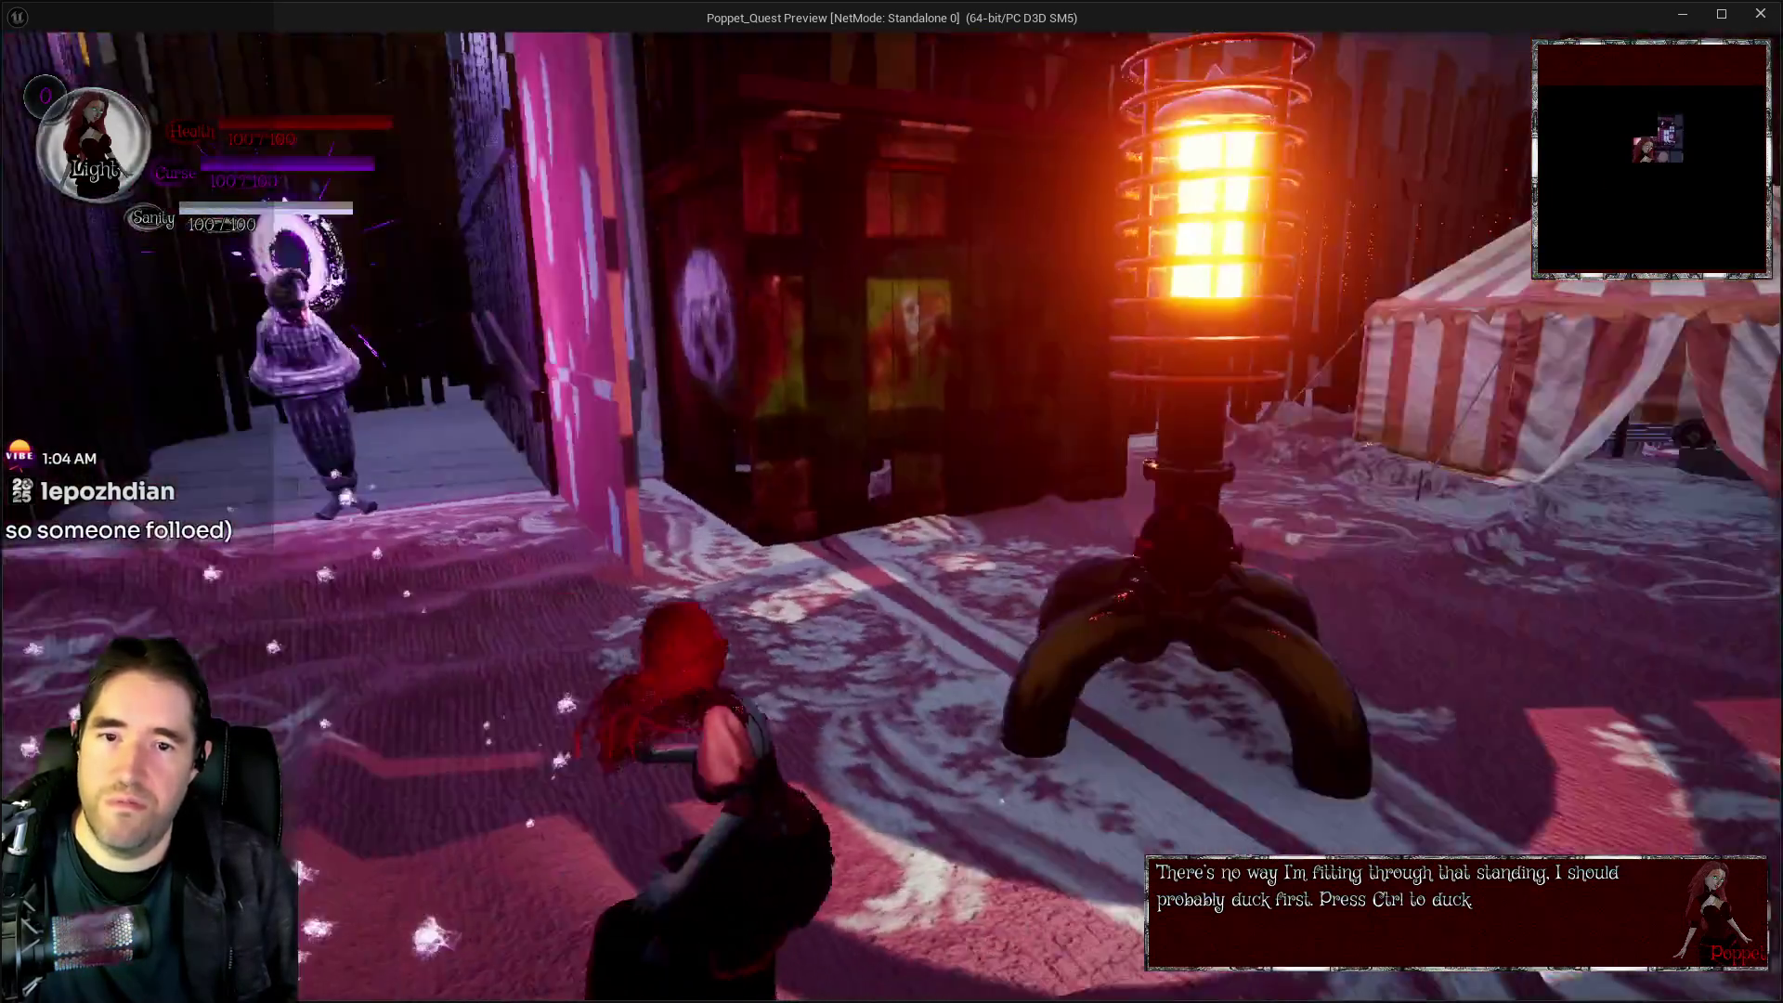
pyautogui.press('w')
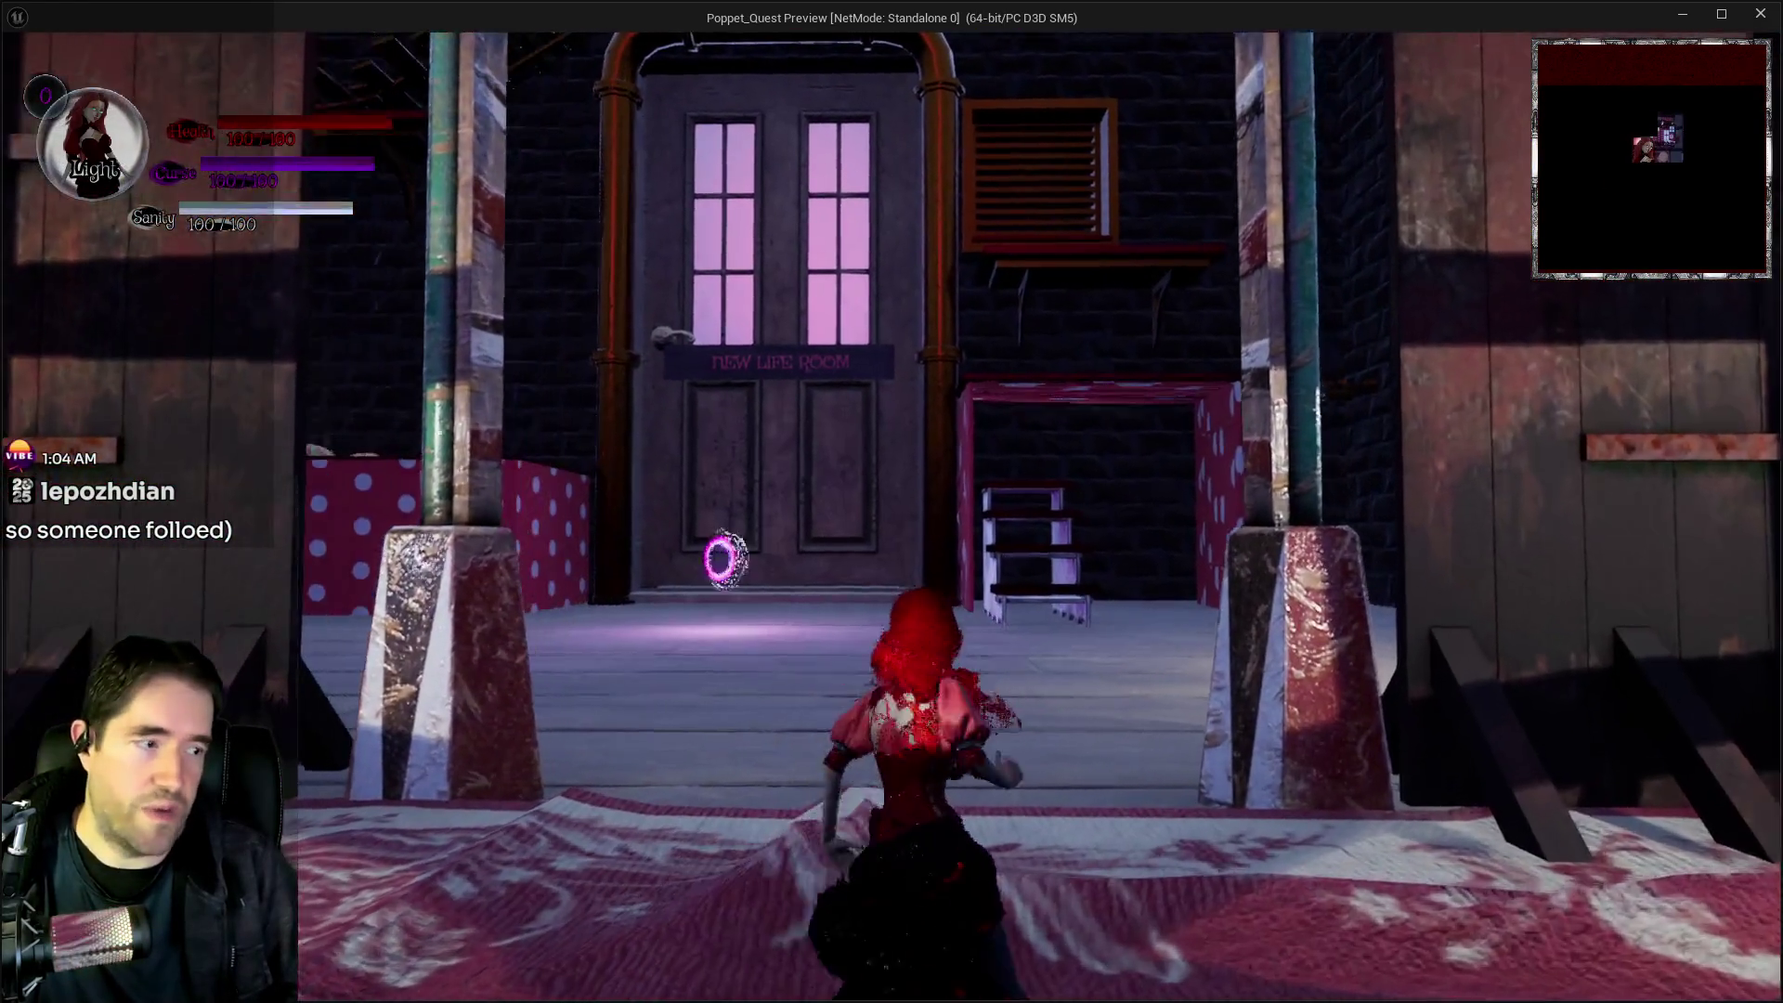
pyautogui.press('w')
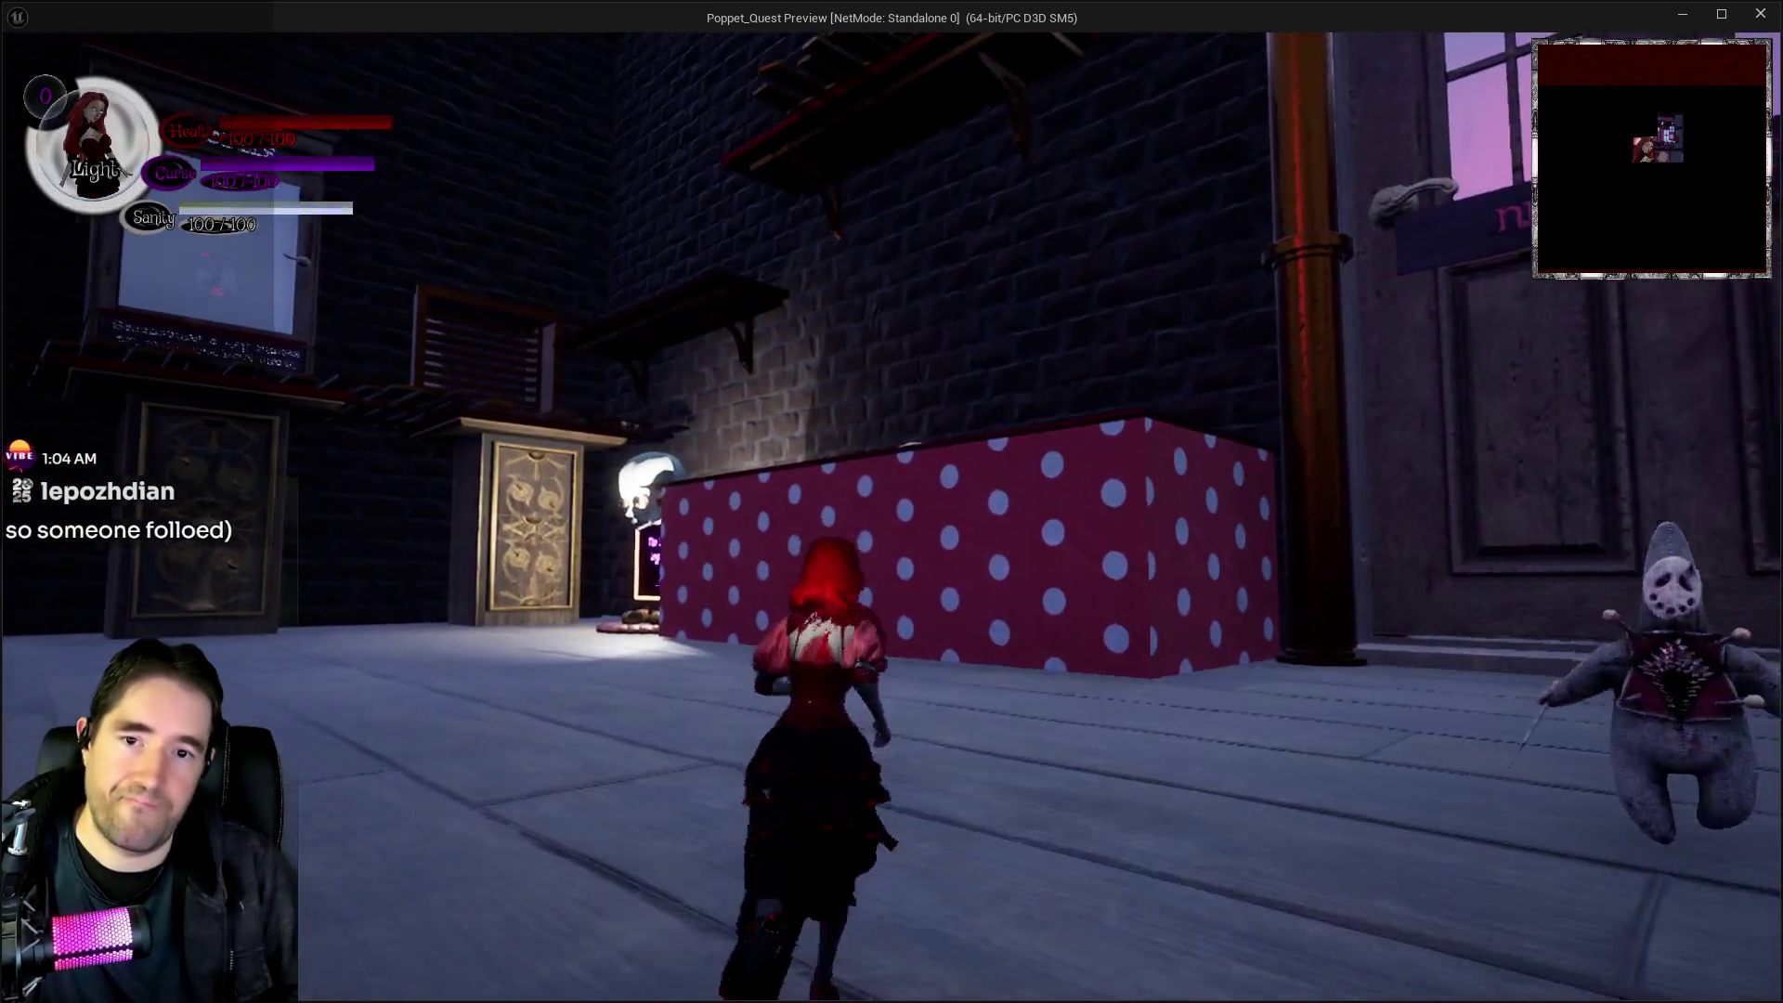
pyautogui.press('w')
pyautogui.press('space')
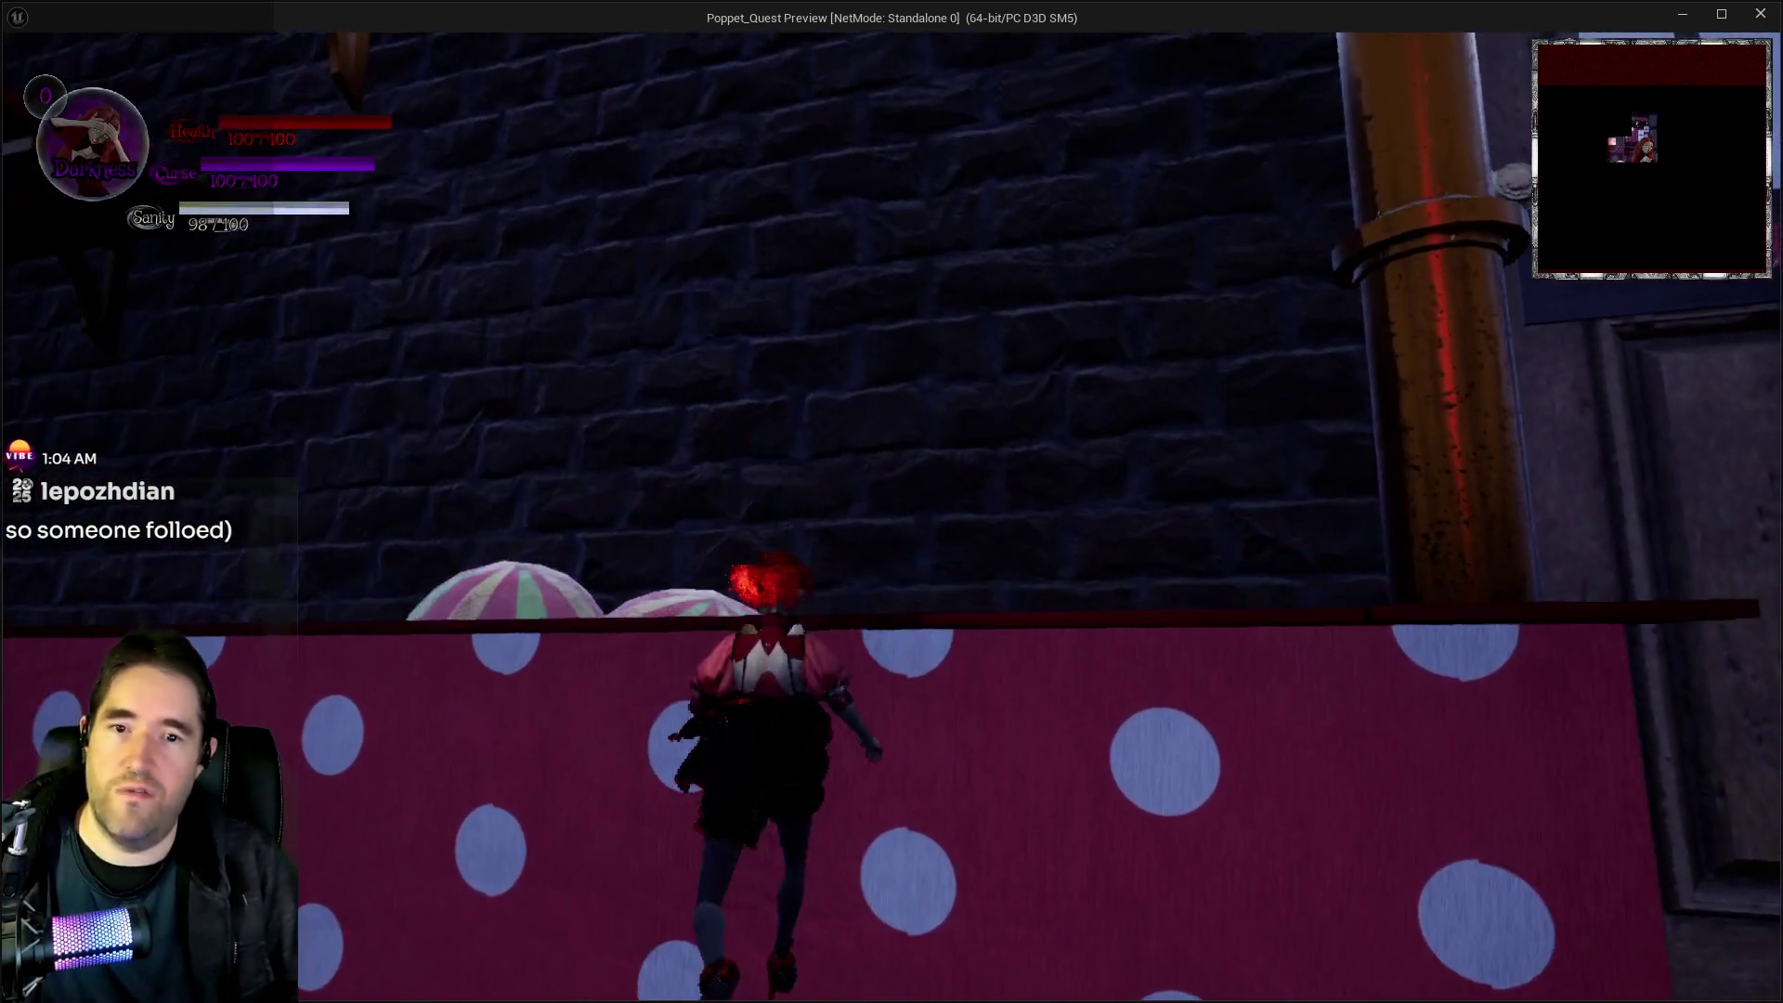
pyautogui.press('w')
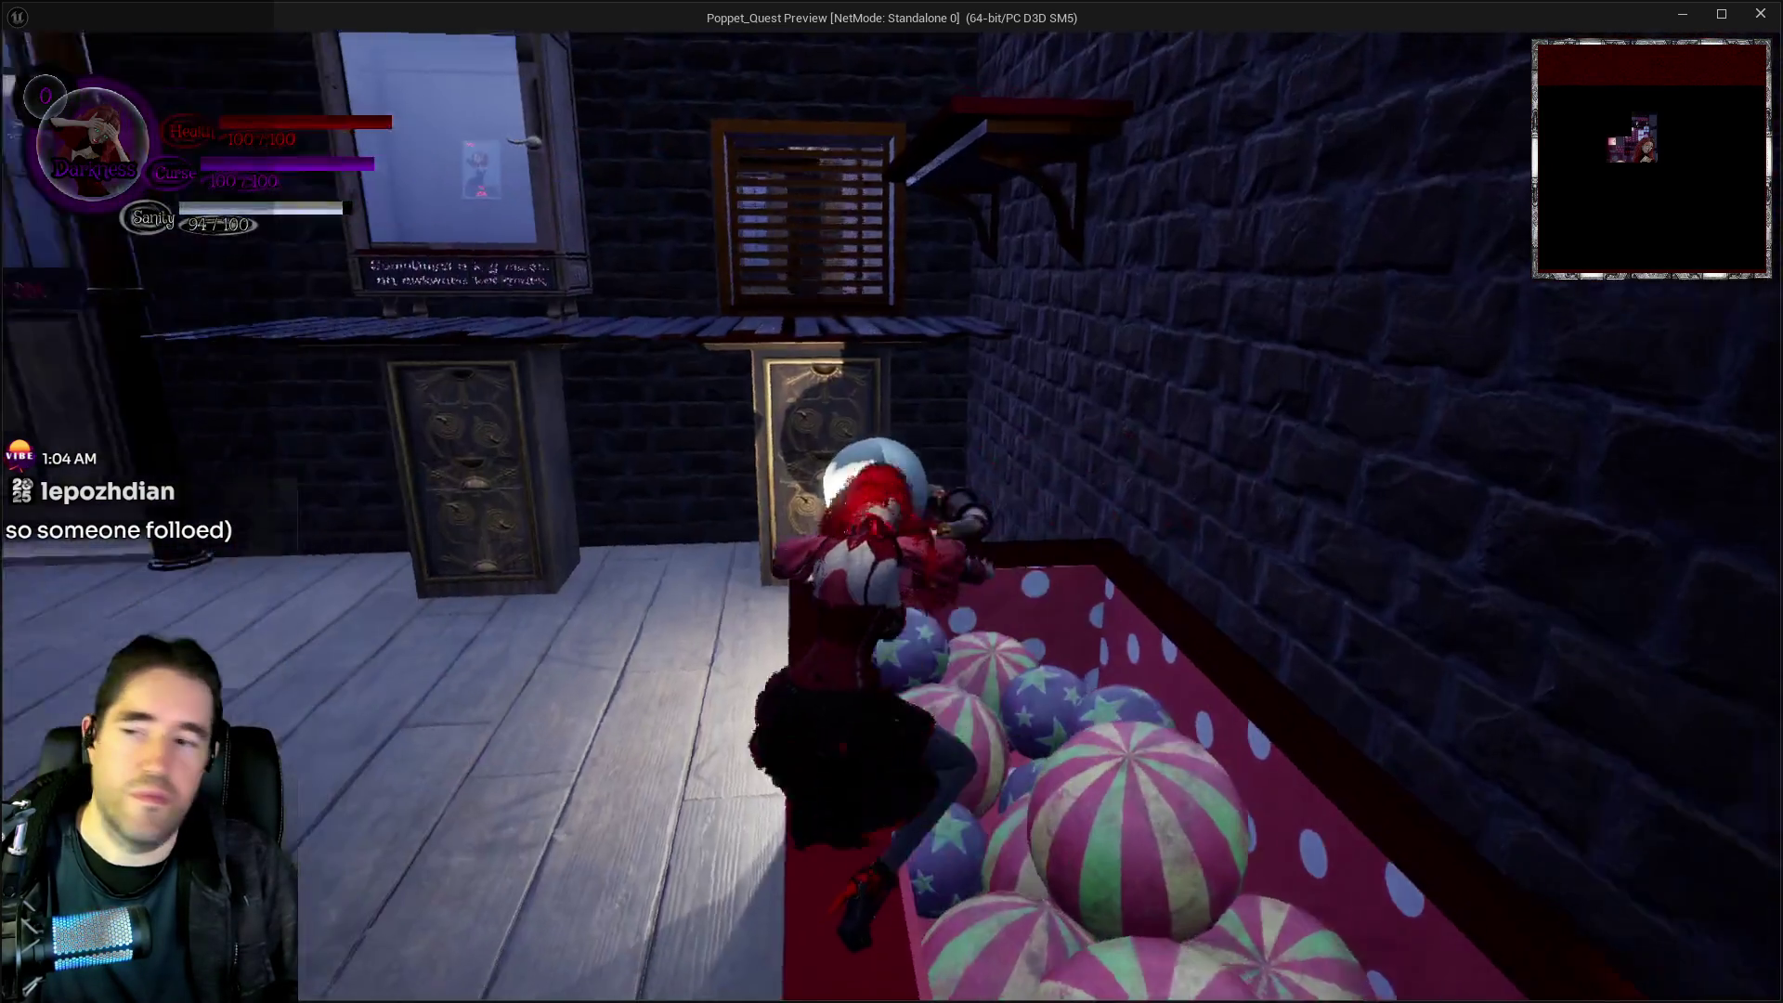
# Cross the ball pit along its rim back toward the carnival entrance, then return to the editor
pyautogui.press('w')
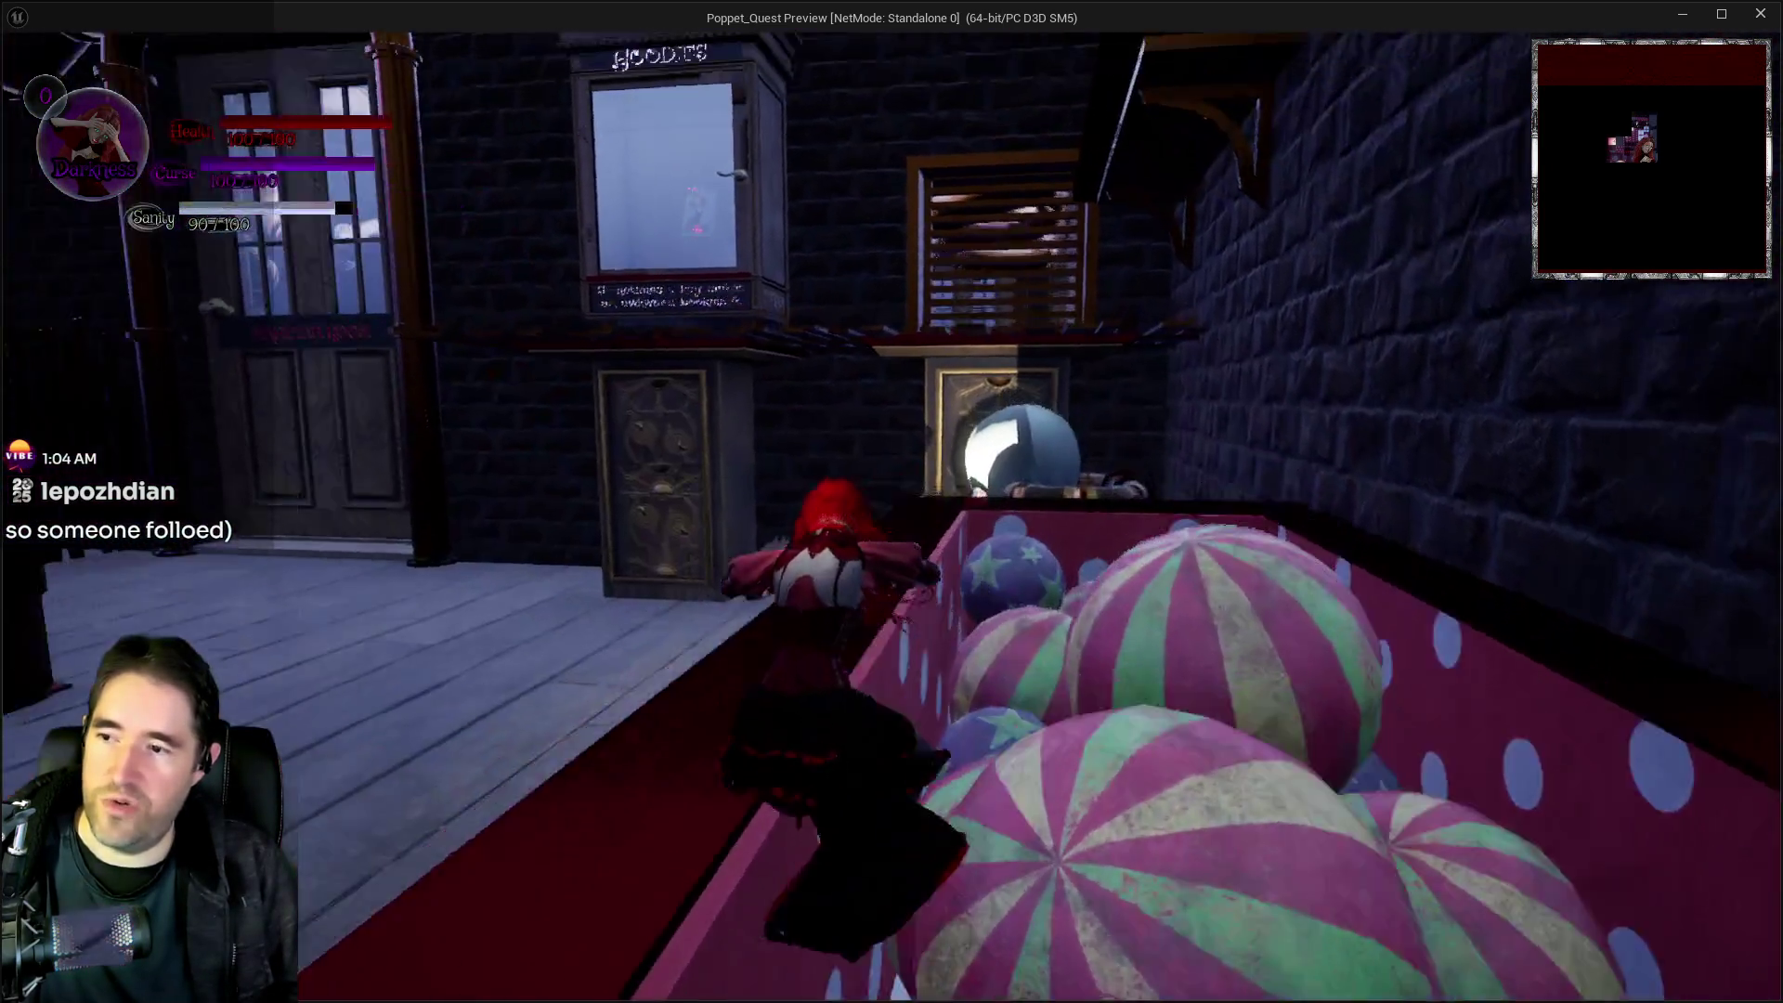
pyautogui.press('w')
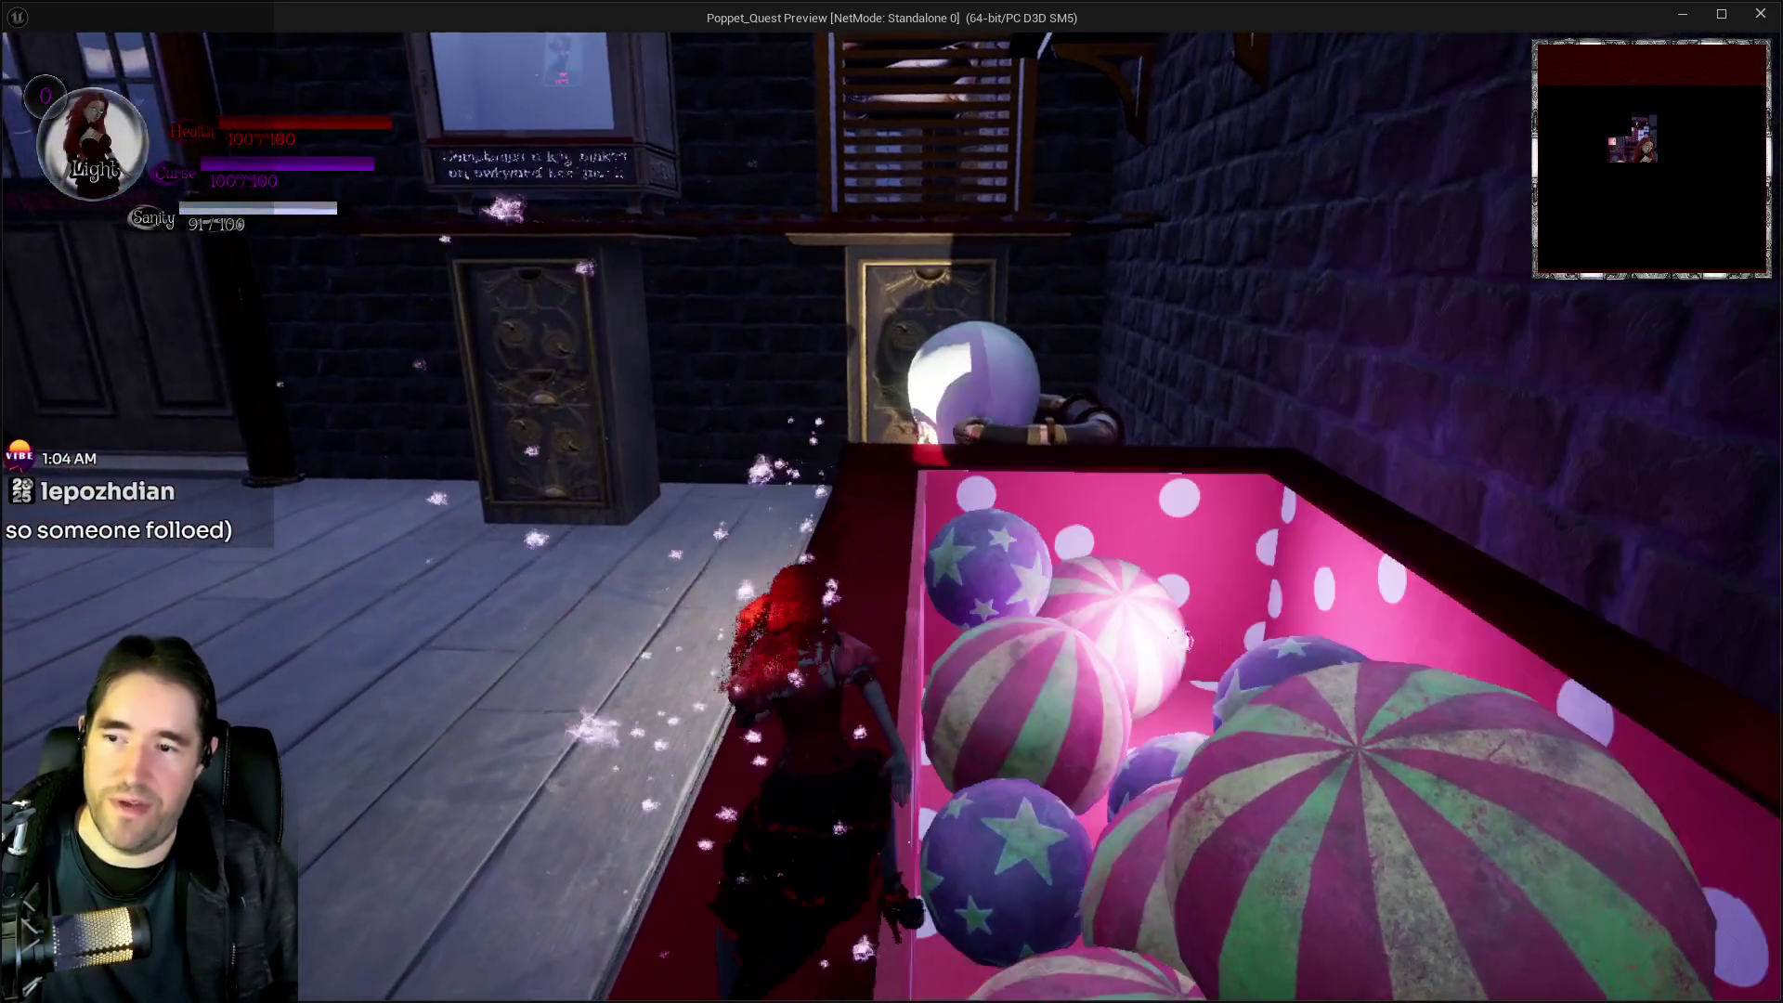
pyautogui.press('w')
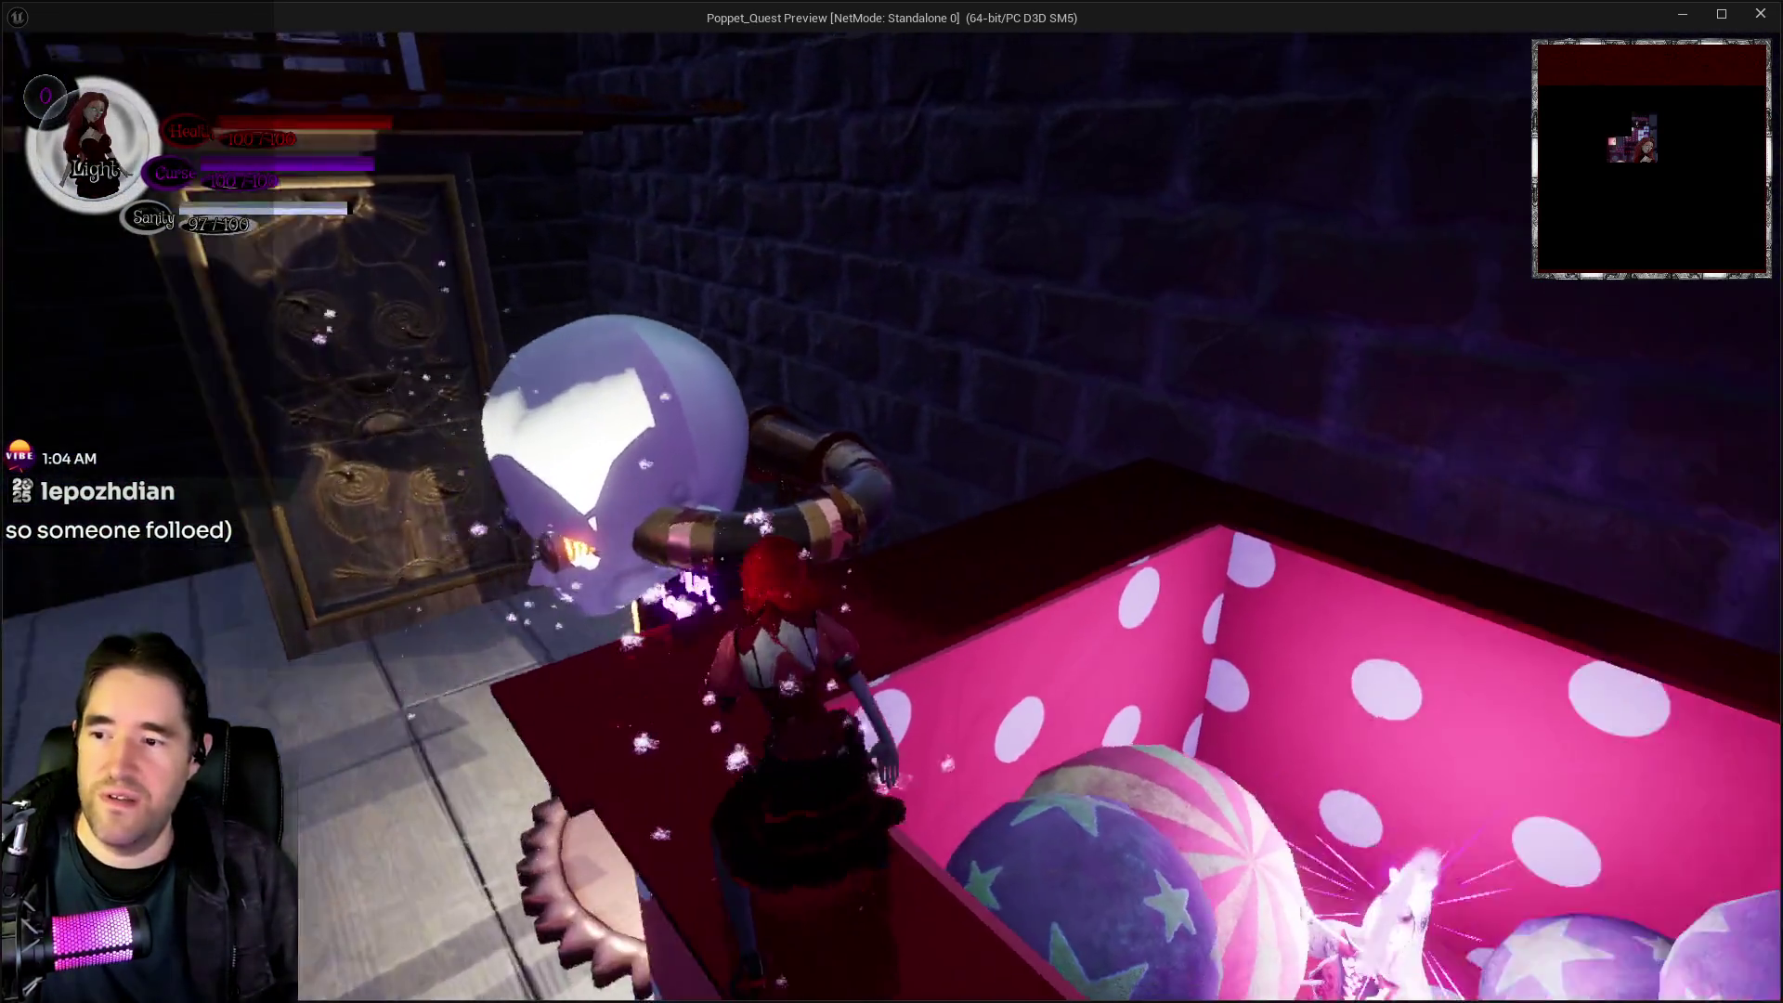
pyautogui.press('w')
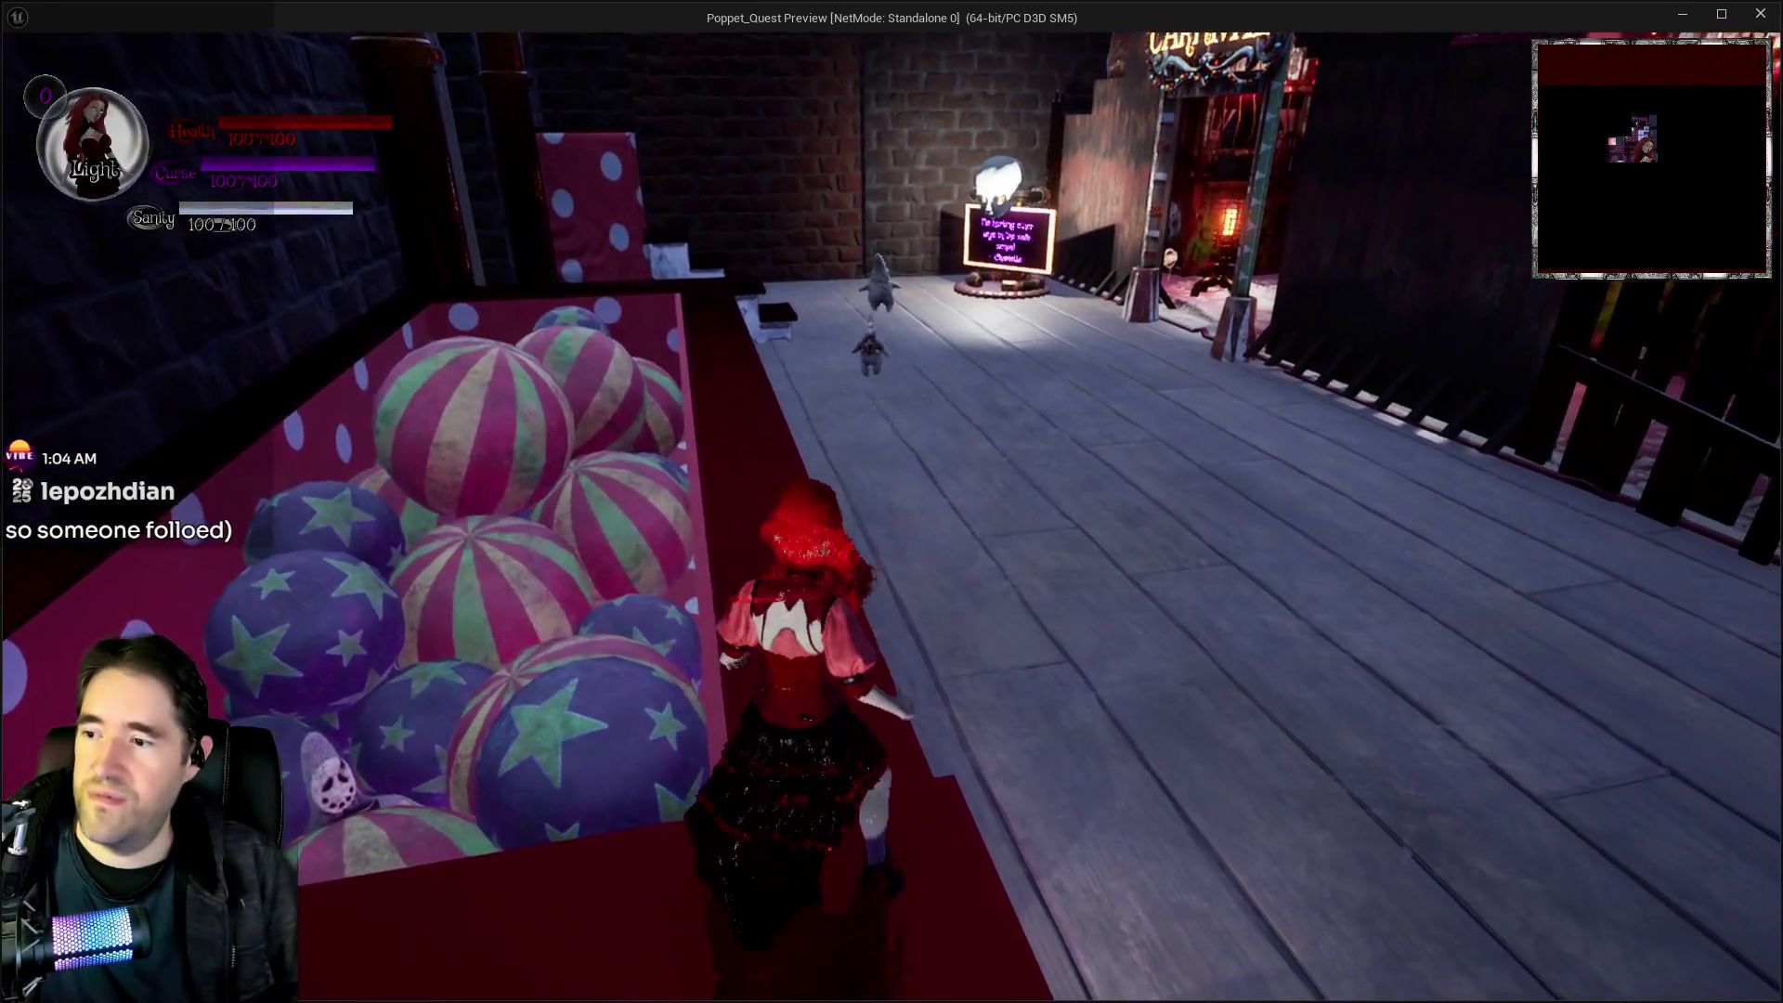
pyautogui.press('w')
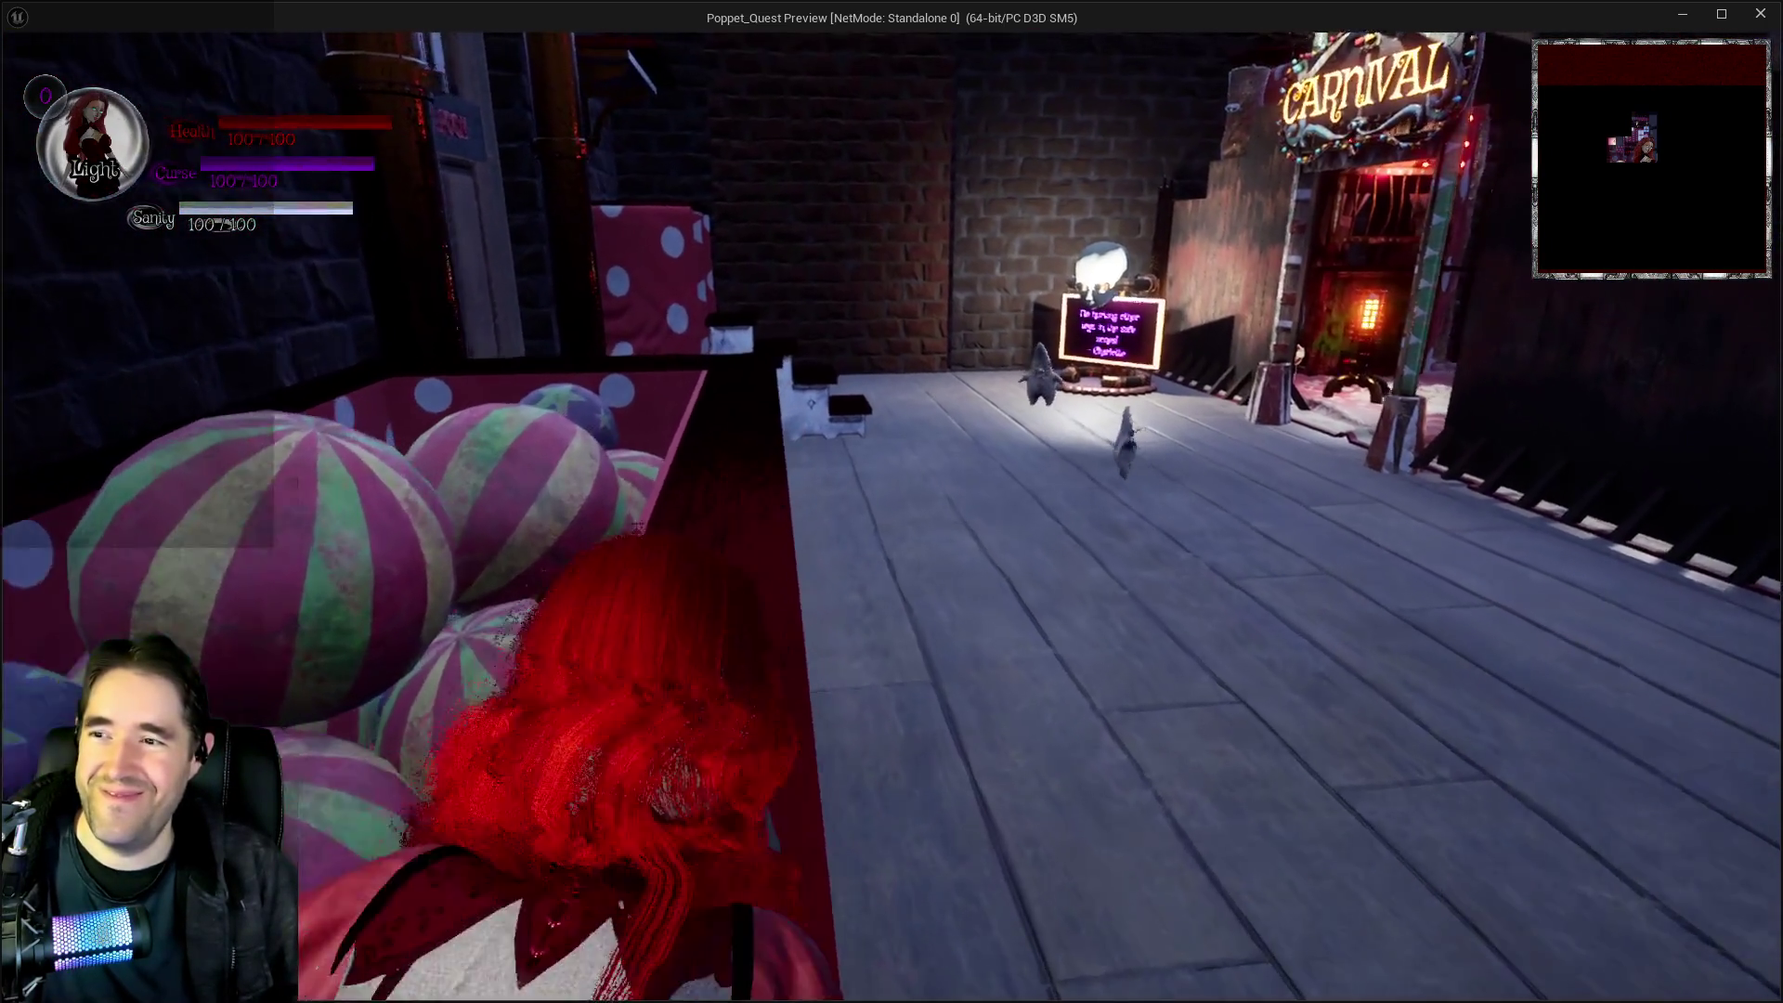
pyautogui.hotkey('alt', 'Tab')
# Stop play and select the circus tent SM_Tent_A, framing it in the viewport
pyautogui.press('Escape')
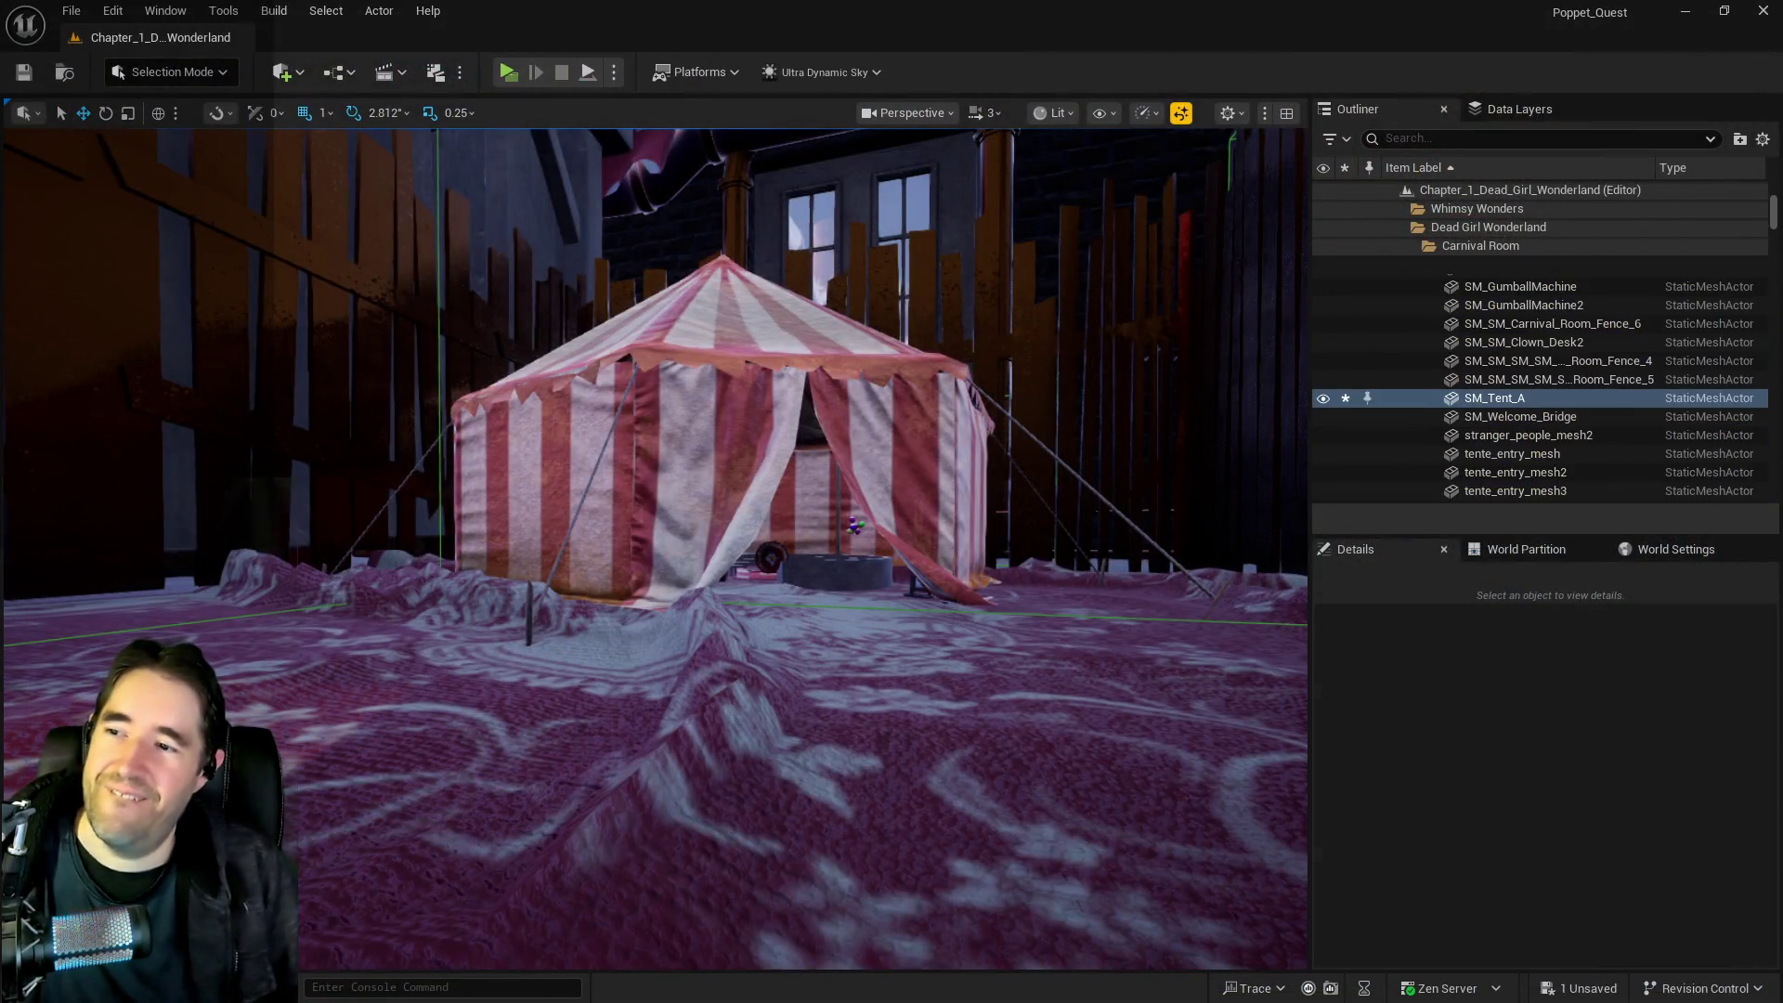
pyautogui.press('f')
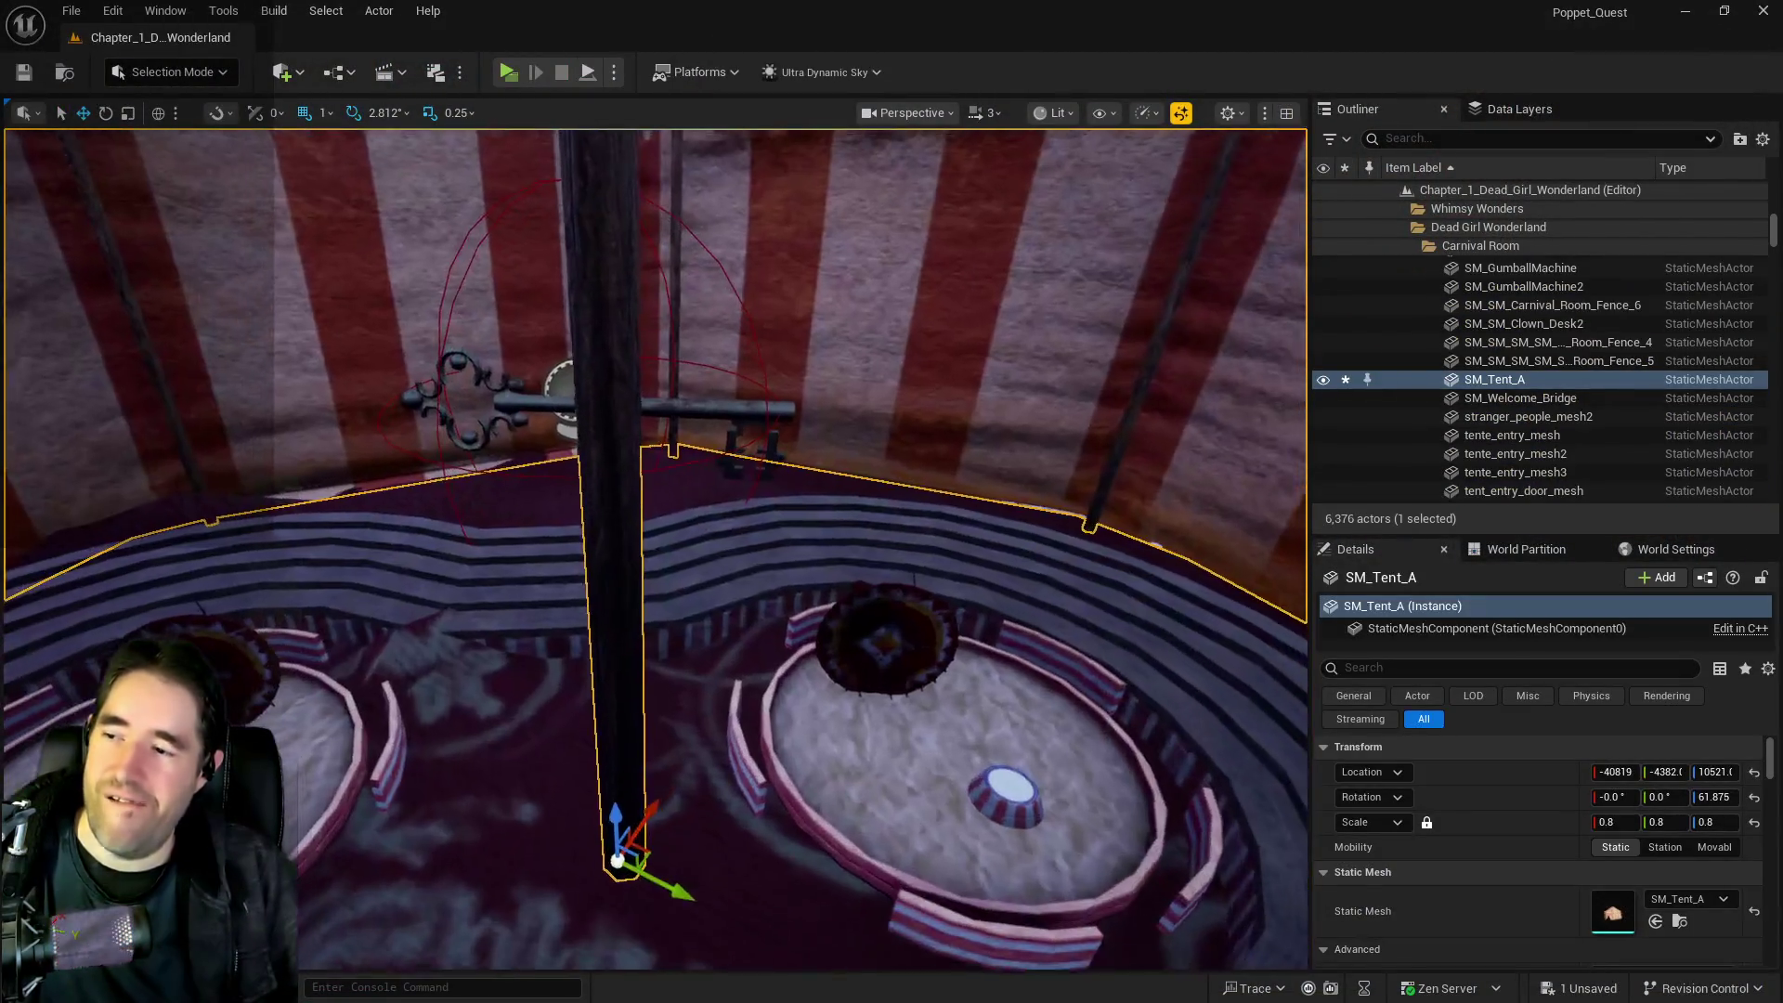
pyautogui.click(671, 402)
pyautogui.press('f')
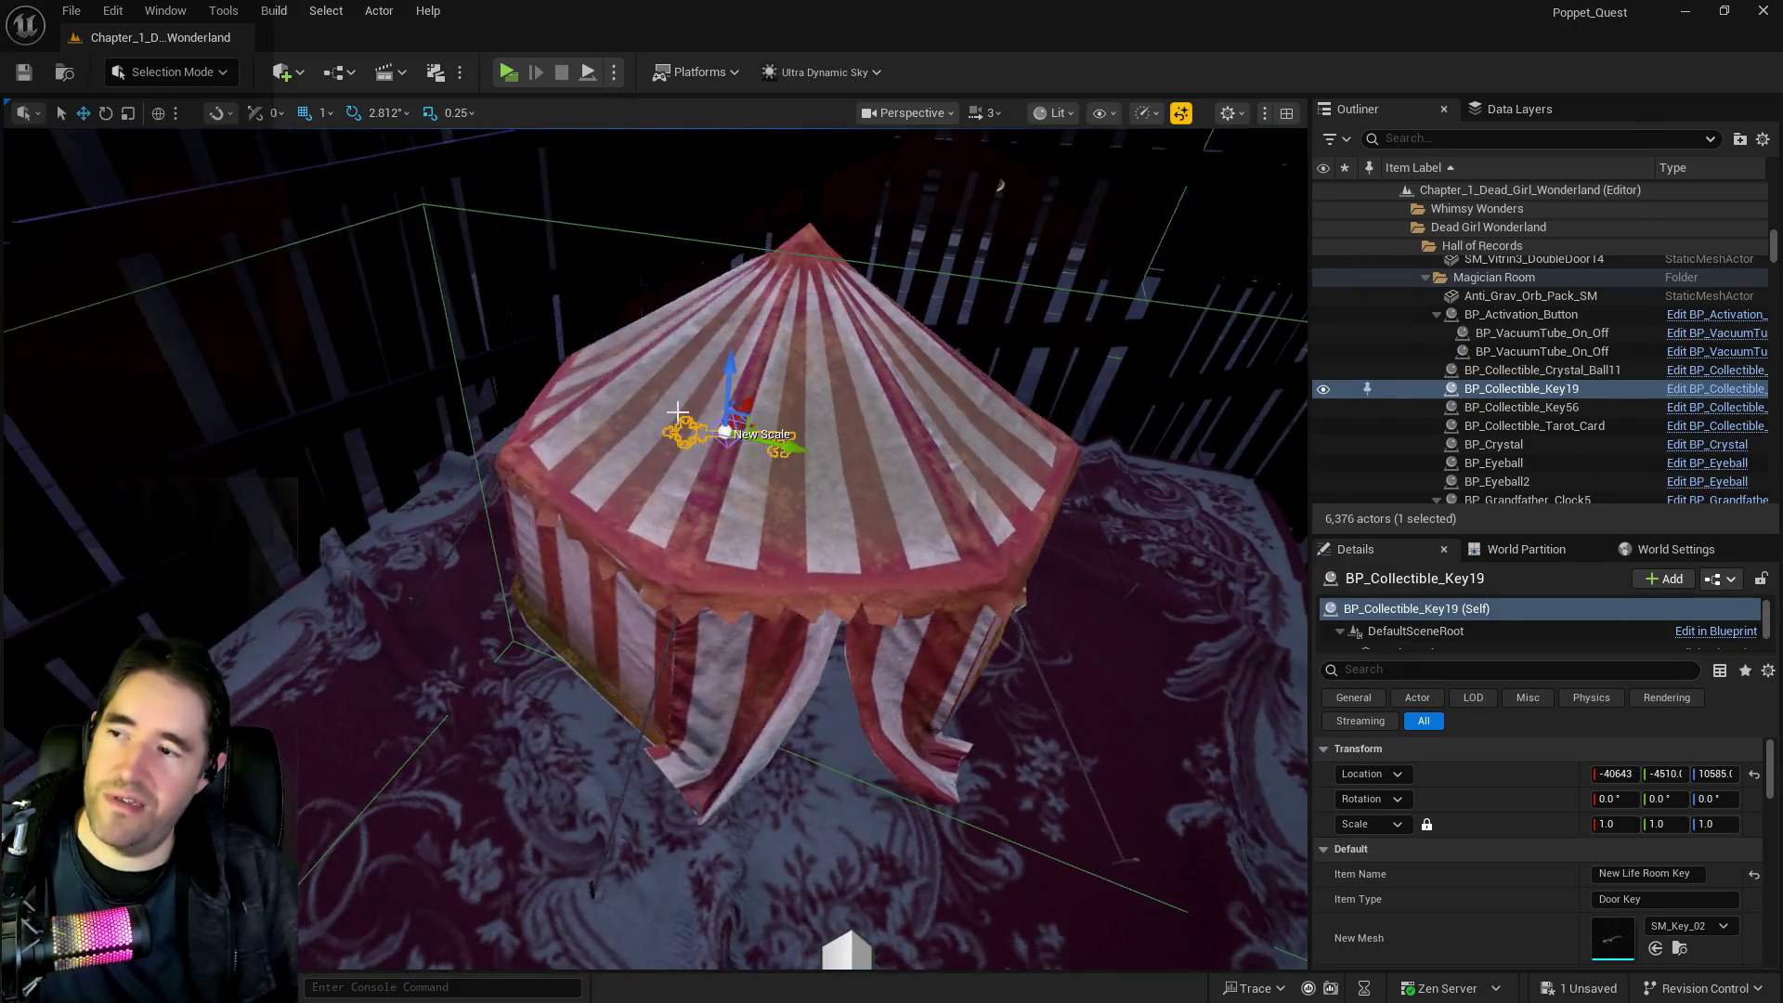
pyautogui.click(677, 398)
pyautogui.press('f')
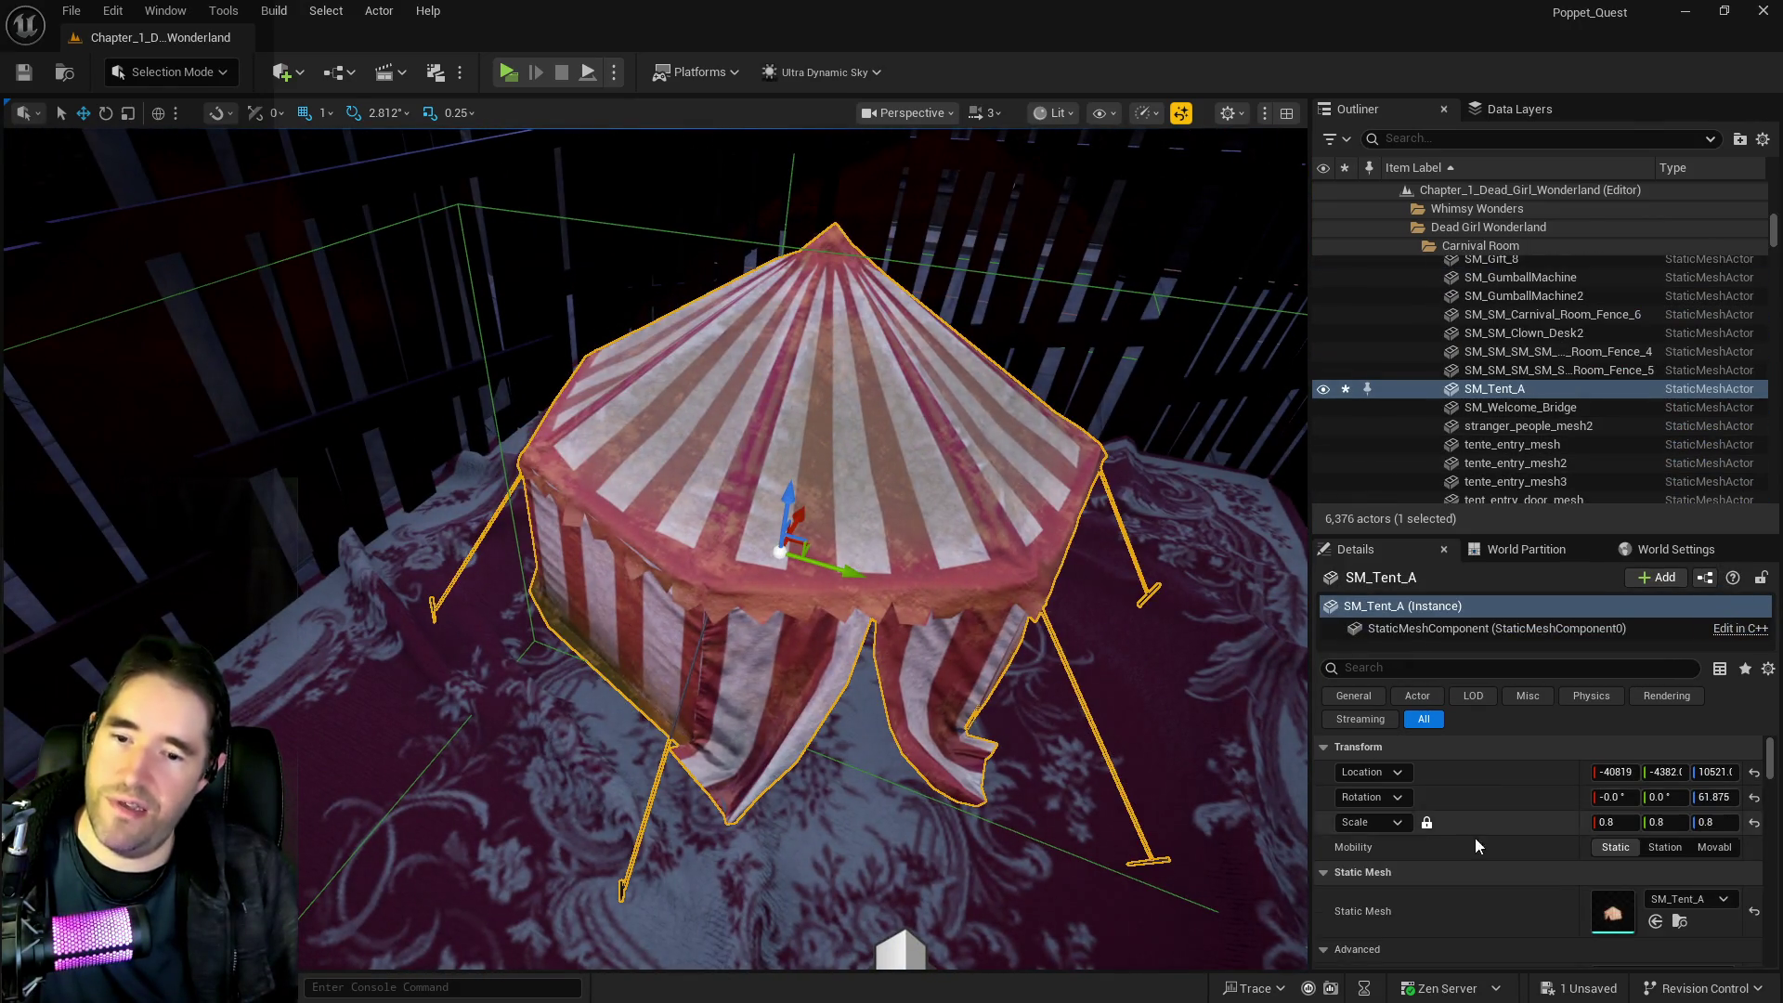
# Filter the tent's Details by 'col' and inspect Collision Presets, keeping Default
pyautogui.click(1499, 667)
pyautogui.write('col')
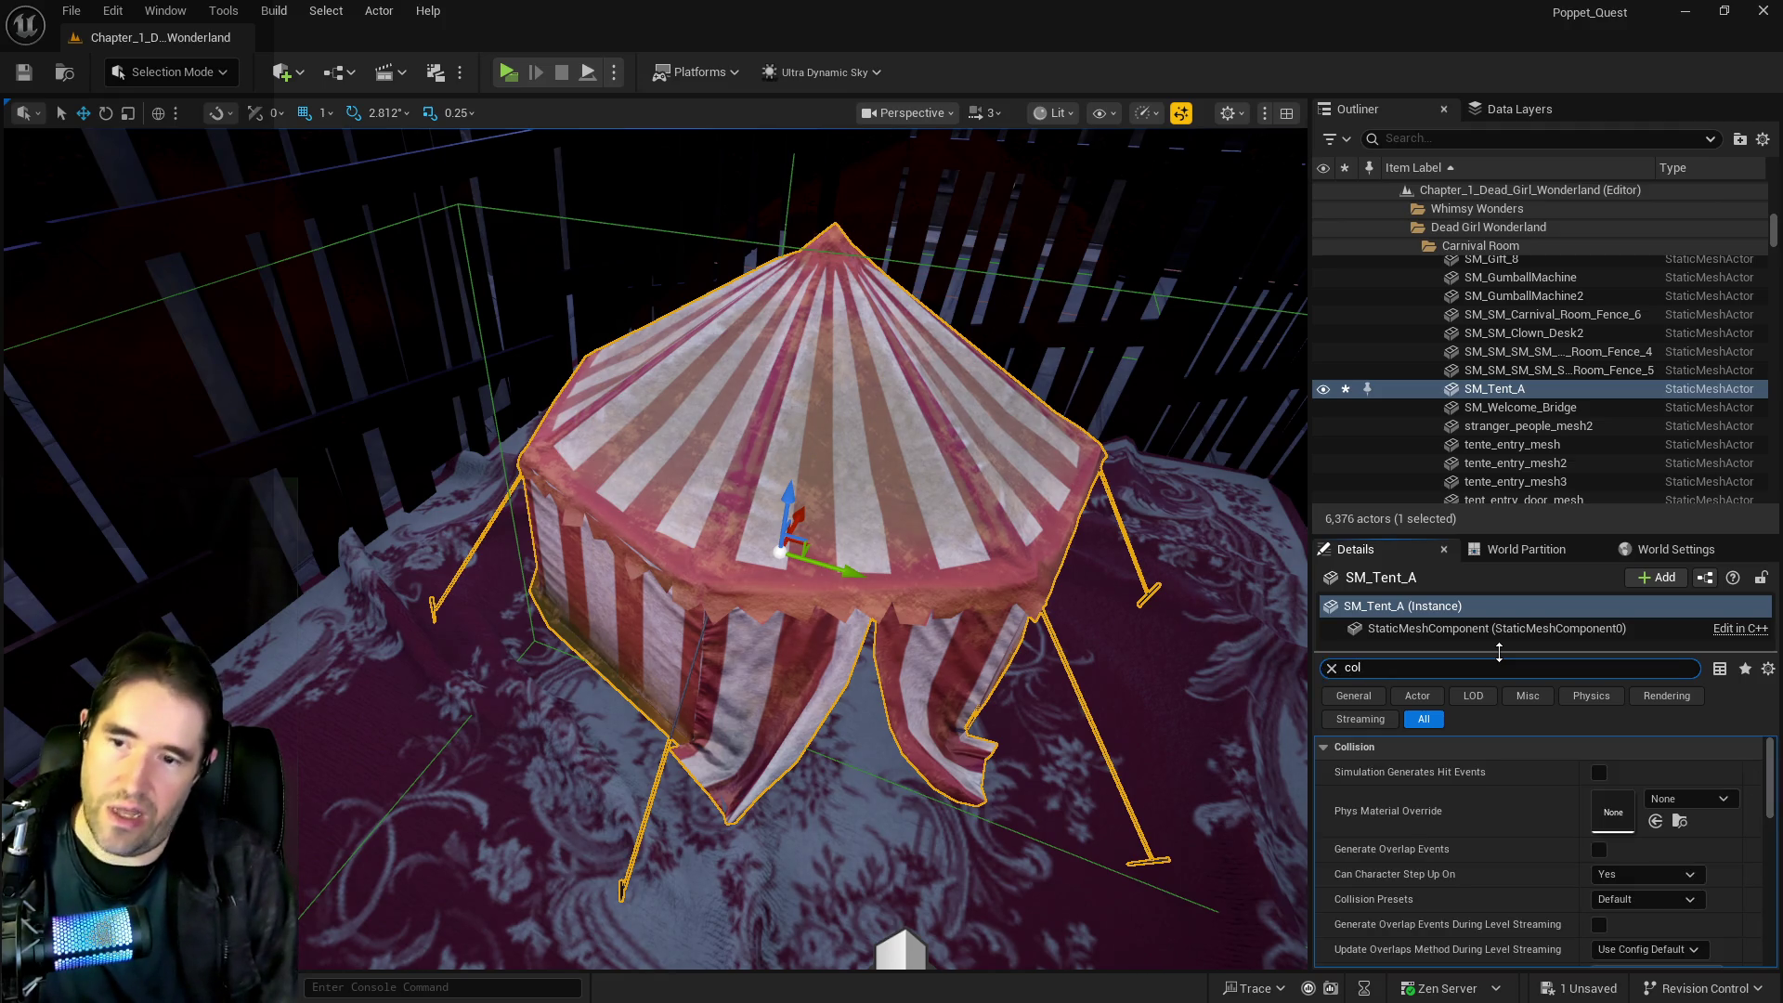
pyautogui.scroll(-5, 1559, 837)
pyautogui.scroll(5, 1558, 826)
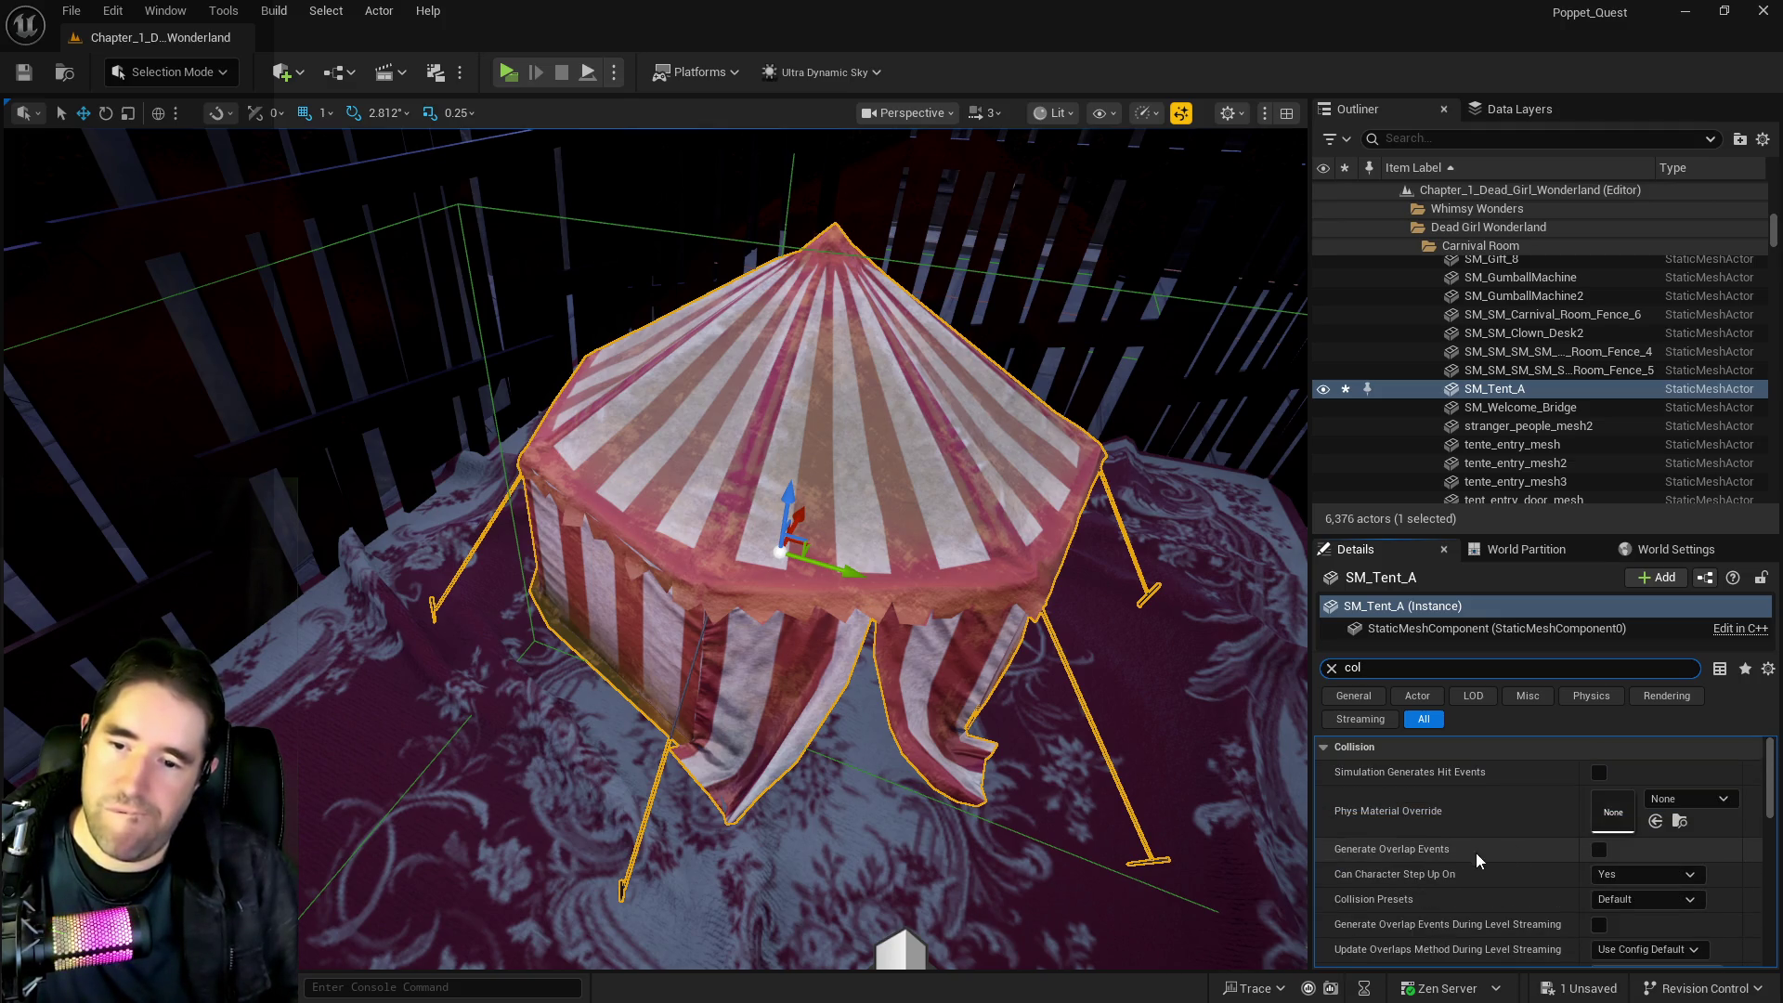
pyautogui.click(1624, 901)
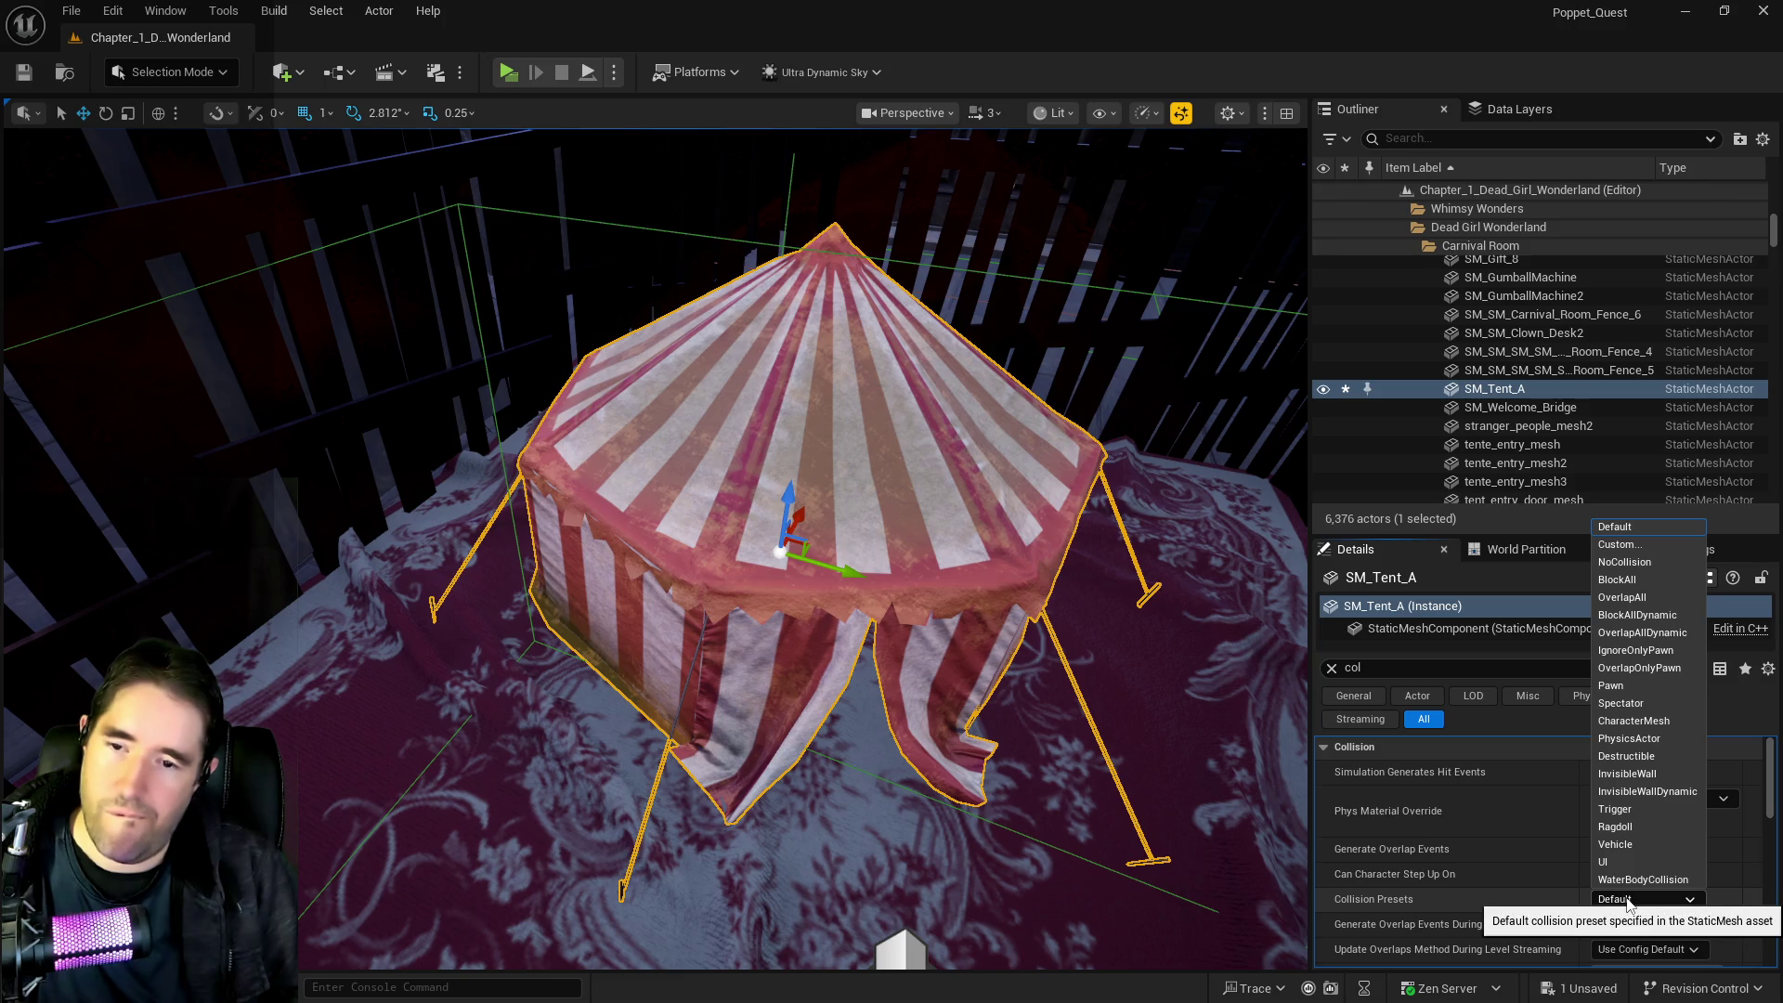
pyautogui.click(1585, 901)
# Open the SM_Tent_A static mesh in its mesh editor with Ctrl+E
pyautogui.click(1482, 395)
pyautogui.rightClick(1482, 395)
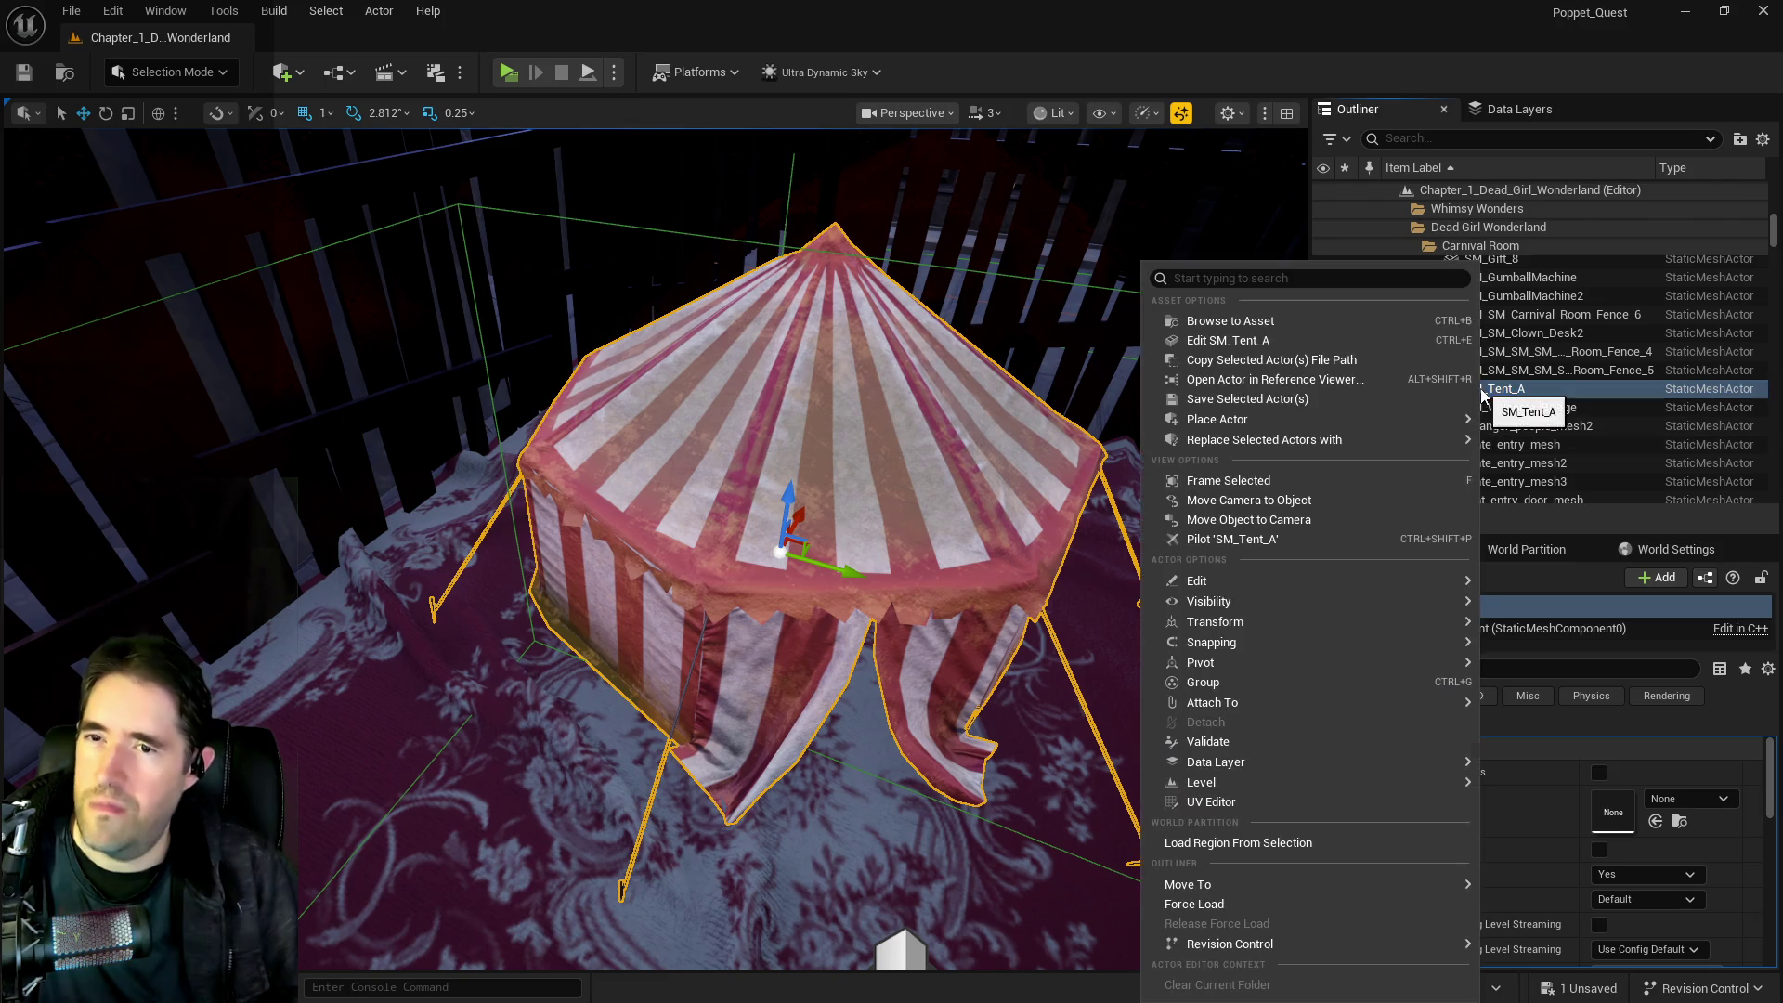
pyautogui.click(1336, 376)
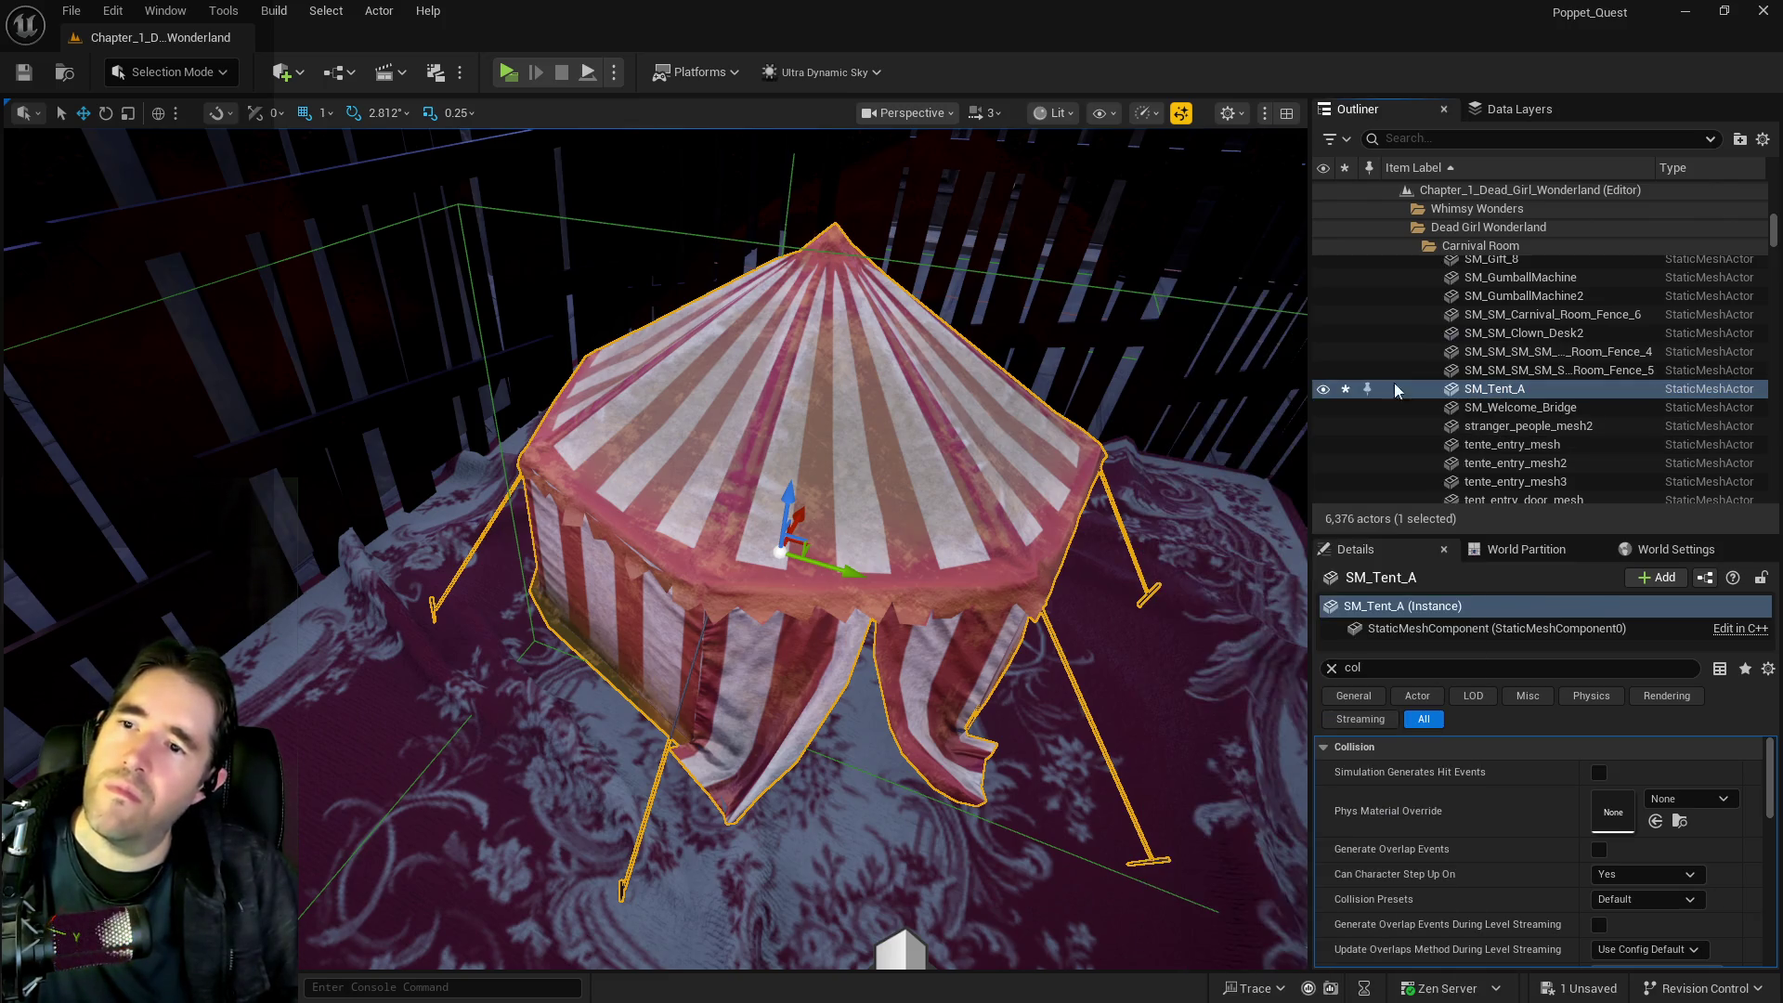
pyautogui.hotkey('ctrl', 'e')
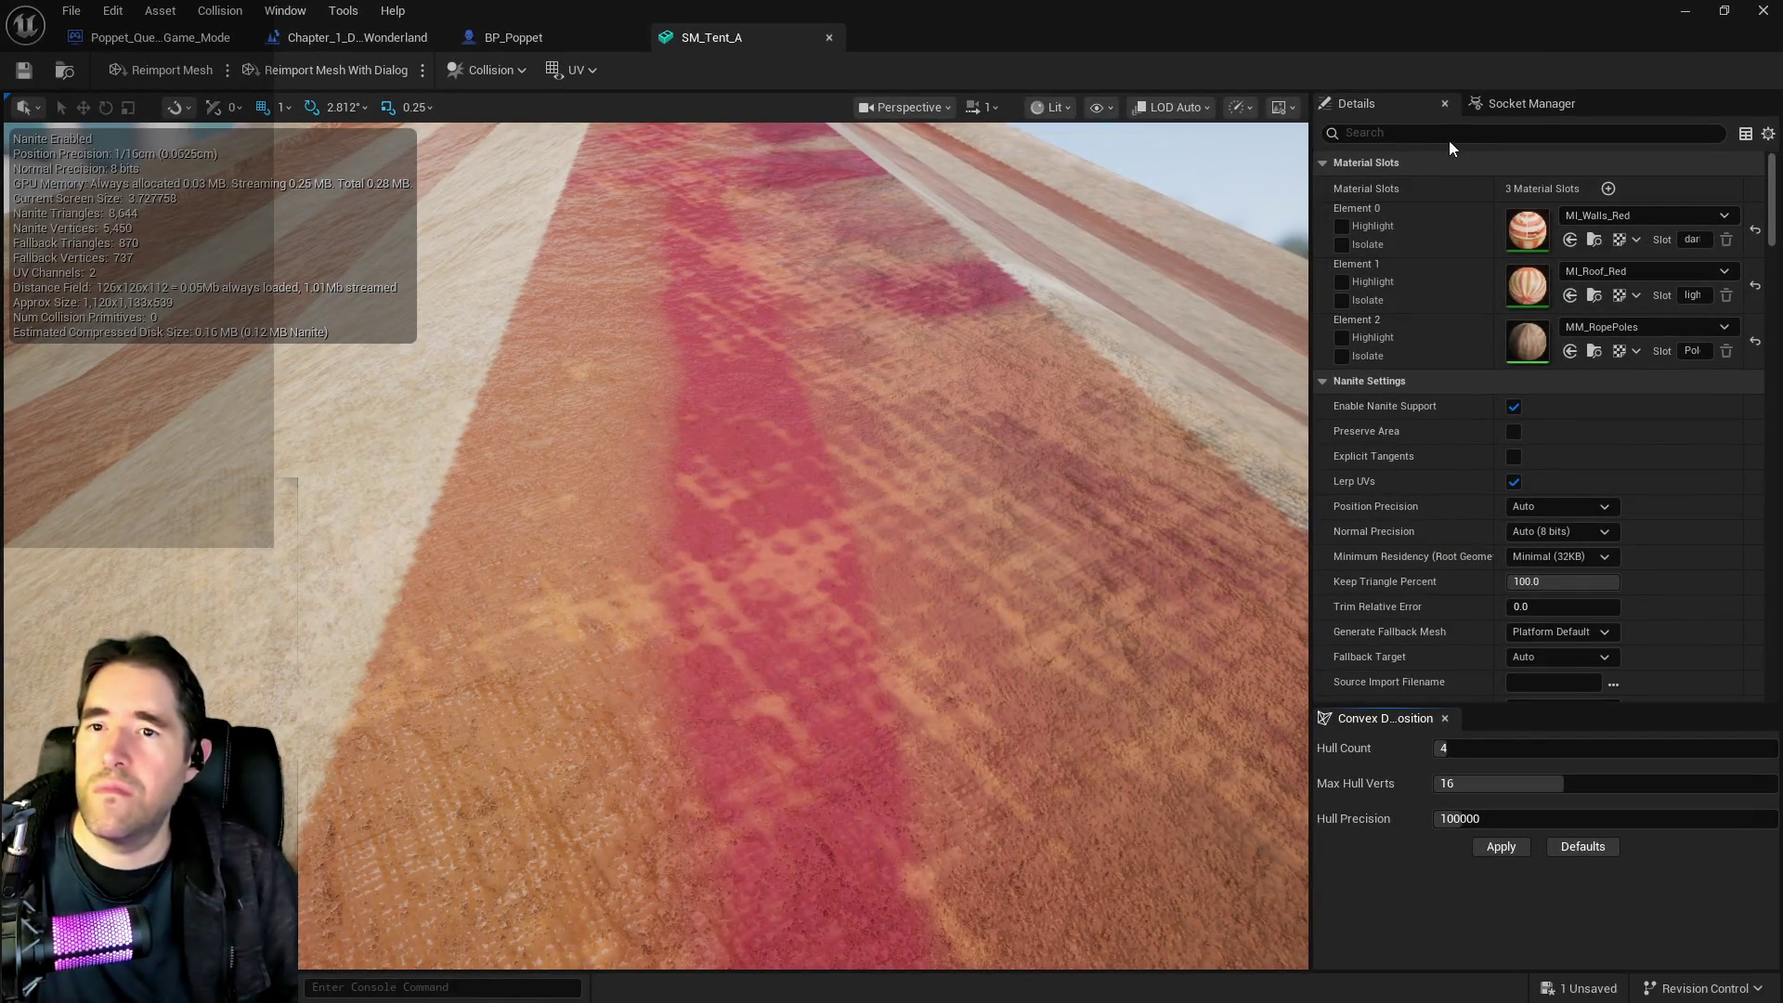
# Filter the mesh Details by 'col' to review BlockAll collision responses, then return to the level near the tent base
pyautogui.click(1443, 133)
pyautogui.write('col')
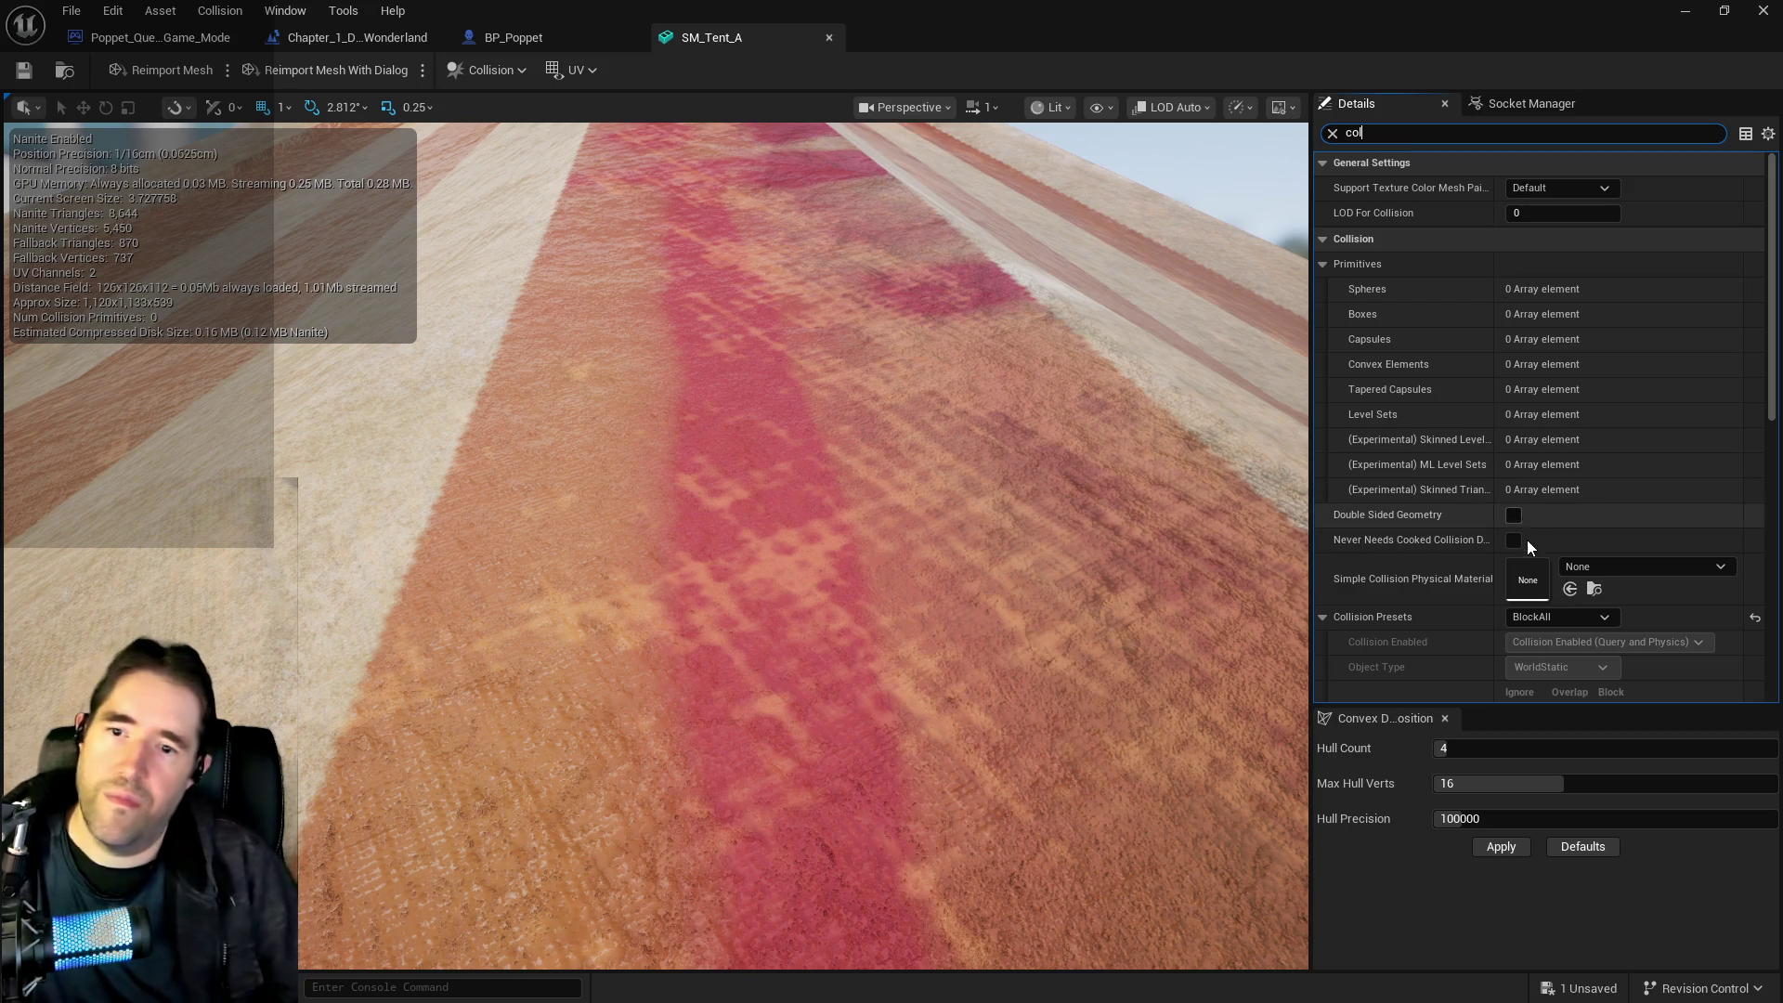
pyautogui.scroll(-2, 1533, 548)
pyautogui.scroll(-2, 1525, 550)
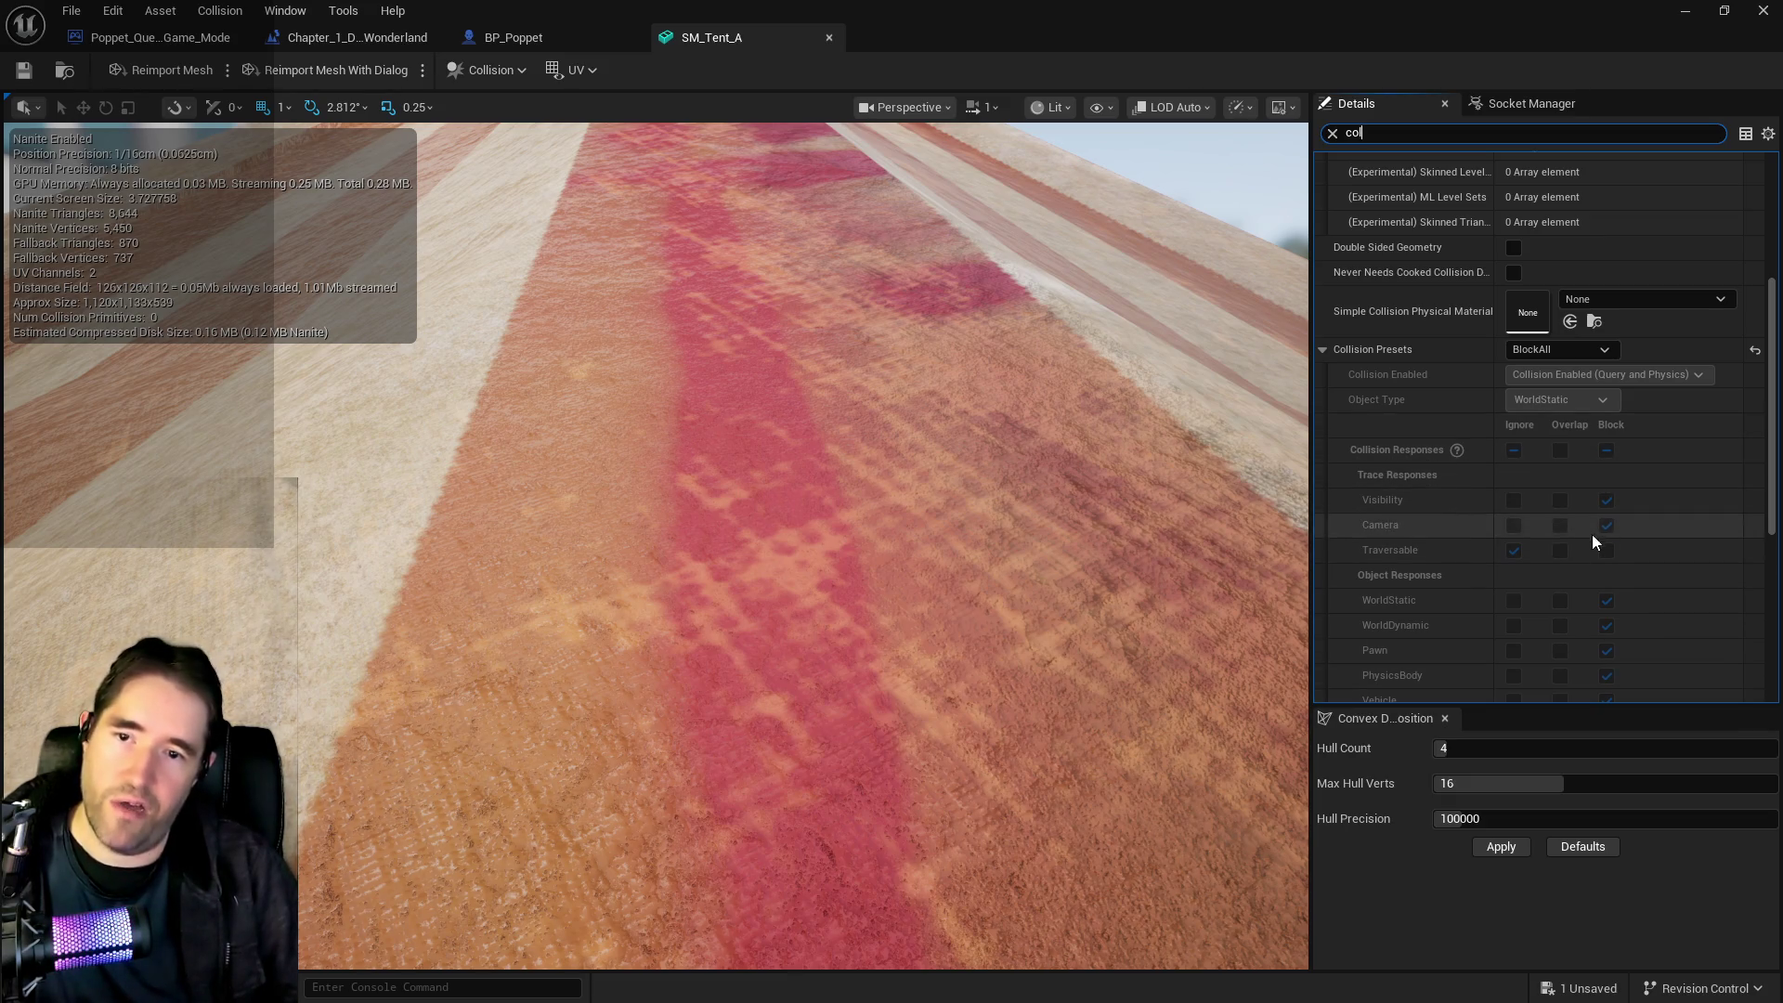
pyautogui.click(358, 37)
pyautogui.moveTo(1182, 485); pyautogui.dragTo(873, 130)
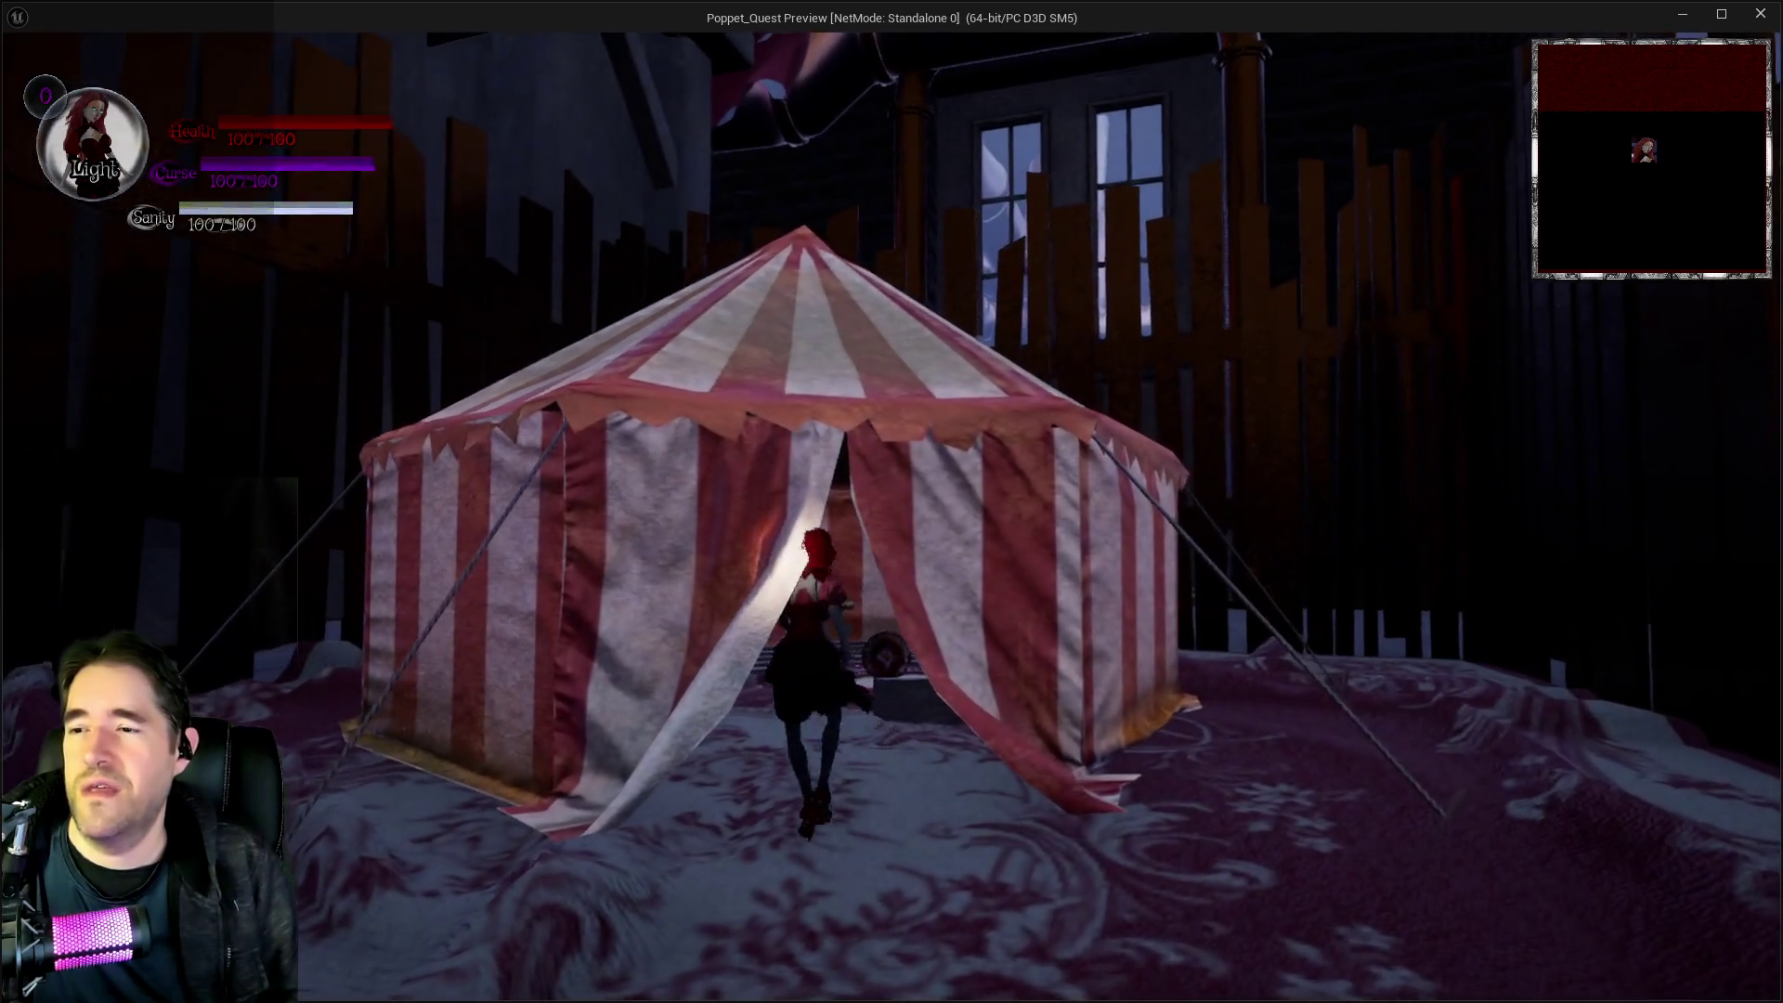
# Walk Poppet through the tent entrance, back across and toward the ring, then end the play session
pyautogui.press('w')
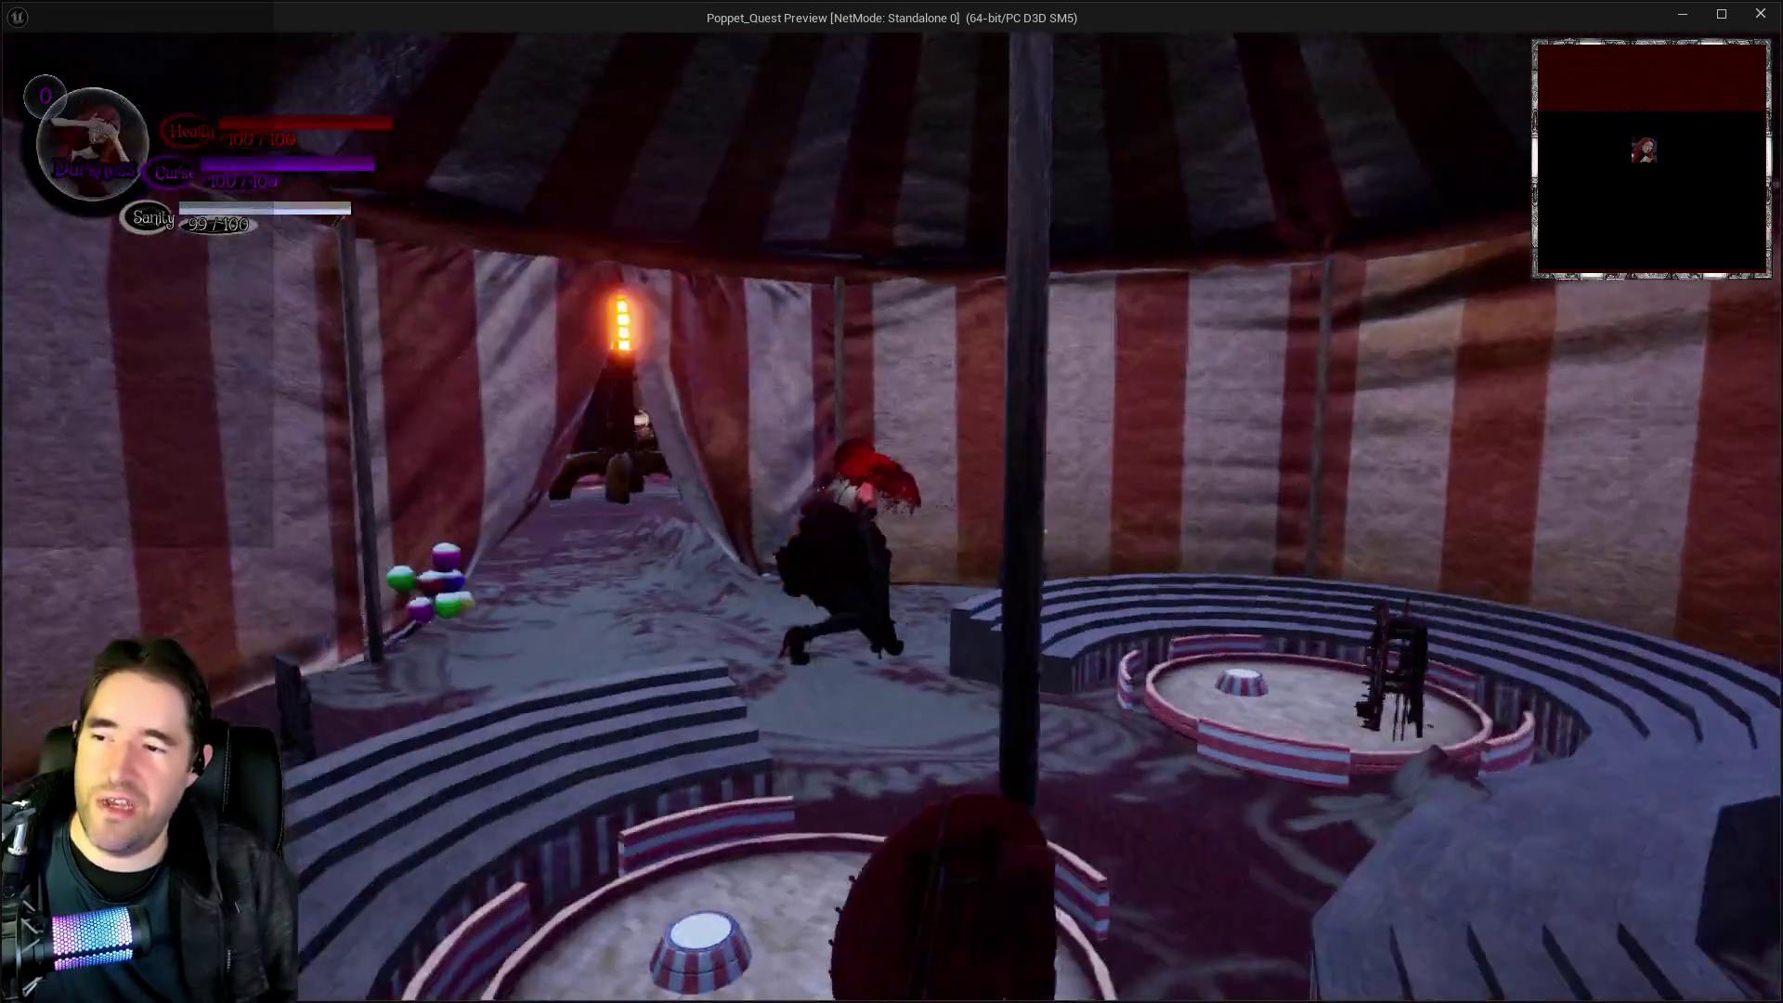
pyautogui.press('s')
pyautogui.press('w')
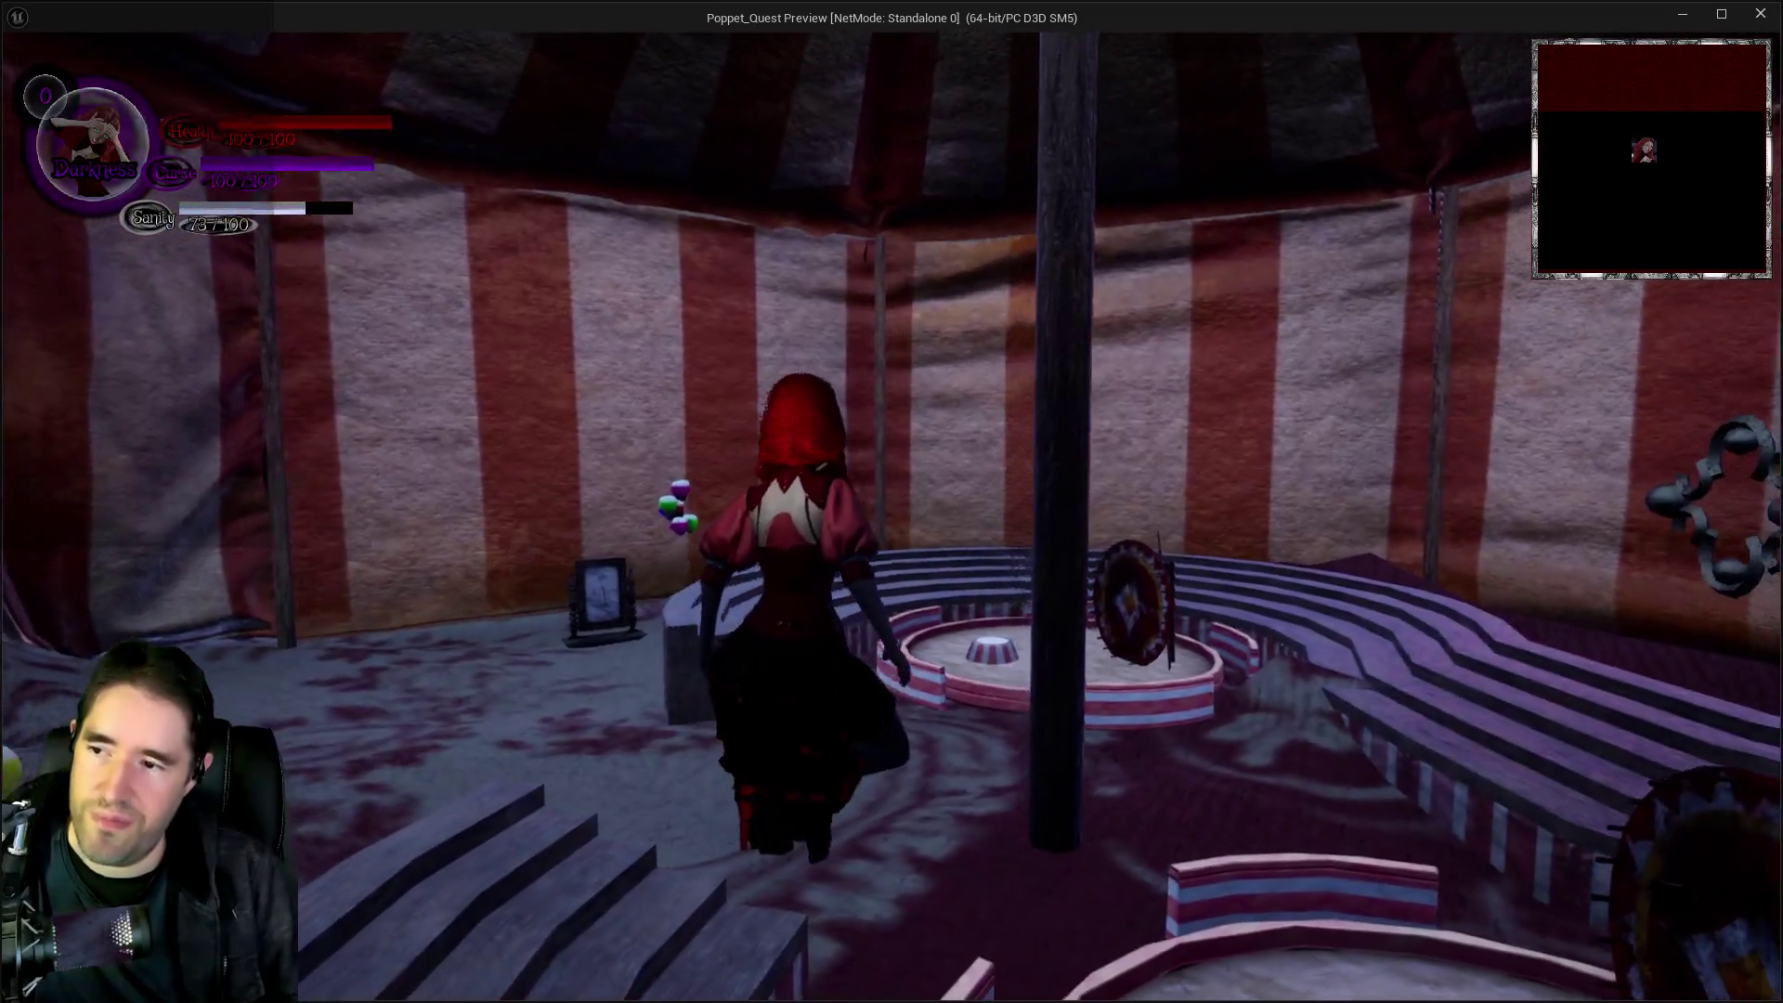
pyautogui.hotkey('alt', 'Tab')
pyautogui.press('Escape')
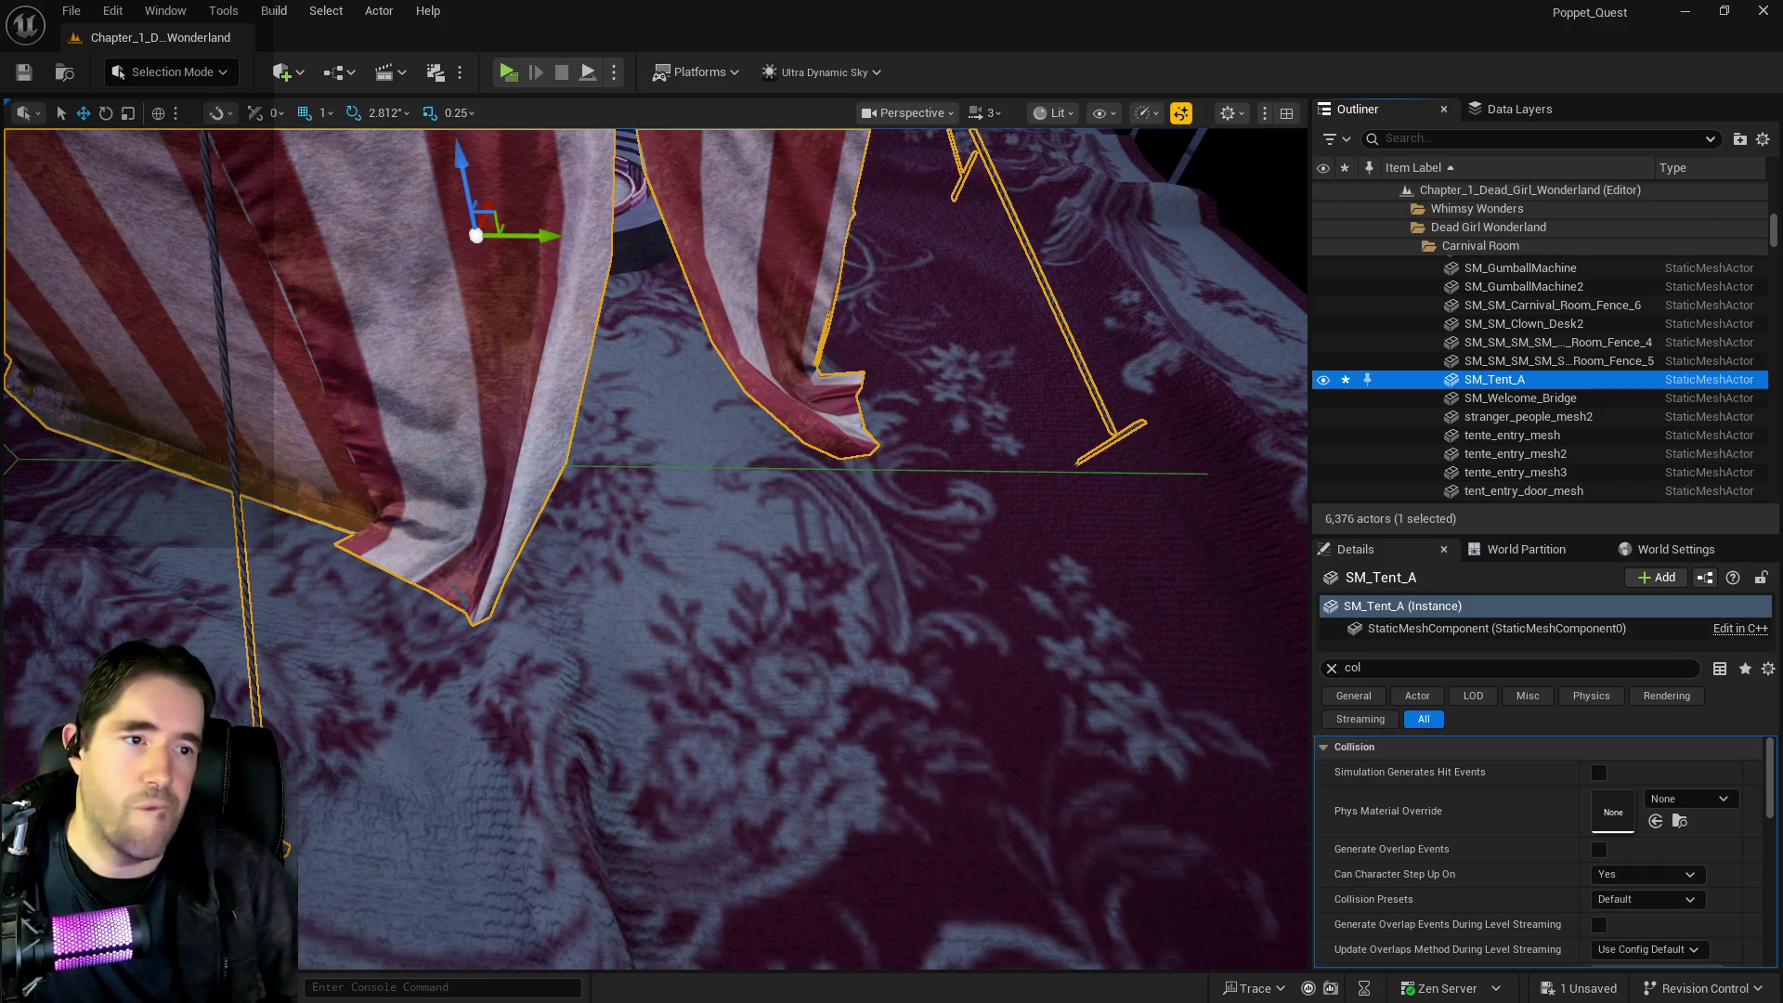
# Select the SpringArm component in BP_Poppet and browse its advanced tick and camera lag settings
pyautogui.hotkey('ctrl', 'e')
pyautogui.click(503, 44)
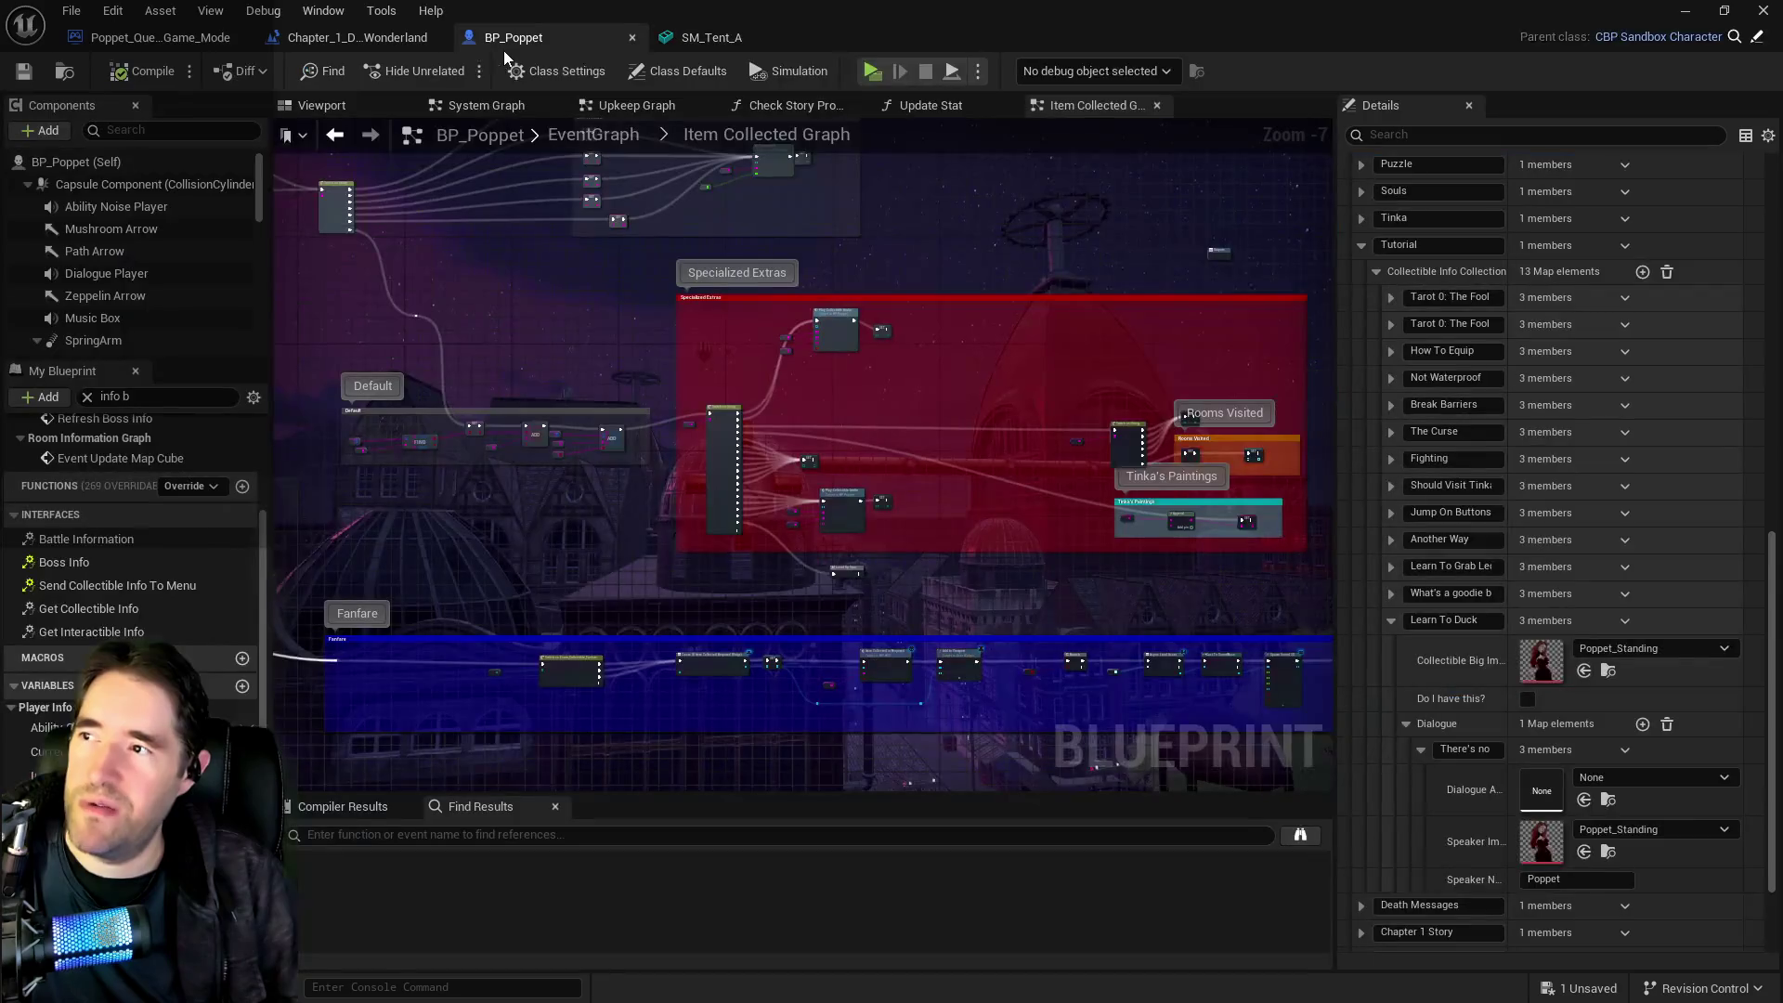
pyautogui.scroll(-2, 102, 279)
pyautogui.click(102, 288)
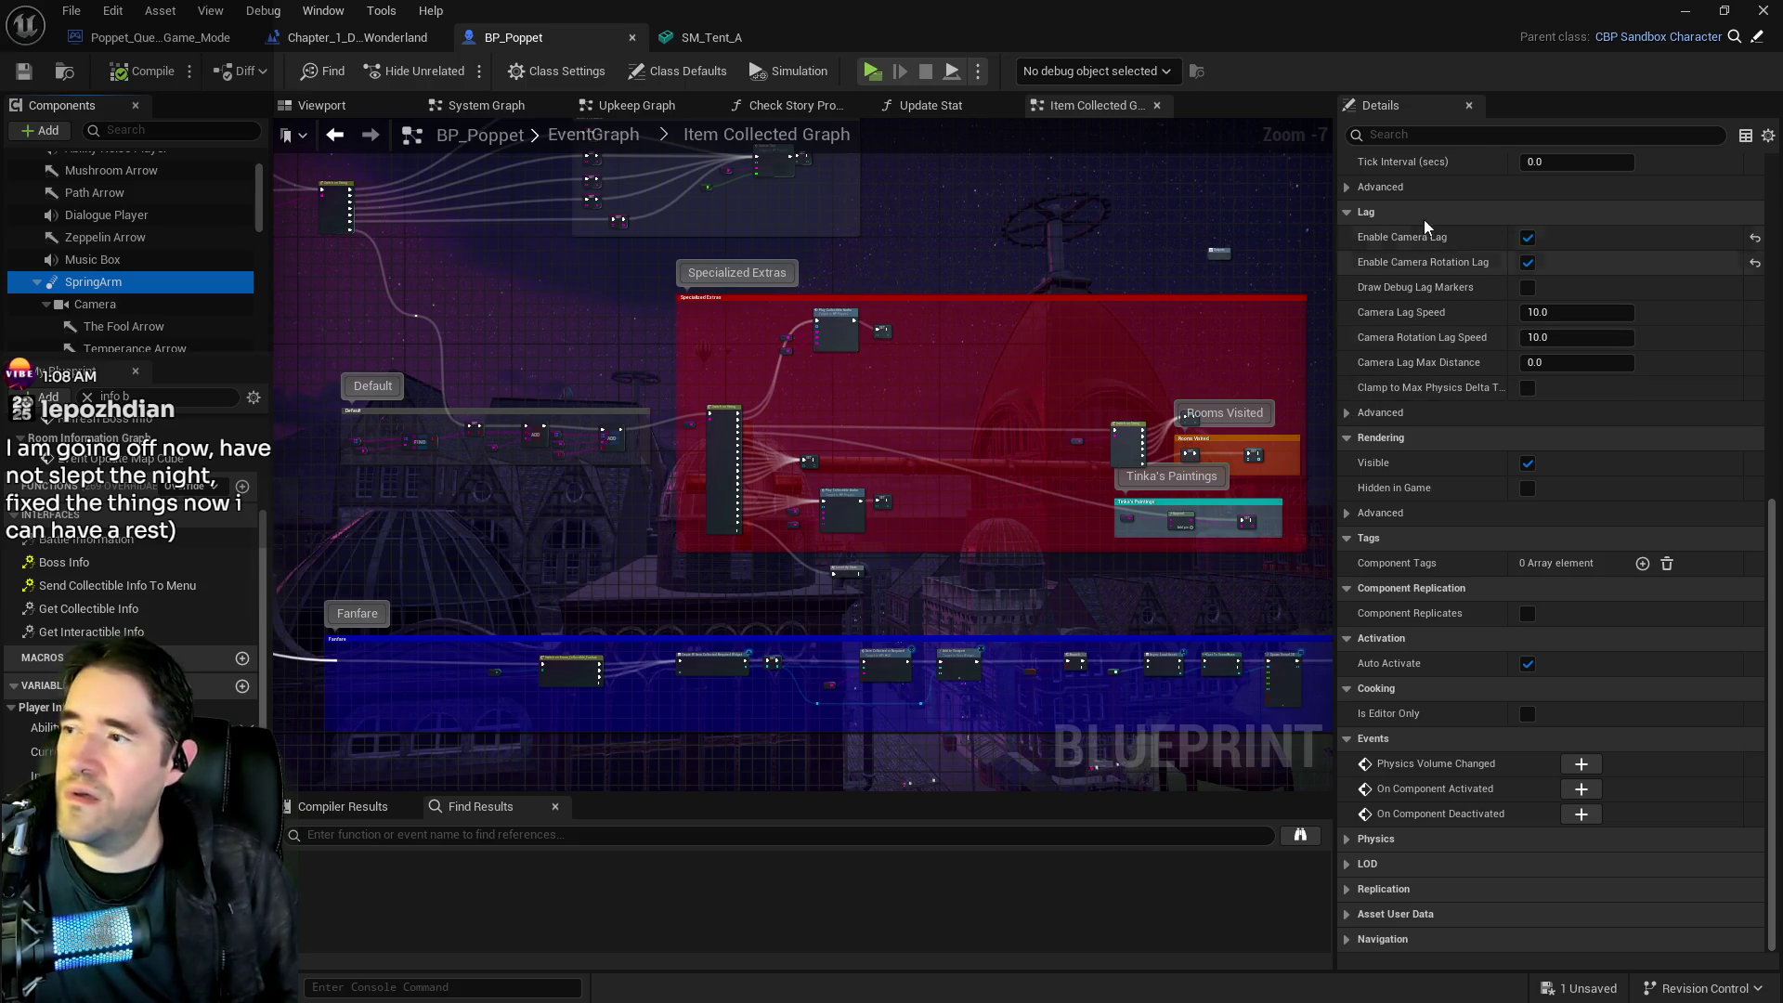
pyautogui.click(1357, 190)
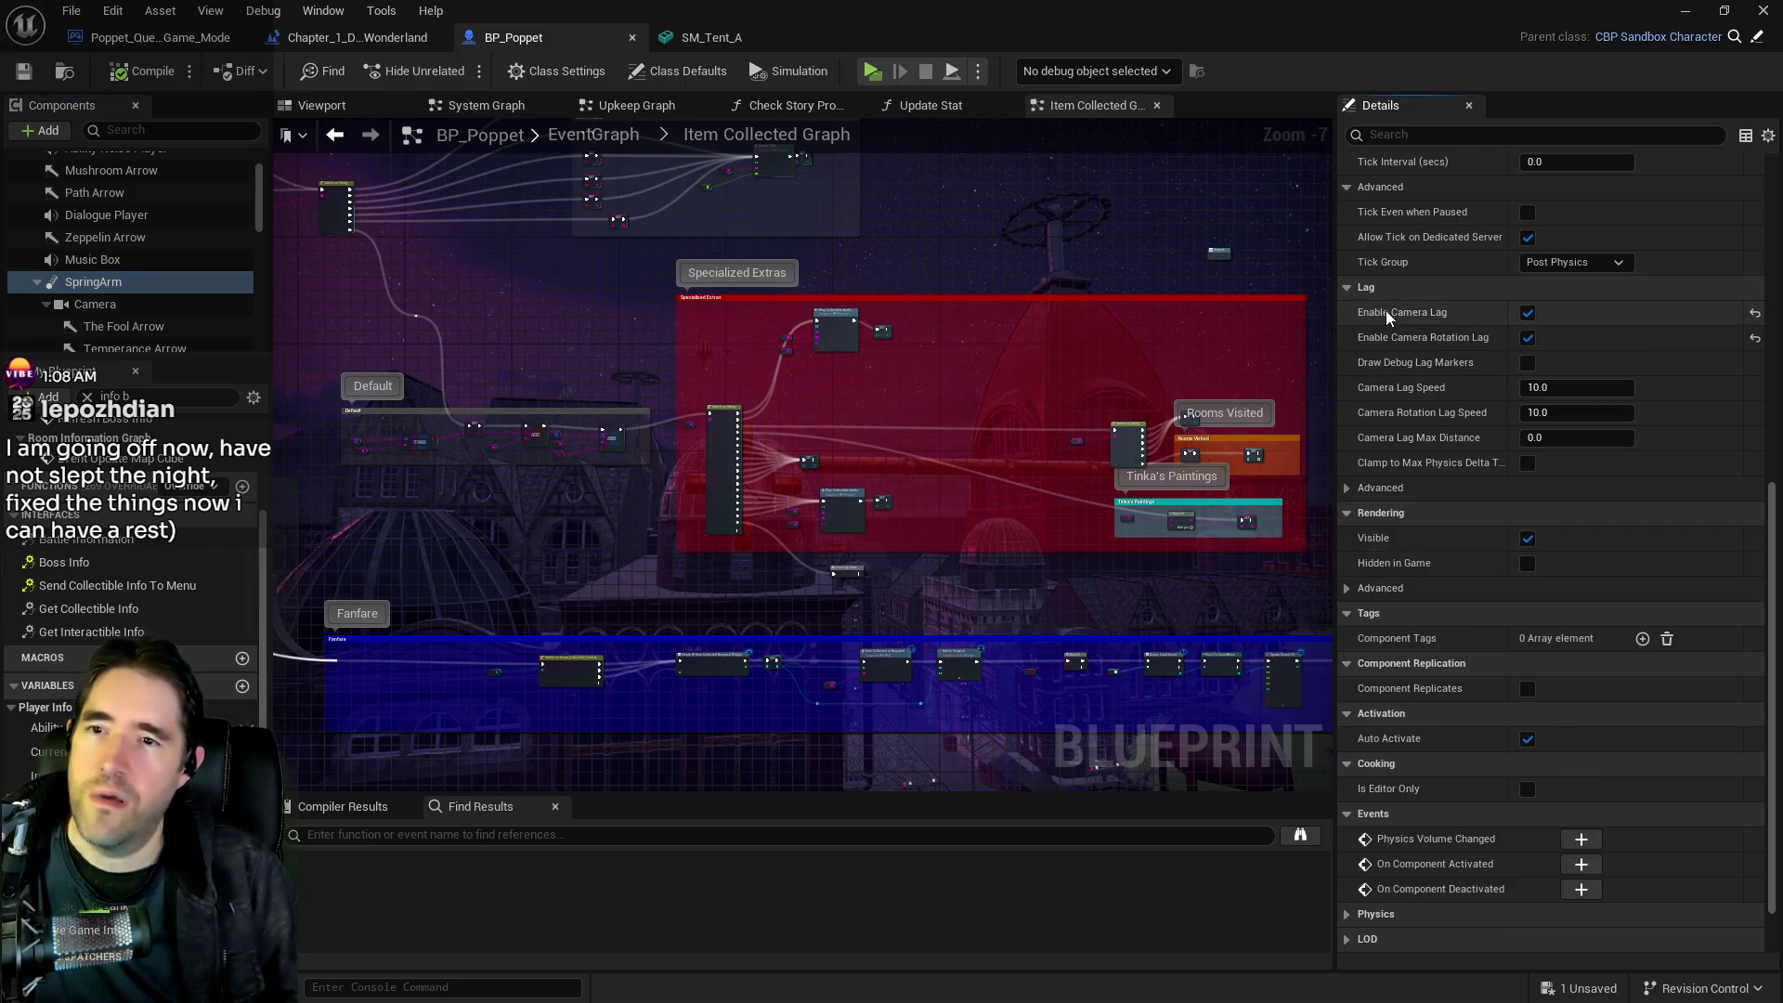
pyautogui.click(1346, 487)
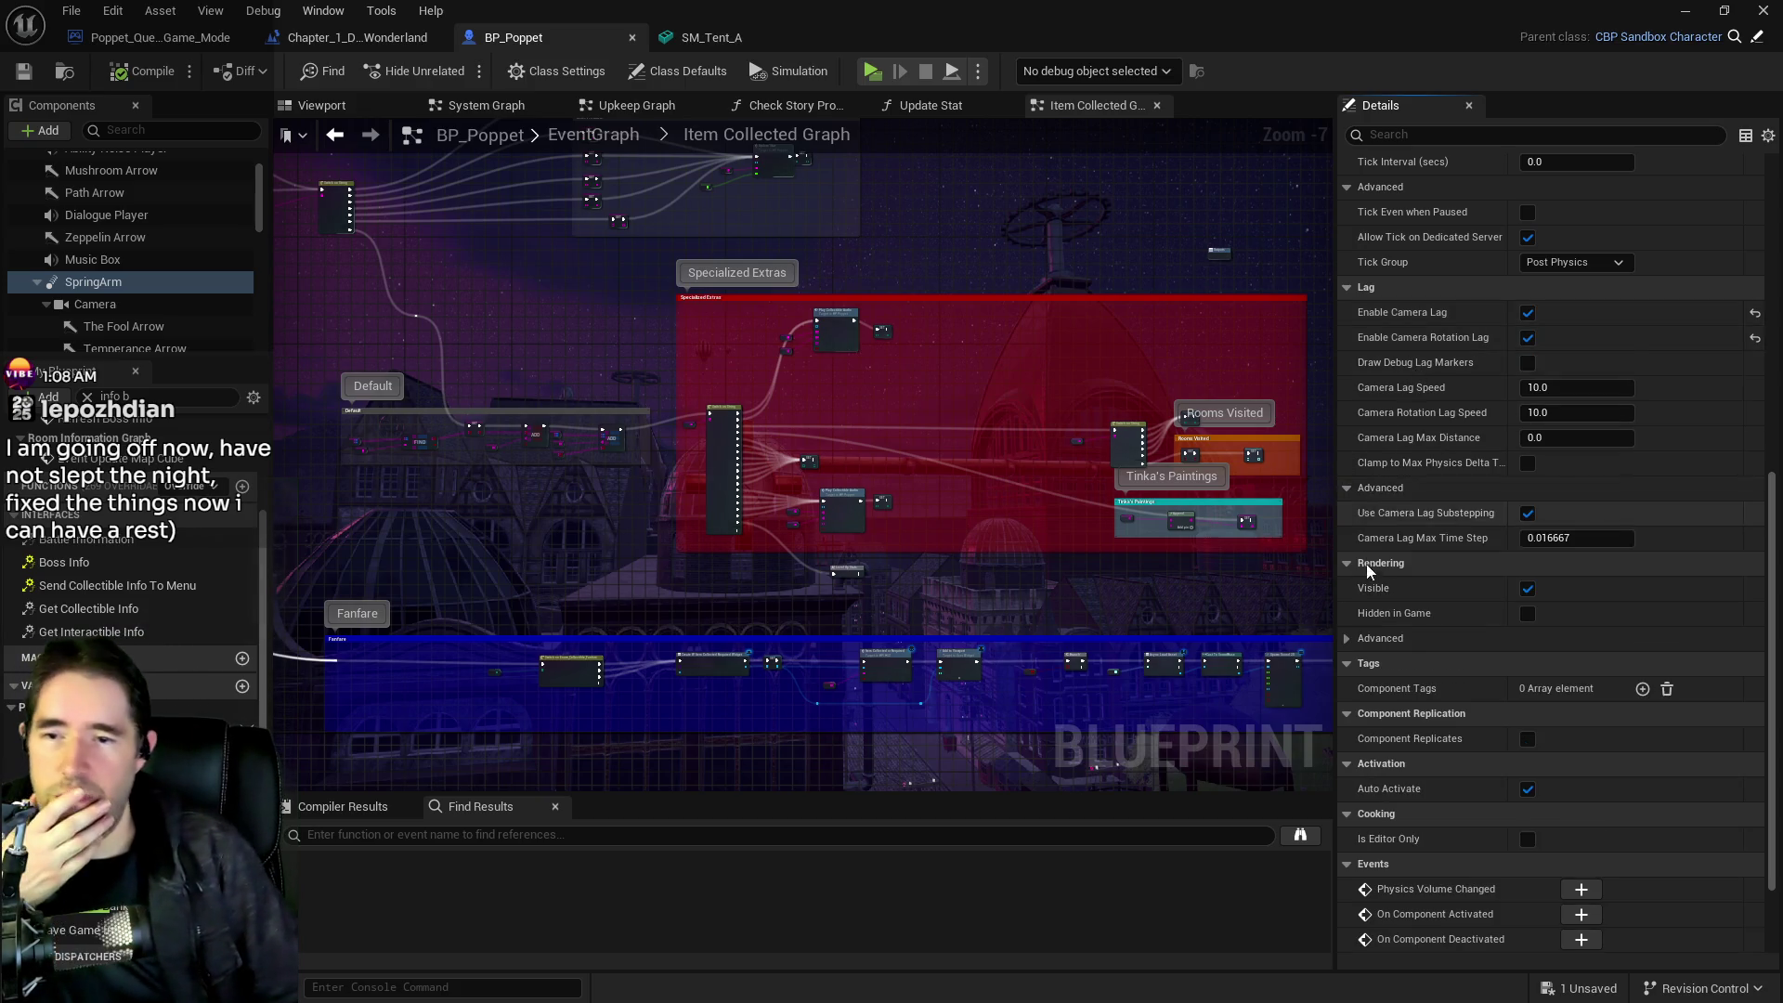
pyautogui.scroll(-1, 1365, 559)
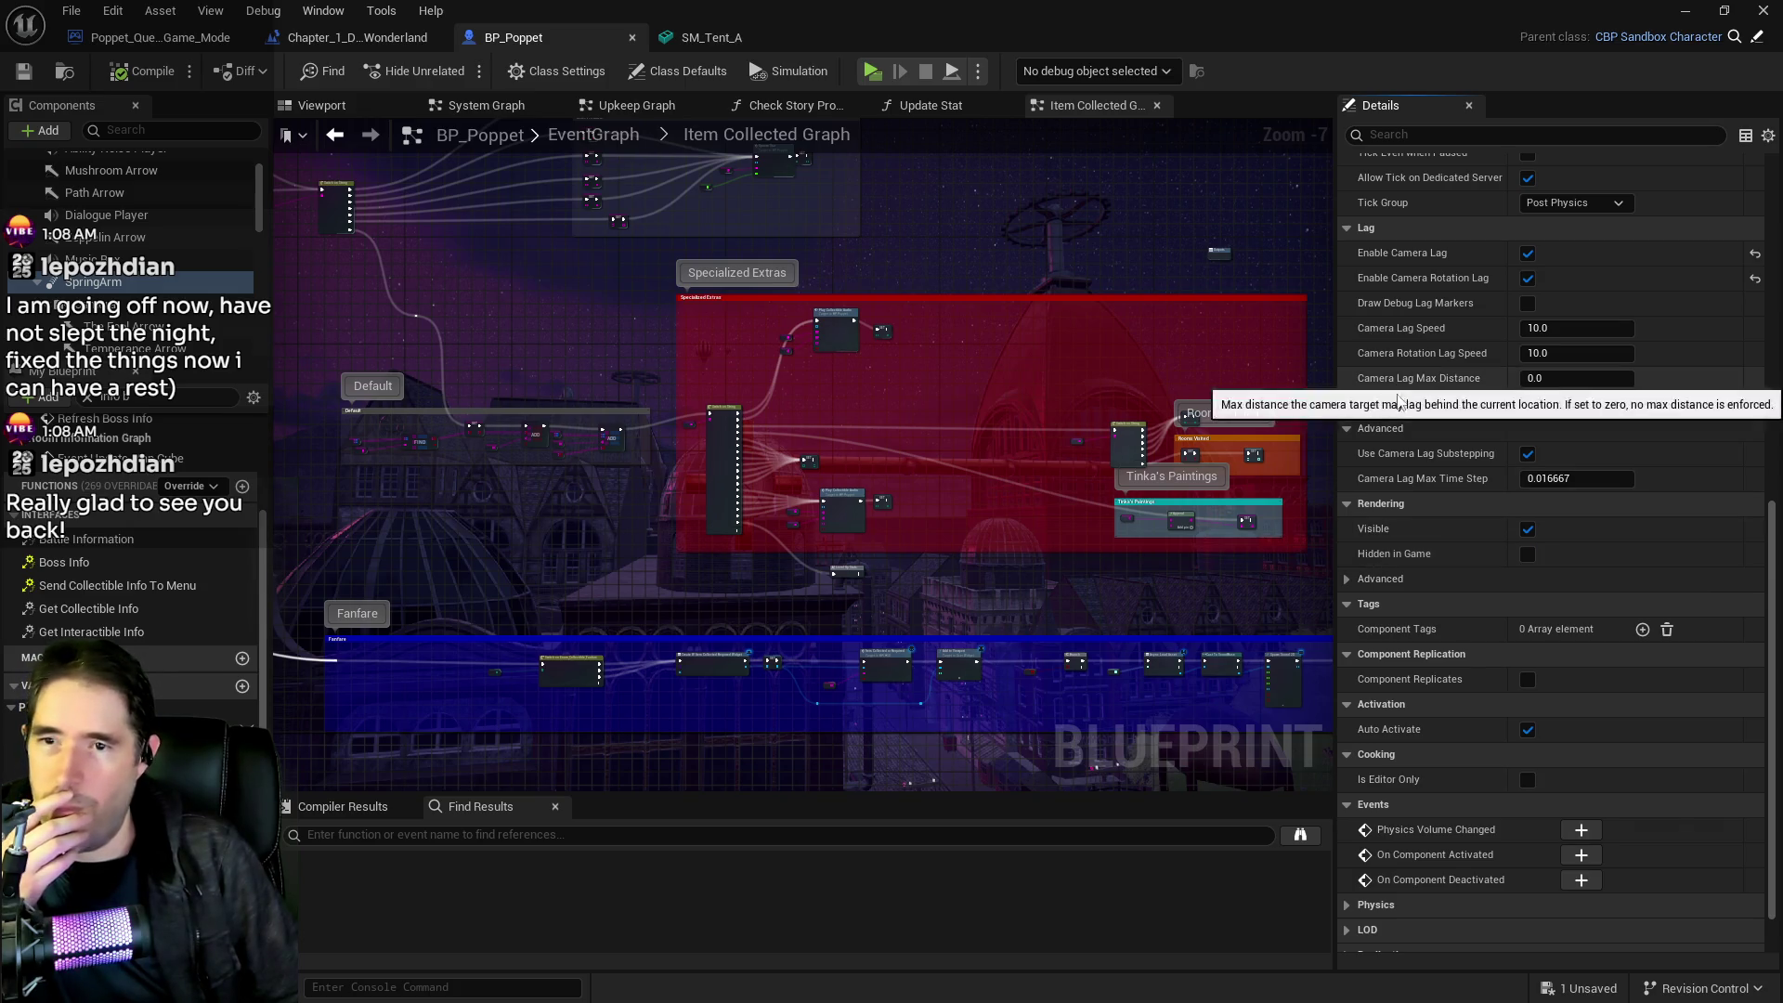
pyautogui.scroll(-1, 1399, 466)
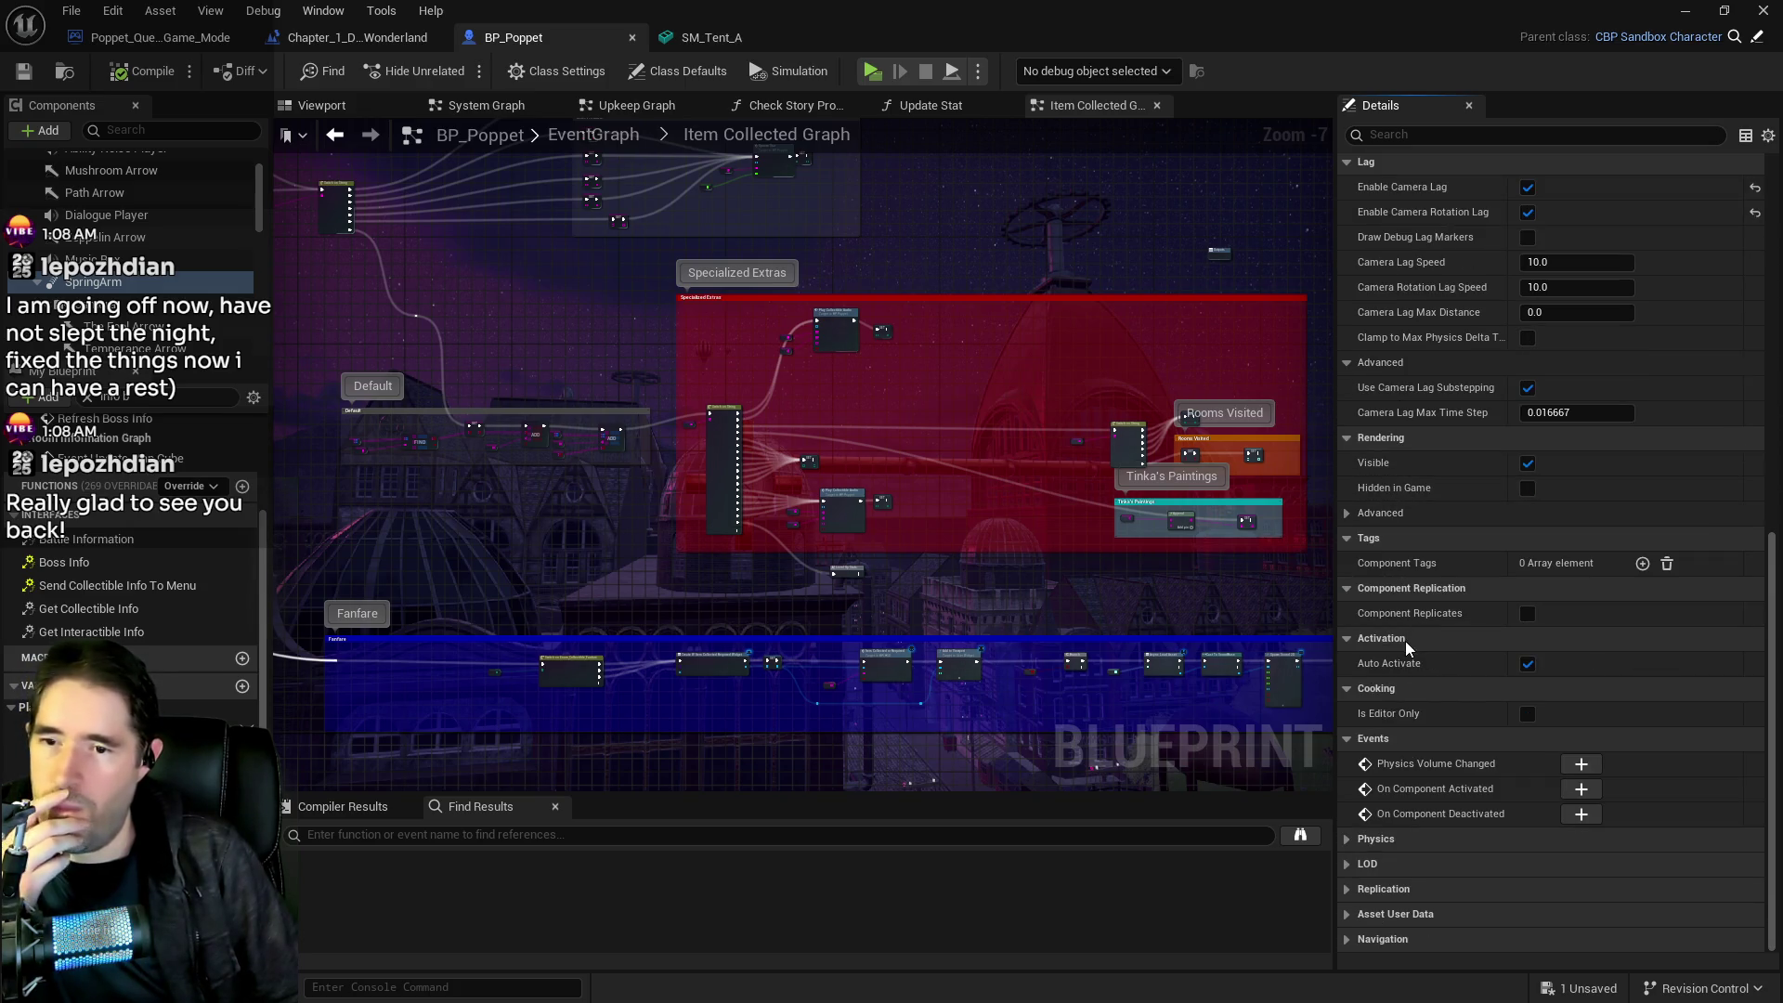
# Set the SpringArm's camera collision Probe Size to 20 and compile BP_Poppet
pyautogui.click(1419, 136)
pyautogui.write('test')
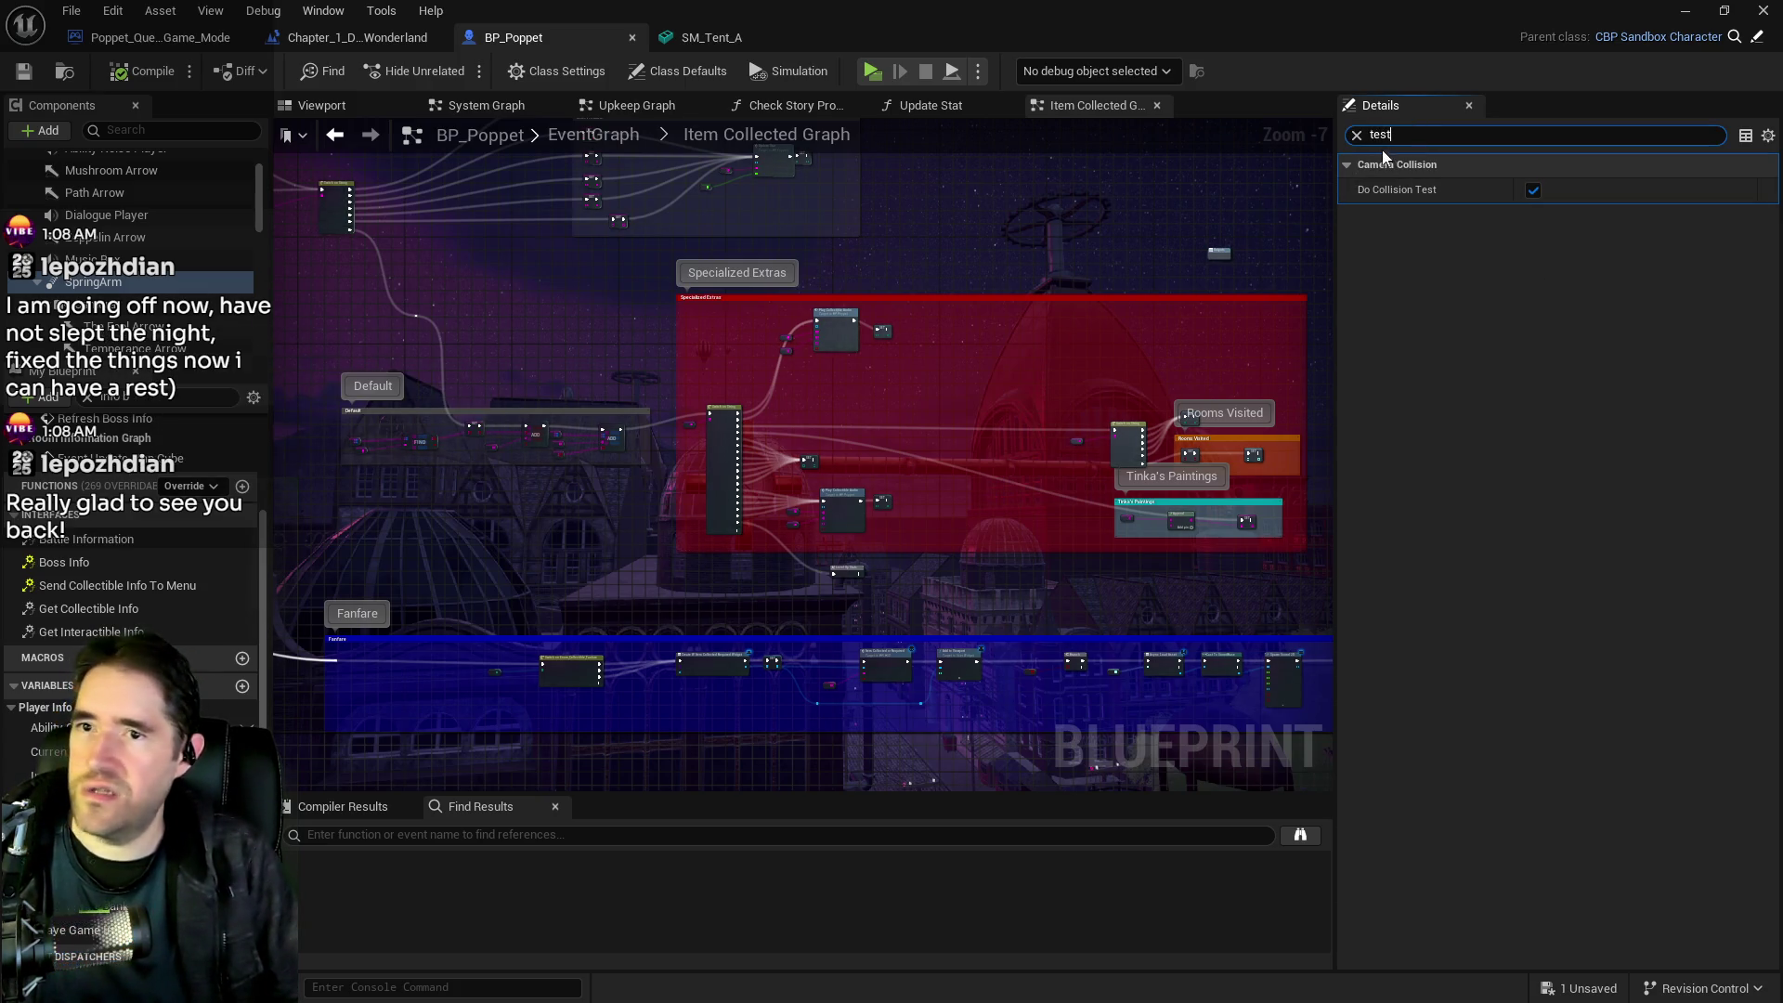
pyautogui.click(1356, 136)
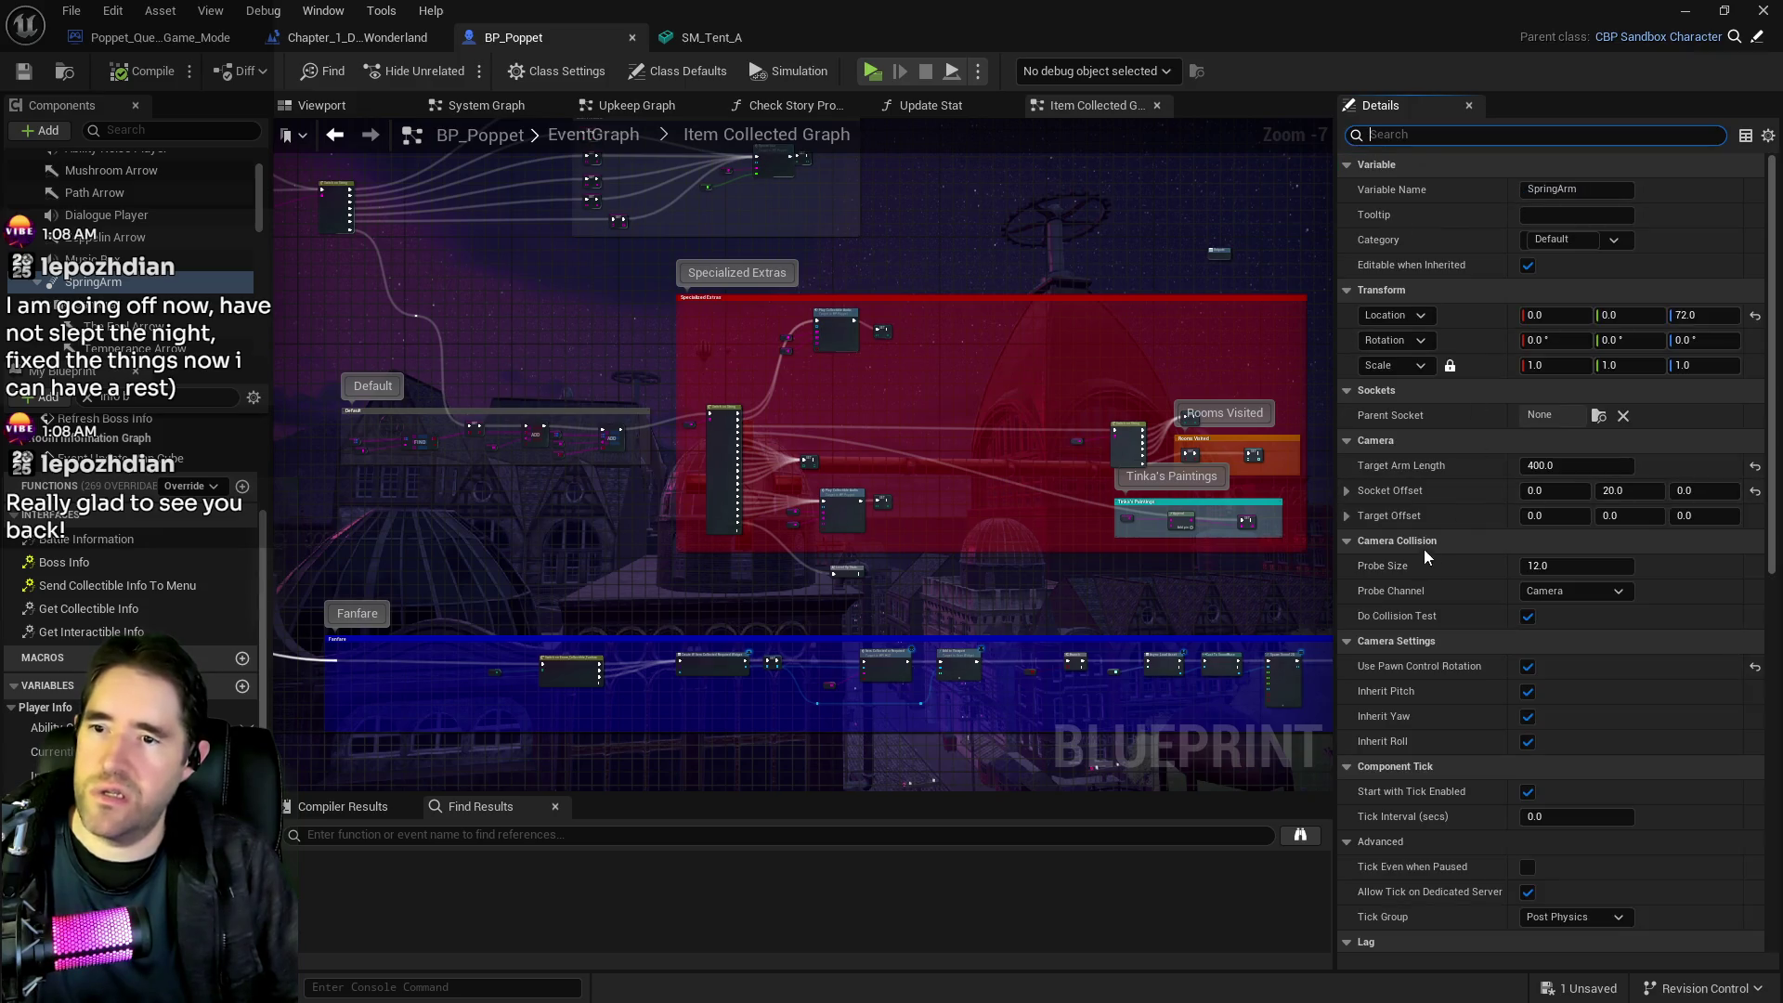
pyautogui.click(1567, 567)
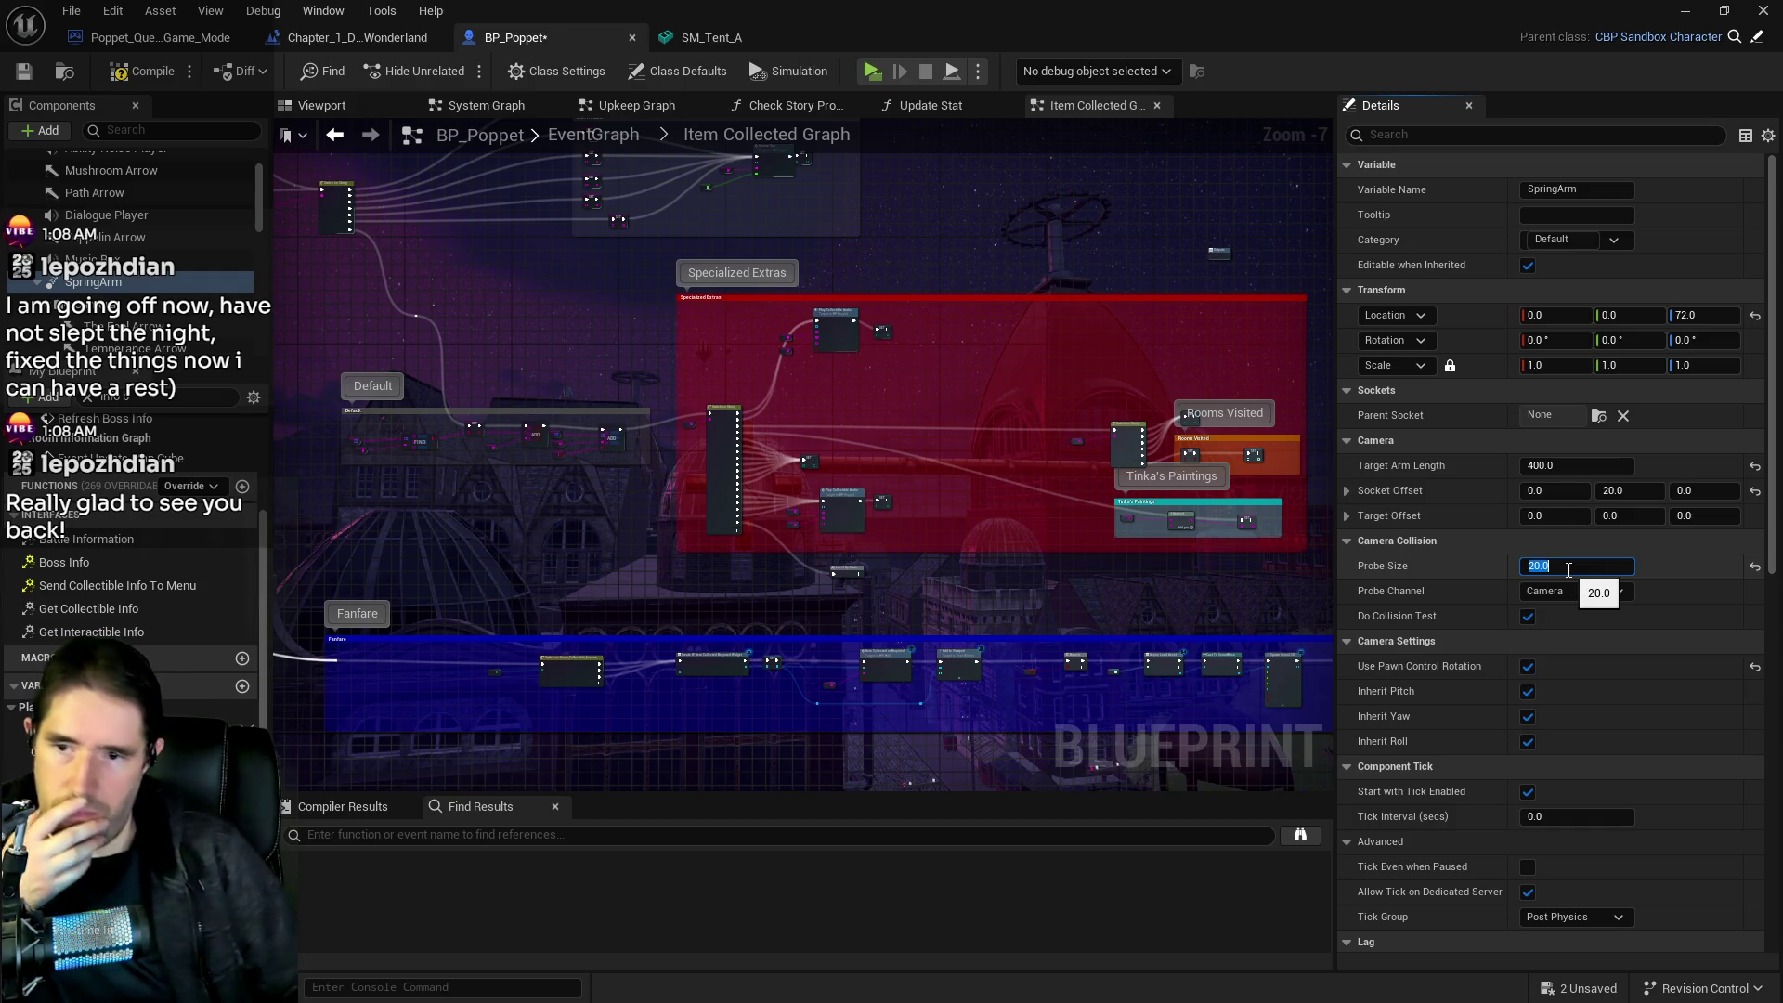
pyautogui.press('Return')
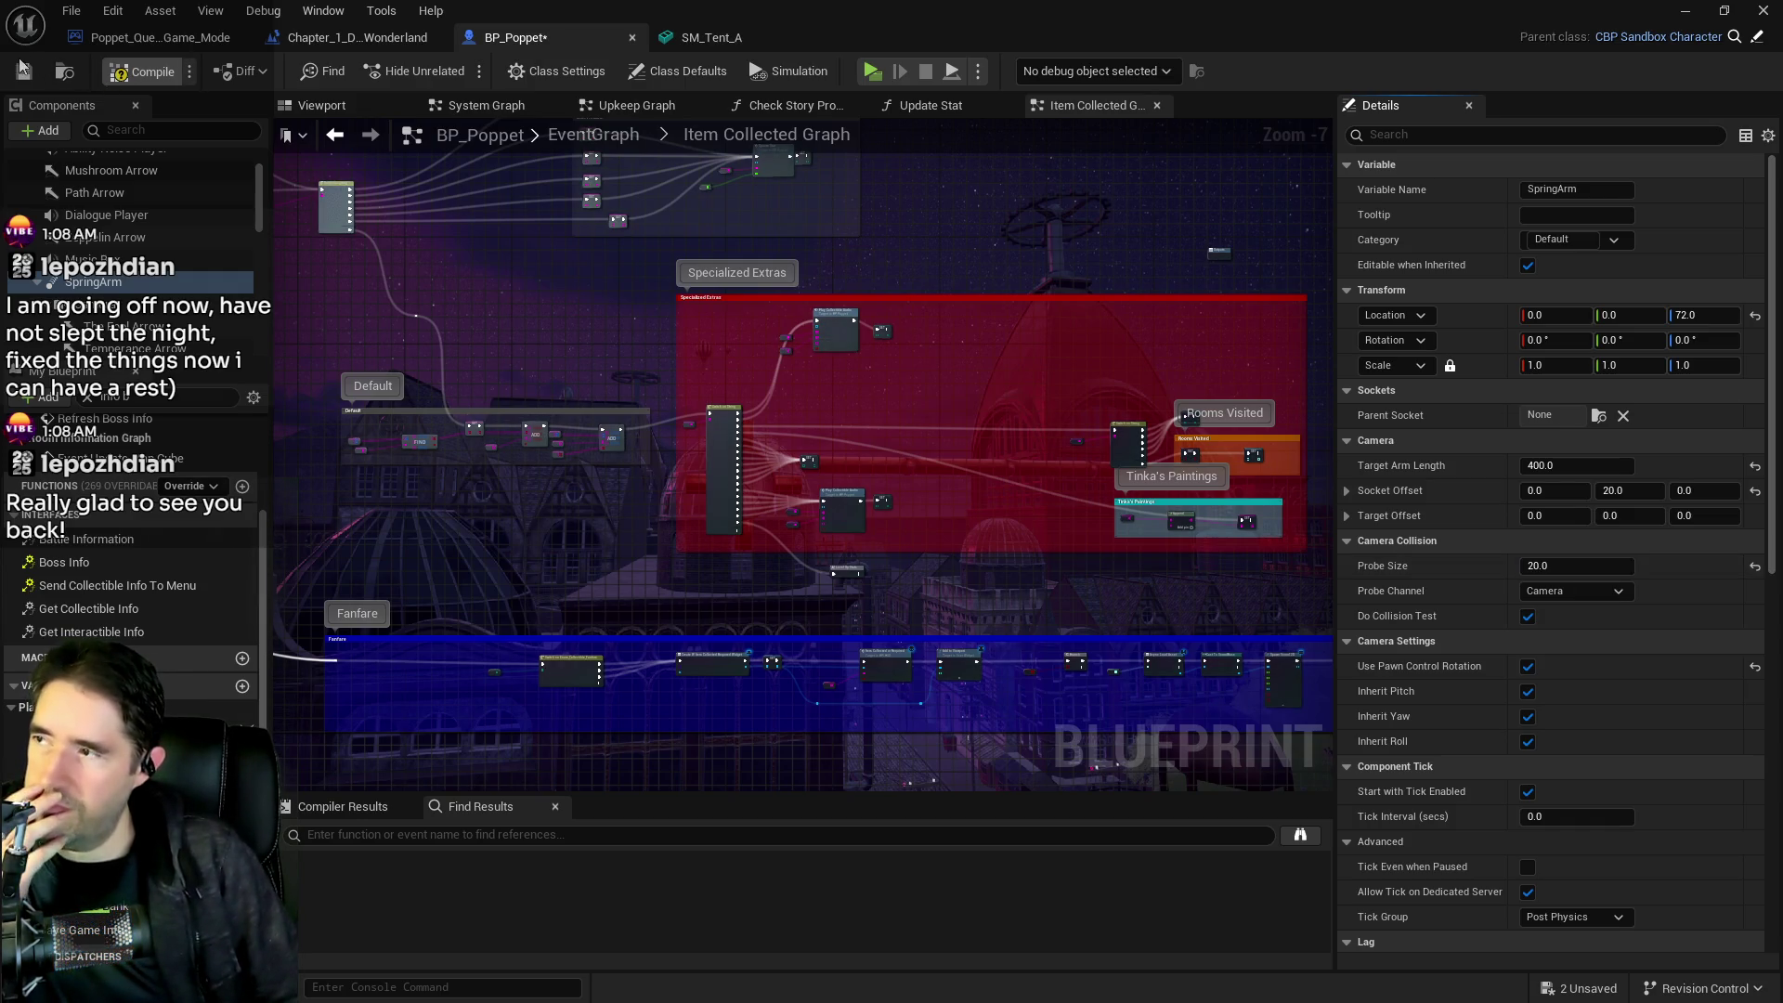
pyautogui.click(22, 73)
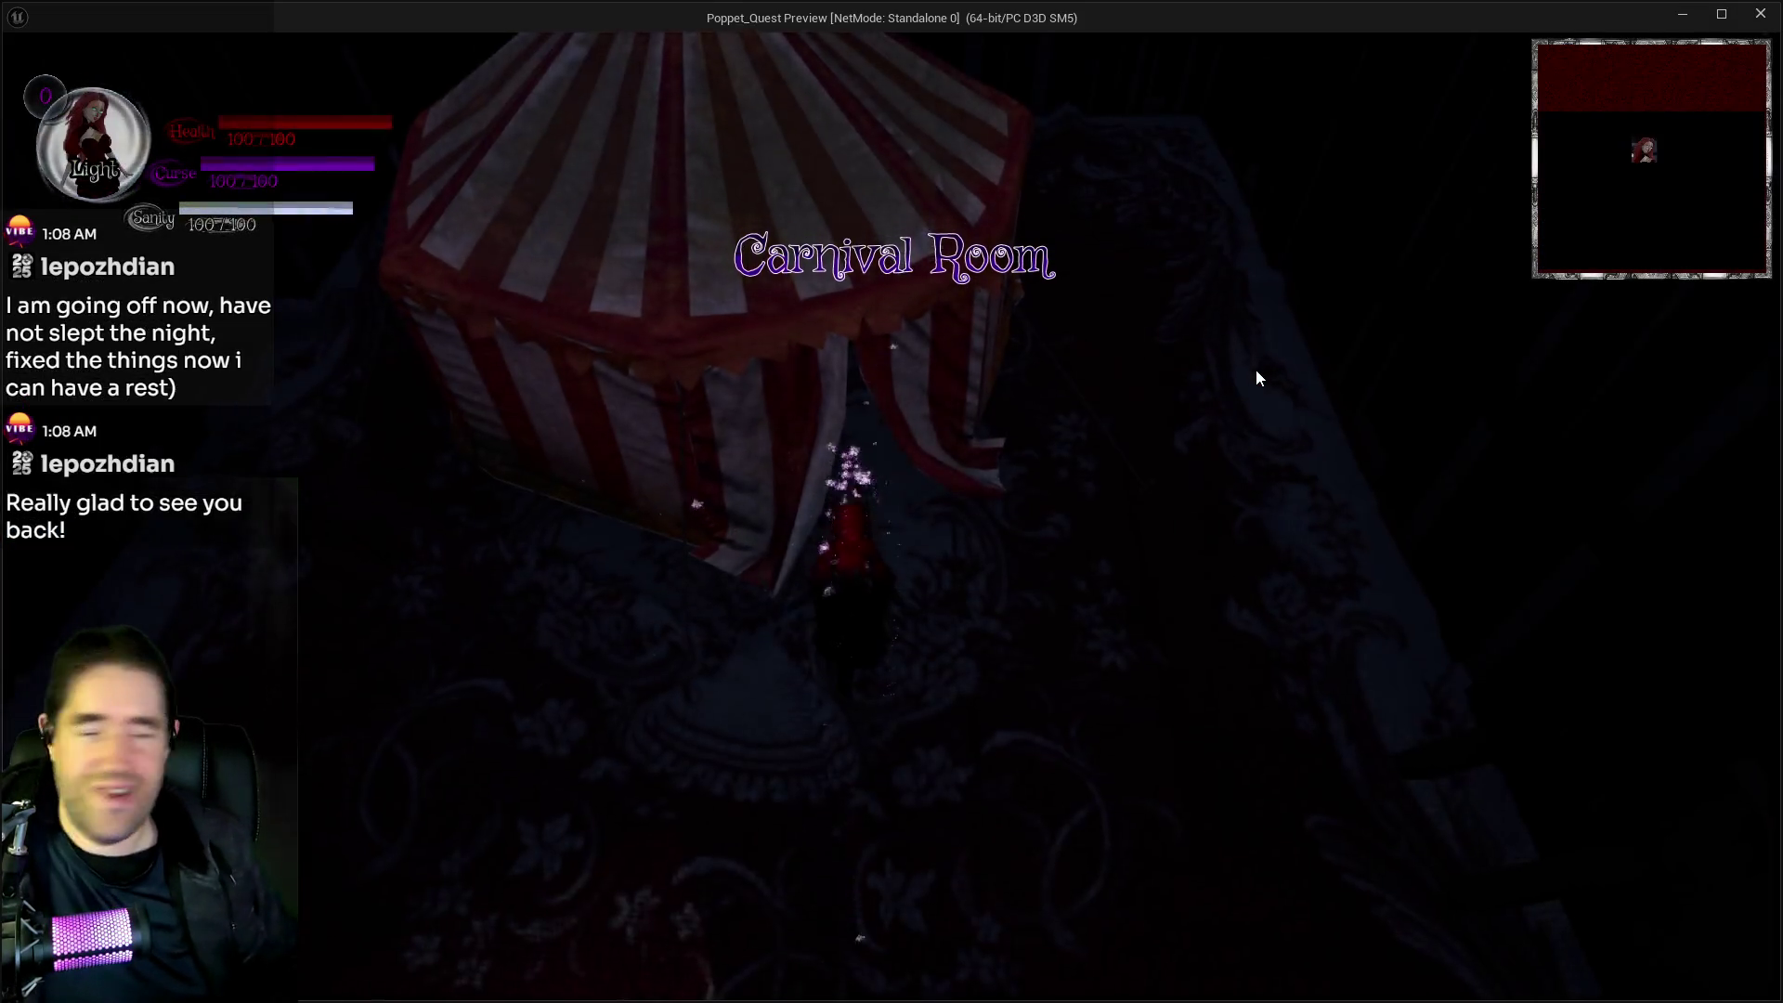
# Walk the character into the tent to check camera clipping, then return to the editor and frame the tent
pyautogui.press('w')
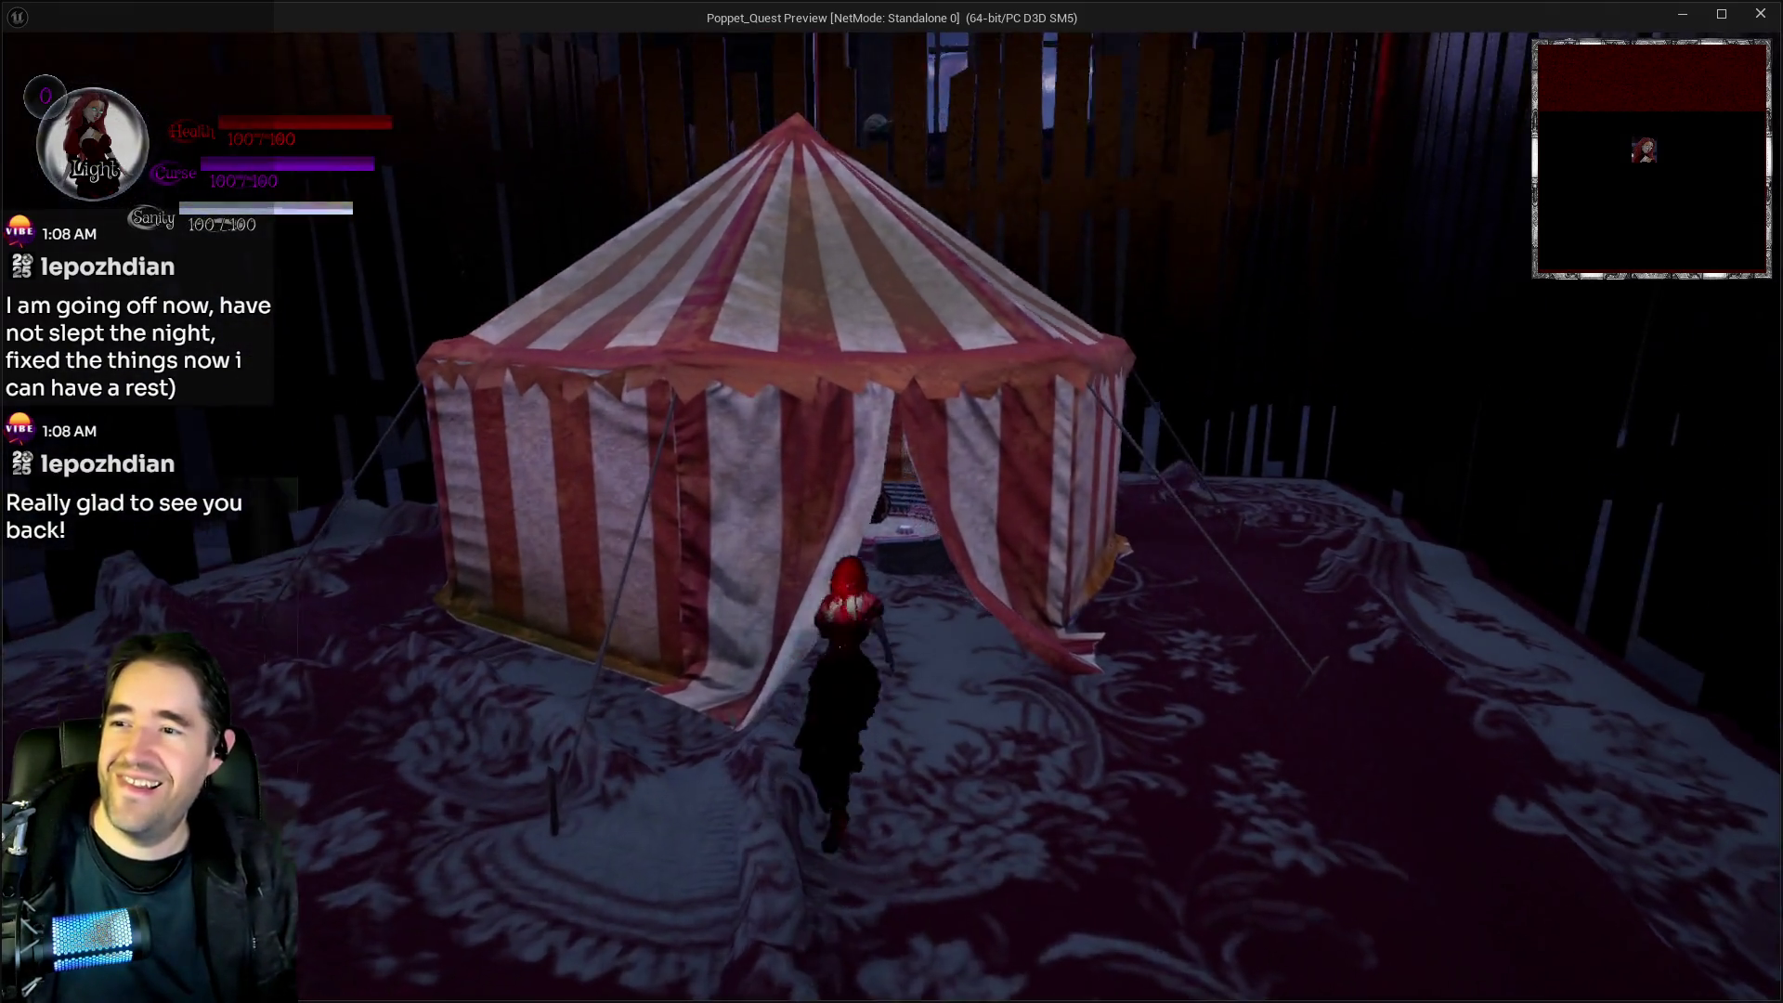
pyautogui.press('w')
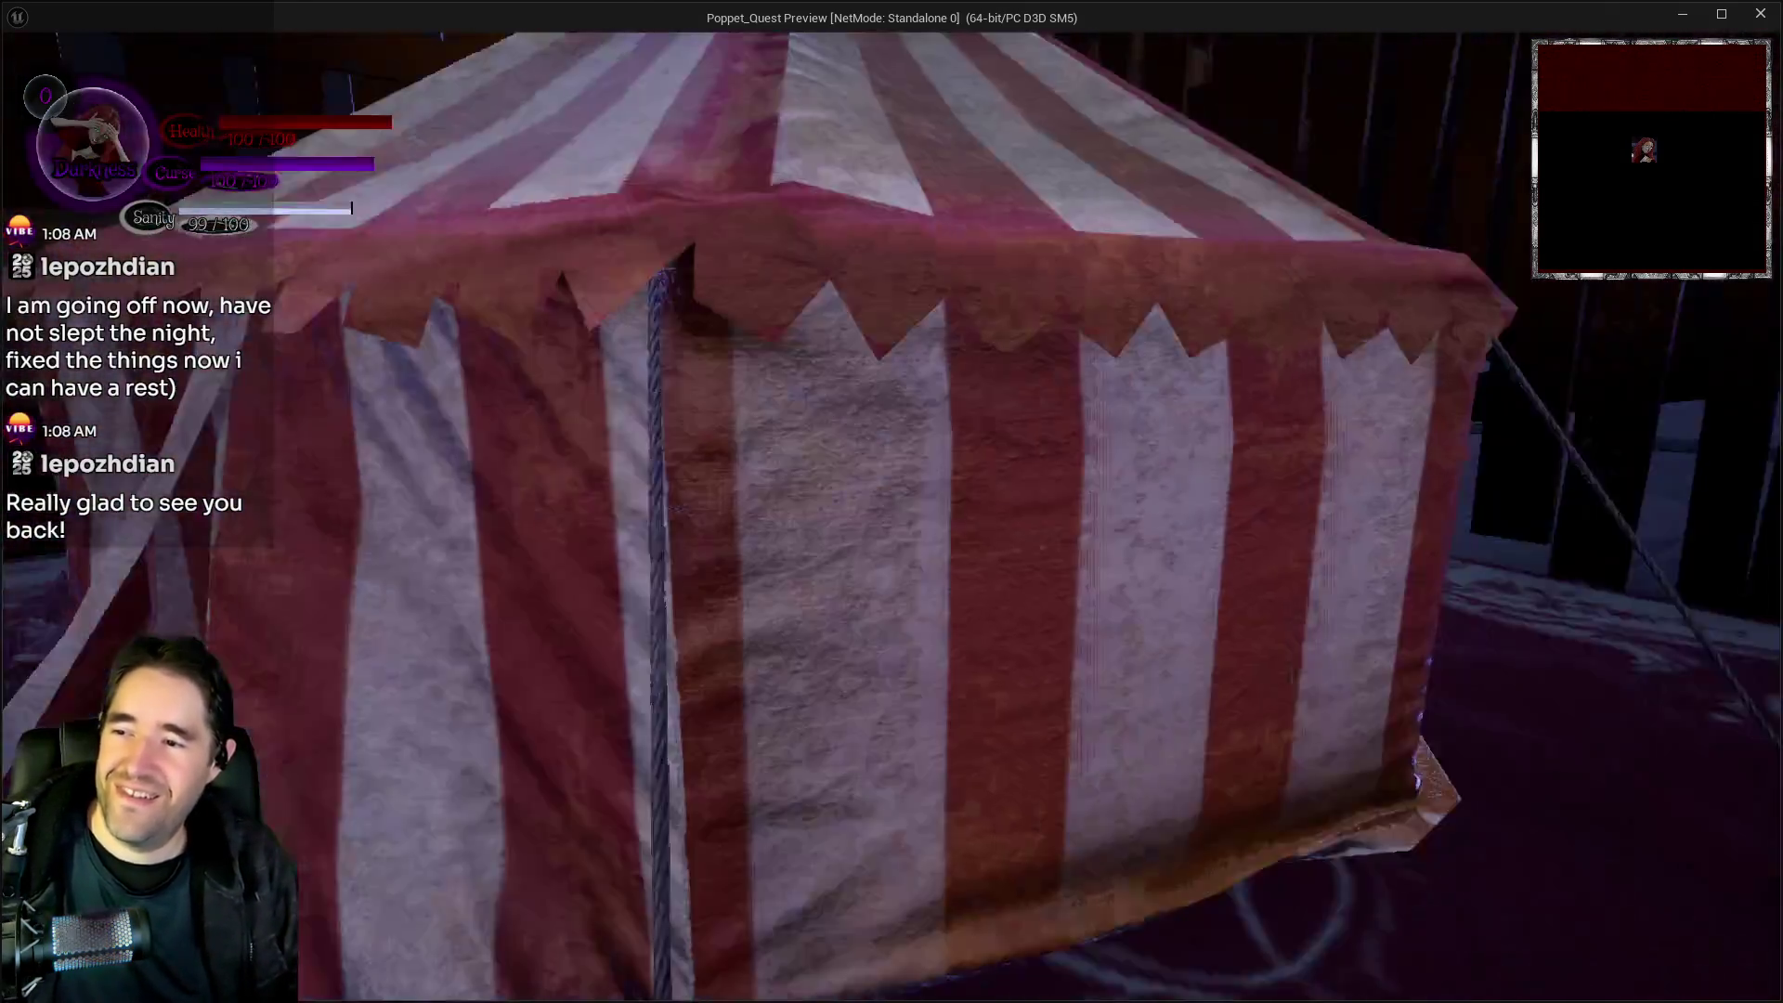
pyautogui.press('w')
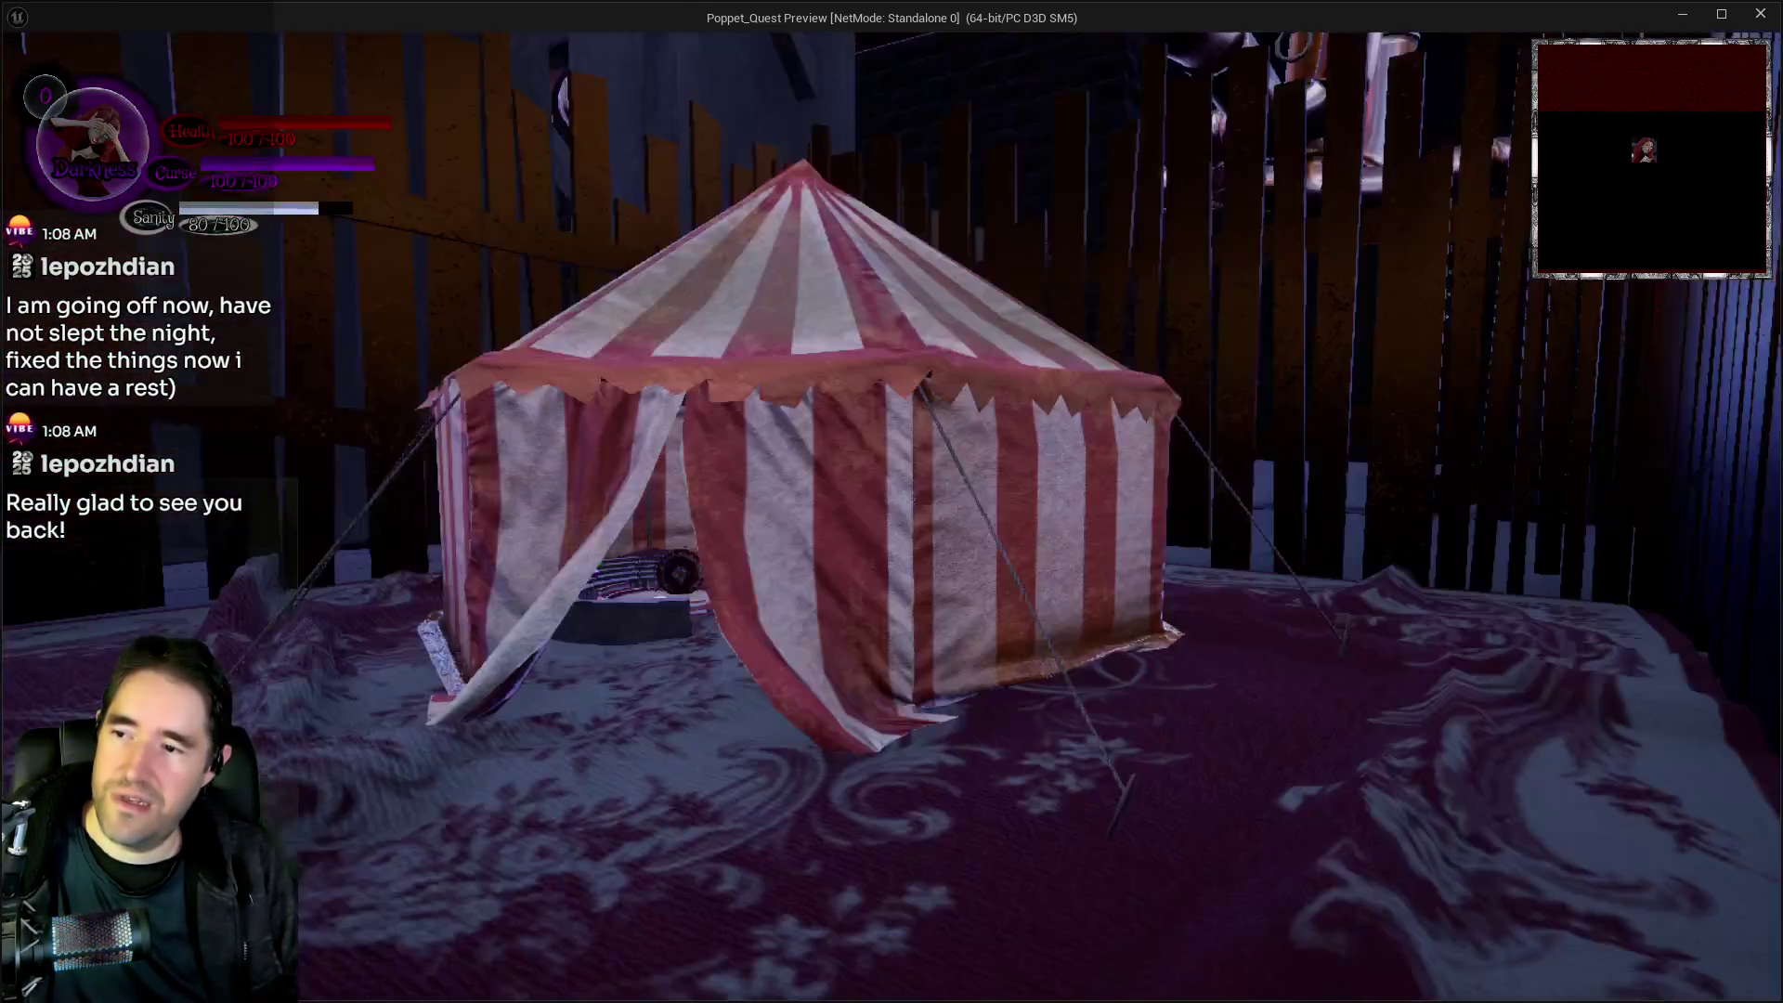
pyautogui.hotkey('alt', 'Tab')
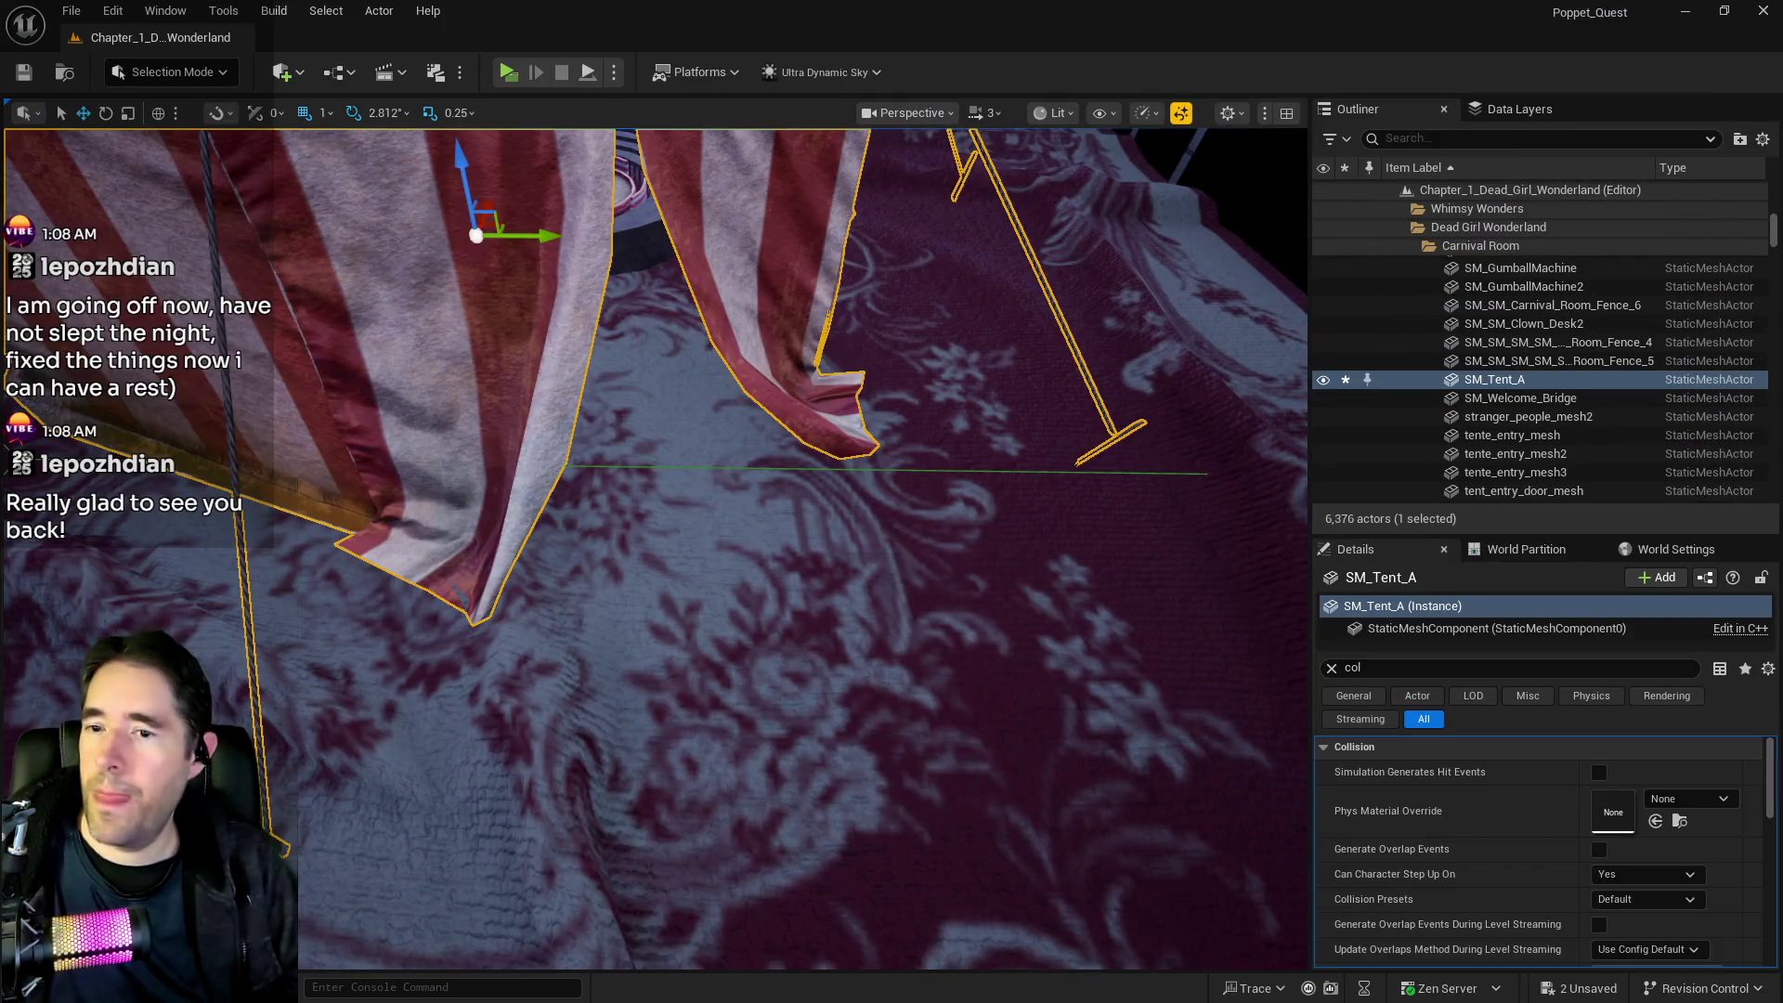
pyautogui.press('f')
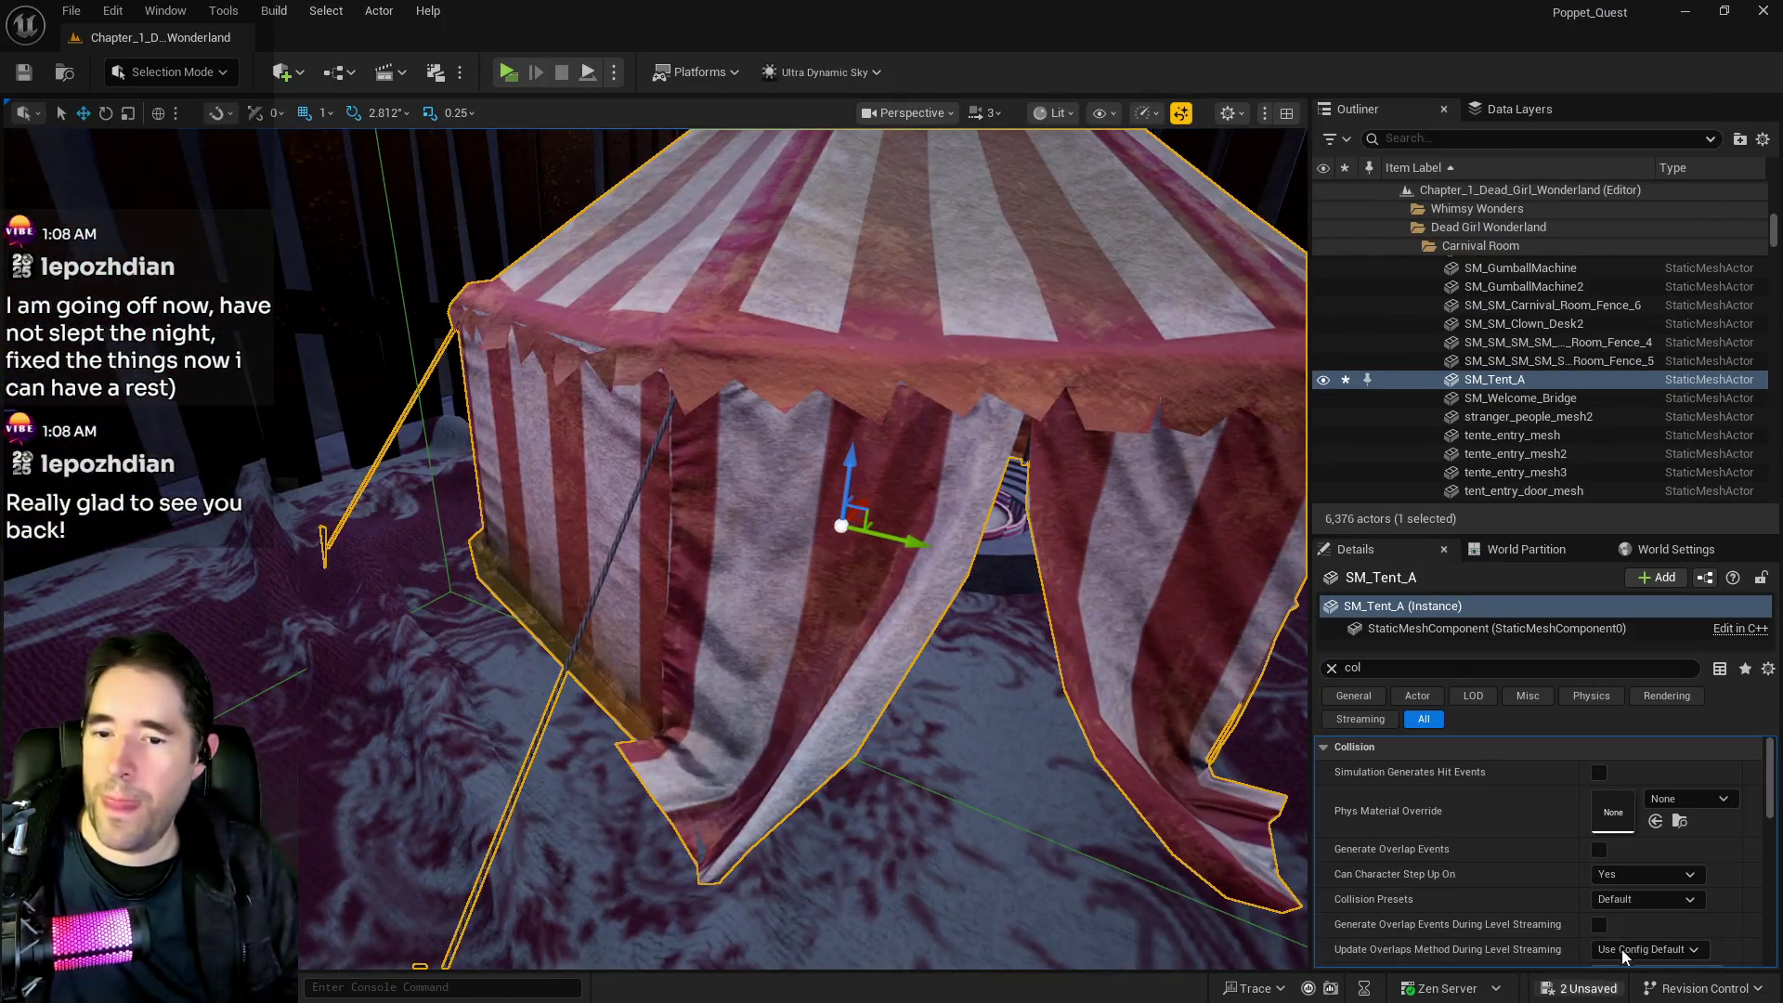
# Reset SM_Tent_A to 1.0 scale on all axes, save the level, and fly the view through the tent
pyautogui.click(1332, 668)
pyautogui.click(1621, 823)
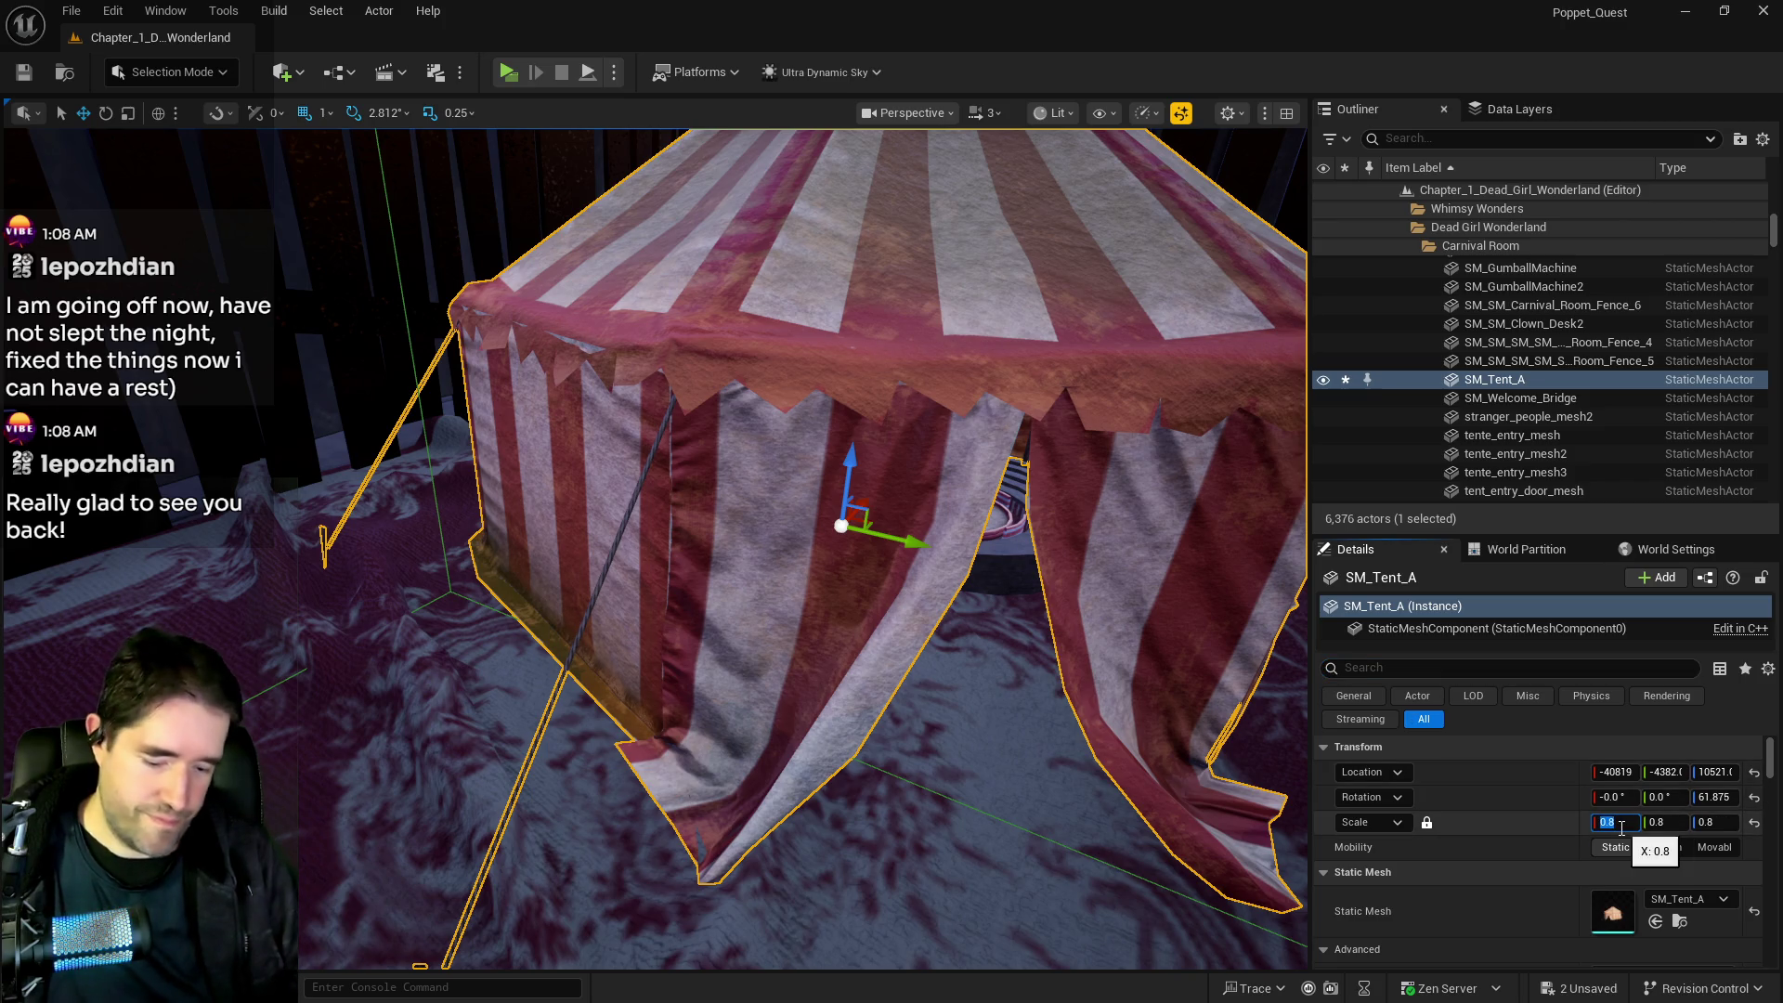
pyautogui.write('1')
pyautogui.press('Return')
pyautogui.click(27, 76)
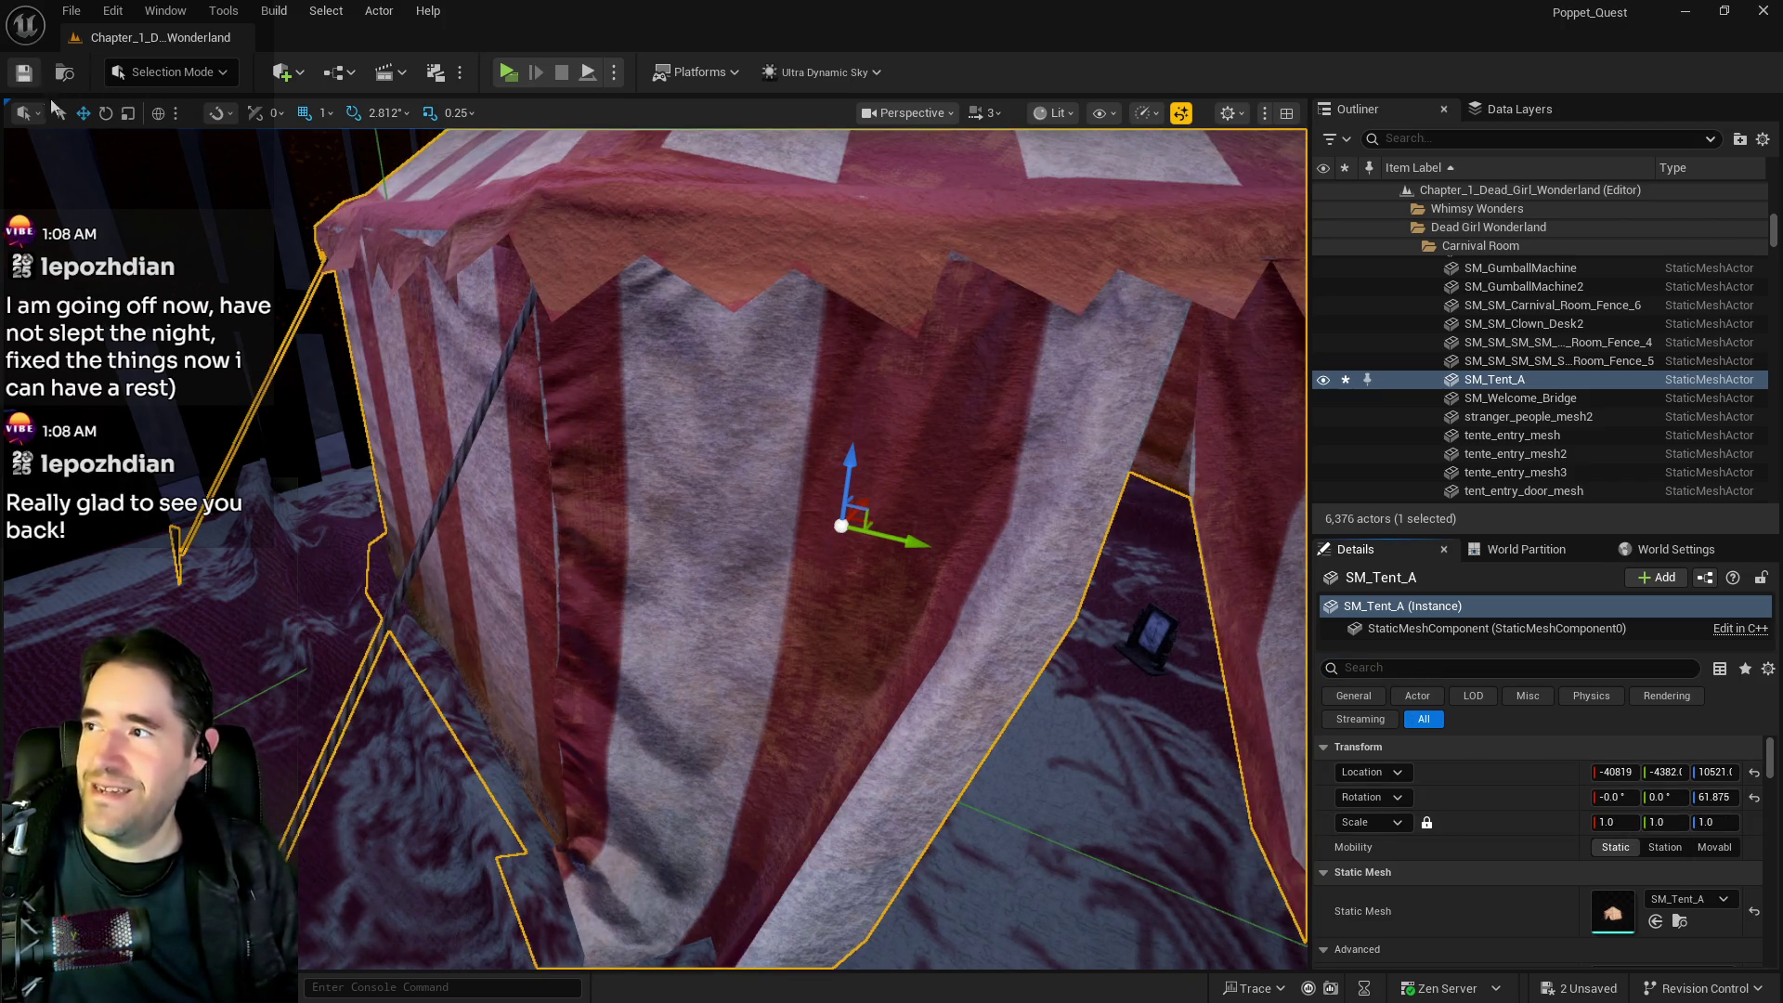
pyautogui.press('w')
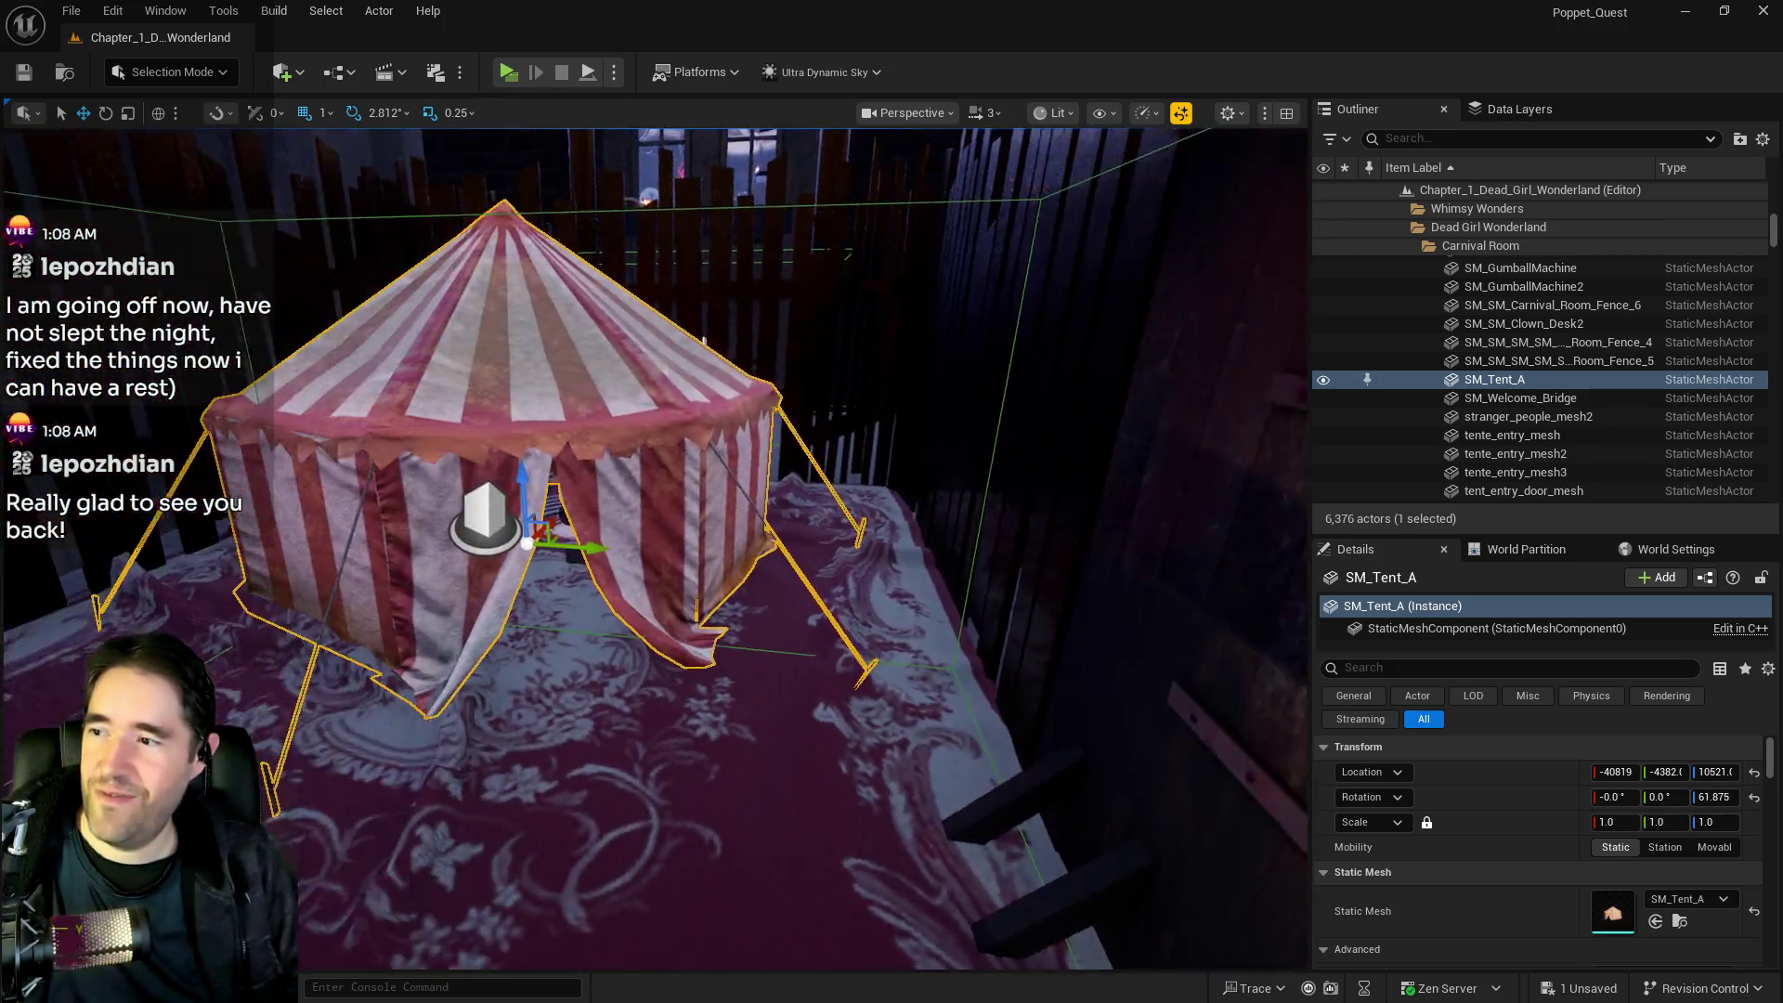
pyautogui.press('s')
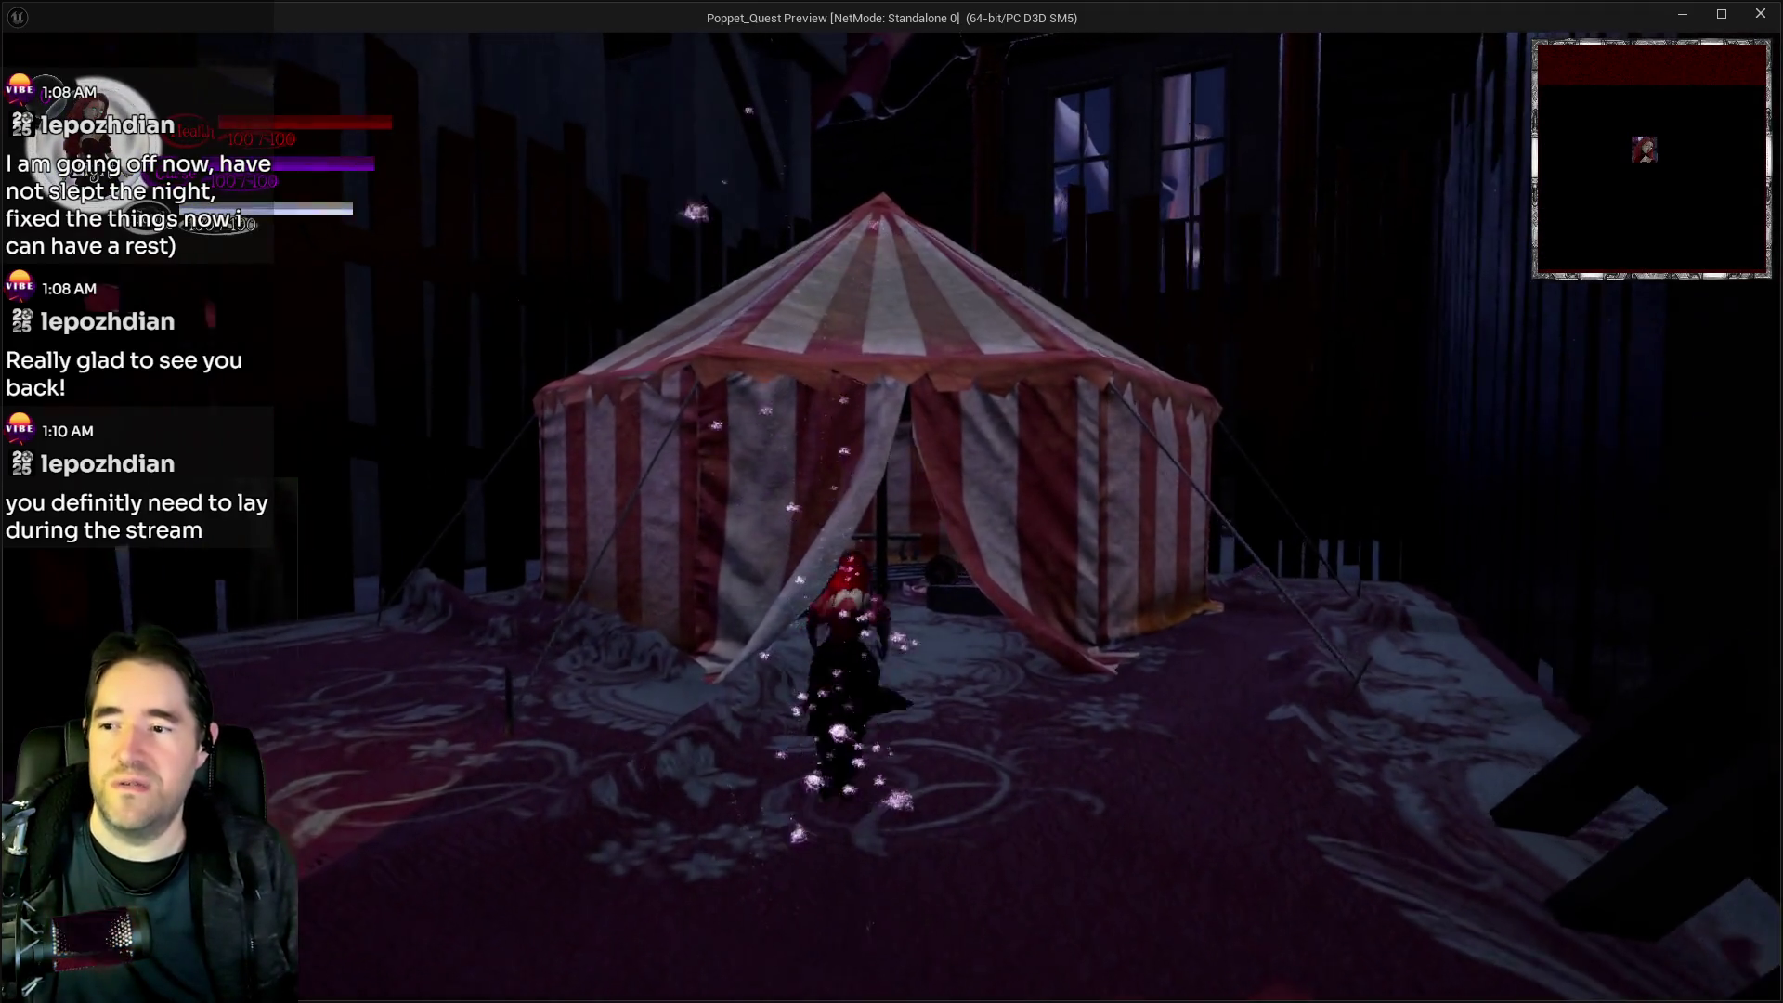
pyautogui.press('w')
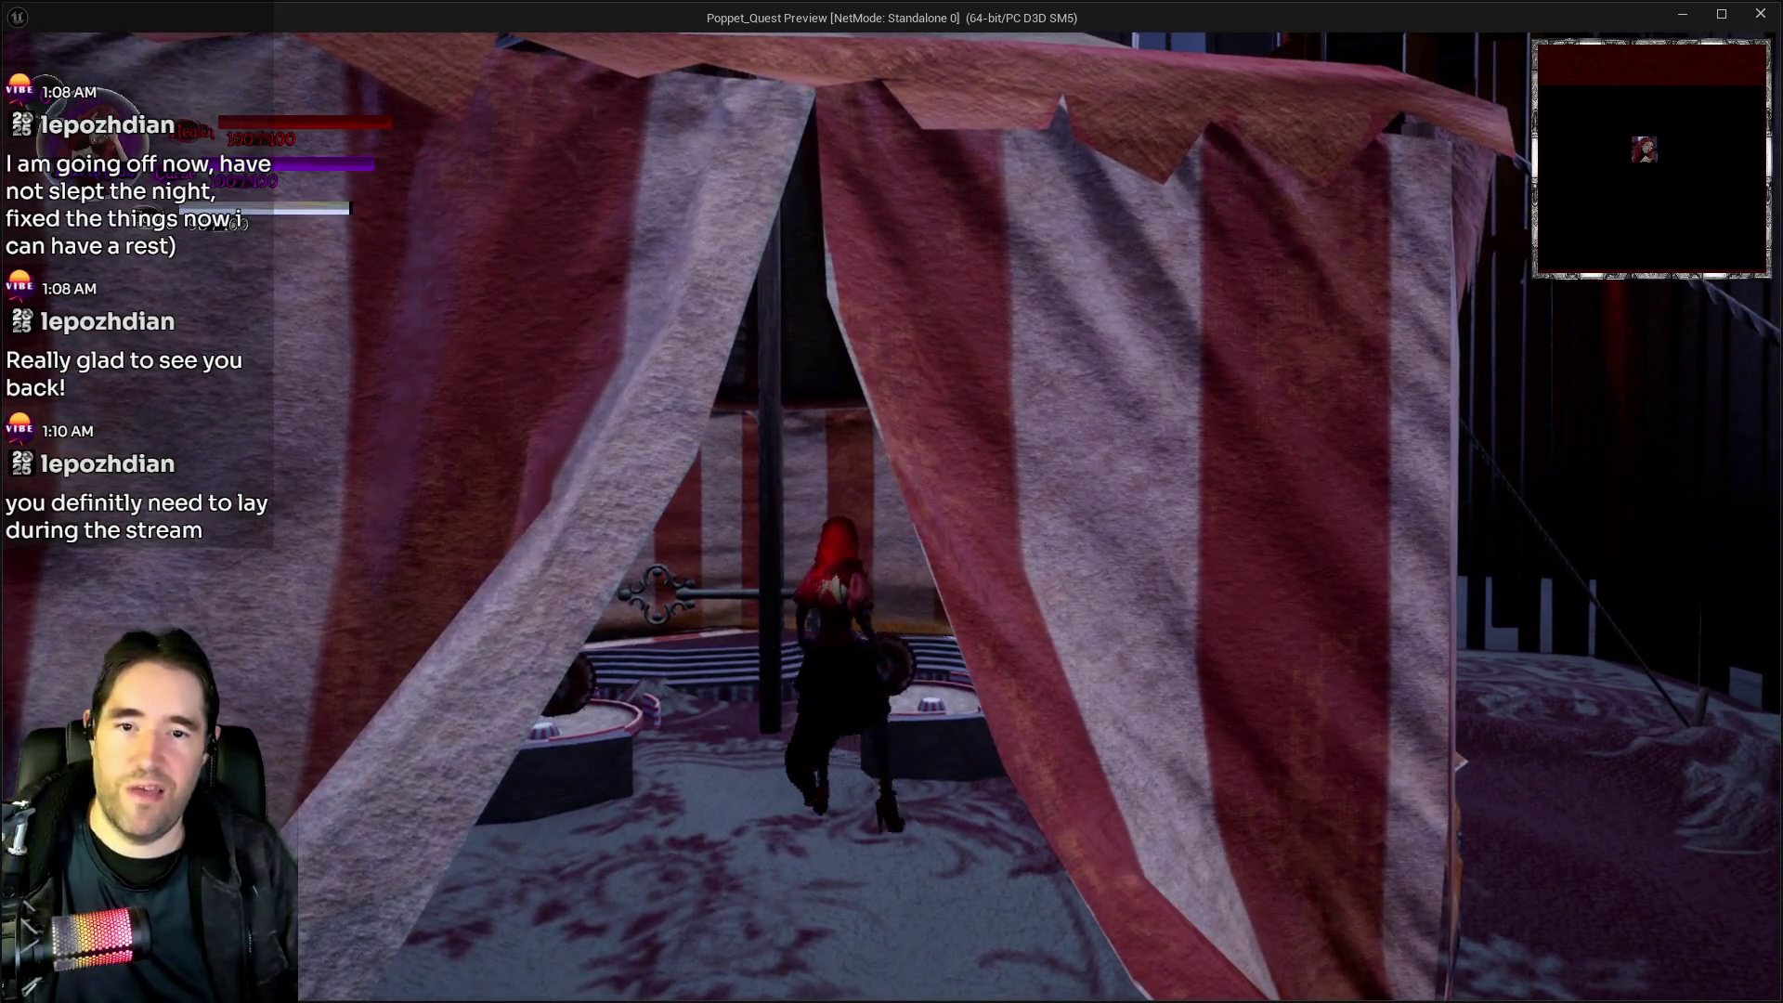
pyautogui.press('w')
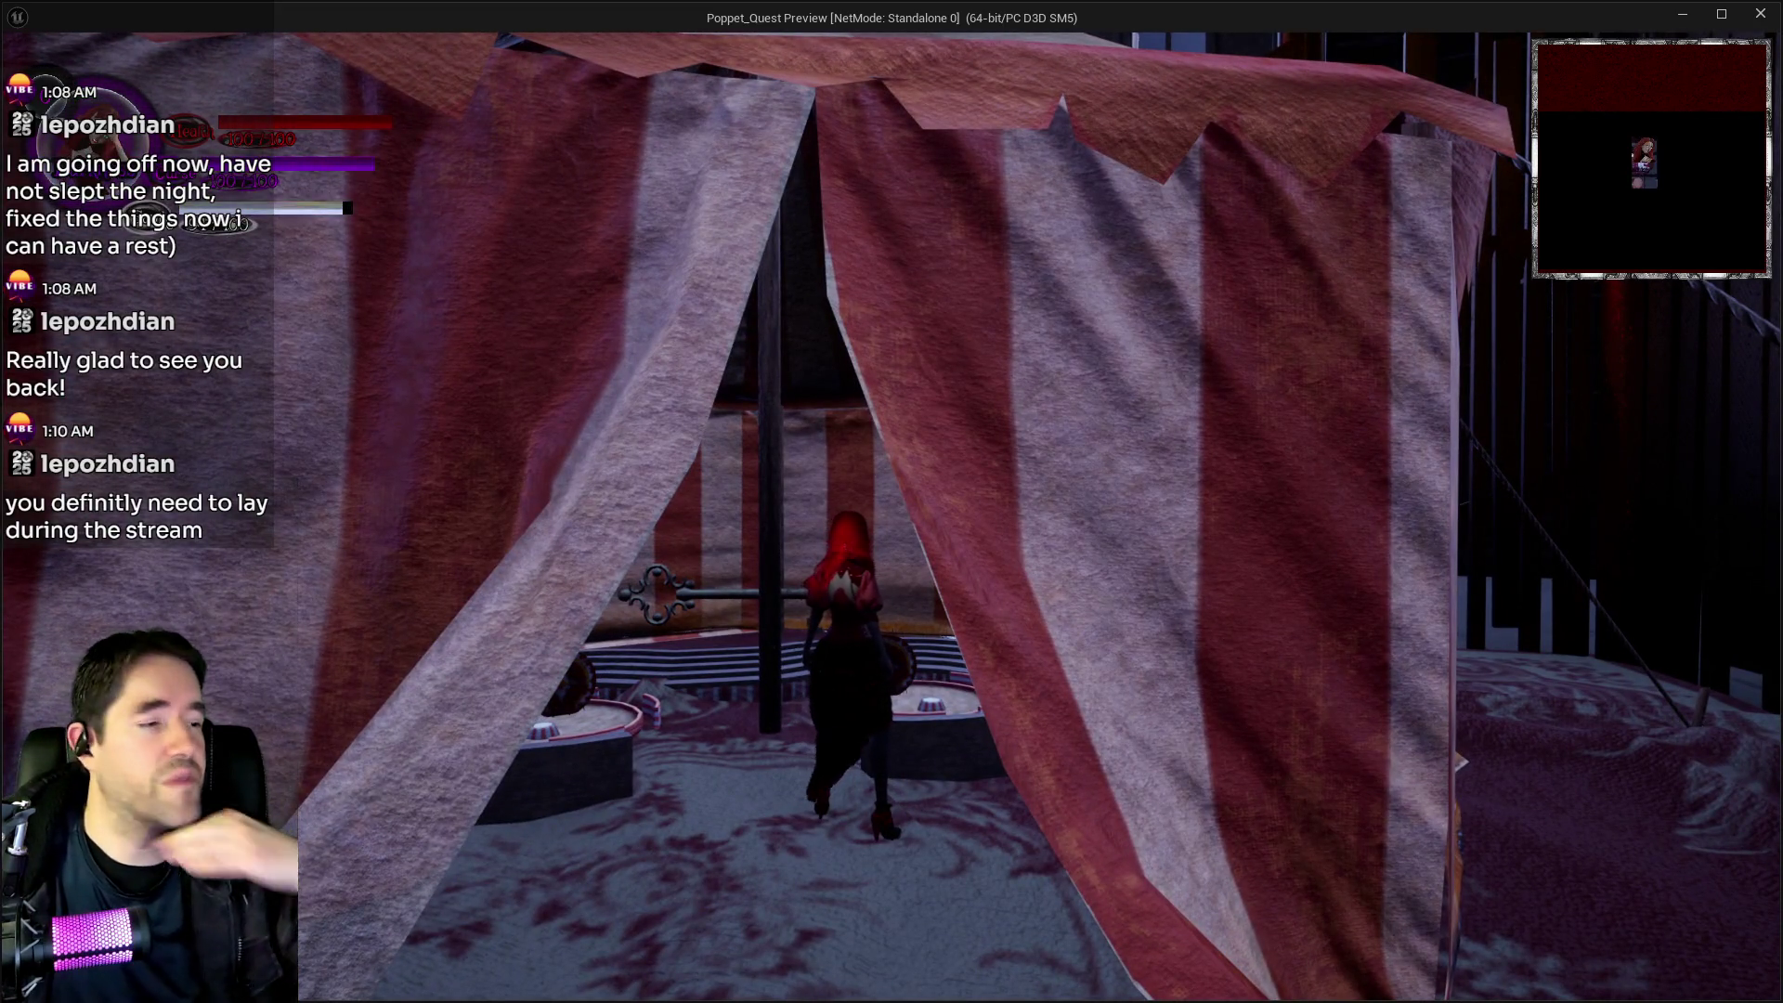
pyautogui.press('w')
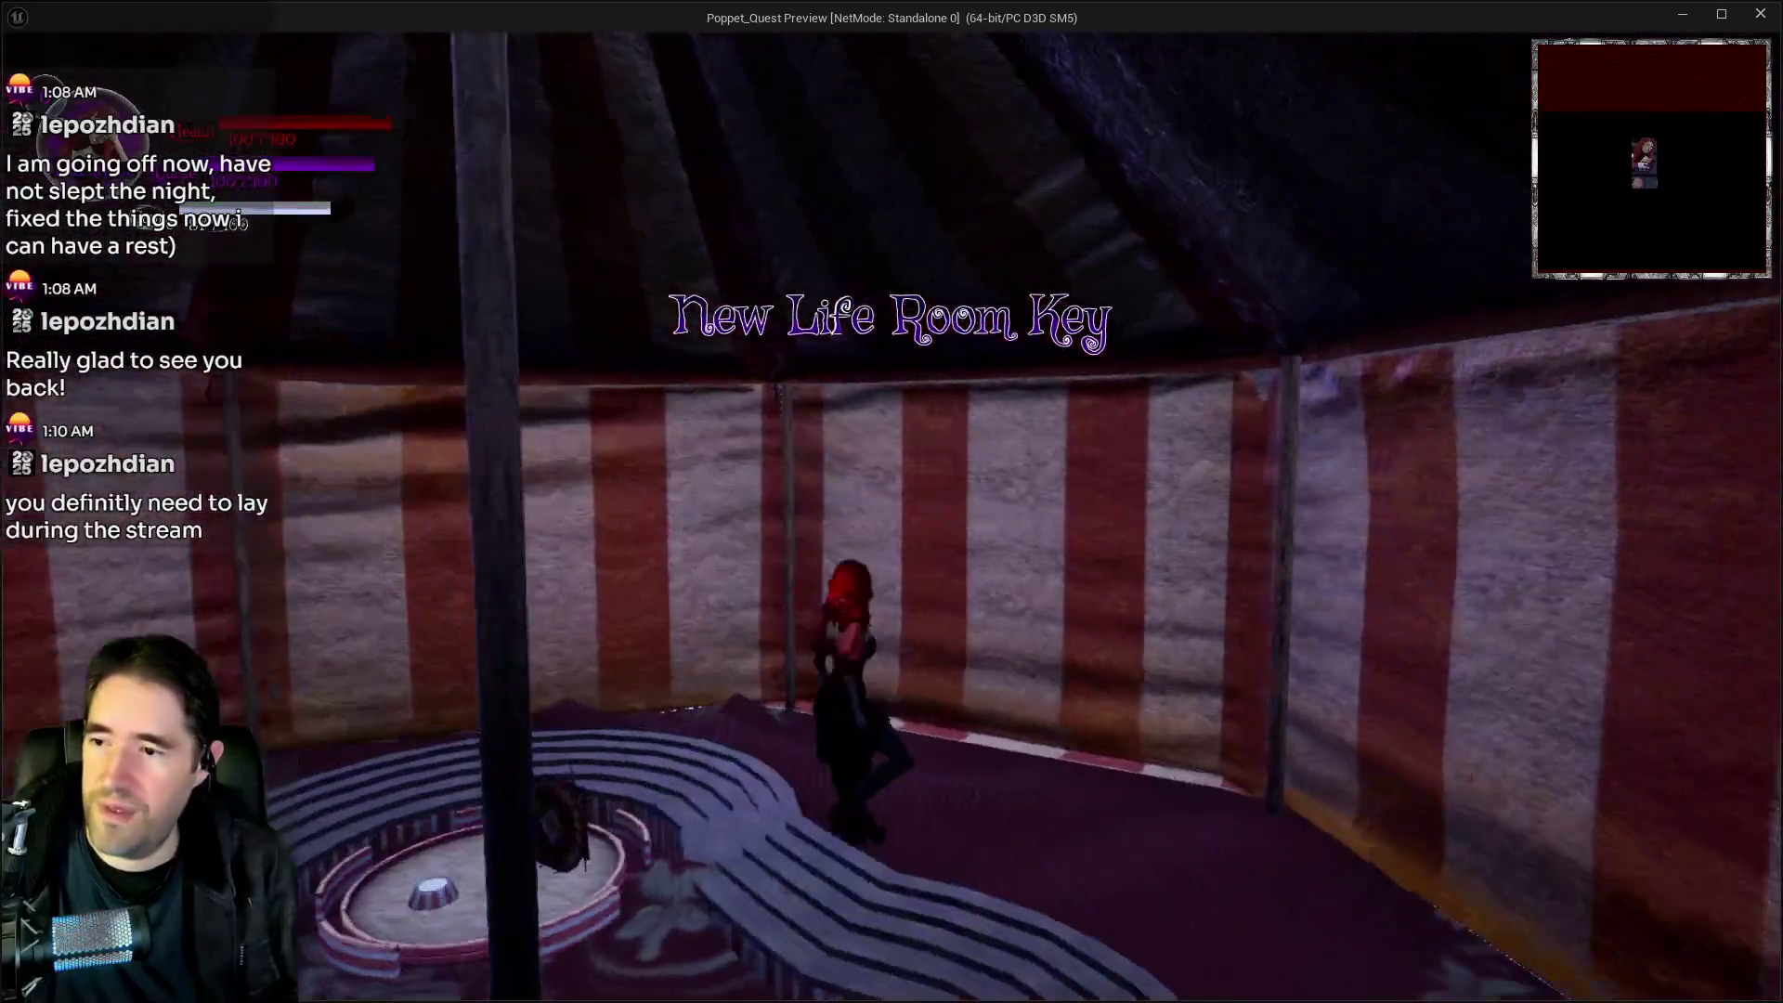
pyautogui.press('w')
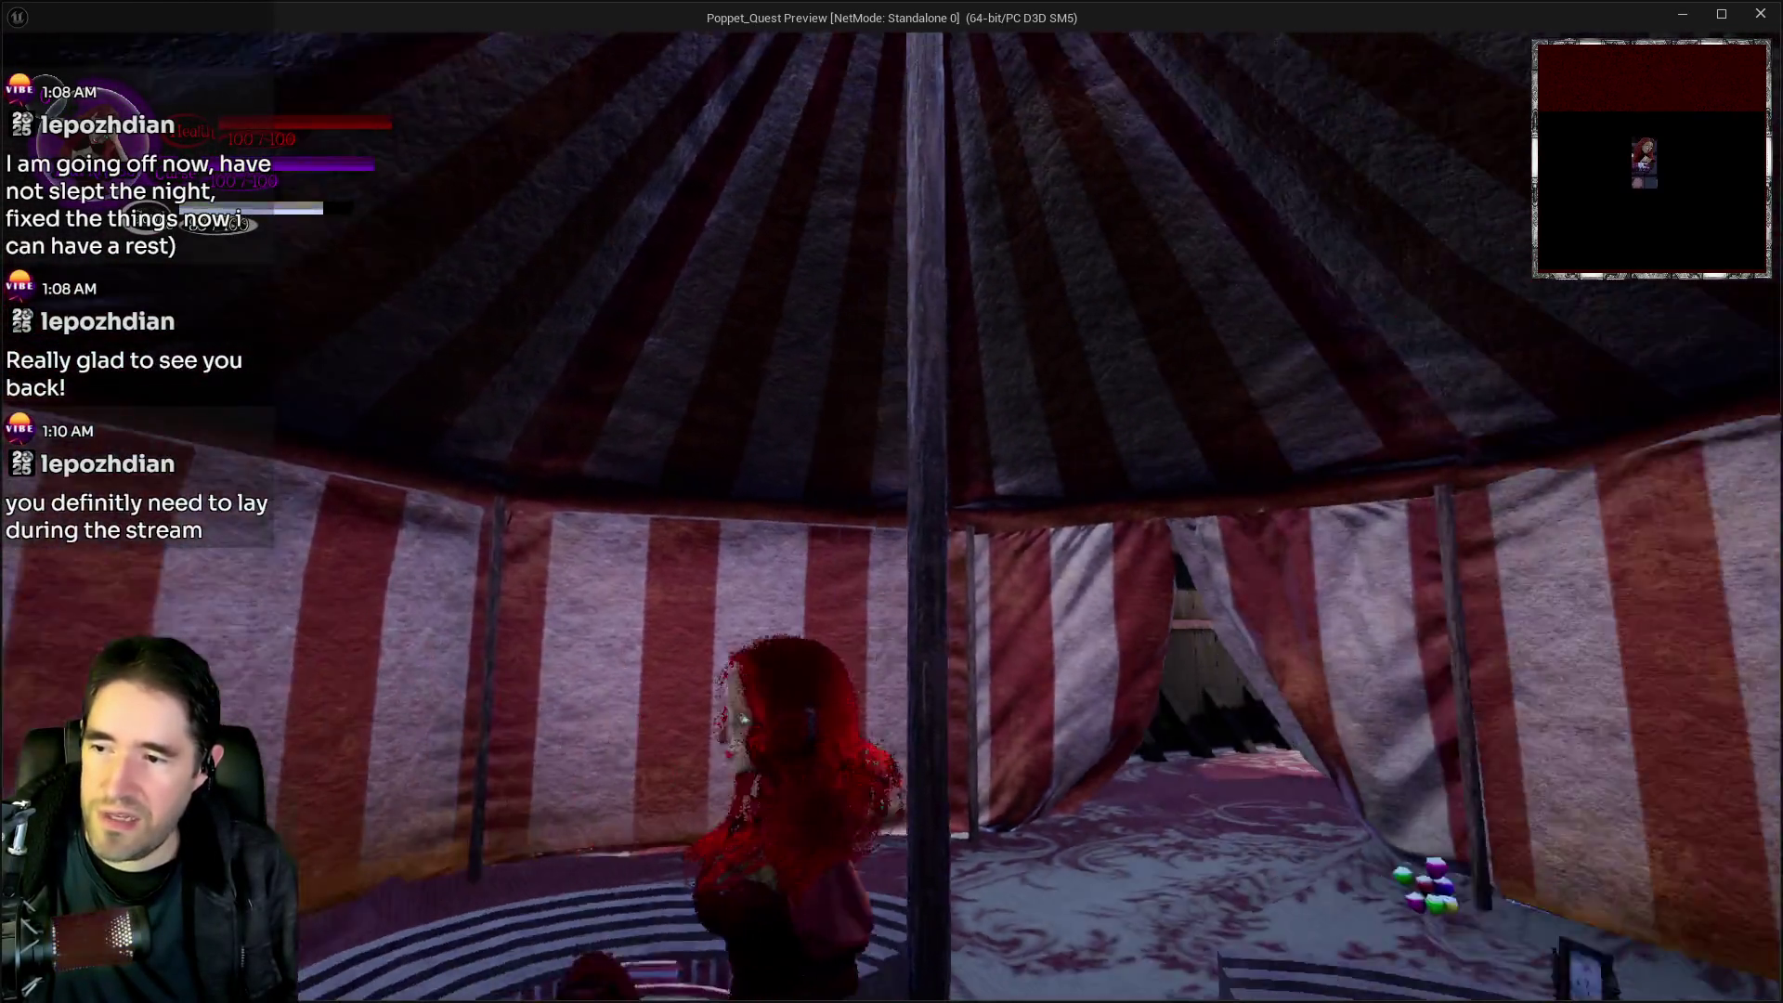
pyautogui.press('w')
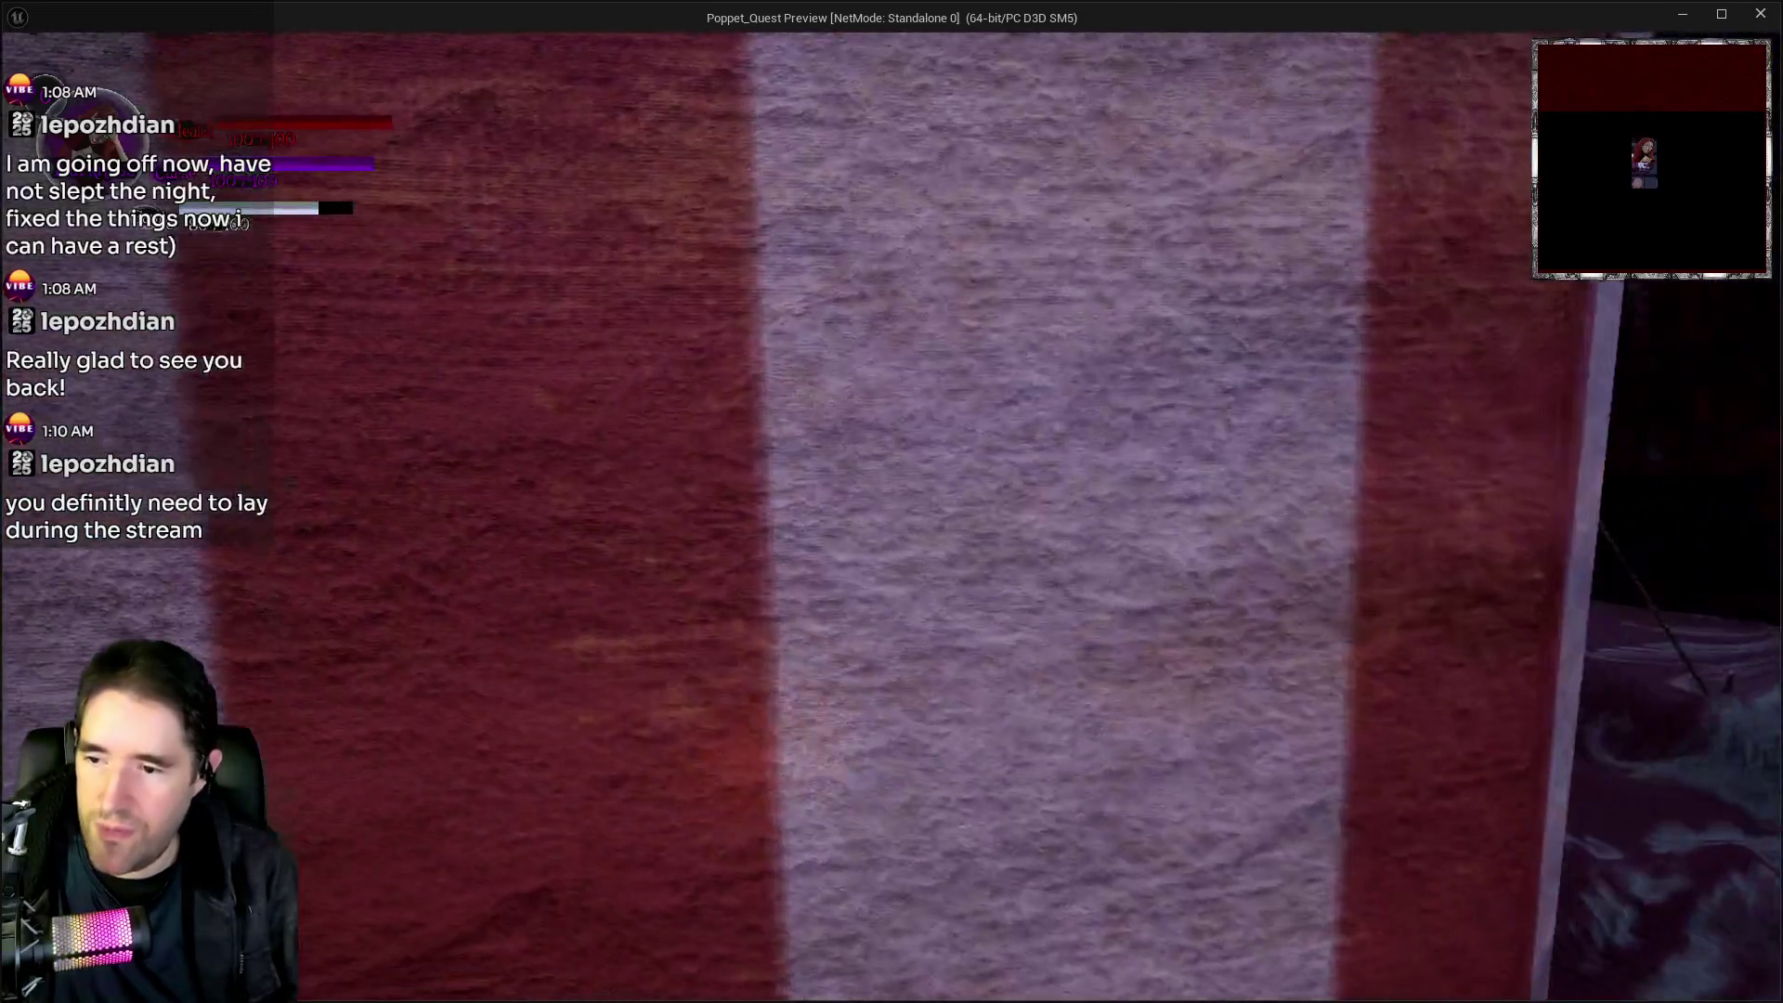
pyautogui.press('w')
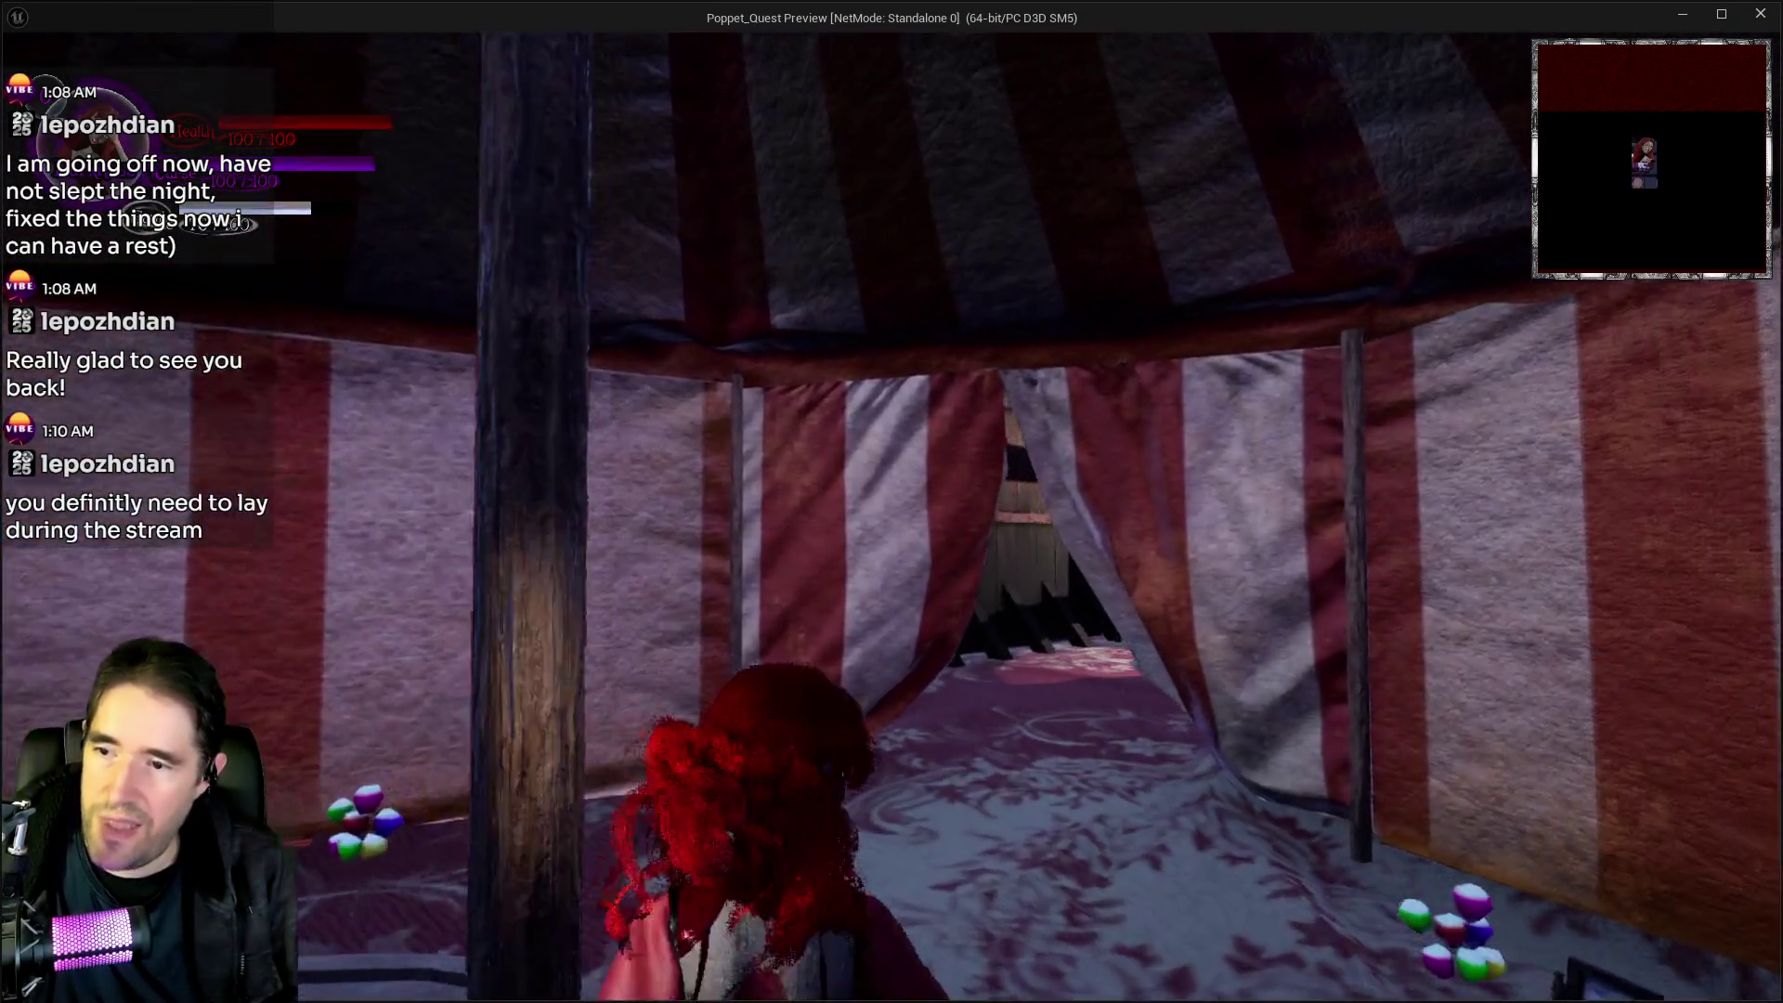
pyautogui.press('w')
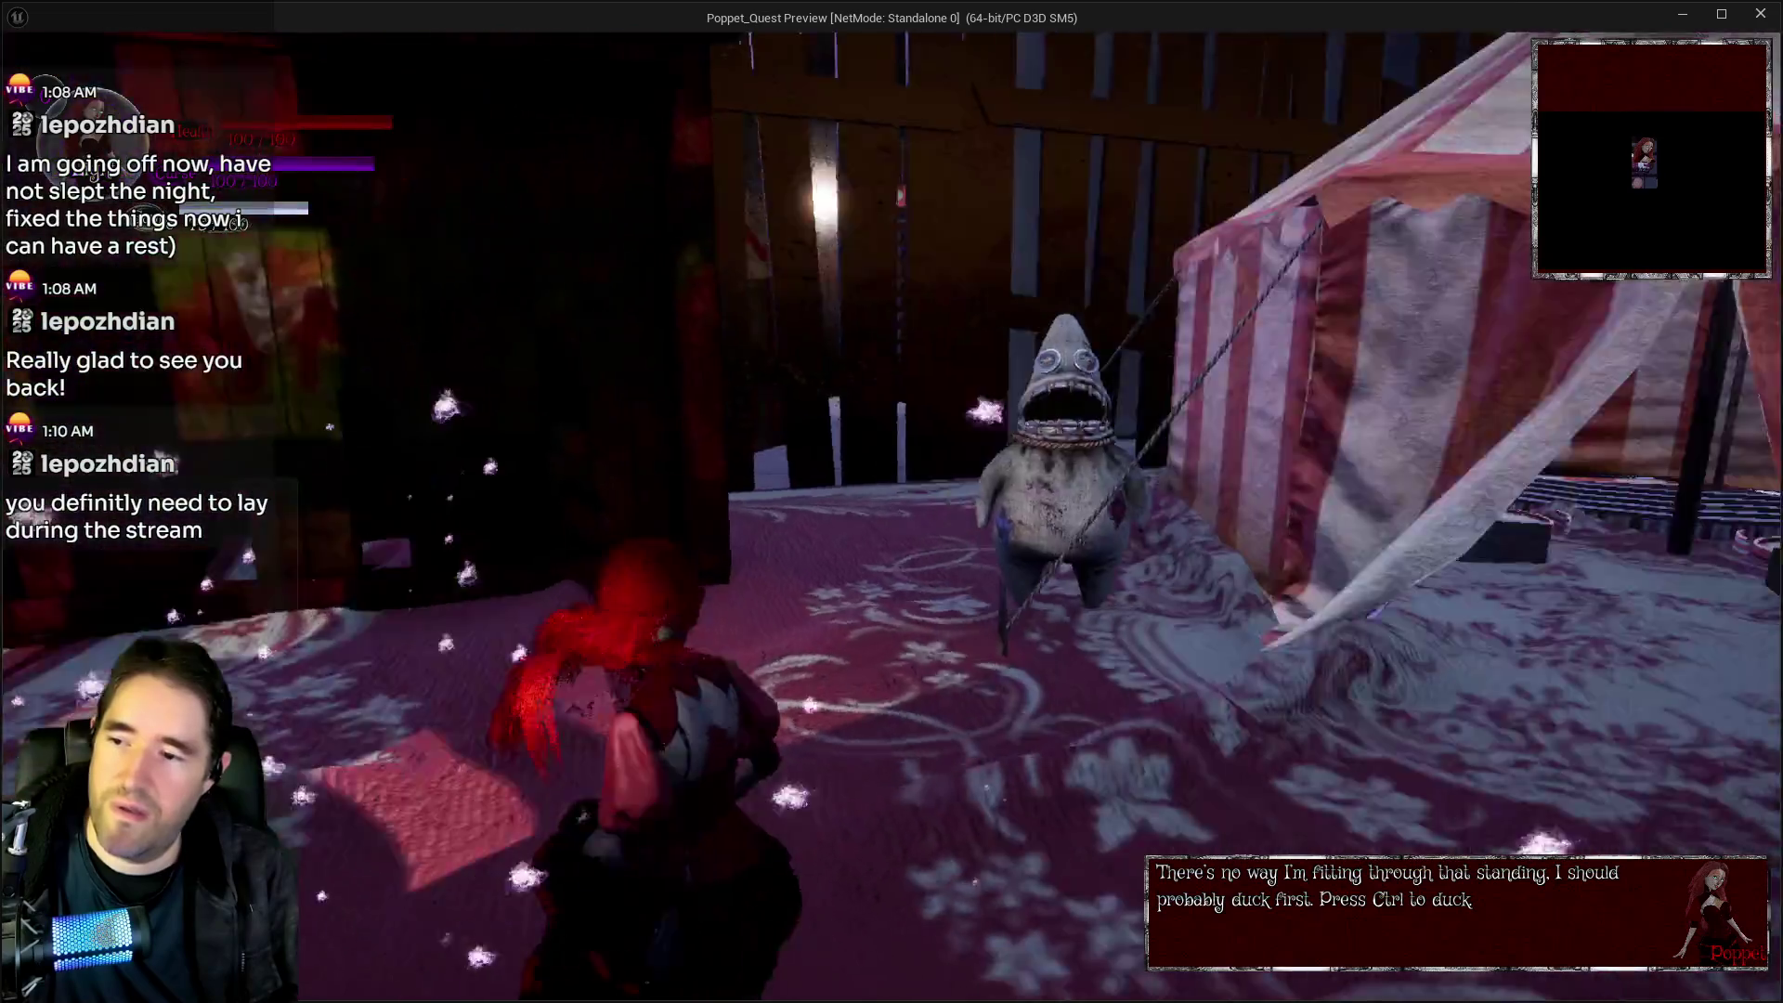
pyautogui.press('w')
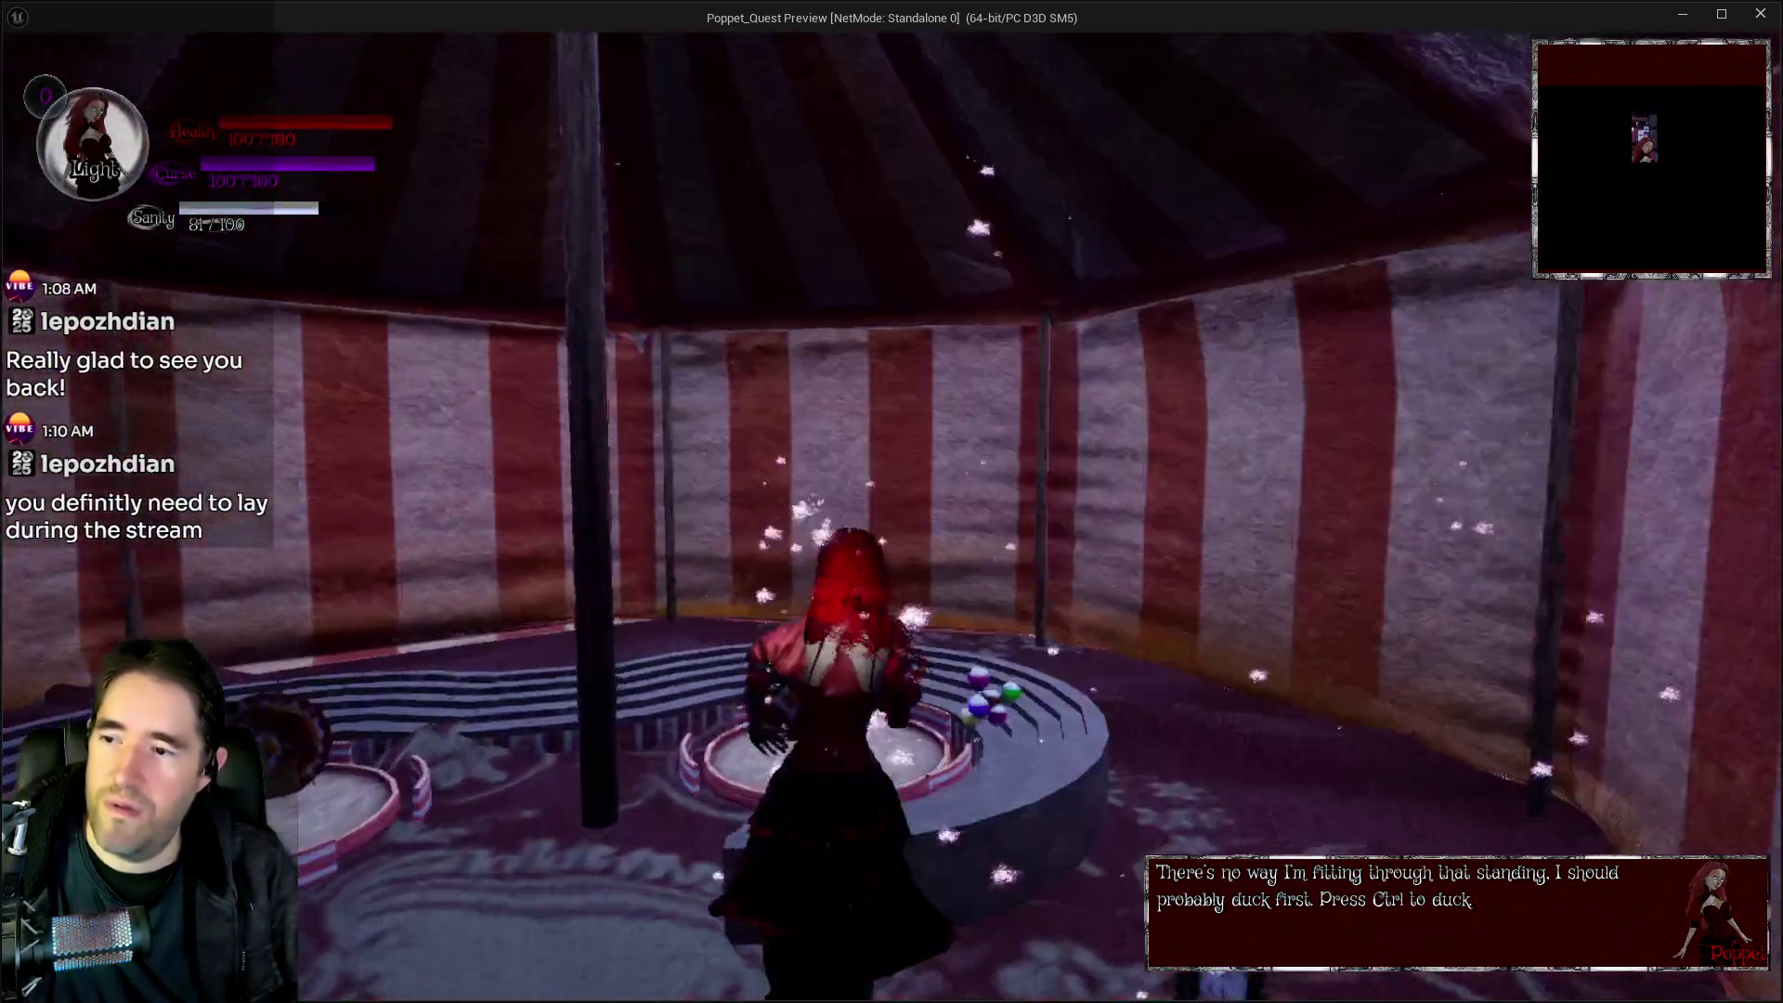
pyautogui.press('w')
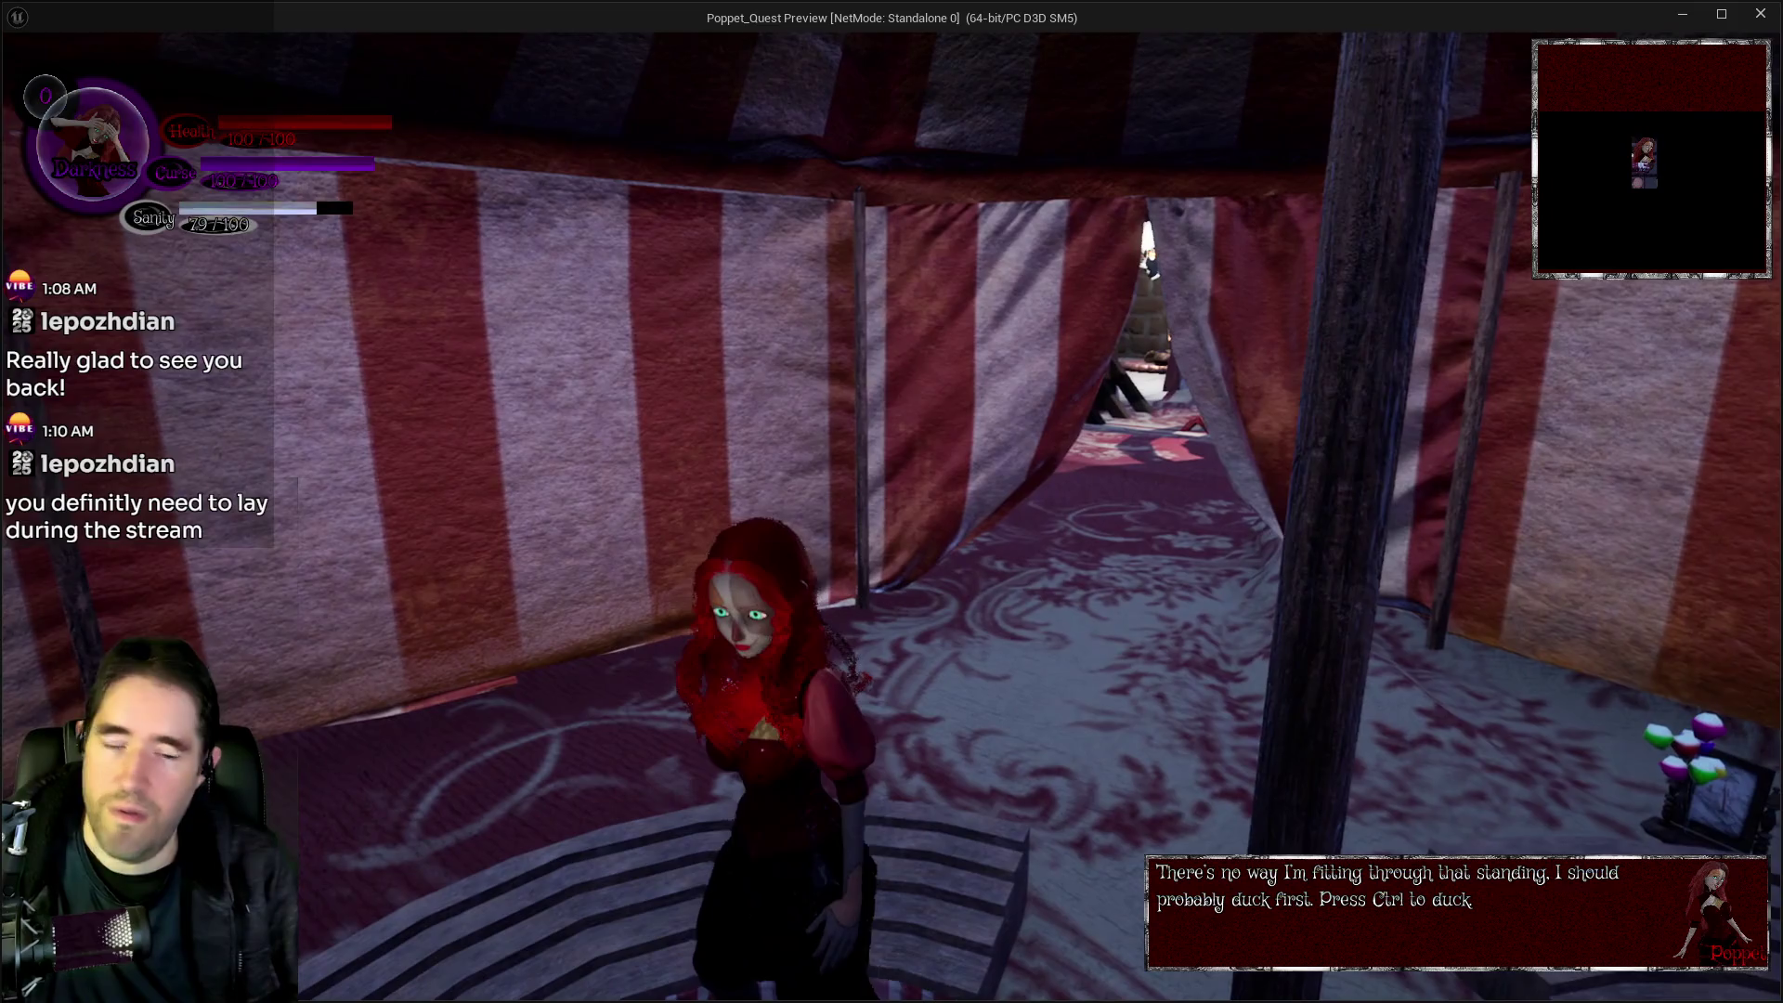
pyautogui.hotkey('alt', 'Tab')
pyautogui.press('Escape')
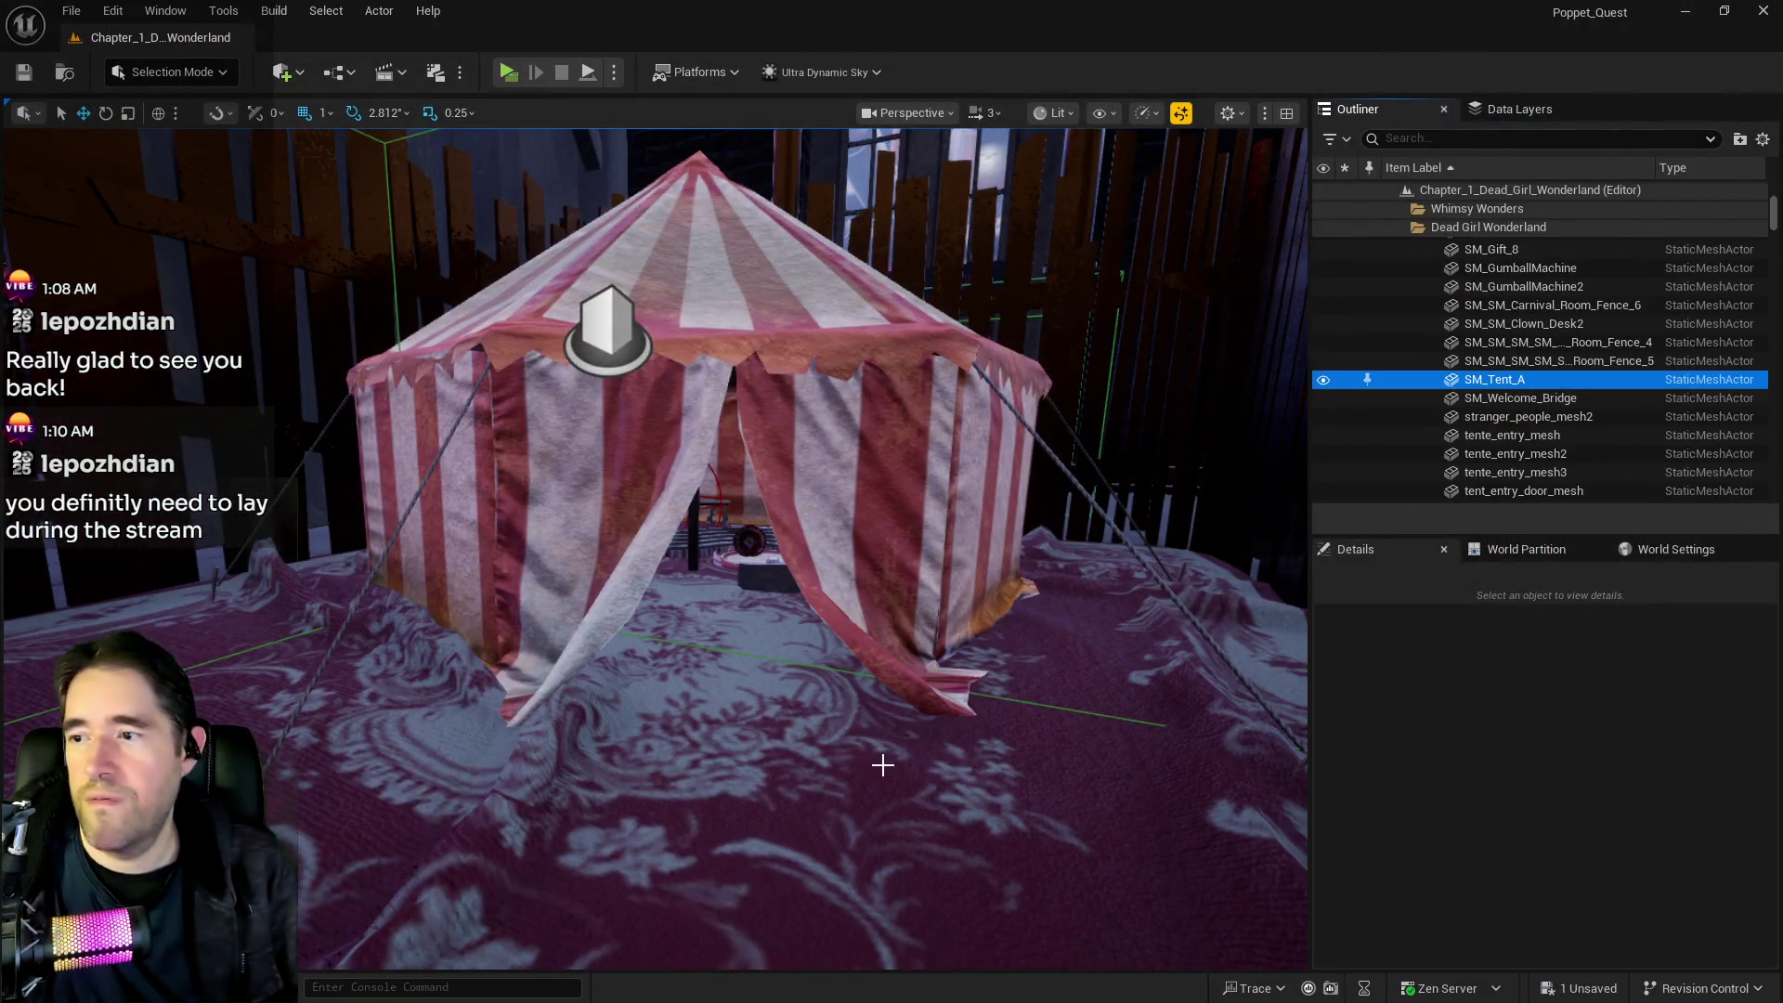
# Frame the tent, maximise the BP_Poppet editor, and go up from Item Collected Graph to the EventGraph overview
pyautogui.click(737, 502)
pyautogui.press('f')
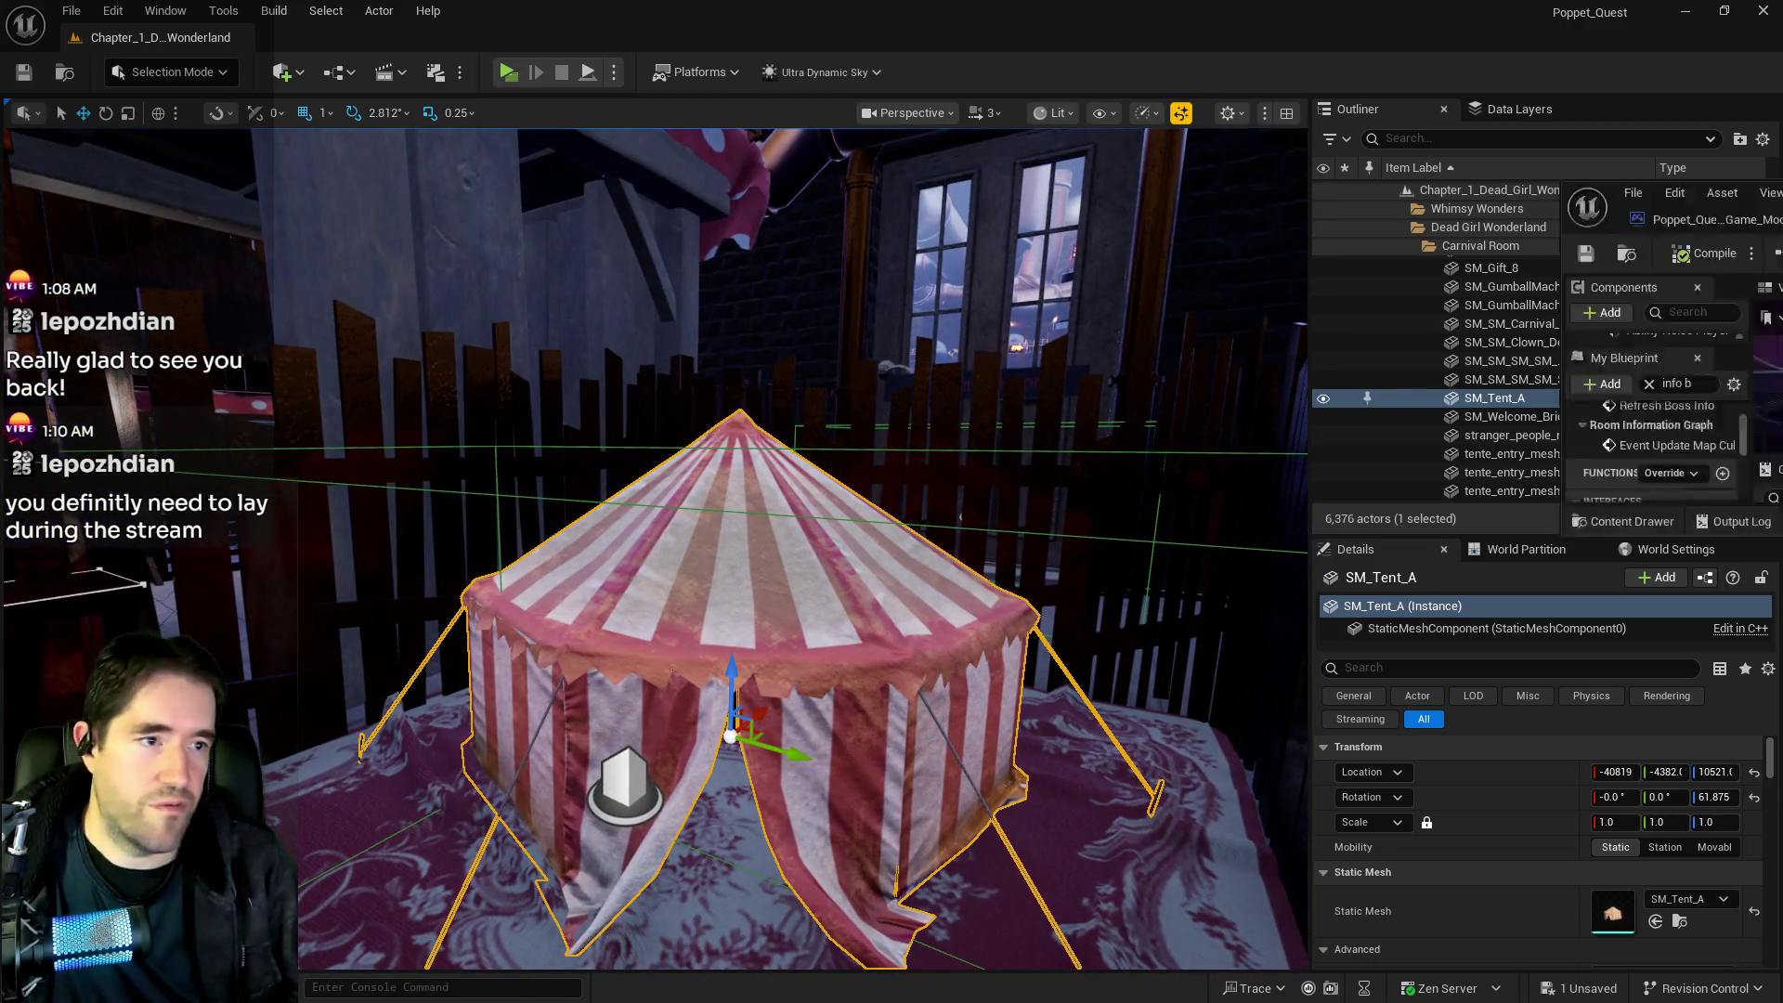
pyautogui.hotkey('alt', 'Tab')
pyautogui.doubleClick(966, 316)
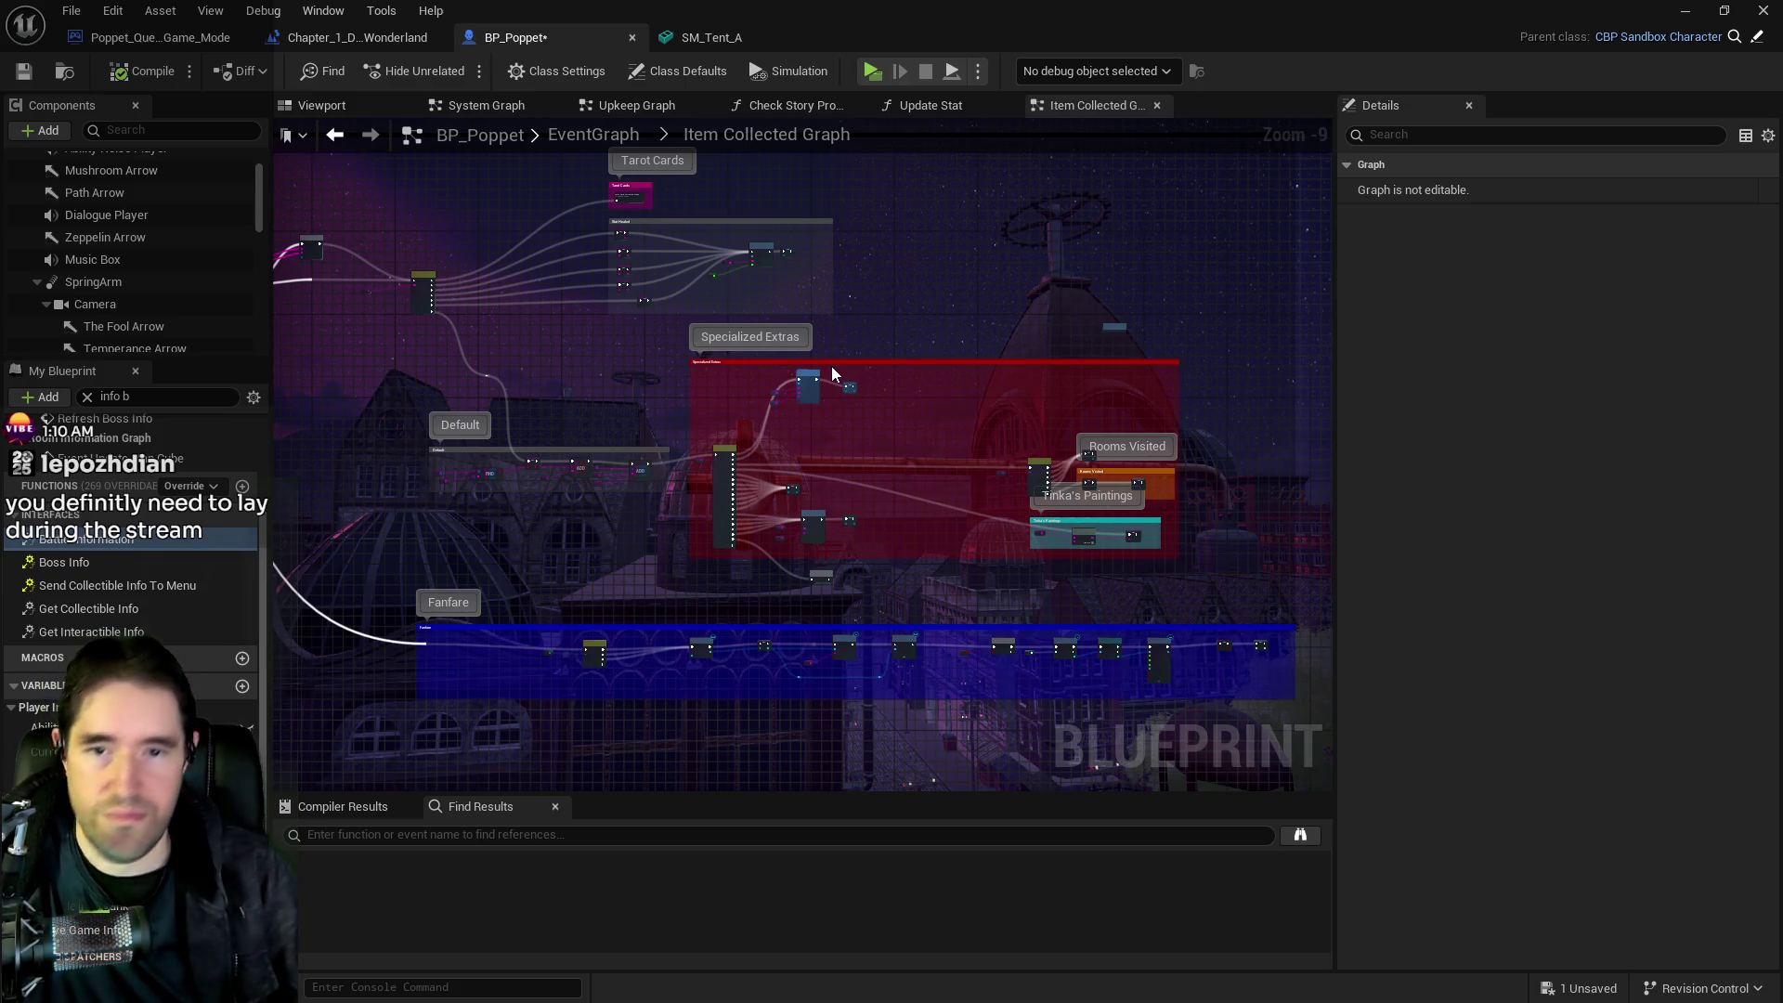
pyautogui.scroll(3, 789, 493)
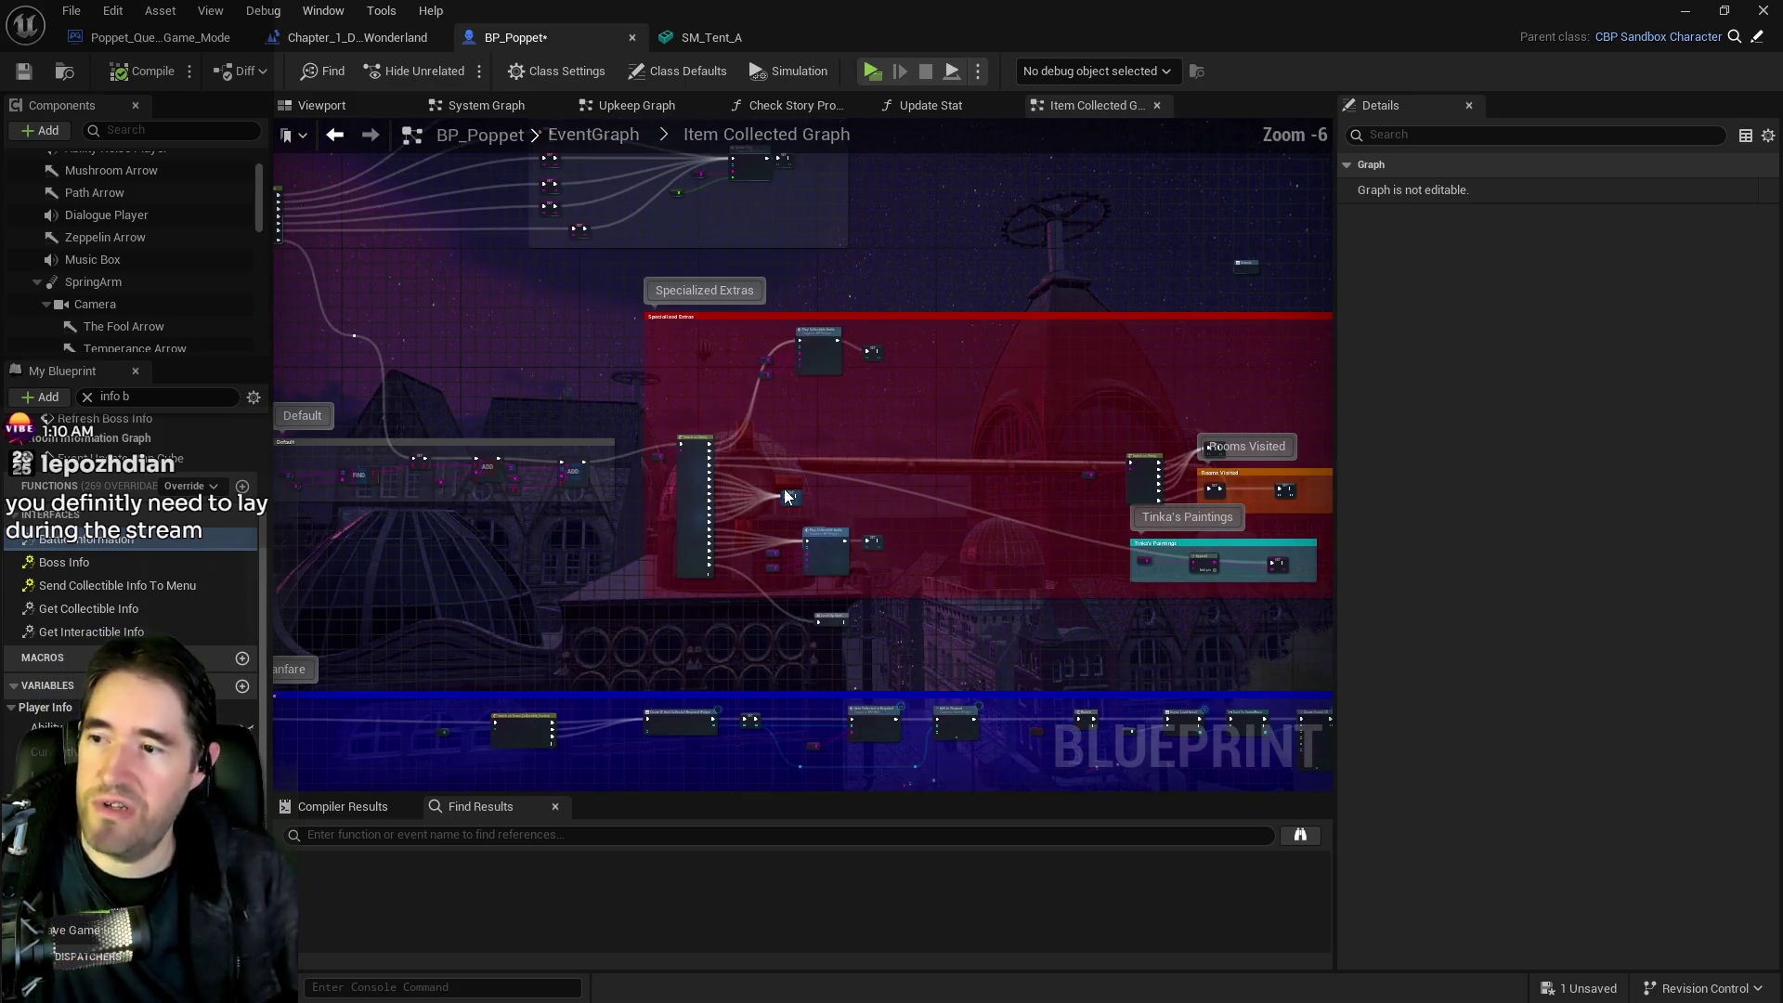
pyautogui.click(599, 138)
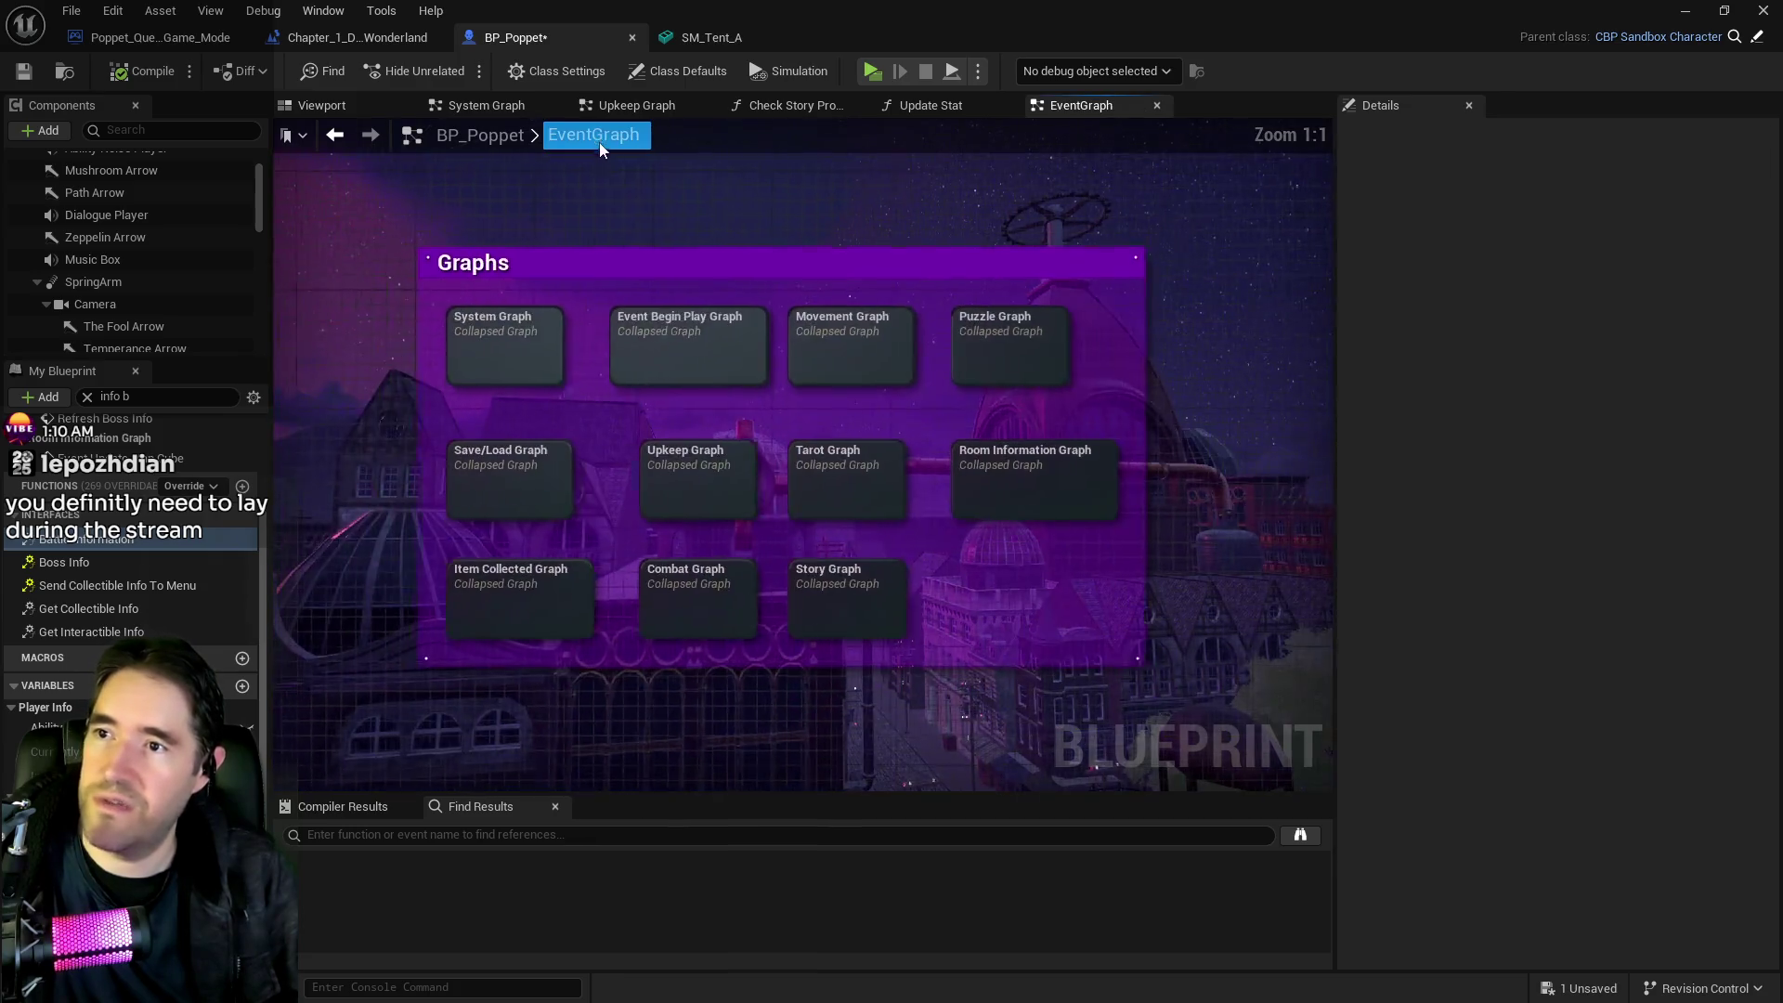
# Inspect the Learn To Duck nodes in the level Blueprint's Carnival Room Graph
pyautogui.click(357, 37)
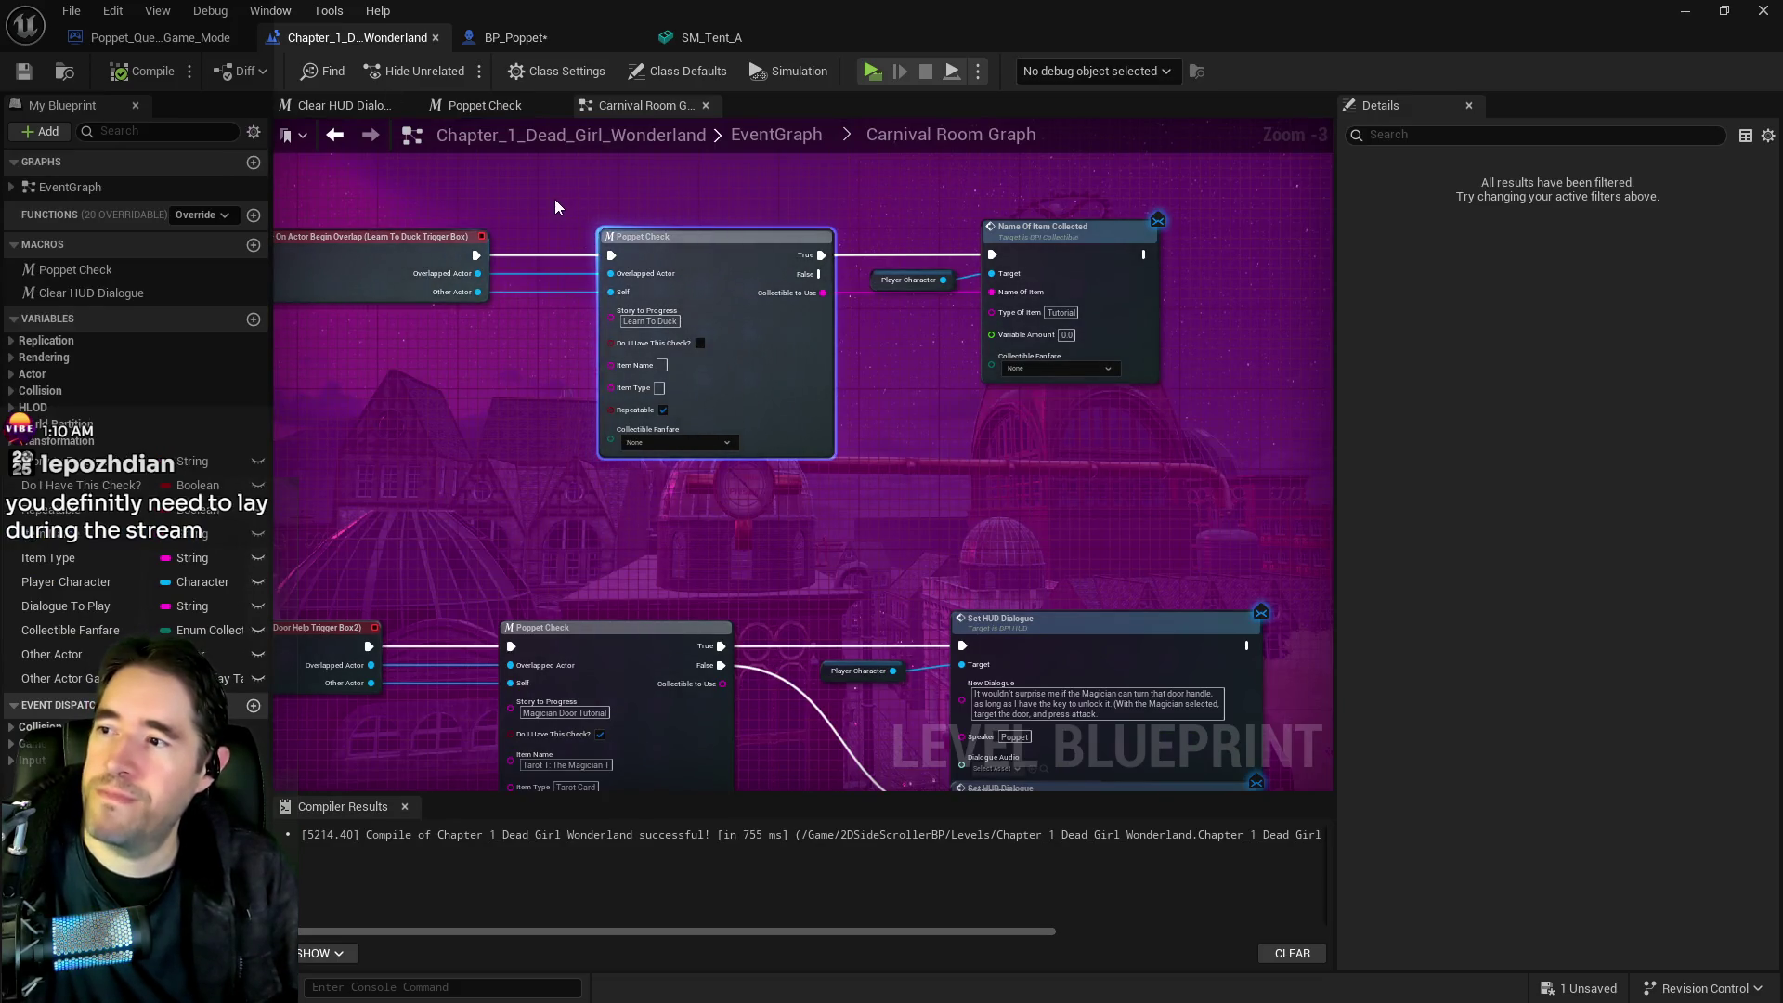
pyautogui.moveTo(554, 206); pyautogui.dragTo(687, 320)
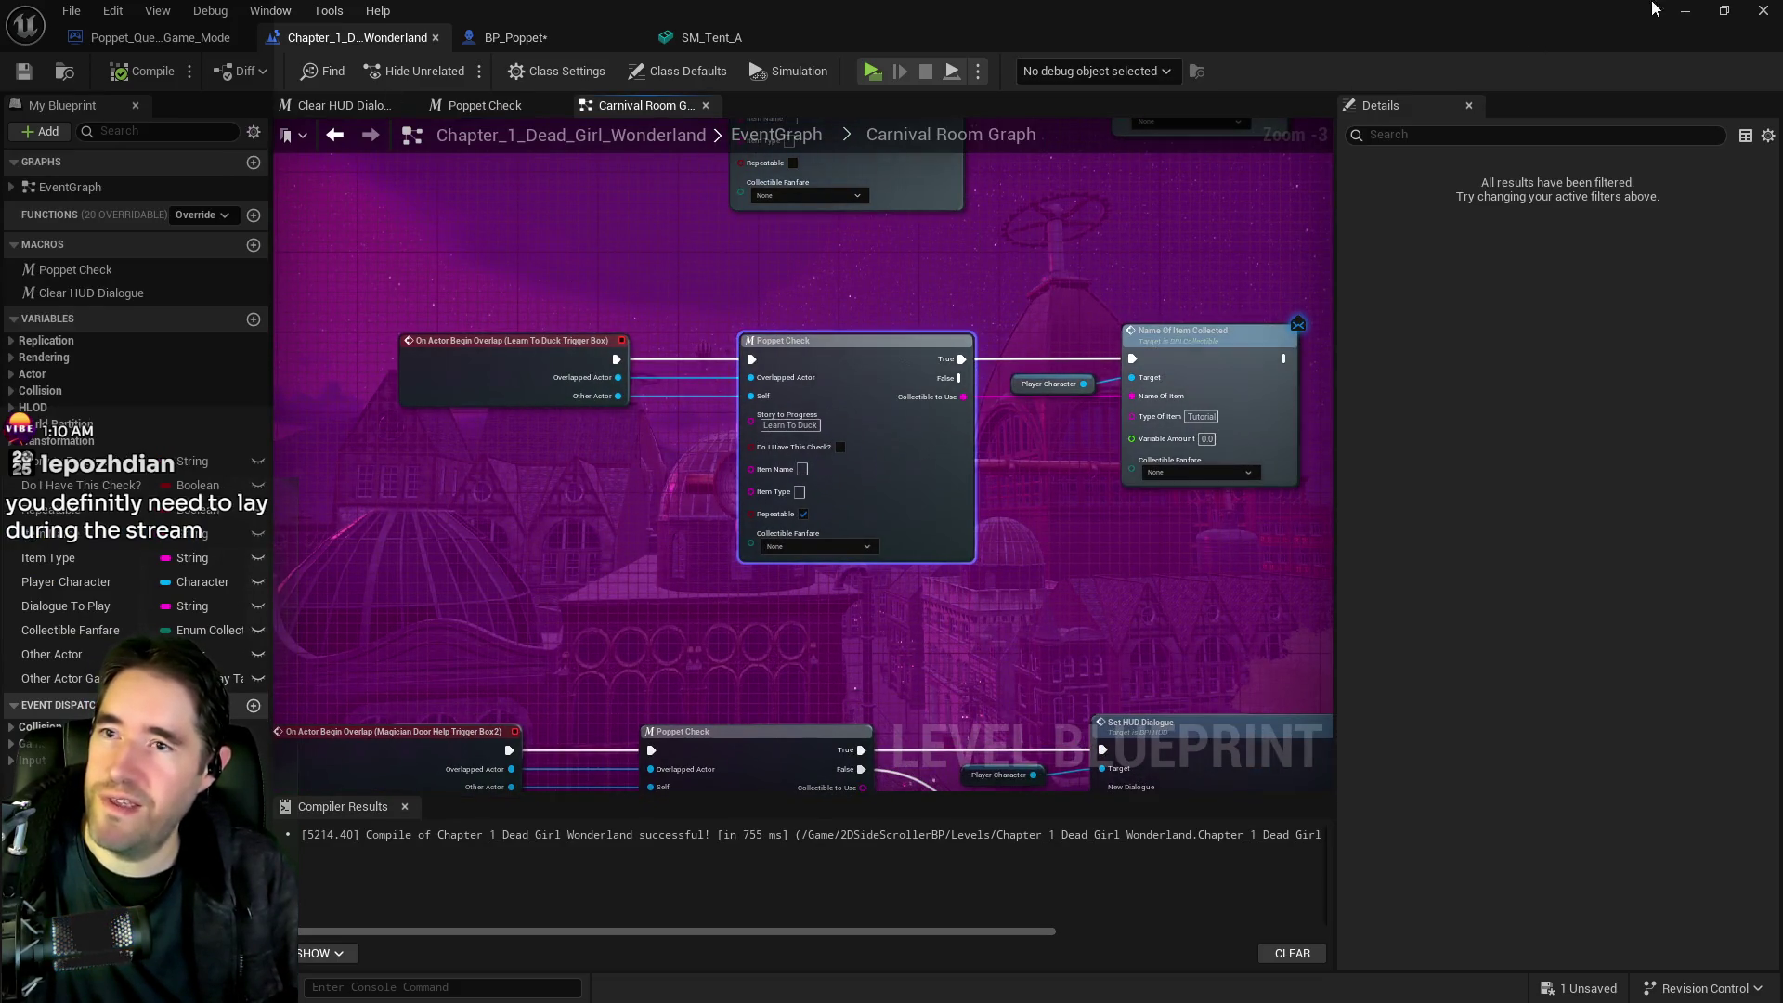
pyautogui.click(1683, 10)
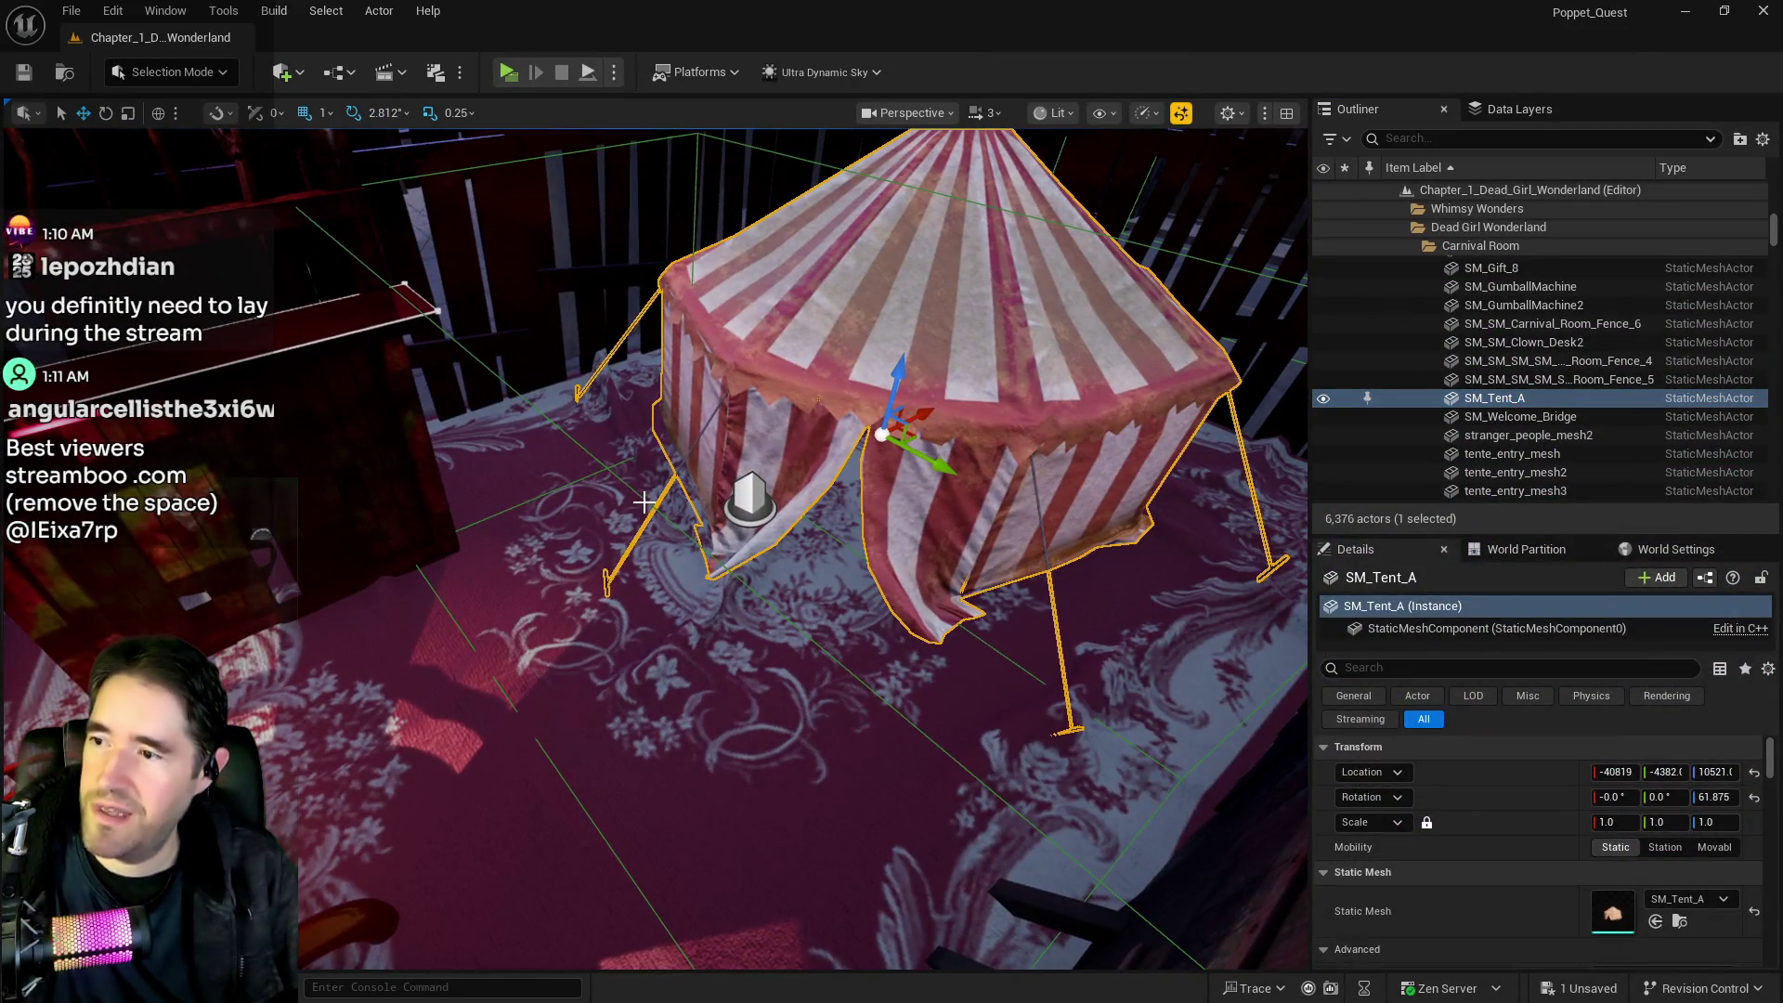
# Select the Learn To Duck Trigger Box in the viewport and attempt to delete it
pyautogui.click(644, 502)
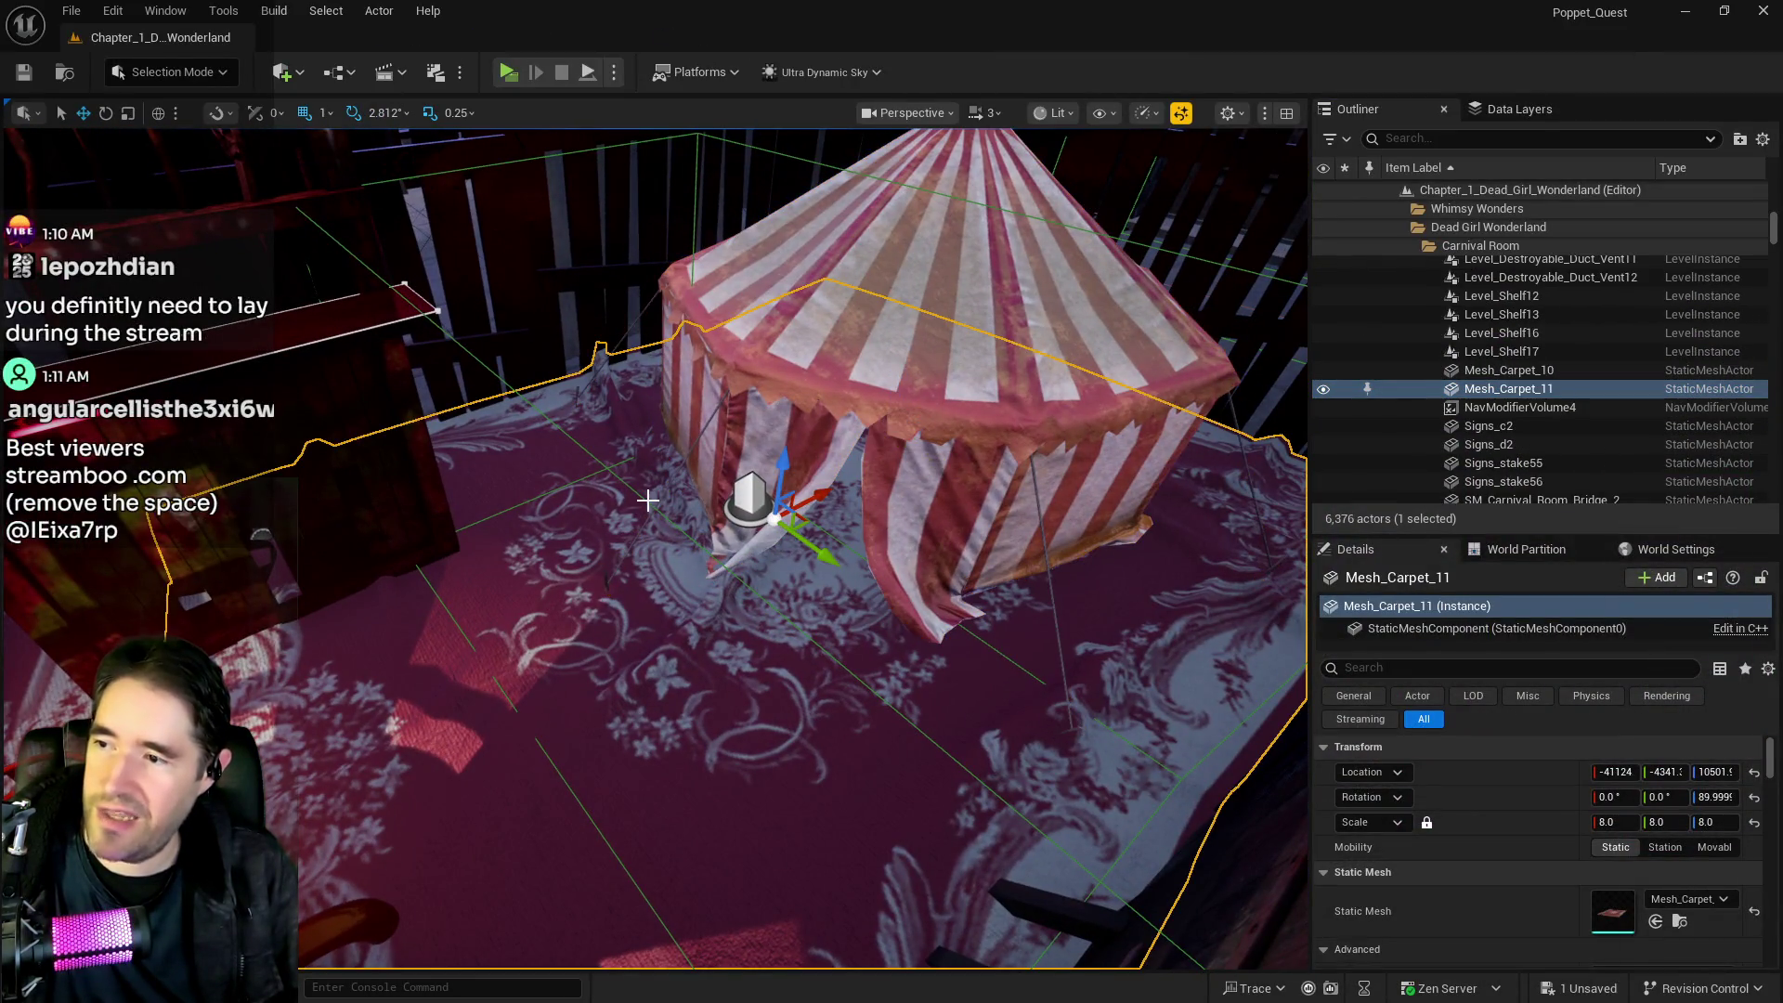
pyautogui.click(647, 498)
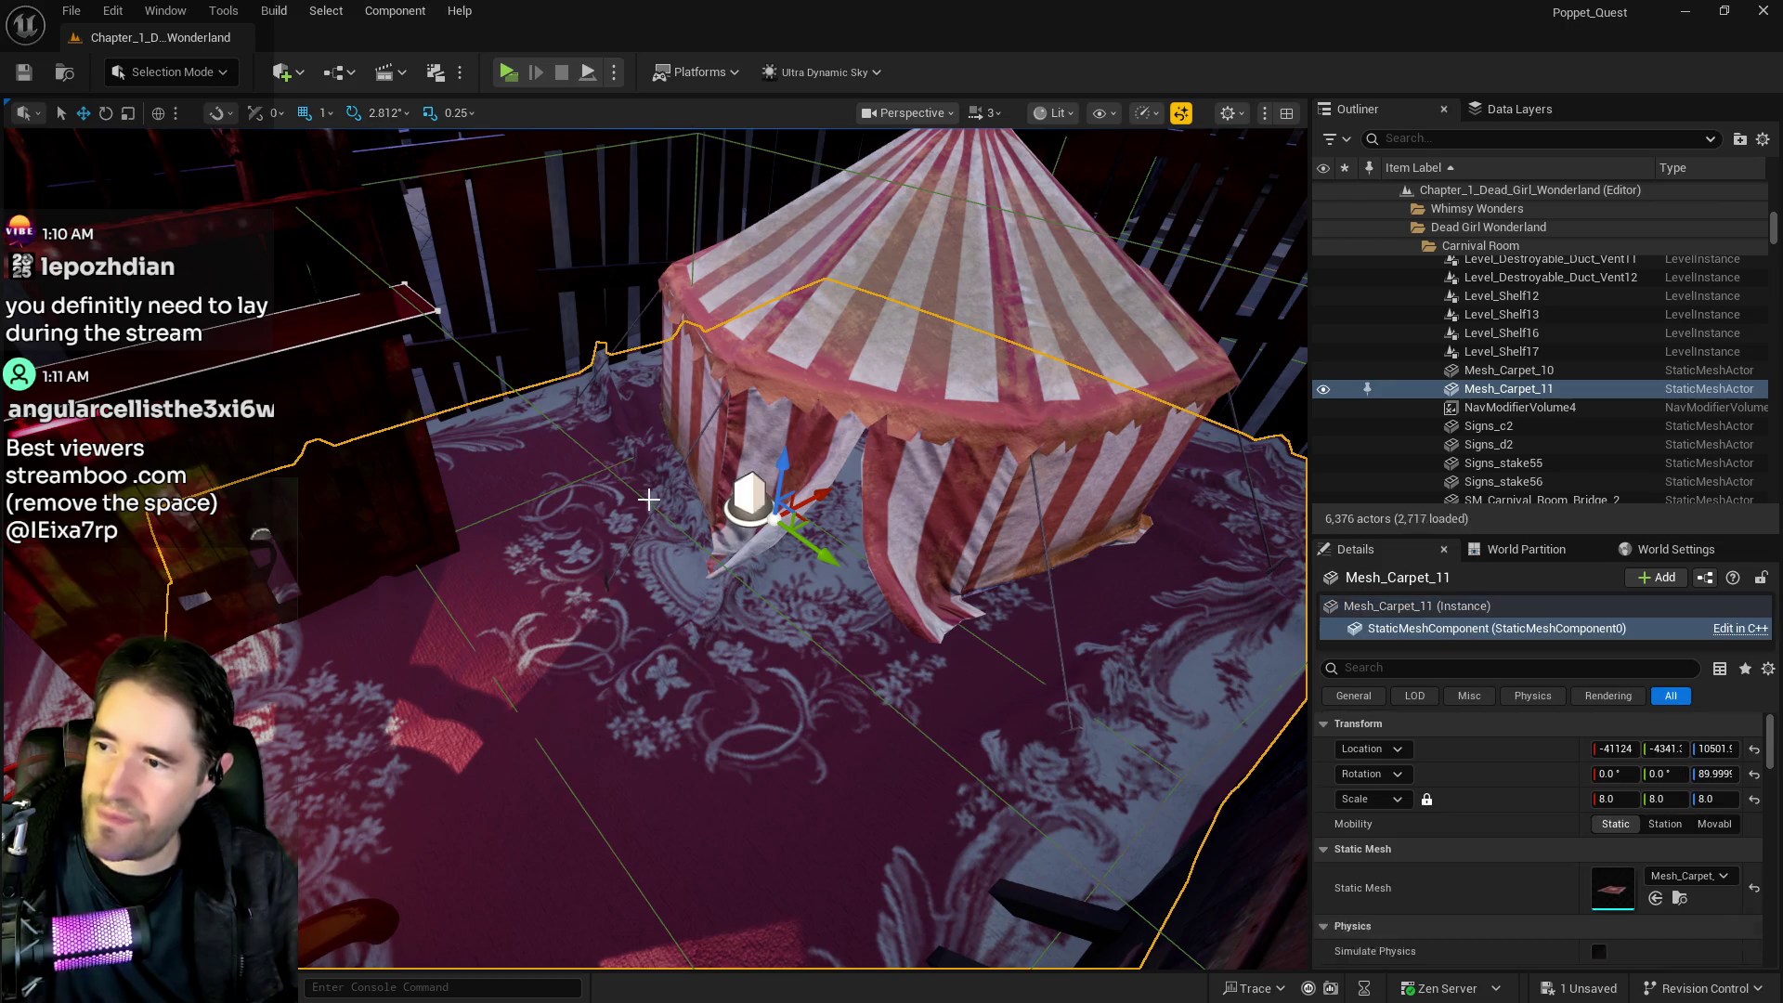
pyautogui.click(812, 161)
pyautogui.press('f')
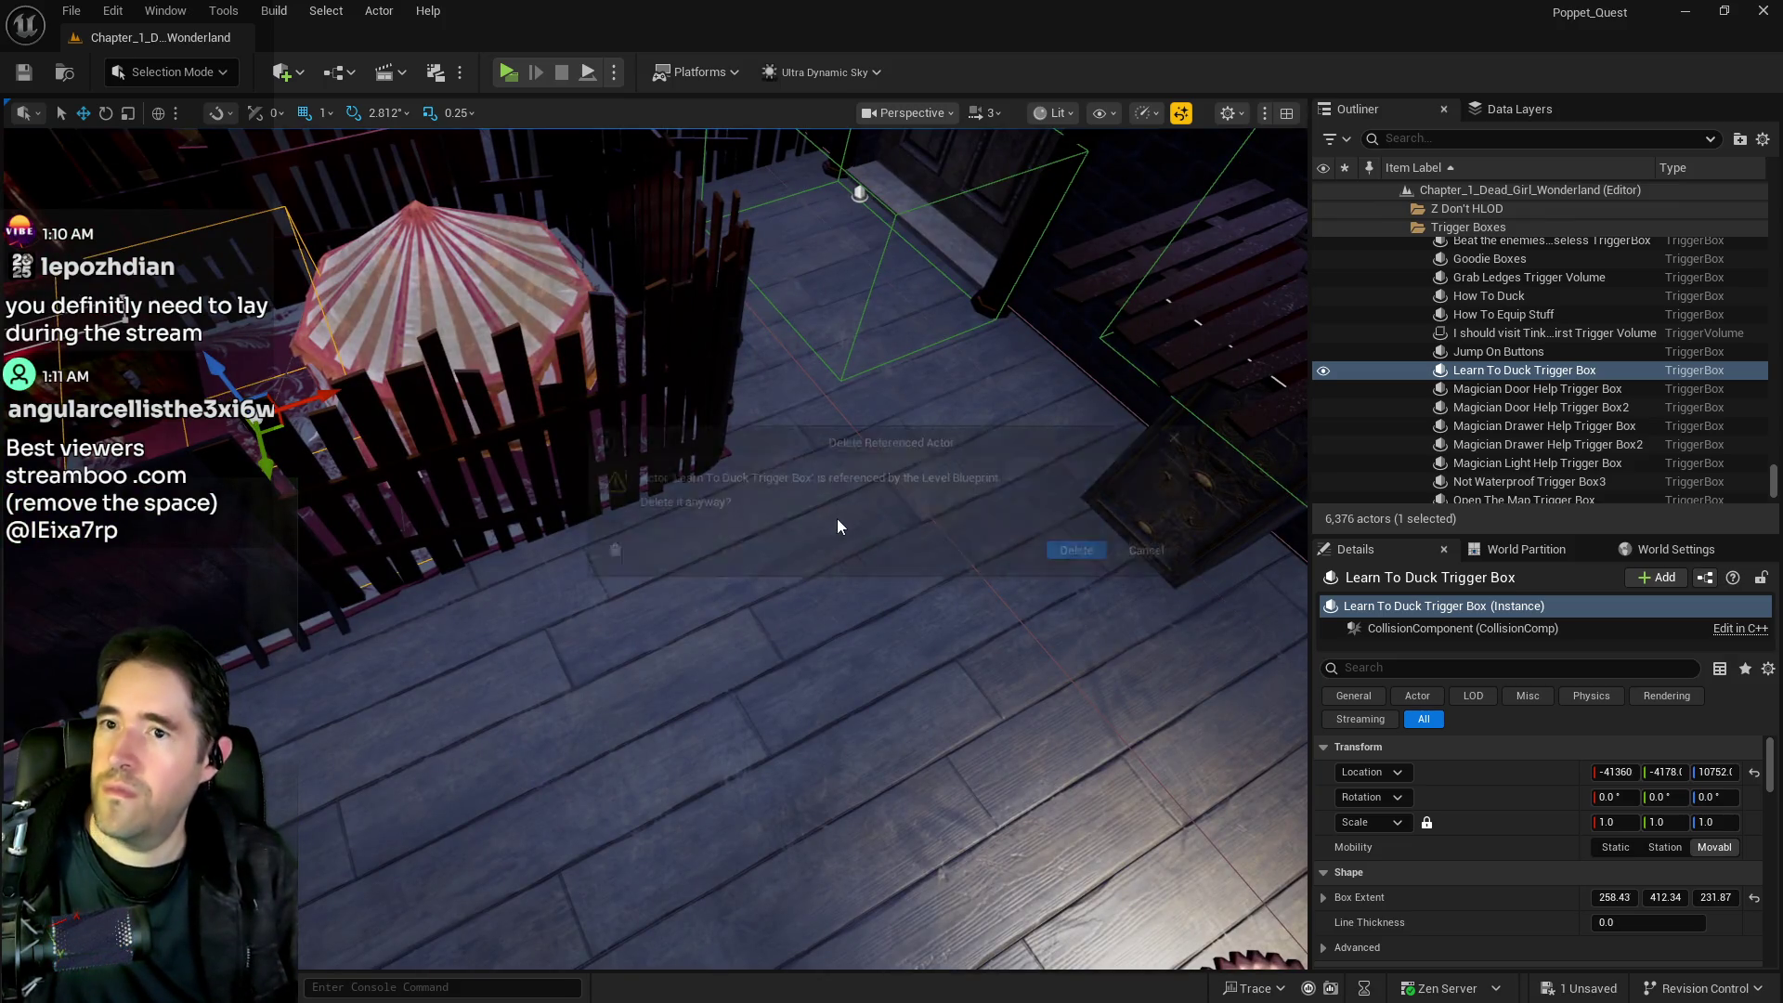
# Keep the trigger box and move it far along X and Y toward the polka-dot corridor
pyautogui.click(1156, 551)
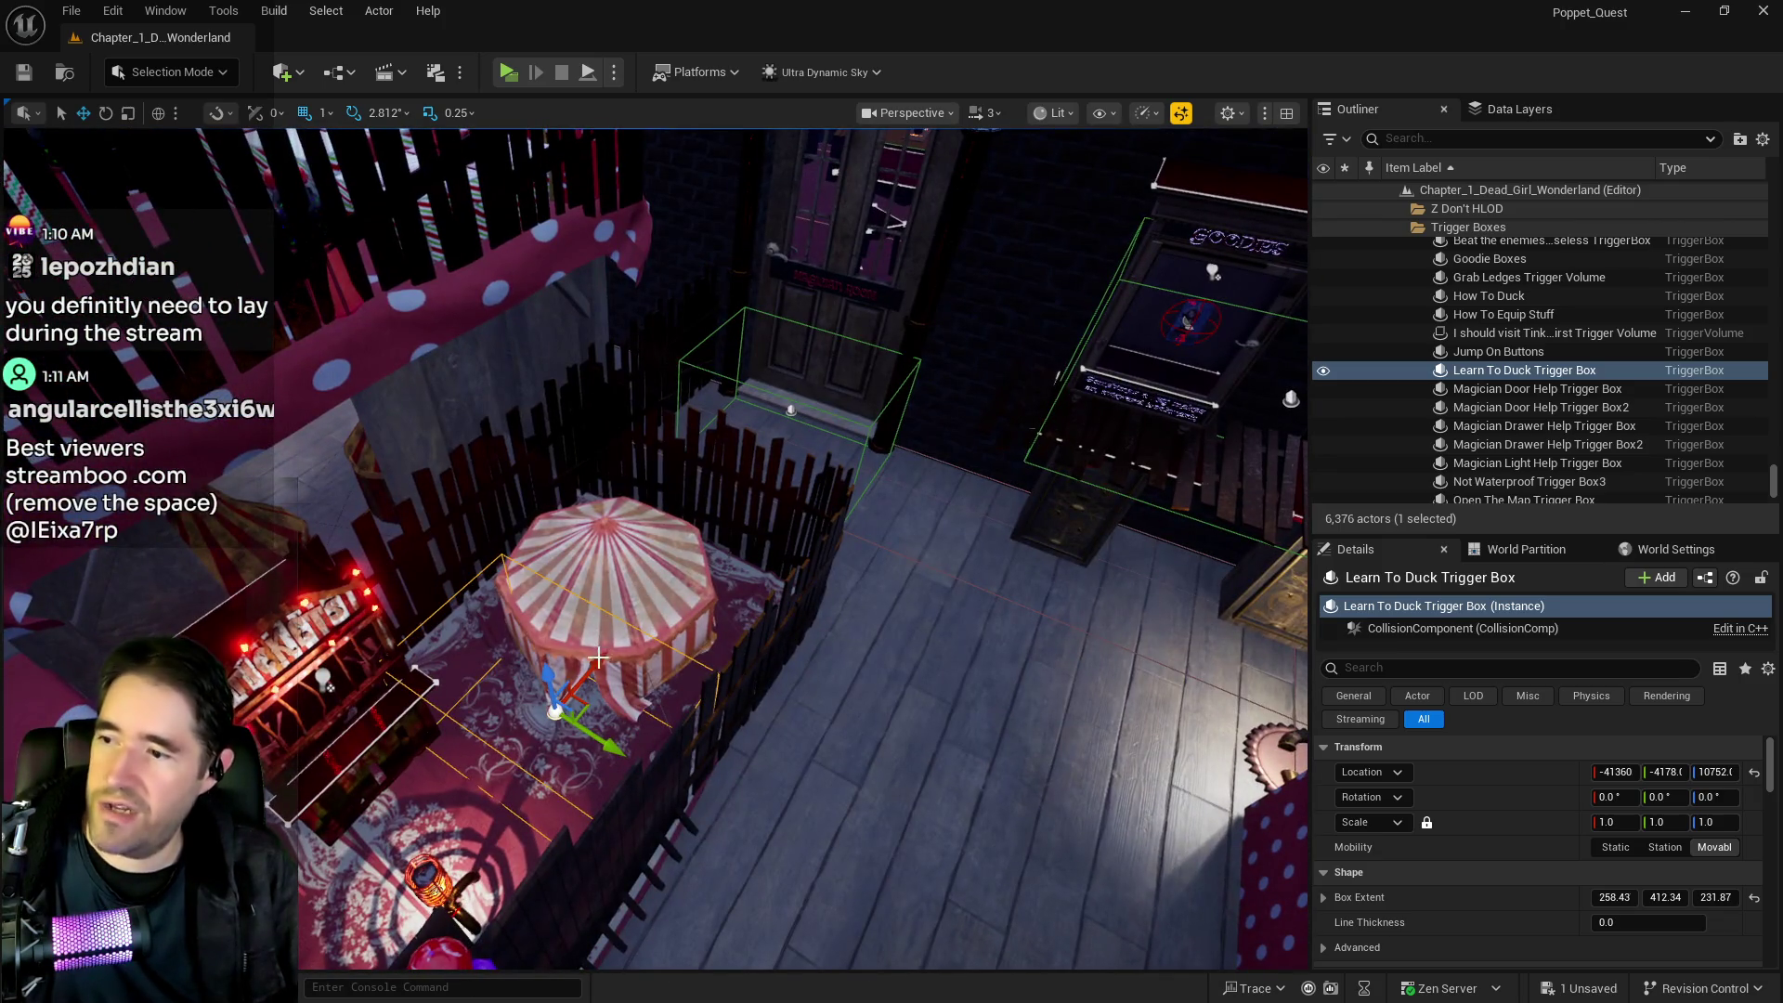
pyautogui.moveTo(598, 658)
pyautogui.mouseDown()
pyautogui.moveTo(770, 539)
pyautogui.moveTo(919, 291)
pyautogui.moveTo(1021, 186)
pyautogui.mouseUp()
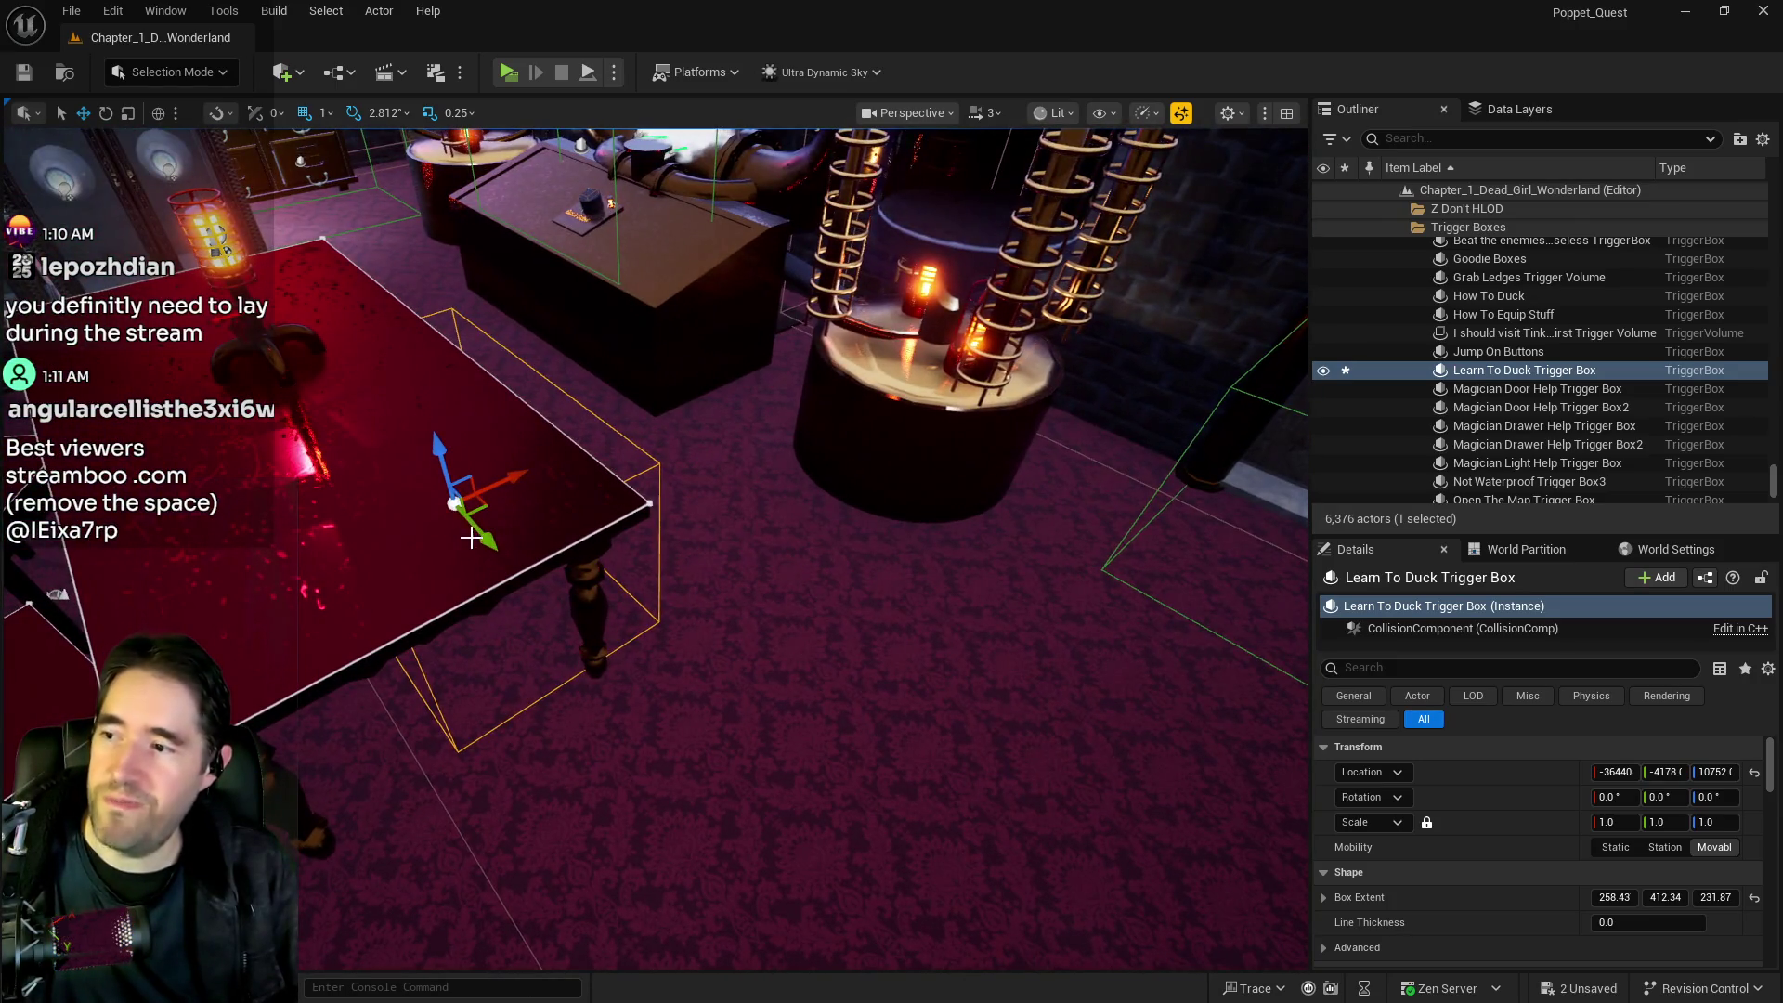
pyautogui.moveTo(470, 538)
pyautogui.mouseDown()
pyautogui.moveTo(912, 818)
pyautogui.moveTo(1177, 521)
pyautogui.moveTo(1150, 446)
pyautogui.mouseUp()
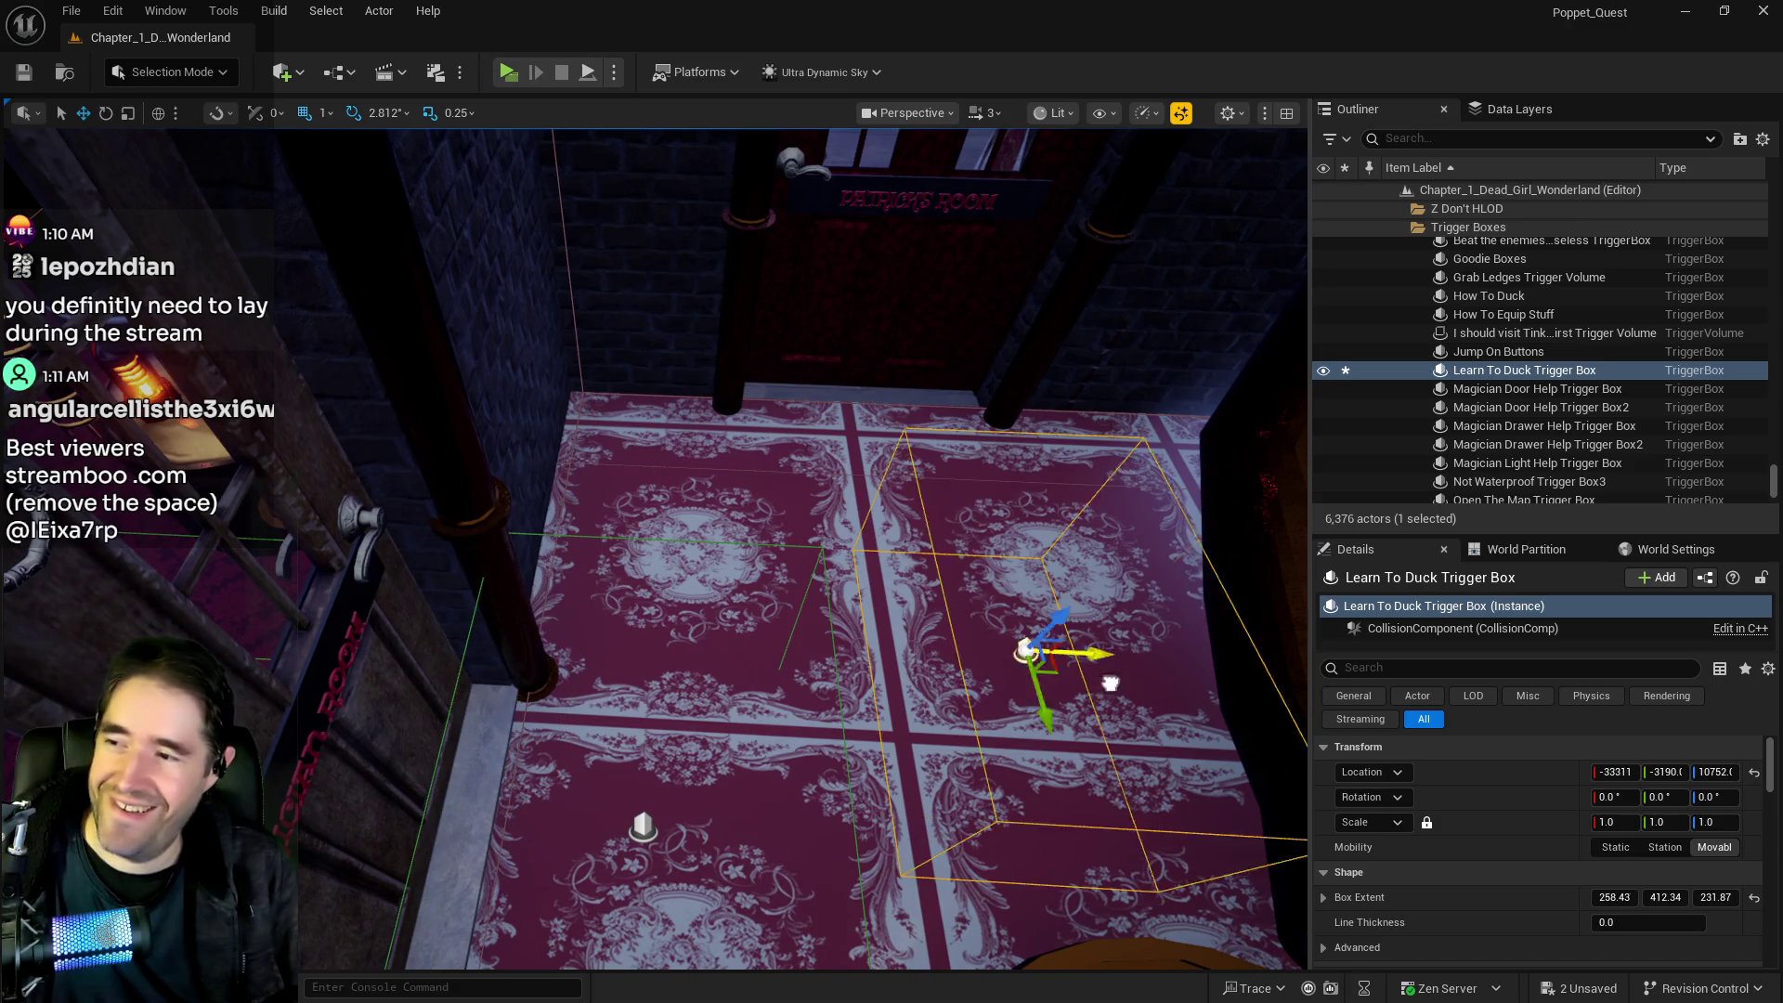
pyautogui.moveTo(1110, 683); pyautogui.dragTo(583, 633)
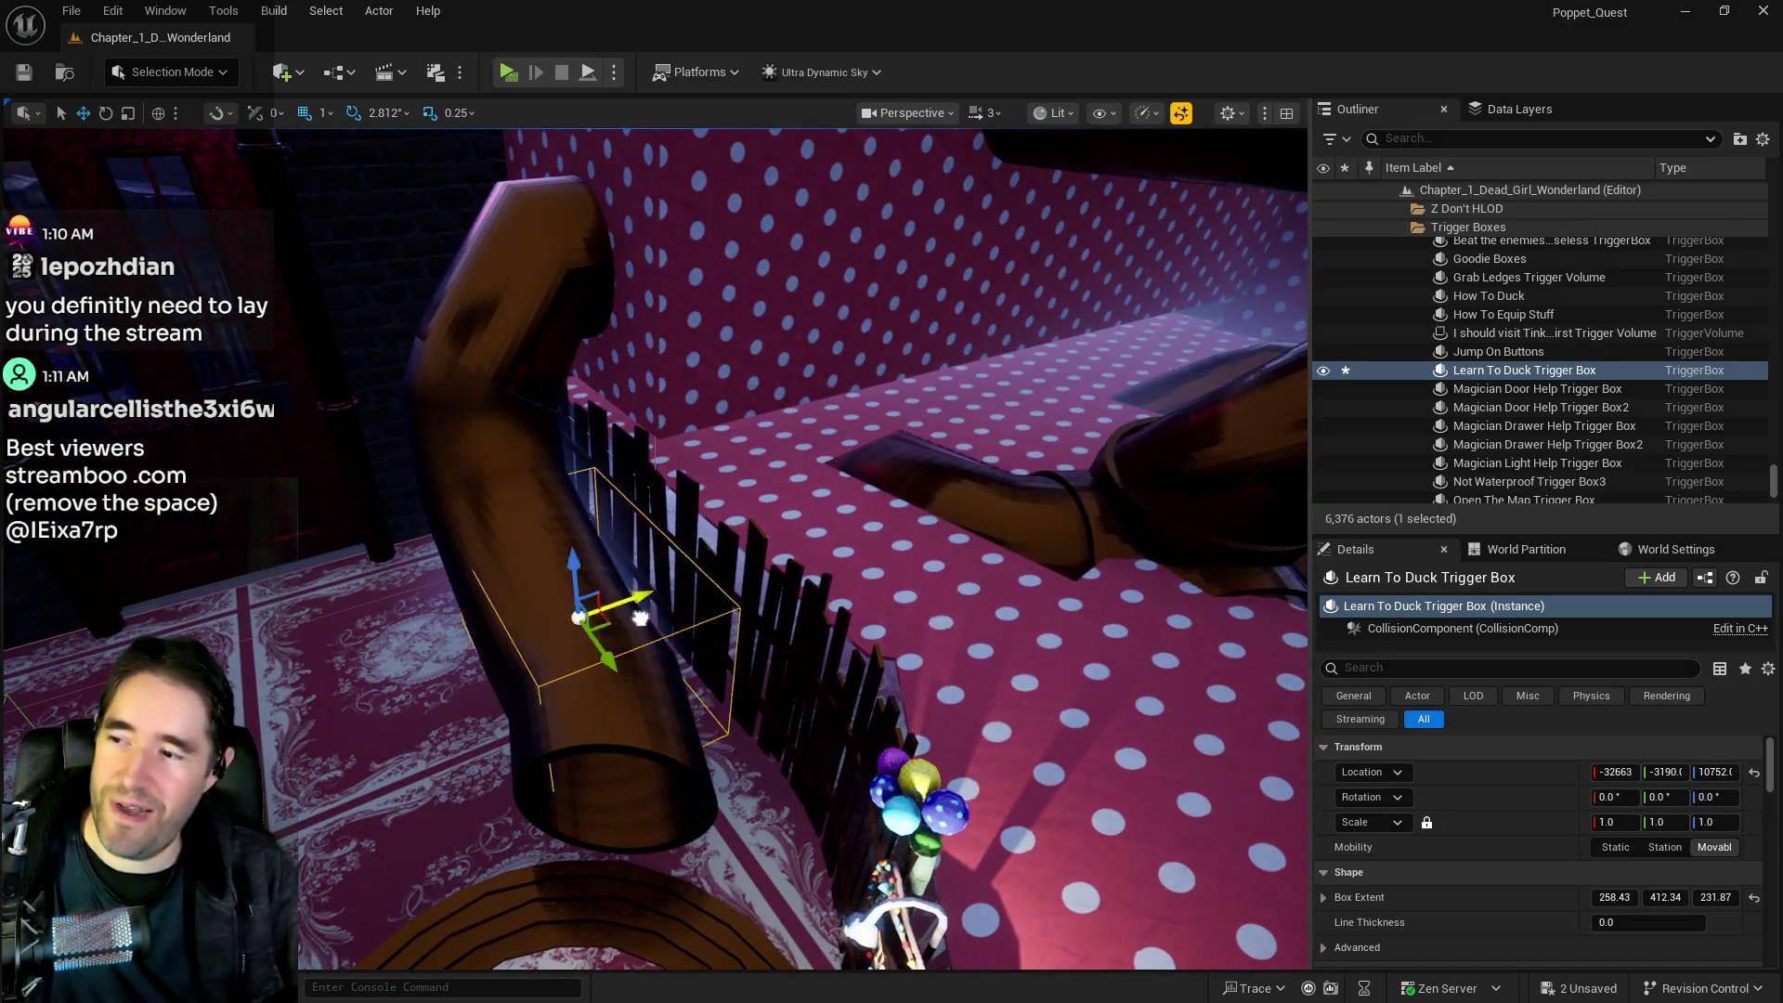
pyautogui.press('f')
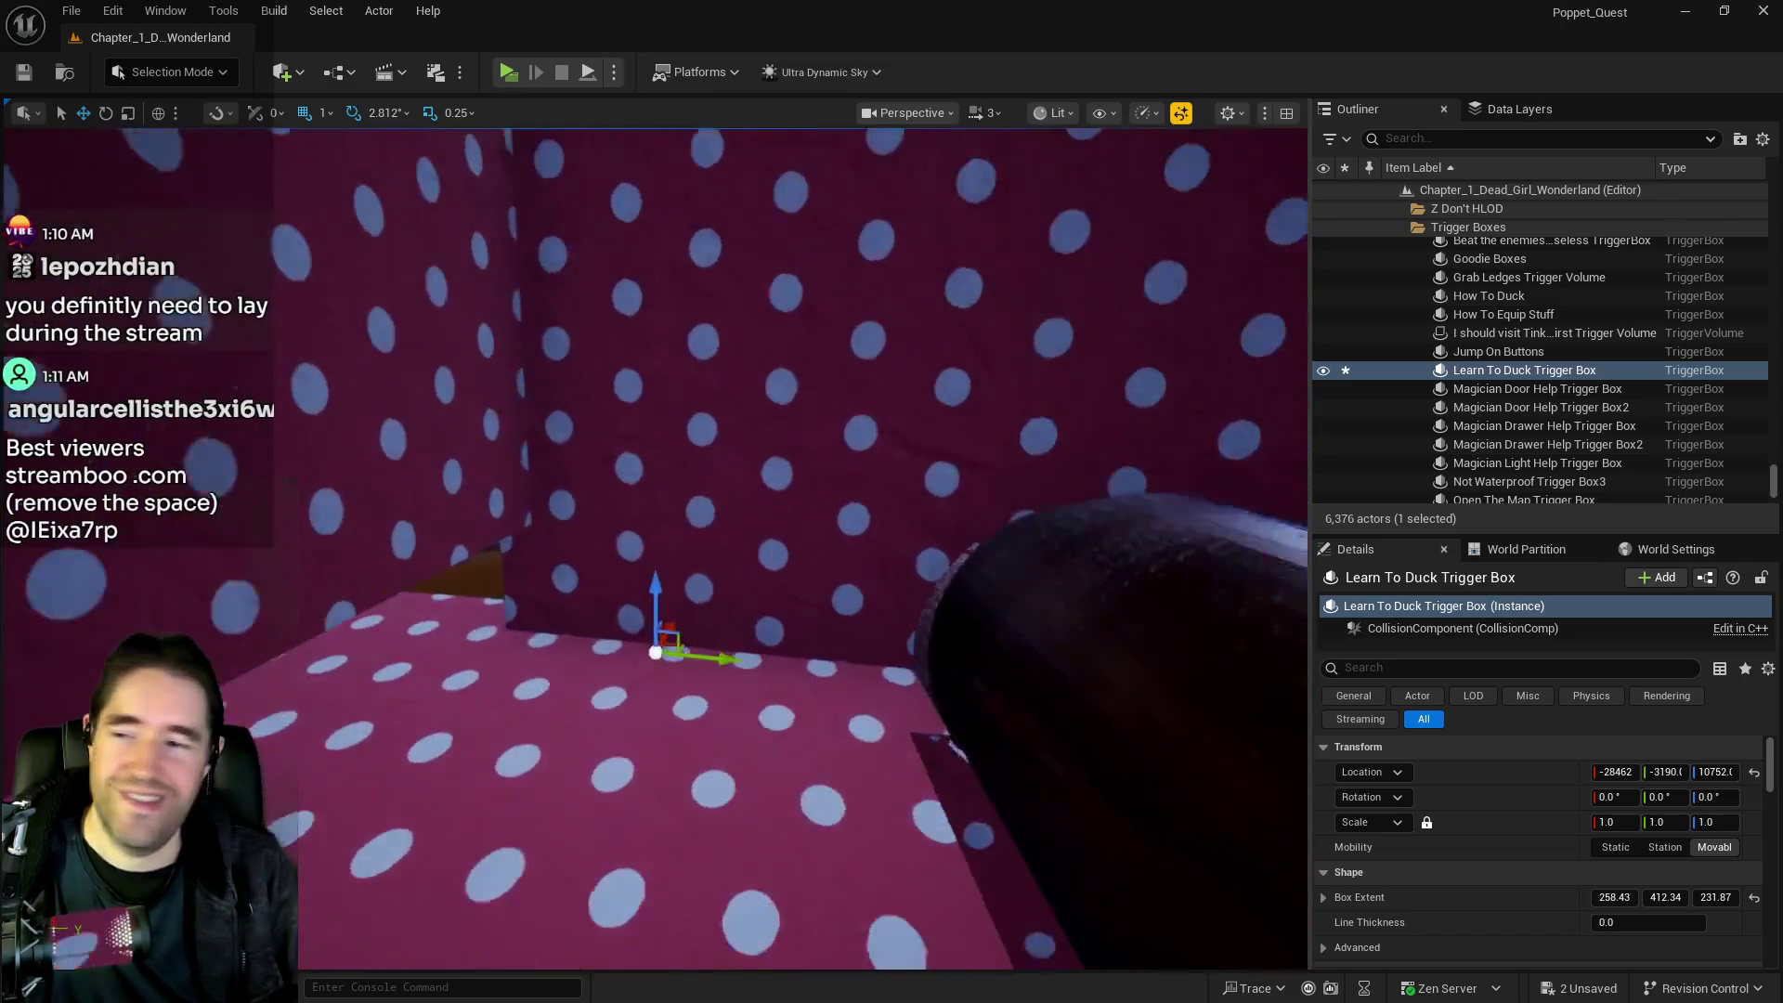
pyautogui.press('w')
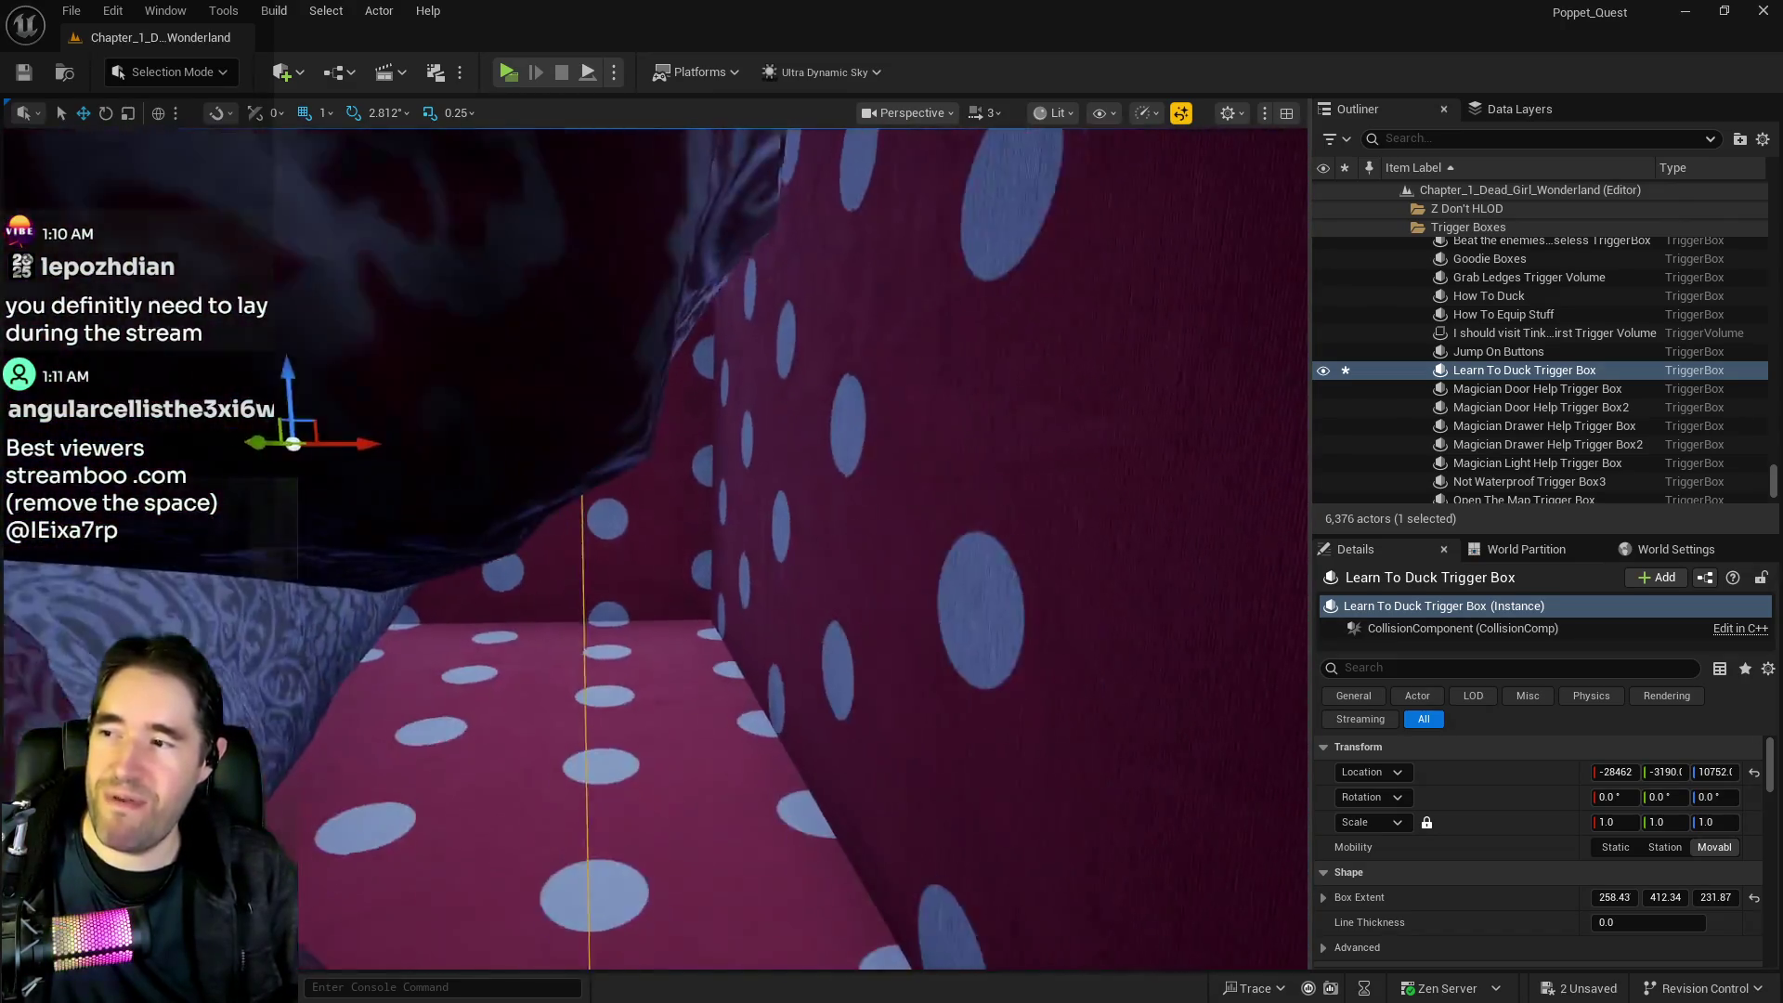
pyautogui.press('s')
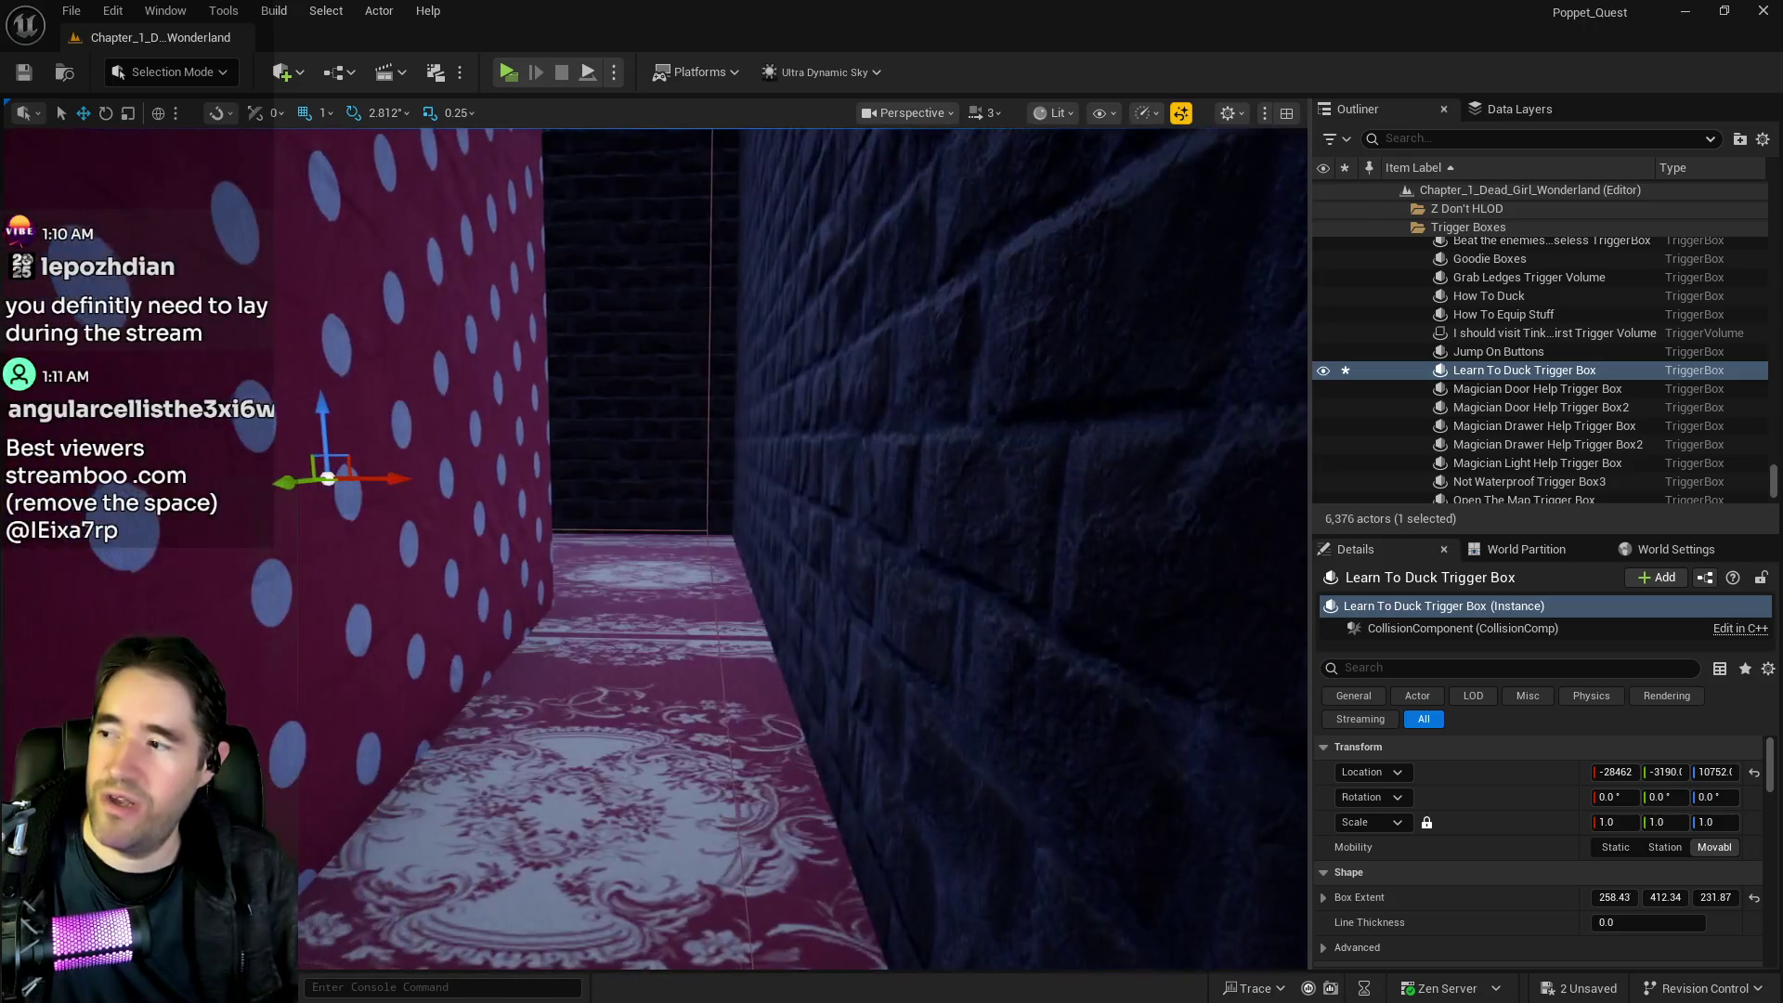
# Carry the trigger box past the door and raise it to the window pipe's height
pyautogui.moveTo(1001, 503); pyautogui.dragTo(1058, 502)
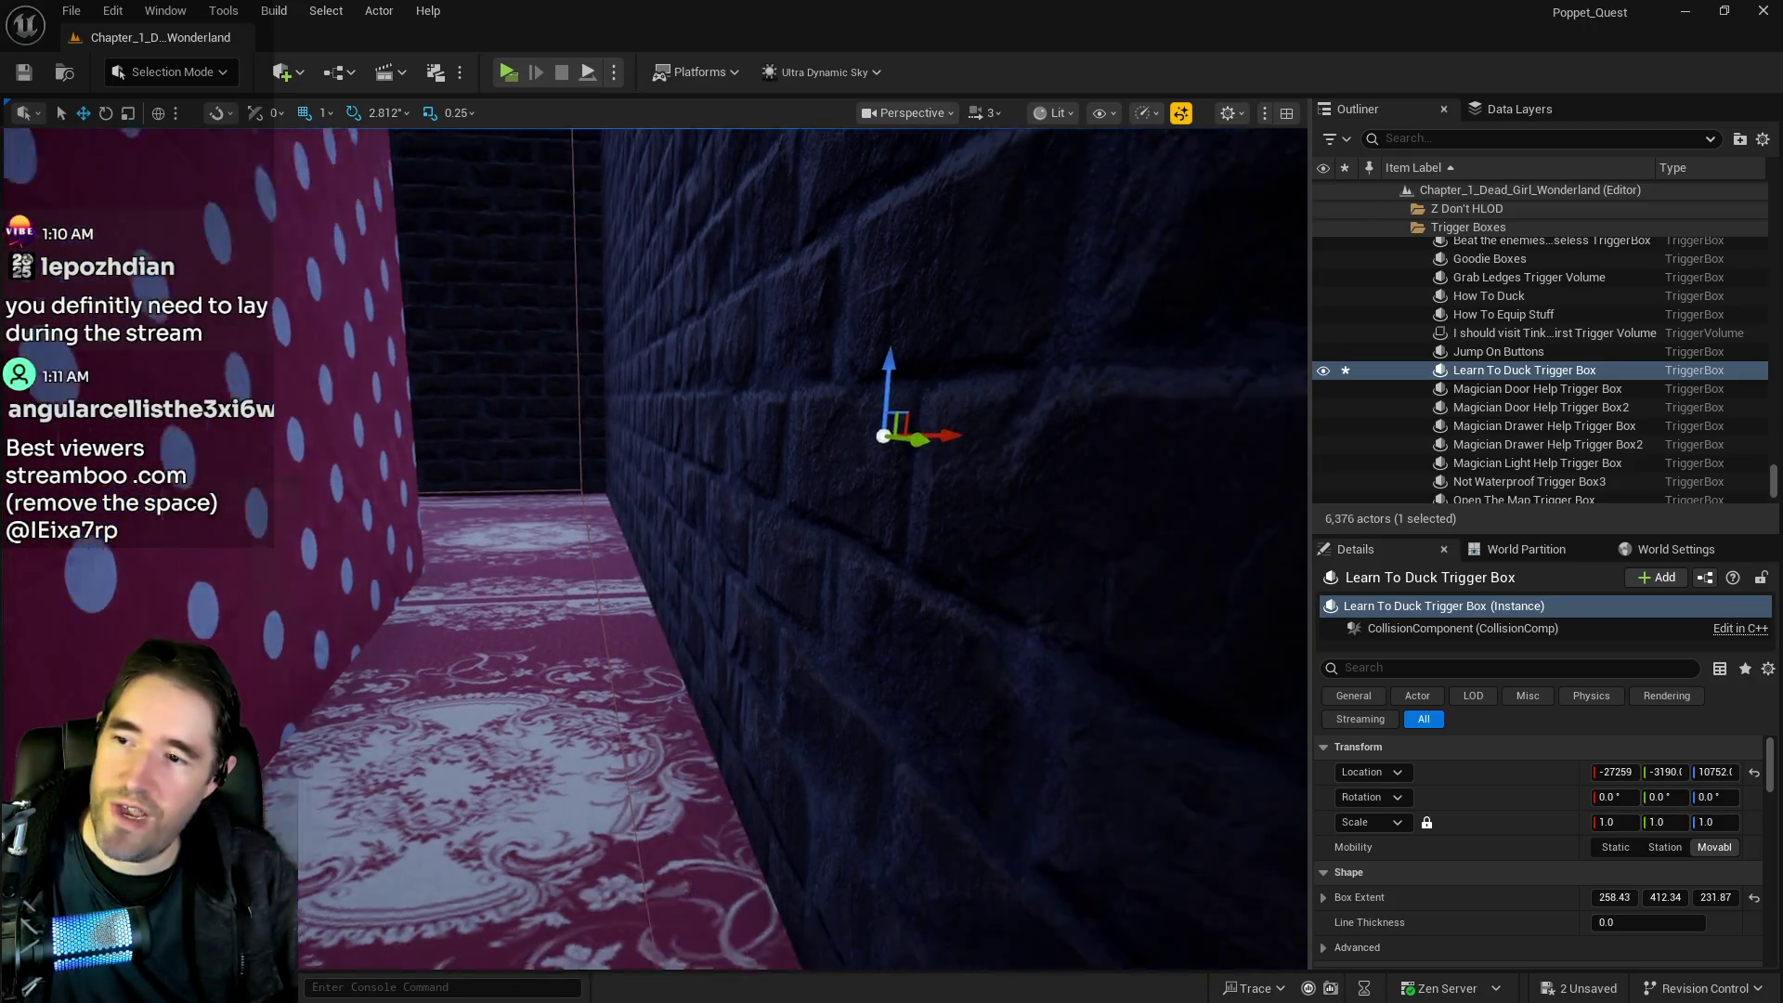
pyautogui.press('e')
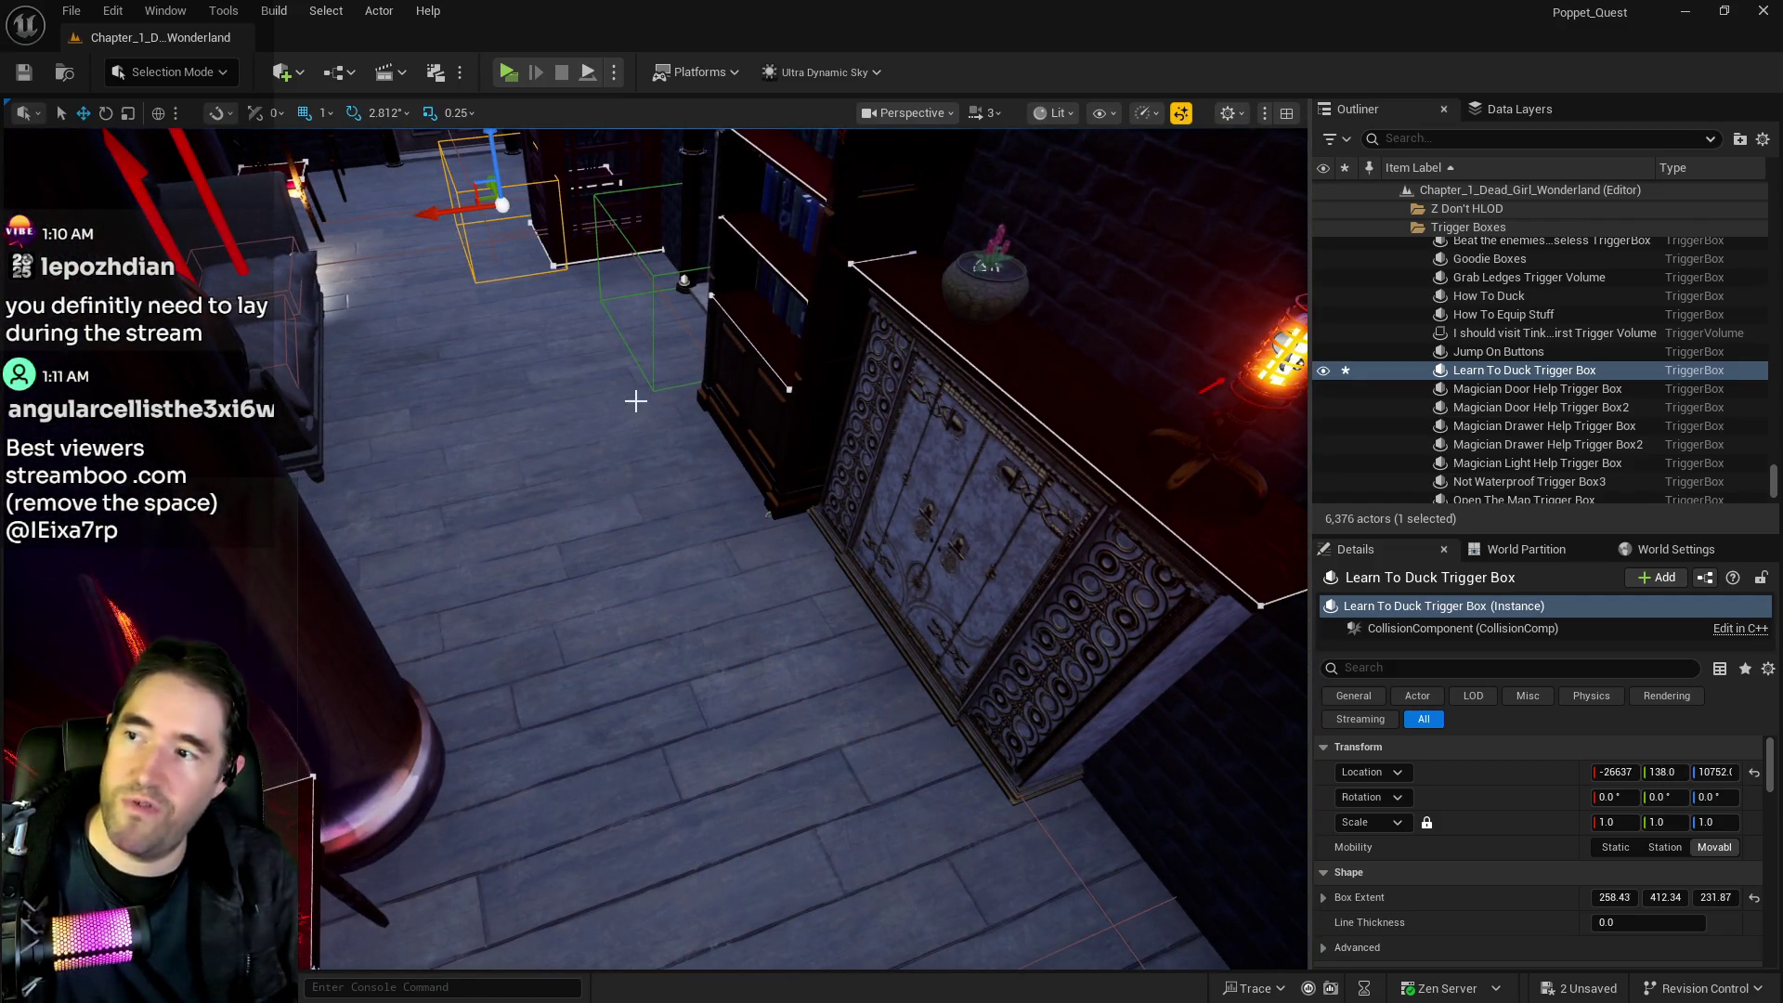
pyautogui.press('w')
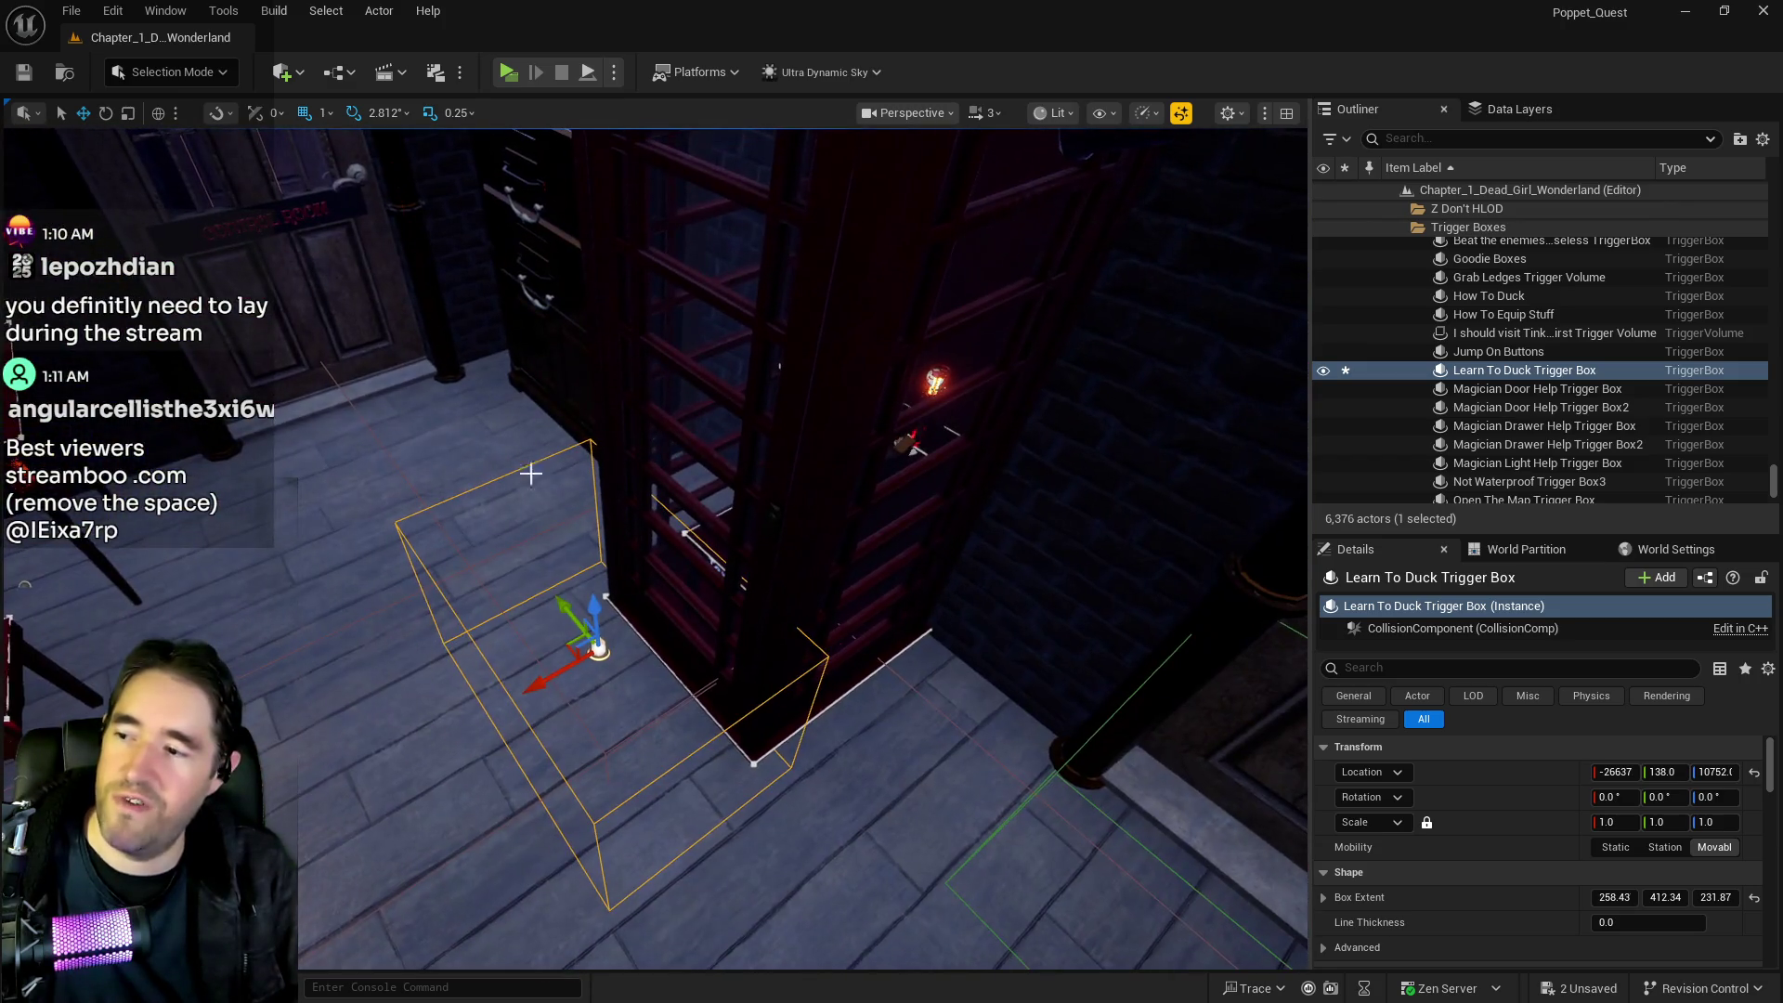
pyautogui.press('w')
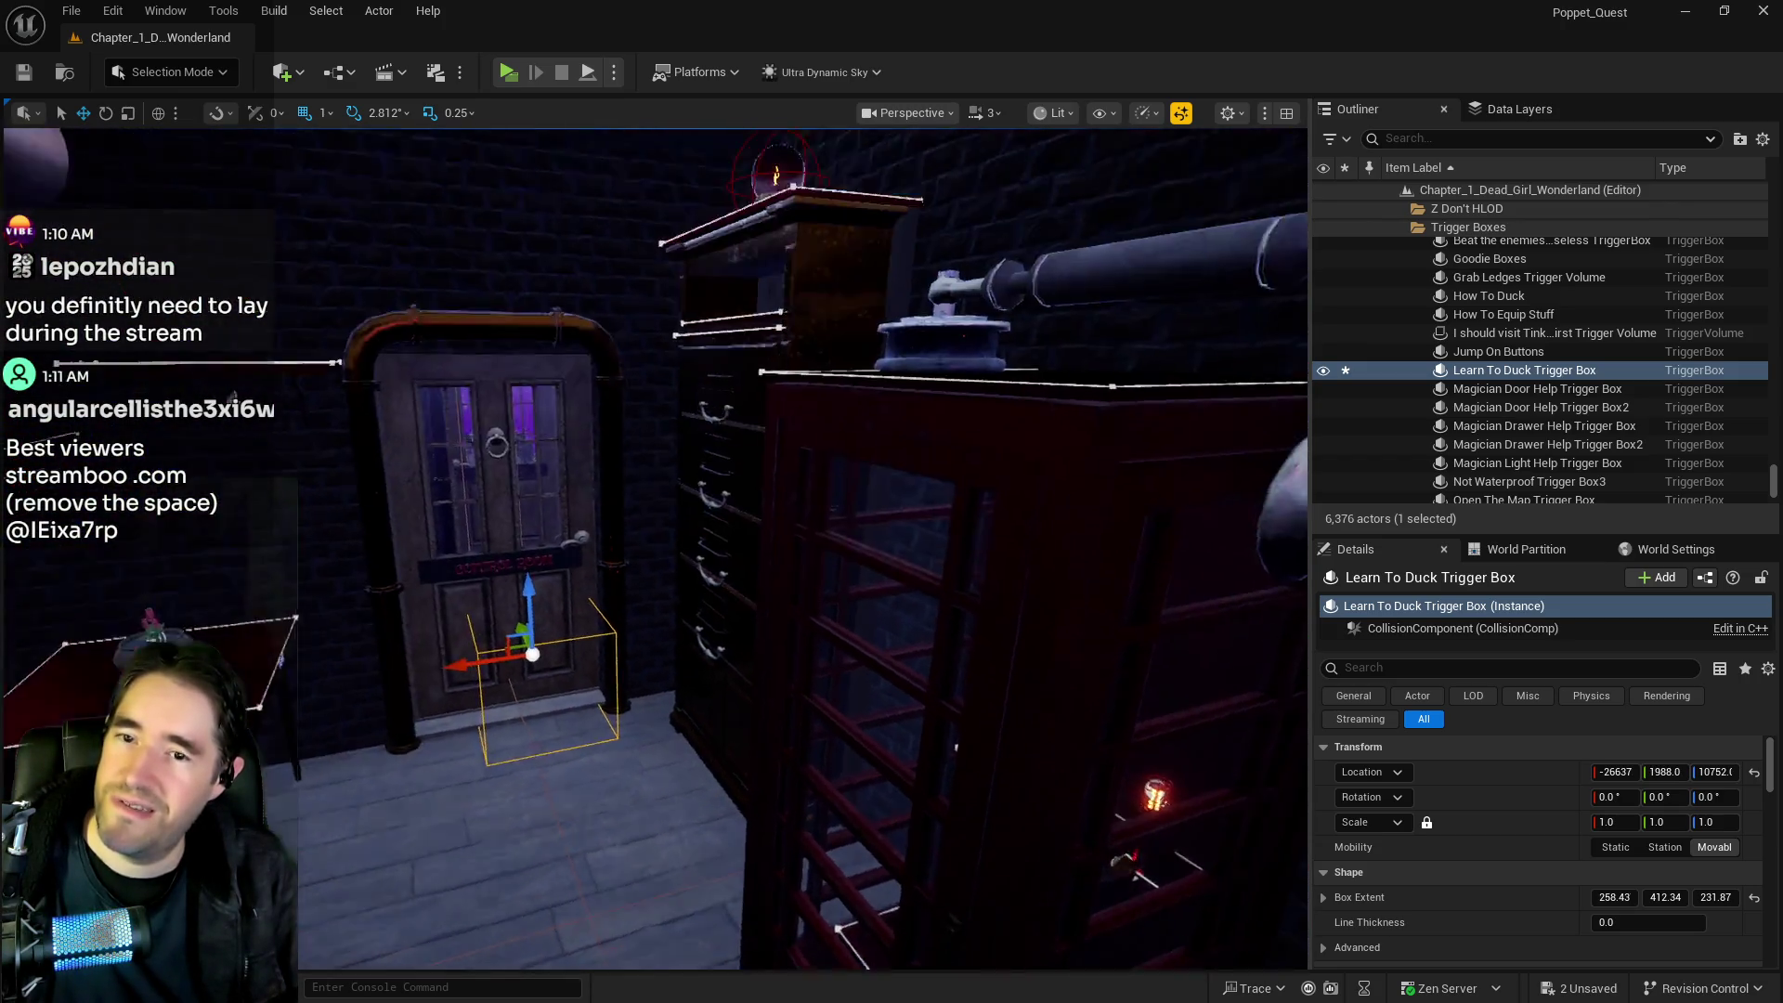
pyautogui.press('s')
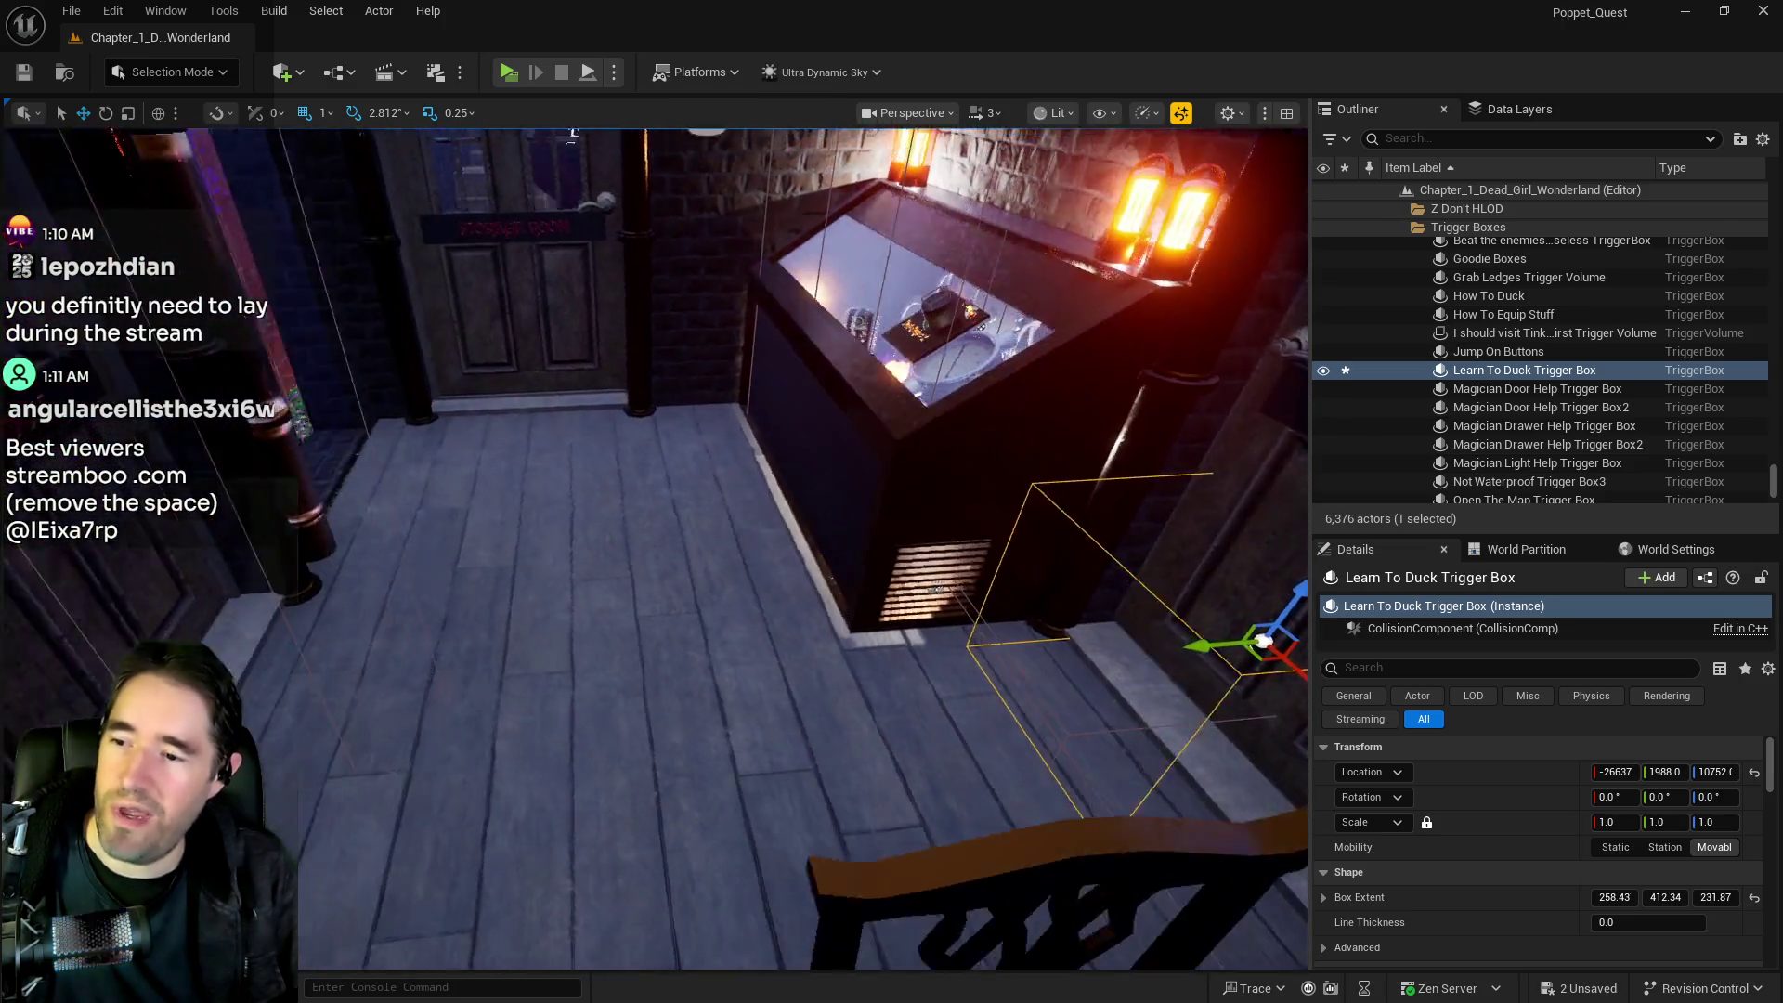
pyautogui.moveTo(1182, 648)
pyautogui.mouseDown()
pyautogui.moveTo(404, 564)
pyautogui.moveTo(455, 473)
pyautogui.moveTo(410, 265)
pyautogui.mouseUp()
pyautogui.press('w')
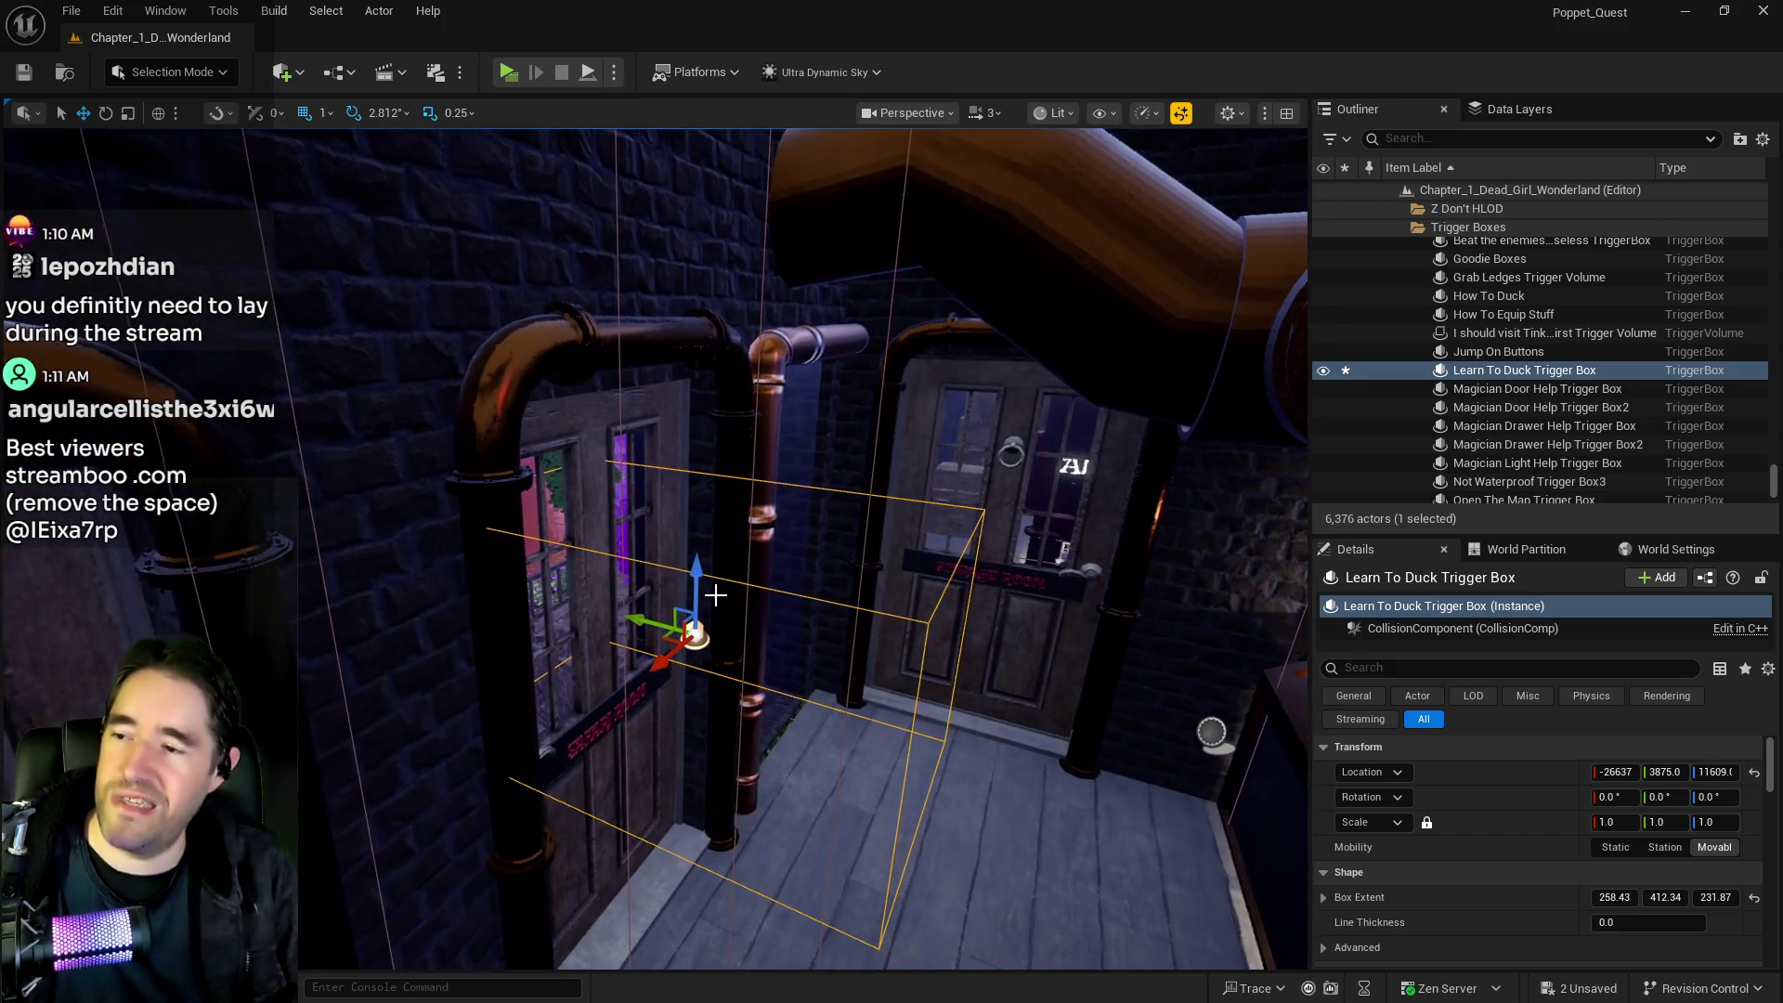
pyautogui.moveTo(697, 586); pyautogui.dragTo(698, 206)
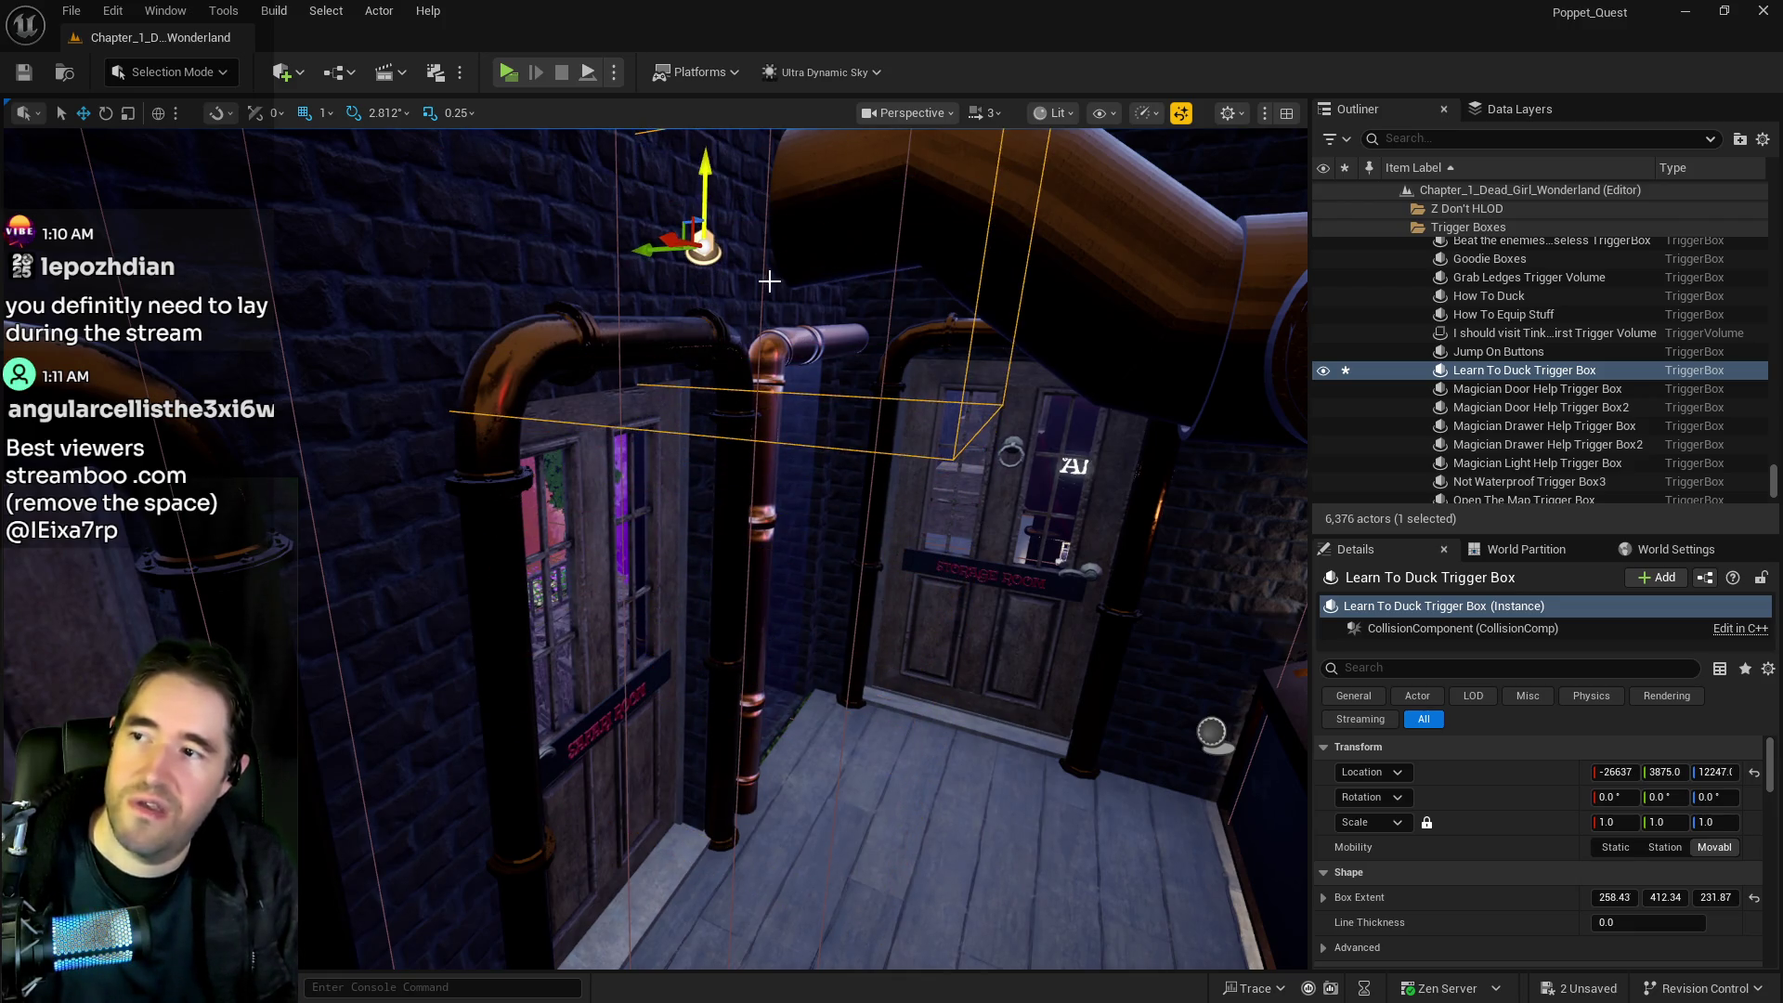
pyautogui.moveTo(1159, 685); pyautogui.dragTo(1159, 684)
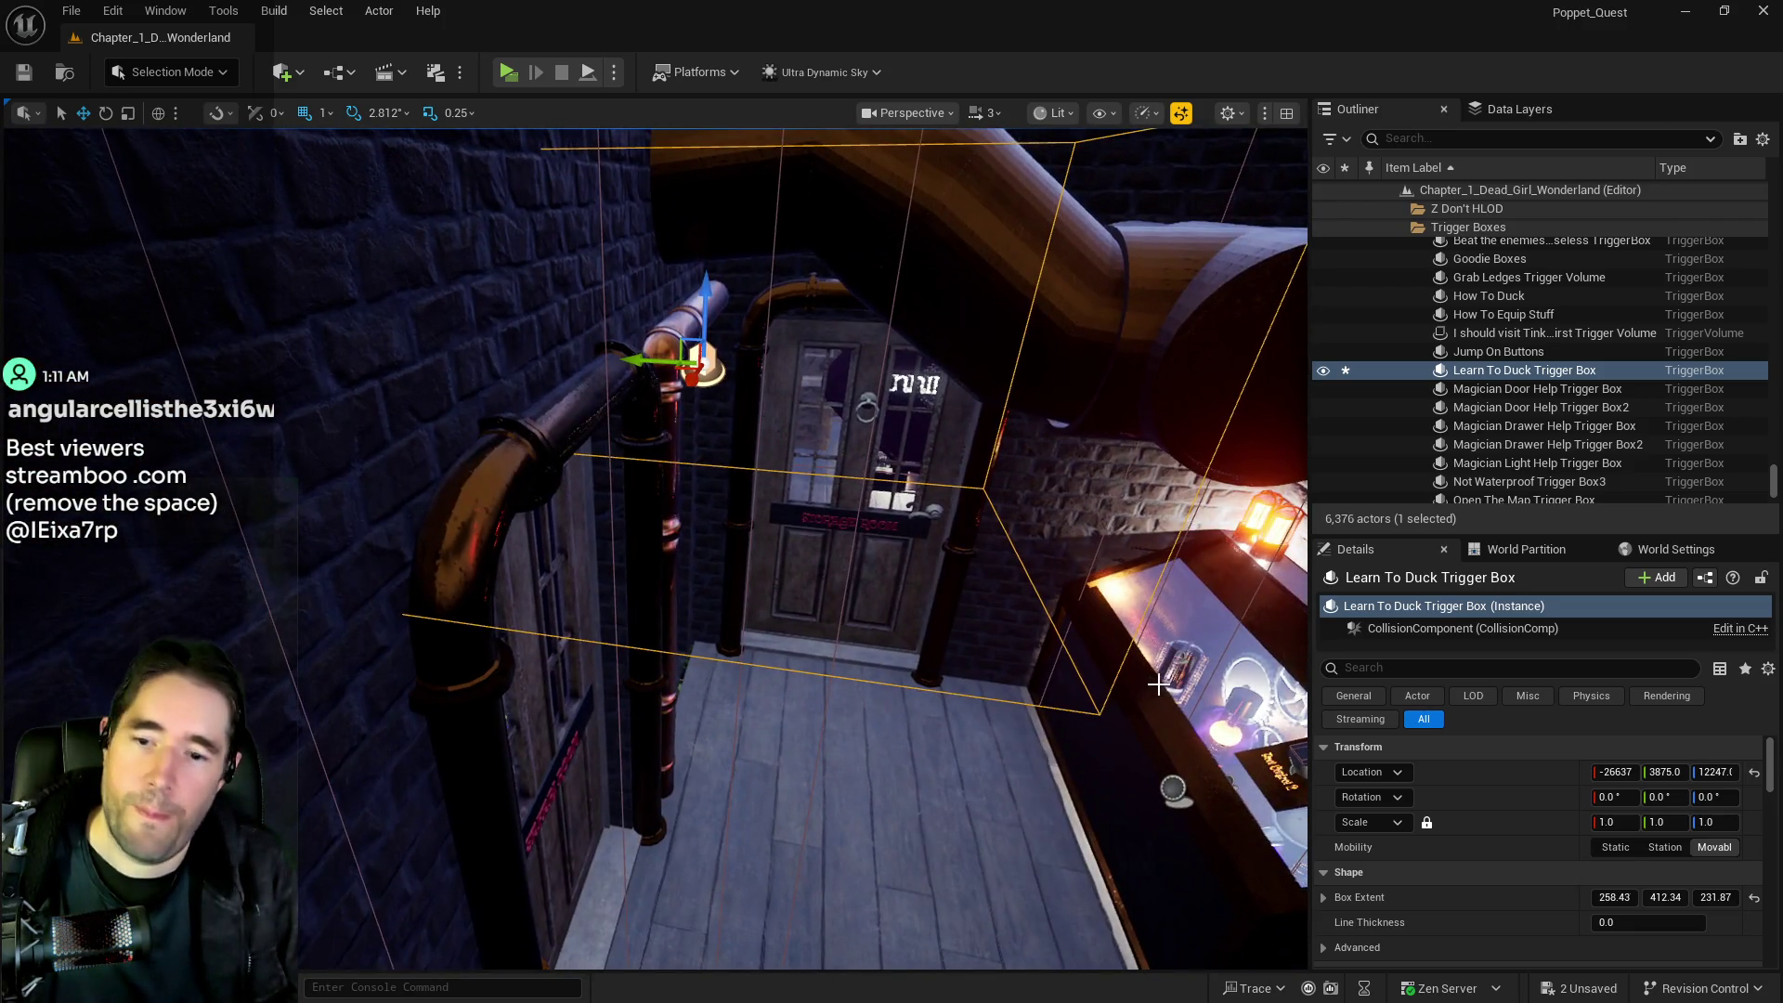
# Scale the trigger box down to fit over the window pipe, then select the pipe
pyautogui.press('r')
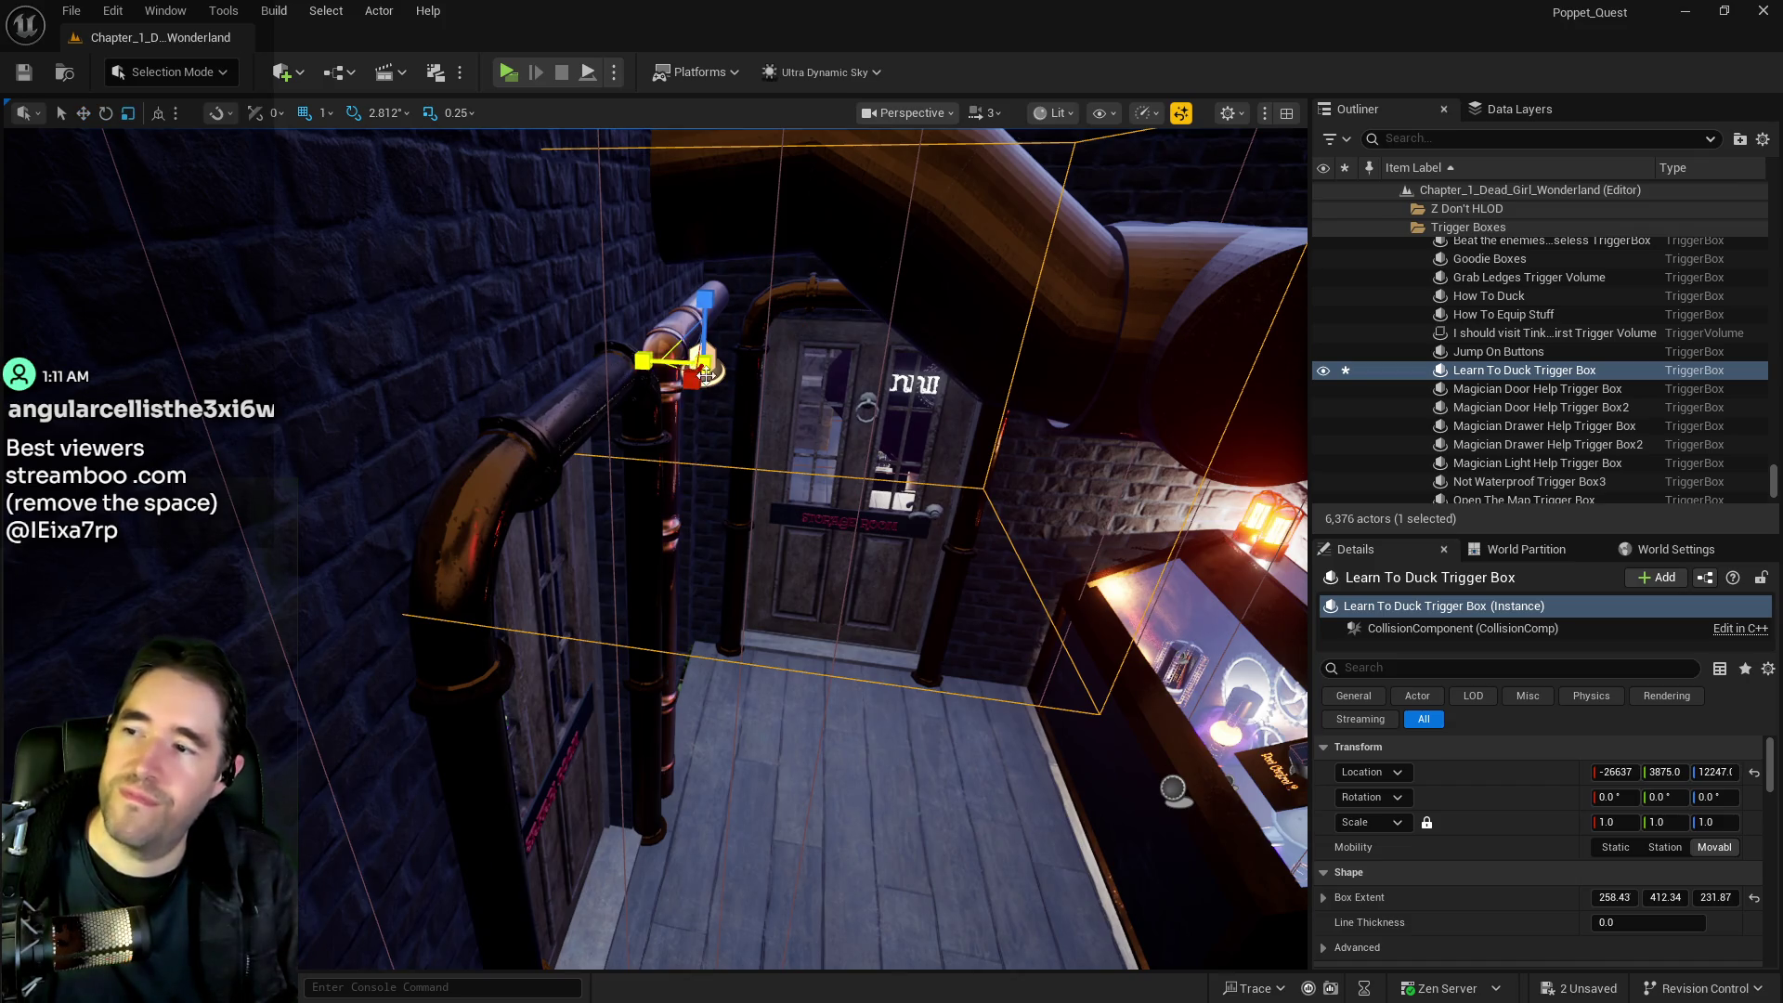
pyautogui.moveTo(641, 367); pyautogui.dragTo(607, 386)
pyautogui.moveTo(705, 298); pyautogui.dragTo(705, 312)
pyautogui.moveTo(644, 369)
pyautogui.mouseDown()
pyautogui.moveTo(562, 343)
pyautogui.moveTo(626, 255)
pyautogui.moveTo(780, 265)
pyautogui.mouseUp()
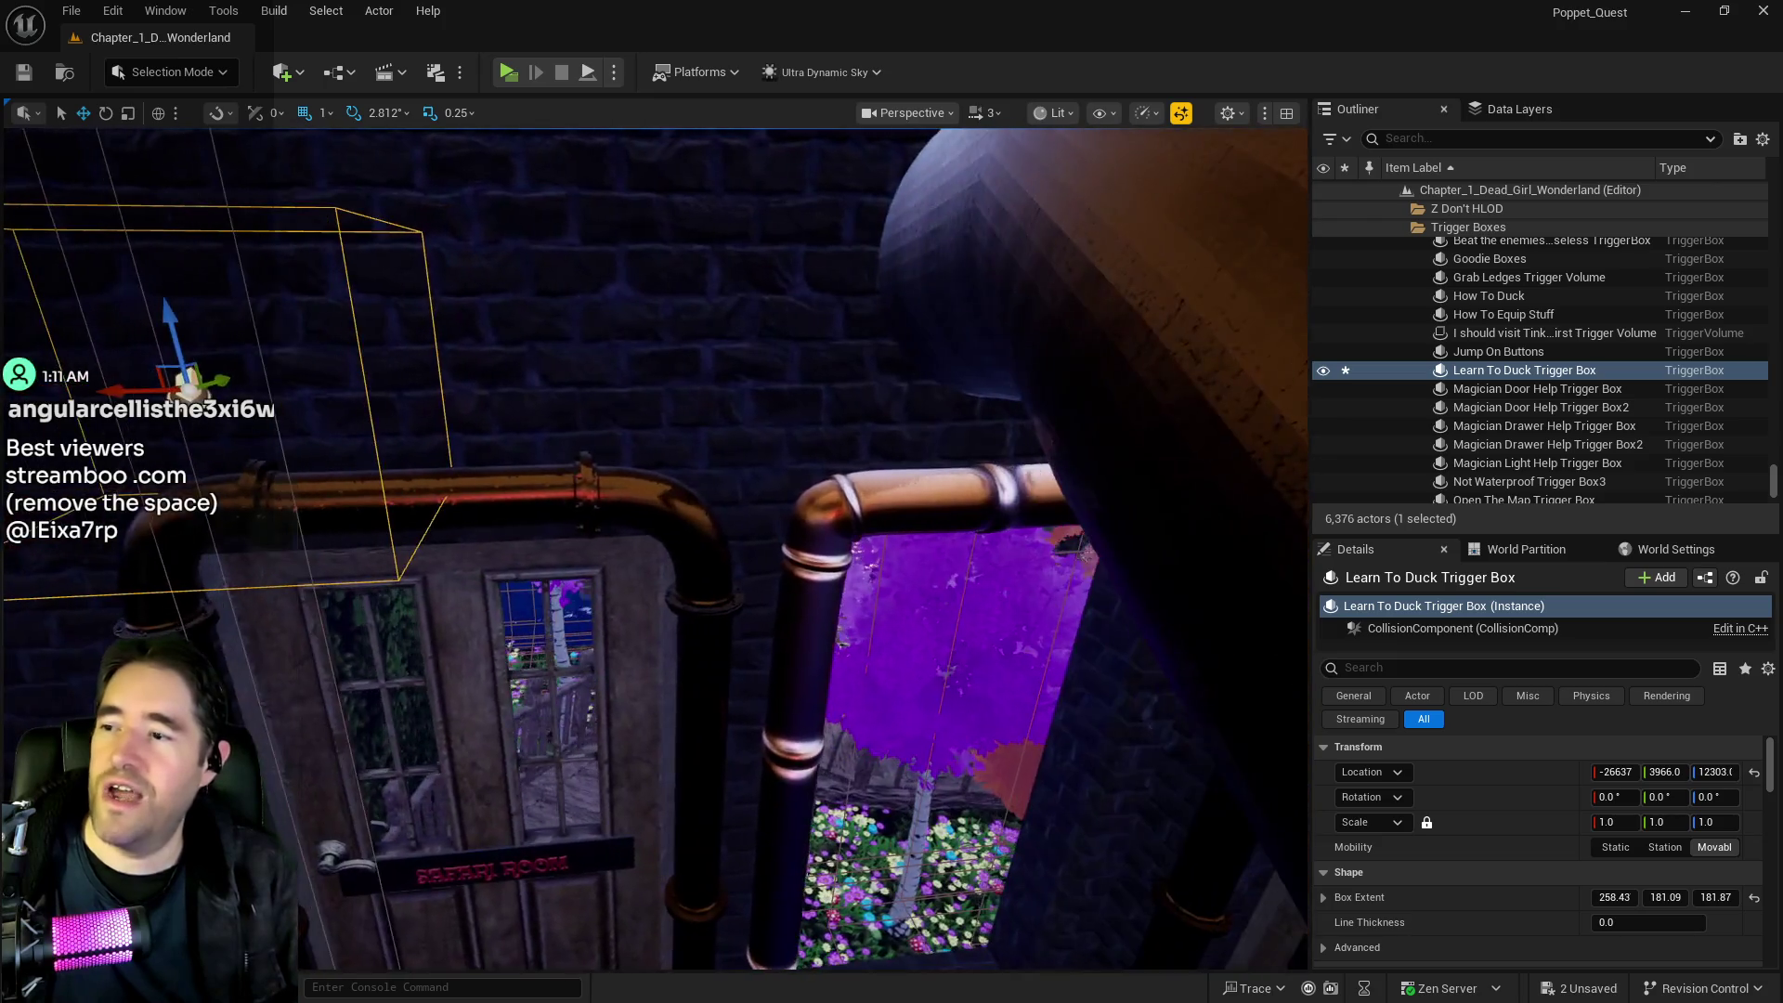
pyautogui.moveTo(139, 402)
pyautogui.mouseDown()
pyautogui.moveTo(928, 400)
pyautogui.moveTo(725, 388)
pyautogui.moveTo(910, 399)
pyautogui.moveTo(798, 437)
pyautogui.moveTo(803, 460)
pyautogui.moveTo(818, 269)
pyautogui.moveTo(785, 425)
pyautogui.mouseUp()
pyautogui.click(670, 491)
pyautogui.moveTo(670, 491); pyautogui.dragTo(703, 429)
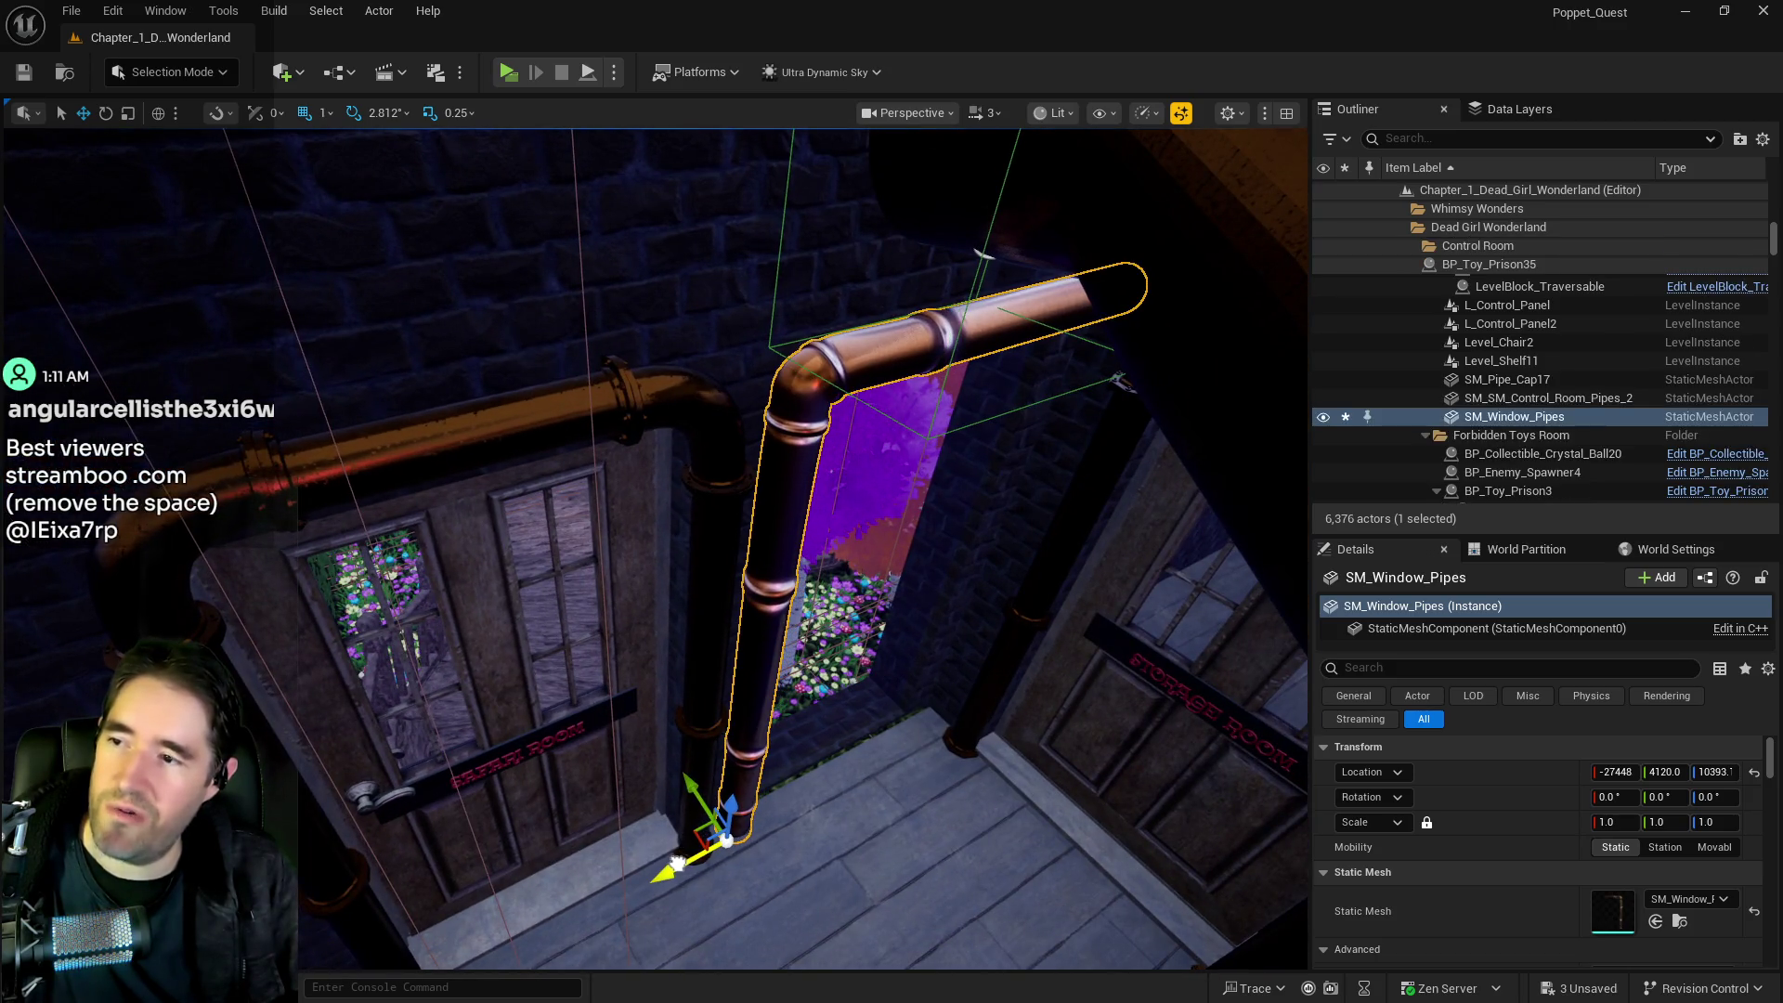
# Nudge SM_Window_Pipes along X to about -27409 beside the window opening
pyautogui.moveTo(665, 867); pyautogui.dragTo(793, 823)
pyautogui.scroll(3, 796, 816)
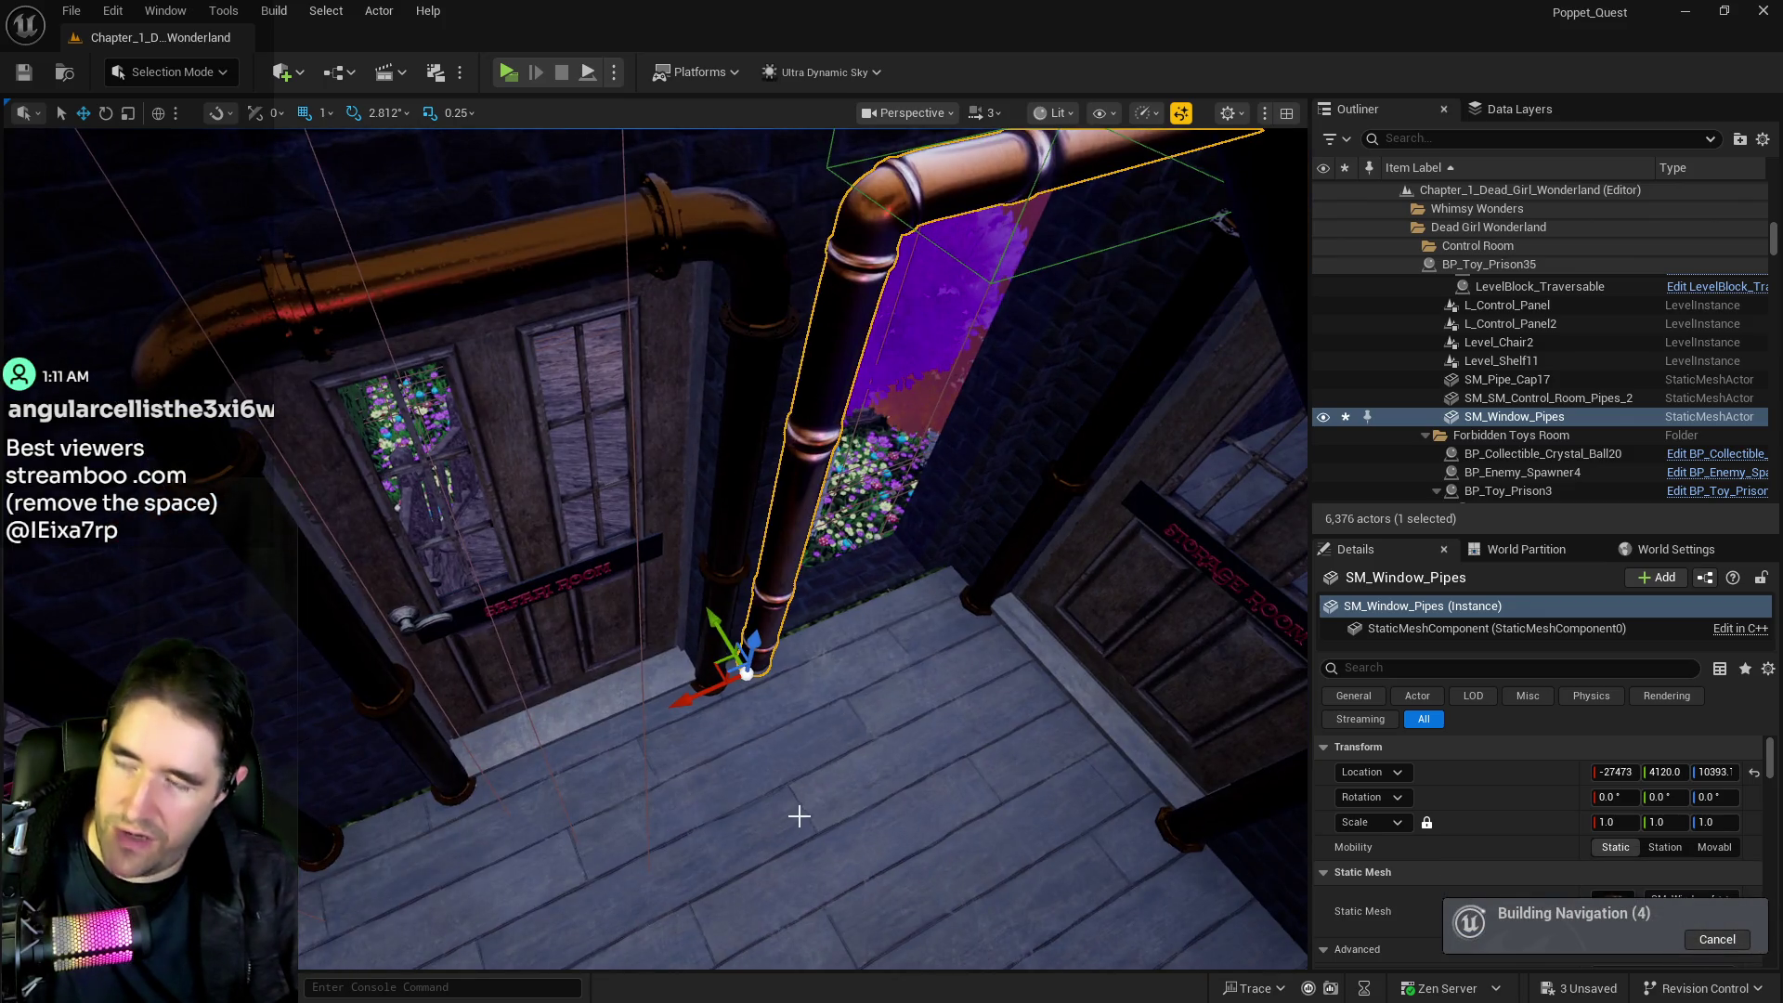
pyautogui.hotkey('ctrl', 'z')
pyautogui.moveTo(676, 797)
pyautogui.mouseDown()
pyautogui.moveTo(640, 836)
pyautogui.moveTo(705, 780)
pyautogui.moveTo(657, 783)
pyautogui.moveTo(613, 757)
pyautogui.moveTo(659, 733)
pyautogui.moveTo(583, 637)
pyautogui.mouseUp()
pyautogui.press('f')
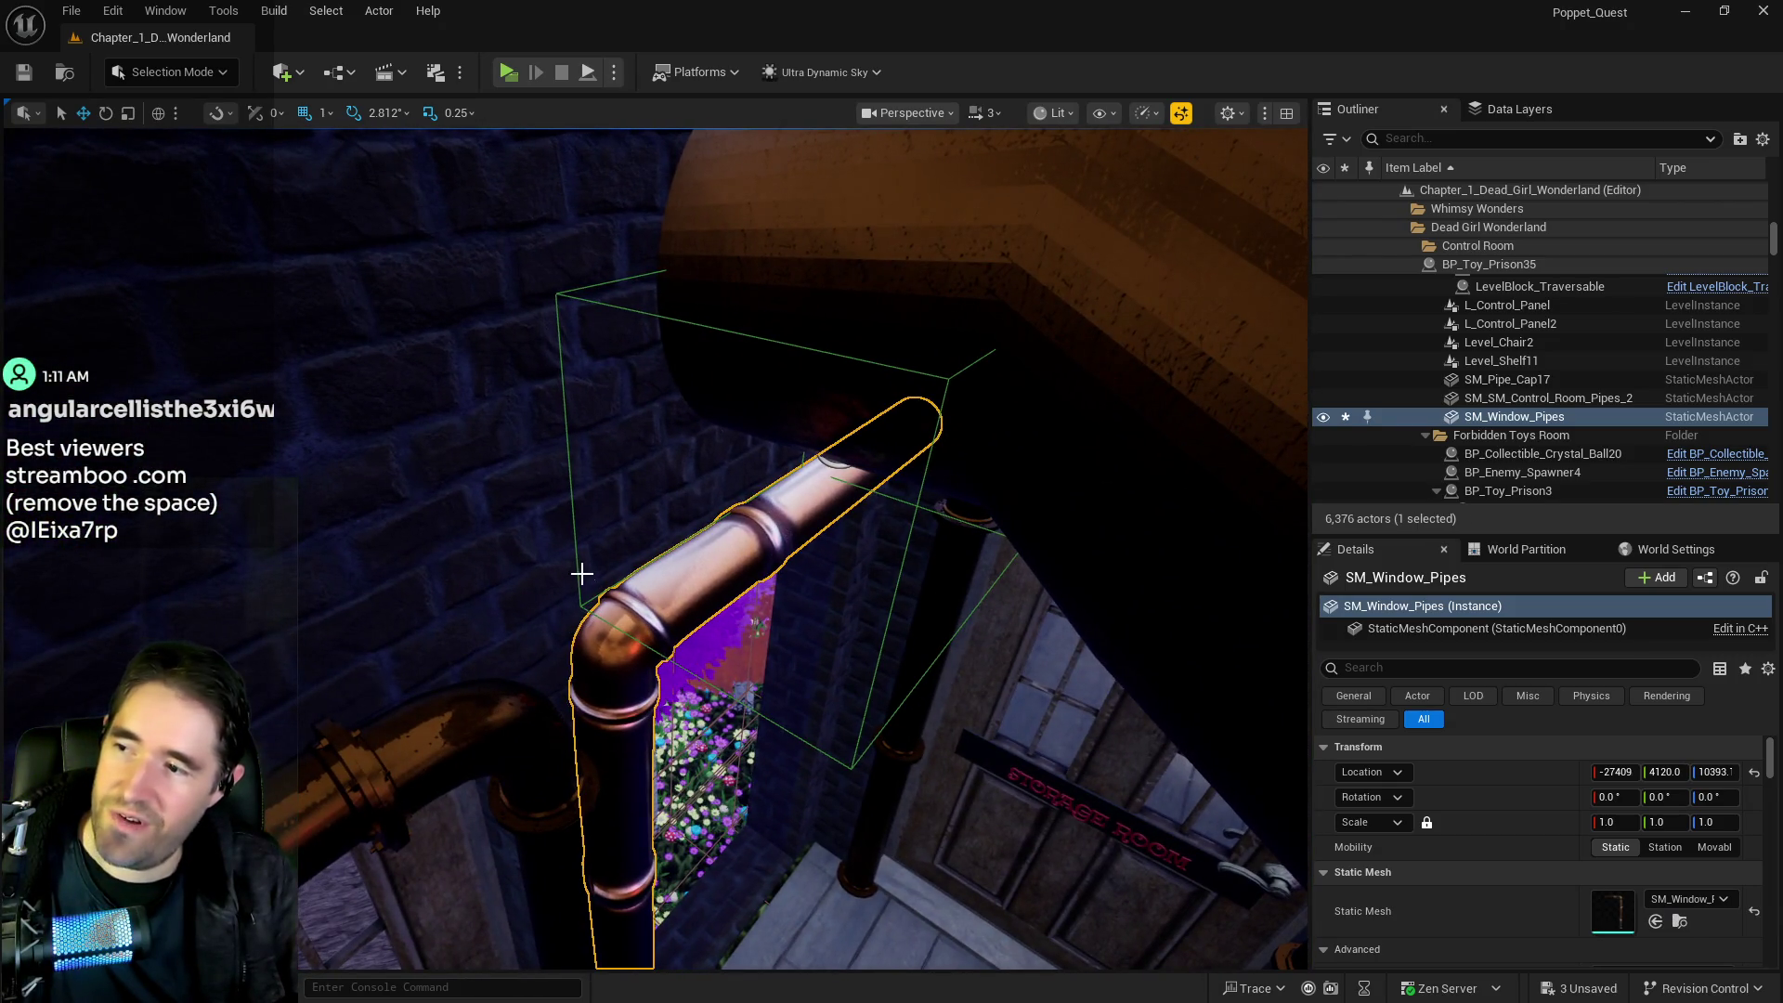
pyautogui.click(573, 555)
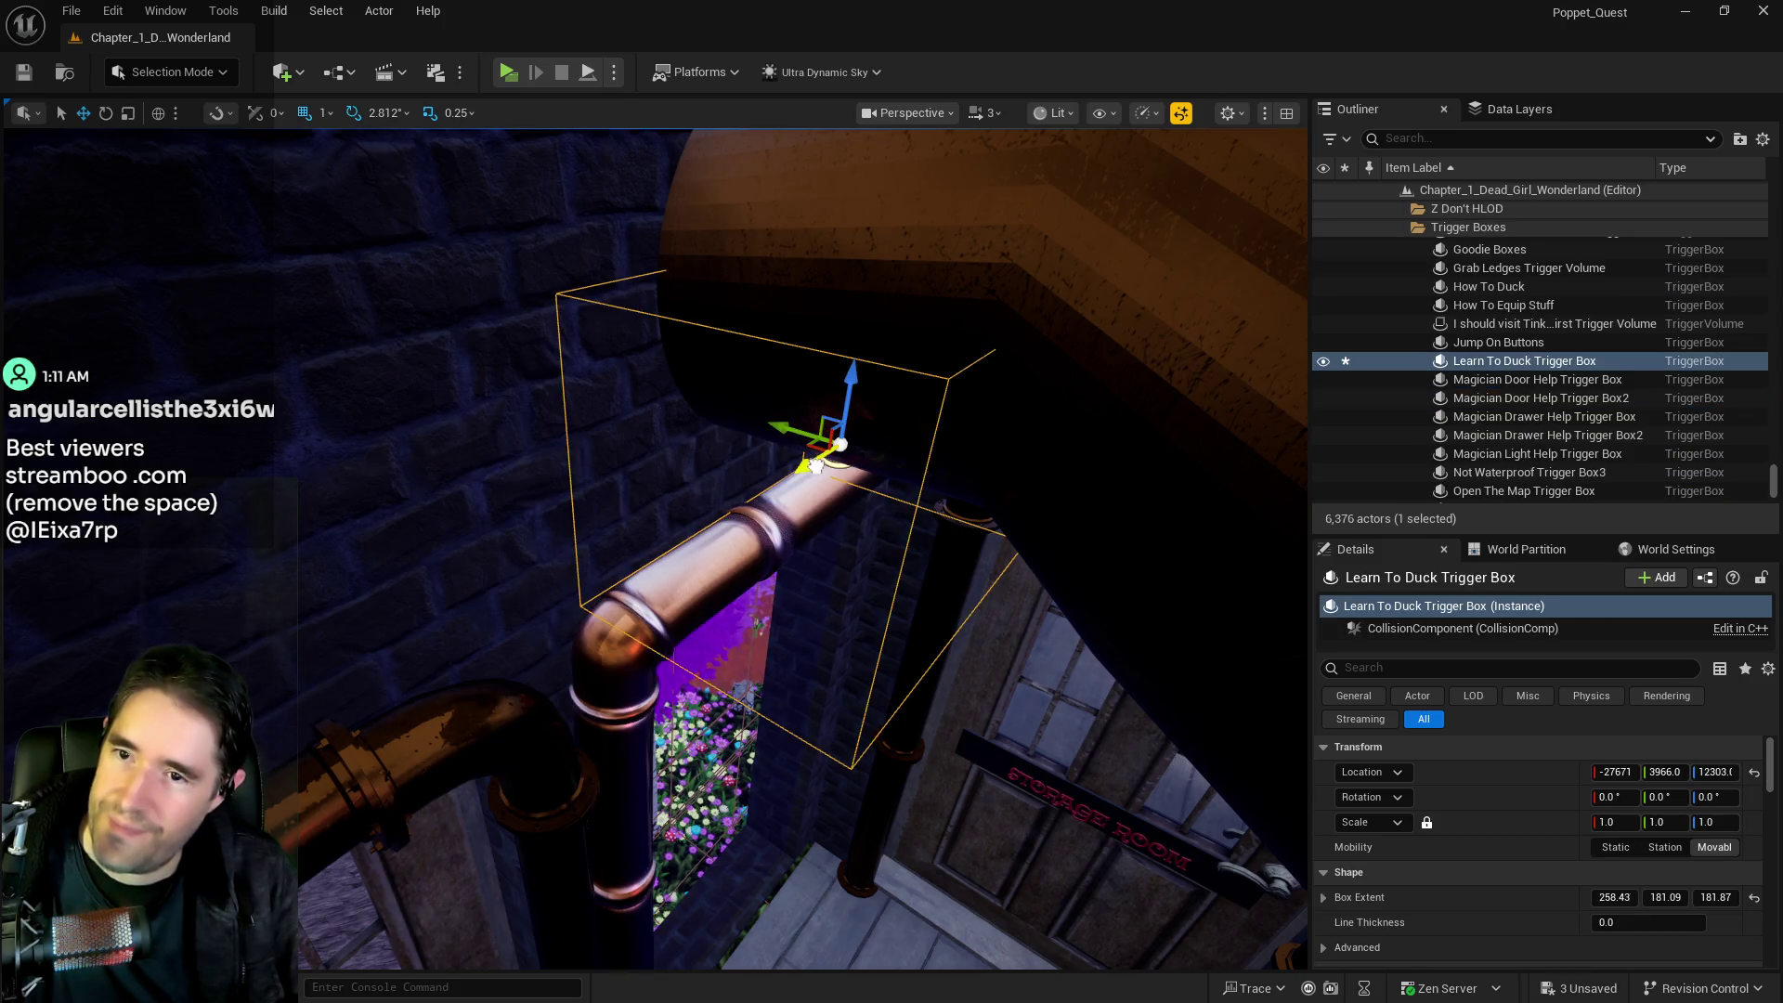
# Move the trigger box to X -27398, Y 4054 and narrow its Y extent to 107.34
pyautogui.moveTo(695, 518); pyautogui.dragTo(653, 525)
pyautogui.press('f')
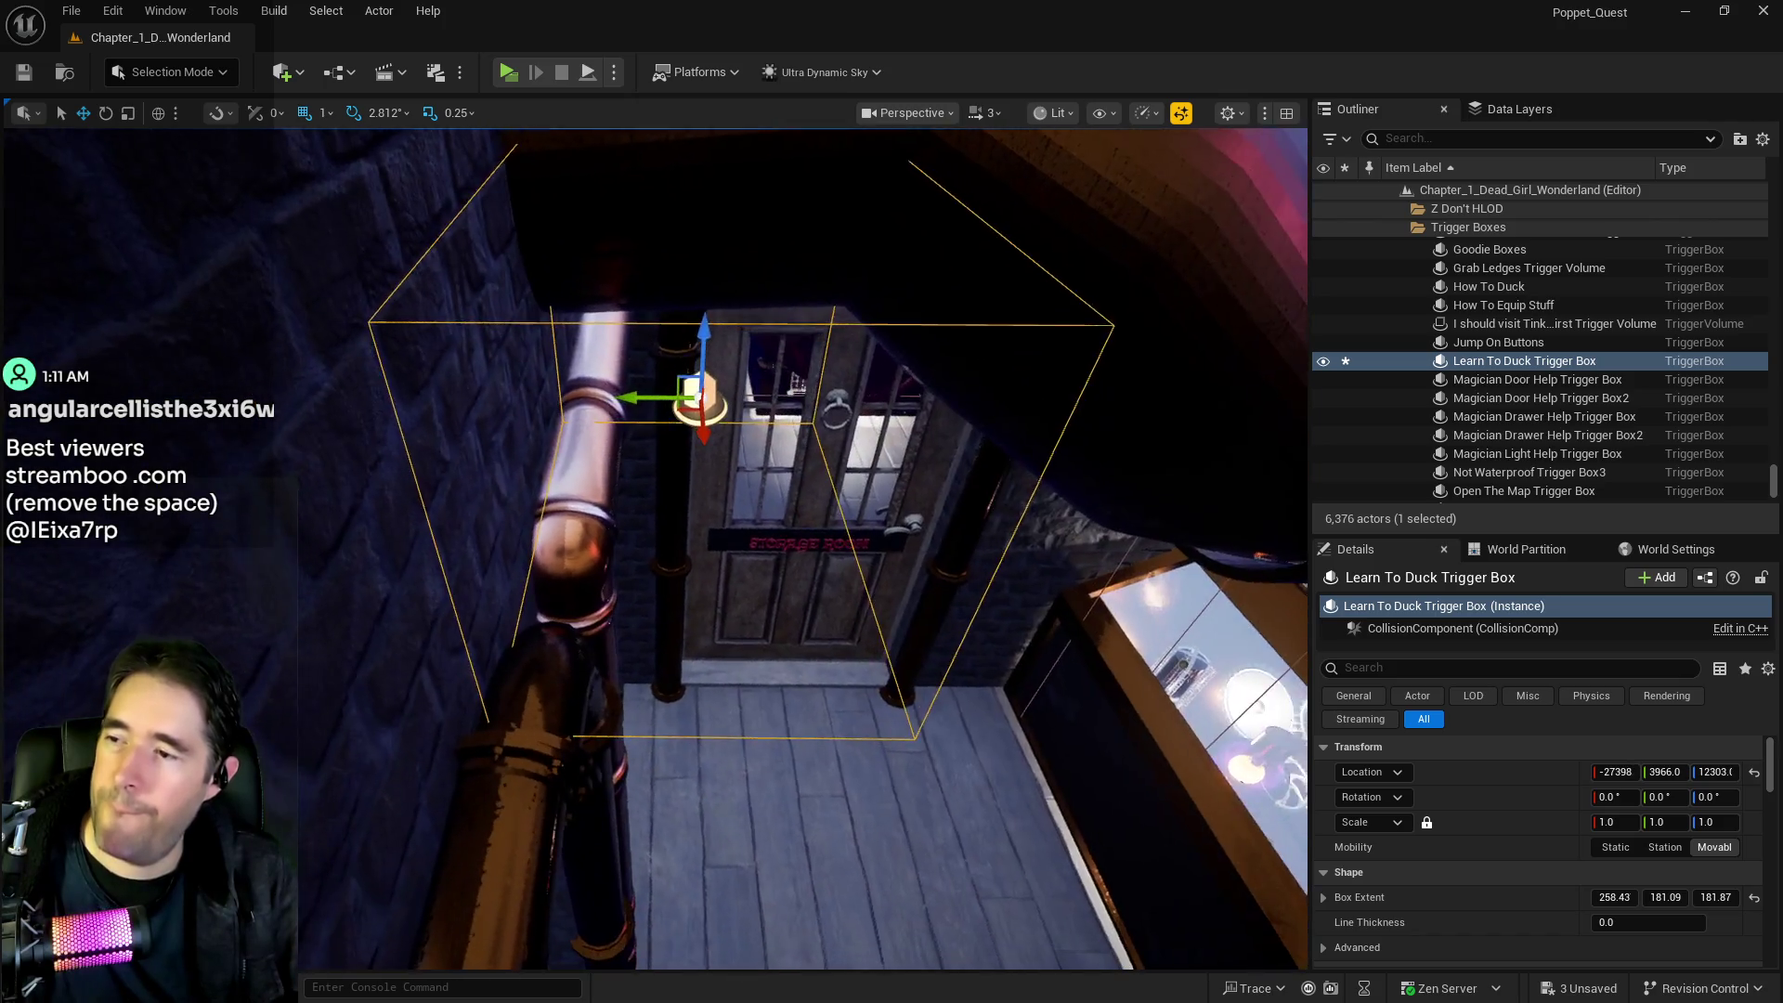
pyautogui.press('e')
pyautogui.moveTo(618, 386); pyautogui.dragTo(650, 385)
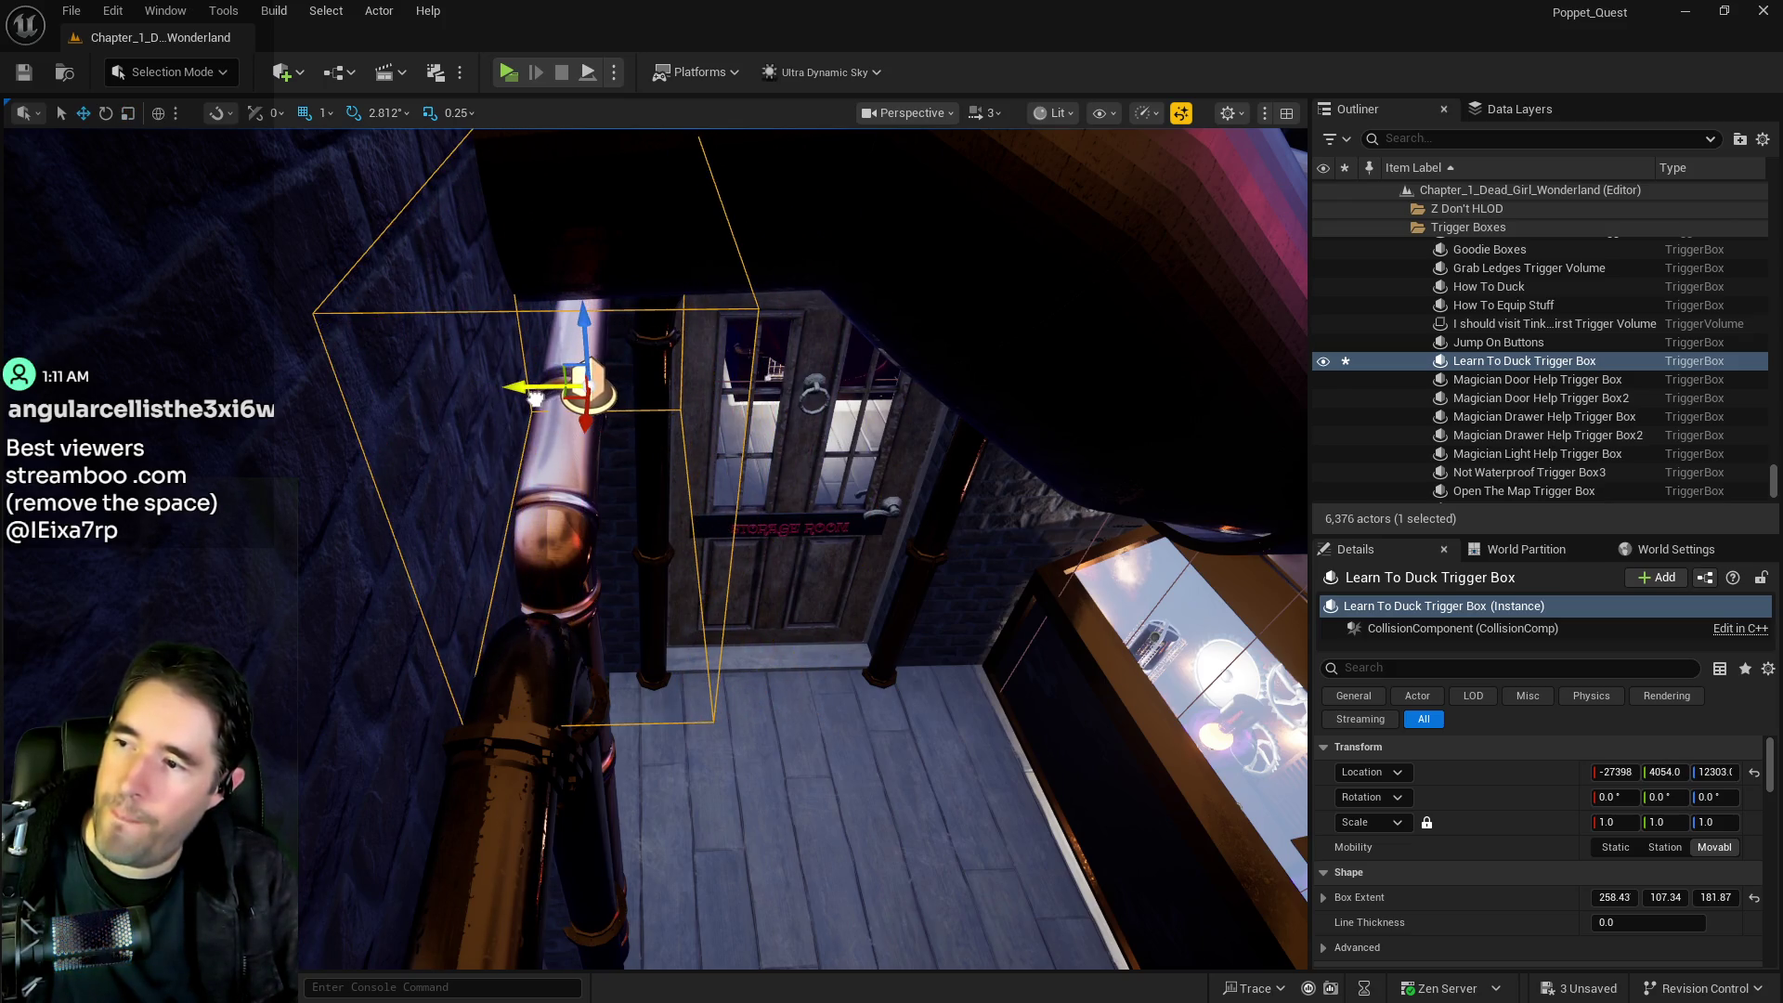
pyautogui.moveTo(534, 397); pyautogui.dragTo(521, 475)
pyautogui.moveTo(465, 600); pyautogui.dragTo(465, 601)
pyautogui.click(466, 601)
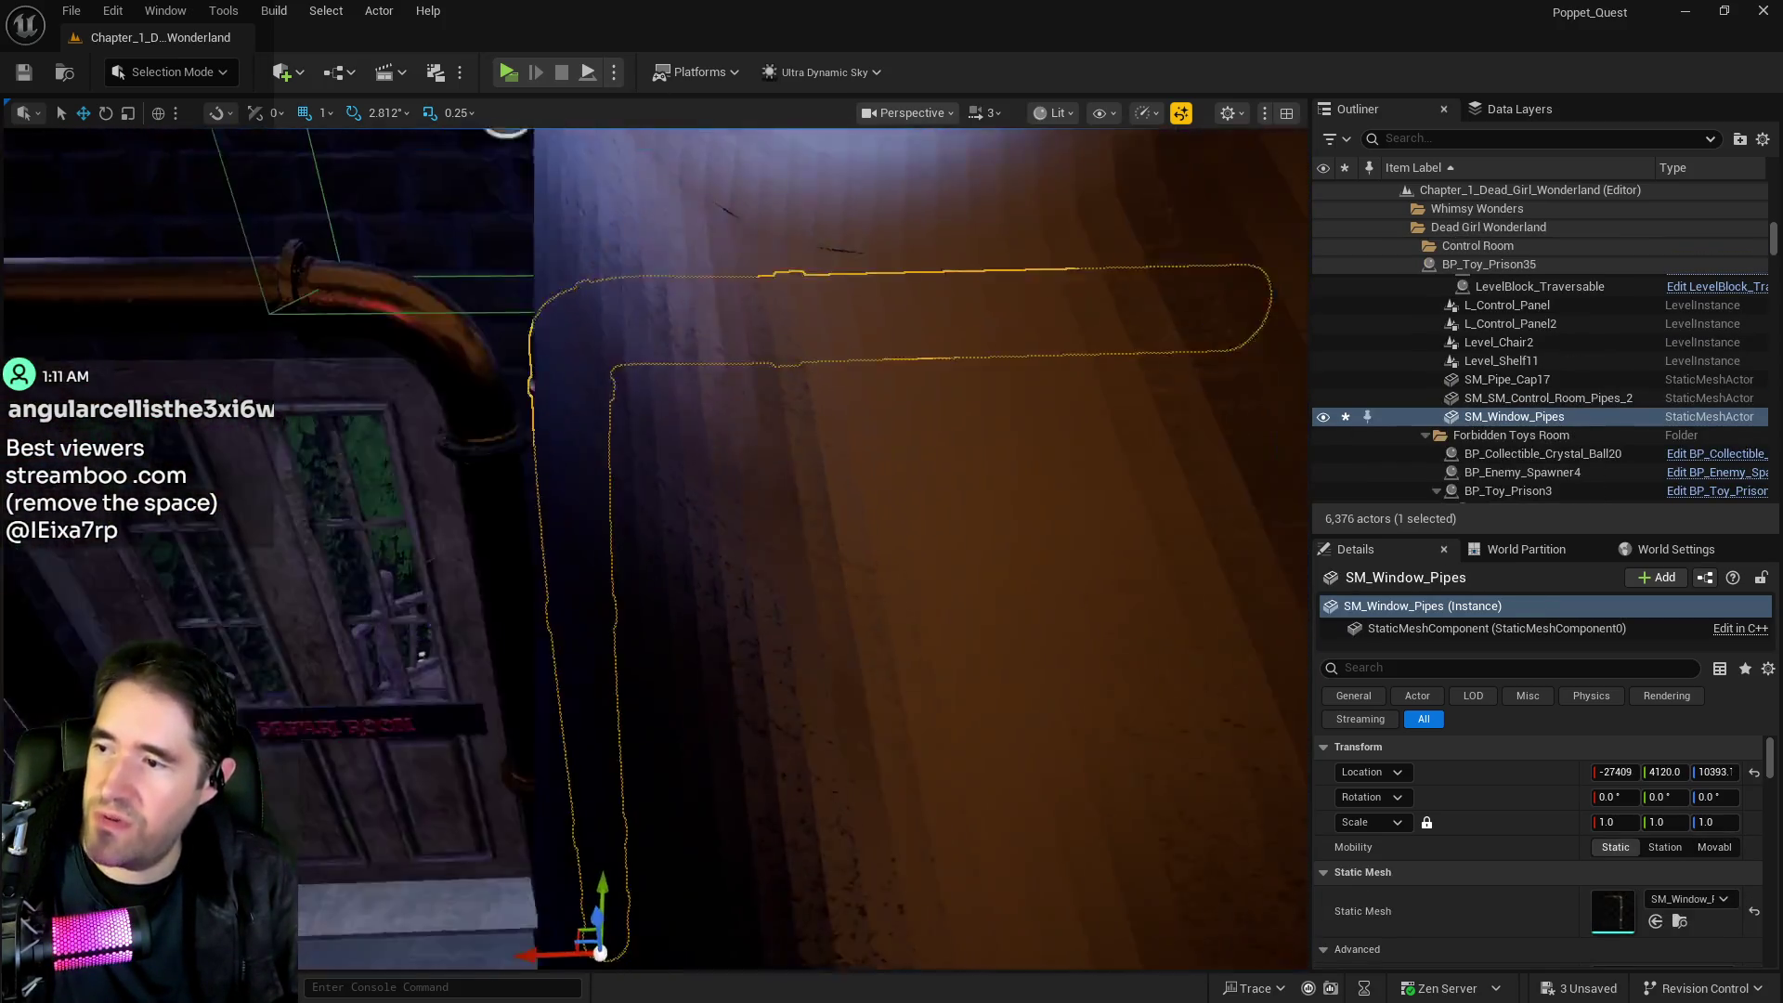
# Nudge SM_Window_Pipes slightly along X to -27446, orbiting to check its placement
pyautogui.scroll(-5, 582, 696)
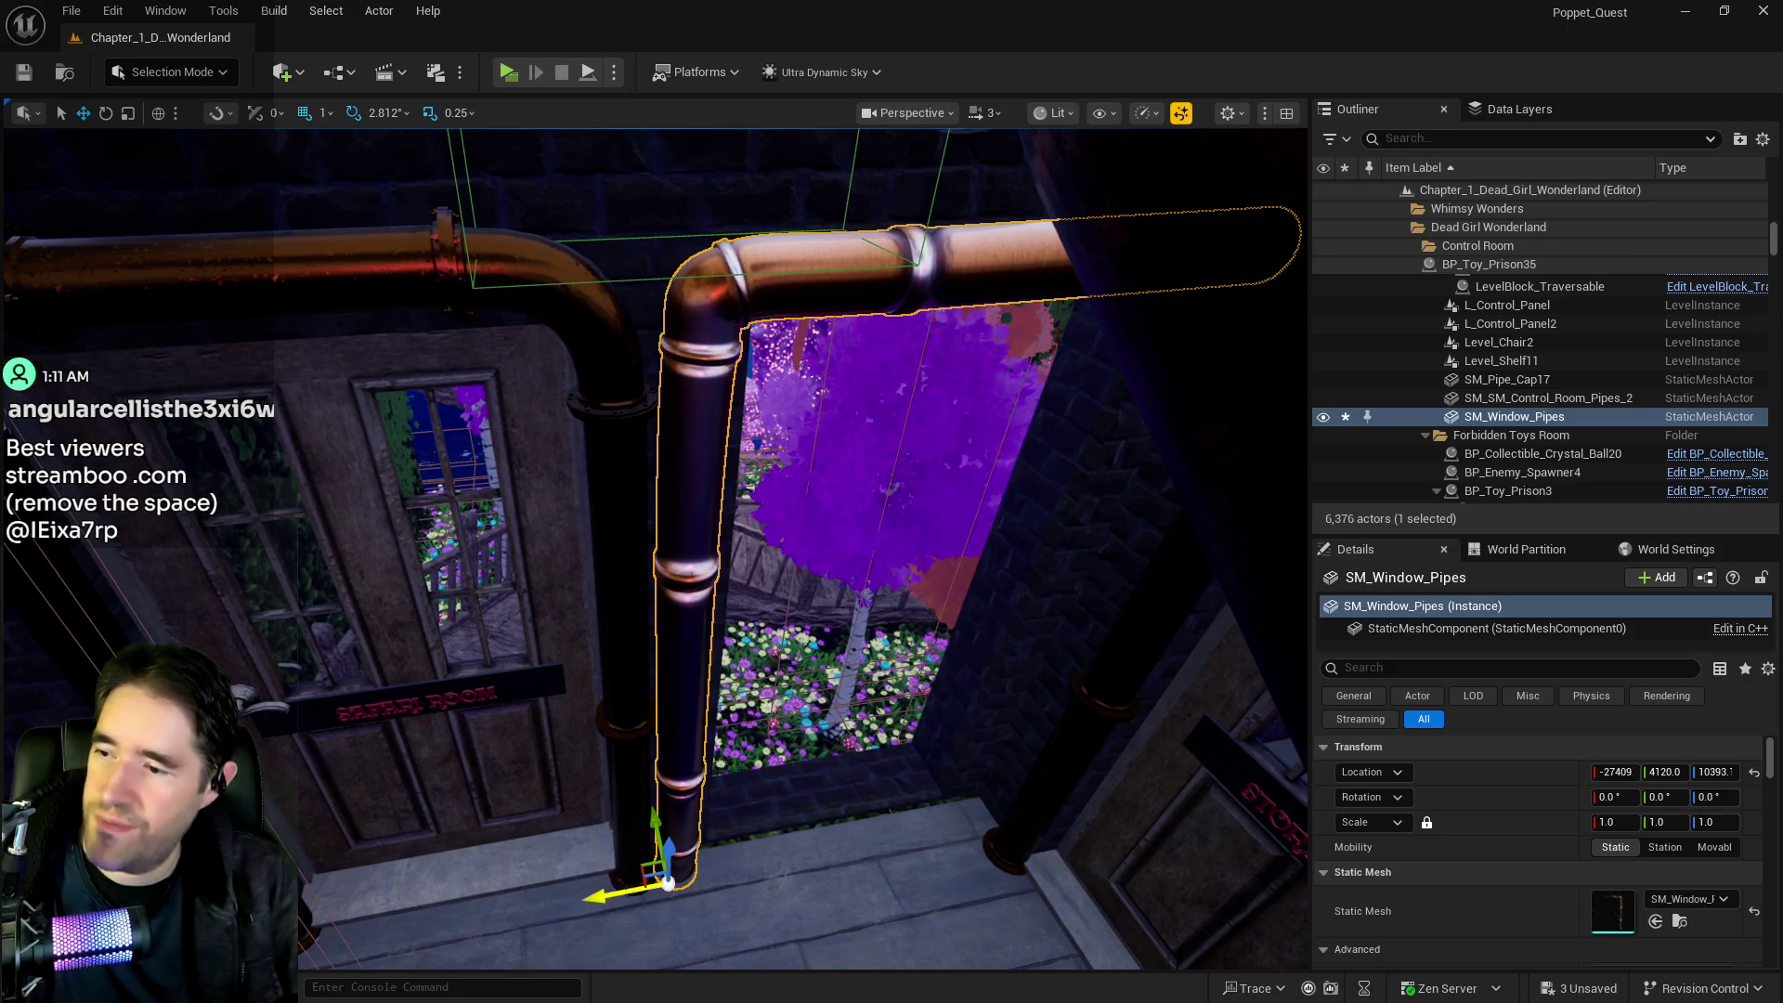
pyautogui.moveTo(617, 892); pyautogui.dragTo(641, 887)
pyautogui.scroll(5, 655, 548)
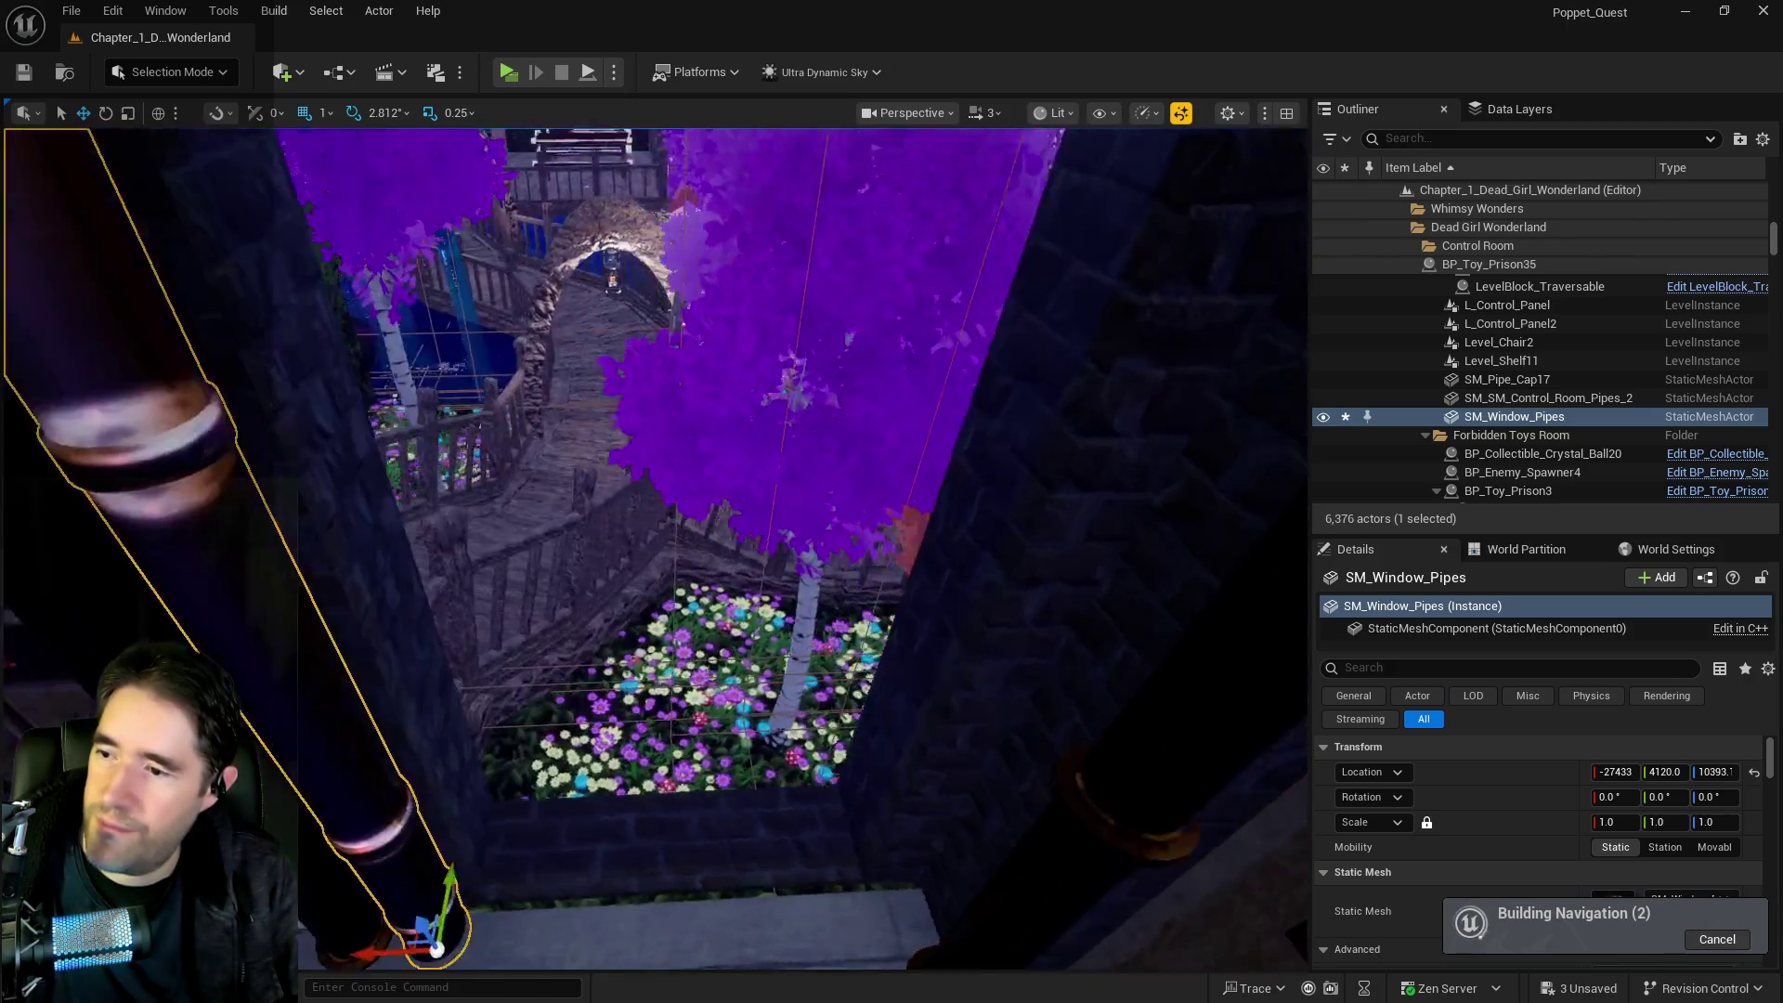
pyautogui.moveTo(655, 548); pyautogui.dragTo(655, 548)
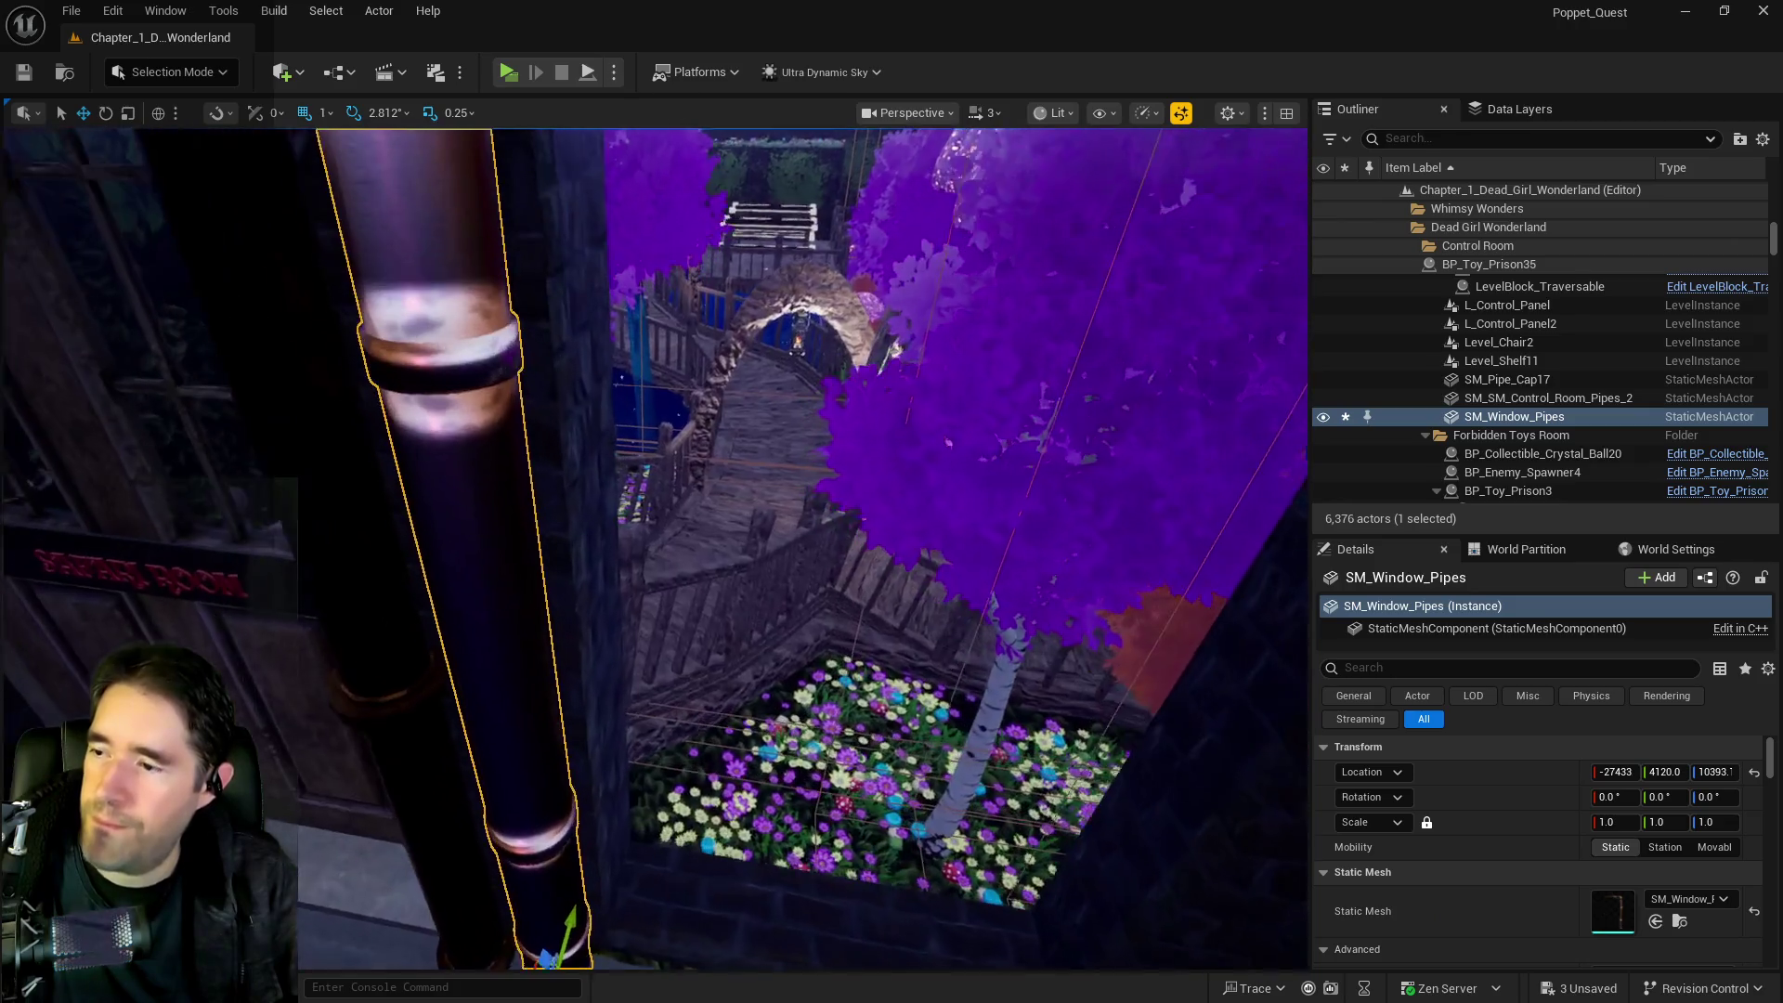
pyautogui.scroll(3, 655, 548)
pyautogui.moveTo(597, 768); pyautogui.dragTo(591, 768)
pyautogui.scroll(3, 655, 548)
pyautogui.moveTo(655, 548); pyautogui.dragTo(655, 548)
pyautogui.moveTo(543, 773); pyautogui.dragTo(488, 633)
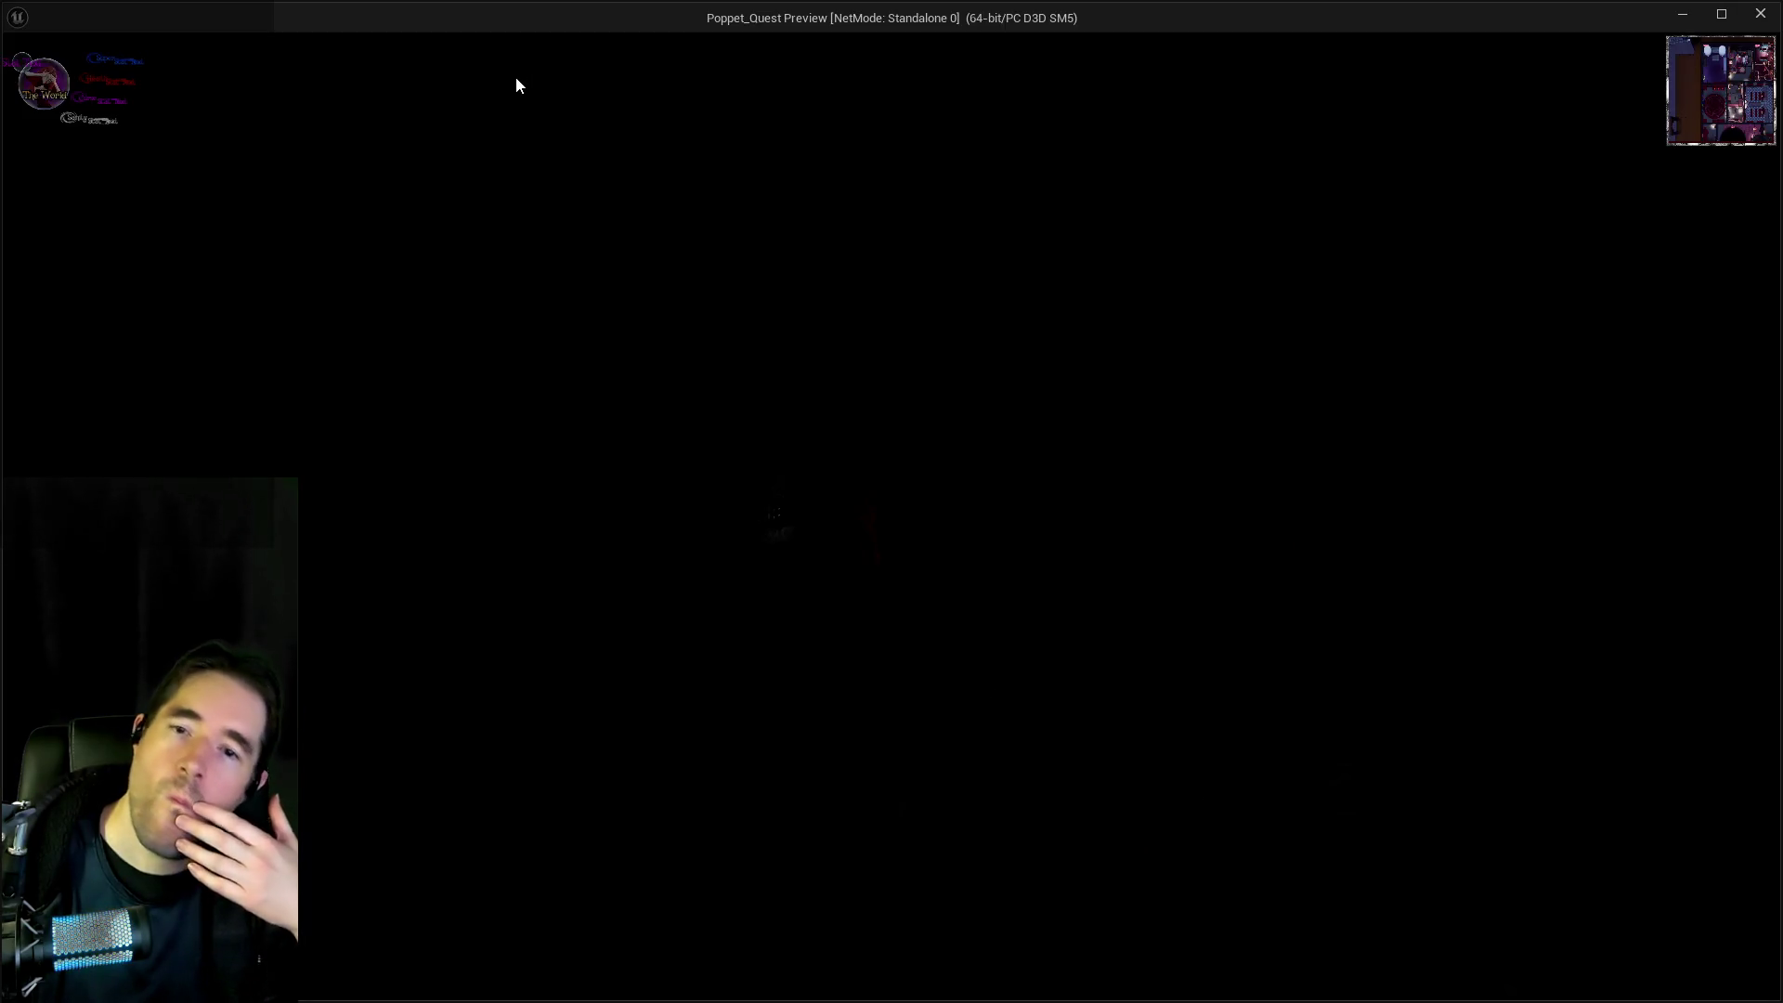
# Walk the character along the pipe beside the stone wall in the standalone preview
pyautogui.click(817, 460)
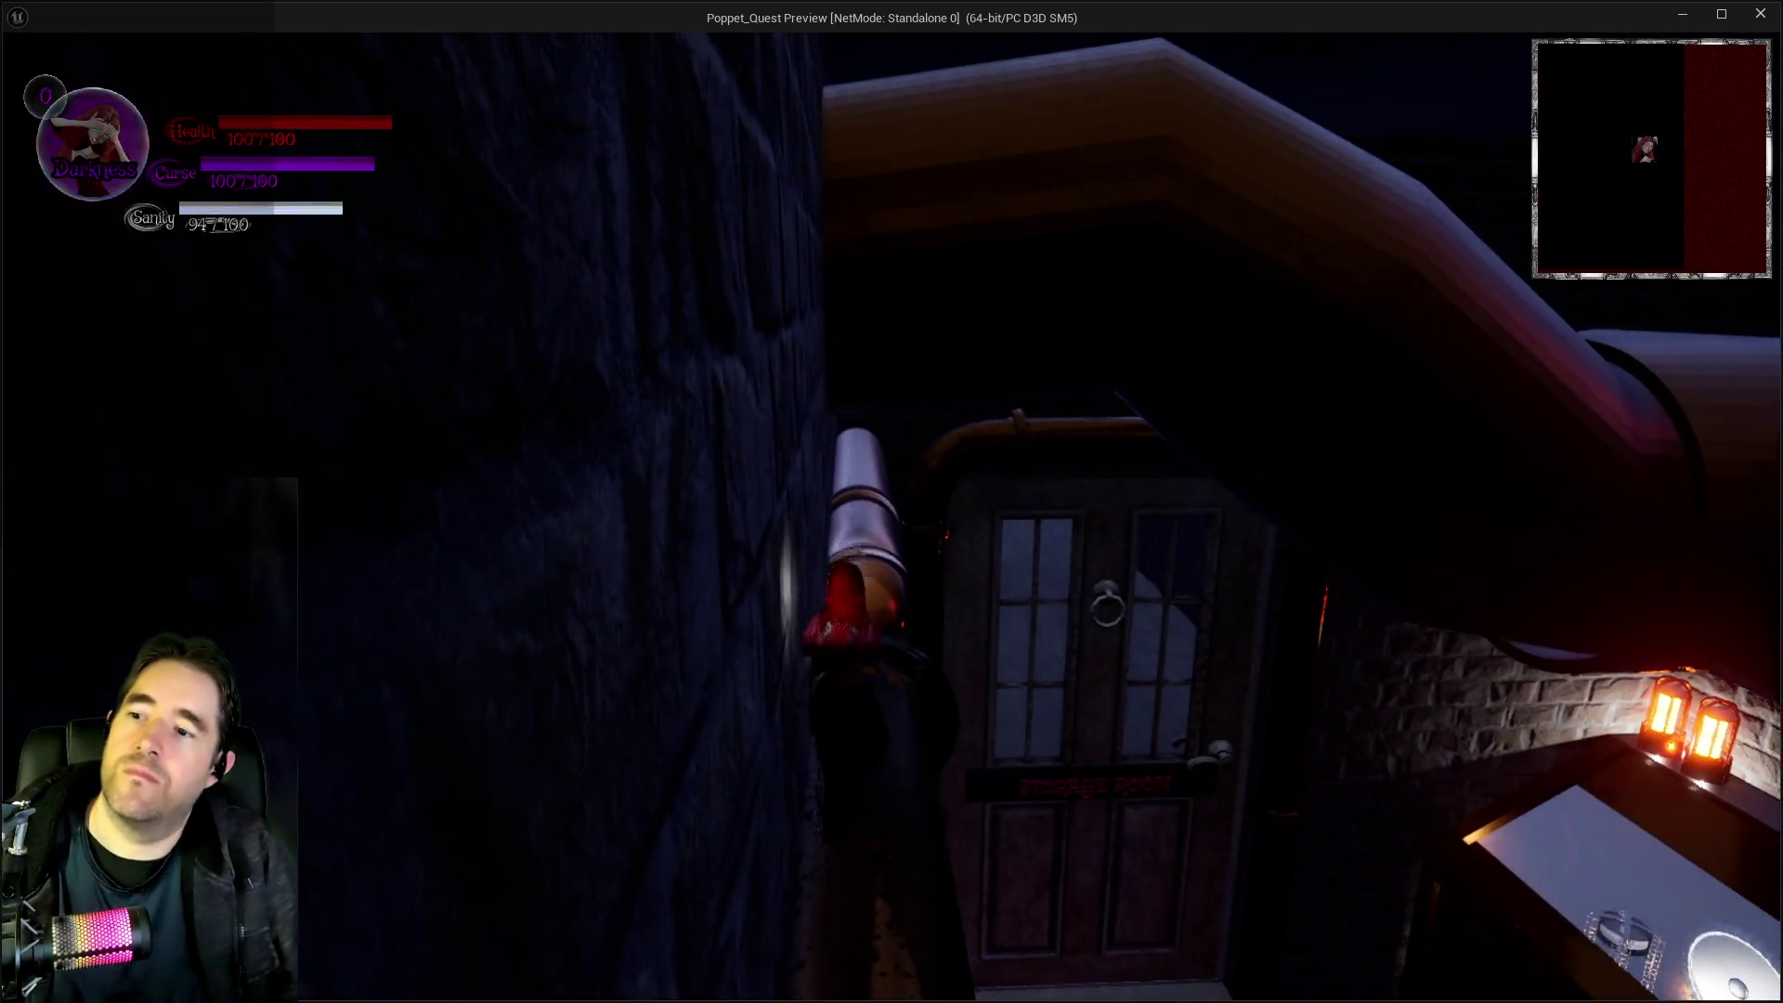
pyautogui.press('w')
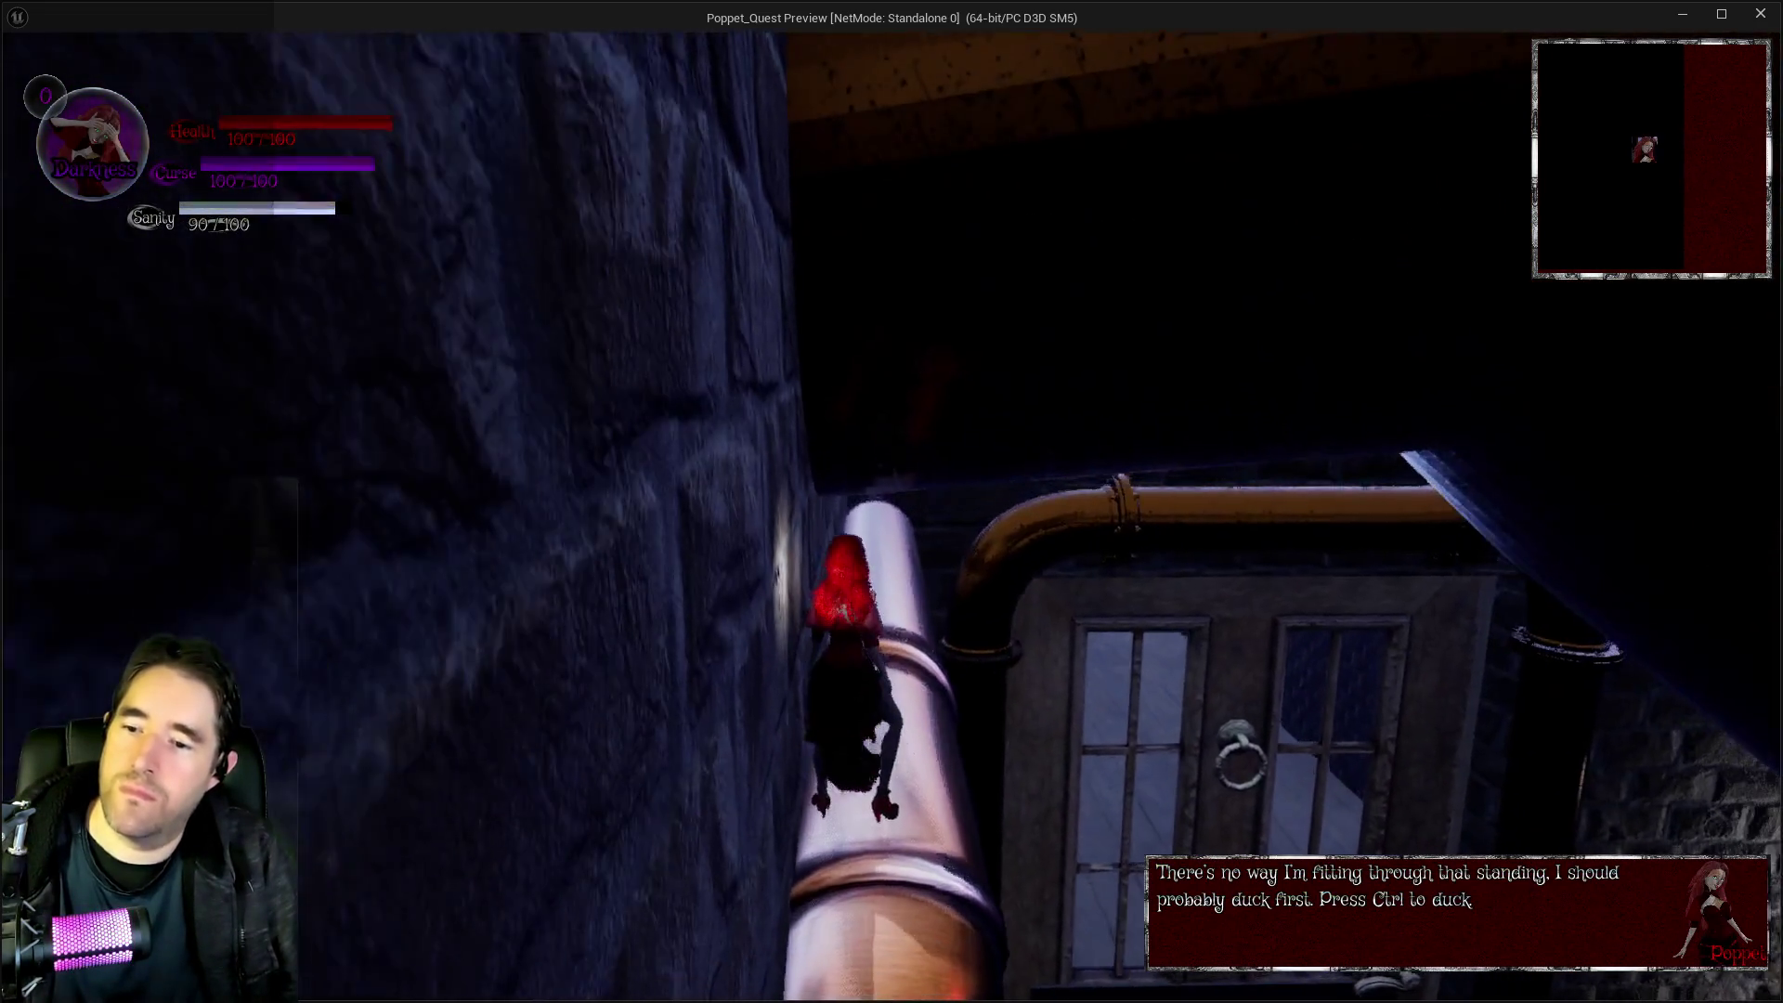
pyautogui.press('w')
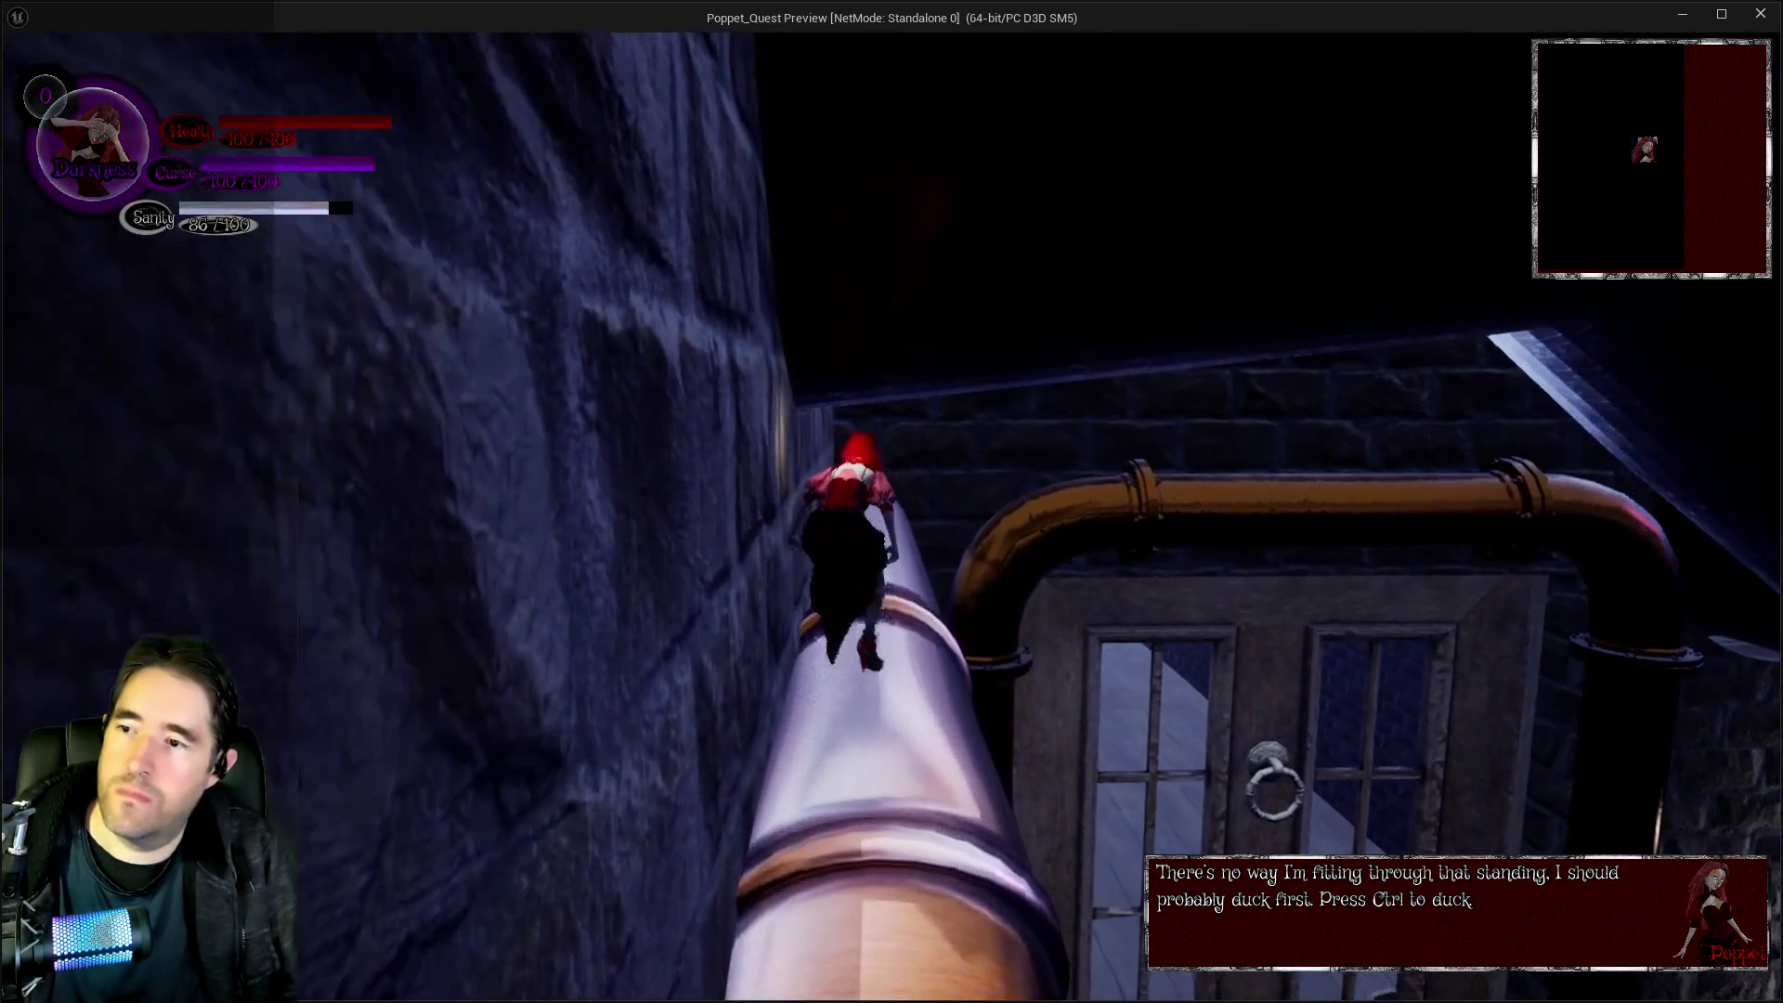
pyautogui.press('w')
pyautogui.press('w')
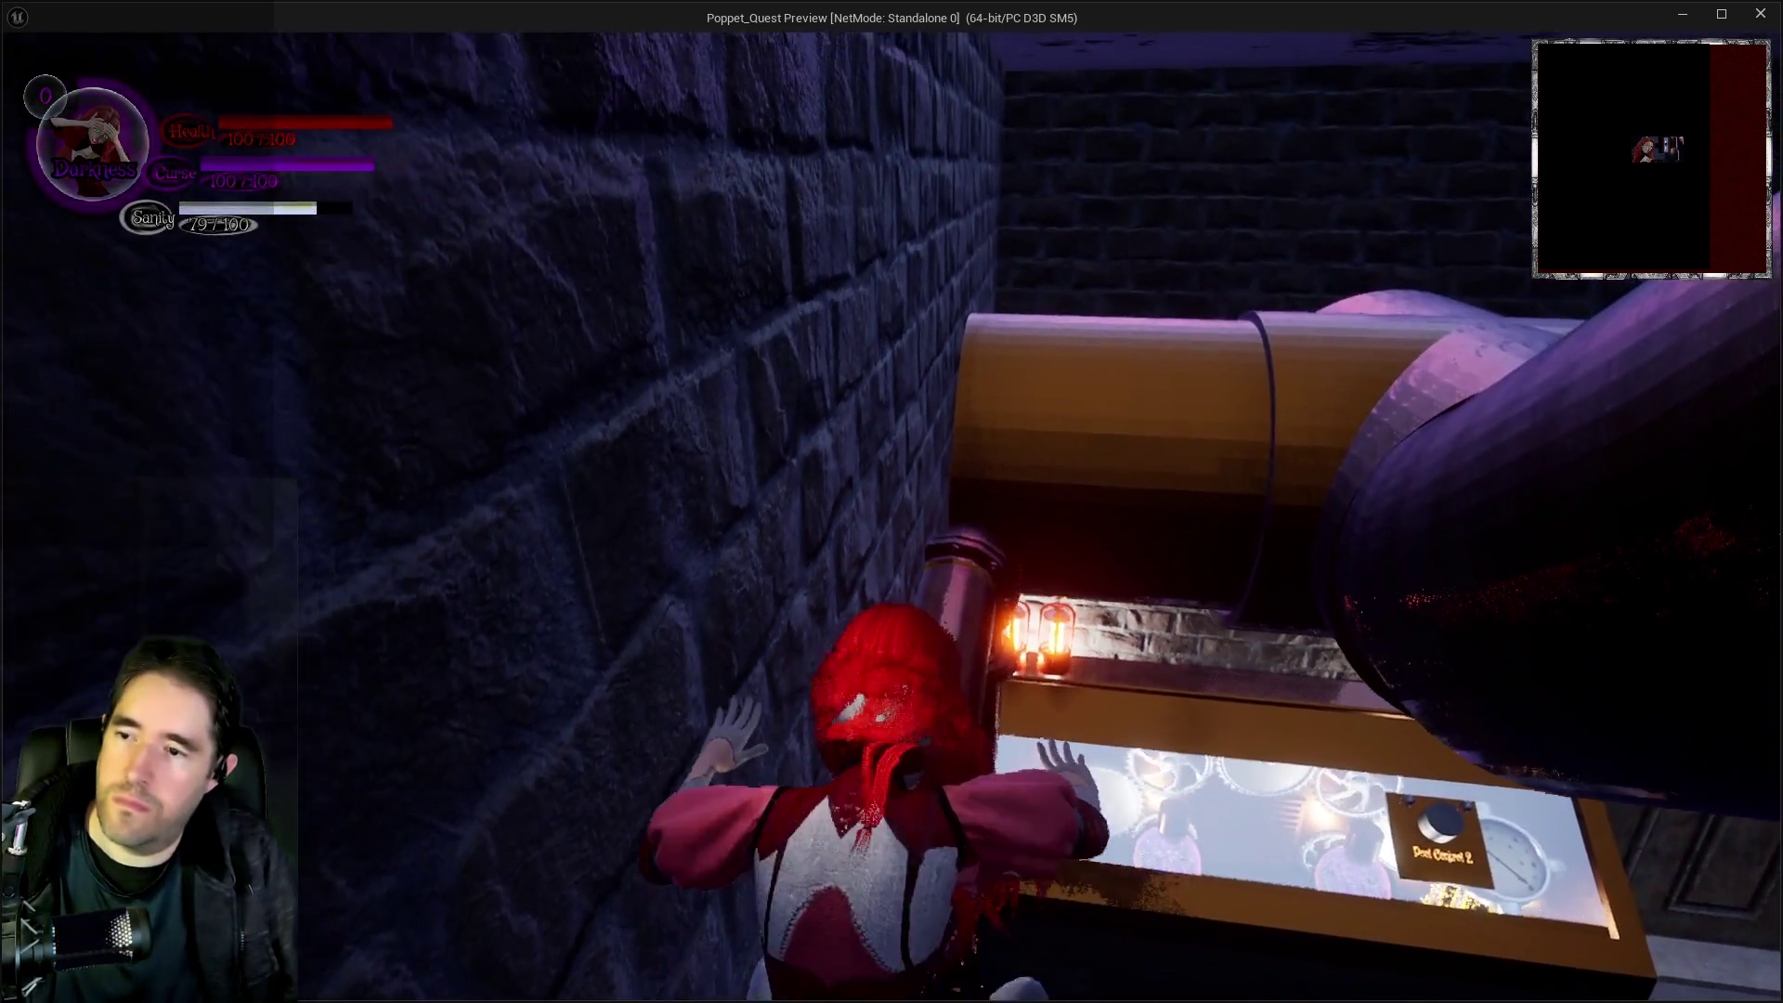
pyautogui.press('w')
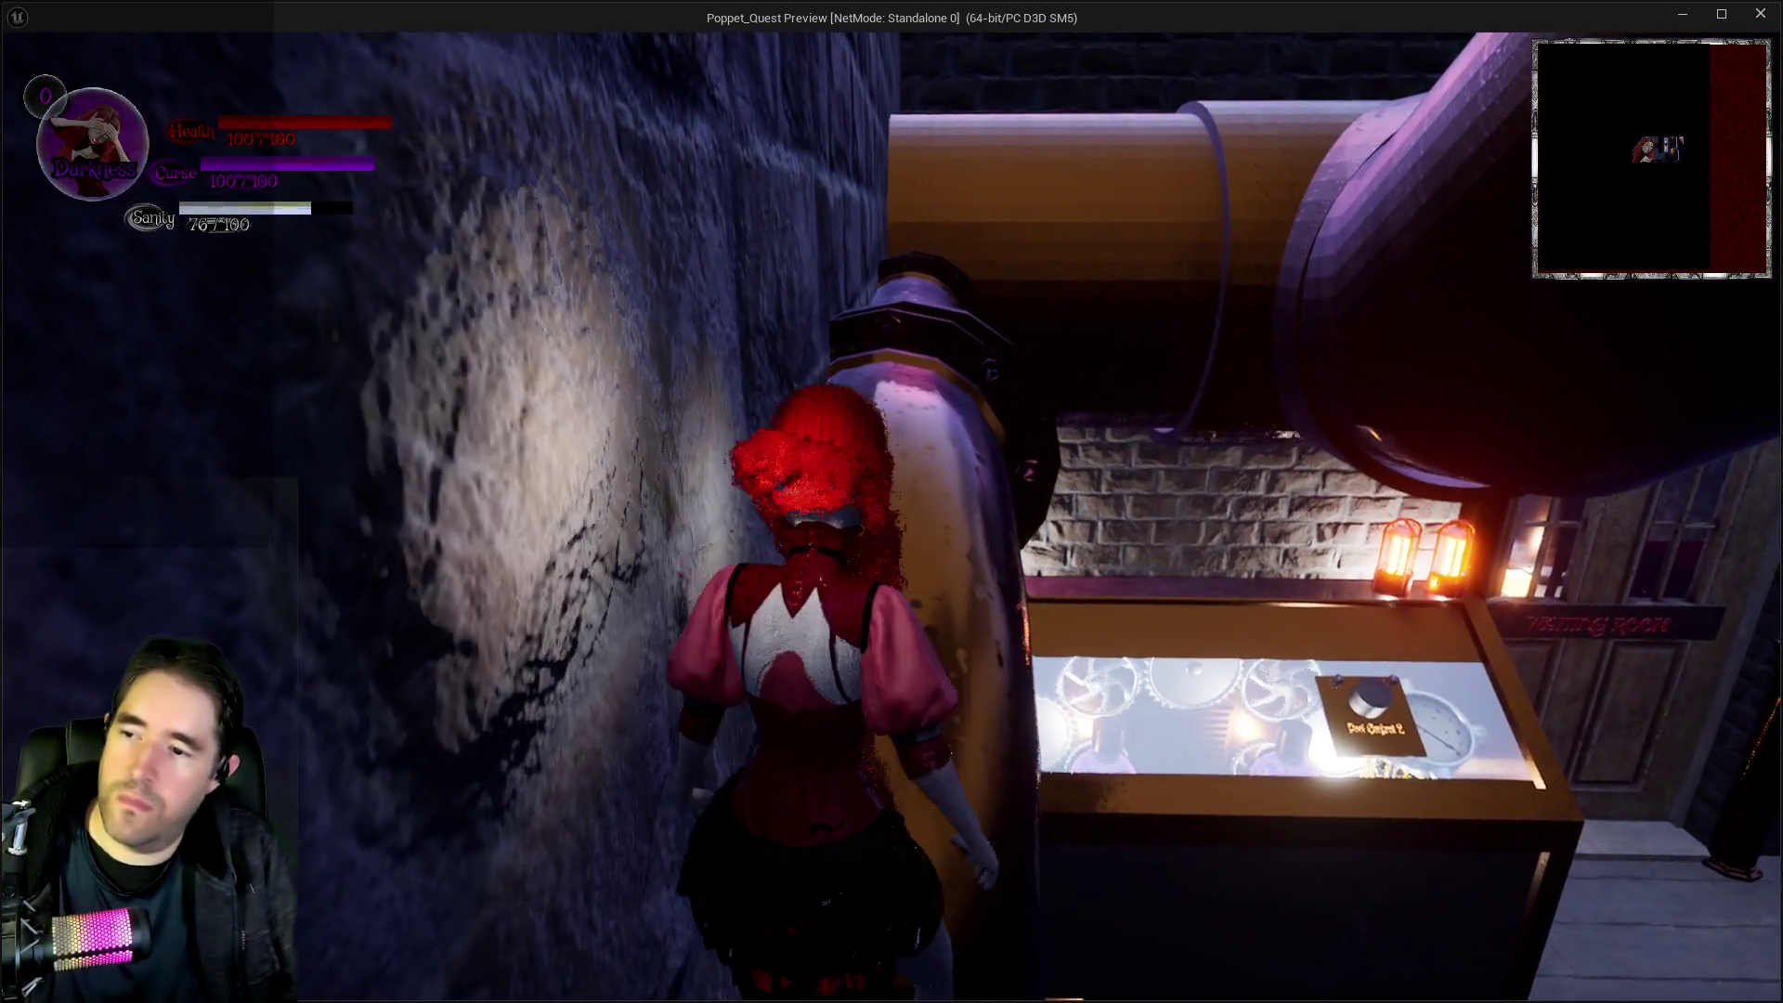
pyautogui.press('w')
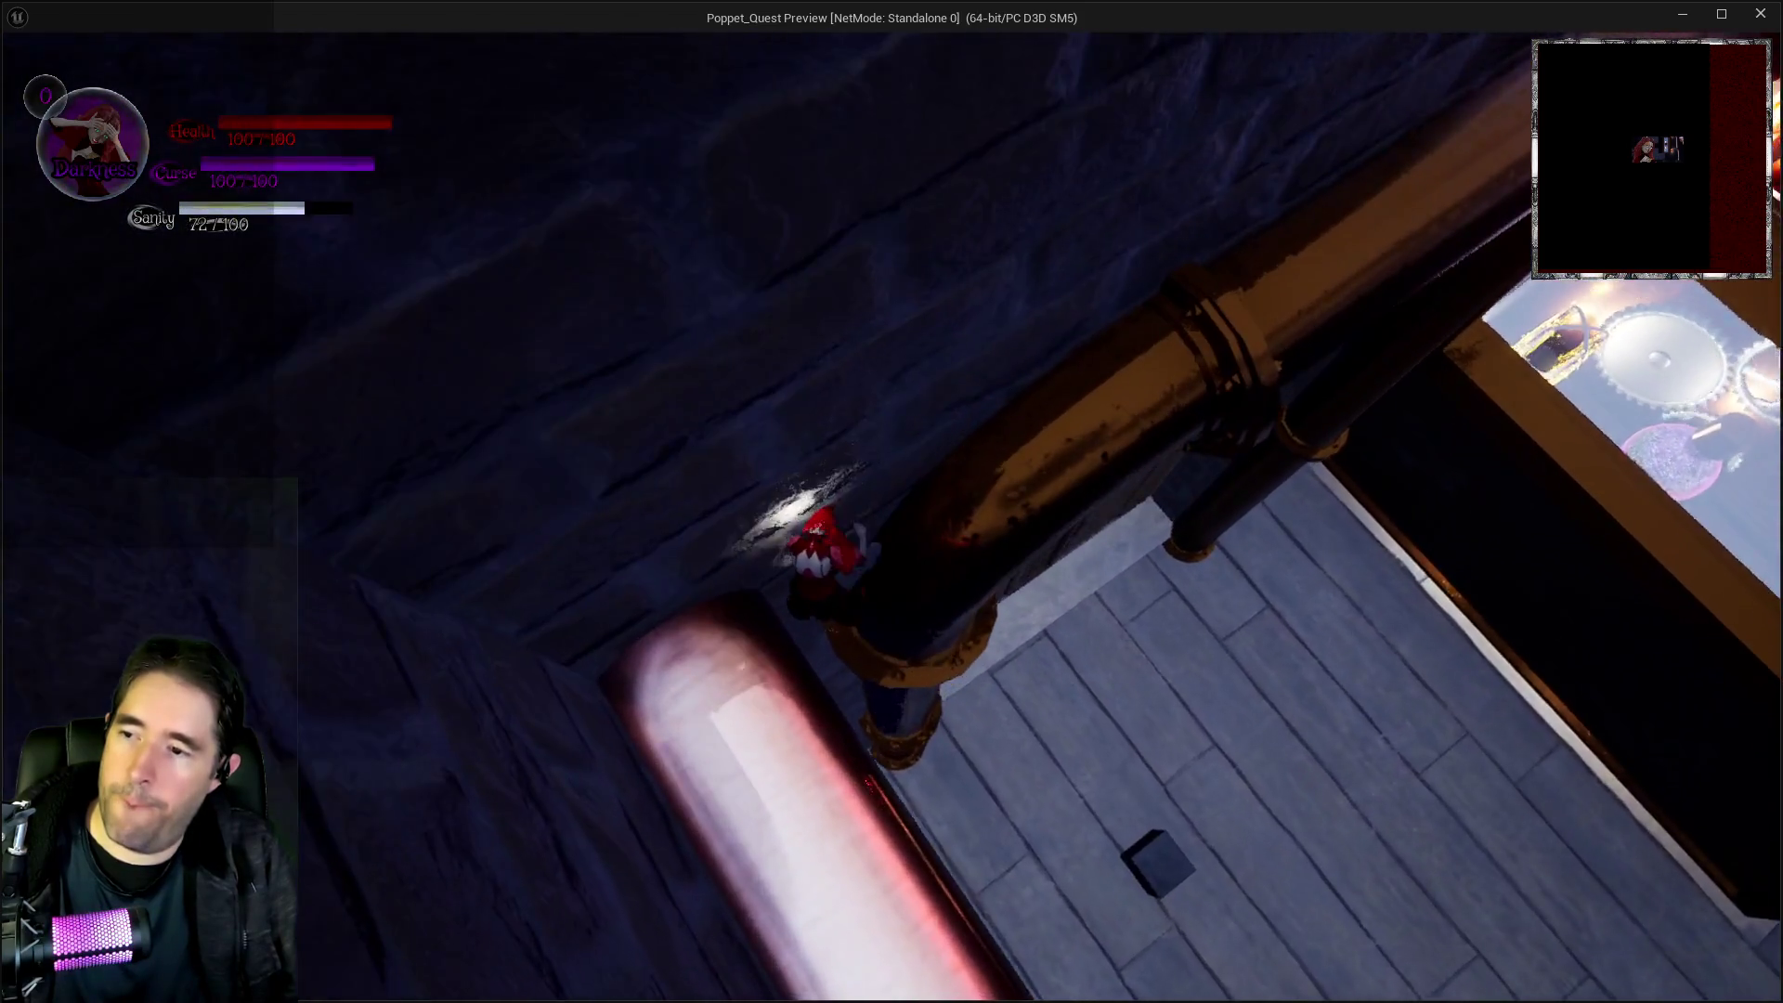
pyautogui.press('w')
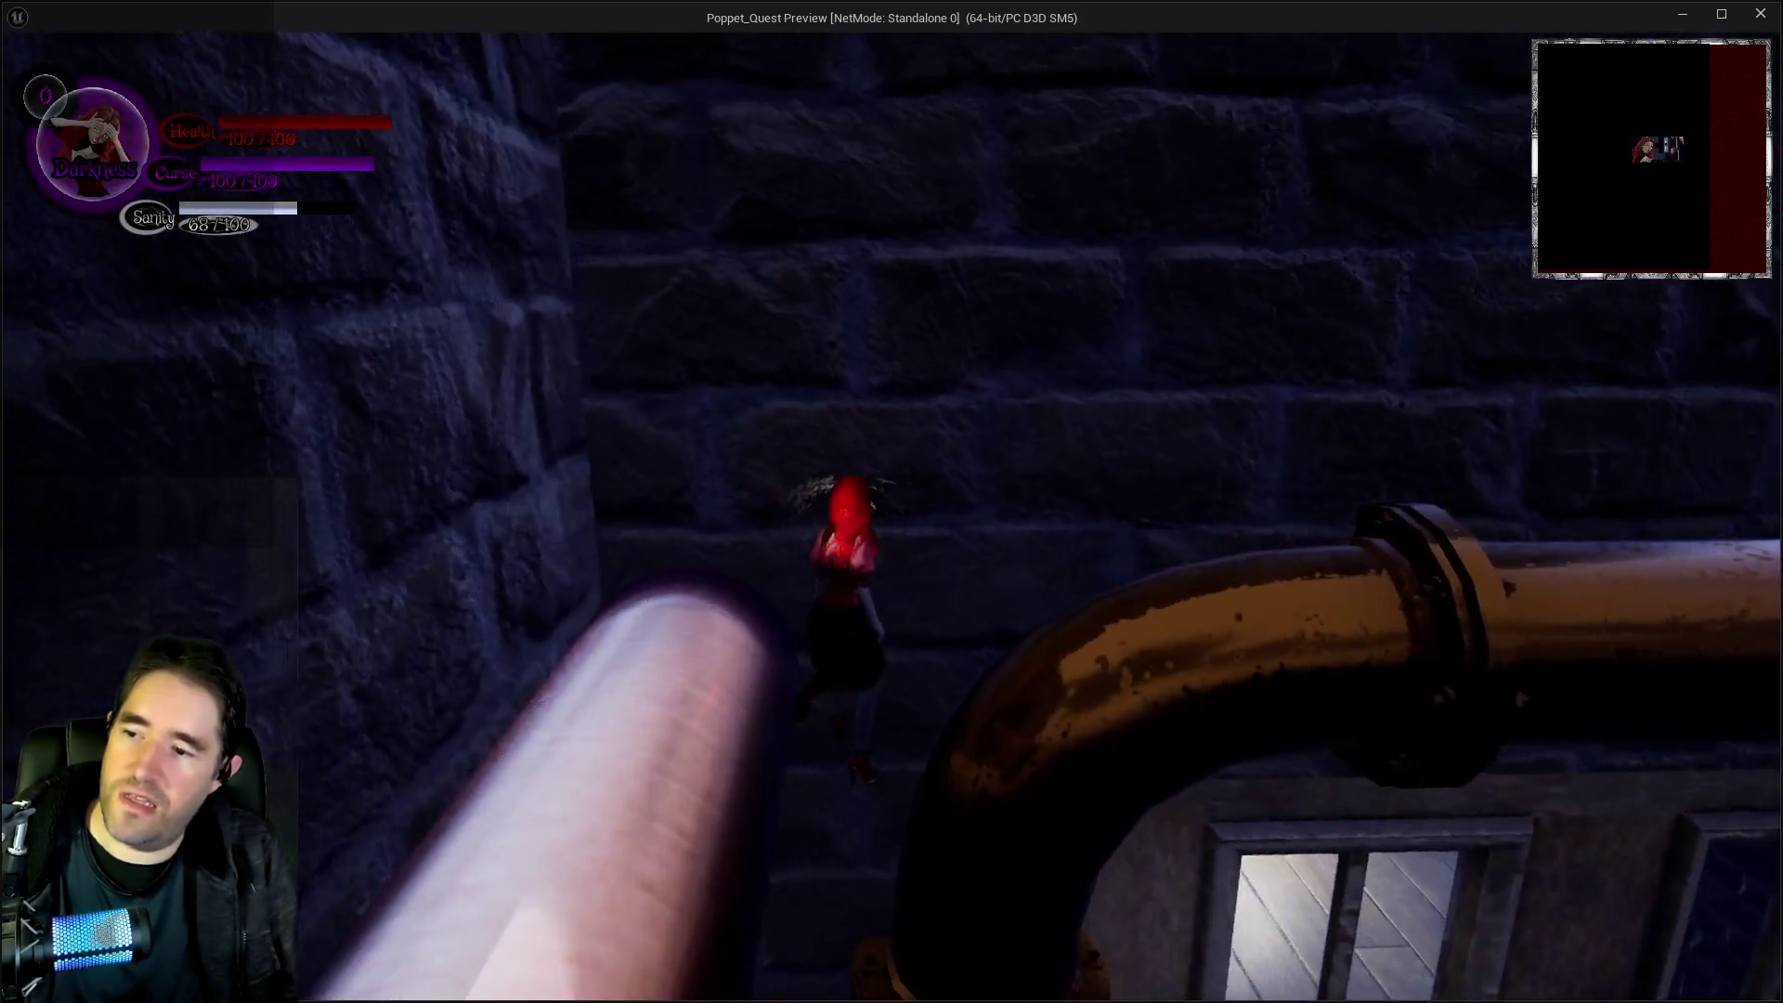
pyautogui.press('w')
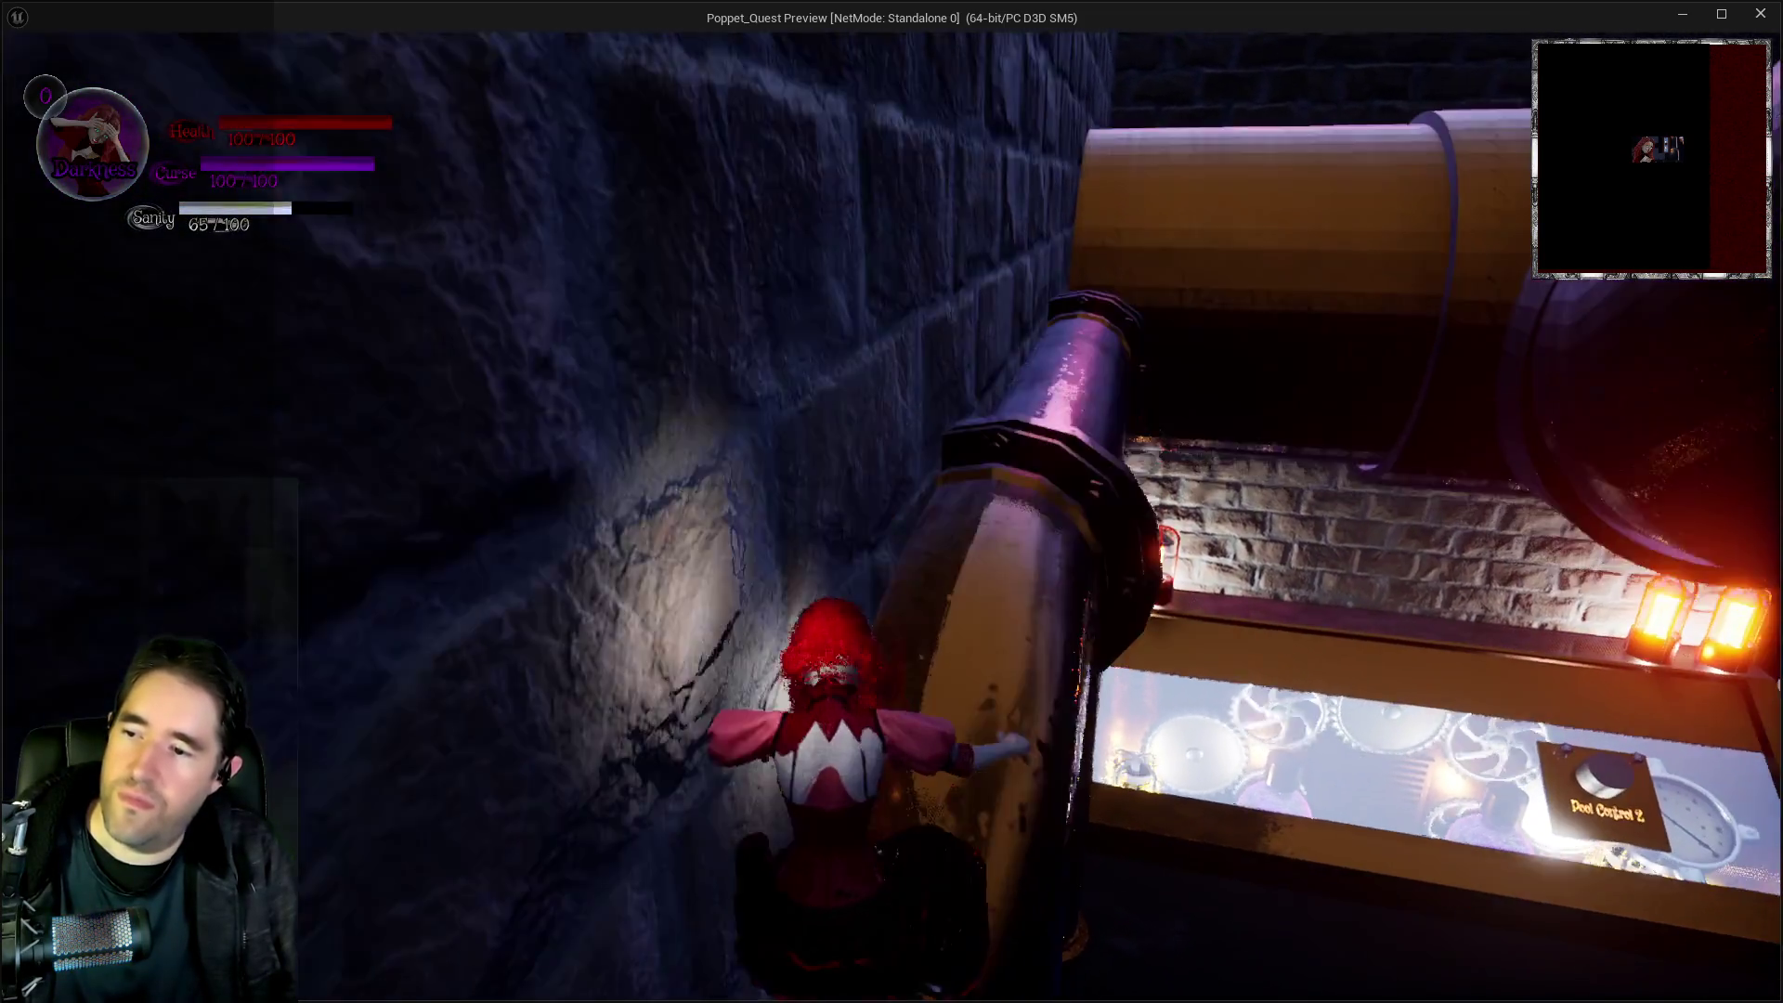
pyautogui.press('w')
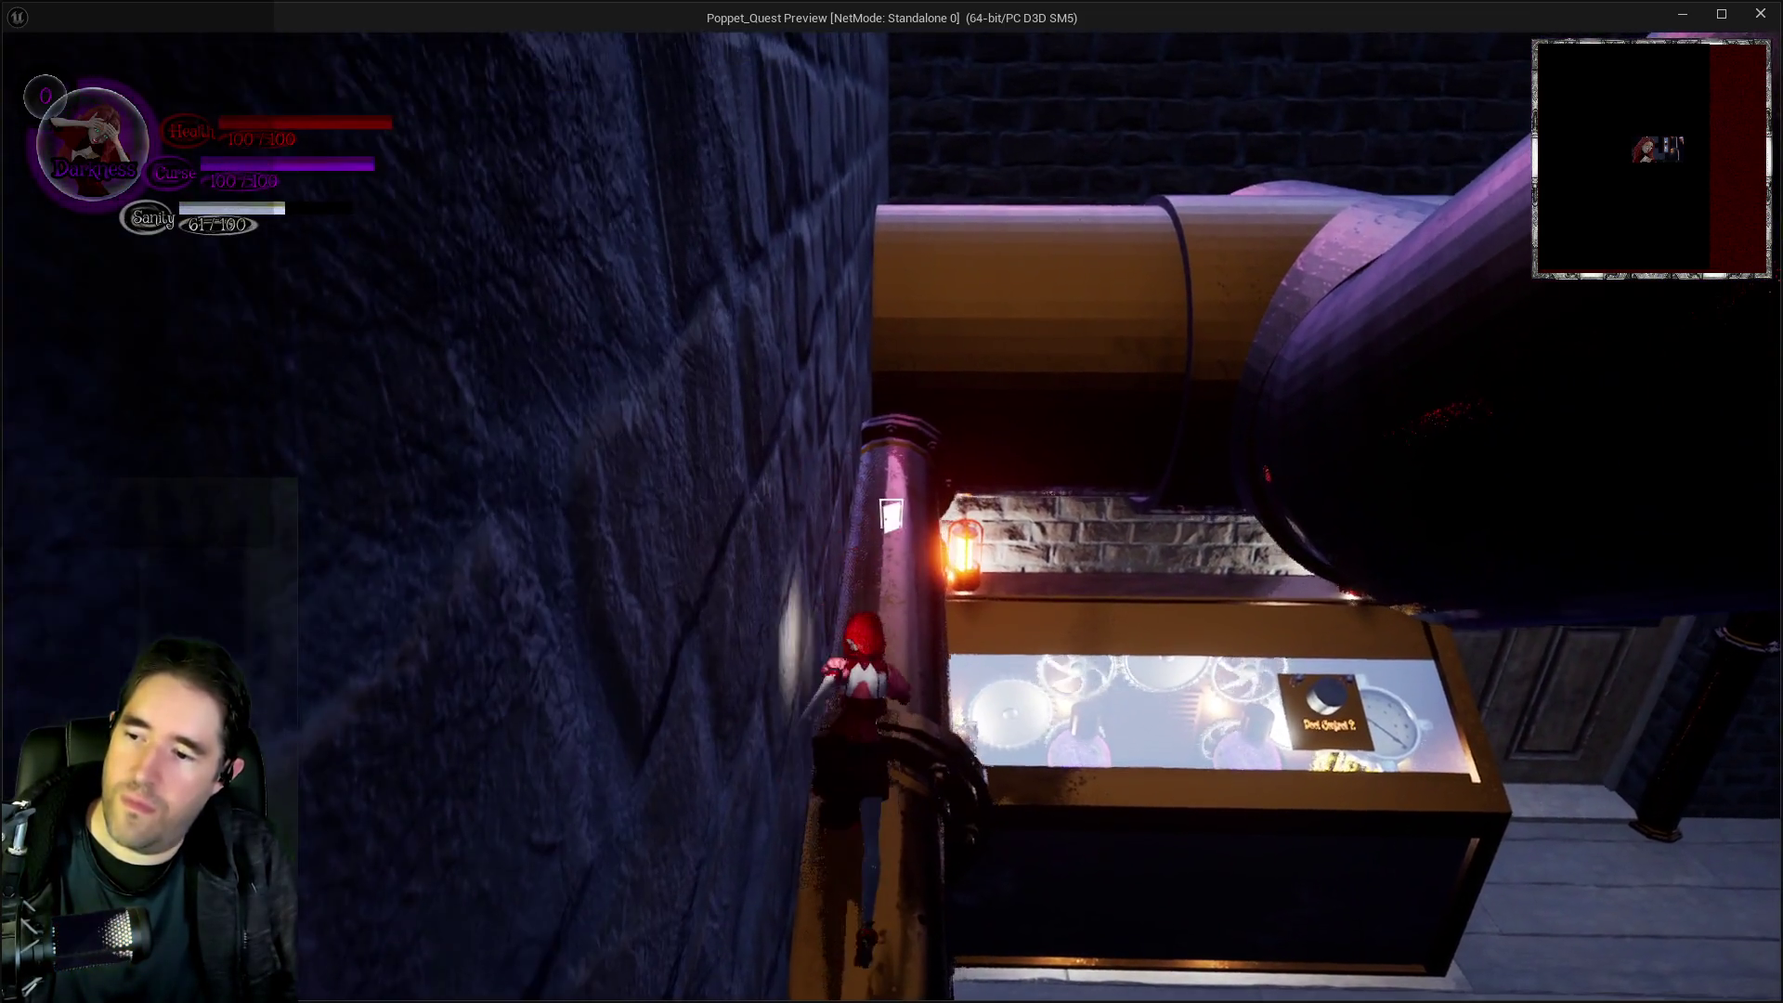
pyautogui.press('w')
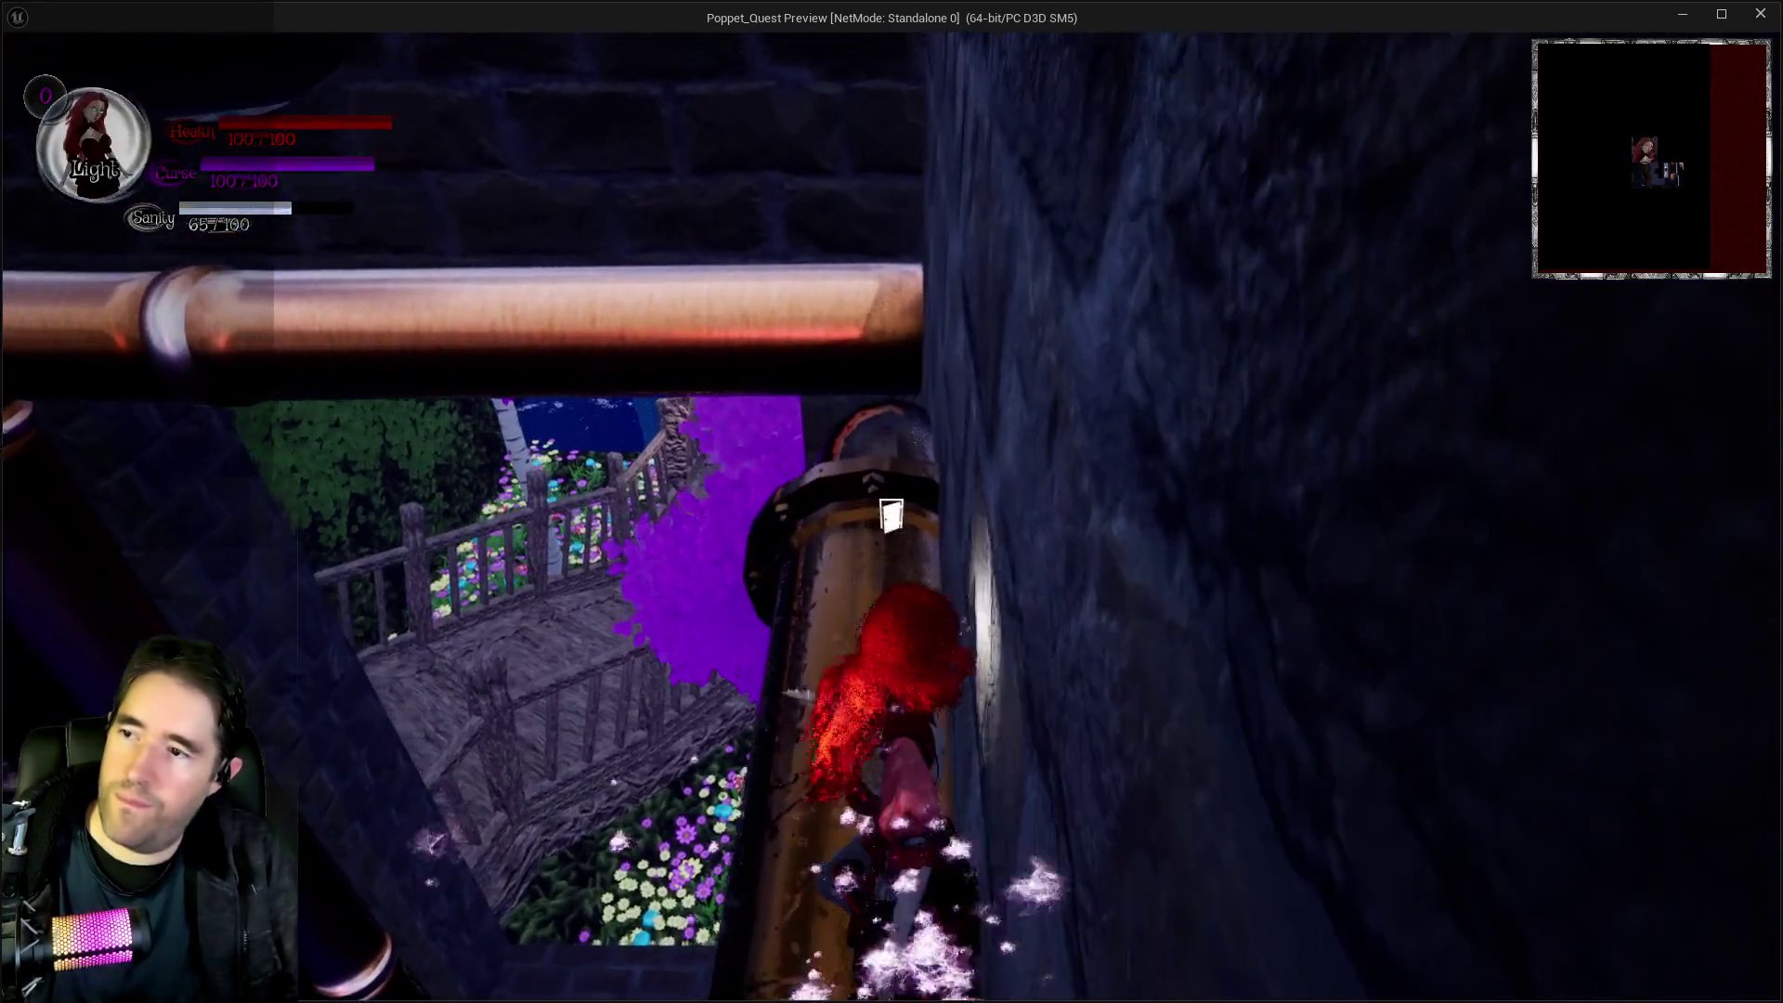
pyautogui.press('w')
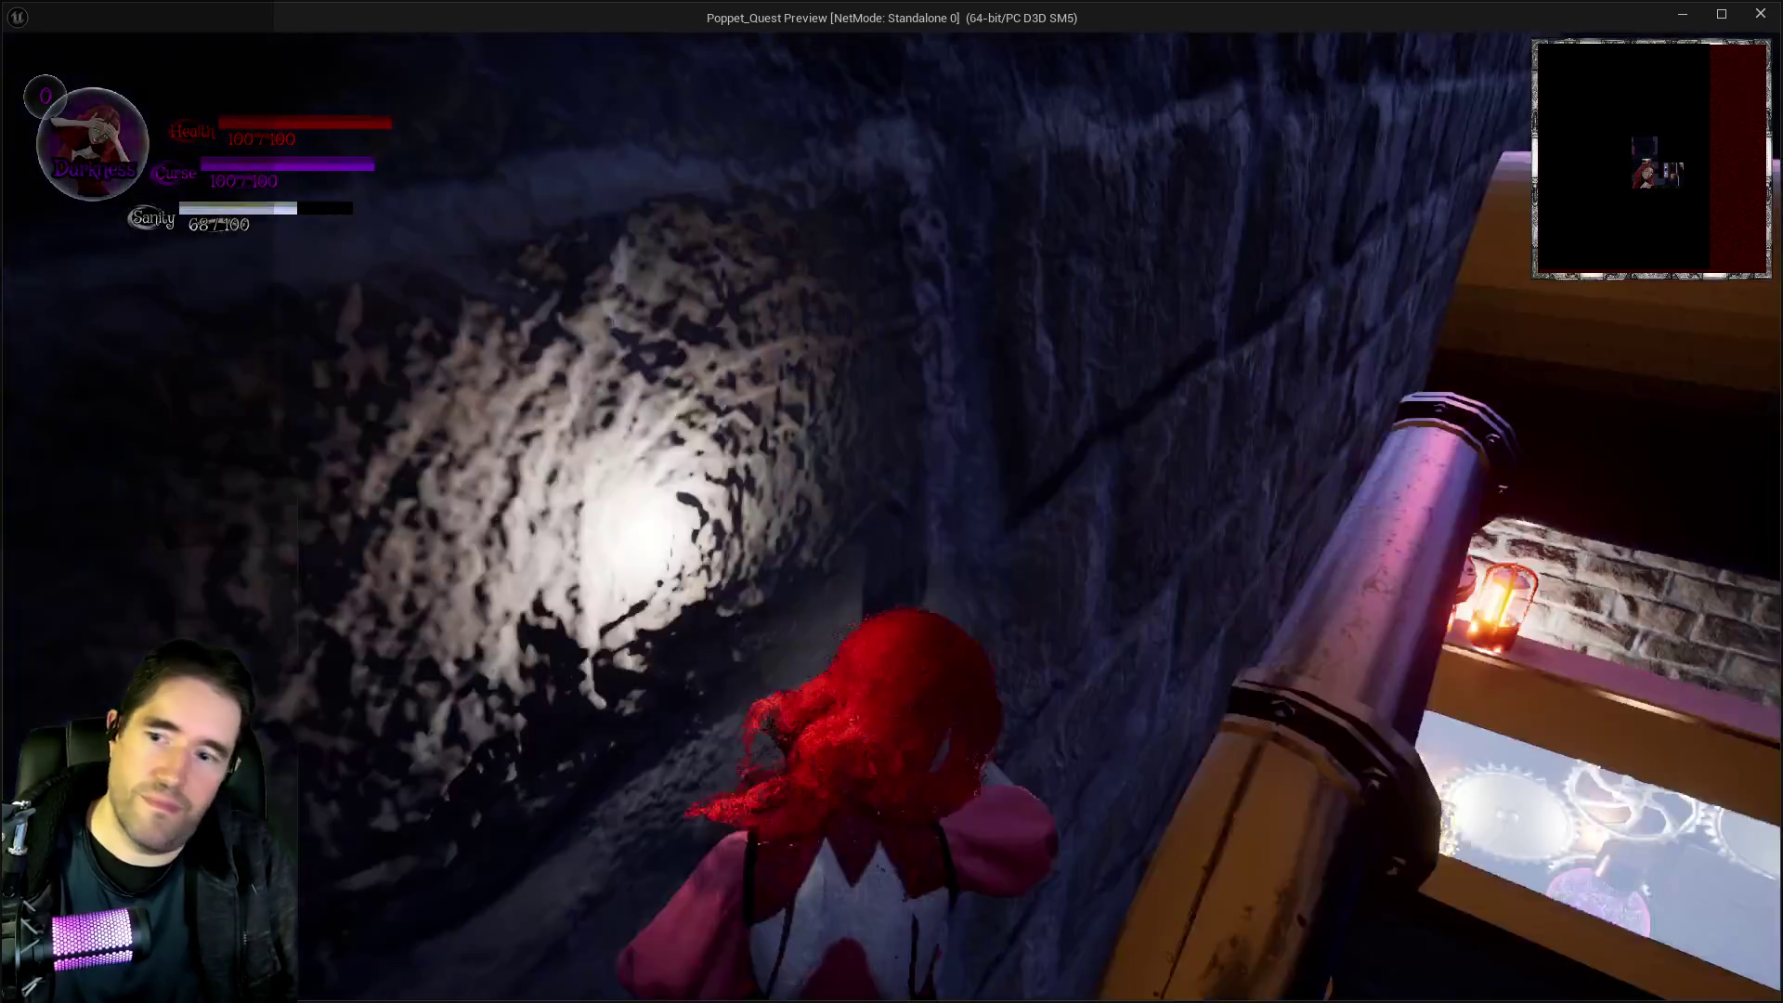
pyautogui.press('w')
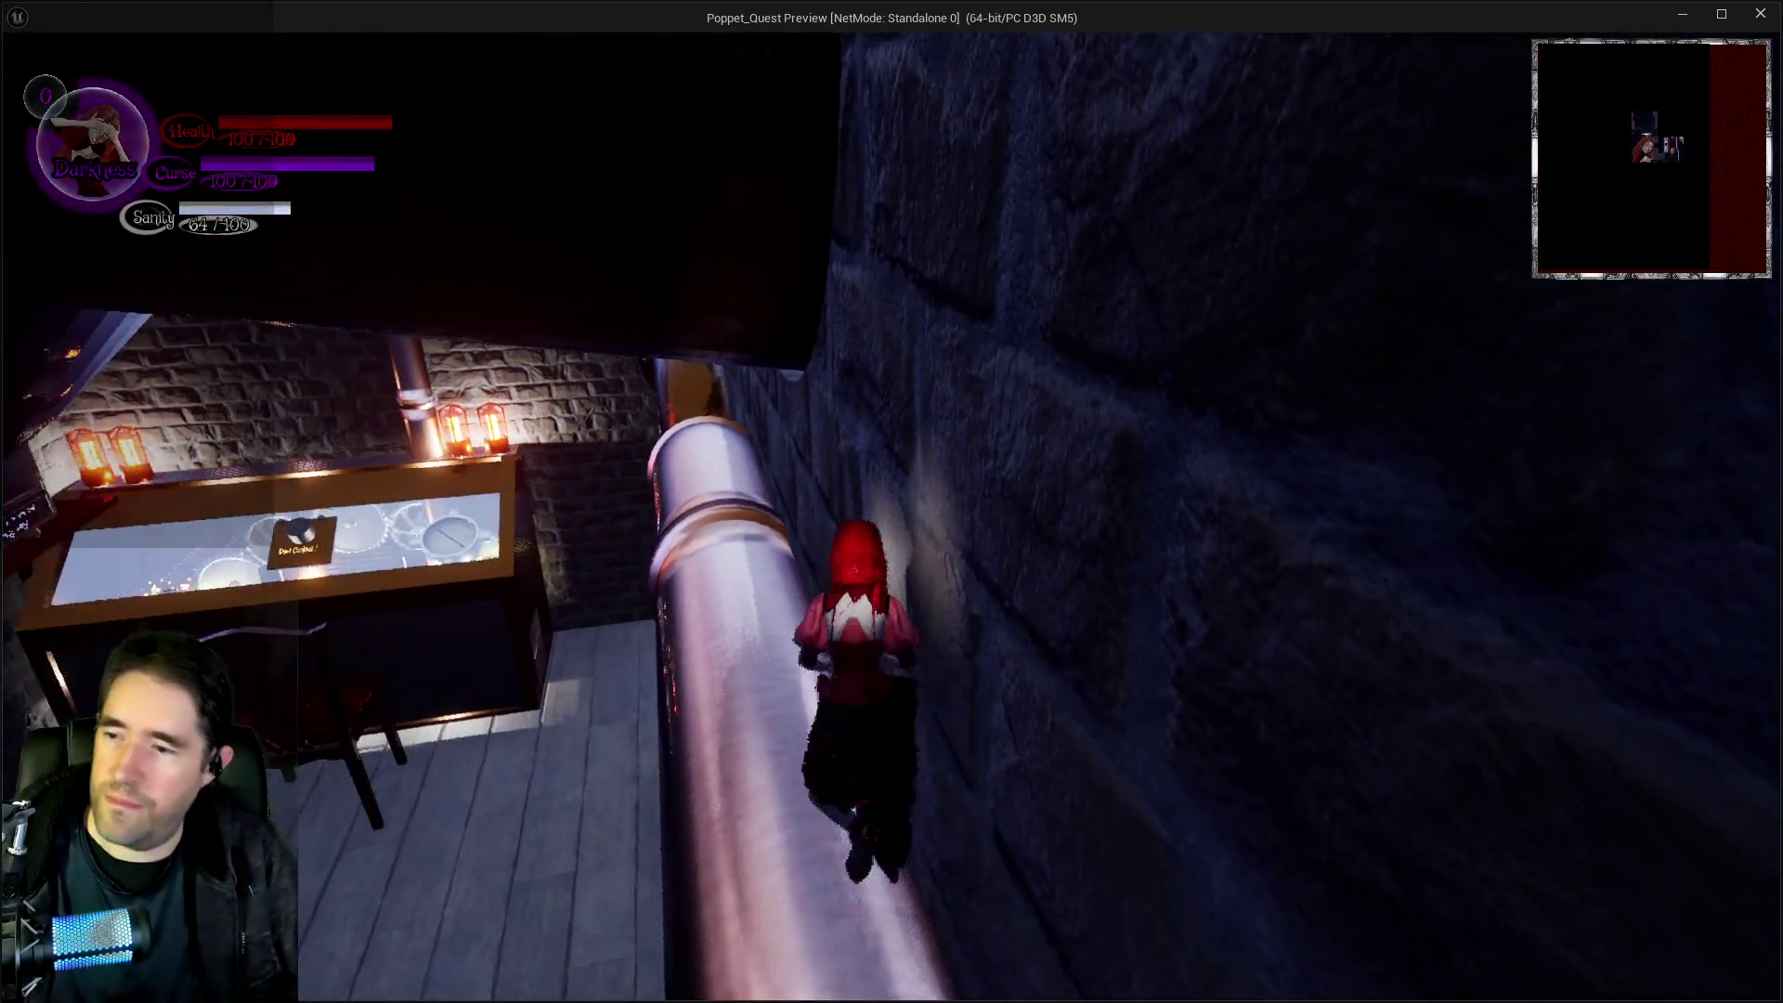
pyautogui.press('w')
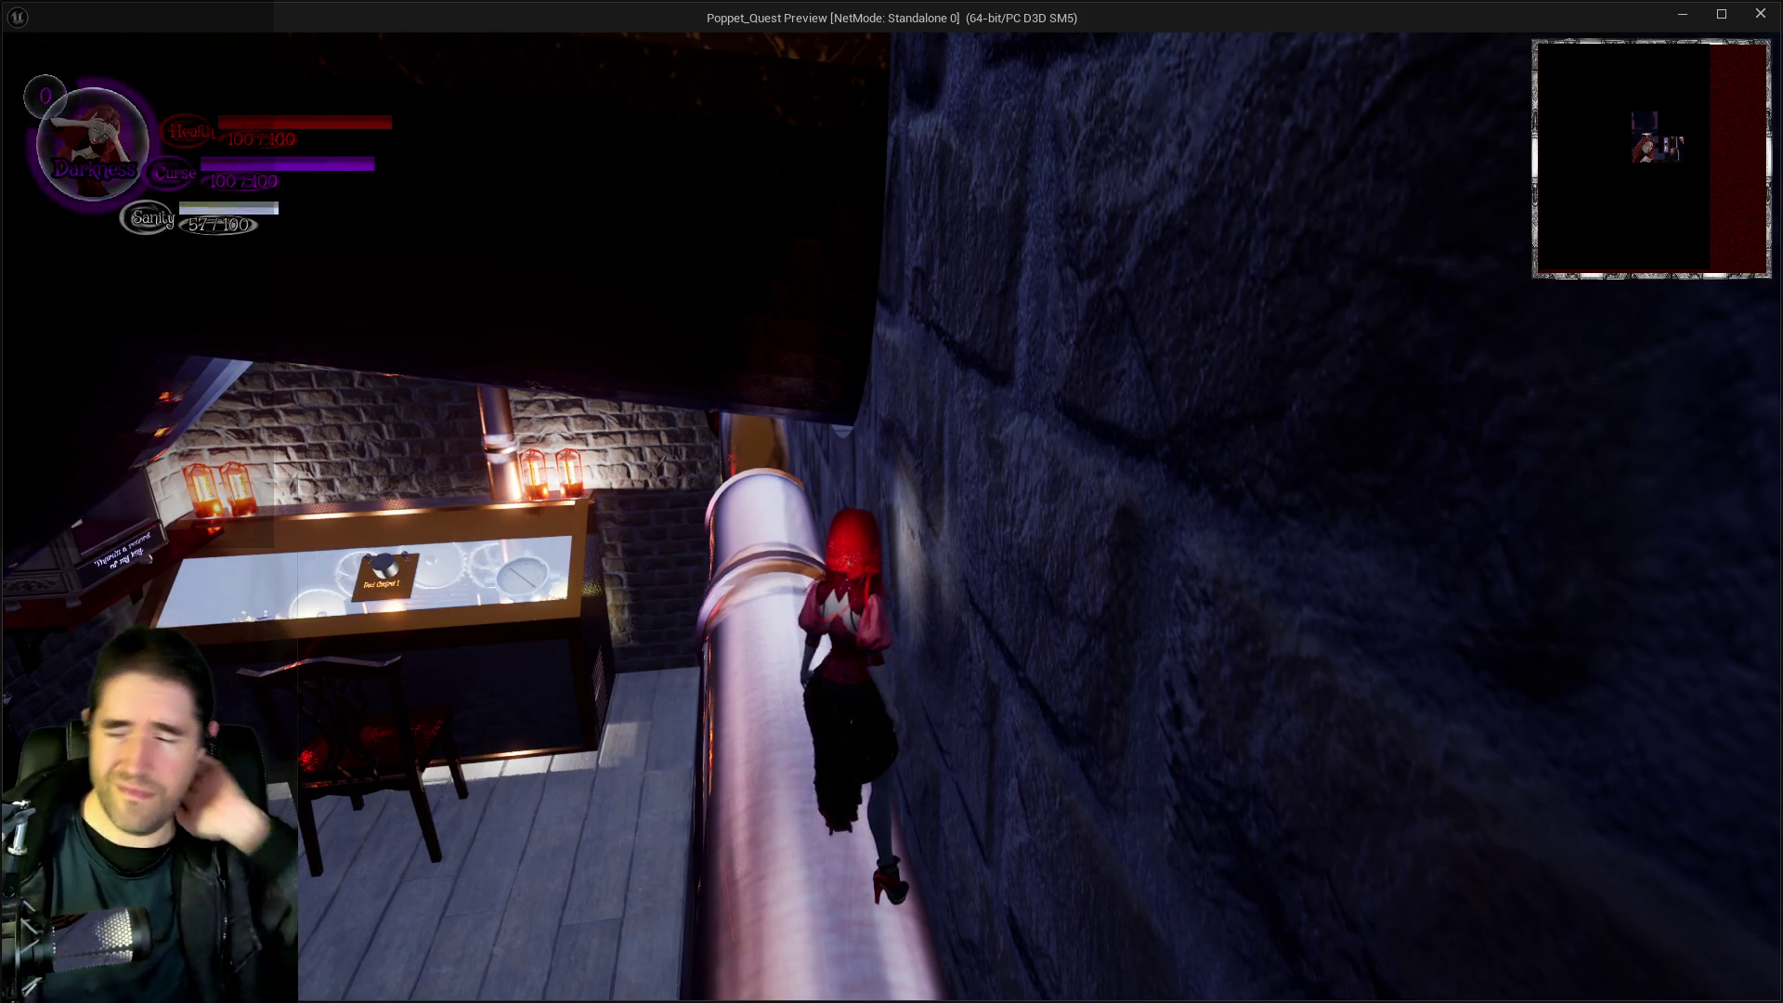
# Exit the preview, stop the play session and bring up the PQ Tutorials document
pyautogui.hotkey('alt', 'Tab')
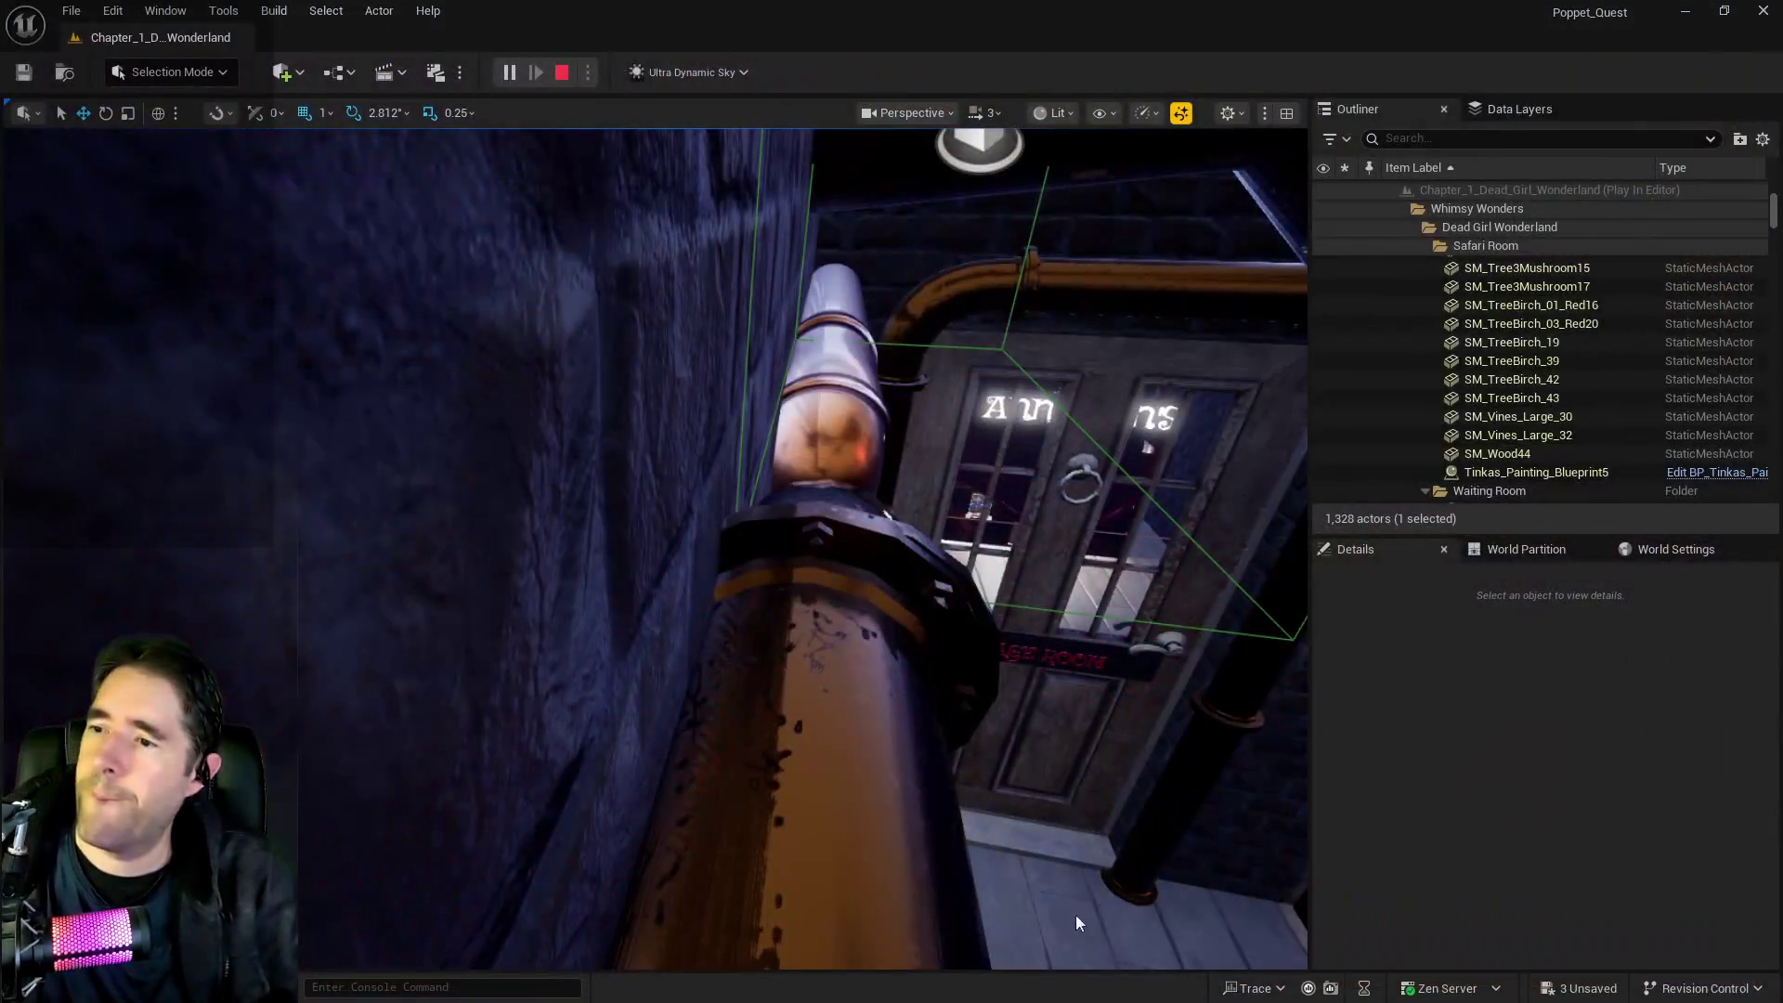
pyautogui.press('Escape')
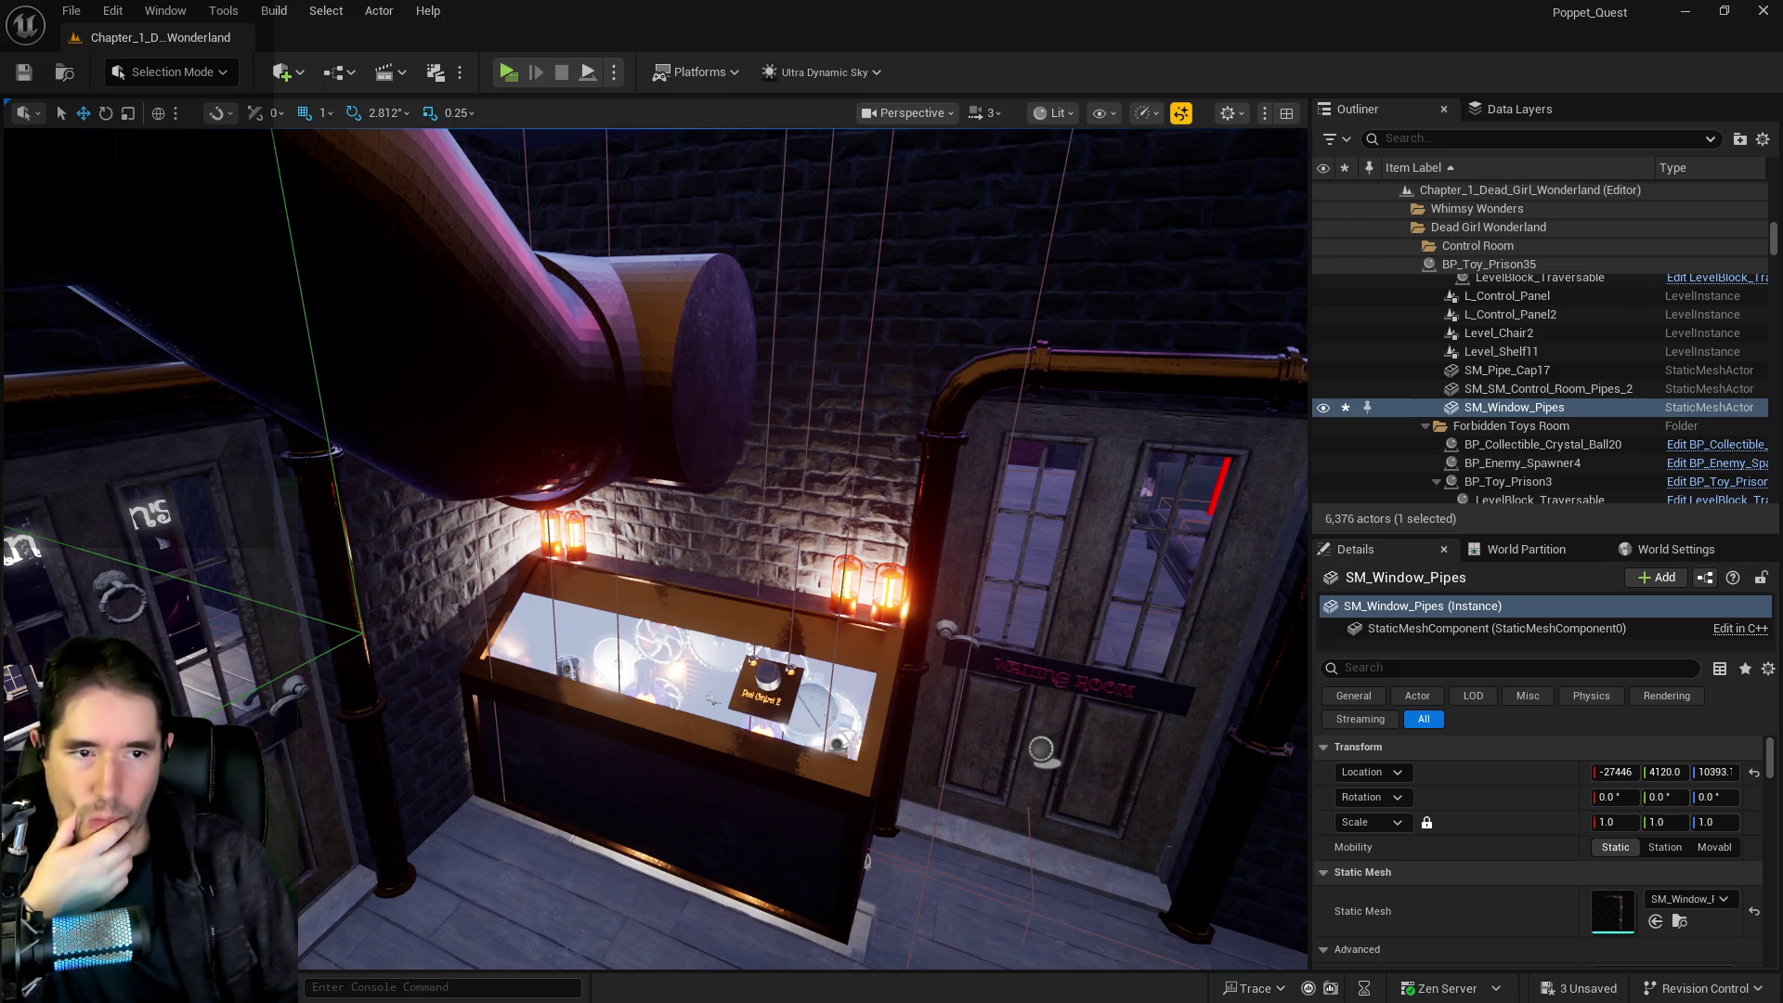
pyautogui.hotkey('alt', 'Tab')
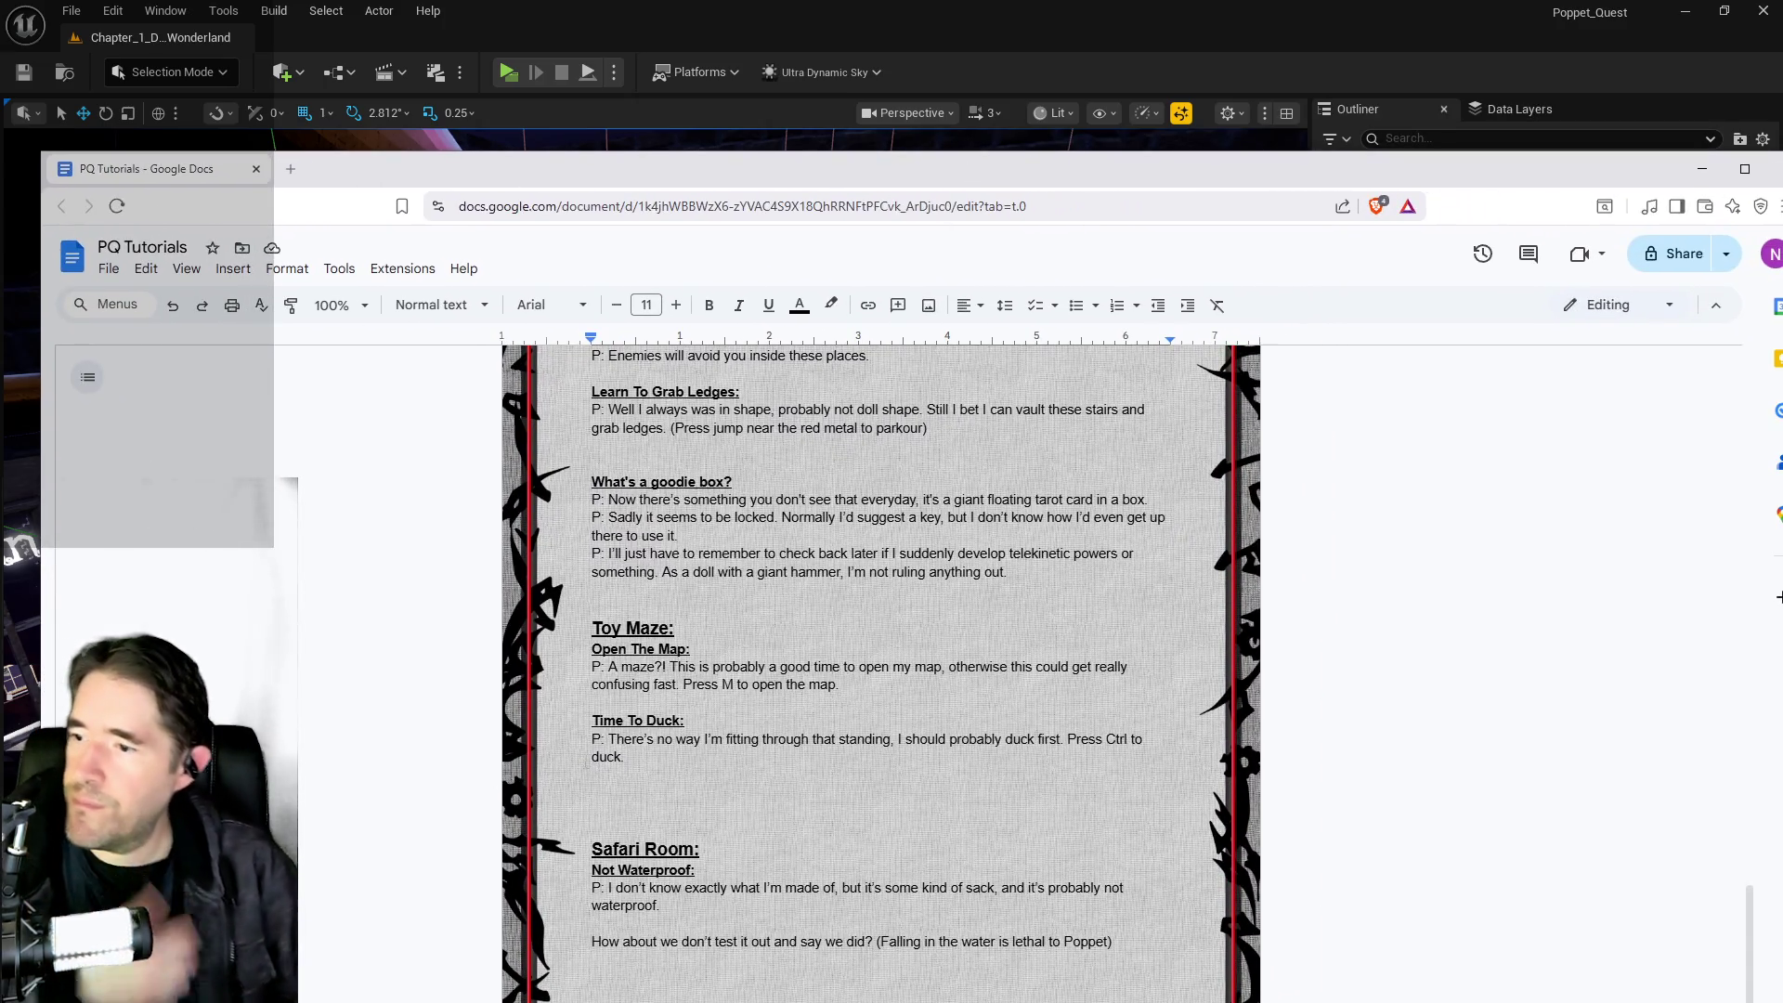
# Move the Time To Duck heading and paragraph below the Safari Room section
pyautogui.hotkey('ctrl', 'shift', 'Up')
pyautogui.hotkey('ctrl', 'shift', 'Up')
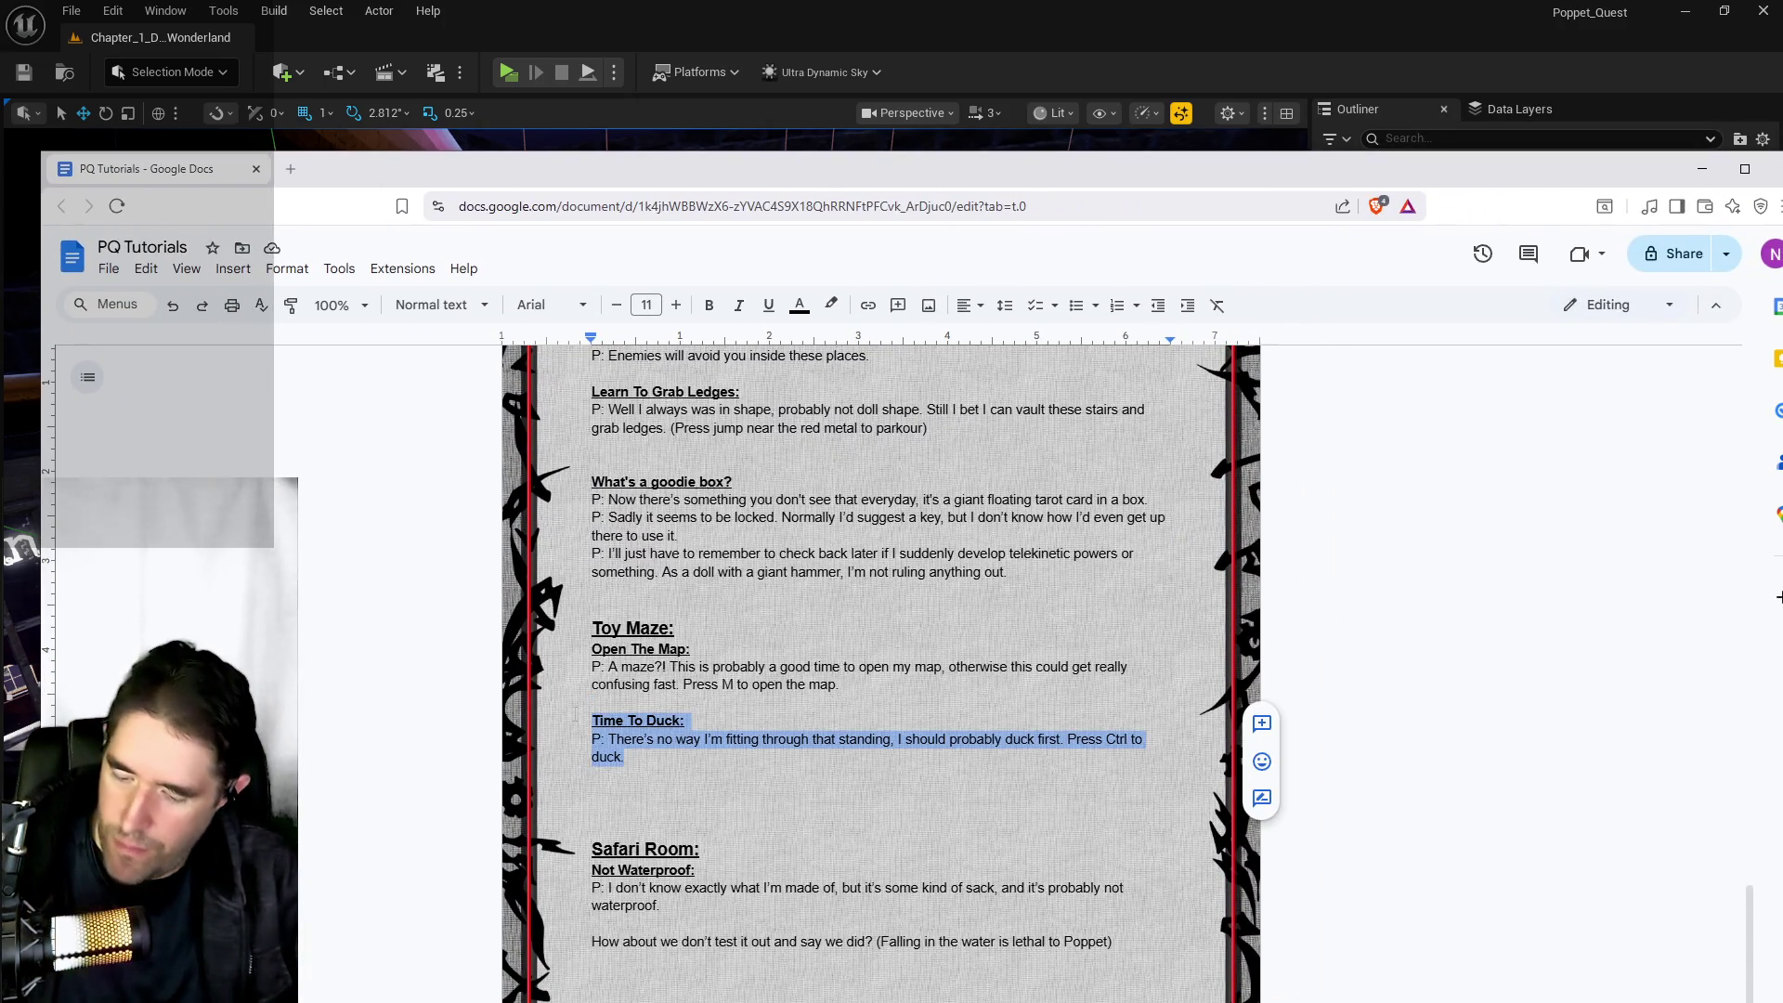
pyautogui.press('Delete')
pyautogui.scroll(-3, 631, 783)
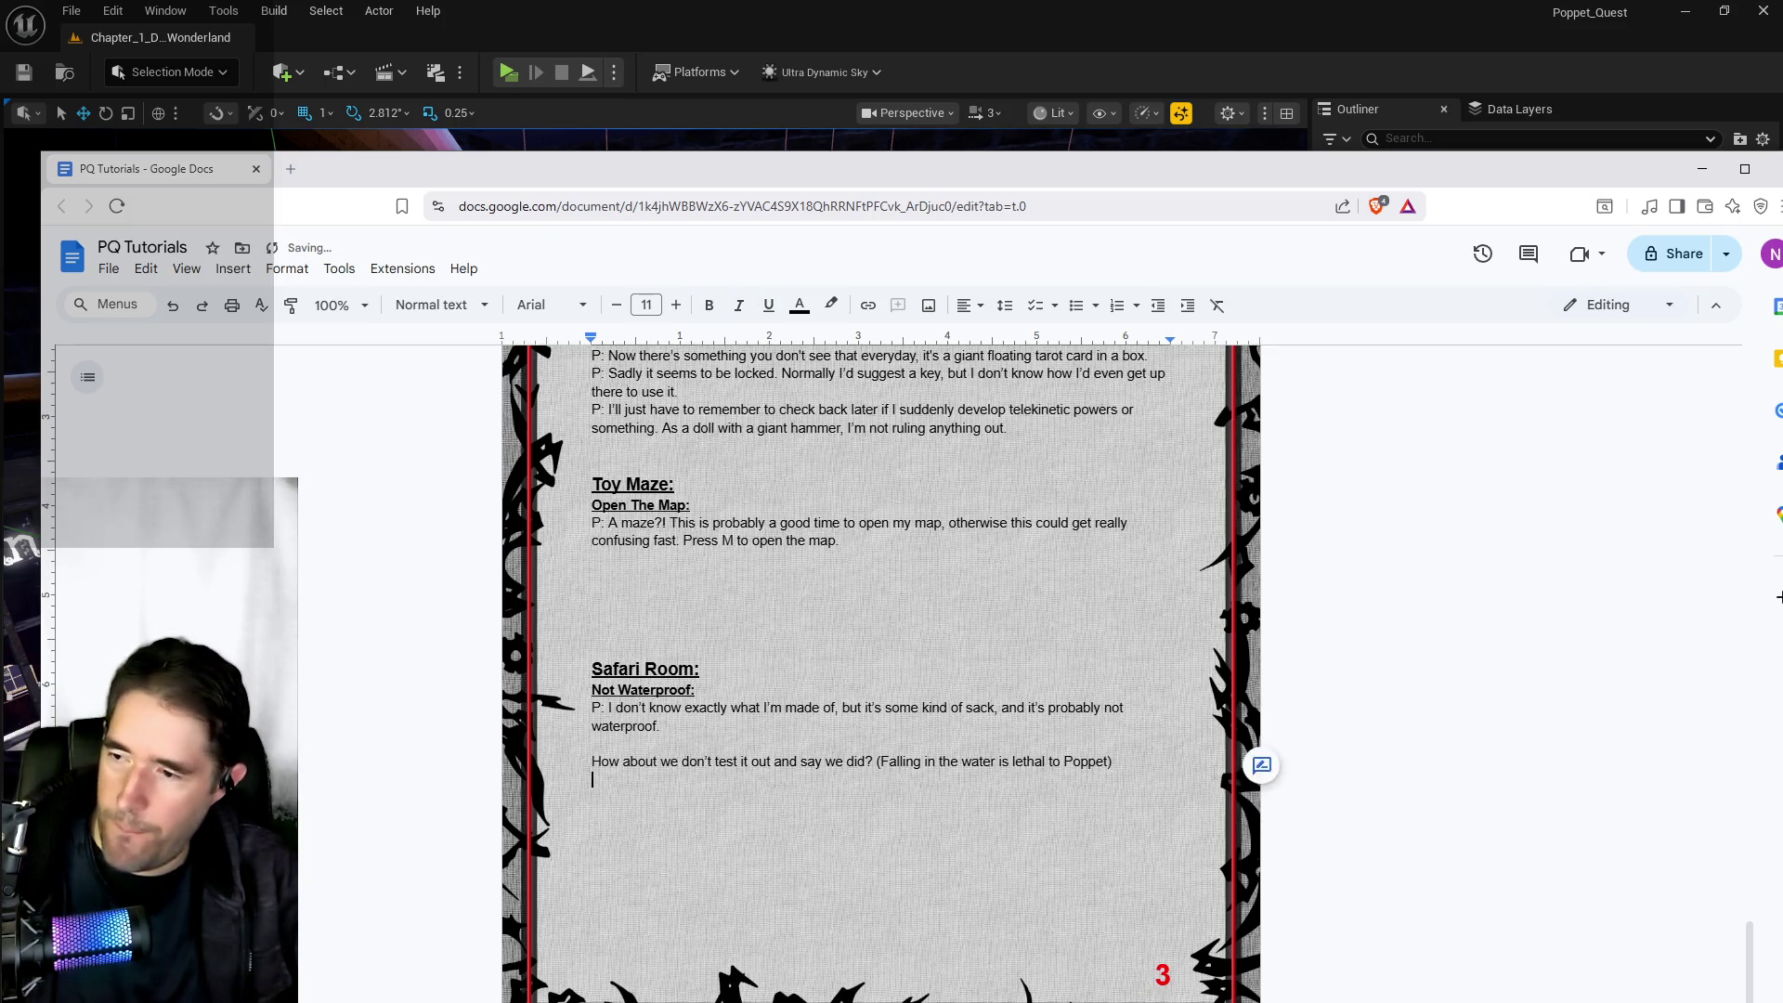
pyautogui.hotkey('ctrl', 'z')
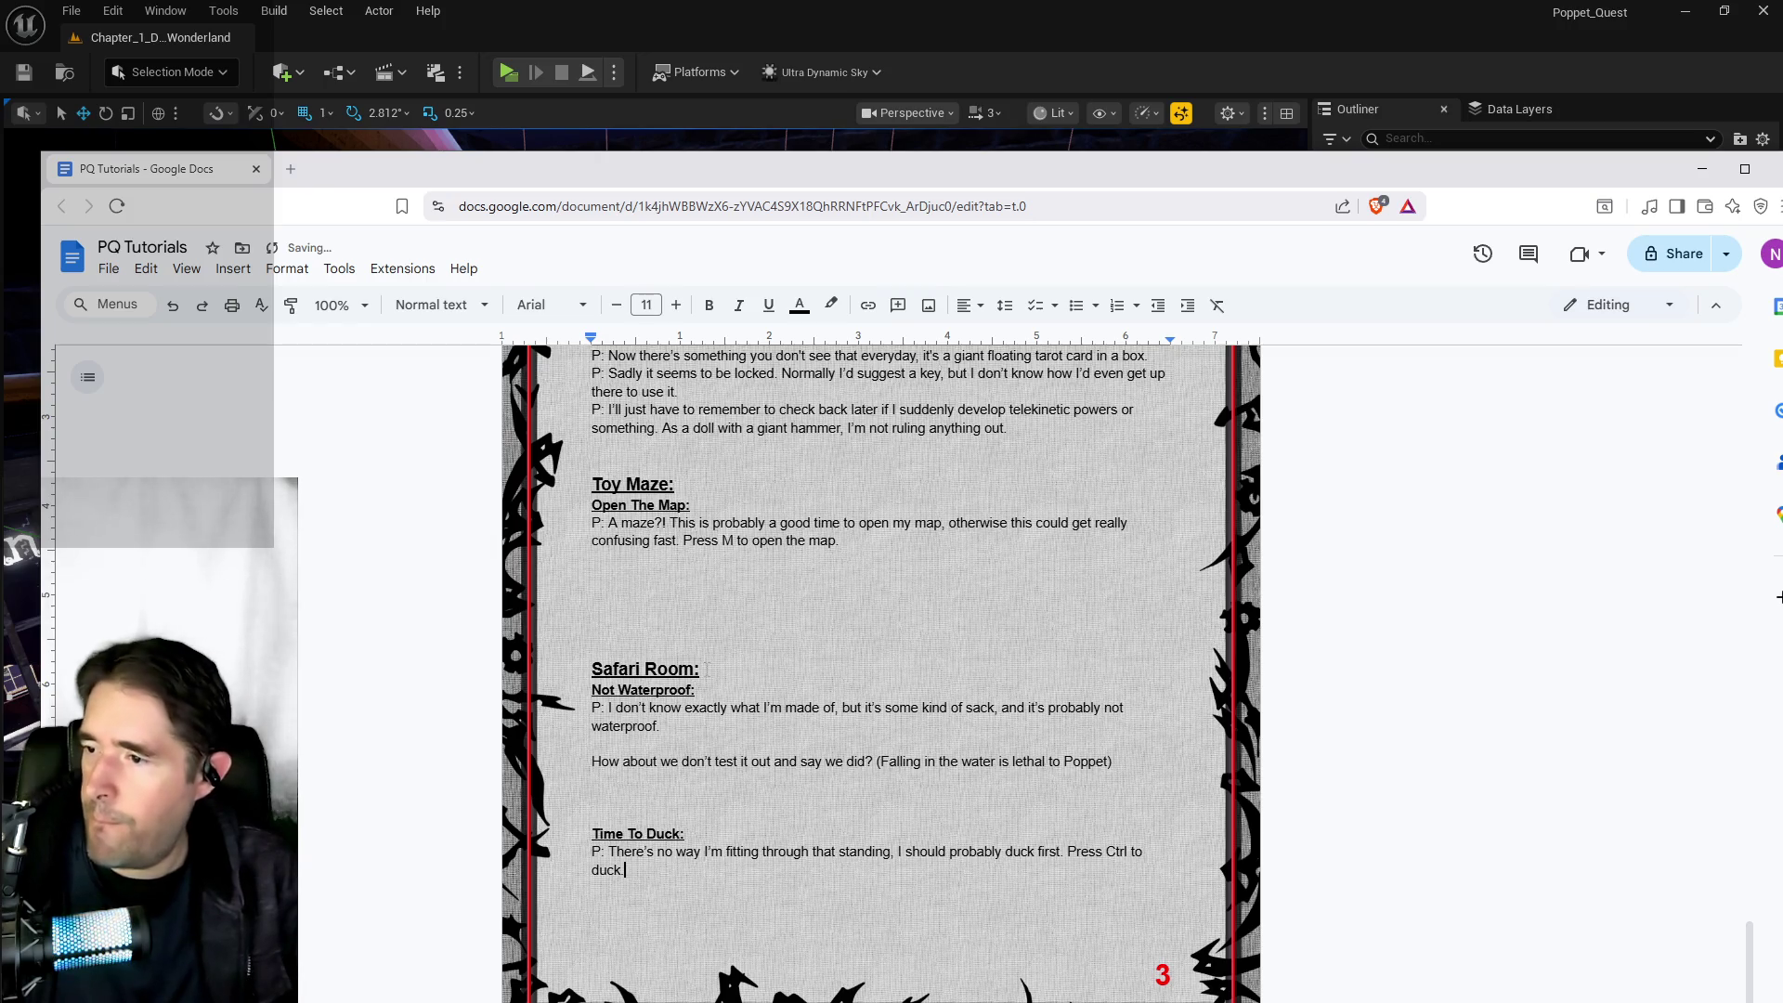
# Add a Control Room heading above Time To Duck and return to Unreal
pyautogui.click(670, 817)
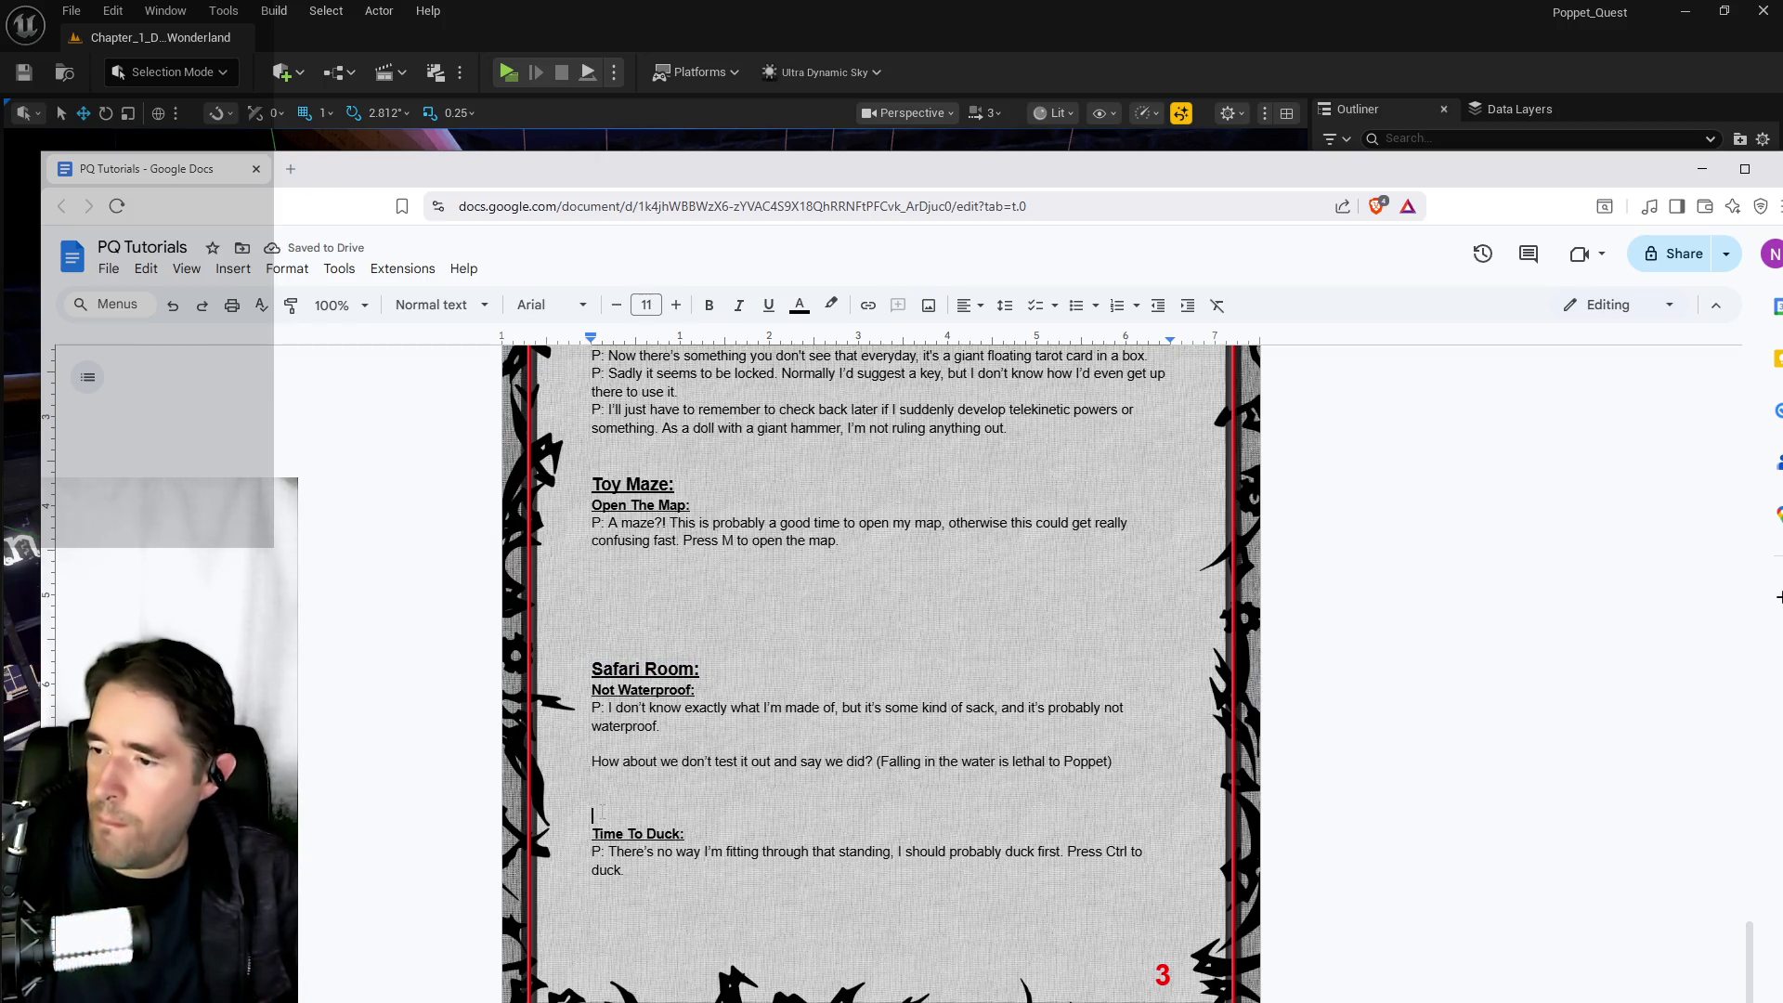
pyautogui.write('Safari Room:')
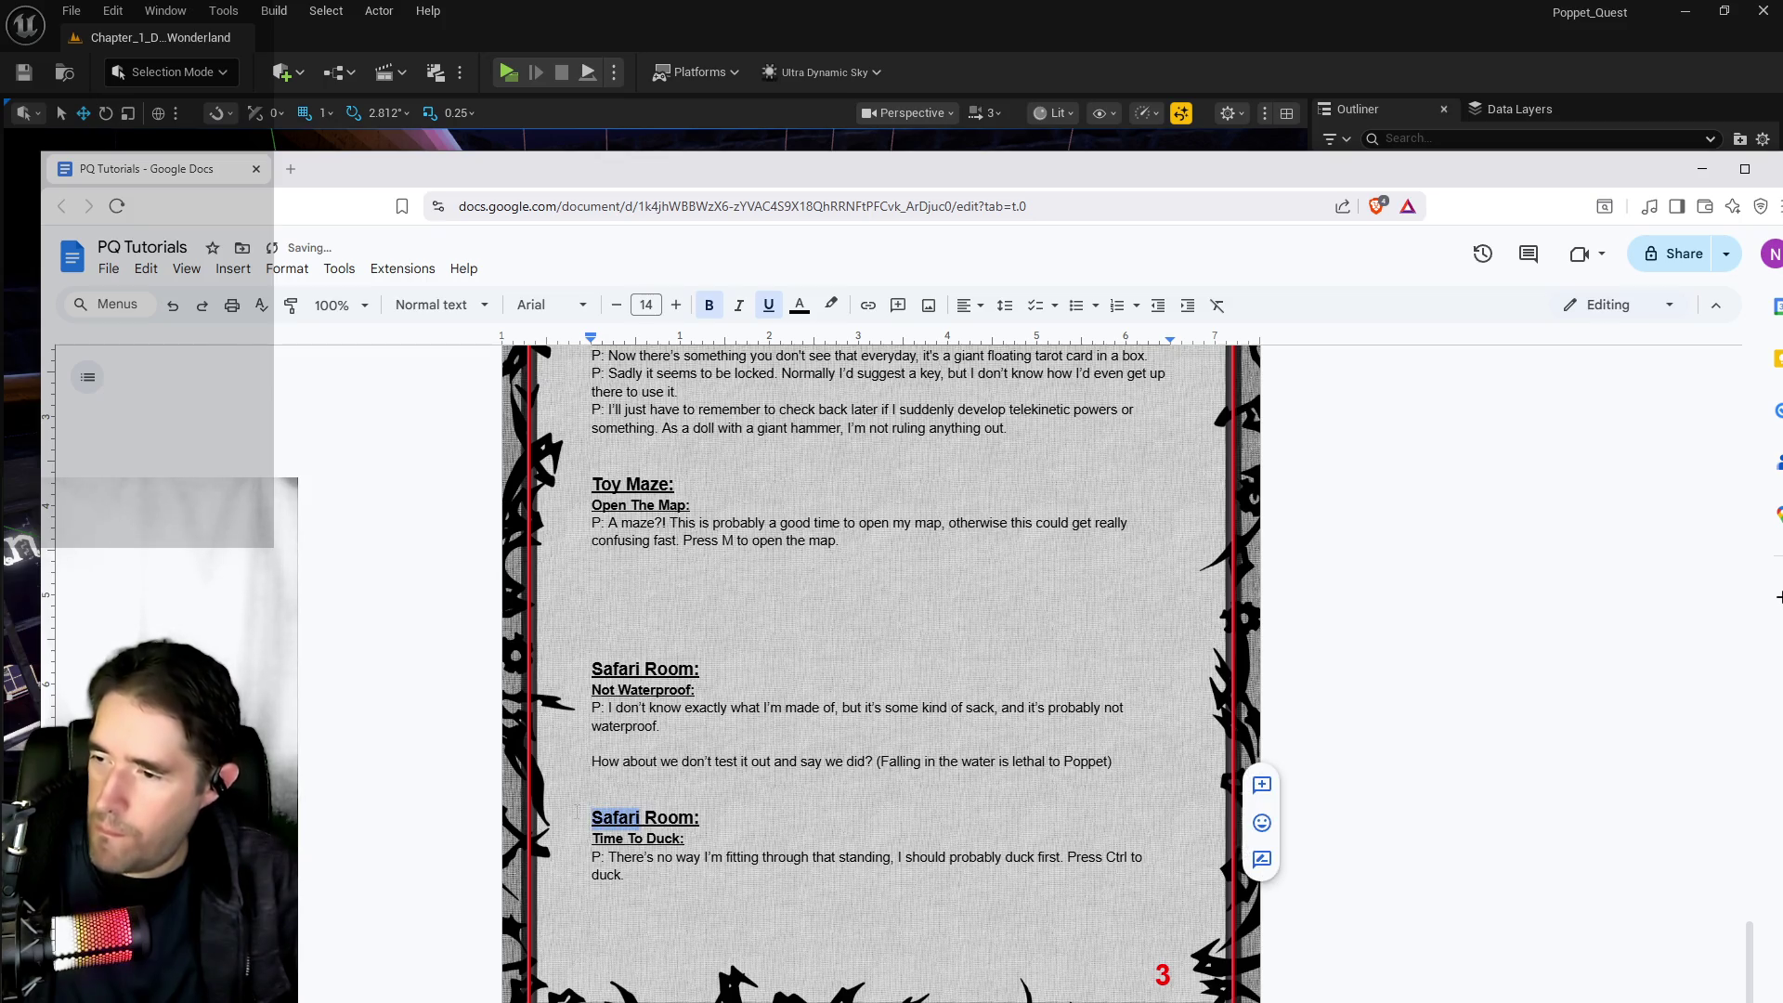
pyautogui.write('Control')
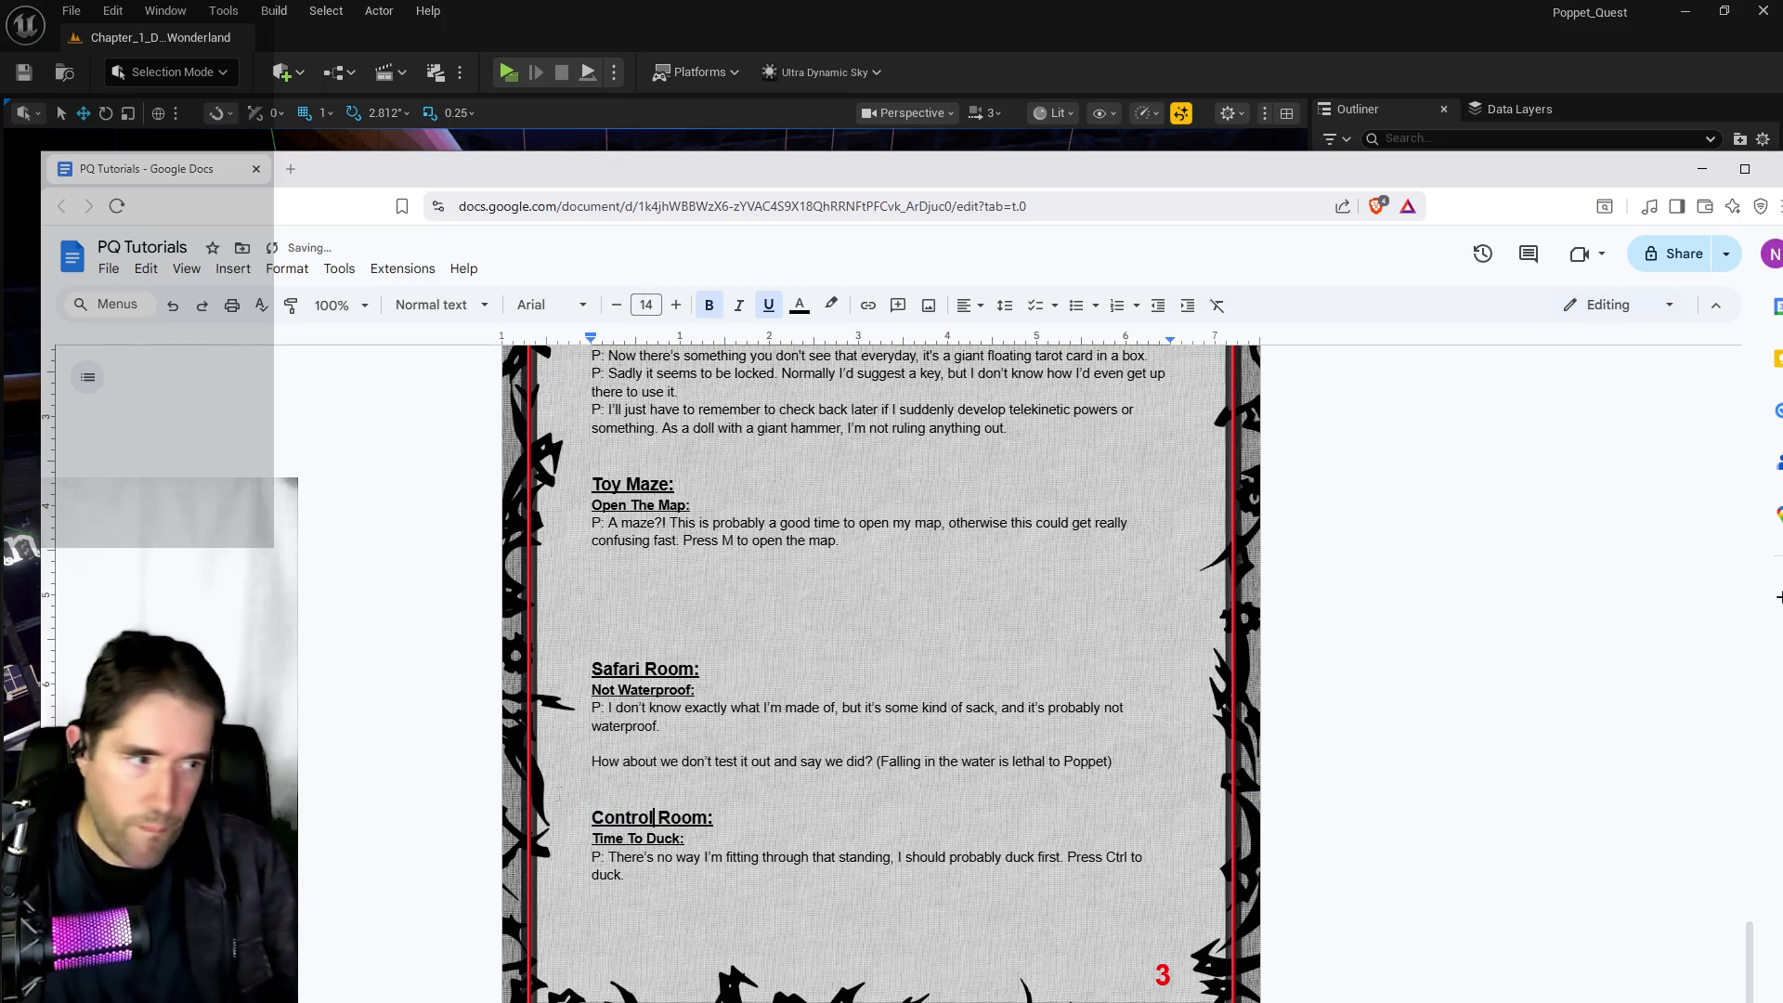
pyautogui.press('super+Down')
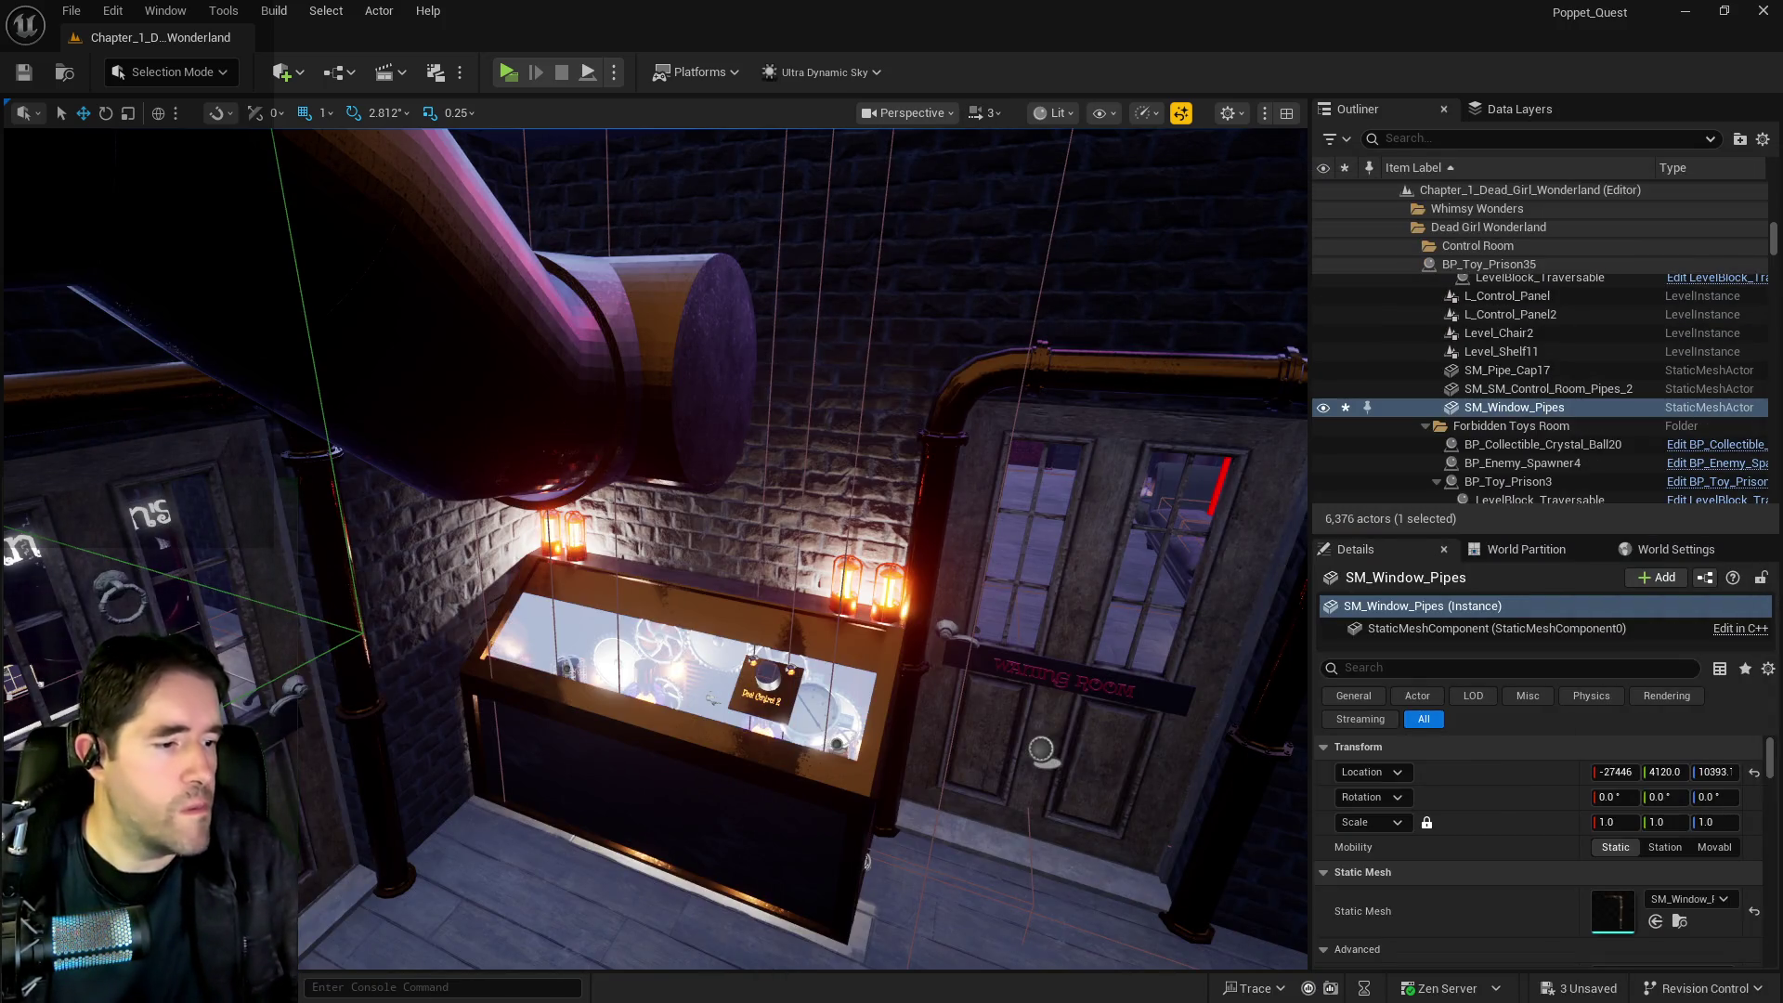
pyautogui.hotkey('alt', 'Tab')
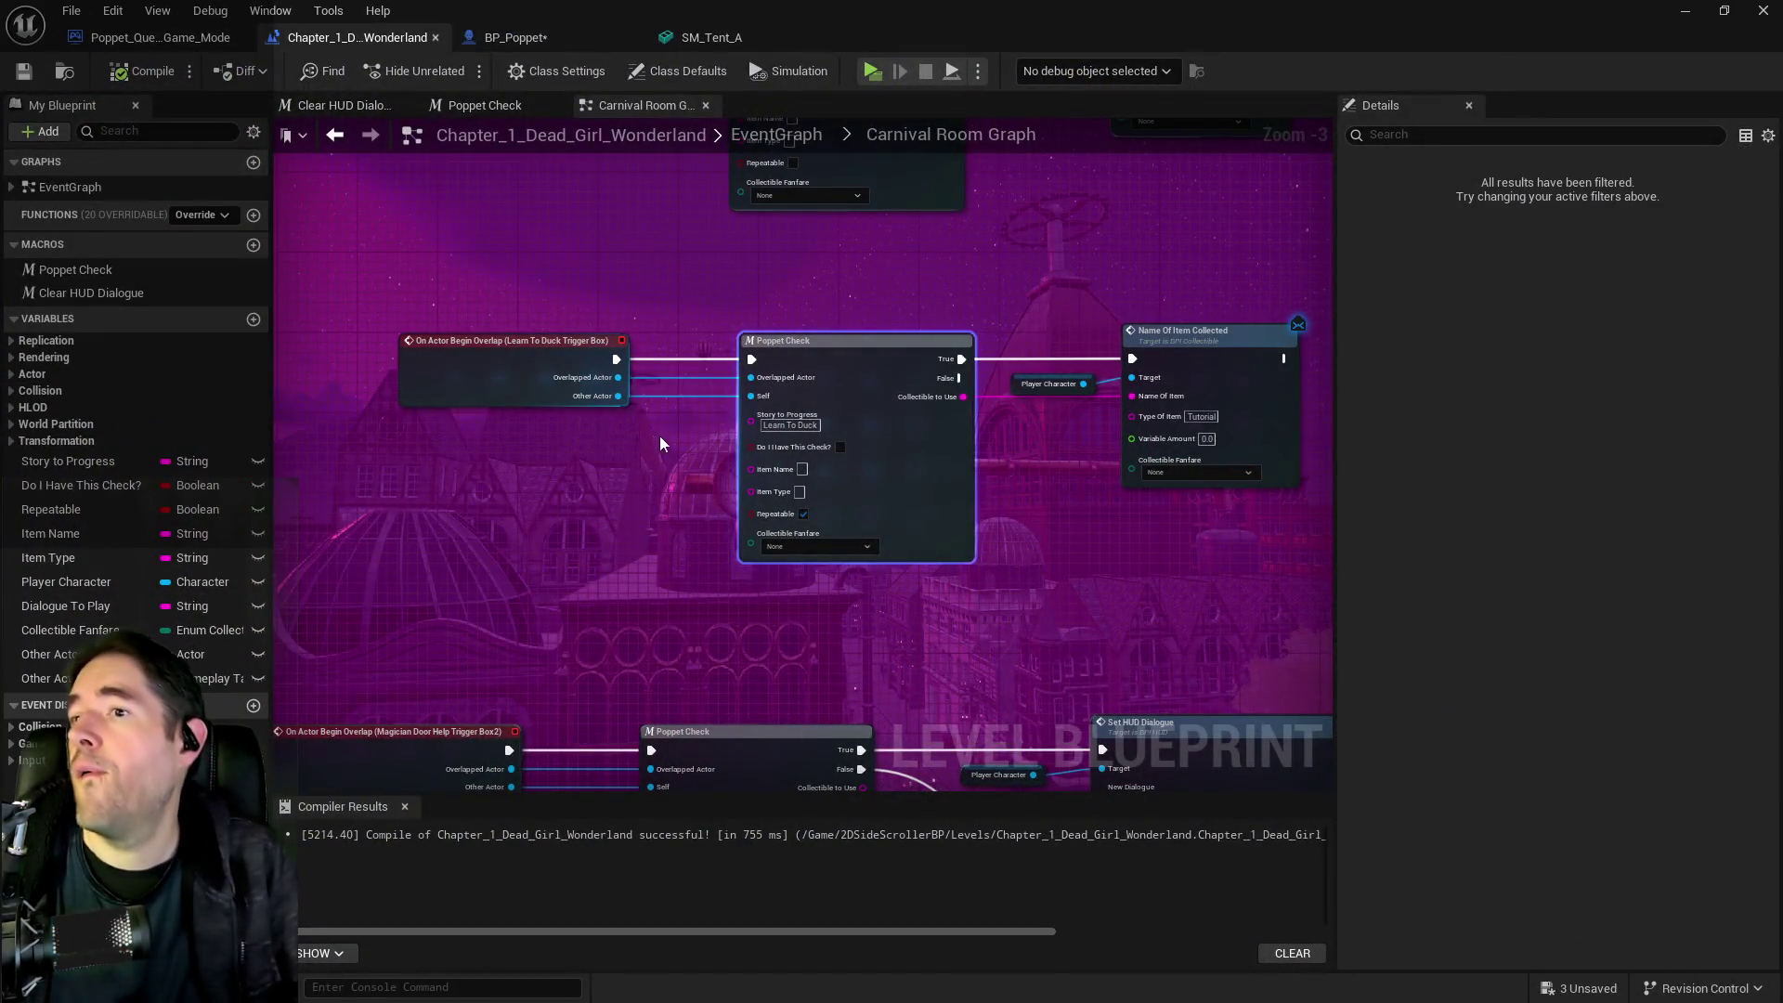
# Go from the Carnival Room graph back to the EventGraph and open the Toy Maze Graph
pyautogui.scroll(-3, 971, 454)
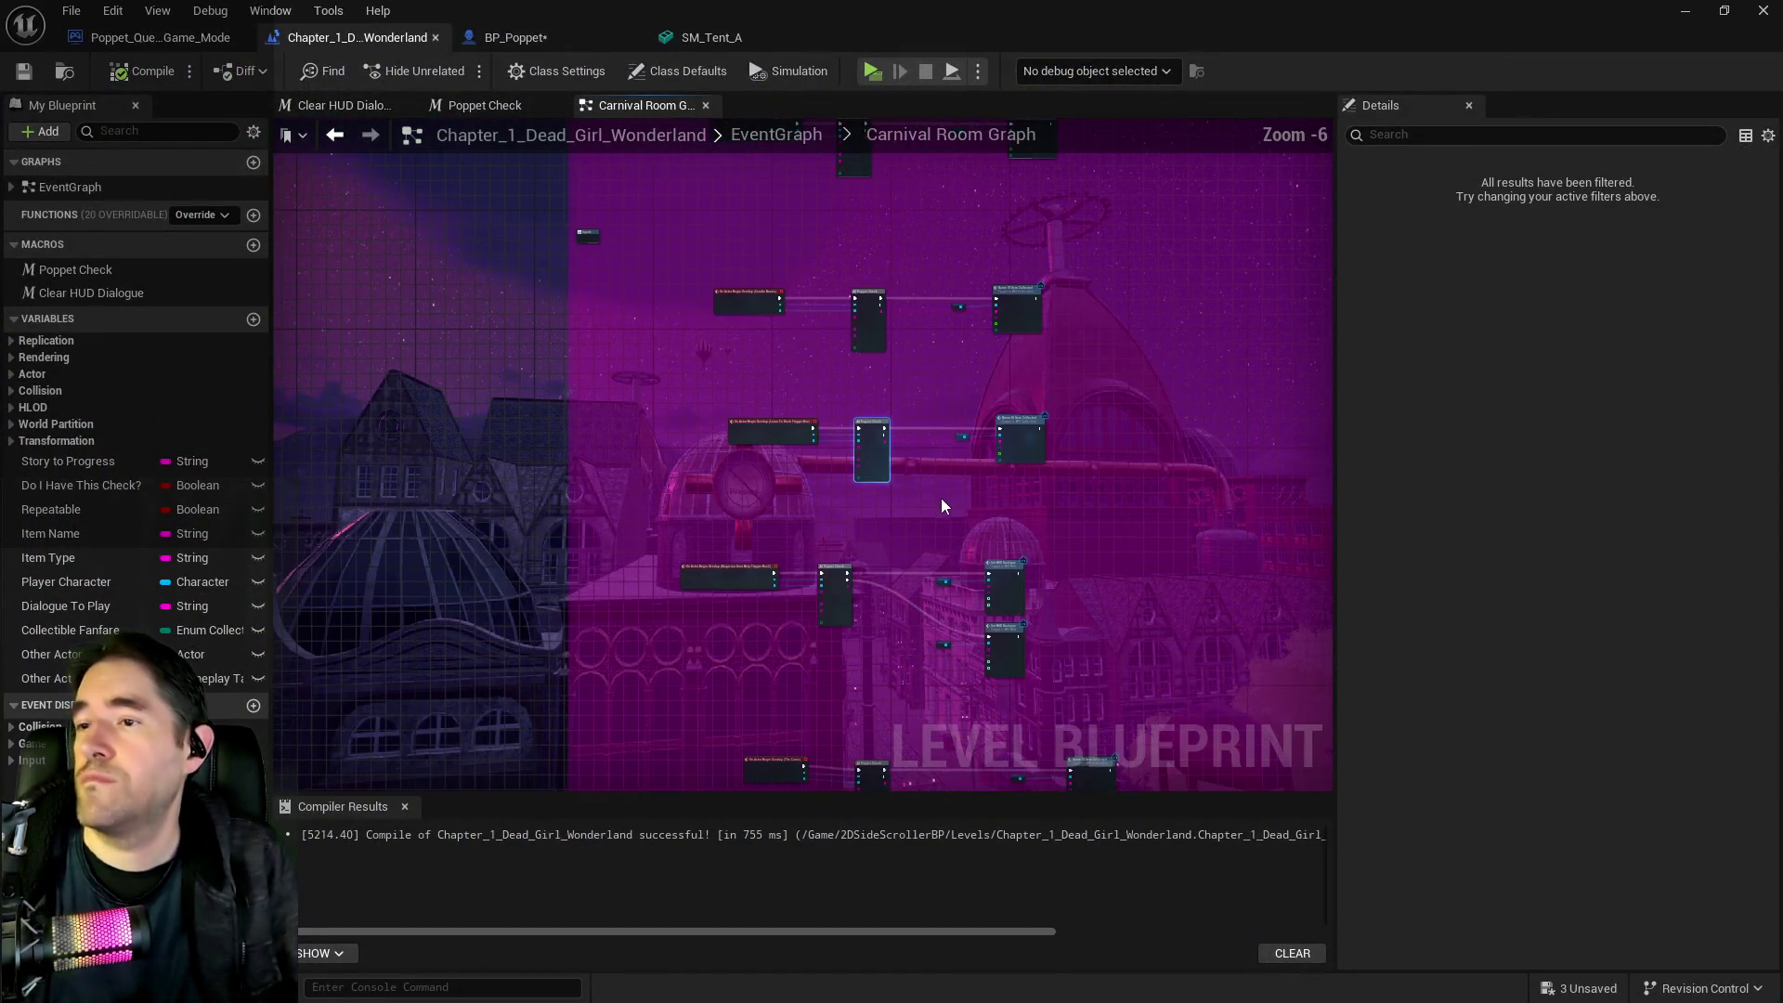
pyautogui.moveTo(940, 498); pyautogui.dragTo(927, 262)
pyautogui.click(765, 136)
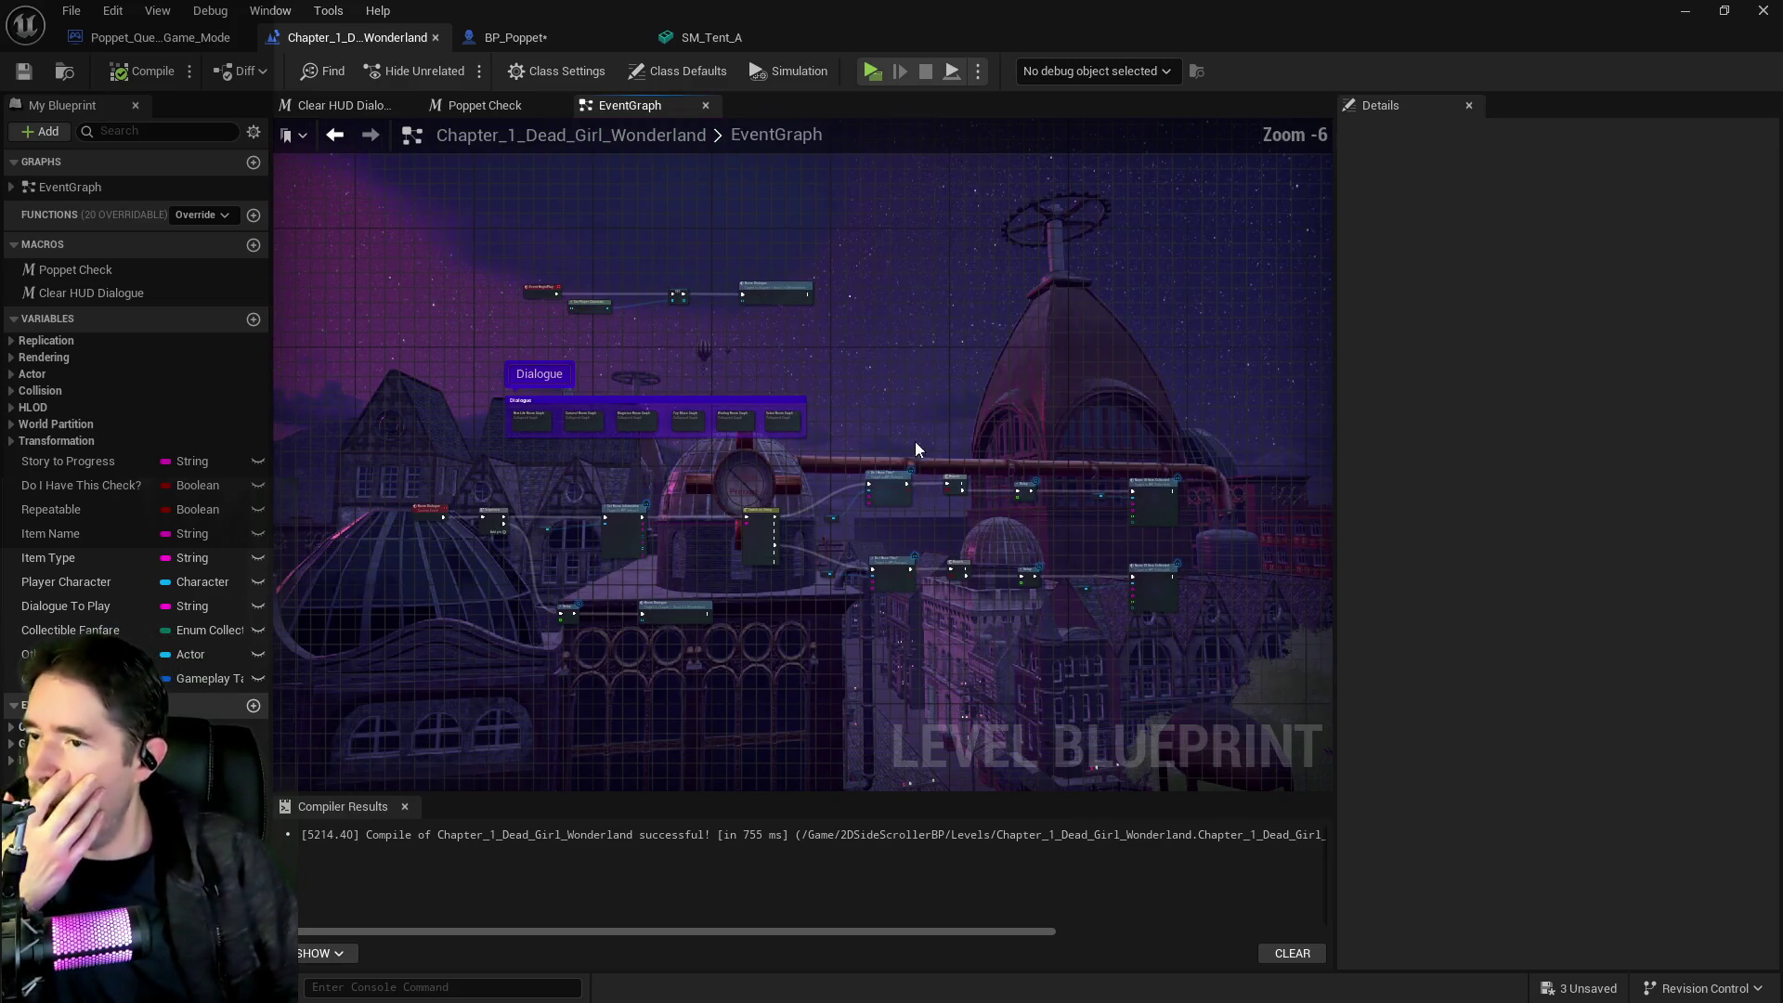
pyautogui.scroll(3, 743, 446)
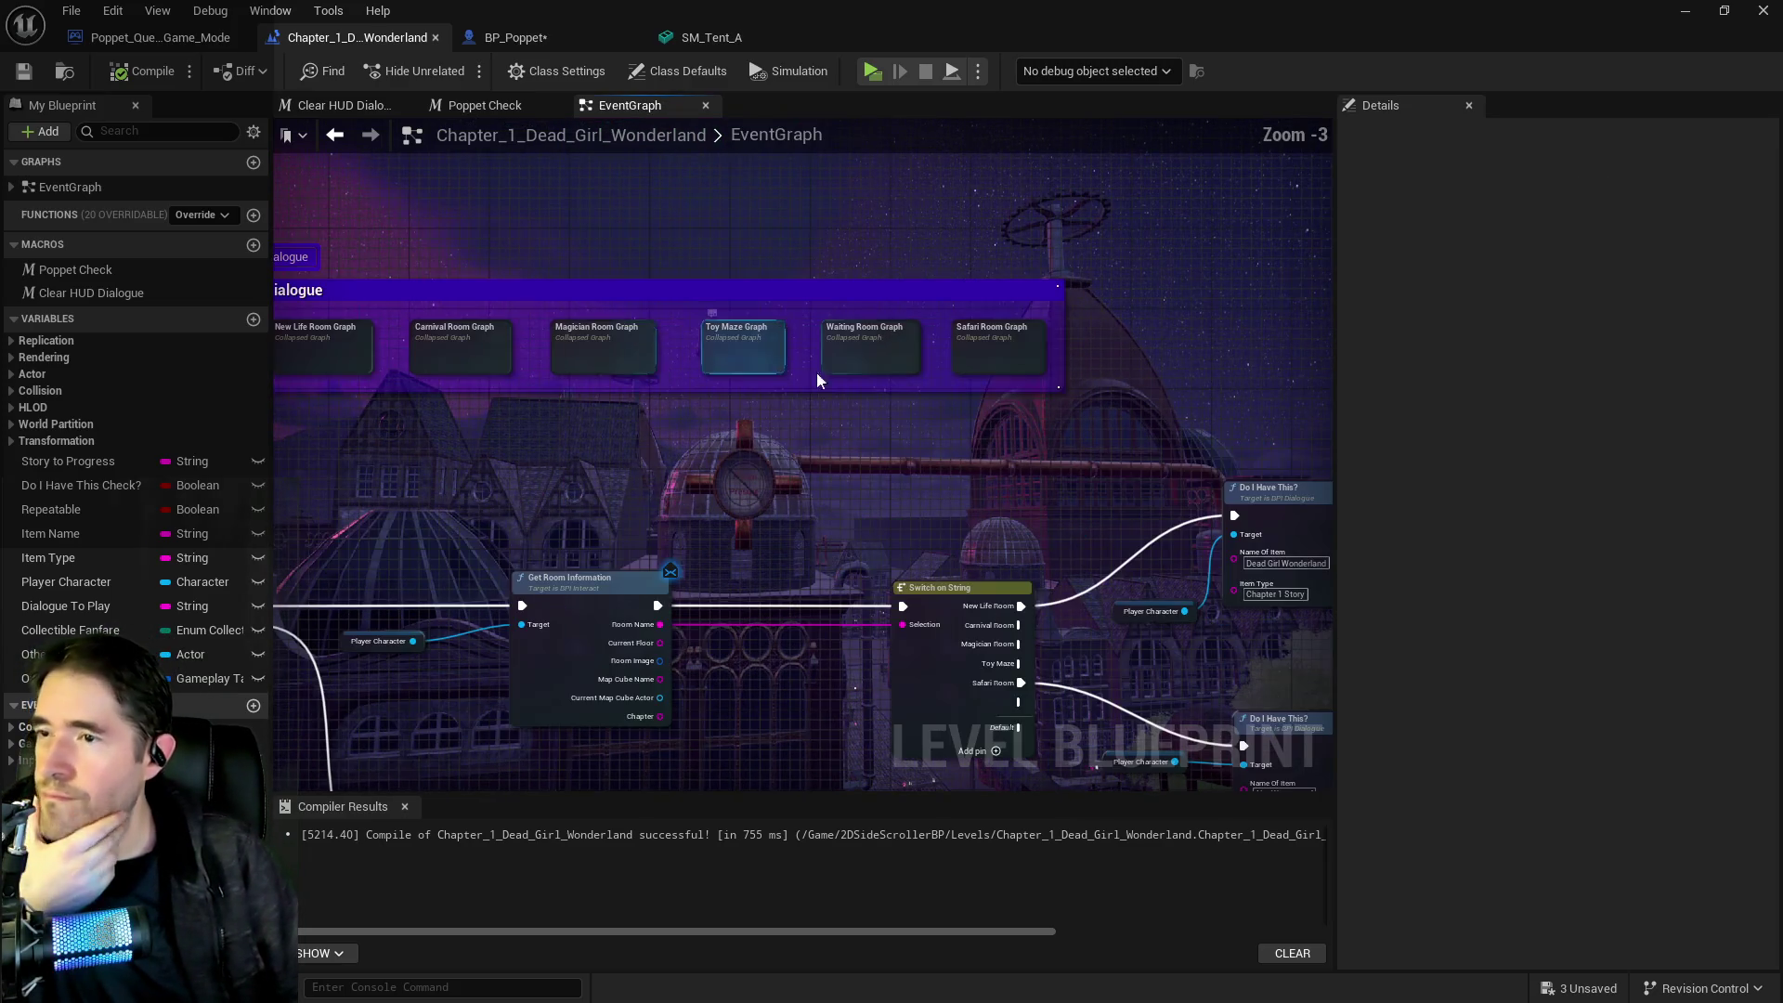
pyautogui.doubleClick(738, 338)
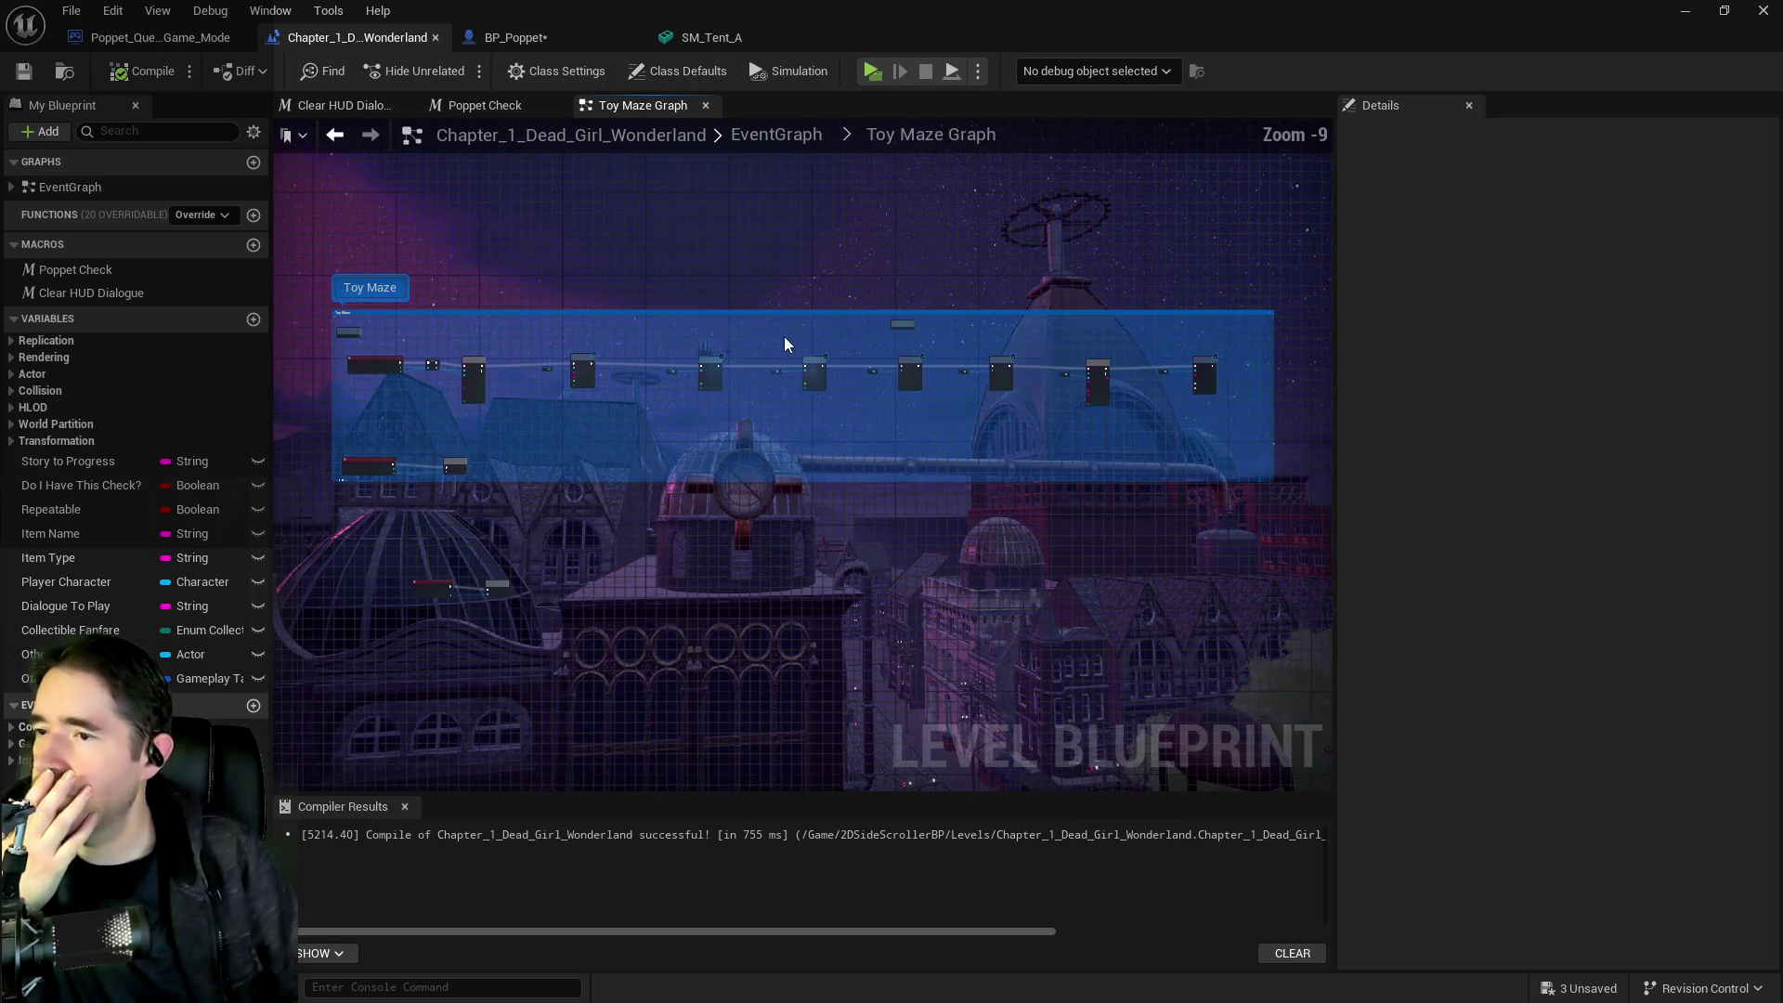
# Wire Branch True straight to the right node and delete the bypassed item-collected nodes
pyautogui.moveTo(439, 365)
pyautogui.mouseDown()
pyautogui.moveTo(1044, 349)
pyautogui.moveTo(1220, 382)
pyautogui.mouseUp()
pyautogui.moveTo(543, 321)
pyautogui.mouseDown()
pyautogui.moveTo(780, 469)
pyautogui.moveTo(1263, 473)
pyautogui.mouseUp()
pyautogui.press('Delete')
pyautogui.scroll(2, 848, 517)
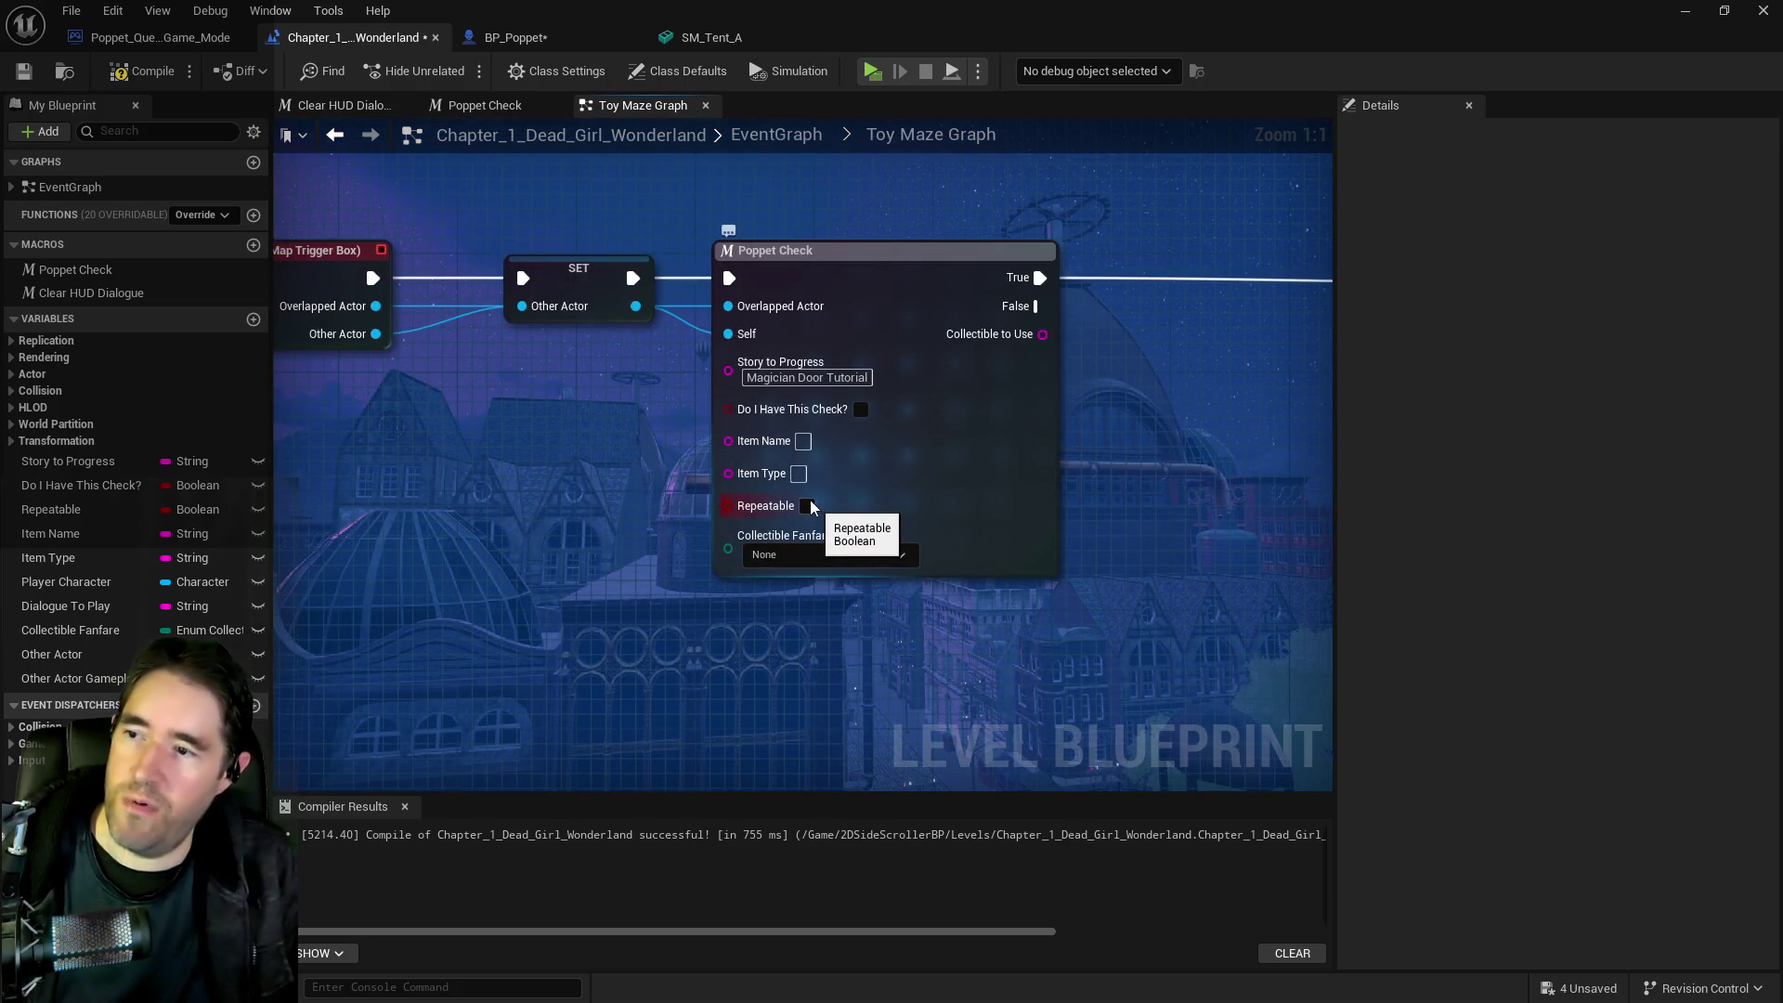
pyautogui.moveTo(861, 403)
pyautogui.mouseDown()
pyautogui.moveTo(810, 399)
pyautogui.moveTo(539, 476)
pyautogui.mouseUp()
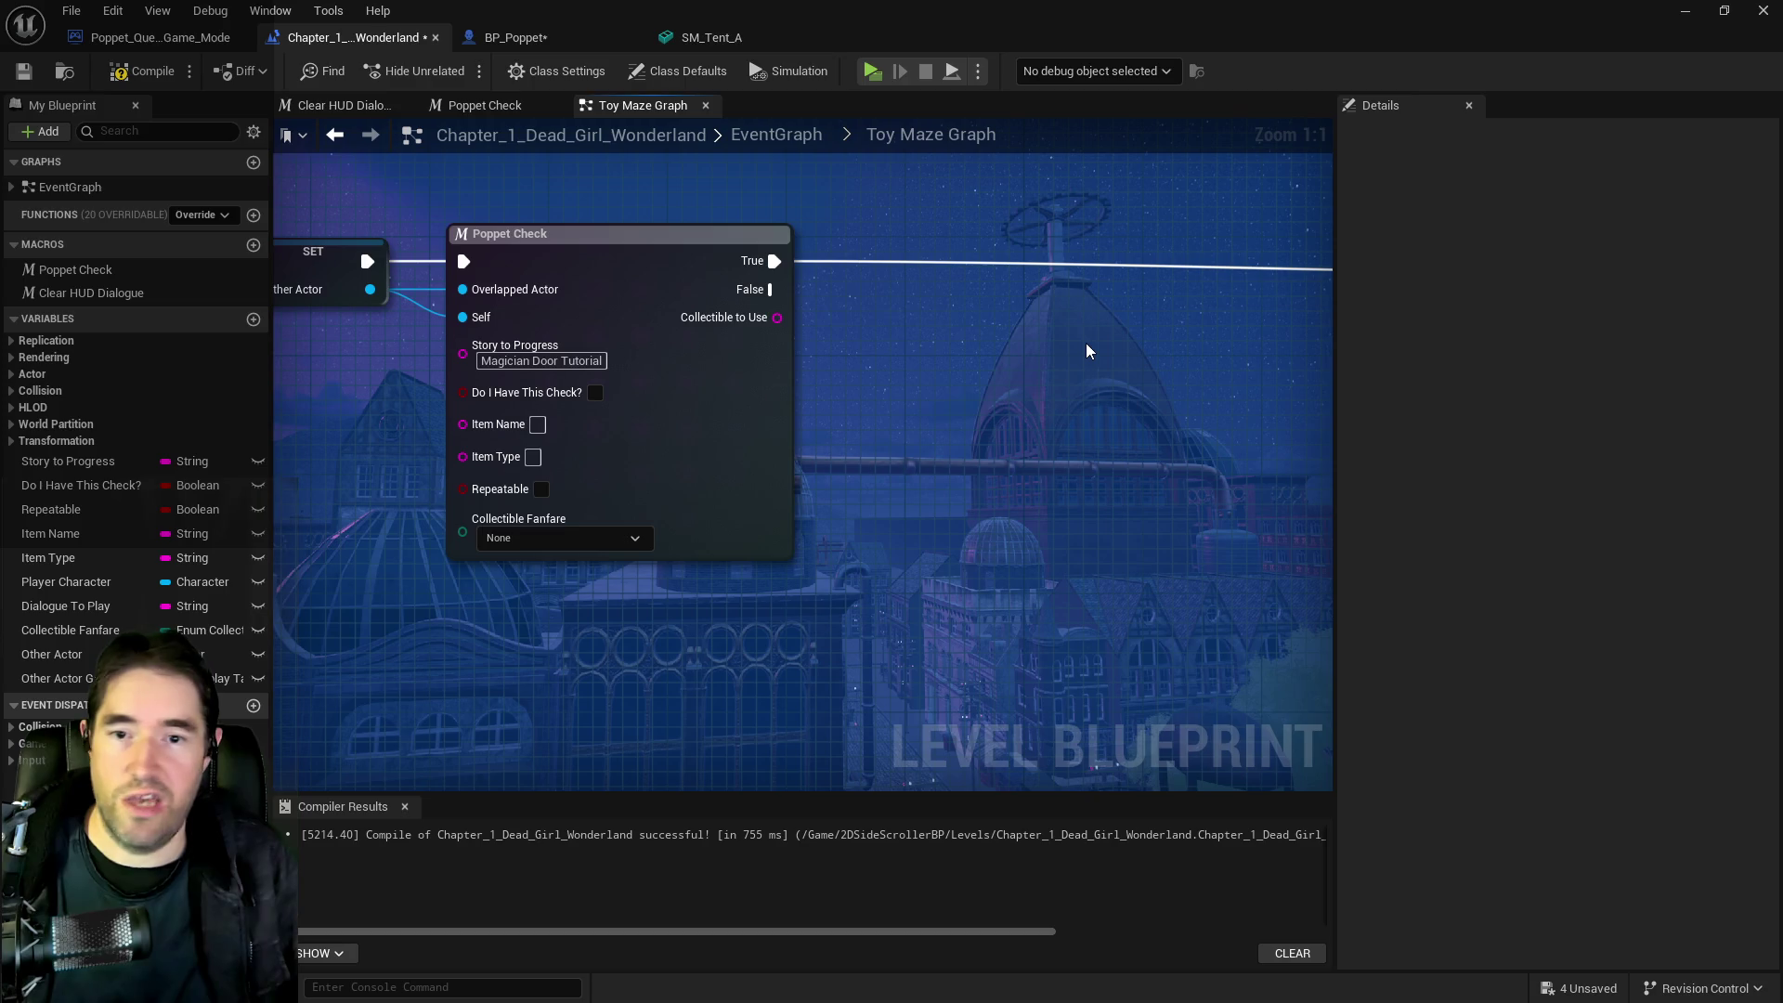
# Try a pasted Learn To Duck node set to Story Progress, delete it, then compile and save
pyautogui.scroll(-2, 856, 362)
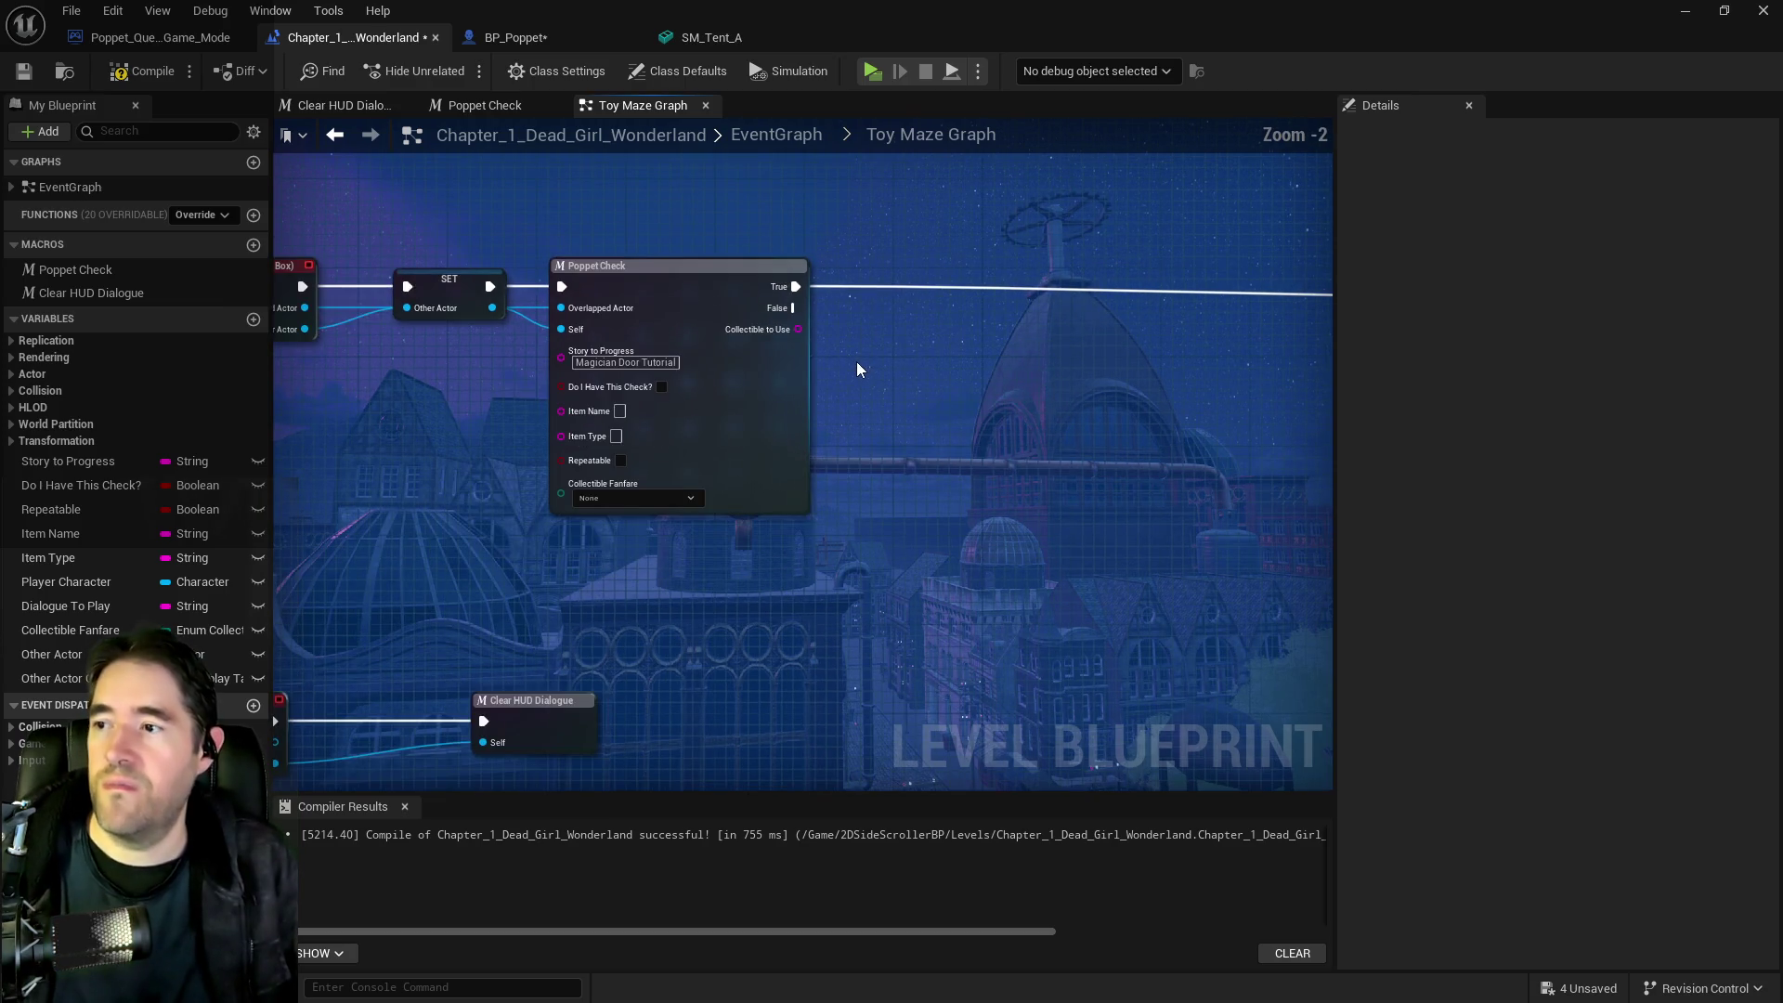
pyautogui.scroll(2, 650, 360)
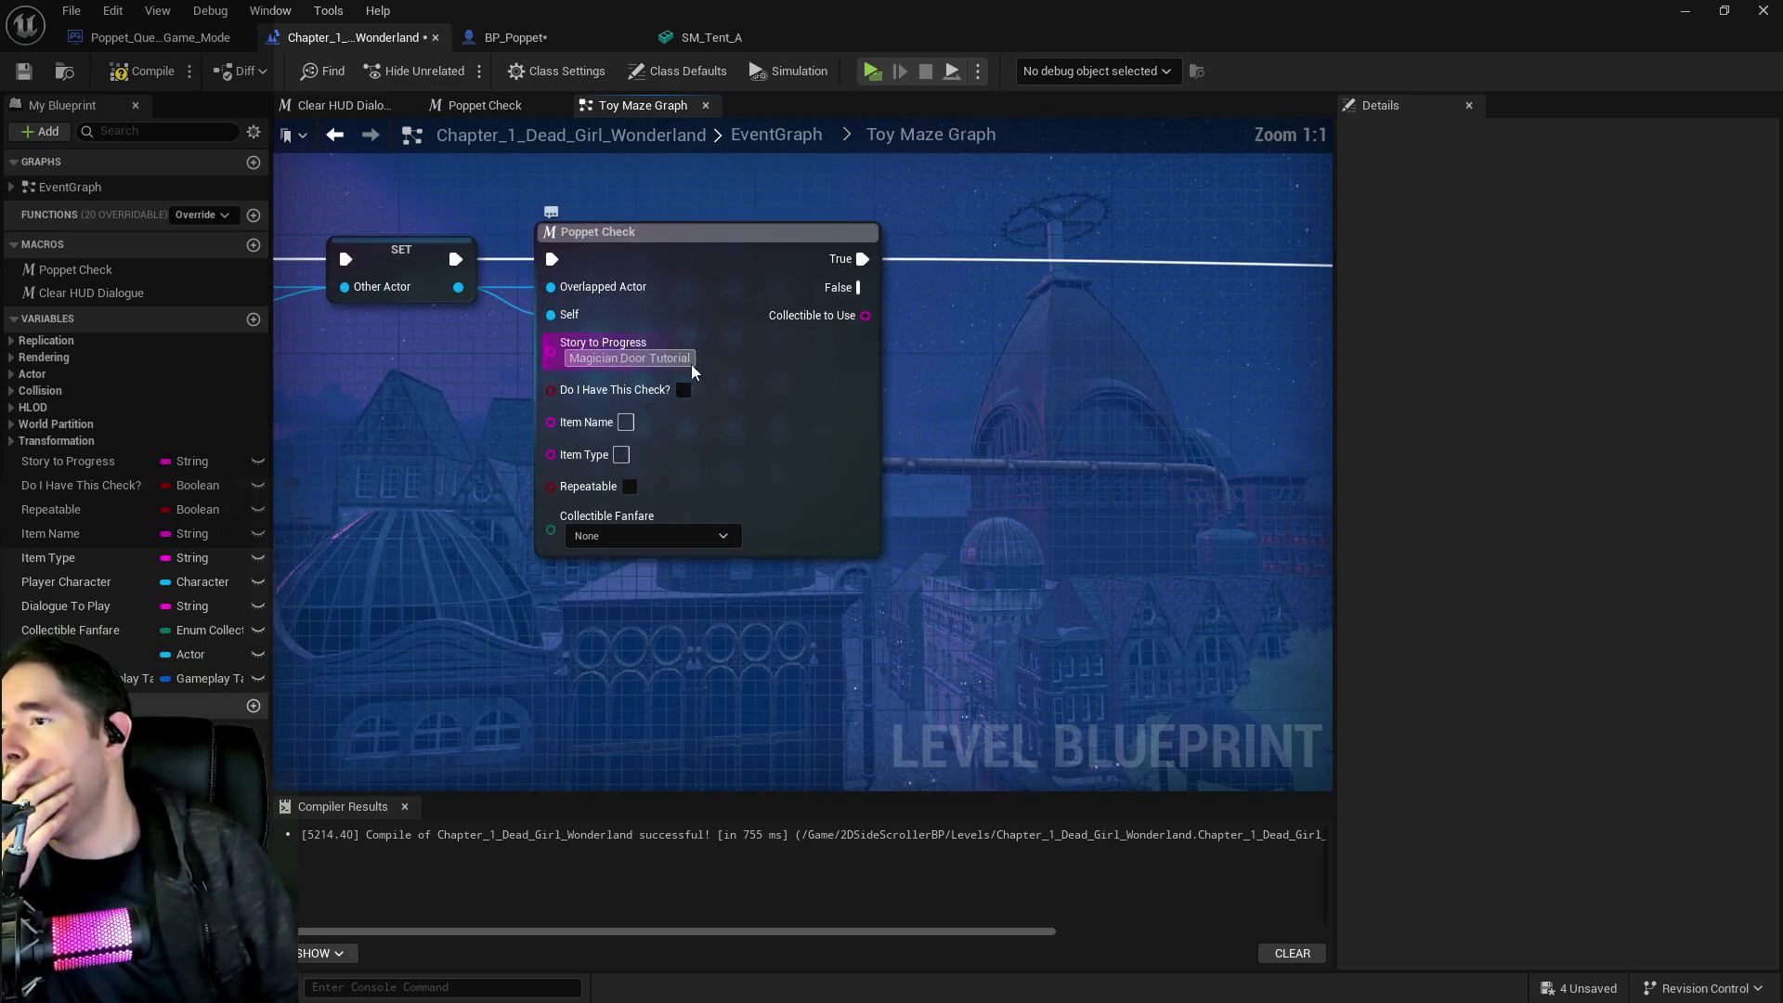
pyautogui.scroll(-2, 683, 365)
pyautogui.moveTo(832, 374); pyautogui.dragTo(716, 307)
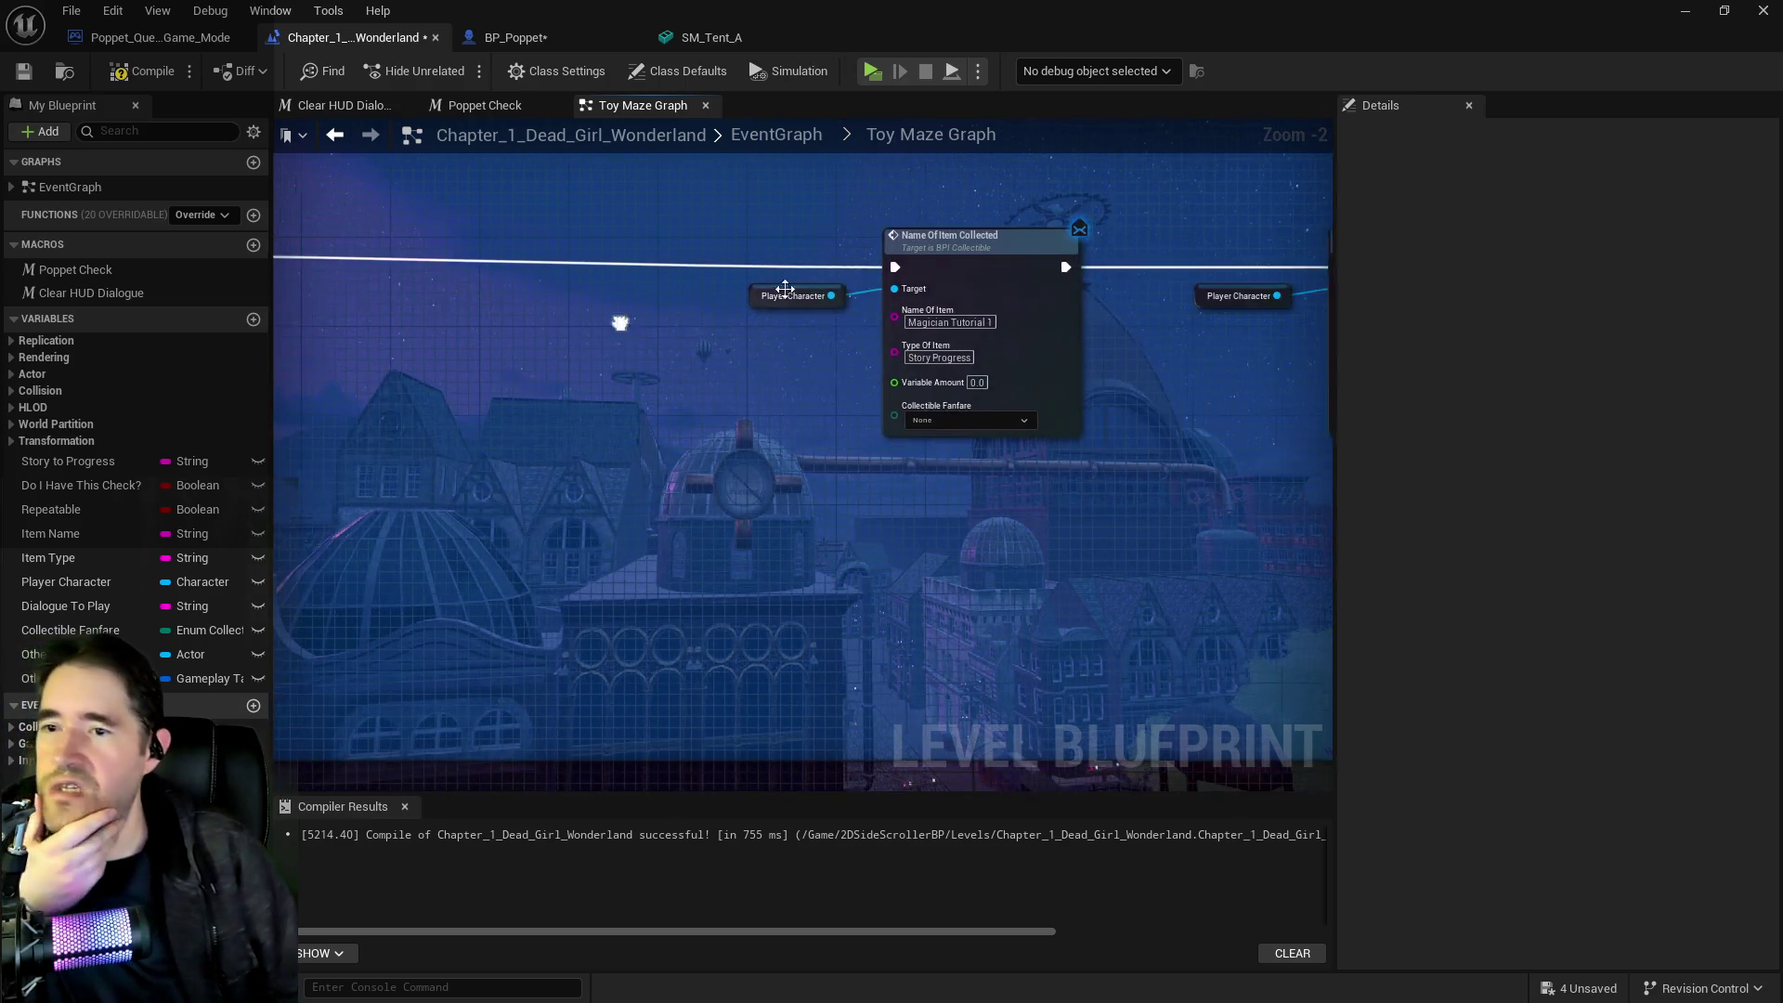
pyautogui.moveTo(520, 367); pyautogui.dragTo(631, 361)
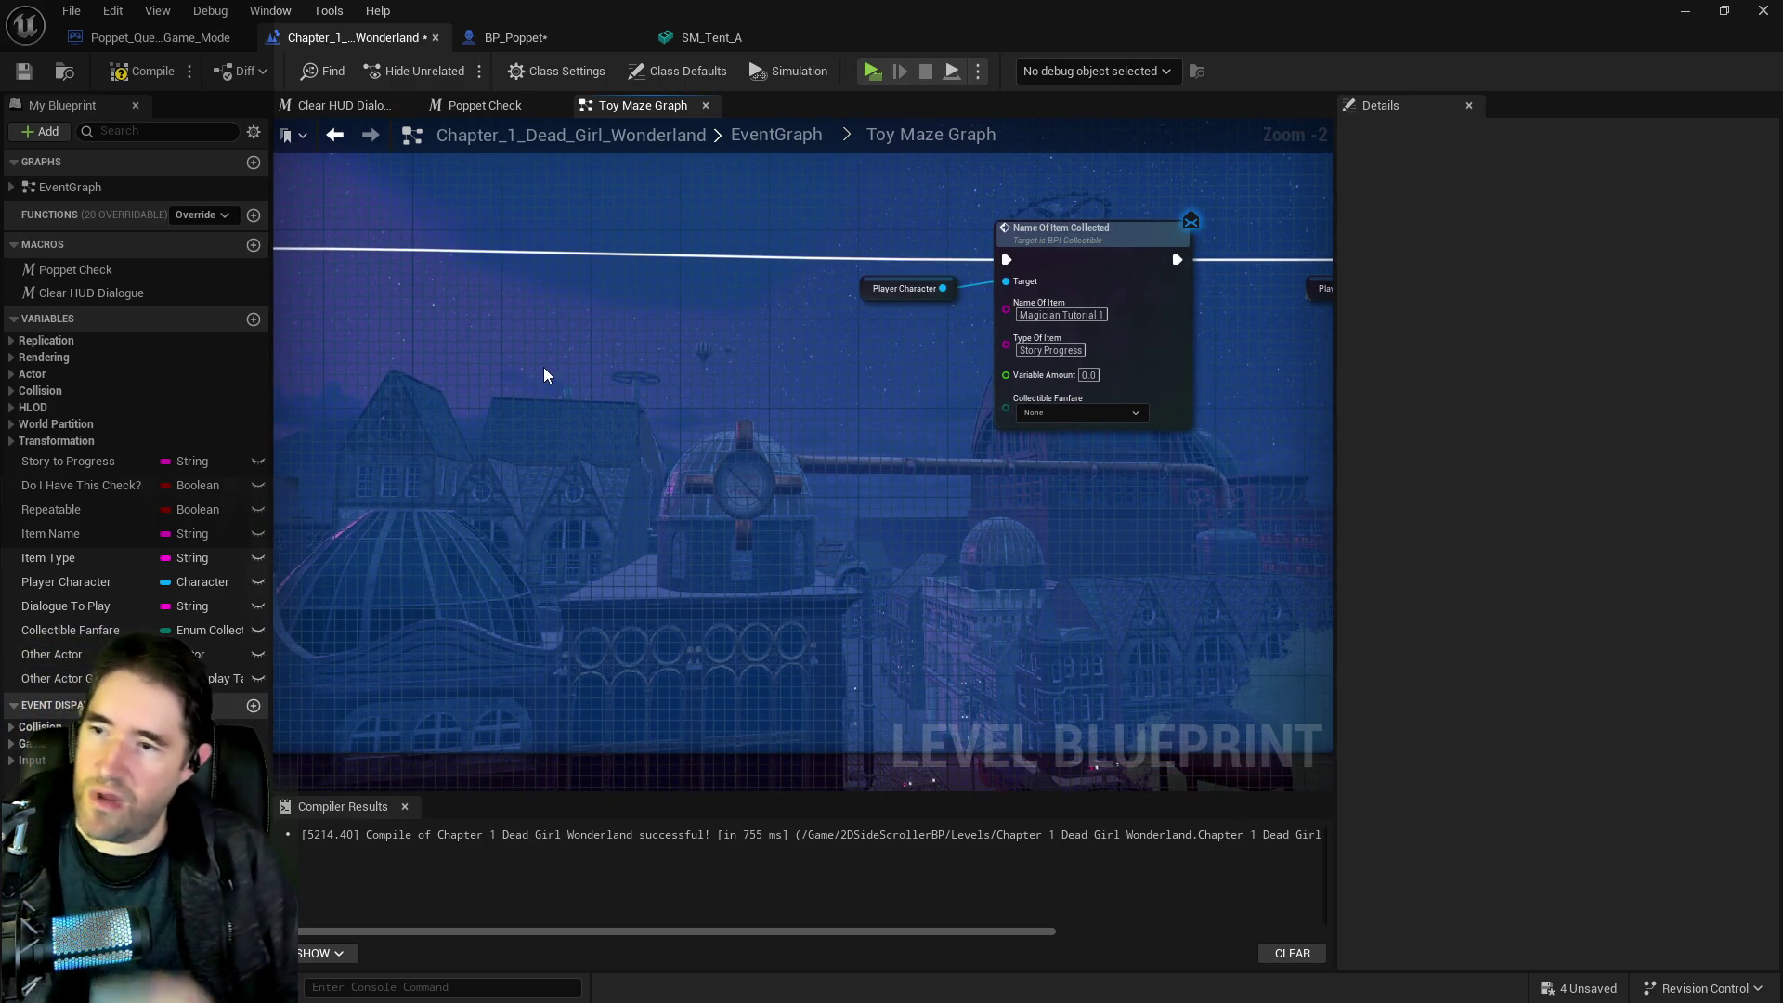
pyautogui.hotkey('ctrl', 'v')
pyautogui.click(1031, 349)
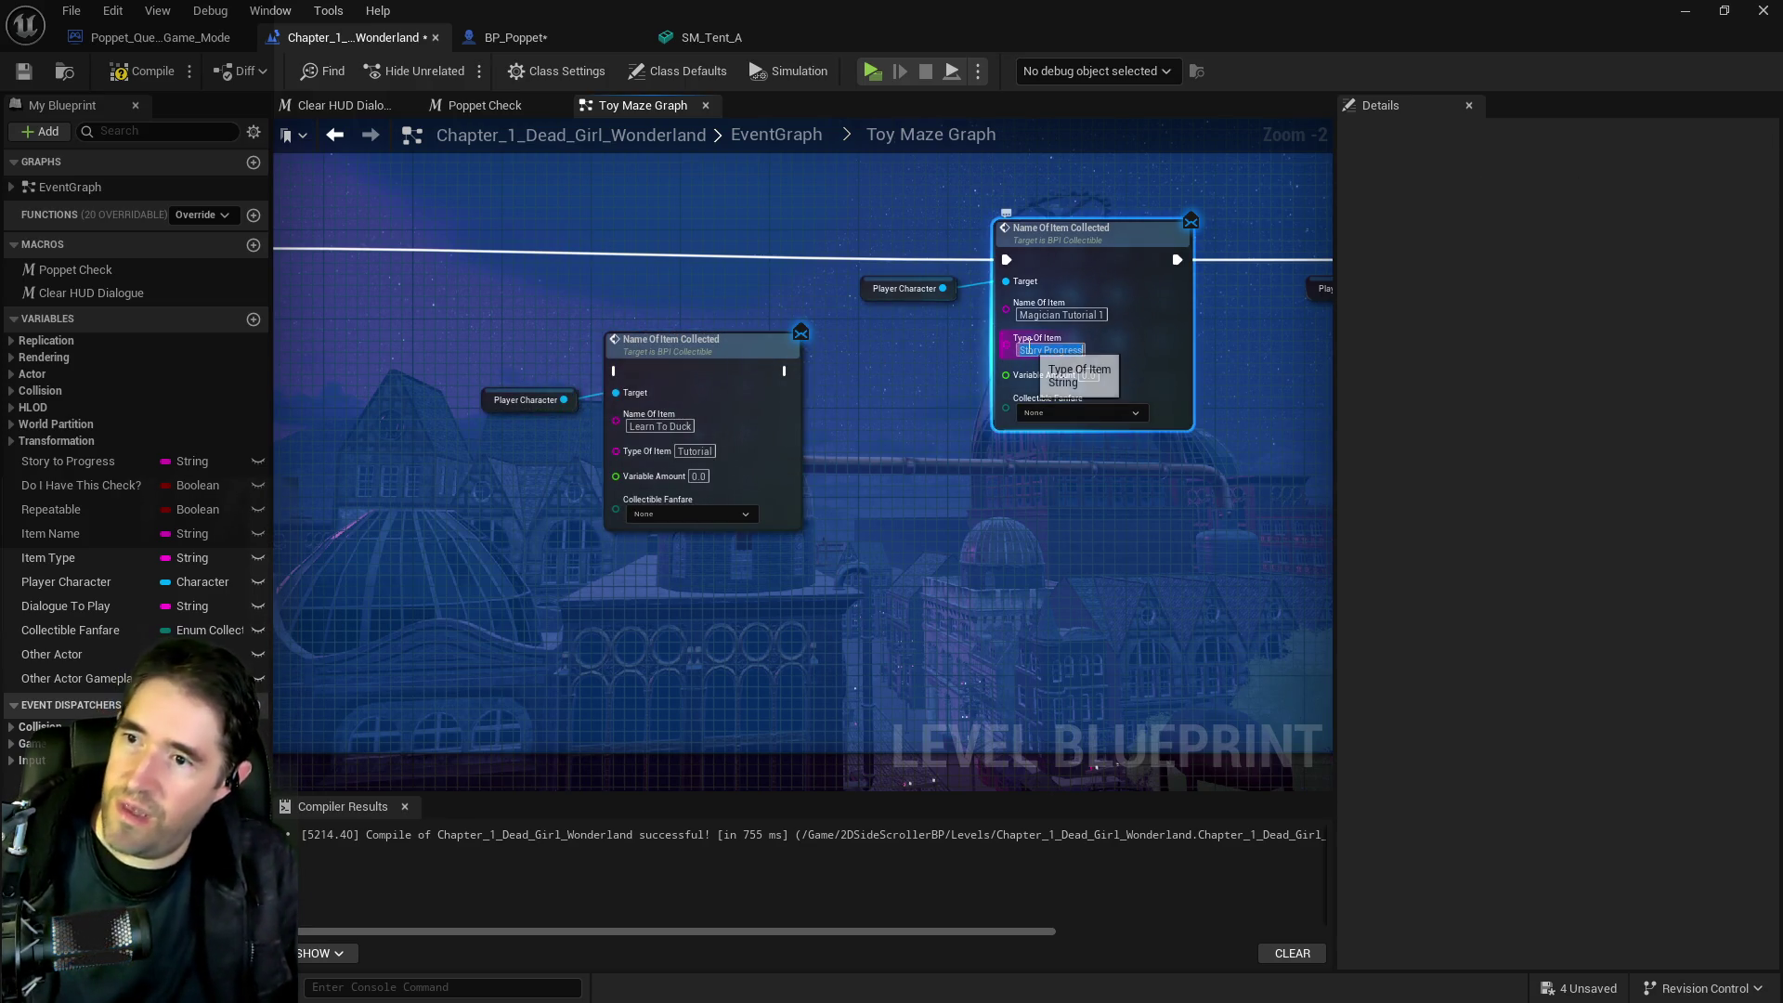
pyautogui.click(703, 451)
pyautogui.hotkey('ctrl', 'v')
pyautogui.press('Return')
pyautogui.moveTo(493, 304)
pyautogui.mouseDown()
pyautogui.moveTo(762, 455)
pyautogui.moveTo(850, 459)
pyautogui.mouseUp()
pyautogui.press('Delete')
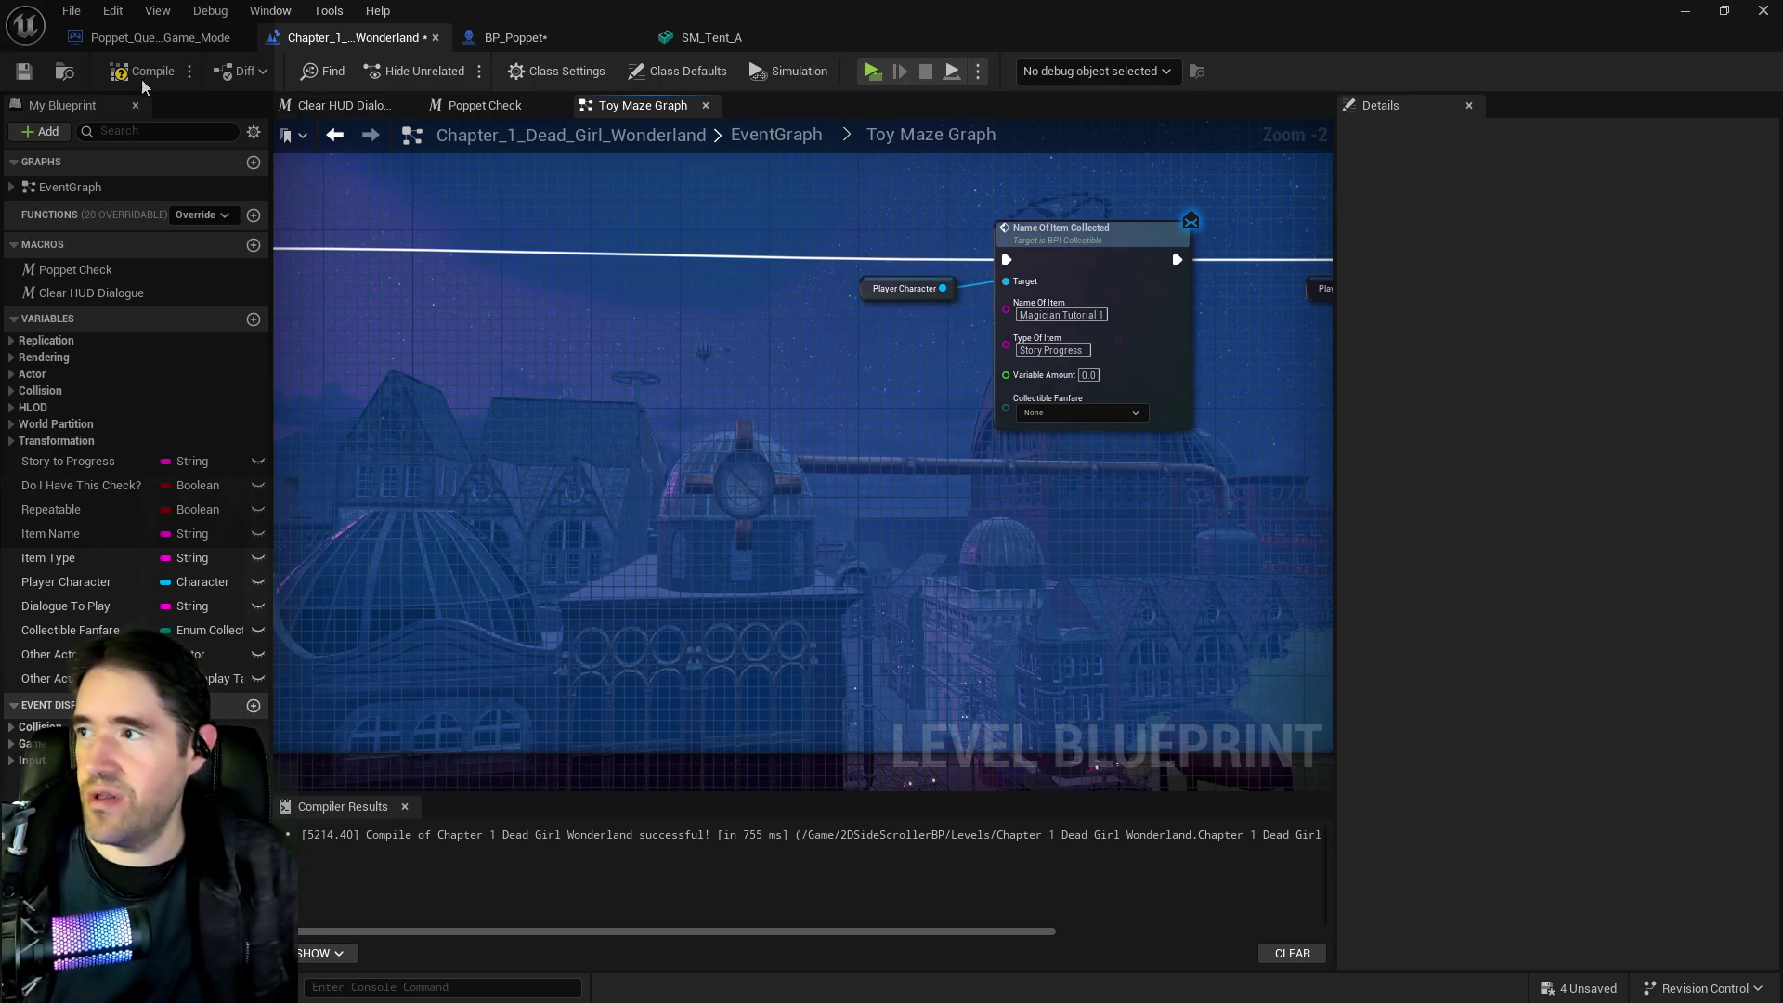
pyautogui.click(22, 76)
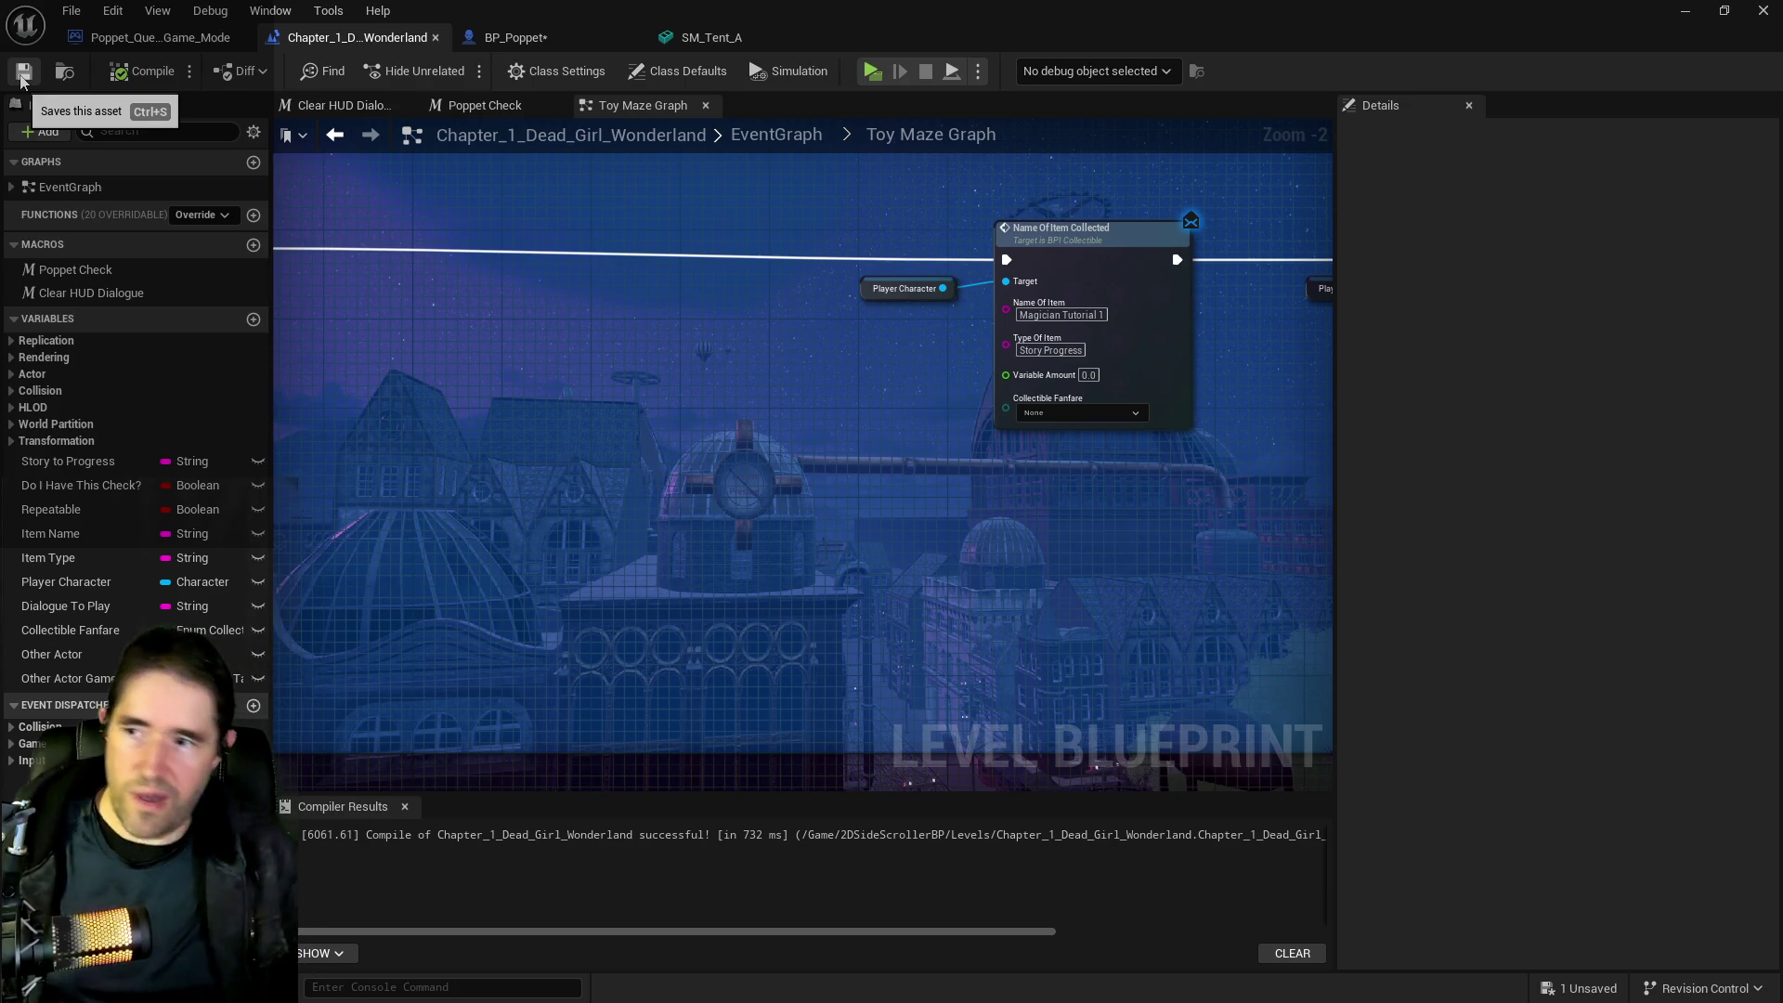
pyautogui.click(912, 419)
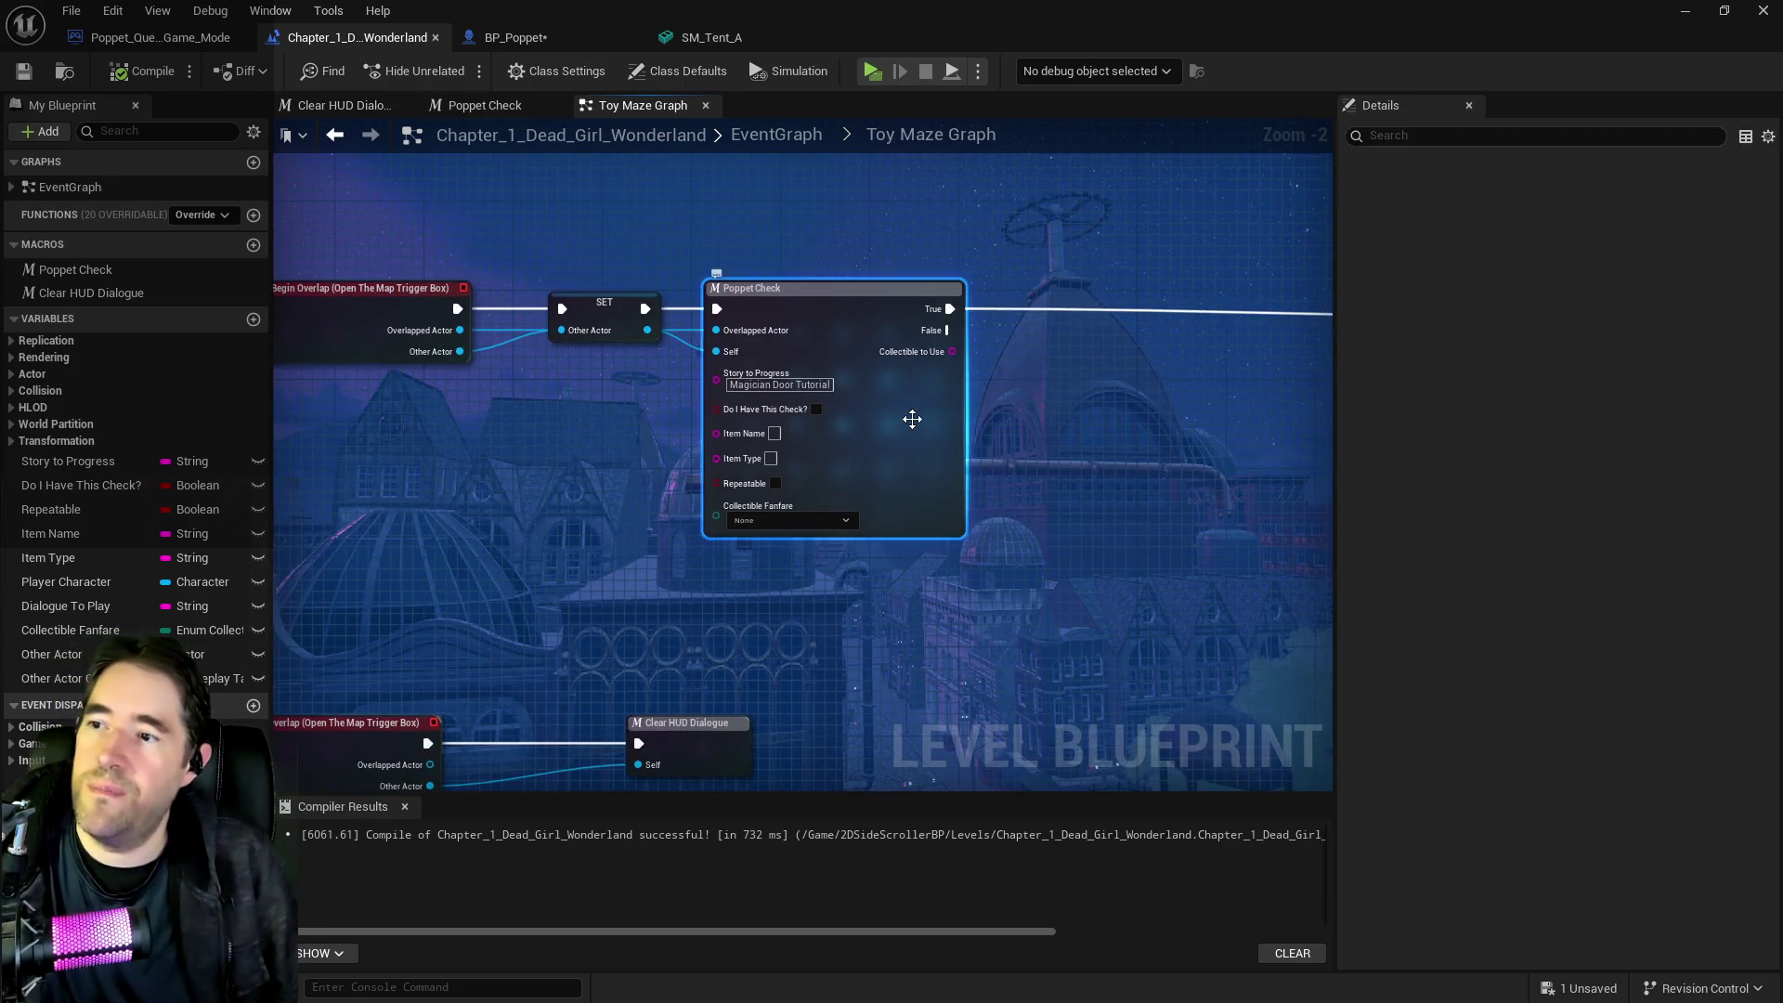
# Look inside the Poppet Check macro, then fly the viewport through the door into the pipe room
pyautogui.doubleClick(912, 419)
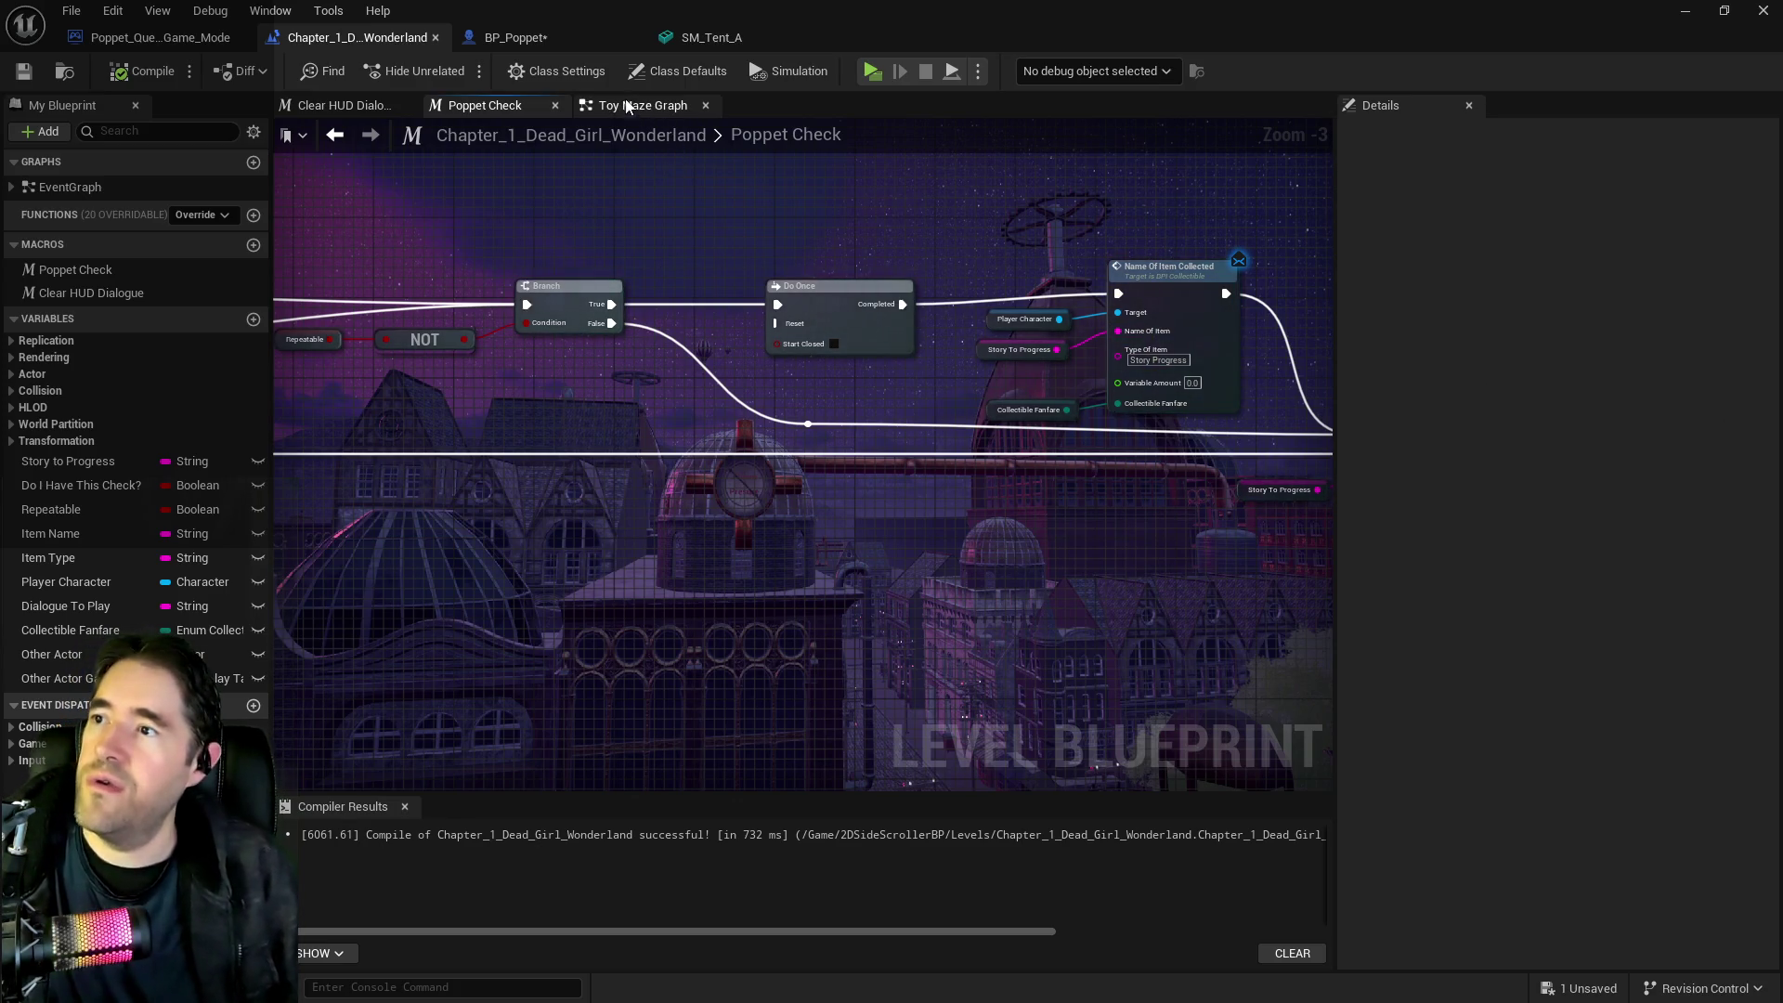
pyautogui.click(1685, 10)
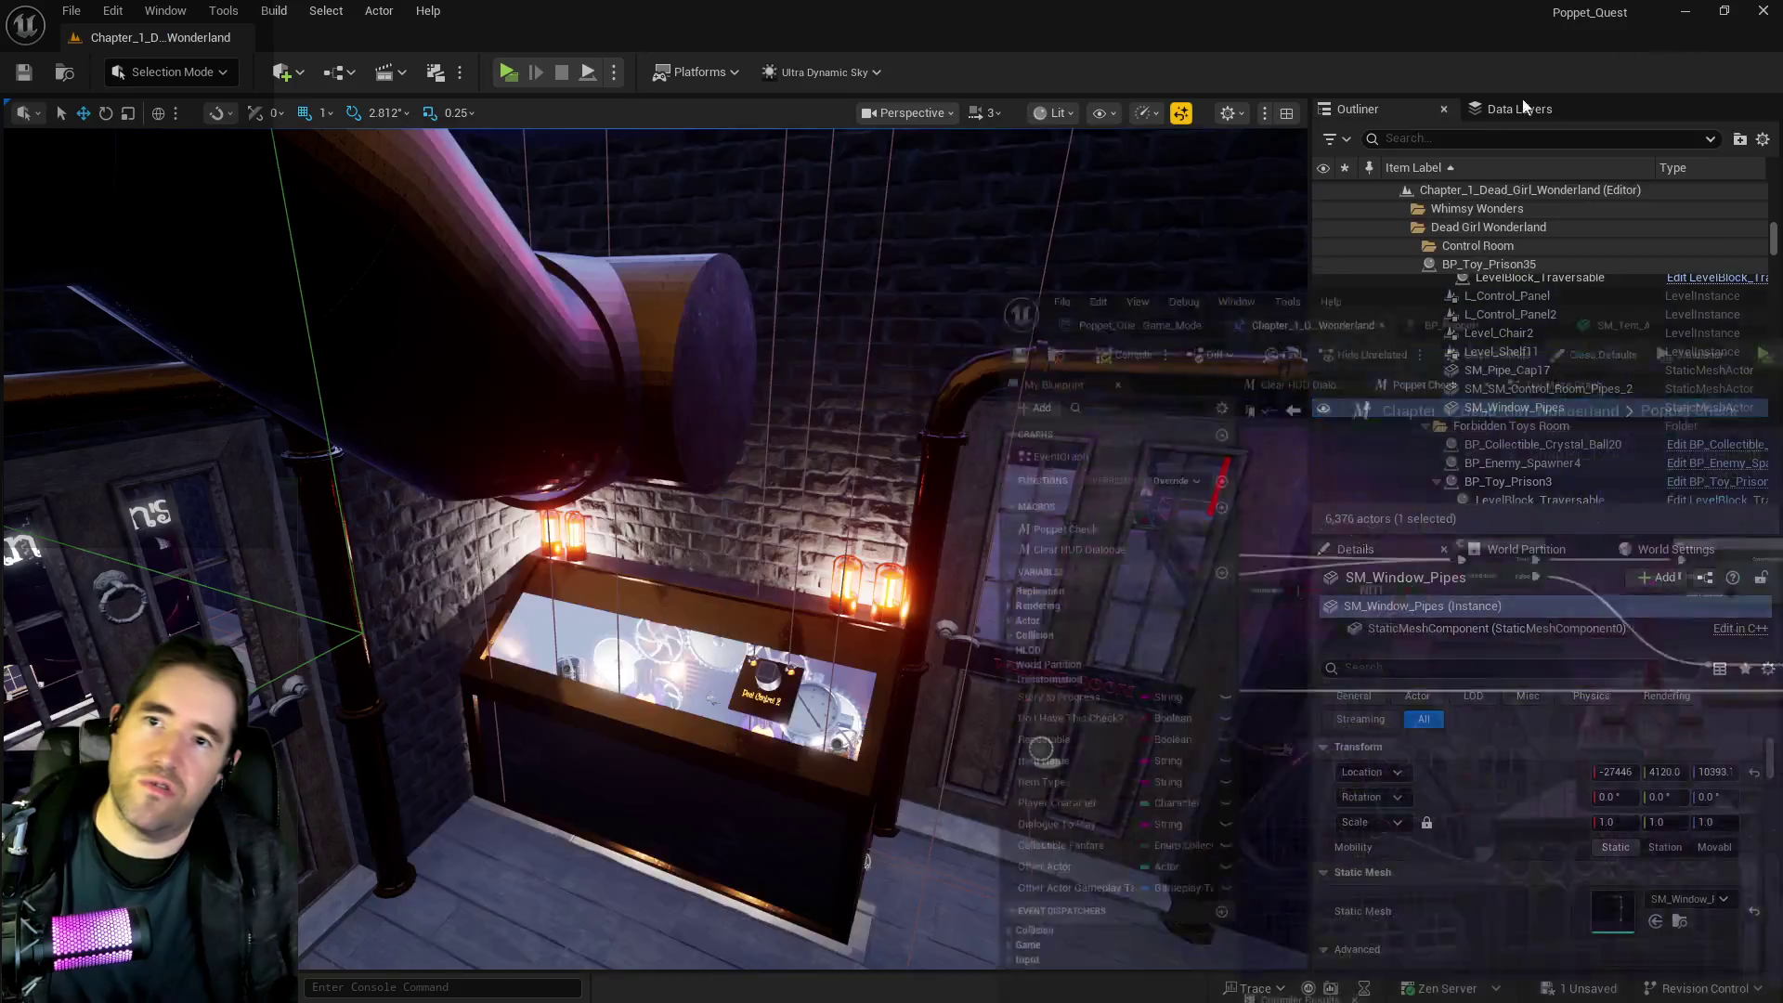
pyautogui.press('f')
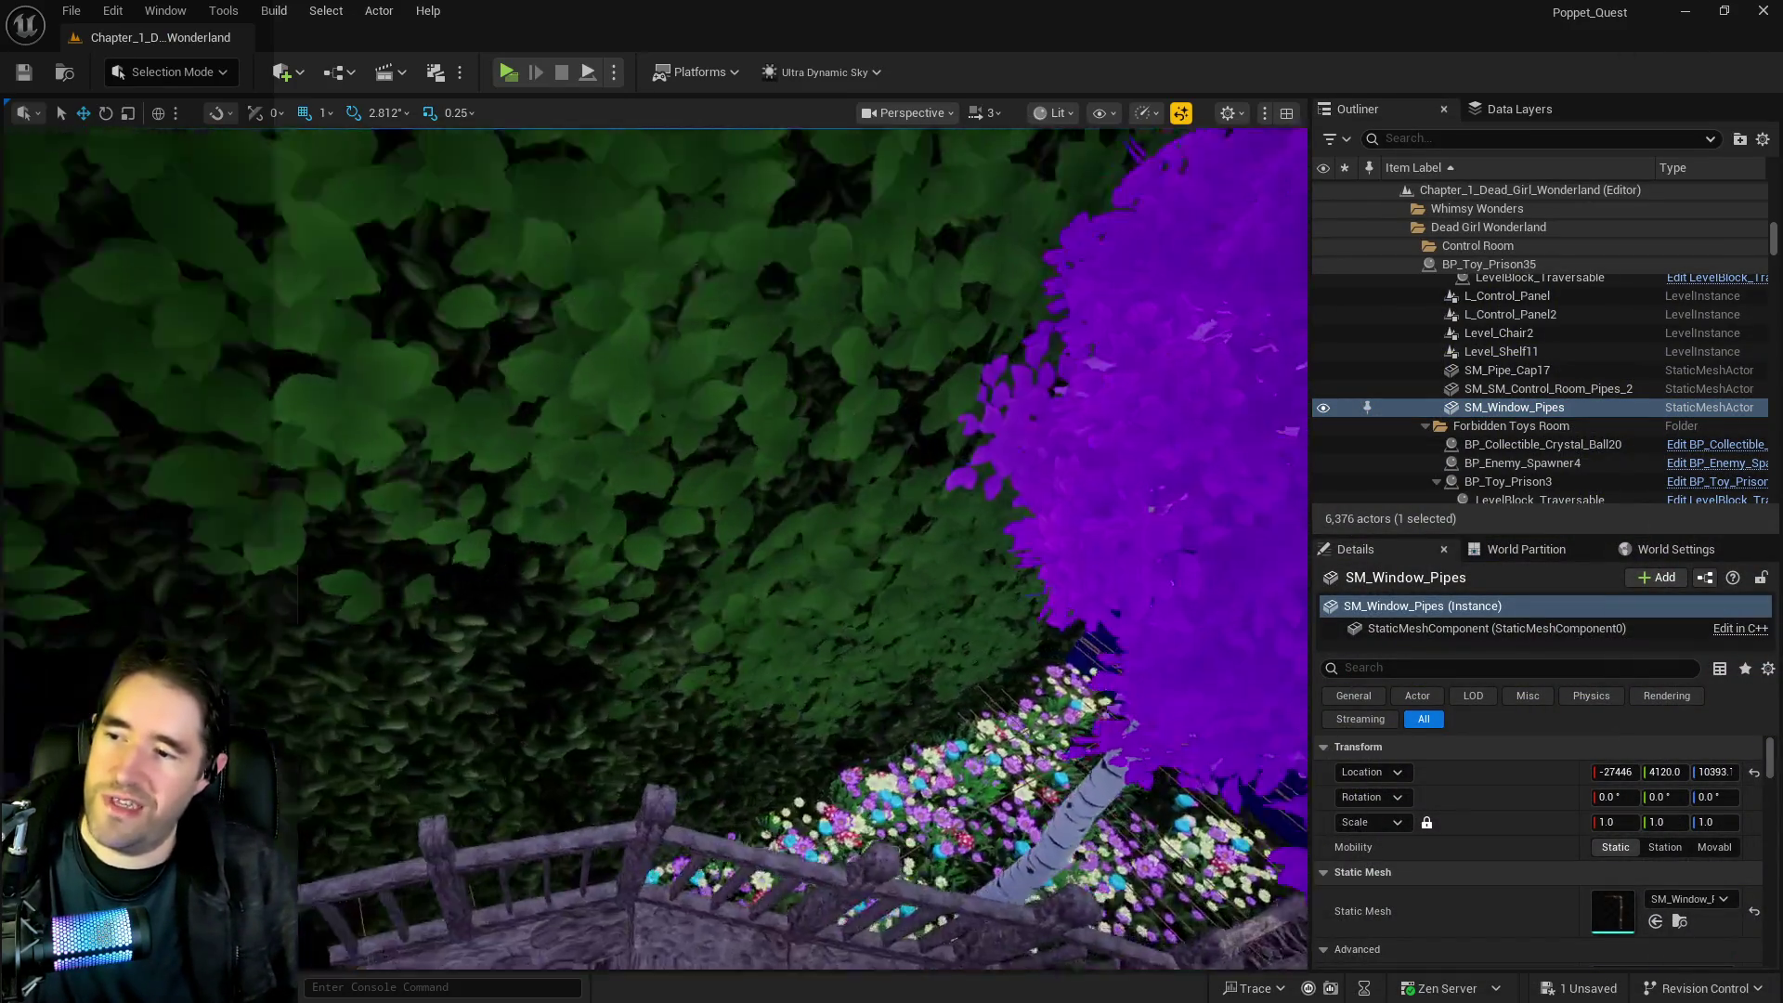
pyautogui.press('w')
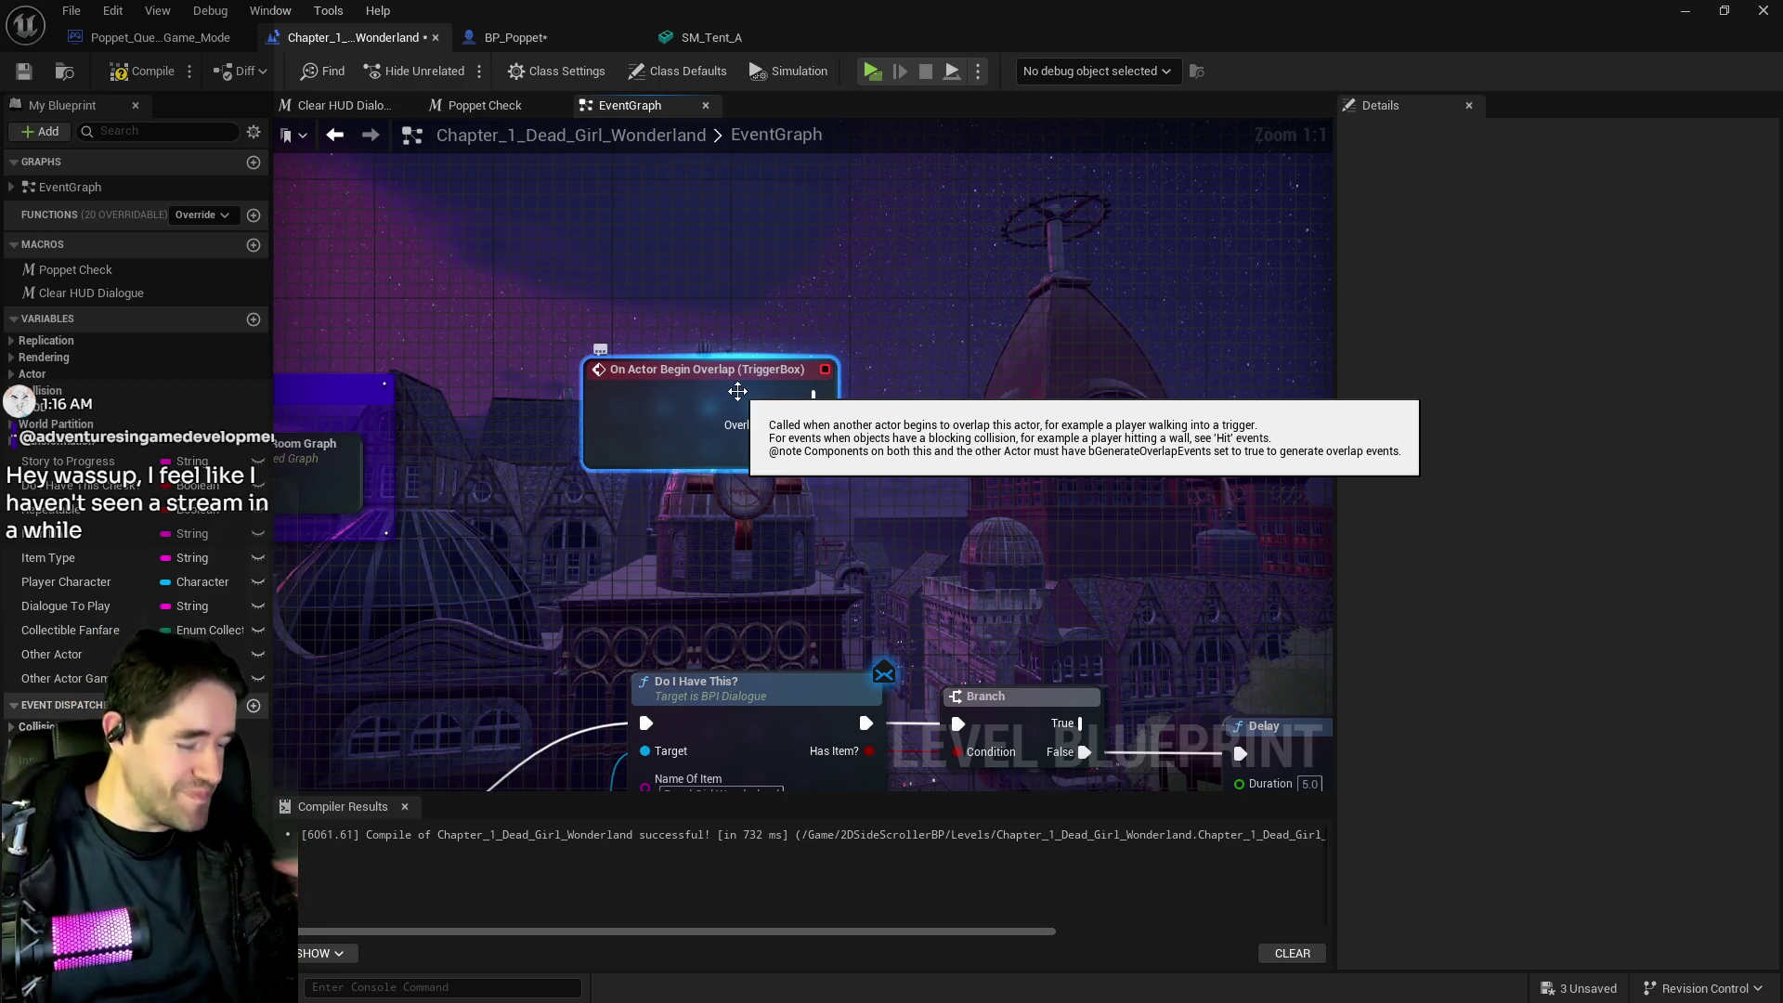
# Compare the Carnival Room and New Life Room graphs and shift the item-collected nodes up for room
pyautogui.moveTo(738, 391)
pyautogui.mouseDown()
pyautogui.moveTo(793, 357)
pyautogui.moveTo(896, 357)
pyautogui.moveTo(745, 387)
pyautogui.mouseUp()
pyautogui.moveTo(956, 369); pyautogui.dragTo(1230, 471)
pyautogui.moveTo(371, 464)
pyautogui.mouseDown()
pyautogui.moveTo(845, 461)
pyautogui.moveTo(596, 477)
pyautogui.mouseUp()
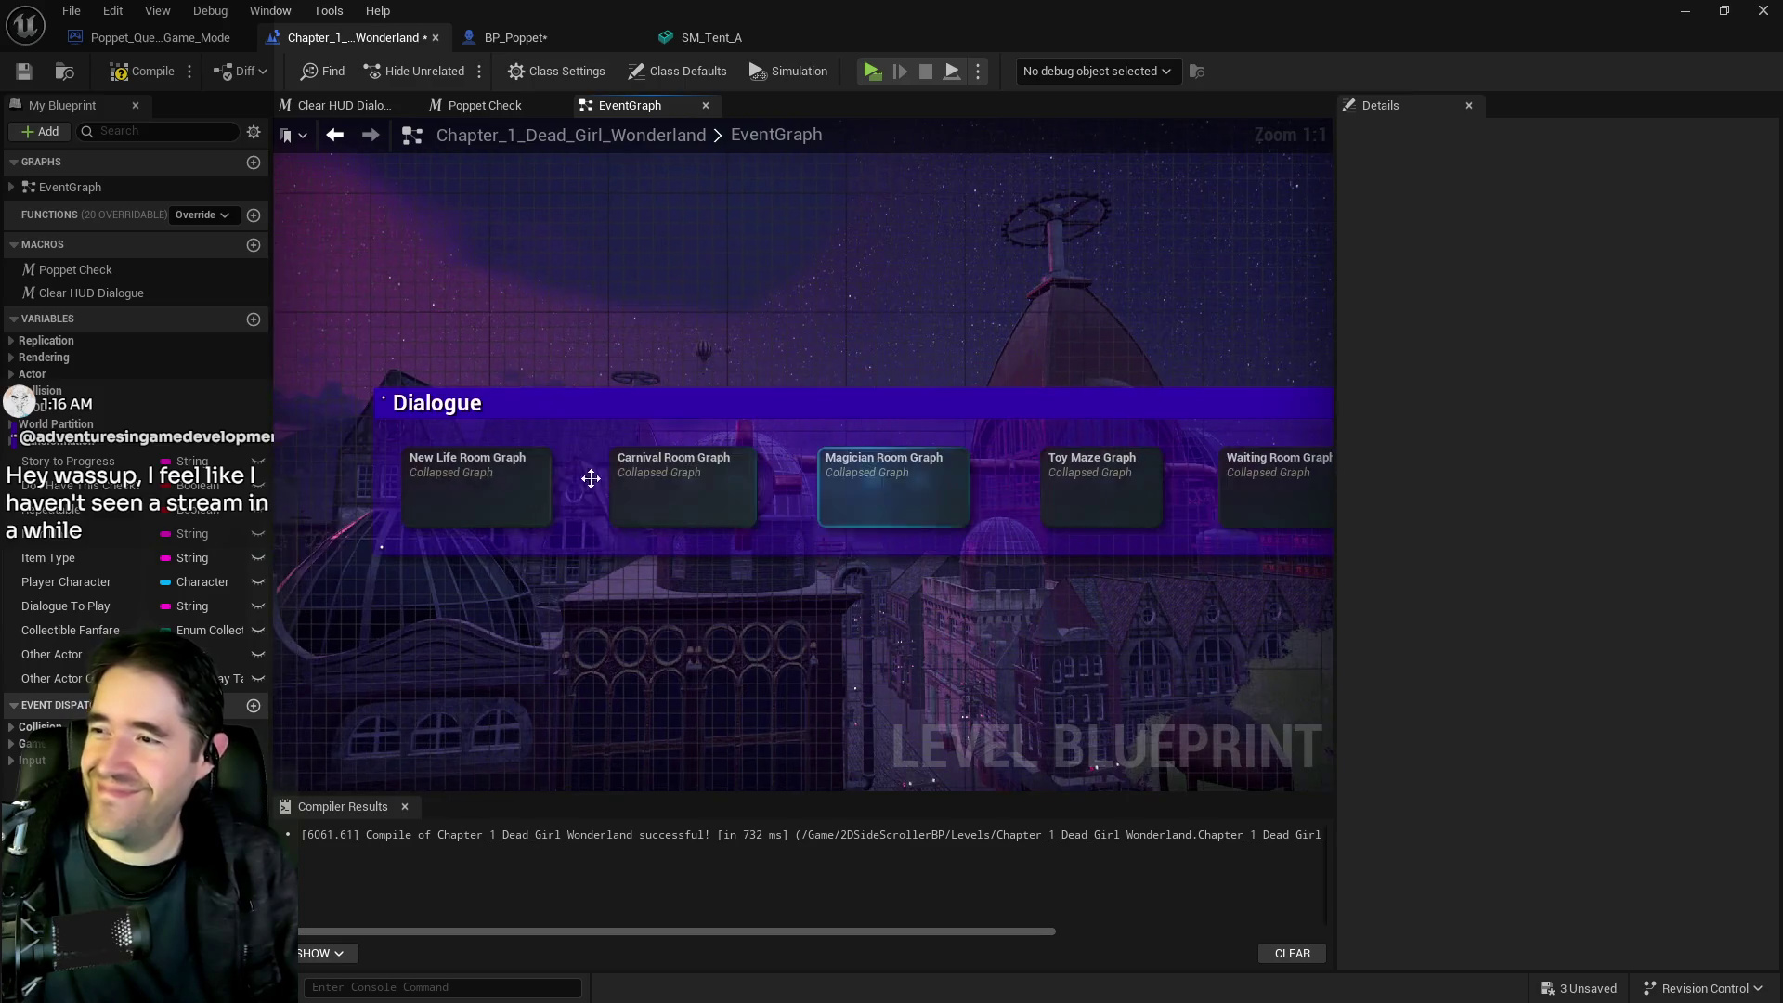
pyautogui.click(652, 493)
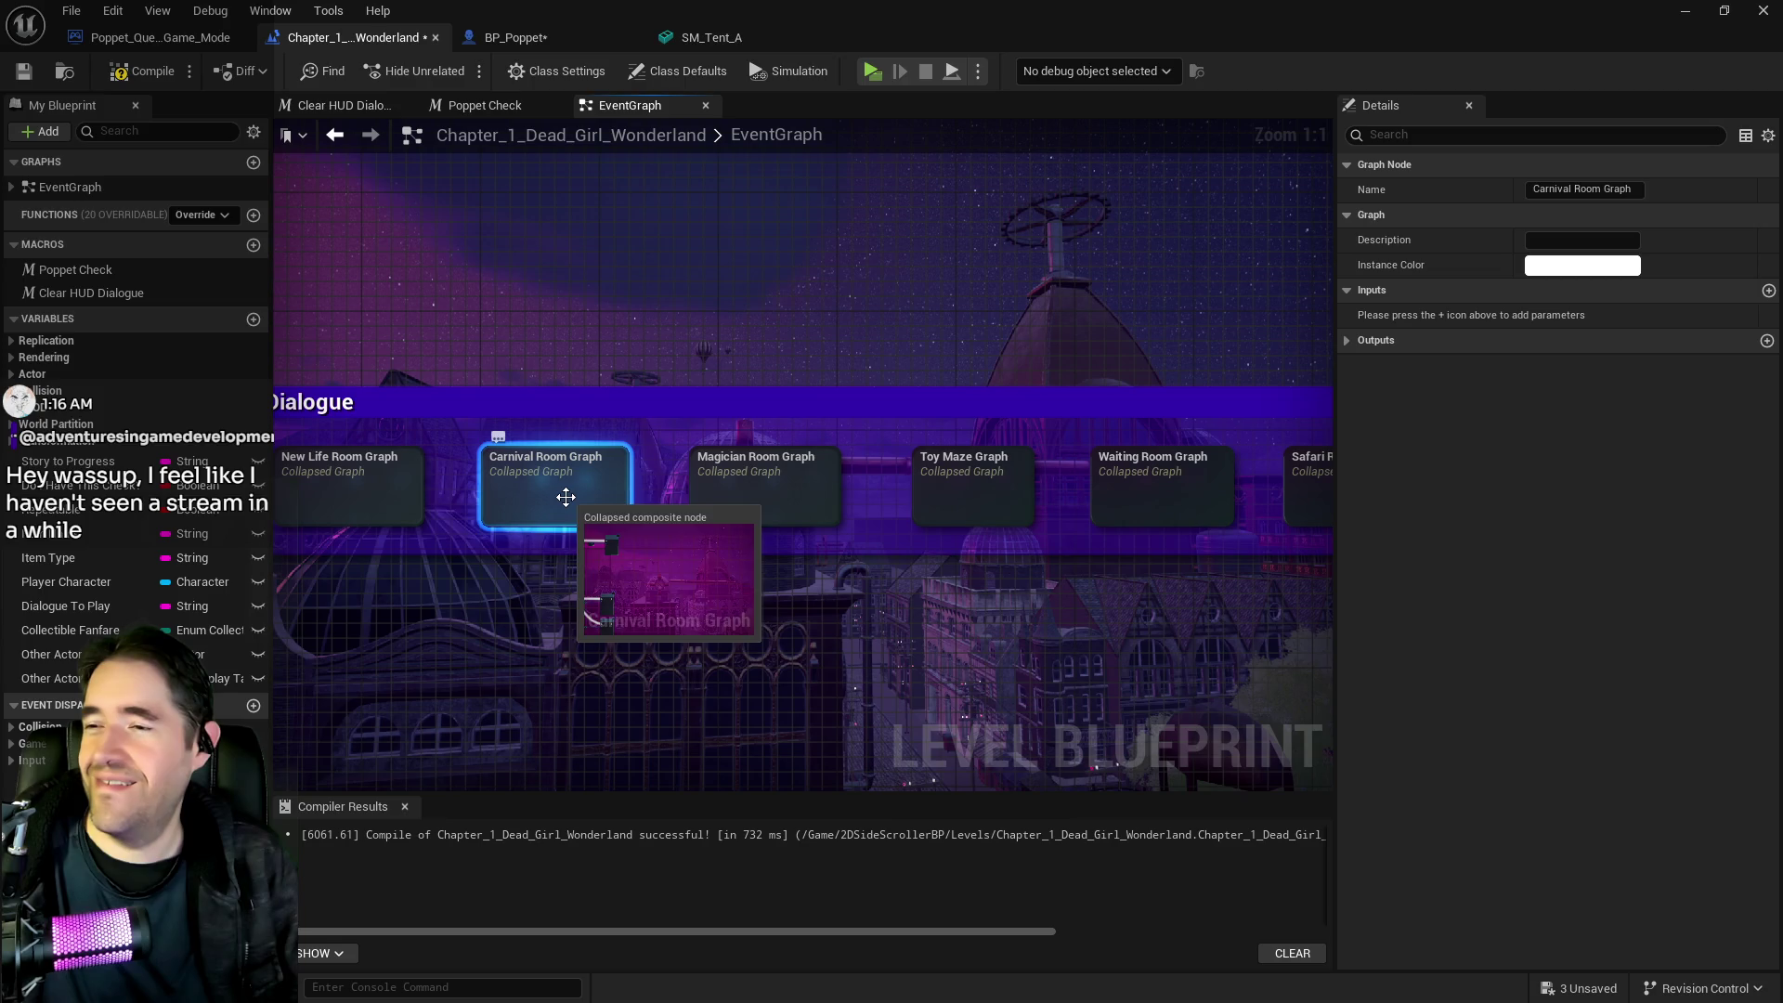
pyautogui.moveTo(1044, 514); pyautogui.dragTo(1033, 481)
pyautogui.click(1106, 506)
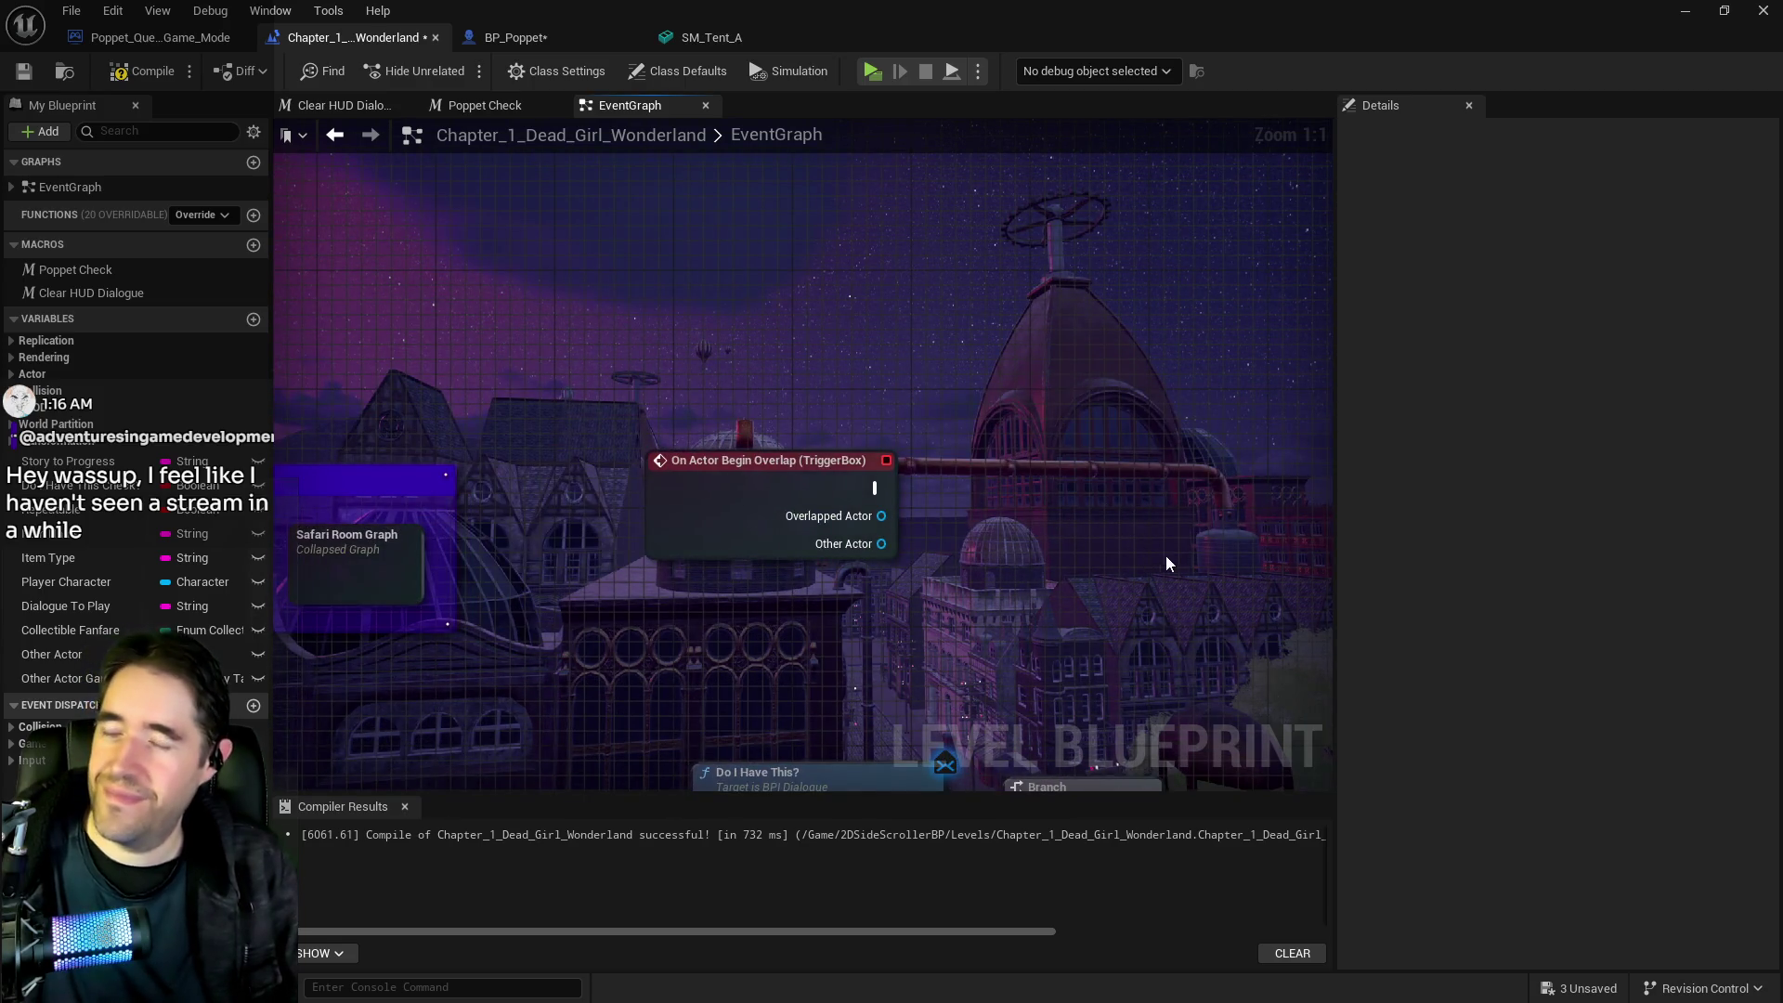
pyautogui.hotkey('ctrl', 'v')
pyautogui.moveTo(1139, 543)
pyautogui.mouseDown()
pyautogui.moveTo(1089, 452)
pyautogui.moveTo(1104, 393)
pyautogui.mouseUp()
pyautogui.click(632, 400)
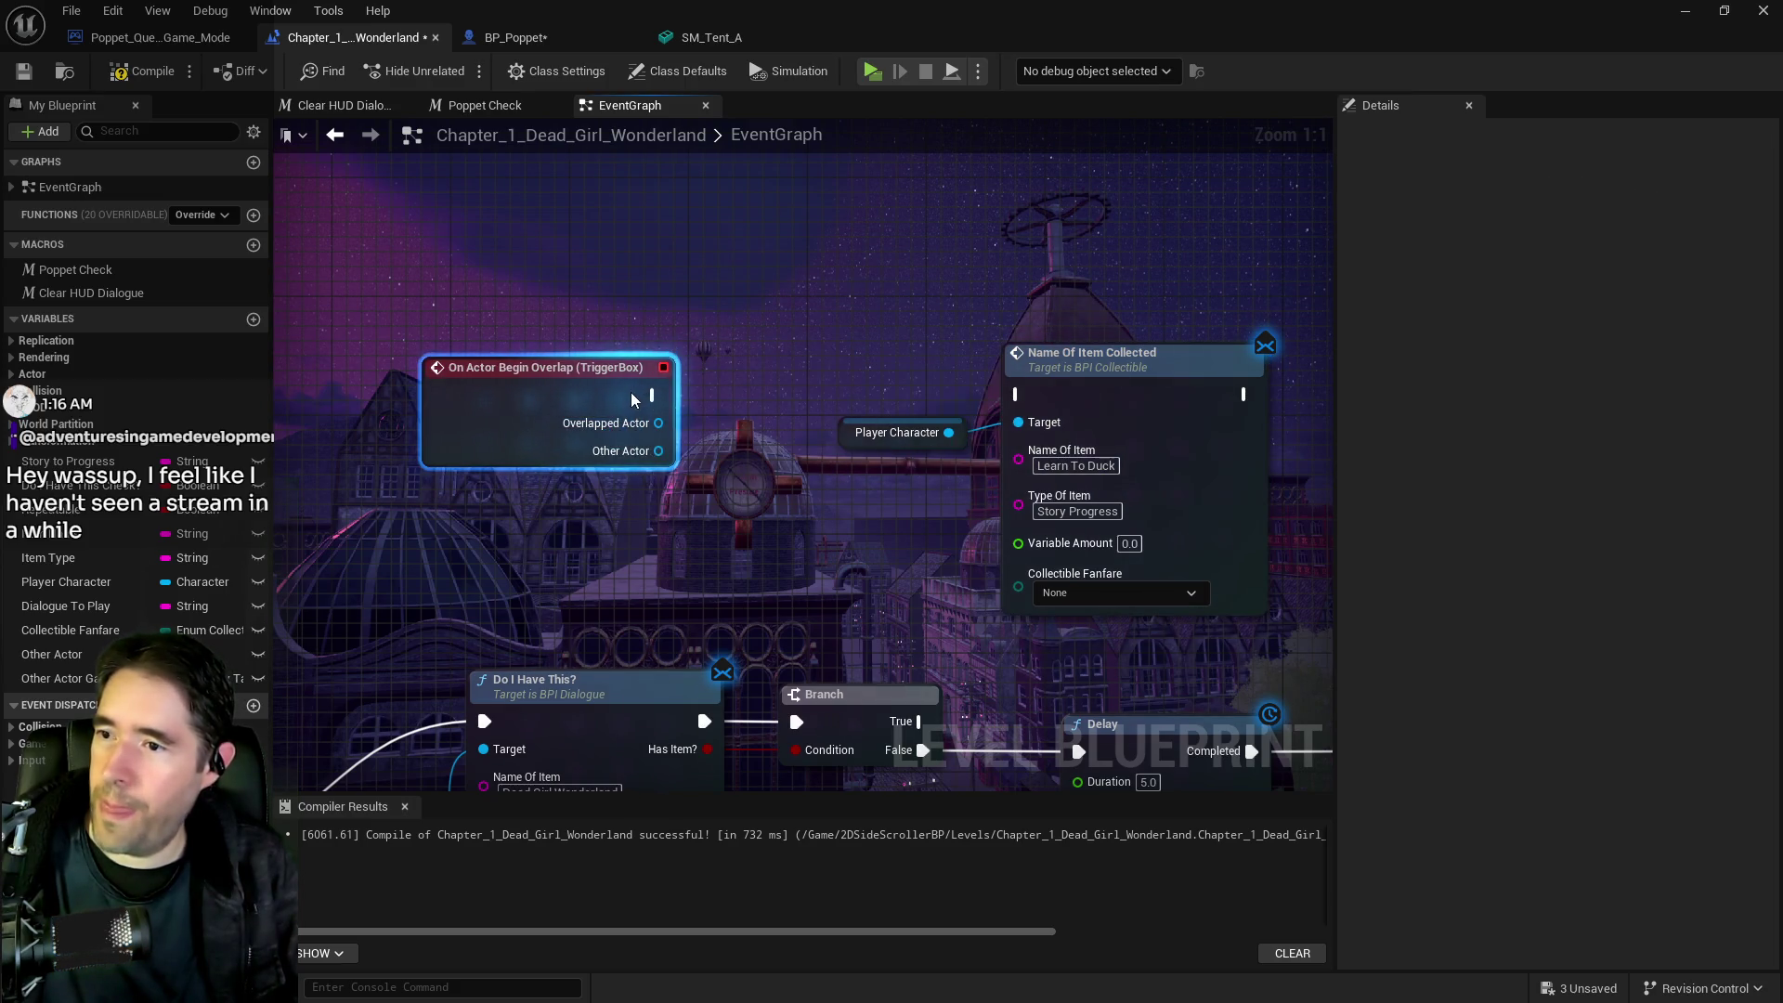
pyautogui.moveTo(706, 399); pyautogui.dragTo(1267, 390)
pyautogui.moveTo(595, 520); pyautogui.dragTo(992, 509)
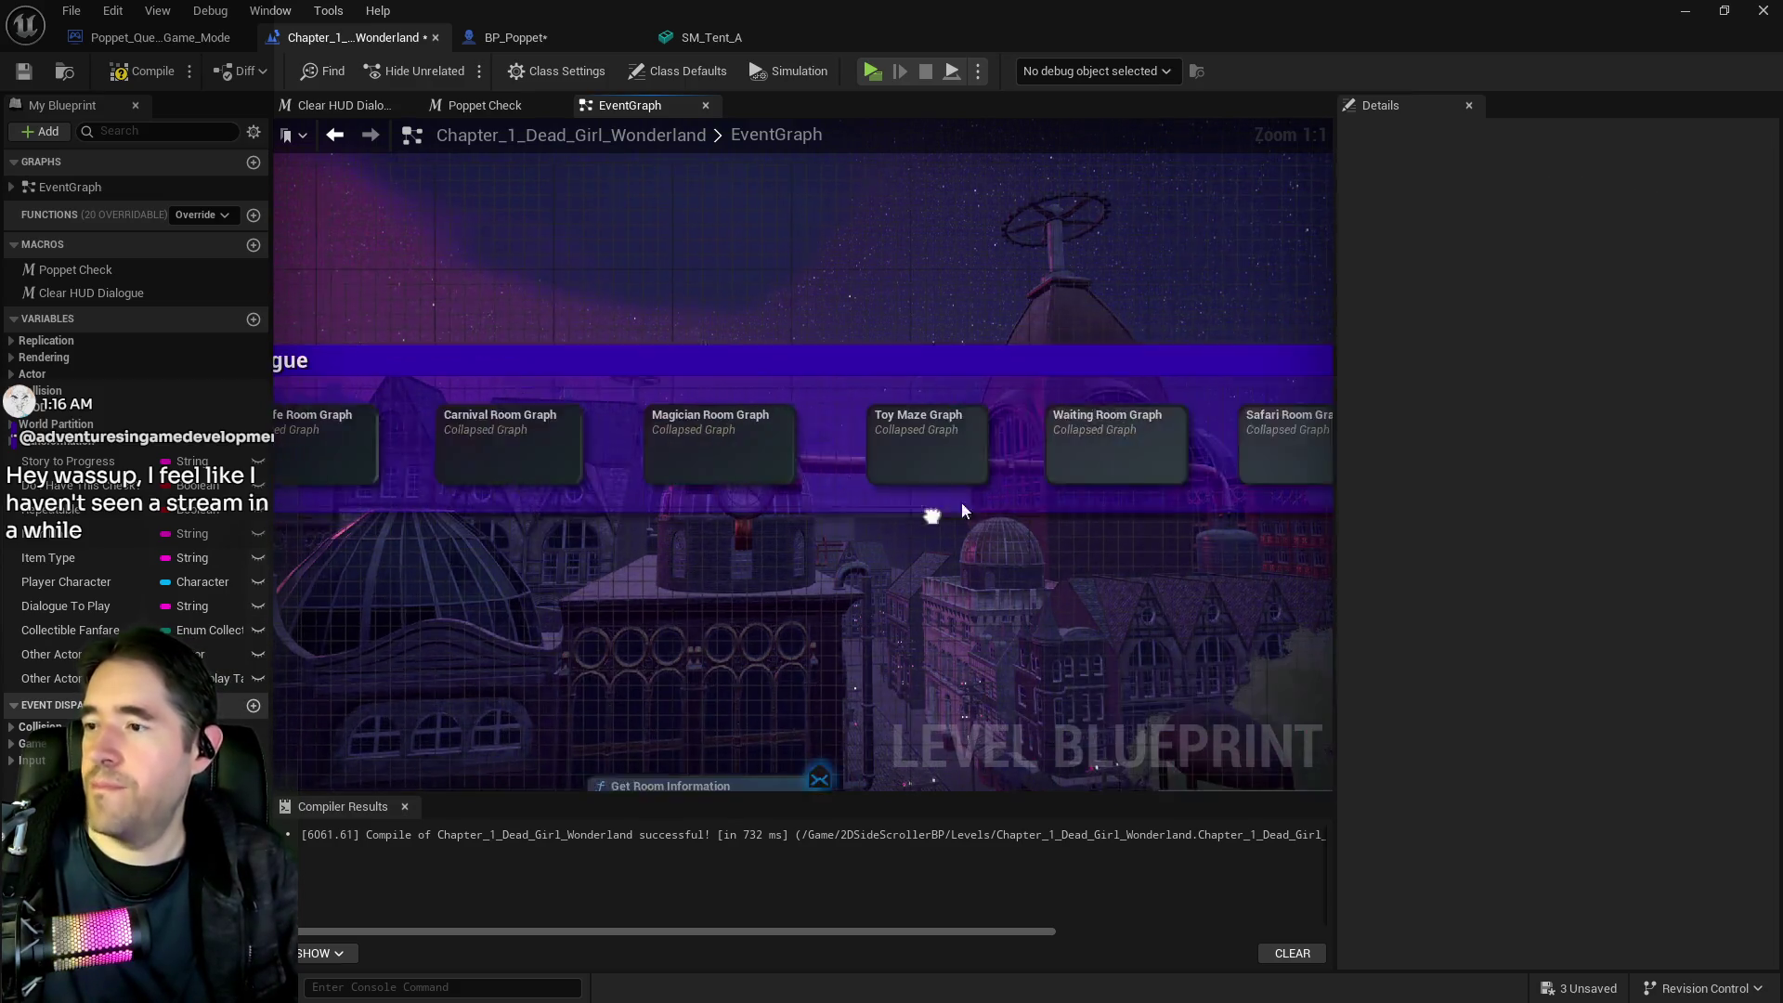
pyautogui.moveTo(529, 490); pyautogui.dragTo(577, 477)
pyautogui.doubleClick(438, 450)
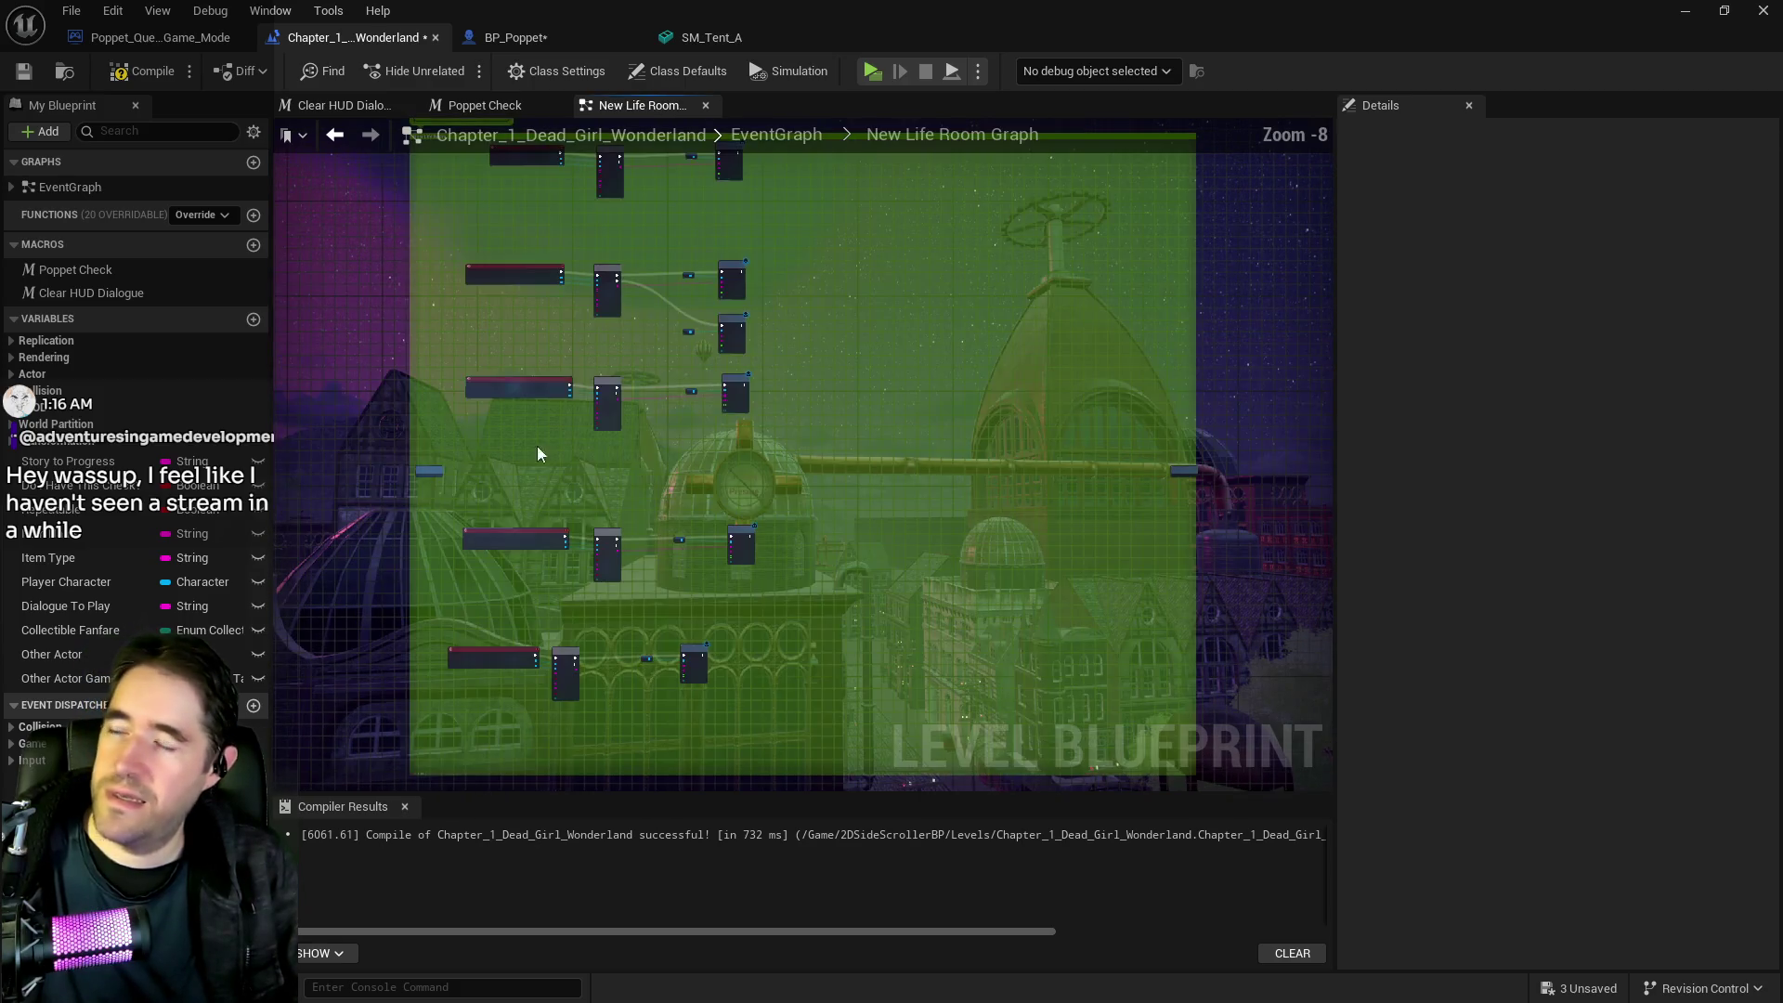
pyautogui.click(793, 139)
# Insert a Poppet Check after the overlap event, wiring exec, Overlapped Actor and Other Actor to Self
pyautogui.moveTo(1005, 511); pyautogui.dragTo(1280, 502)
pyautogui.hotkey('ctrl', 'v')
pyautogui.moveTo(848, 485); pyautogui.dragTo(829, 415)
pyautogui.moveTo(637, 437); pyautogui.dragTo(779, 407)
pyautogui.click(646, 458)
pyautogui.moveTo(639, 456)
pyautogui.mouseDown()
pyautogui.moveTo(778, 433)
pyautogui.moveTo(706, 483)
pyautogui.moveTo(788, 453)
pyautogui.mouseUp()
pyautogui.moveTo(671, 452)
pyautogui.mouseDown()
pyautogui.moveTo(832, 474)
pyautogui.moveTo(834, 490)
pyautogui.moveTo(927, 457)
pyautogui.mouseUp()
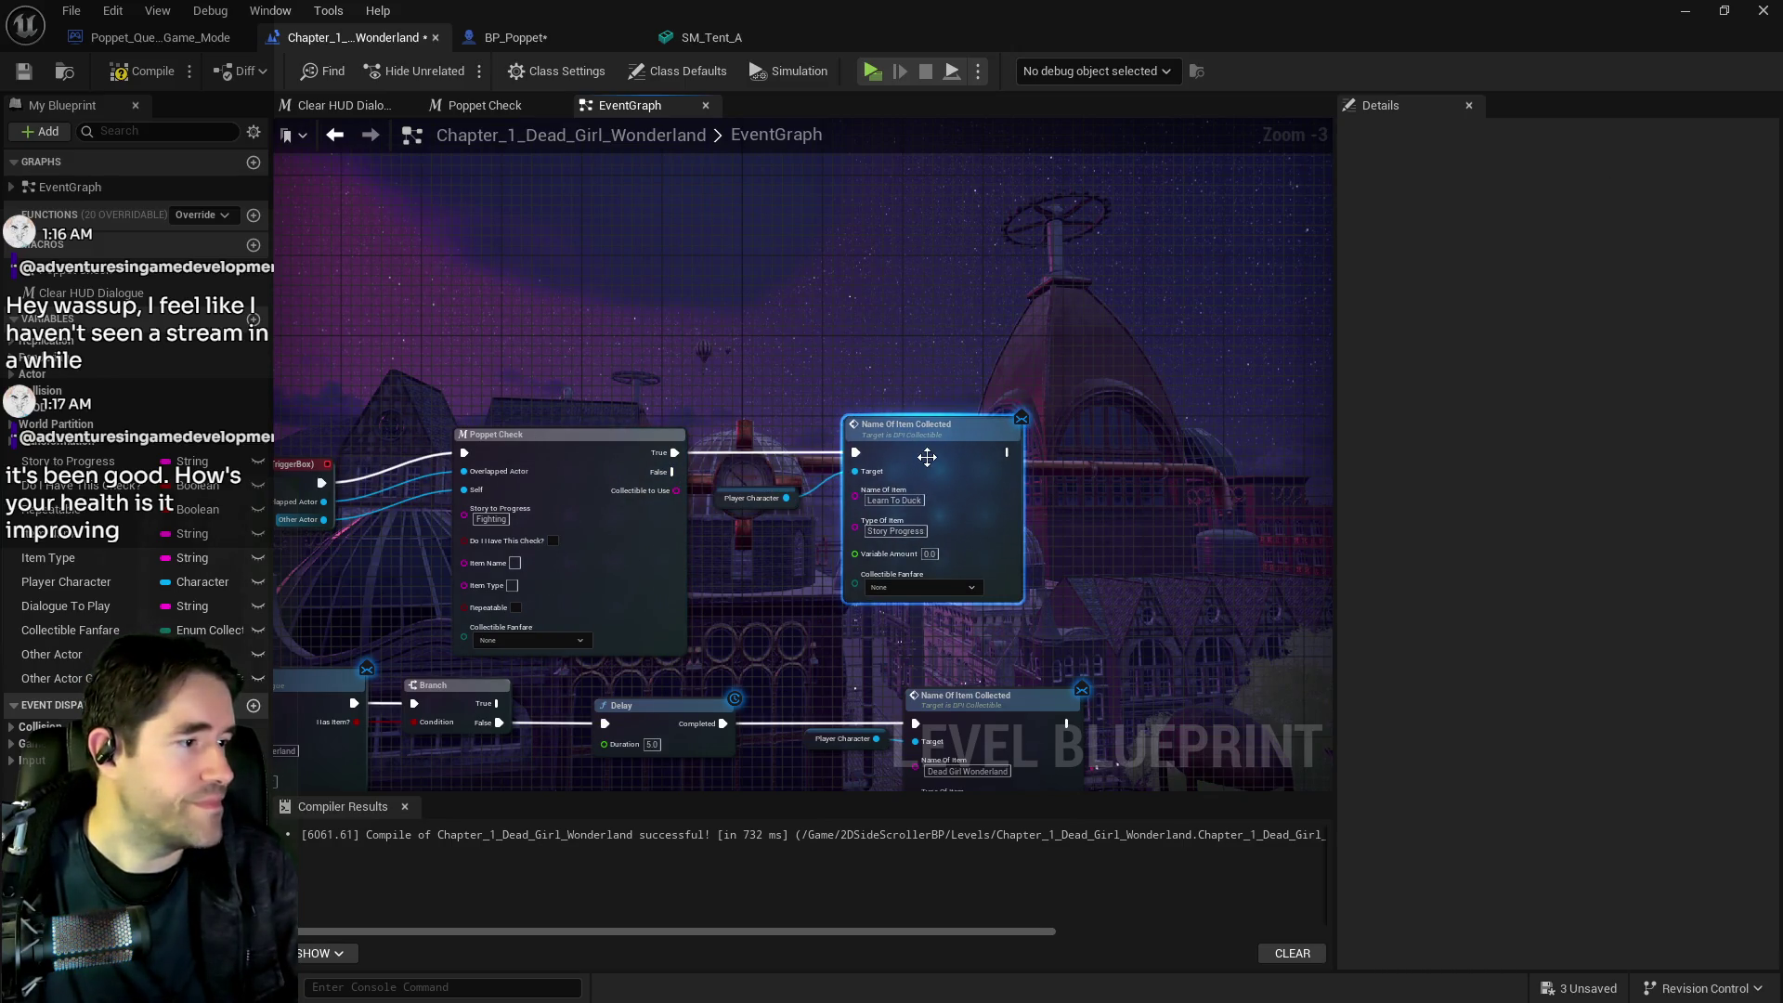
pyautogui.moveTo(621, 616); pyautogui.dragTo(802, 560)
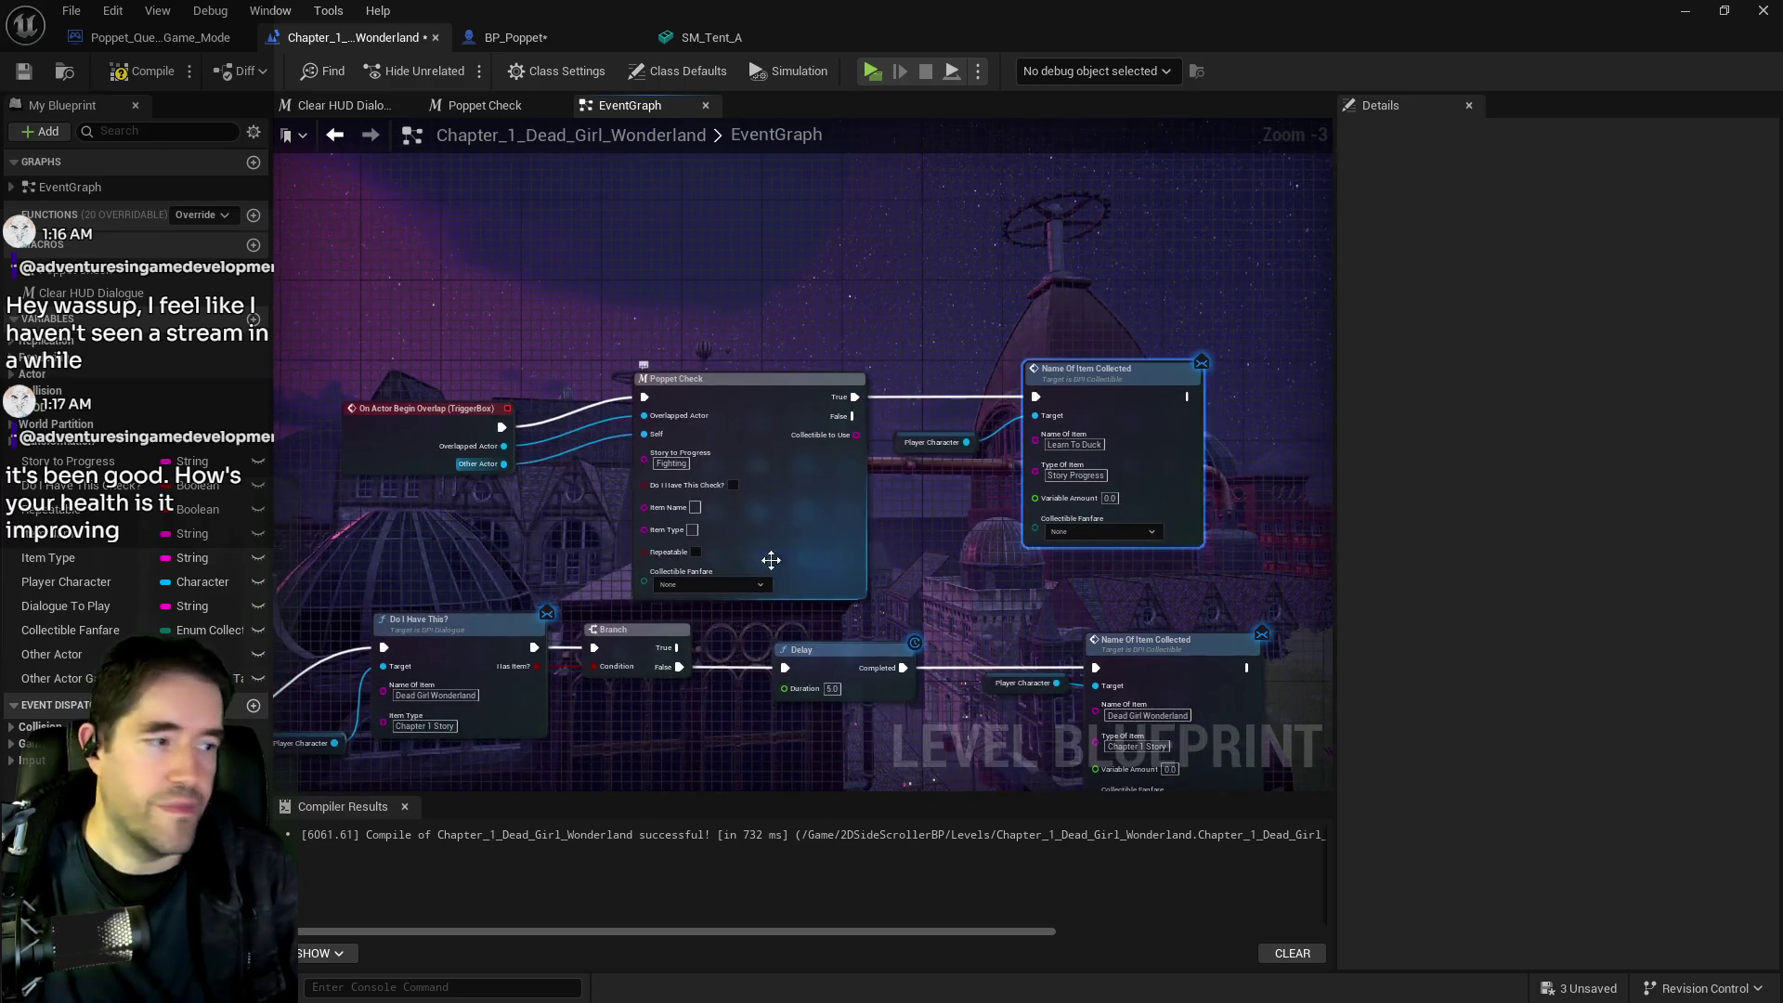
pyautogui.moveTo(414, 445); pyautogui.dragTo(416, 416)
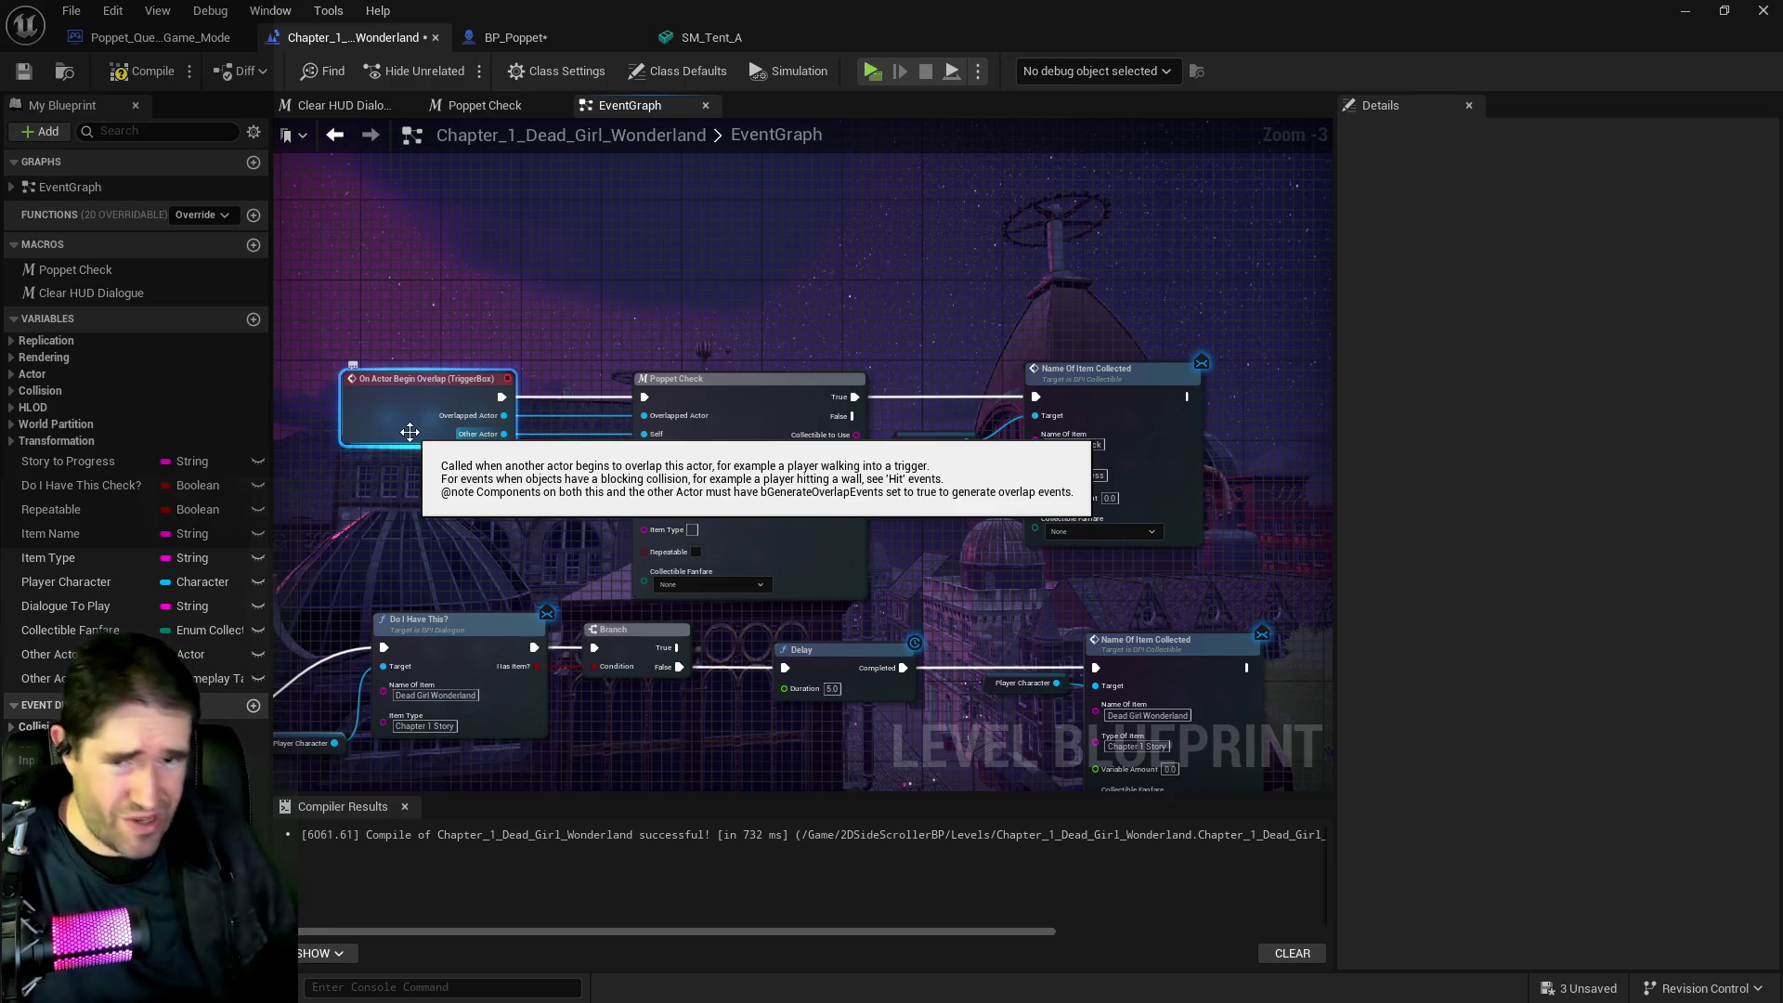
# Collapse the selected trigger nodes into a graph, rename it Patrick's Room Graph, and move it beside Safari Room Graph
pyautogui.moveTo(410, 432)
pyautogui.mouseDown()
pyautogui.moveTo(648, 366)
pyautogui.moveTo(1350, 499)
pyautogui.moveTo(1135, 539)
pyautogui.mouseUp()
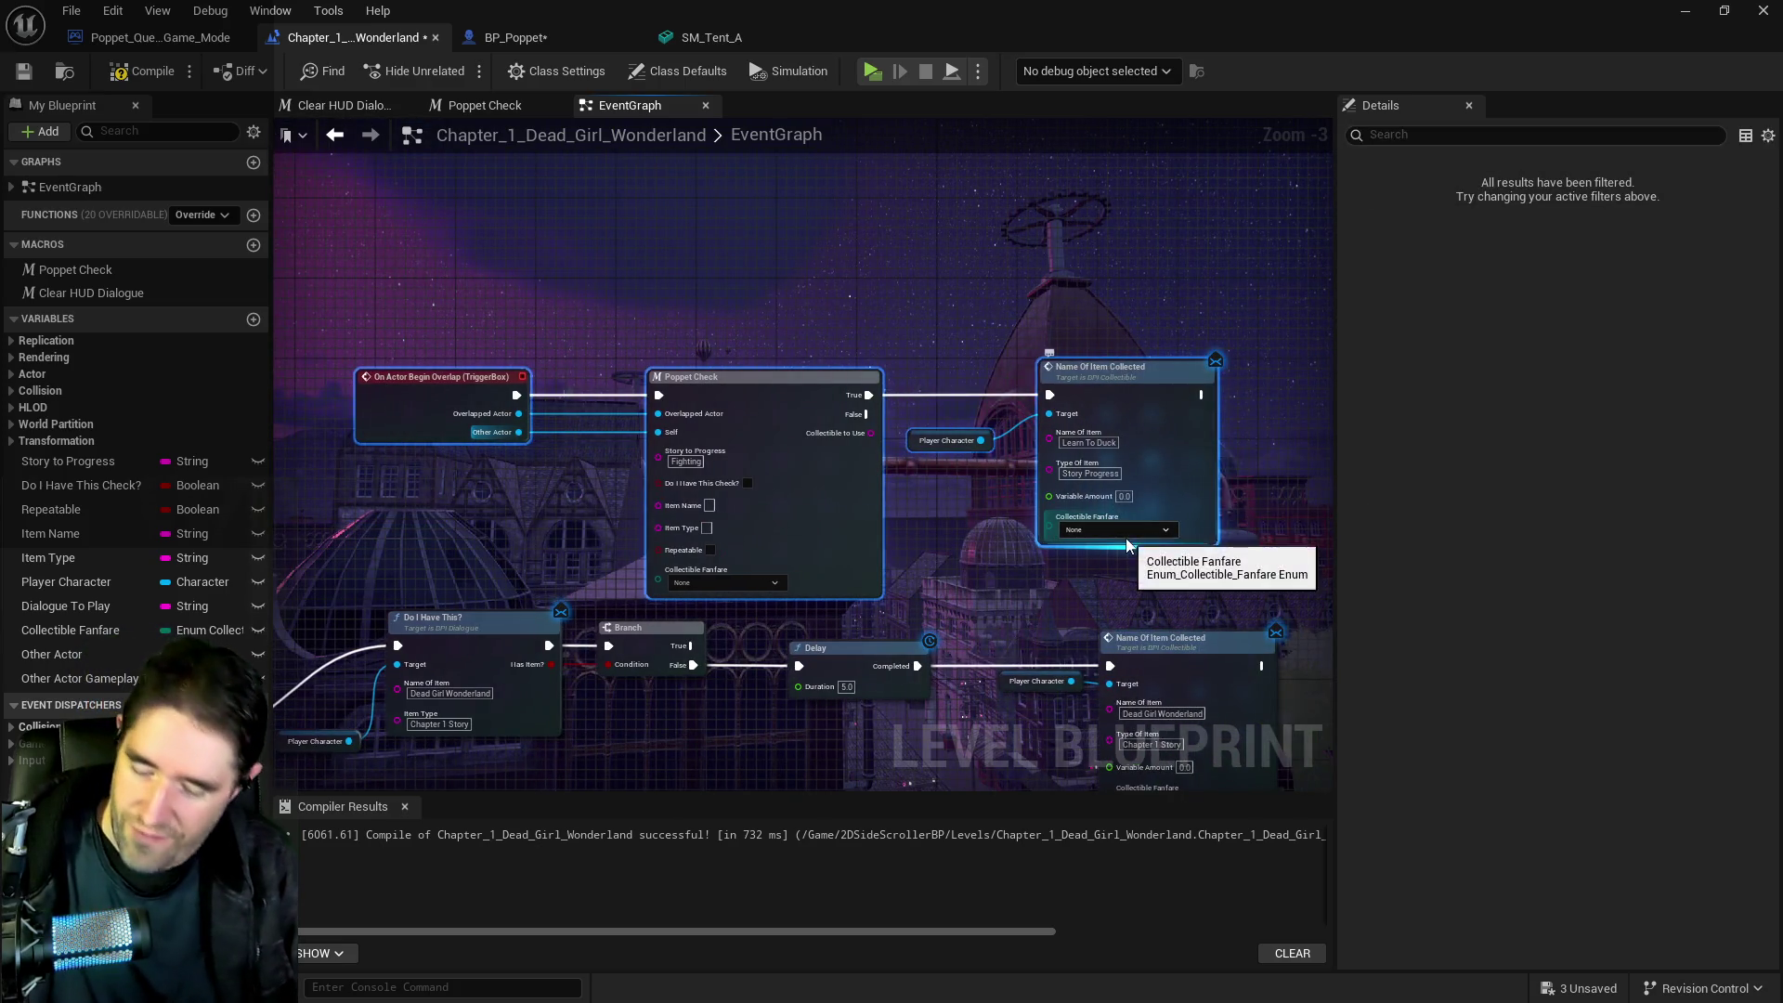
pyautogui.rightClick(1172, 416)
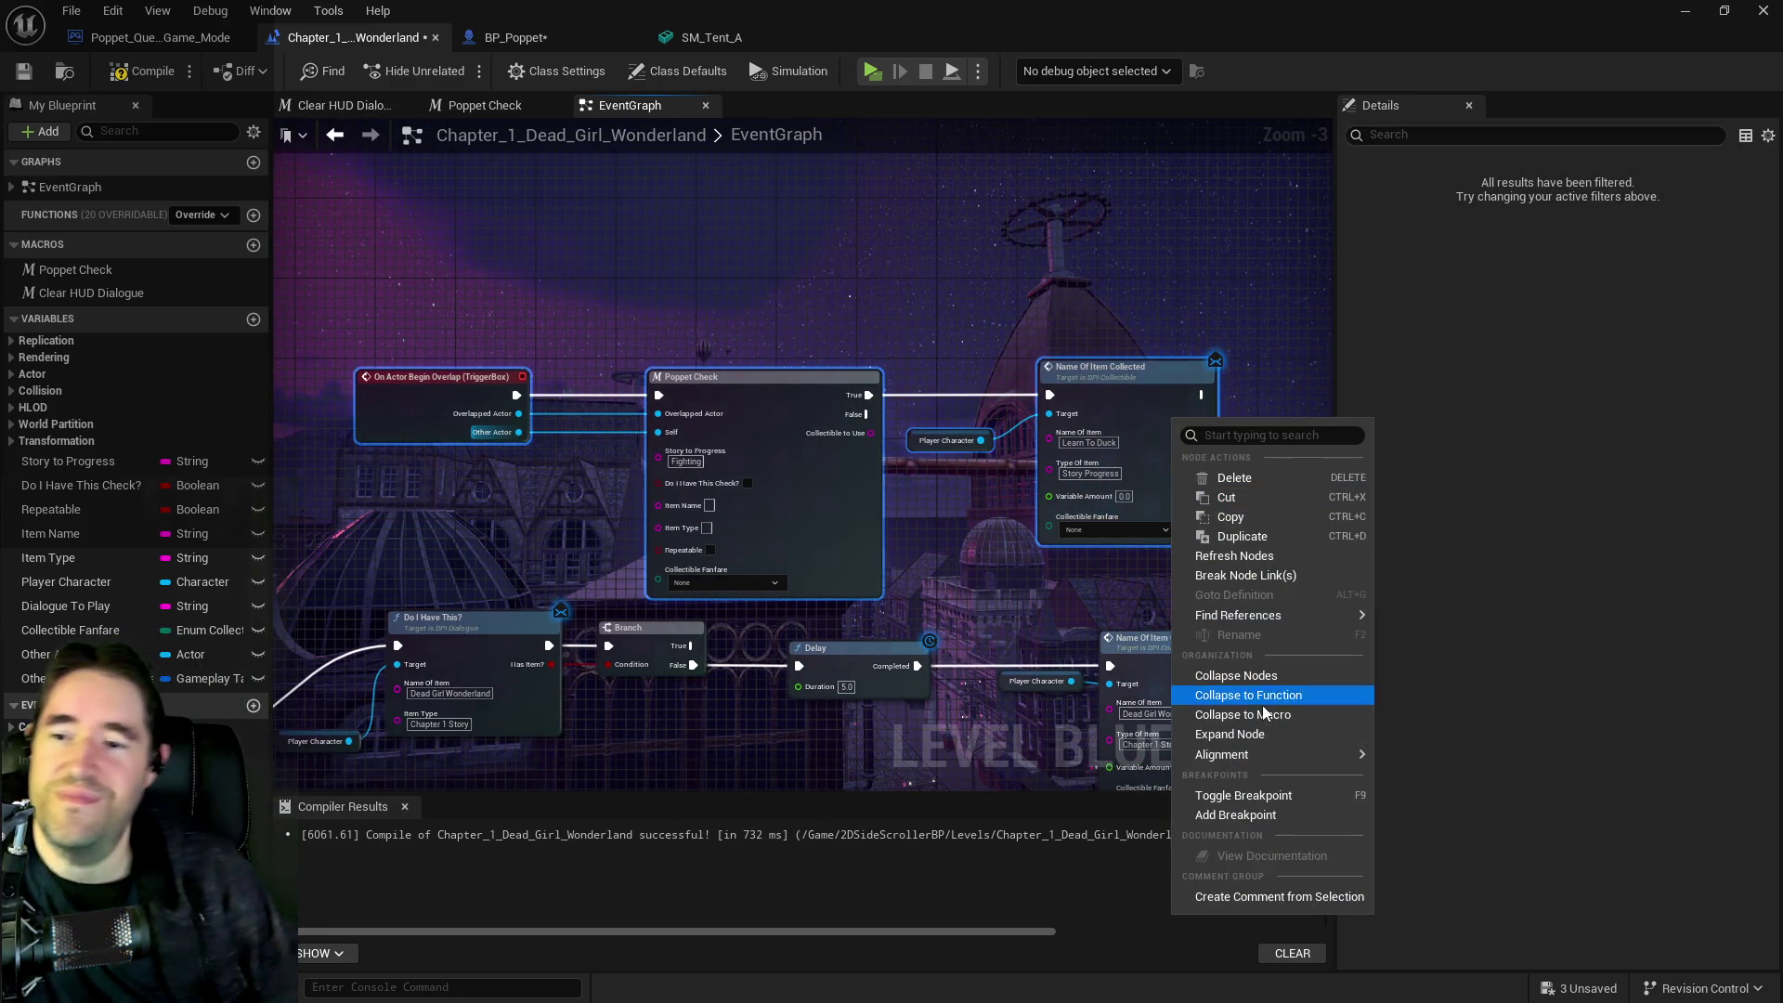
pyautogui.click(1245, 677)
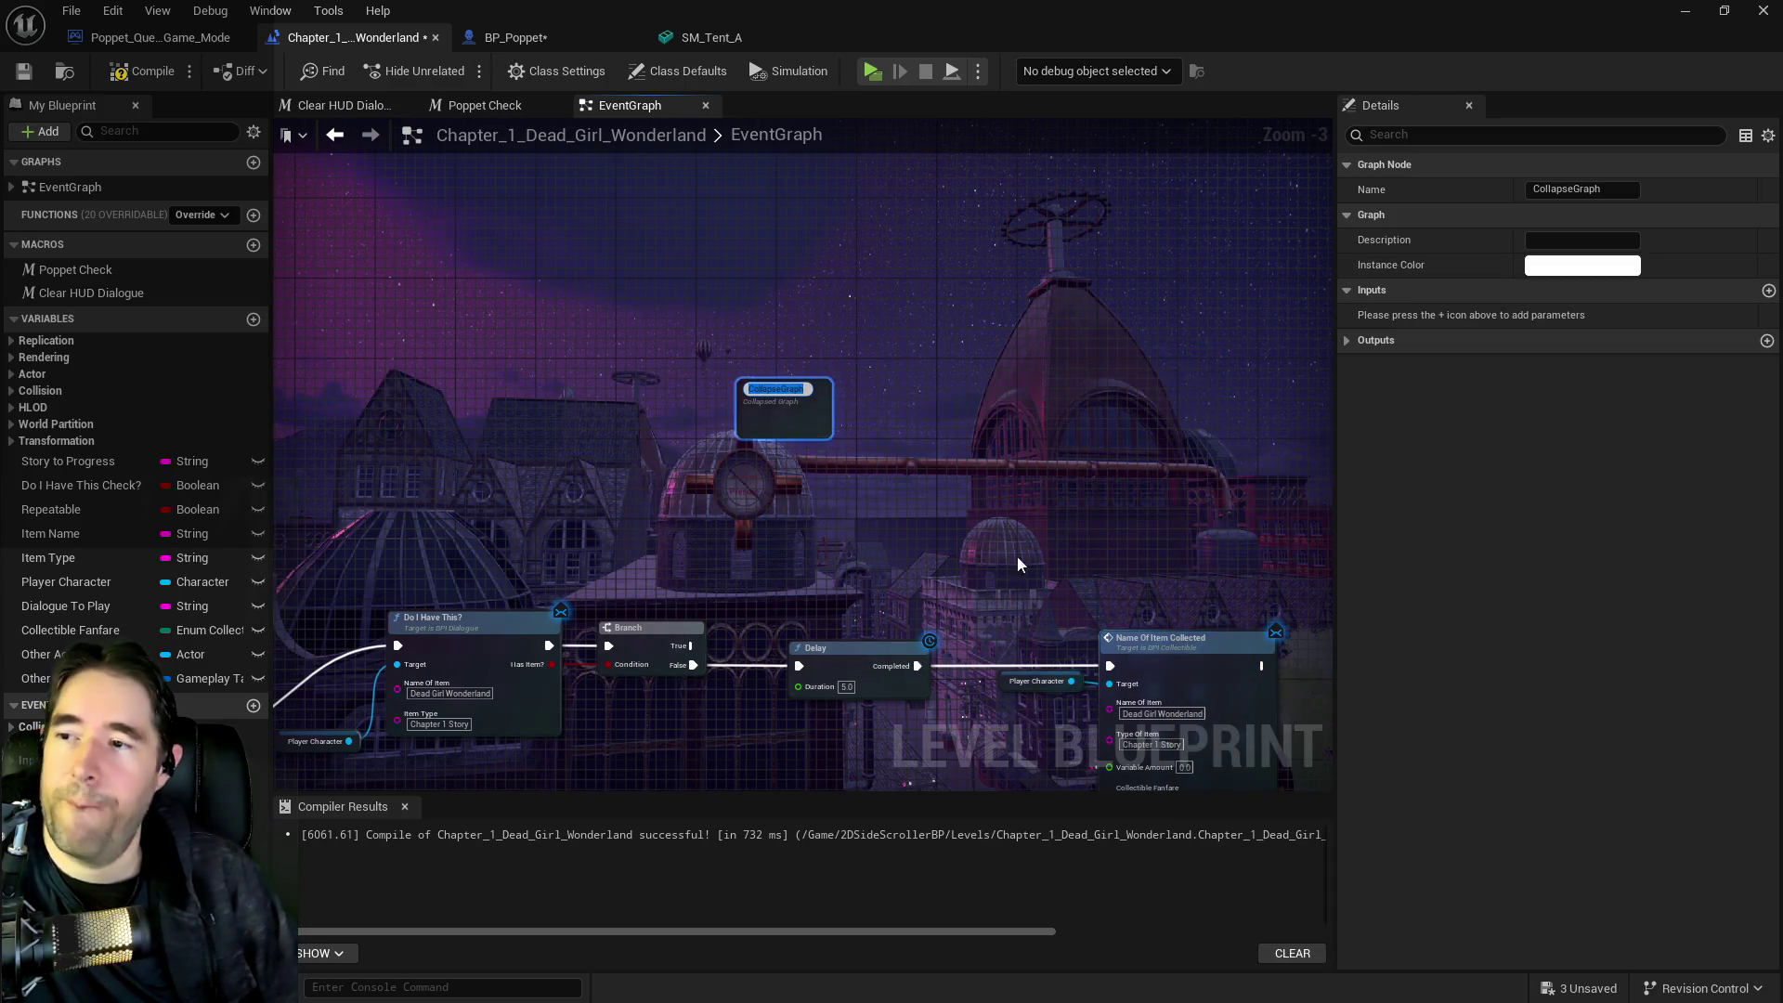
pyautogui.write('Contro')
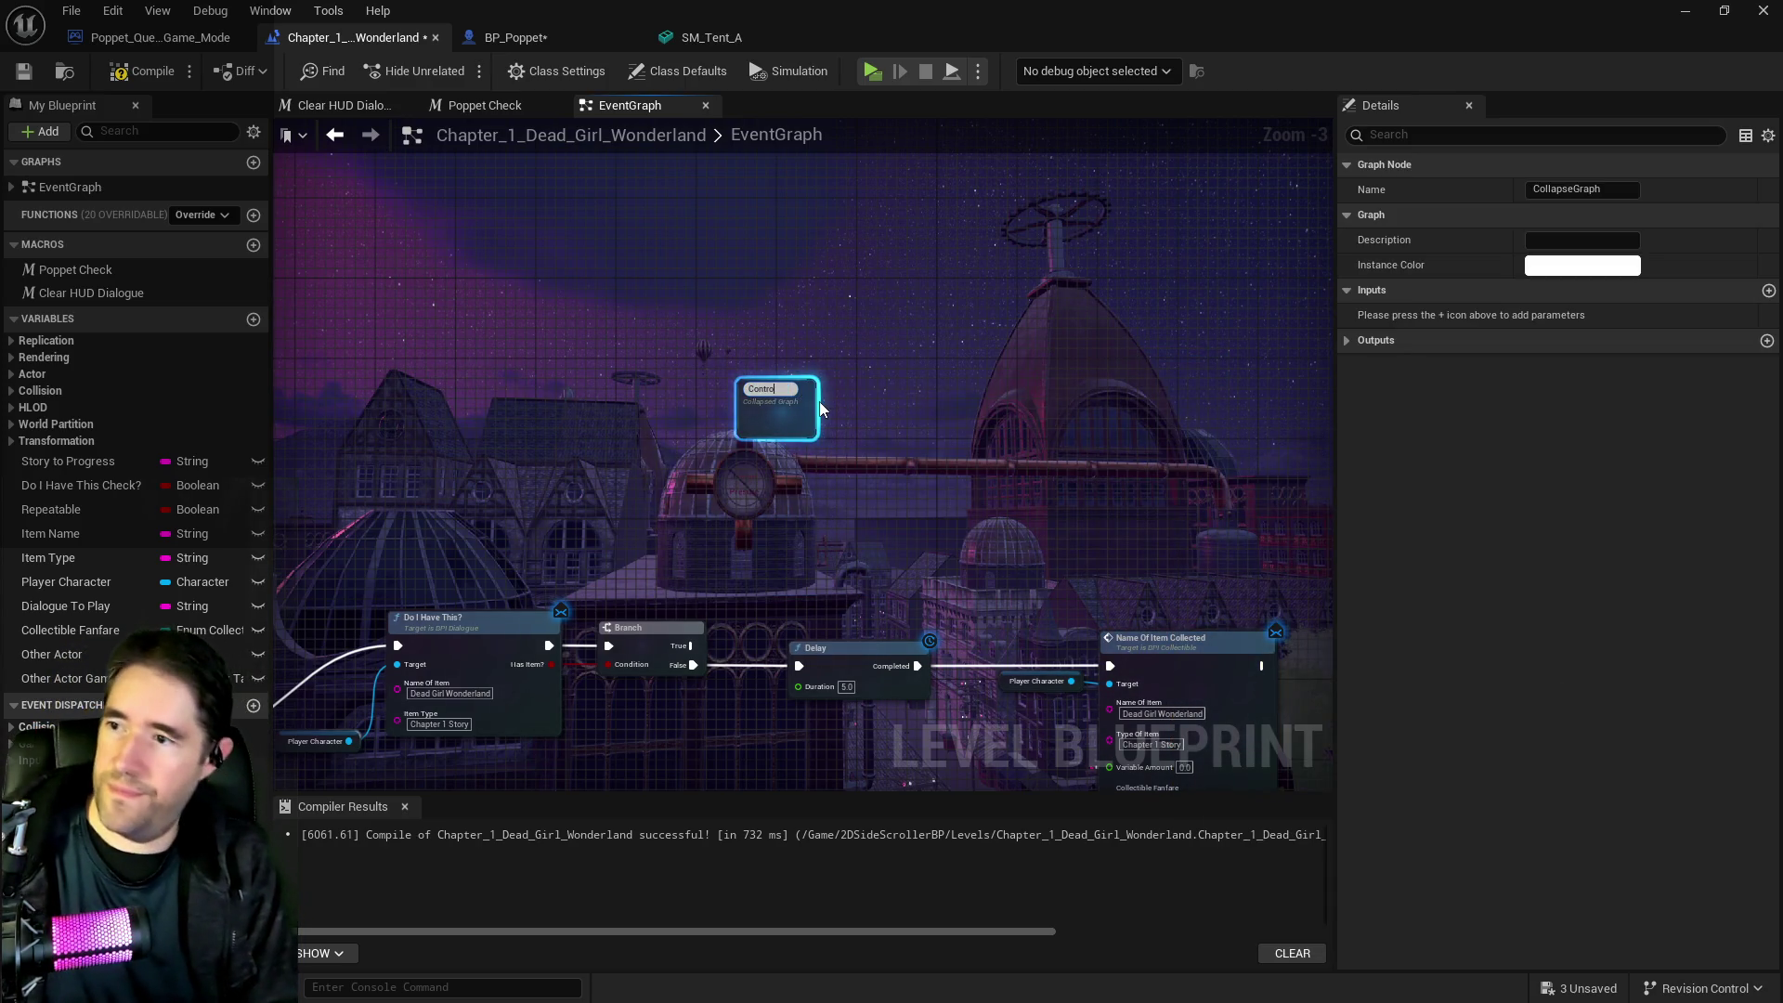
pyautogui.write('l Room Graph')
pyautogui.press('Return')
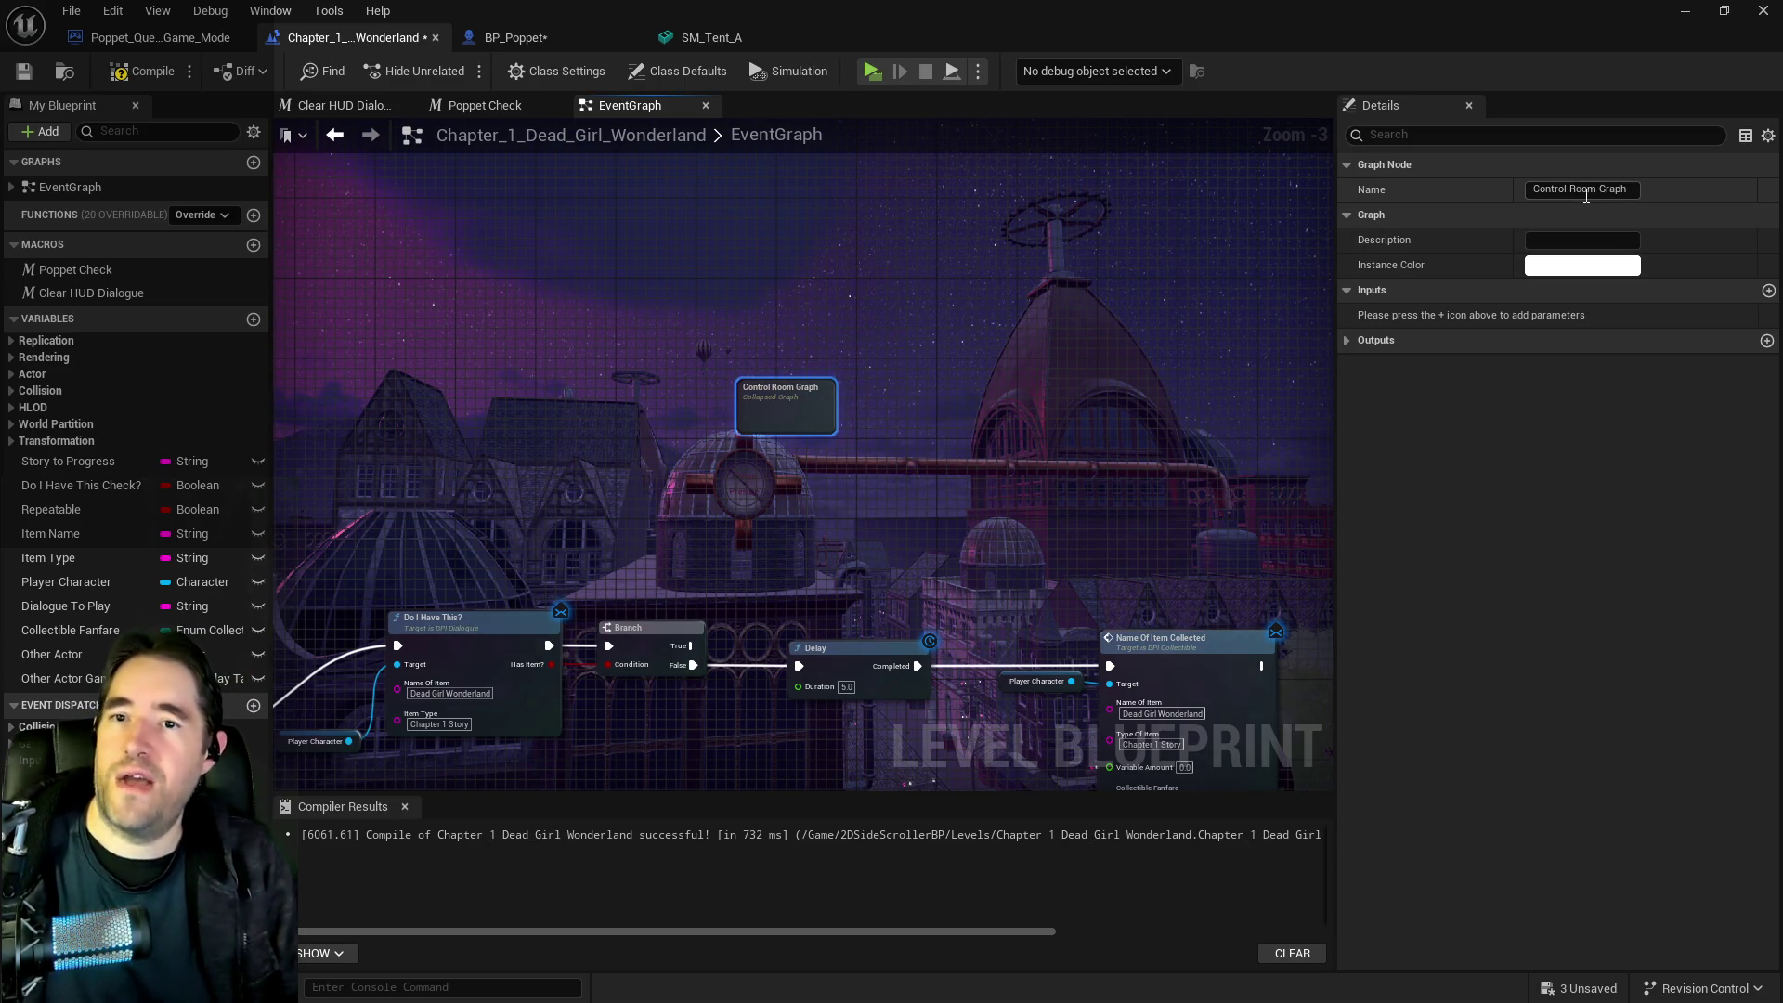
pyautogui.moveTo(1599, 194); pyautogui.dragTo(1462, 180)
pyautogui.write('Patrick')
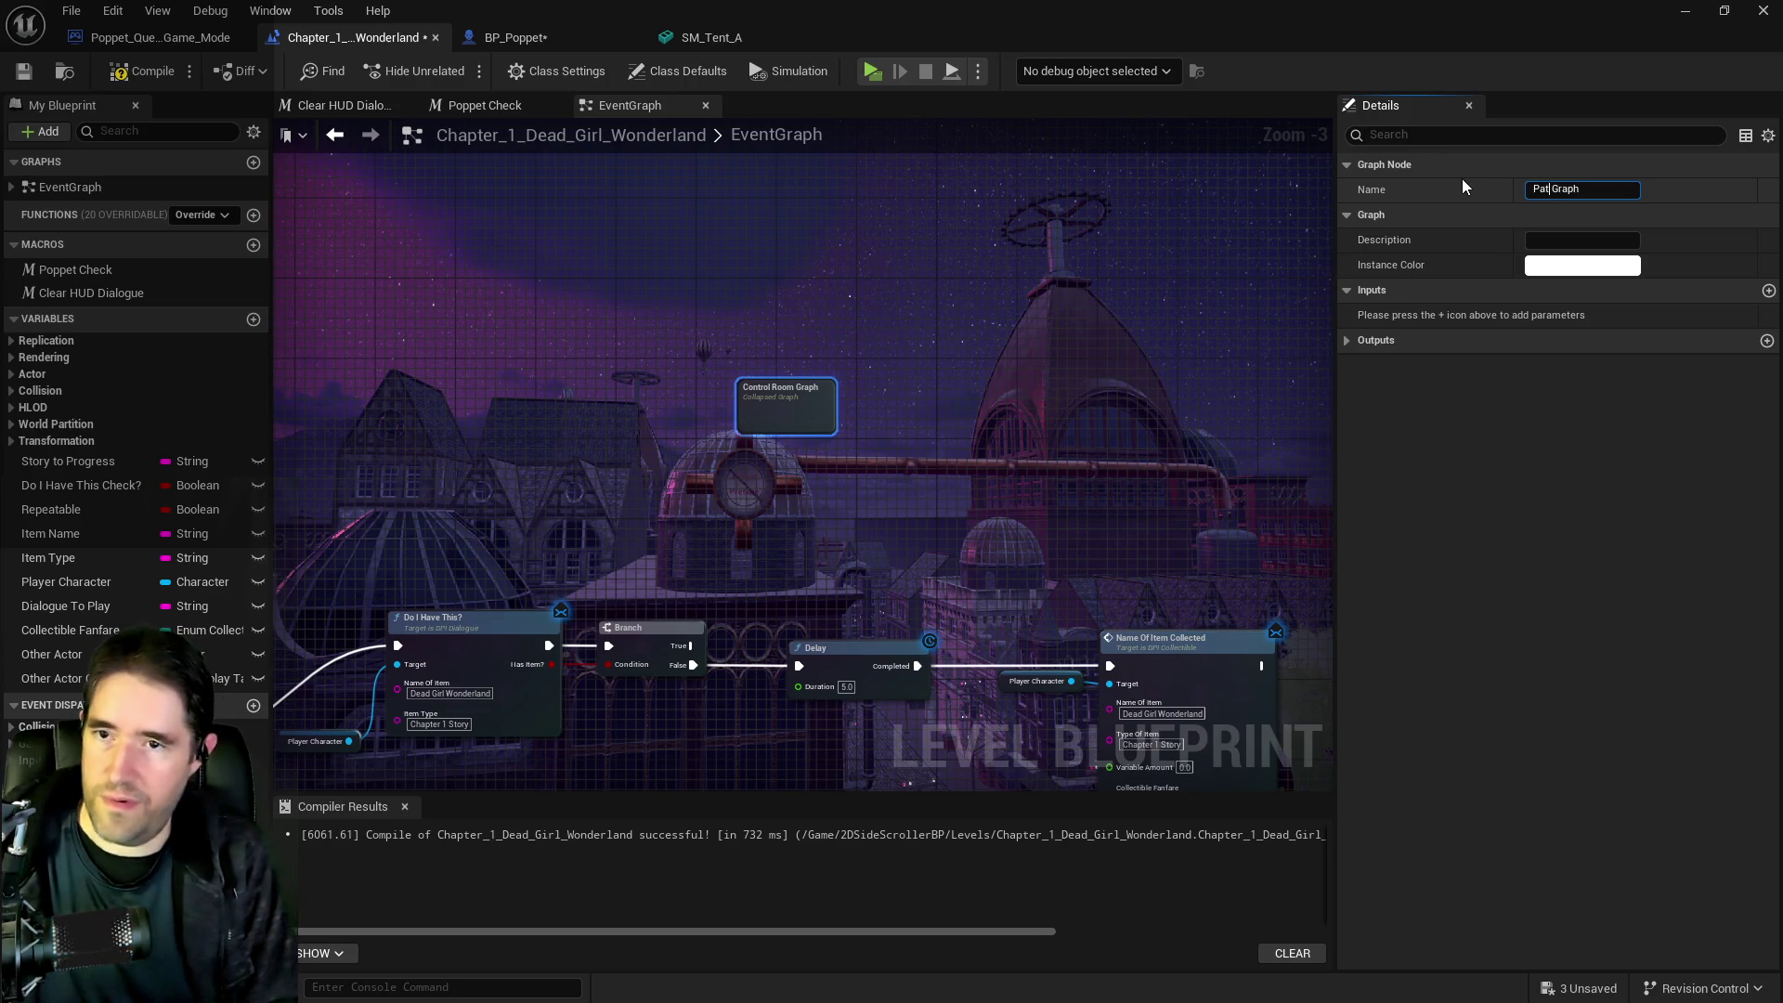
pyautogui.write("'s Room")
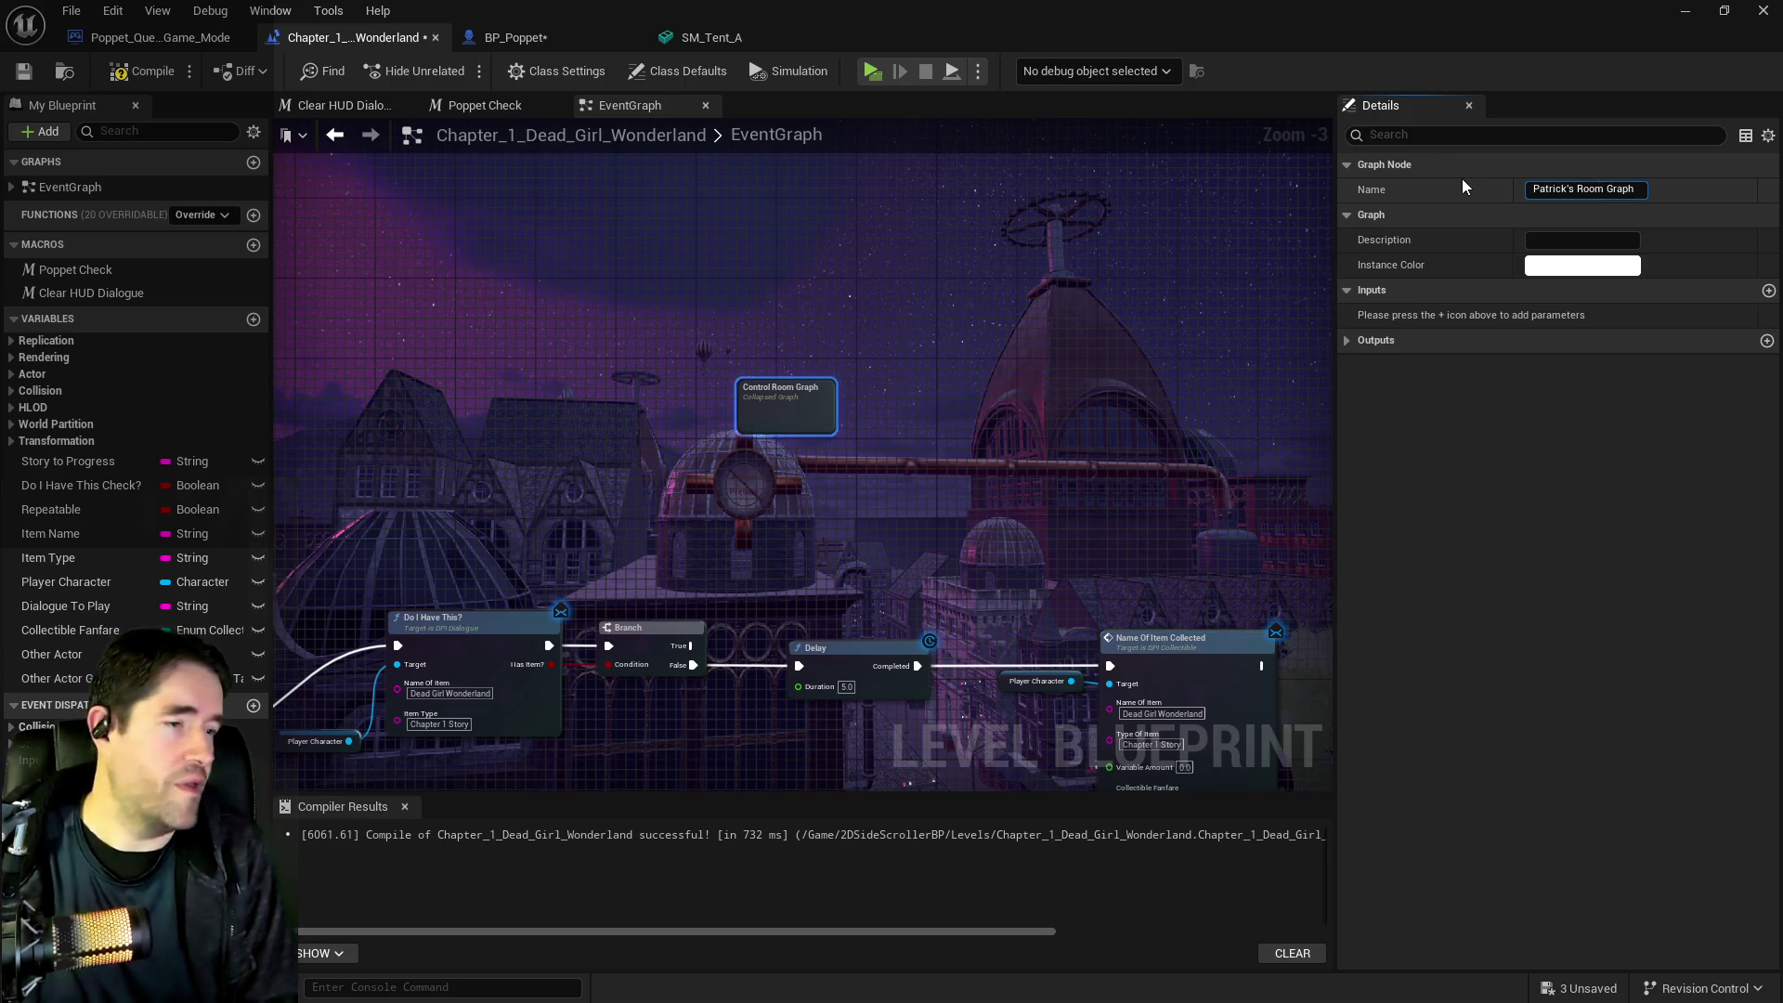
pyautogui.press('Return')
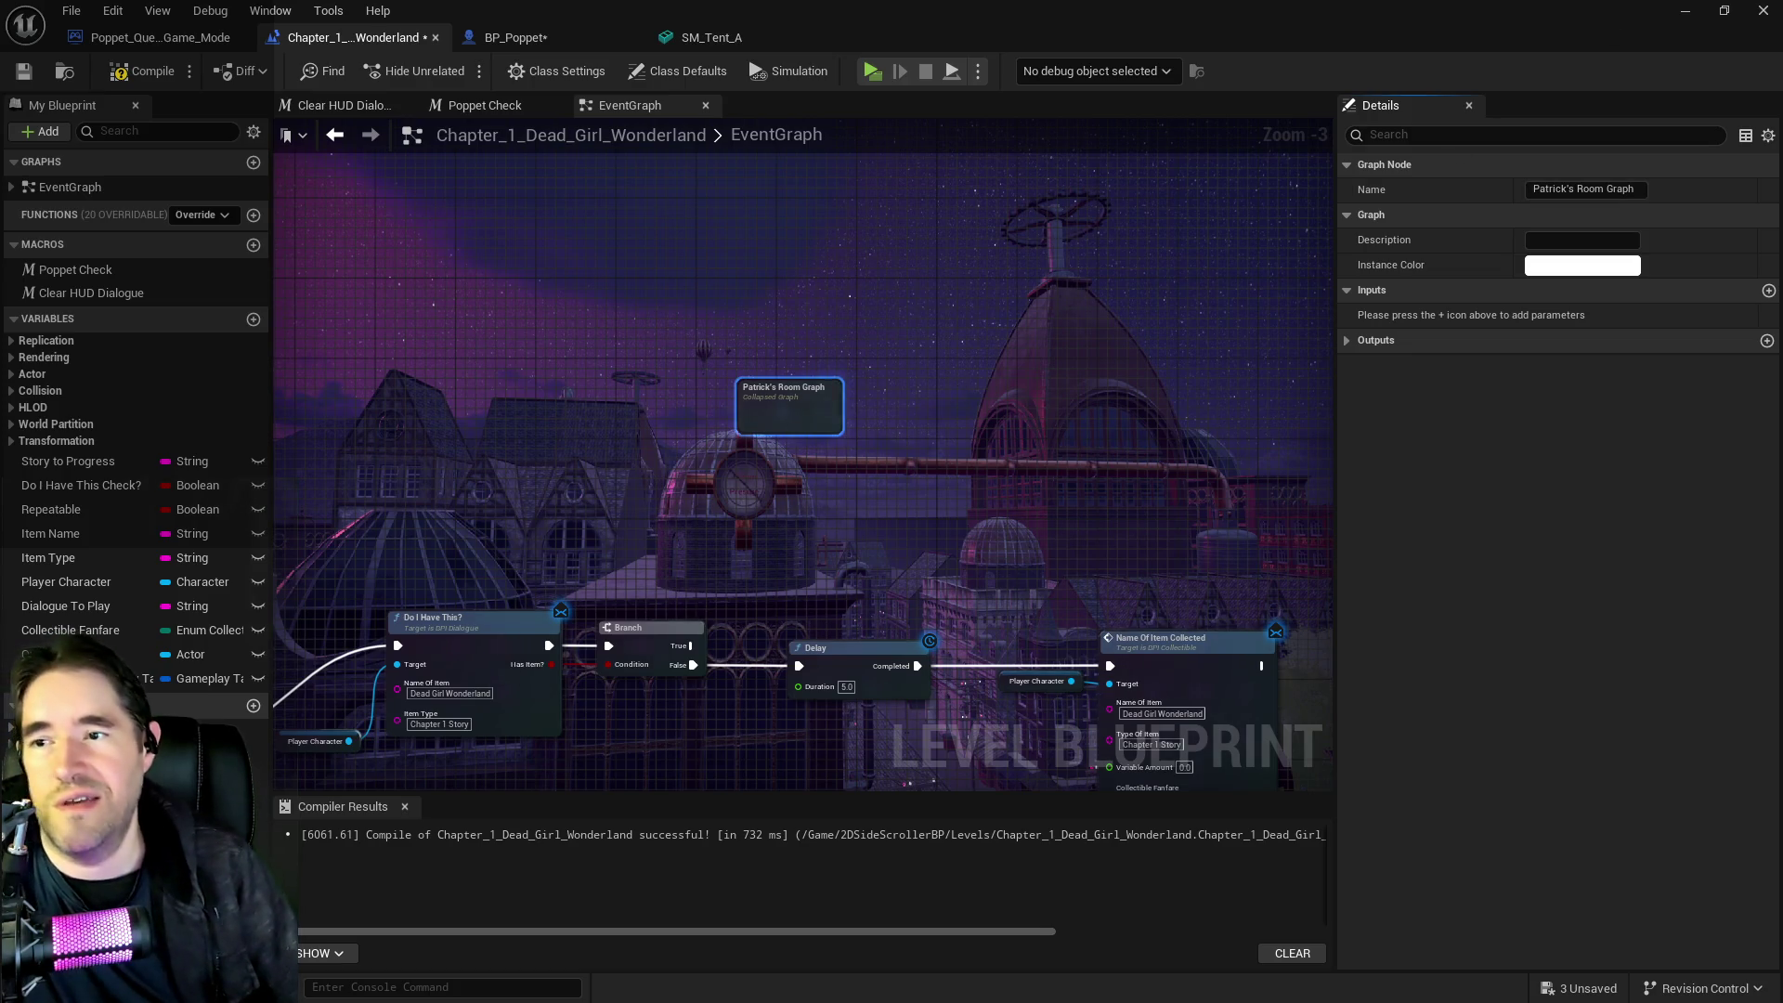
pyautogui.moveTo(1157, 413); pyautogui.dragTo(705, 503)
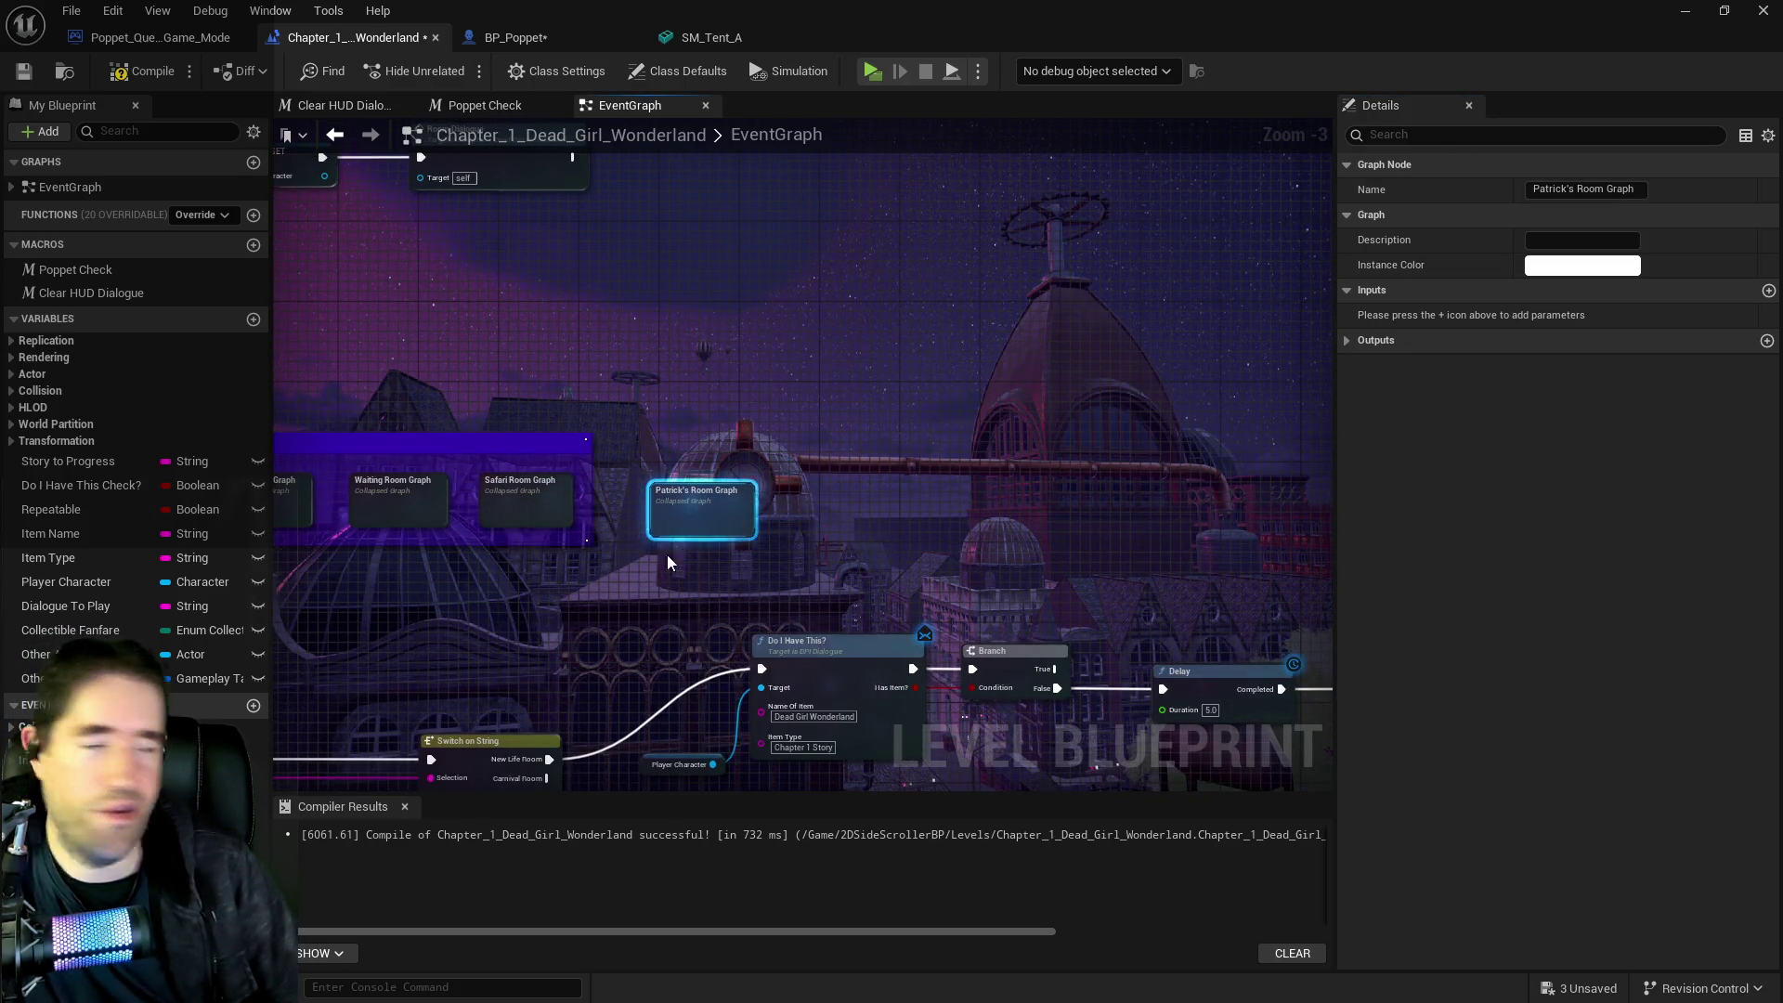
# Add all the room graphs, including Patrick's Room Graph, to the Dialogue comment group
pyautogui.scroll(-2, 674, 553)
pyautogui.moveTo(541, 438); pyautogui.dragTo(1167, 534)
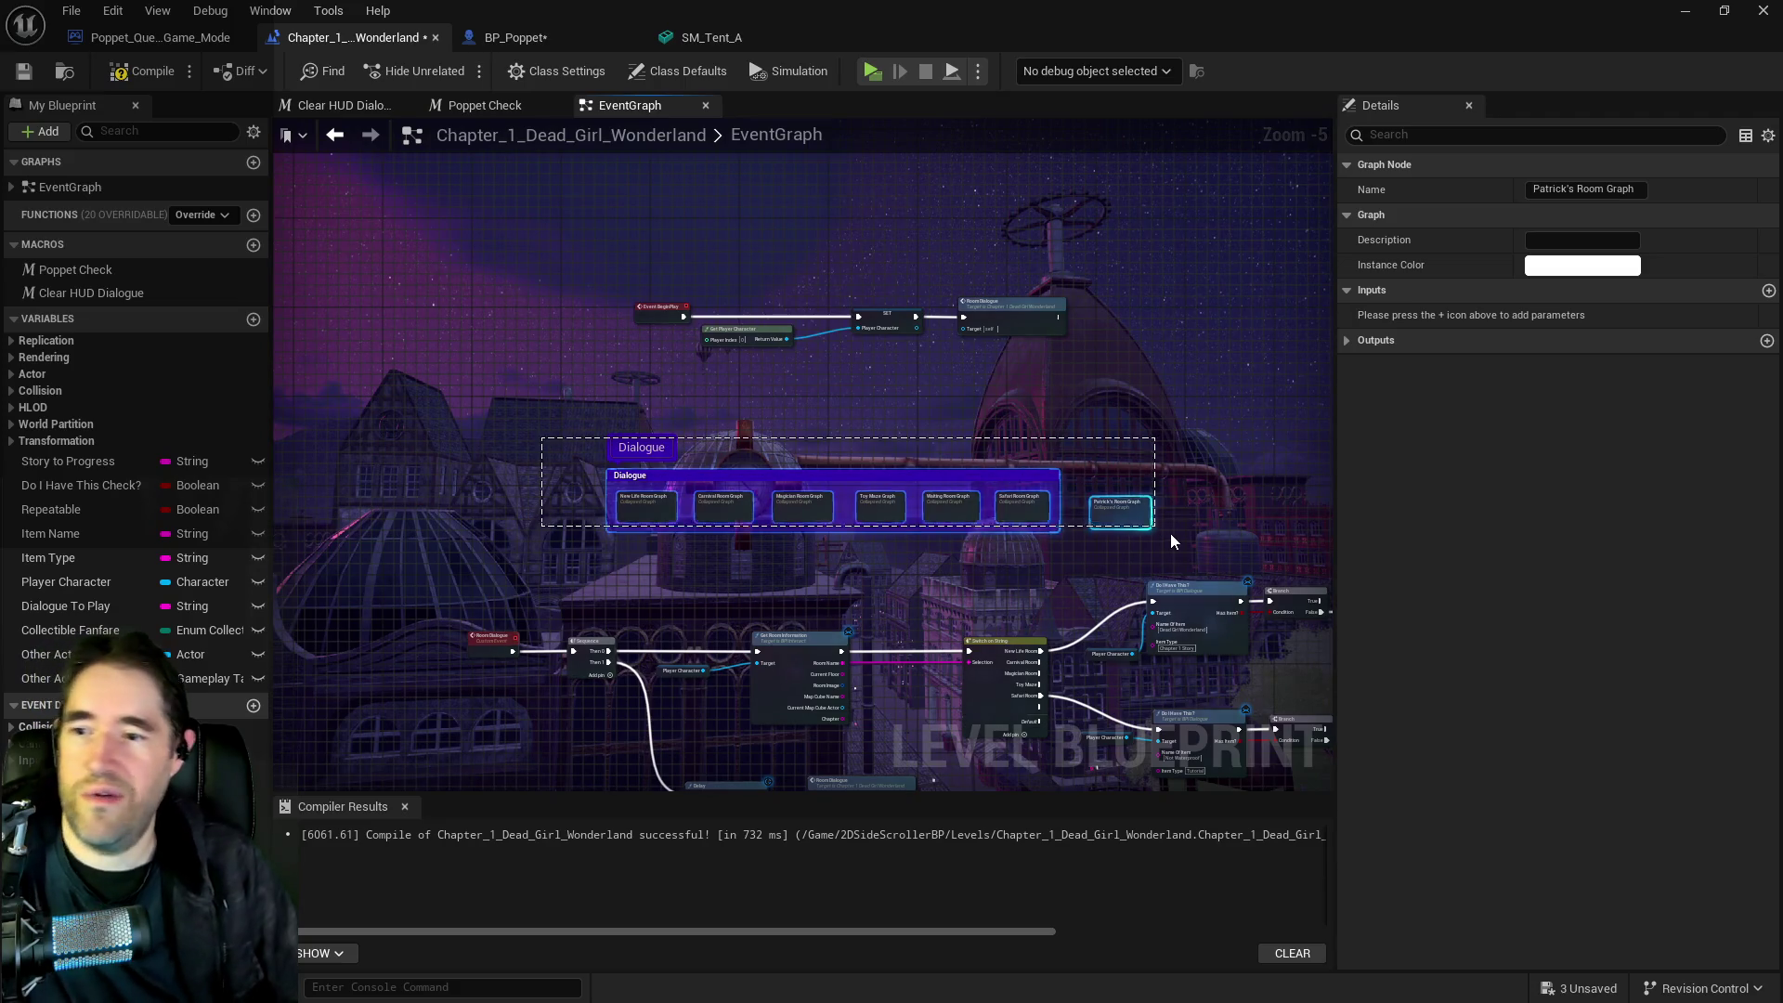
pyautogui.scroll(3, 566, 536)
pyautogui.click(654, 548)
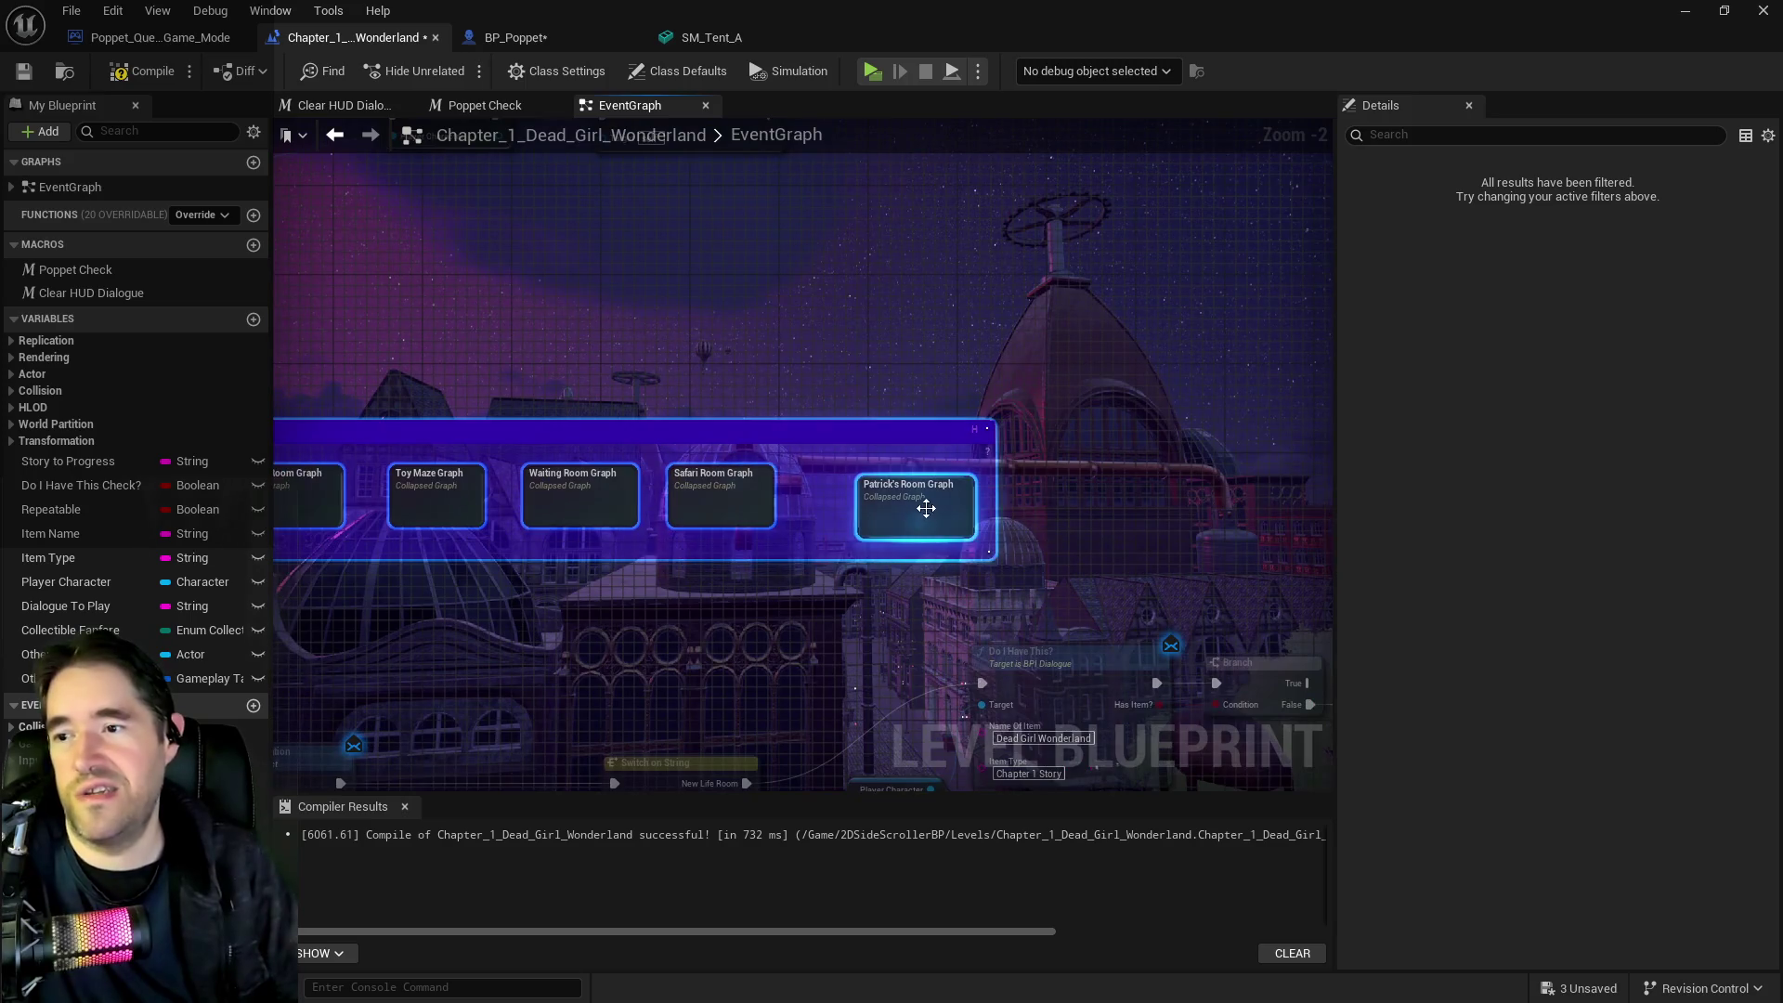
# Align Patrick's Room Graph with its neighbours, then compile and save the level blueprint
pyautogui.click(928, 512)
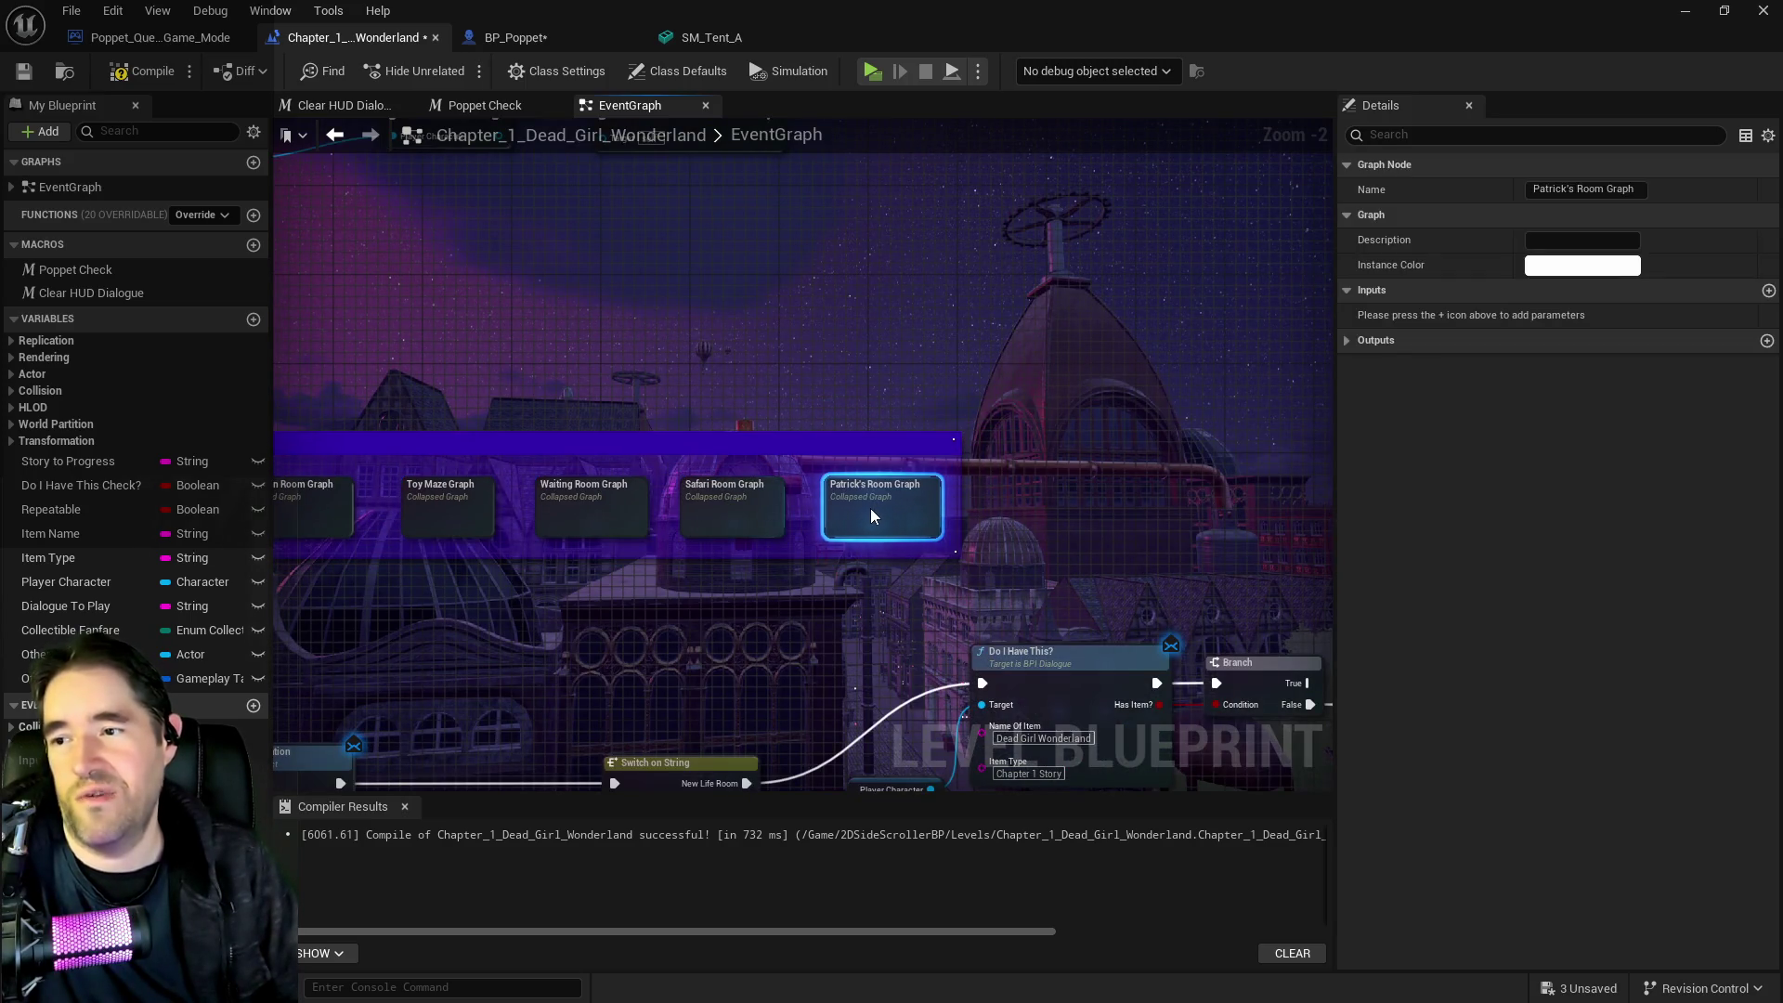
pyautogui.moveTo(871, 507); pyautogui.dragTo(862, 509)
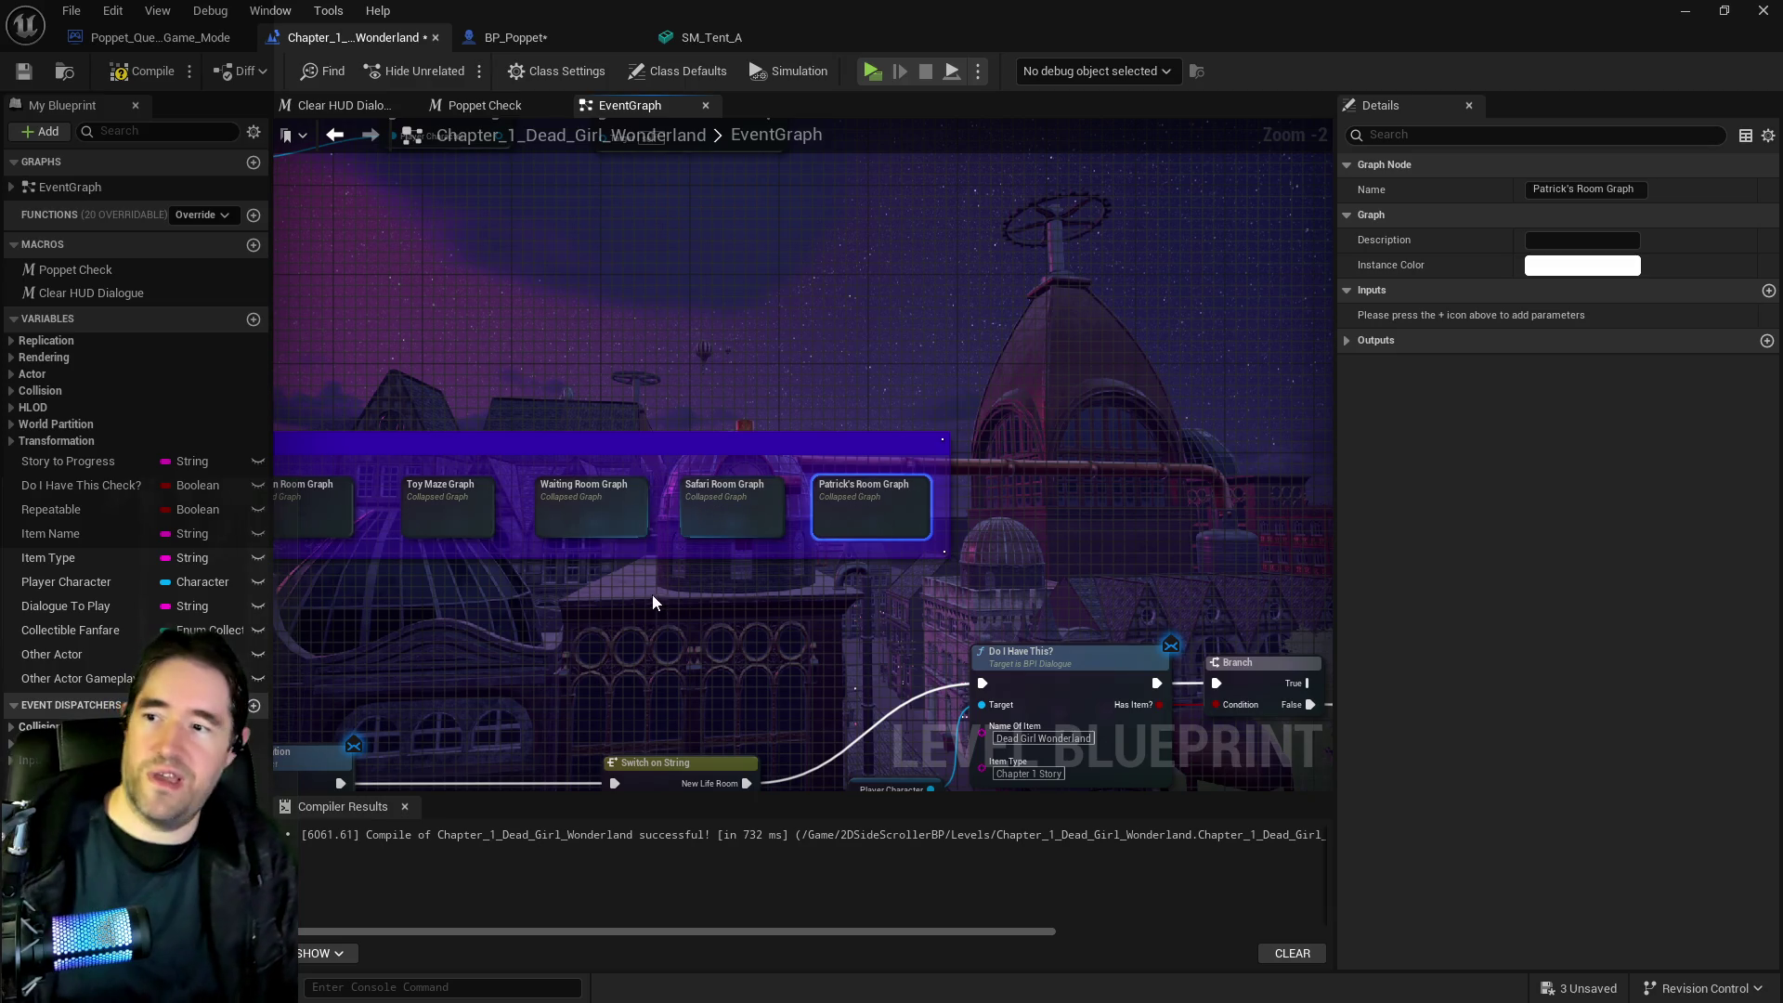
pyautogui.click(163, 82)
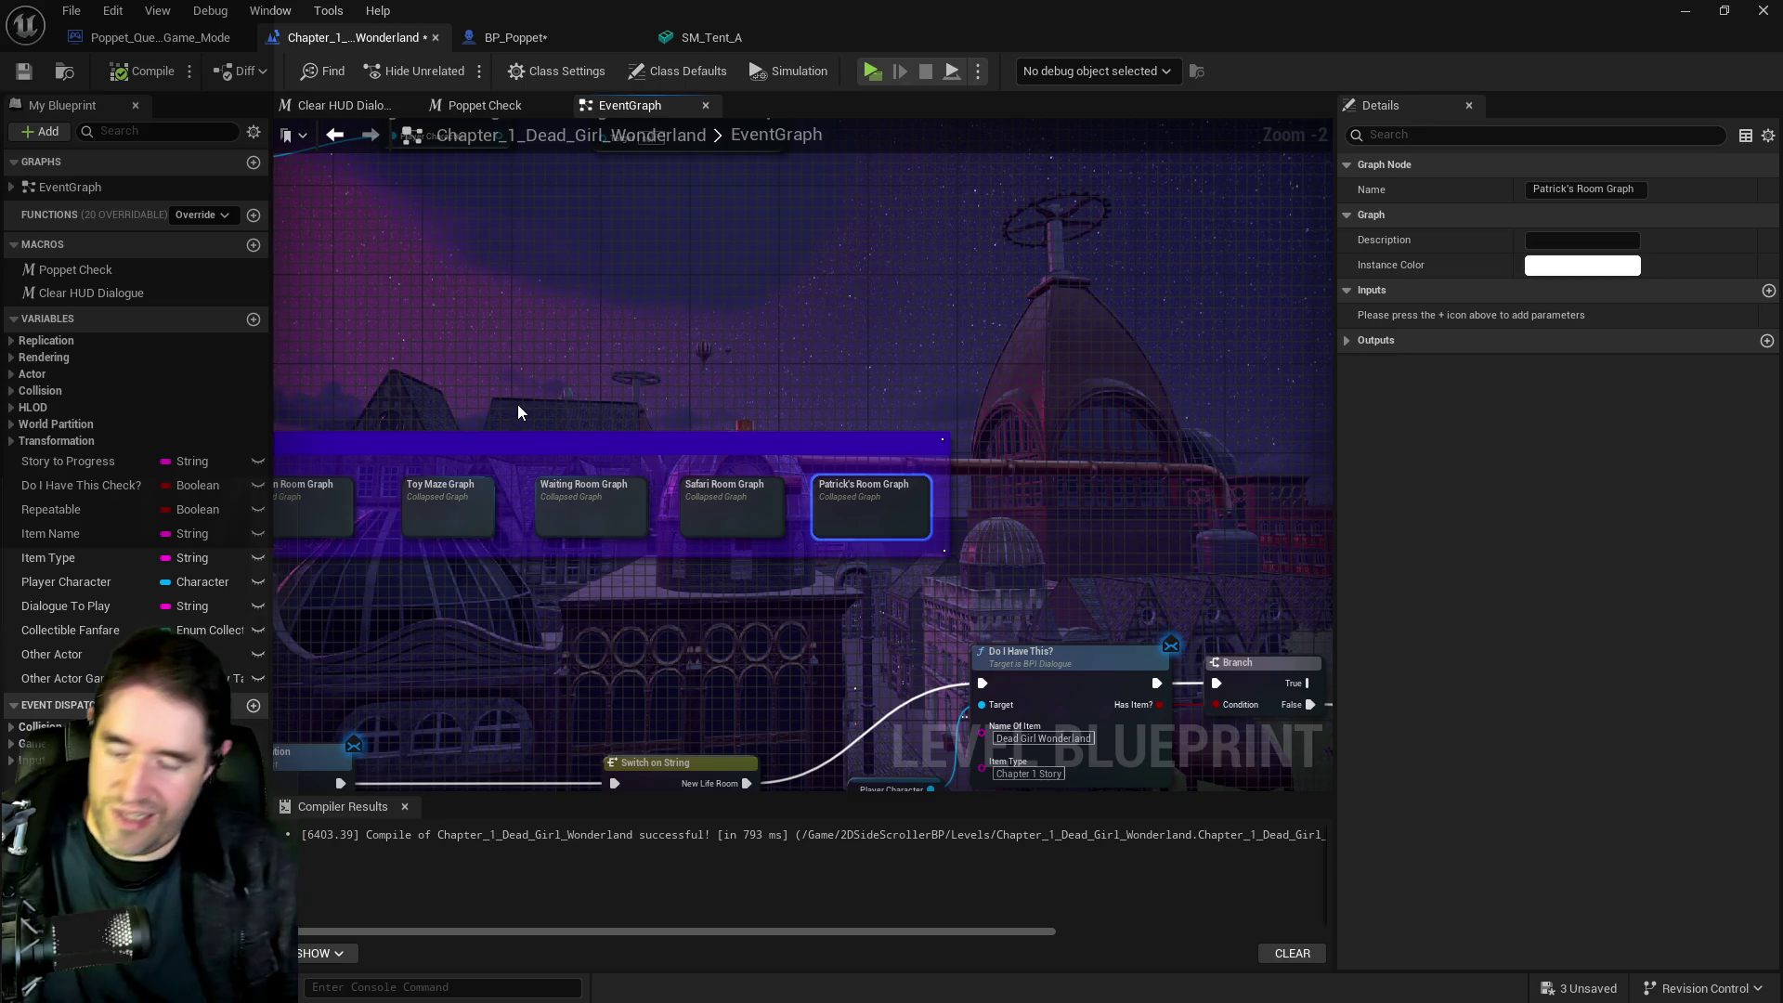
pyautogui.hotkey('ctrl', 'shift', 's')
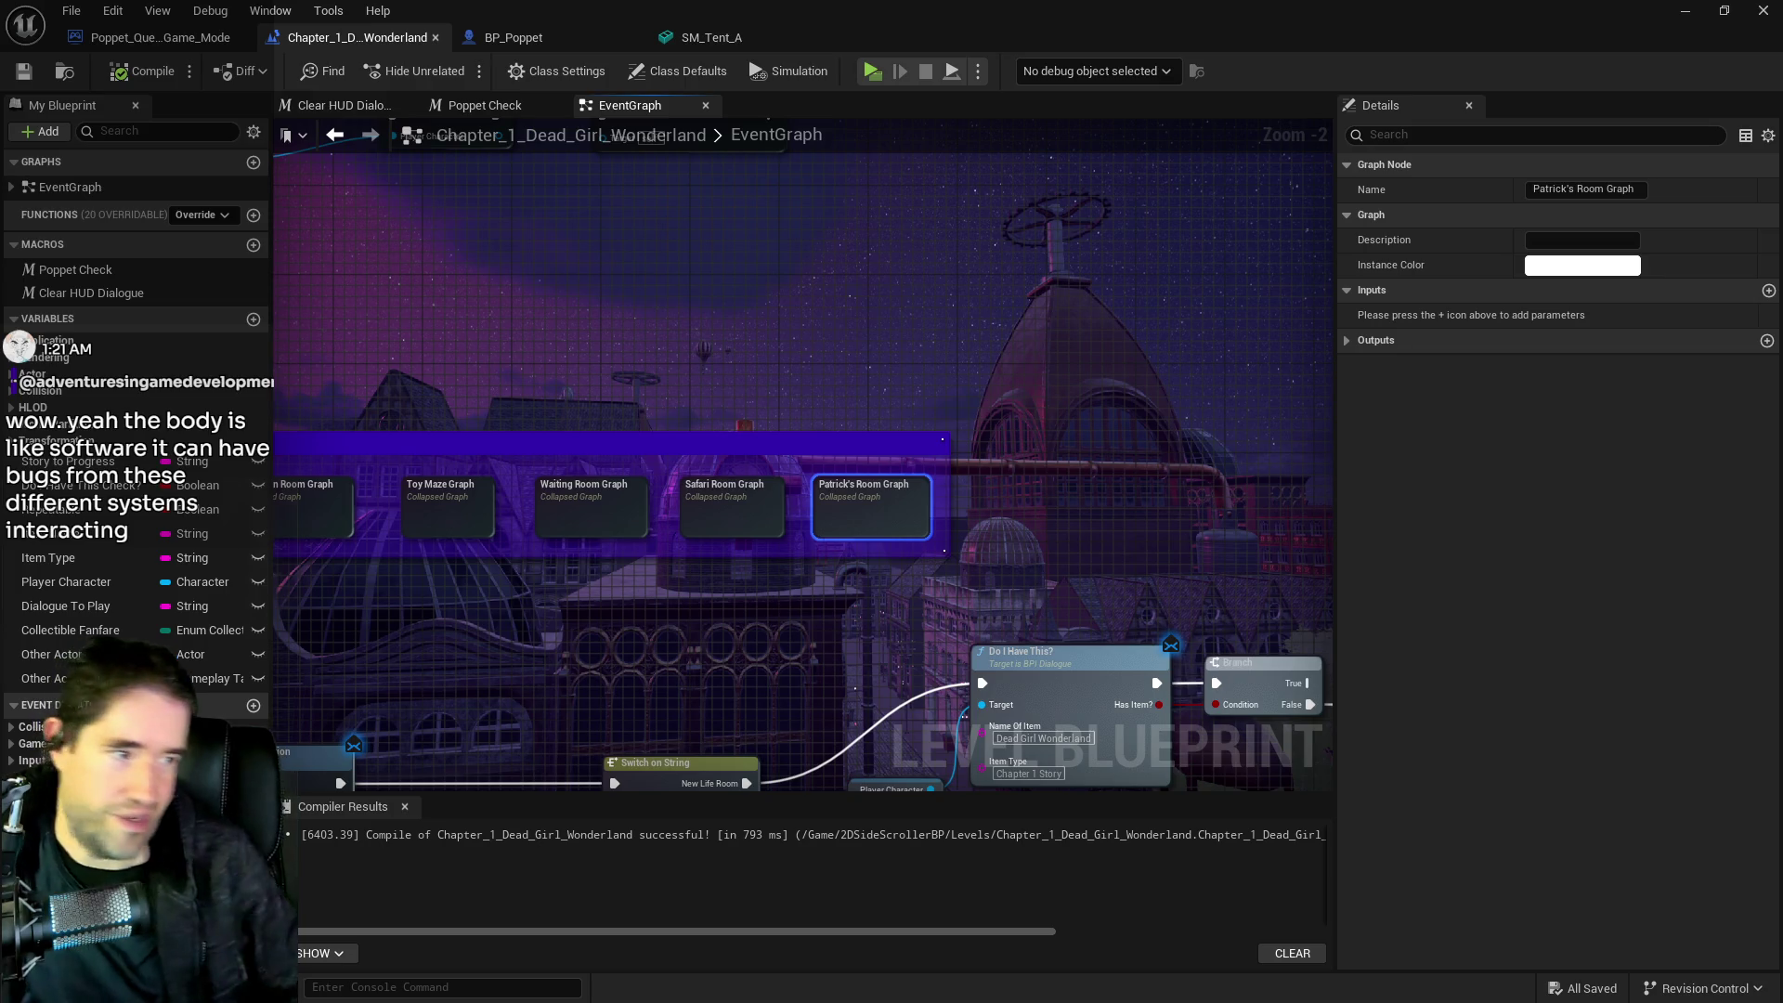
# Open Patrick's Room Graph, zoom in on its trigger nodes, and select the Fighting story progress value
pyautogui.doubleClick(888, 520)
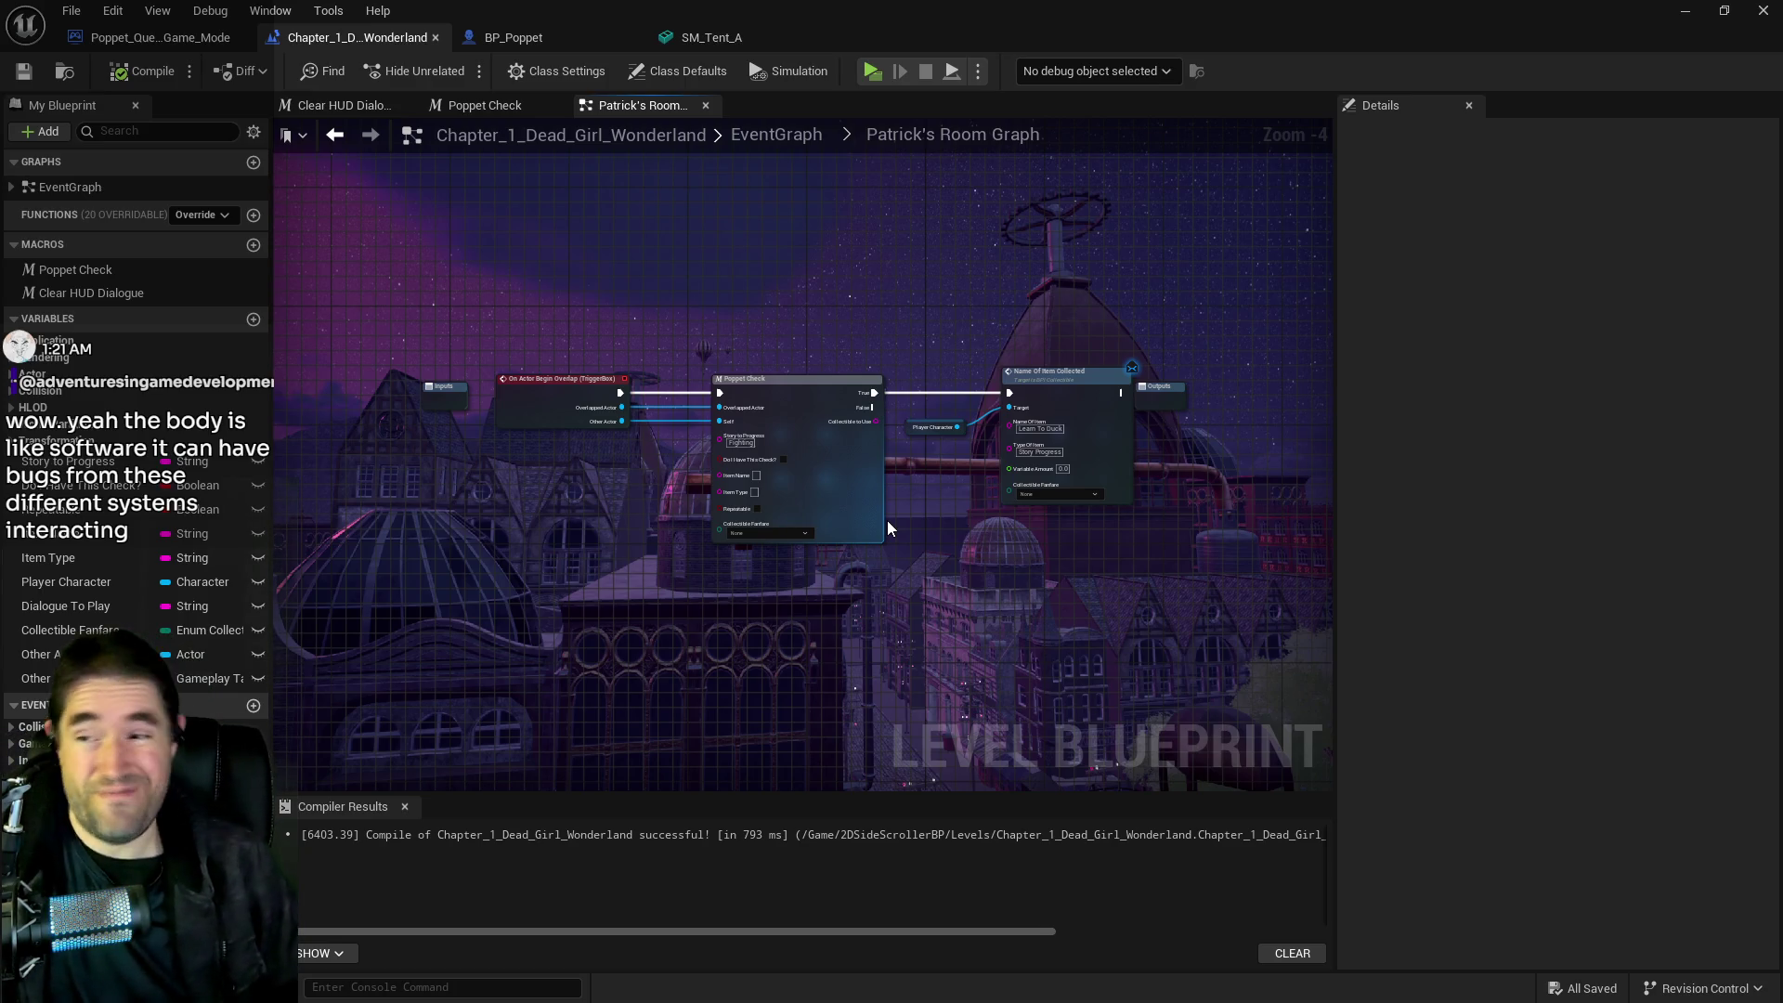
pyautogui.moveTo(684, 318); pyautogui.dragTo(765, 264)
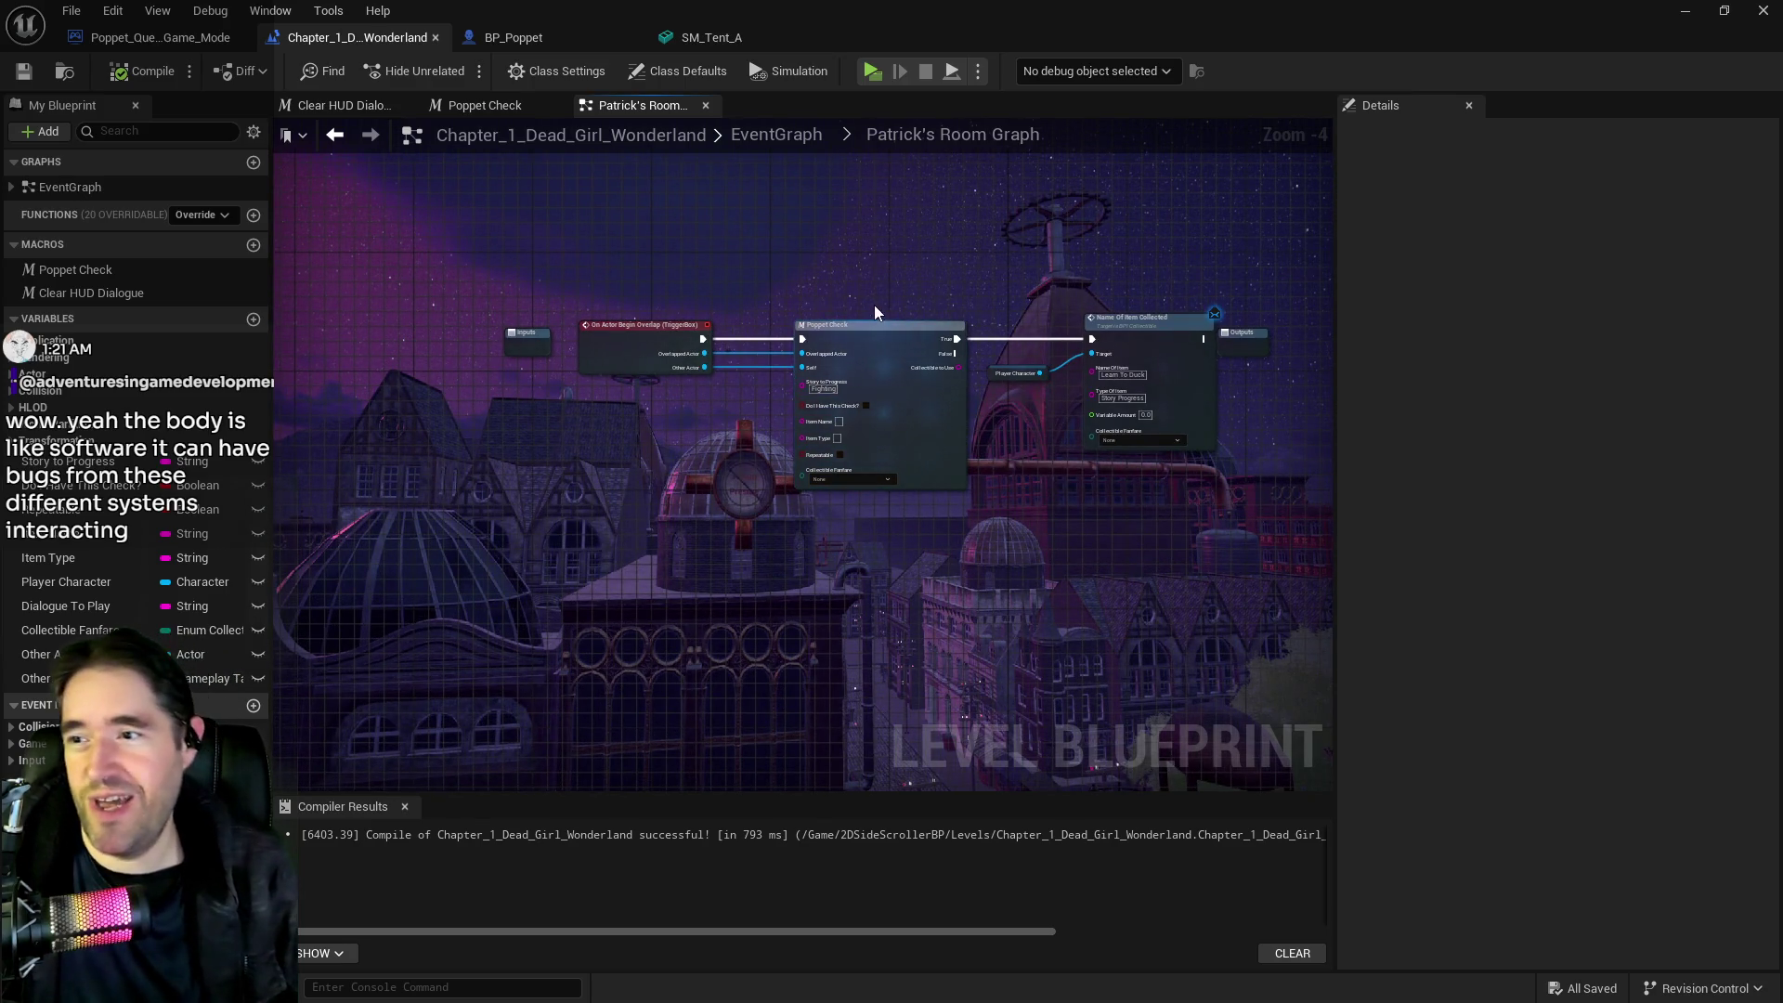
pyautogui.scroll(2, 864, 302)
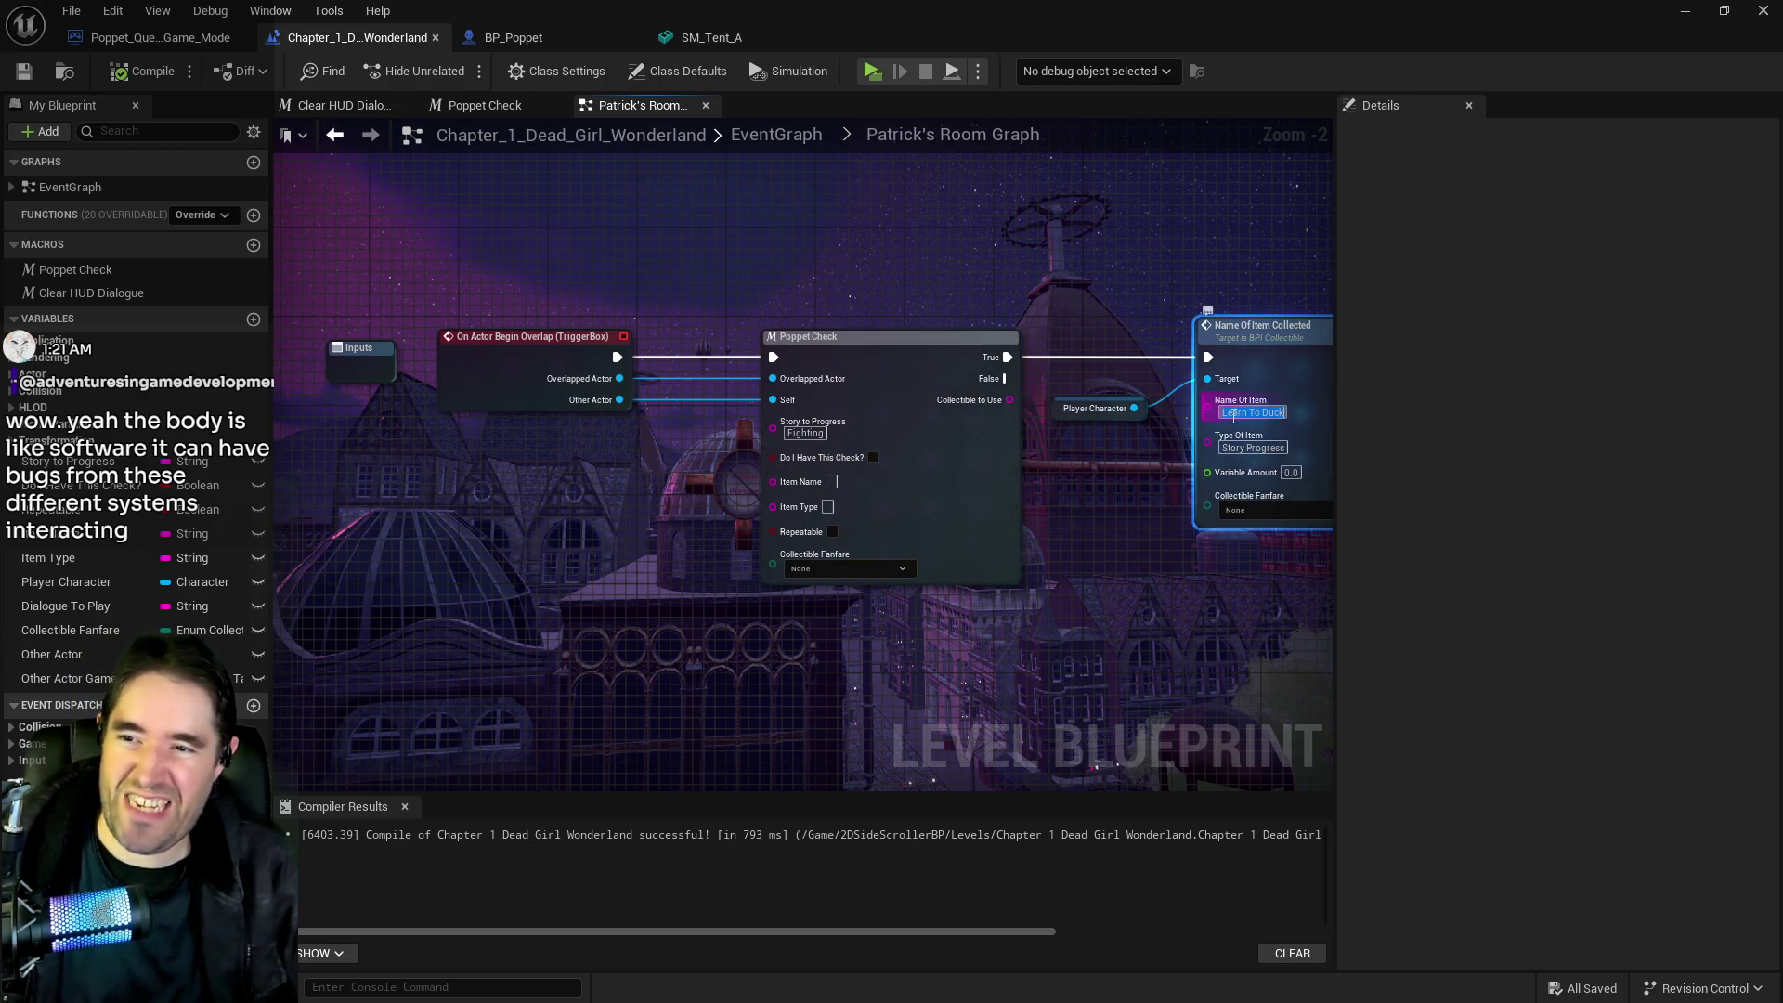
pyautogui.click(805, 434)
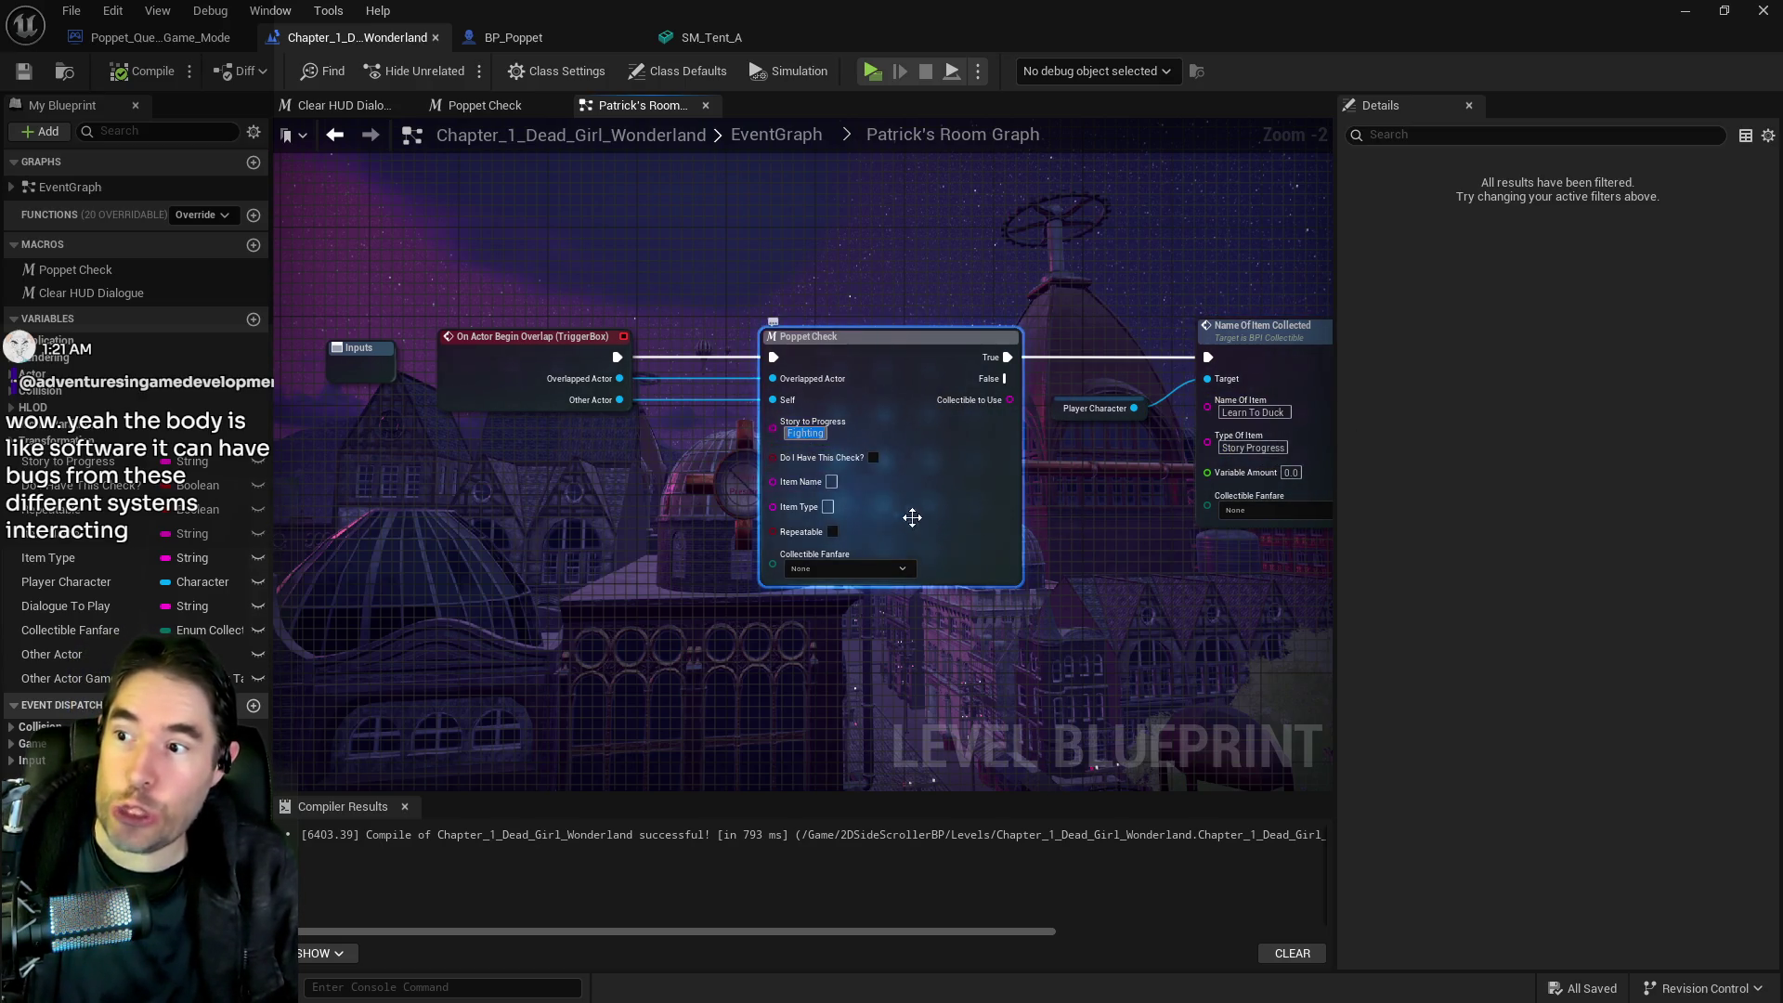
# Replace Poppet Check's Fighting story progress with Learn To Duck, copied from Name Of Item Collected
pyautogui.moveTo(882, 554); pyautogui.dragTo(731, 553)
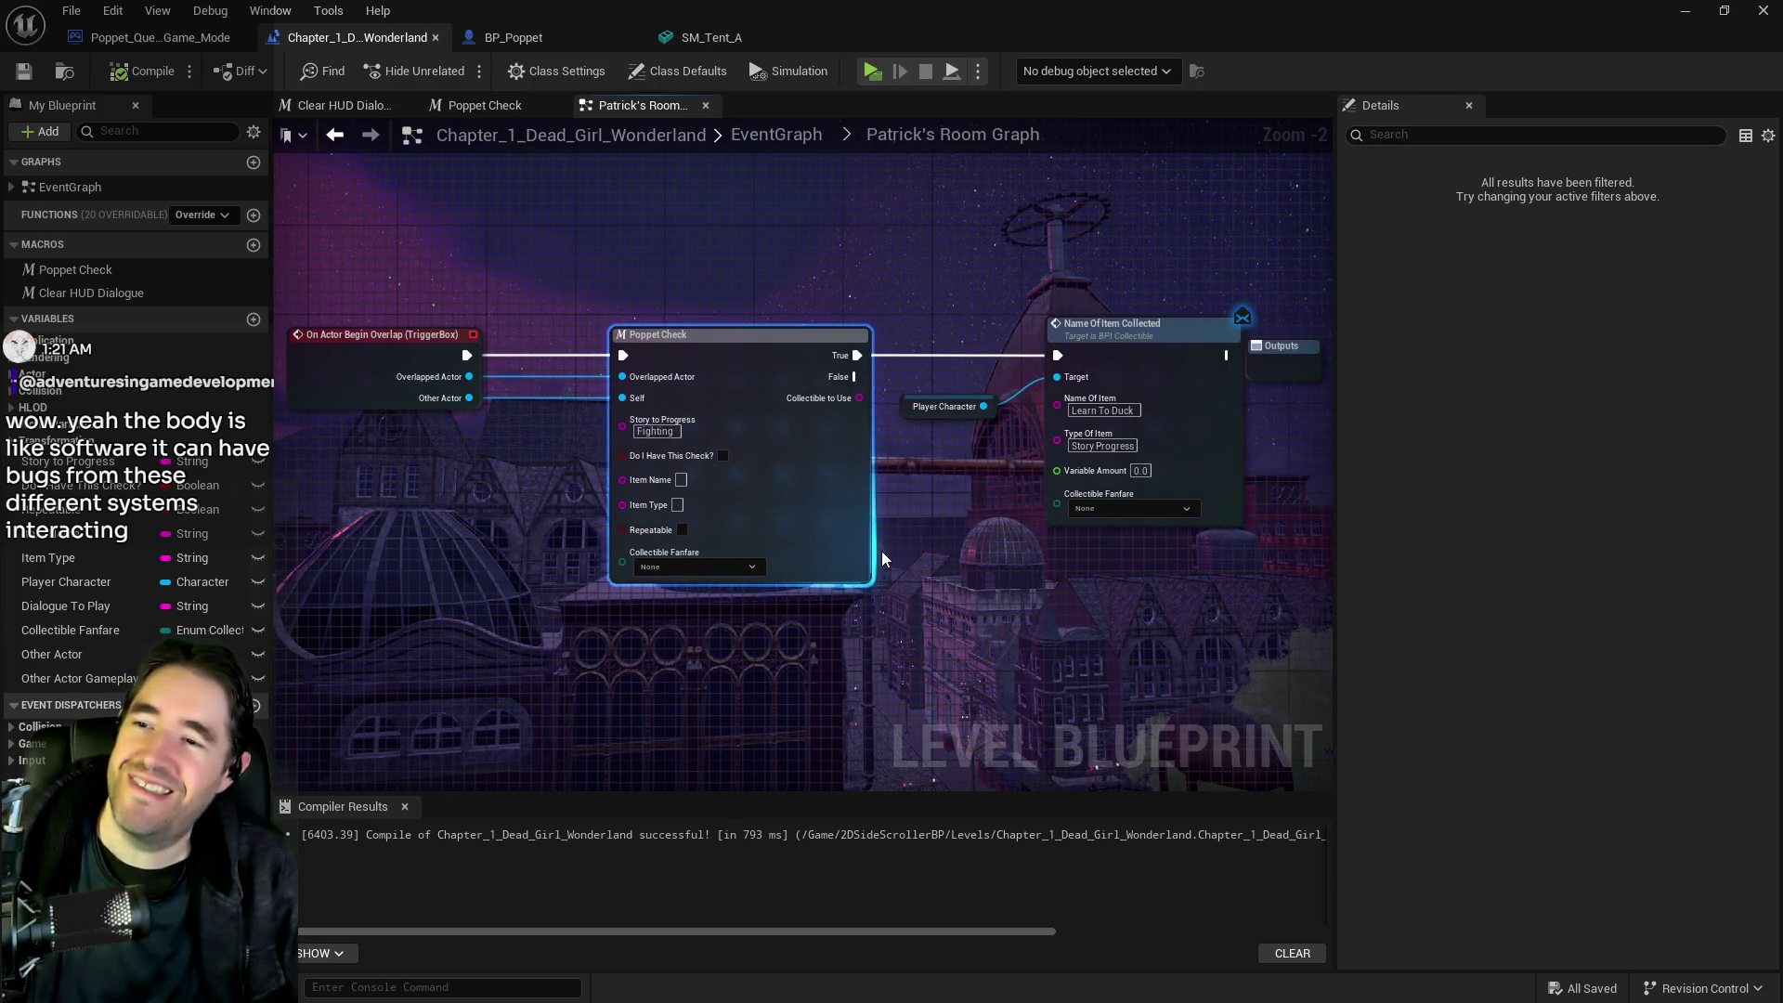
pyautogui.moveTo(883, 549); pyautogui.dragTo(942, 531)
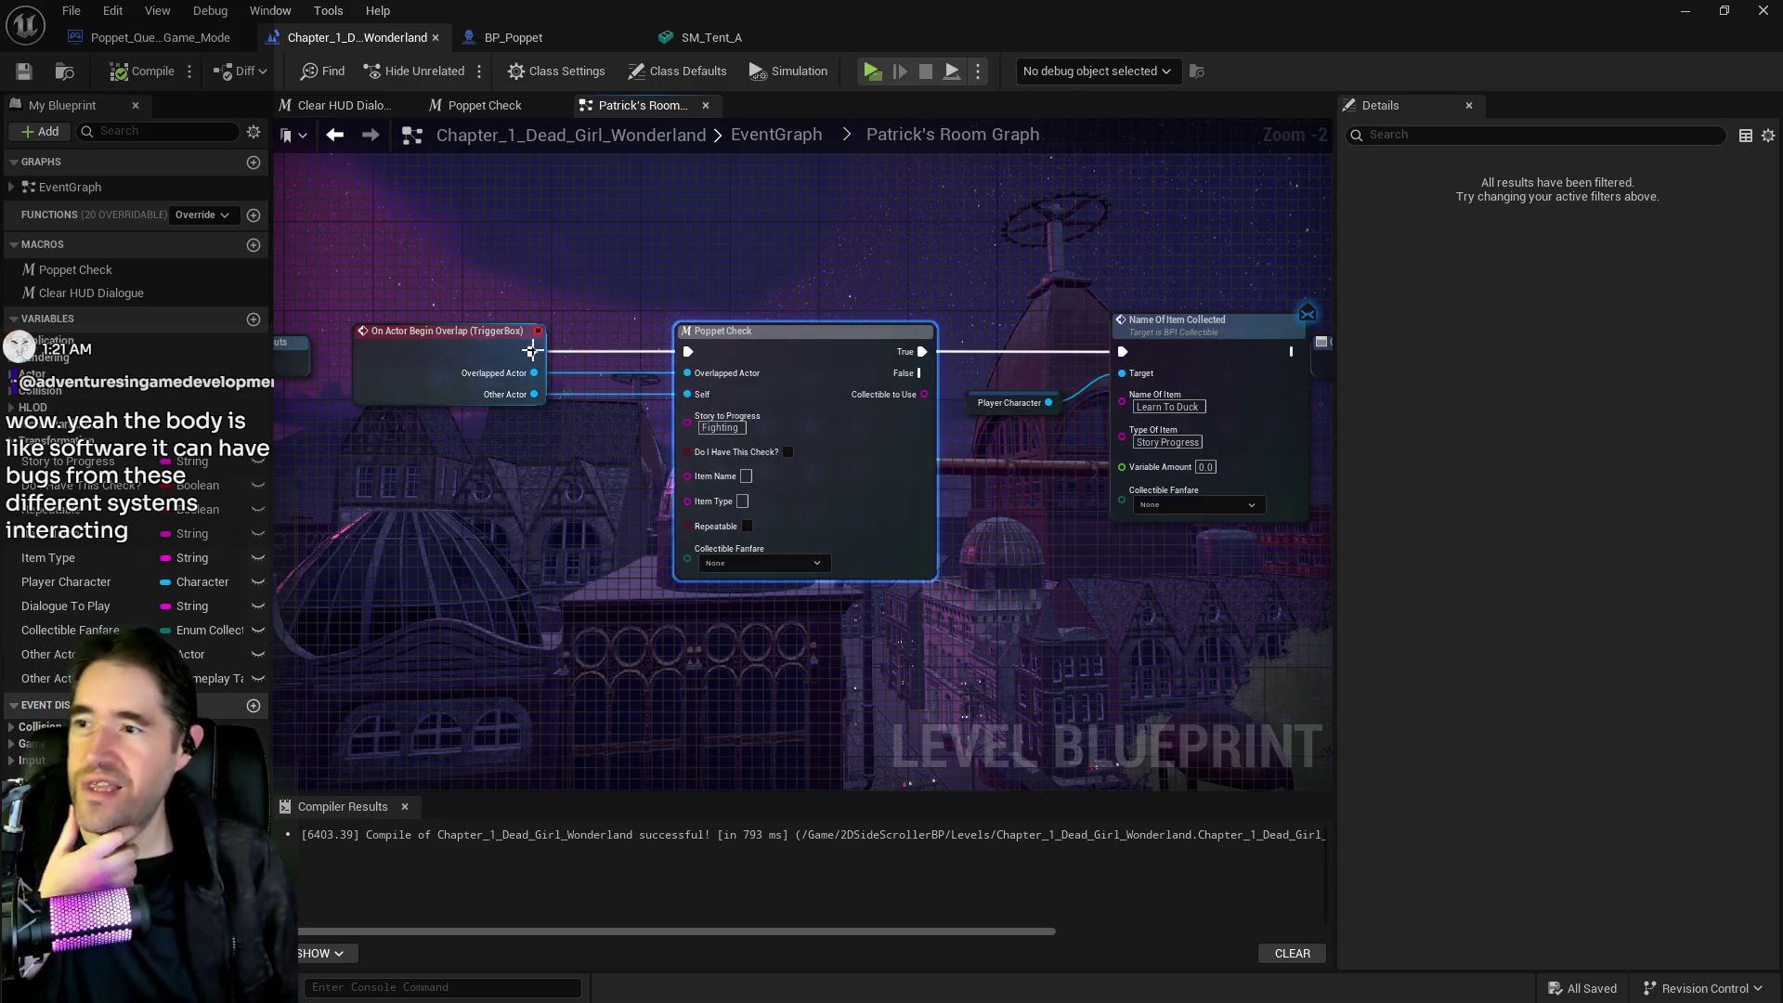
pyautogui.moveTo(1063, 405); pyautogui.dragTo(763, 389)
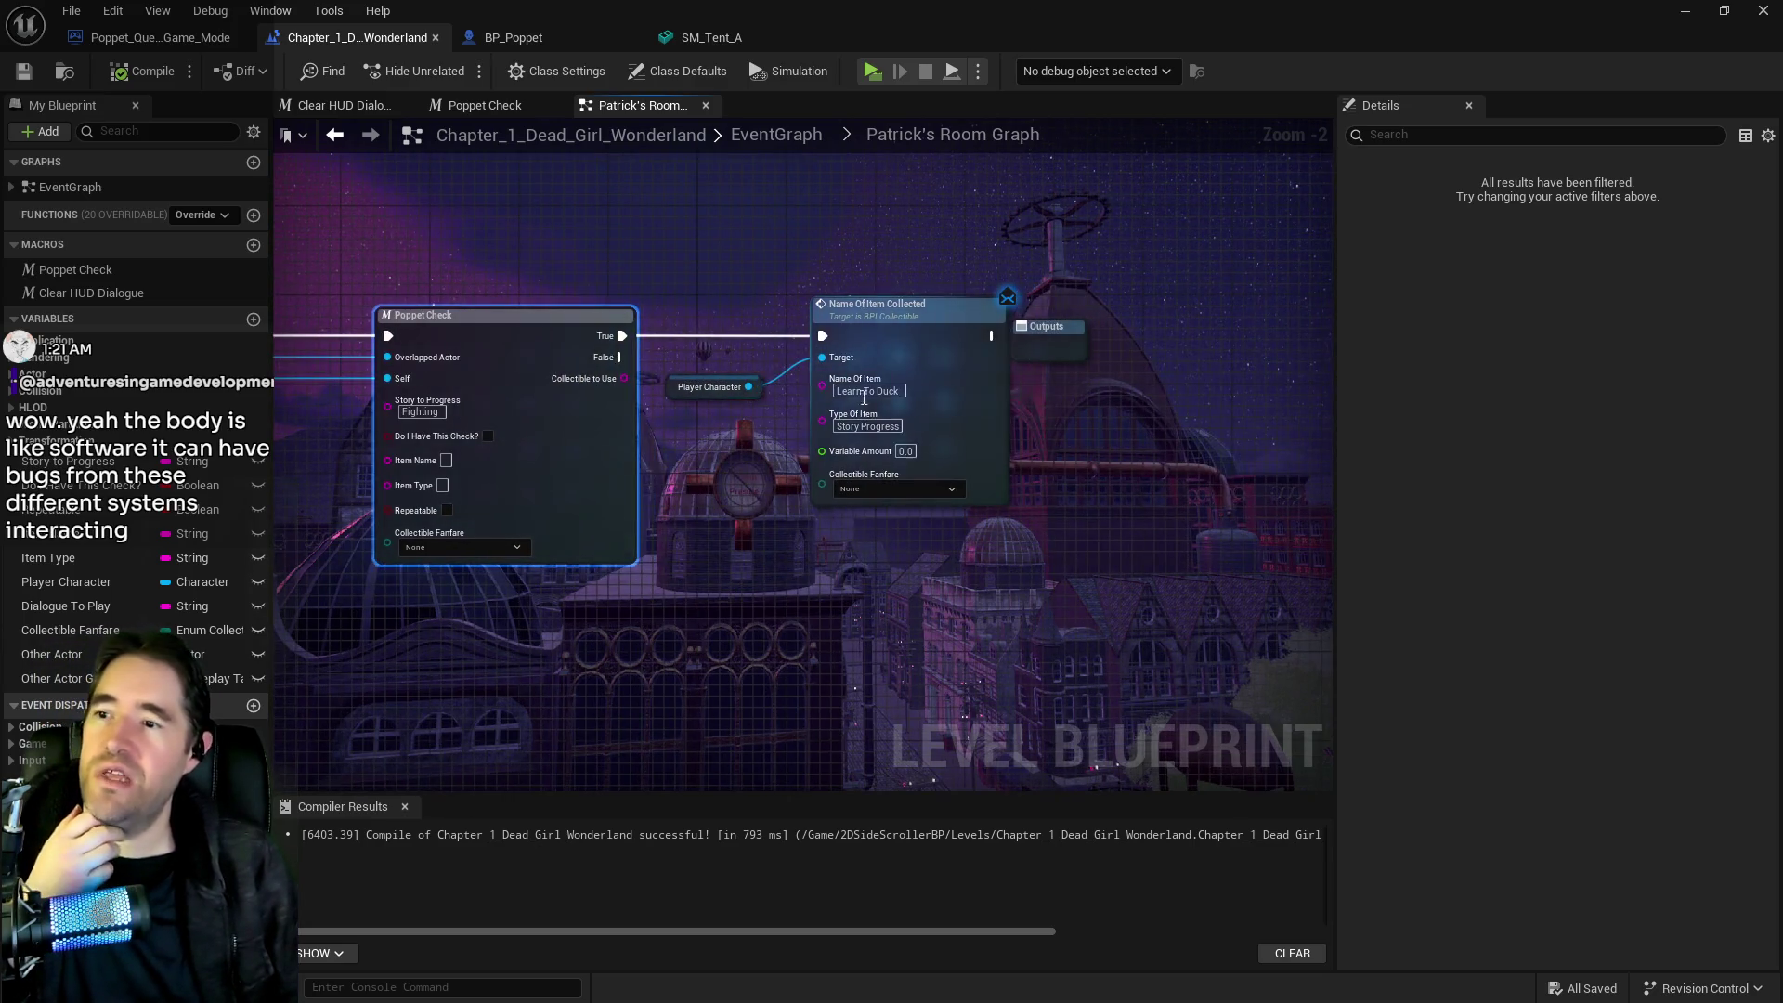
pyautogui.doubleClick(413, 410)
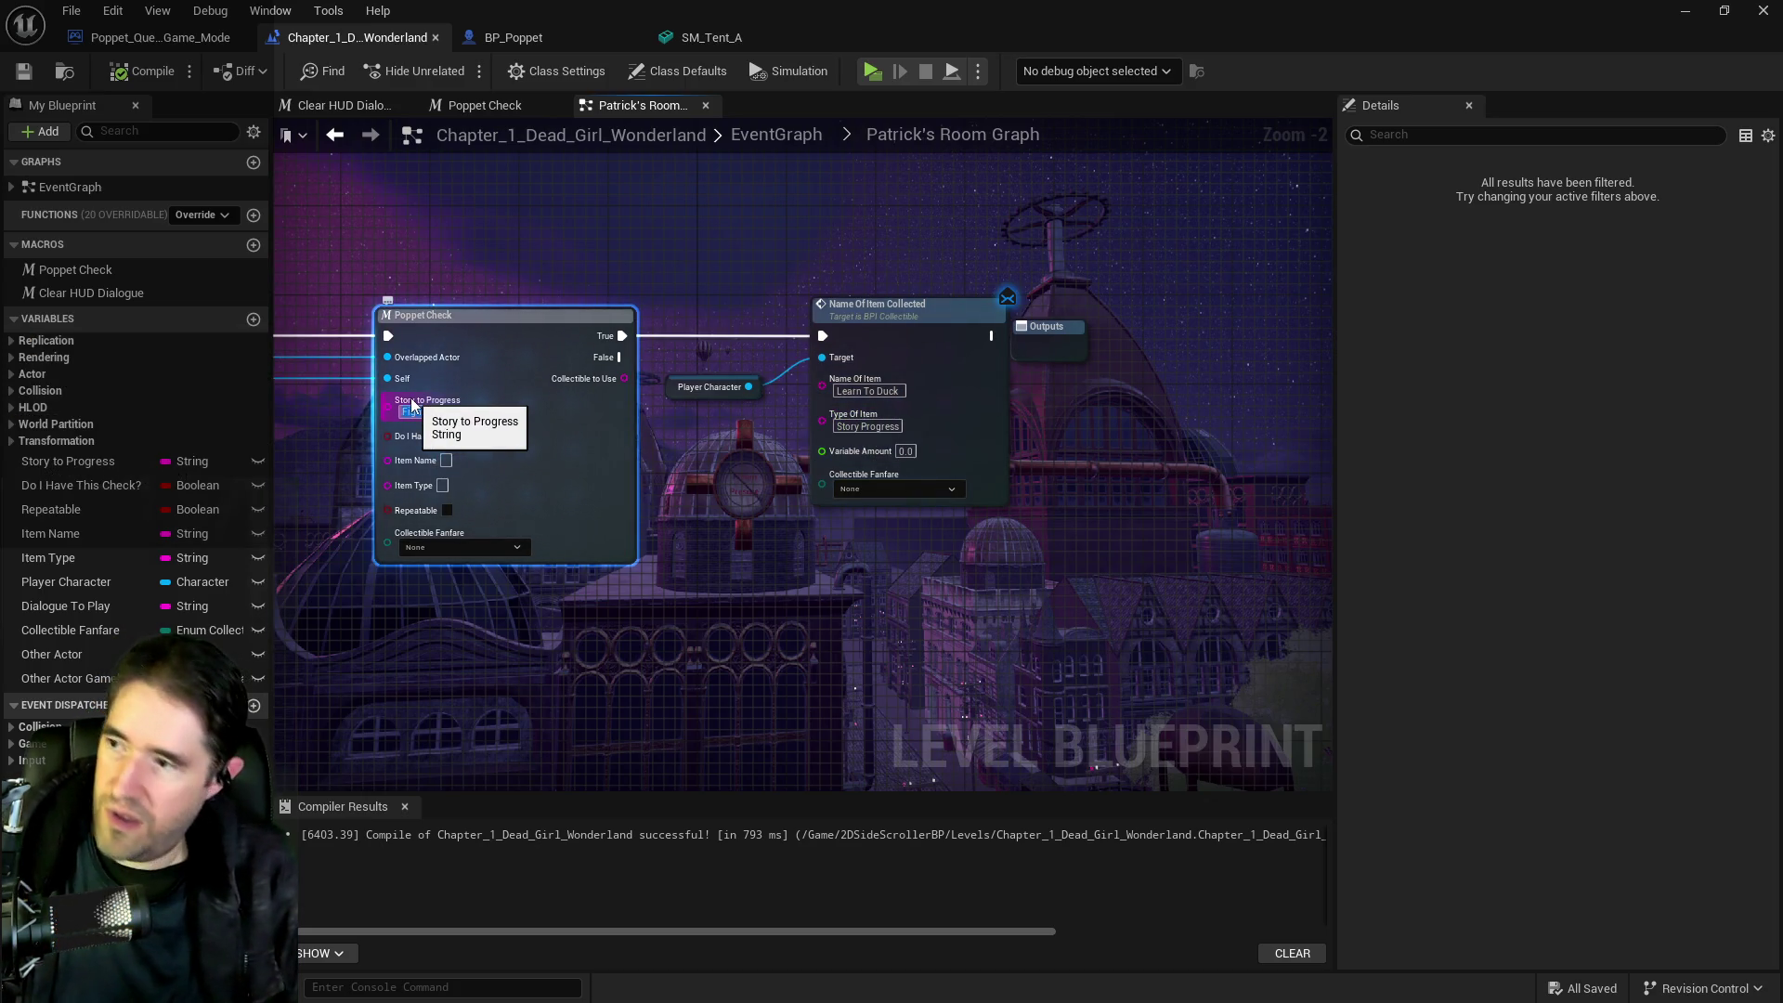
pyautogui.press('BackSpace')
pyautogui.click(777, 405)
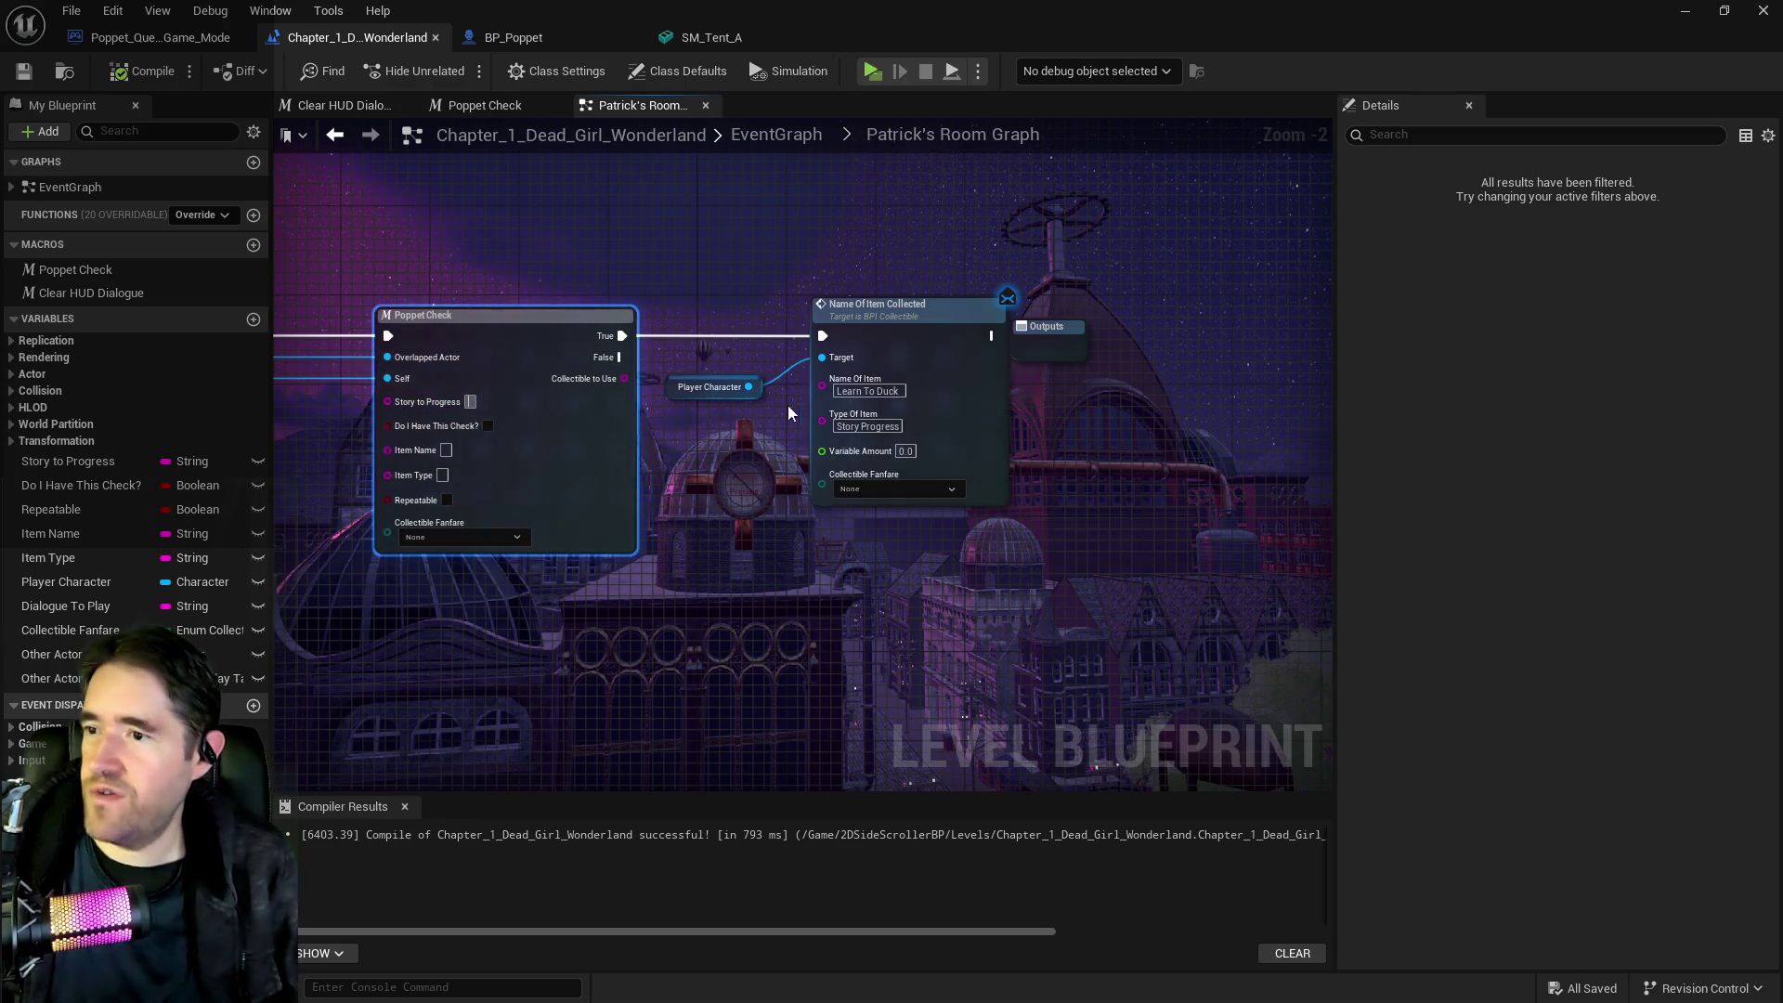
pyautogui.doubleClick(867, 391)
pyautogui.hotkey('ctrl', 'c')
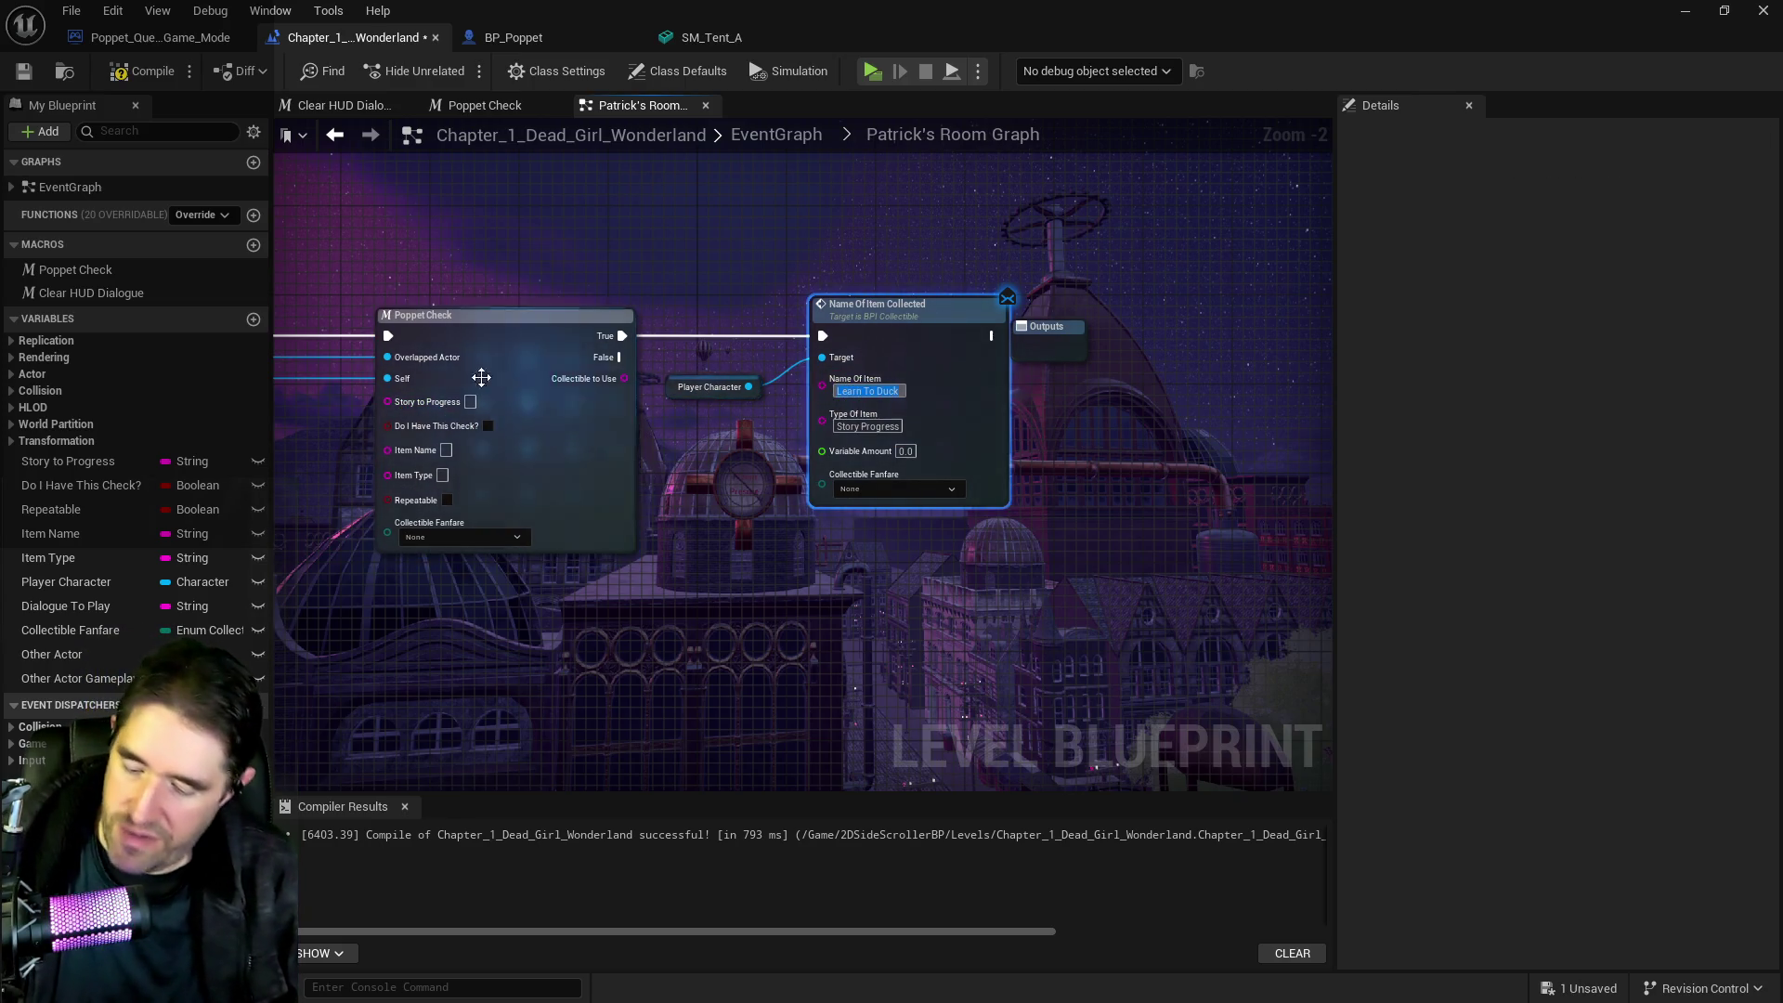
pyautogui.click(470, 403)
pyautogui.hotkey('ctrl', 'v')
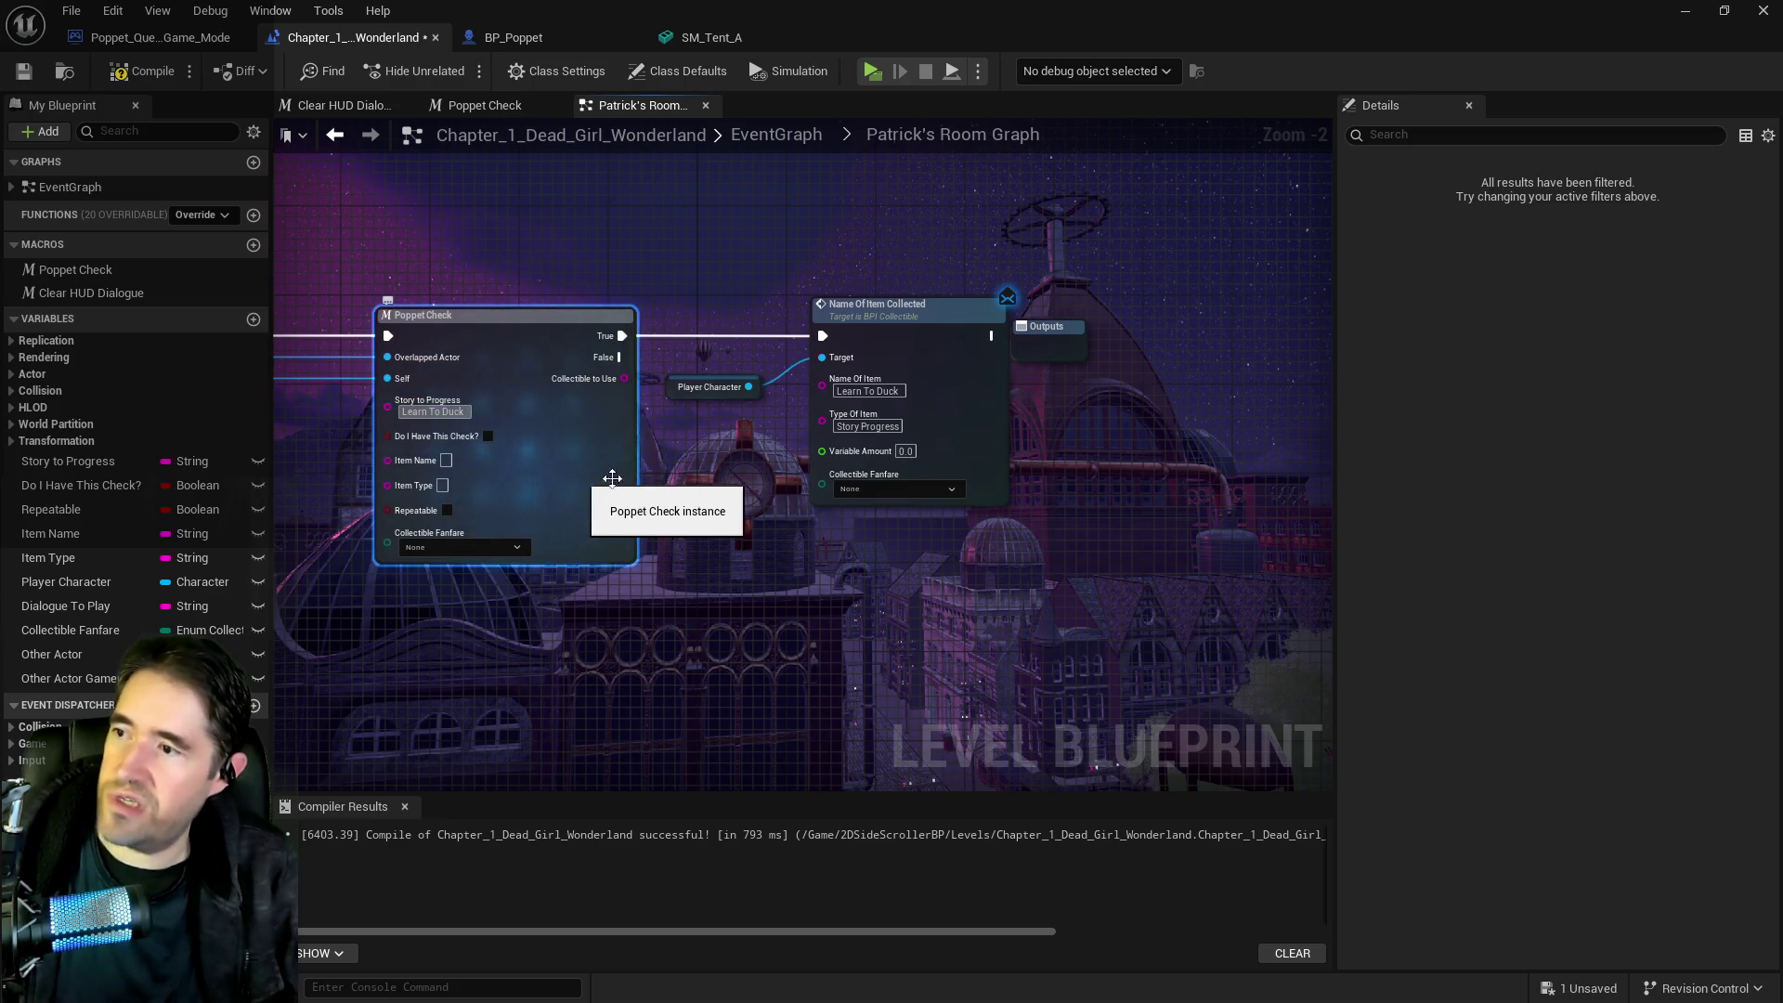
# Delete the Player Character and Name Of Item Collected nodes, tidy the Outputs node, and save
pyautogui.click(695, 382)
pyautogui.keyDown('shift'); pyautogui.click(983, 422); pyautogui.keyUp('shift')
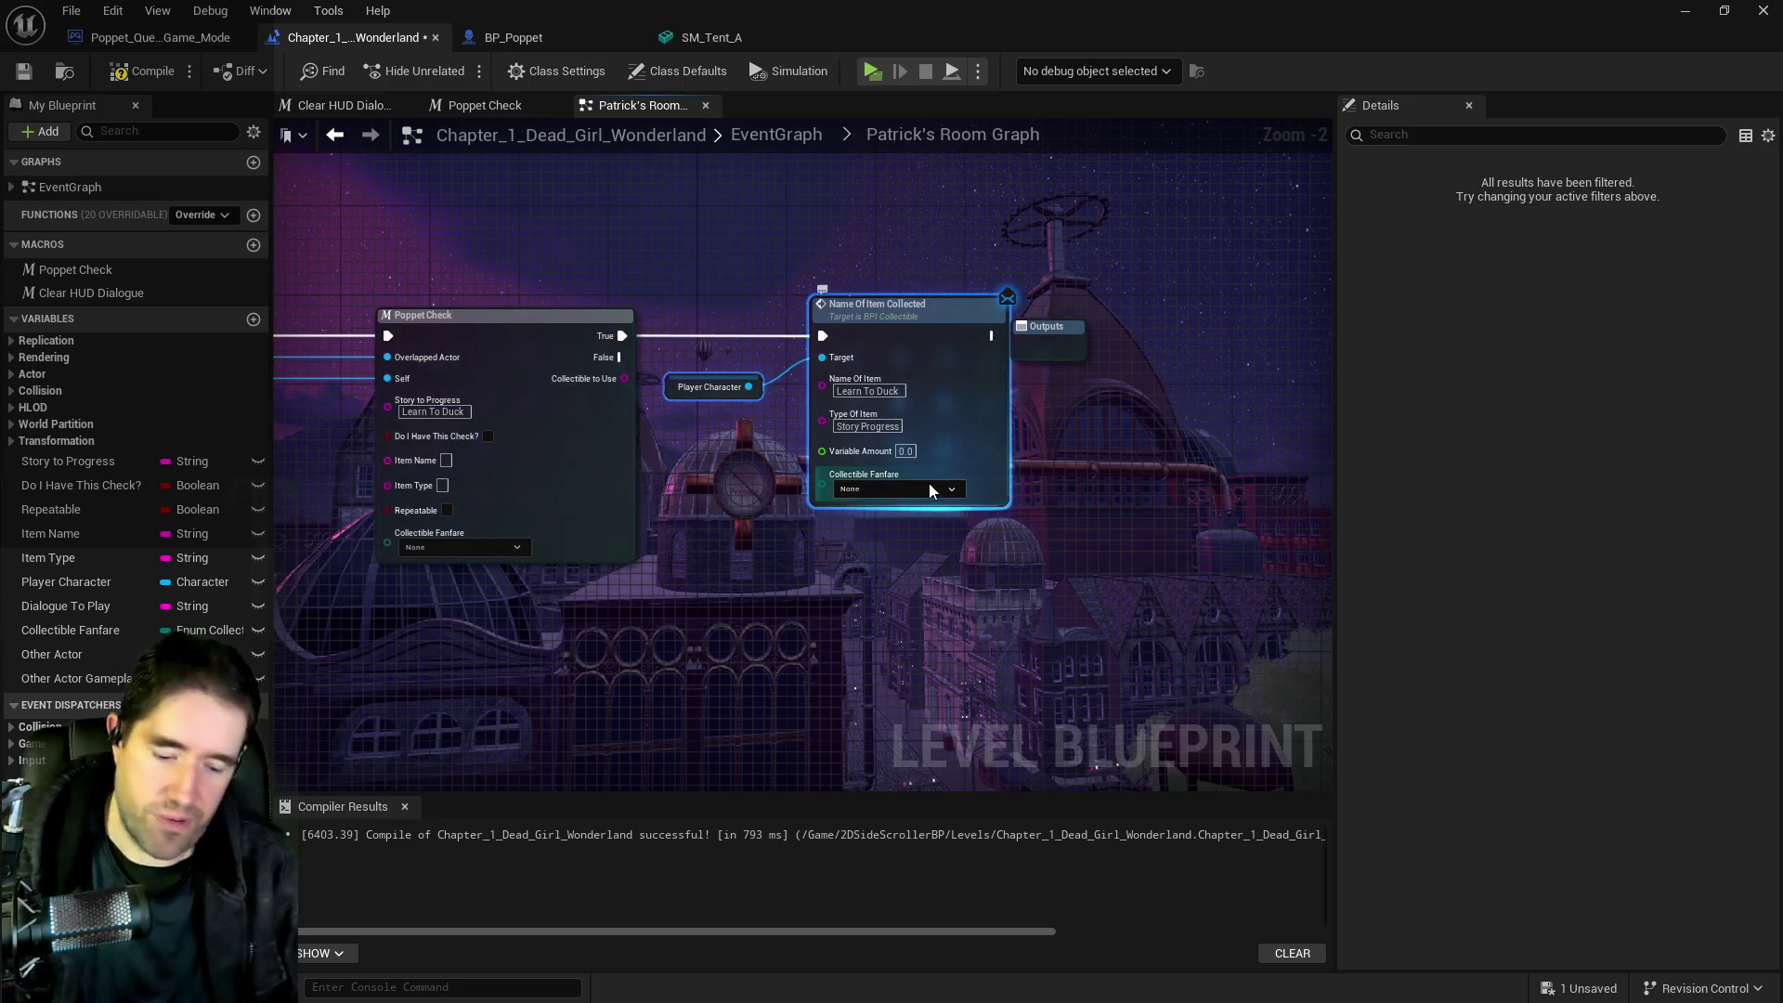
pyautogui.press('Delete')
pyautogui.moveTo(1091, 346); pyautogui.dragTo(1263, 367)
pyautogui.scroll(-1, 890, 489)
pyautogui.scroll(-2, 889, 488)
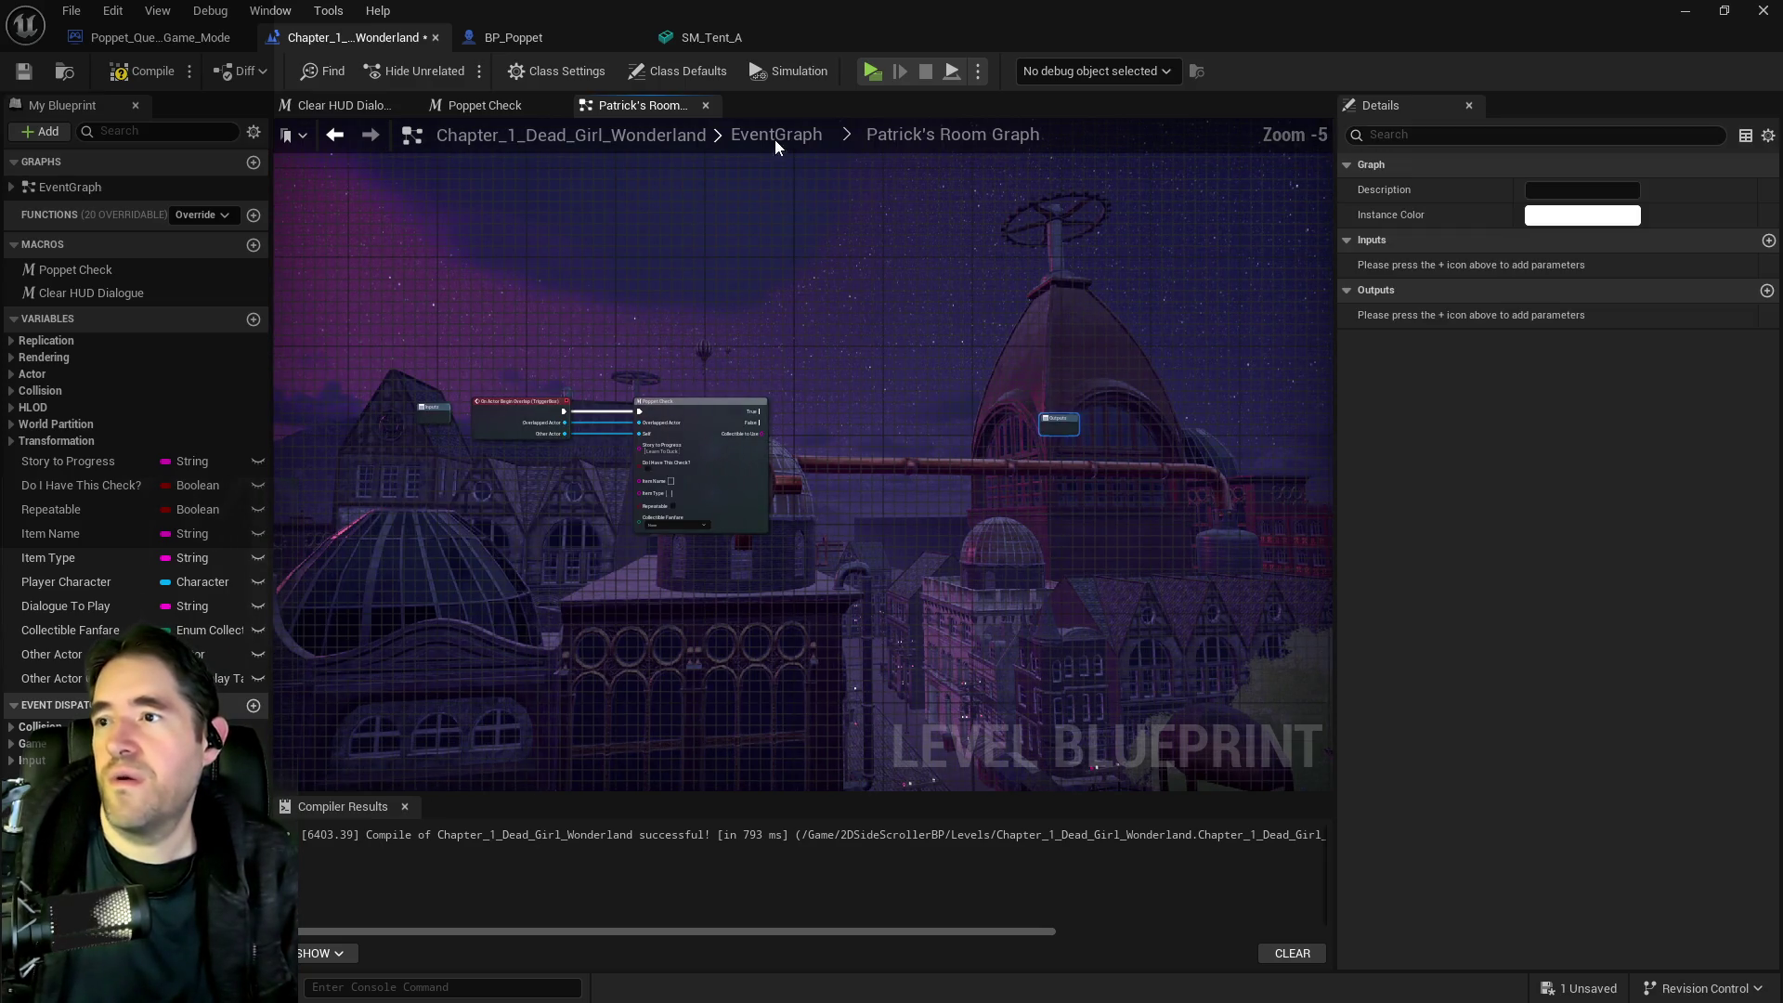
pyautogui.click(24, 71)
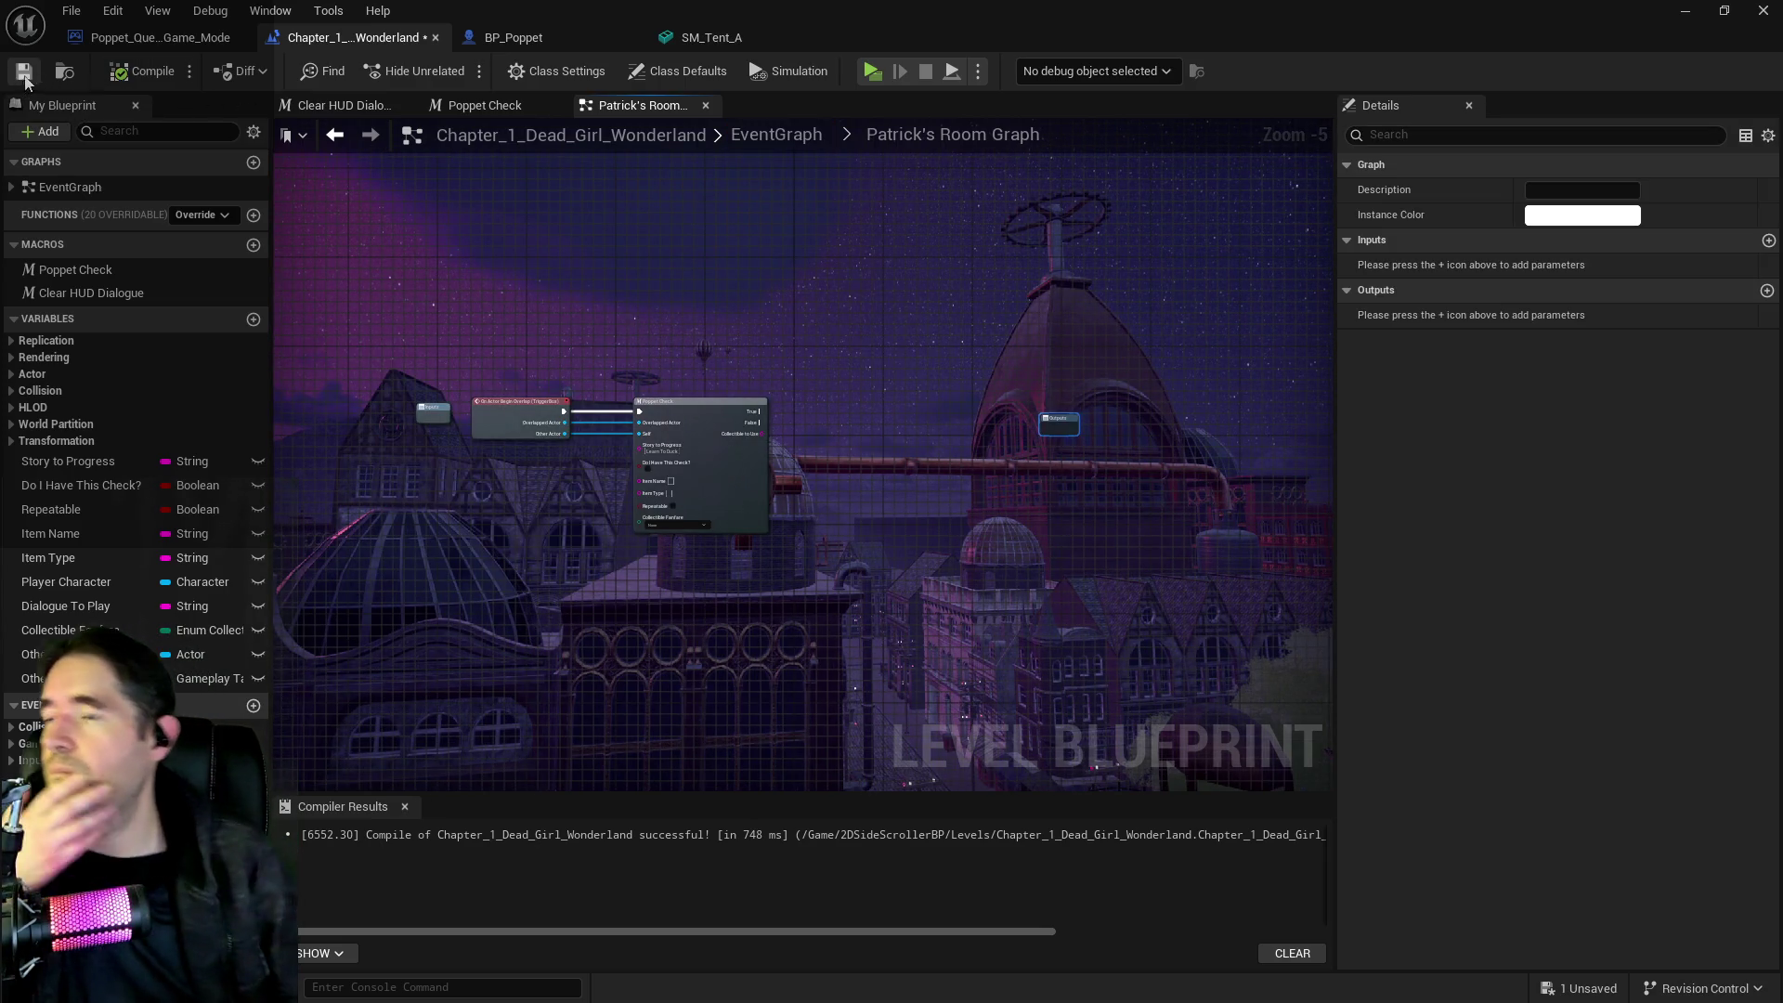
# Open the Carnival Room Graph from the EventGraph and rearrange its Set HUD Dialogue nodes
pyautogui.click(792, 137)
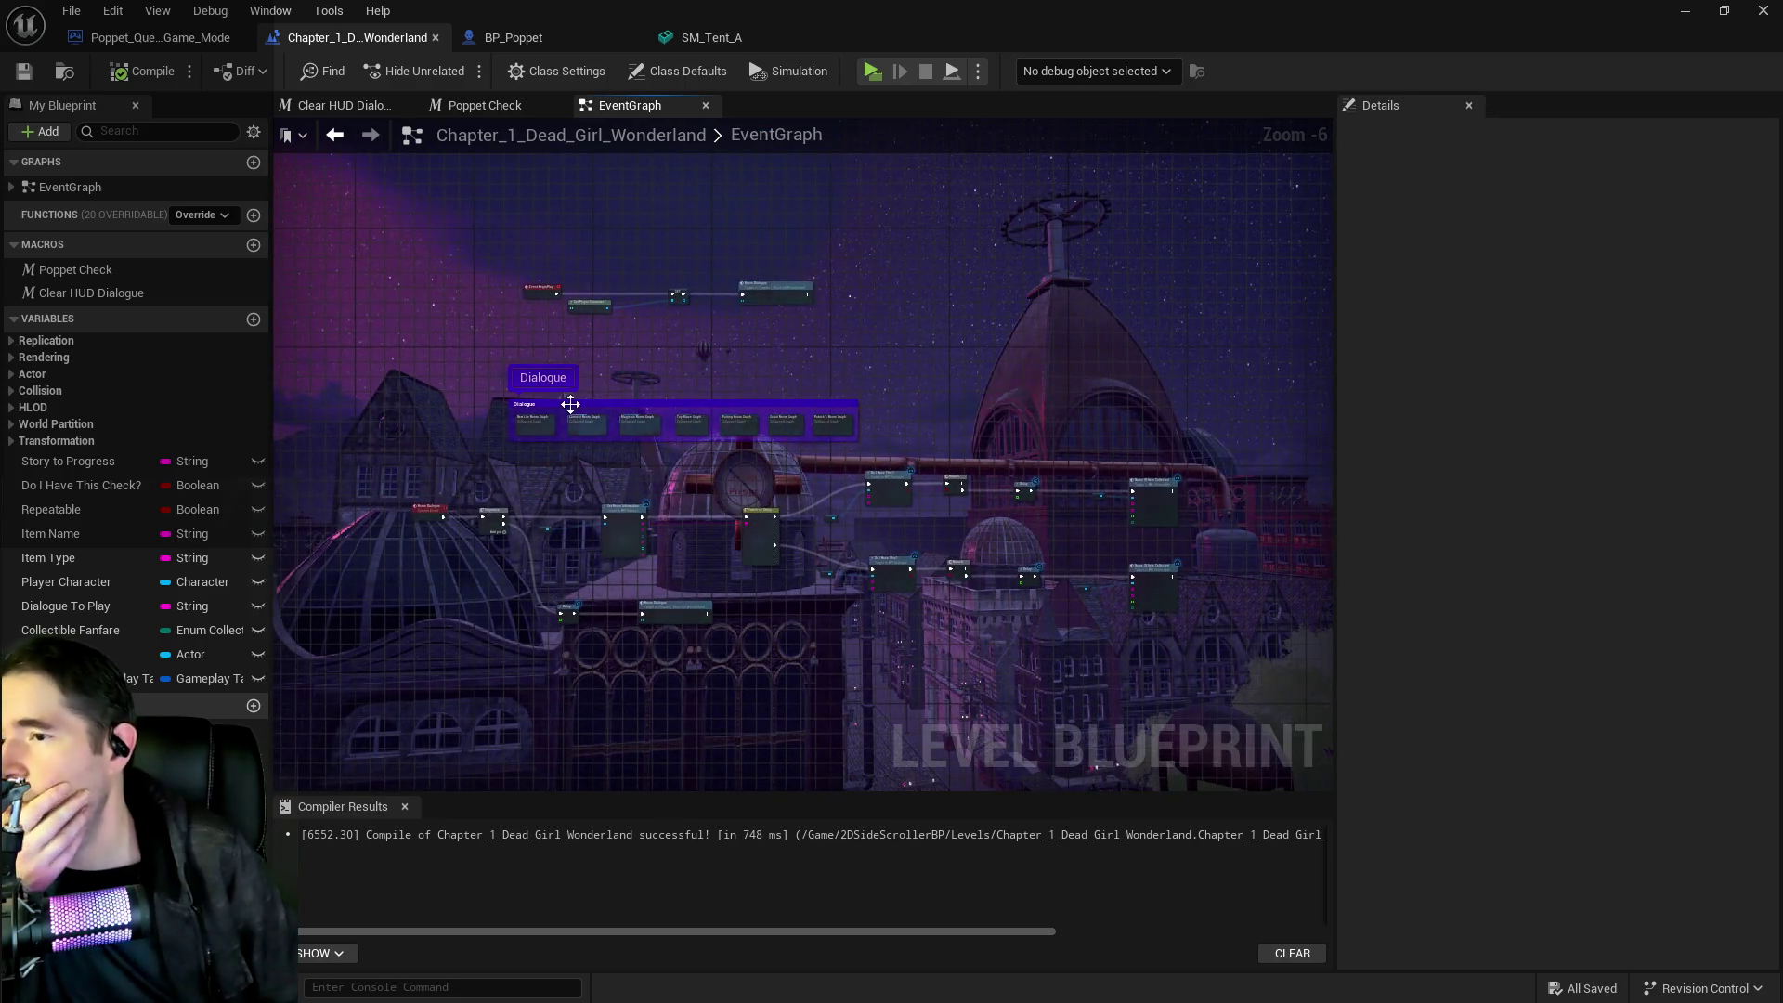
pyautogui.scroll(6, 557, 409)
pyautogui.doubleClick(655, 462)
pyautogui.scroll(4, 639, 431)
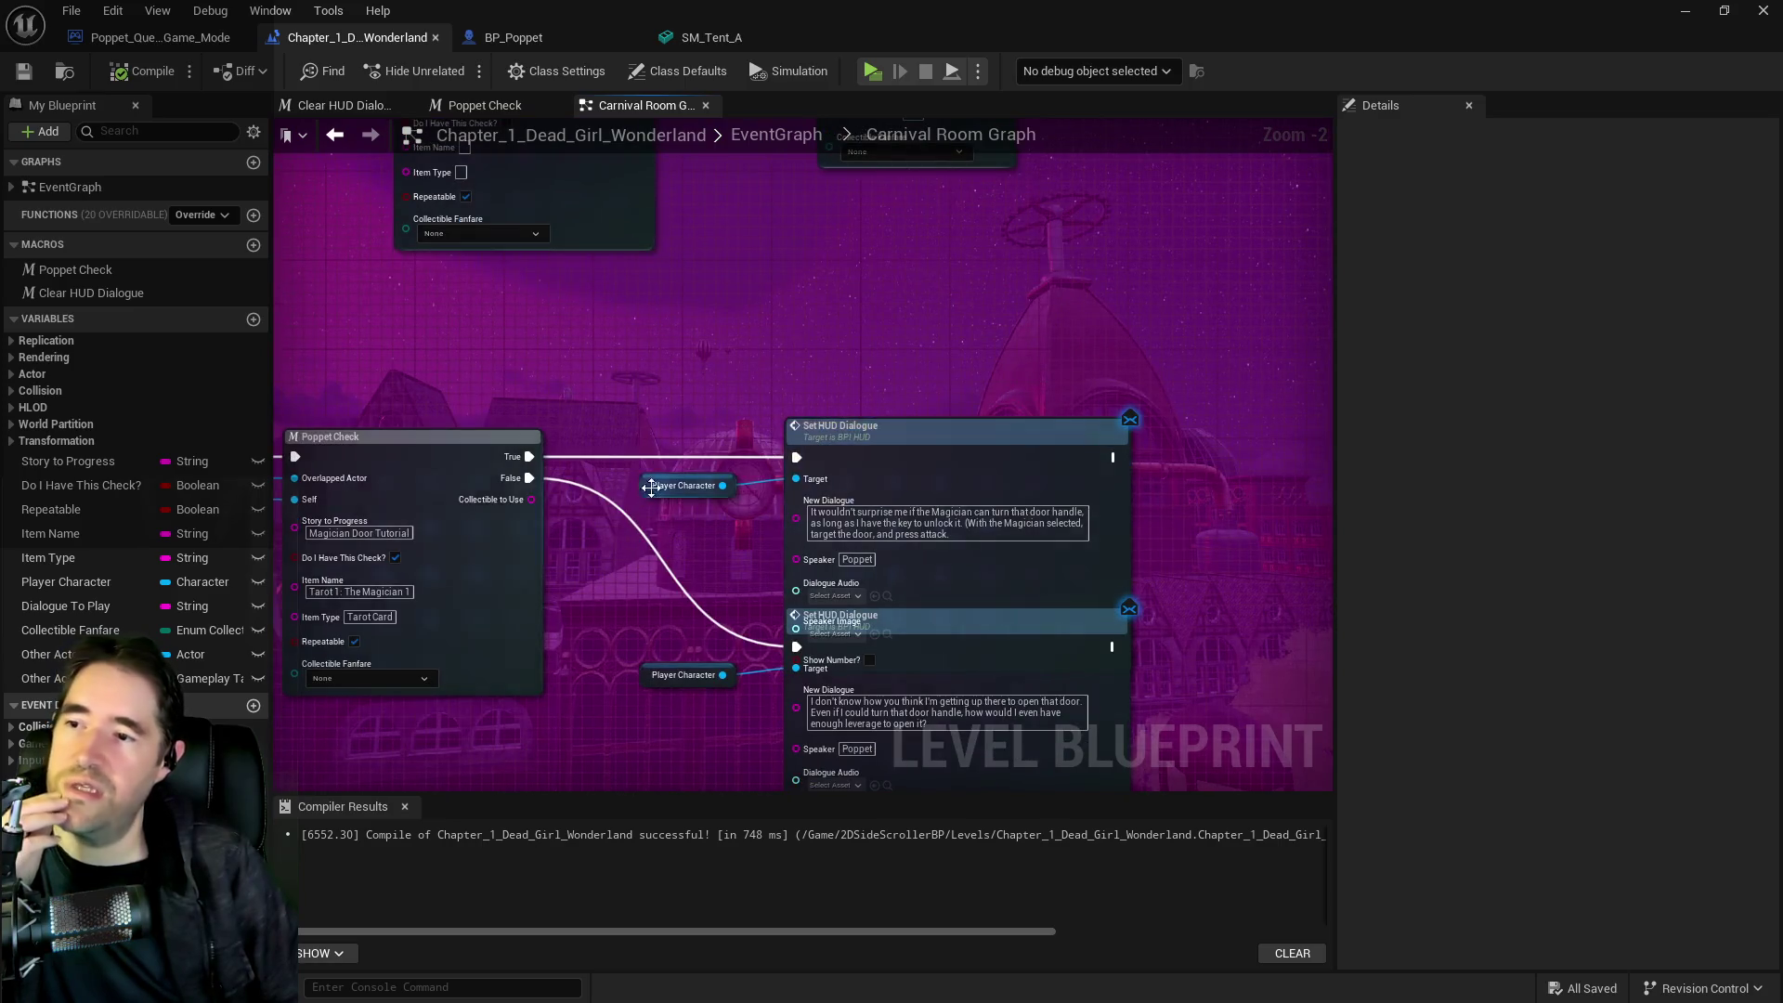
pyautogui.moveTo(842, 432); pyautogui.dragTo(768, 236)
pyautogui.moveTo(583, 430)
pyautogui.mouseDown()
pyautogui.moveTo(962, 489)
pyautogui.moveTo(960, 527)
pyautogui.moveTo(951, 500)
pyautogui.mouseUp()
pyautogui.moveTo(621, 247)
pyautogui.mouseDown()
pyautogui.moveTo(816, 287)
pyautogui.moveTo(863, 249)
pyautogui.moveTo(842, 265)
pyautogui.mouseUp()
# Select the Player Character and Name Of Item Collected nodes to copy them
pyautogui.click(589, 500)
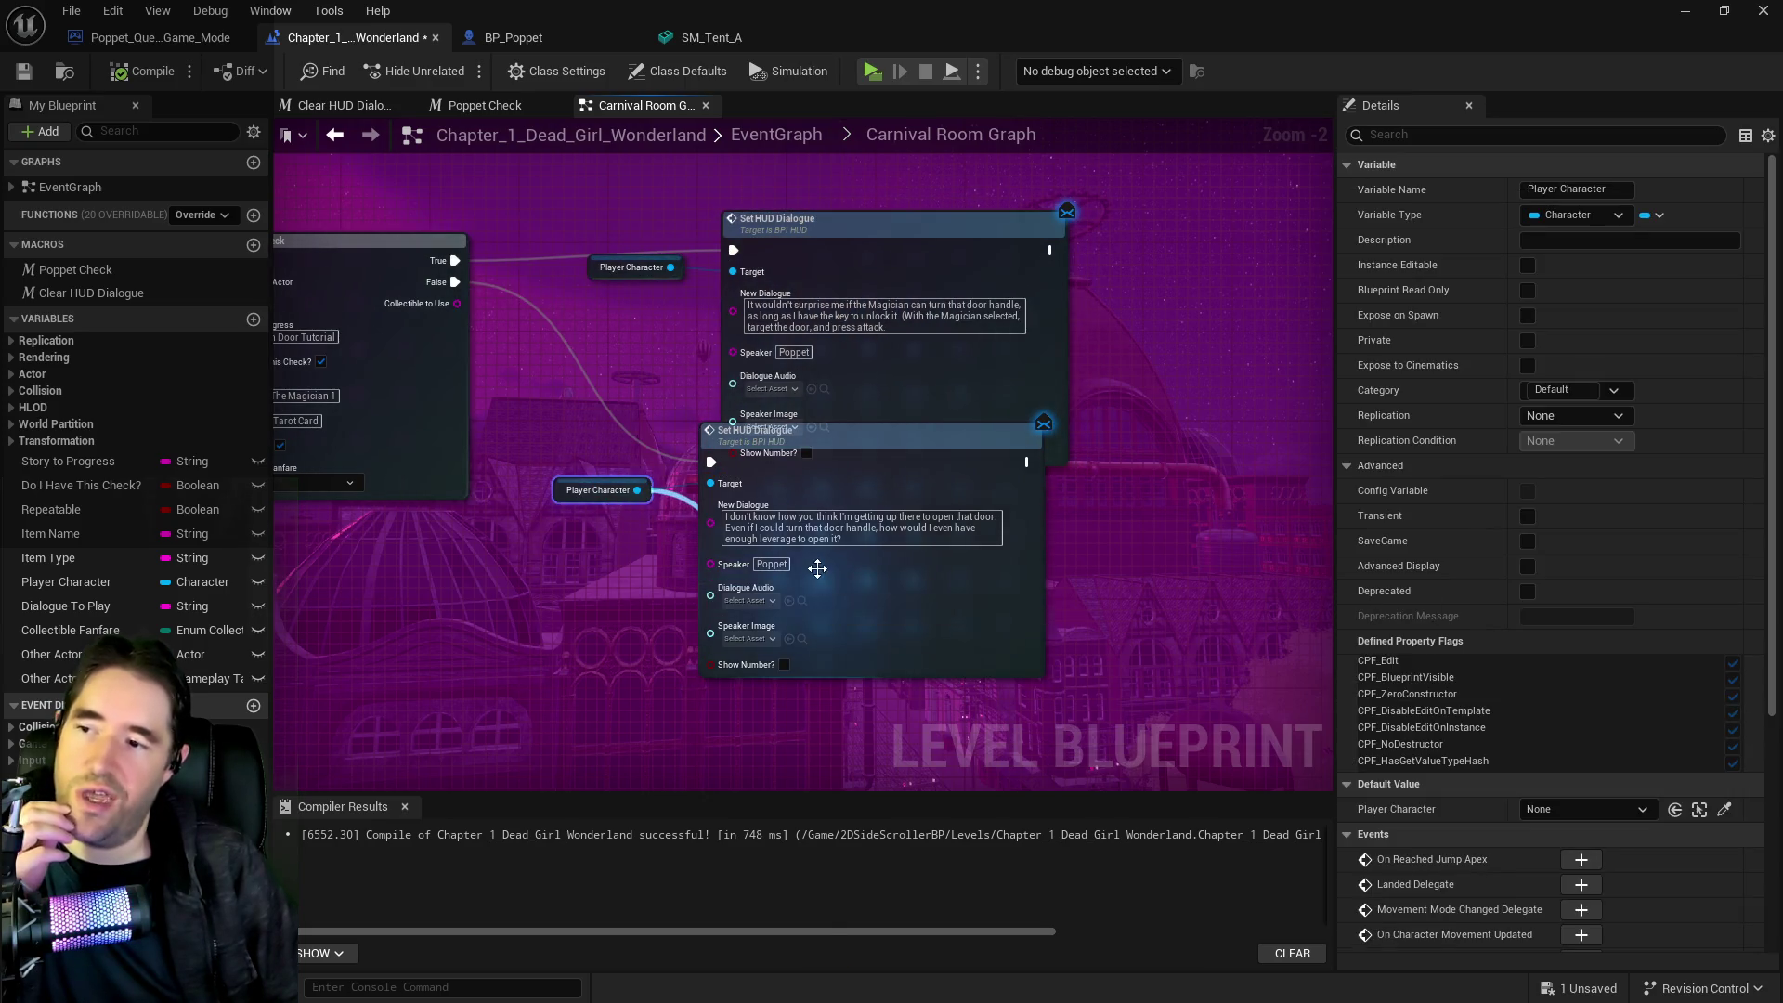
pyautogui.moveTo(538, 506)
pyautogui.mouseDown()
pyautogui.moveTo(840, 548)
pyautogui.moveTo(892, 600)
pyautogui.moveTo(818, 546)
pyautogui.mouseUp()
pyautogui.scroll(-5, 553, 595)
pyautogui.scroll(3, 771, 625)
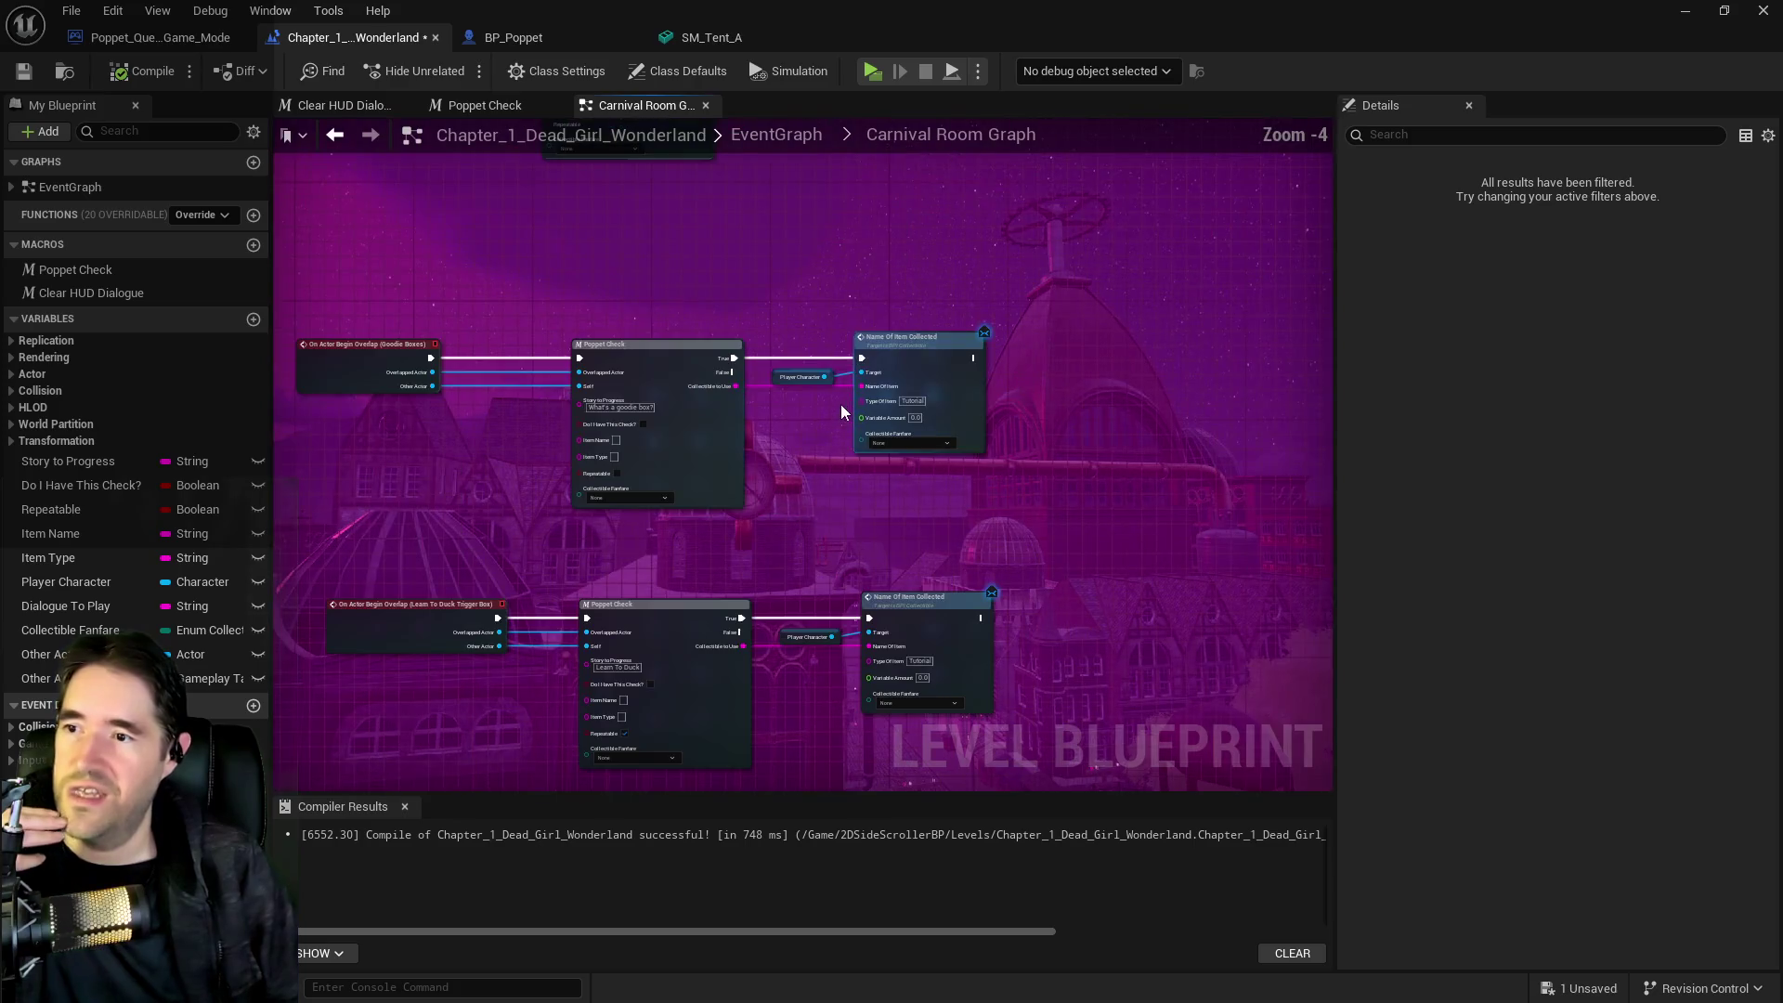
pyautogui.moveTo(821, 482); pyautogui.dragTo(877, 315)
pyautogui.moveTo(934, 569); pyautogui.dragTo(815, 447)
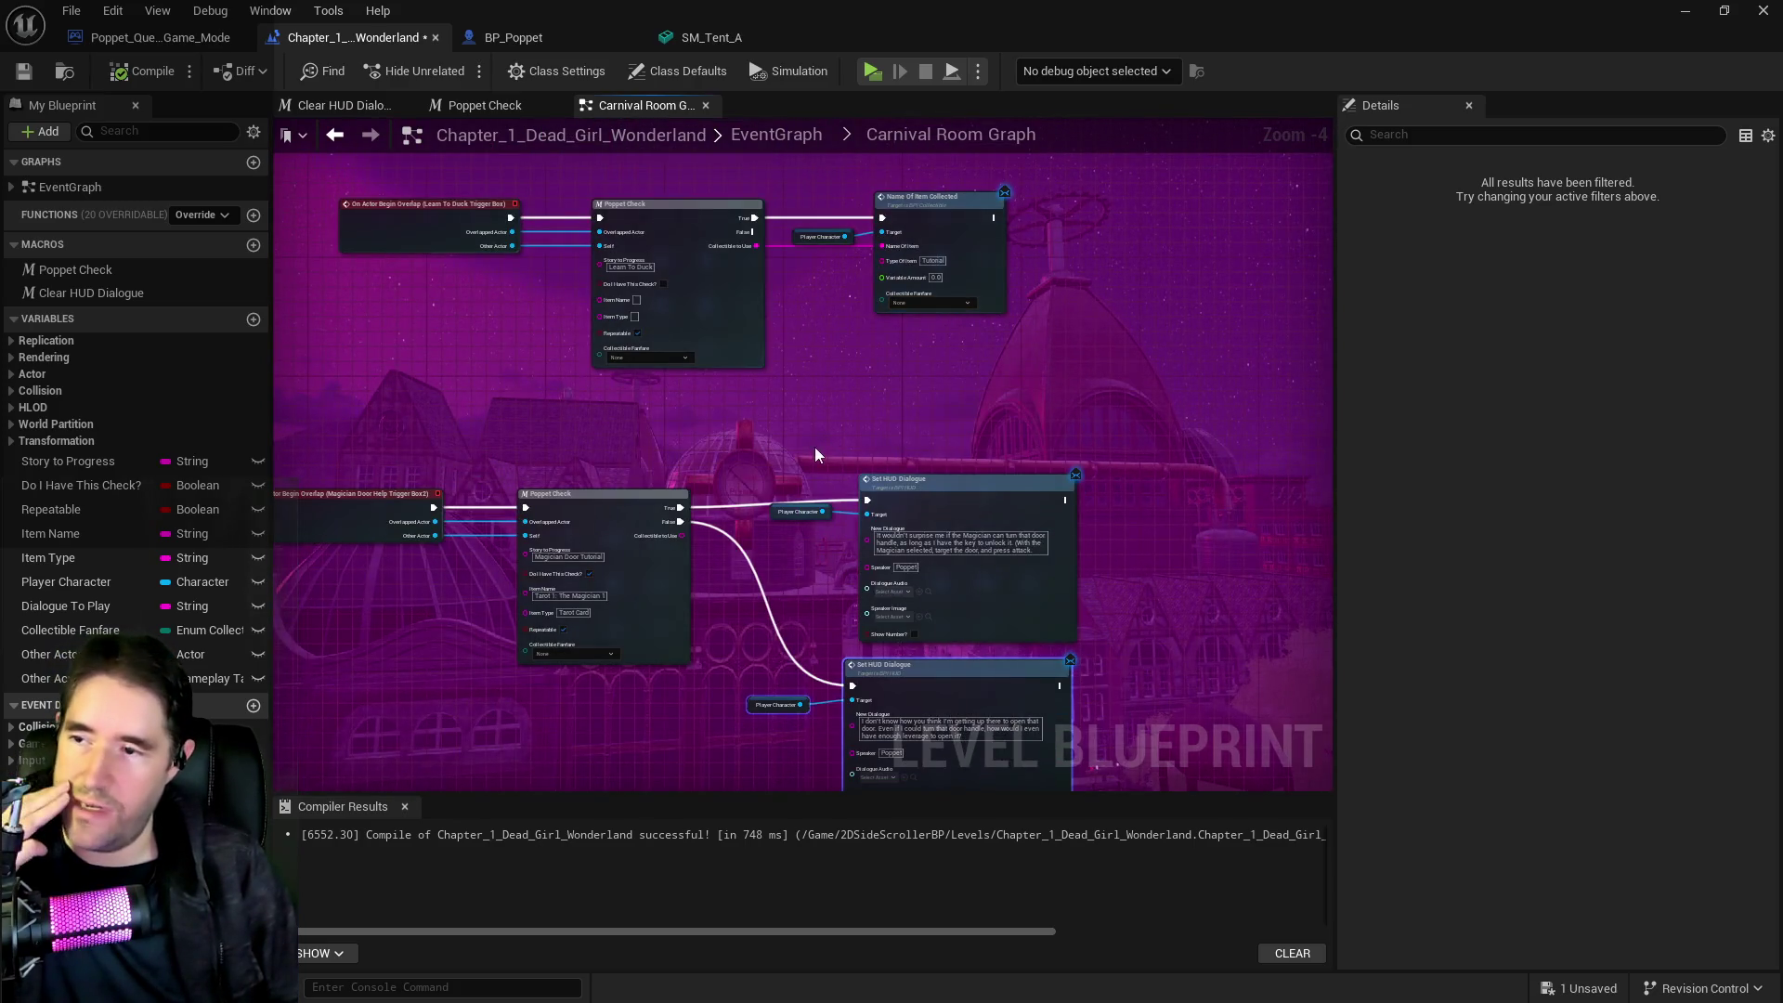
pyautogui.scroll(2, 842, 536)
pyautogui.moveTo(841, 581); pyautogui.dragTo(807, 653)
pyautogui.scroll(-1, 840, 631)
pyautogui.moveTo(724, 278); pyautogui.dragTo(955, 413)
pyautogui.scroll(1, 944, 409)
pyautogui.scroll(-2, 854, 455)
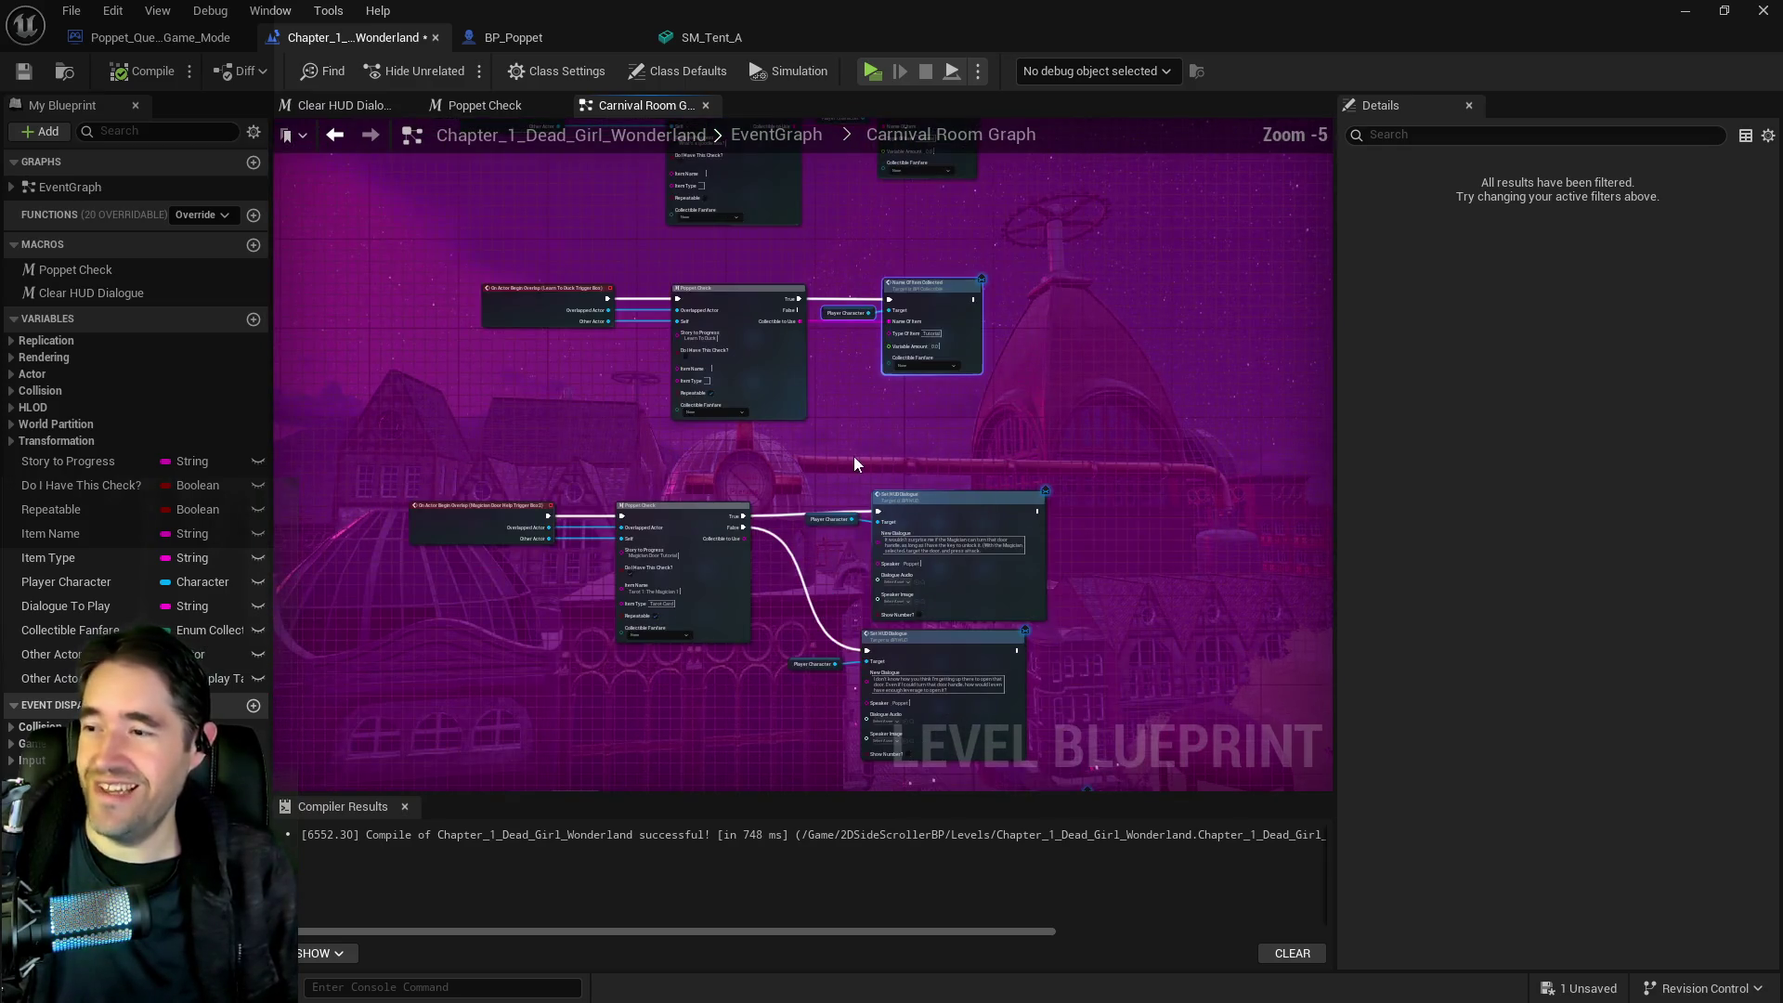
pyautogui.scroll(-1, 840, 465)
pyautogui.moveTo(839, 465); pyautogui.dragTo(775, 367)
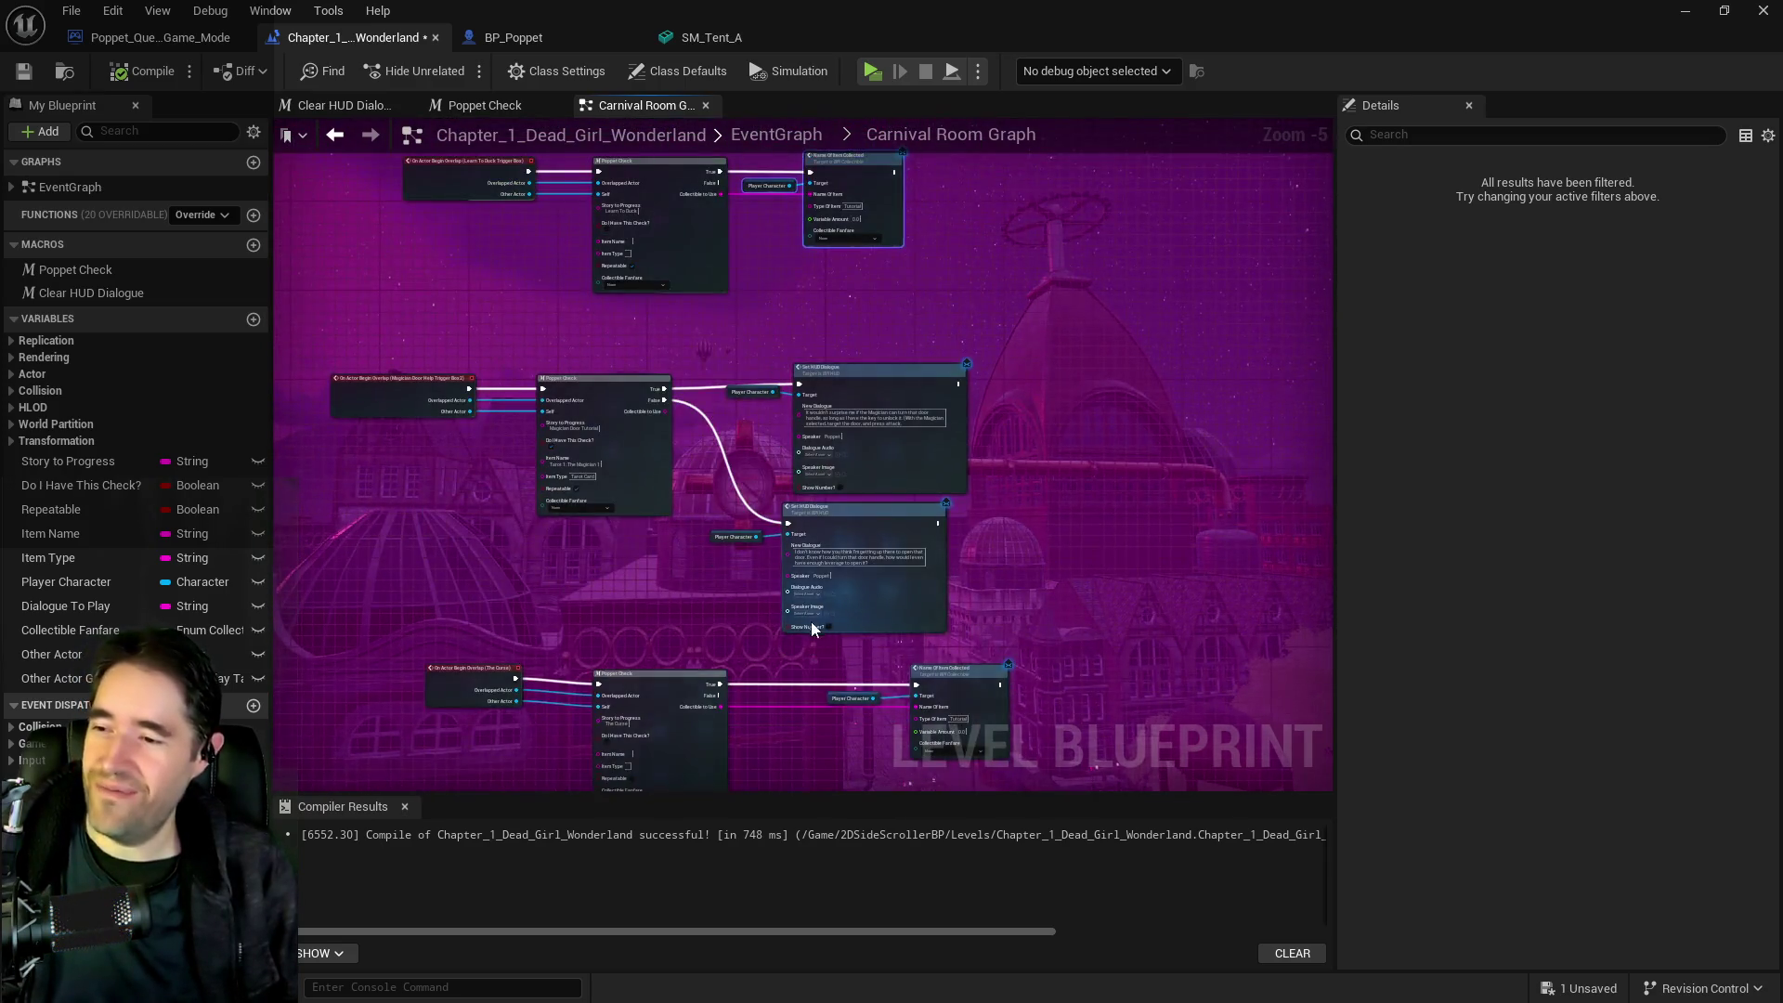
pyautogui.scroll(3, 799, 437)
# Paste the copied nodes beside the Magician Door check and select its hint dialogue text
pyautogui.hotkey('ctrl', 'v')
pyautogui.moveTo(1057, 396); pyautogui.dragTo(873, 421)
pyautogui.moveTo(1130, 495)
pyautogui.mouseDown()
pyautogui.moveTo(868, 475)
pyautogui.moveTo(795, 529)
pyautogui.mouseUp()
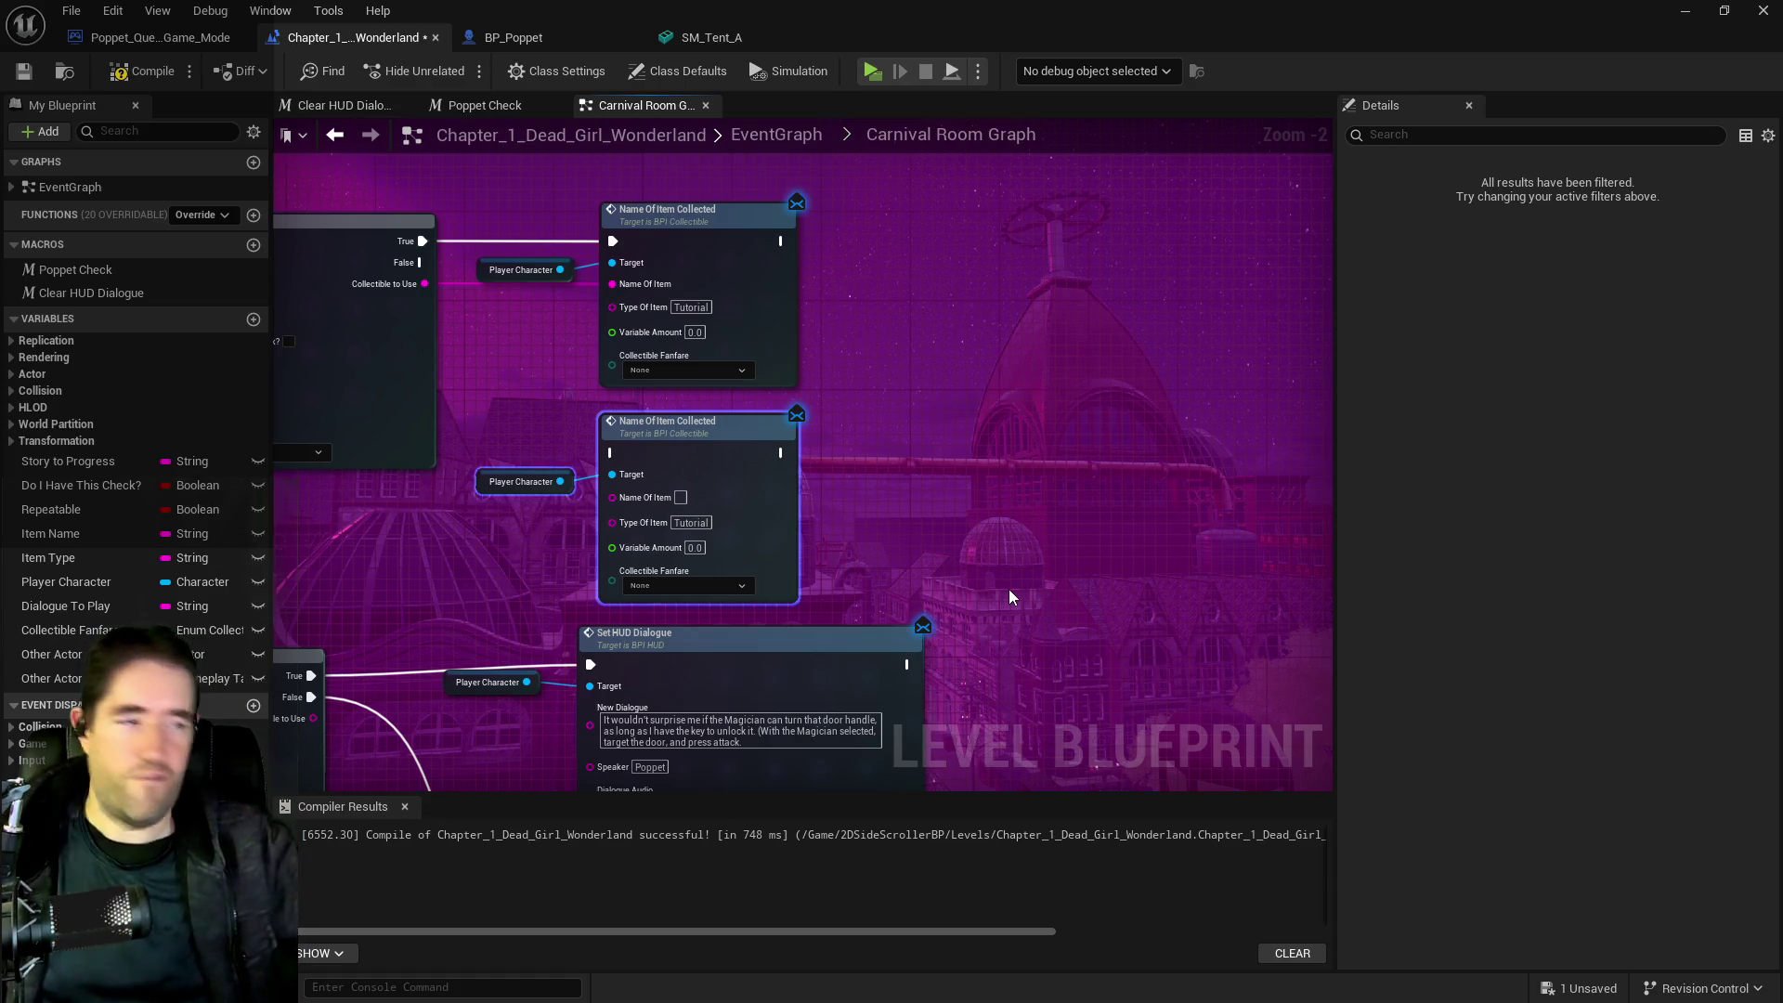
pyautogui.moveTo(1008, 589); pyautogui.dragTo(1016, 407)
pyautogui.moveTo(982, 533); pyautogui.dragTo(977, 664)
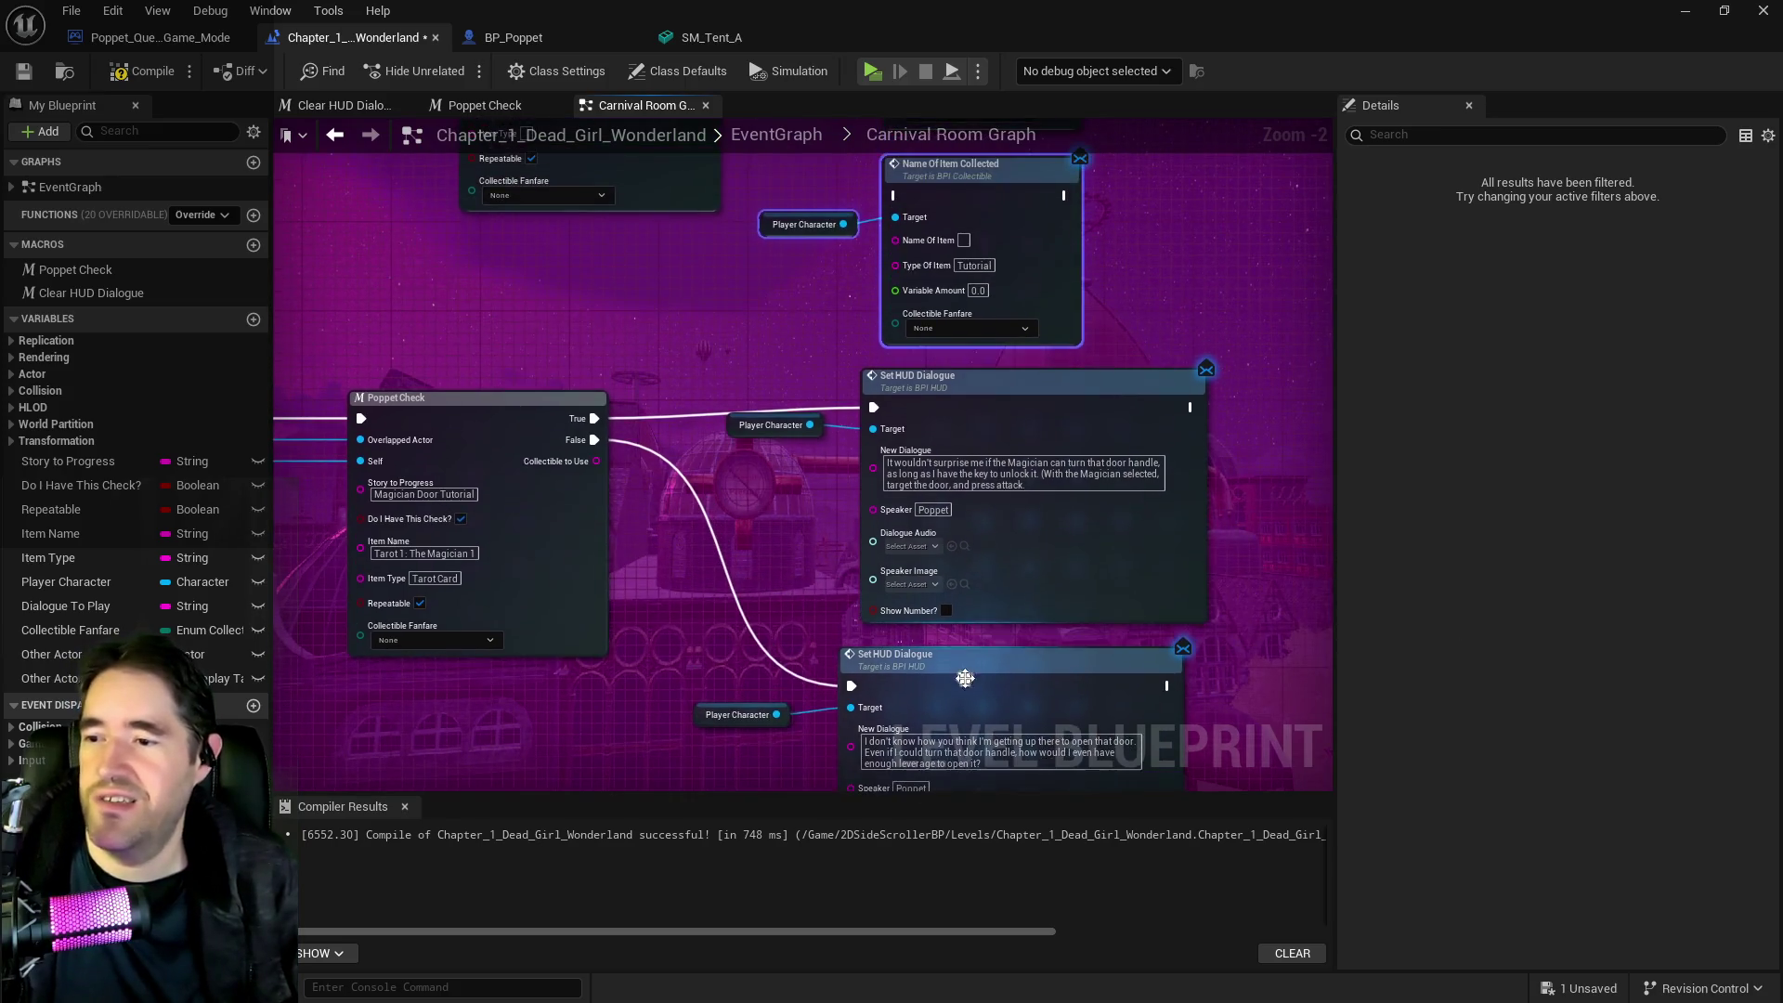
pyautogui.click(1028, 485)
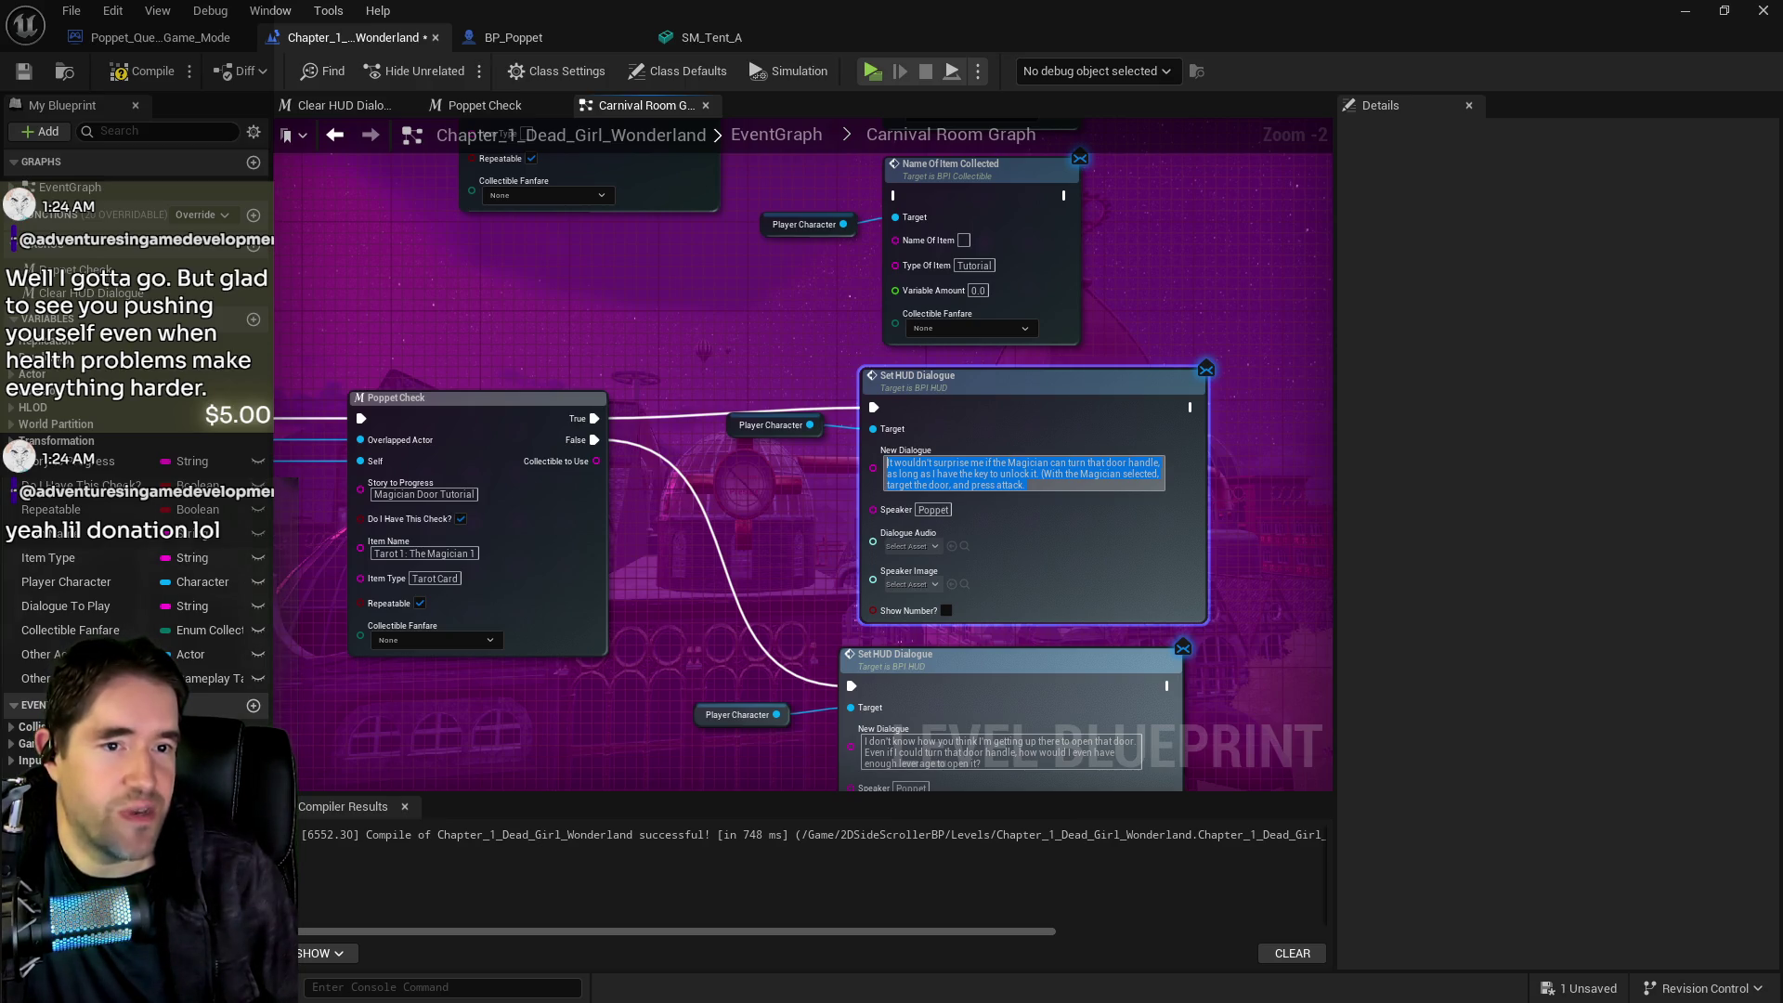
# Switch from Unreal Engine to the PQ Credits Google Doc
pyautogui.hotkey('alt', 'Tab')
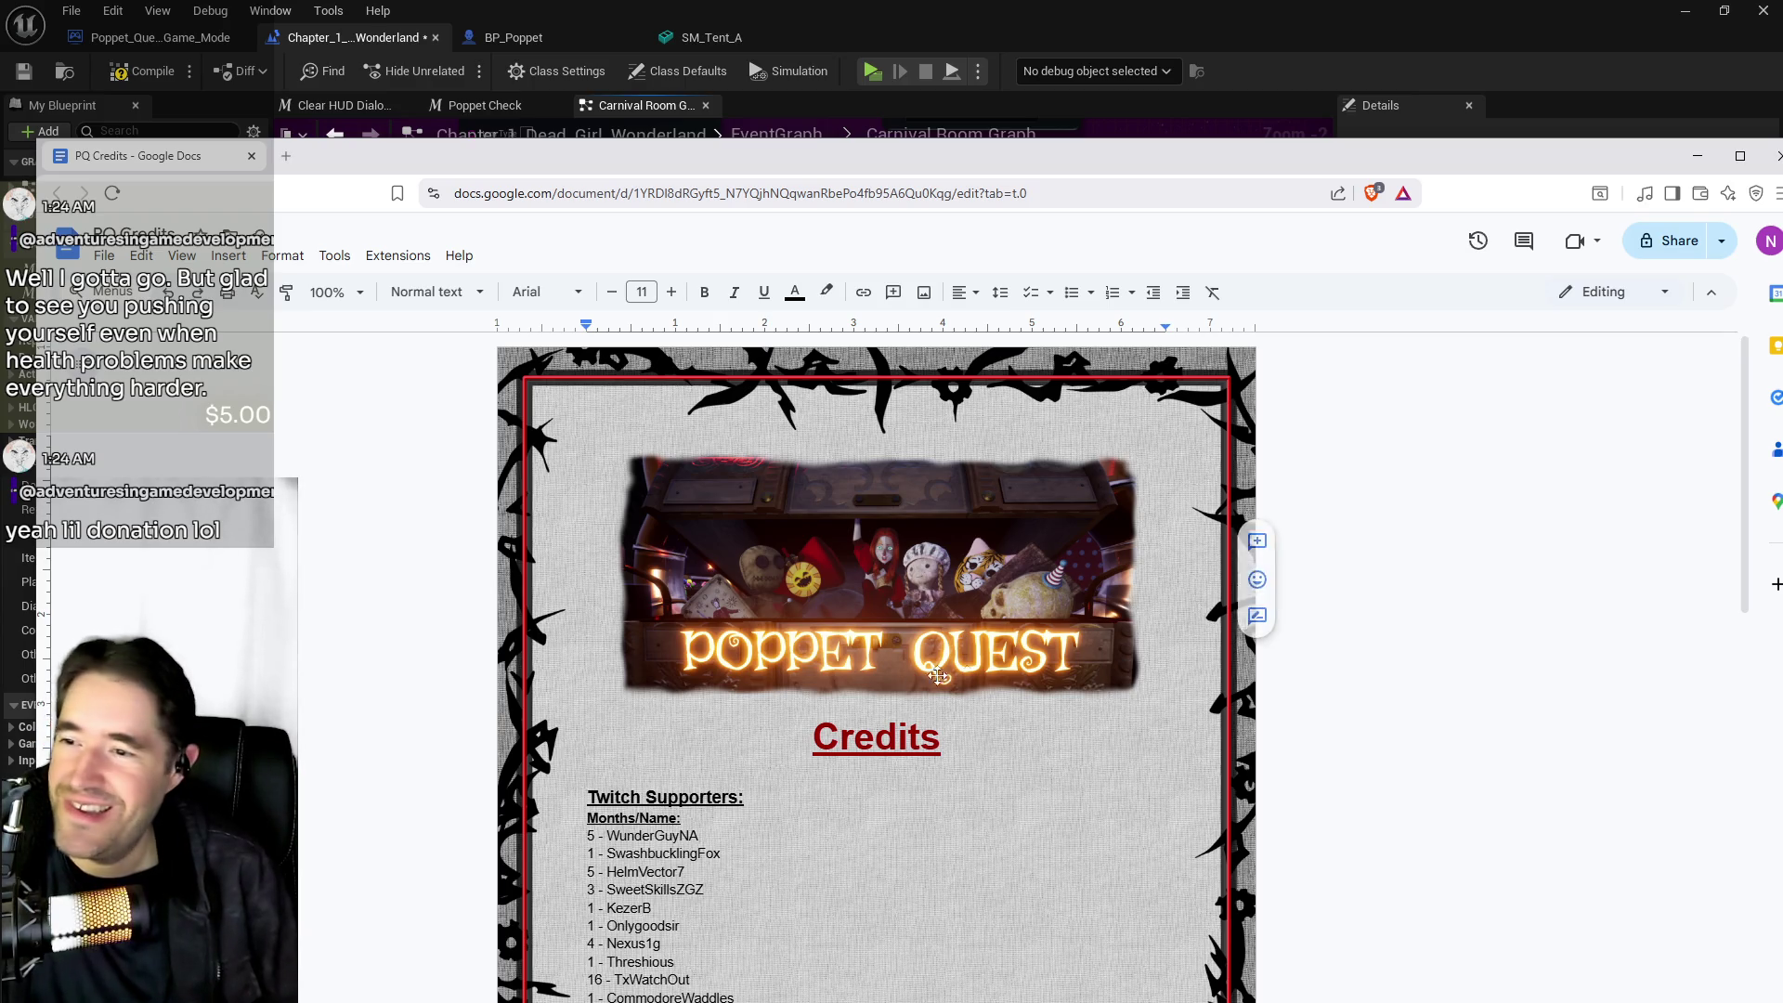
# Add a YouTube Supporters heading above the Kick Supporters heading
pyautogui.scroll(-5, 1263, 576)
pyautogui.scroll(2, 875, 666)
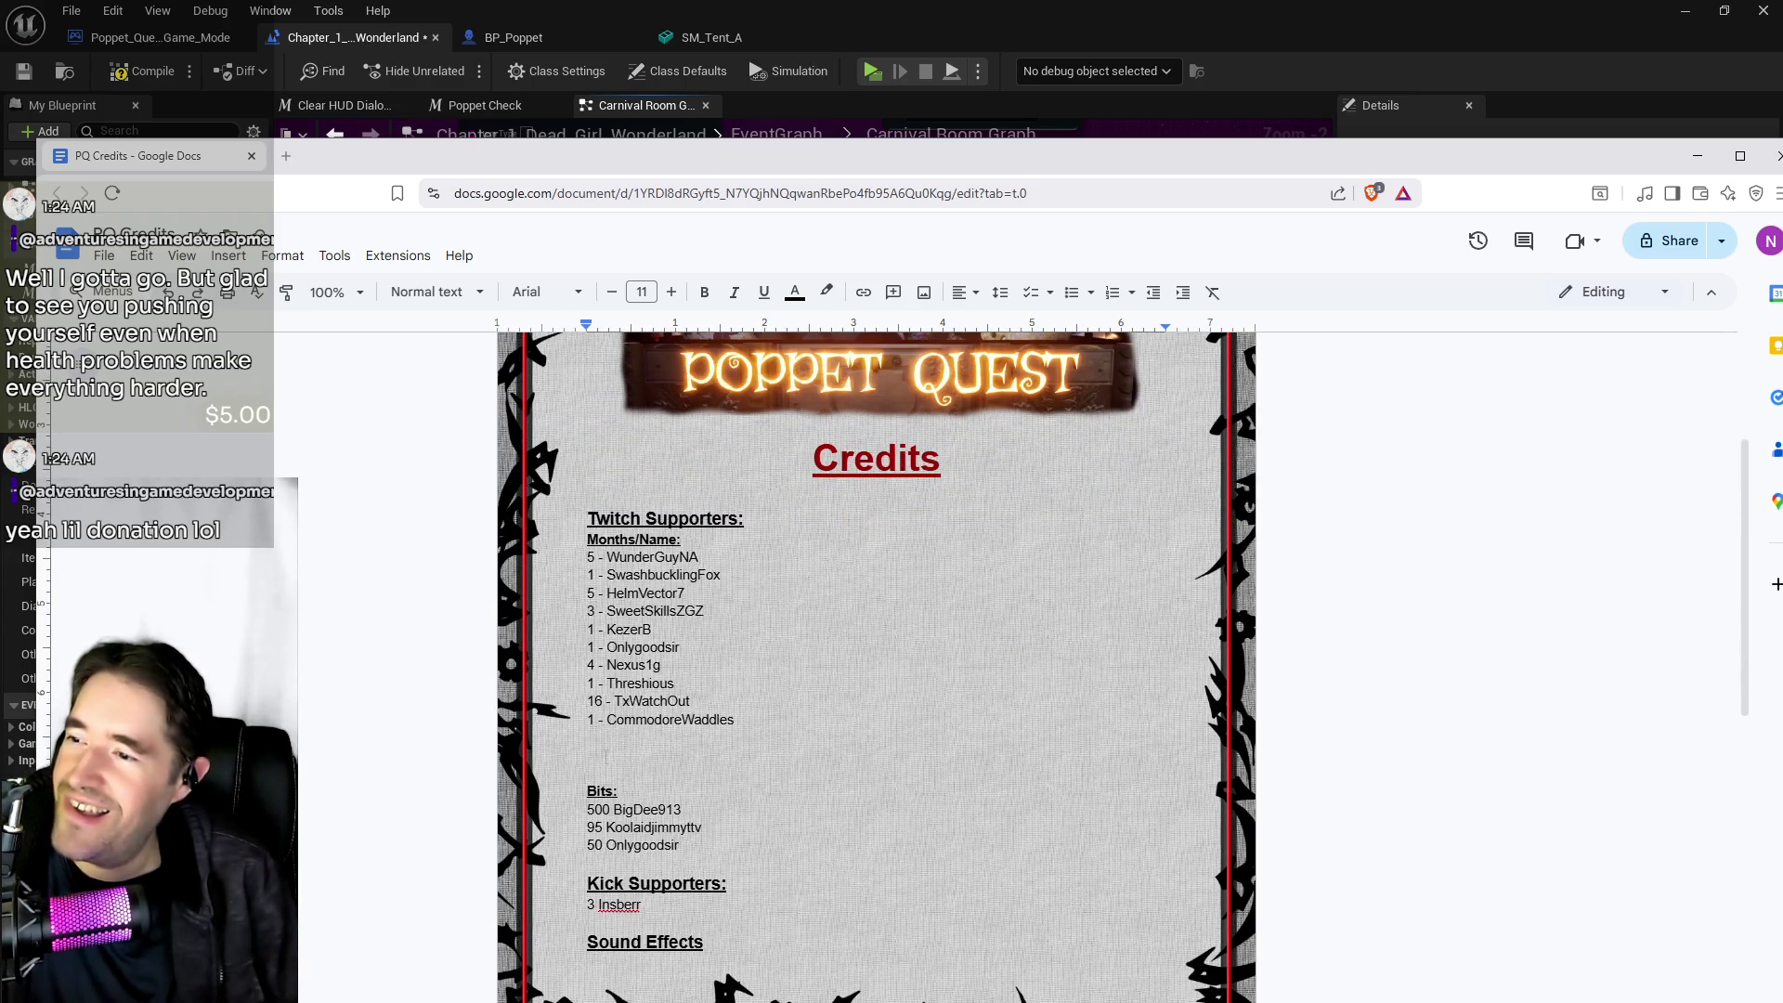
pyautogui.scroll(-3, 876, 666)
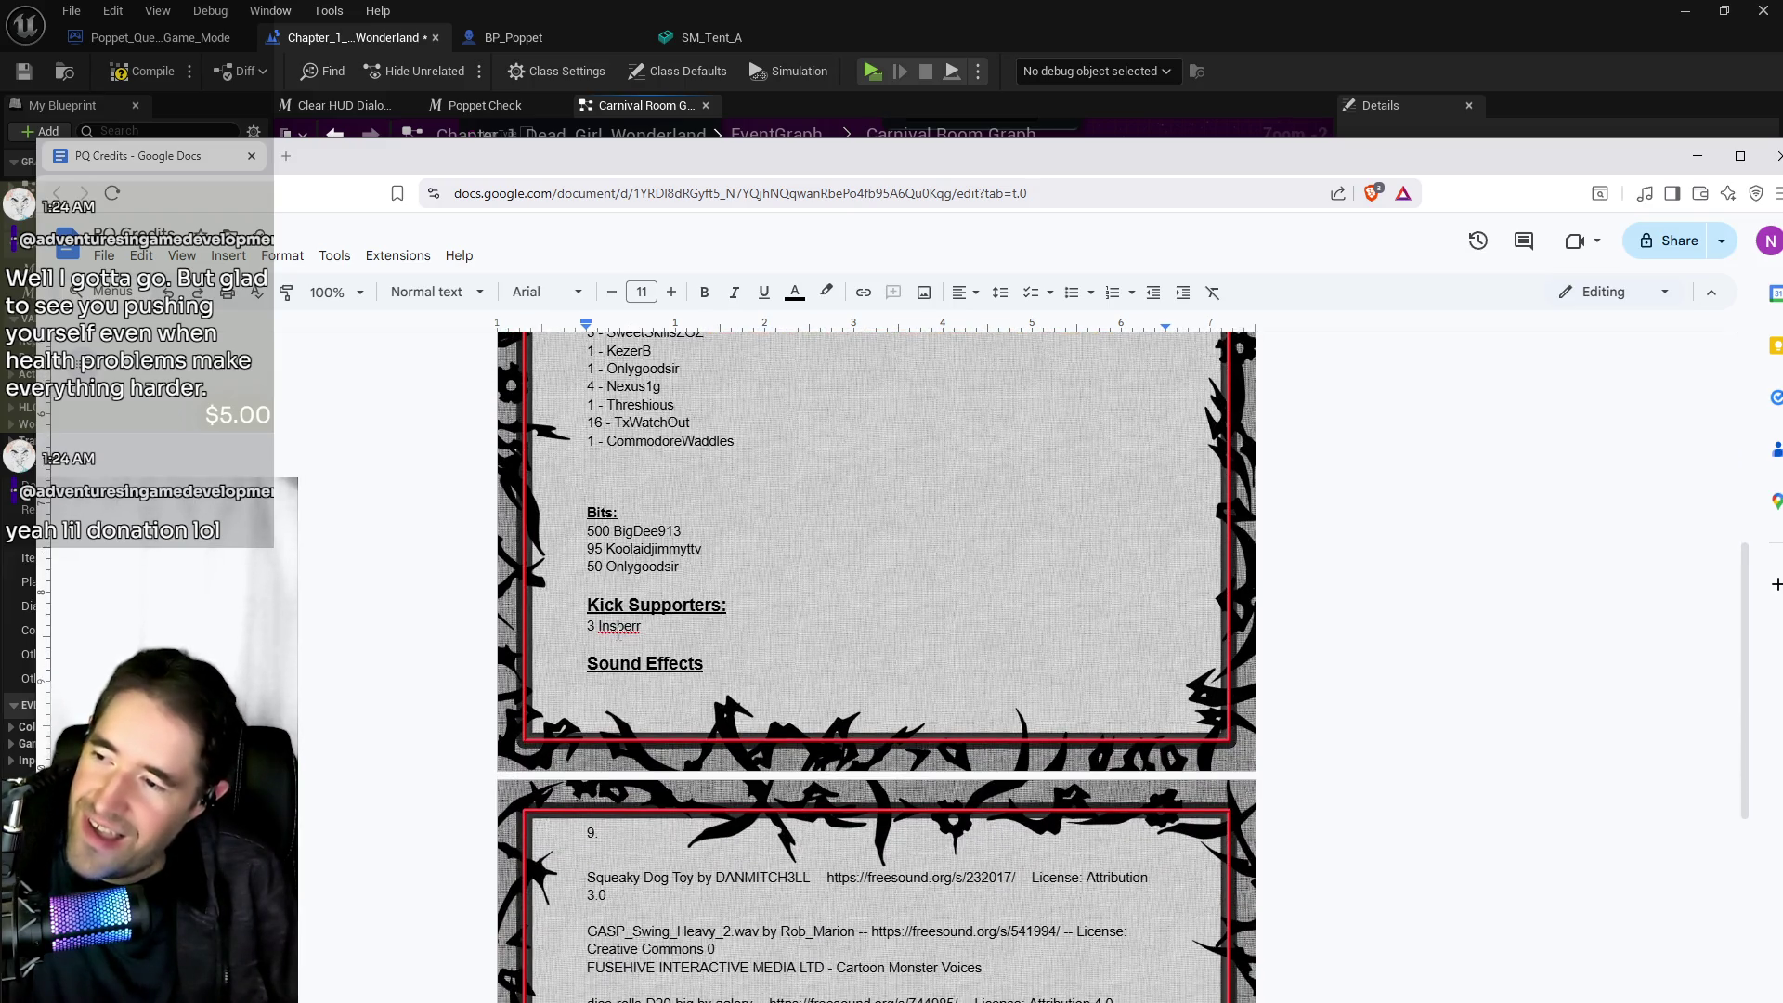
pyautogui.scroll(-1, 733, 520)
pyautogui.moveTo(729, 512); pyautogui.dragTo(569, 509)
pyautogui.hotkey('ctrl', 'c')
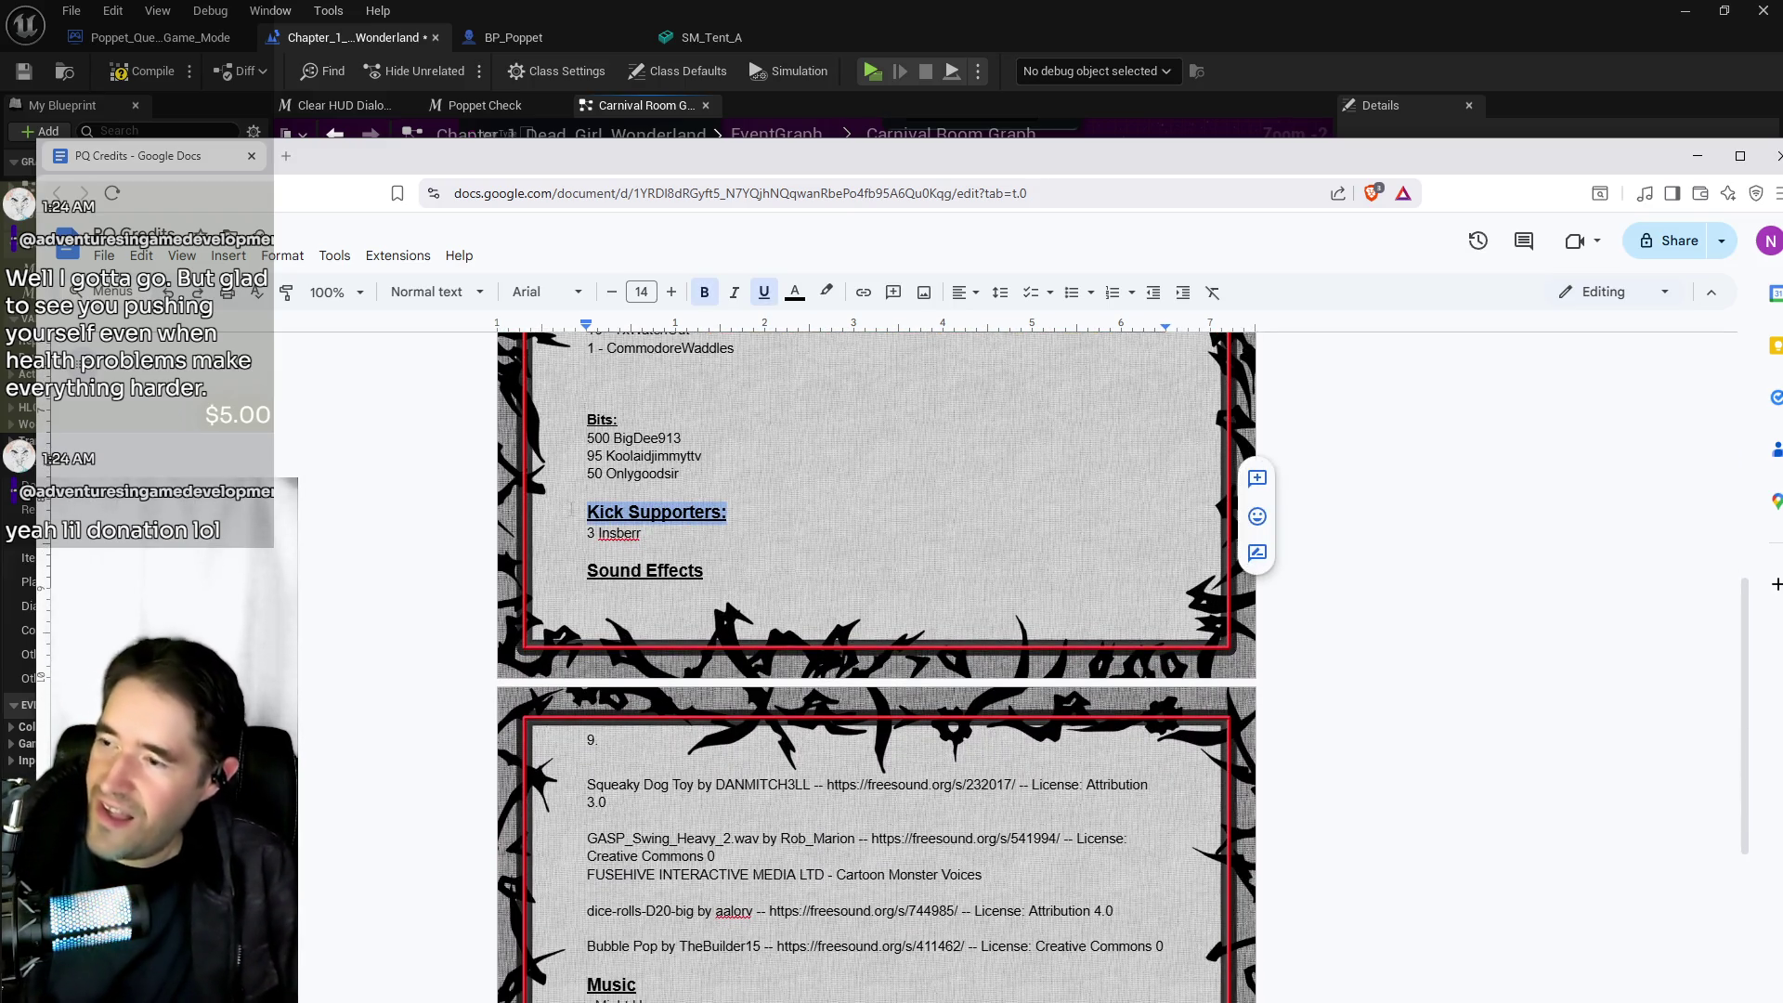
pyautogui.click(588, 491)
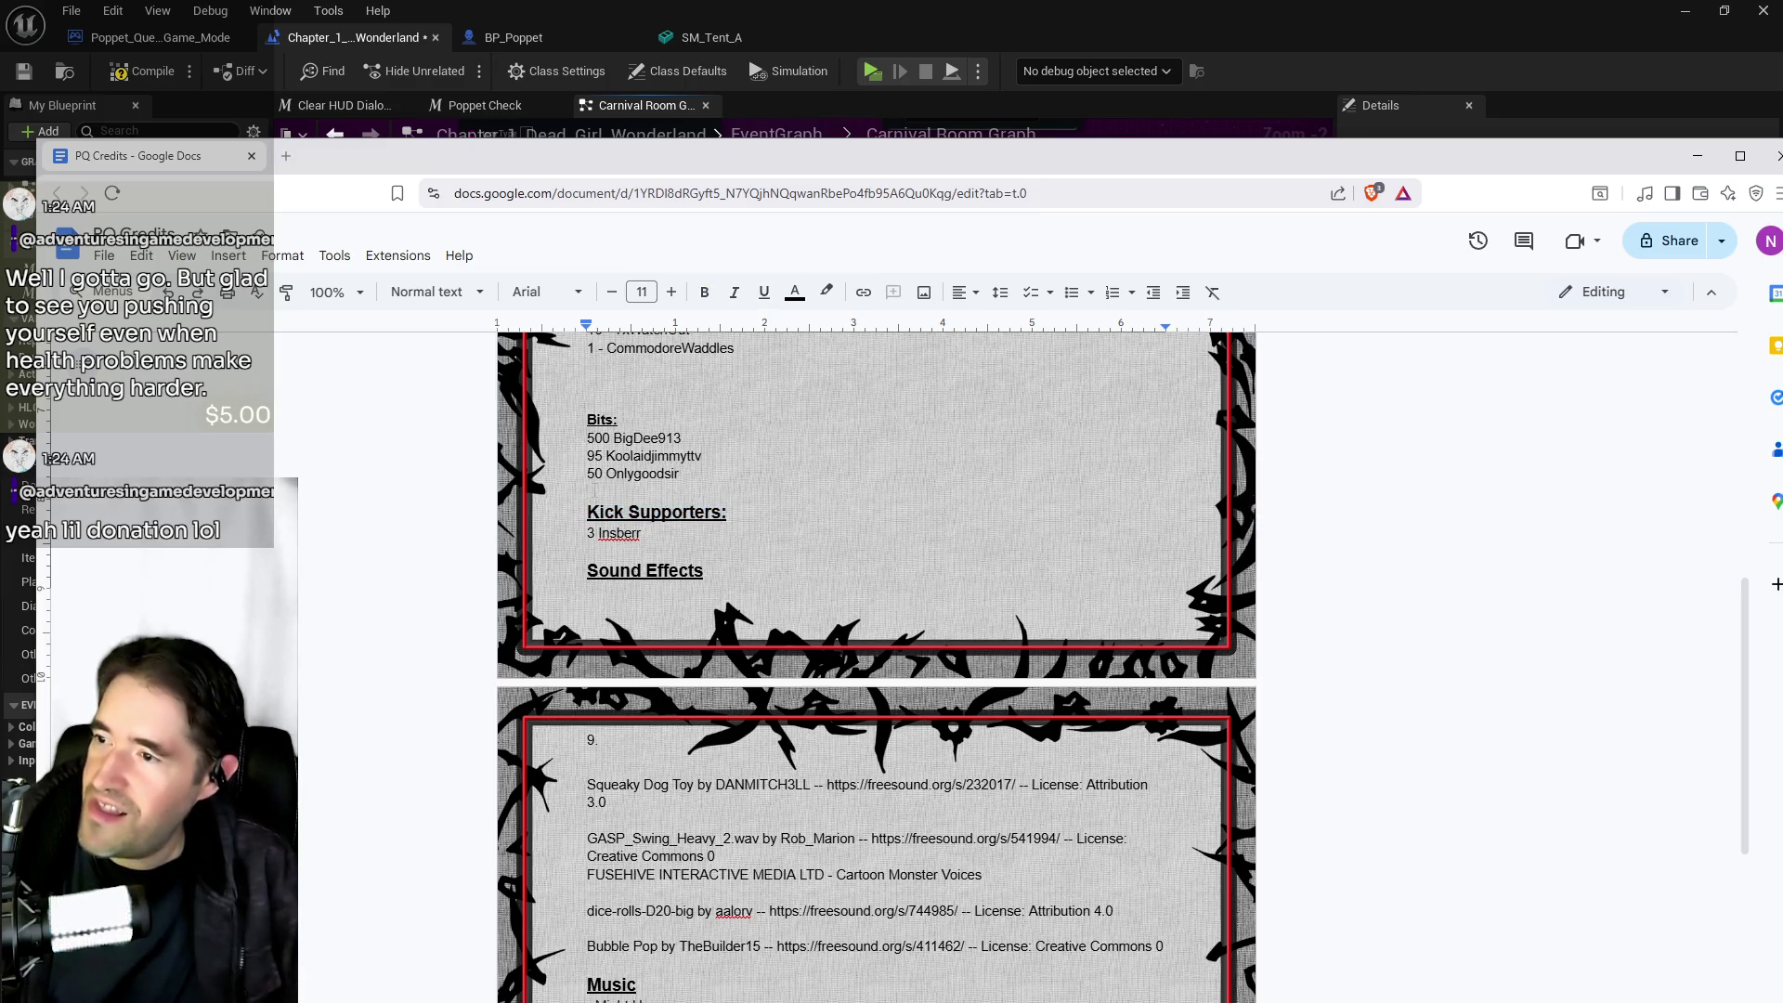
pyautogui.press('Return')
pyautogui.hotkey('ctrl', 'v')
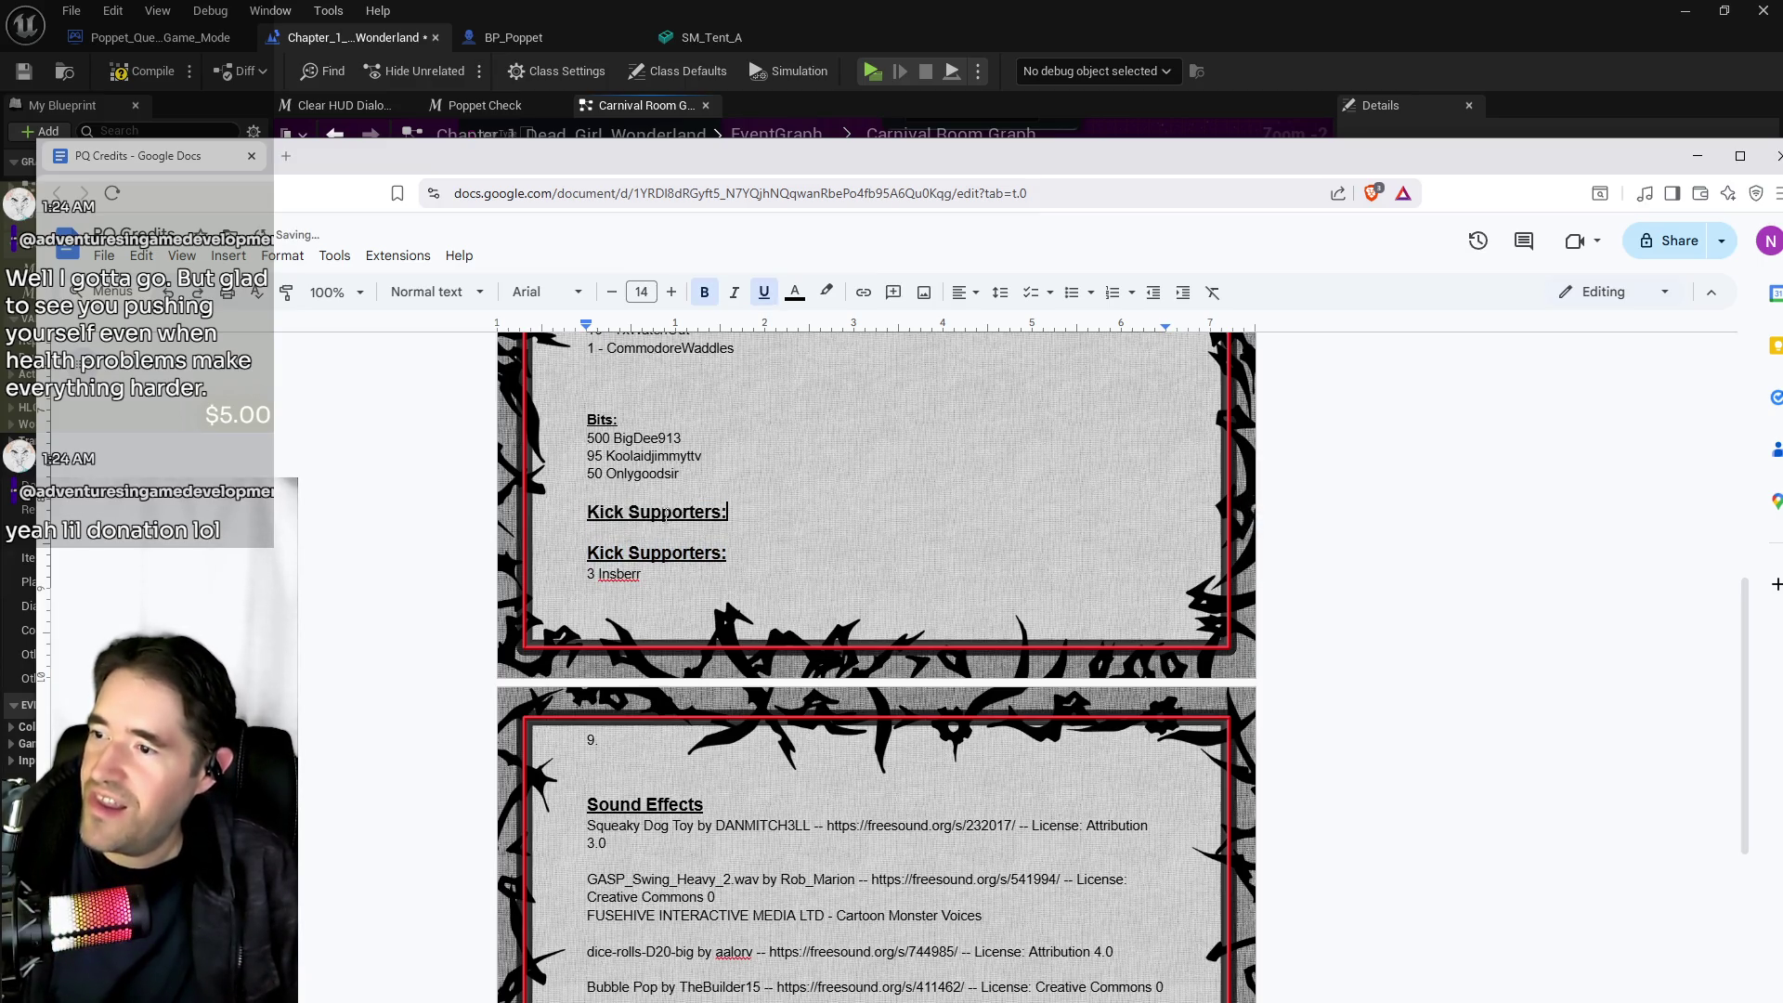
pyautogui.doubleClick(615, 512)
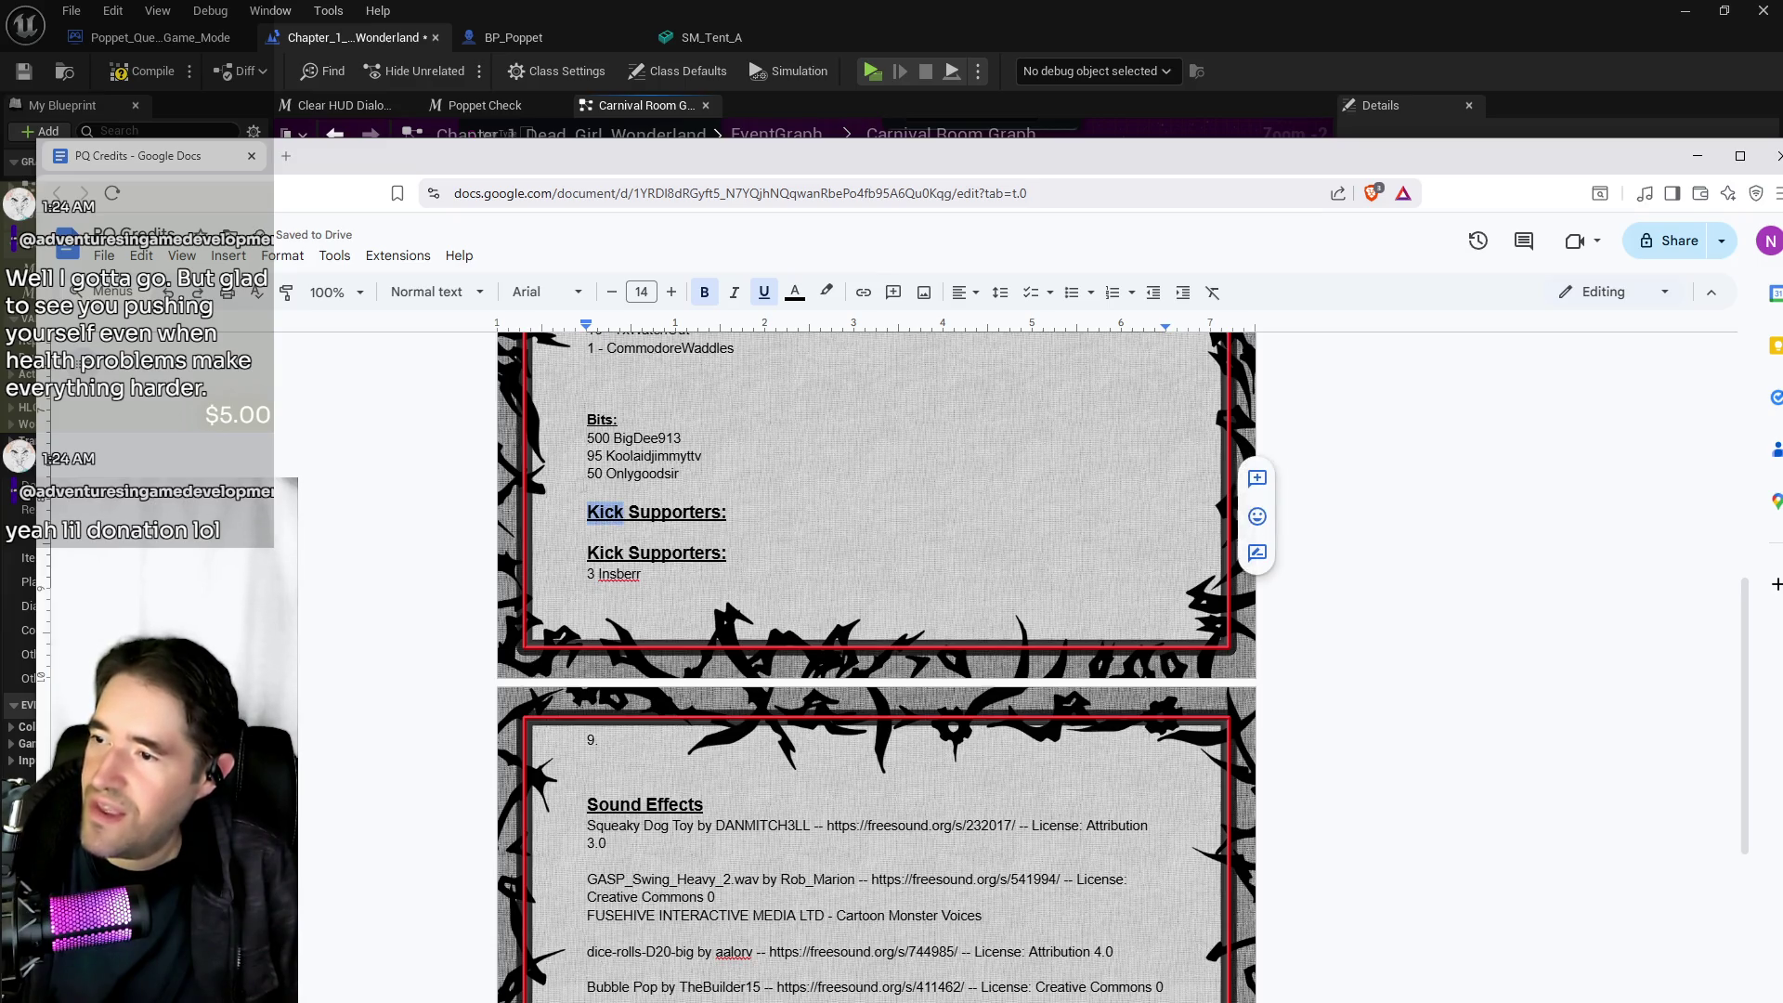
pyautogui.write('YouTube')
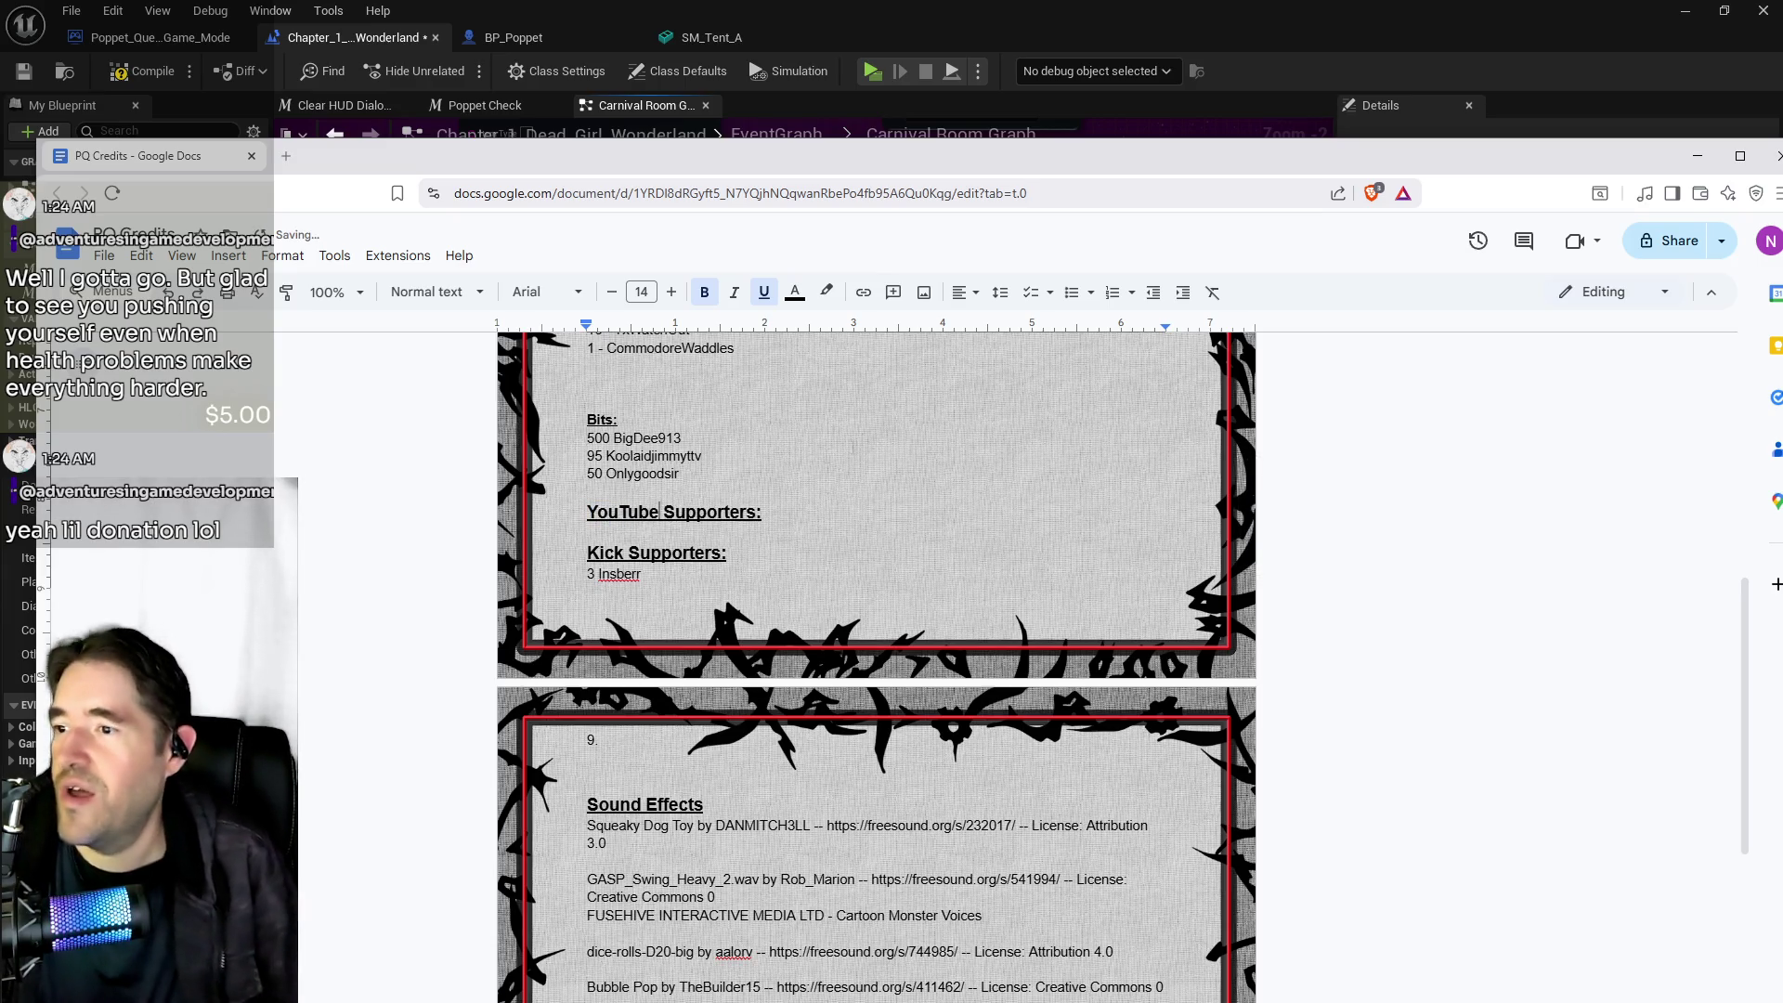
# Add a 5.00 entry with the supporter's channel name under YouTube Supporters
pyautogui.press('Down')
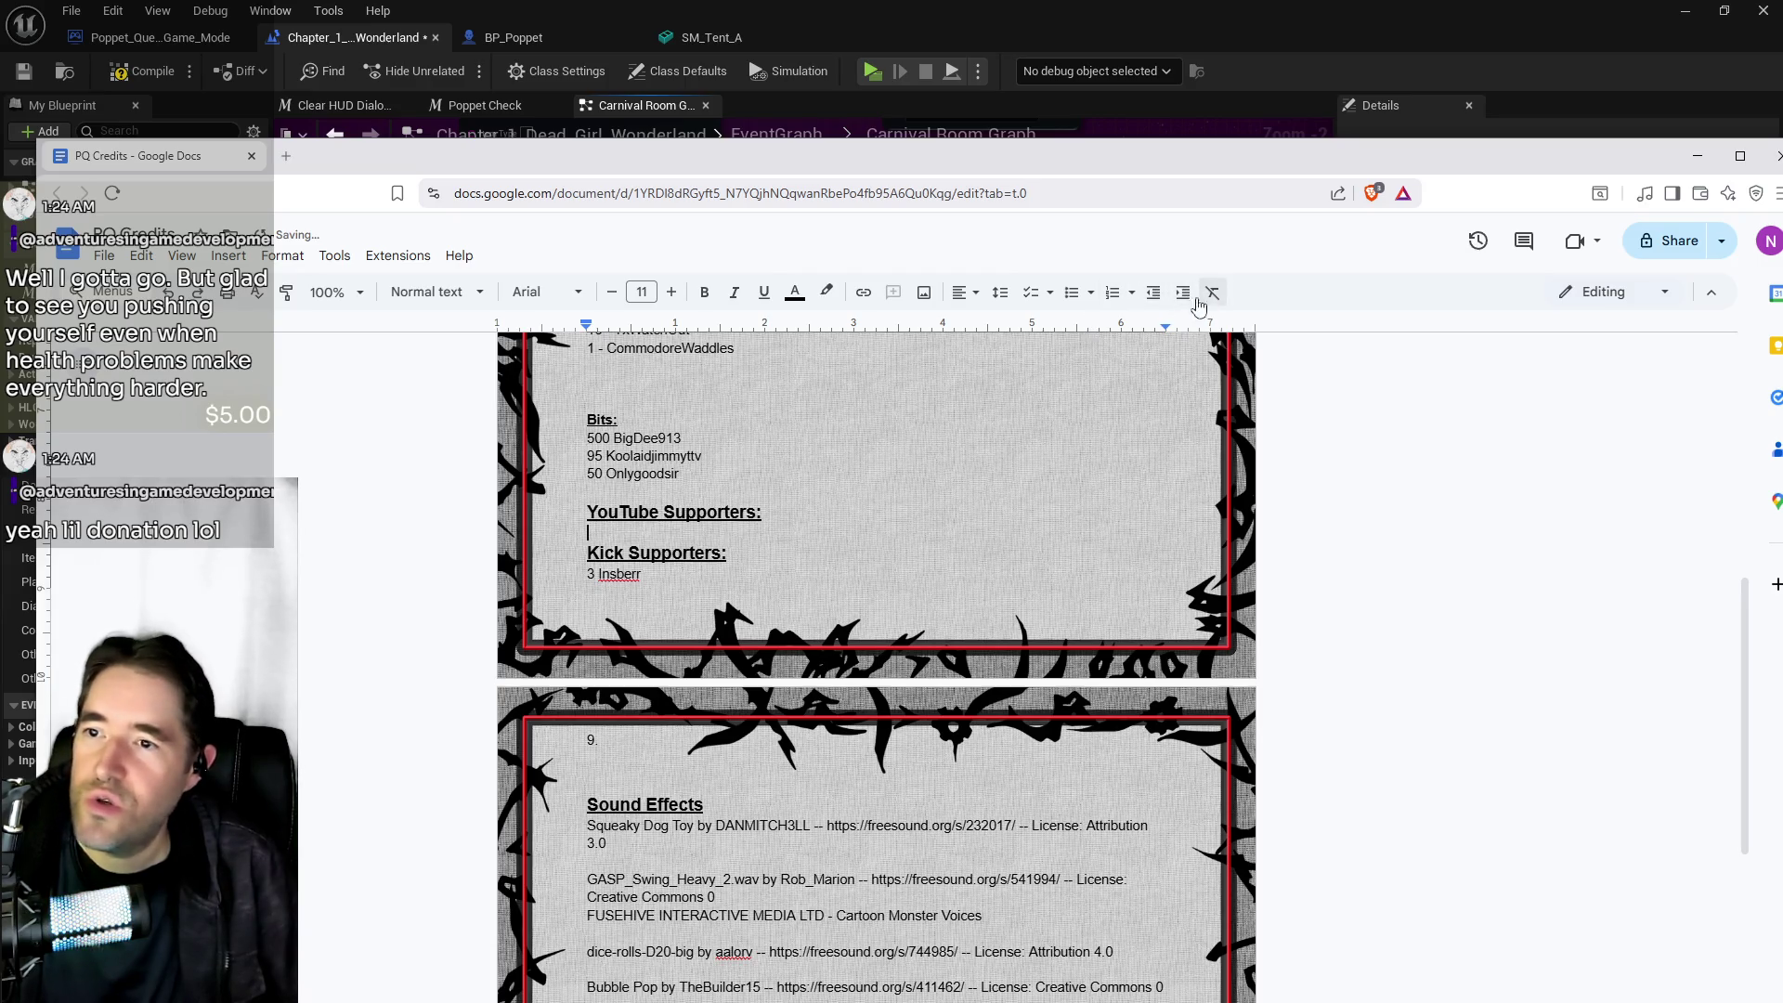
pyautogui.press('Return')
pyautogui.doubleClick(611, 536)
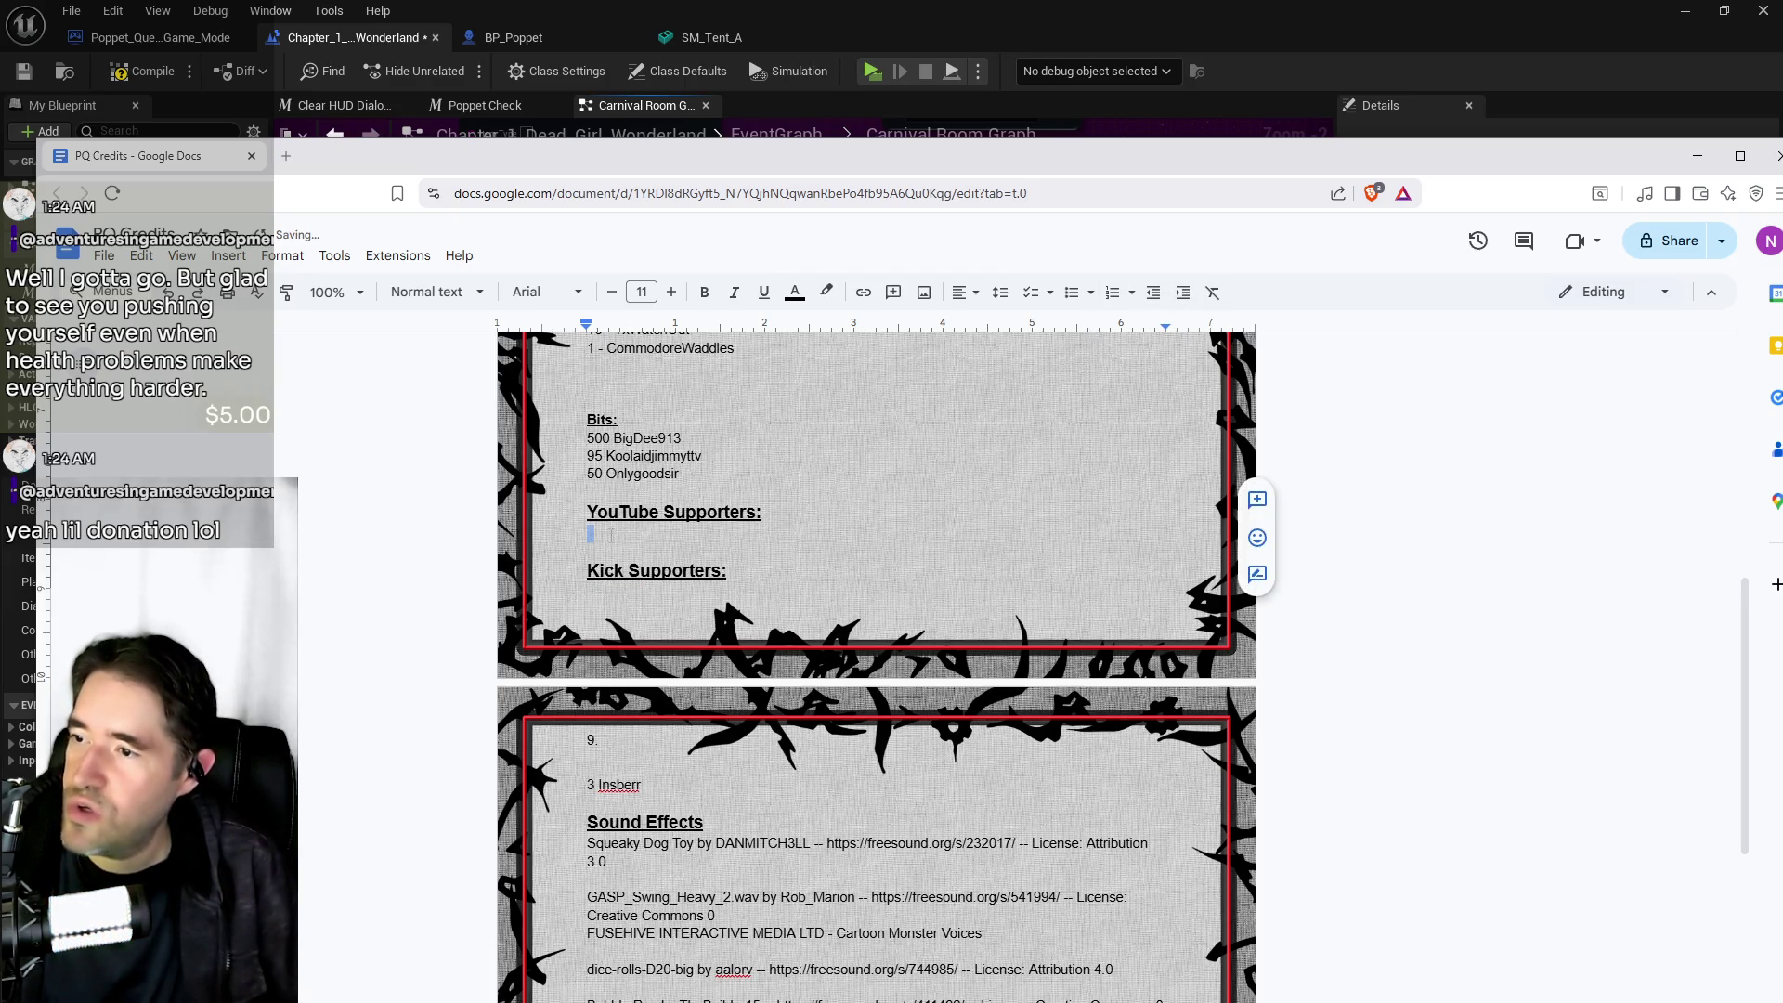
pyautogui.click(611, 536)
pyautogui.write('5.00')
pyautogui.scroll(3, 482, 436)
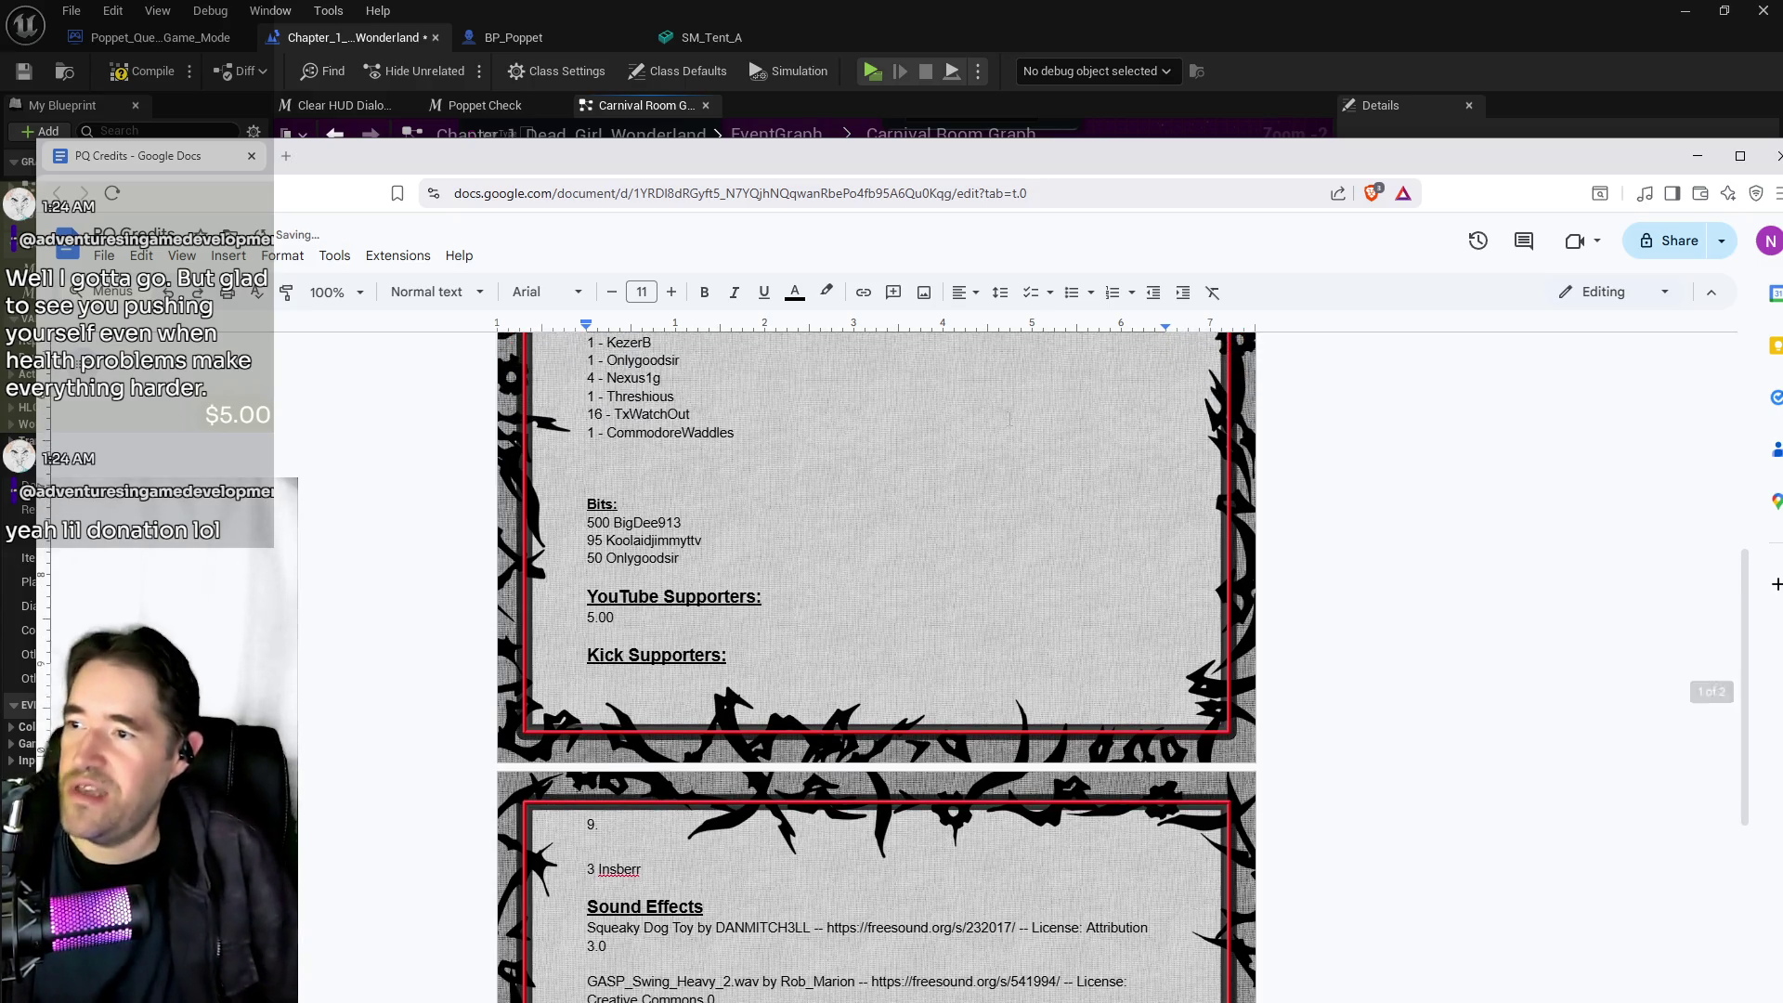
pyautogui.scroll(-3, 482, 435)
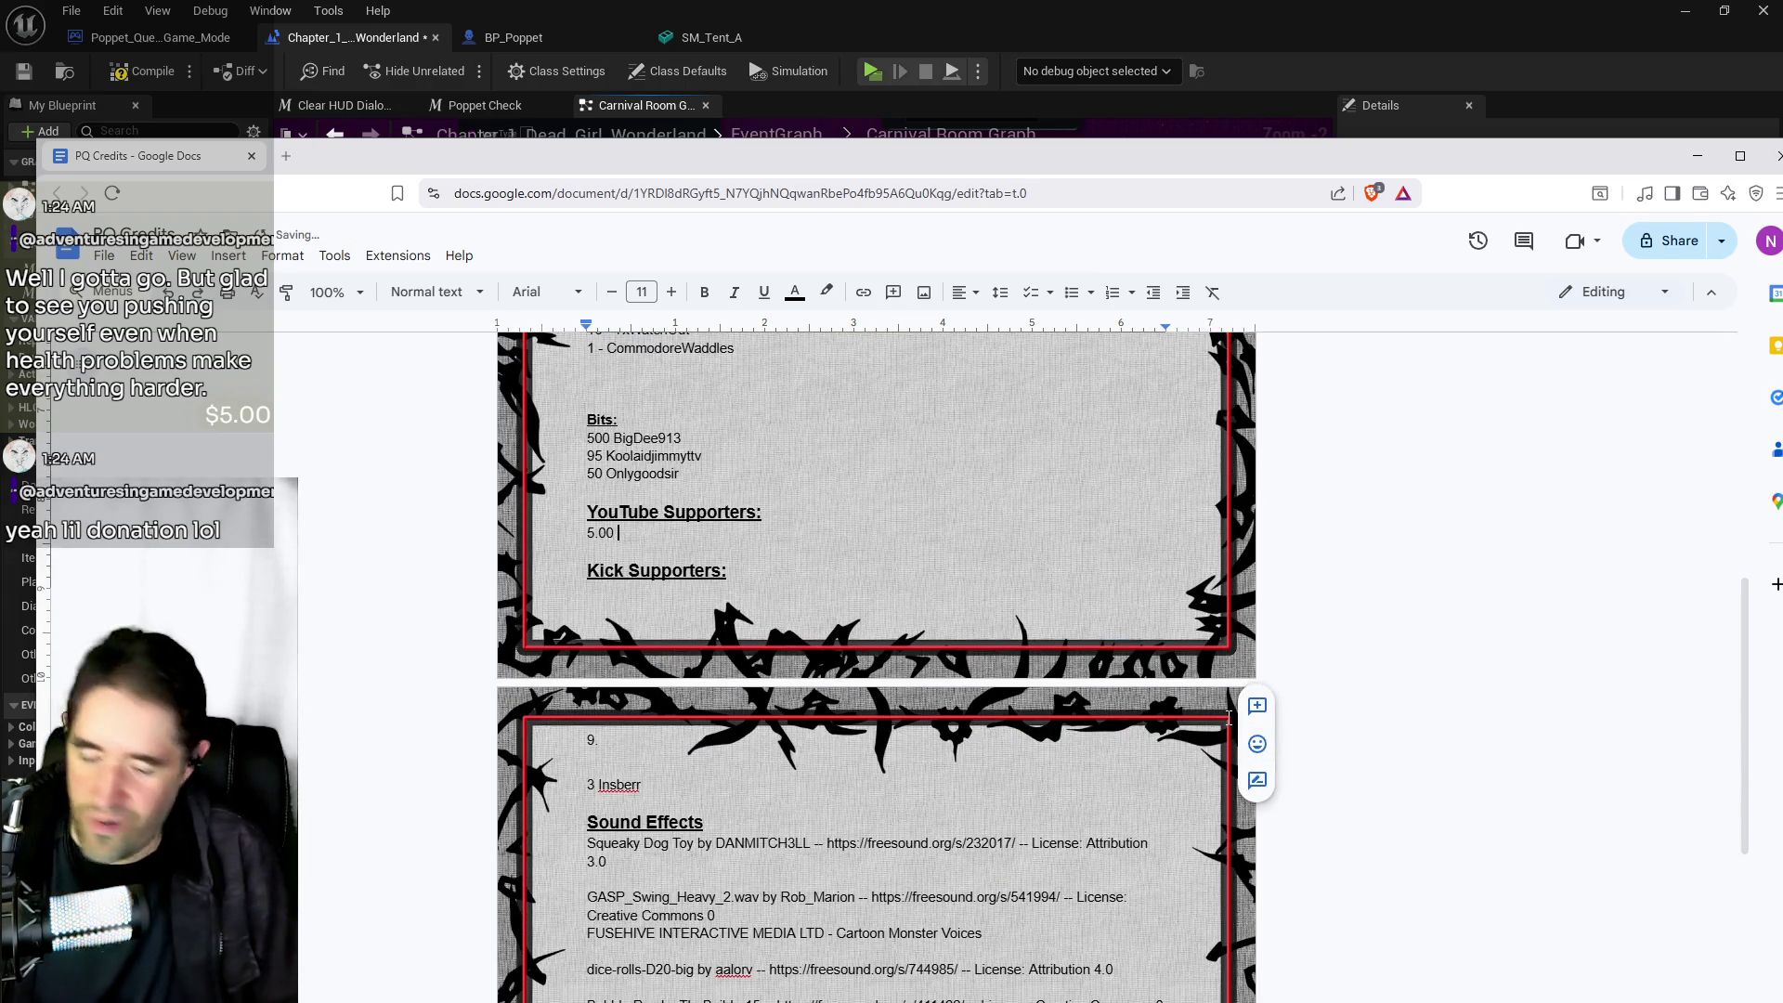
pyautogui.write('AdventuresInGame')
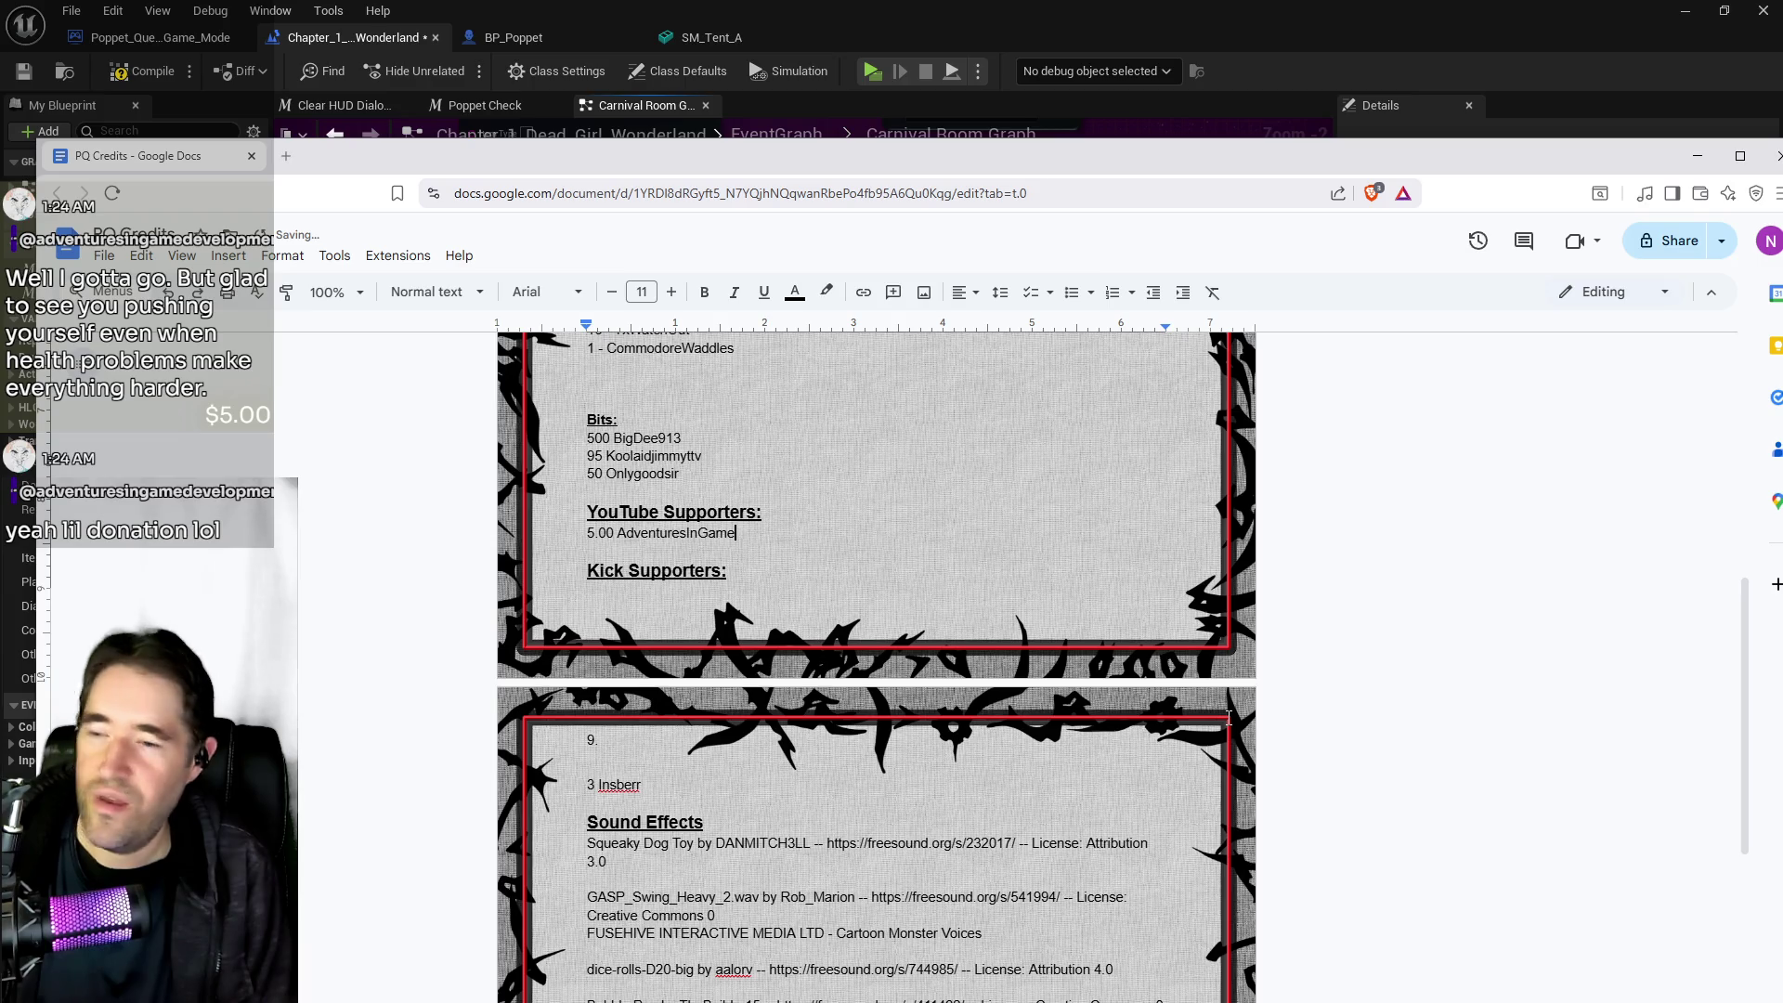
pyautogui.write('Development')
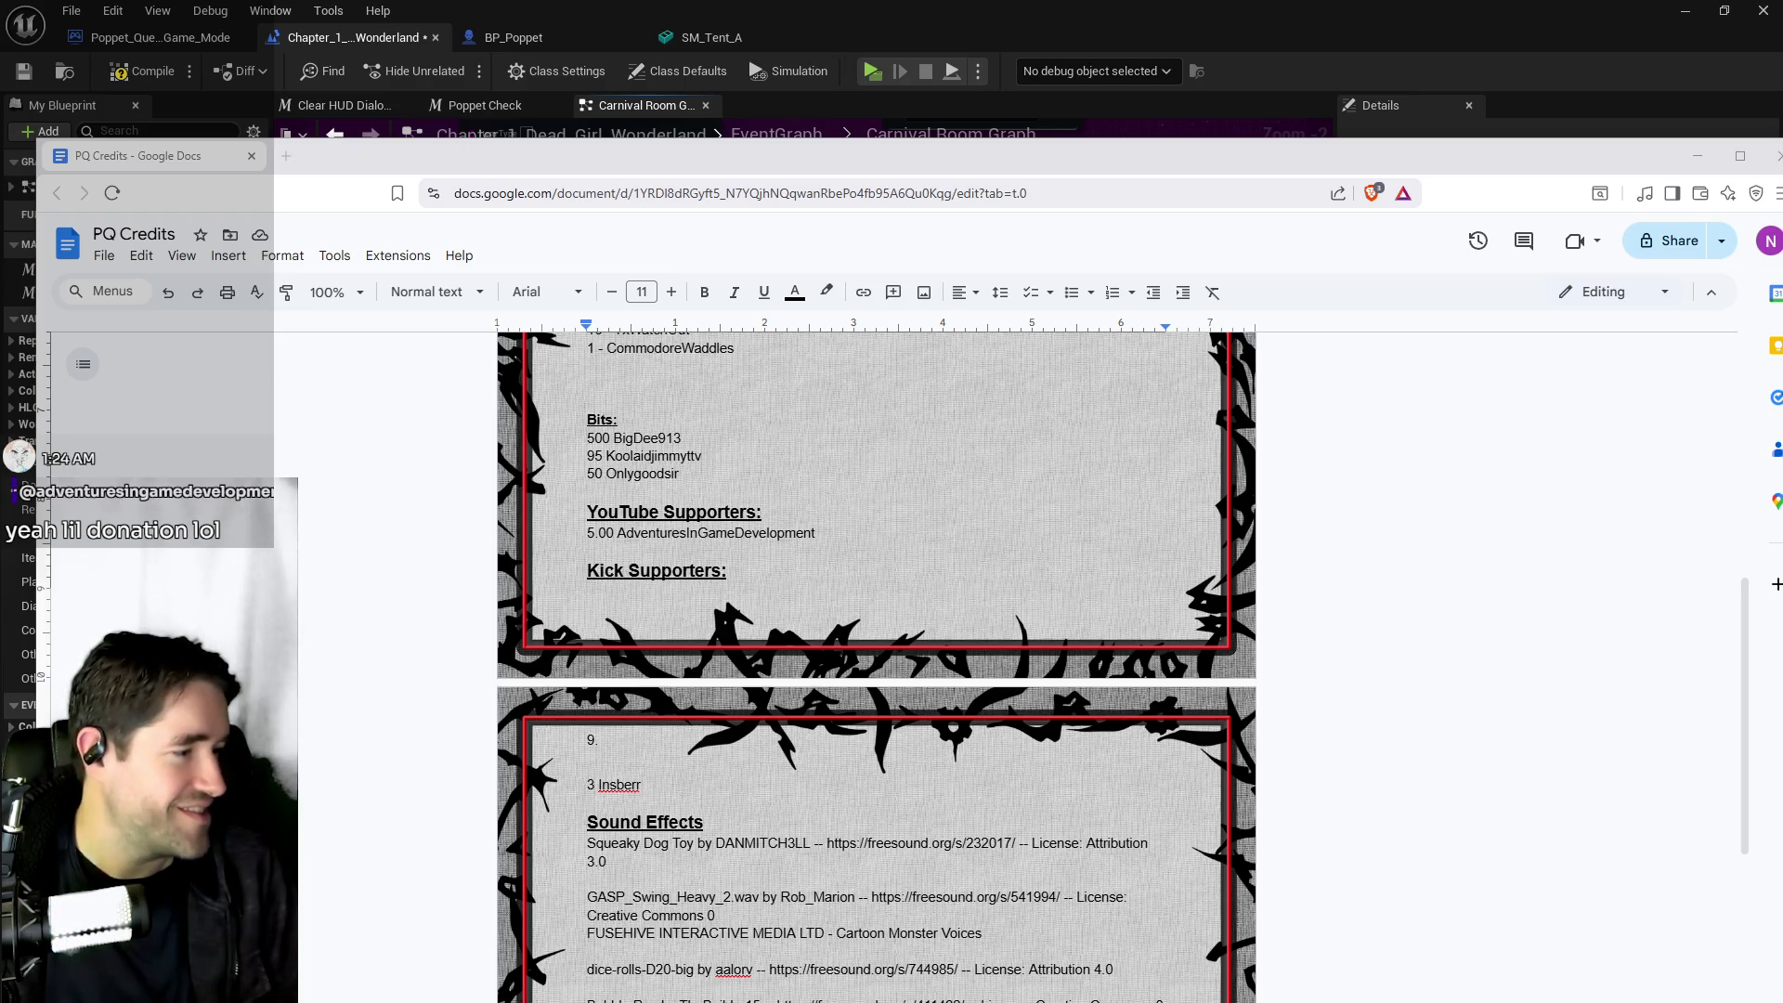
# Switch to the YouTube channel's Videos page in the browser
pyautogui.hotkey('alt', 'Tab')
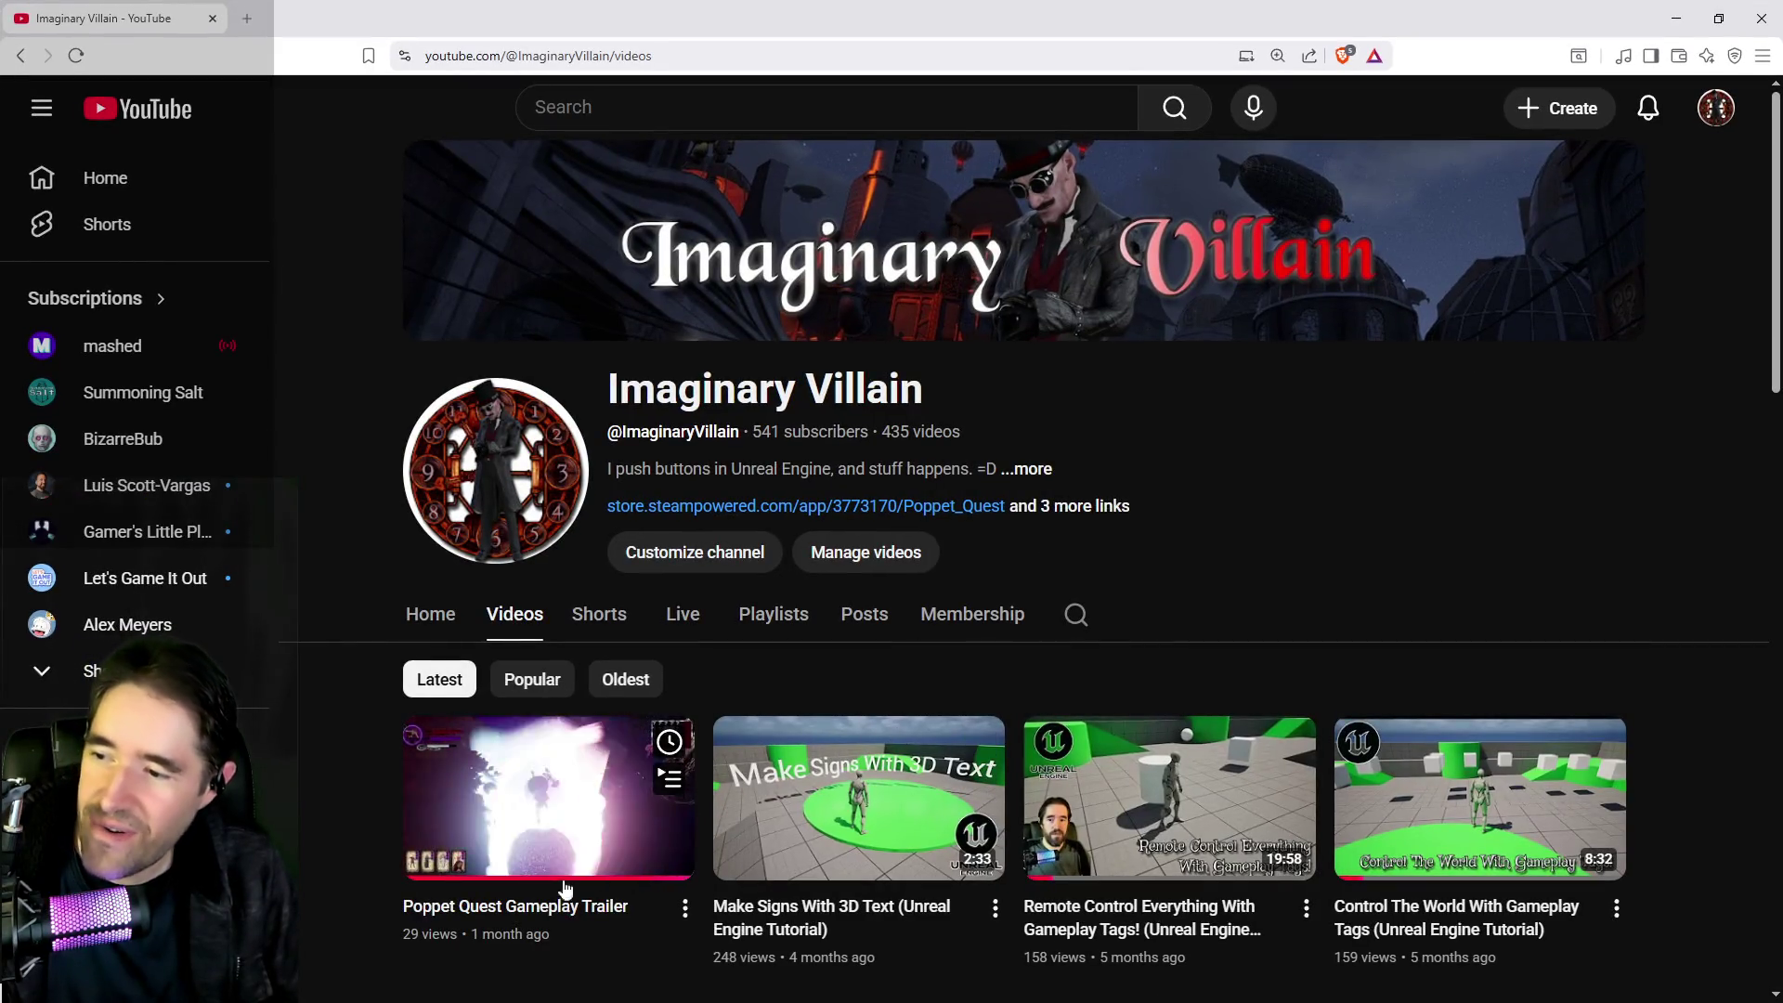
# Watch the Poppet Quest Gameplay Trailer full screen to the end, then exit full screen
pyautogui.click(487, 804)
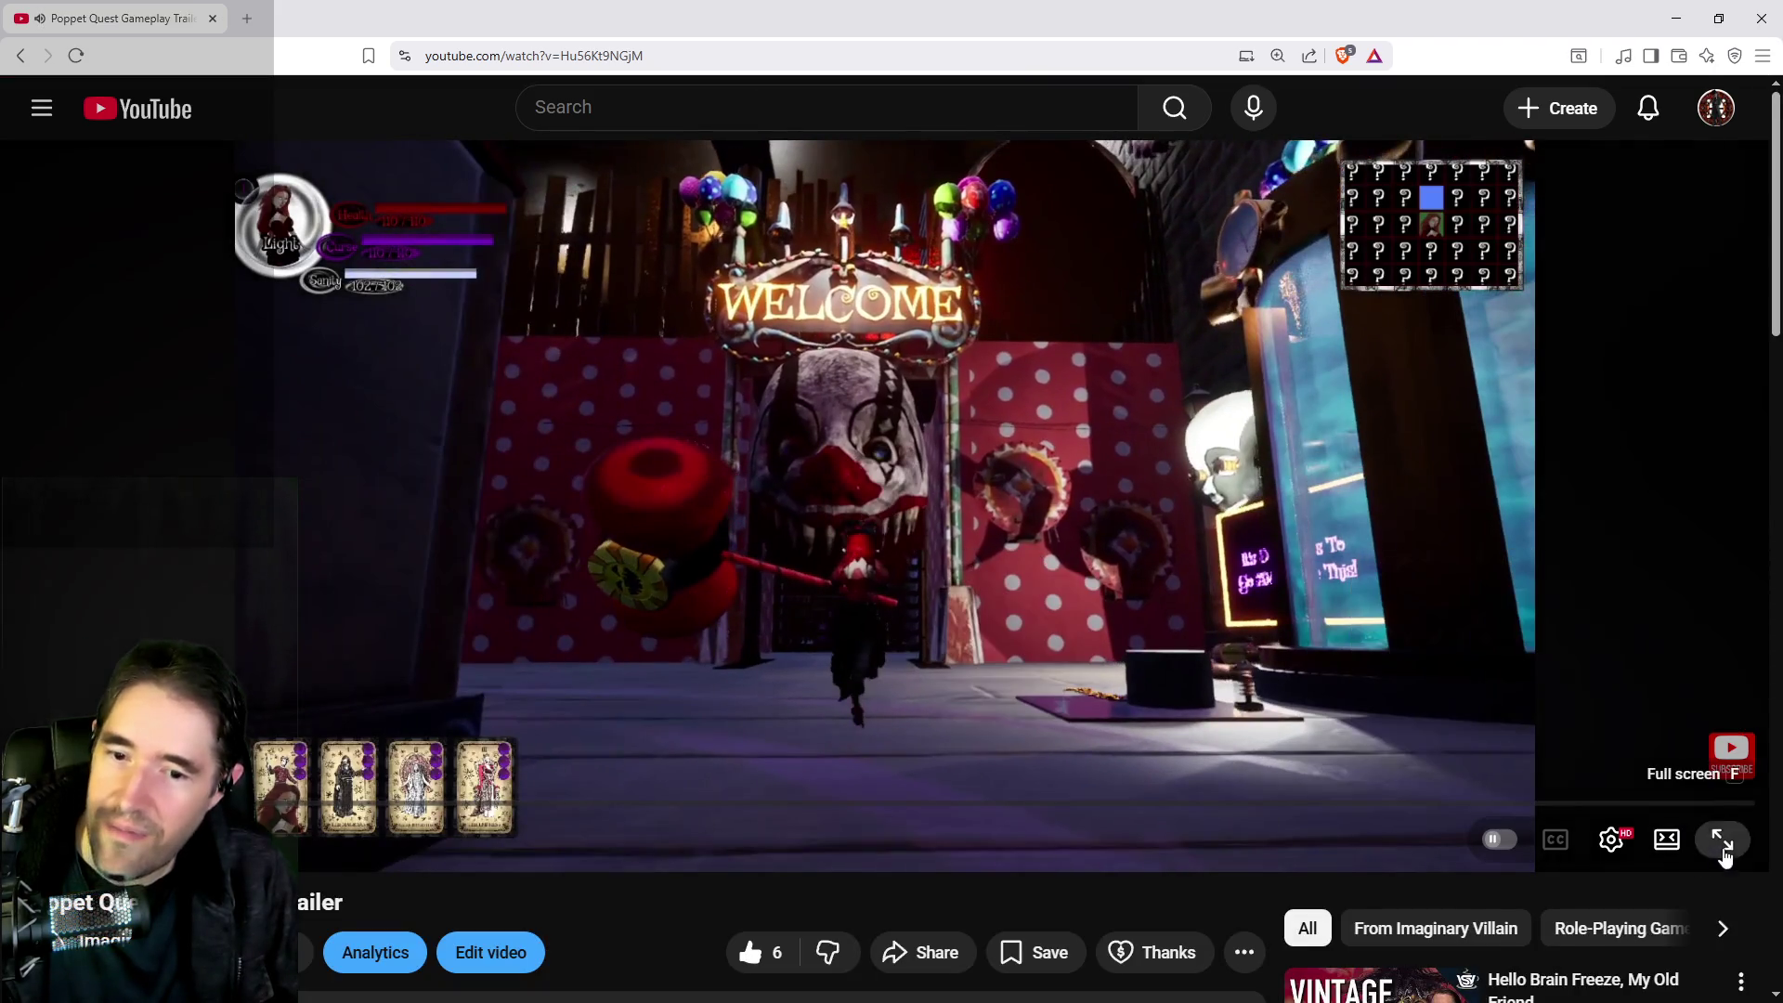
pyautogui.click(1723, 840)
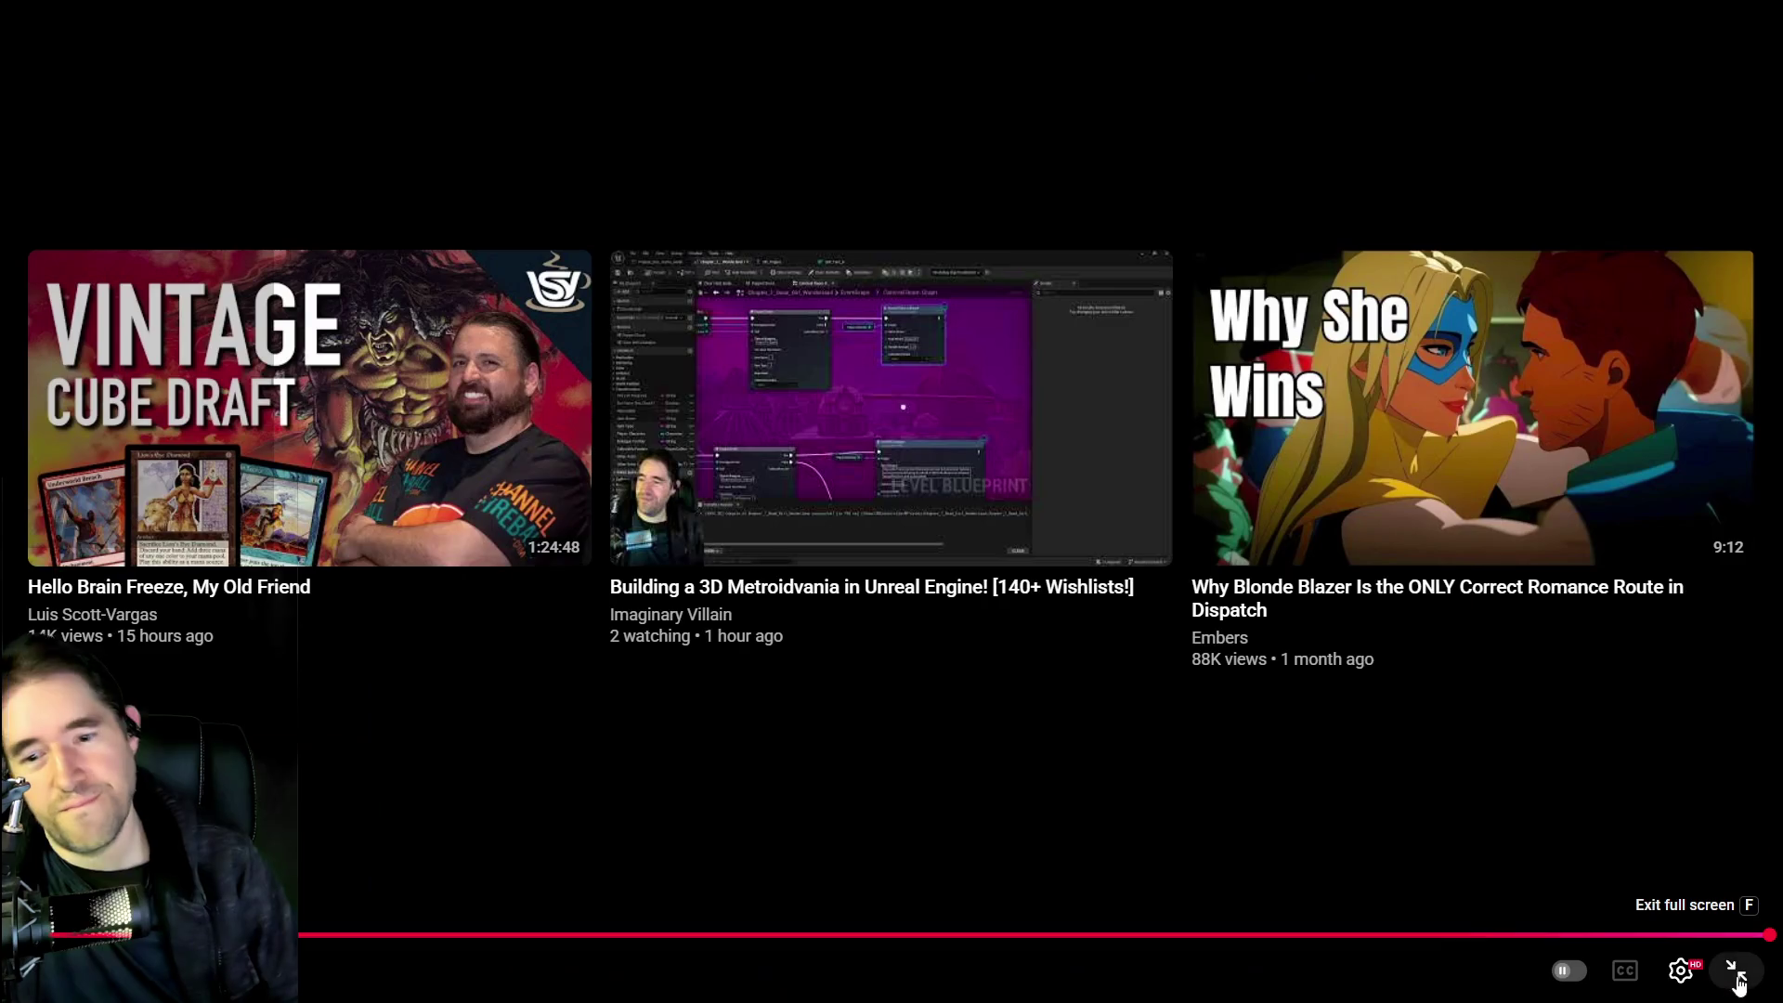
pyautogui.click(1735, 972)
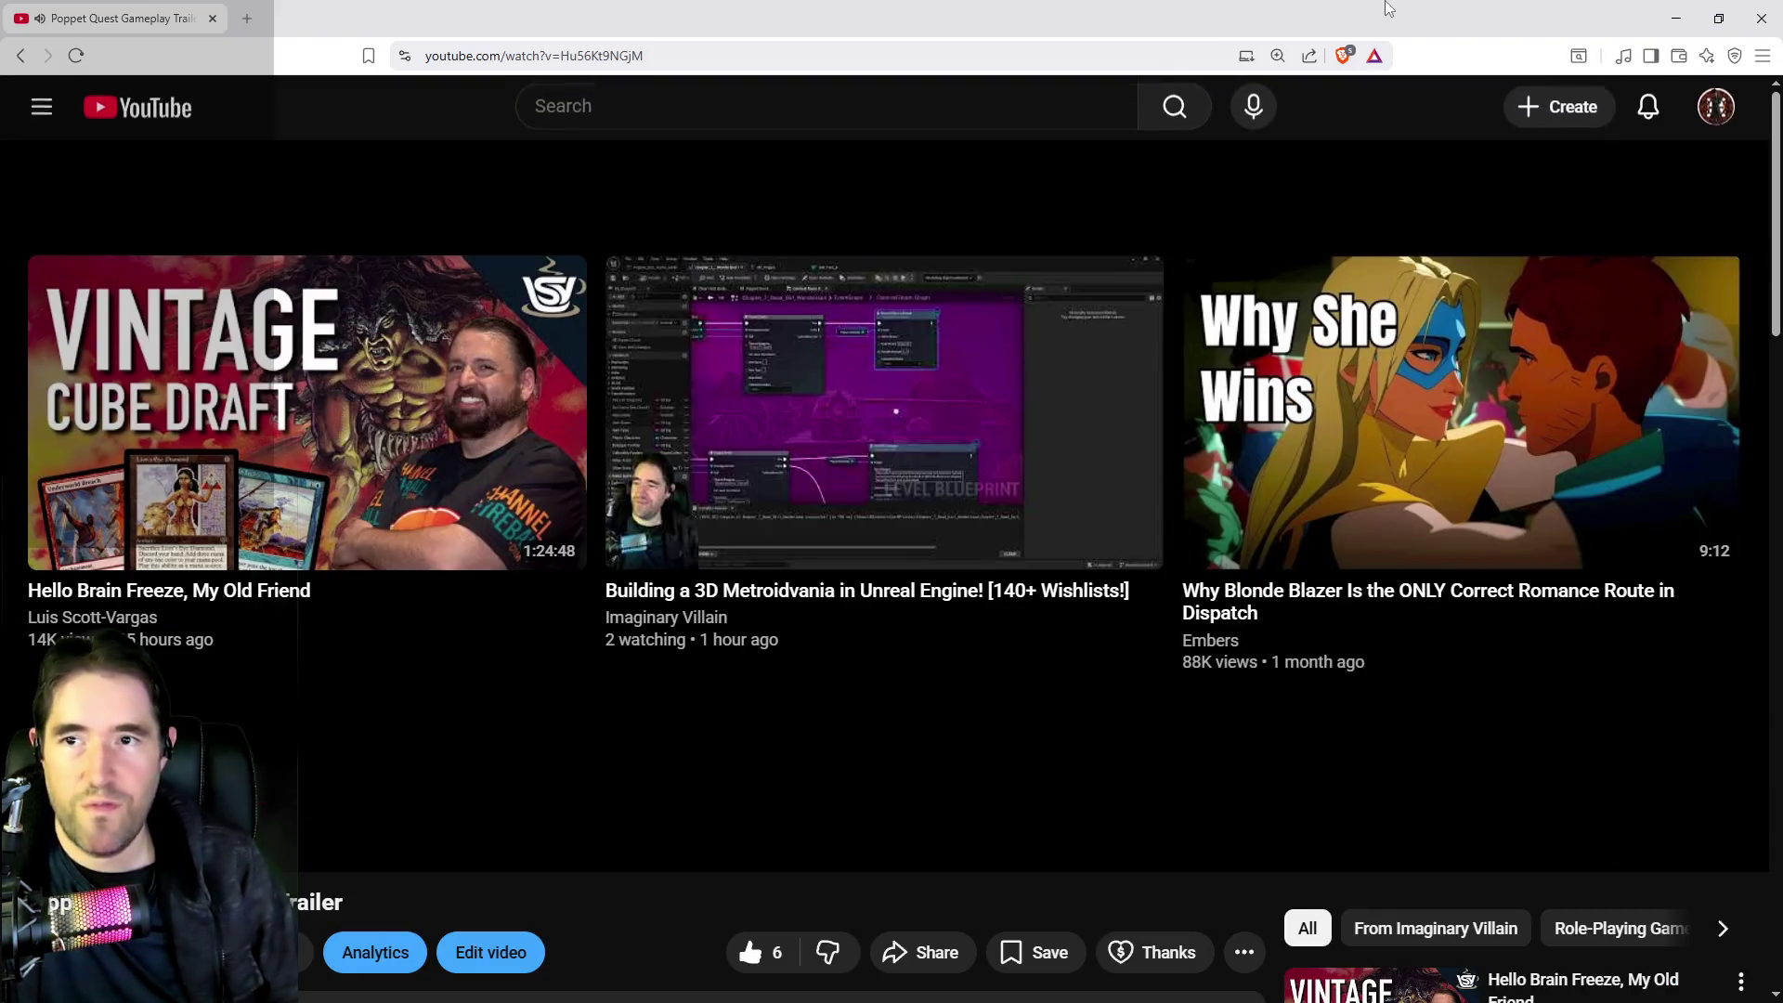
# Close YouTube, copy the Magician door line from Set HUD Dialogue, and switch to PQ Tutorials
pyautogui.hotkey('ctrl', 'w')
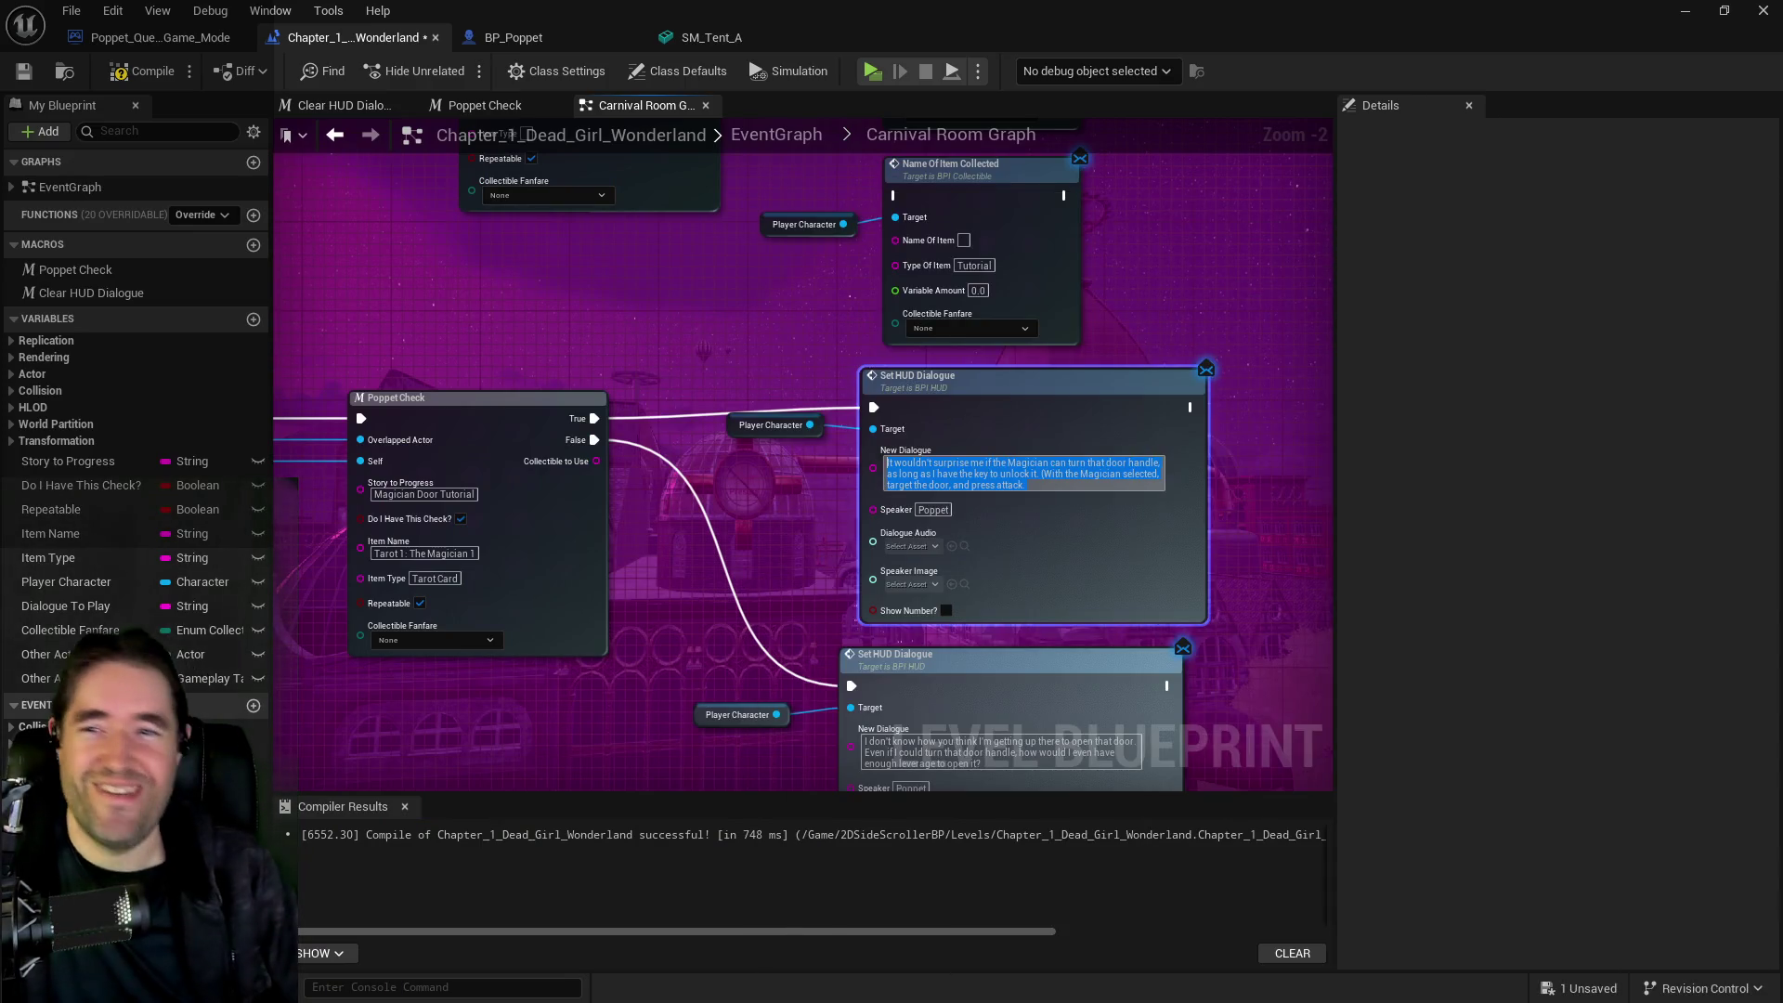
pyautogui.moveTo(829, 429)
pyautogui.mouseDown()
pyautogui.moveTo(882, 706)
pyautogui.moveTo(921, 726)
pyautogui.mouseUp()
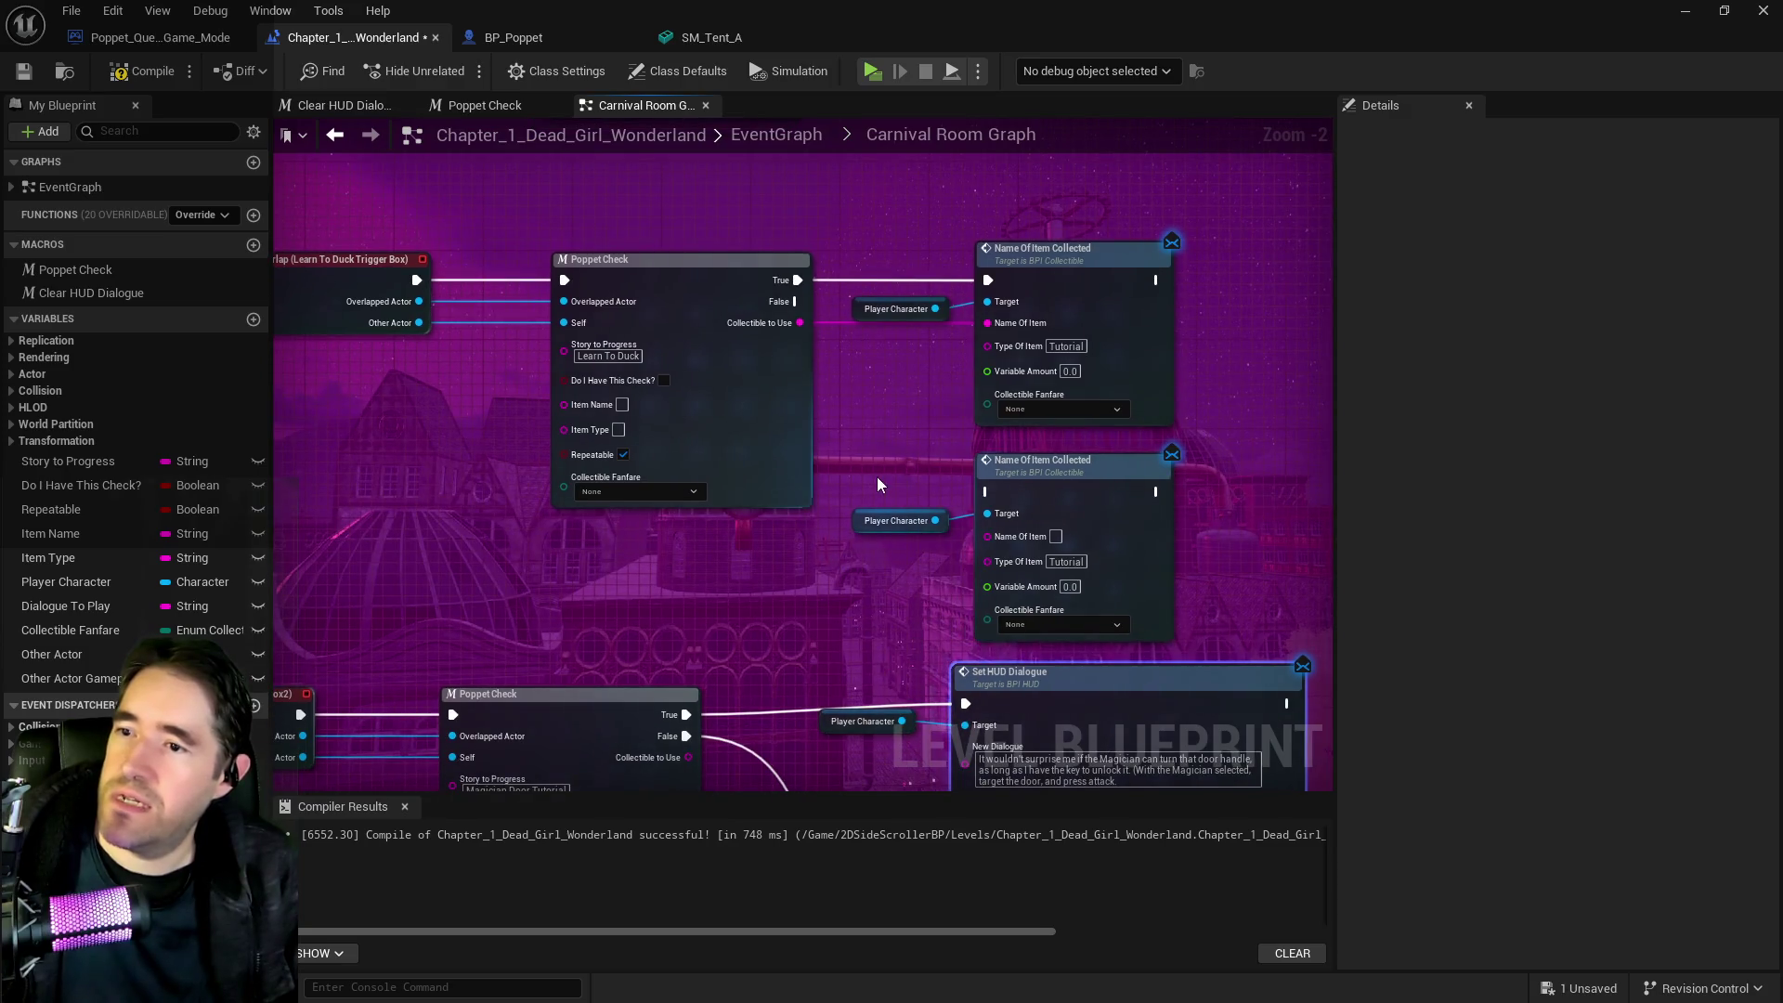
pyautogui.moveTo(878, 484); pyautogui.dragTo(845, 367)
pyautogui.moveTo(1097, 666); pyautogui.dragTo(990, 536)
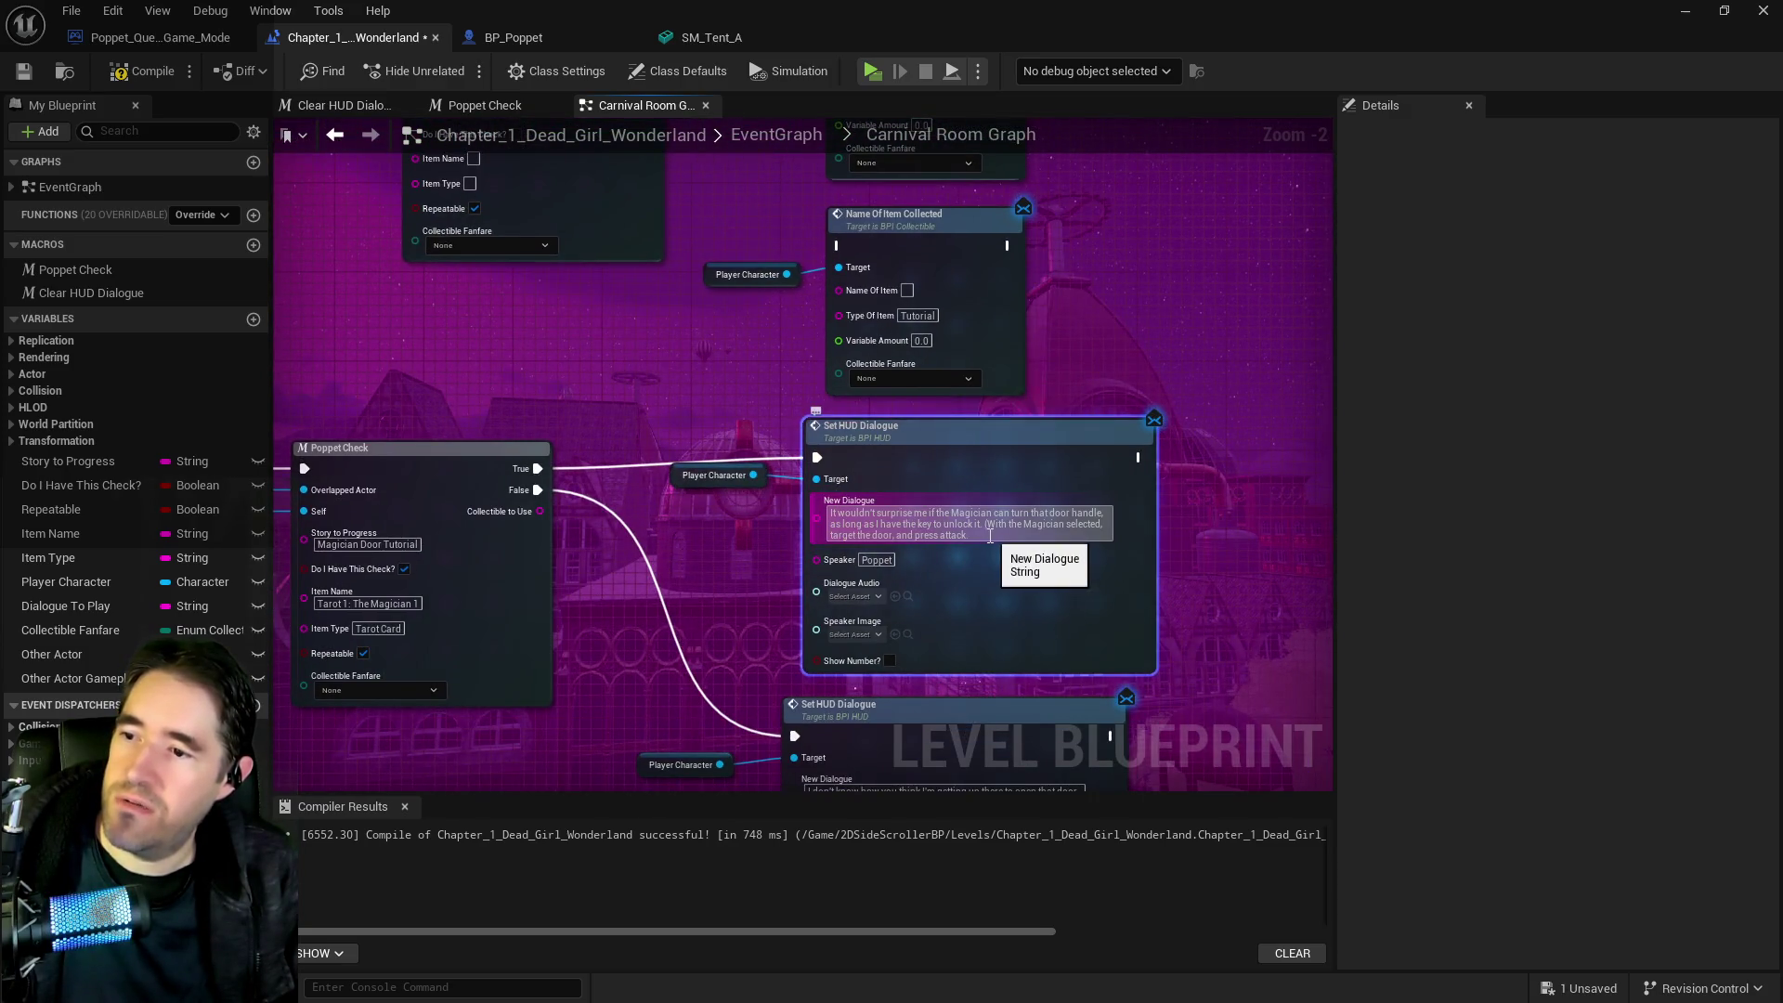
pyautogui.click(990, 536)
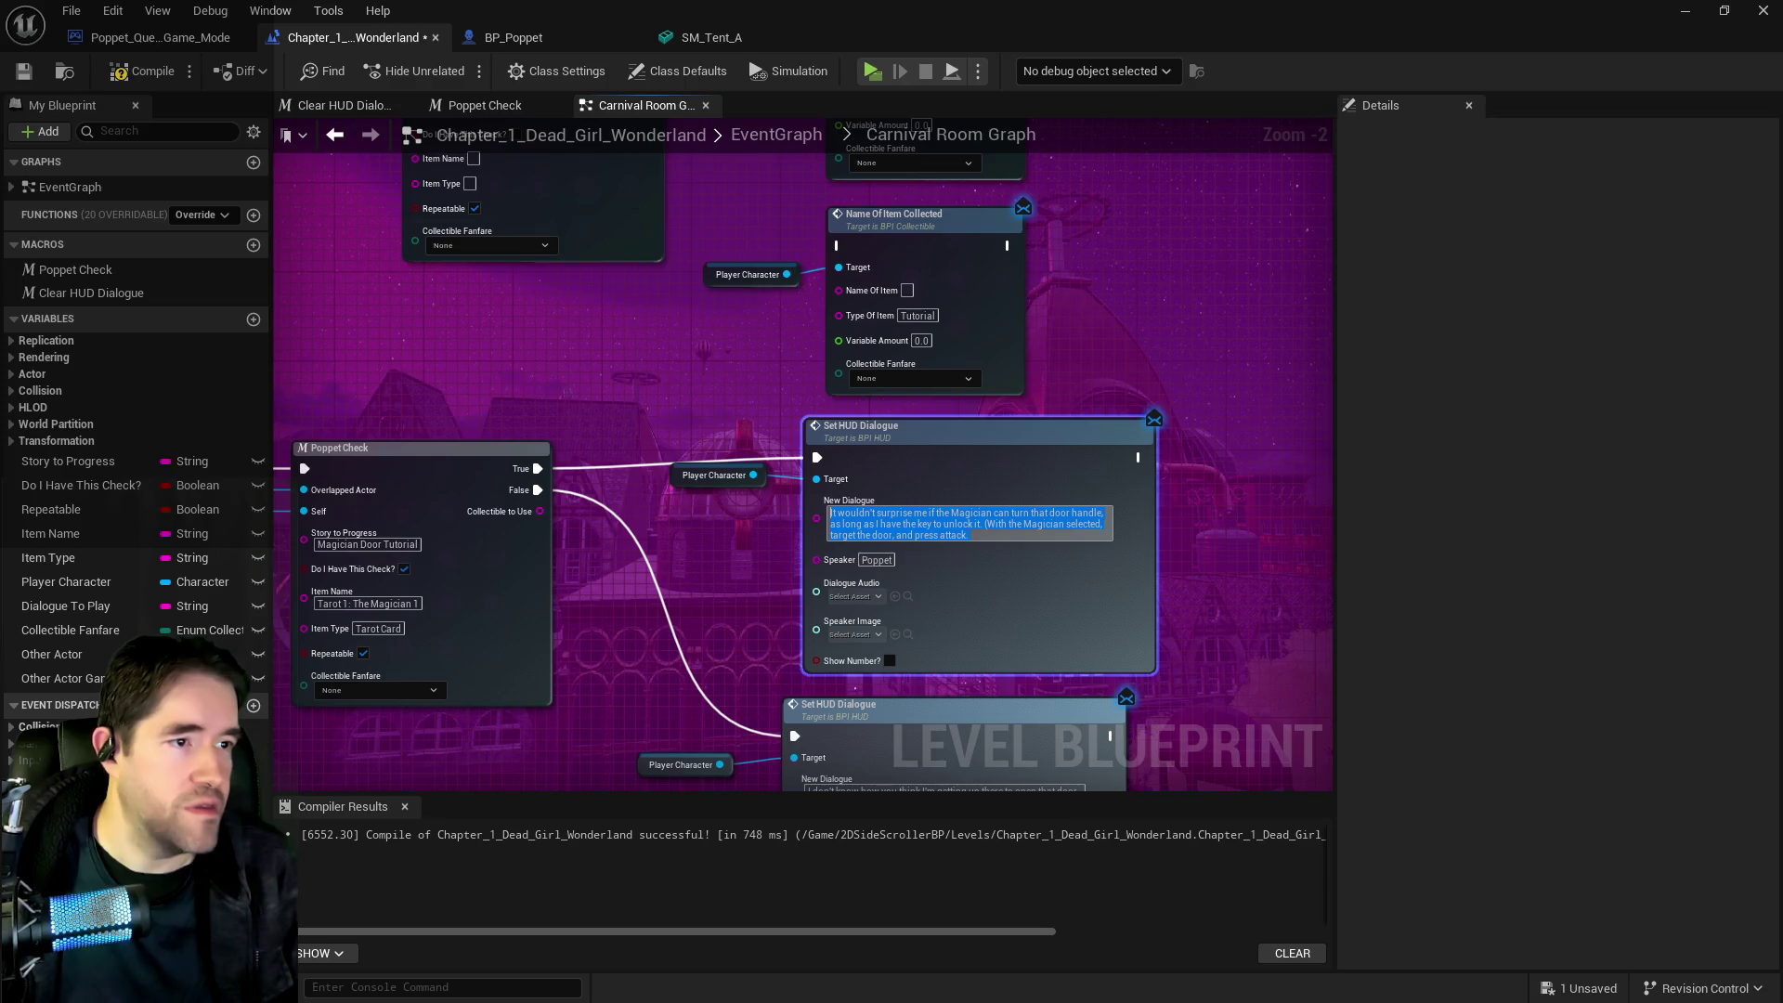
pyautogui.hotkey('alt', 'Tab')
pyautogui.hotkey('alt', 'Tab')
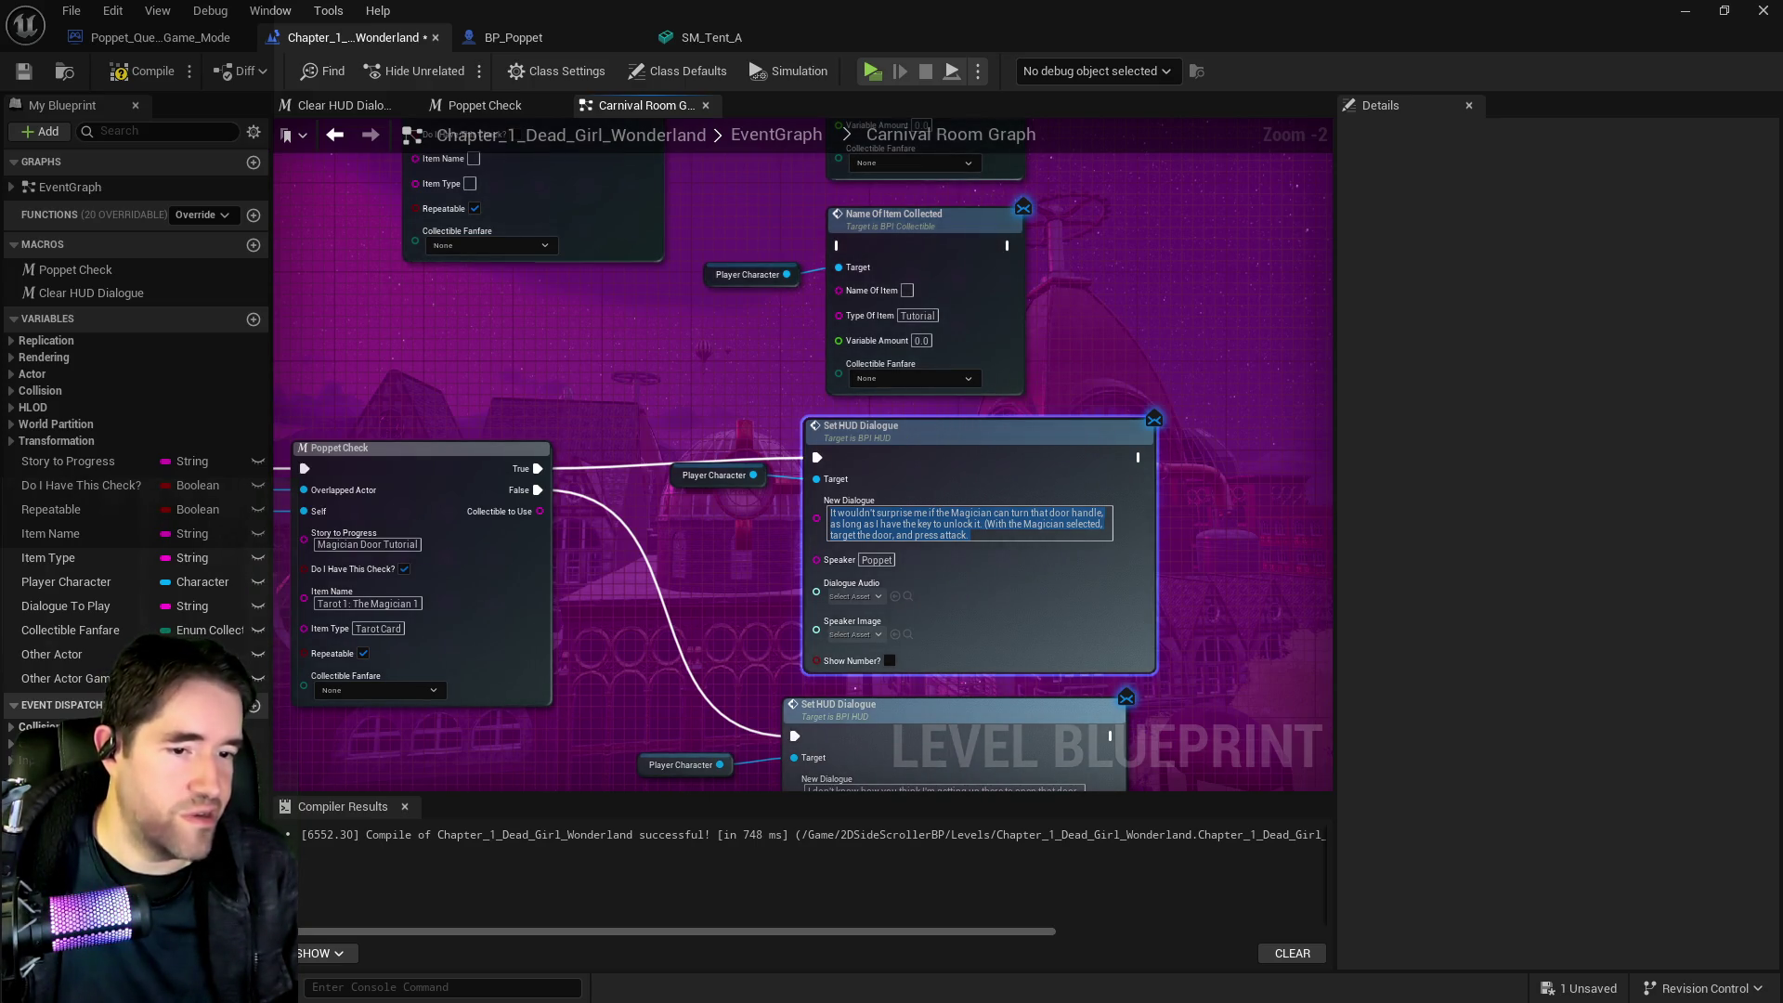
pyautogui.hotkey('alt', 'Tab')
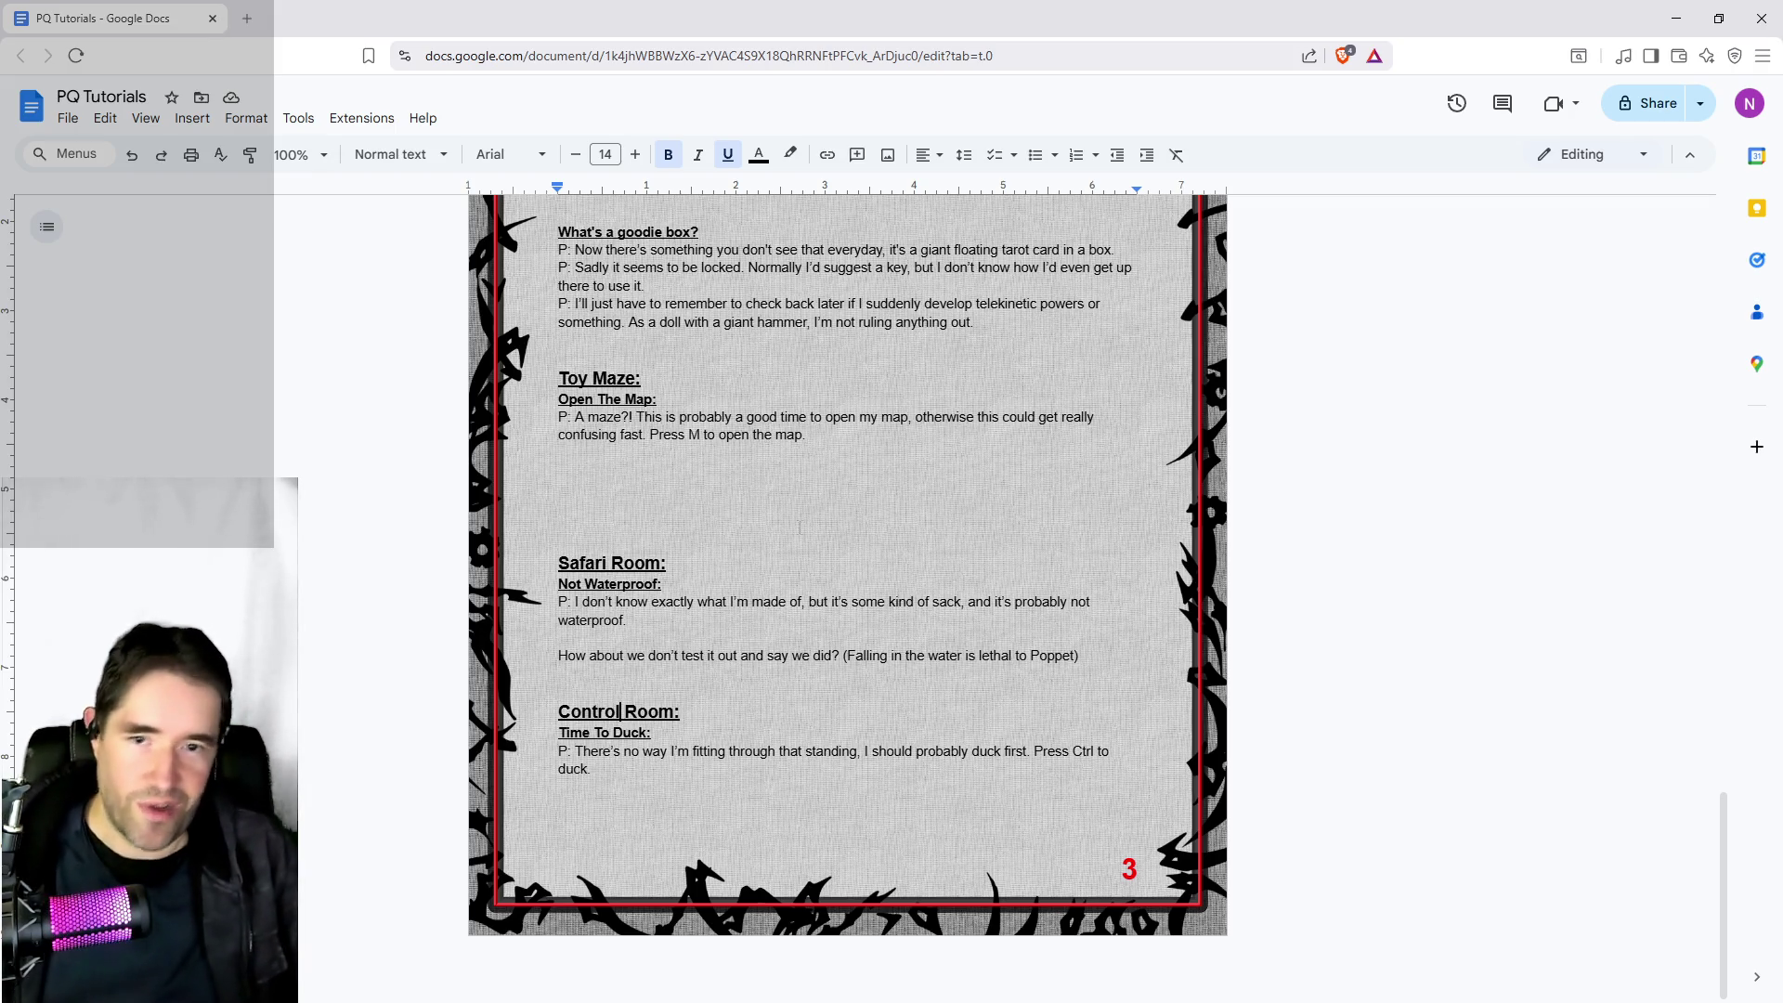
# Duplicate the Toy Maze heading above itself and rename the copy to 'Magician Room'
pyautogui.scroll(9, 667, 477)
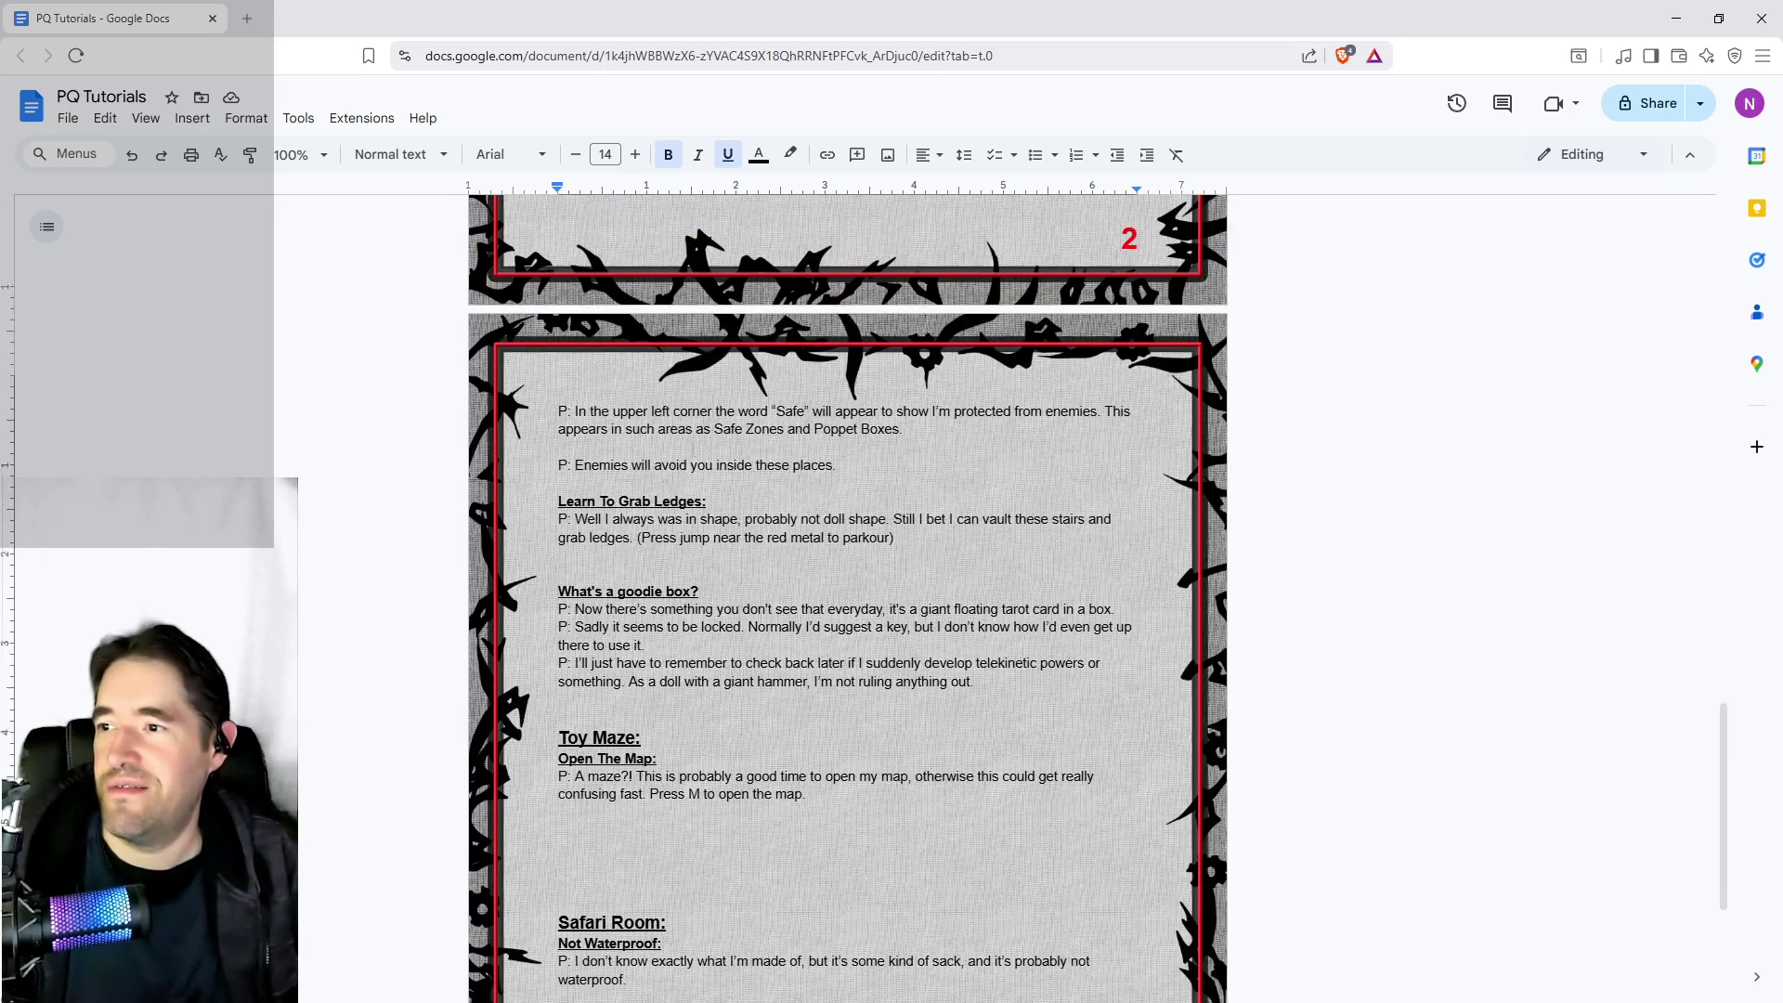
pyautogui.scroll(3, 668, 477)
pyautogui.scroll(-7, 668, 476)
pyautogui.scroll(-5, 657, 637)
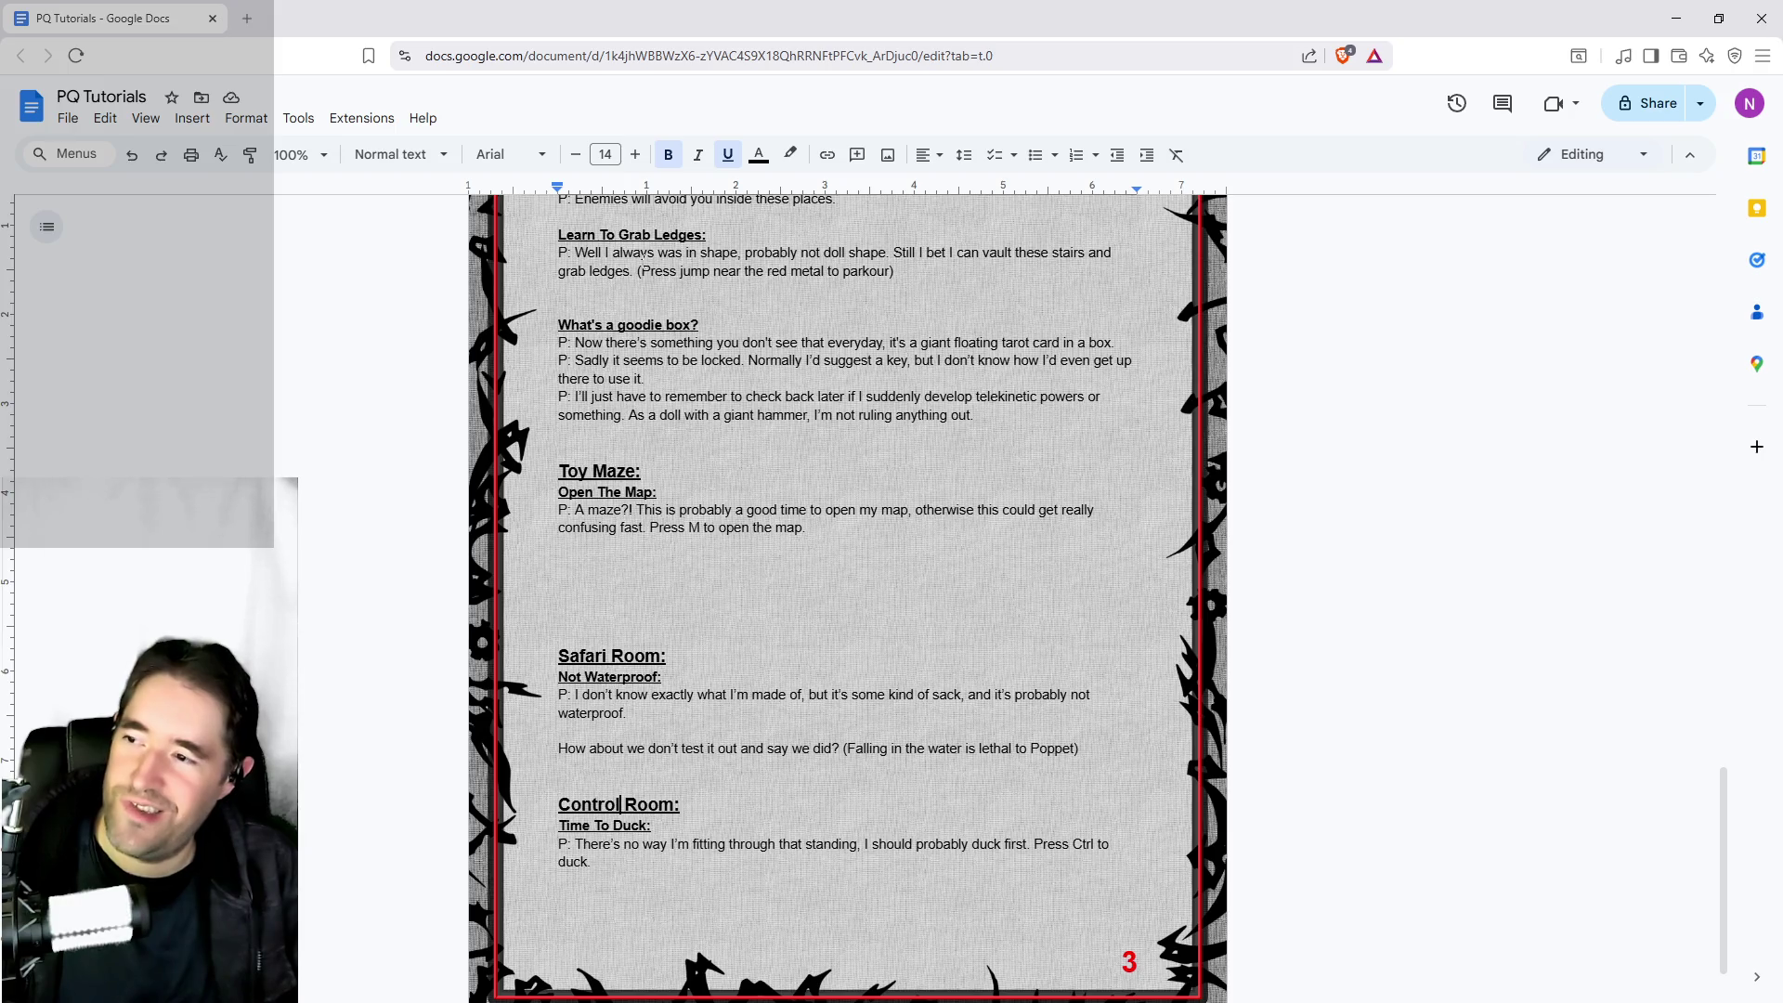
pyautogui.scroll(4, 657, 637)
pyautogui.moveTo(641, 656); pyautogui.dragTo(557, 657)
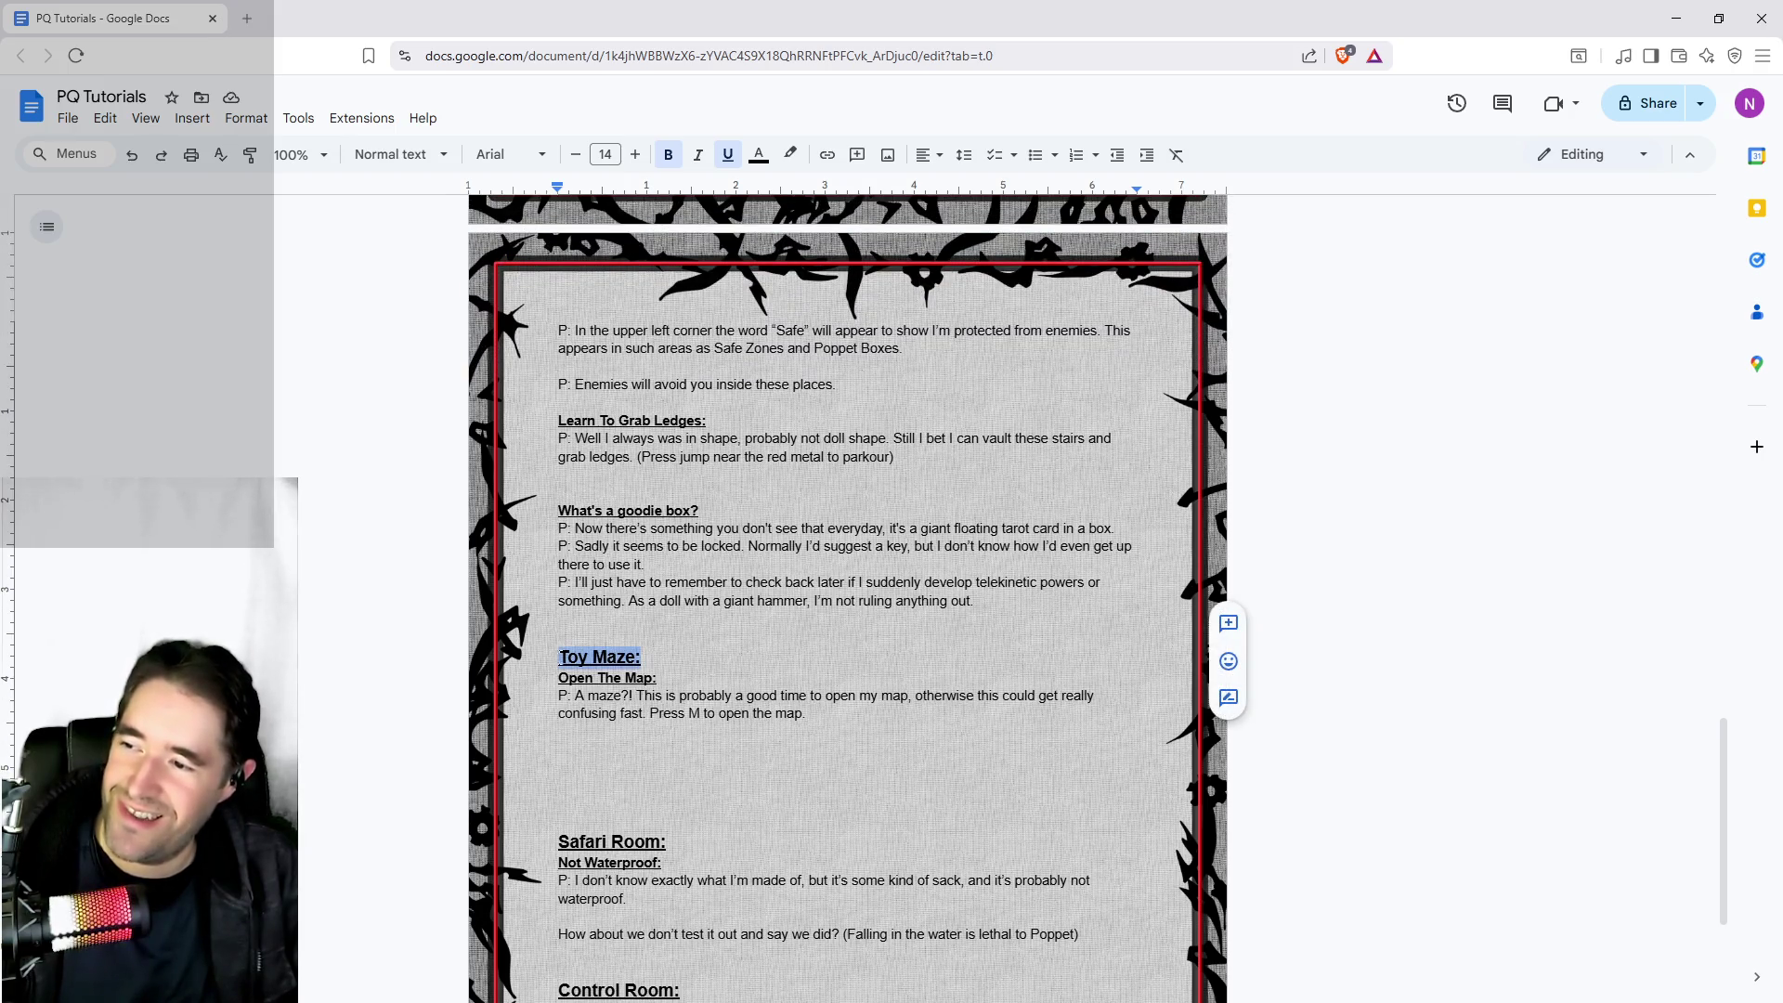
pyautogui.hotkey('ctrl', 'c')
pyautogui.press('Left')
pyautogui.press('Return')
pyautogui.press('Return')
pyautogui.press('Up')
pyautogui.press('Up')
pyautogui.hotkey('ctrl', 'v')
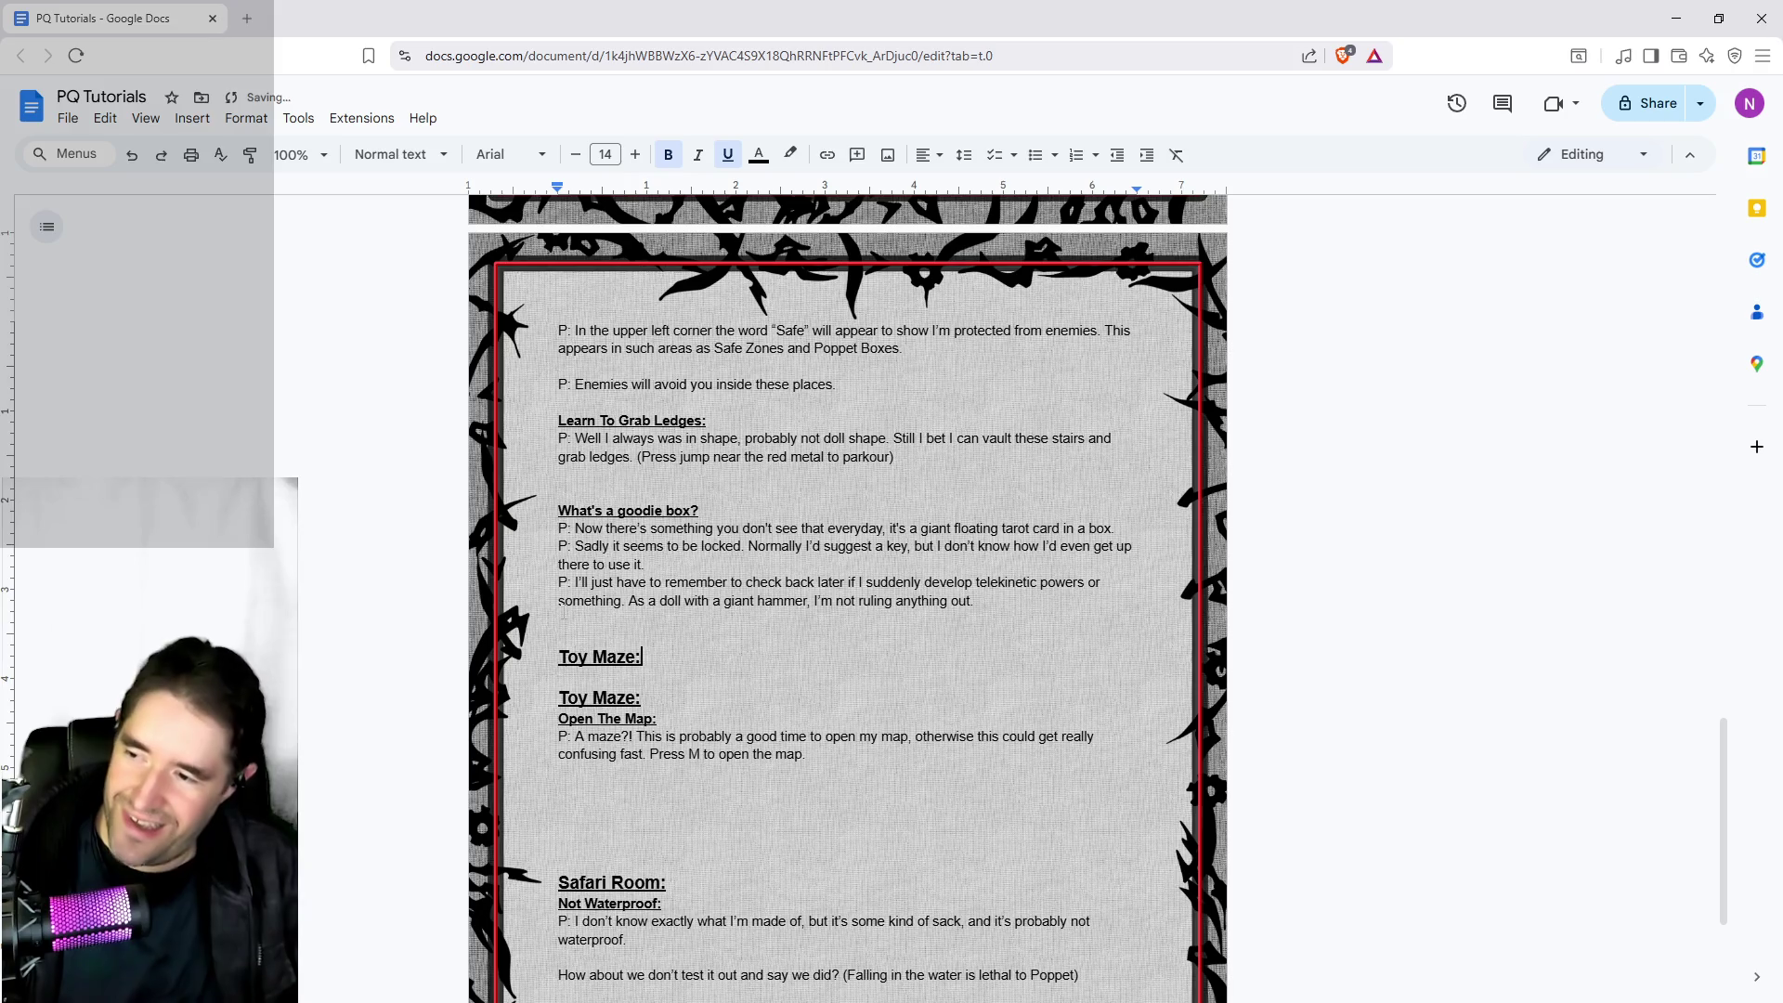
pyautogui.moveTo(633, 659); pyautogui.dragTo(559, 657)
pyautogui.write('Magician ')
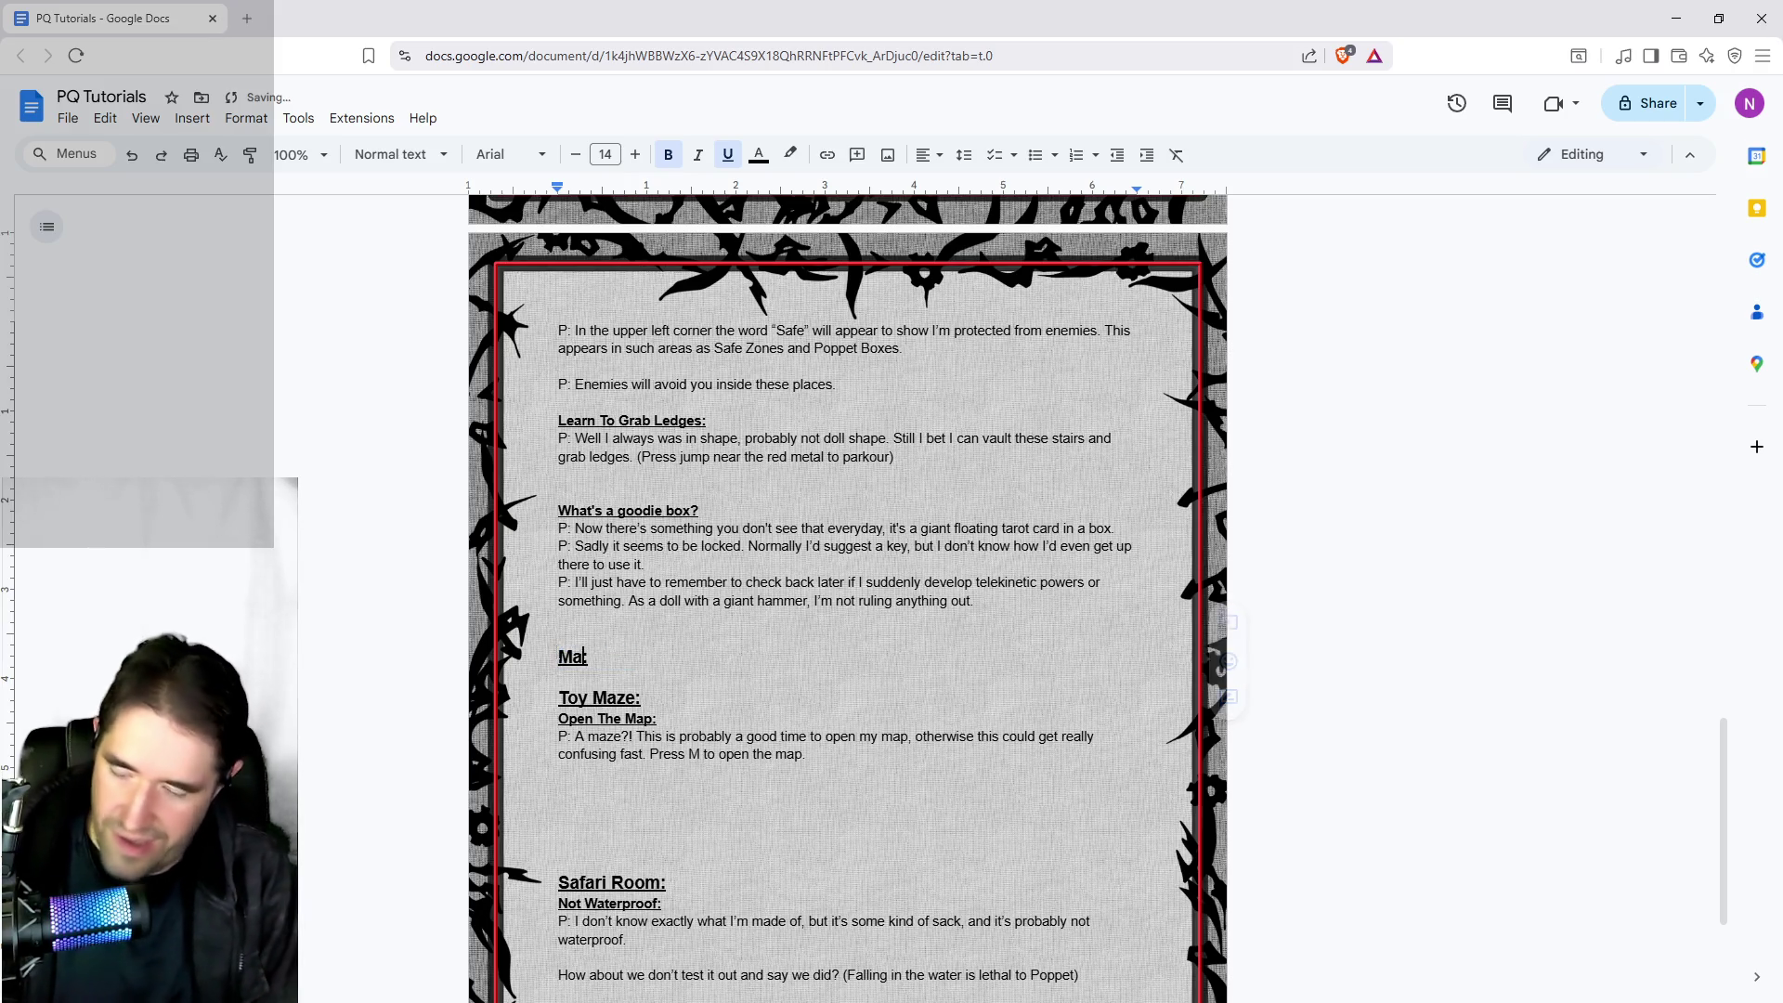
pyautogui.write('Room')
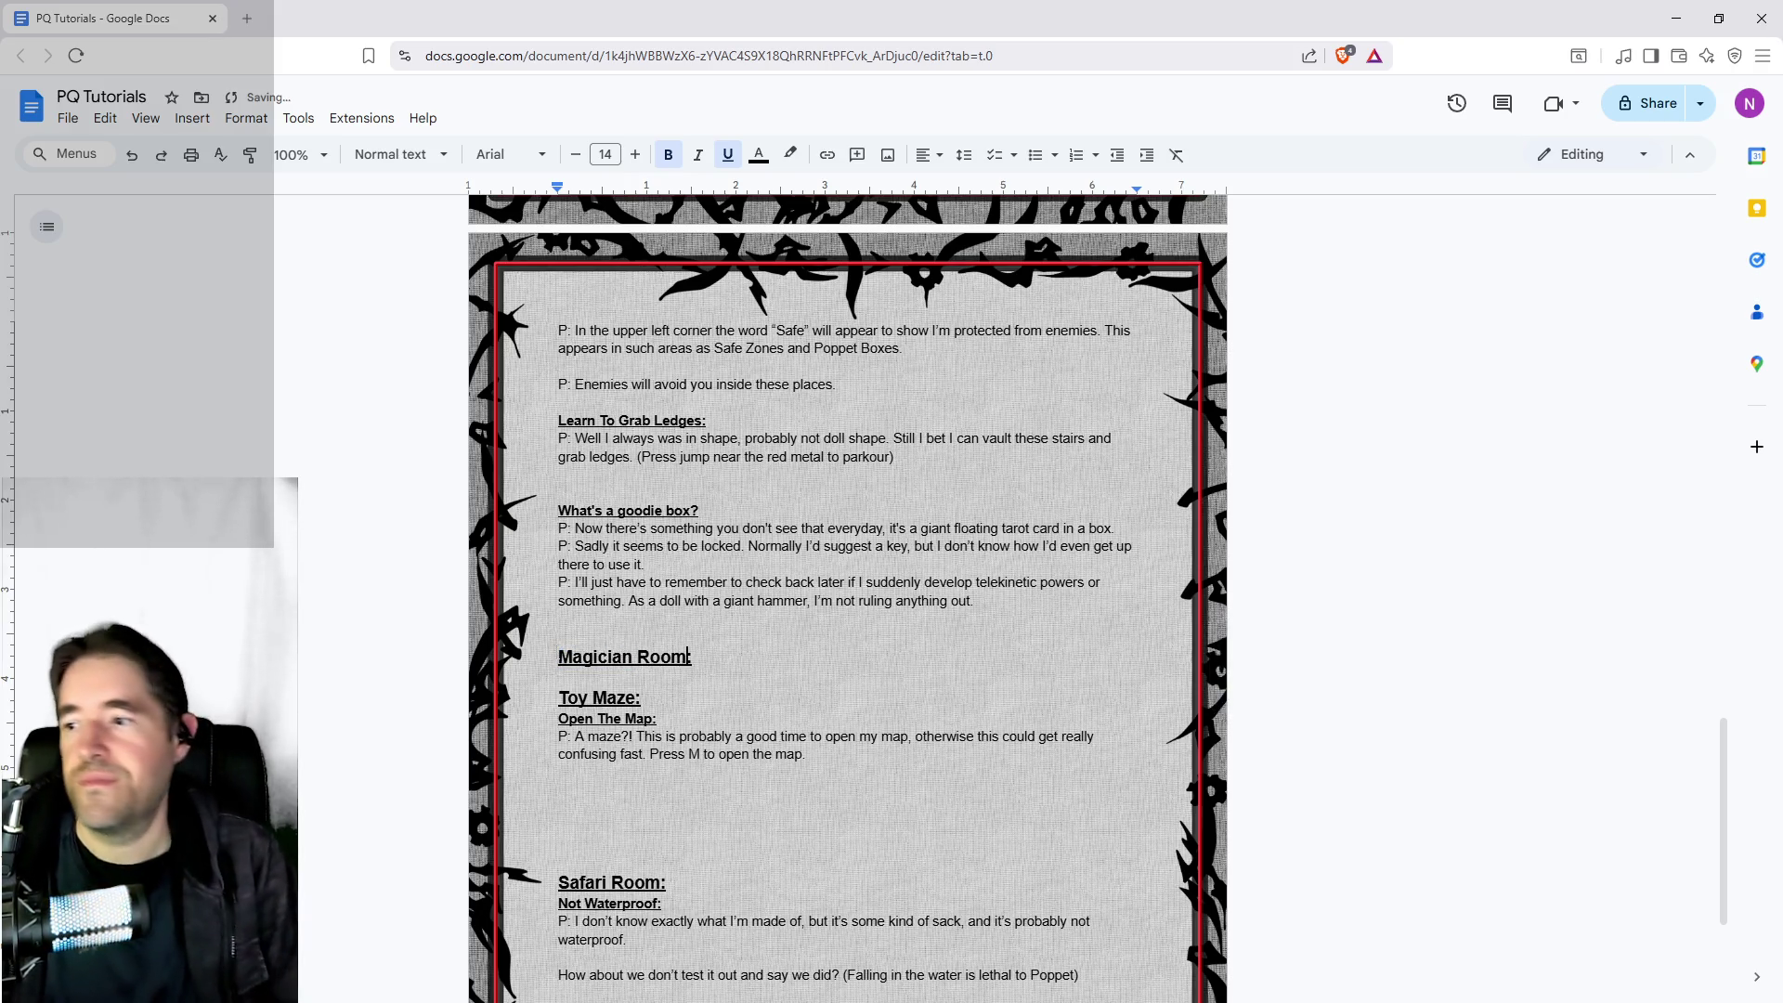
# Add the 'Learn To Grab Ledges' subheading under Magician Room, followed by a plain-formatted 'P:' line
pyautogui.click(621, 676)
pyautogui.press('Return')
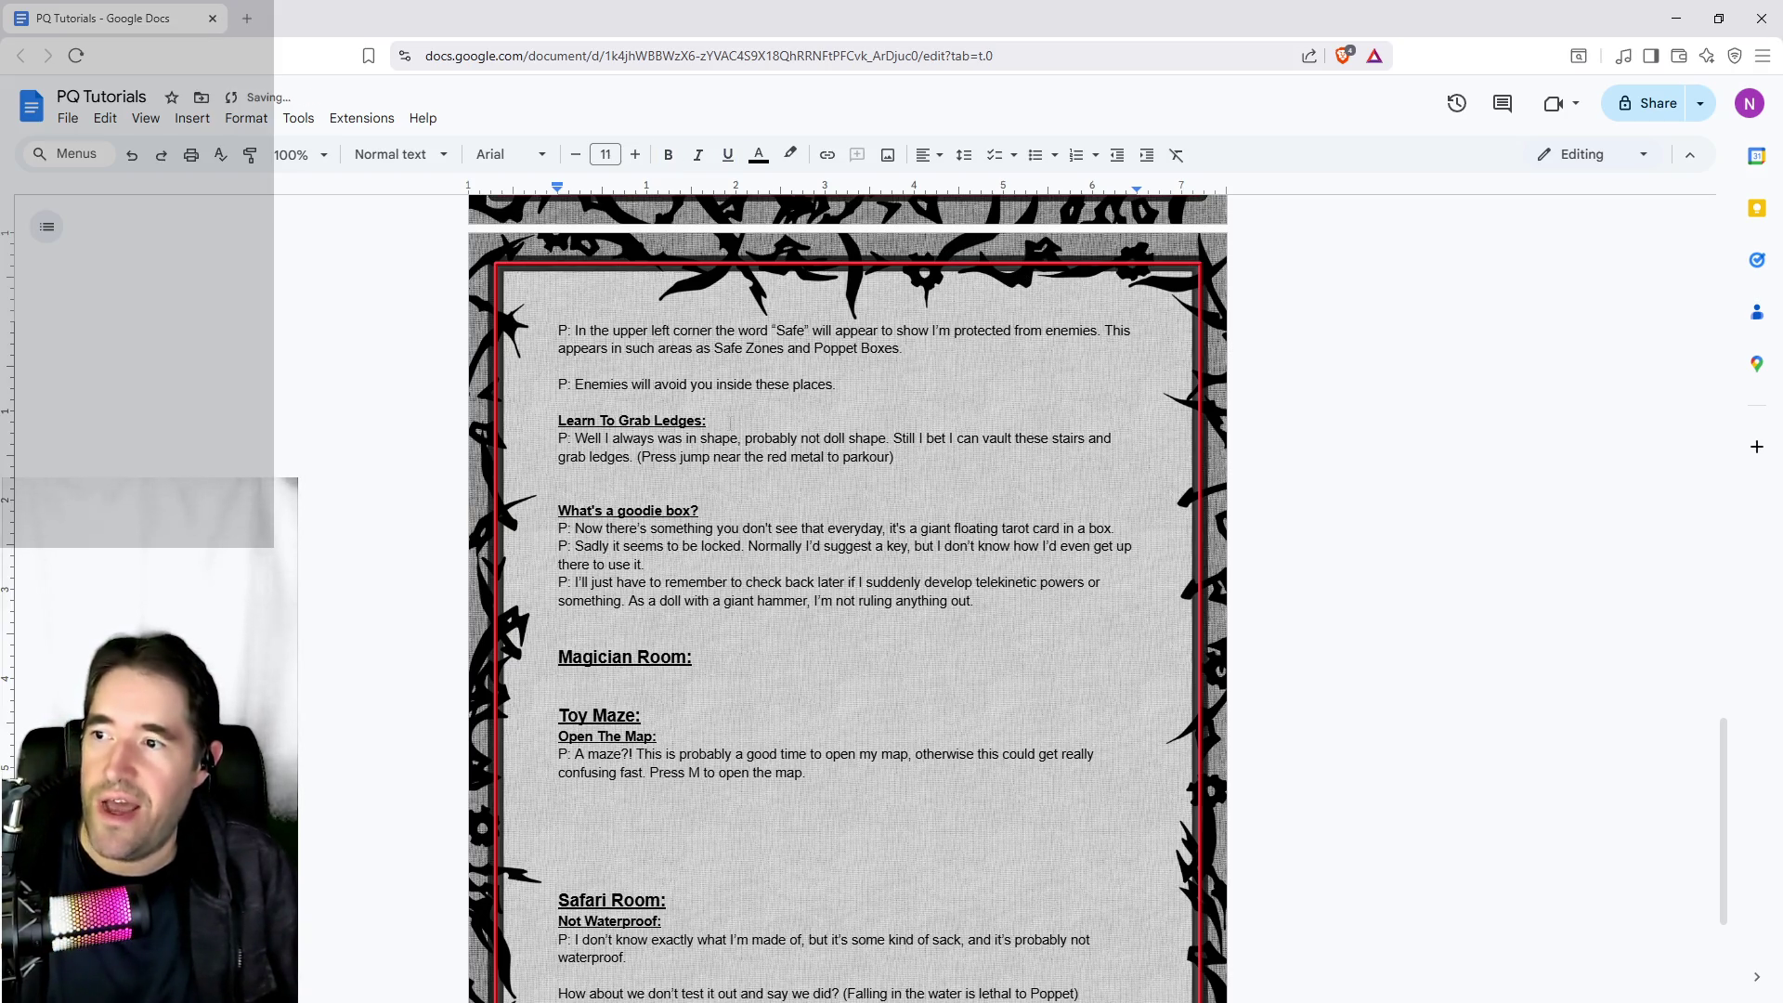
pyautogui.moveTo(706, 420); pyautogui.dragTo(559, 423)
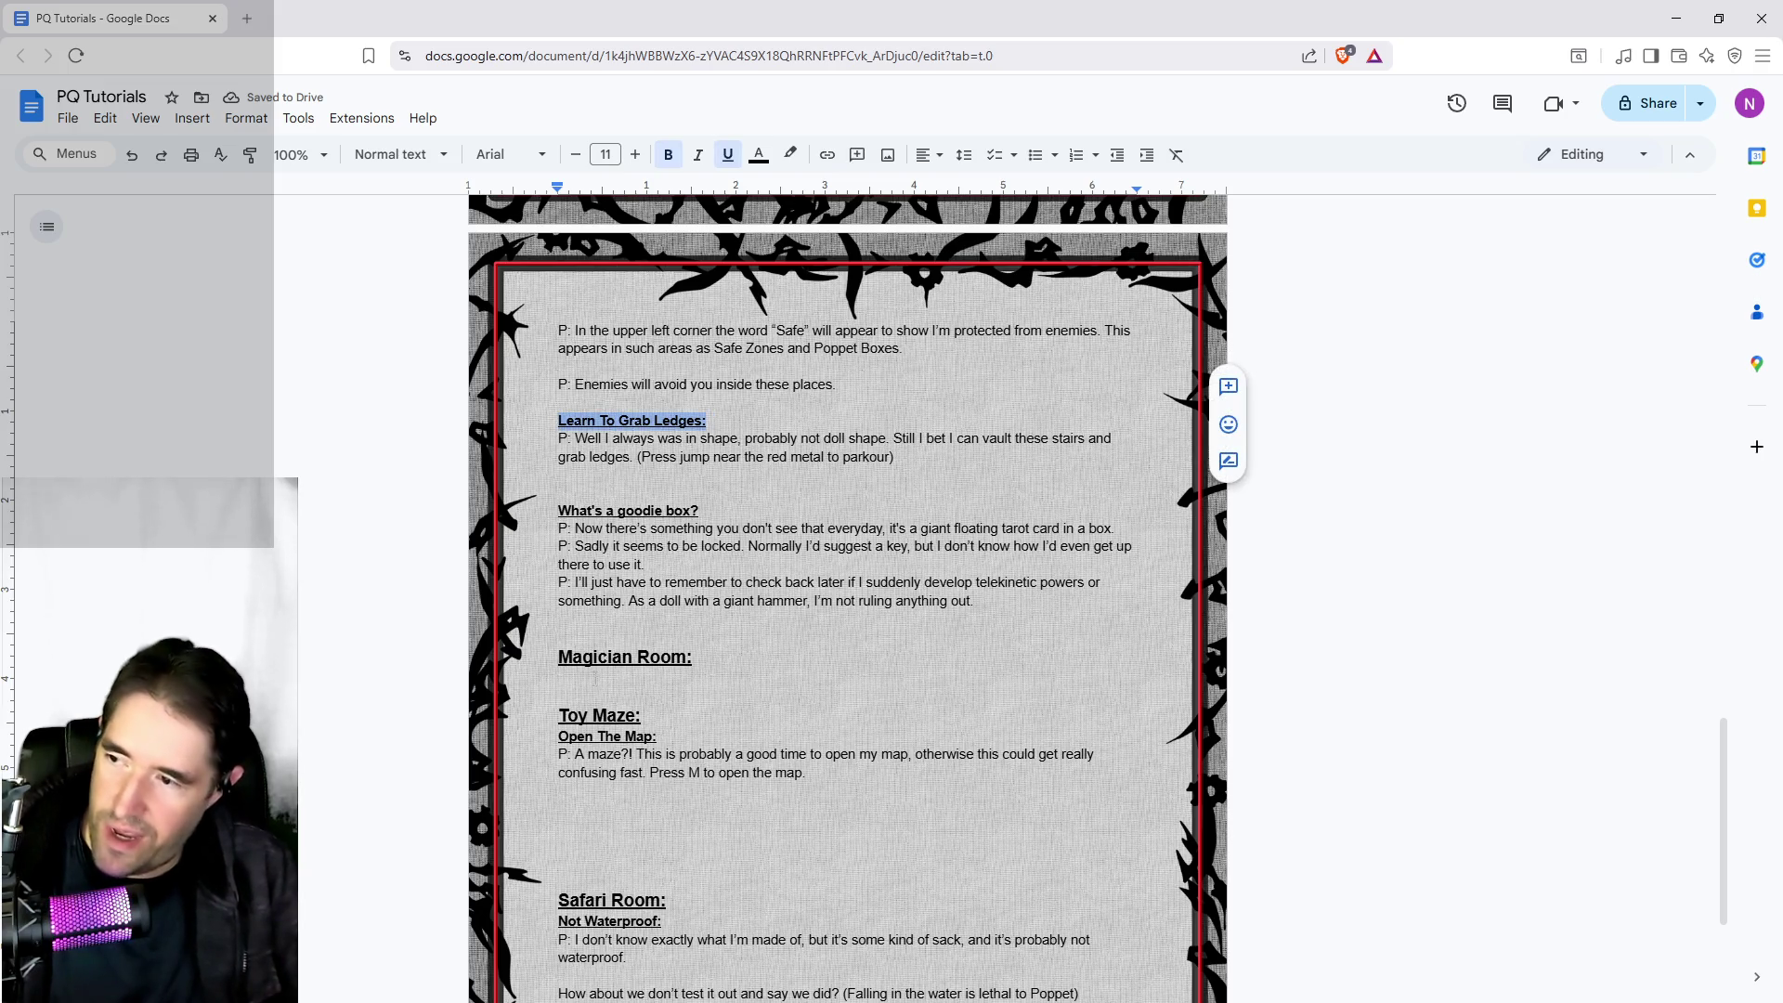
pyautogui.hotkey('ctrl', 'c')
pyautogui.click(570, 677)
pyautogui.hotkey('ctrl', 'v')
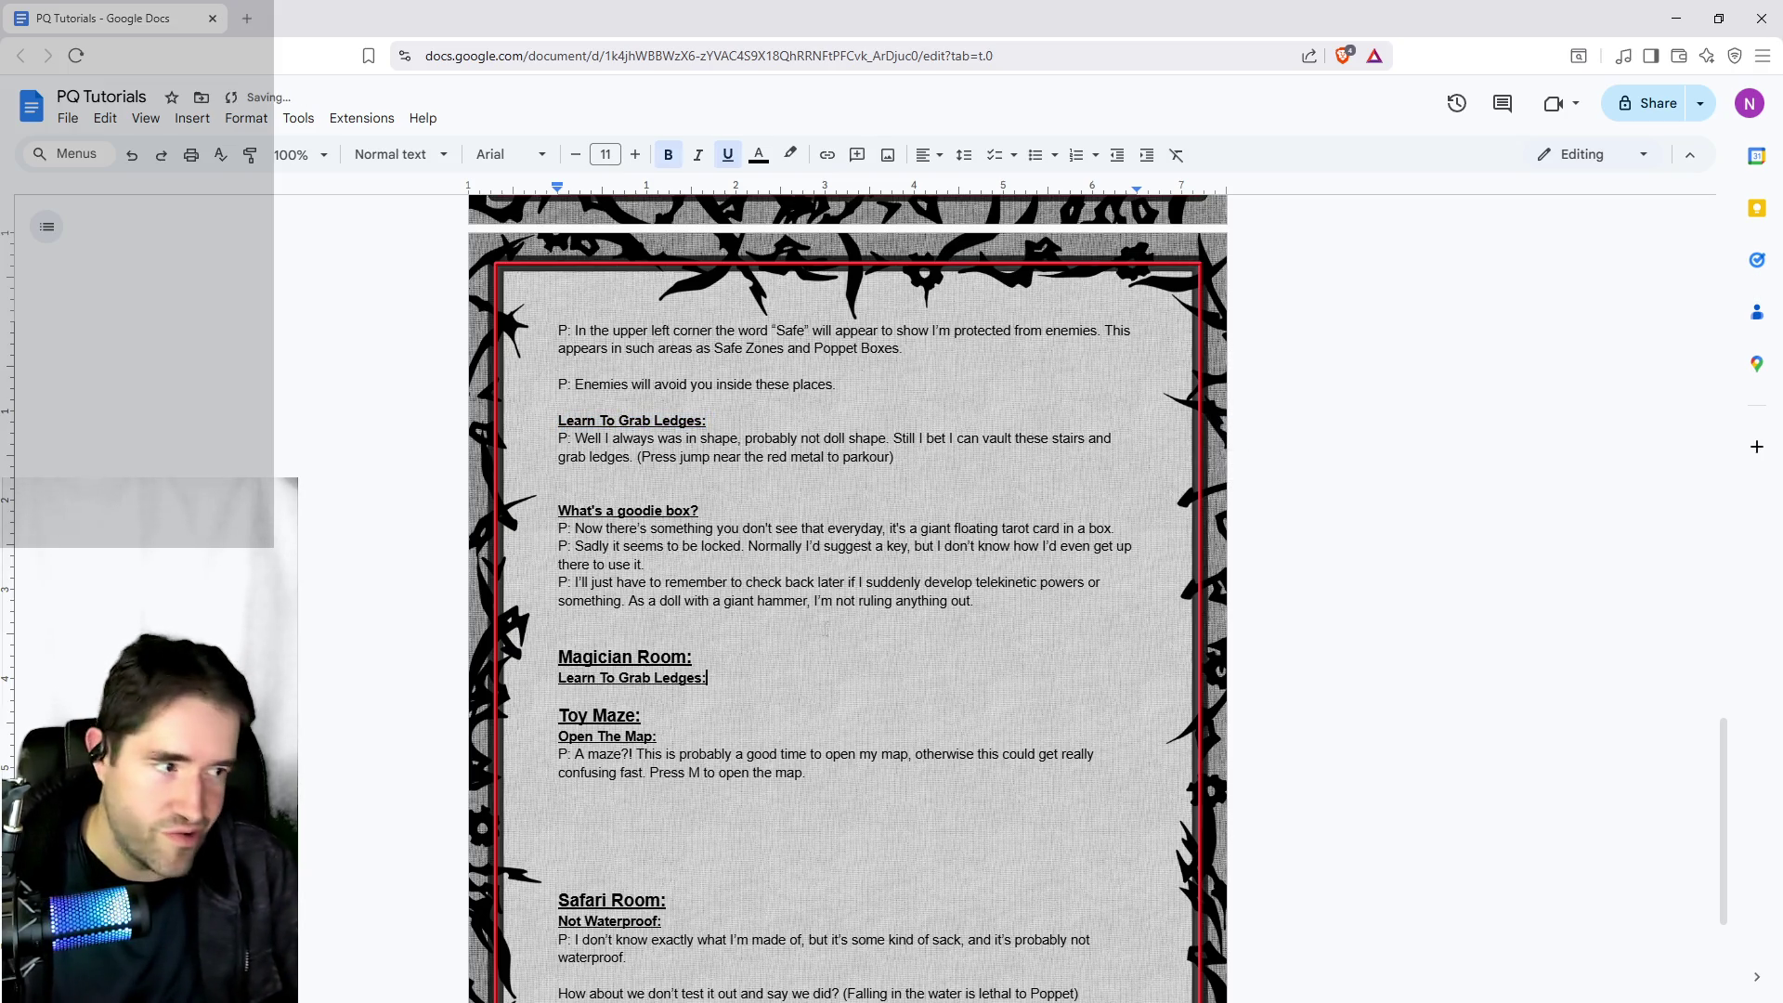
pyautogui.press('Return')
pyautogui.write('P')
pyautogui.press('BackSpace')
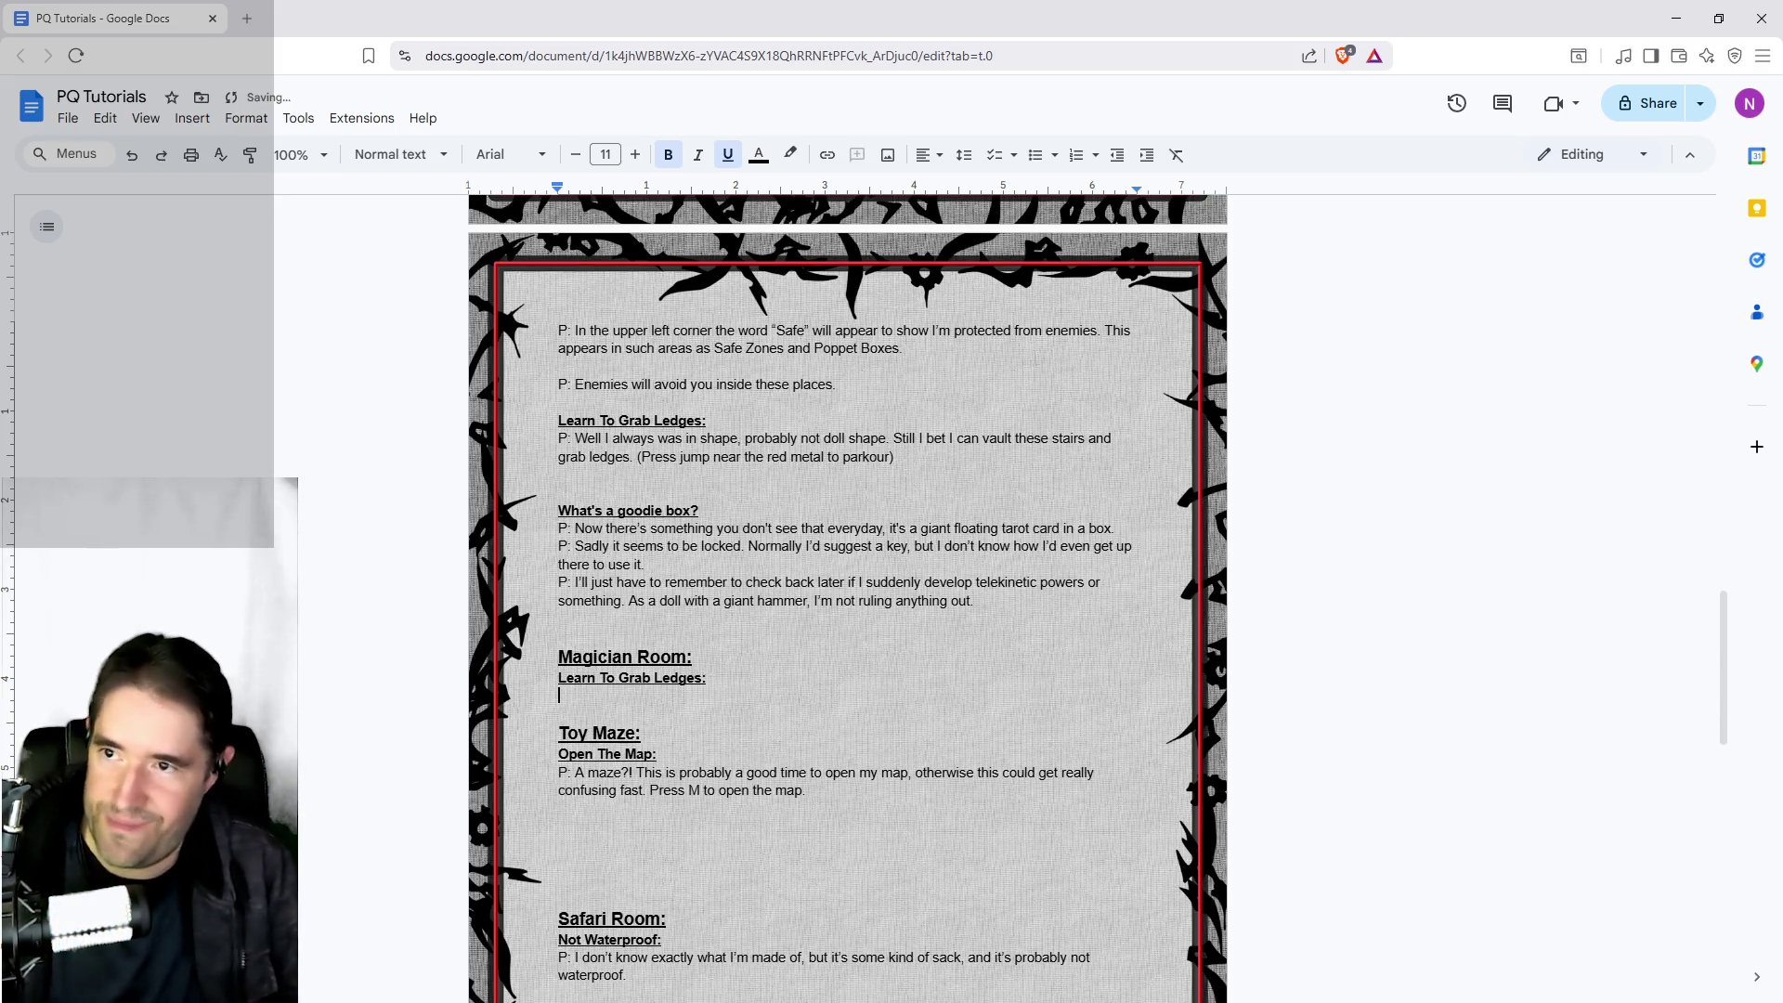
pyautogui.click(1177, 155)
pyautogui.write('P:')
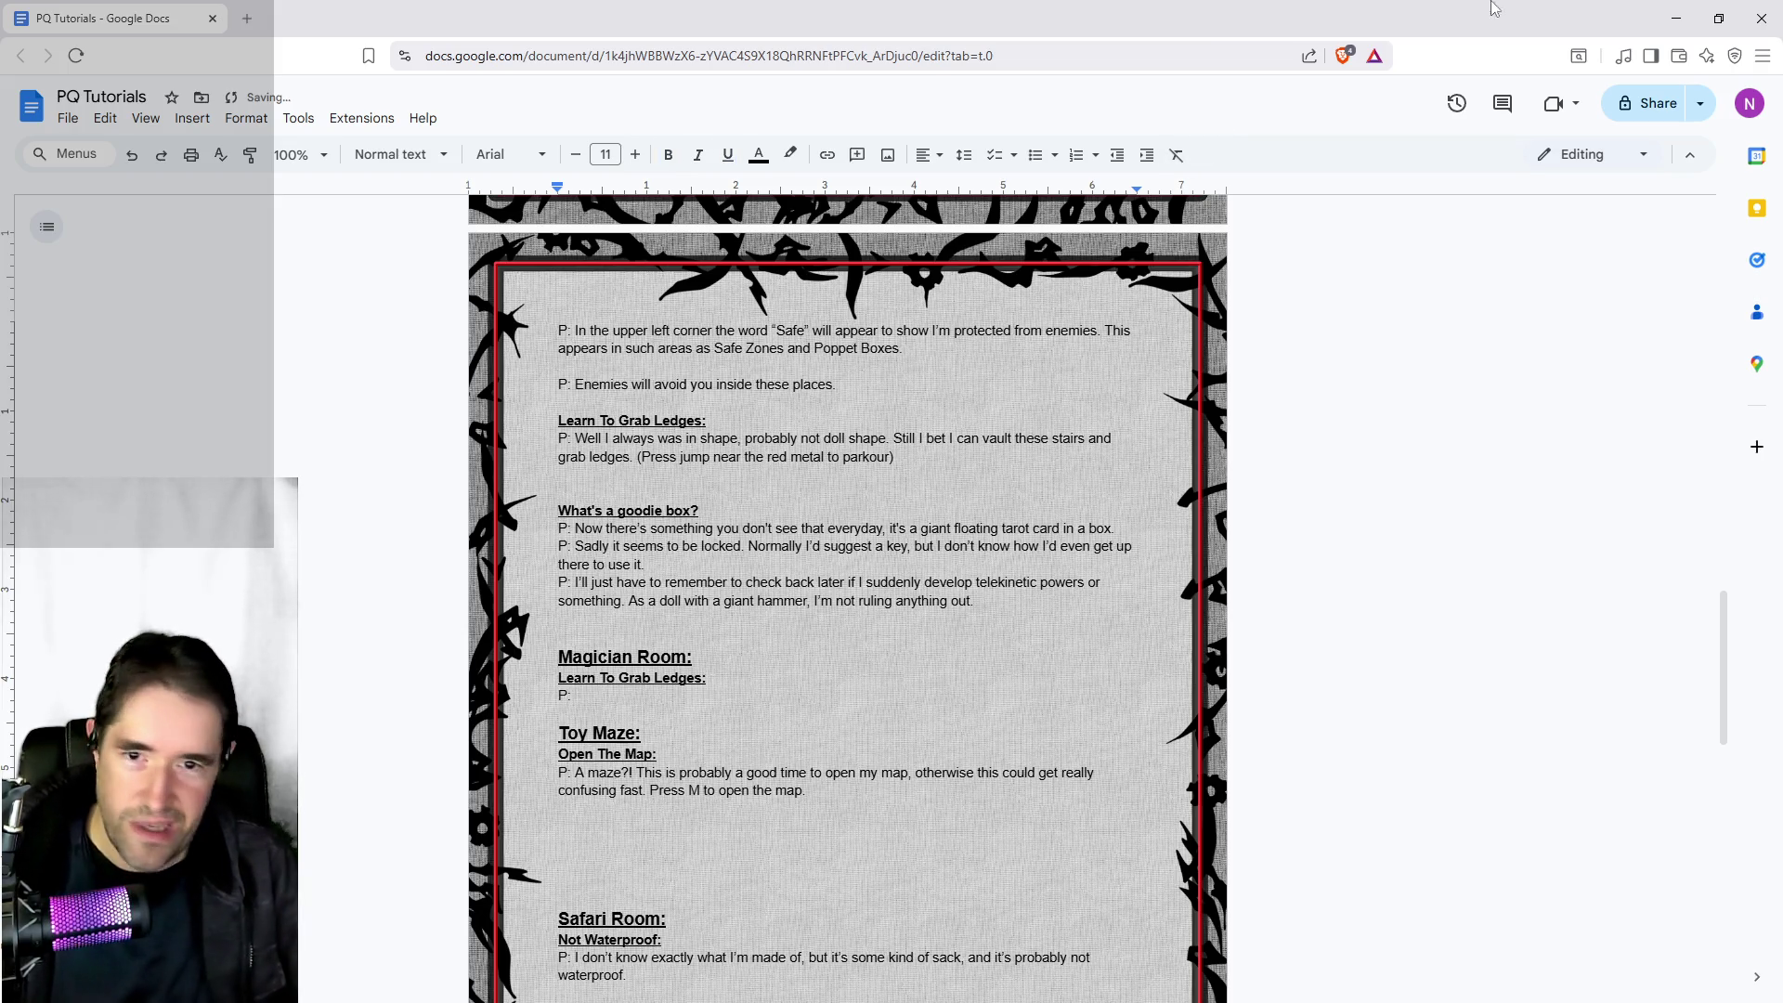
pyautogui.hotkey('alt', 'Tab')
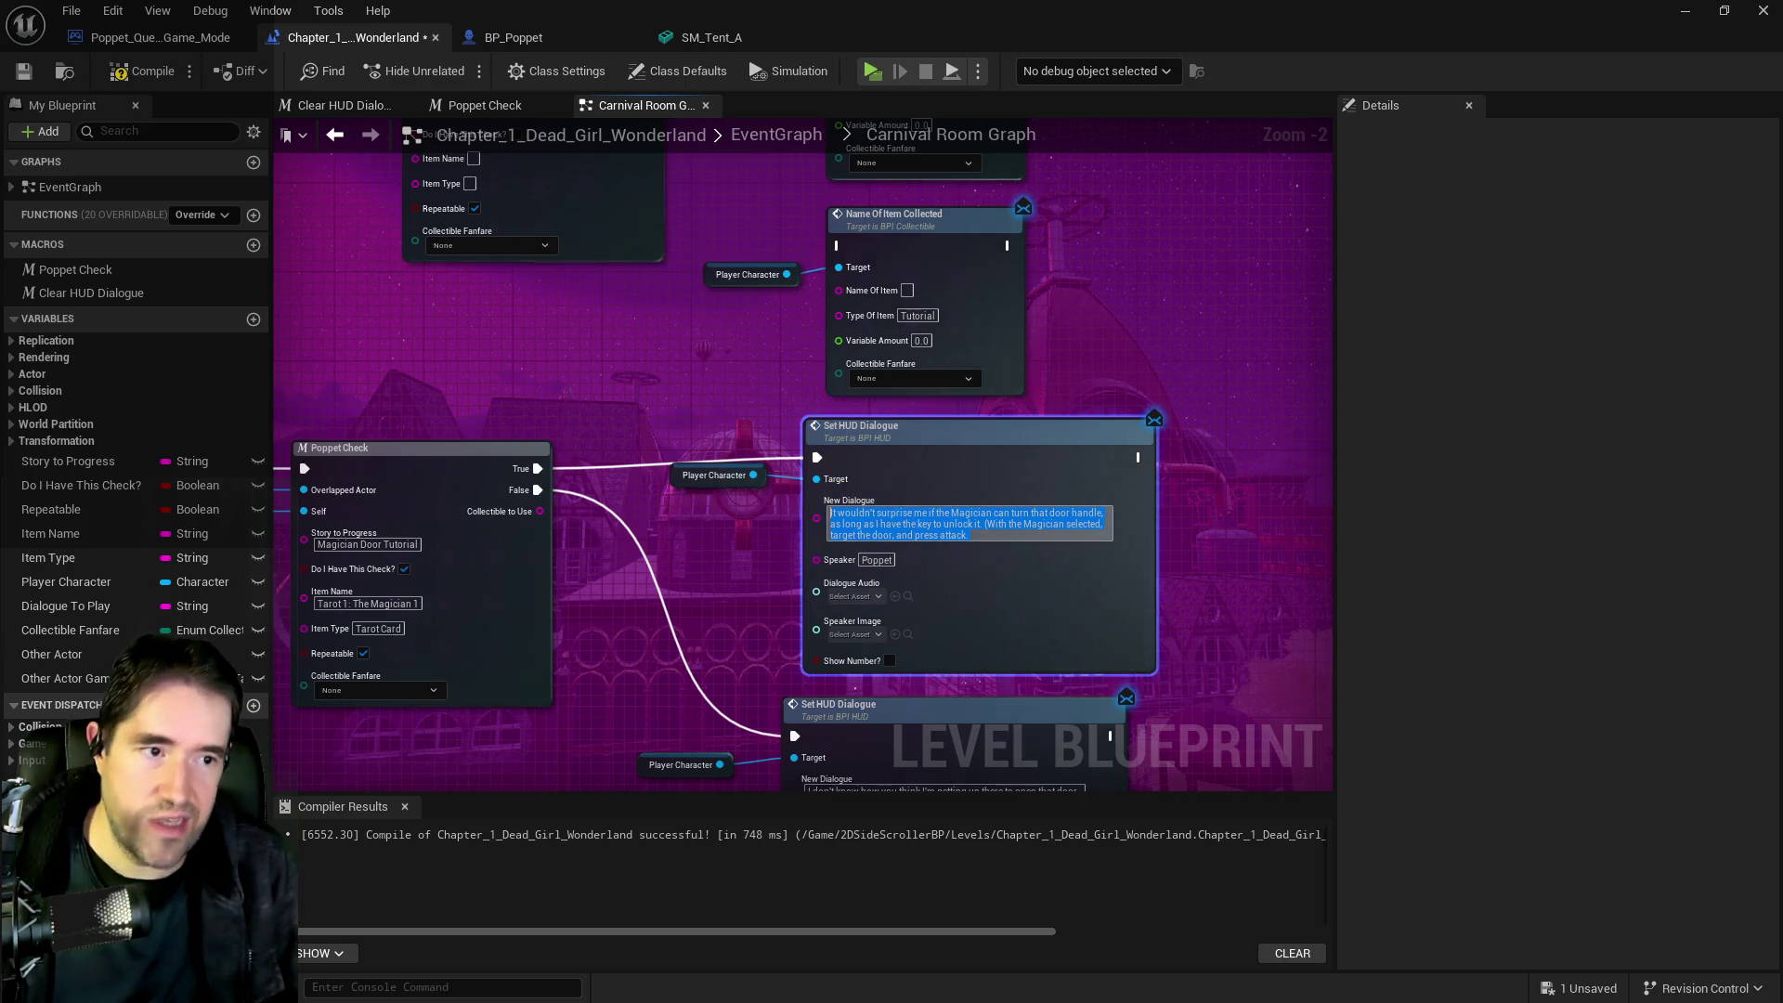
# Paste the Magician door dialogue after 'P:' in PQ Tutorials and add a closing parenthesis
pyautogui.hotkey('alt', 'Tab')
pyautogui.moveTo(1616, 335); pyautogui.dragTo(1469, 305)
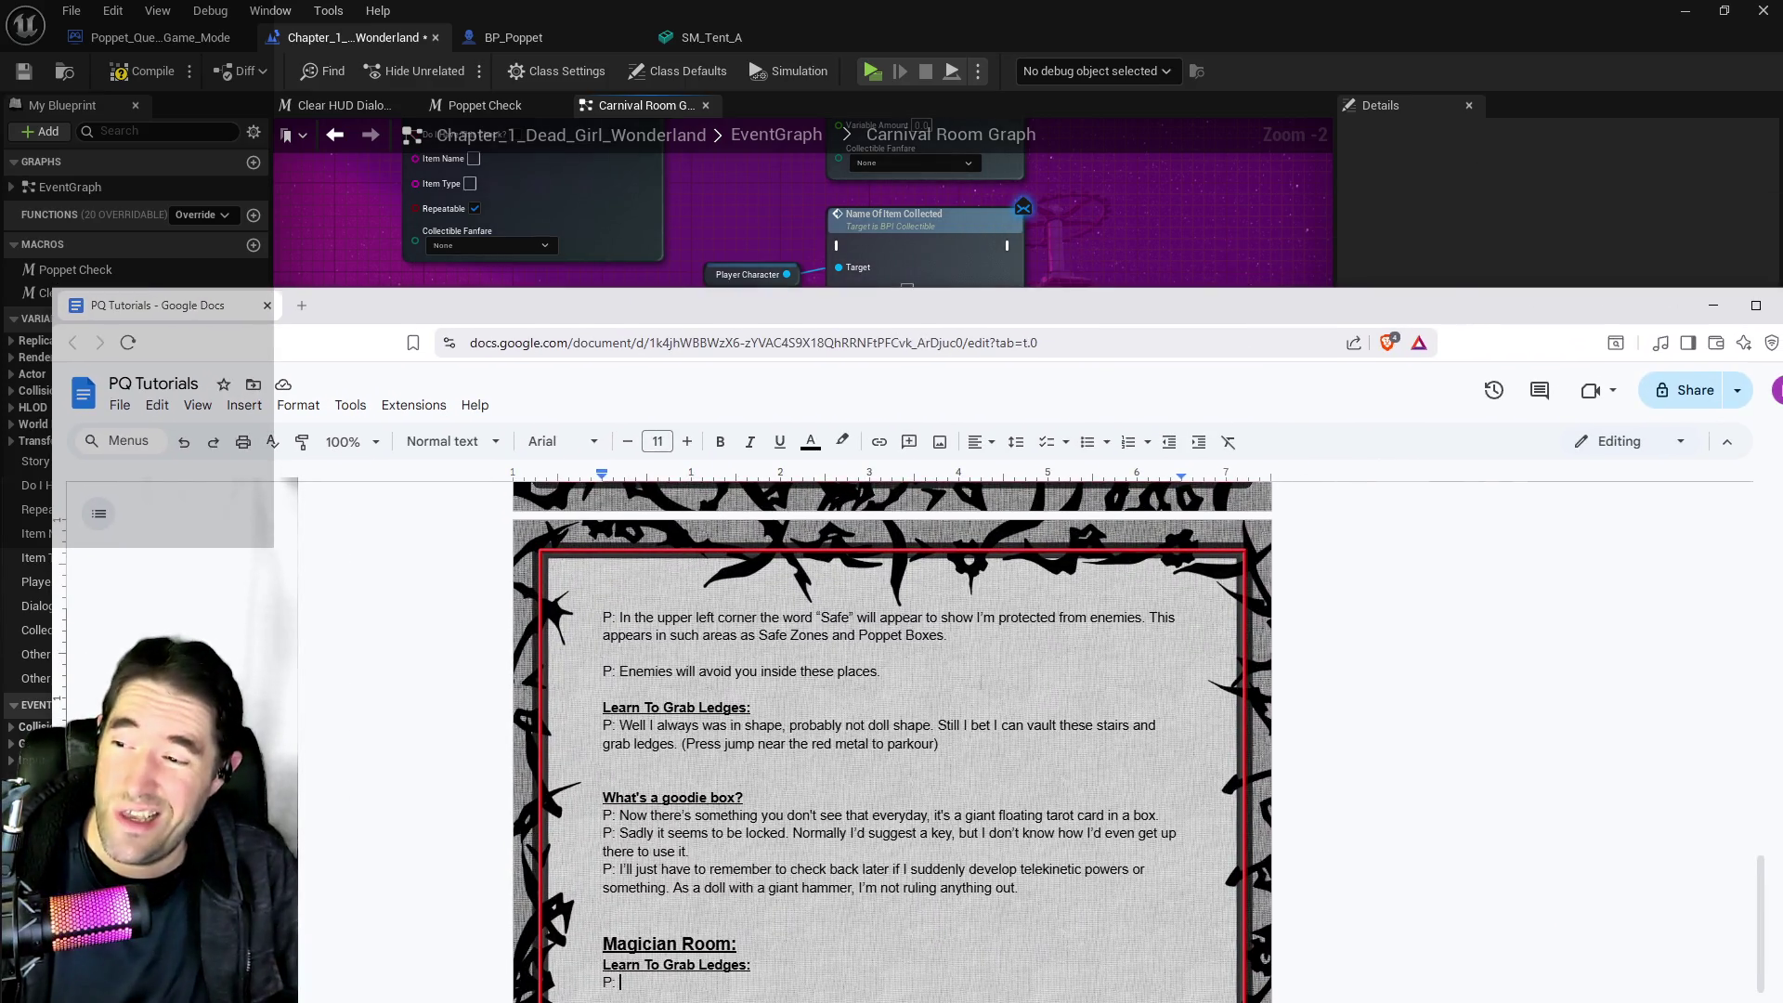
pyautogui.scroll(-3, 891, 743)
pyautogui.hotkey('ctrl', 'v')
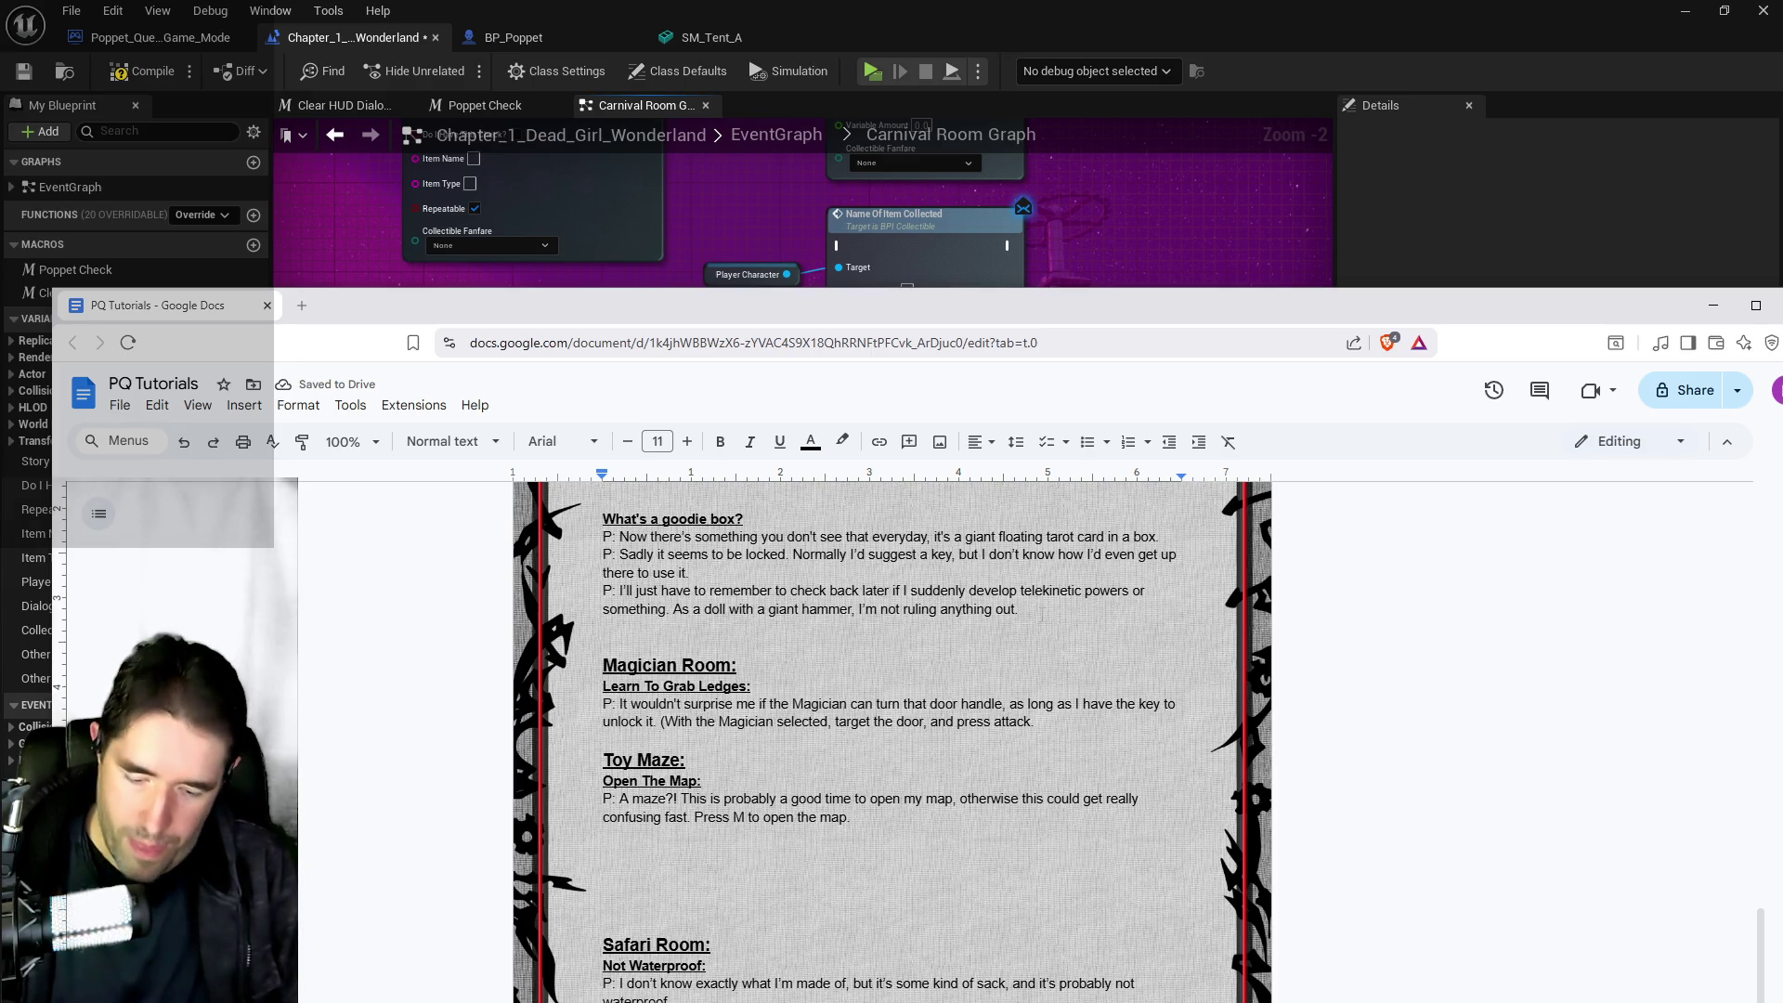
pyautogui.write(')')
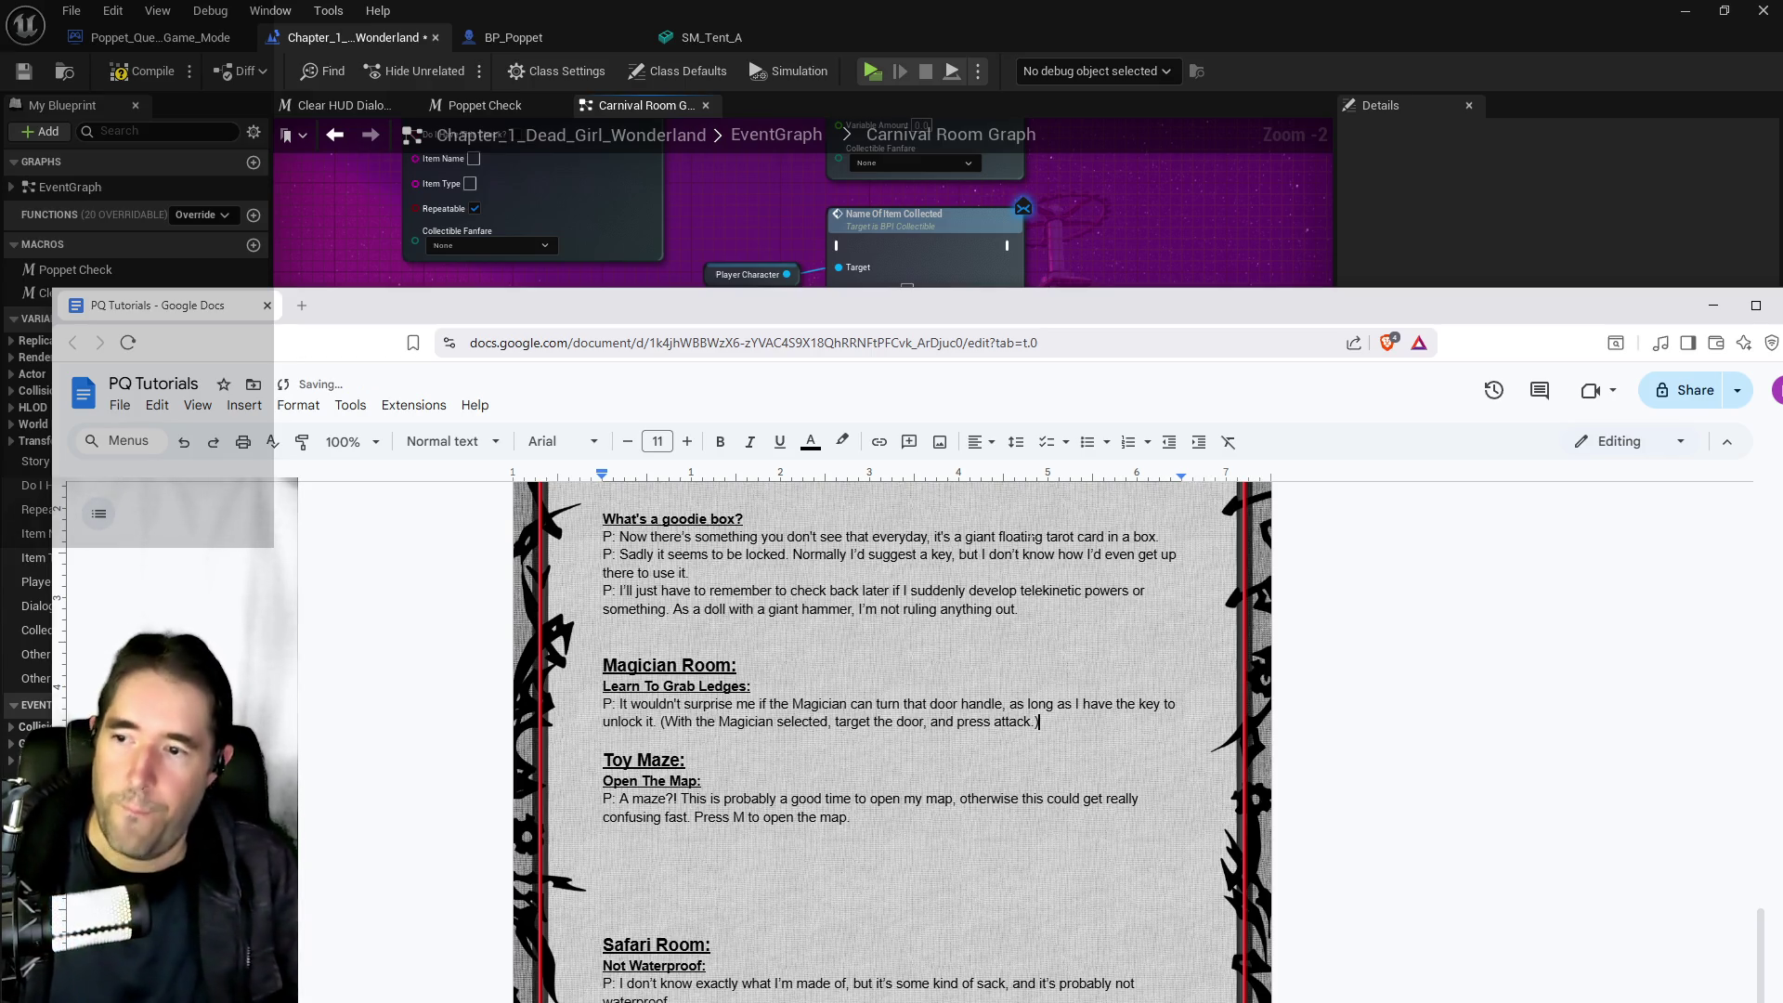
# Move the document aside and select the Poppet Check node's 'Magician Door Tutorial' story name
pyautogui.moveTo(93, 304); pyautogui.dragTo(1771, 255)
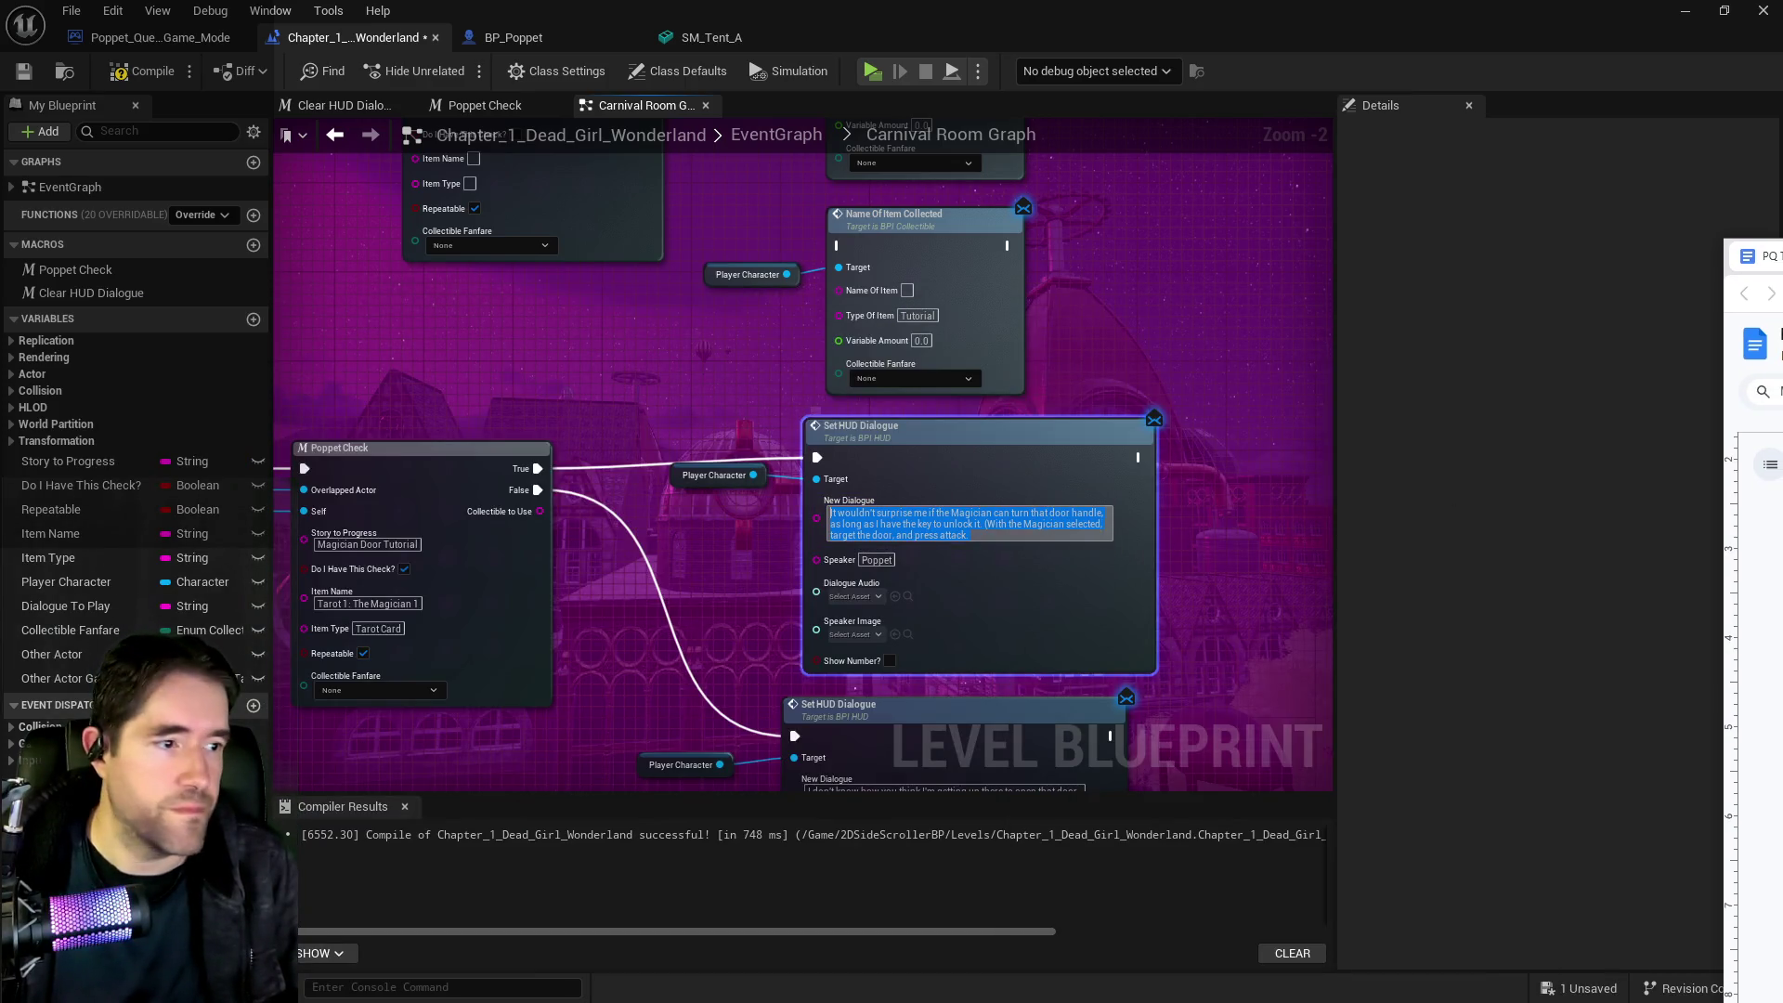
pyautogui.moveTo(768, 584)
pyautogui.mouseDown()
pyautogui.moveTo(765, 472)
pyautogui.moveTo(760, 670)
pyautogui.mouseUp()
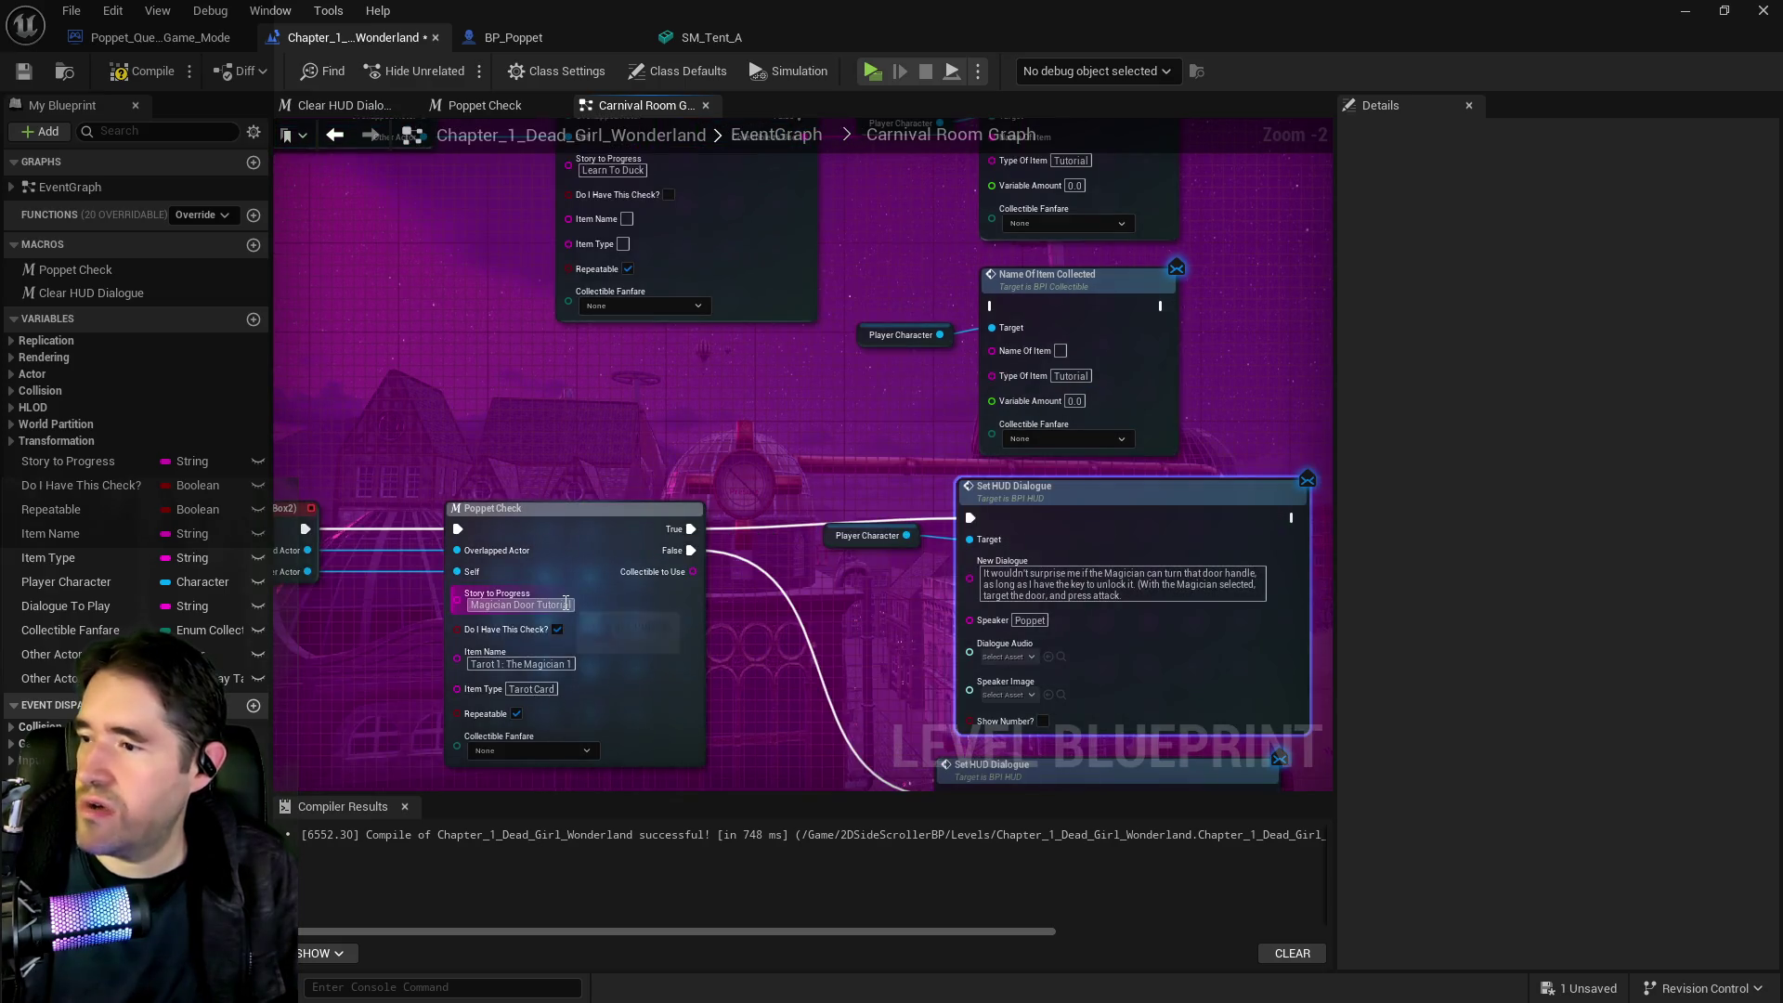
pyautogui.click(543, 605)
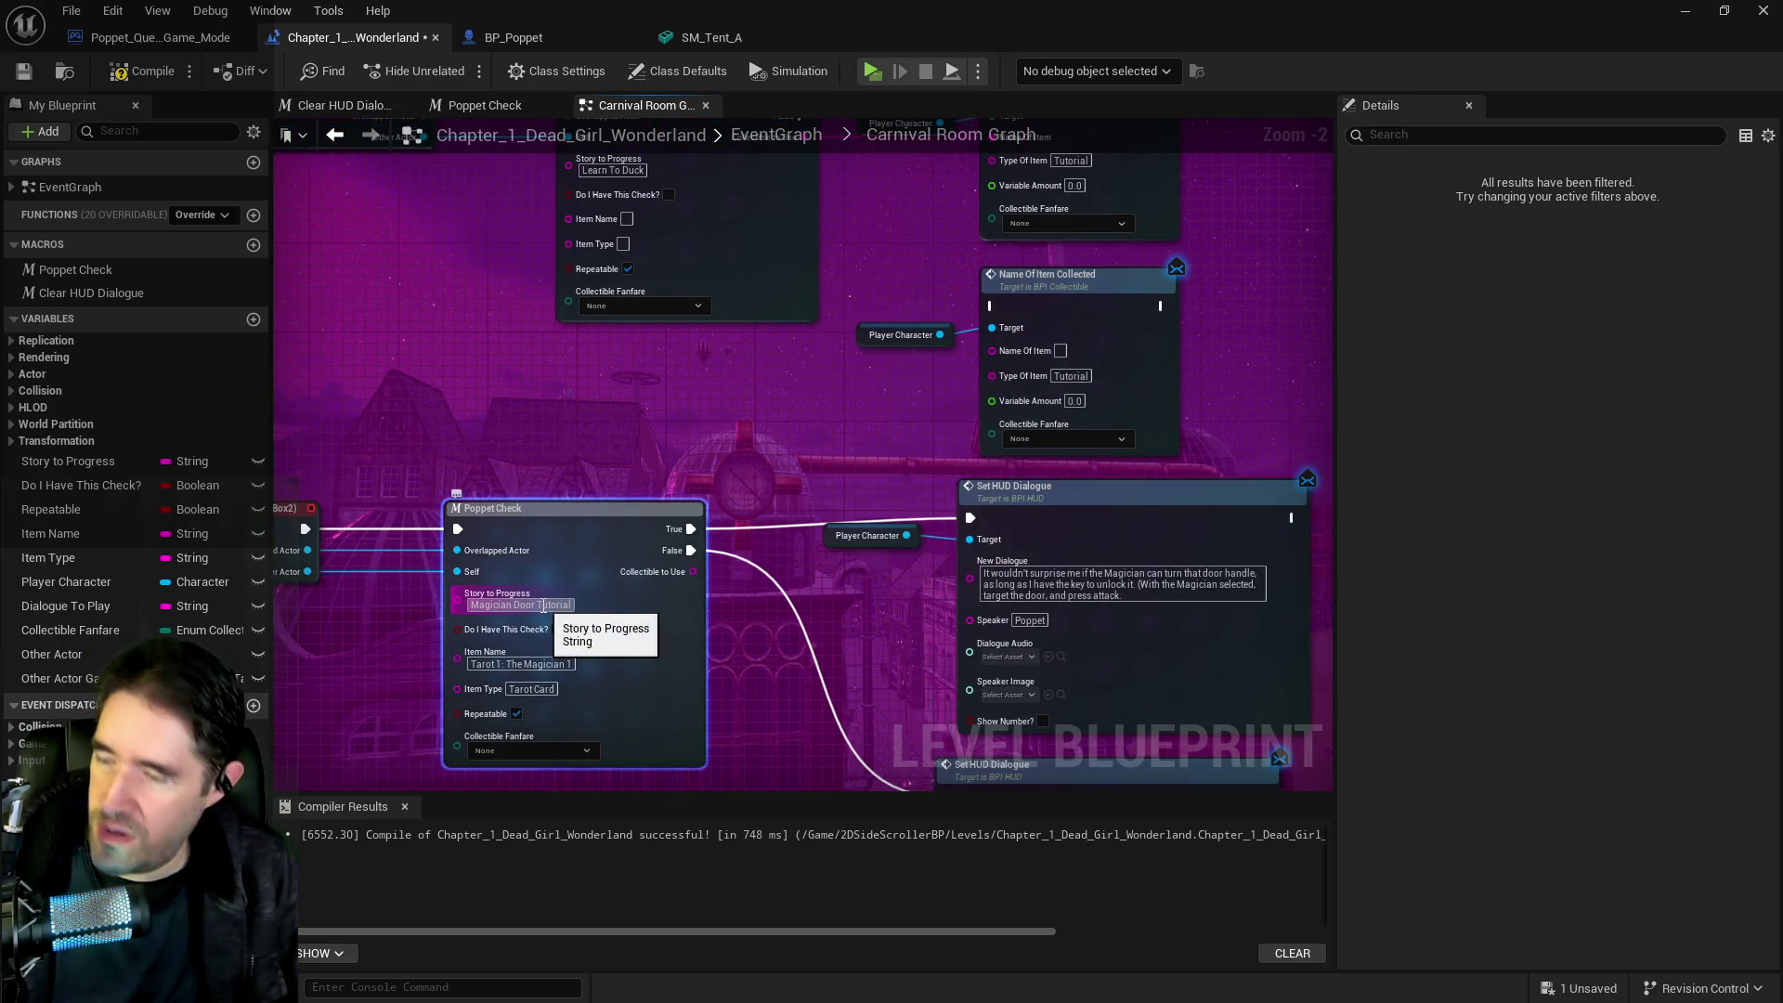
pyautogui.click(544, 605)
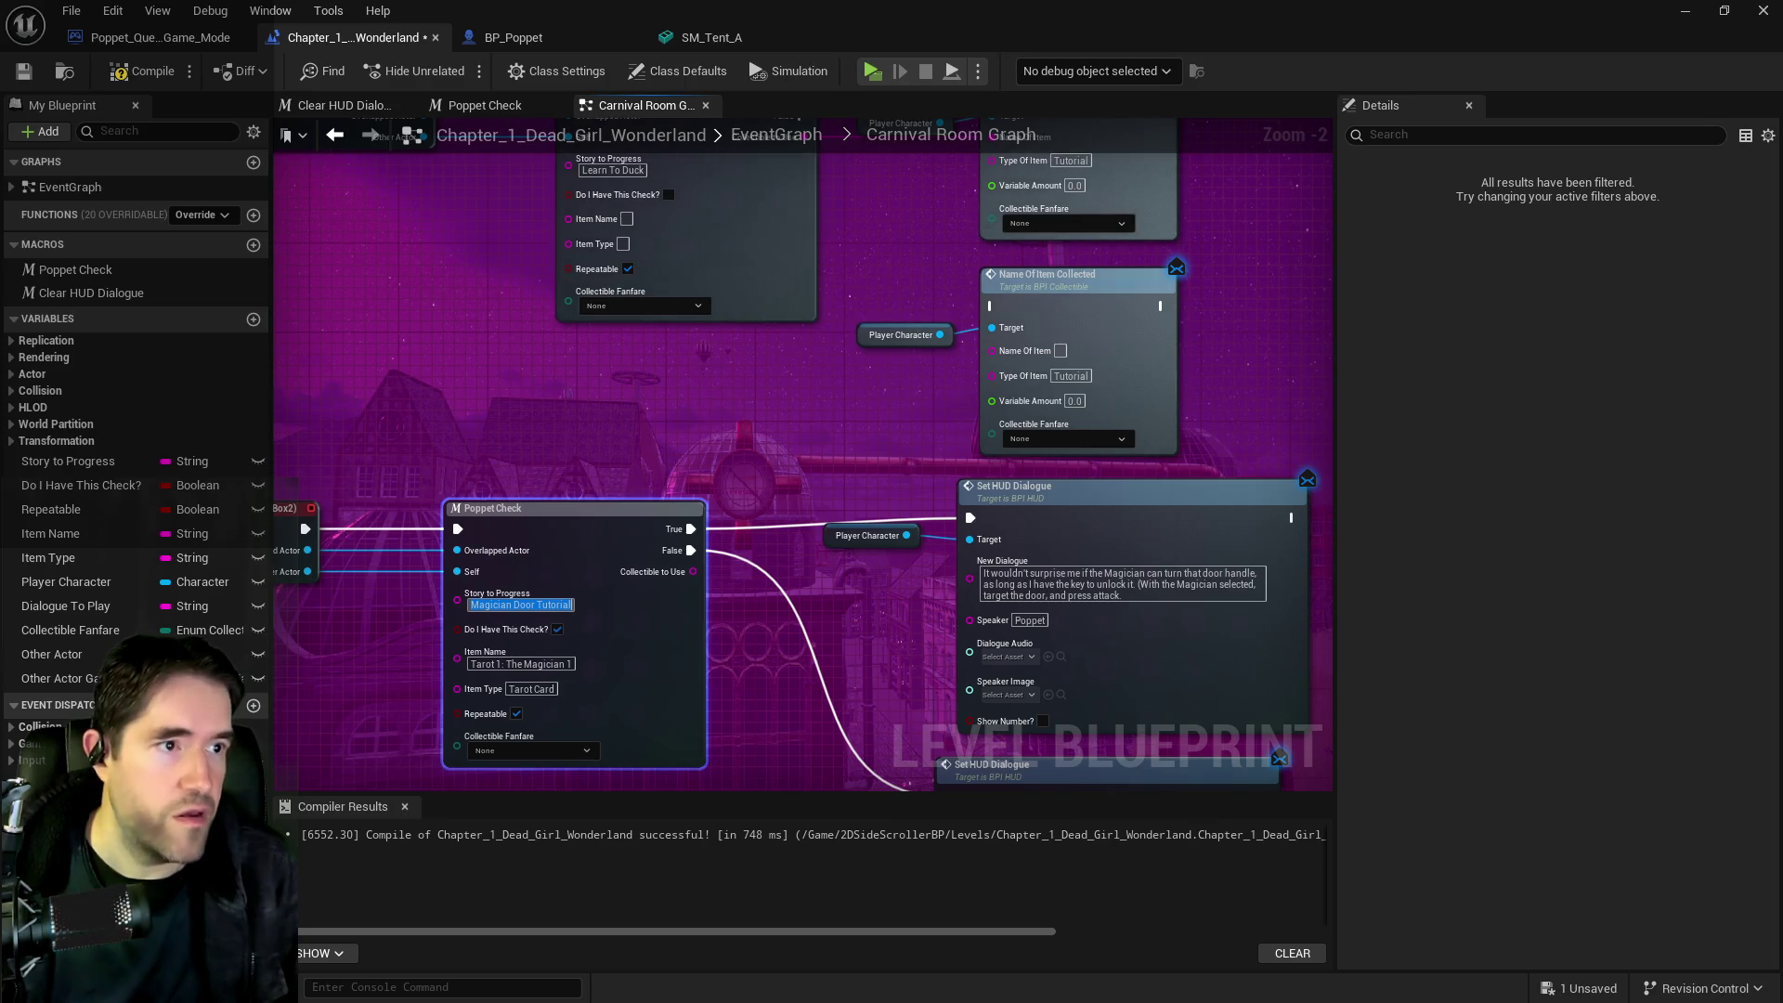
pyautogui.hotkey('alt', 'Tab')
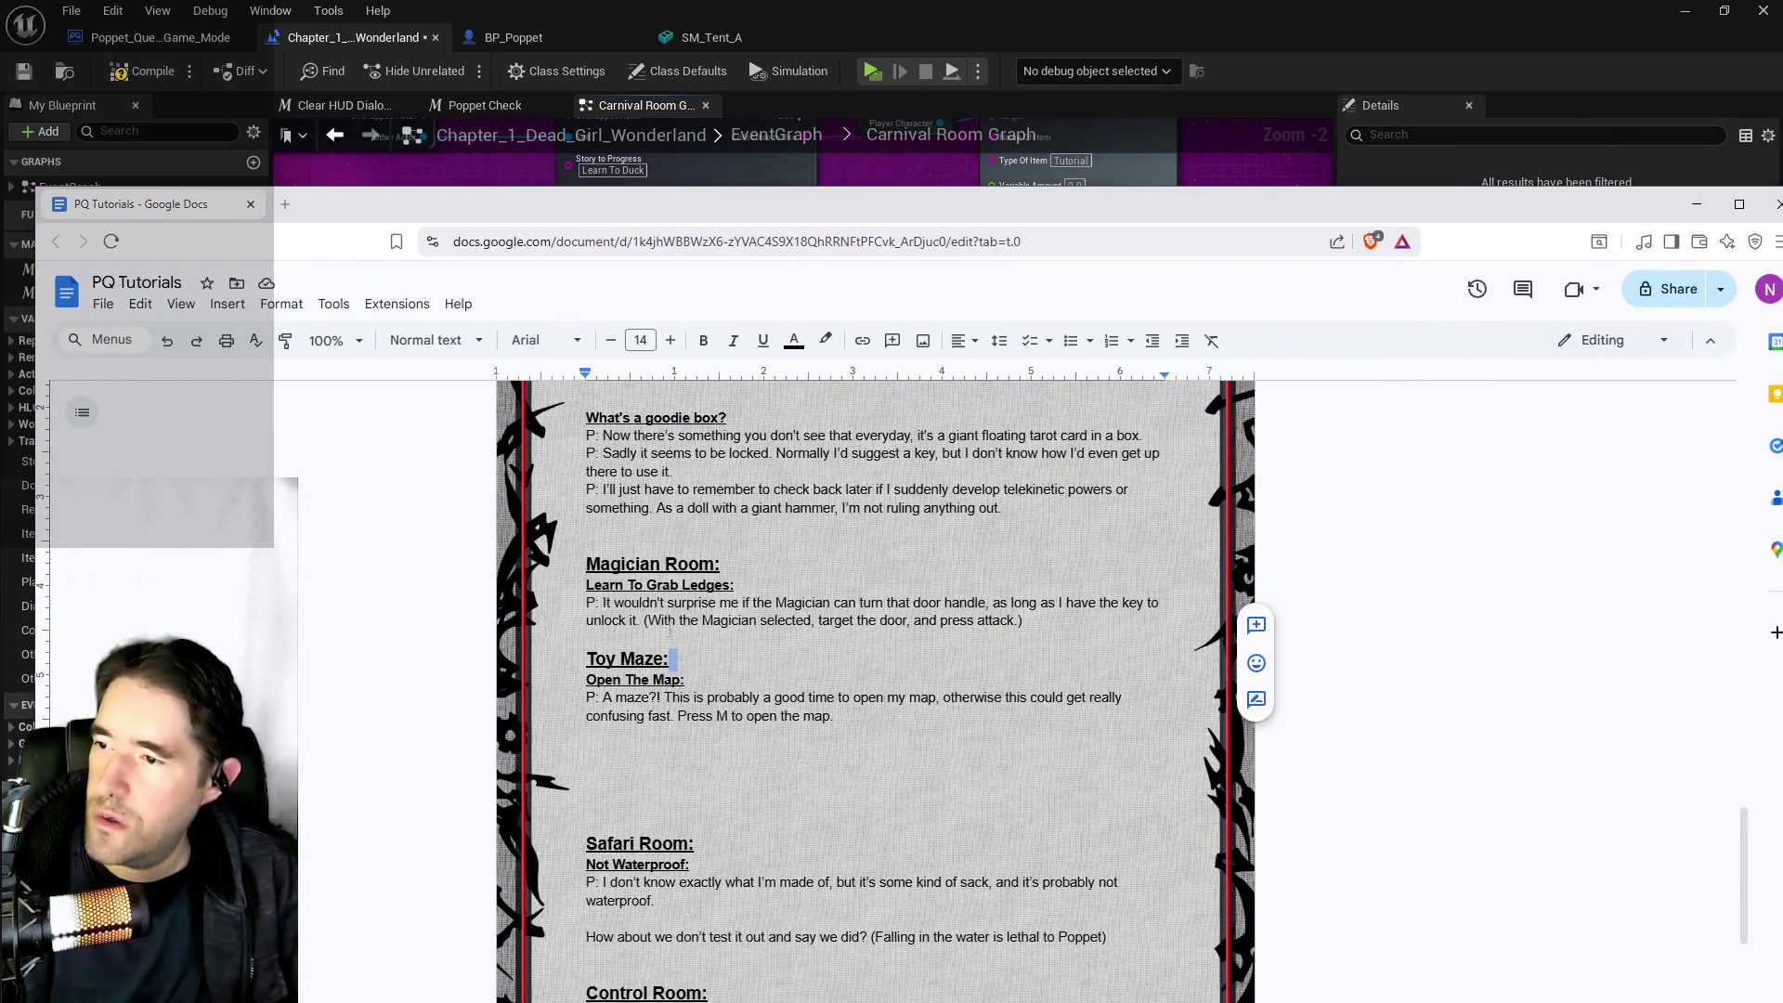
# Rename the 'Learn To Grab Ledges' subheading to 'Magician Door Tutorial:'
pyautogui.moveTo(721, 586); pyautogui.dragTo(588, 586)
pyautogui.hotkey('shift', 'End')
pyautogui.press('BackSpace')
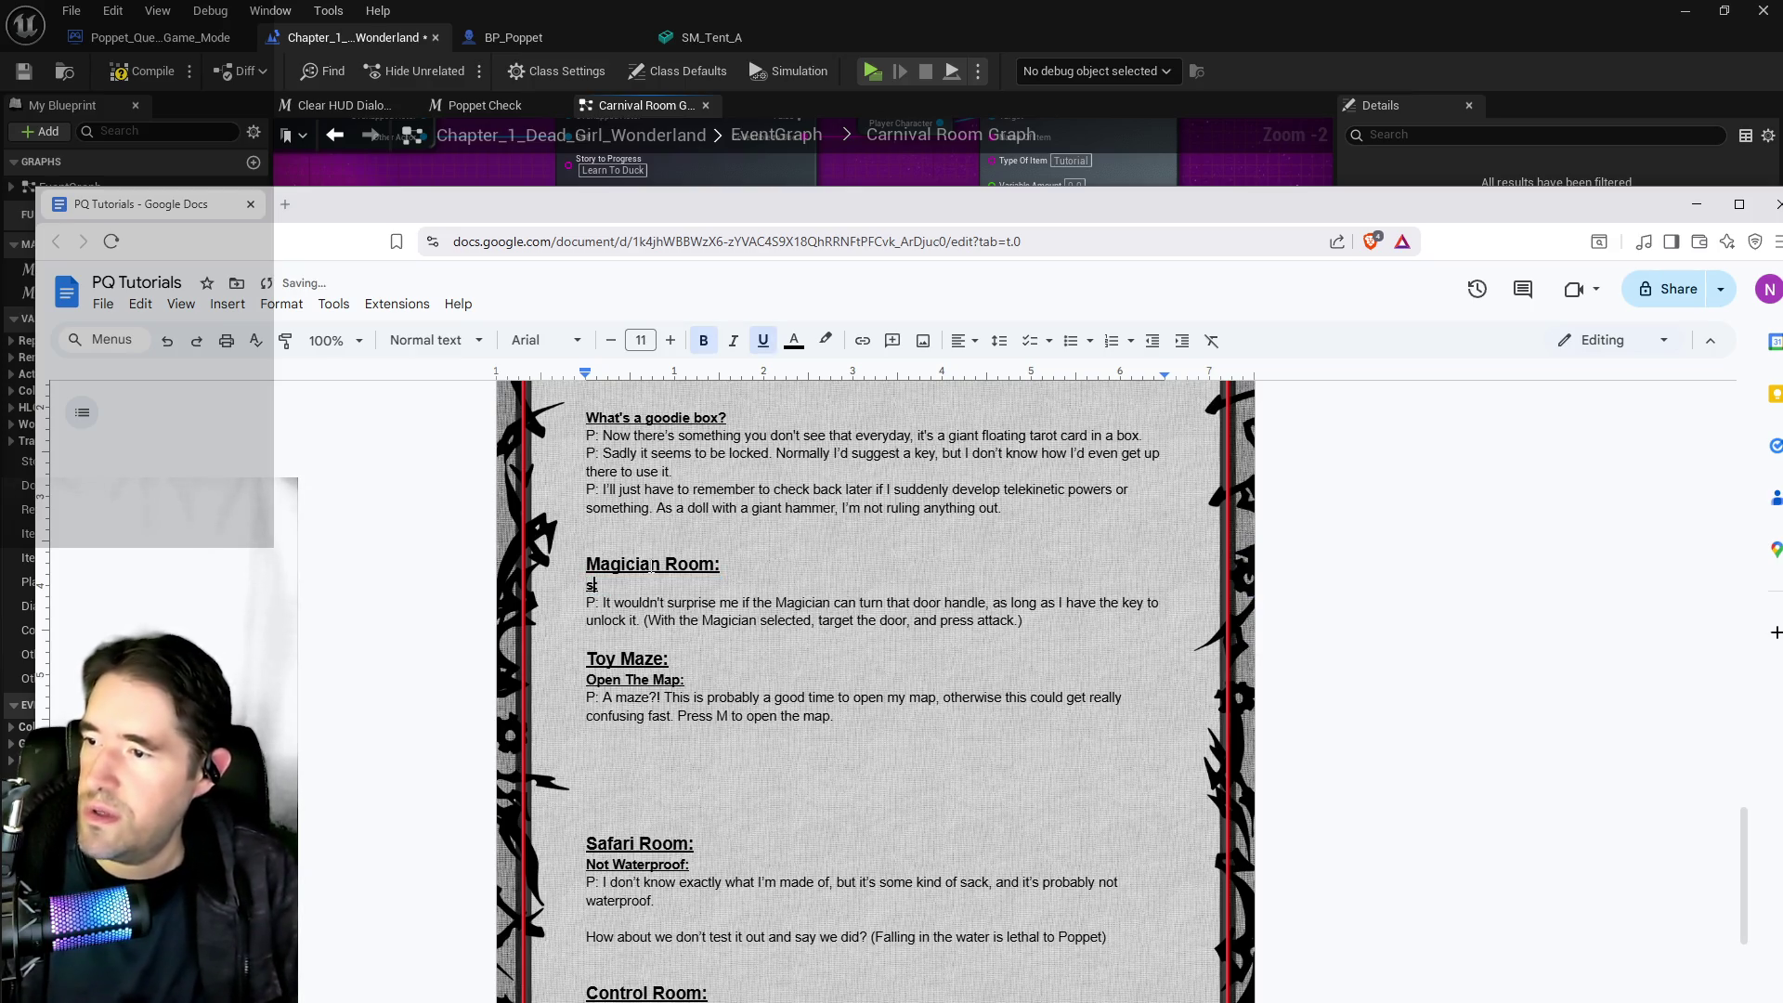
pyautogui.write('Magician Door Tutorial')
pyautogui.write(':')
# Add a 'Need Magician Tarot:' subheading below the magician paragraph with an empty line after it
pyautogui.click(1063, 627)
pyautogui.press('Return')
pyautogui.press('Return')
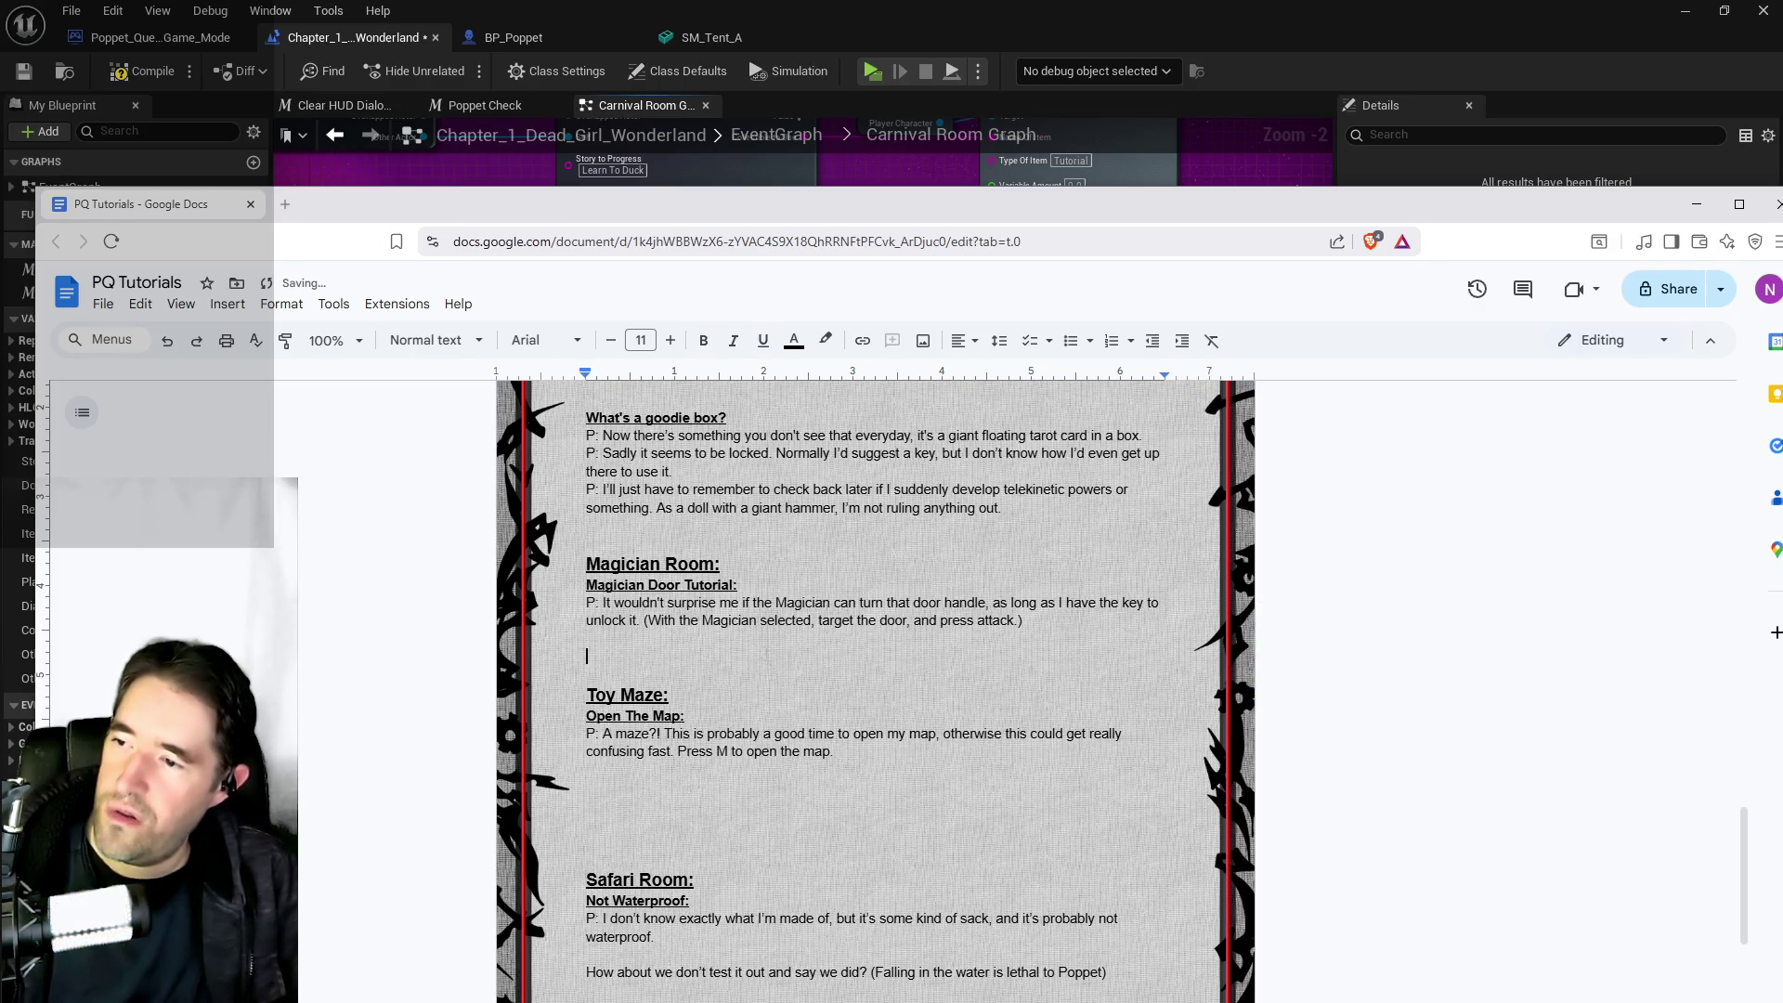
pyautogui.moveTo(740, 585); pyautogui.dragTo(585, 585)
pyautogui.hotkey('ctrl', 'c')
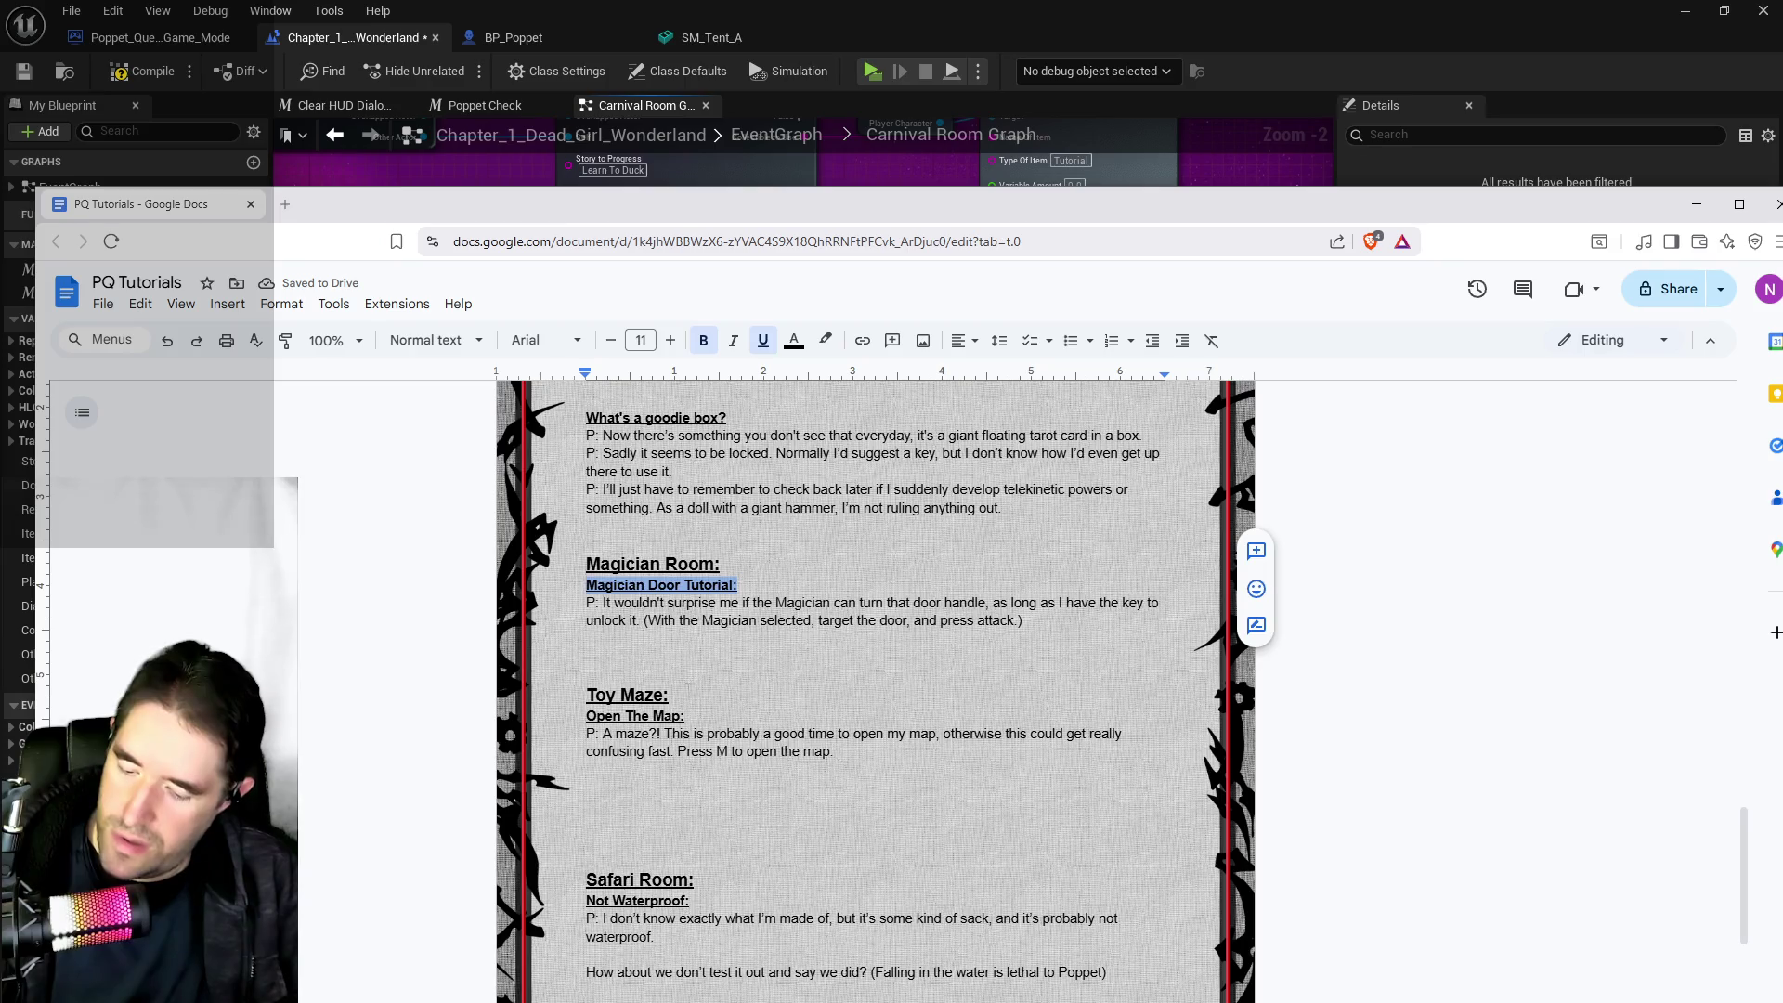
pyautogui.click(677, 648)
pyautogui.hotkey('ctrl', 'v')
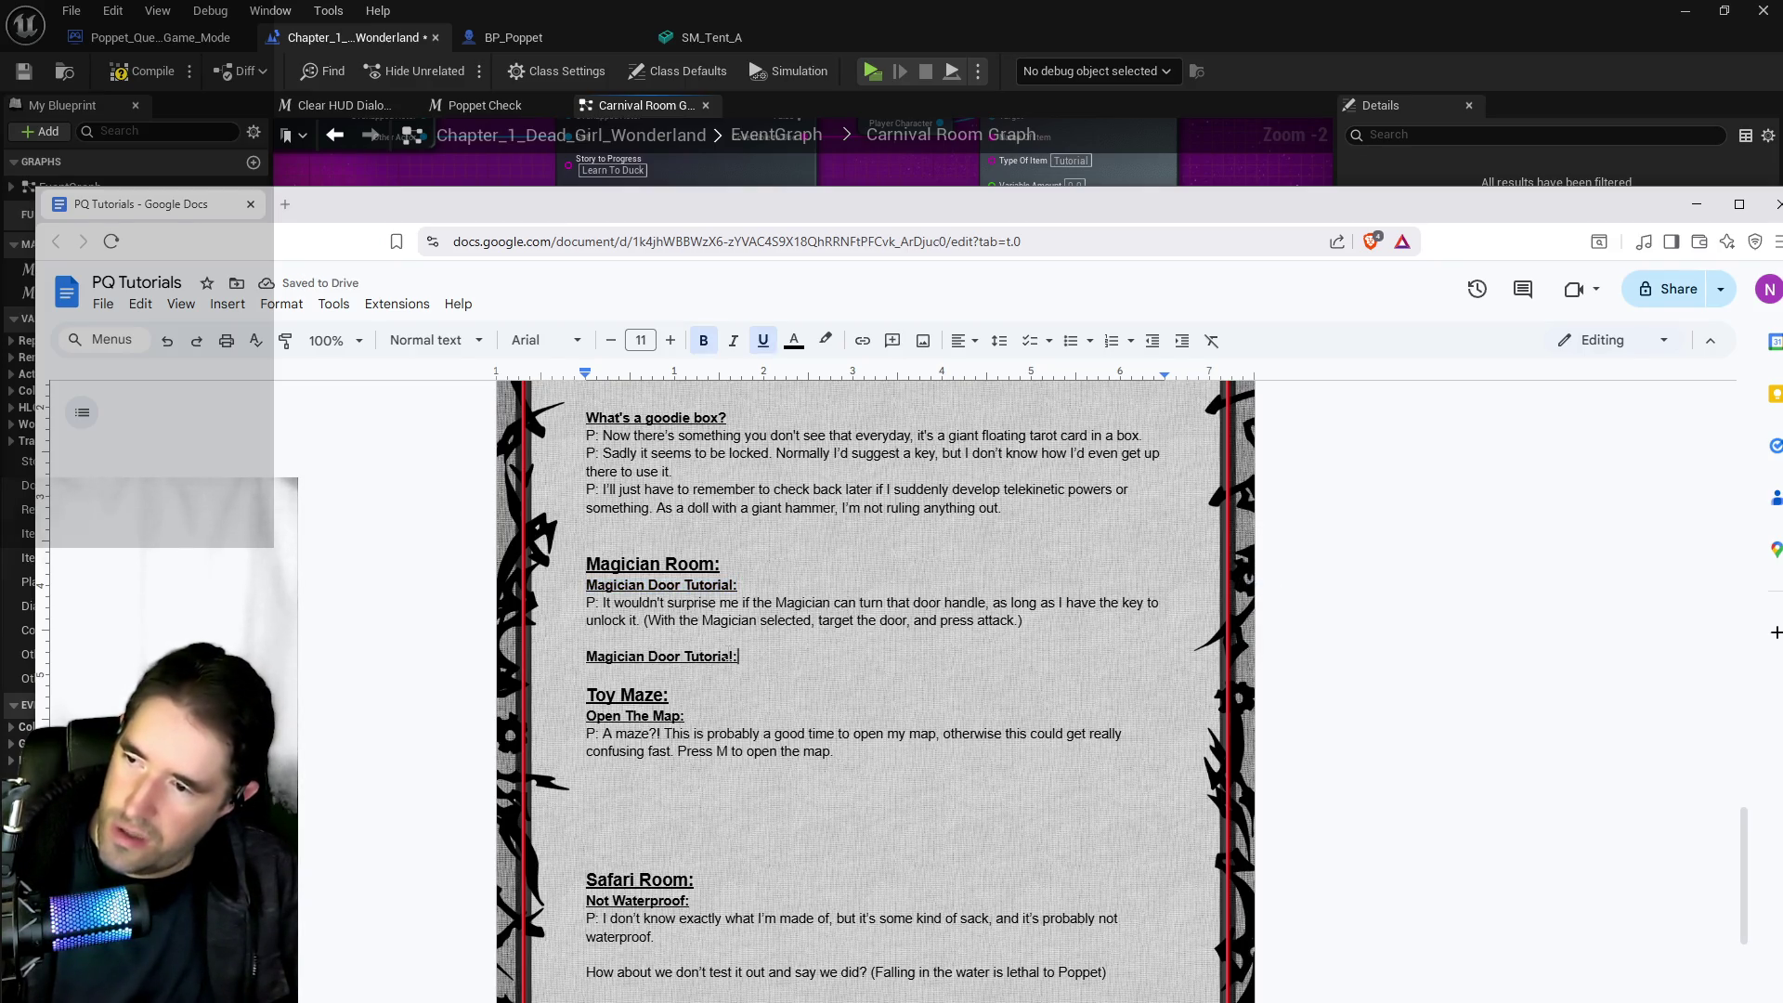
pyautogui.moveTo(681, 657); pyautogui.dragTo(586, 656)
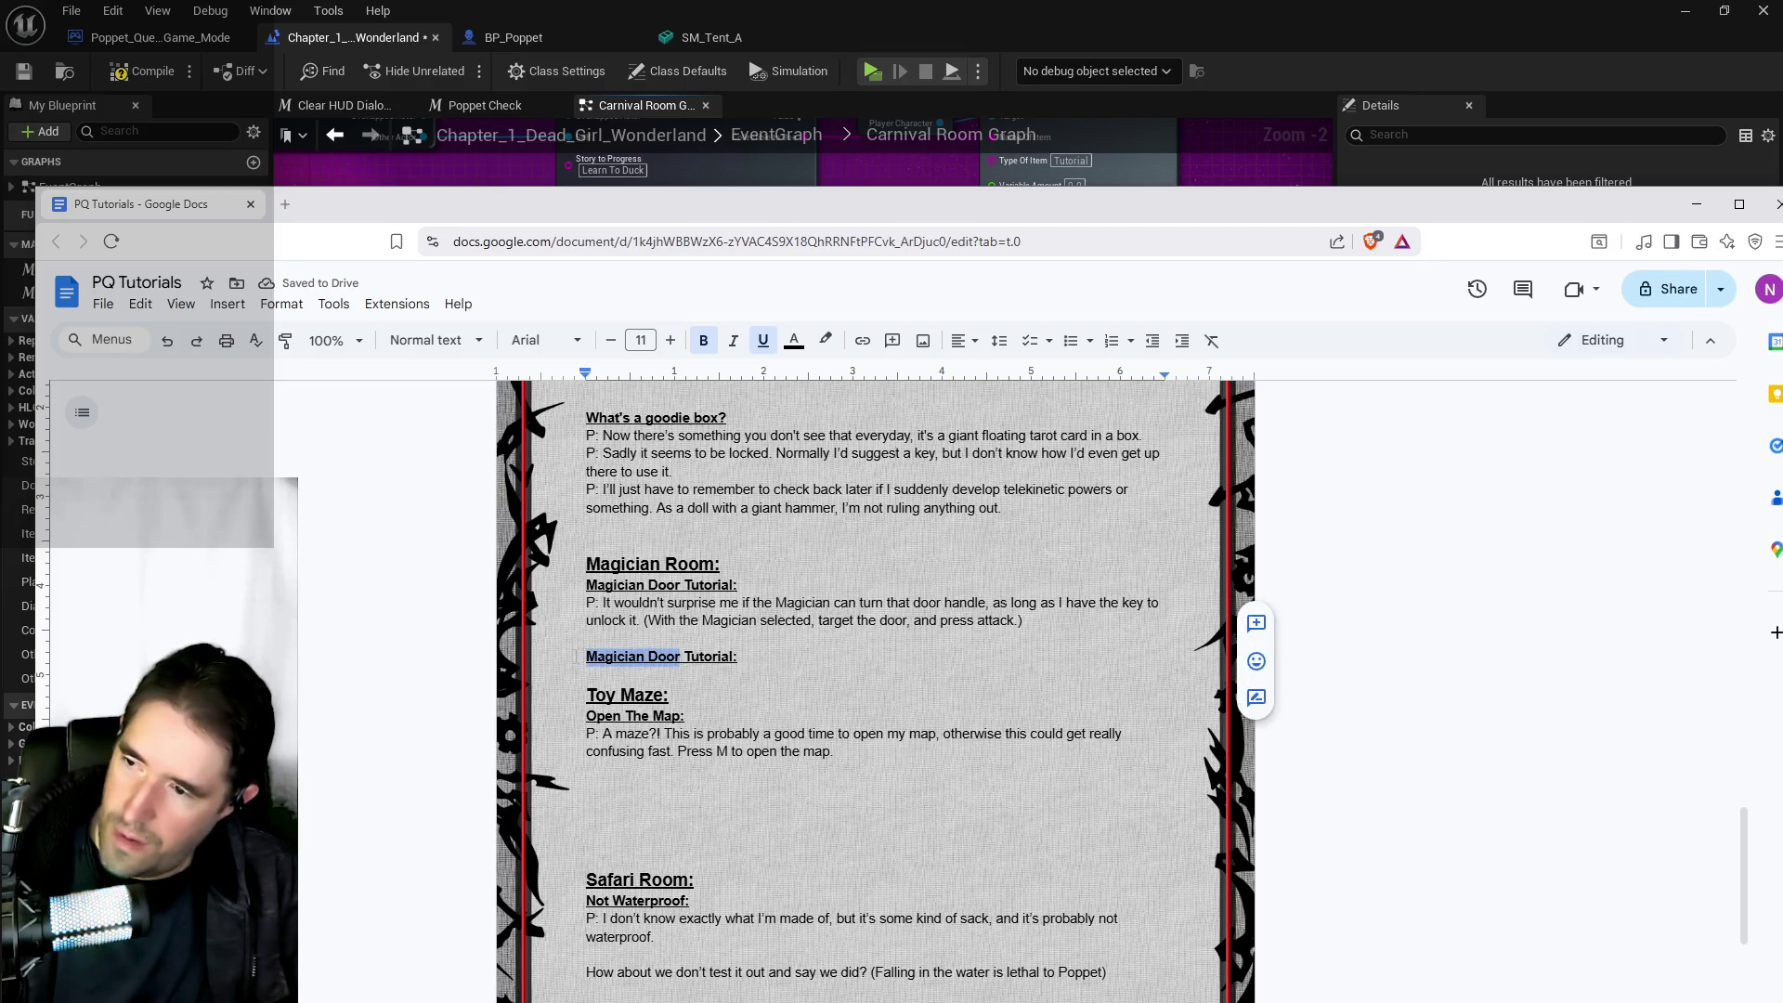
pyautogui.write('Need')
pyautogui.write(' Magician ')
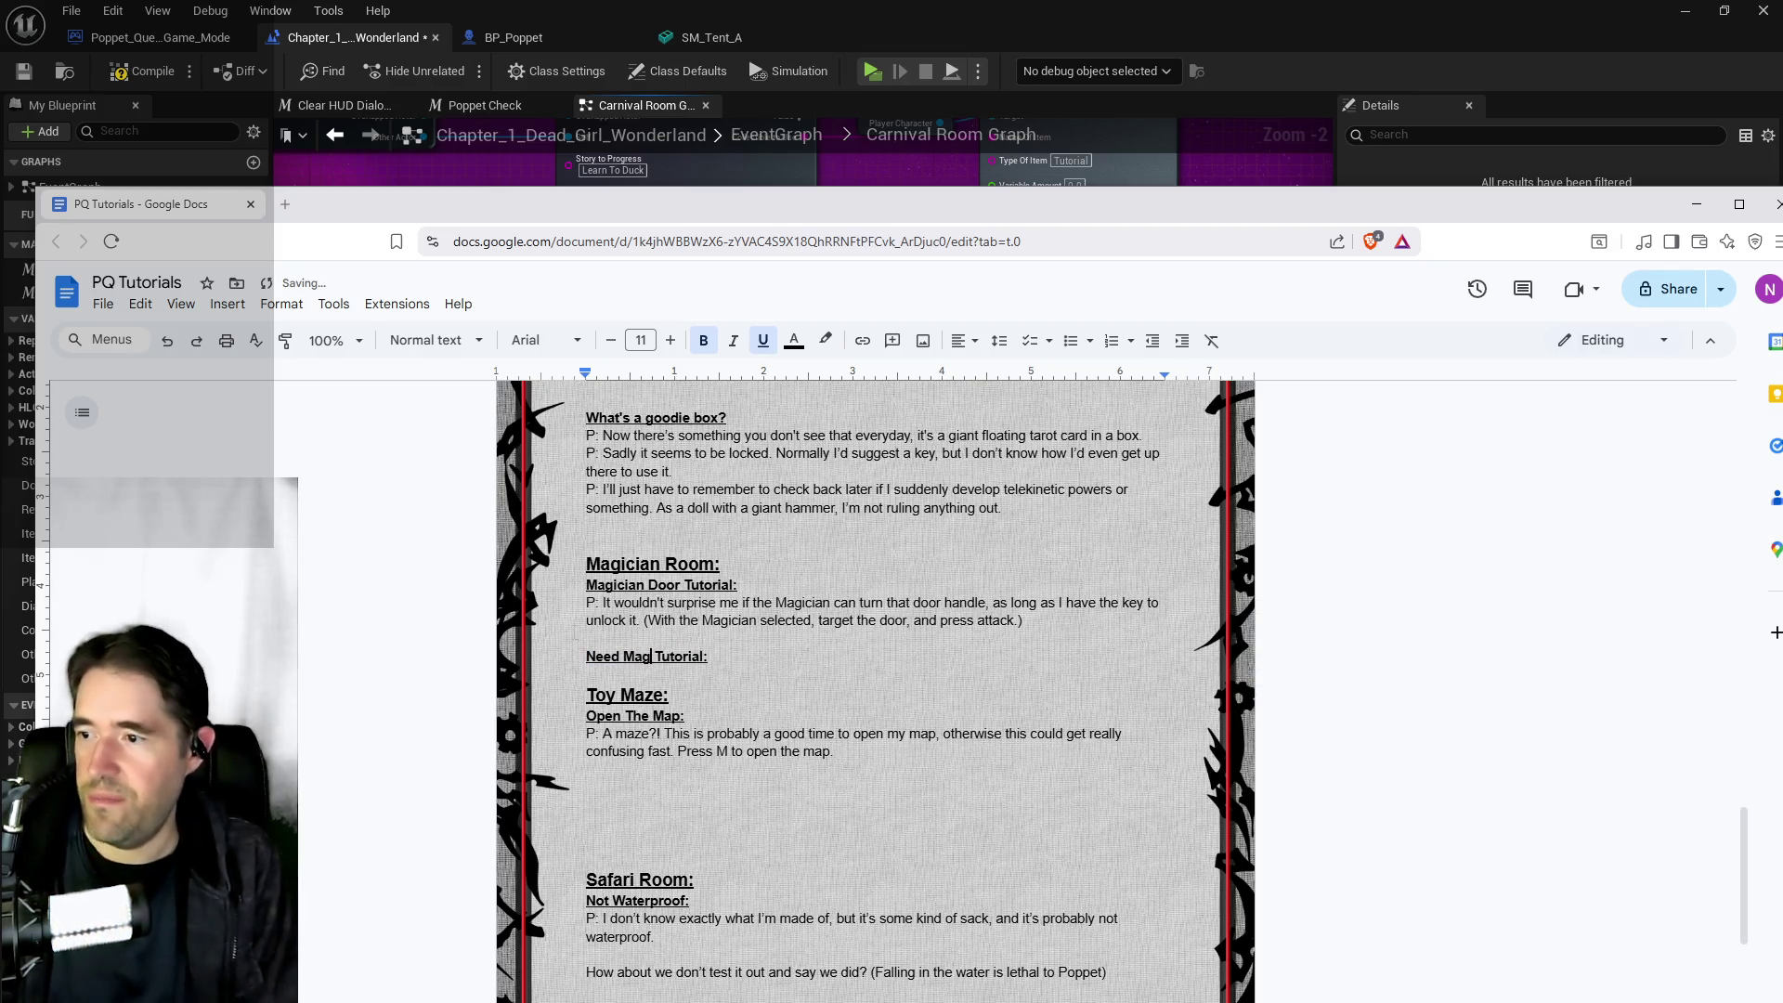
pyautogui.write('Tarot')
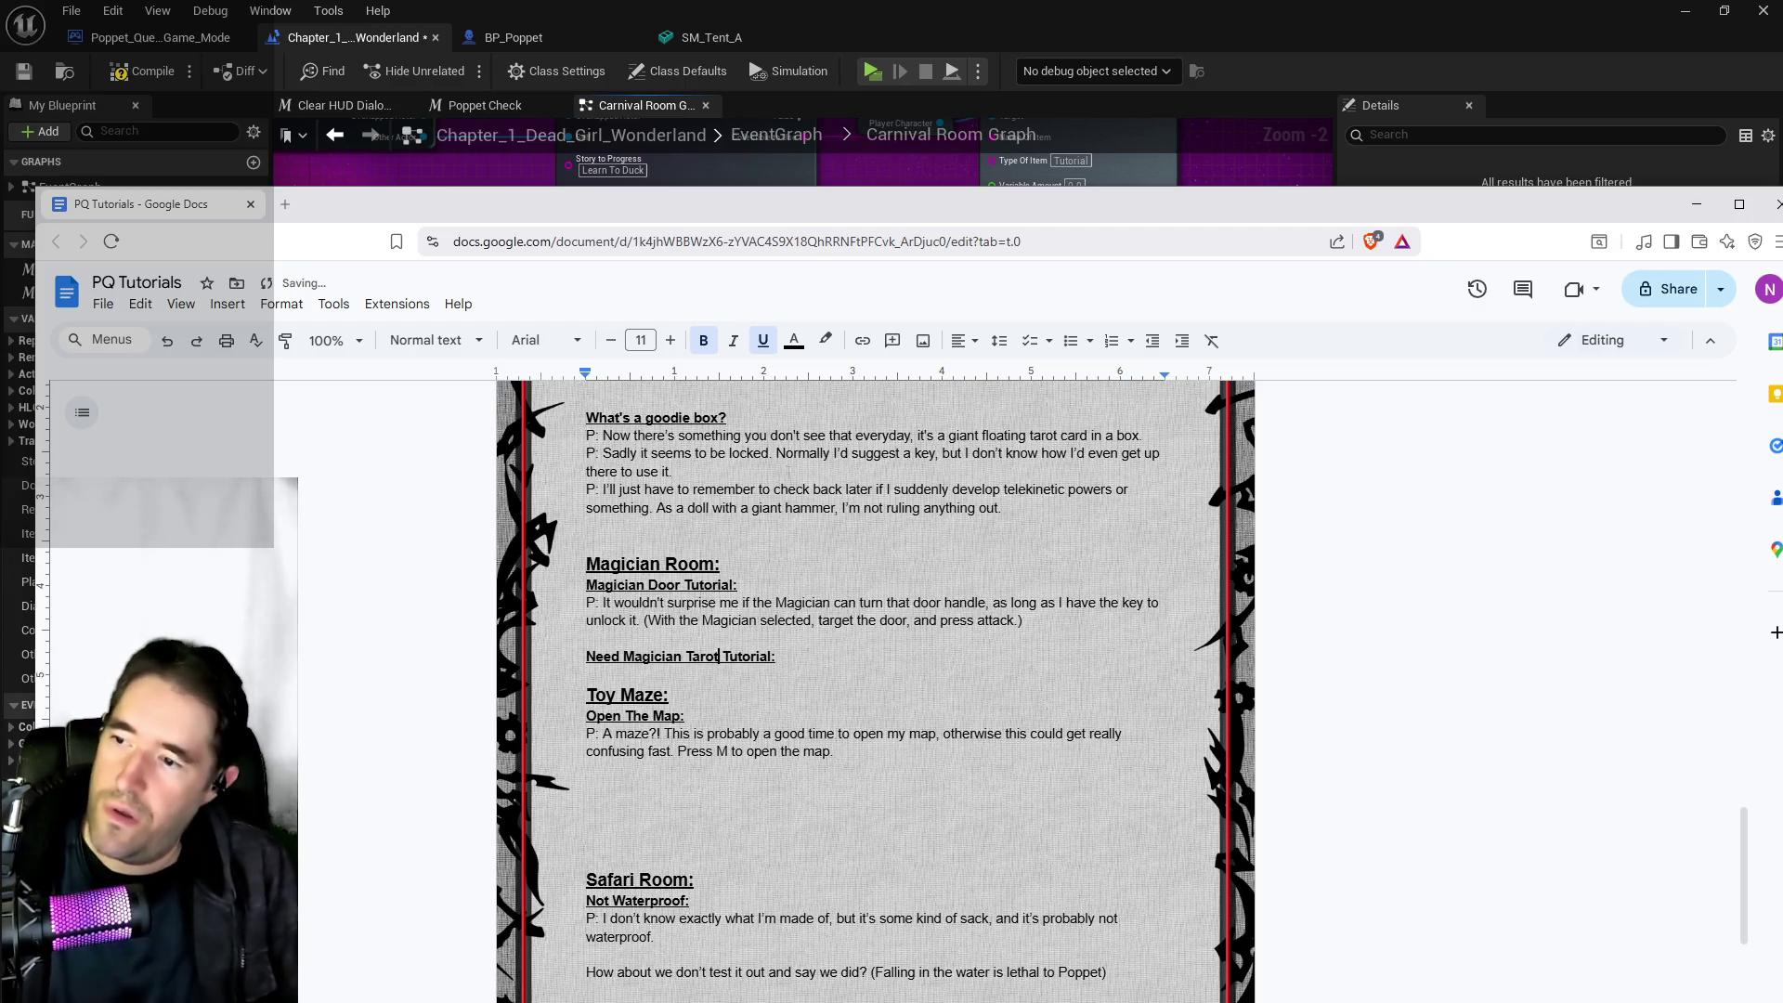
pyautogui.doubleClick(743, 656)
pyautogui.press('BackSpace')
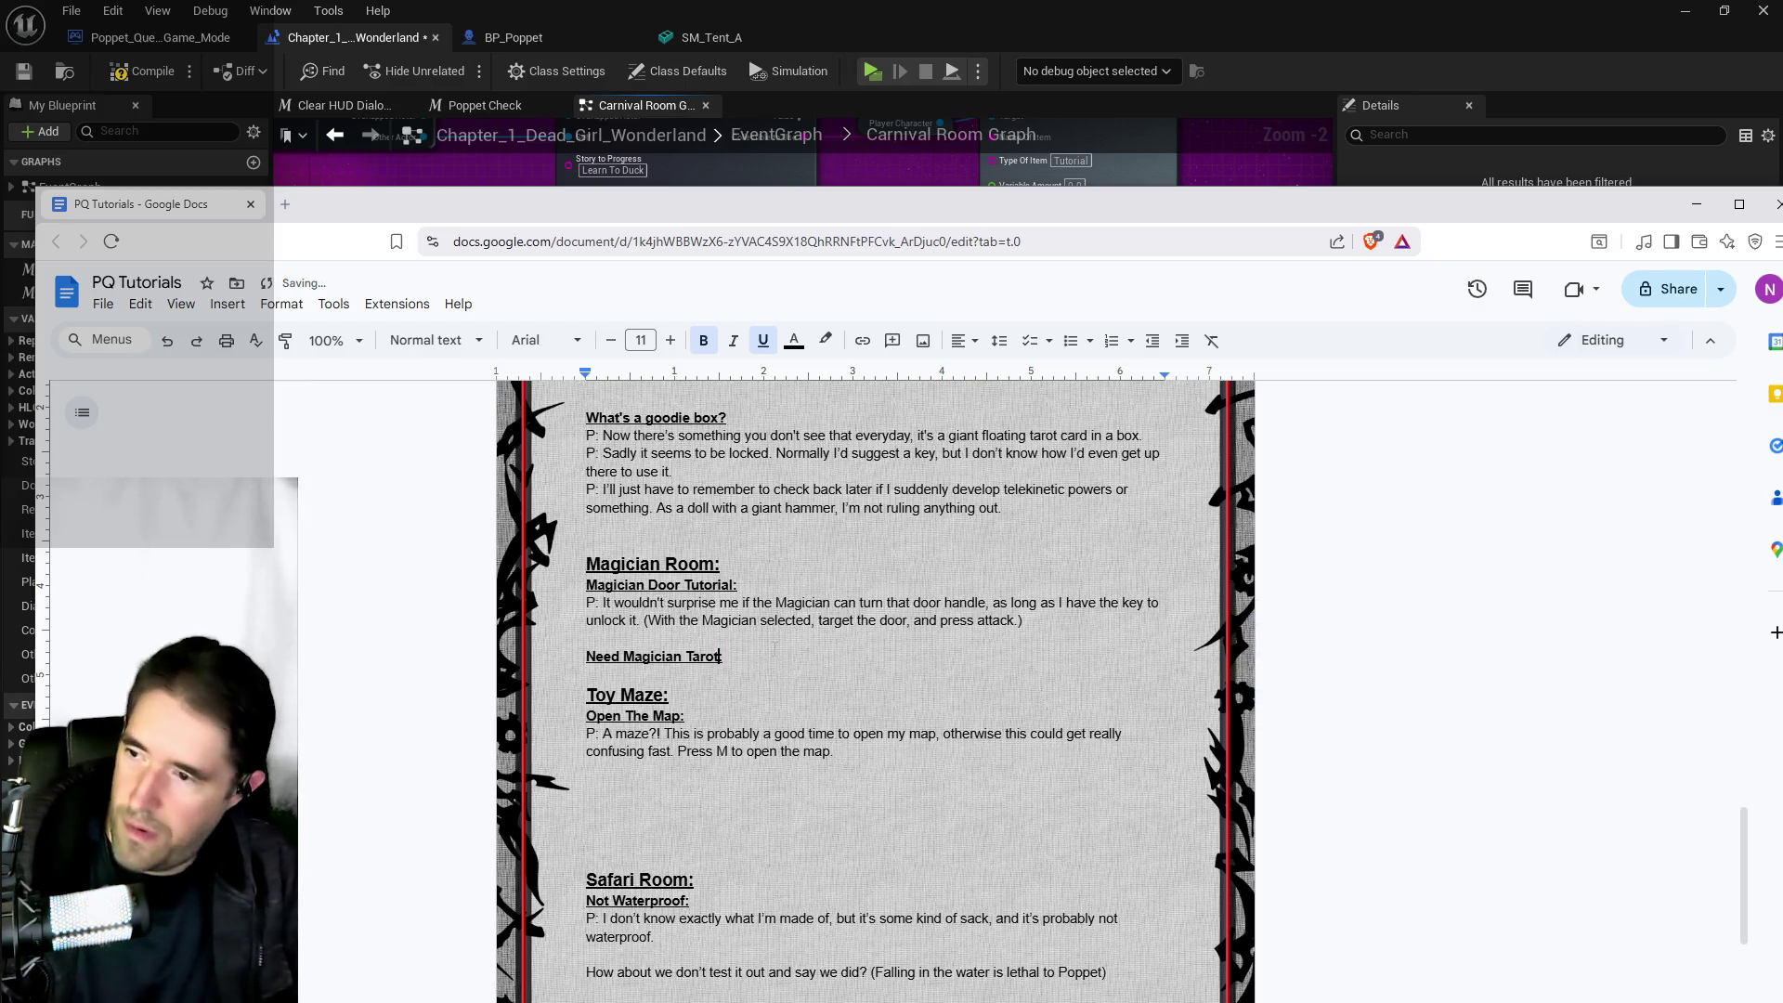
pyautogui.write(':')
pyautogui.press('Return')
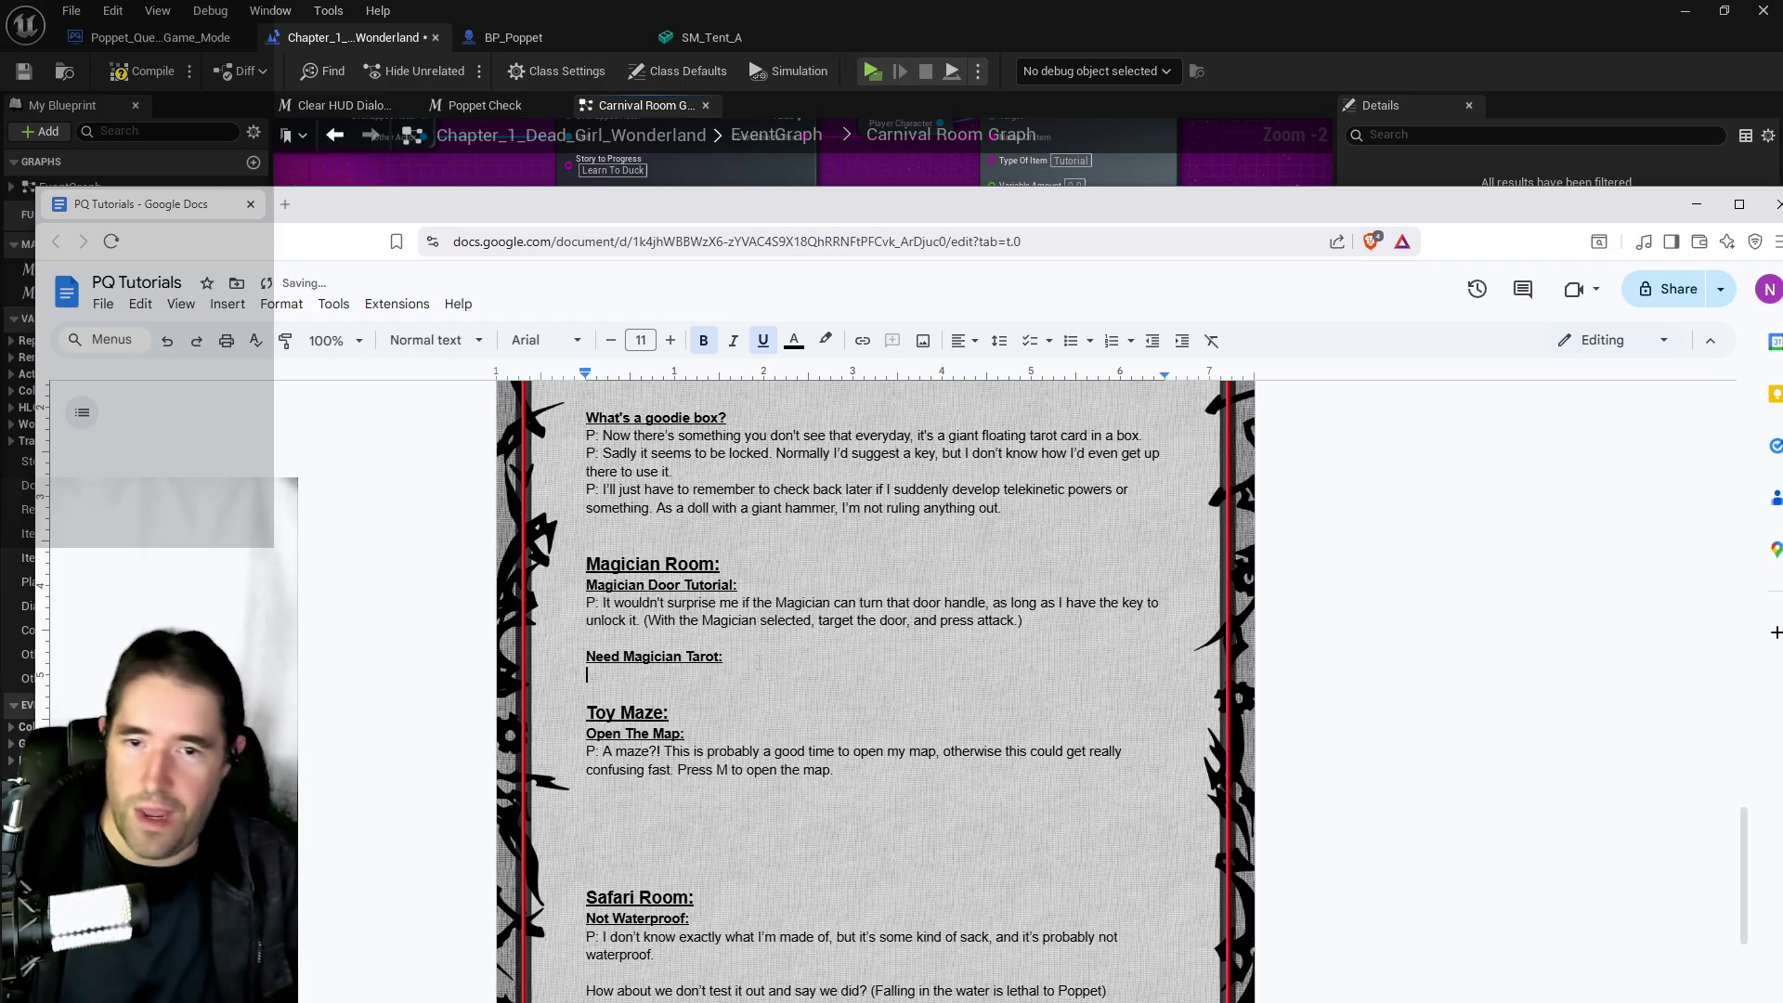
pyautogui.moveTo(1077, 205); pyautogui.dragTo(1782, 219)
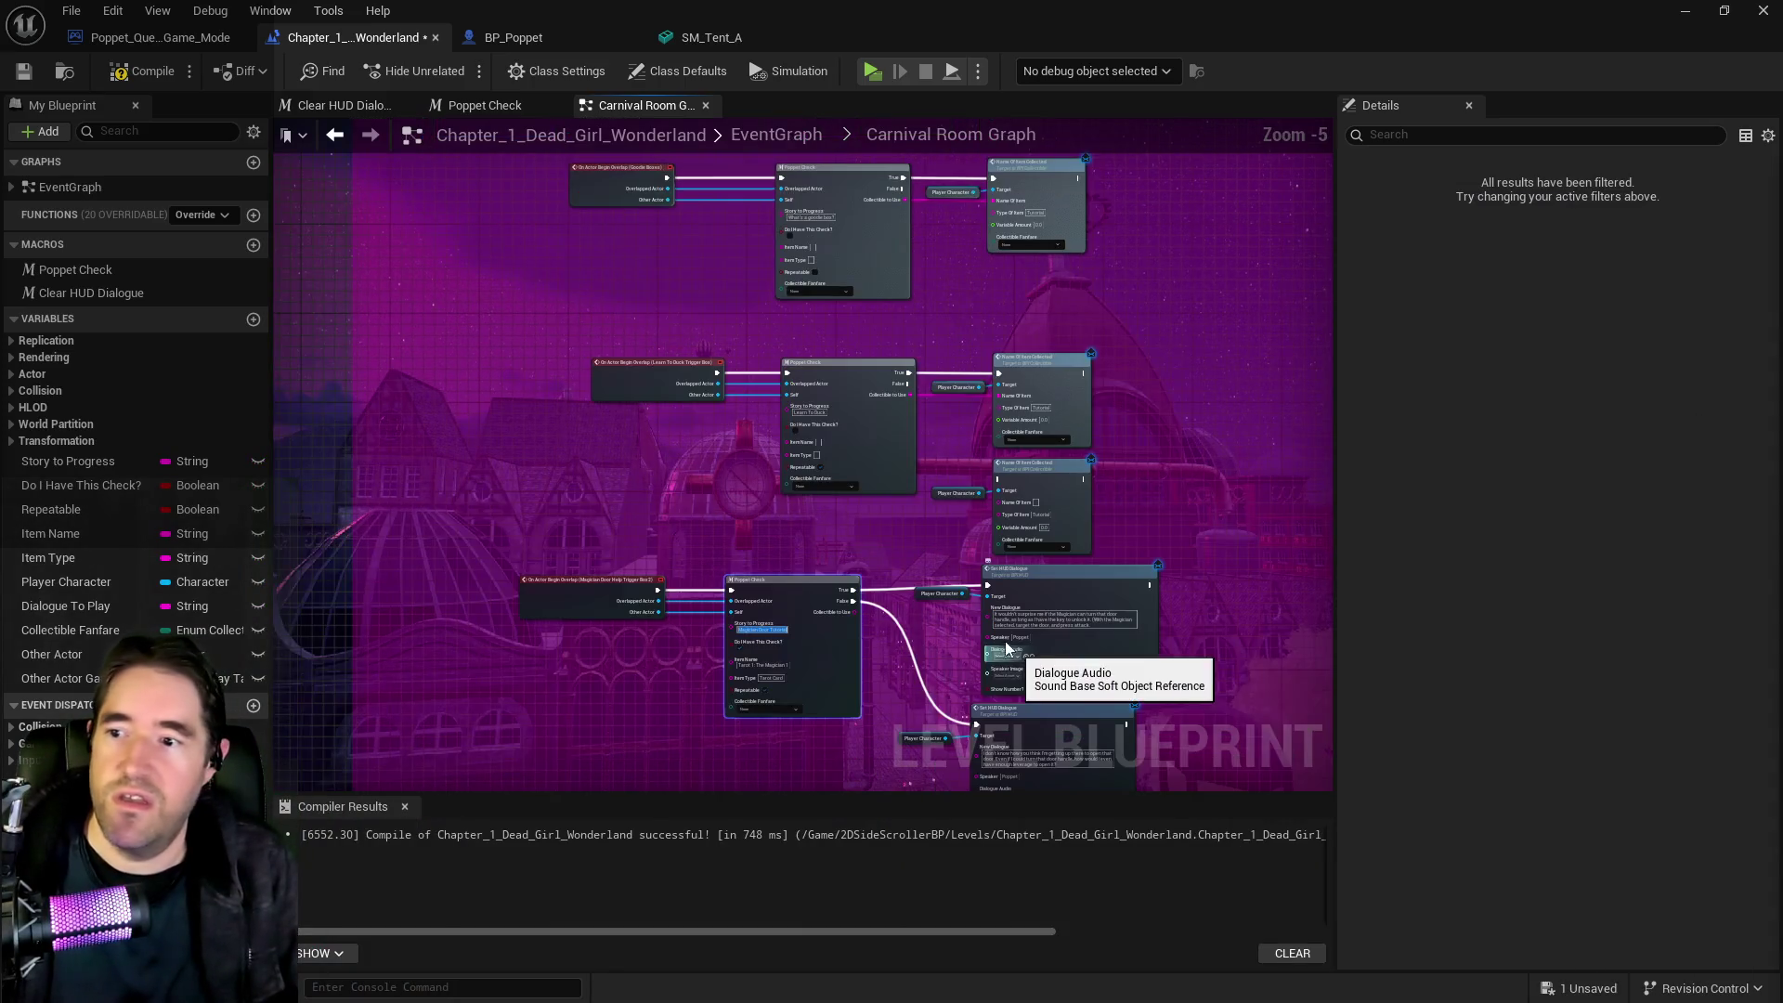
# Check the lower Set HUD Dialogue text by the Magician nodes, then switch to the BP_Poppet blueprint
pyautogui.scroll(-1, 968, 639)
pyautogui.moveTo(968, 639)
pyautogui.mouseDown()
pyautogui.moveTo(914, 596)
pyautogui.moveTo(894, 461)
pyautogui.mouseUp()
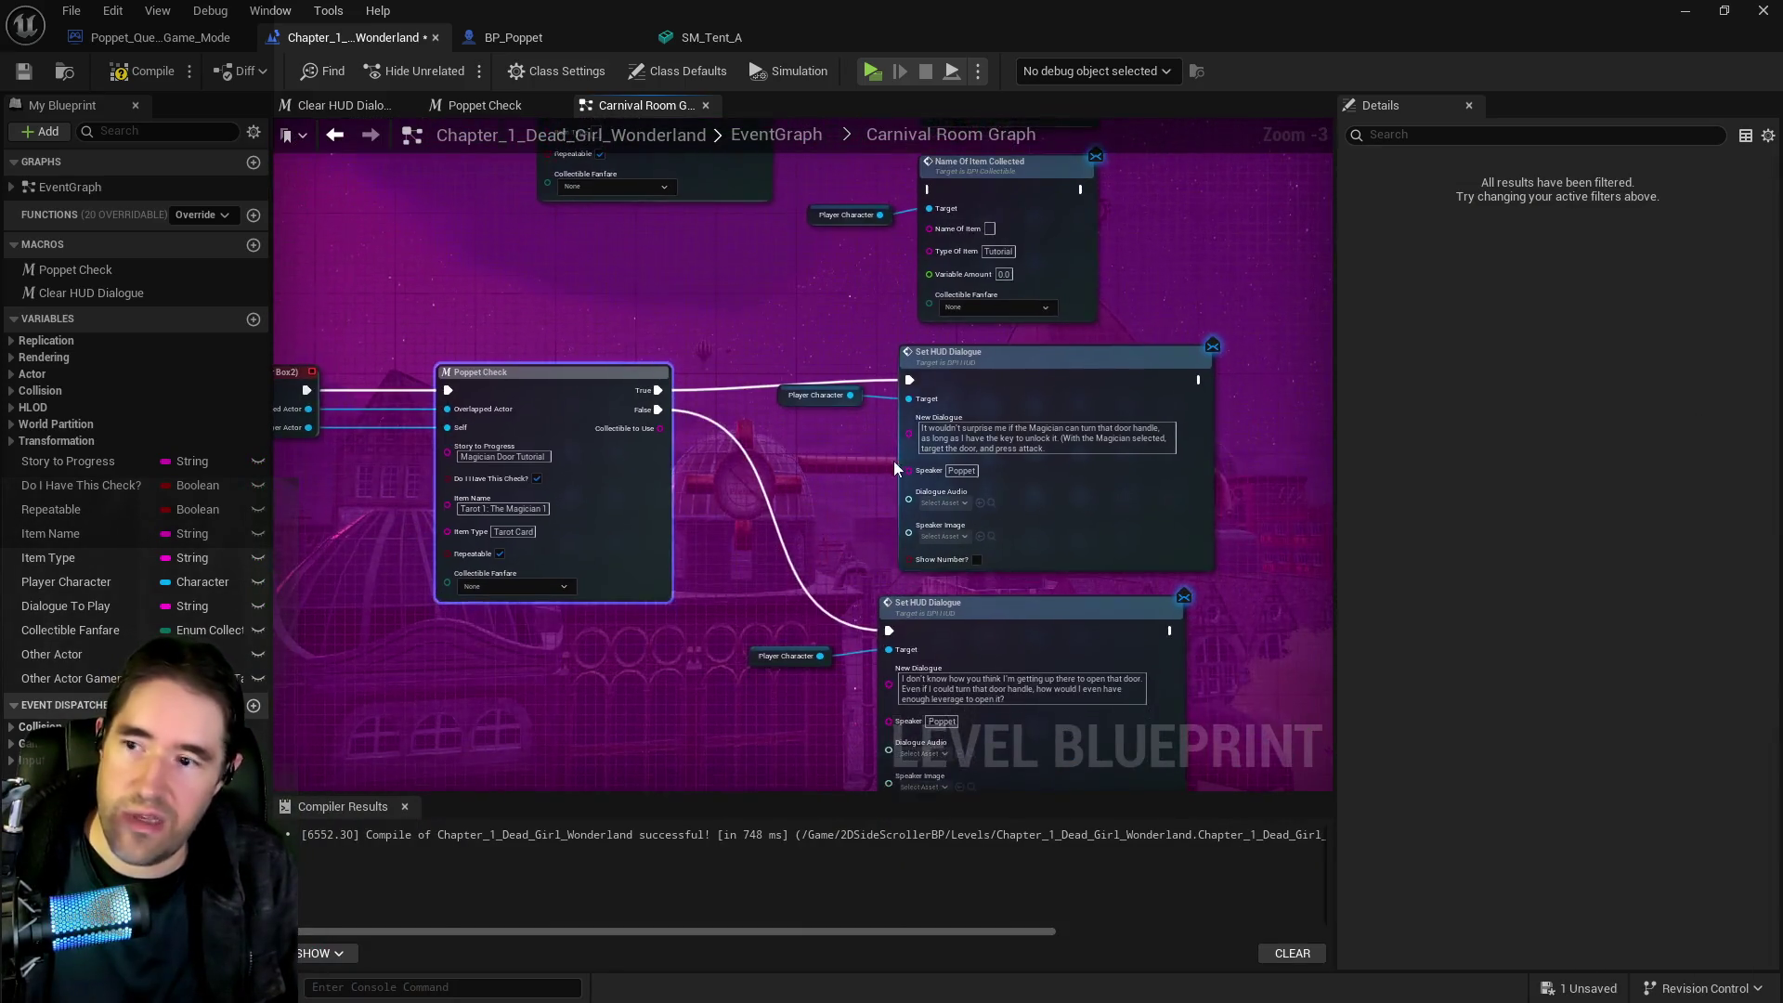
pyautogui.scroll(2, 975, 576)
pyautogui.click(981, 628)
pyautogui.click(981, 627)
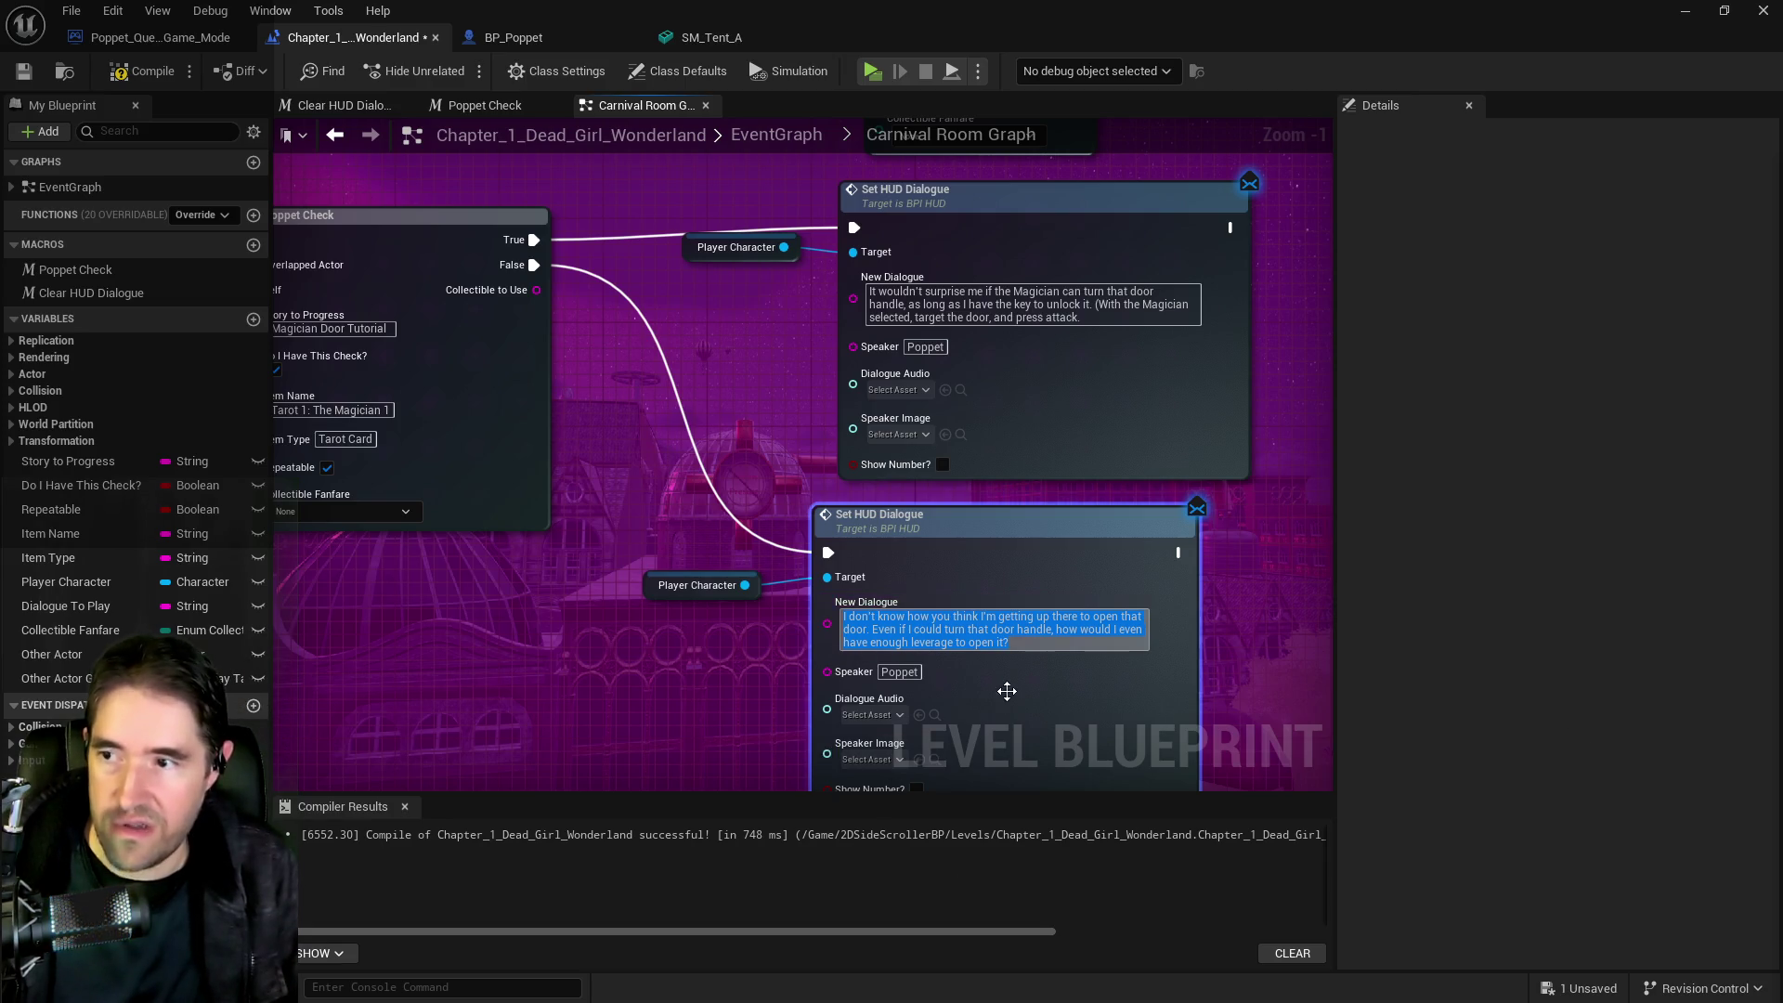
pyautogui.scroll(-1, 934, 595)
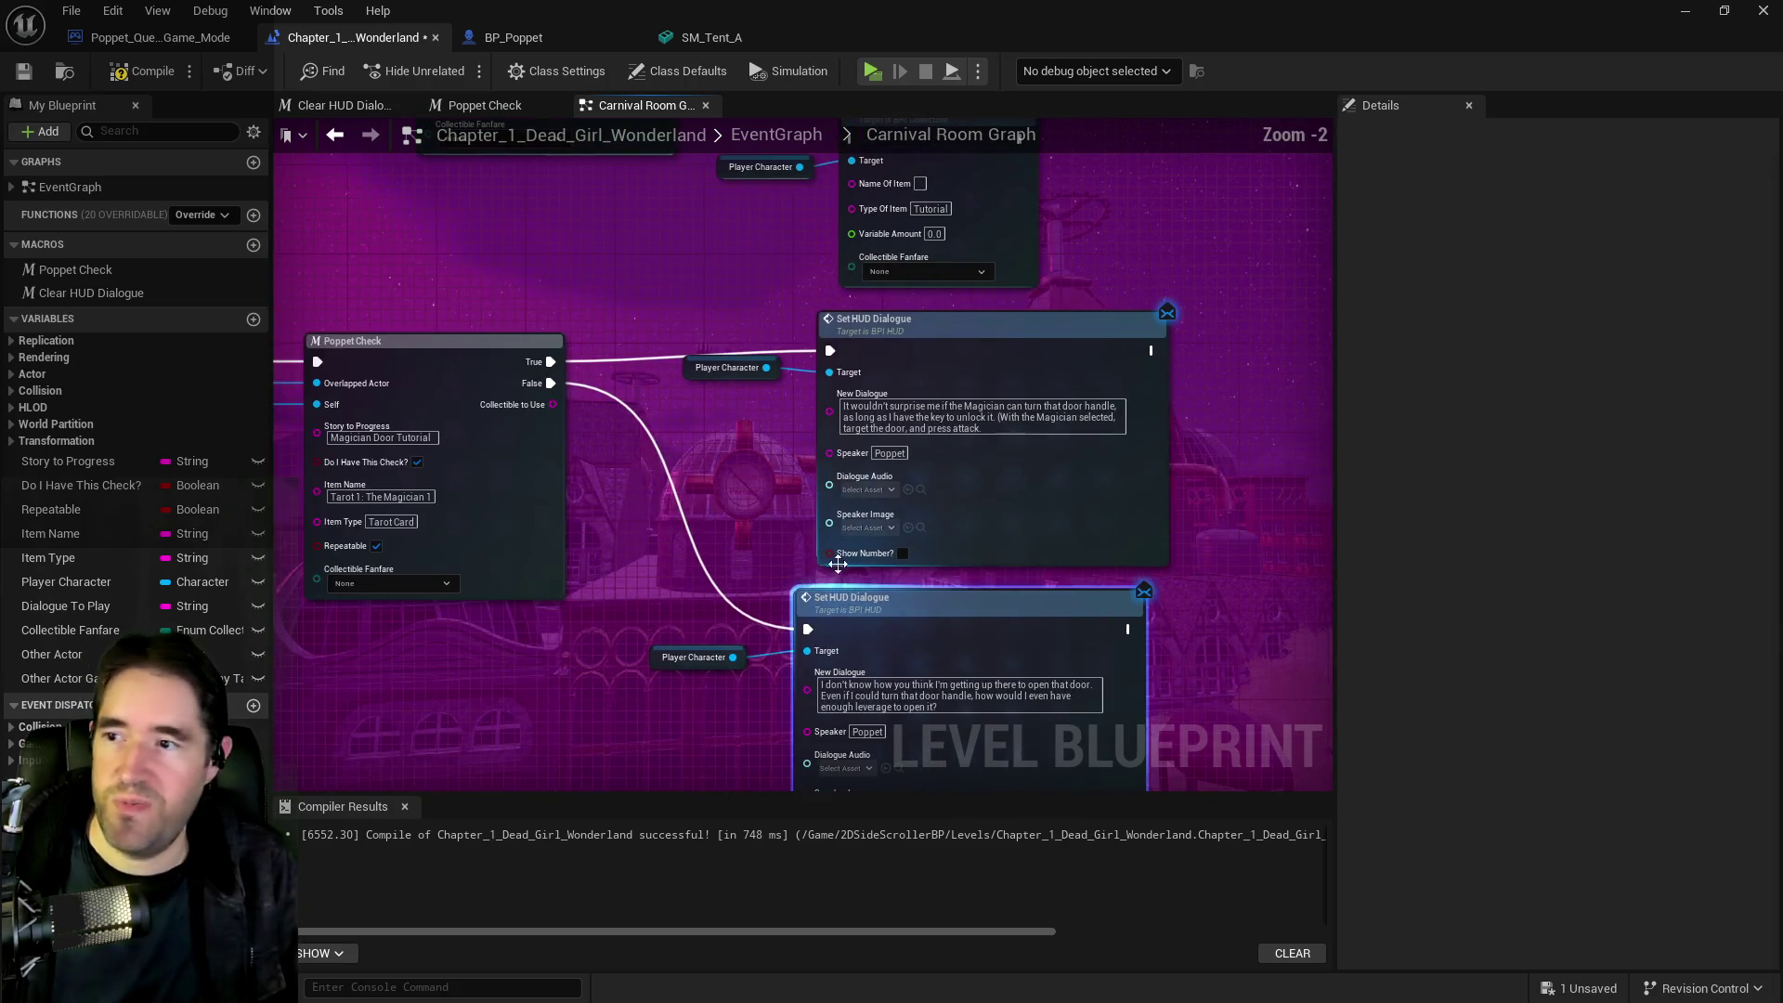
pyautogui.scroll(1, 845, 321)
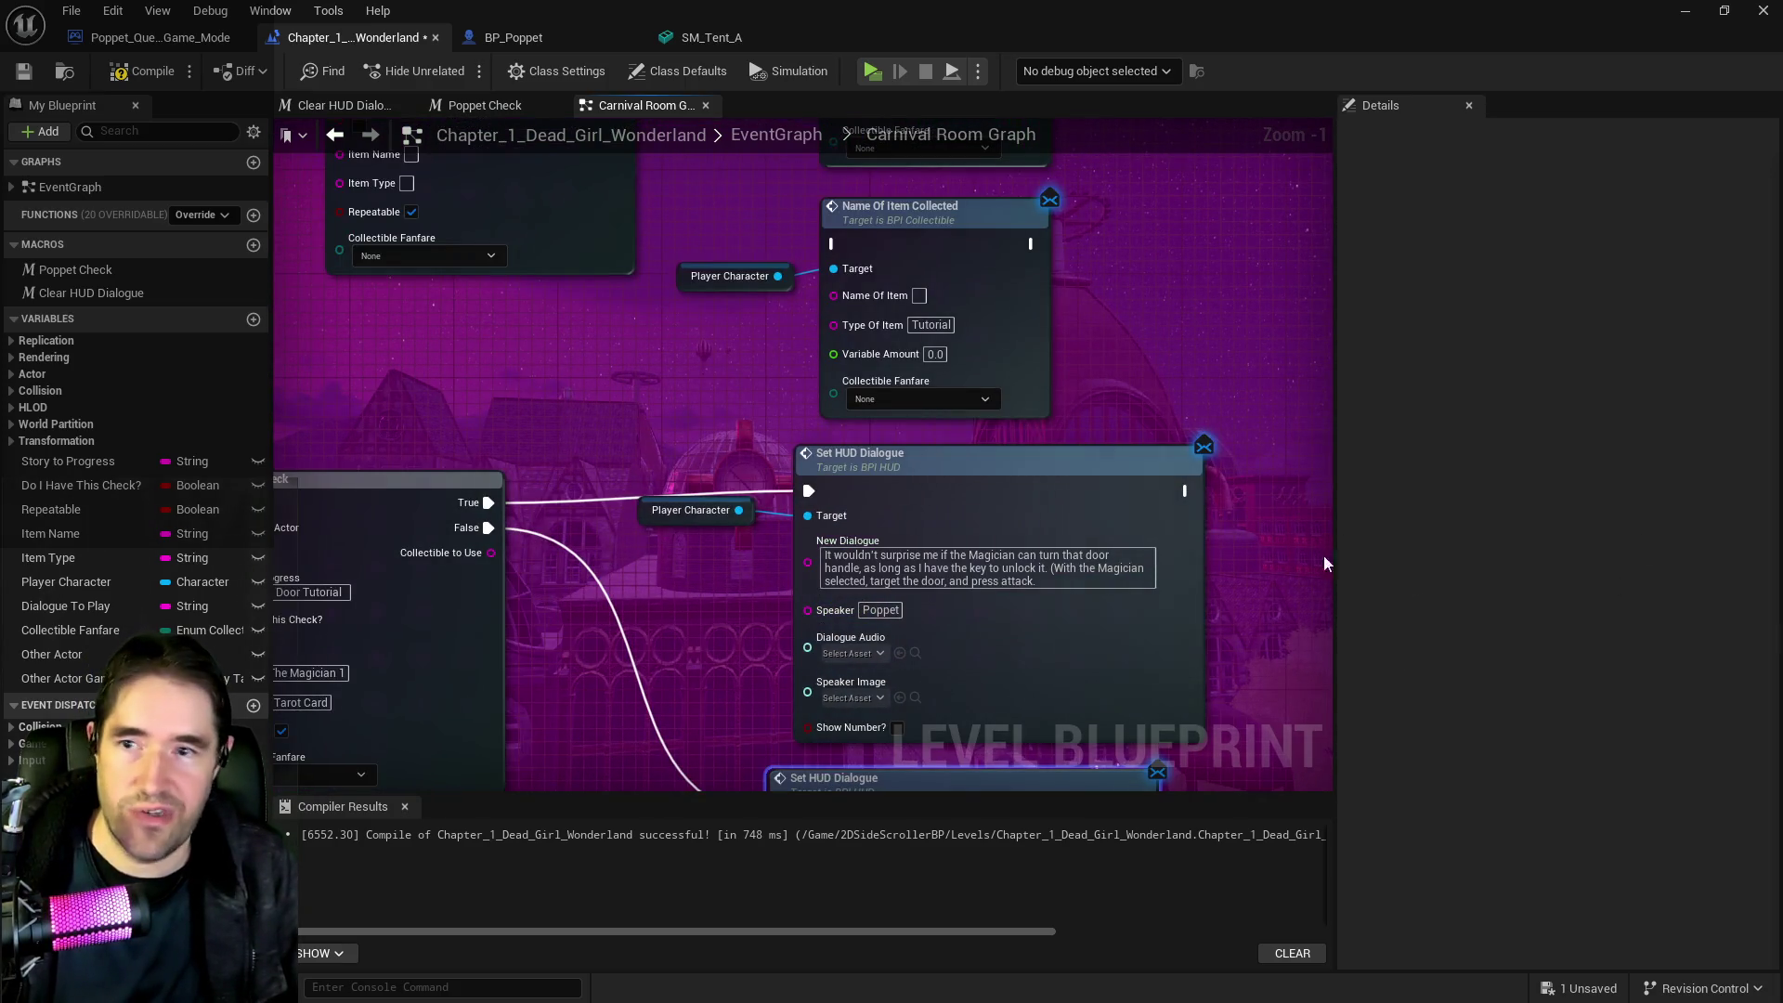
pyautogui.click(549, 39)
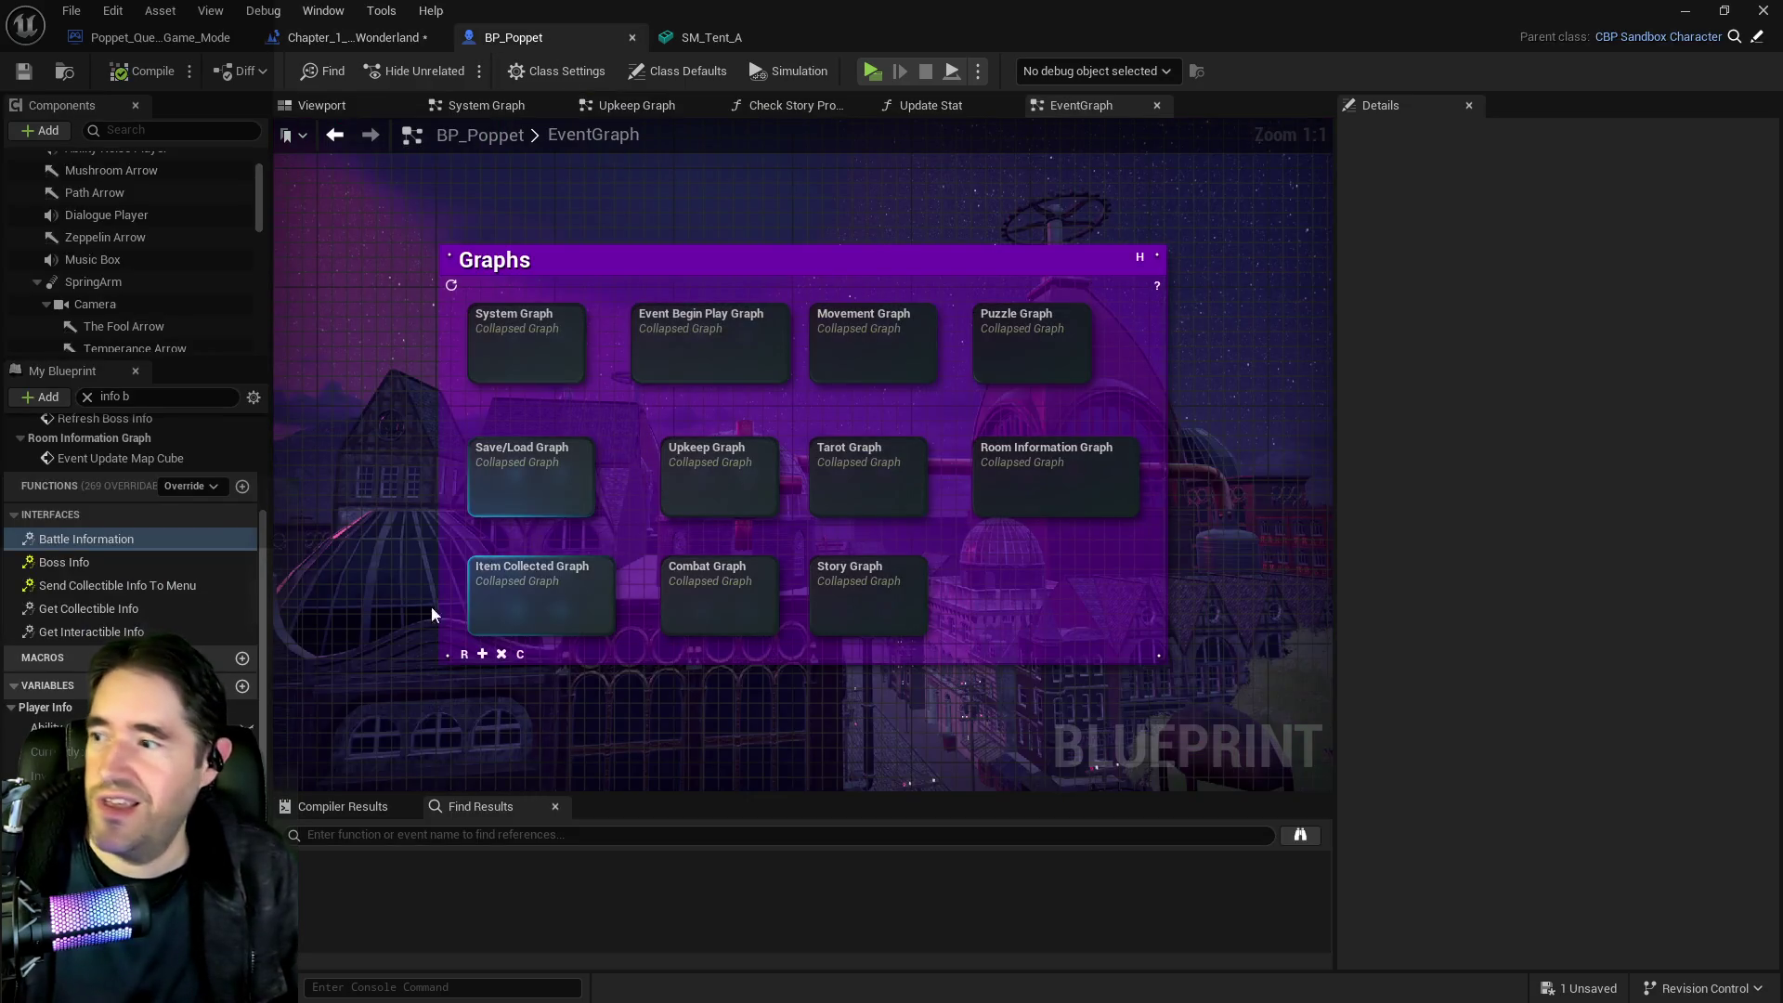
# Add a 'Magician Door Tutorial:' element to the Collectible Info Bank's Tutorial collection
pyautogui.click(83, 905)
pyautogui.scroll(-3, 1388, 849)
pyautogui.click(1388, 849)
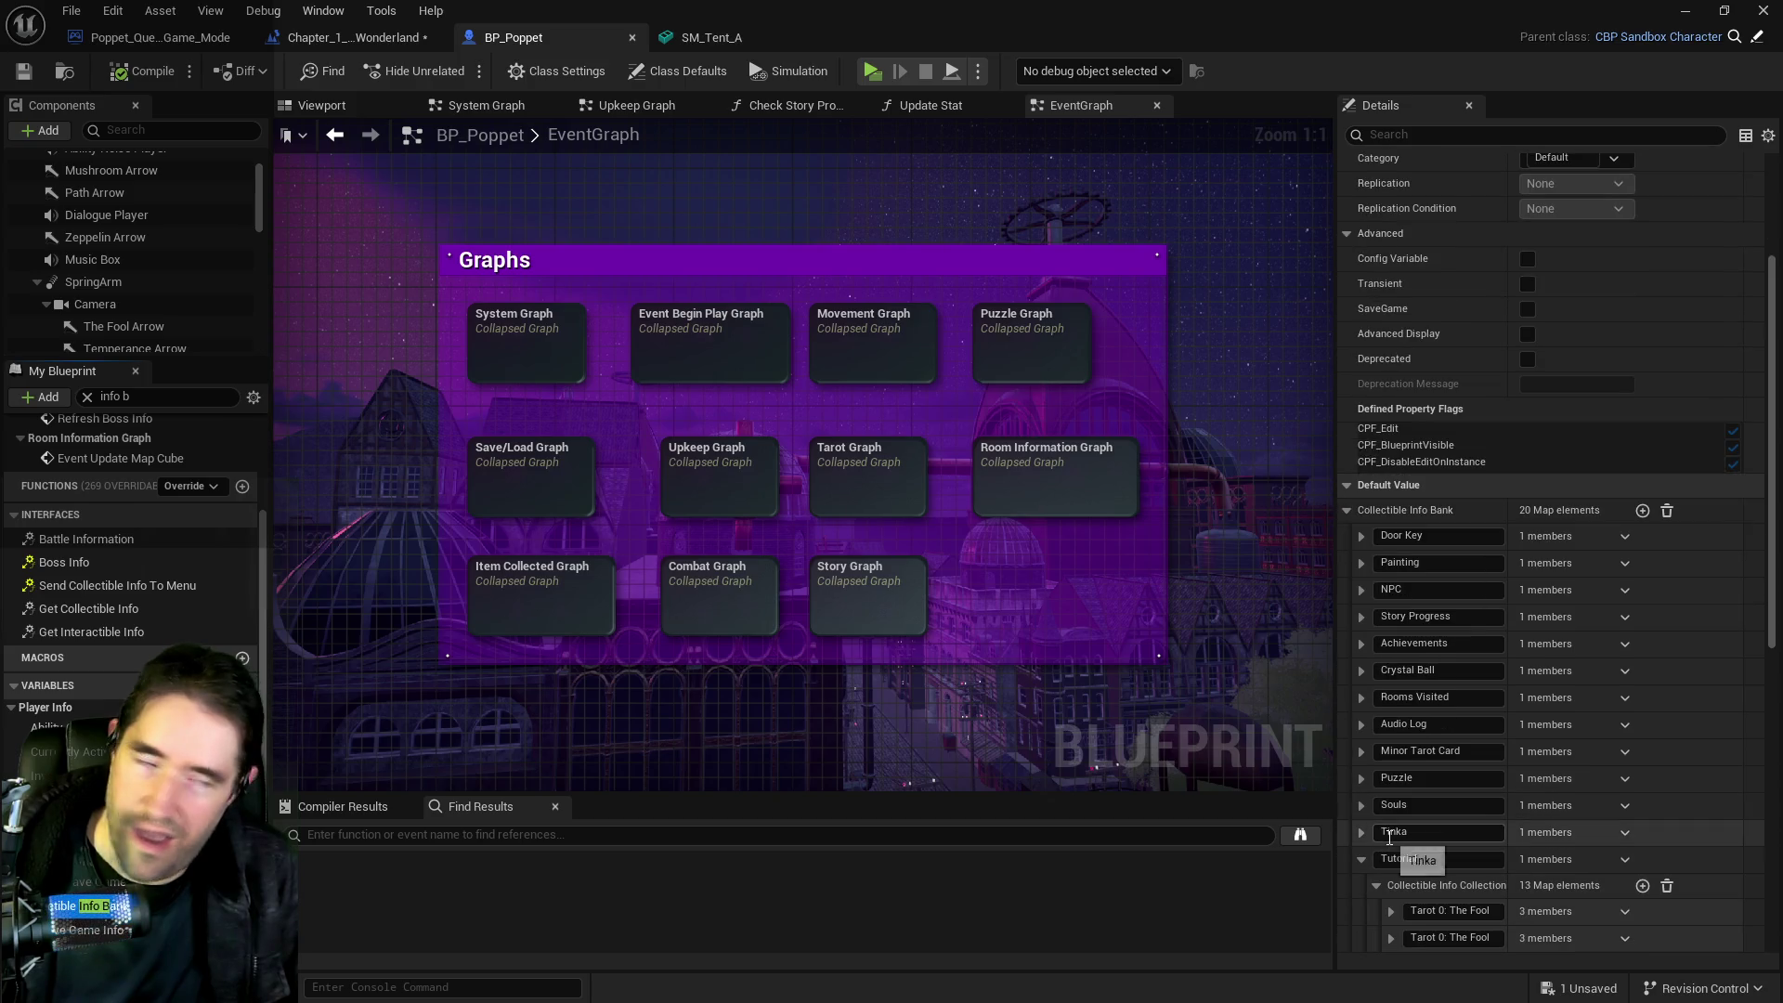
pyautogui.scroll(-3, 1391, 821)
pyautogui.scroll(-5, 1391, 822)
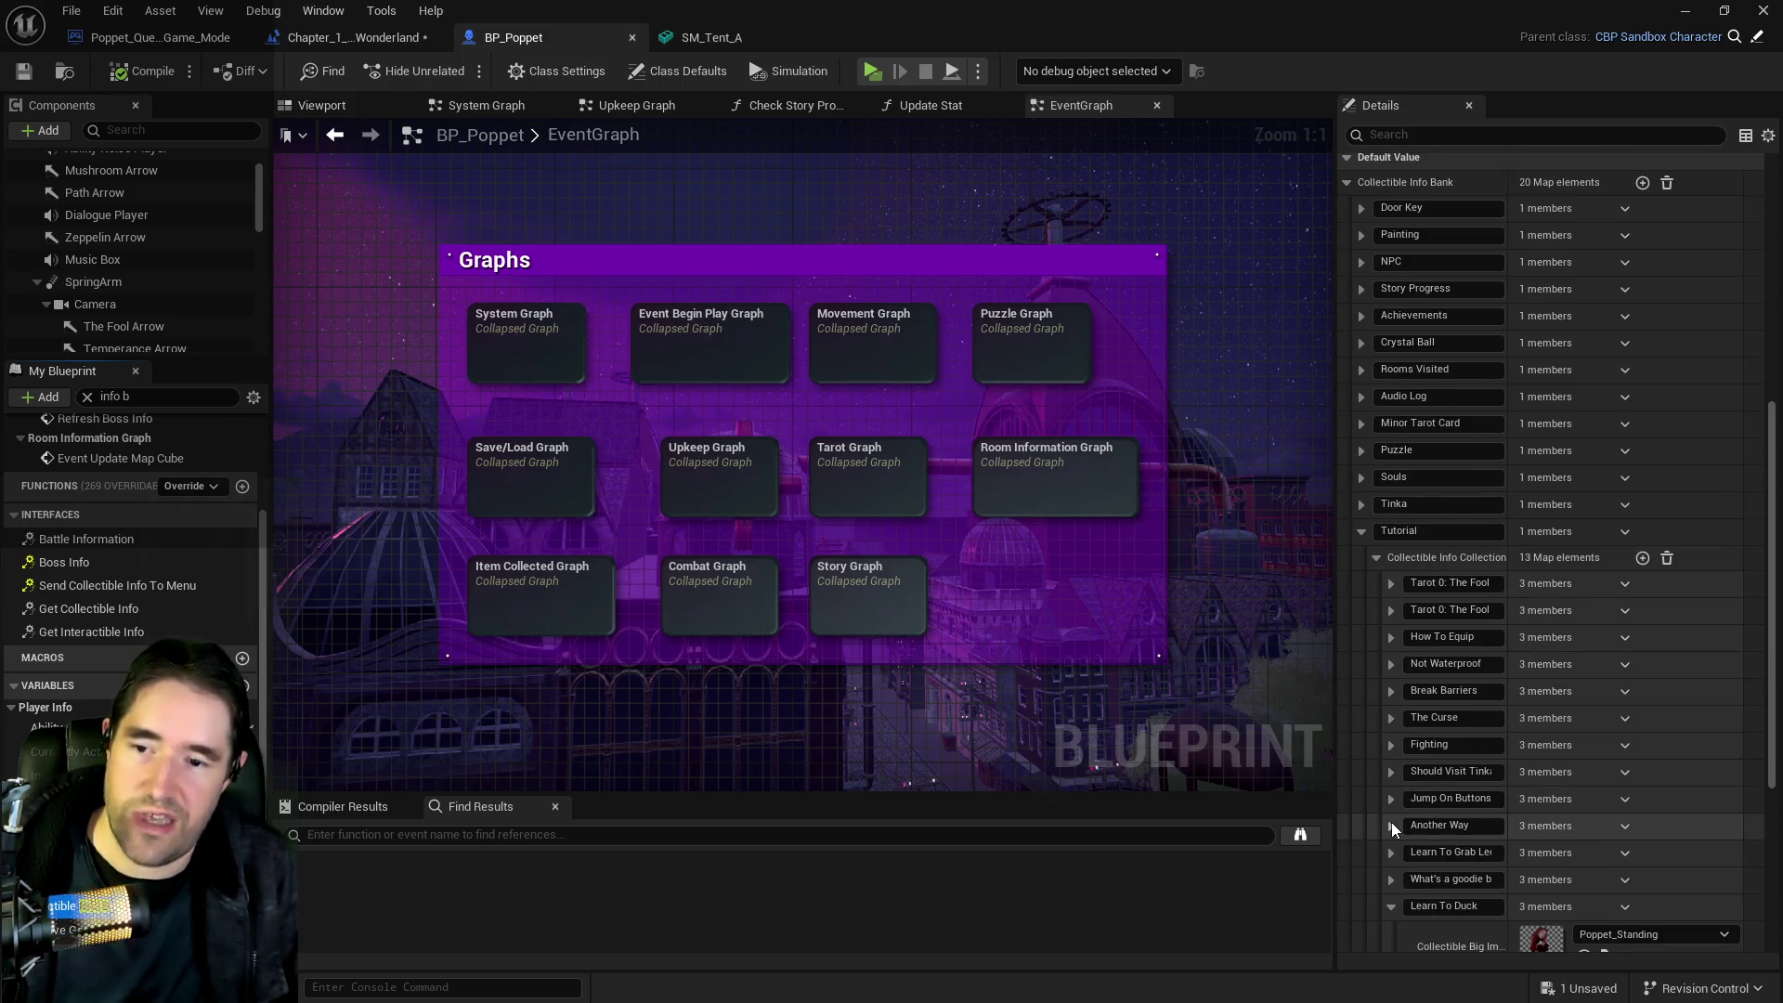
pyautogui.click(1391, 788)
pyautogui.click(1643, 439)
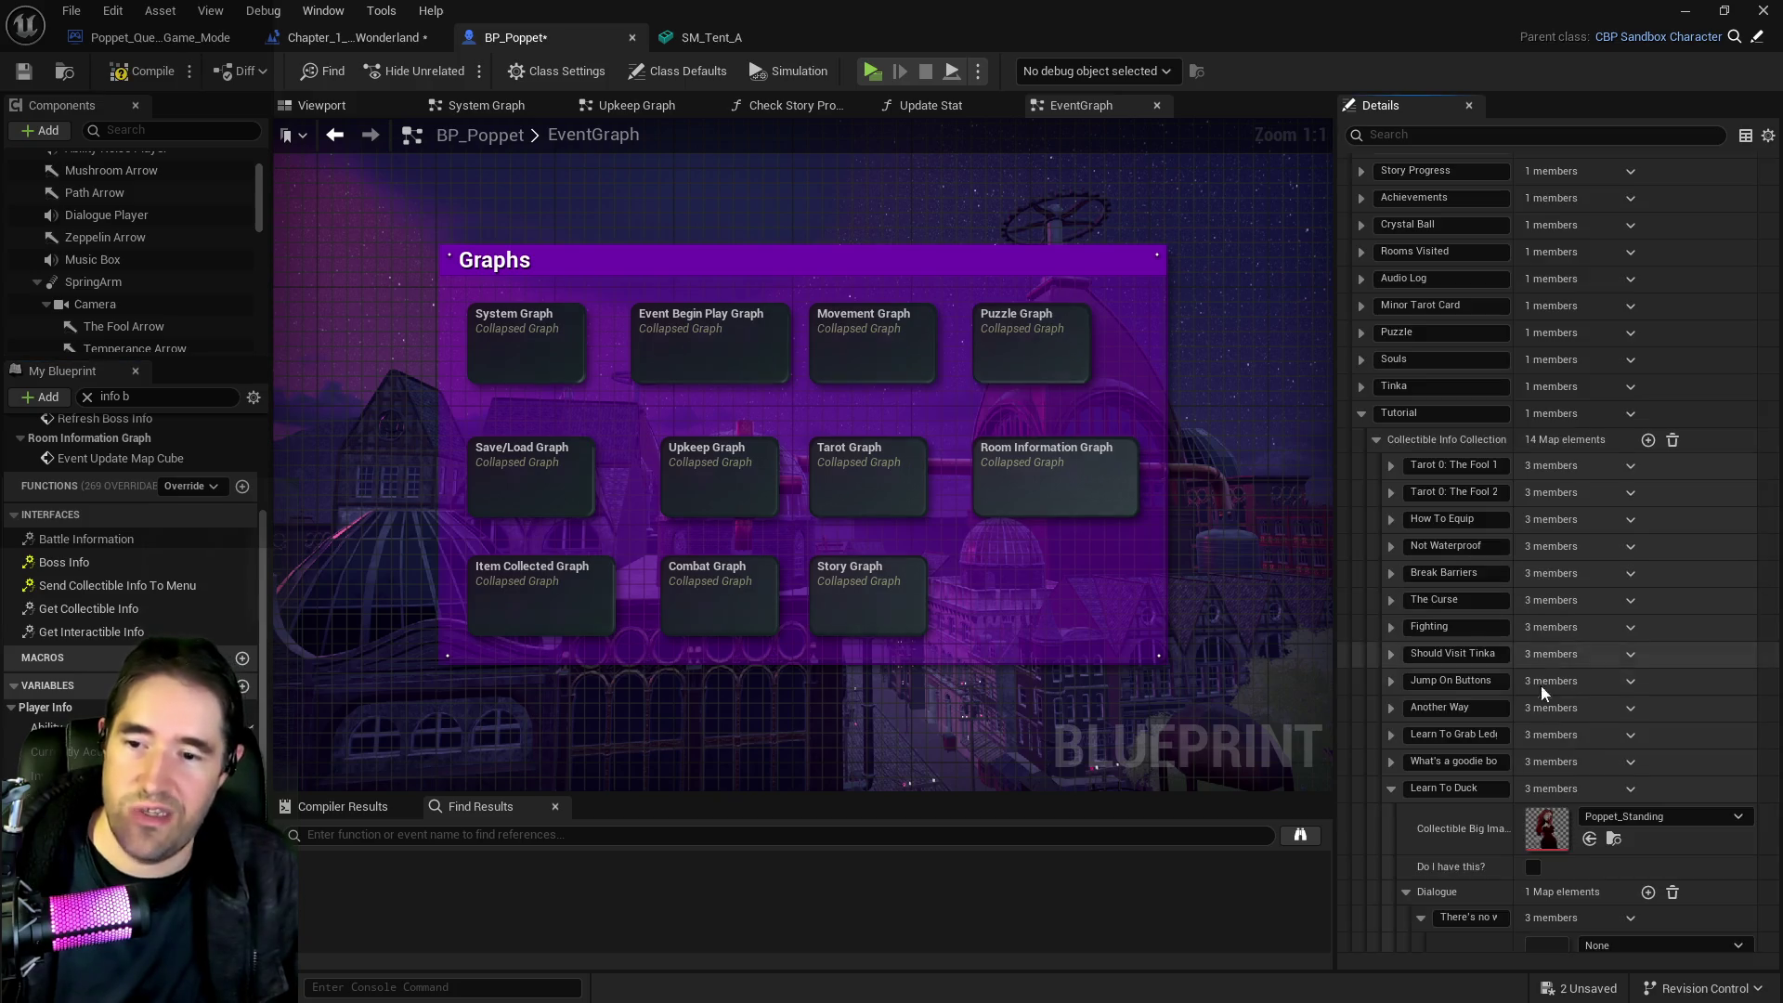
pyautogui.scroll(-5, 1547, 672)
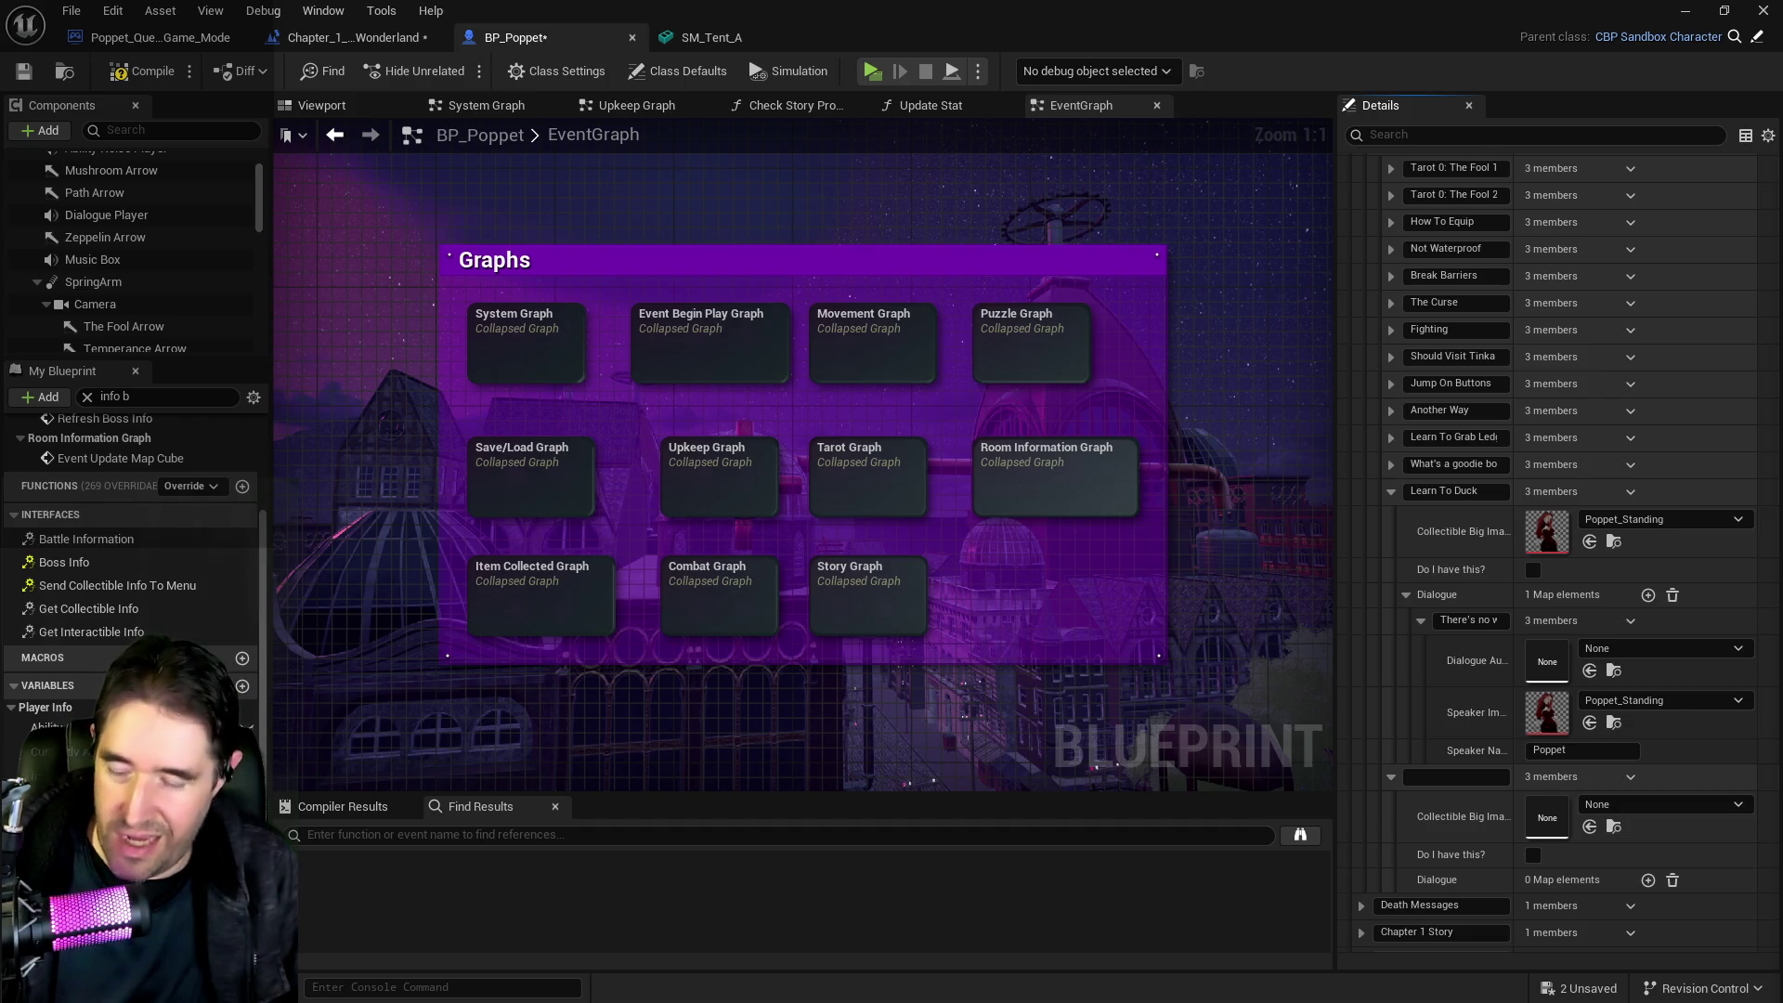
pyautogui.hotkey('ctrl', 'v')
pyautogui.press('Return')
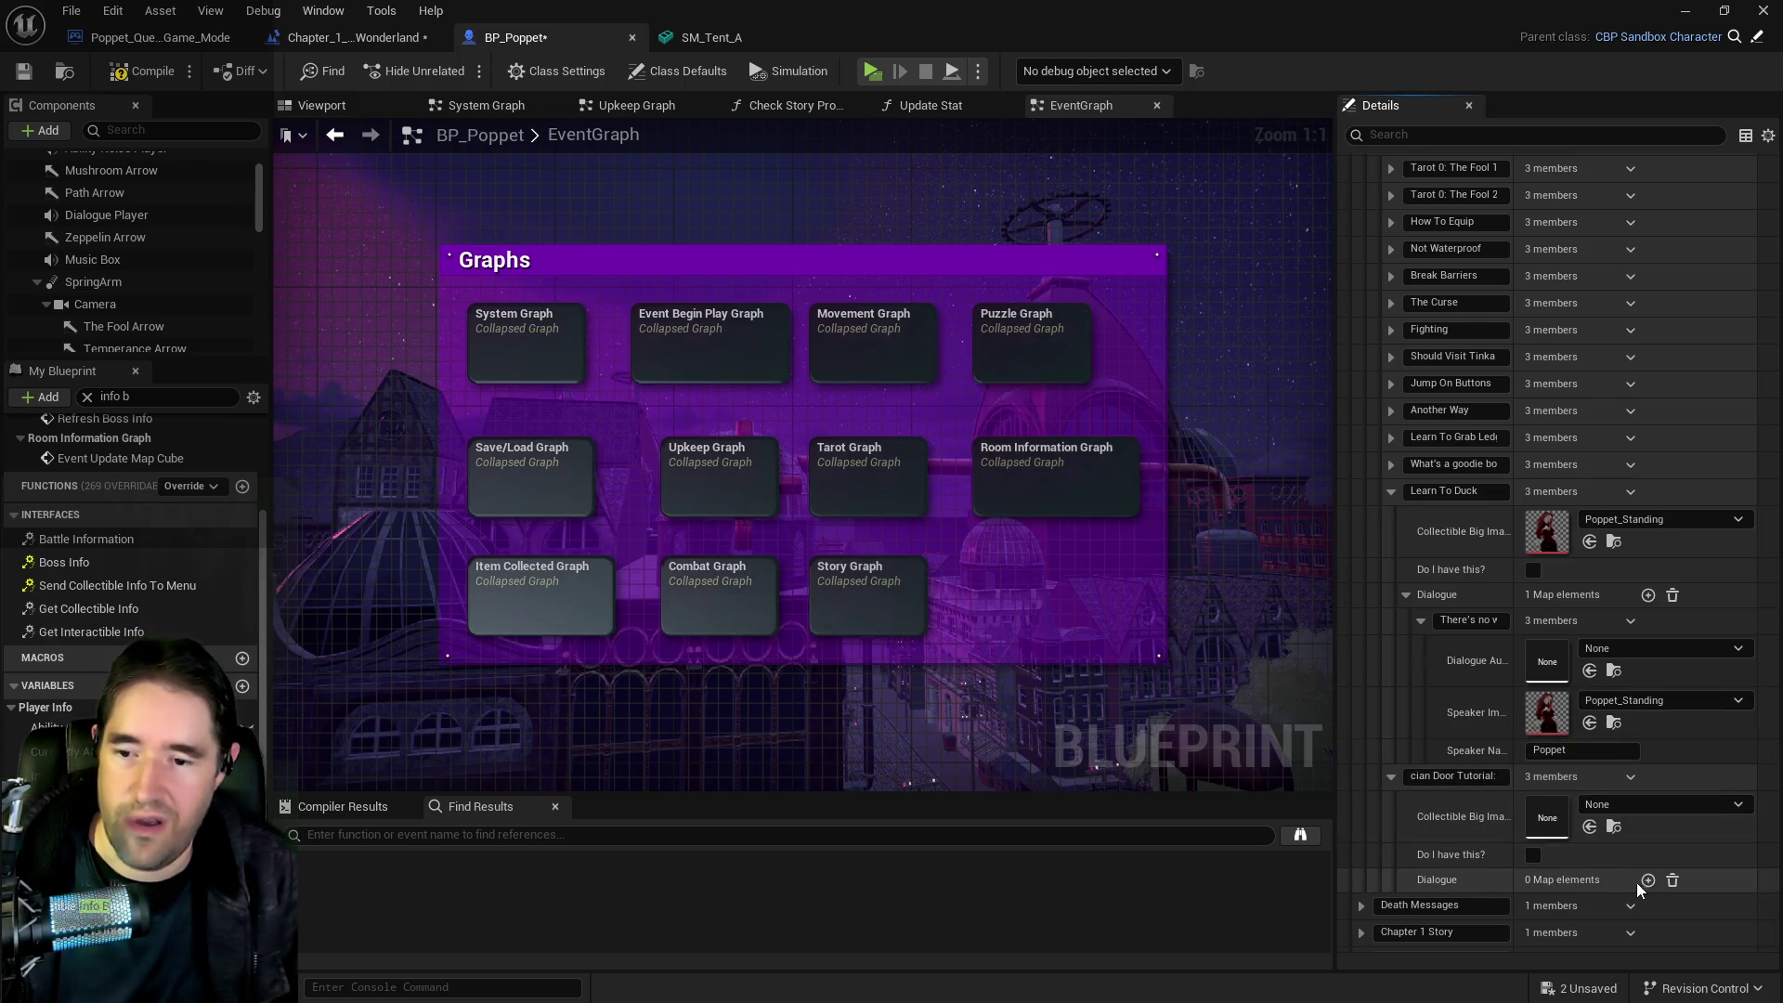
# Give it a dialogue line with the Poppet_Standing image, speaker Poppet, the door-handle text, and a second slot
pyautogui.click(1646, 880)
pyautogui.scroll(-2, 1580, 911)
pyautogui.click(1590, 890)
pyautogui.write('Poppet')
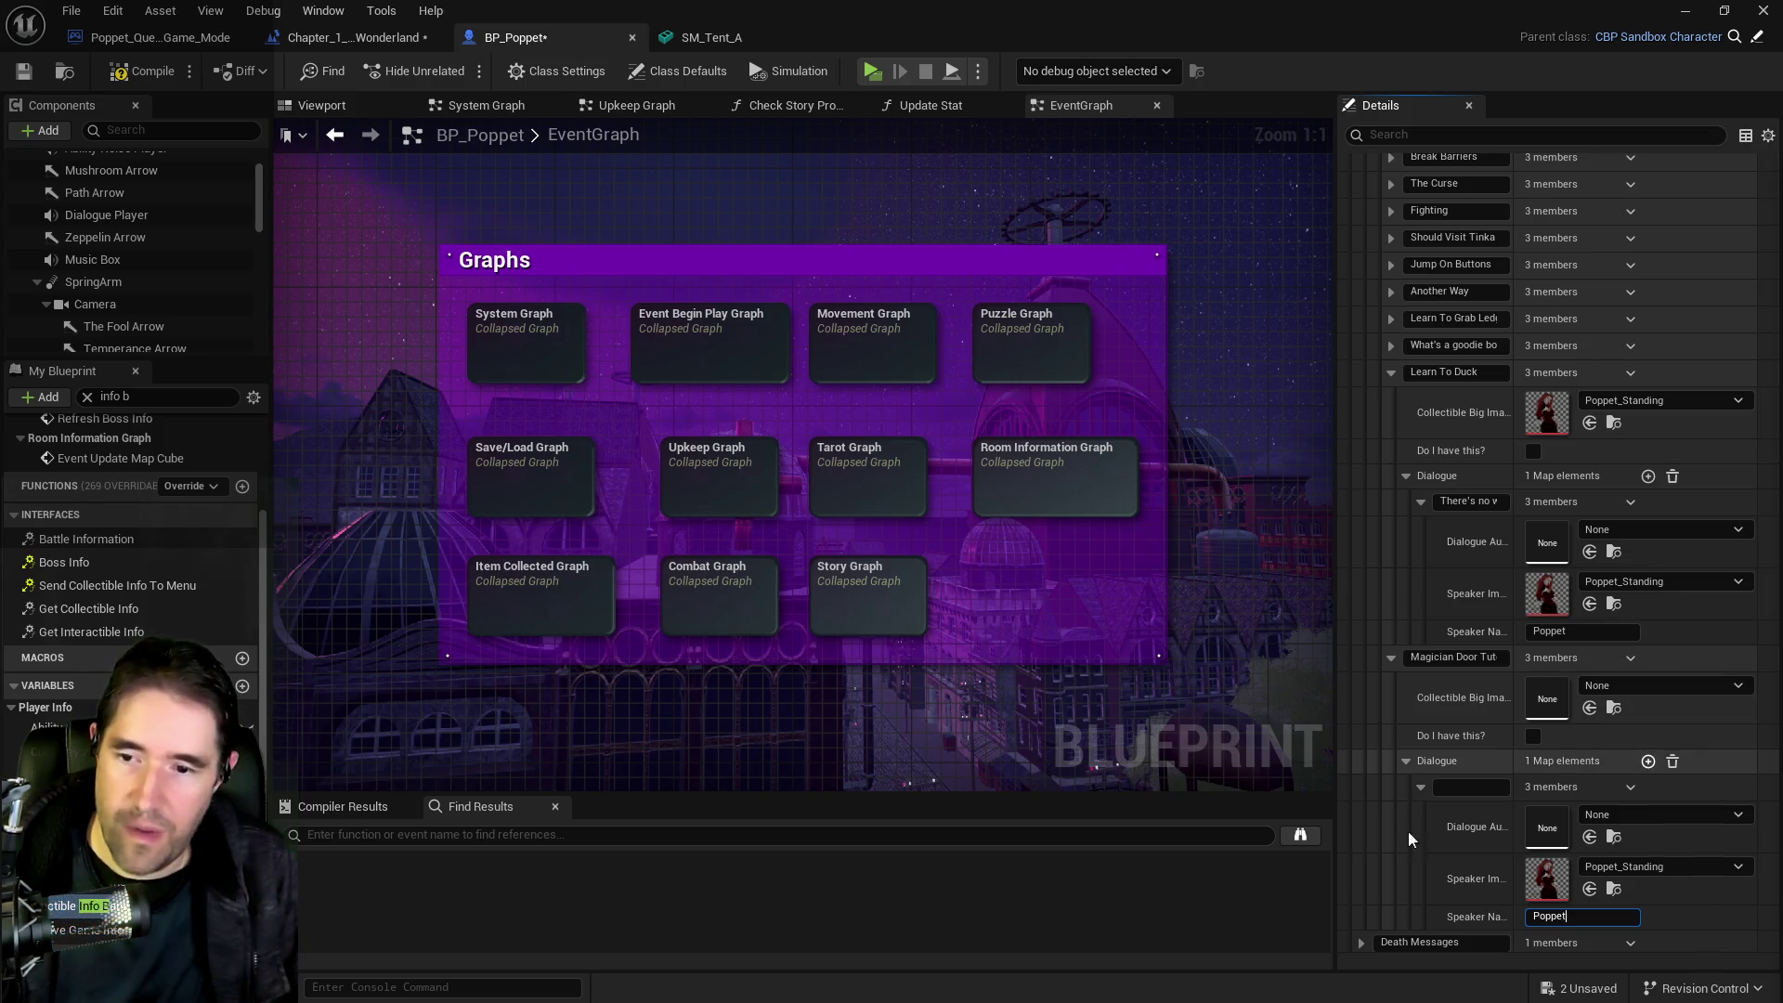
pyautogui.click(1446, 786)
pyautogui.hotkey('ctrl', 'v')
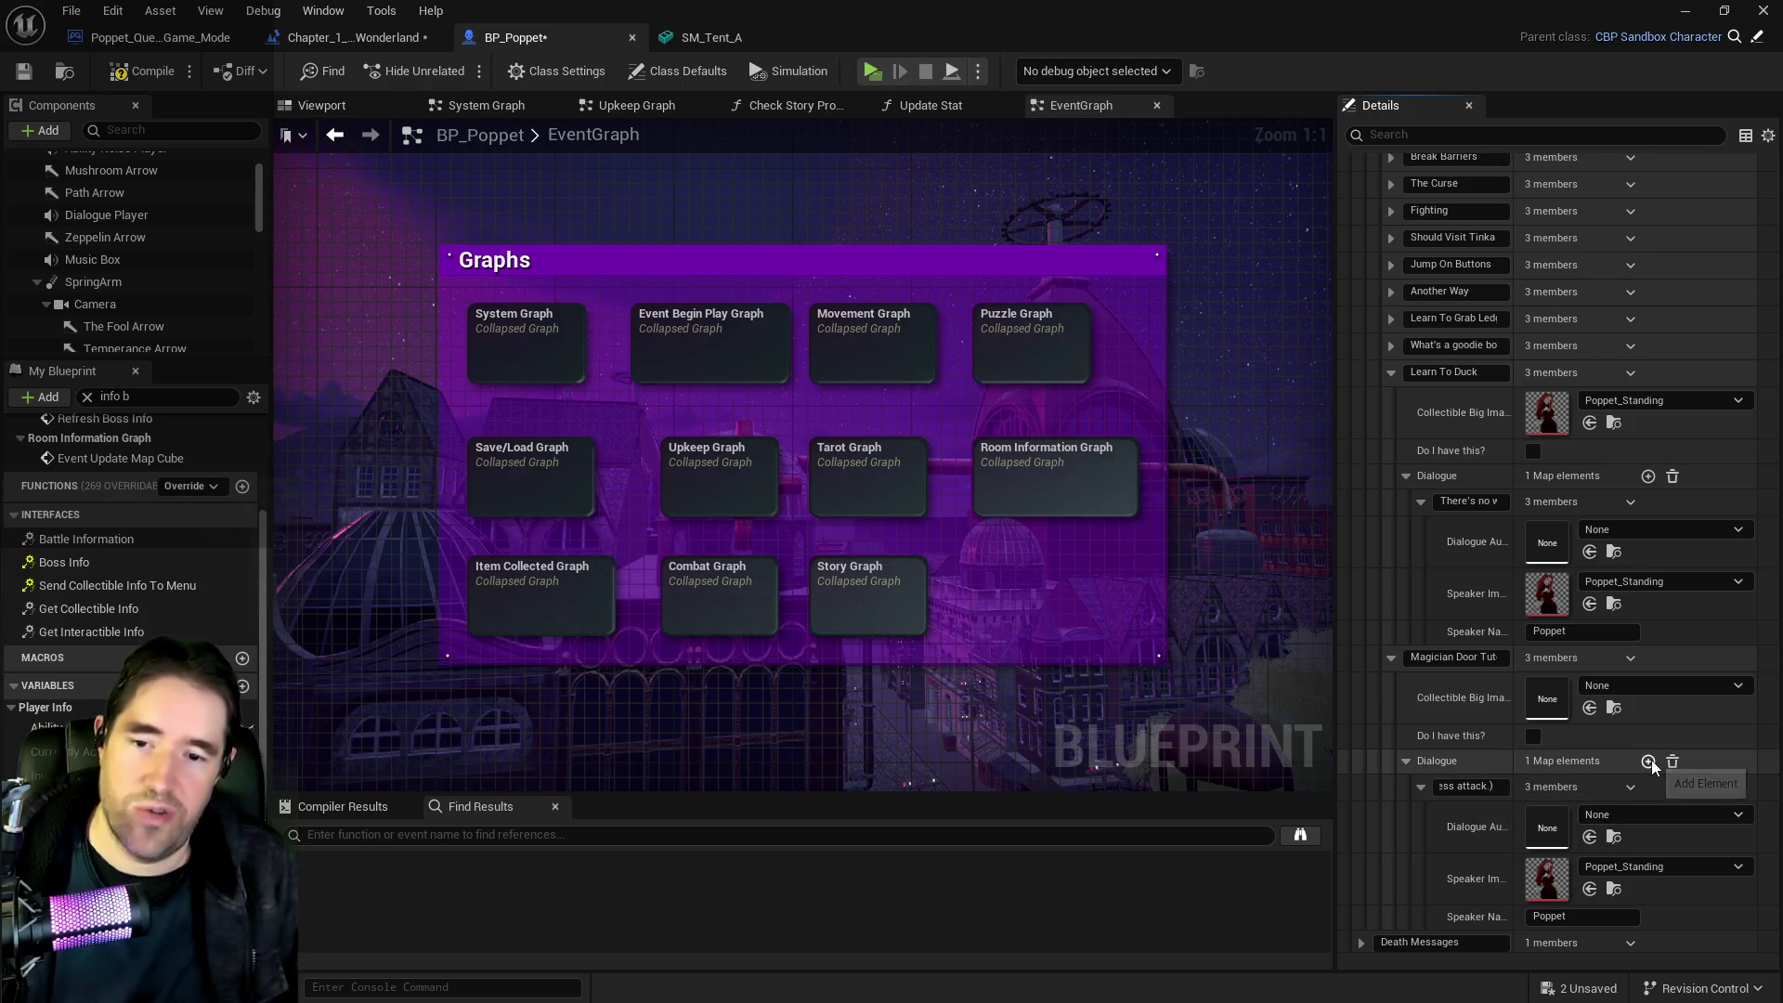
pyautogui.click(1586, 828)
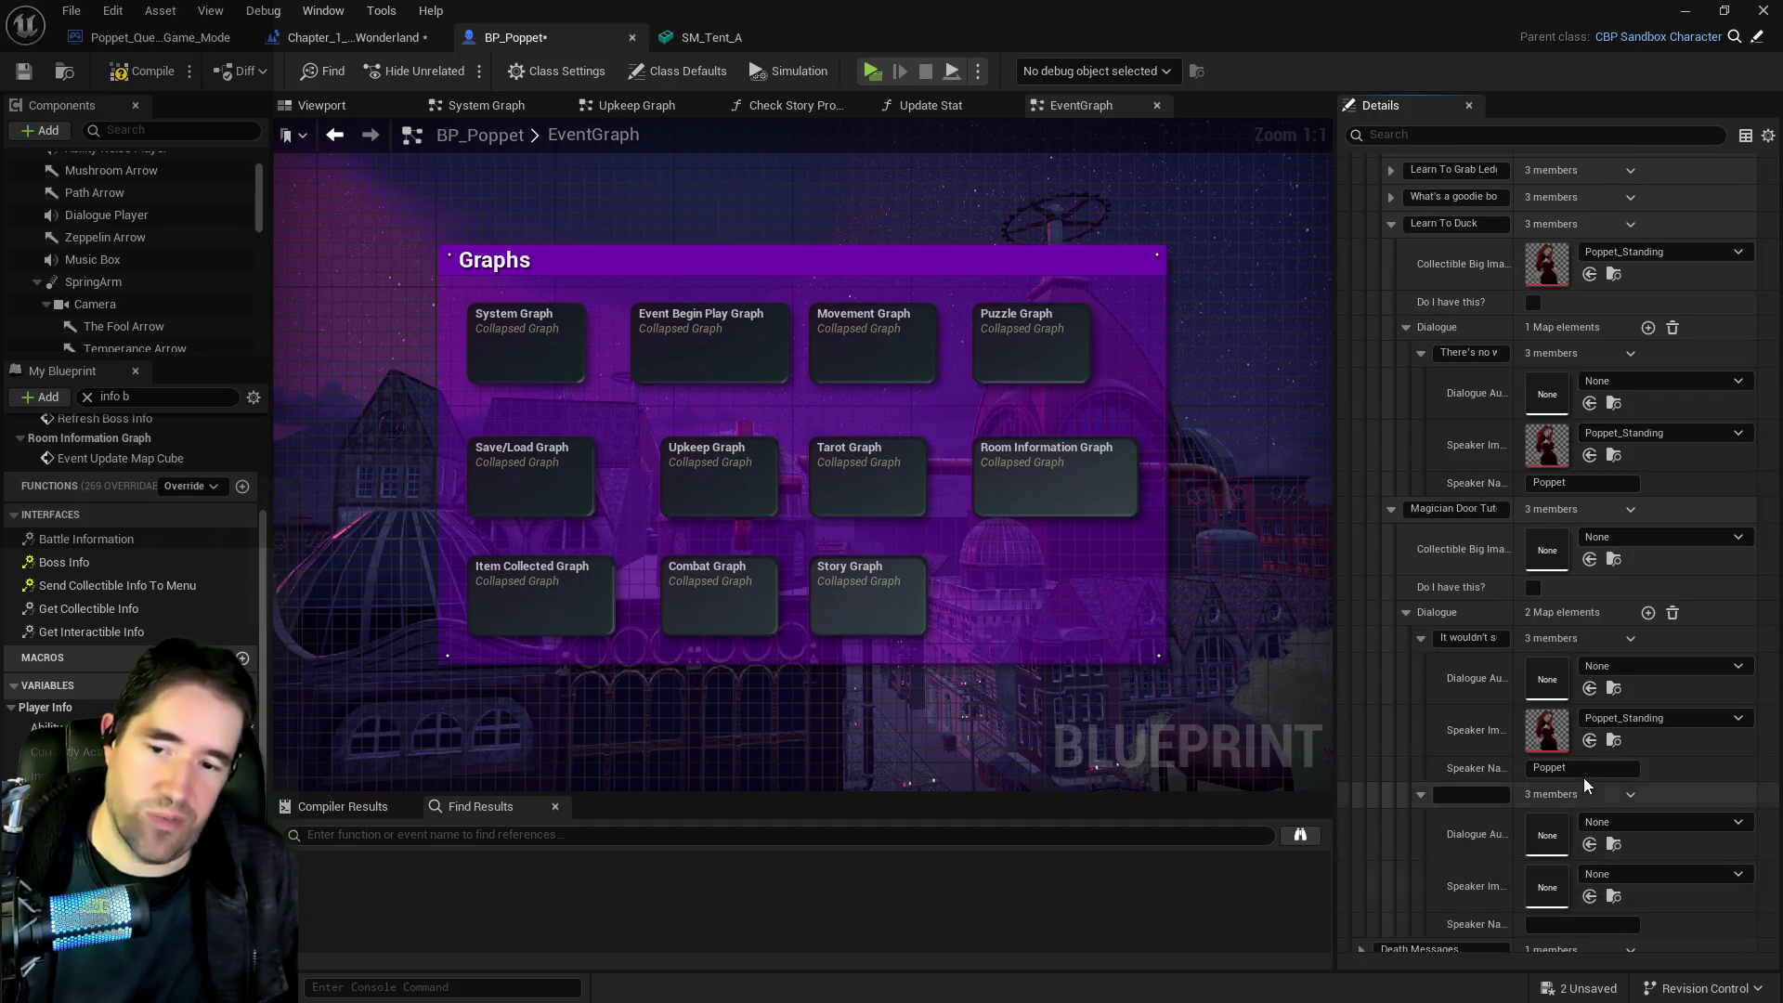
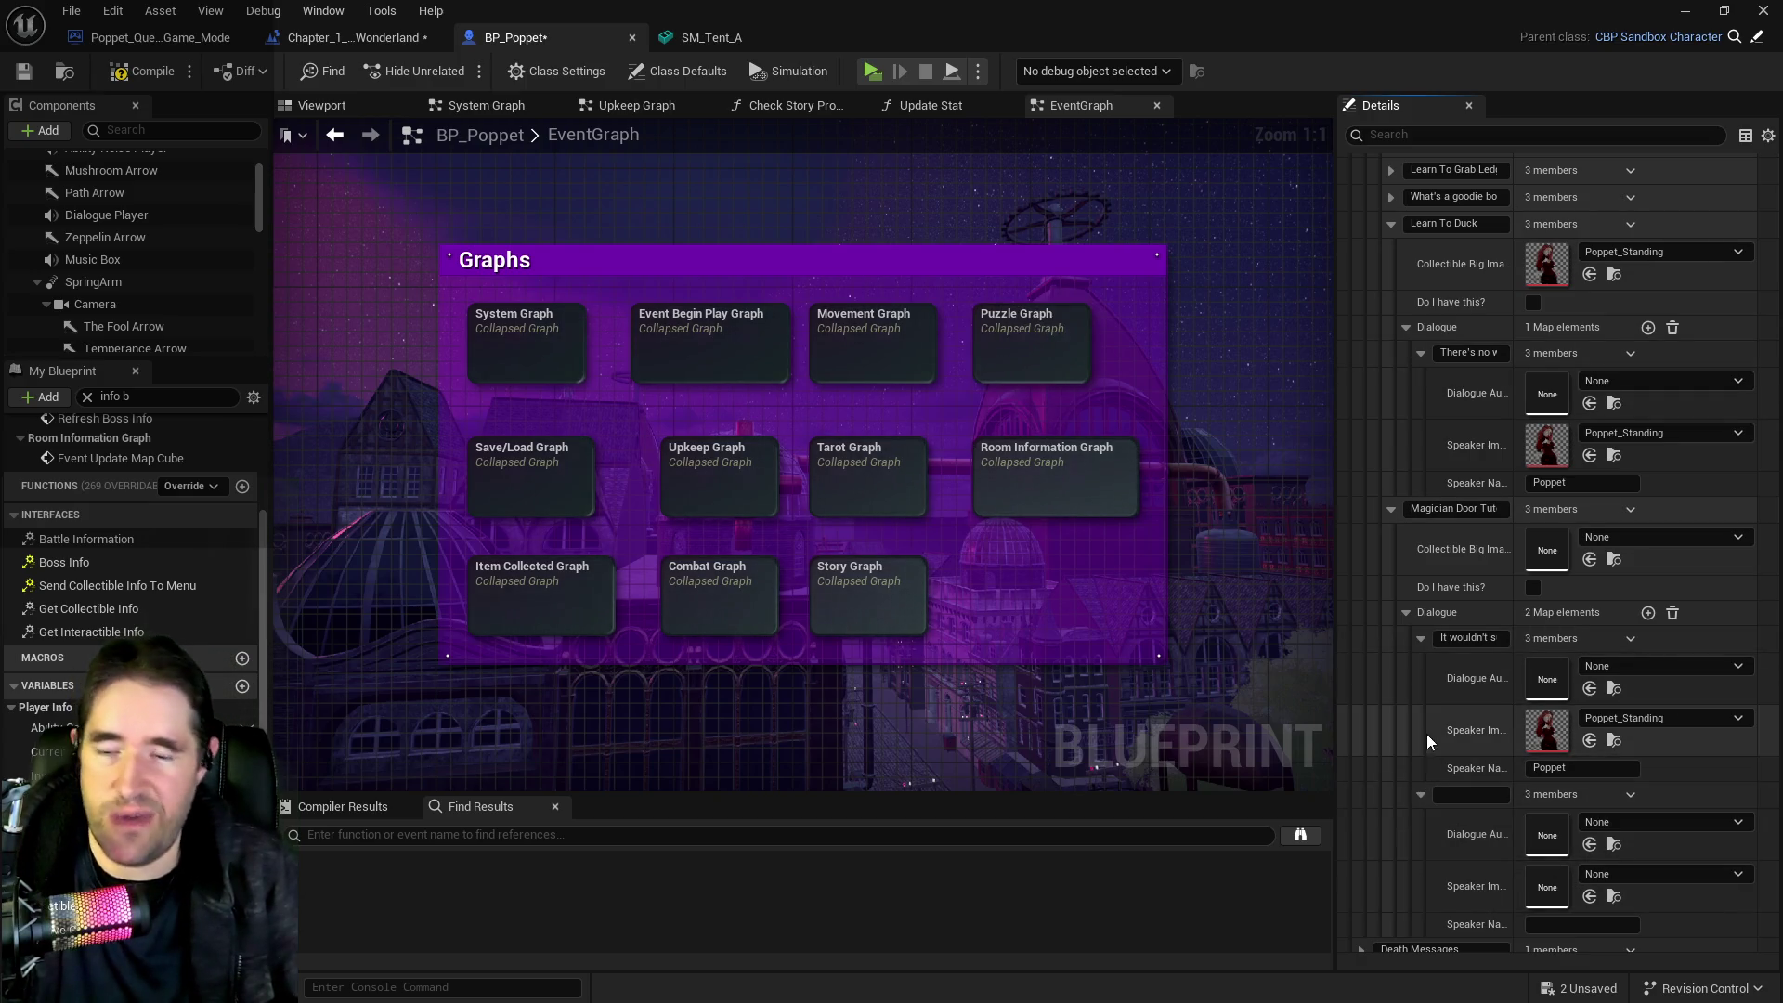
# Delete the empty Dialogue entry from BP_Poppet's Magician Door collectible and go to the Chapter_1 level blueprint
pyautogui.click(1646, 794)
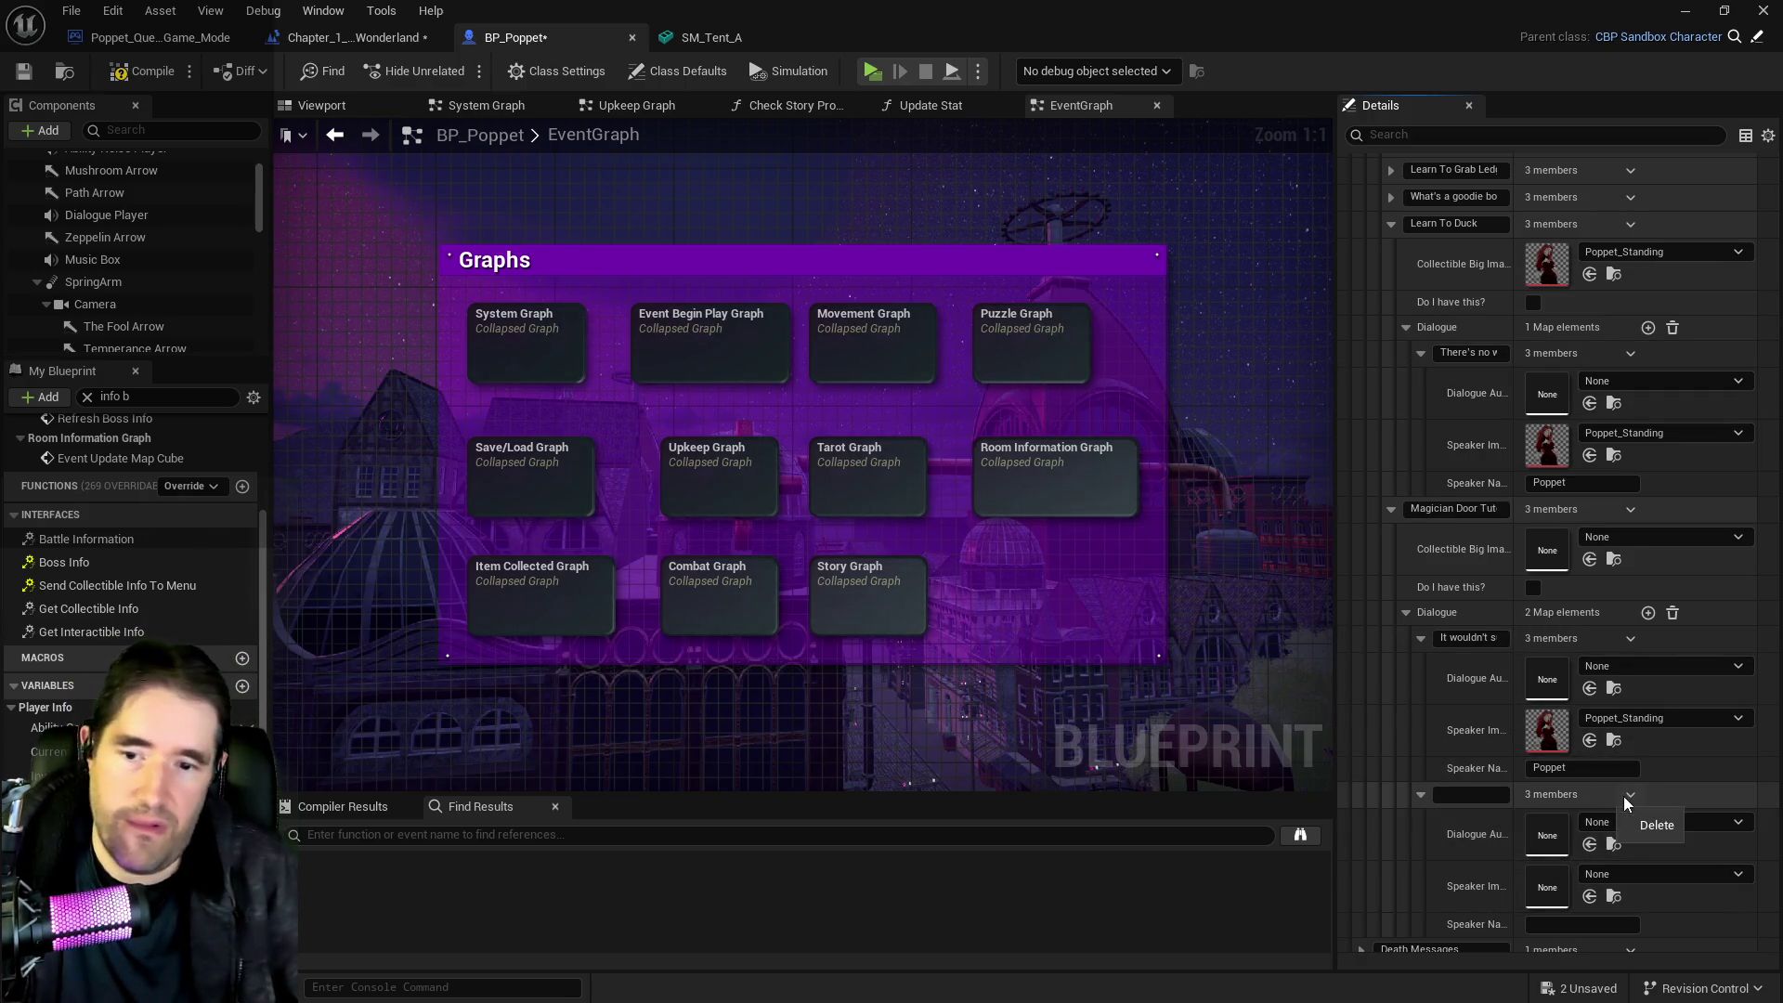
pyautogui.click(1636, 831)
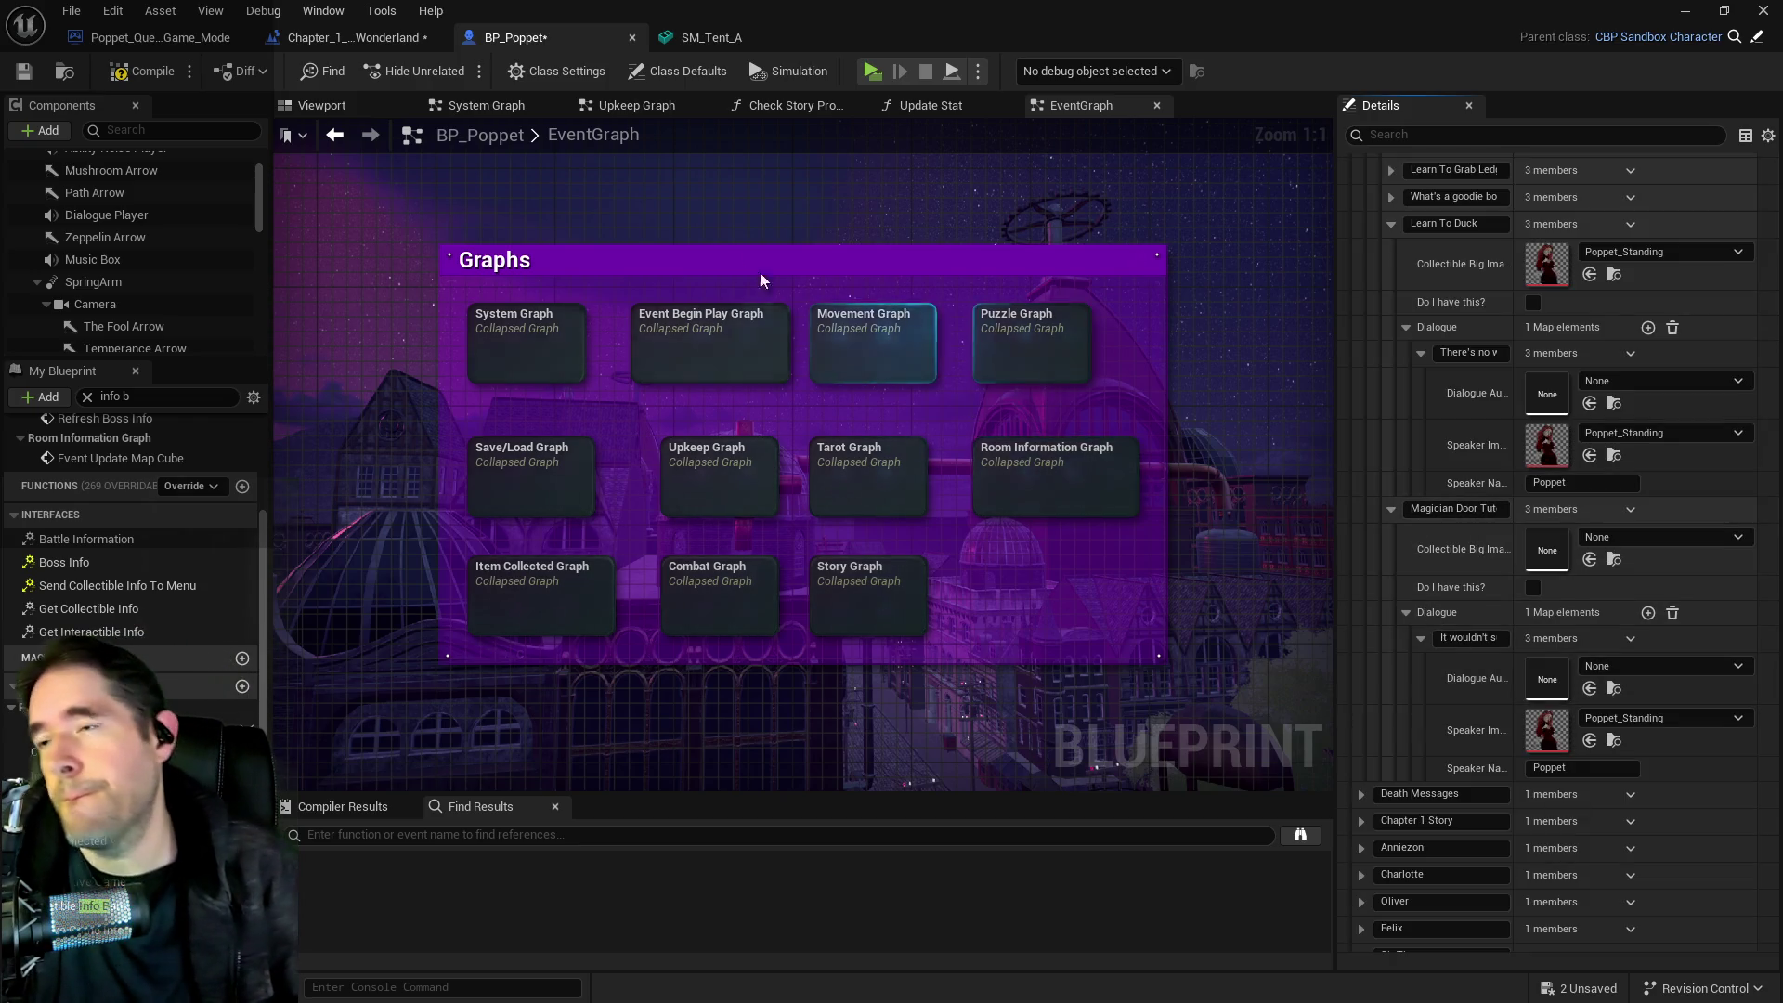
pyautogui.click(395, 46)
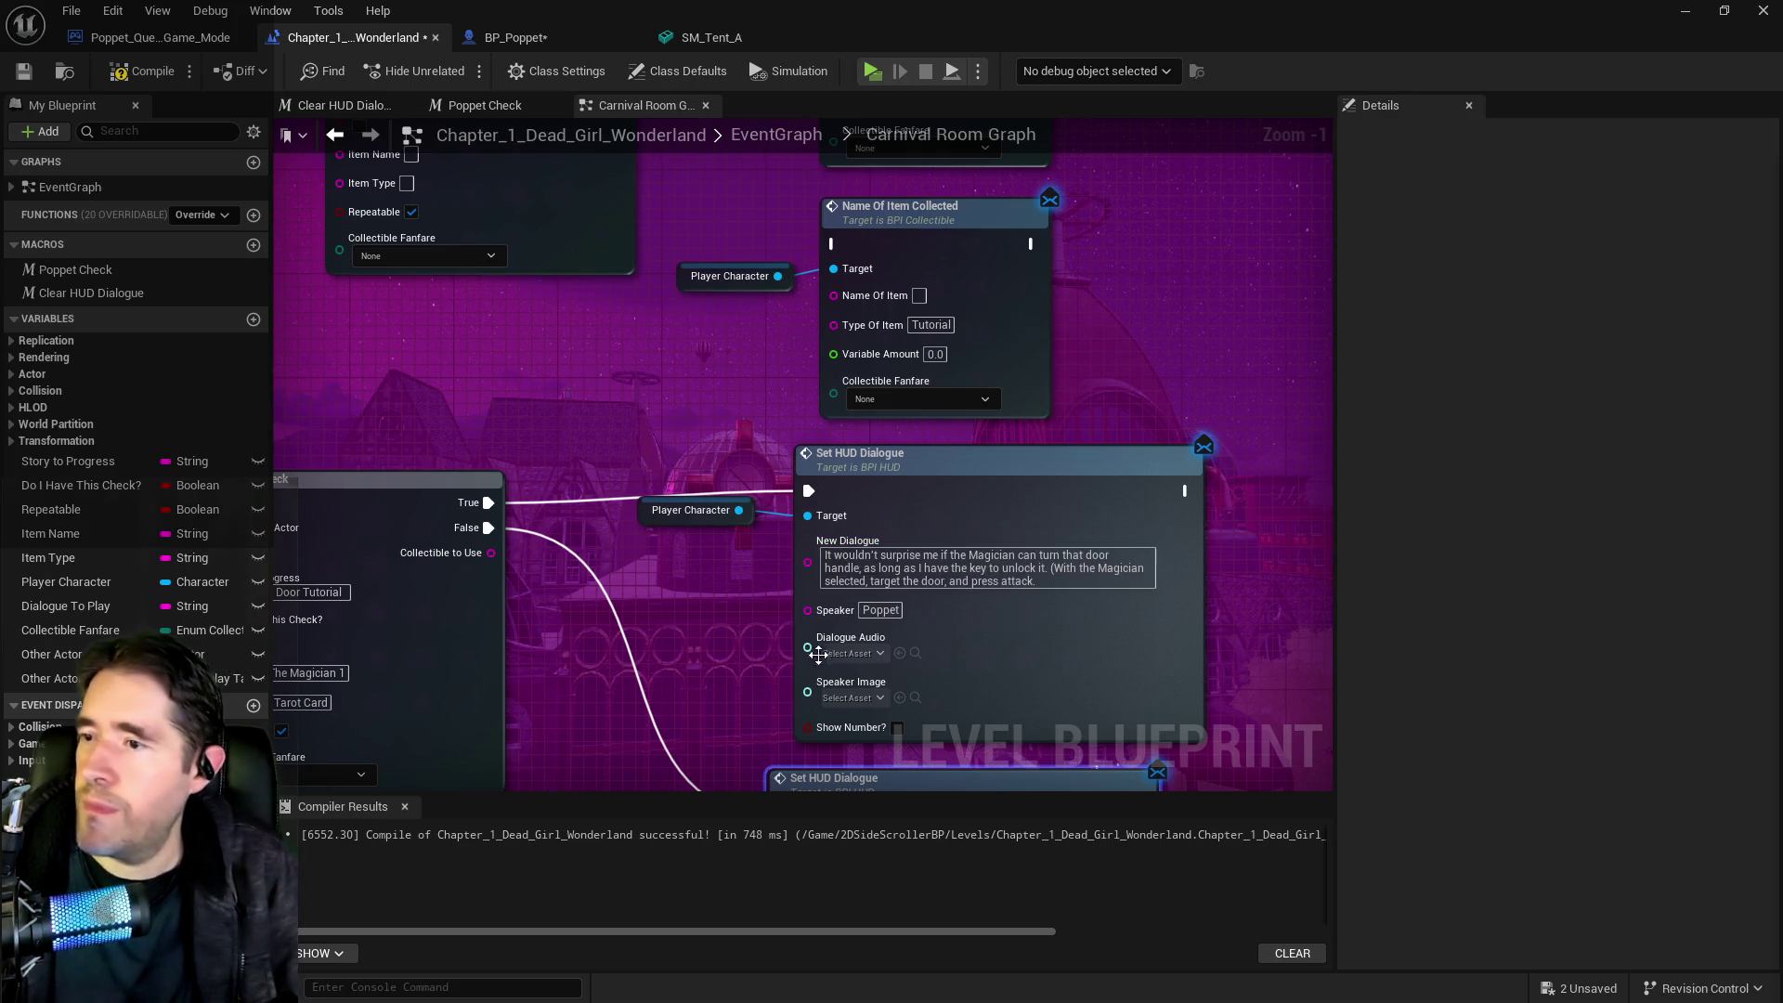
# Set Name Of Item to 'Magician Door Tutorial' and delete the Set HUD Dialogue node with its Player Character
pyautogui.click(919, 295)
pyautogui.hotkey('ctrl', 'v')
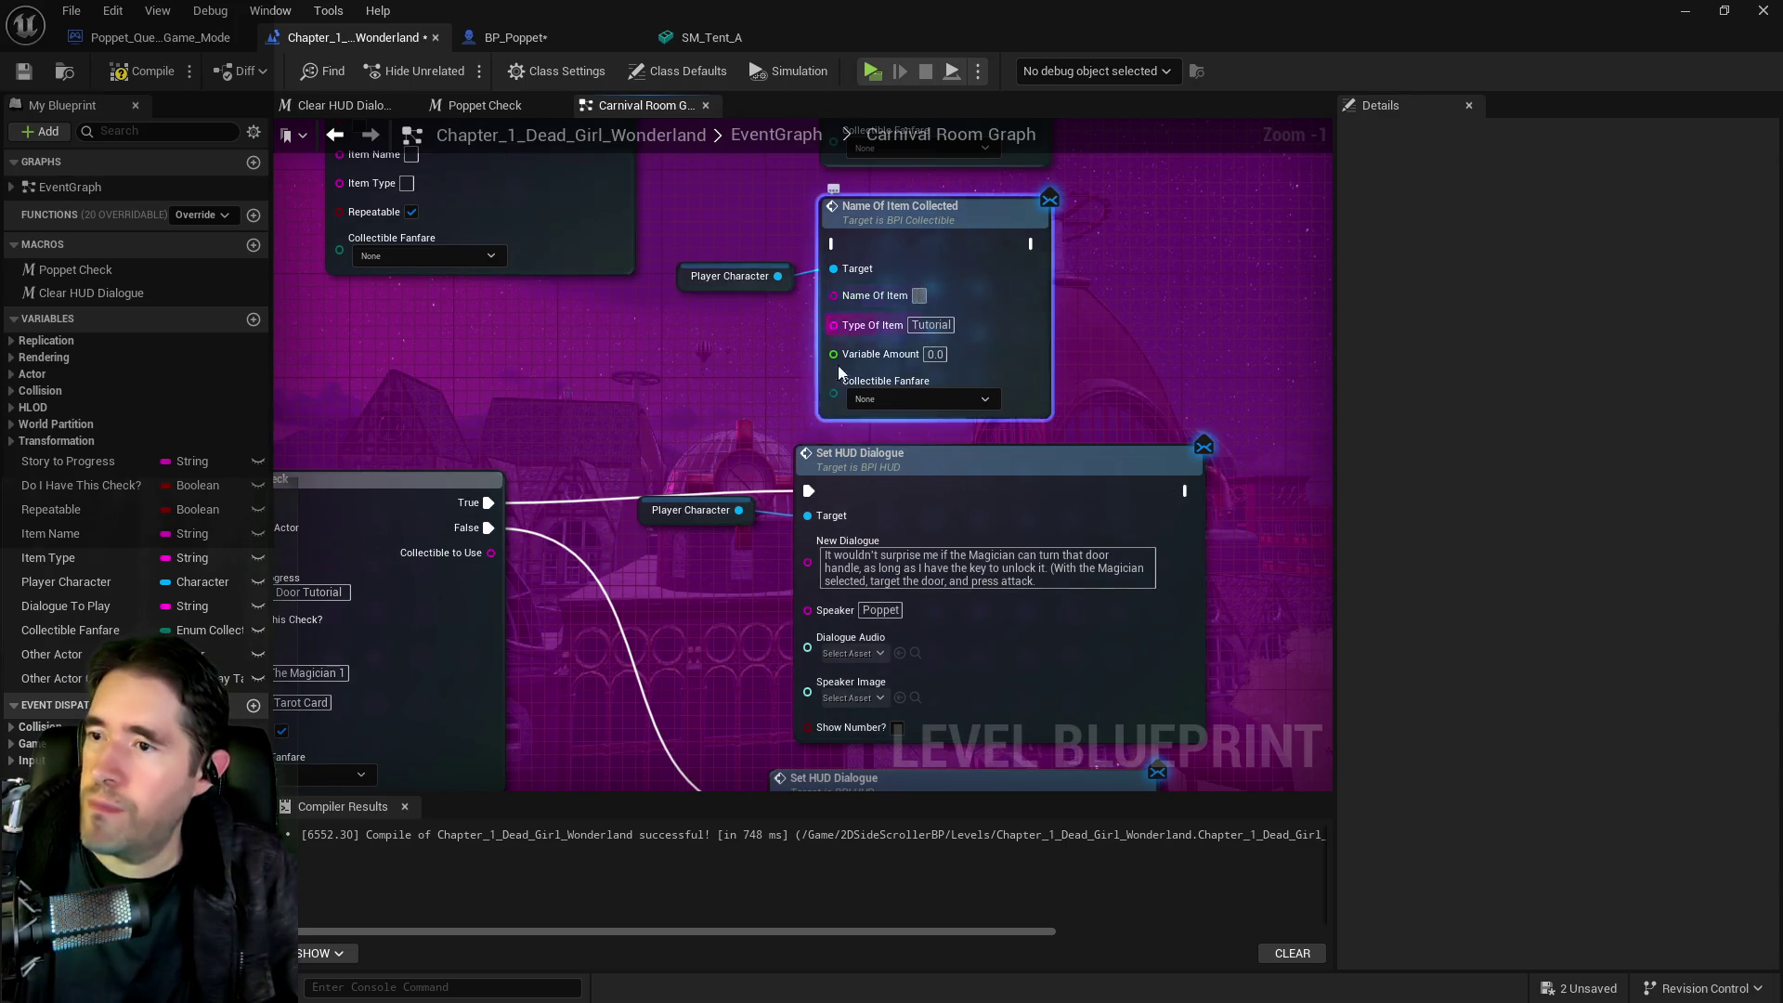
pyautogui.moveTo(778, 471); pyautogui.dragTo(1081, 558)
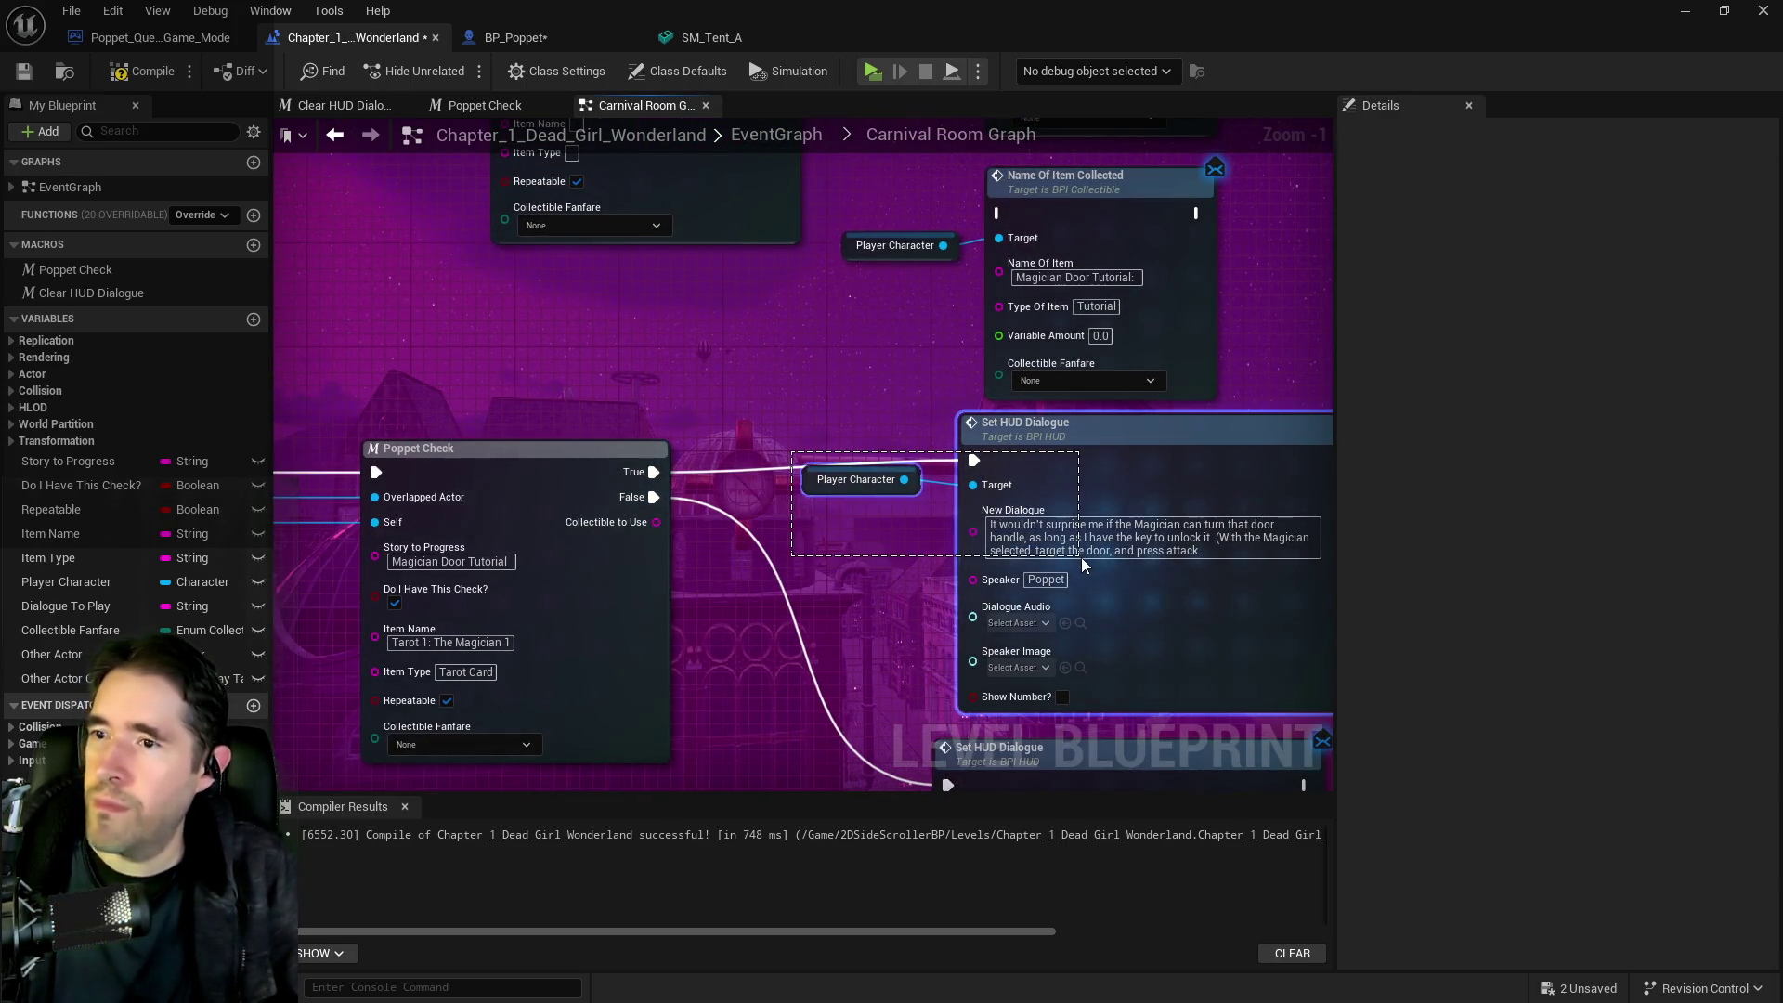
pyautogui.press('Delete')
# Wire Poppet Check's True output into the repositioned Name Of Item Collected node
pyautogui.moveTo(855, 202)
pyautogui.mouseDown()
pyautogui.moveTo(1152, 278)
pyautogui.moveTo(1219, 506)
pyautogui.mouseUp()
pyautogui.moveTo(654, 472)
pyautogui.mouseDown()
pyautogui.moveTo(910, 497)
pyautogui.moveTo(1053, 473)
pyautogui.mouseUp()
pyautogui.scroll(-2, 911, 399)
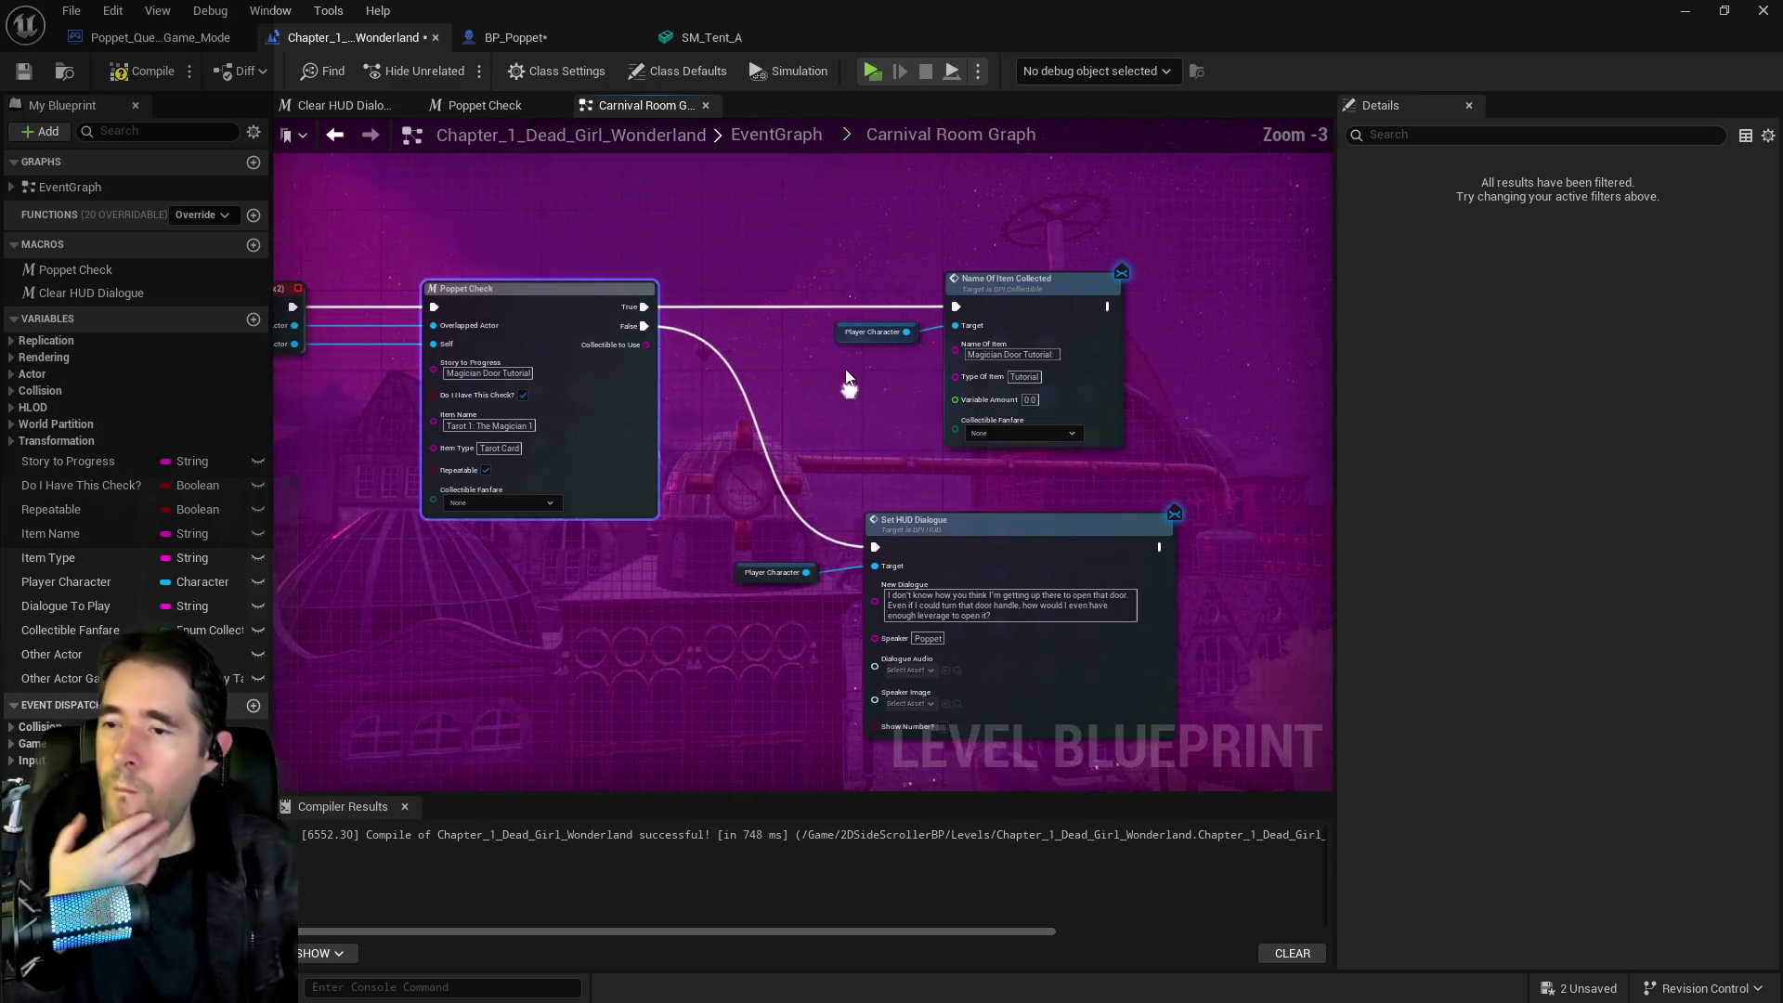
pyautogui.moveTo(848, 250); pyautogui.dragTo(950, 306)
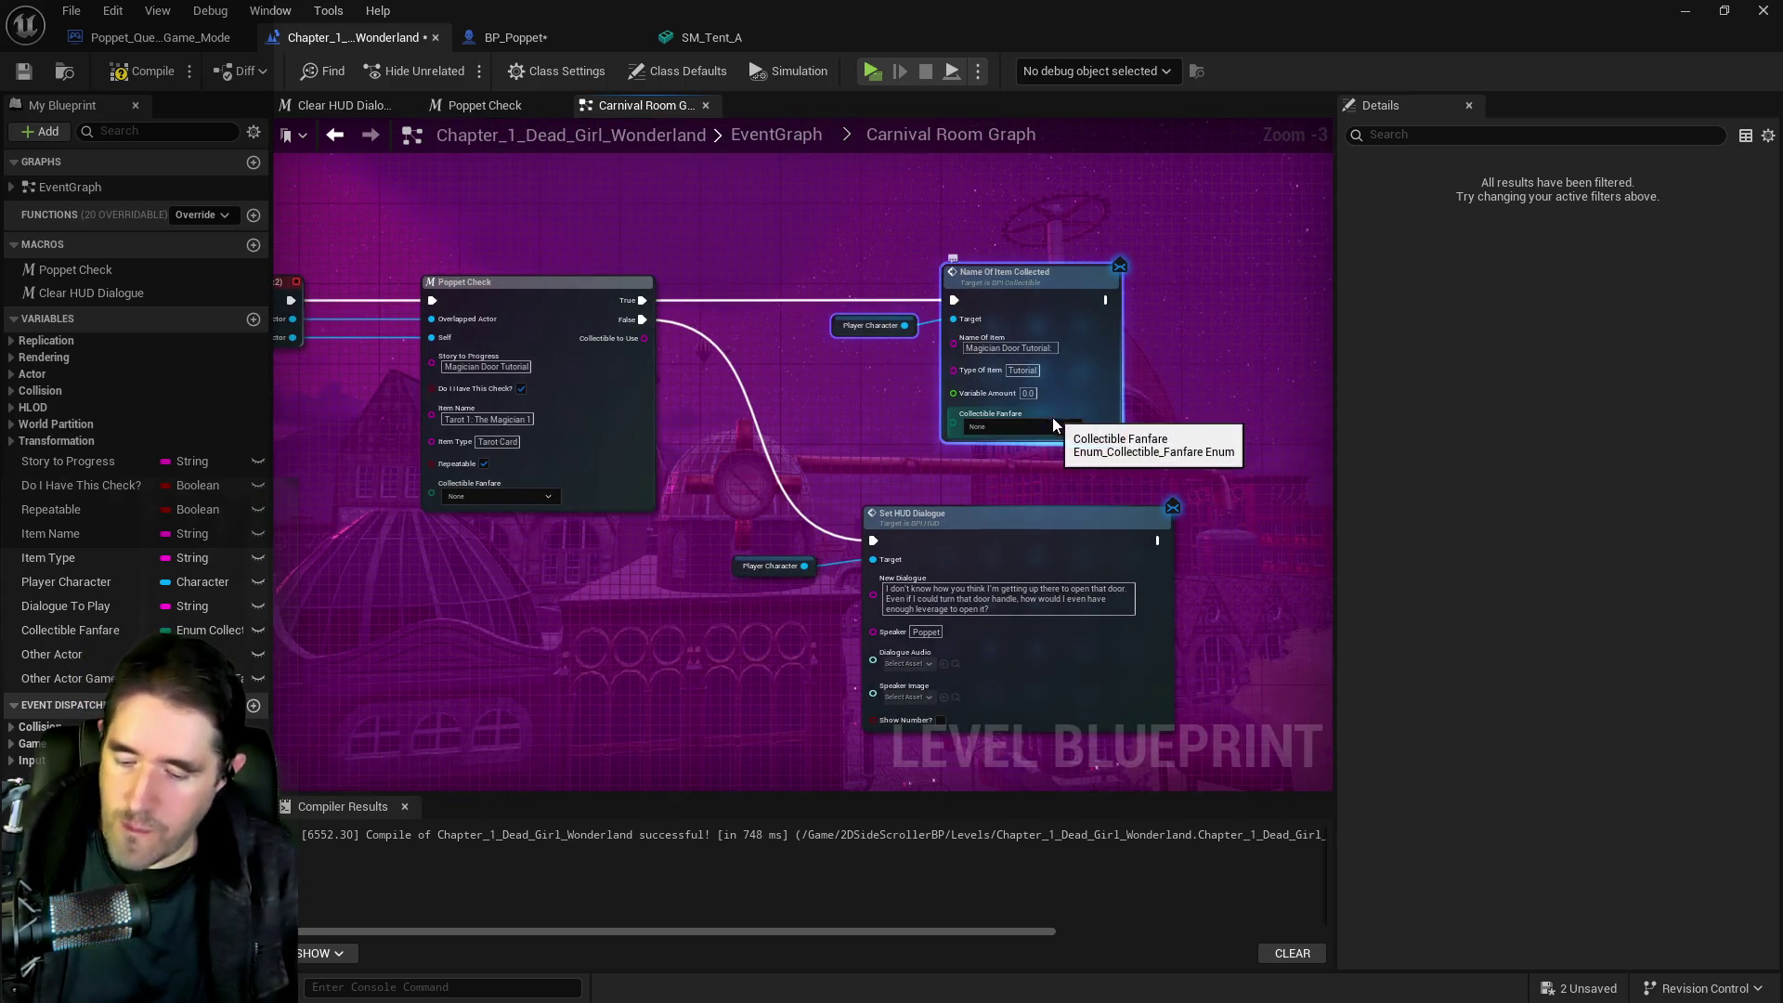
pyautogui.moveTo(1051, 415); pyautogui.dragTo(730, 407)
pyautogui.moveTo(1106, 415); pyautogui.dragTo(1046, 425)
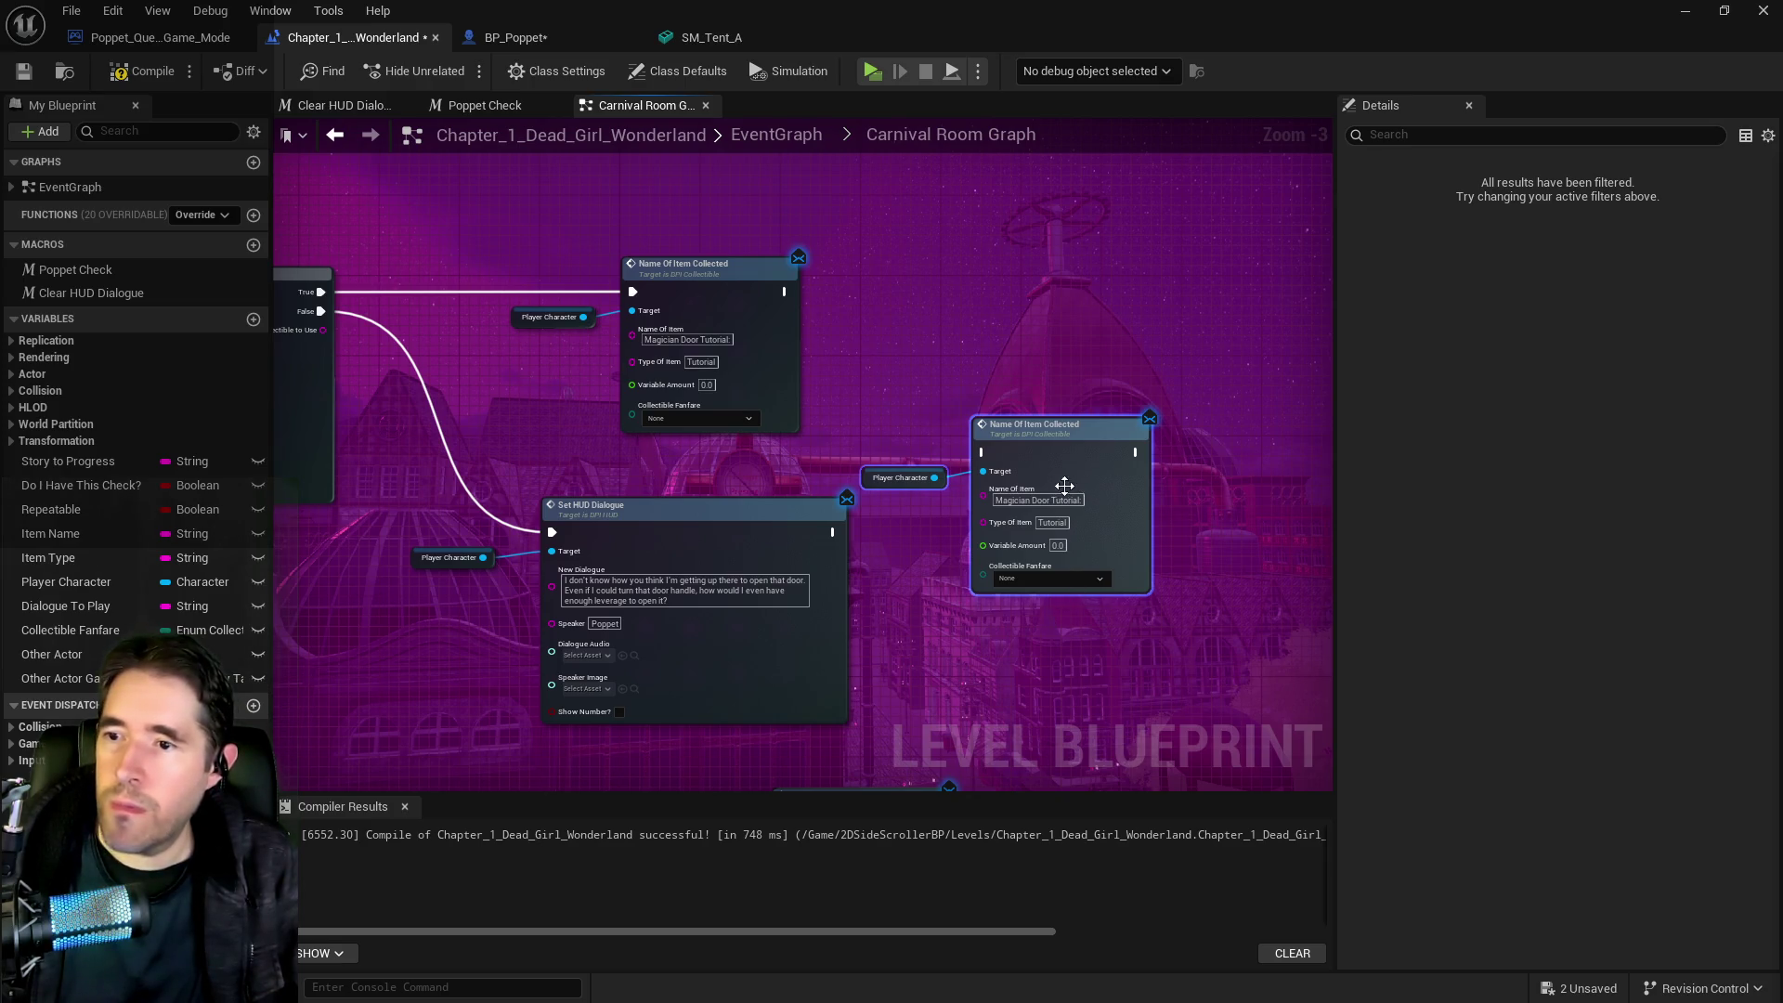
pyautogui.scroll(3, 1064, 486)
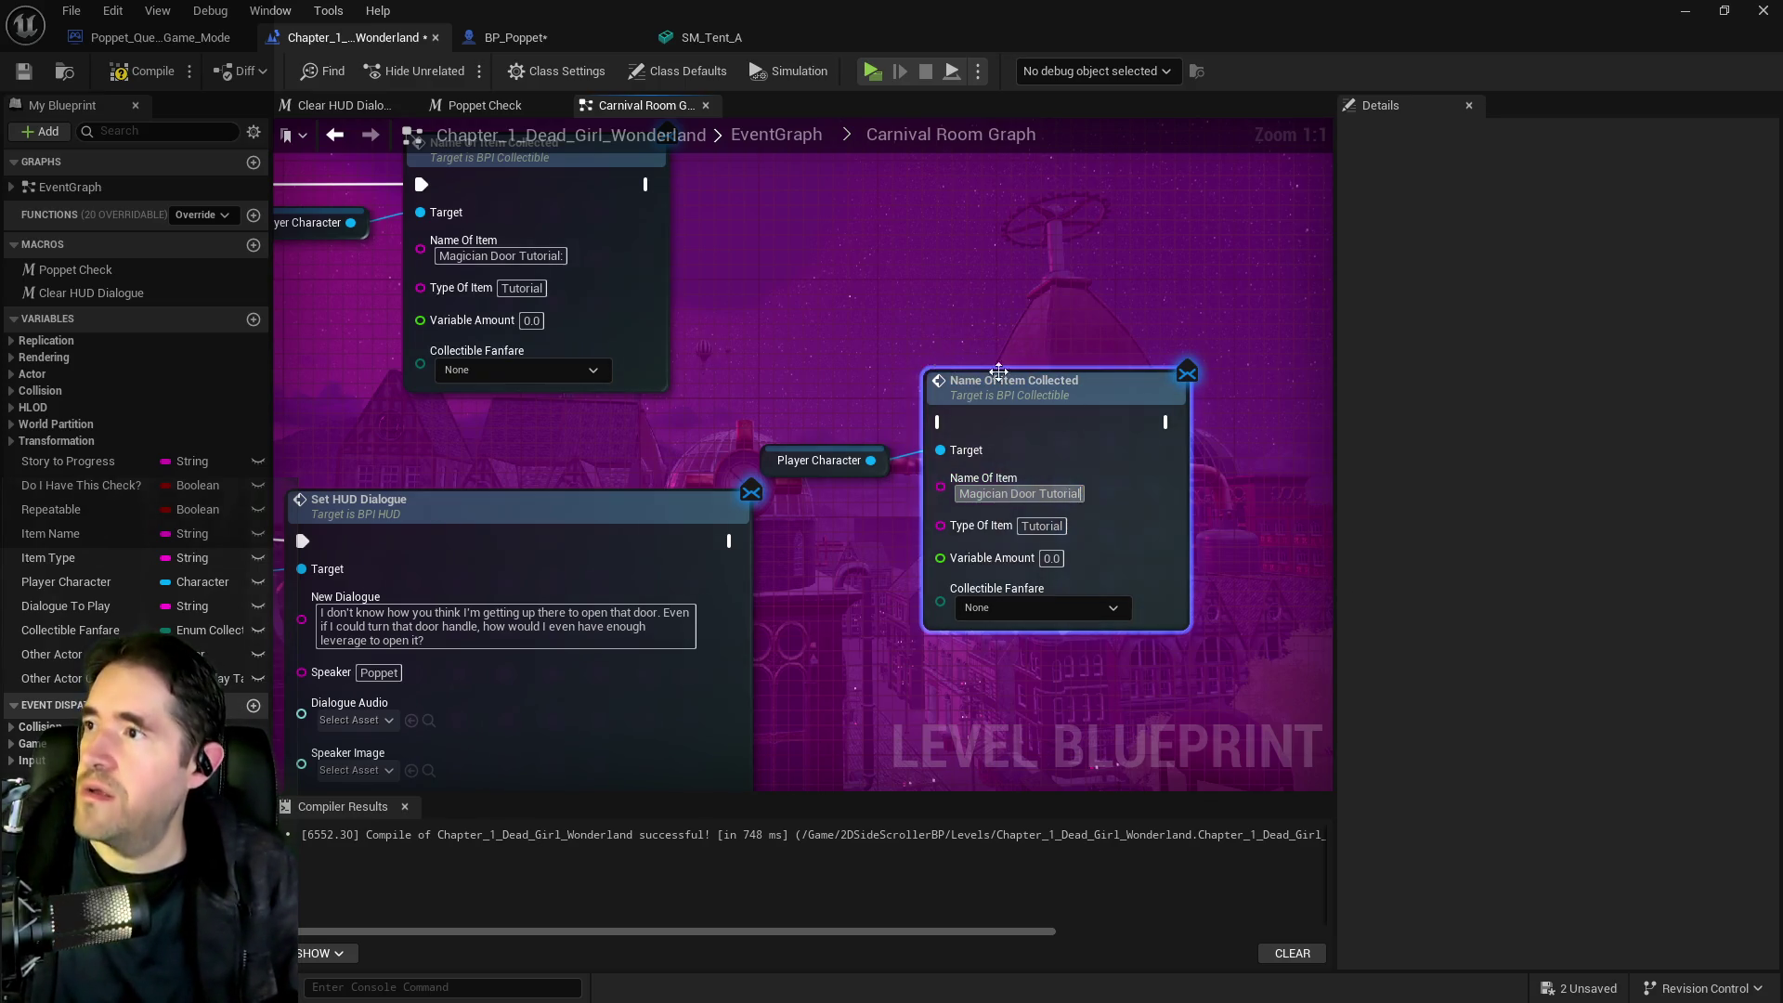
pyautogui.click(515, 37)
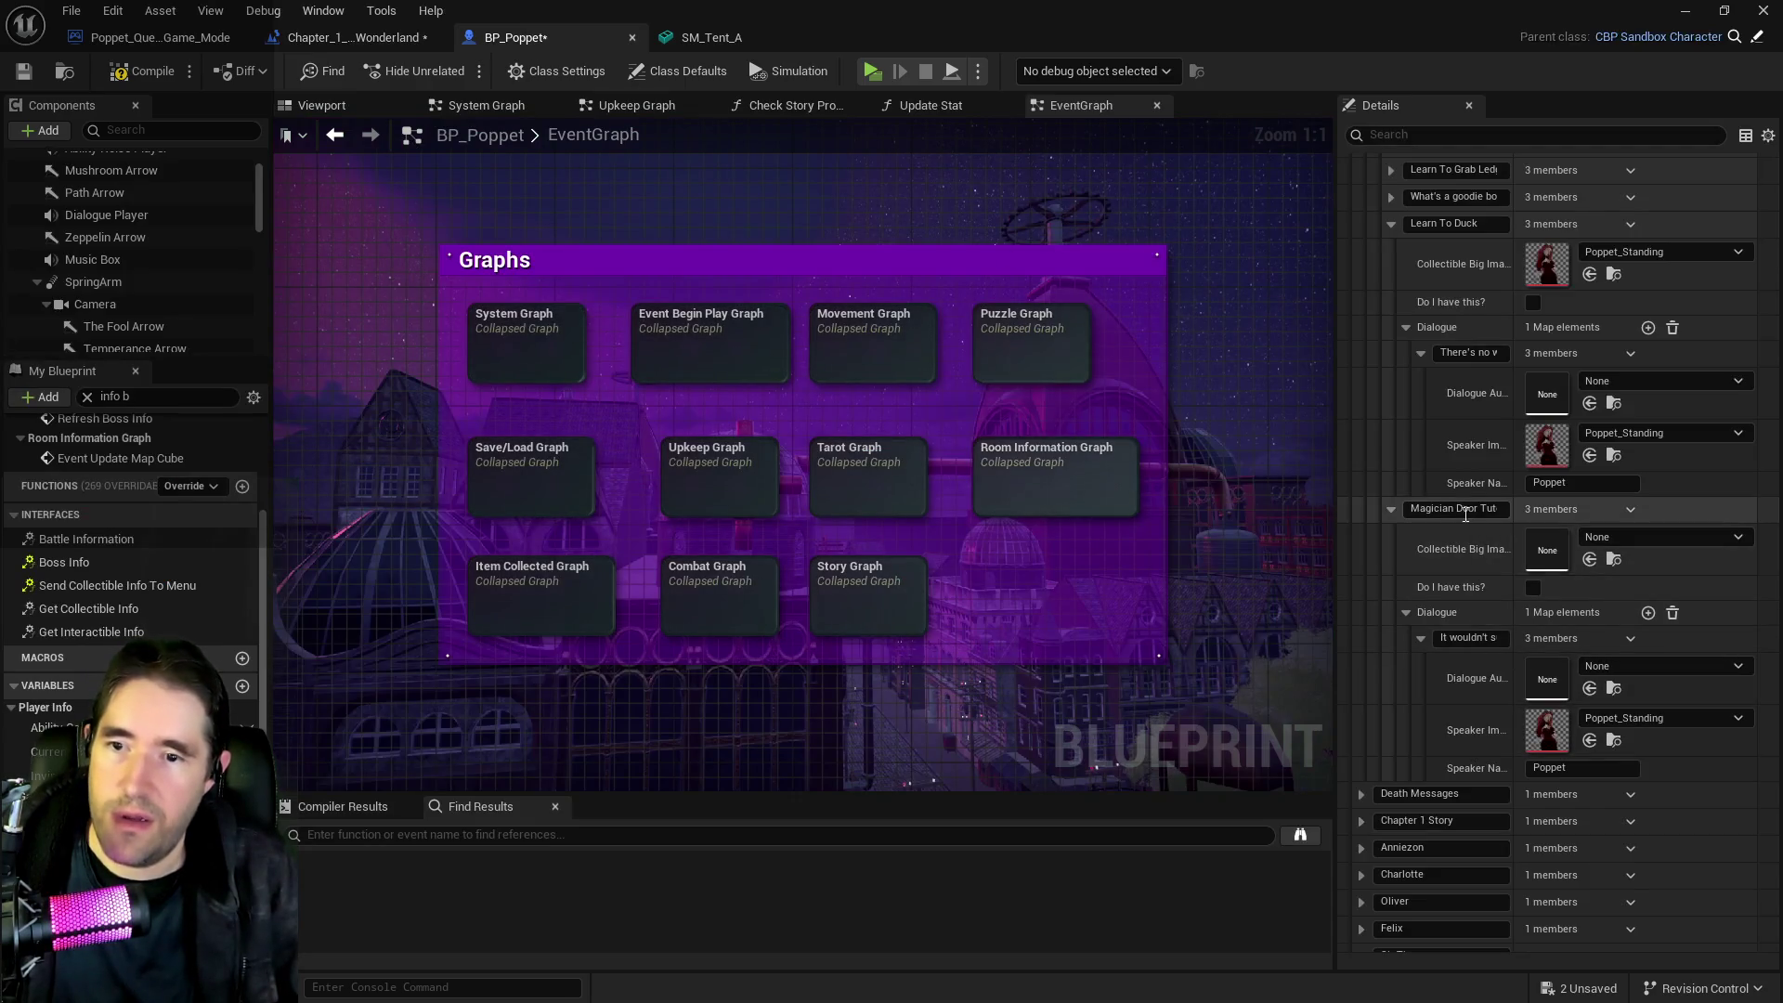
# Add a new entry to the Tutorial collectible's Collectible Info Collection map in BP_Poppet
pyautogui.press('End')
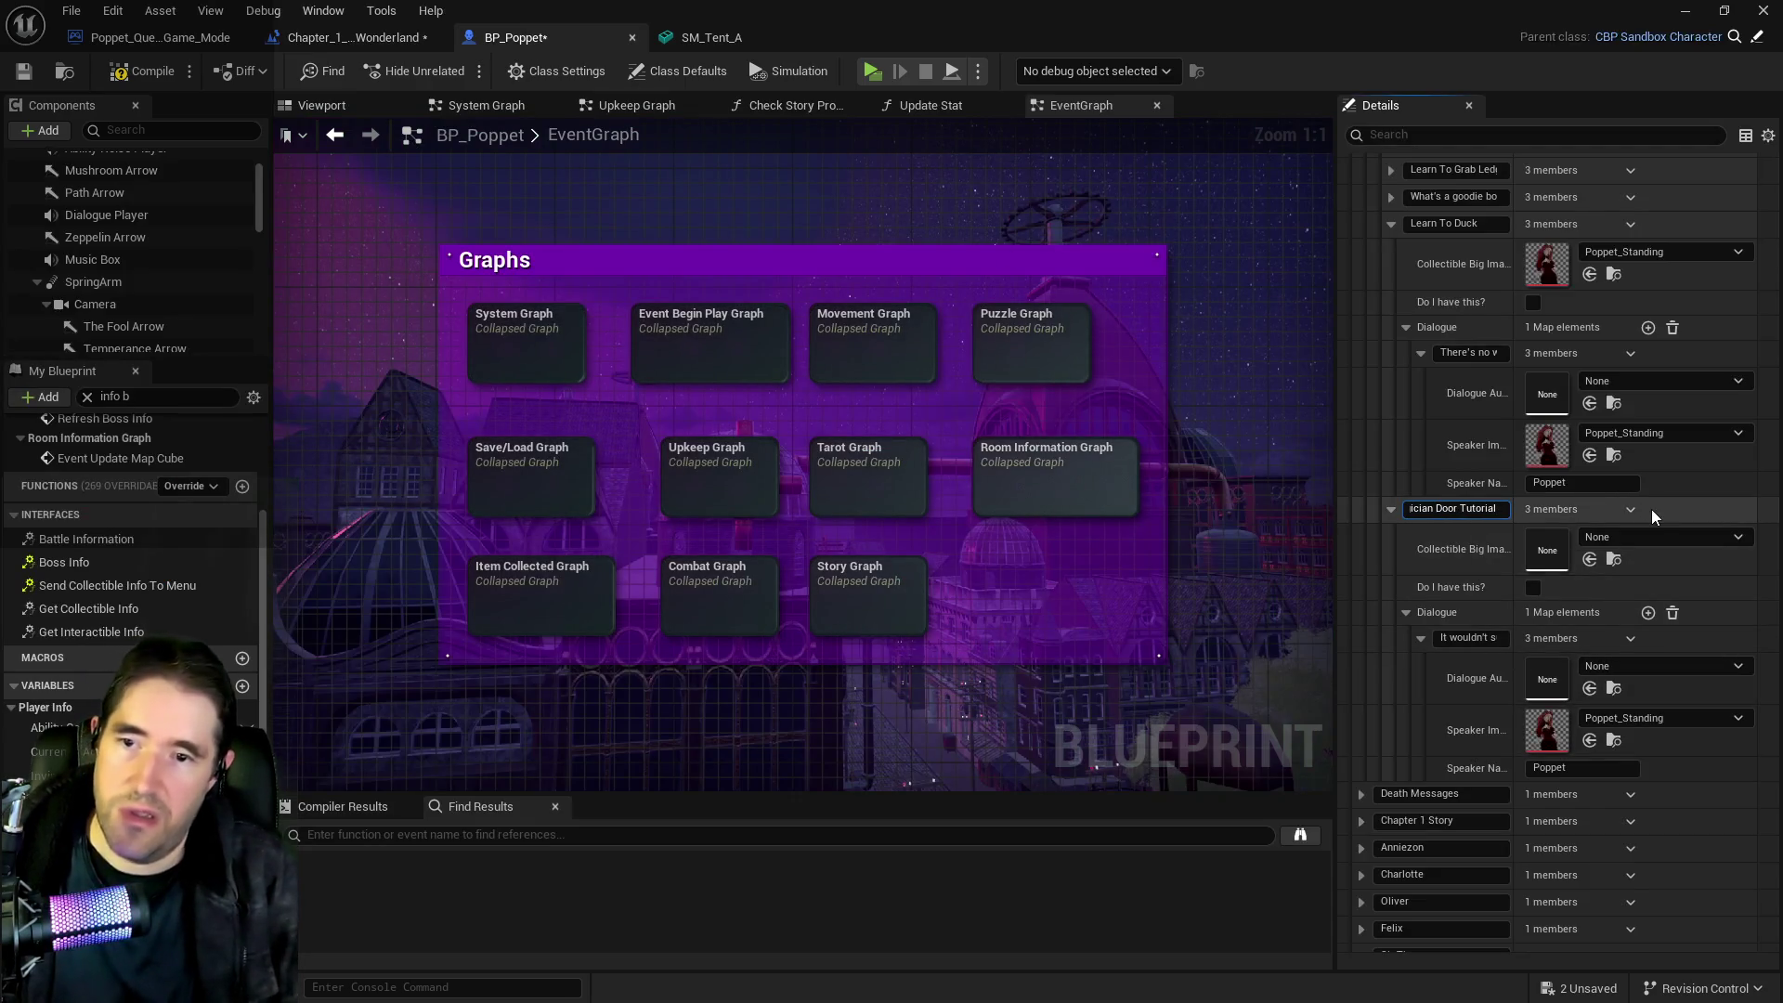
pyautogui.scroll(10, 1480, 657)
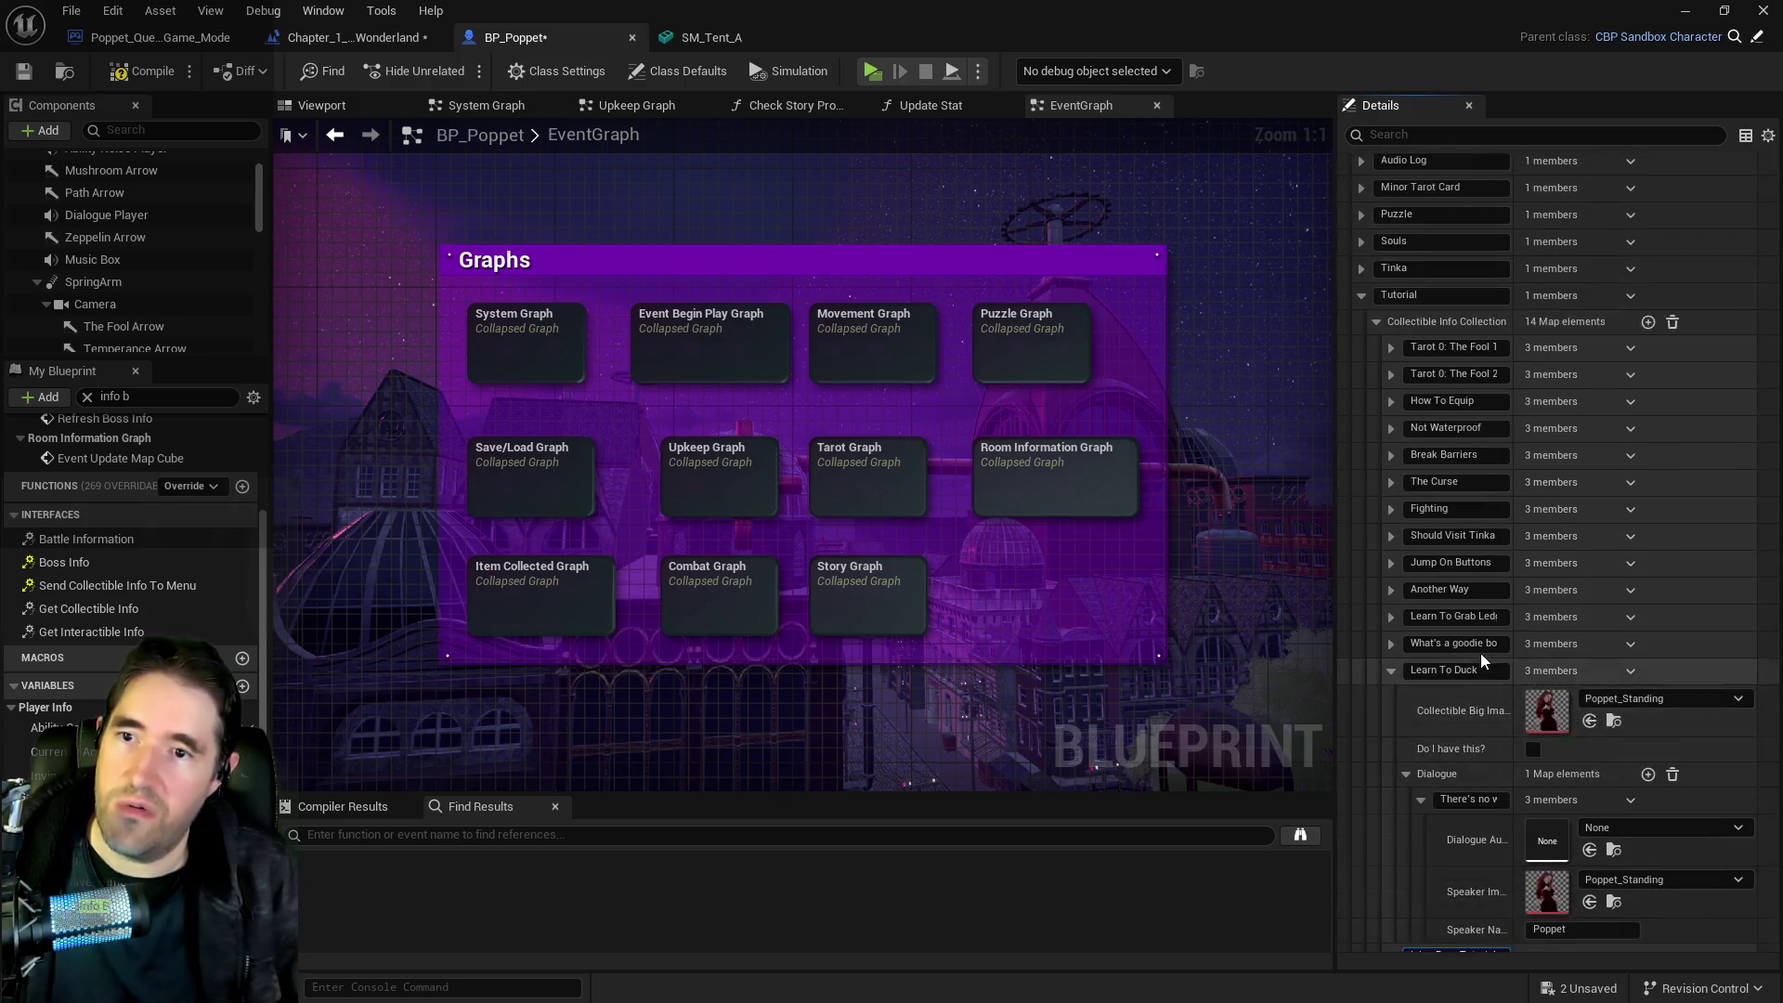
pyautogui.scroll(1, 1501, 556)
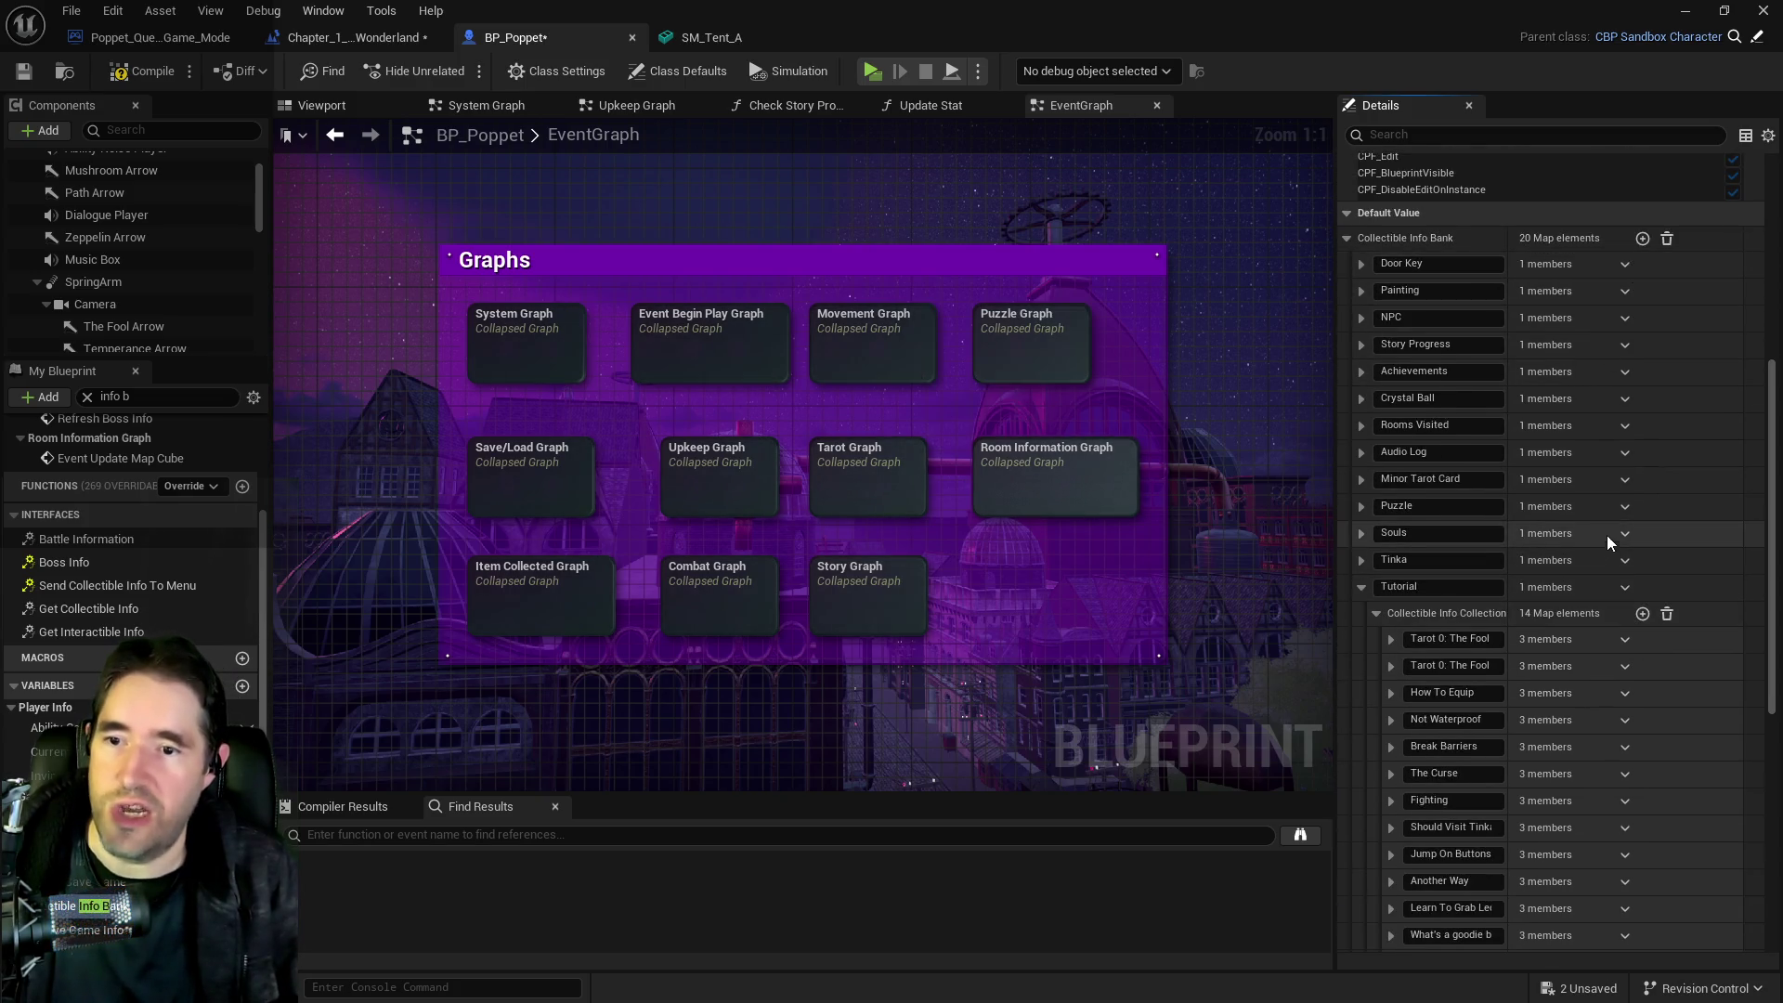
pyautogui.click(1642, 614)
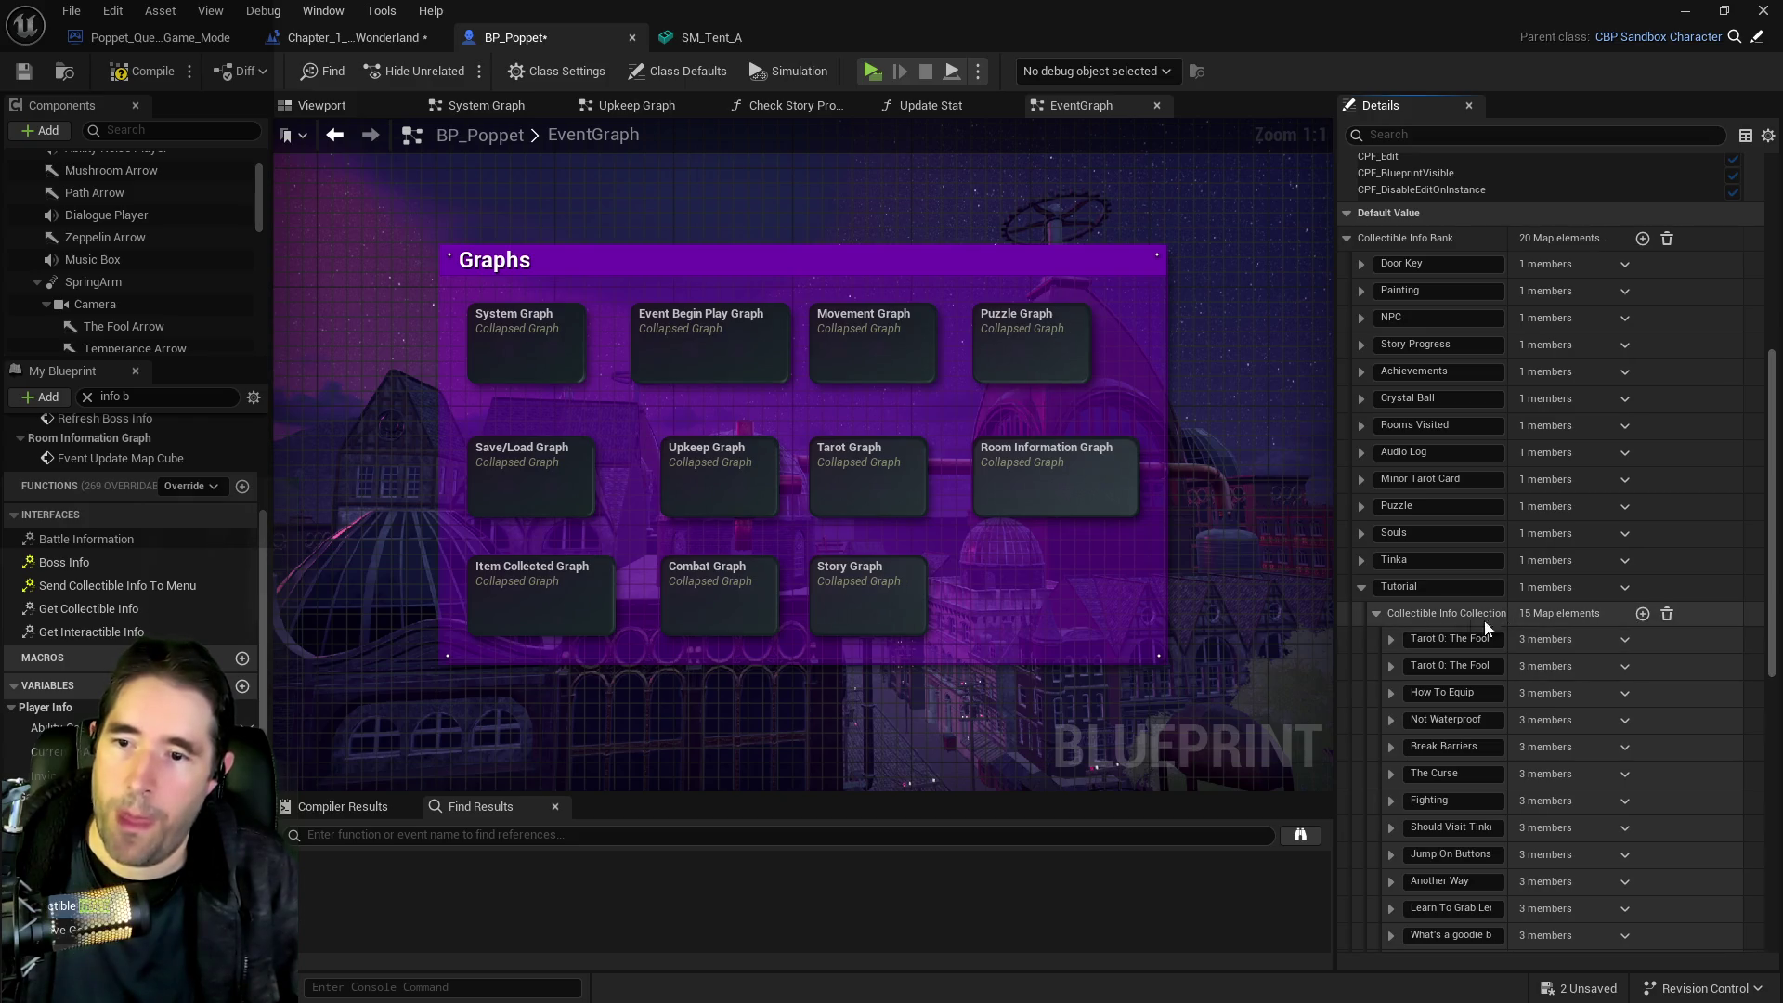
pyautogui.click(1362, 453)
pyautogui.click(1361, 454)
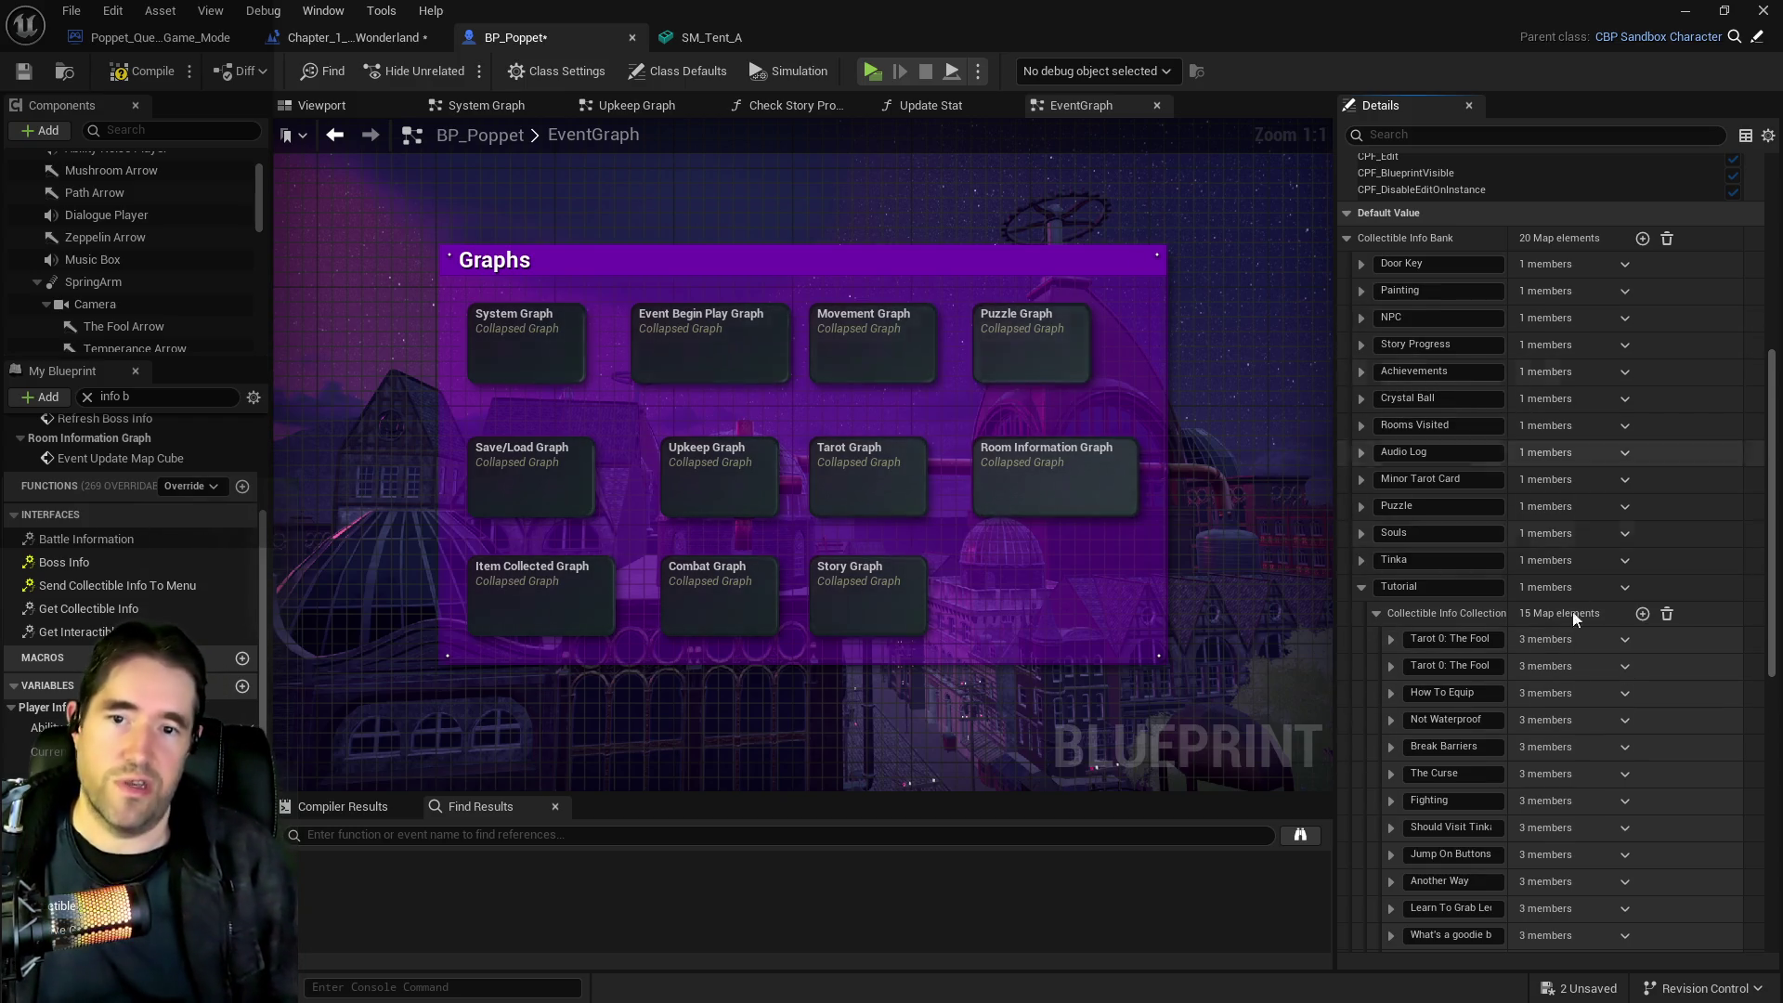
pyautogui.scroll(-10, 1493, 776)
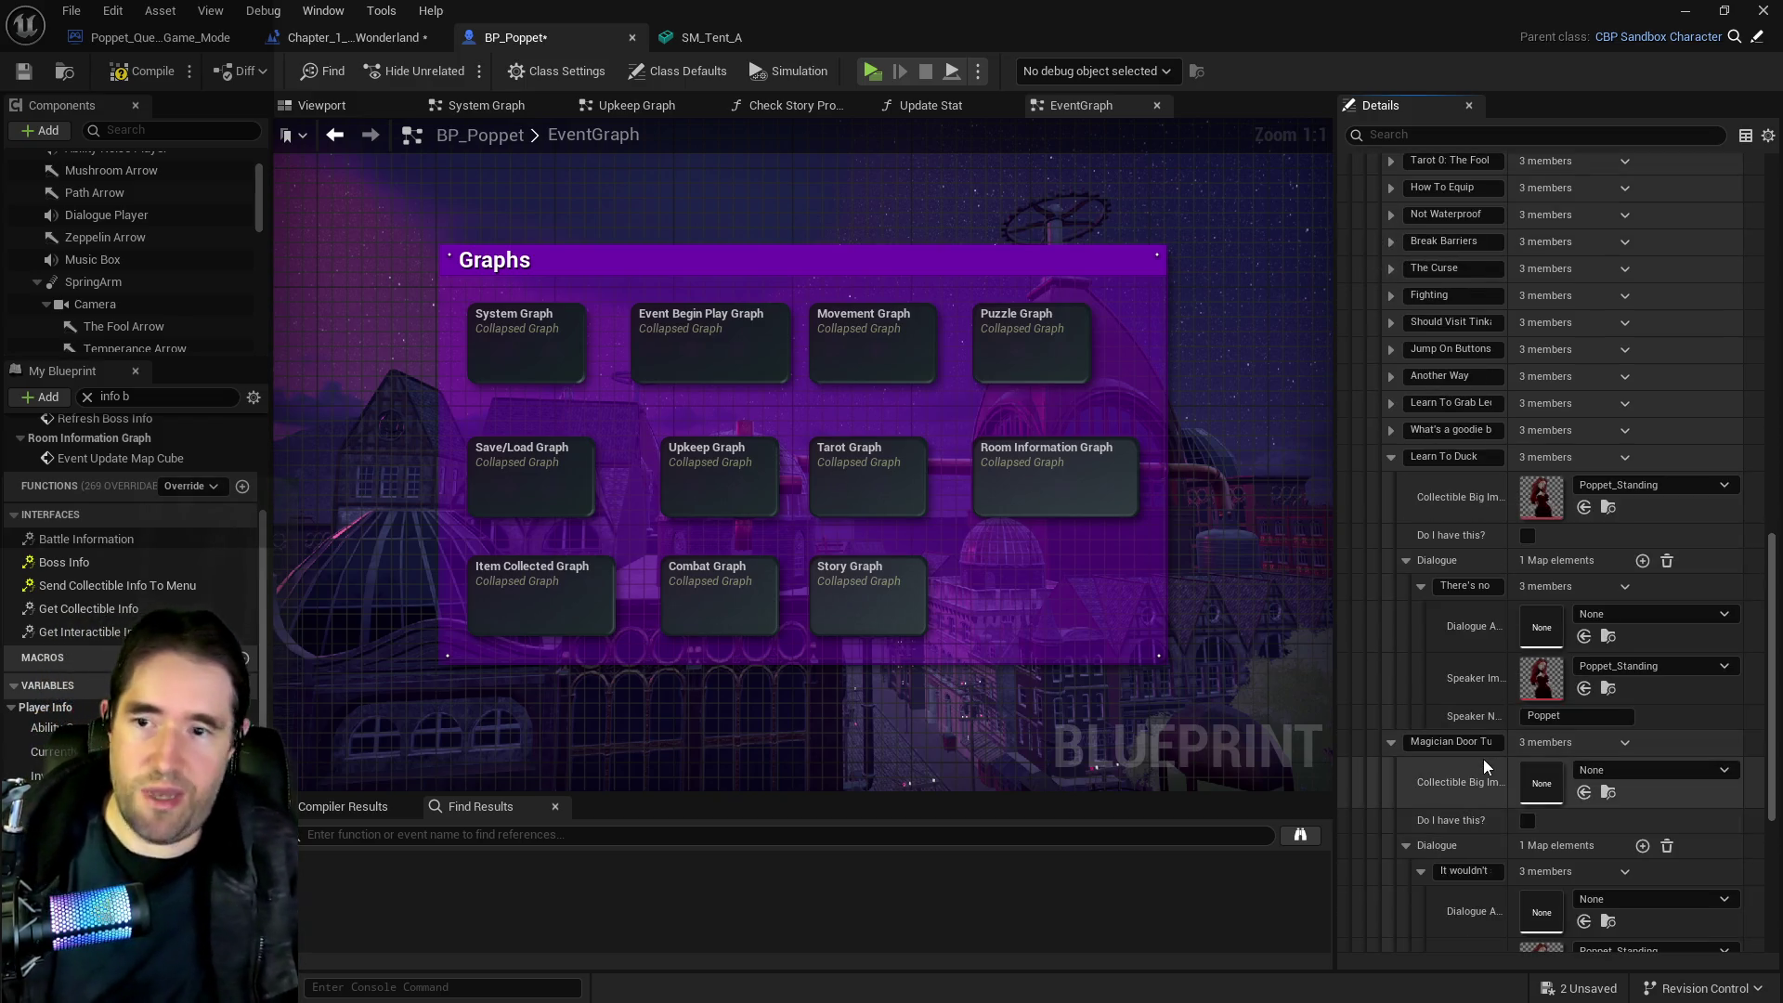
pyautogui.scroll(-2, 1499, 656)
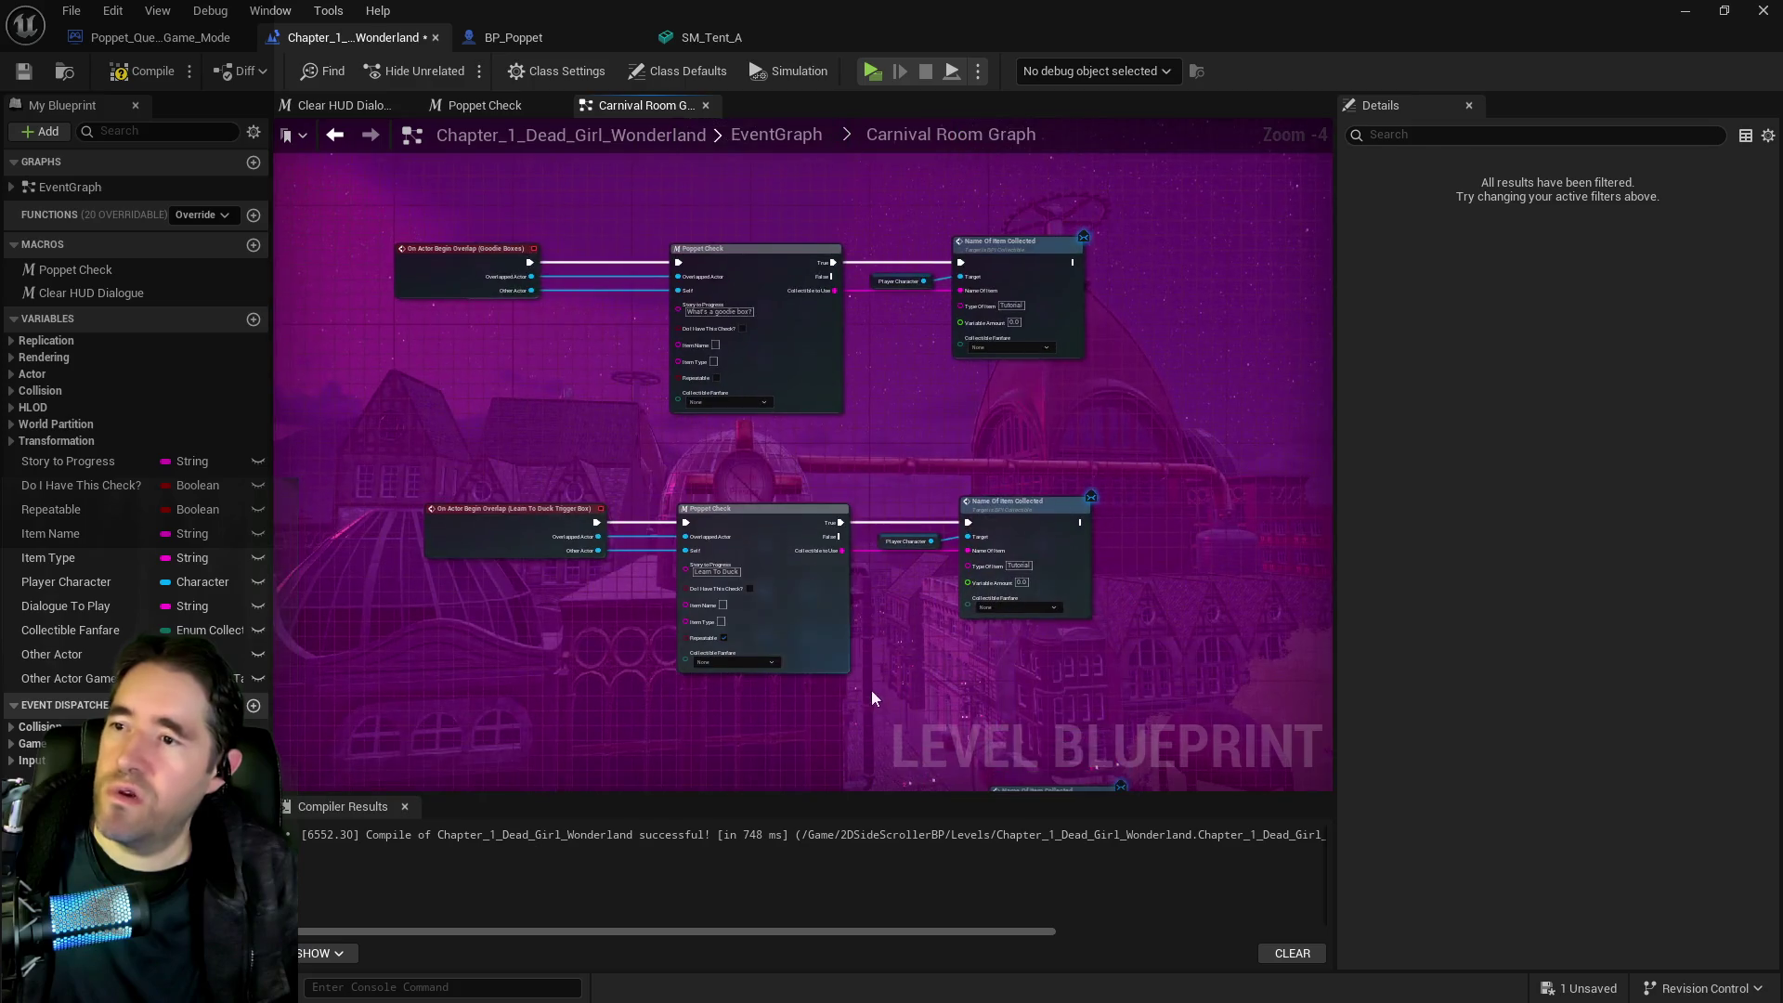
# Open the Magician Room Graph and locate the Magician Door trigger nodes
pyautogui.moveTo(848, 663); pyautogui.dragTo(931, 694)
pyautogui.moveTo(901, 503)
pyautogui.mouseDown()
pyautogui.moveTo(827, 333)
pyautogui.moveTo(821, 149)
pyautogui.mouseUp()
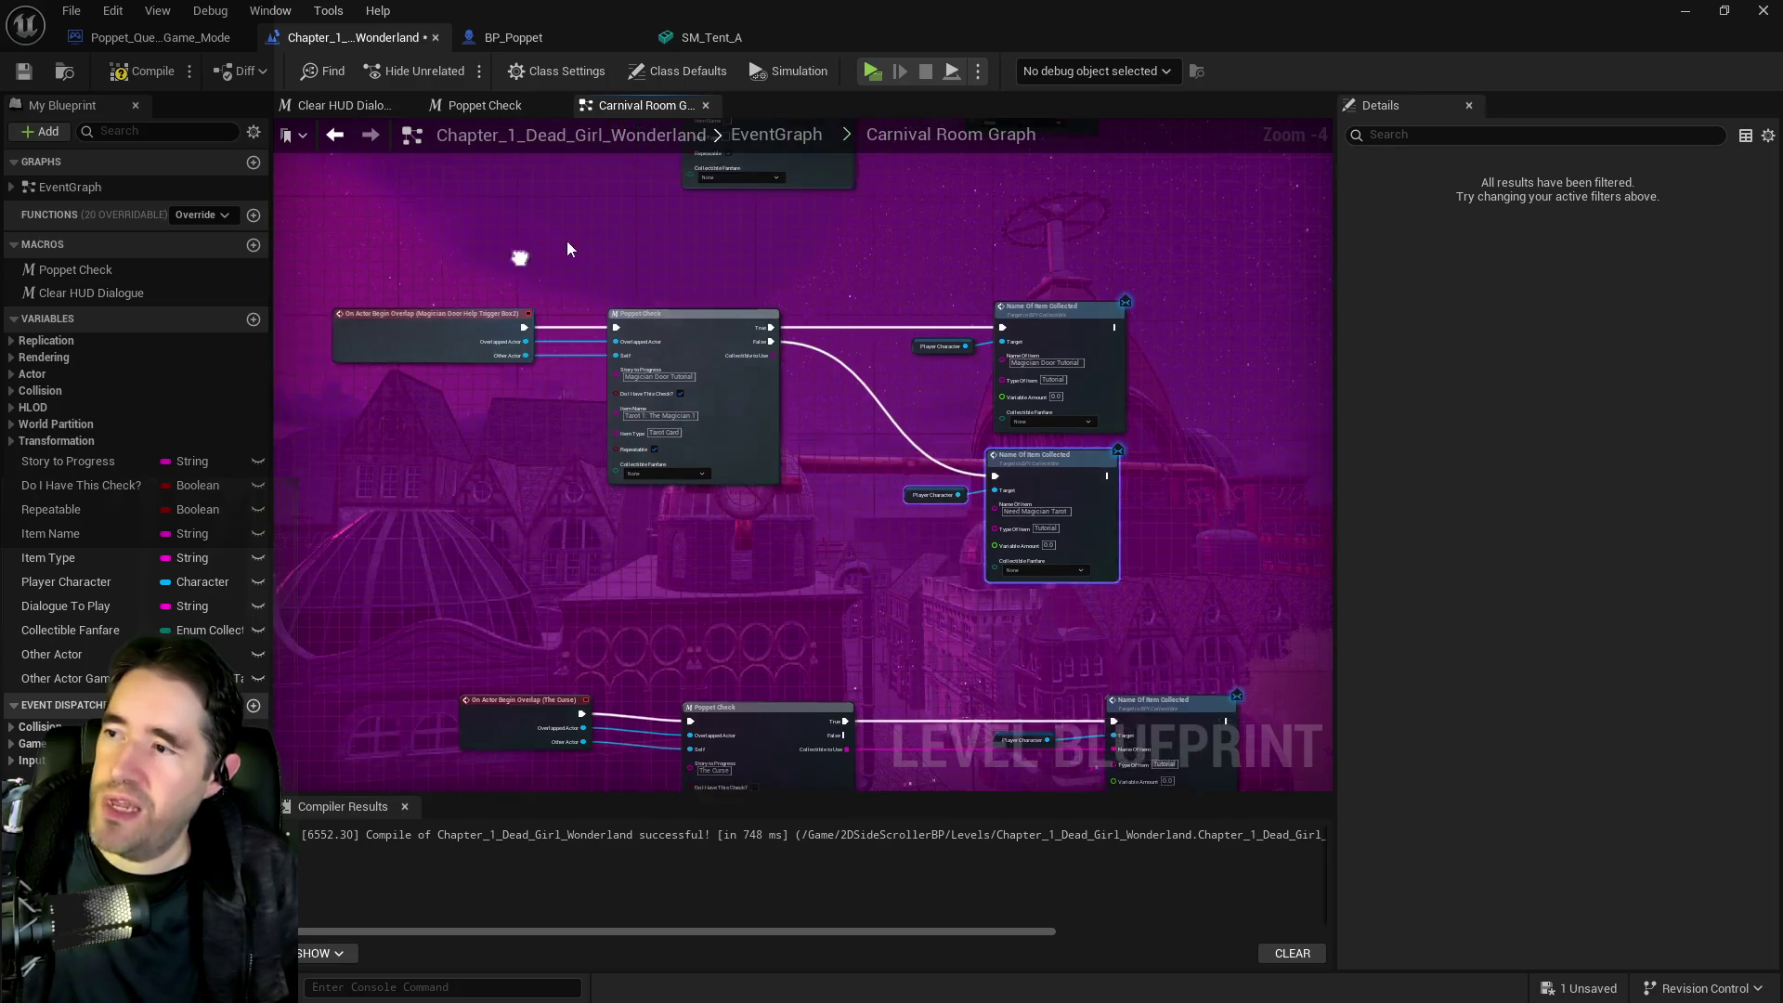
pyautogui.moveTo(683, 244); pyautogui.dragTo(802, 319)
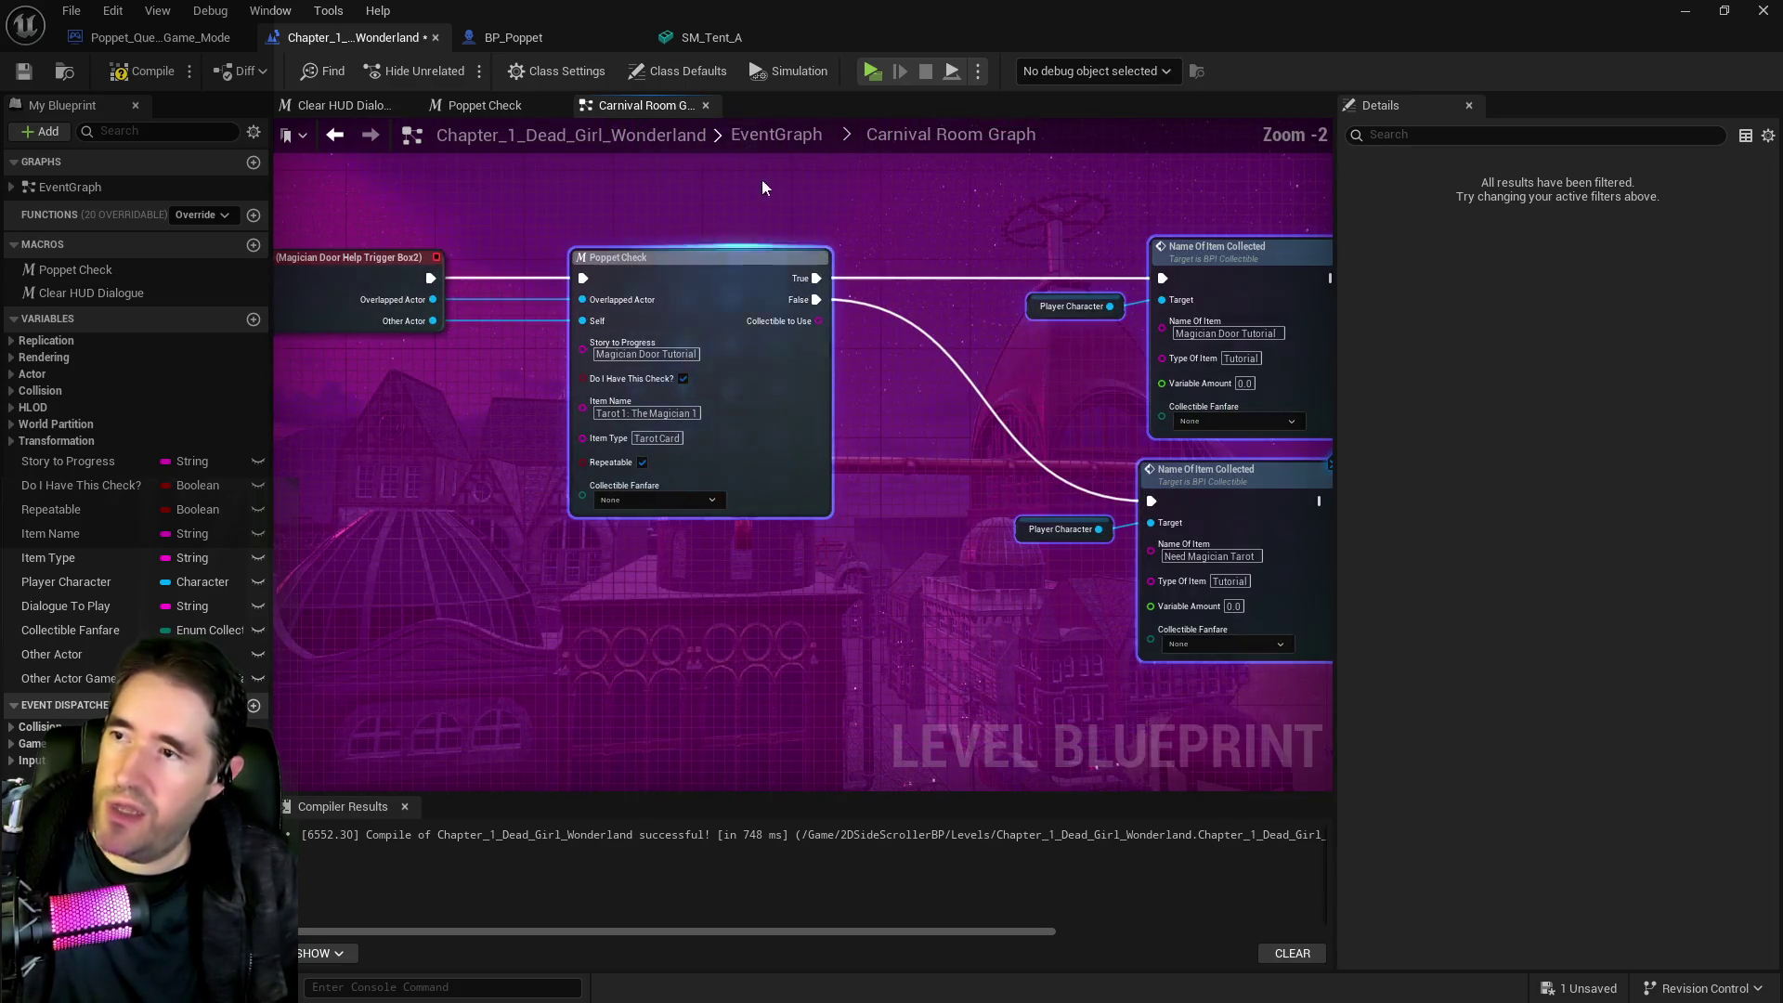
pyautogui.scroll(2, 743, 413)
pyautogui.click(786, 142)
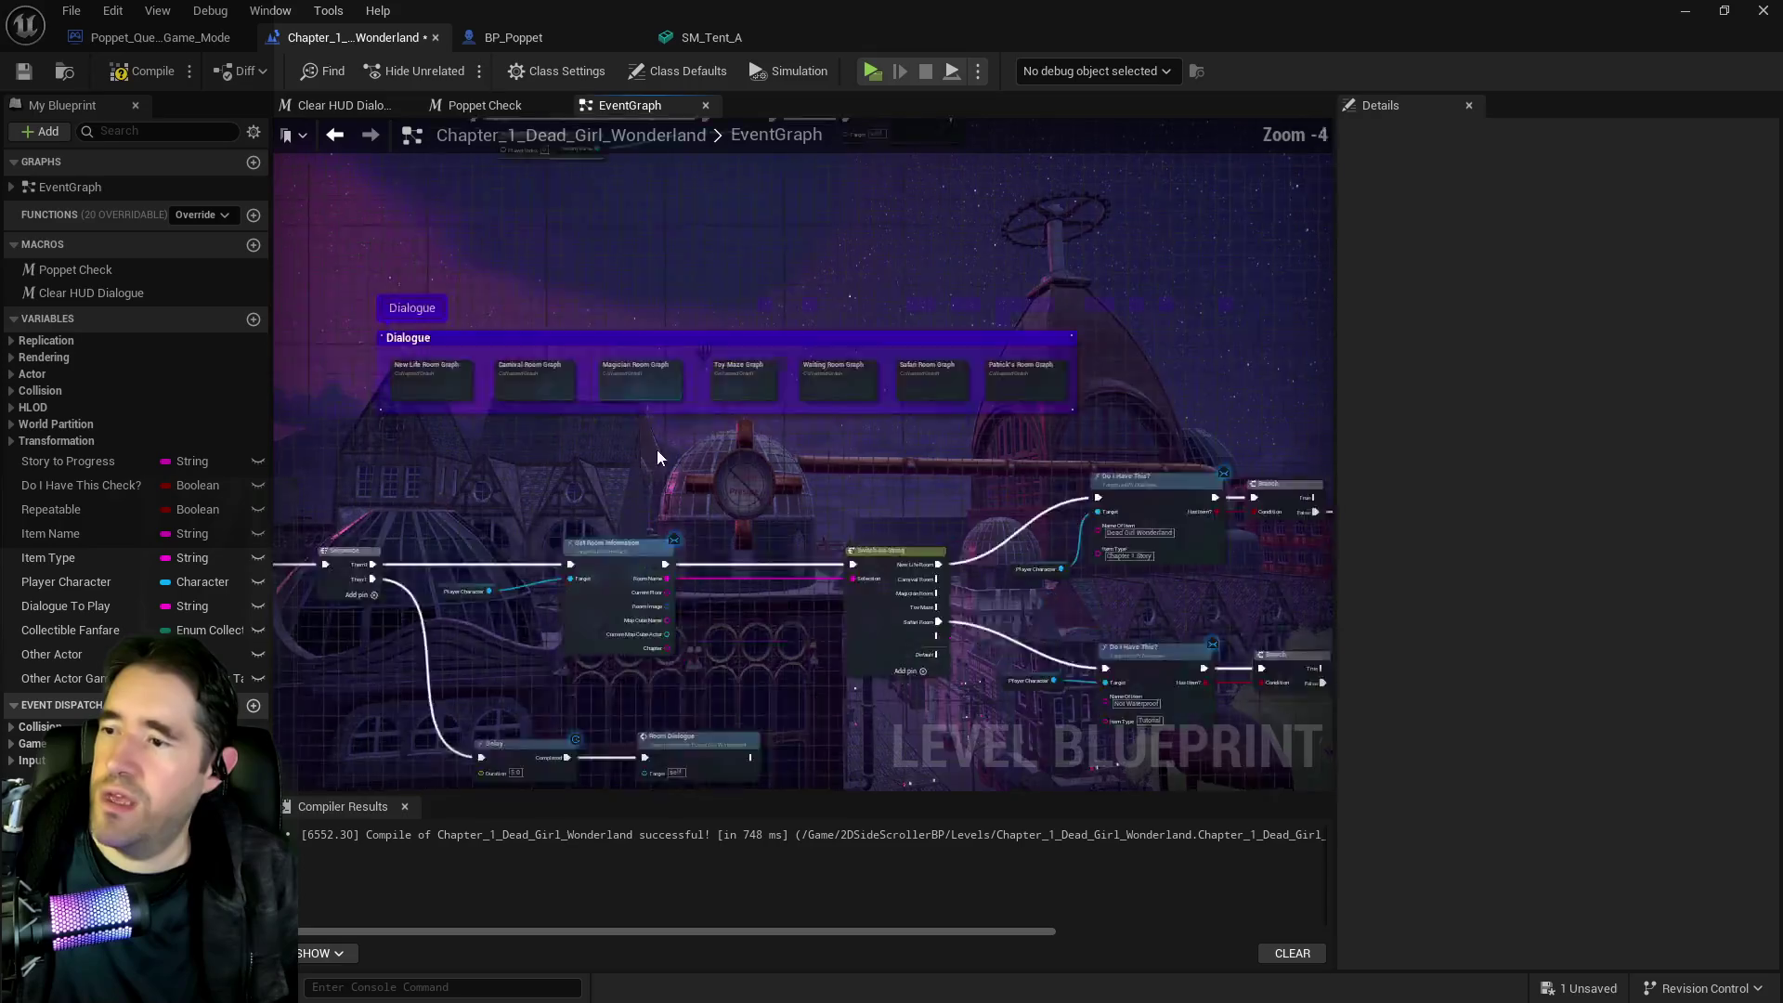
pyautogui.doubleClick(634, 349)
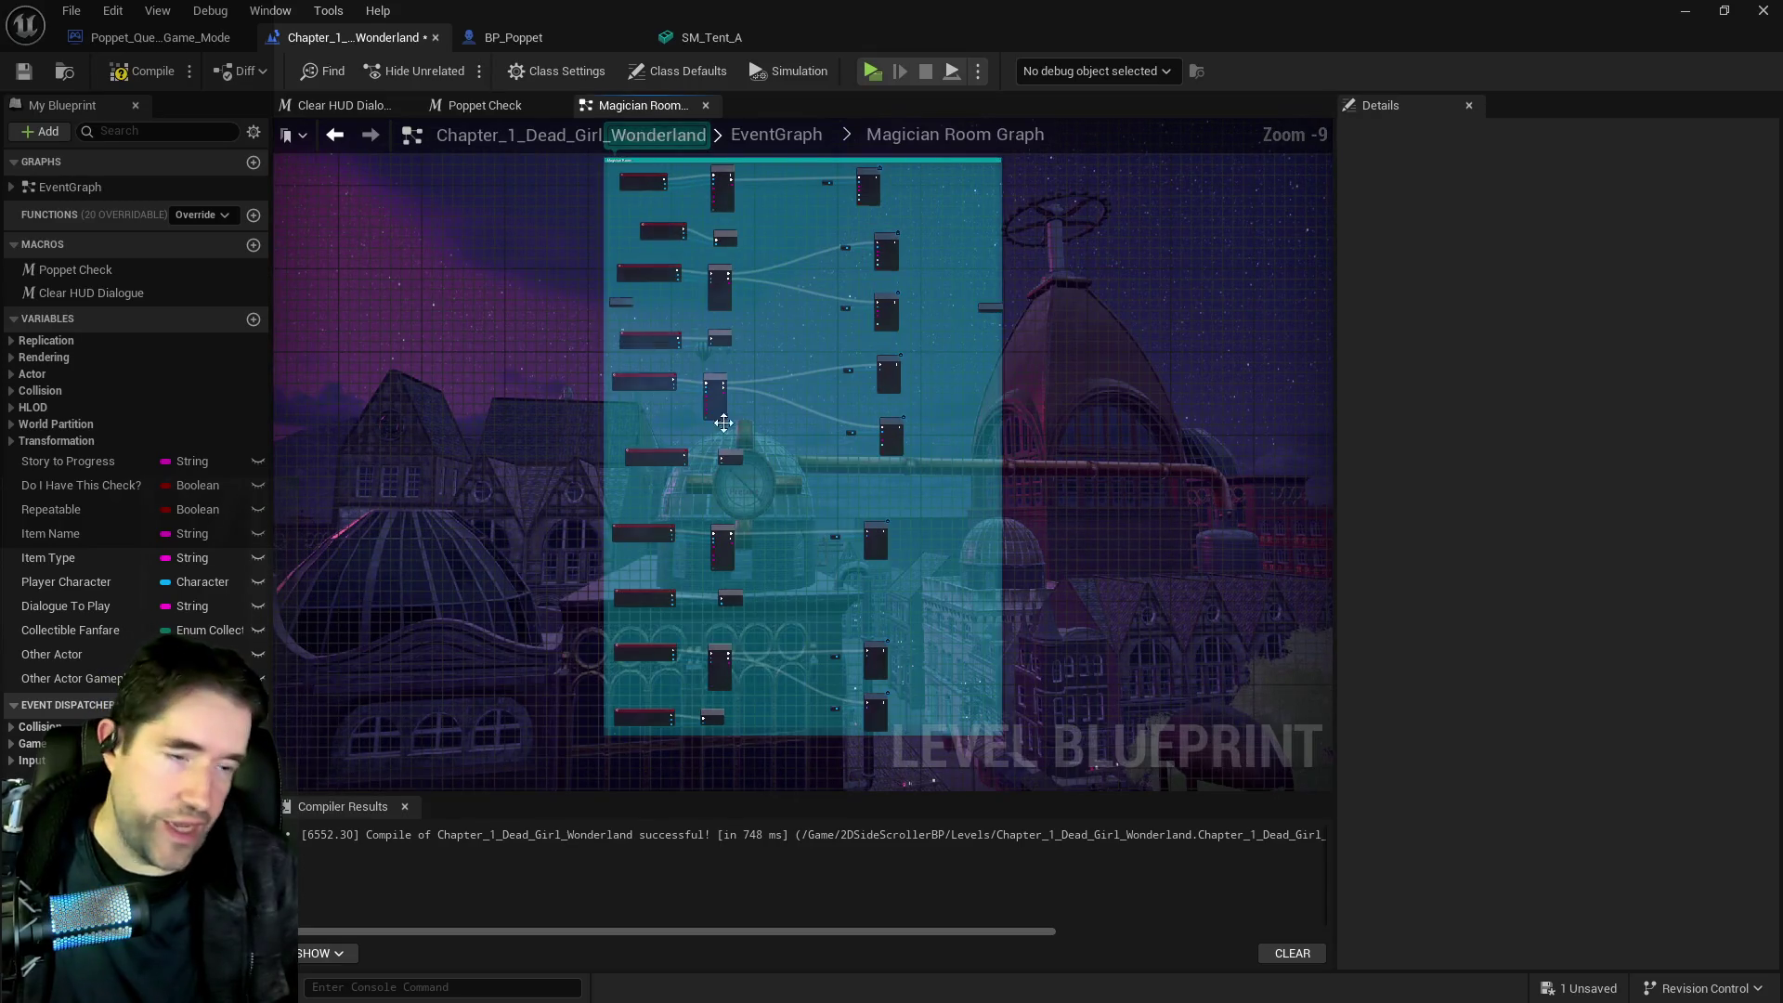
pyautogui.scroll(2, 899, 501)
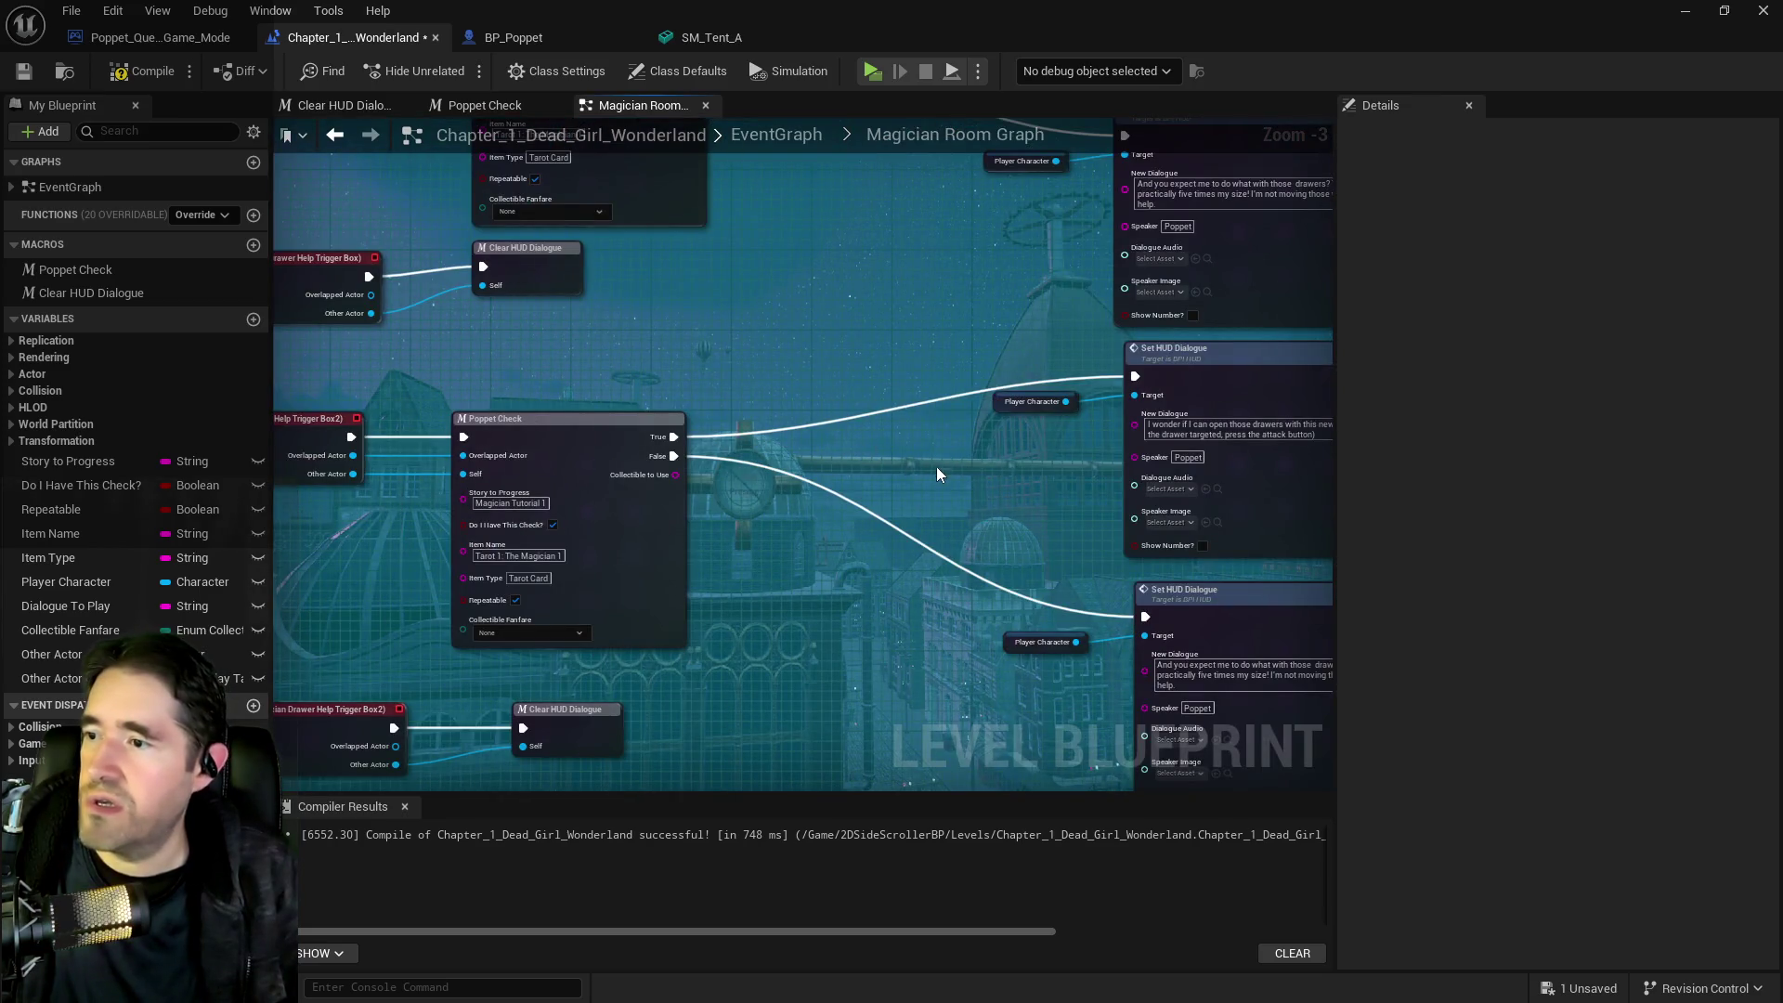
pyautogui.moveTo(934, 461); pyautogui.dragTo(978, 320)
pyautogui.moveTo(979, 615)
pyautogui.mouseDown()
pyautogui.moveTo(701, 578)
pyautogui.moveTo(782, 819)
pyautogui.mouseUp()
pyautogui.moveTo(771, 605)
pyautogui.mouseDown()
pyautogui.moveTo(854, 754)
pyautogui.moveTo(781, 502)
pyautogui.mouseUp()
pyautogui.moveTo(741, 625)
pyautogui.mouseDown()
pyautogui.moveTo(984, 406)
pyautogui.moveTo(784, 238)
pyautogui.mouseUp()
pyautogui.moveTo(854, 588); pyautogui.dragTo(884, 392)
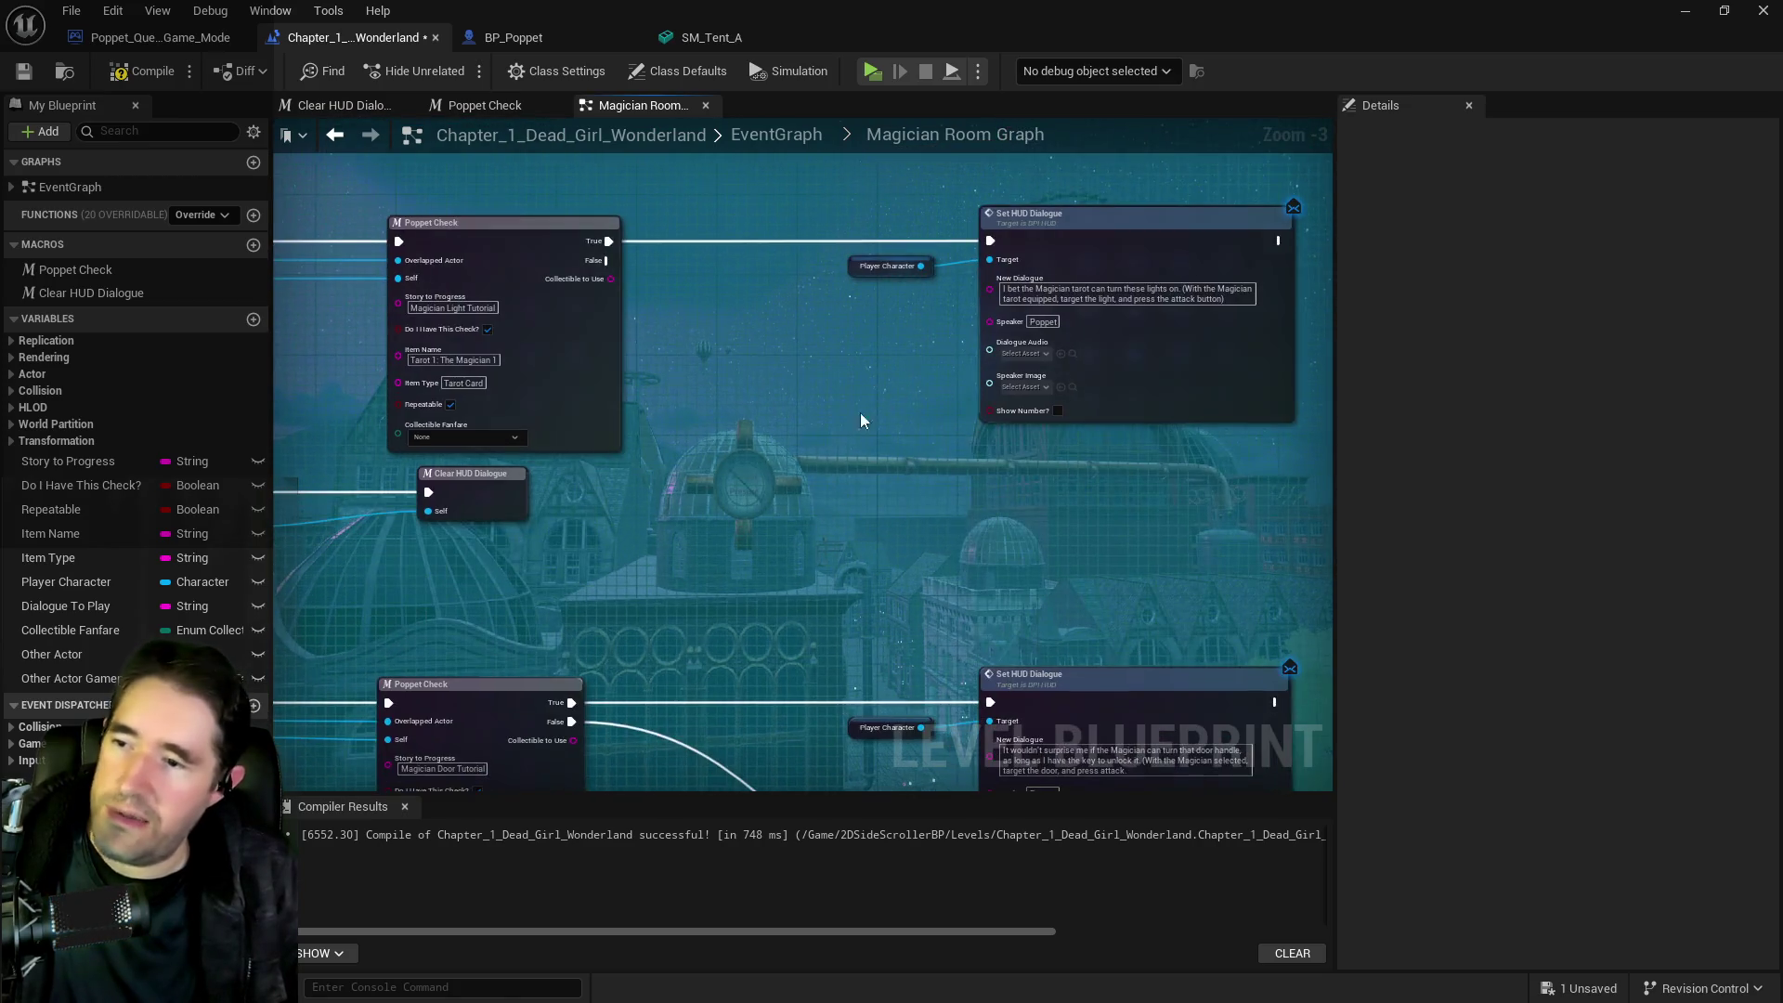
pyautogui.scroll(-1, 805, 522)
pyautogui.moveTo(871, 582)
pyautogui.mouseDown()
pyautogui.moveTo(836, 483)
pyautogui.moveTo(806, 561)
pyautogui.moveTo(761, 281)
pyautogui.mouseUp()
# Paste the Poppet Check group below the door nodes, wiring Begin Overlap's exec and Other Actor into it
pyautogui.hotkey('ctrl', 'v')
pyautogui.moveTo(536, 202)
pyautogui.mouseDown()
pyautogui.moveTo(639, 360)
pyautogui.moveTo(716, 611)
pyautogui.moveTo(692, 623)
pyautogui.mouseUp()
pyautogui.click(571, 325)
pyautogui.moveTo(599, 326)
pyautogui.mouseDown()
pyautogui.moveTo(631, 371)
pyautogui.moveTo(686, 663)
pyautogui.moveTo(692, 638)
pyautogui.mouseUp()
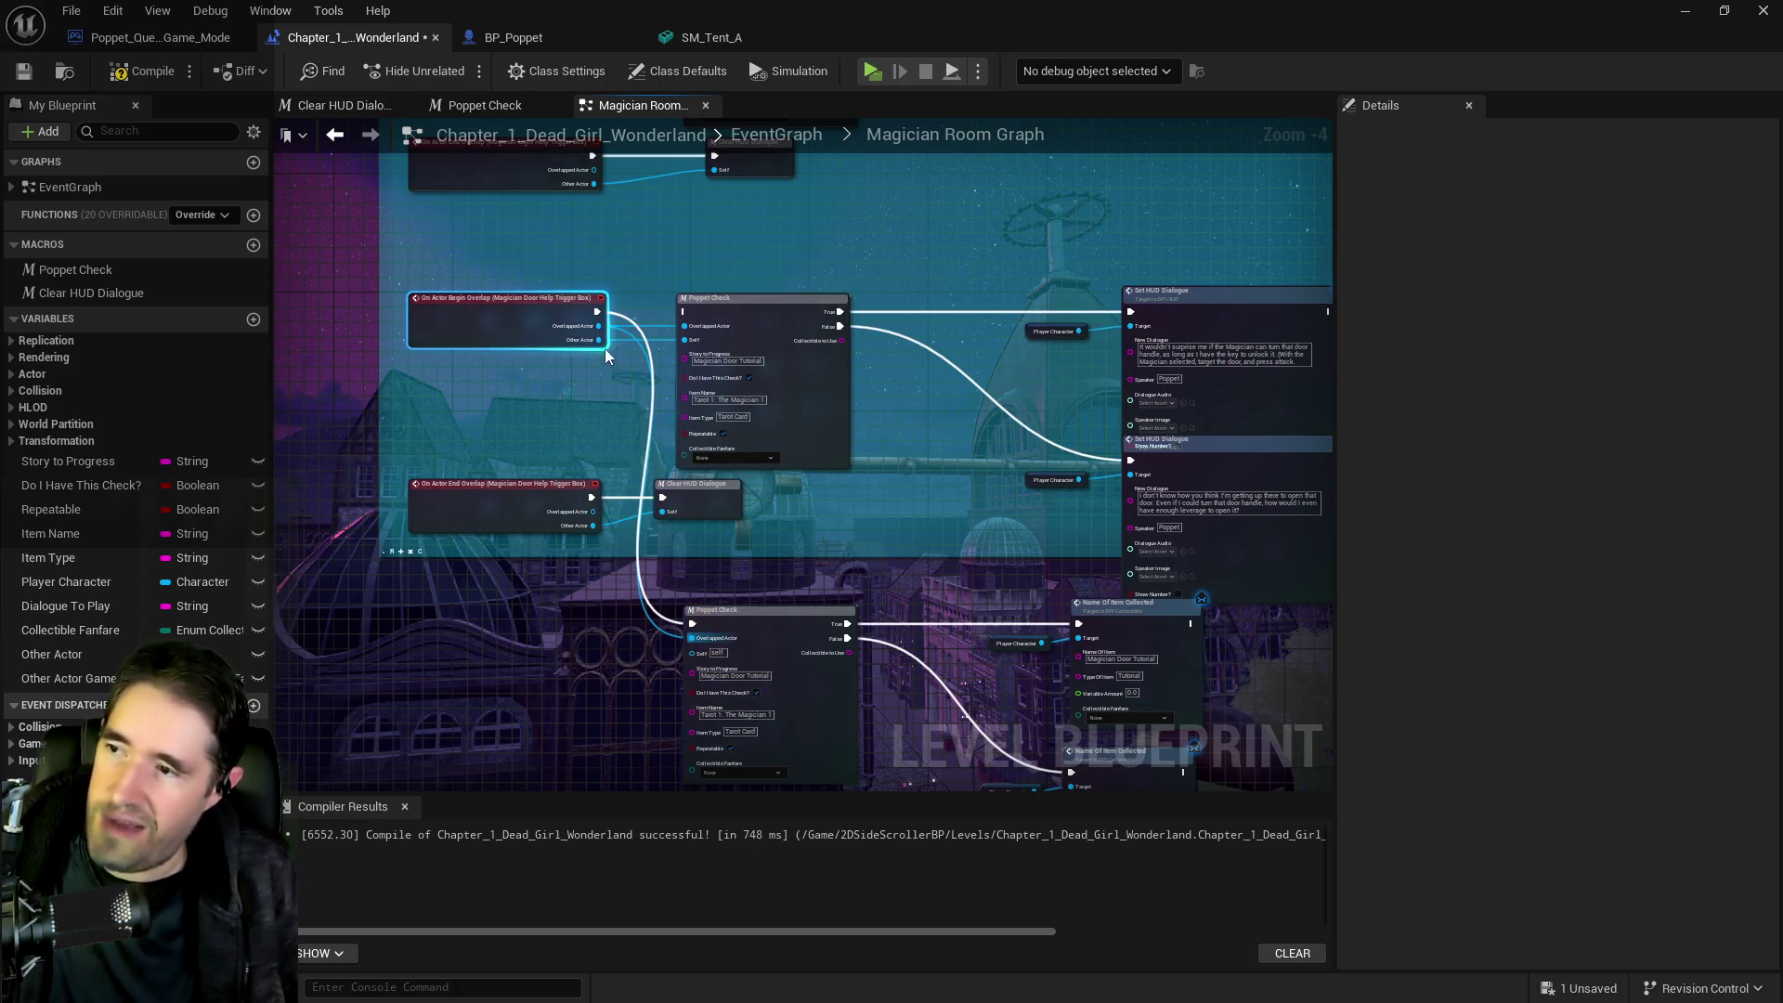
pyautogui.moveTo(599, 340); pyautogui.dragTo(692, 653)
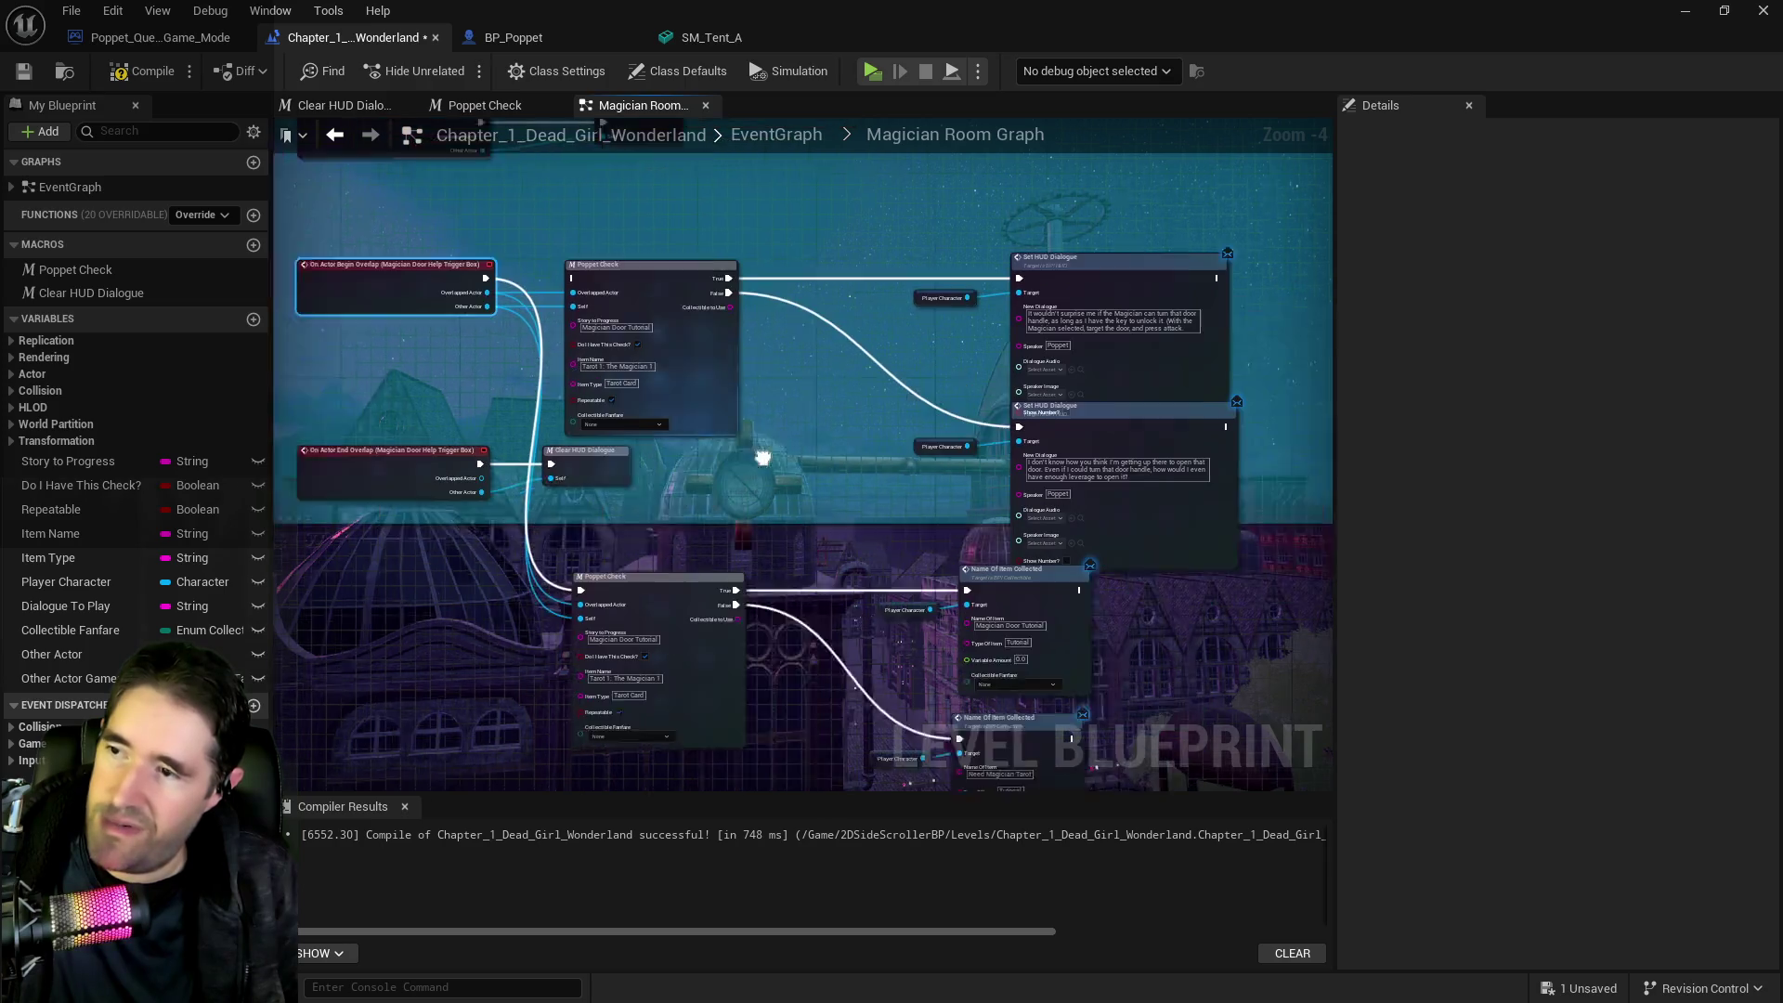
pyautogui.moveTo(594, 206)
pyautogui.mouseDown()
pyautogui.moveTo(1015, 418)
pyautogui.moveTo(1027, 446)
pyautogui.mouseUp()
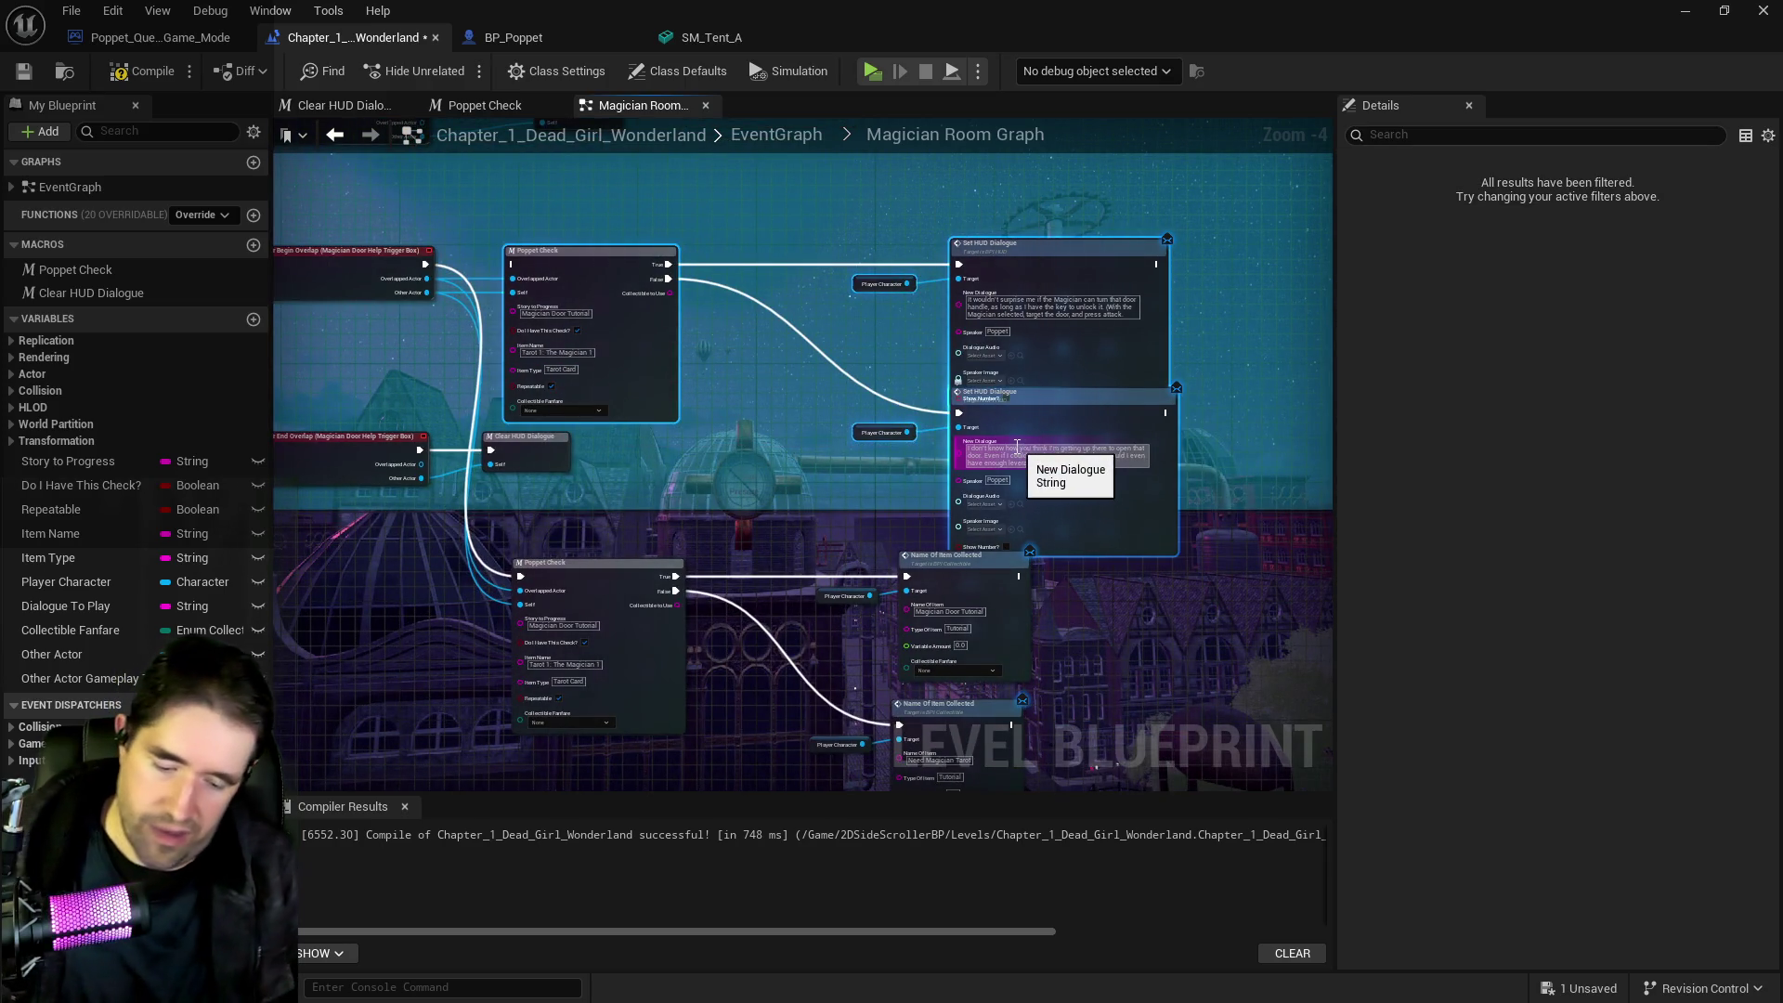
pyautogui.press('Delete')
pyautogui.moveTo(602, 437)
pyautogui.mouseDown()
pyautogui.moveTo(828, 548)
pyautogui.moveTo(1013, 724)
pyautogui.mouseUp()
pyautogui.moveTo(977, 572)
pyautogui.mouseDown()
pyautogui.moveTo(1033, 304)
pyautogui.moveTo(1055, 298)
pyautogui.mouseUp()
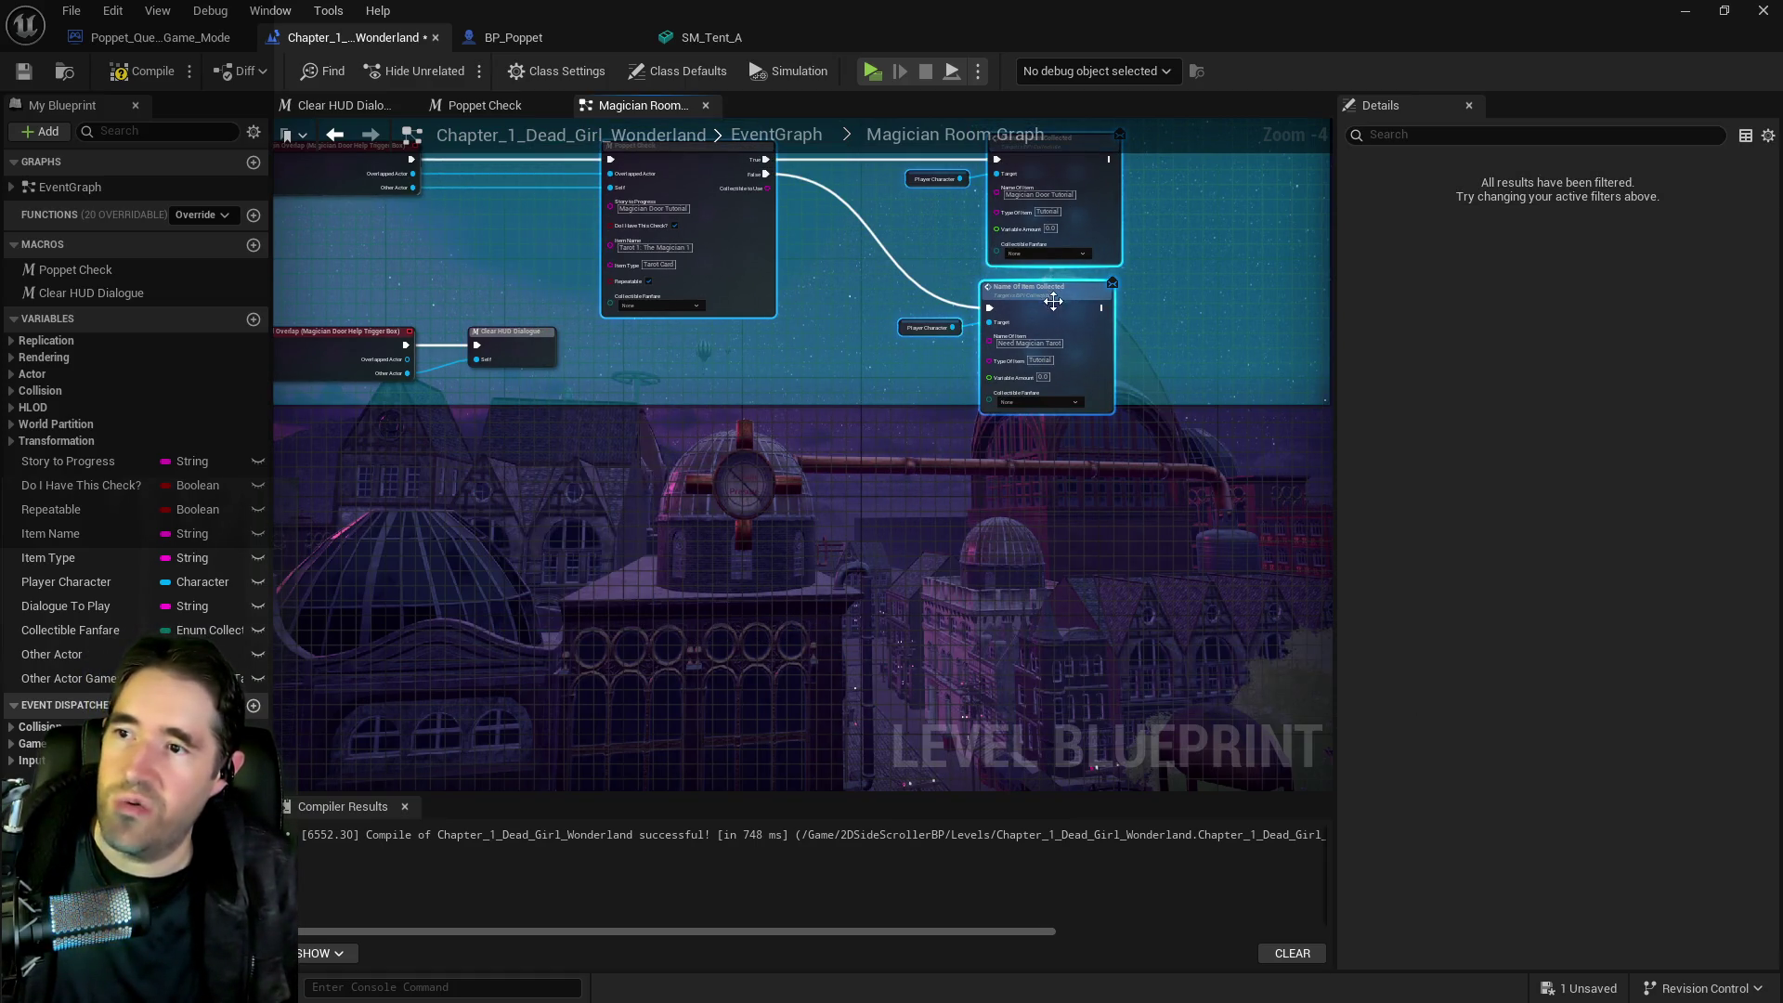
pyautogui.moveTo(906, 318); pyautogui.dragTo(960, 465)
pyautogui.moveTo(358, 432); pyautogui.dragTo(641, 404)
pyautogui.moveTo(863, 511); pyautogui.dragTo(718, 446)
pyautogui.scroll(3, 718, 447)
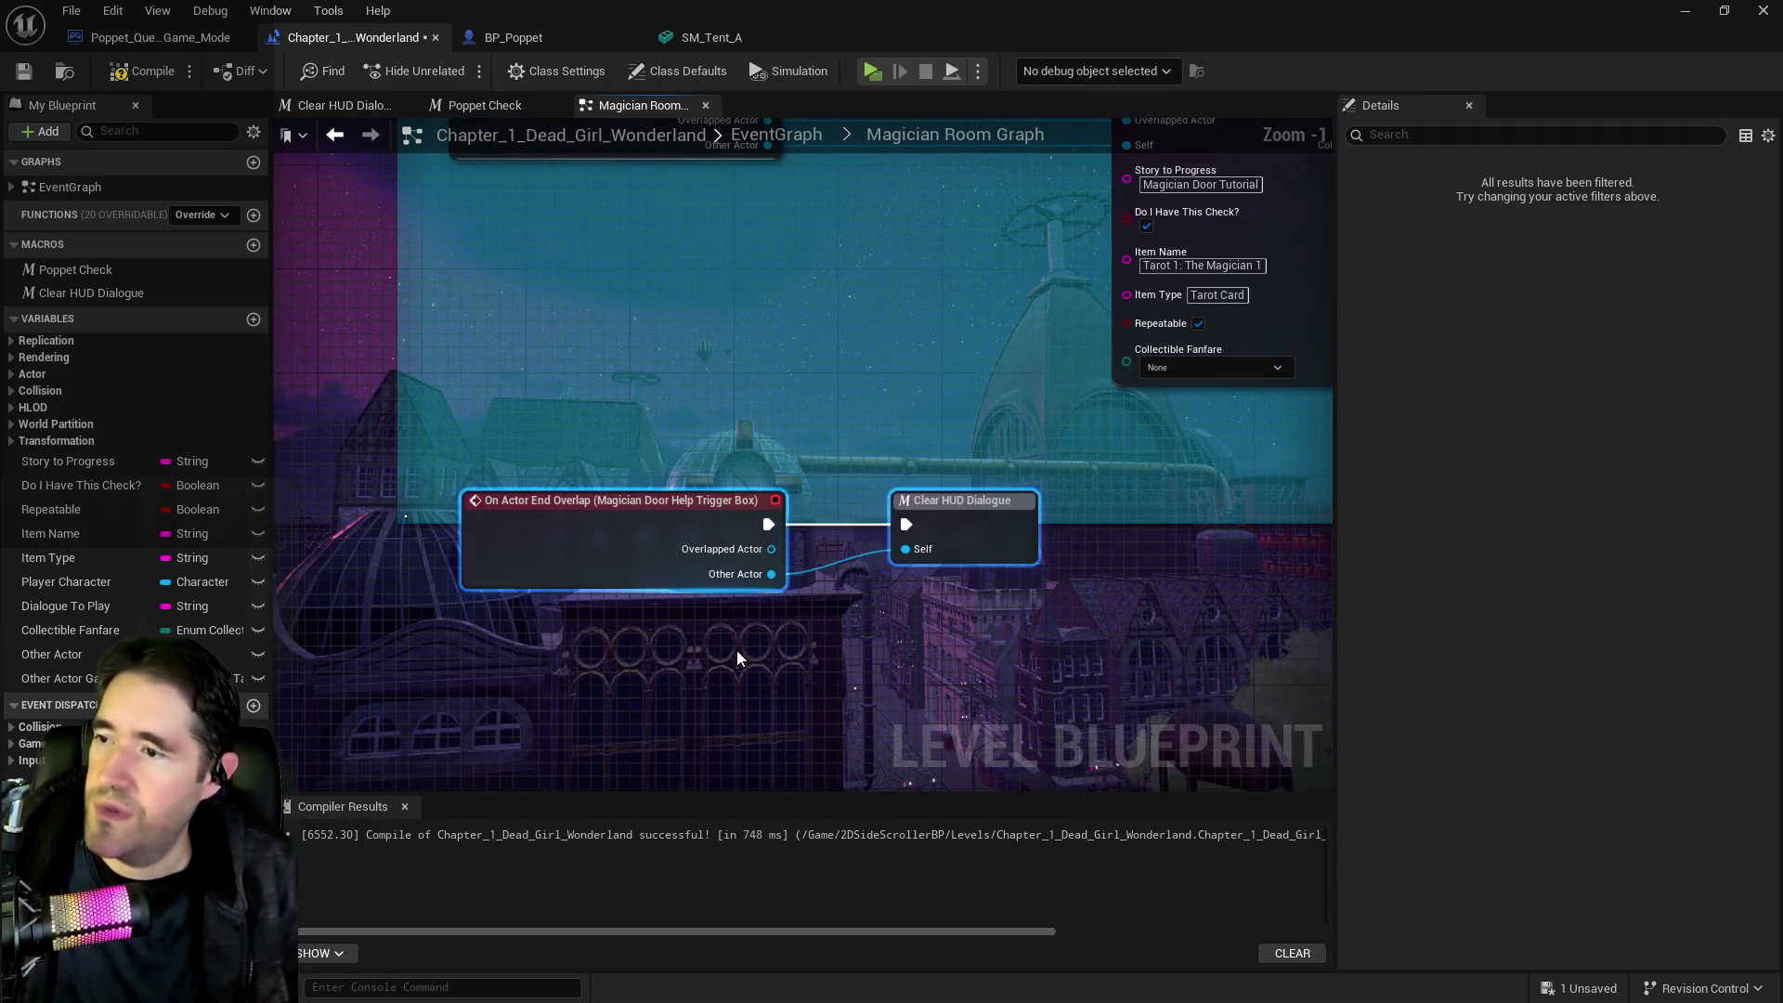
pyautogui.moveTo(732, 556); pyautogui.dragTo(676, 336)
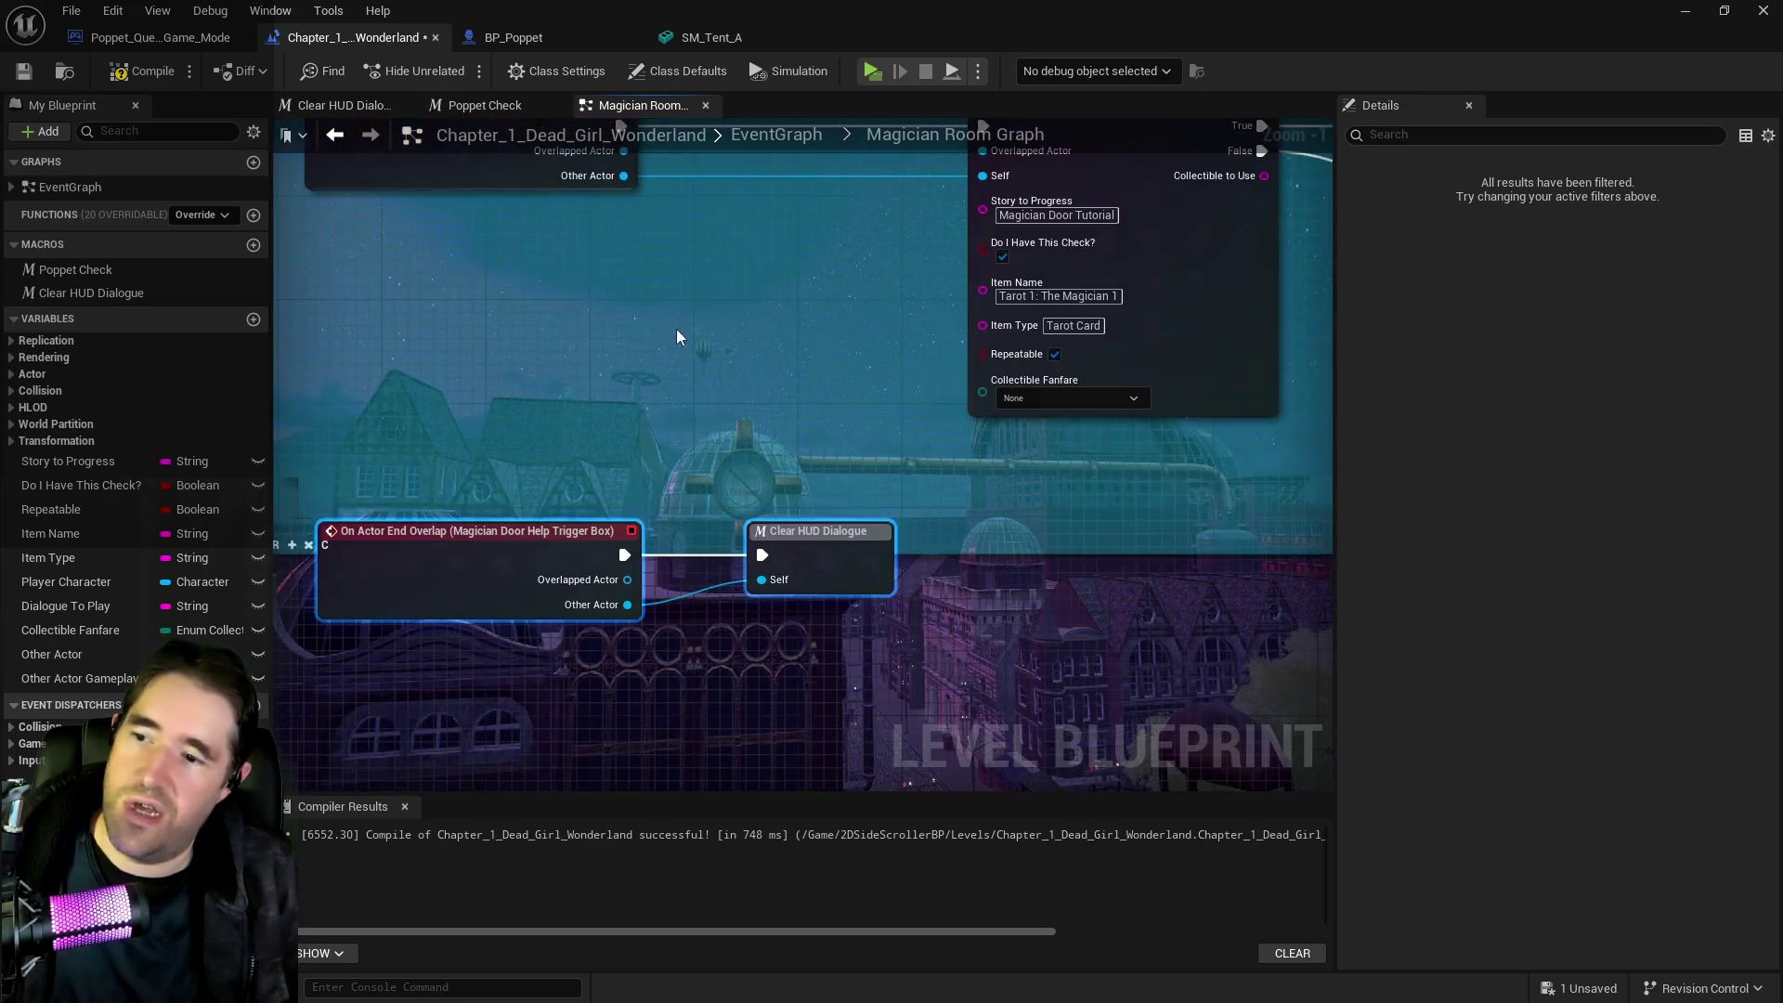
pyautogui.moveTo(855, 410); pyautogui.dragTo(670, 536)
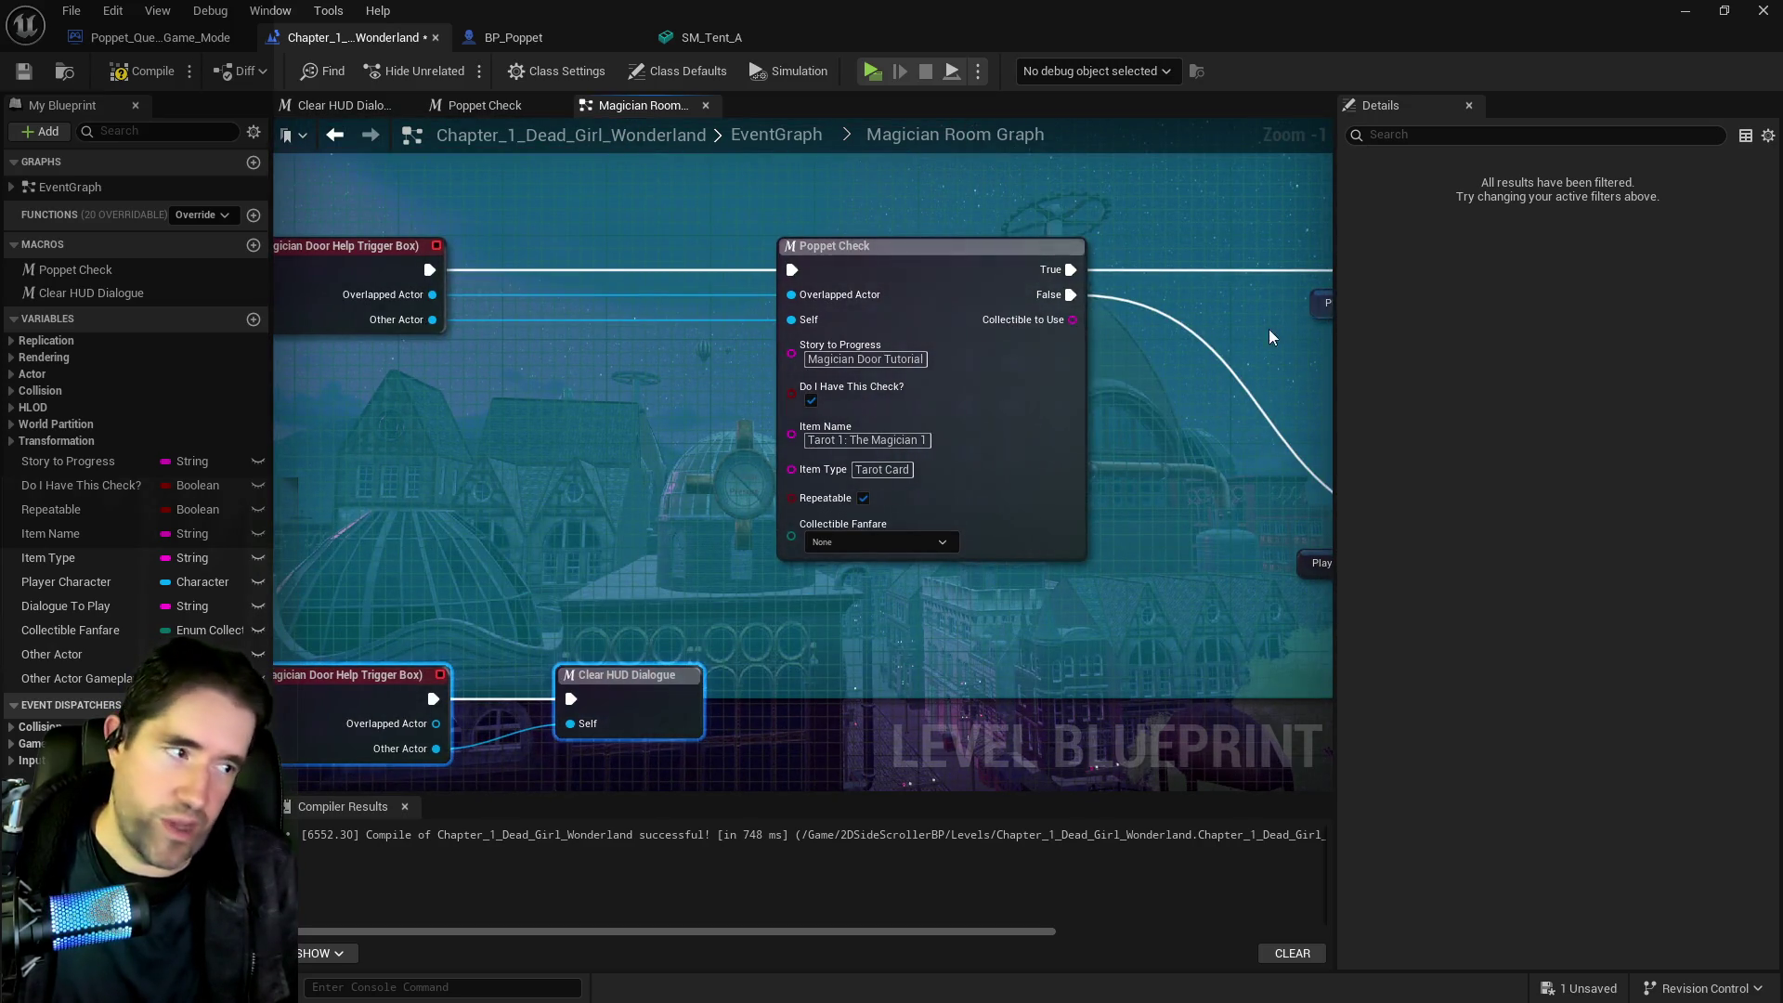
pyautogui.moveTo(1207, 423); pyautogui.dragTo(866, 422)
pyautogui.moveTo(581, 427)
pyautogui.mouseDown()
pyautogui.moveTo(894, 399)
pyautogui.moveTo(1005, 306)
pyautogui.moveTo(1233, 254)
pyautogui.mouseUp()
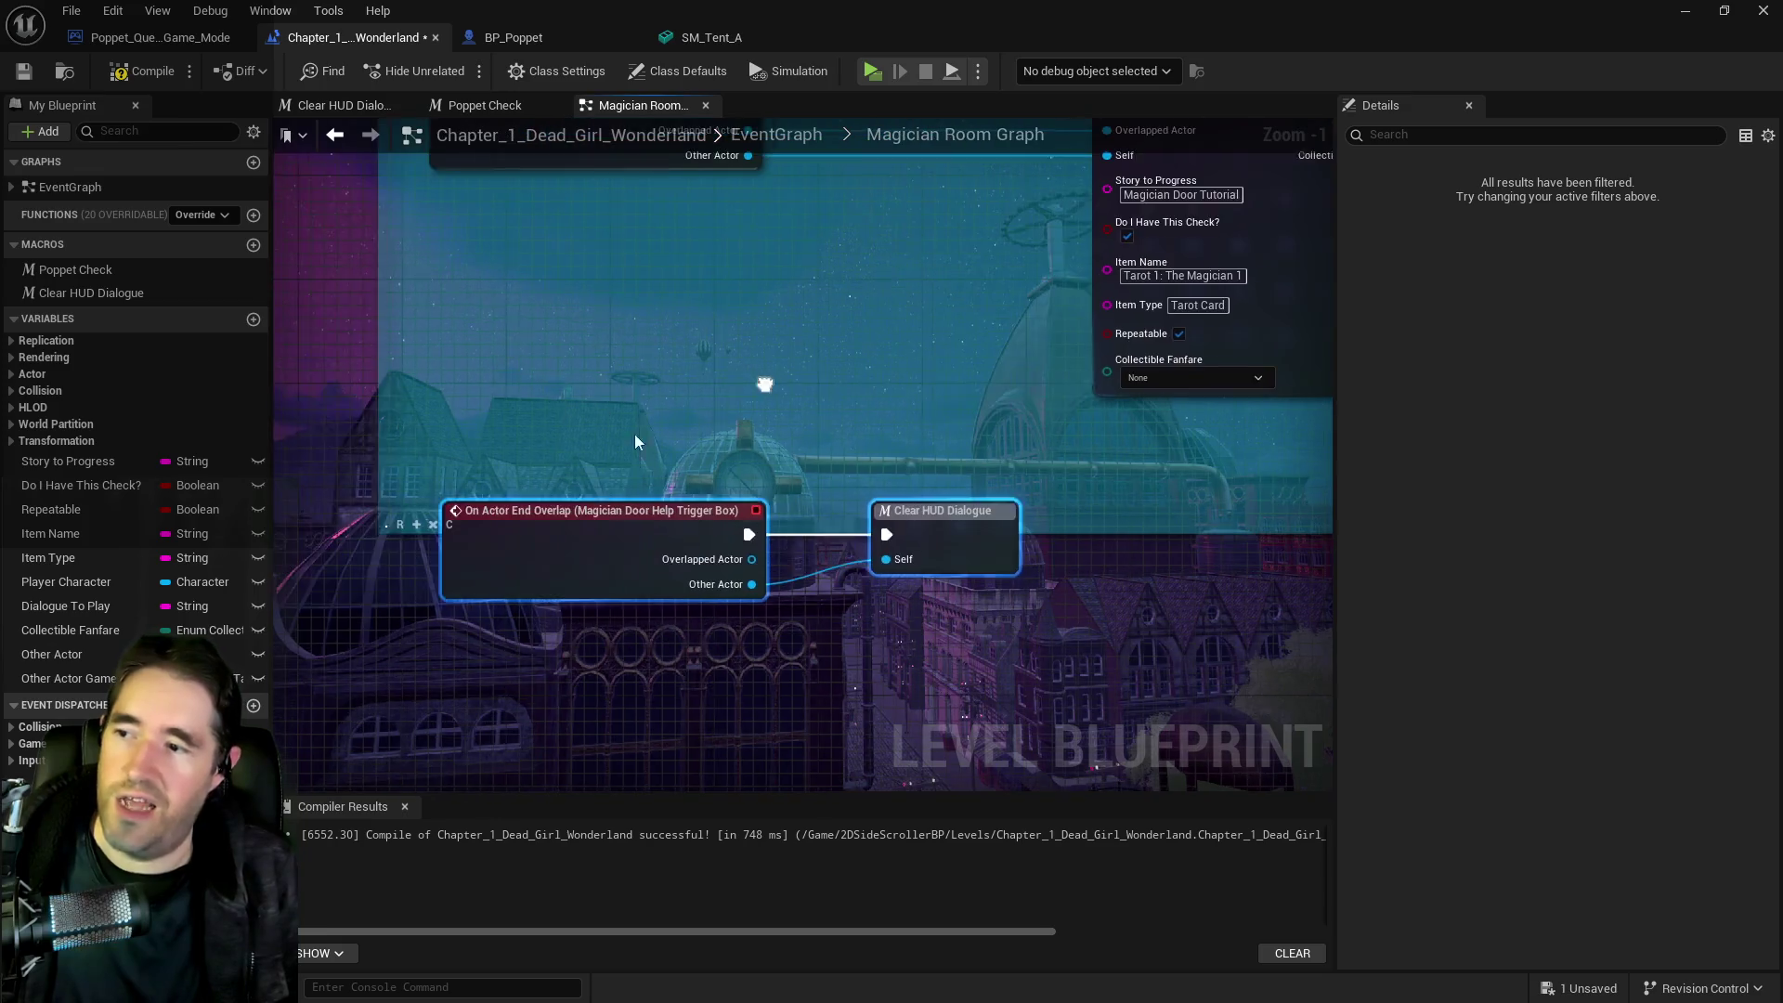
pyautogui.scroll(-4, 940, 677)
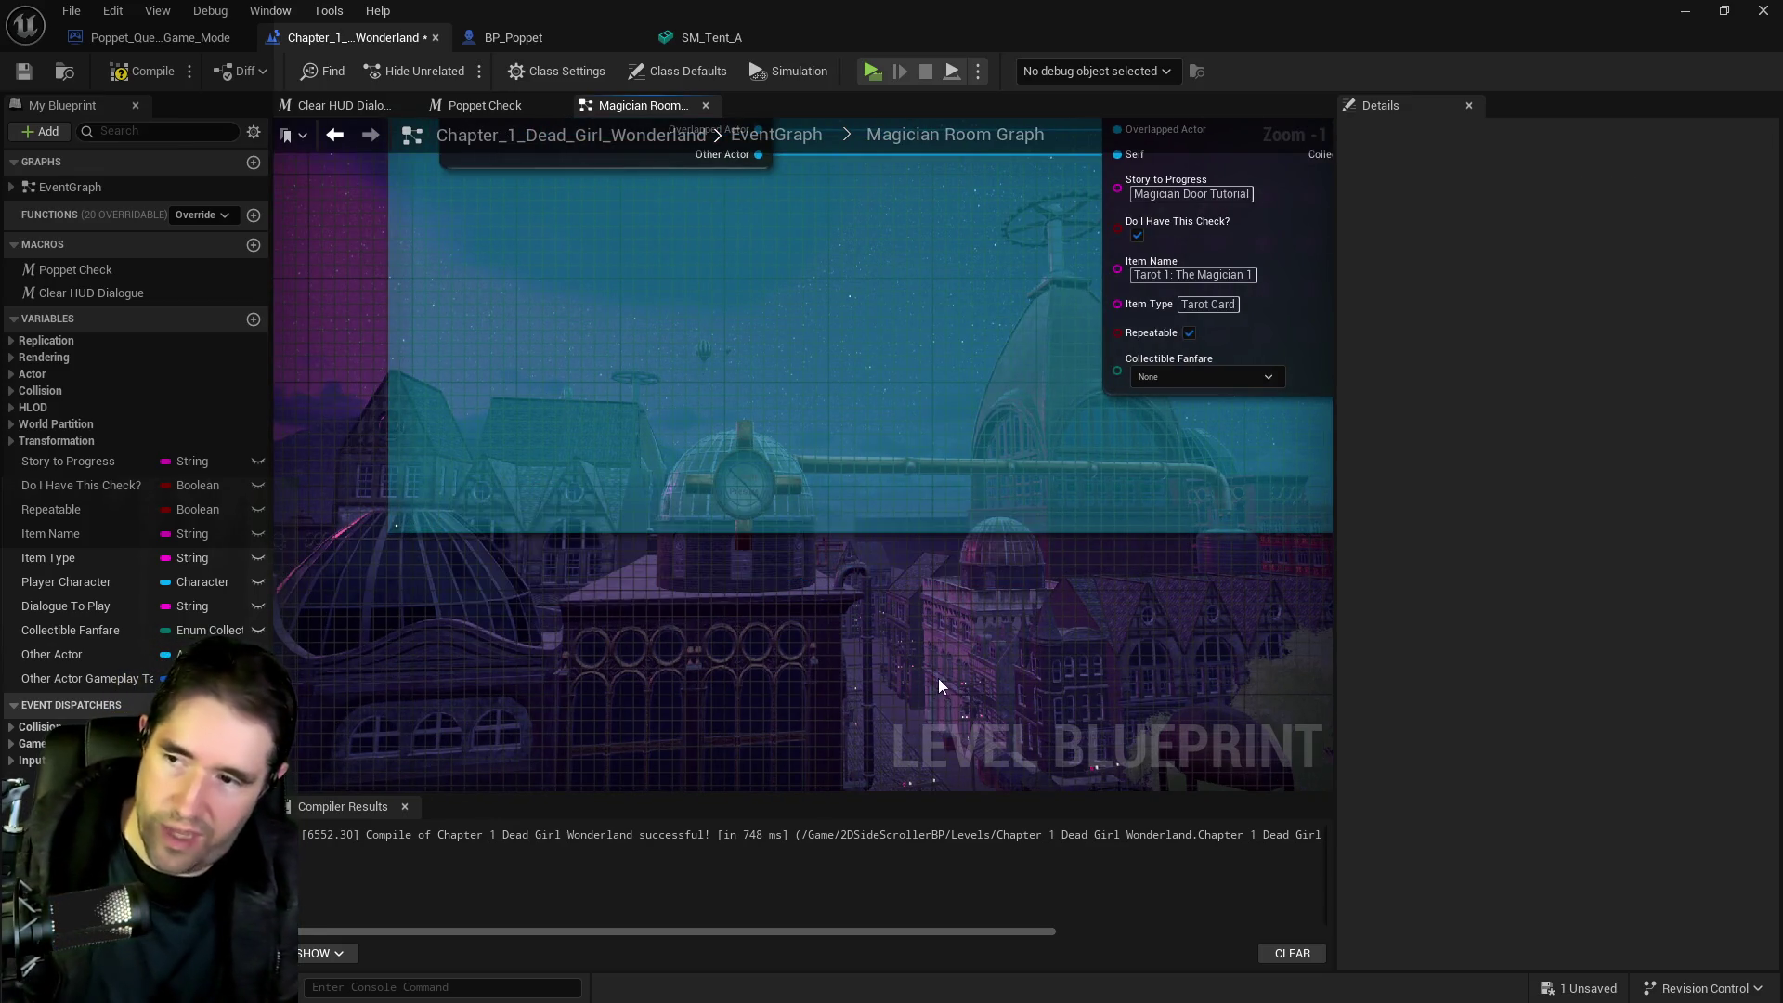
pyautogui.moveTo(1047, 516); pyautogui.dragTo(706, 473)
pyautogui.scroll(1, 710, 530)
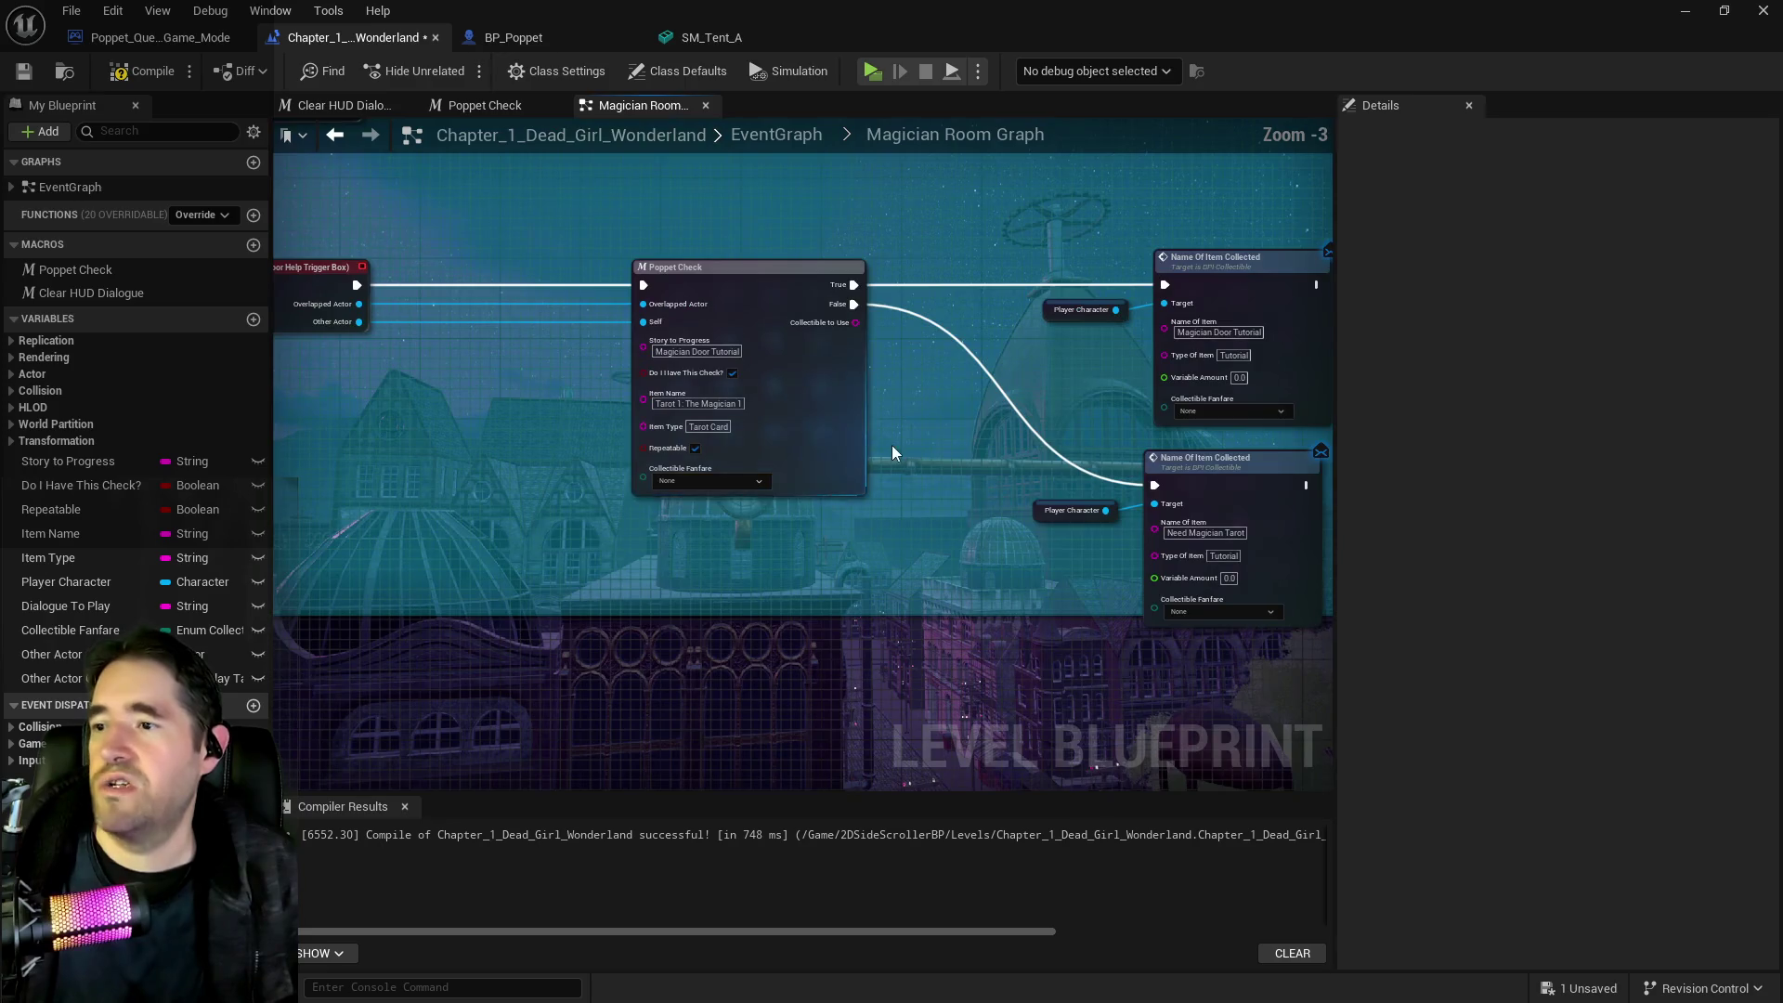
pyautogui.scroll(-1, 1064, 496)
pyautogui.scroll(1, 1064, 496)
pyautogui.moveTo(1064, 496)
pyautogui.mouseDown()
pyautogui.moveTo(867, 470)
pyautogui.moveTo(892, 510)
pyautogui.moveTo(862, 667)
pyautogui.moveTo(867, 501)
pyautogui.mouseUp()
pyautogui.scroll(-1, 862, 666)
pyautogui.moveTo(399, 427)
pyautogui.mouseDown()
pyautogui.moveTo(576, 502)
pyautogui.moveTo(1146, 576)
pyautogui.moveTo(1096, 650)
pyautogui.mouseUp()
pyautogui.scroll(3, 656, 613)
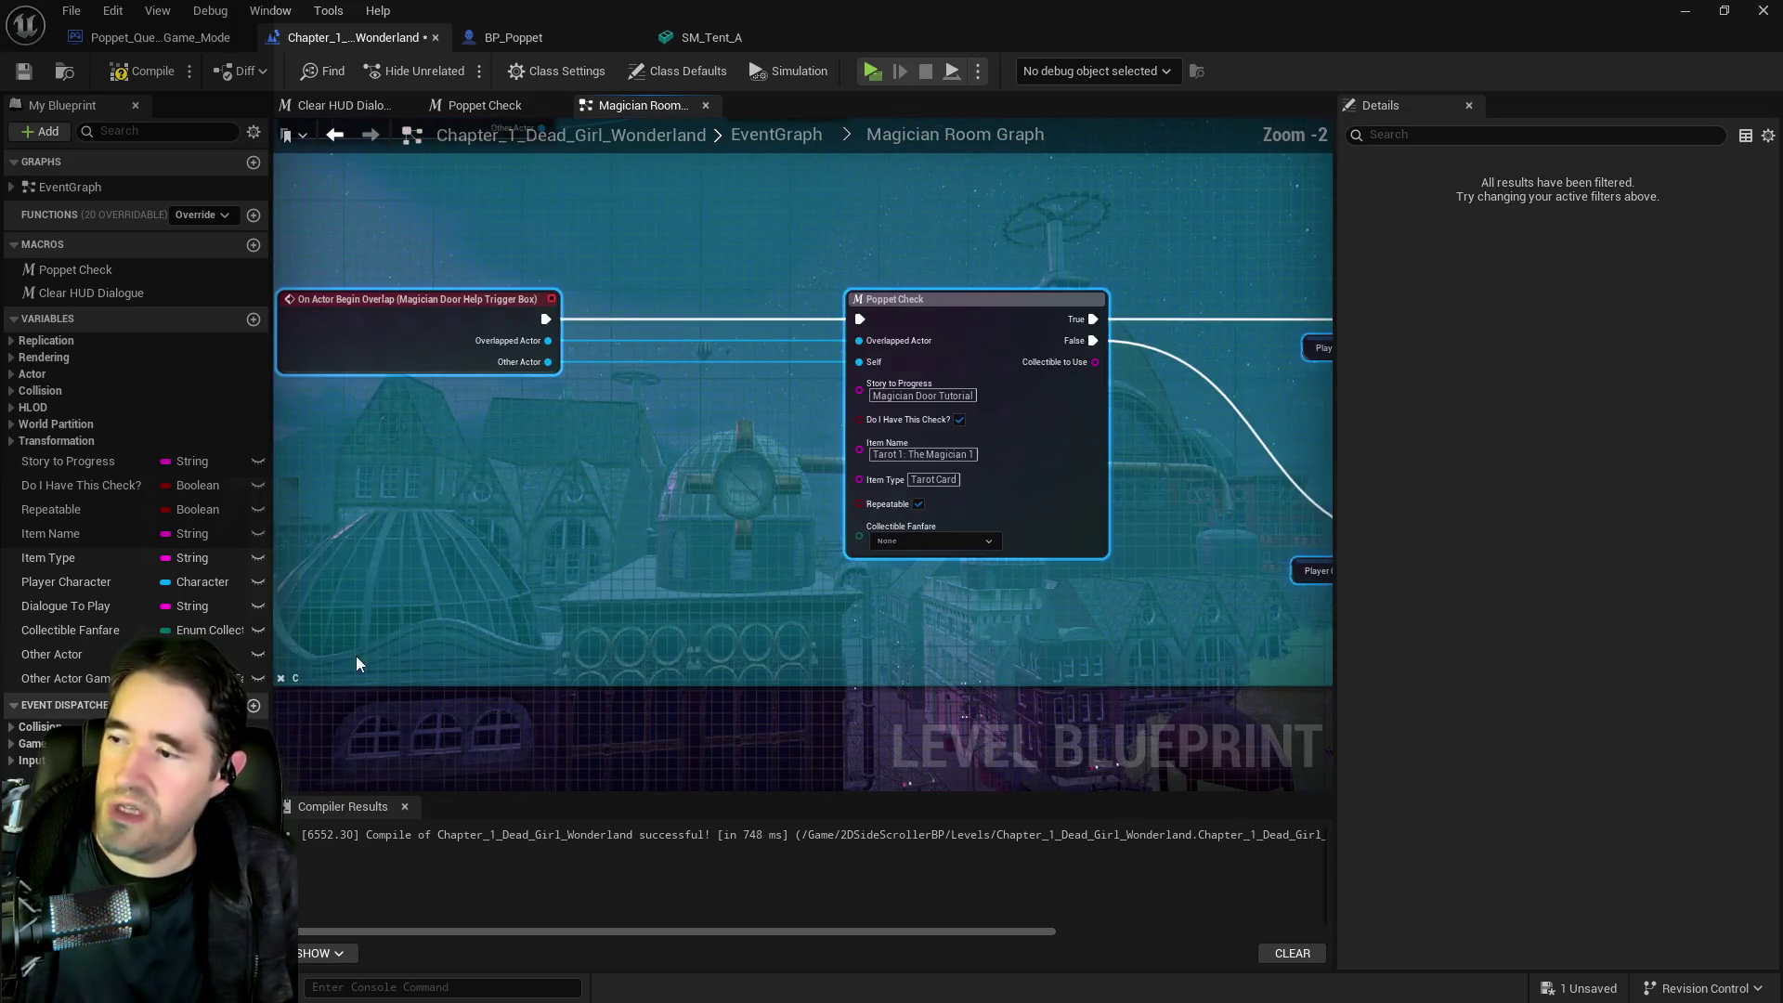
pyautogui.moveTo(355, 655); pyautogui.dragTo(475, 667)
pyautogui.scroll(-4, 814, 638)
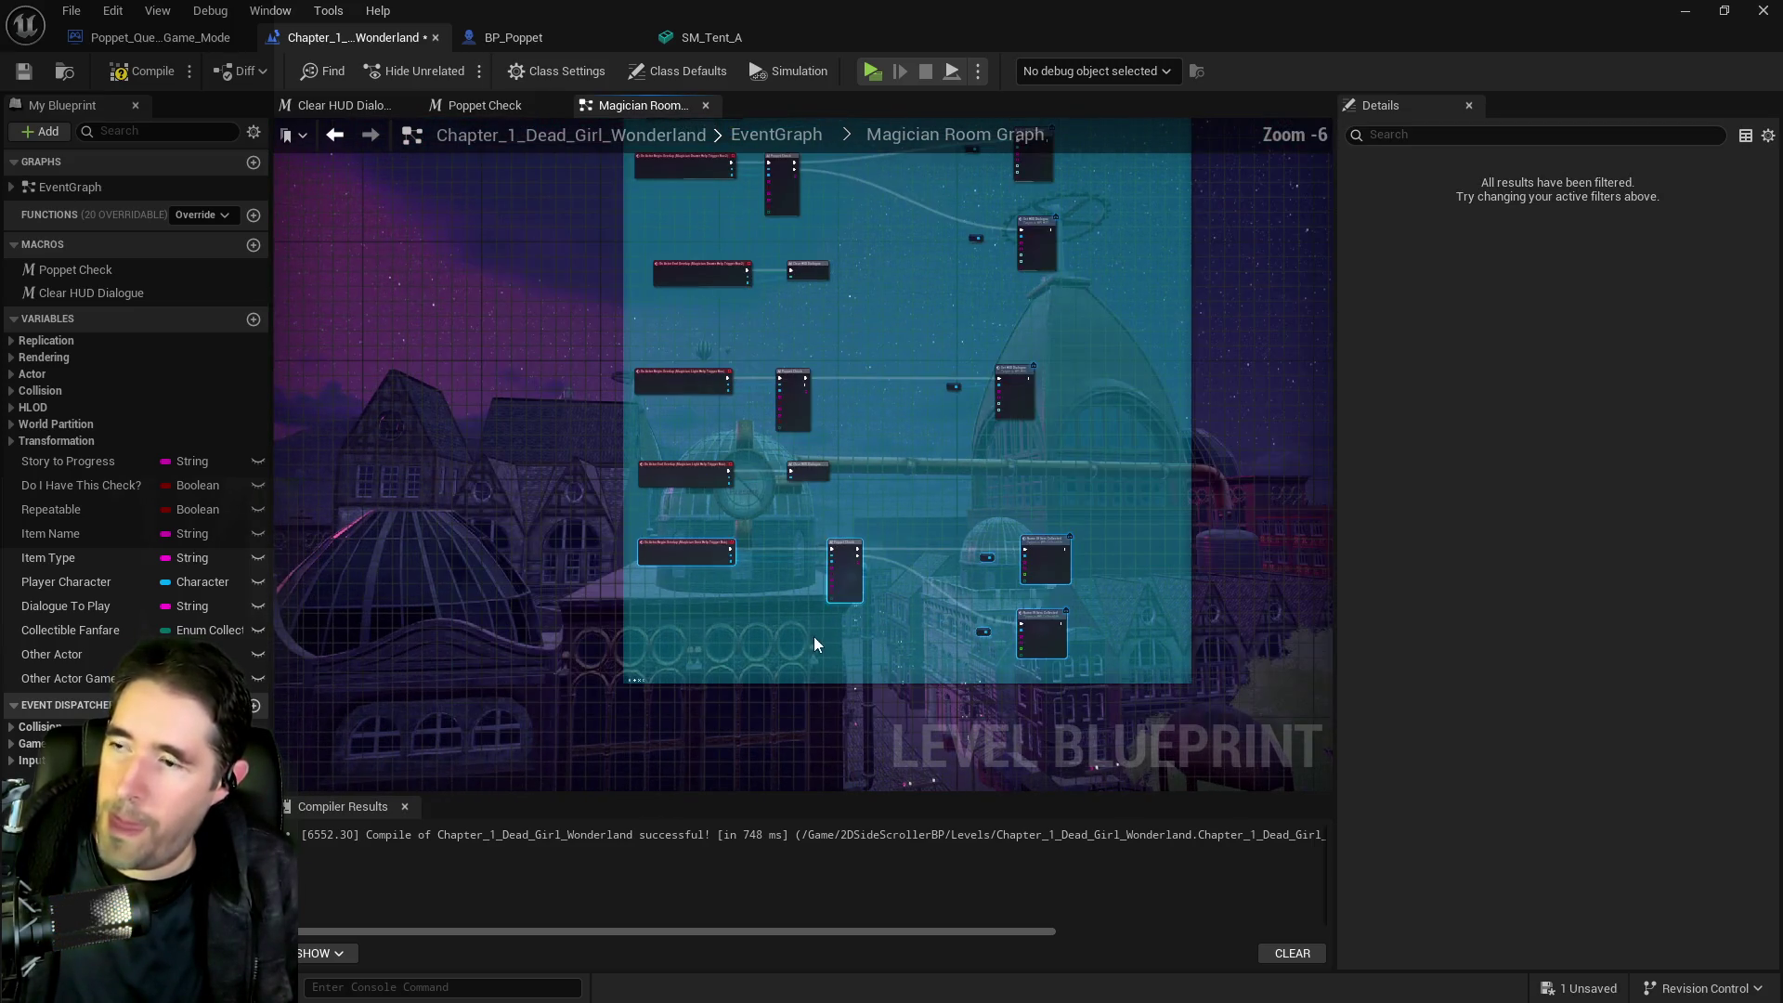
# Paste the copied Poppet Check and Name Of Item Collected nodes beside the Set HUD Dialogue nodes
pyautogui.click(815, 627)
pyautogui.scroll(4, 804, 555)
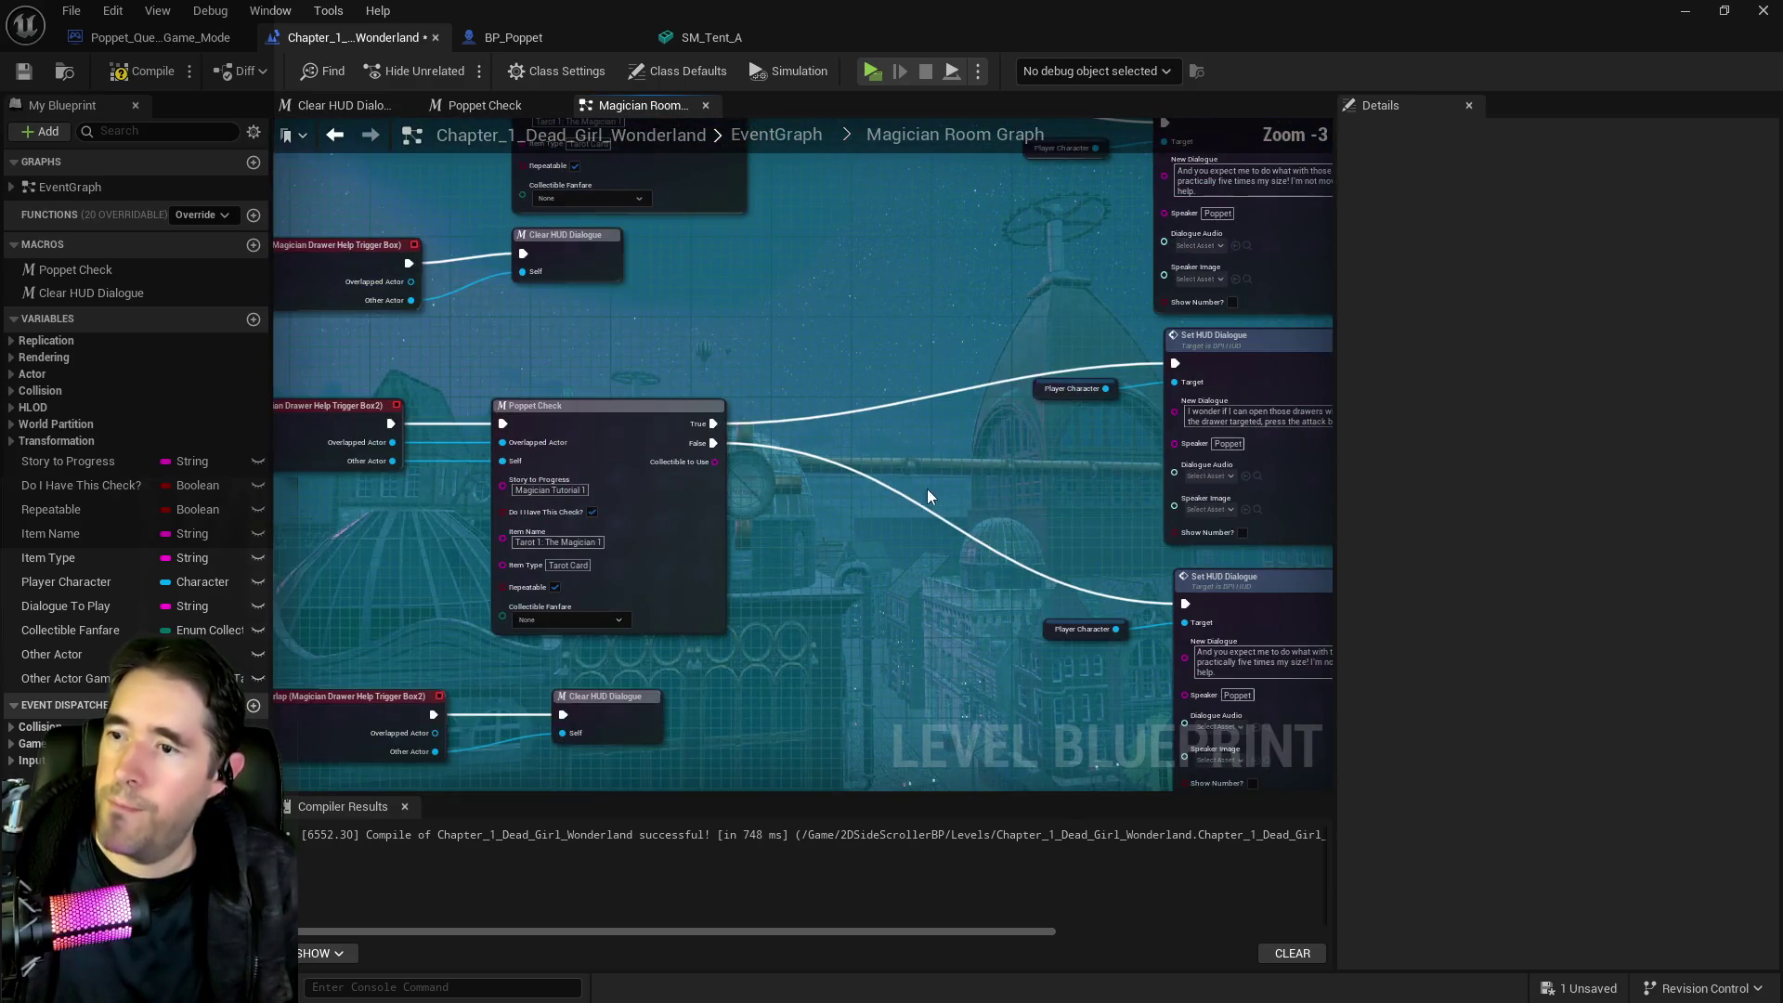
pyautogui.scroll(-1, 1012, 504)
pyautogui.moveTo(899, 492); pyautogui.dragTo(428, 294)
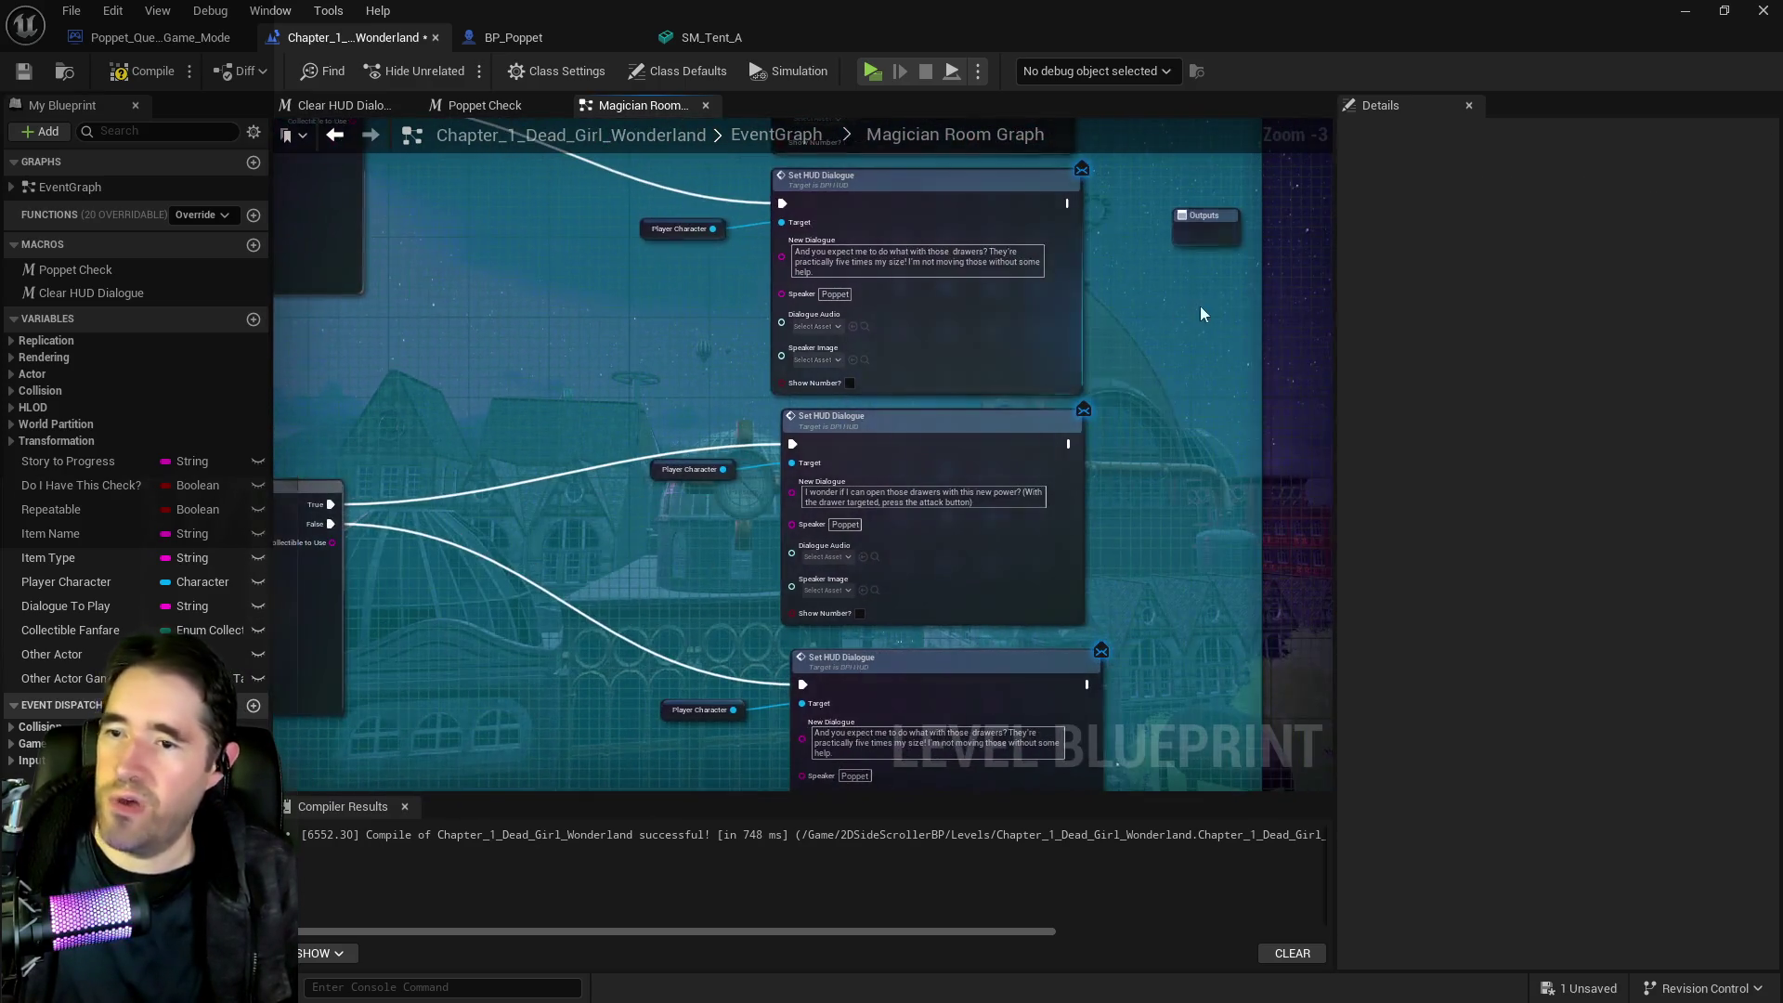
pyautogui.moveTo(676, 576)
pyautogui.mouseDown()
pyautogui.moveTo(714, 669)
pyautogui.moveTo(834, 583)
pyautogui.mouseUp()
pyautogui.scroll(-2, 834, 582)
pyautogui.scroll(4, 629, 693)
pyautogui.scroll(-1, 1055, 565)
pyautogui.moveTo(1055, 565); pyautogui.dragTo(556, 565)
pyautogui.scroll(1, 555, 565)
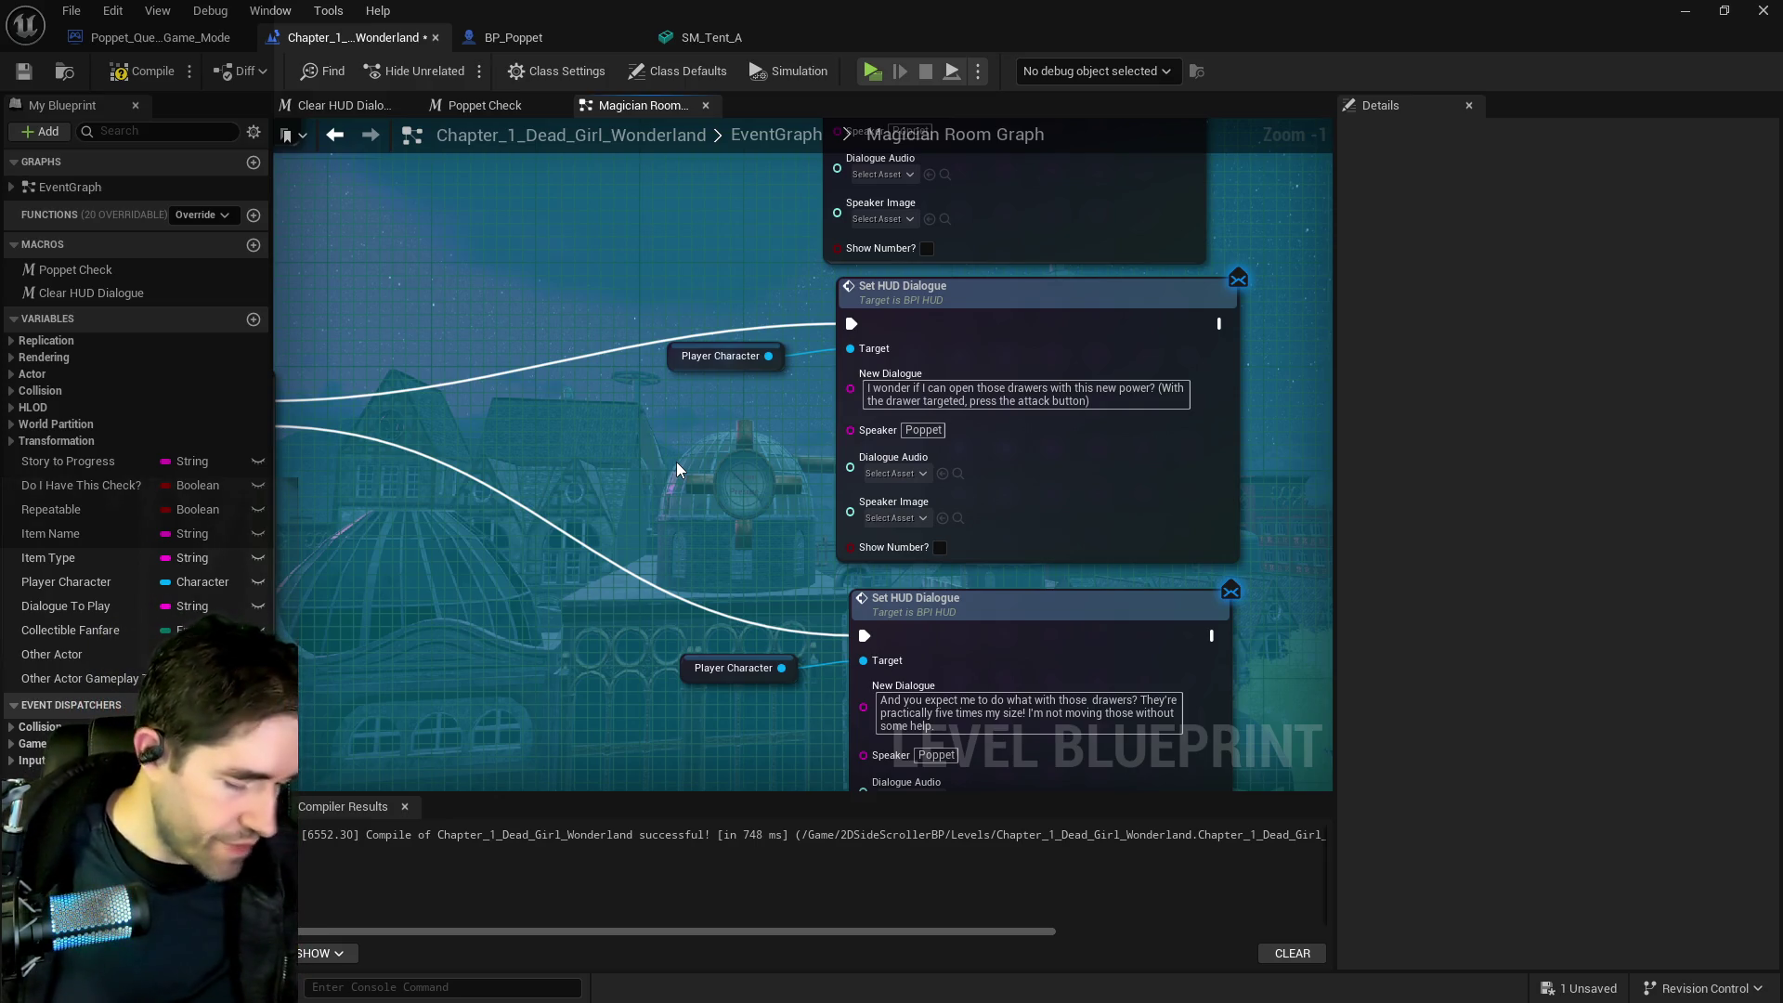
pyautogui.scroll(-5, 689, 508)
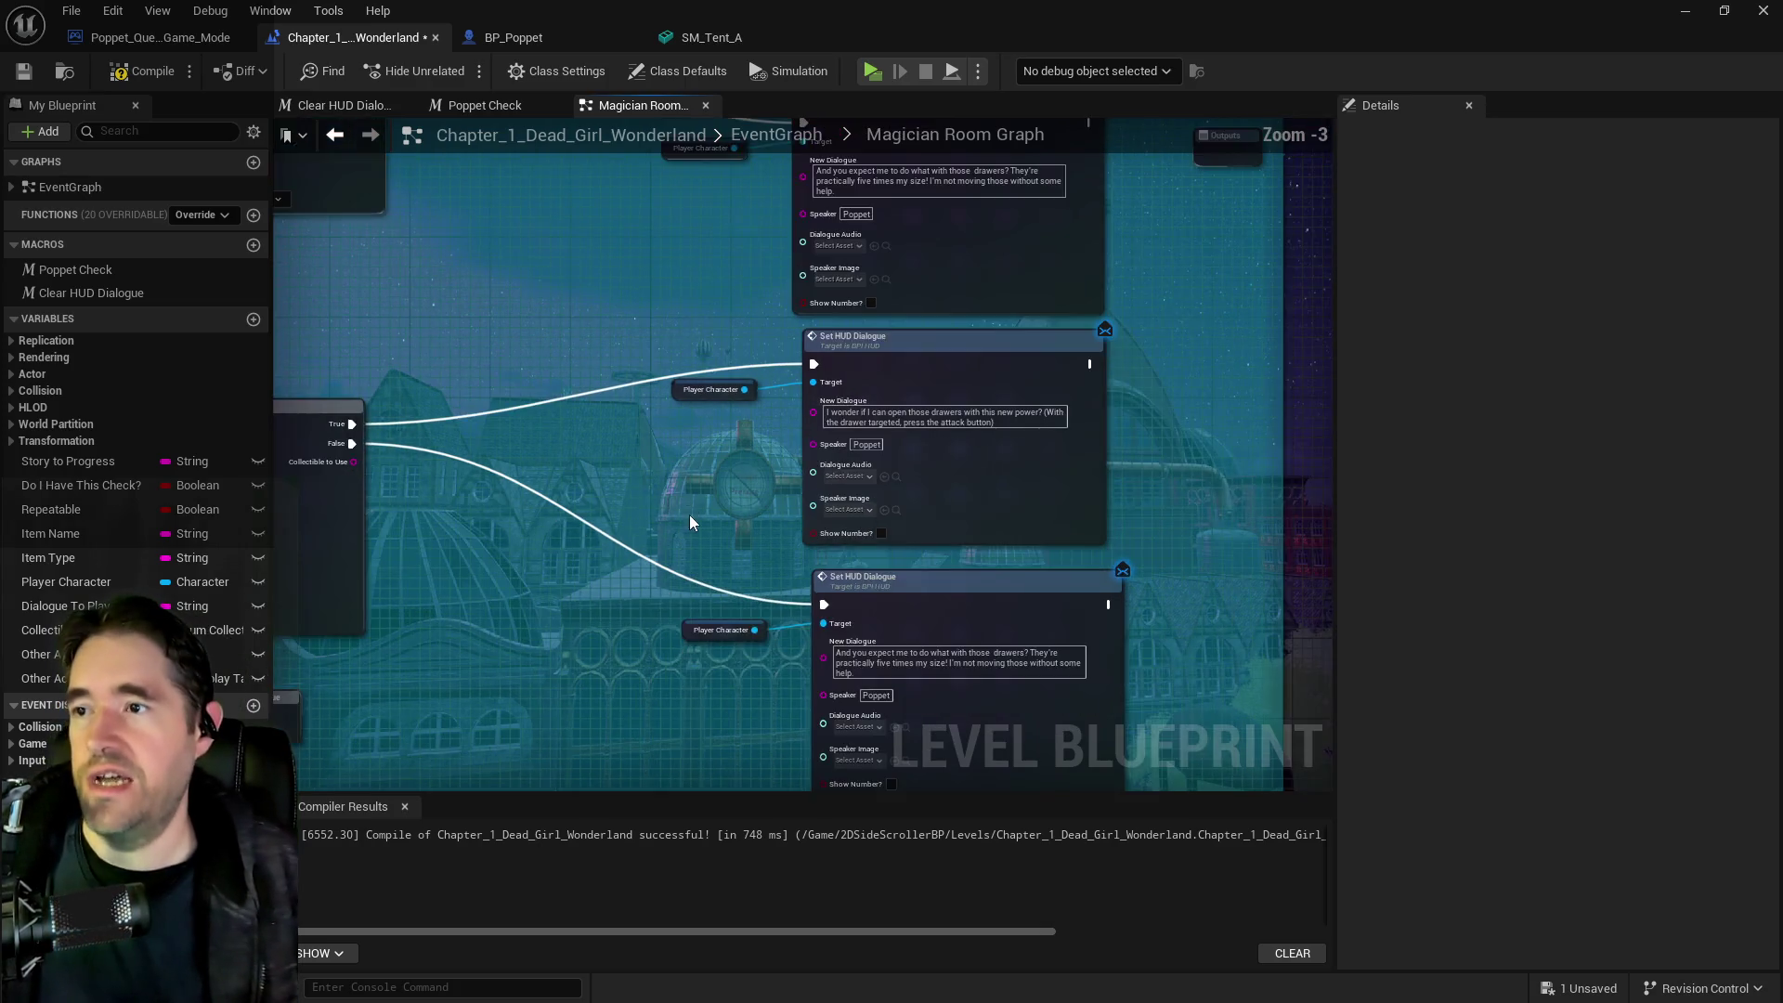
pyautogui.scroll(5, 811, 322)
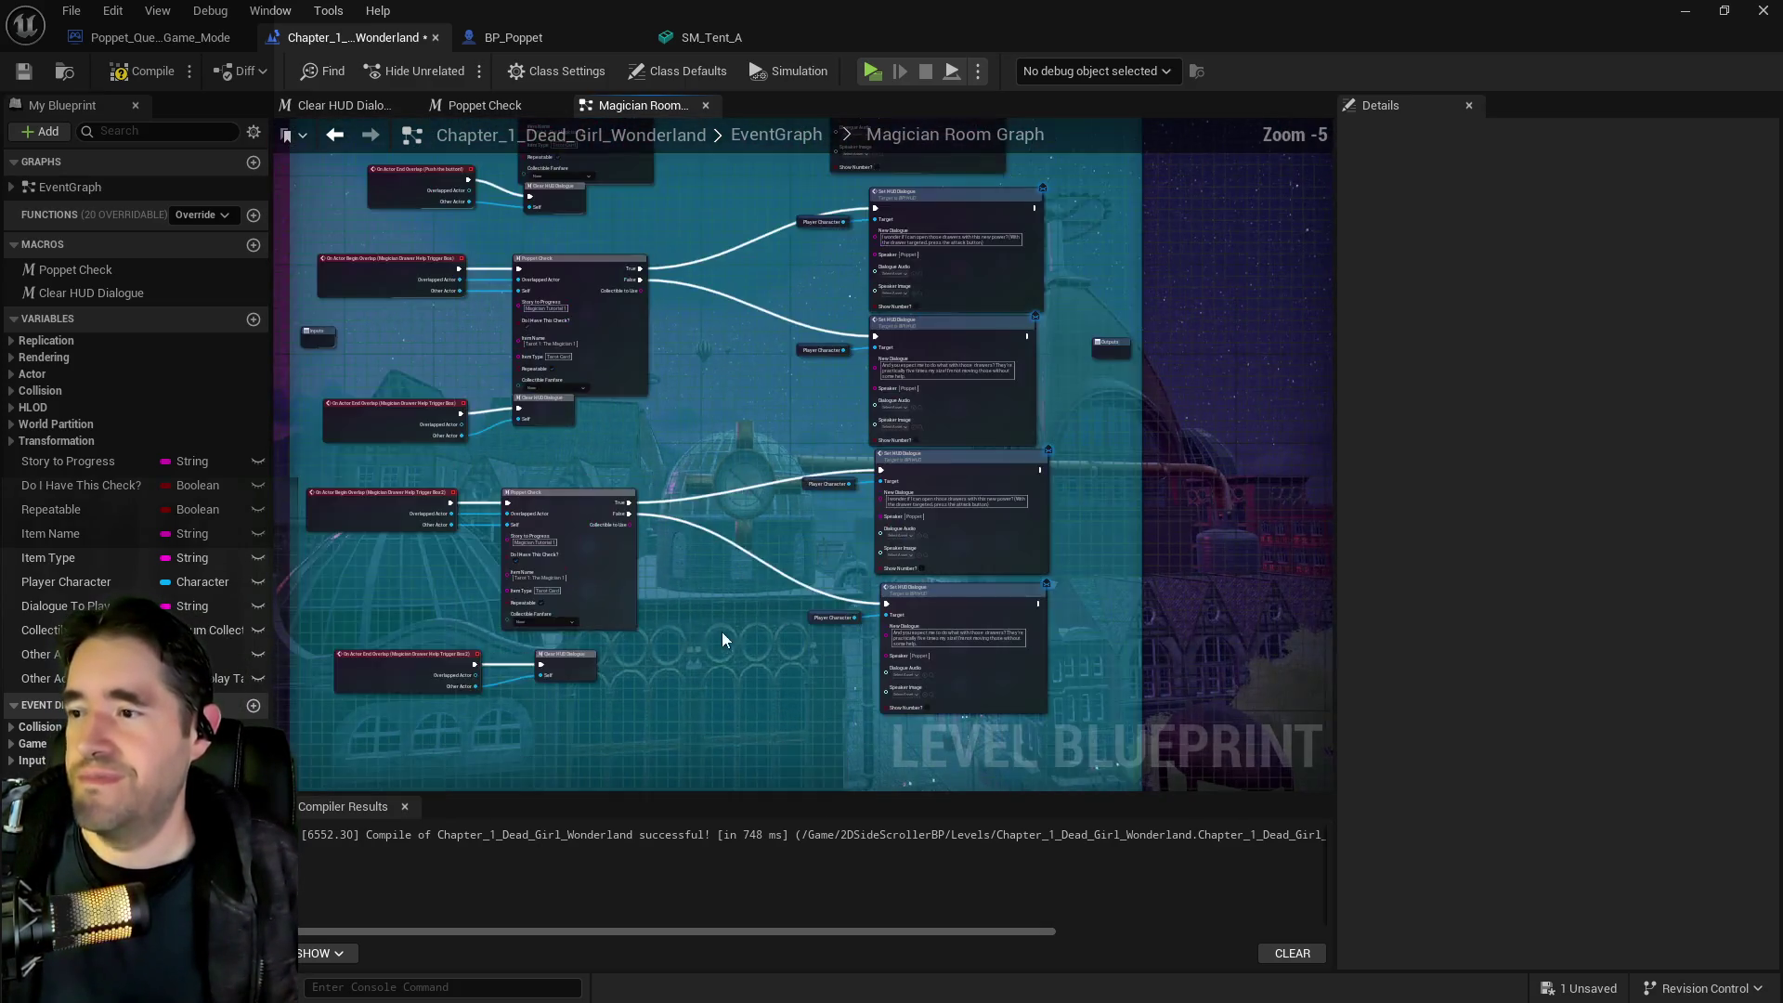
pyautogui.hotkey('ctrl', 'v')
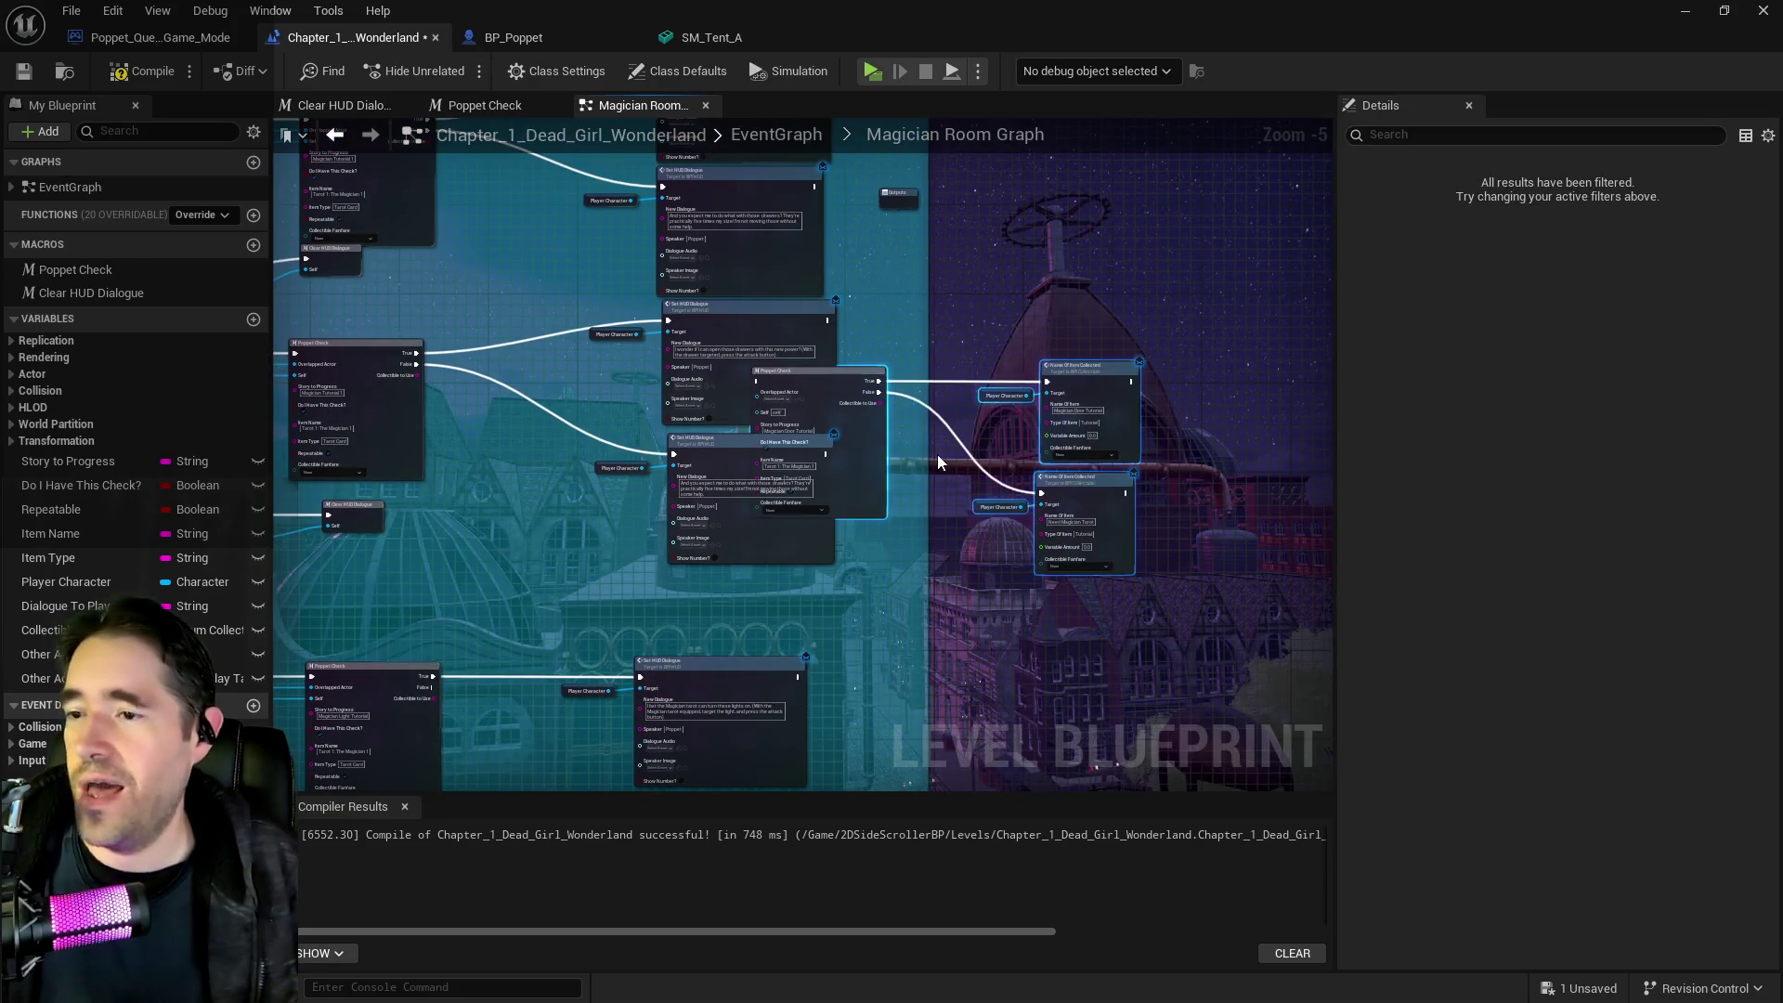
pyautogui.moveTo(1014, 475)
pyautogui.mouseDown()
pyautogui.moveTo(1048, 475)
pyautogui.moveTo(987, 517)
pyautogui.moveTo(910, 472)
pyautogui.moveTo(1023, 477)
pyautogui.moveTo(430, 462)
pyautogui.moveTo(634, 498)
pyautogui.moveTo(501, 492)
pyautogui.moveTo(751, 489)
pyautogui.mouseUp()
pyautogui.scroll(4, 929, 473)
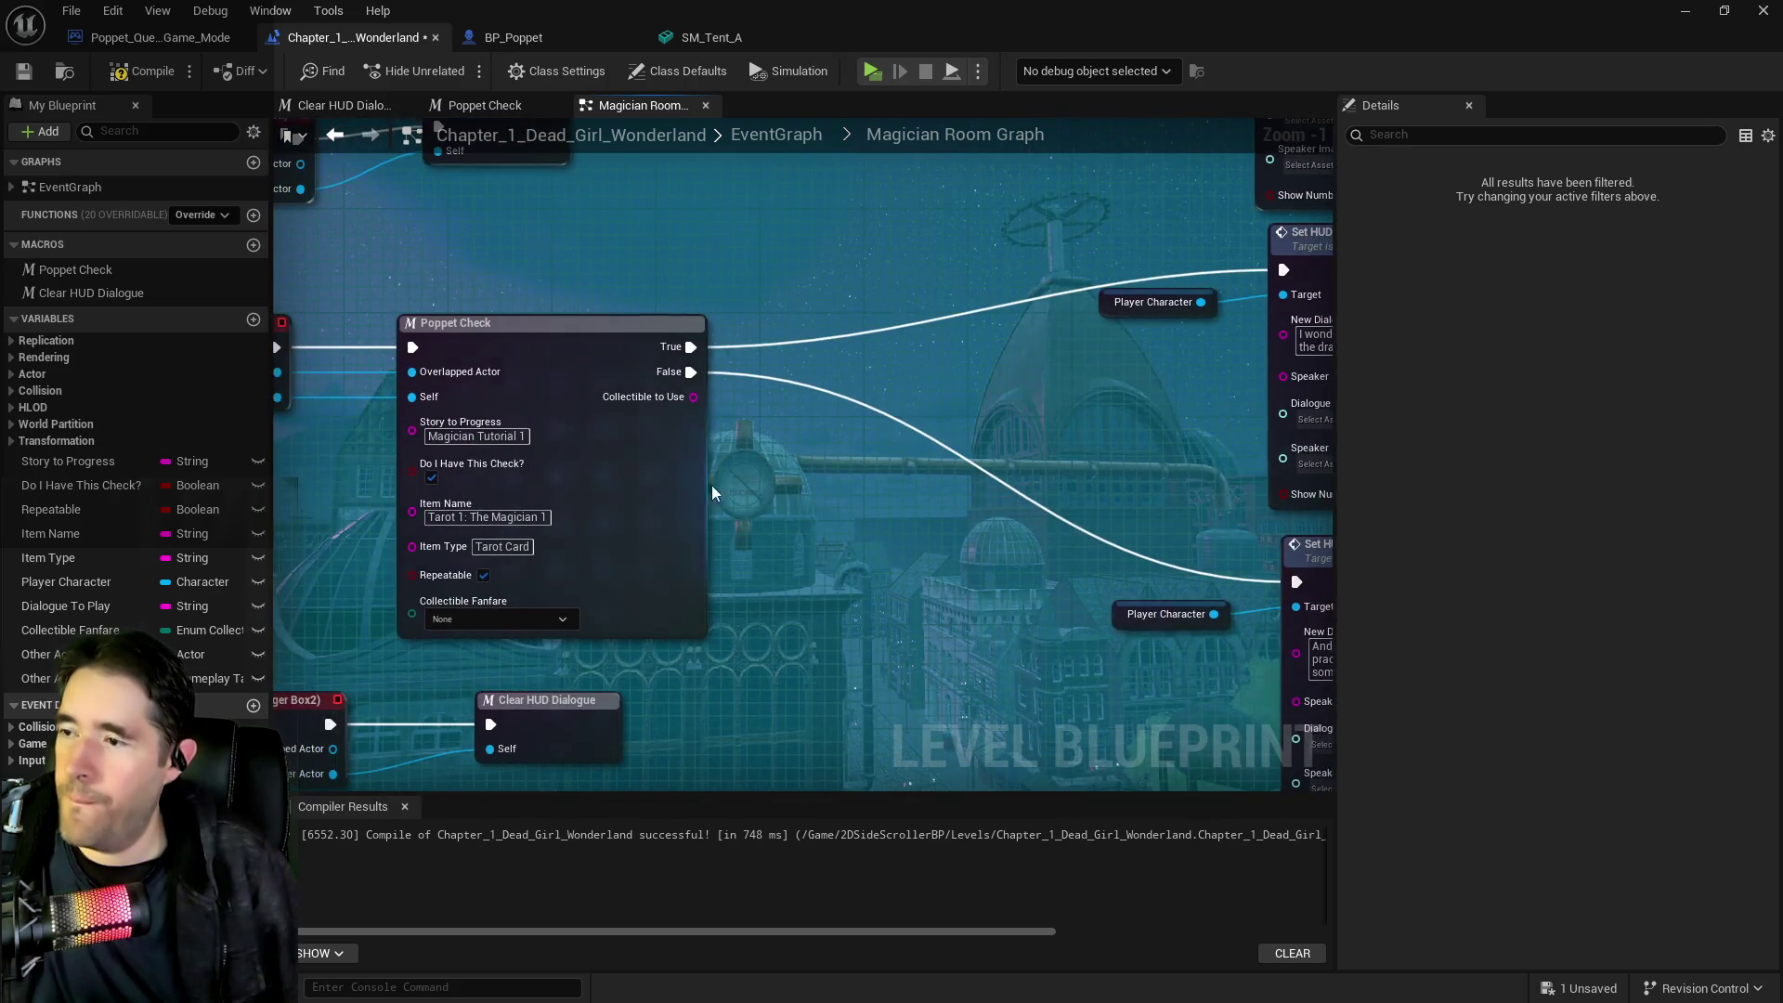
# Set the pasted Poppet Check's Story to Progress to Magician Tutorial 1
pyautogui.click(492, 437)
pyautogui.click(585, 461)
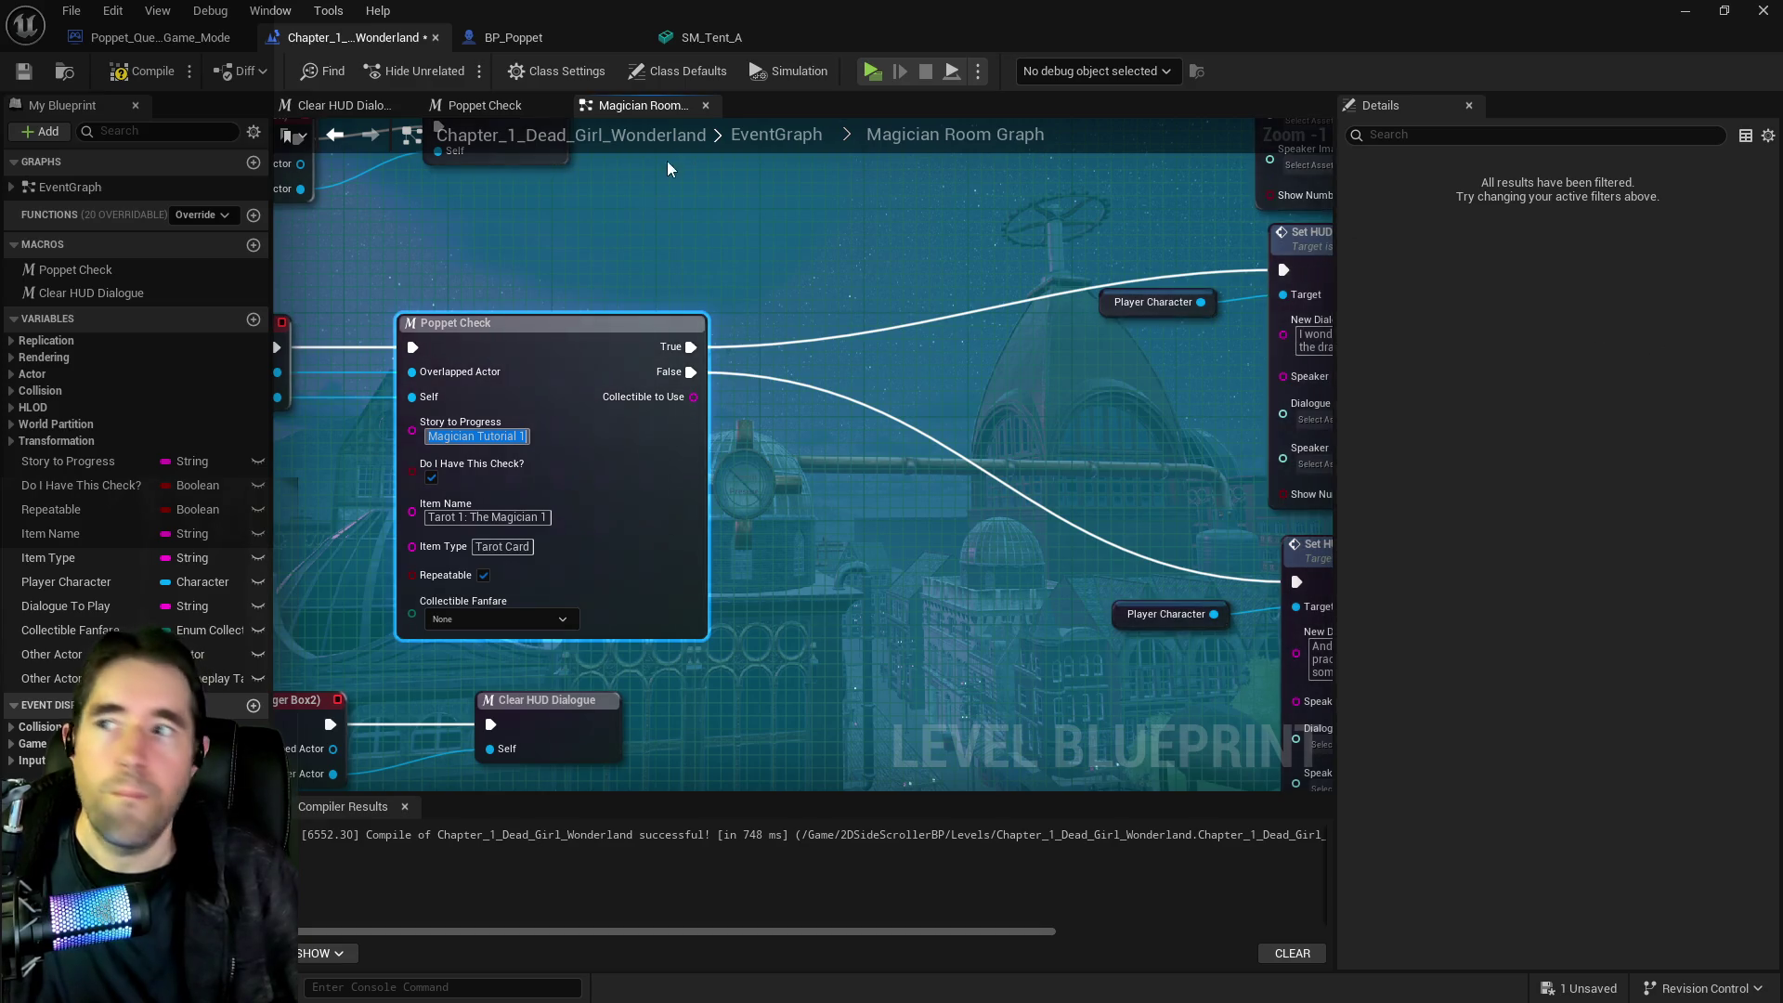
pyautogui.moveTo(650, 446); pyautogui.dragTo(267, 520)
# Name the upper item 'Magician Tutorial 1' and the lower item 'Magician Tutorial 1 No Tarot'
pyautogui.click(1042, 460)
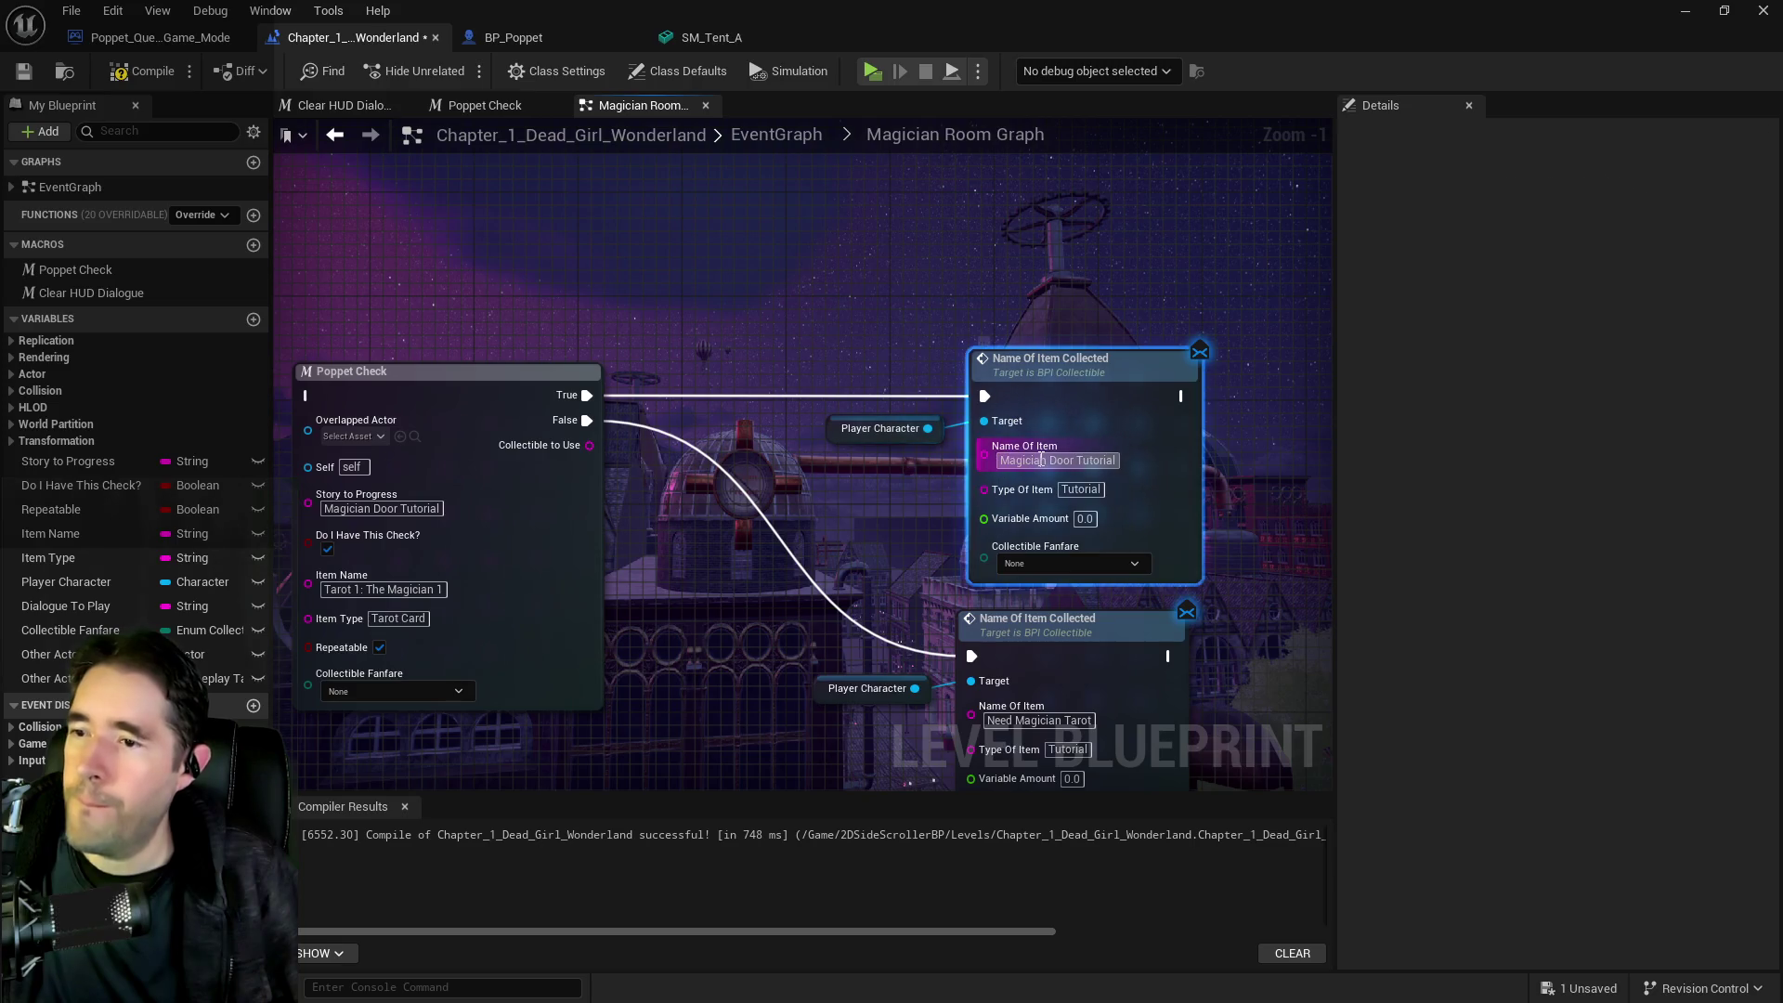
pyautogui.write('Magician Tutorial 1')
pyautogui.moveTo(1034, 723); pyautogui.dragTo(1045, 568)
pyautogui.click(1034, 567)
pyautogui.write('Magician Tutorial 1')
pyautogui.press('Return')
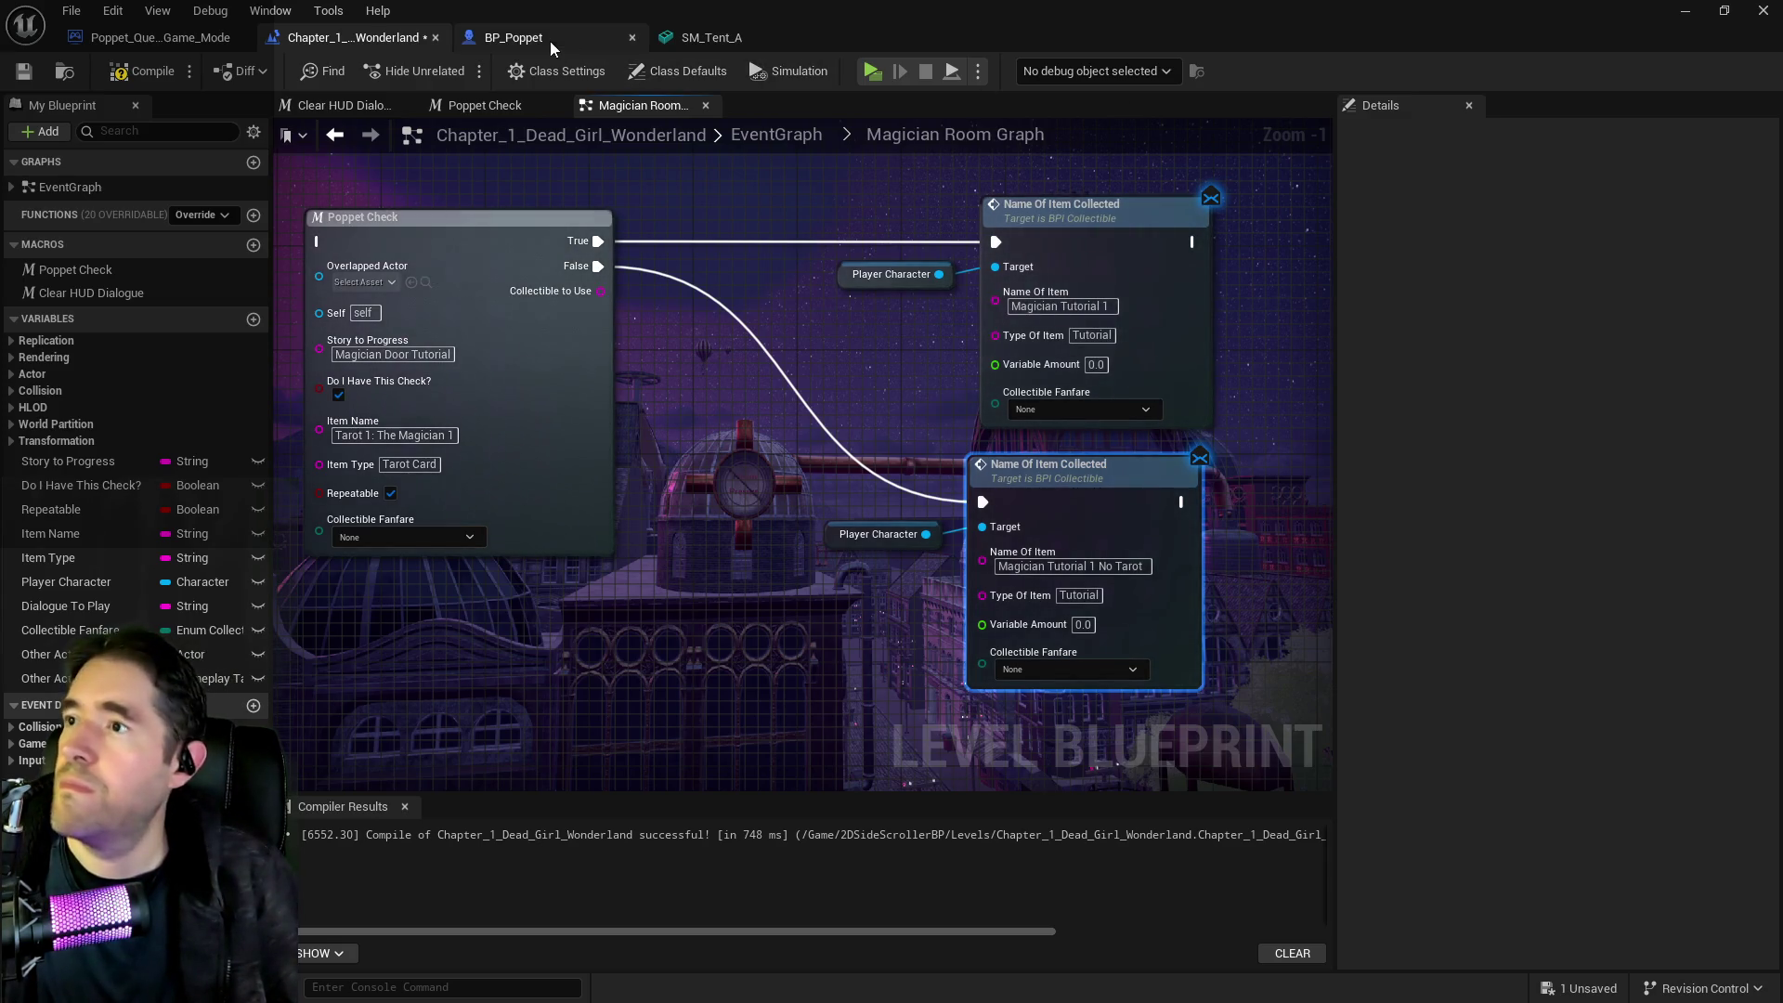
pyautogui.moveTo(0, 193); pyautogui.dragTo(1145, 192)
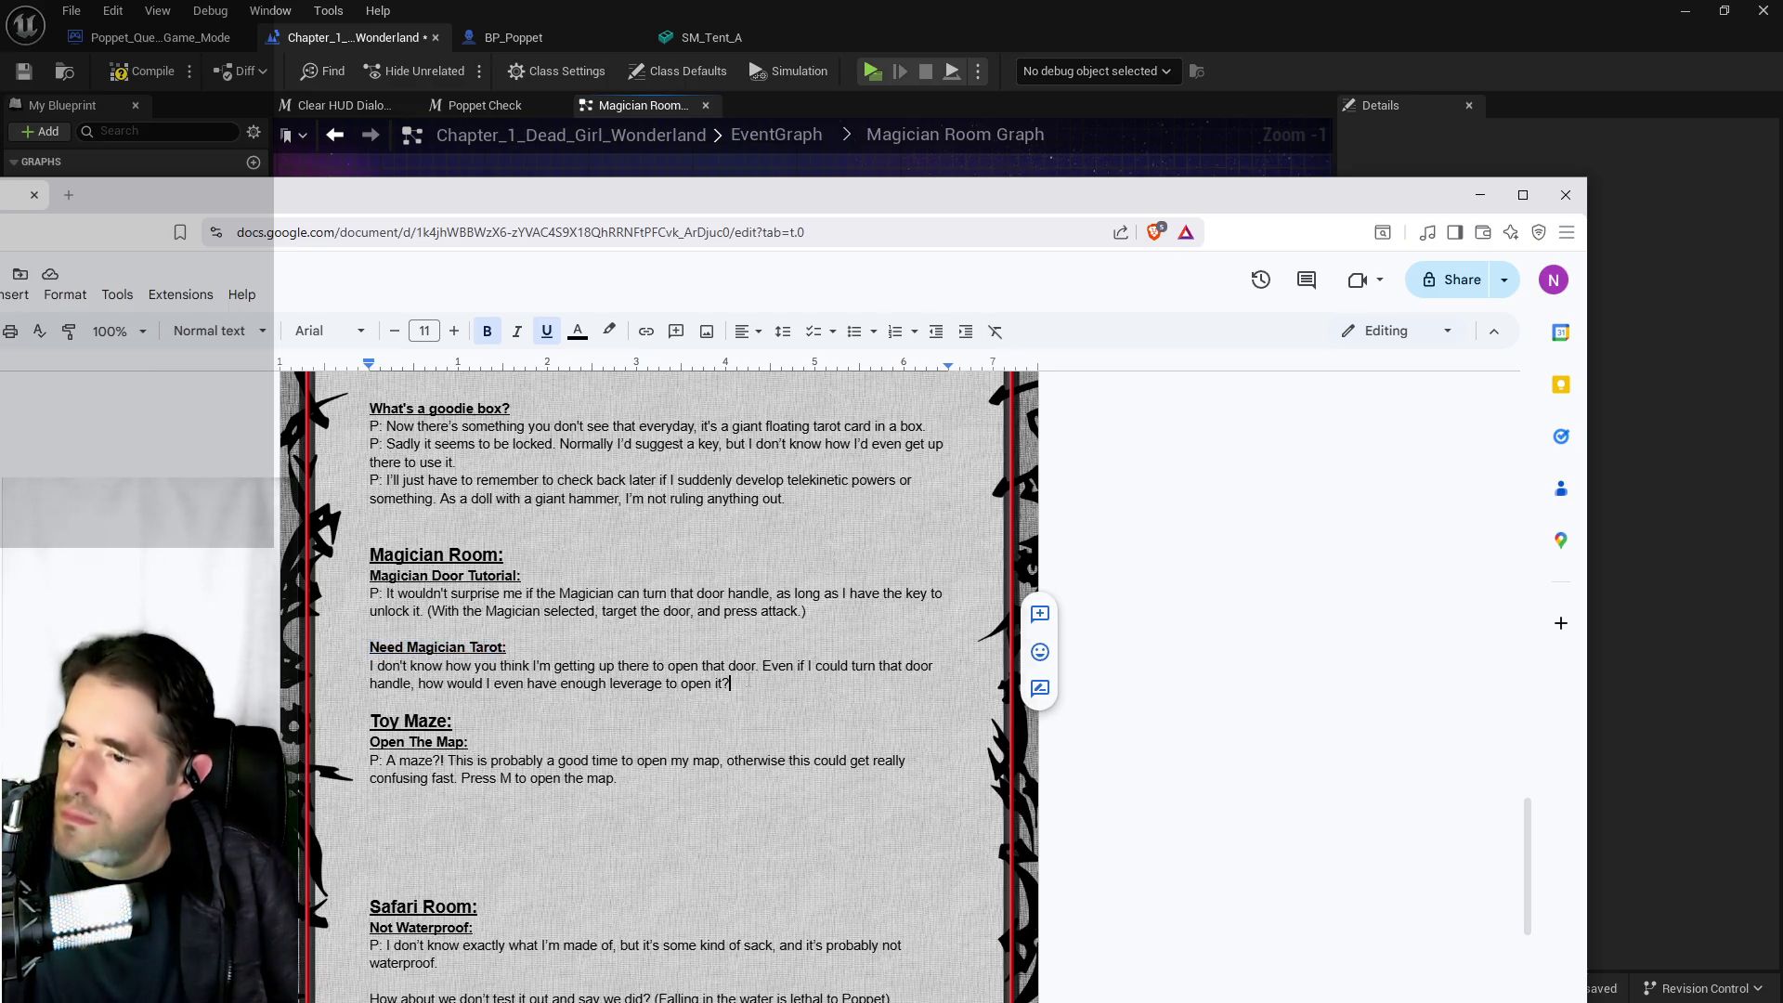
# Add two Need Magician Tarot: placeholder headings below the Magician Tutorial 1 dialogue in the script
pyautogui.press('Return')
pyautogui.press('Return')
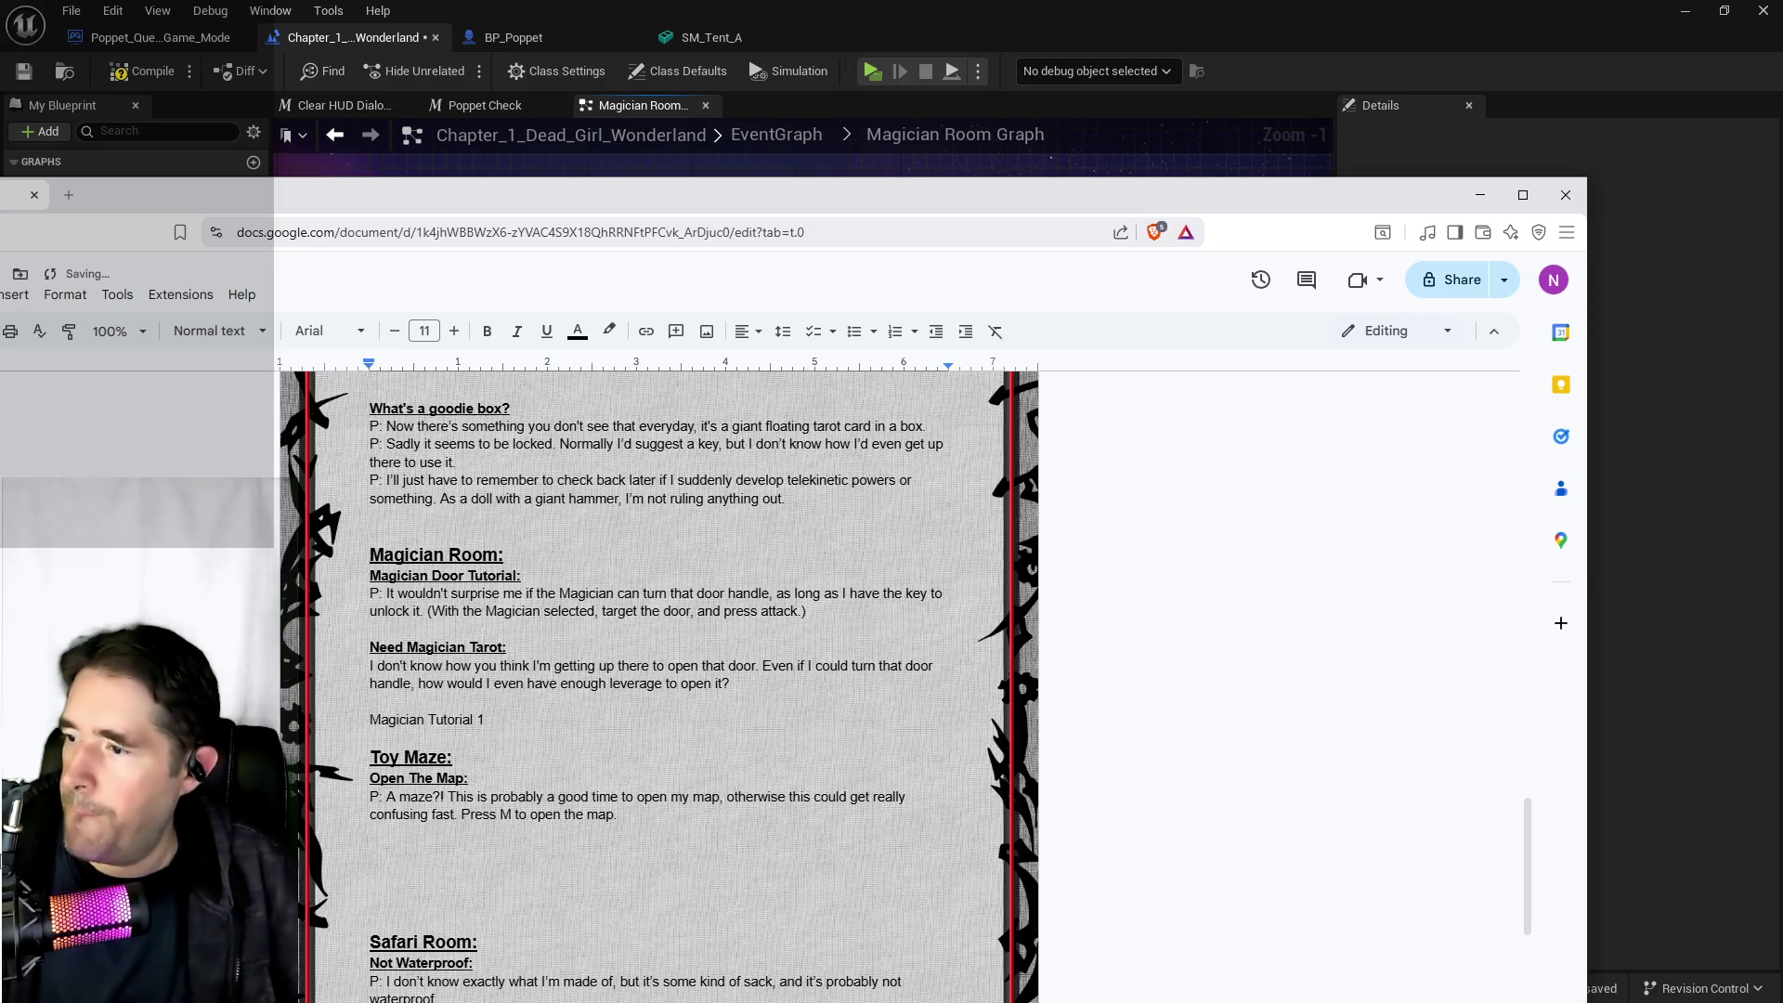
pyautogui.moveTo(522, 650); pyautogui.dragTo(391, 647)
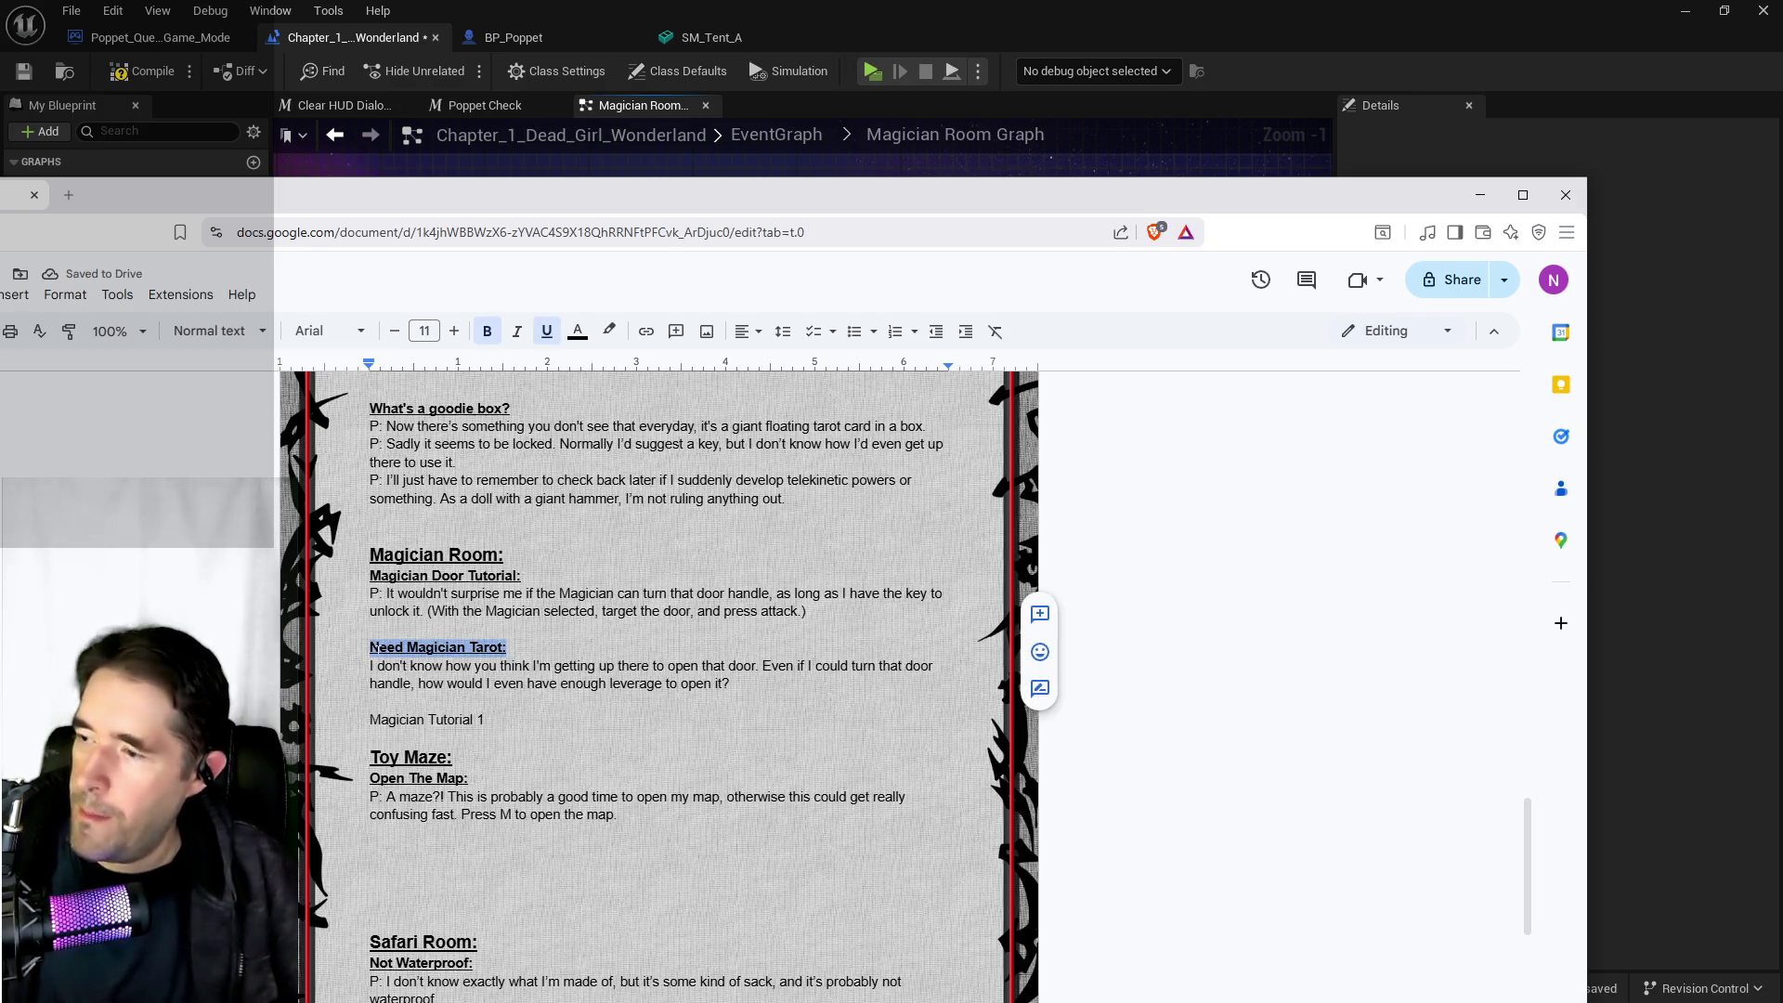
pyautogui.click(480, 720)
pyautogui.press('Return')
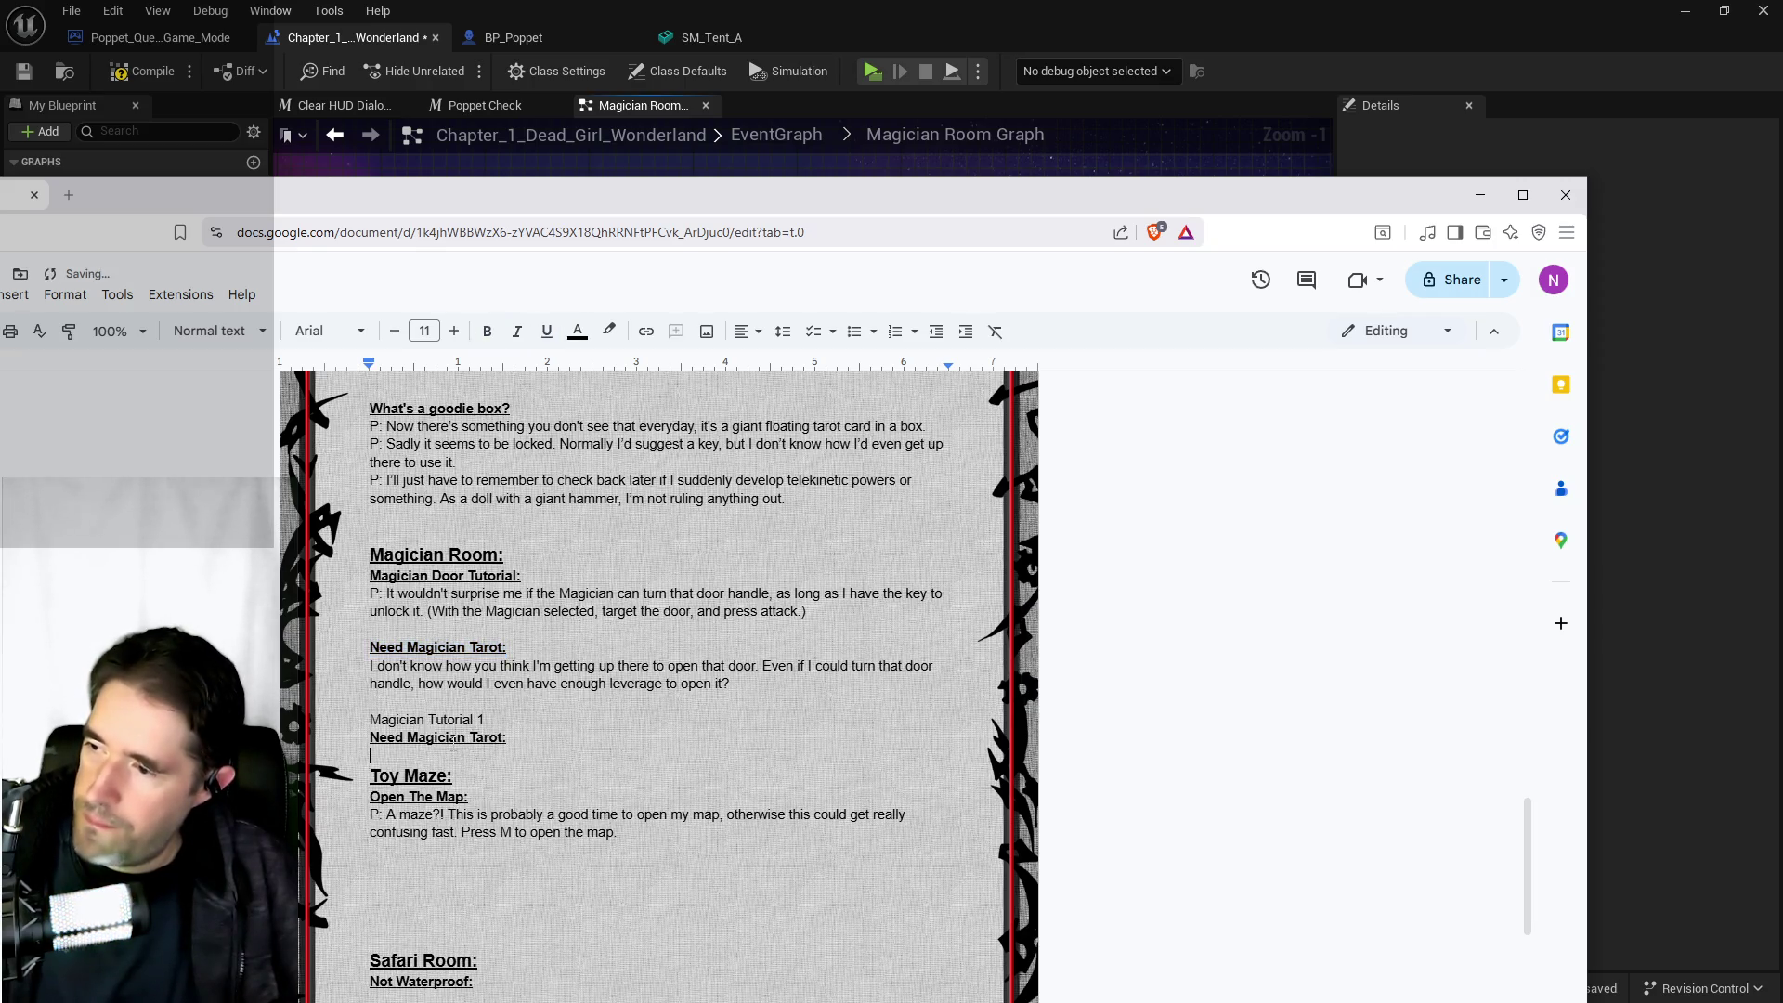
pyautogui.press('Return')
pyautogui.press('Return')
pyautogui.press('Return')
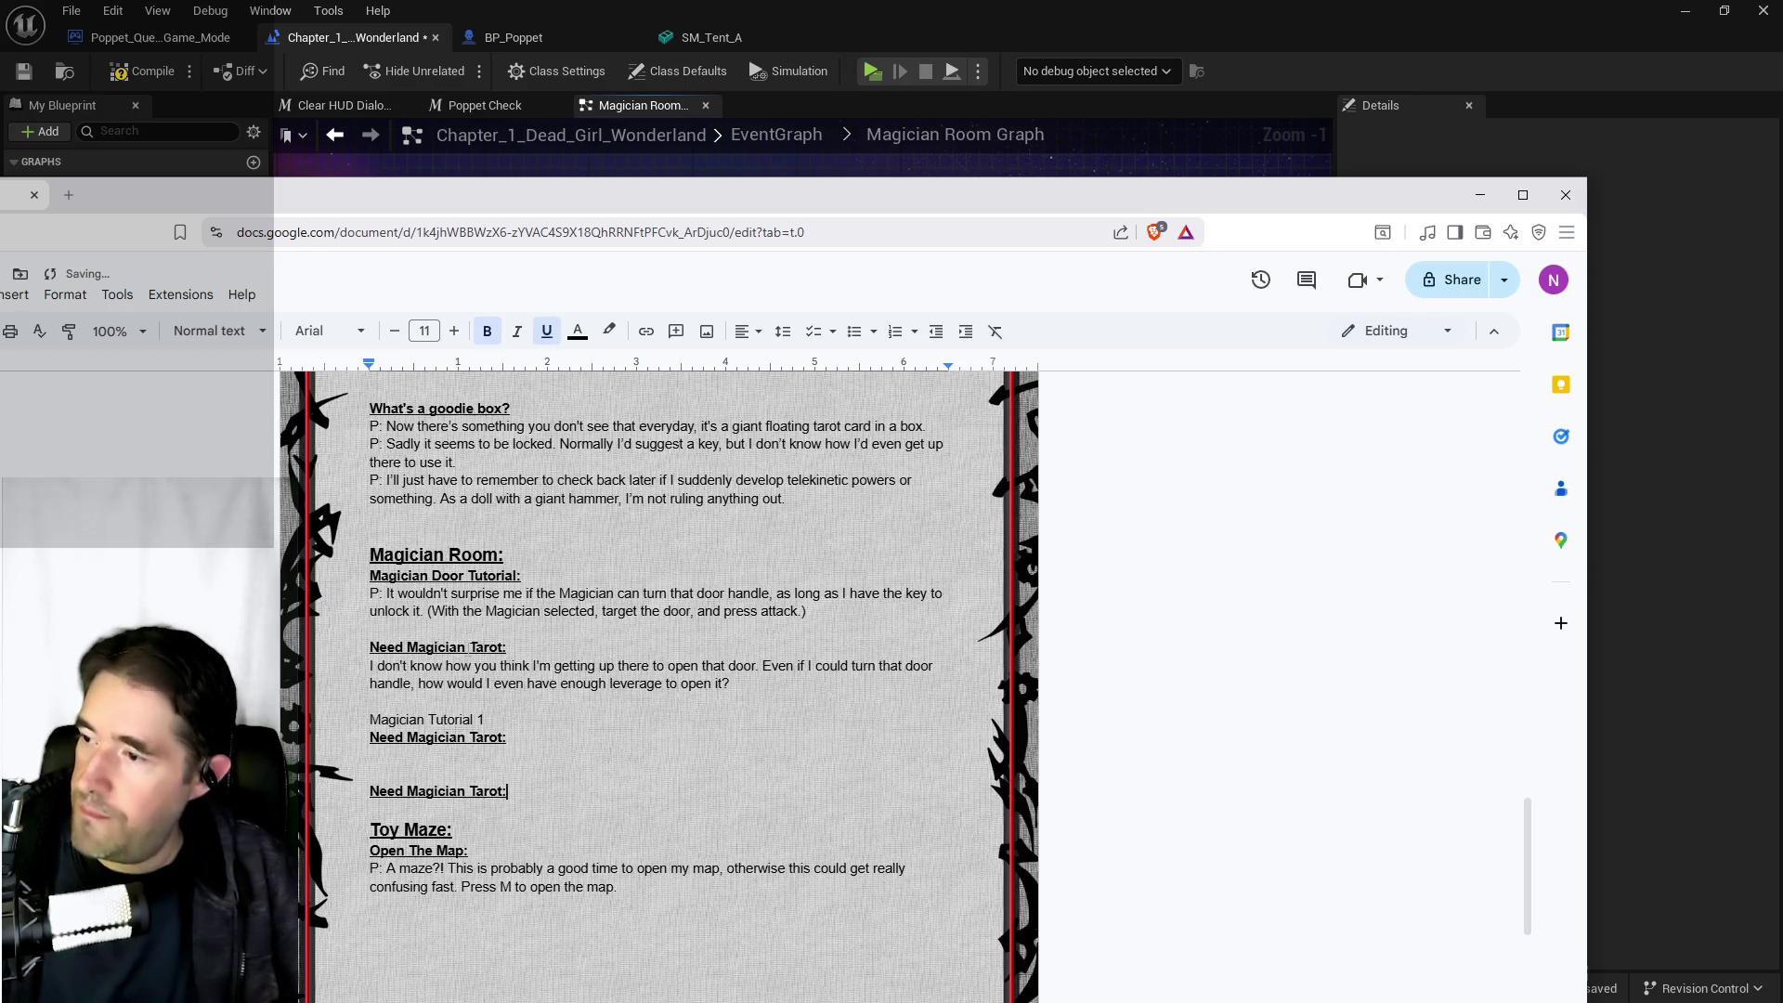
# Undo the accidental Magician Tutorial 1 line deletion, restoring the headings, then return to BP_Poppet
pyautogui.moveTo(460, 720); pyautogui.dragTo(370, 720)
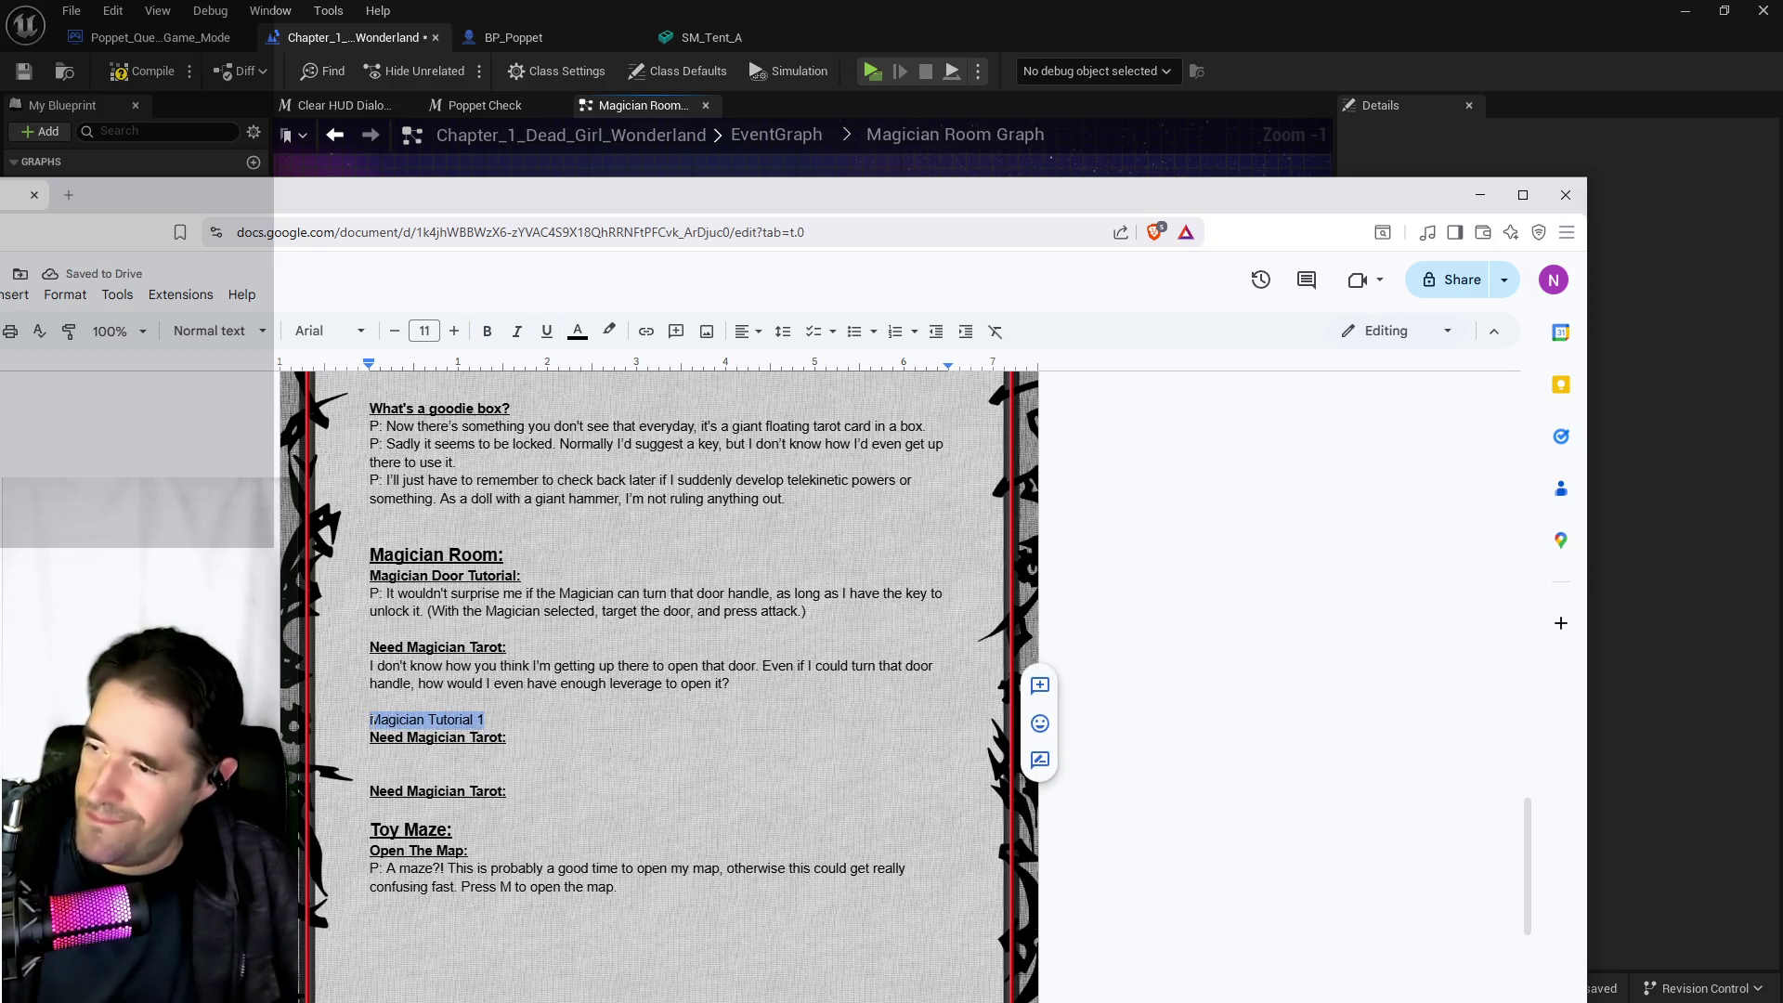
pyautogui.press('BackSpace')
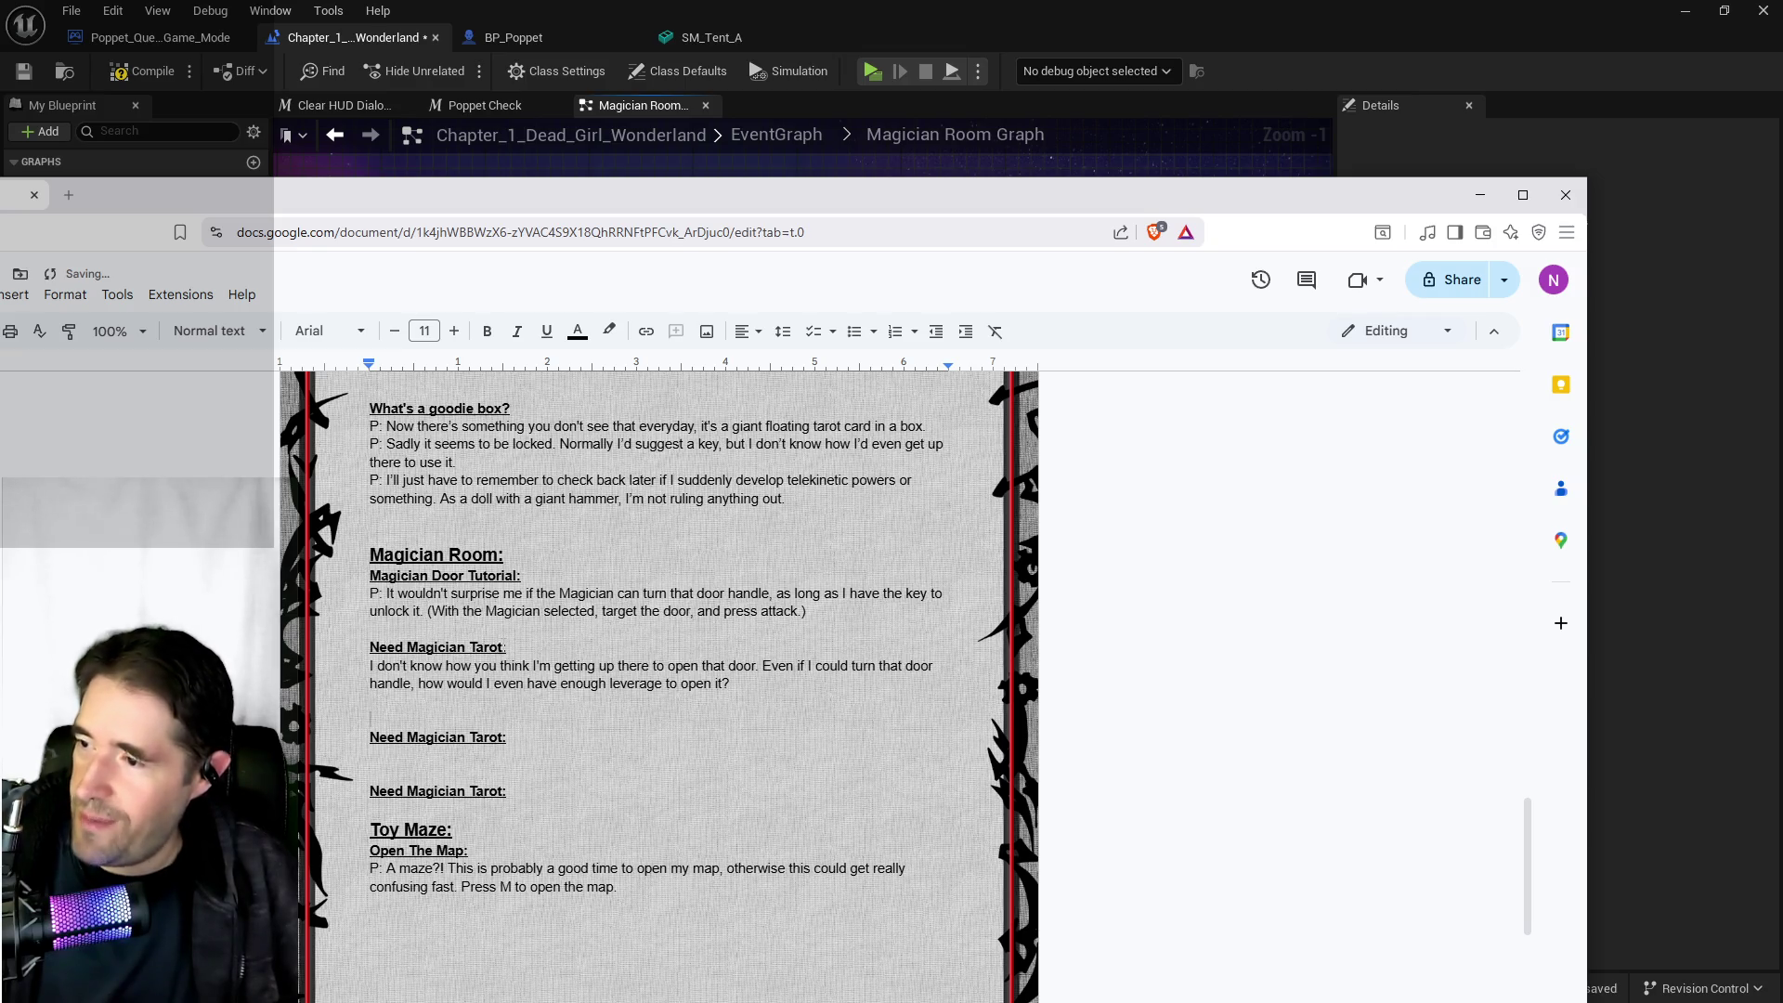
pyautogui.moveTo(505, 647); pyautogui.dragTo(419, 647)
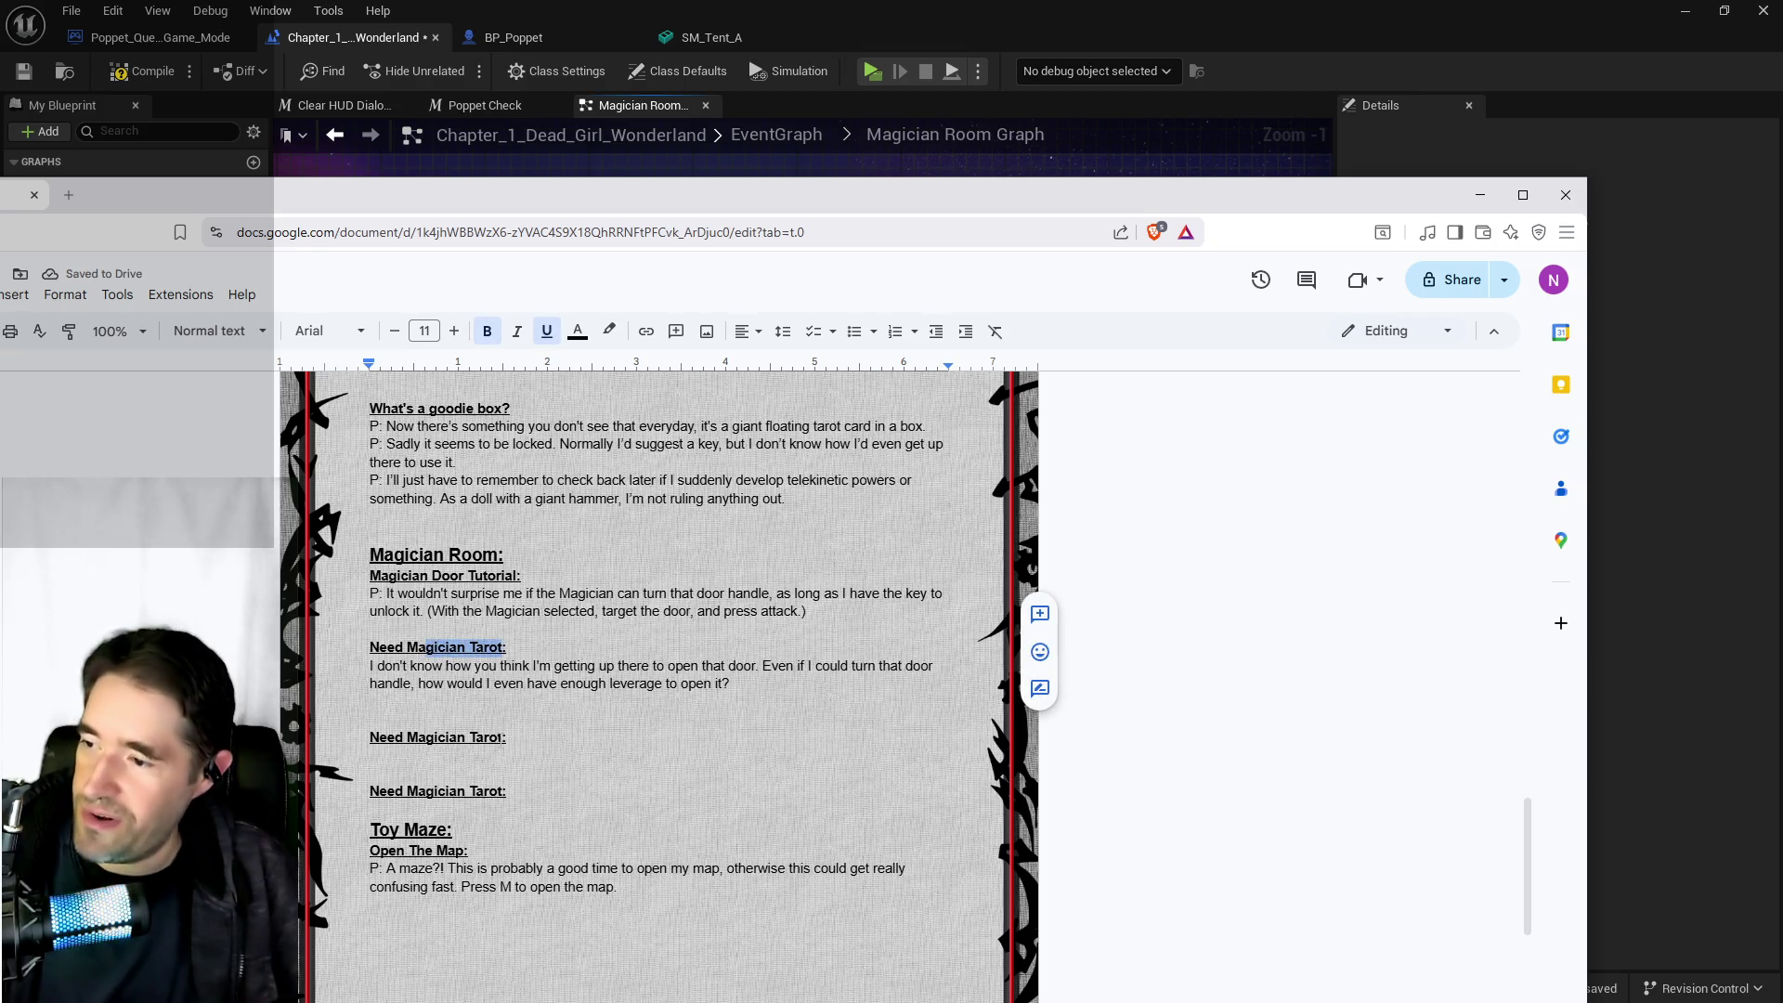
pyautogui.hotkey('ctrl', 'z')
pyautogui.hotkey('ctrl', 'z')
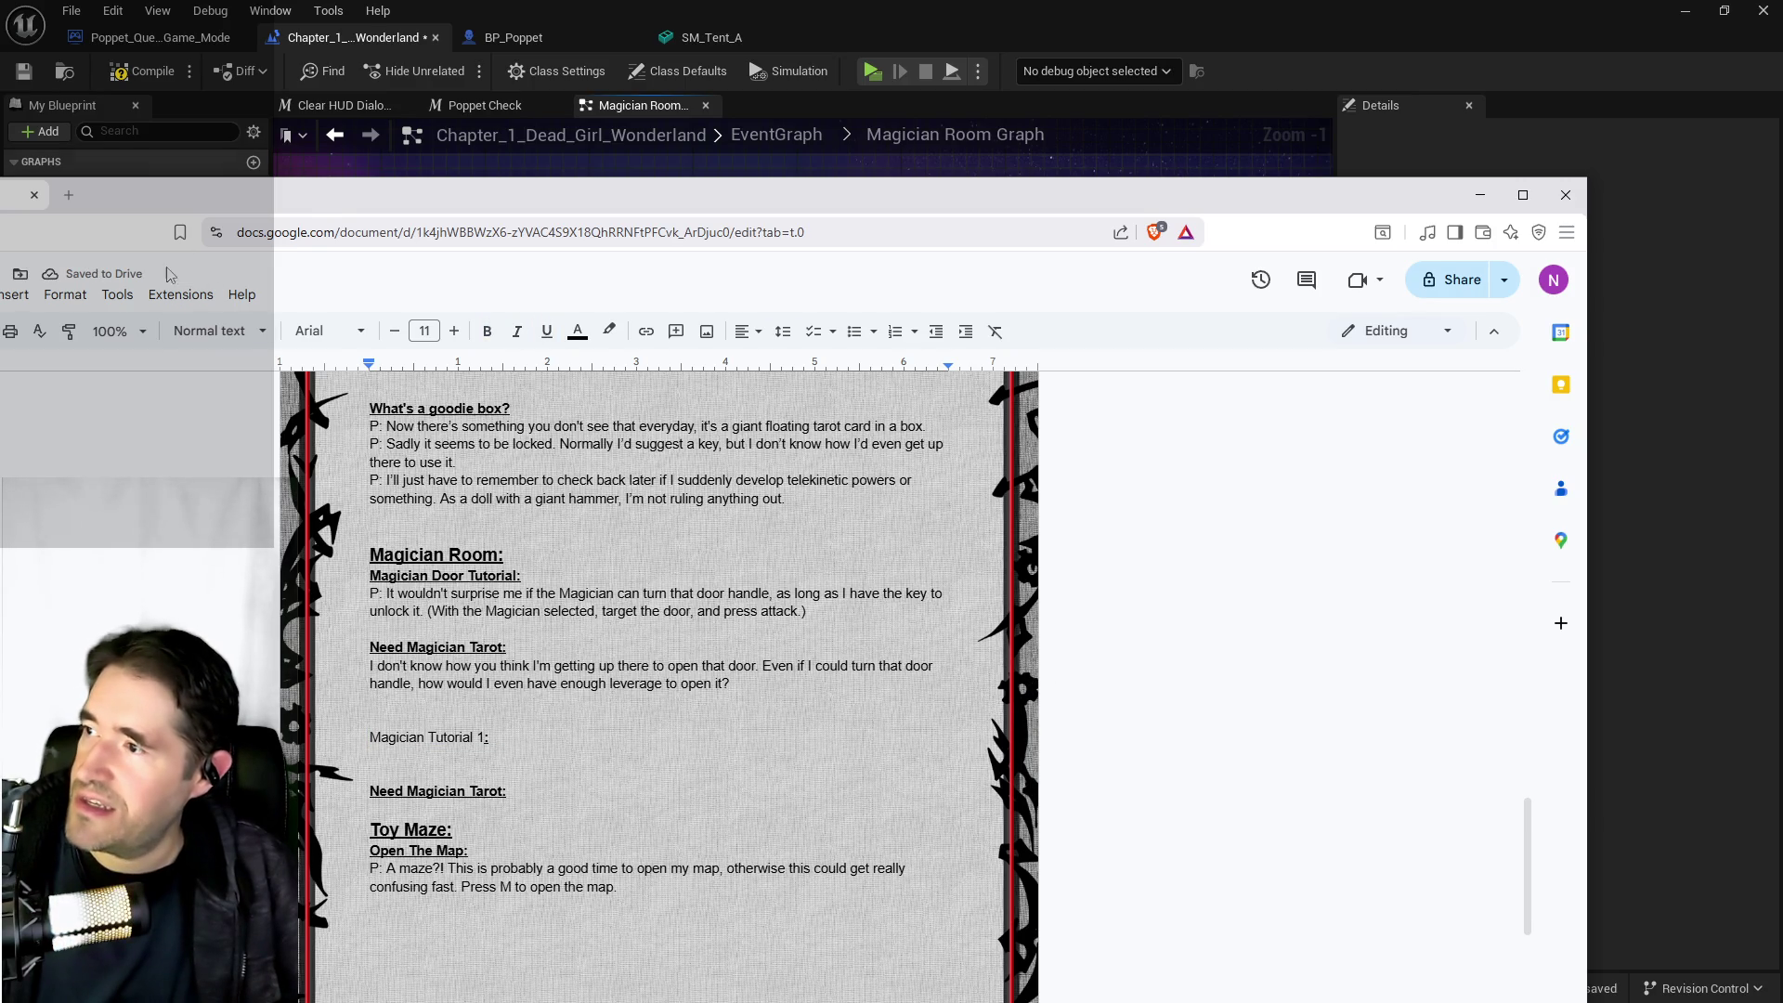
pyautogui.write(':')
pyautogui.moveTo(332, 207); pyautogui.dragTo(464, 184)
pyautogui.click(55, 272)
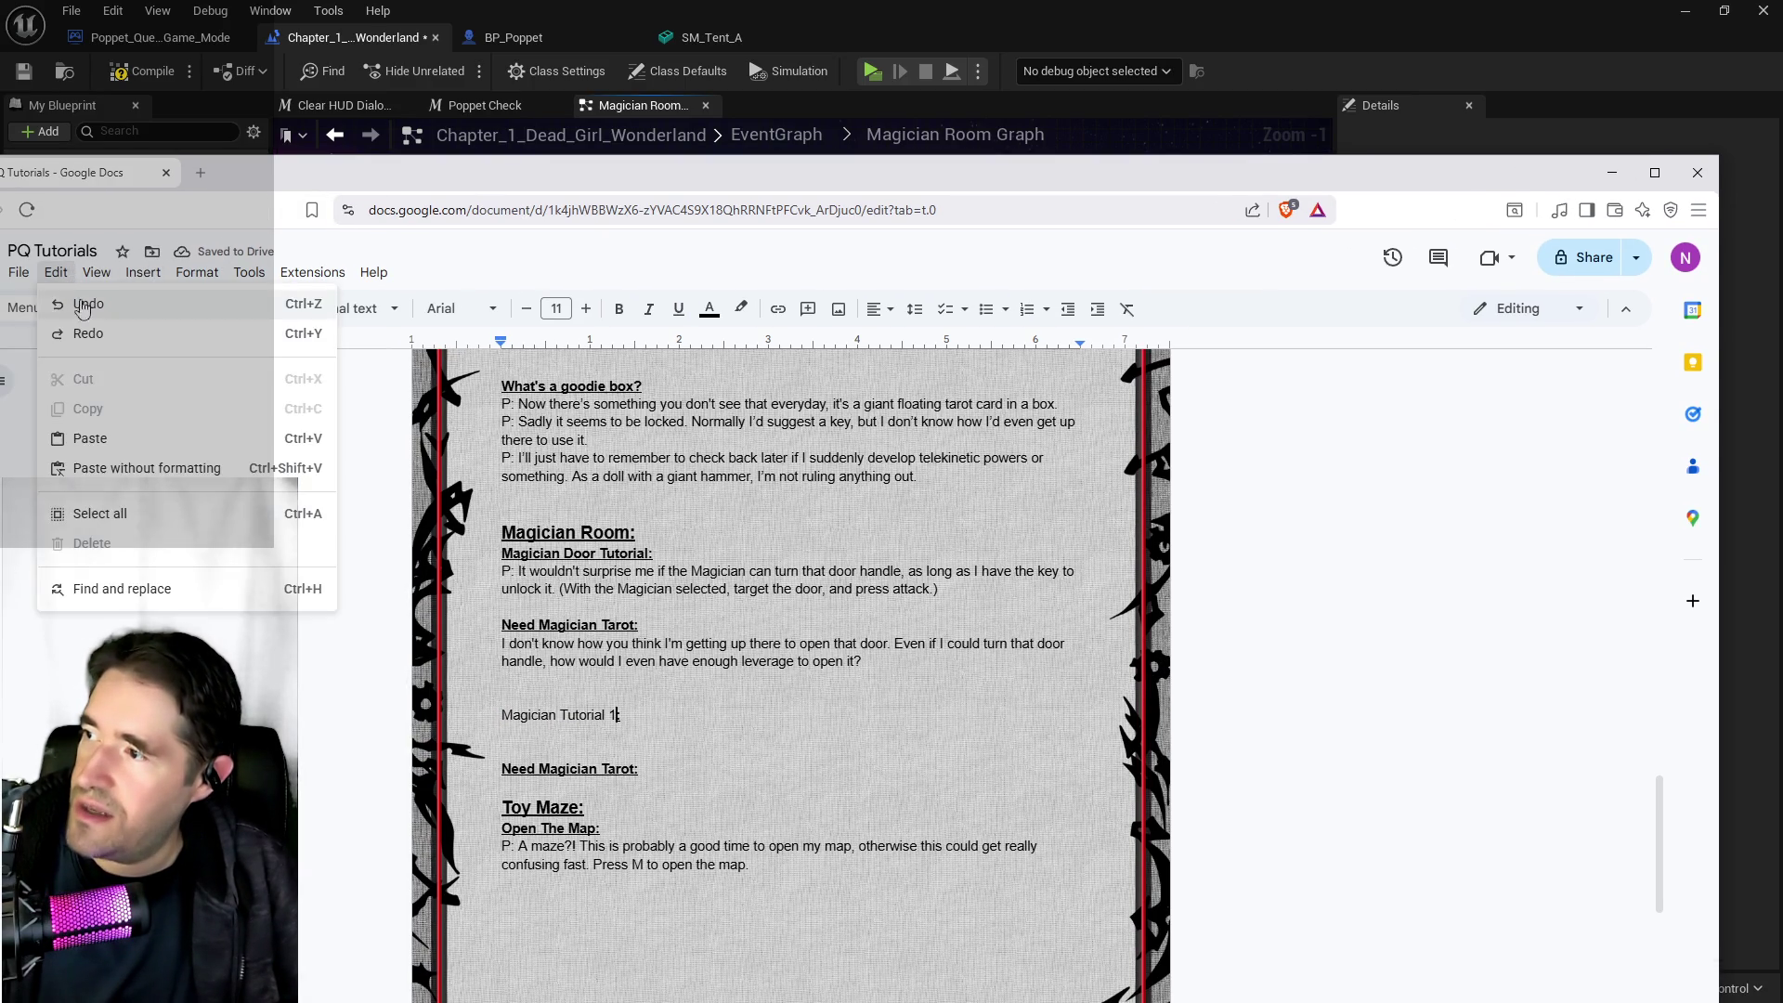
pyautogui.click(215, 378)
pyautogui.click(578, 715)
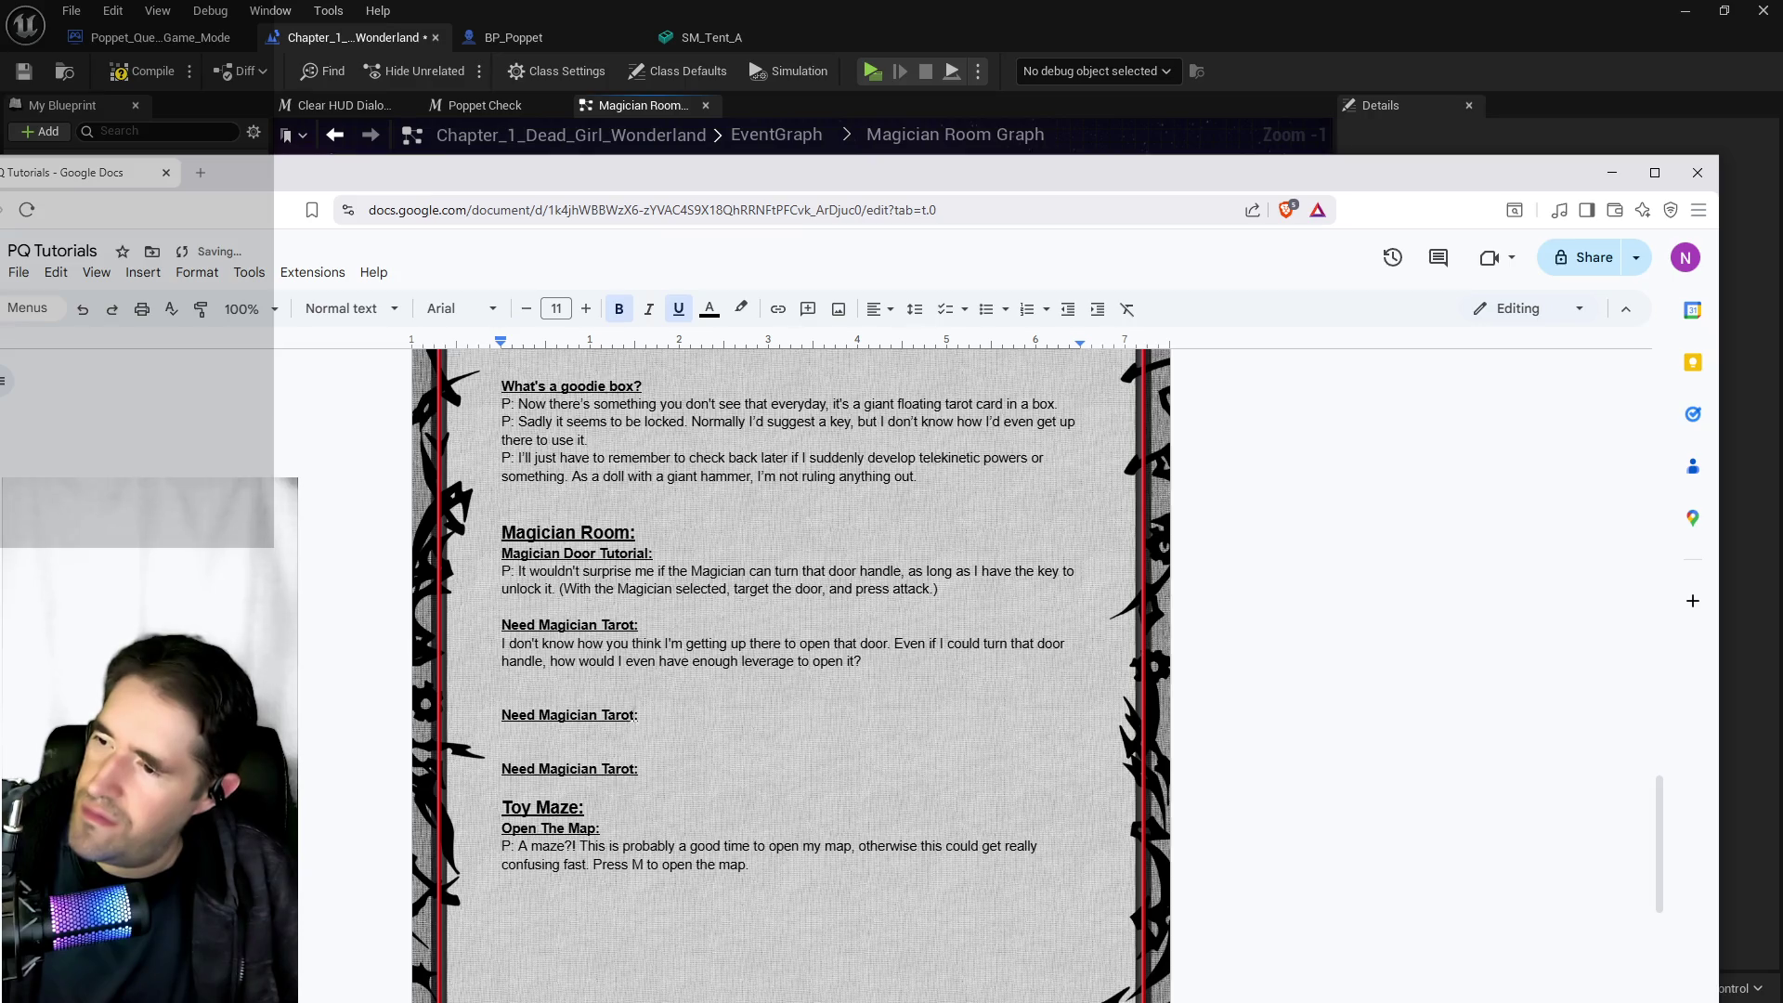
pyautogui.click(635, 715)
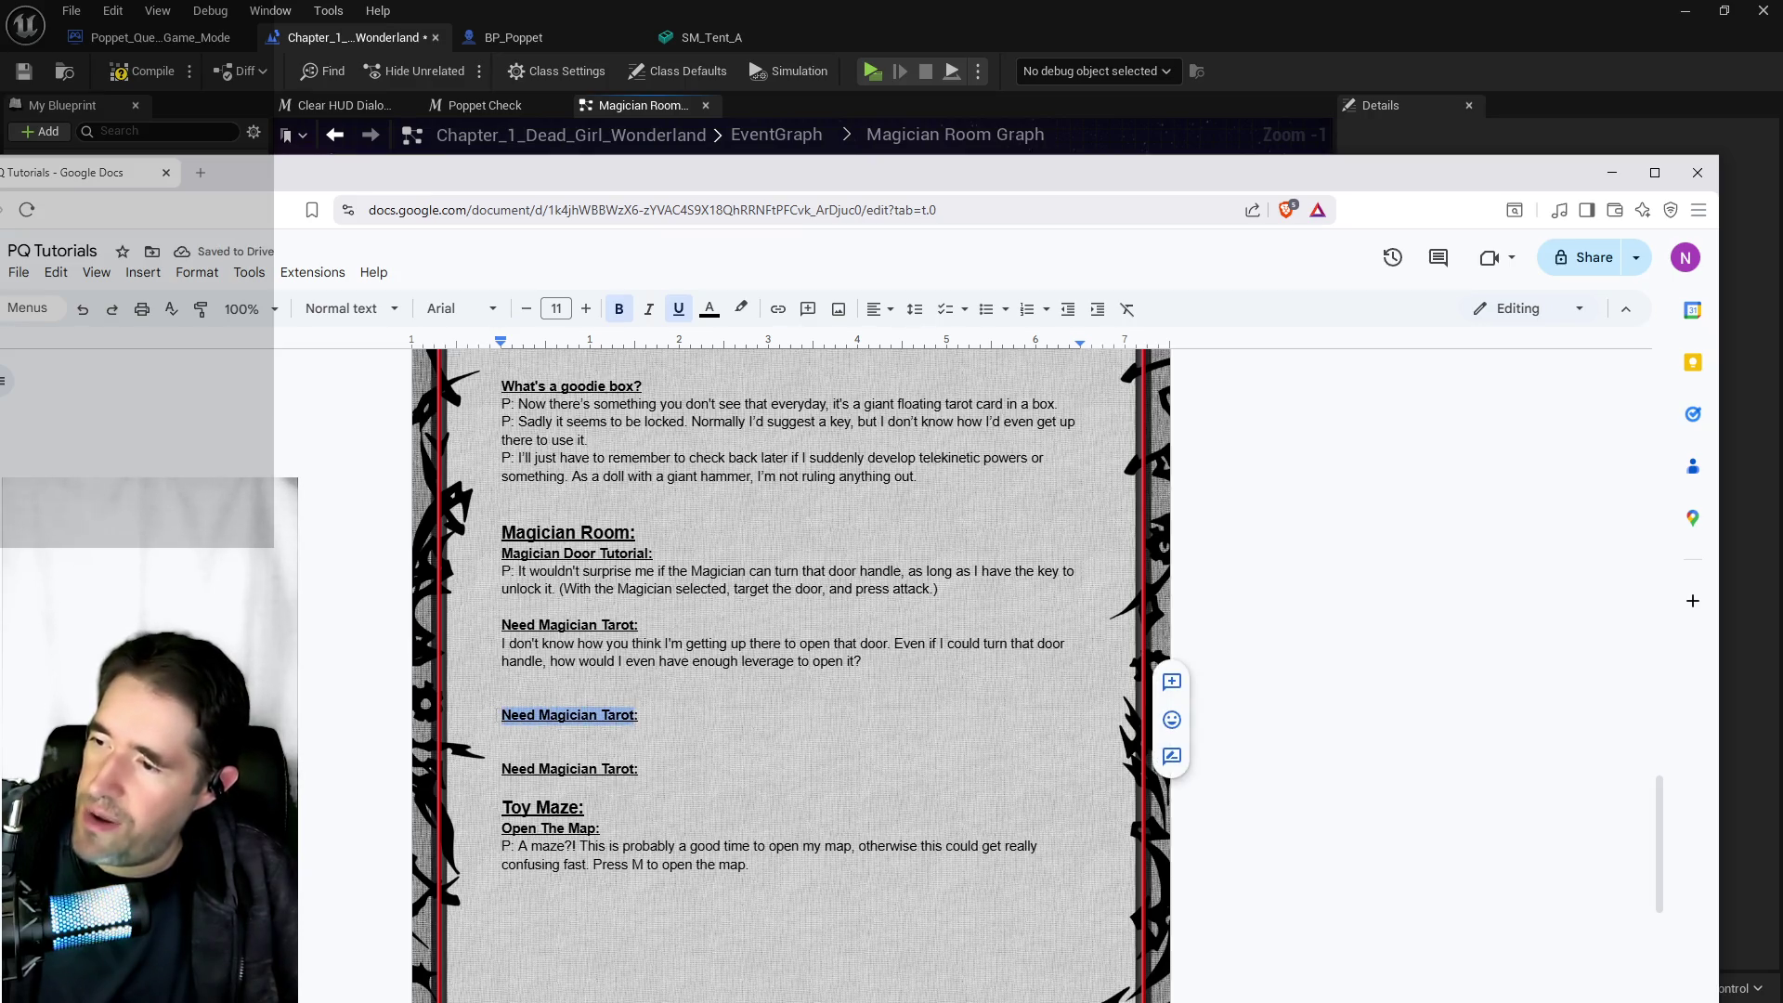
pyautogui.click(506, 37)
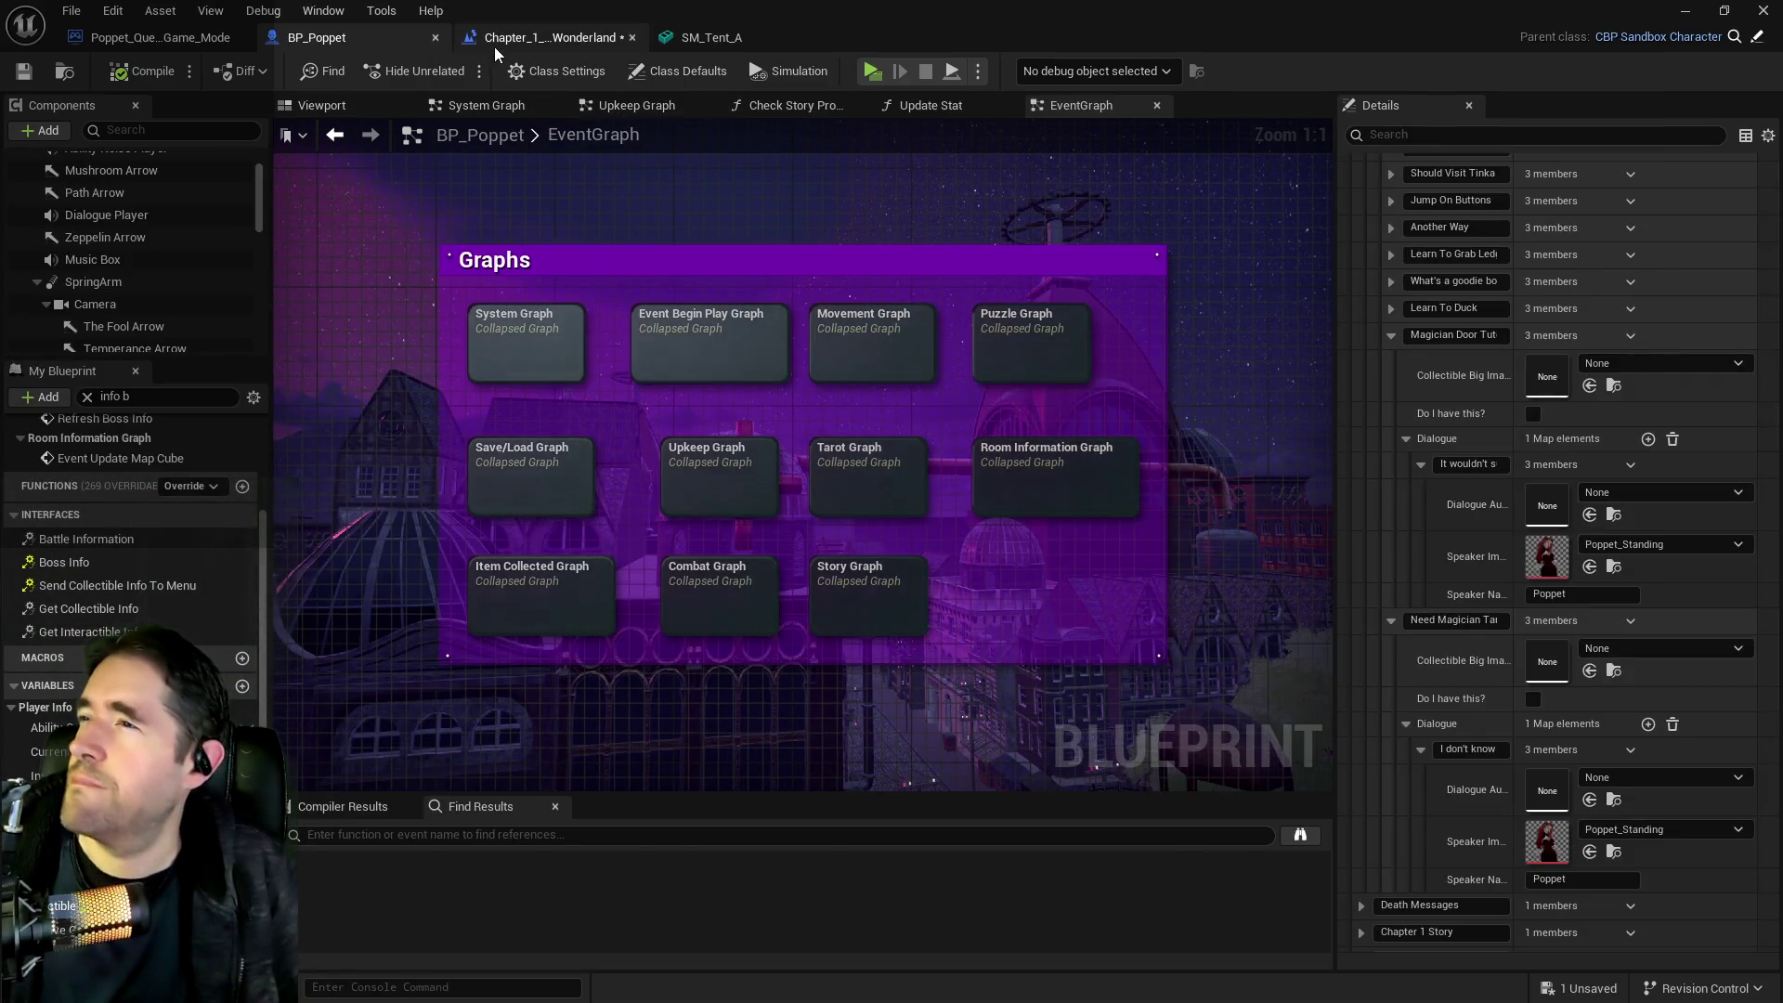
# Check the Magician Tutorial 1 item name in the Magician Room Graph, then return to the script
pyautogui.click(550, 37)
pyautogui.click(1057, 306)
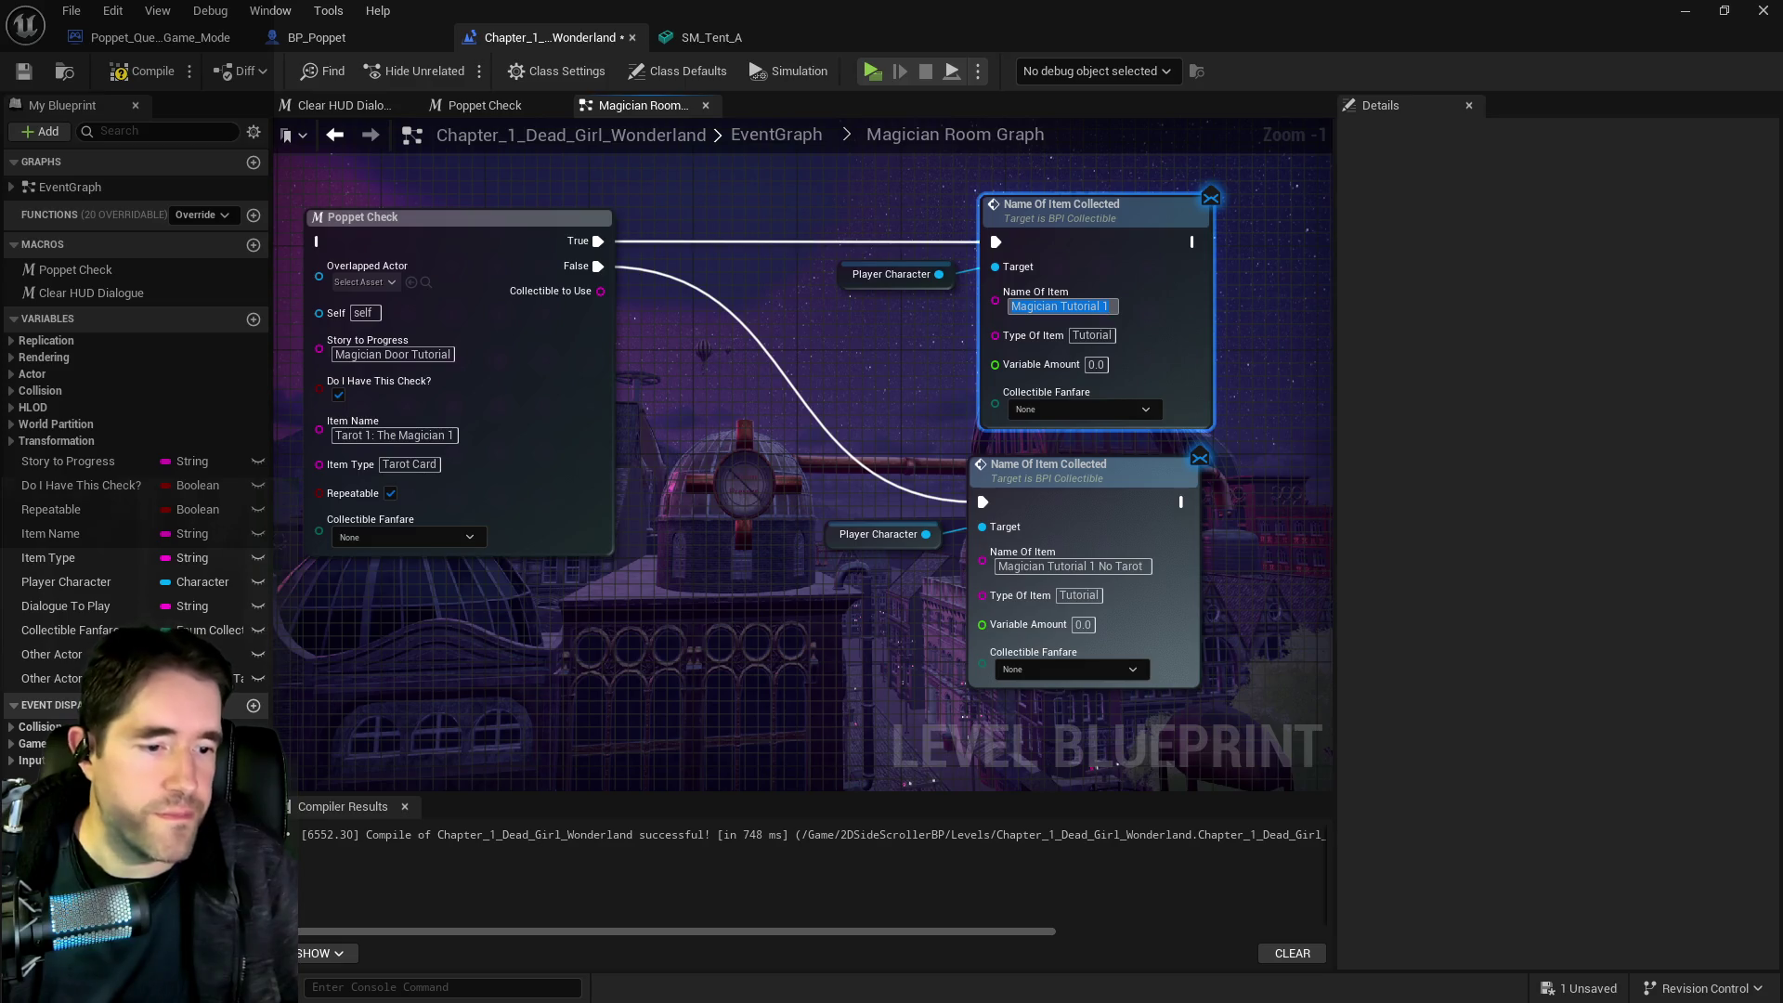
pyautogui.hotkey('alt', 'Tab')
pyautogui.click(681, 786)
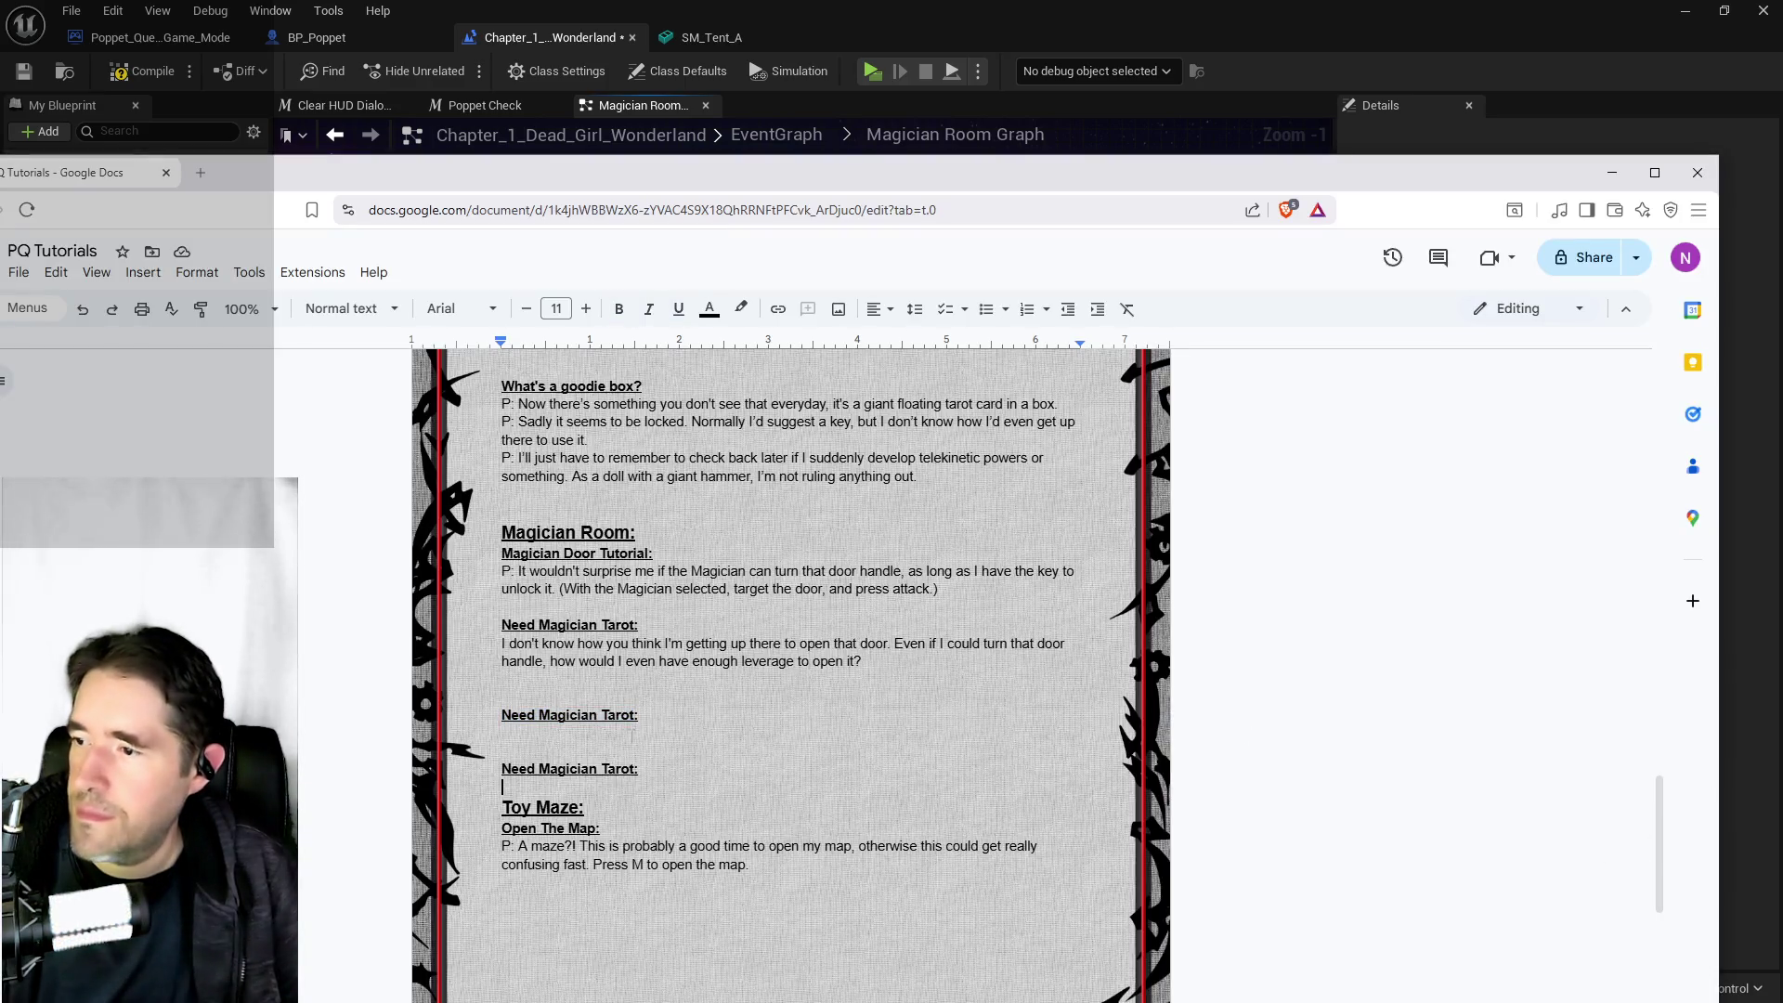
# Retitle the placeholder headings 'Magician Tutorial 1' and 'Magician Tutorial 1 No Tarot' with spacing below
pyautogui.moveTo(637, 716); pyautogui.dragTo(498, 716)
pyautogui.write('Magician Tutorial 1')
pyautogui.moveTo(638, 768); pyautogui.dragTo(499, 769)
pyautogui.write('Magician Tutorial 1 No Tarot')
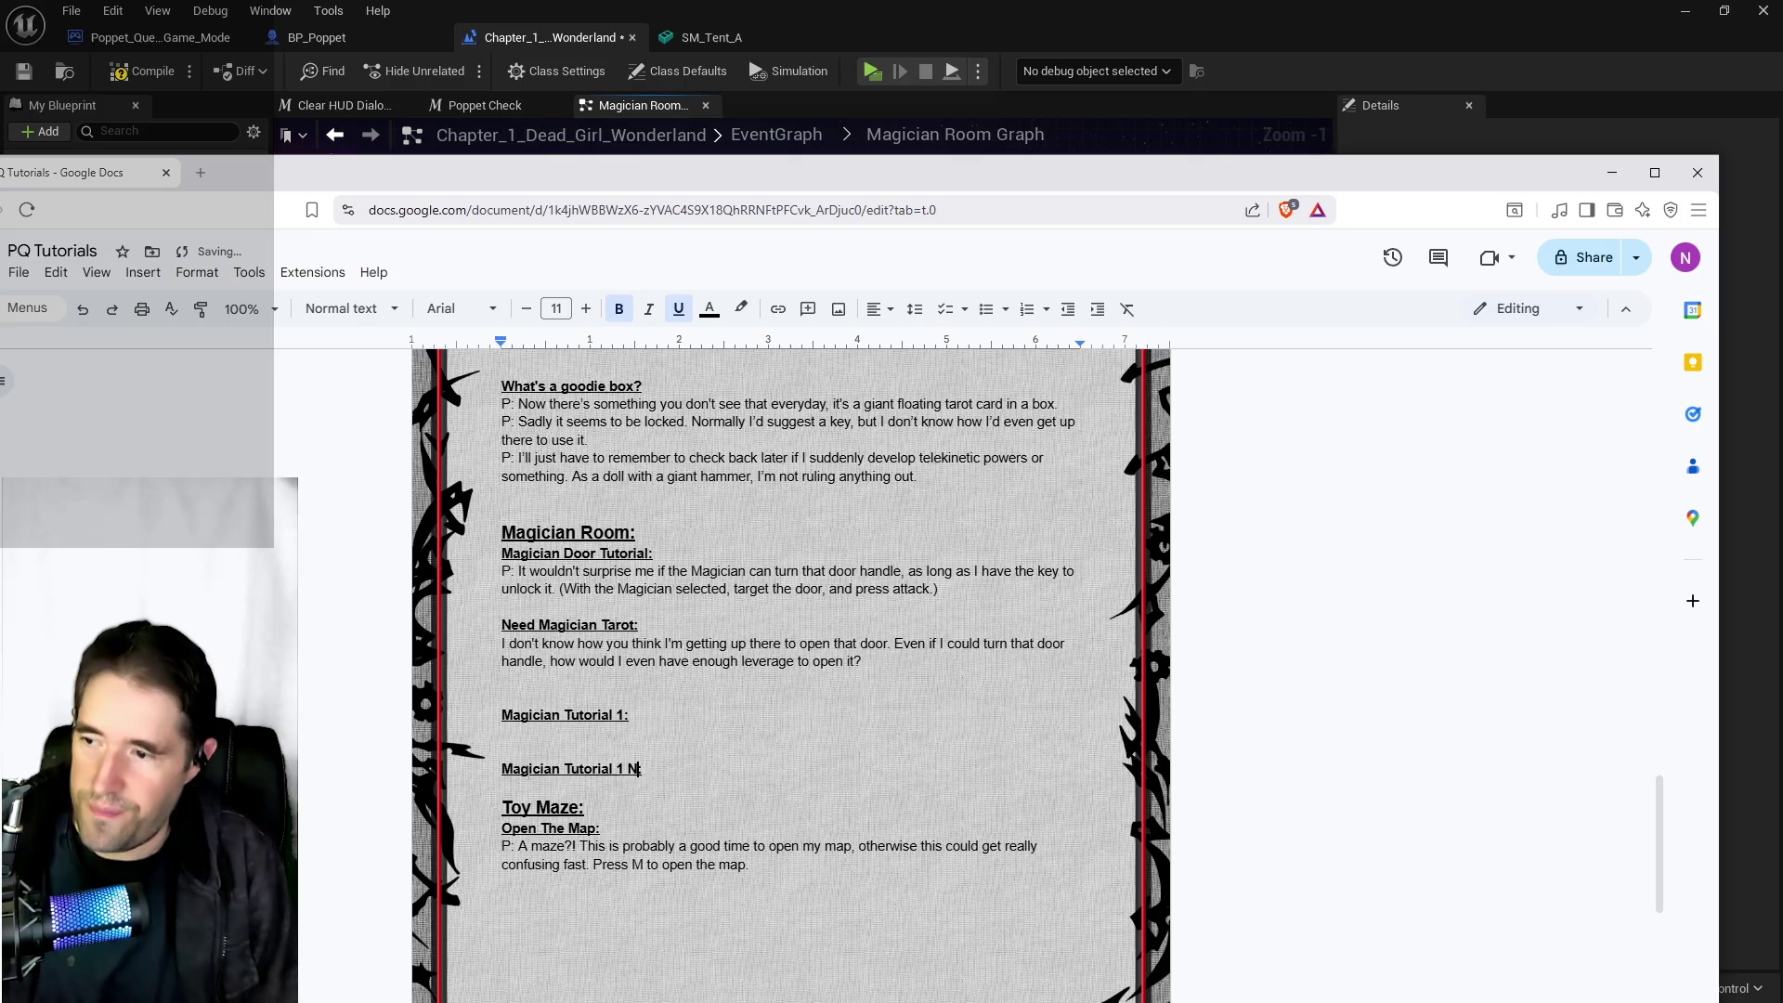
pyautogui.click(584, 788)
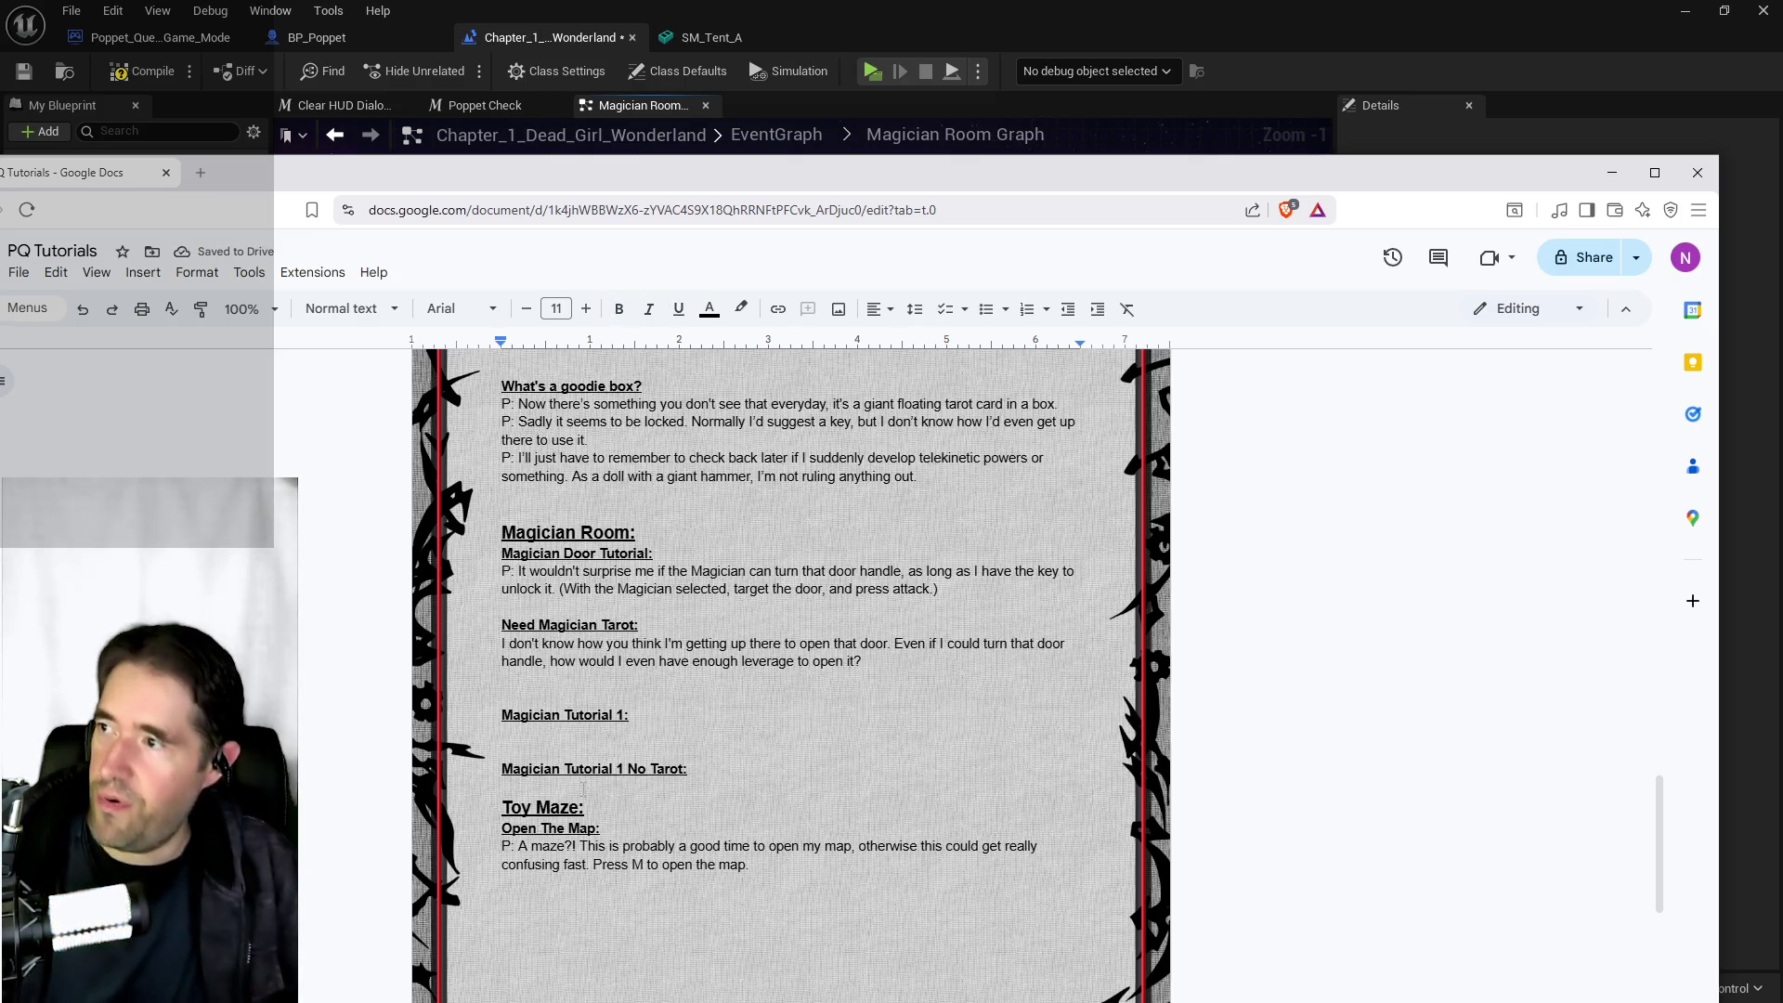
pyautogui.moveTo(1022, 172); pyautogui.dragTo(1097, 99)
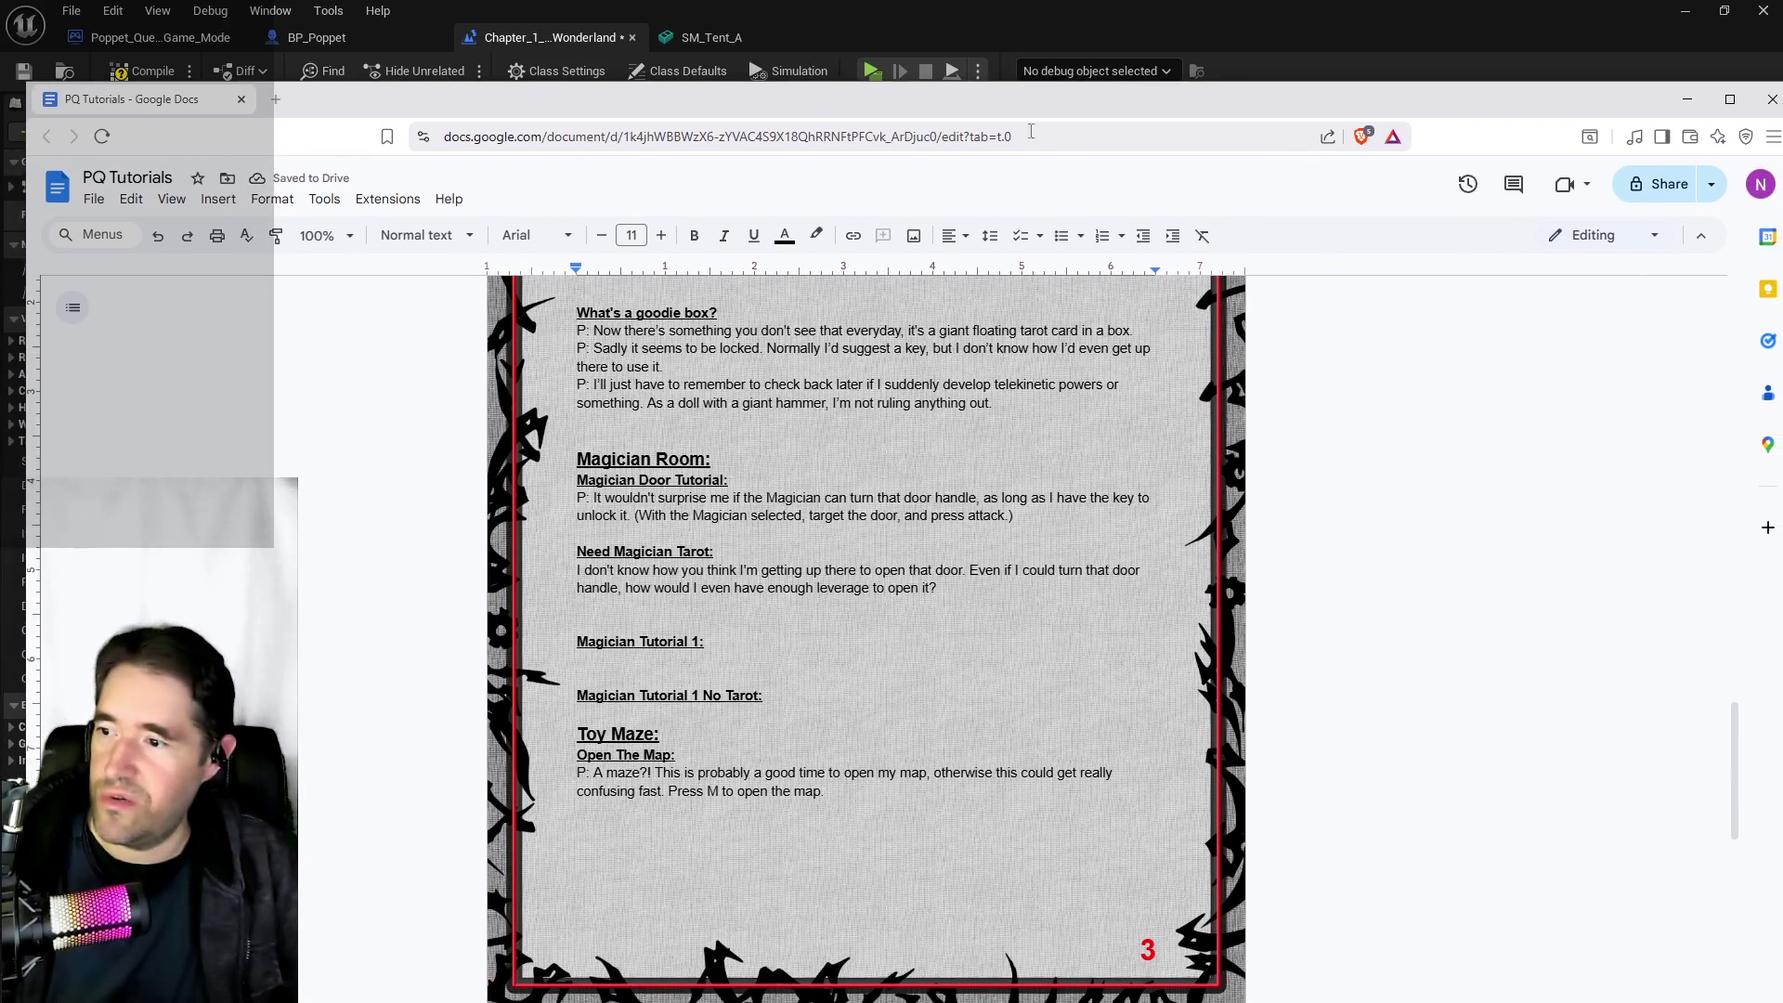
pyautogui.press('Return')
pyautogui.press('Return')
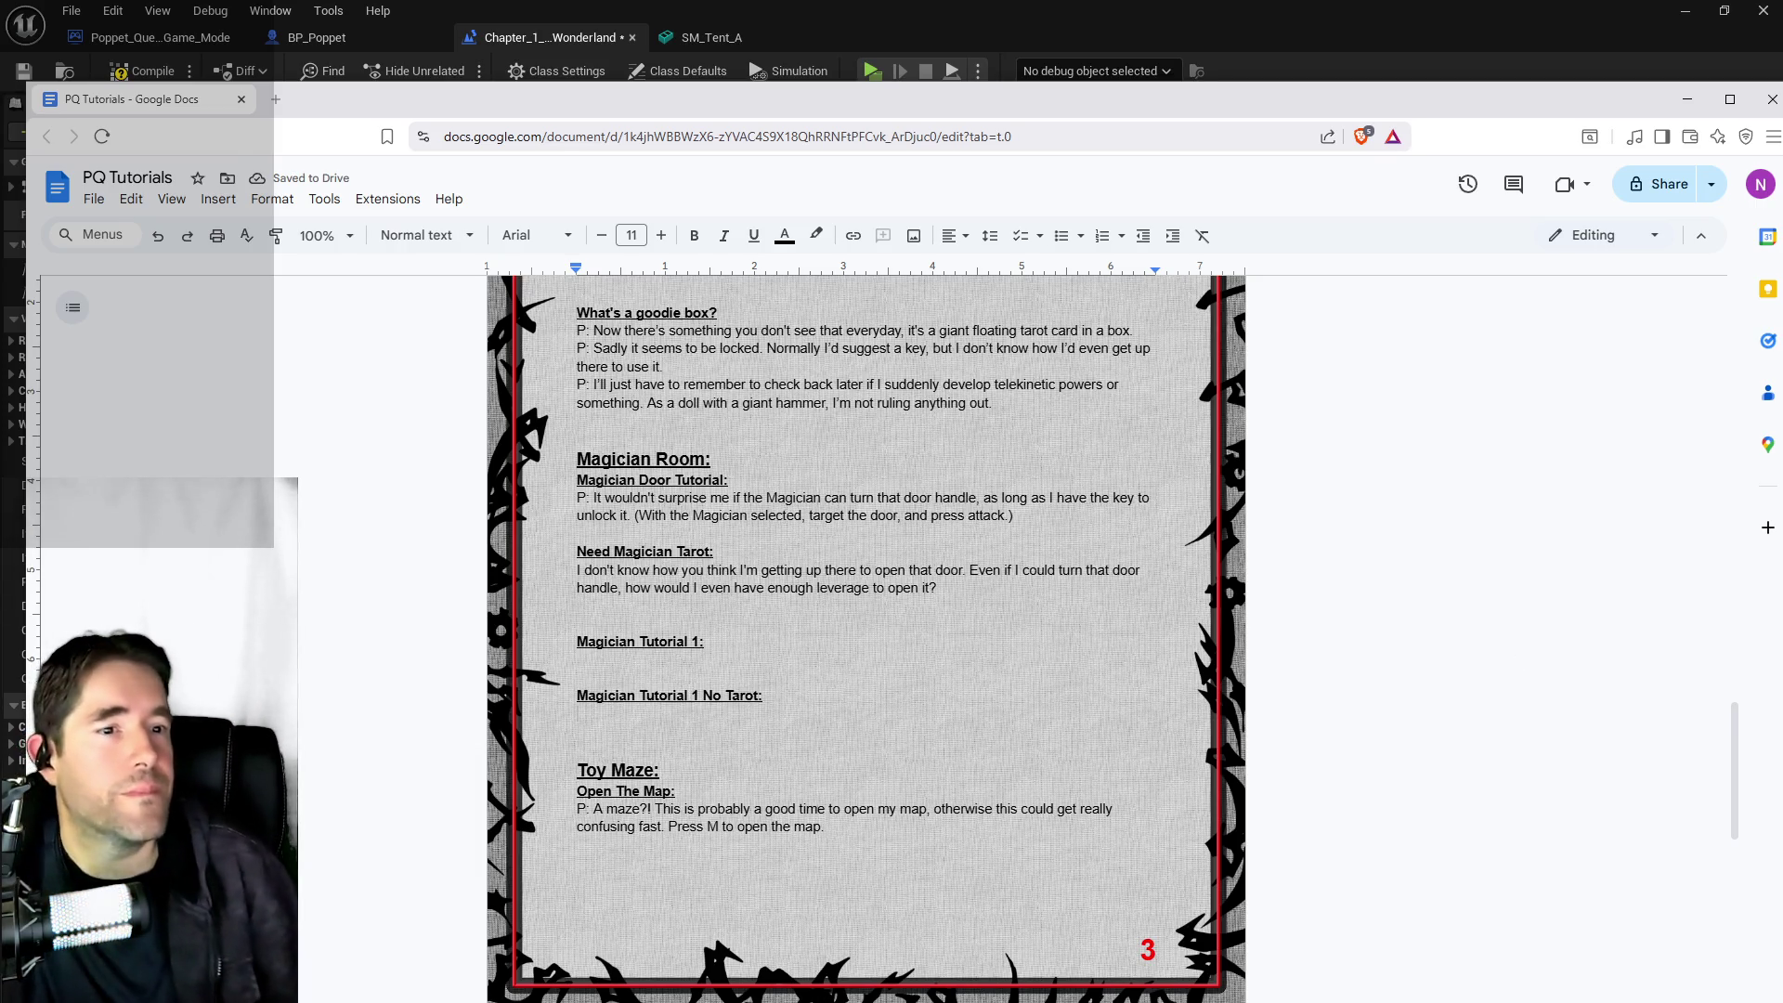
pyautogui.moveTo(1432, 110); pyautogui.dragTo(1472, 100)
pyautogui.click(1726, 90)
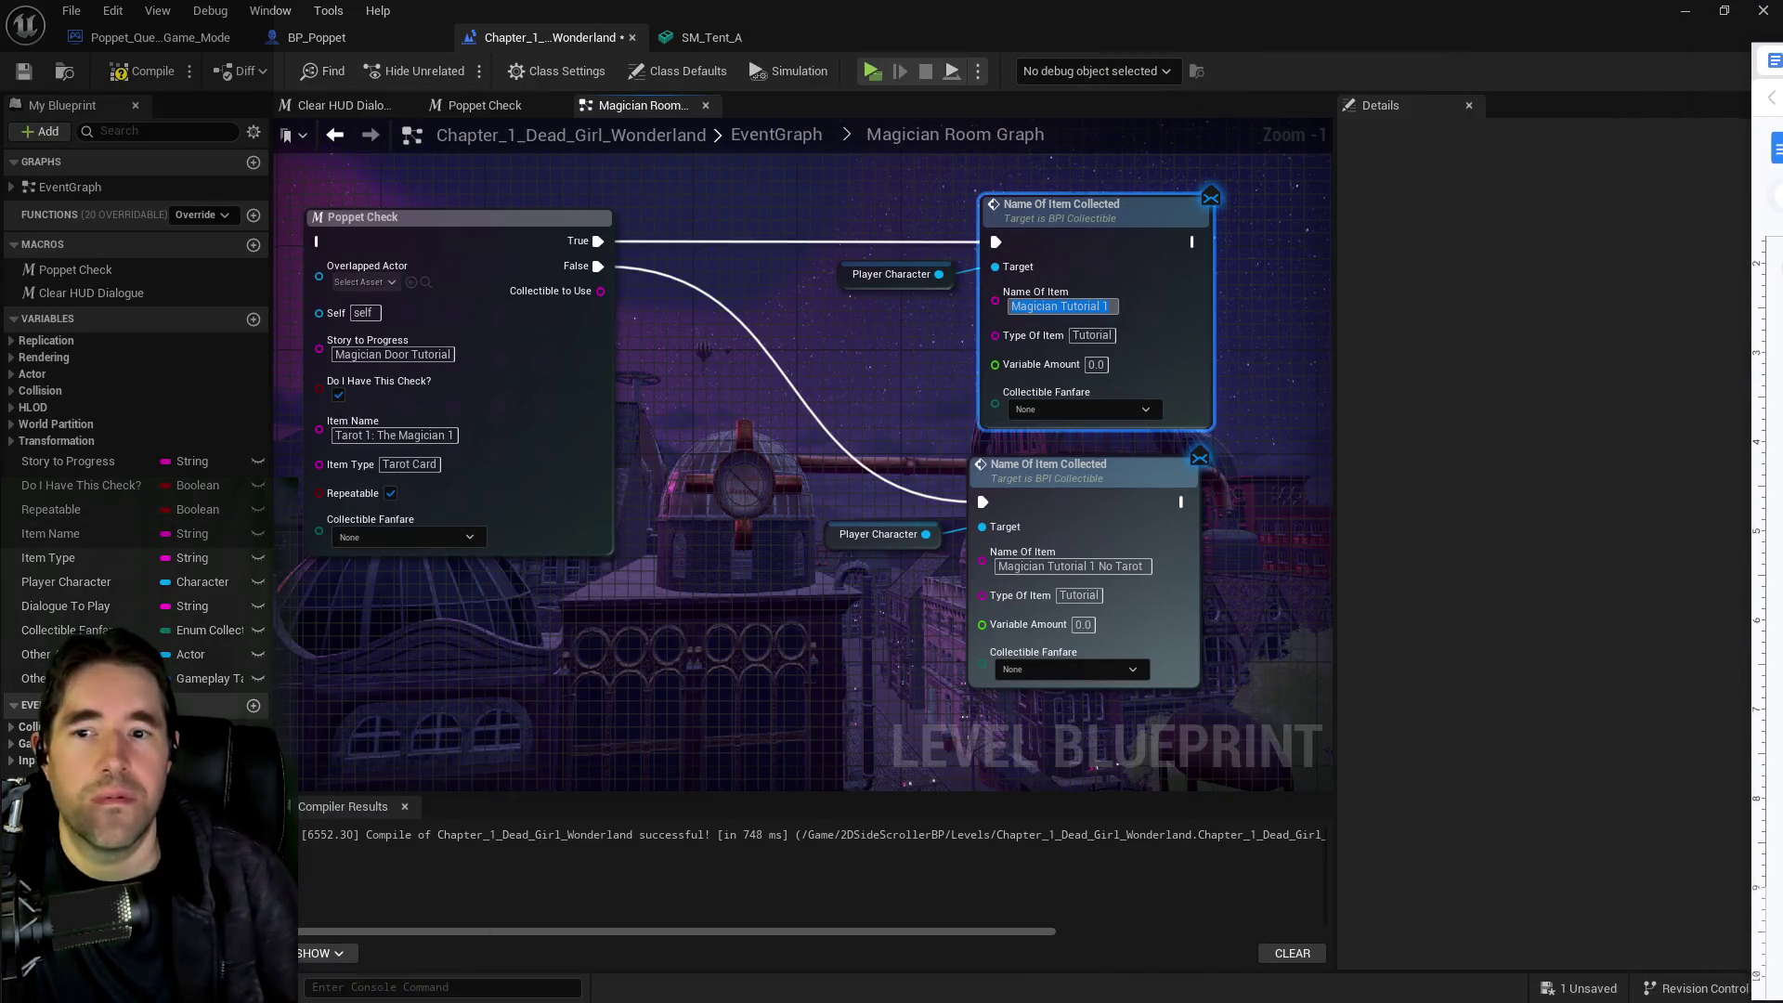
# Grab the first and second drawer lines from the Set HUD Dialogue nodes' New Dialogue fields
pyautogui.moveTo(844, 444)
pyautogui.mouseDown()
pyautogui.moveTo(1196, 522)
pyautogui.moveTo(1133, 557)
pyautogui.moveTo(835, 483)
pyautogui.moveTo(1247, 507)
pyautogui.moveTo(614, 528)
pyautogui.mouseUp()
pyautogui.click(634, 418)
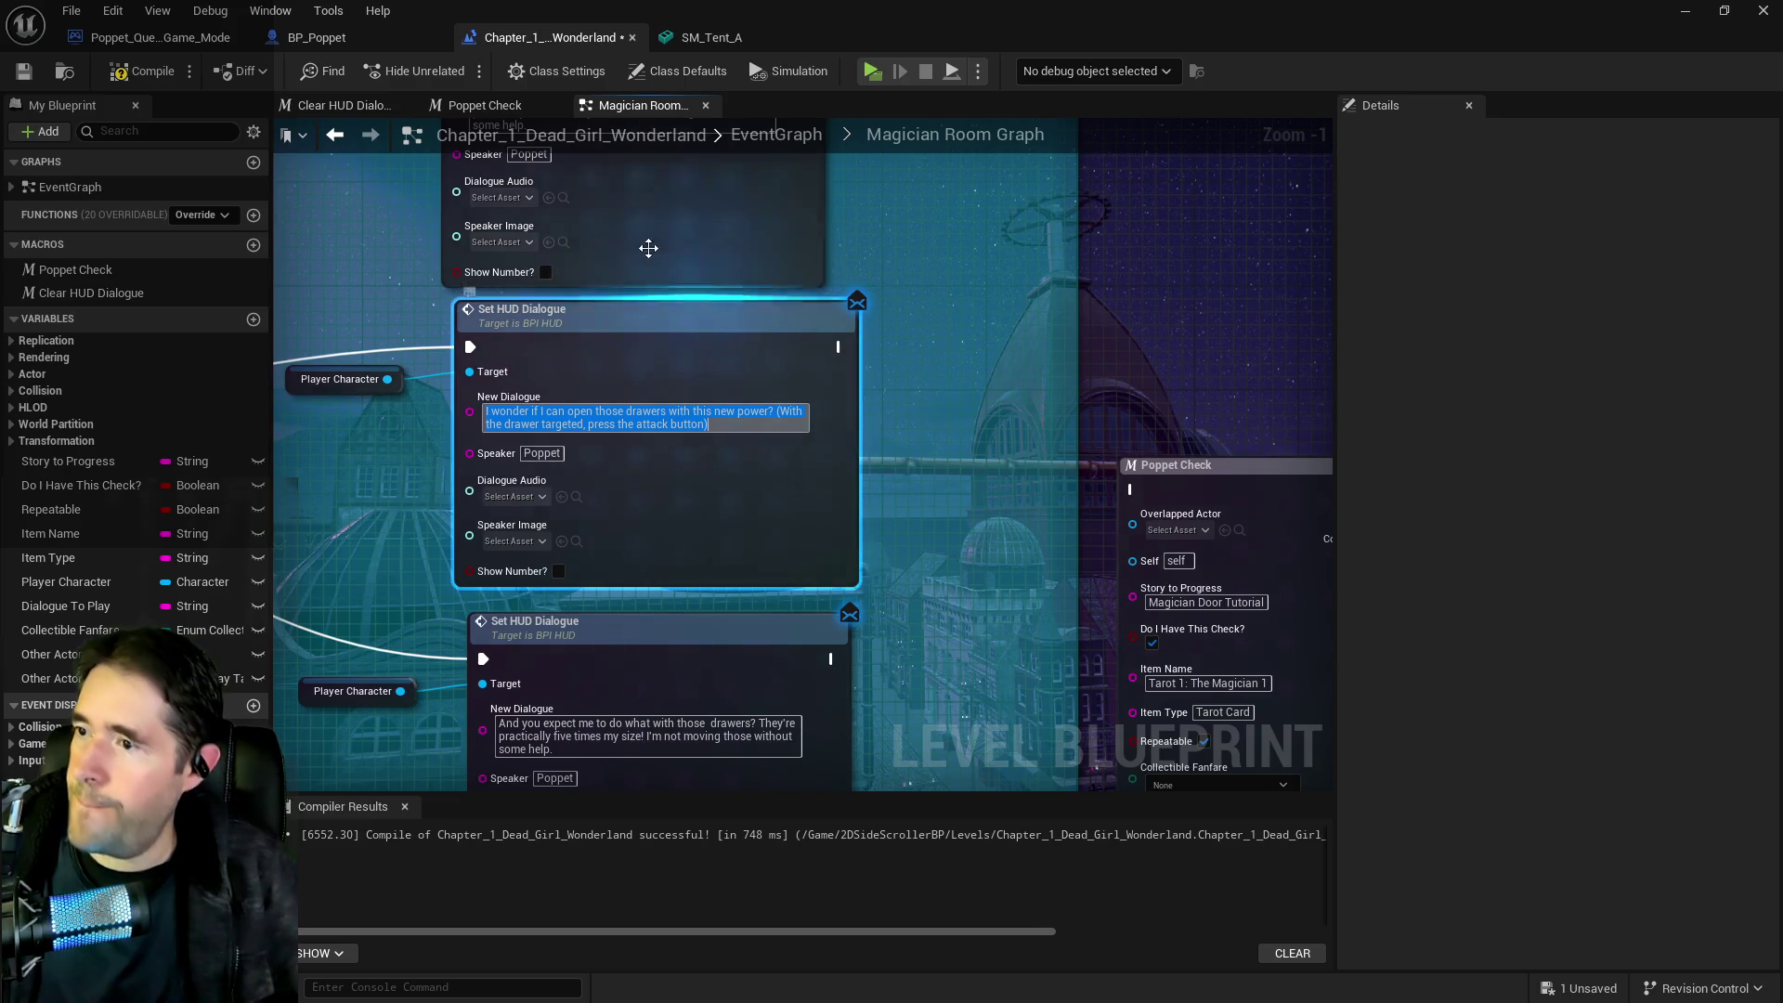
pyautogui.moveTo(710, 433); pyautogui.dragTo(598, 405)
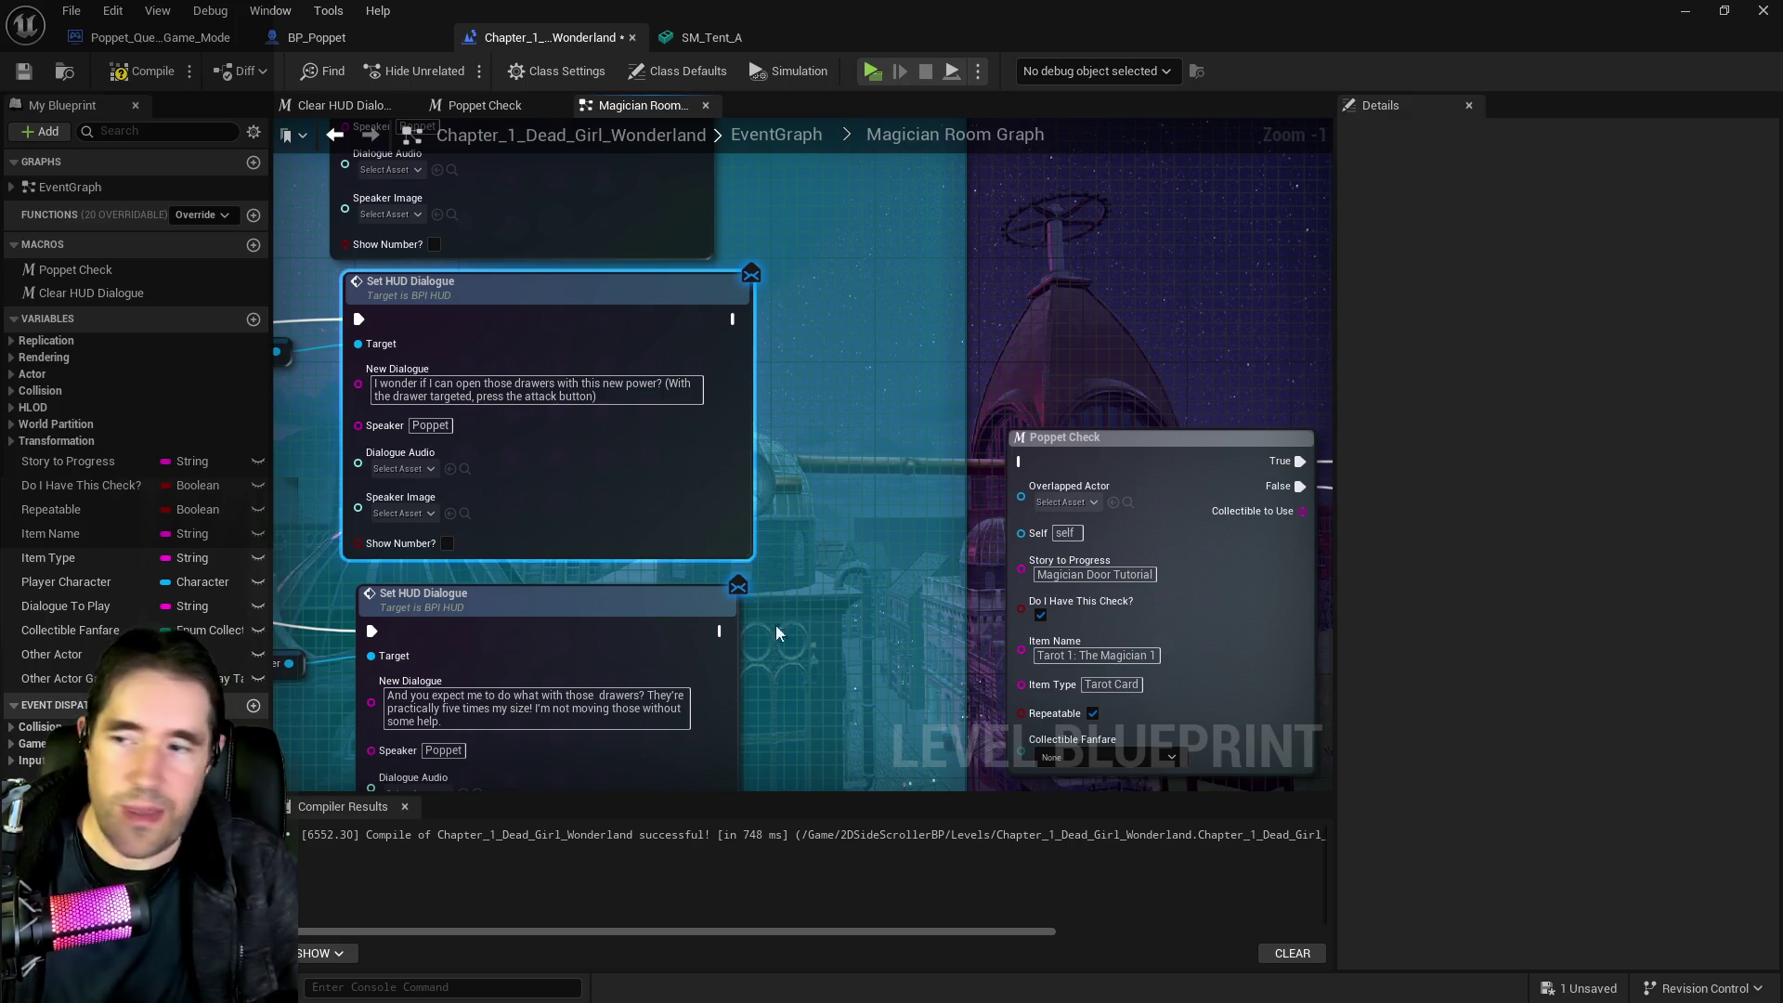
pyautogui.click(572, 696)
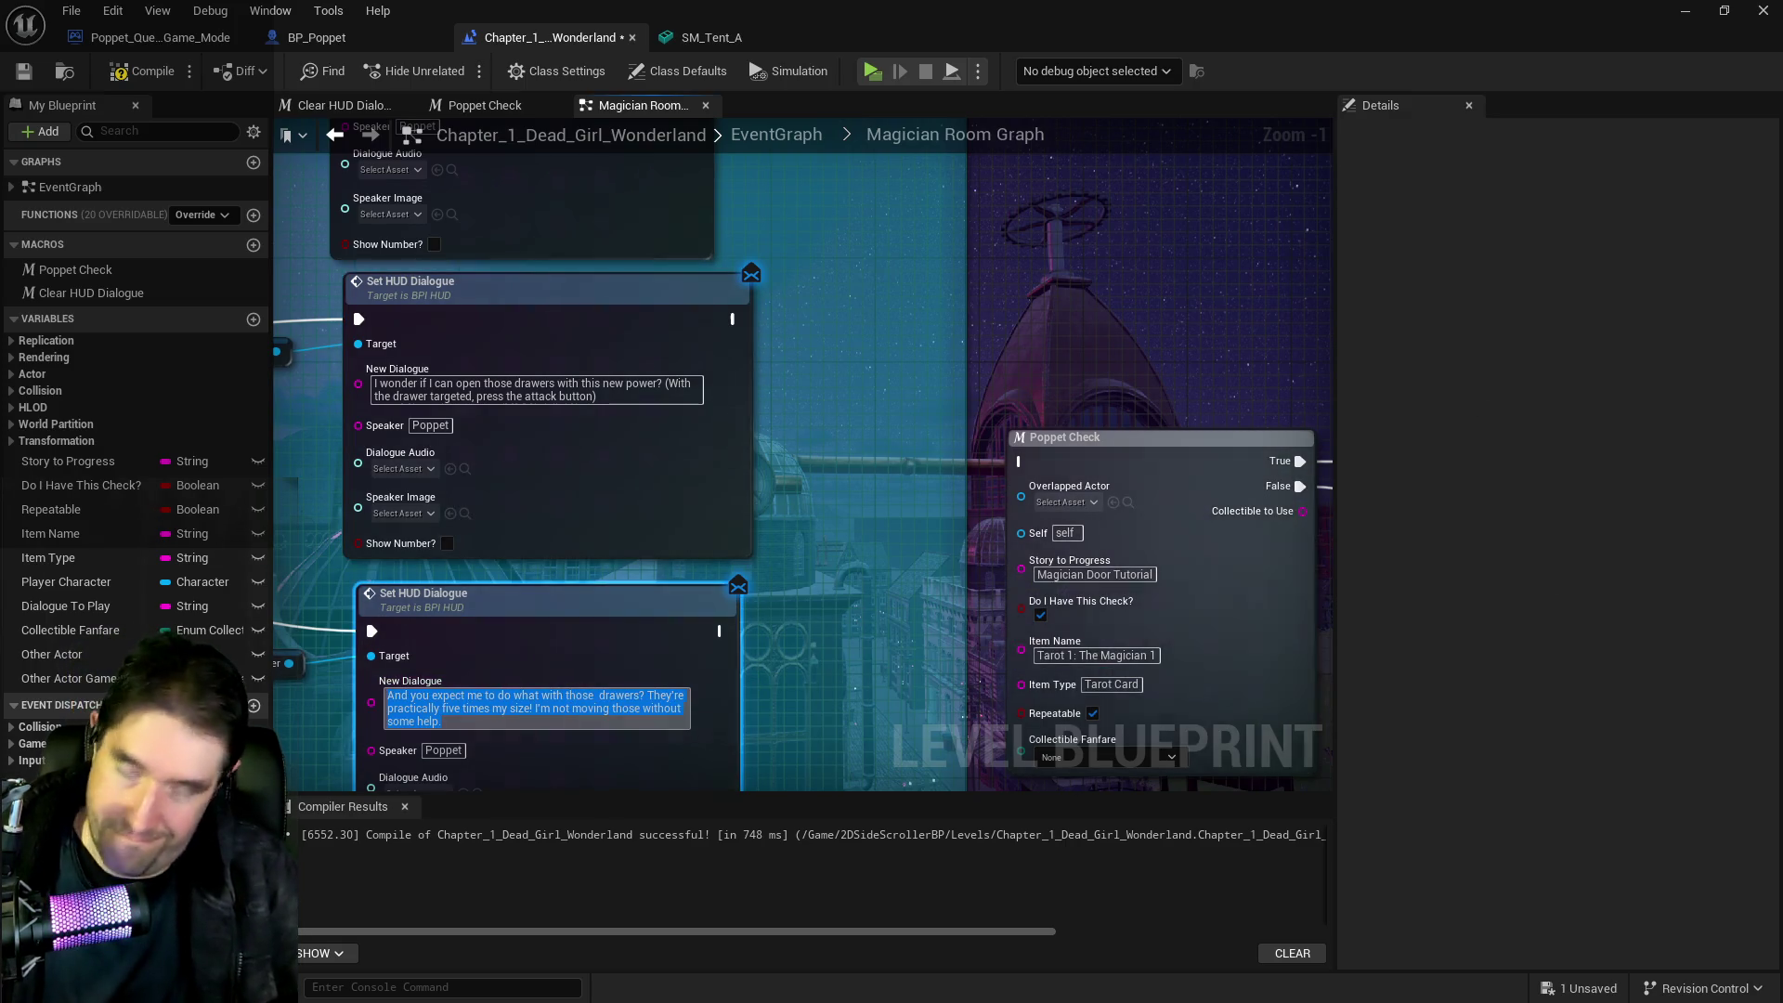
pyautogui.hotkey('alt', 'Tab')
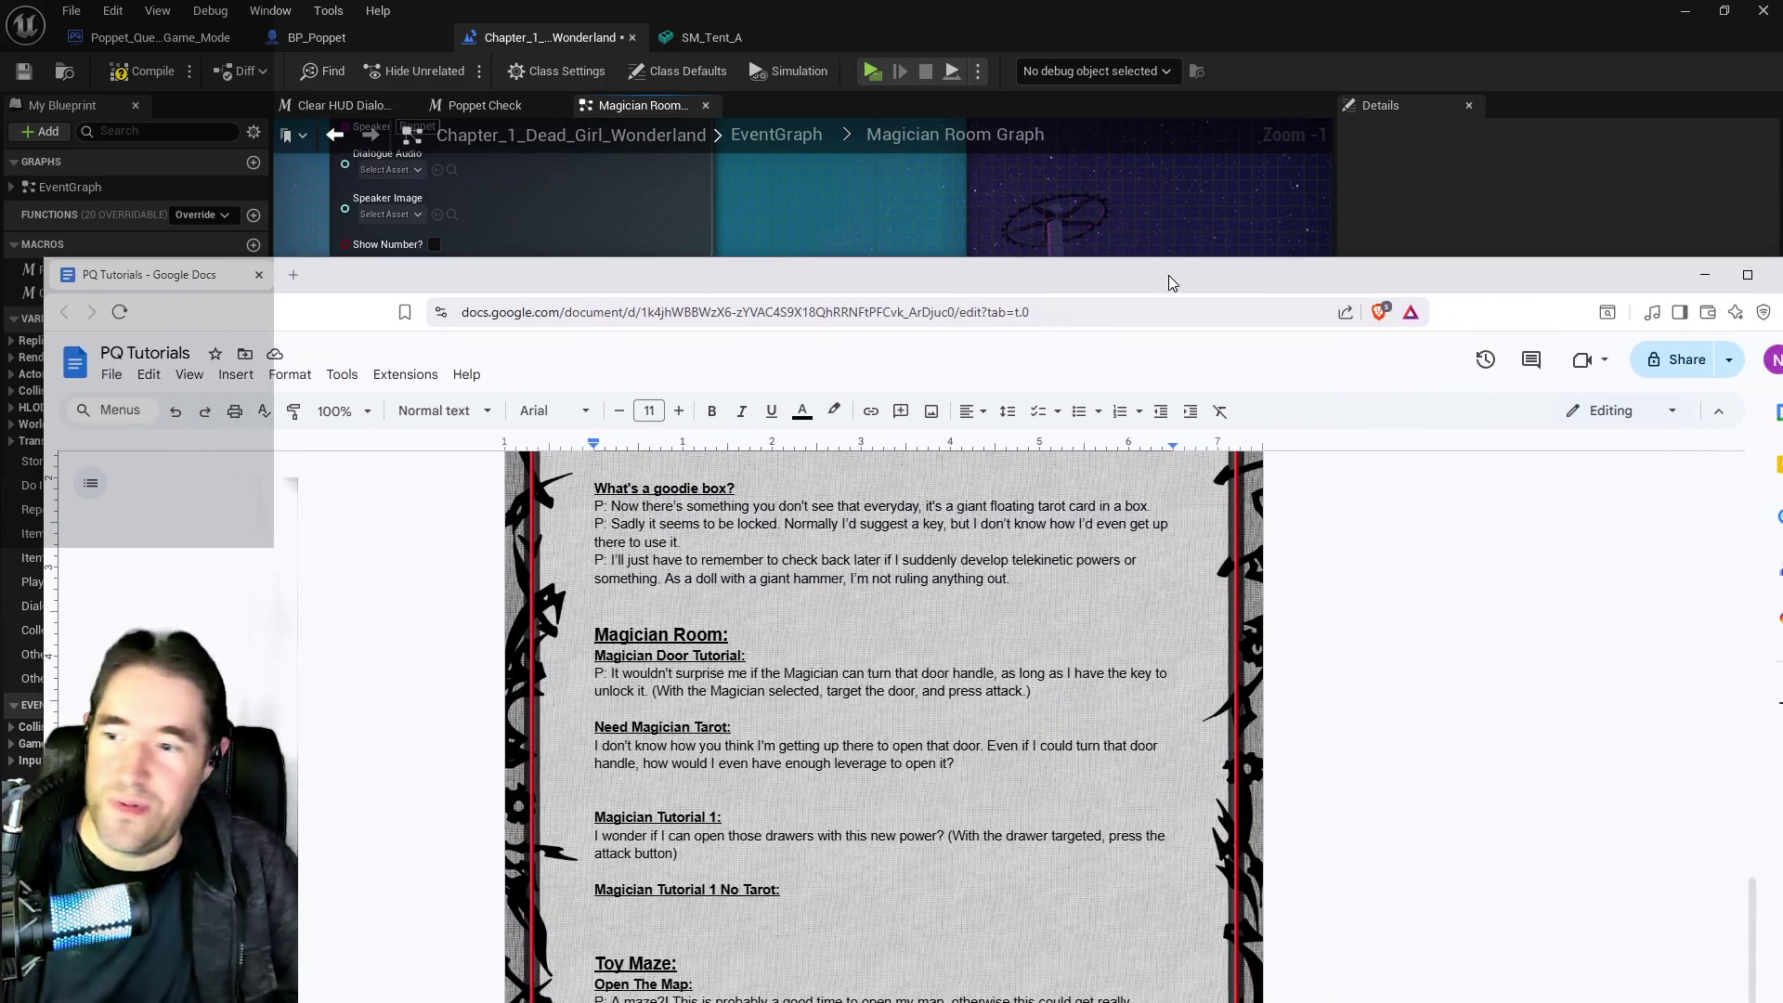
# Paste the drawers-too-big line under Magician Tutorial 1 No Tarot, then return to Unreal Engine
pyautogui.press('Down')
pyautogui.press('Down')
pyautogui.press('Down')
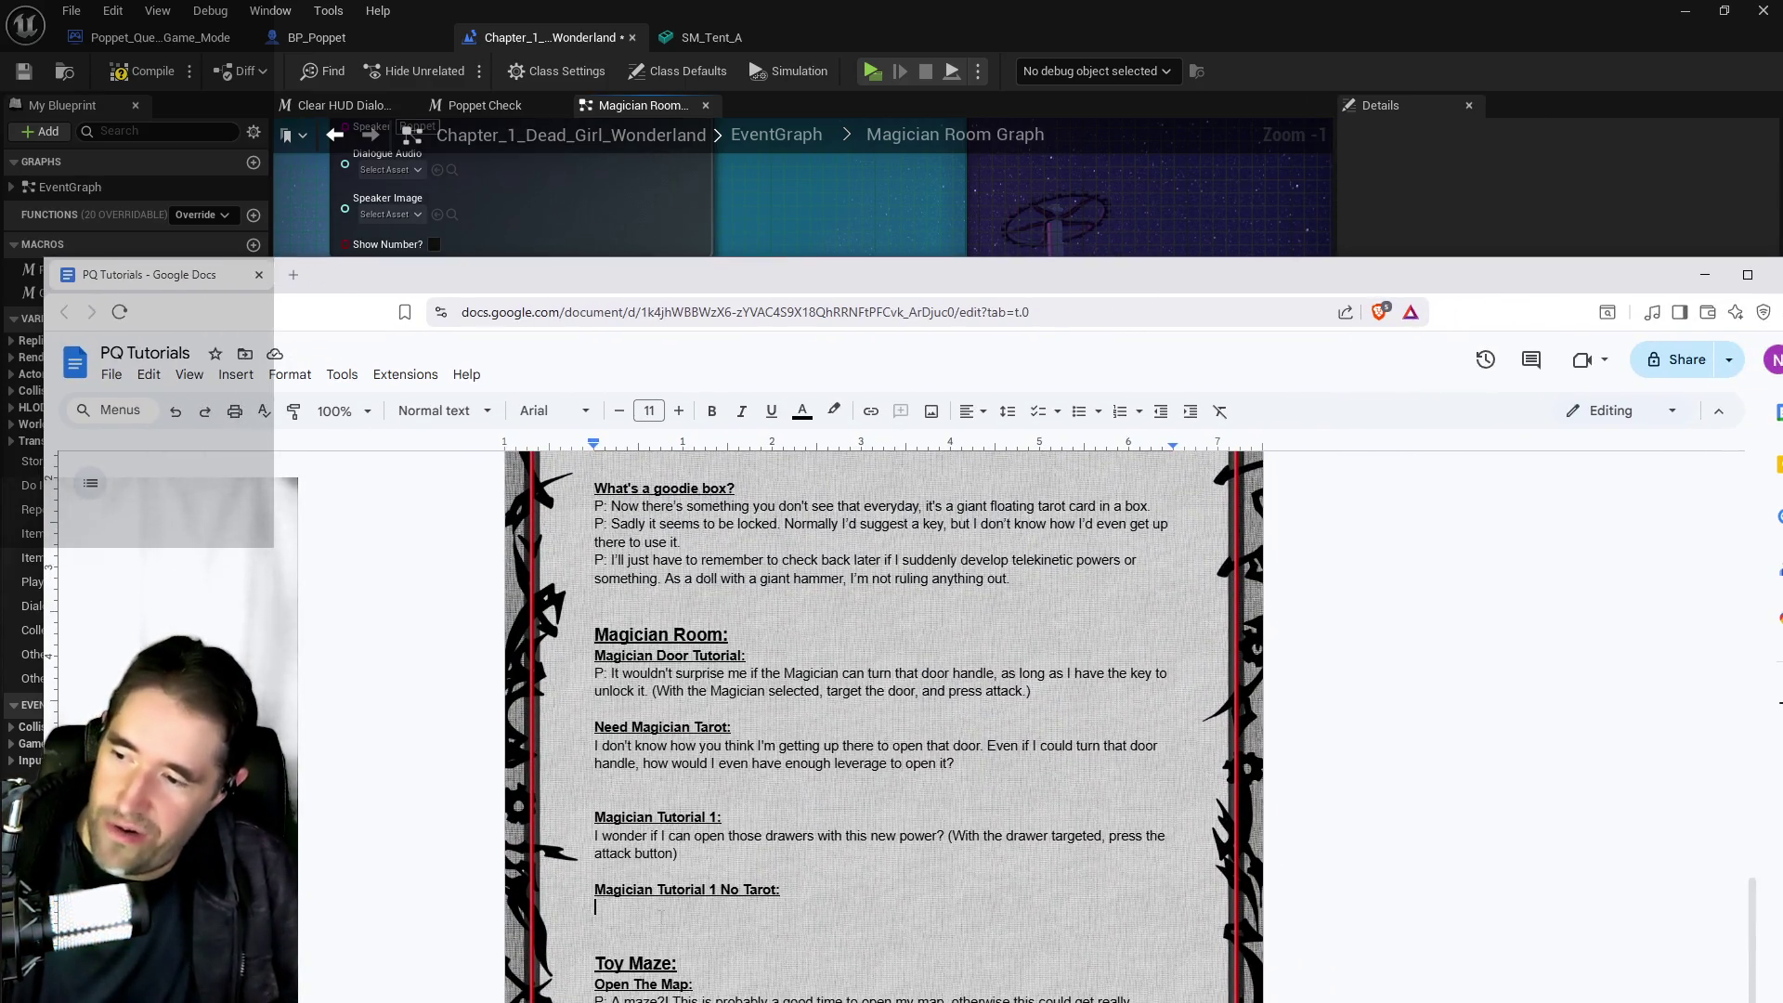
pyautogui.write("And you expect me to do what with those  drawers? They're practically five times my size! I'm not moving those without some help.")
pyautogui.scroll(-1, 882, 650)
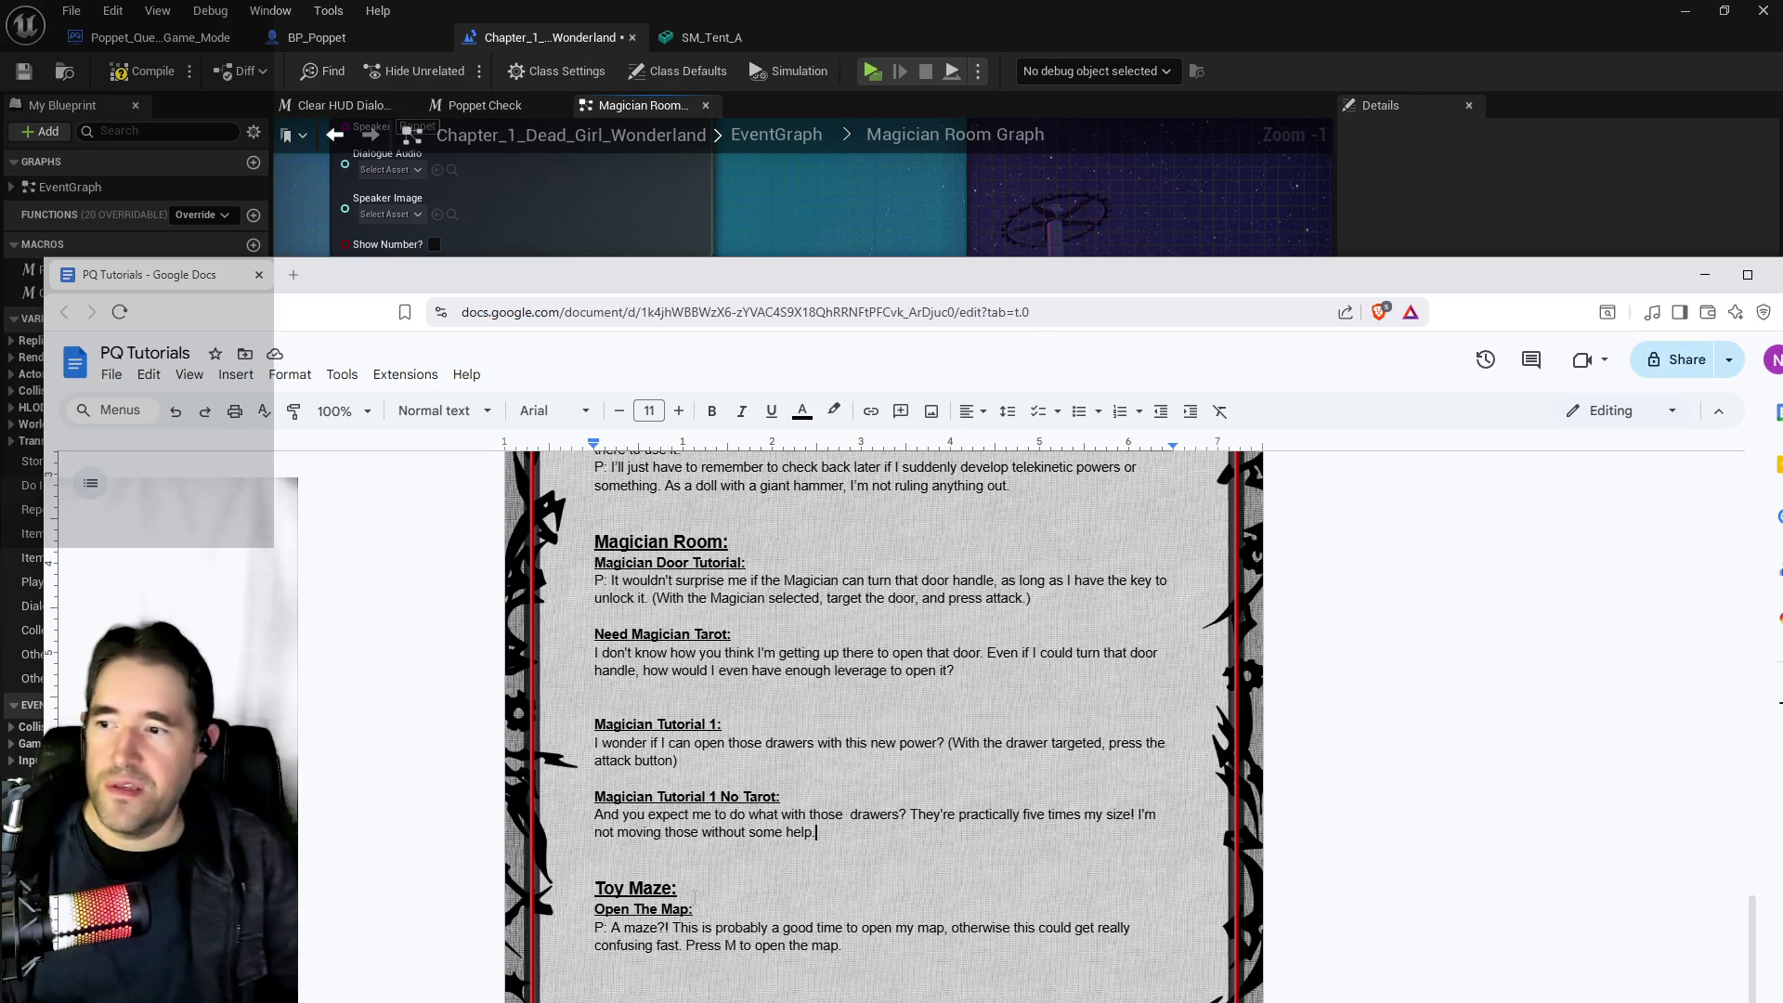
pyautogui.moveTo(803, 278); pyautogui.dragTo(808, 283)
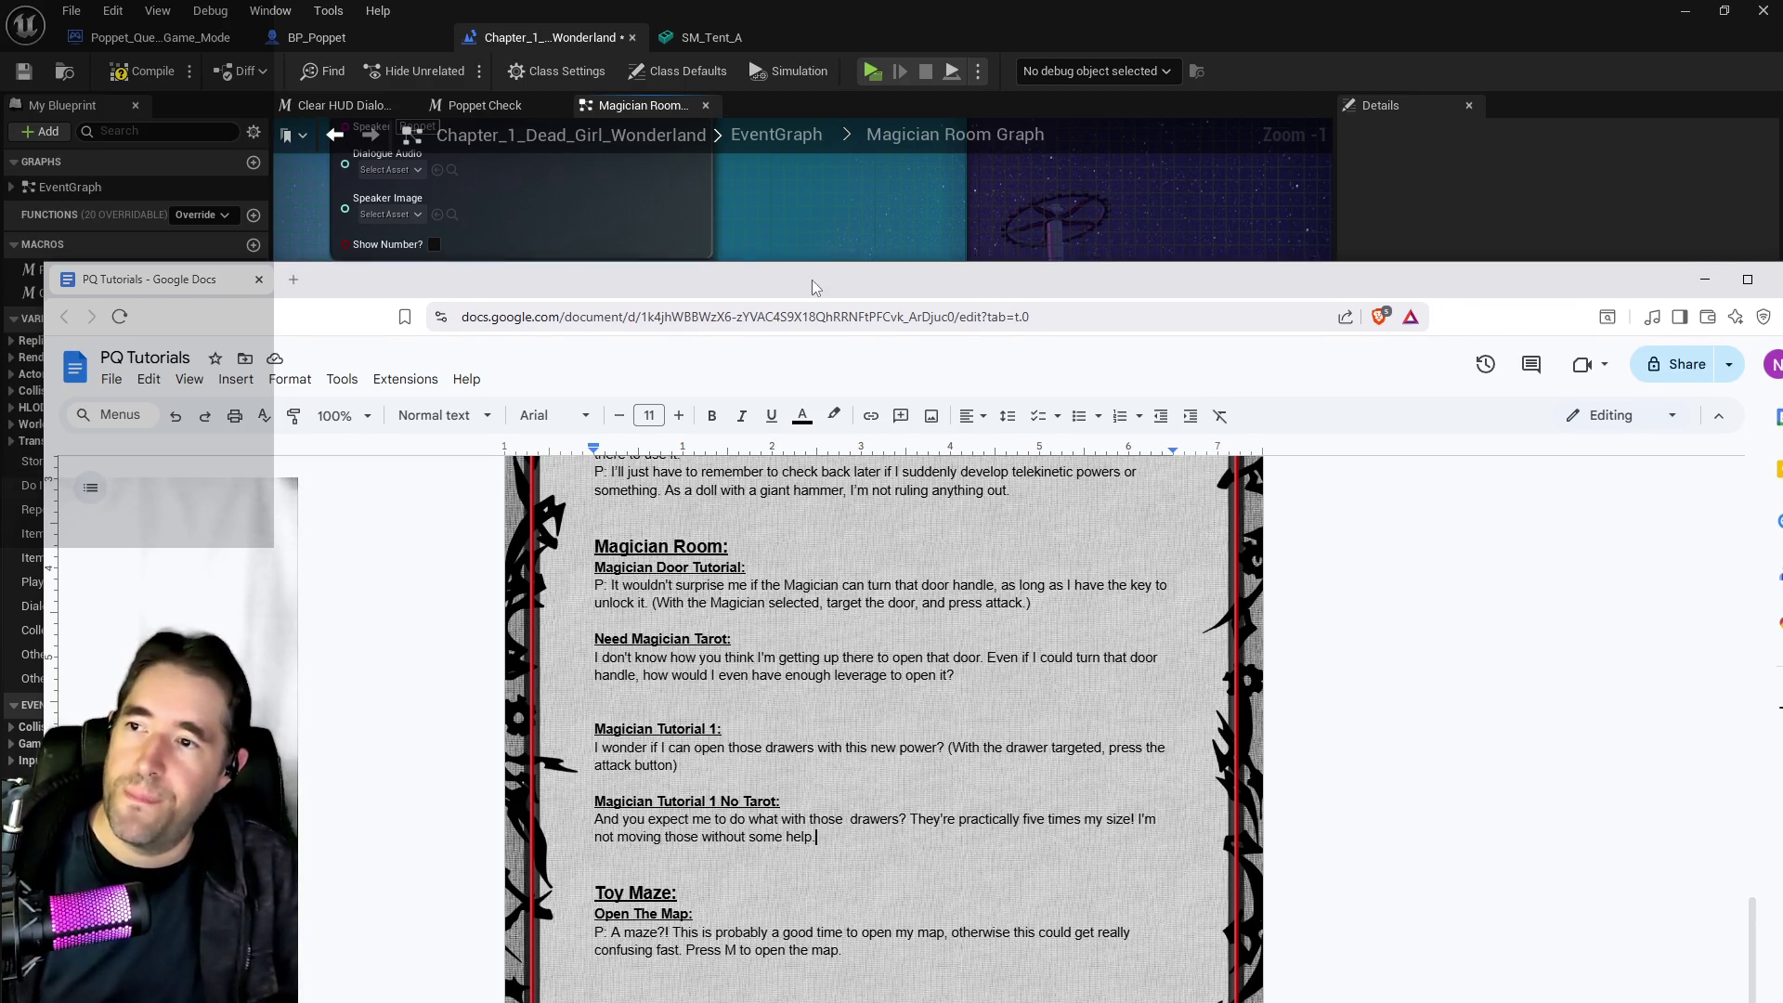
pyautogui.hotkey('alt', 'Tab')
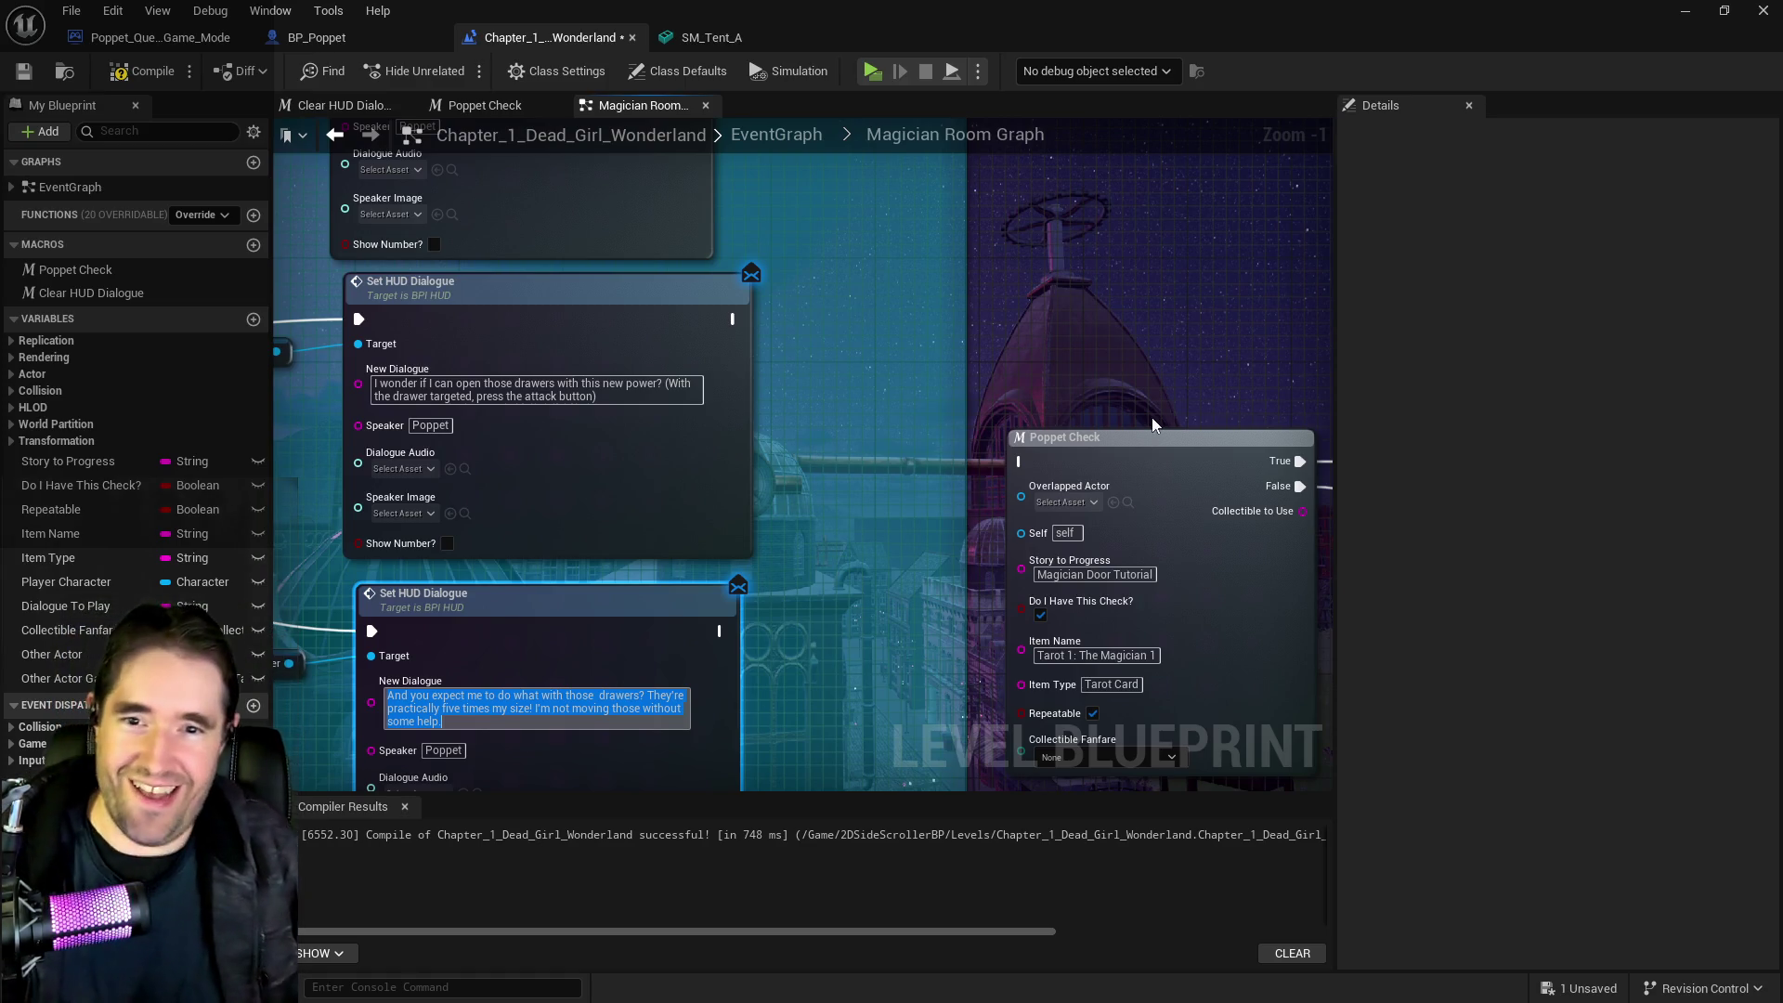
# Wire Poppet Check's True and False outputs to Name Of Item Collected nodes
pyautogui.moveTo(934, 521)
pyautogui.mouseDown()
pyautogui.moveTo(1077, 461)
pyautogui.moveTo(1157, 518)
pyautogui.moveTo(1078, 526)
pyautogui.mouseUp()
pyautogui.scroll(-3, 861, 471)
pyautogui.moveTo(610, 434)
pyautogui.mouseDown()
pyautogui.moveTo(429, 436)
pyautogui.moveTo(813, 448)
pyautogui.mouseUp()
pyautogui.moveTo(481, 356)
pyautogui.mouseDown()
pyautogui.moveTo(813, 320)
pyautogui.moveTo(1459, 364)
pyautogui.moveTo(1115, 399)
pyautogui.moveTo(940, 394)
pyautogui.mouseUp()
pyautogui.moveTo(476, 305)
pyautogui.mouseDown()
pyautogui.moveTo(1619, 582)
pyautogui.moveTo(1043, 545)
pyautogui.moveTo(1167, 505)
pyautogui.moveTo(1151, 487)
pyautogui.mouseUp()
pyautogui.press('Delete')
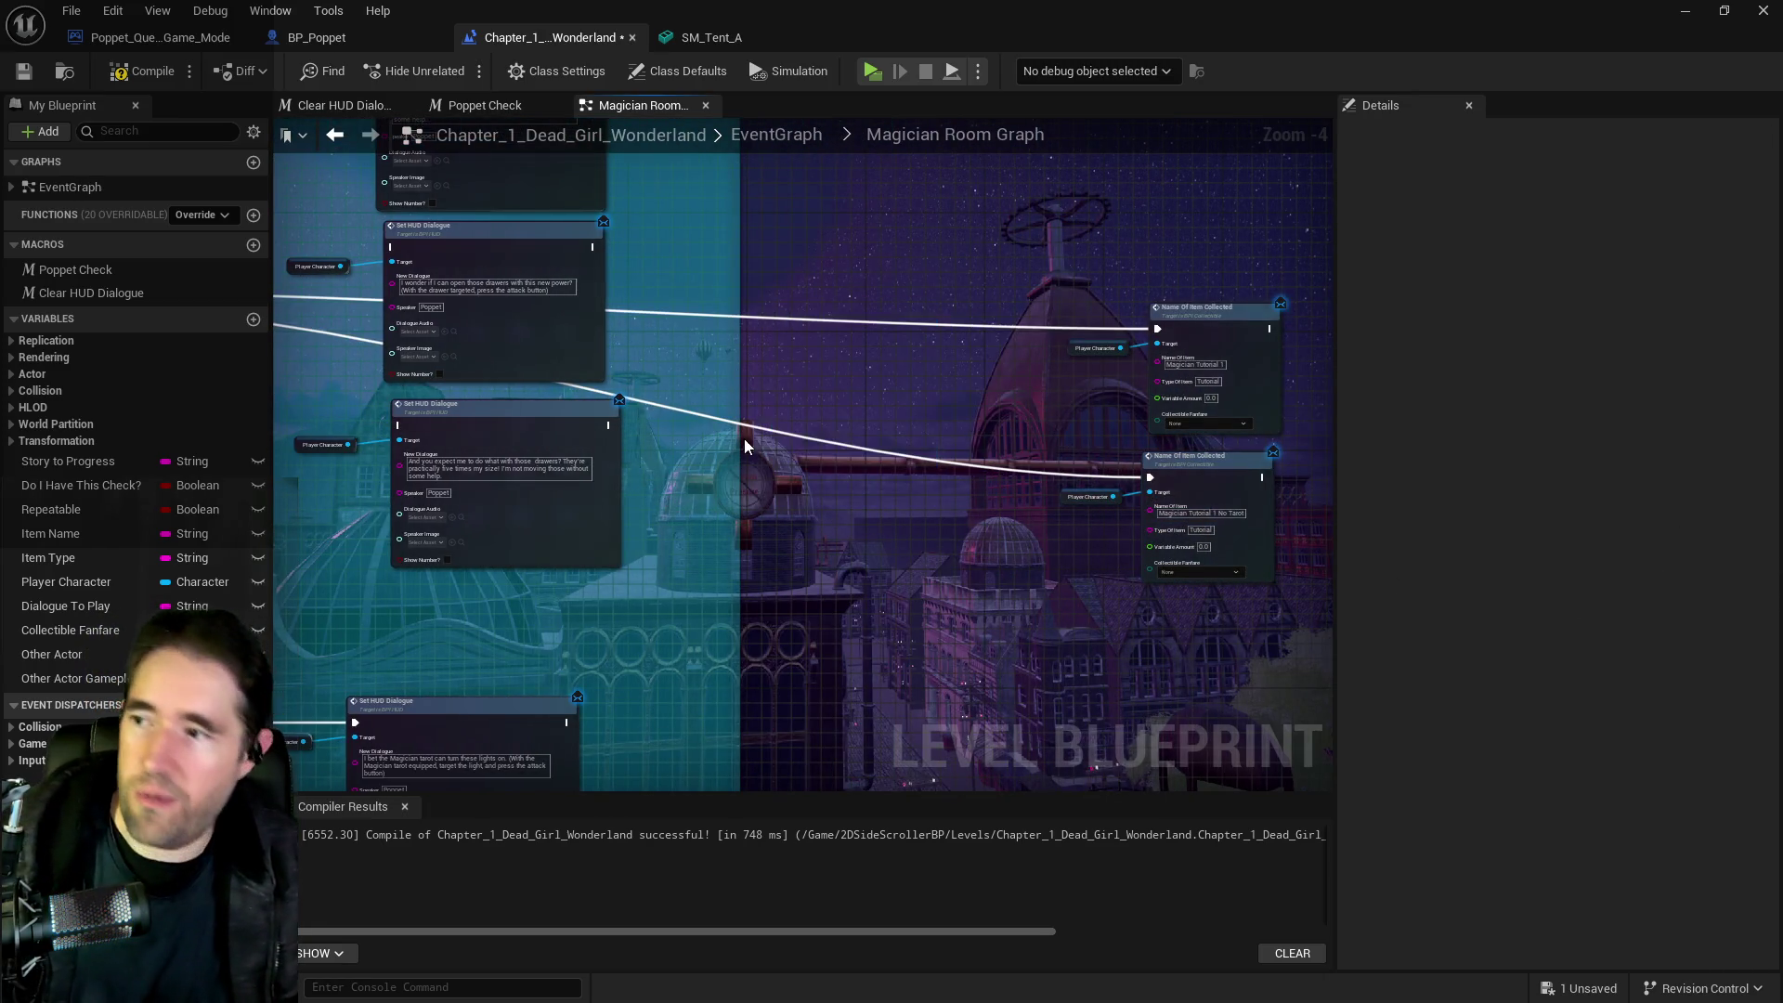
# Delete the old Set HUD Dialogue nodes and getters, placing Name Of Item Collected beside them
pyautogui.click(576, 243)
pyautogui.press('Delete')
pyautogui.click(585, 423)
pyautogui.press('Delete')
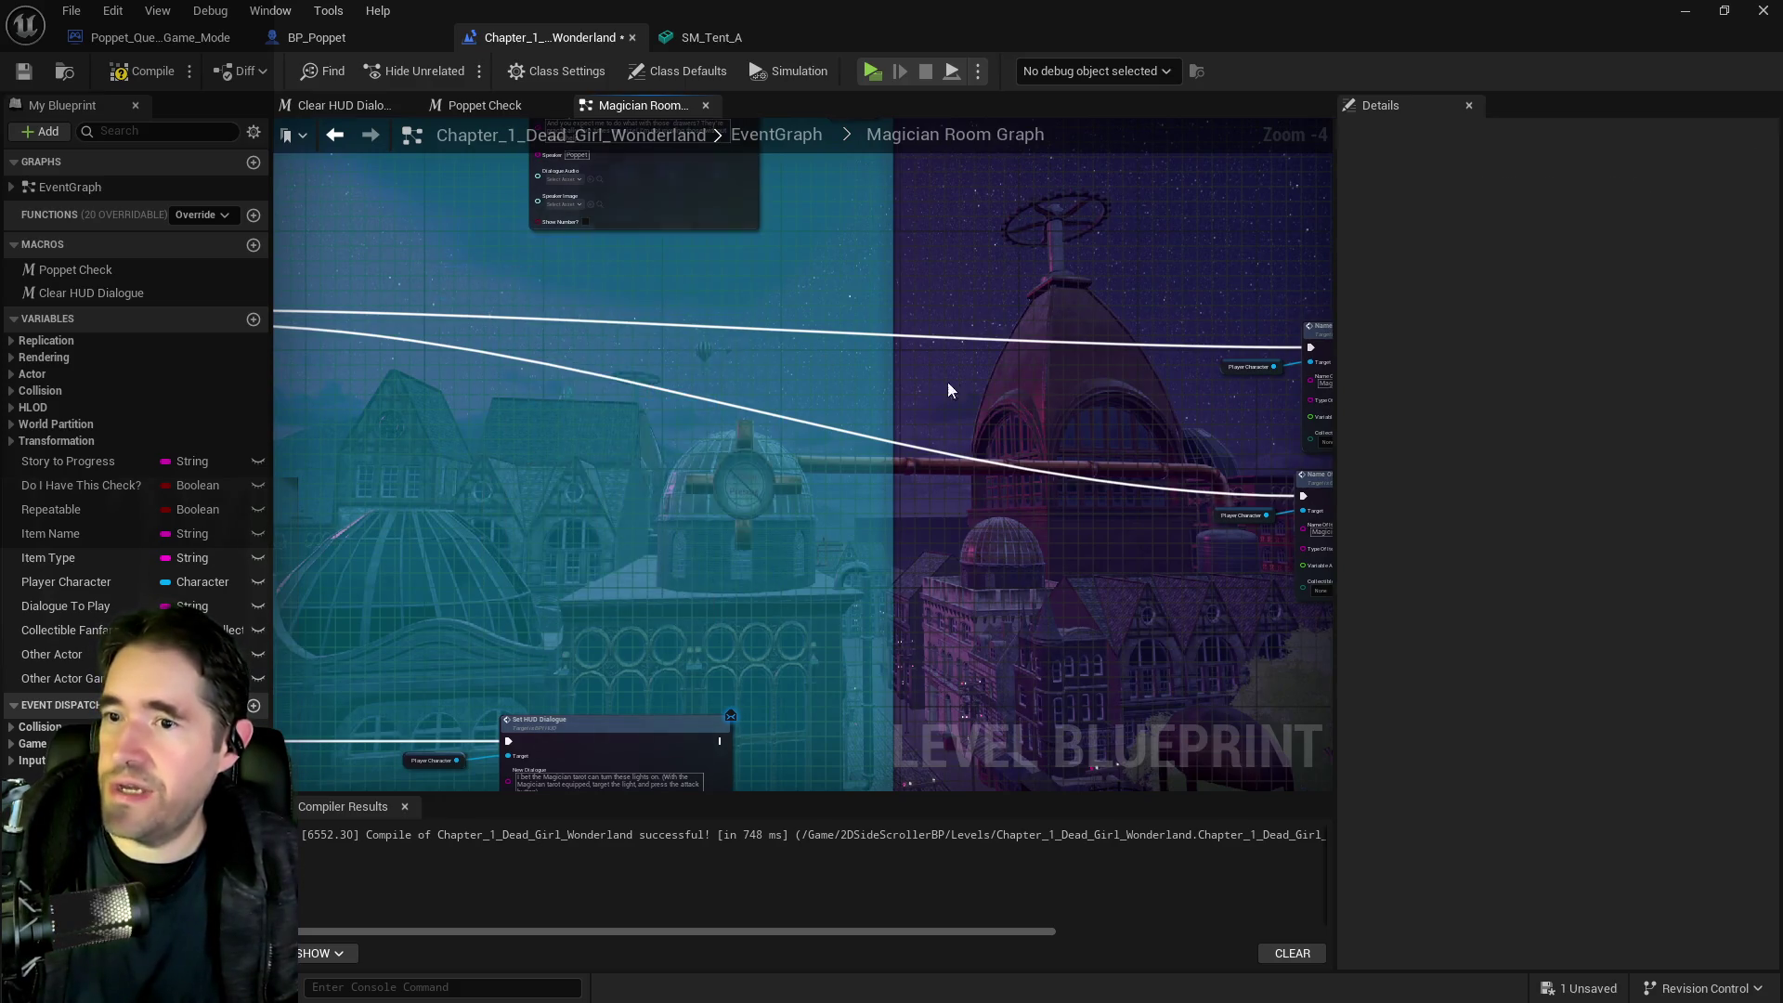
pyautogui.moveTo(856, 226)
pyautogui.mouseDown()
pyautogui.moveTo(1198, 501)
pyautogui.moveTo(624, 470)
pyautogui.moveTo(386, 405)
pyautogui.moveTo(520, 390)
pyautogui.moveTo(957, 278)
pyautogui.moveTo(944, 255)
pyautogui.moveTo(846, 510)
pyautogui.moveTo(806, 544)
pyautogui.moveTo(782, 469)
pyautogui.moveTo(1008, 790)
pyautogui.mouseUp()
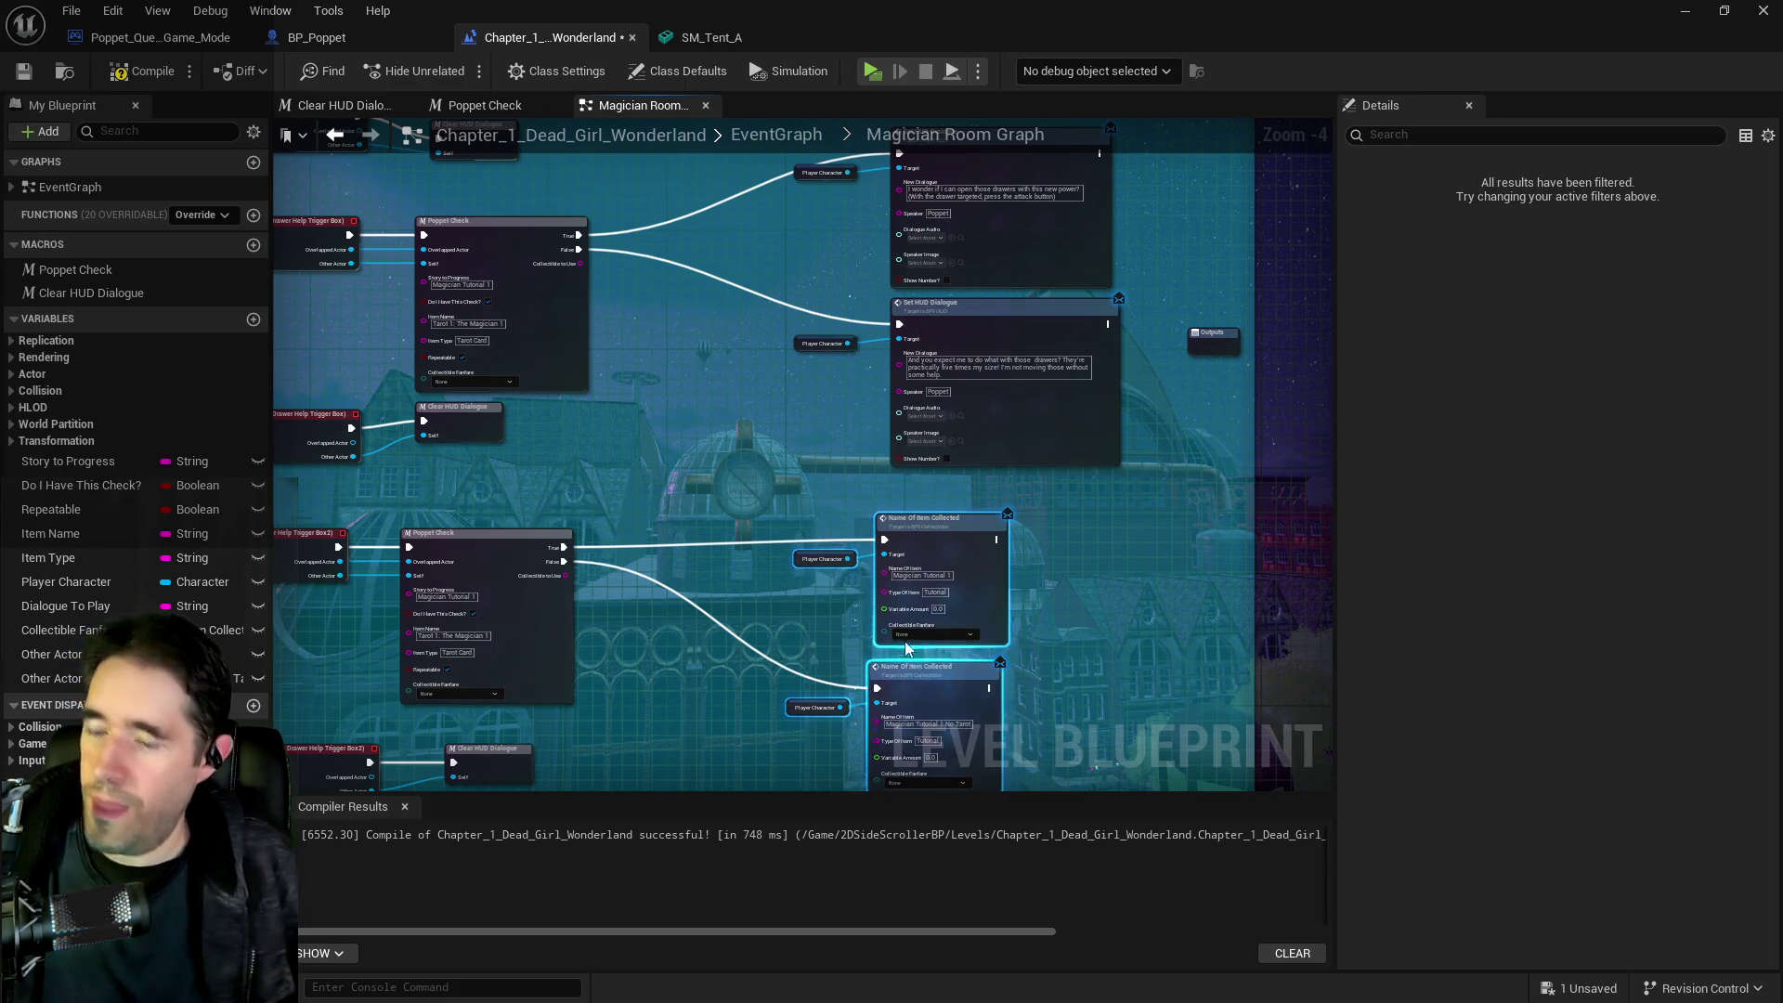
pyautogui.moveTo(796, 213)
pyautogui.mouseDown()
pyautogui.moveTo(804, 388)
pyautogui.moveTo(960, 511)
pyautogui.mouseUp()
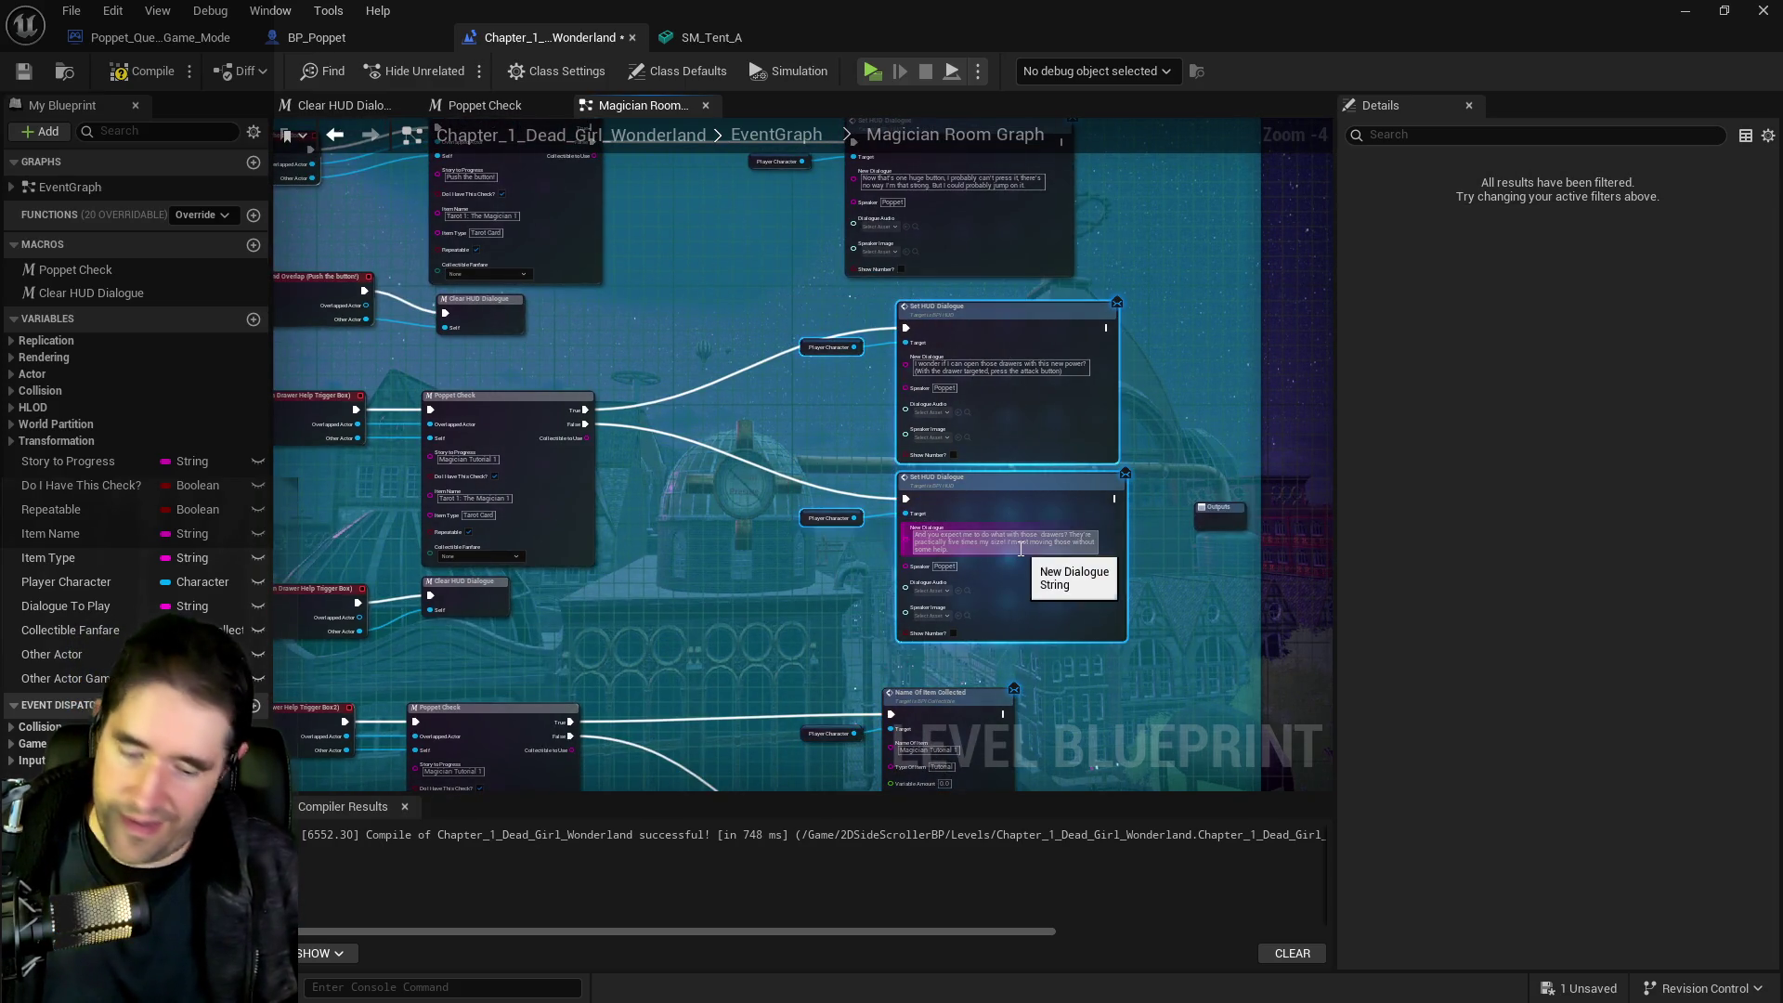
pyautogui.press('Delete')
# Paste two Name Of Item Collected copies and wire the drawer Poppet Check True/False to them
pyautogui.hotkey('ctrl', 'v')
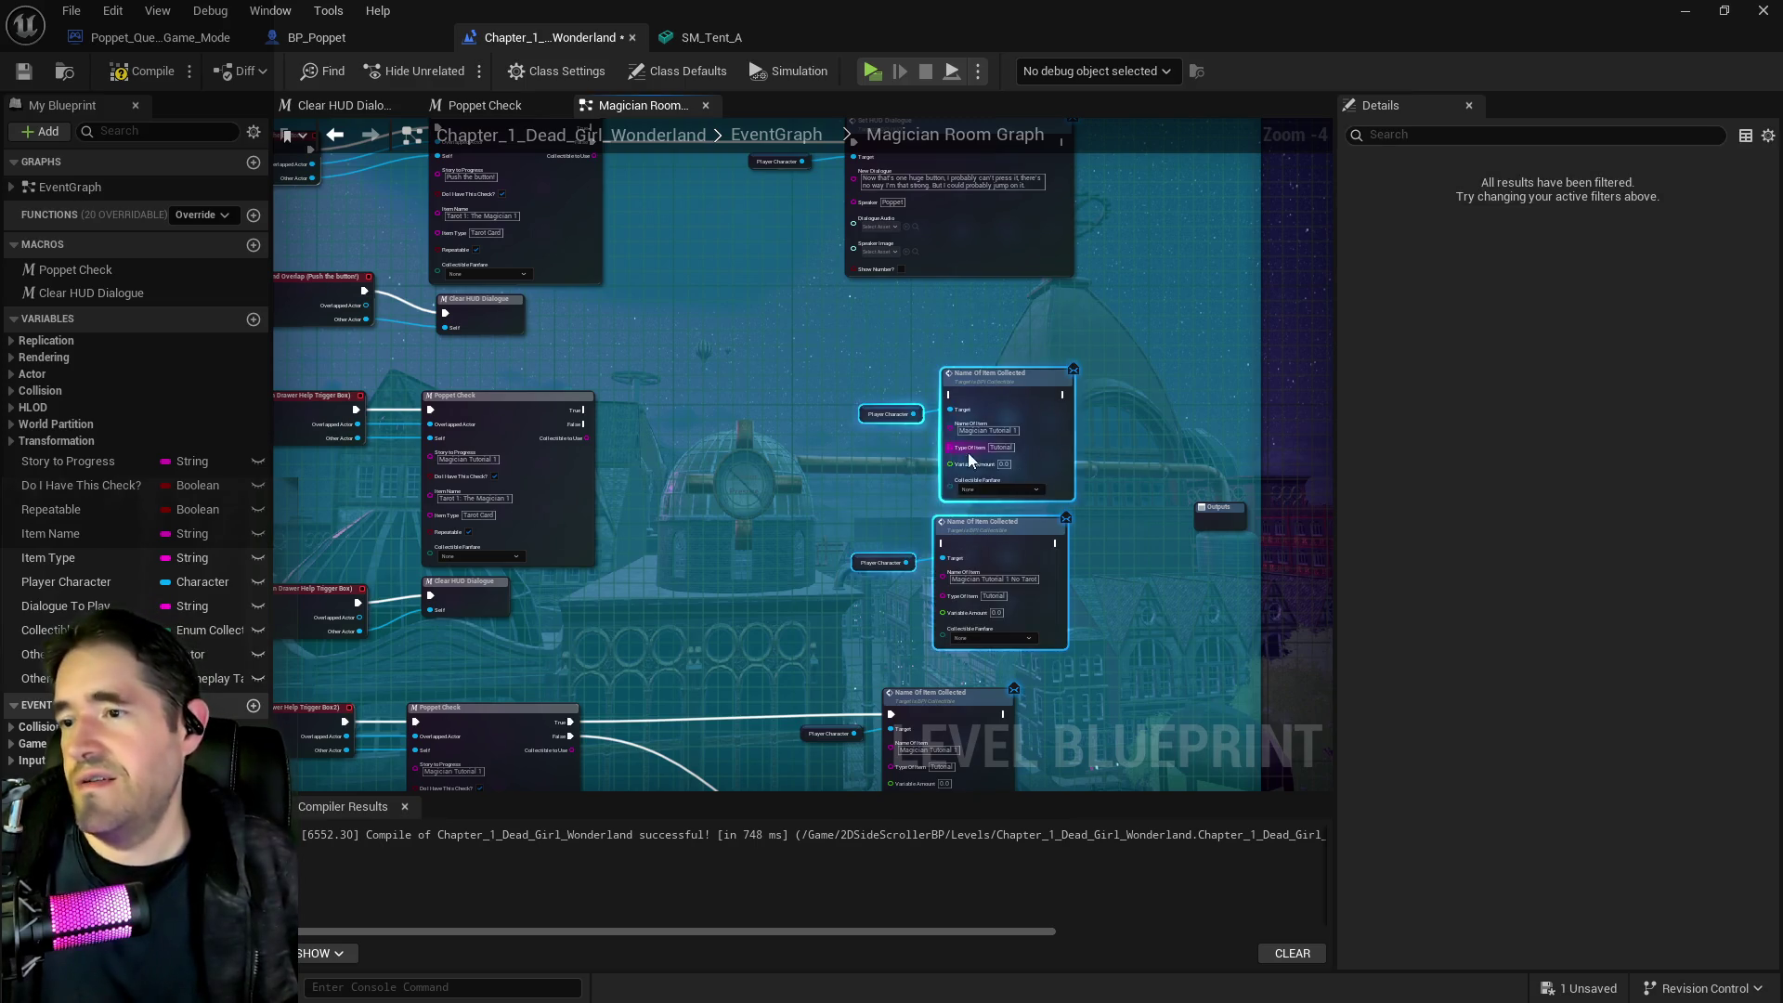
pyautogui.moveTo(900, 469); pyautogui.dragTo(870, 478)
pyautogui.scroll(2, 668, 390)
pyautogui.moveTo(548, 420); pyautogui.dragTo(1025, 409)
pyautogui.moveTo(414, 312)
pyautogui.mouseDown()
pyautogui.moveTo(836, 510)
pyautogui.moveTo(883, 503)
pyautogui.mouseUp()
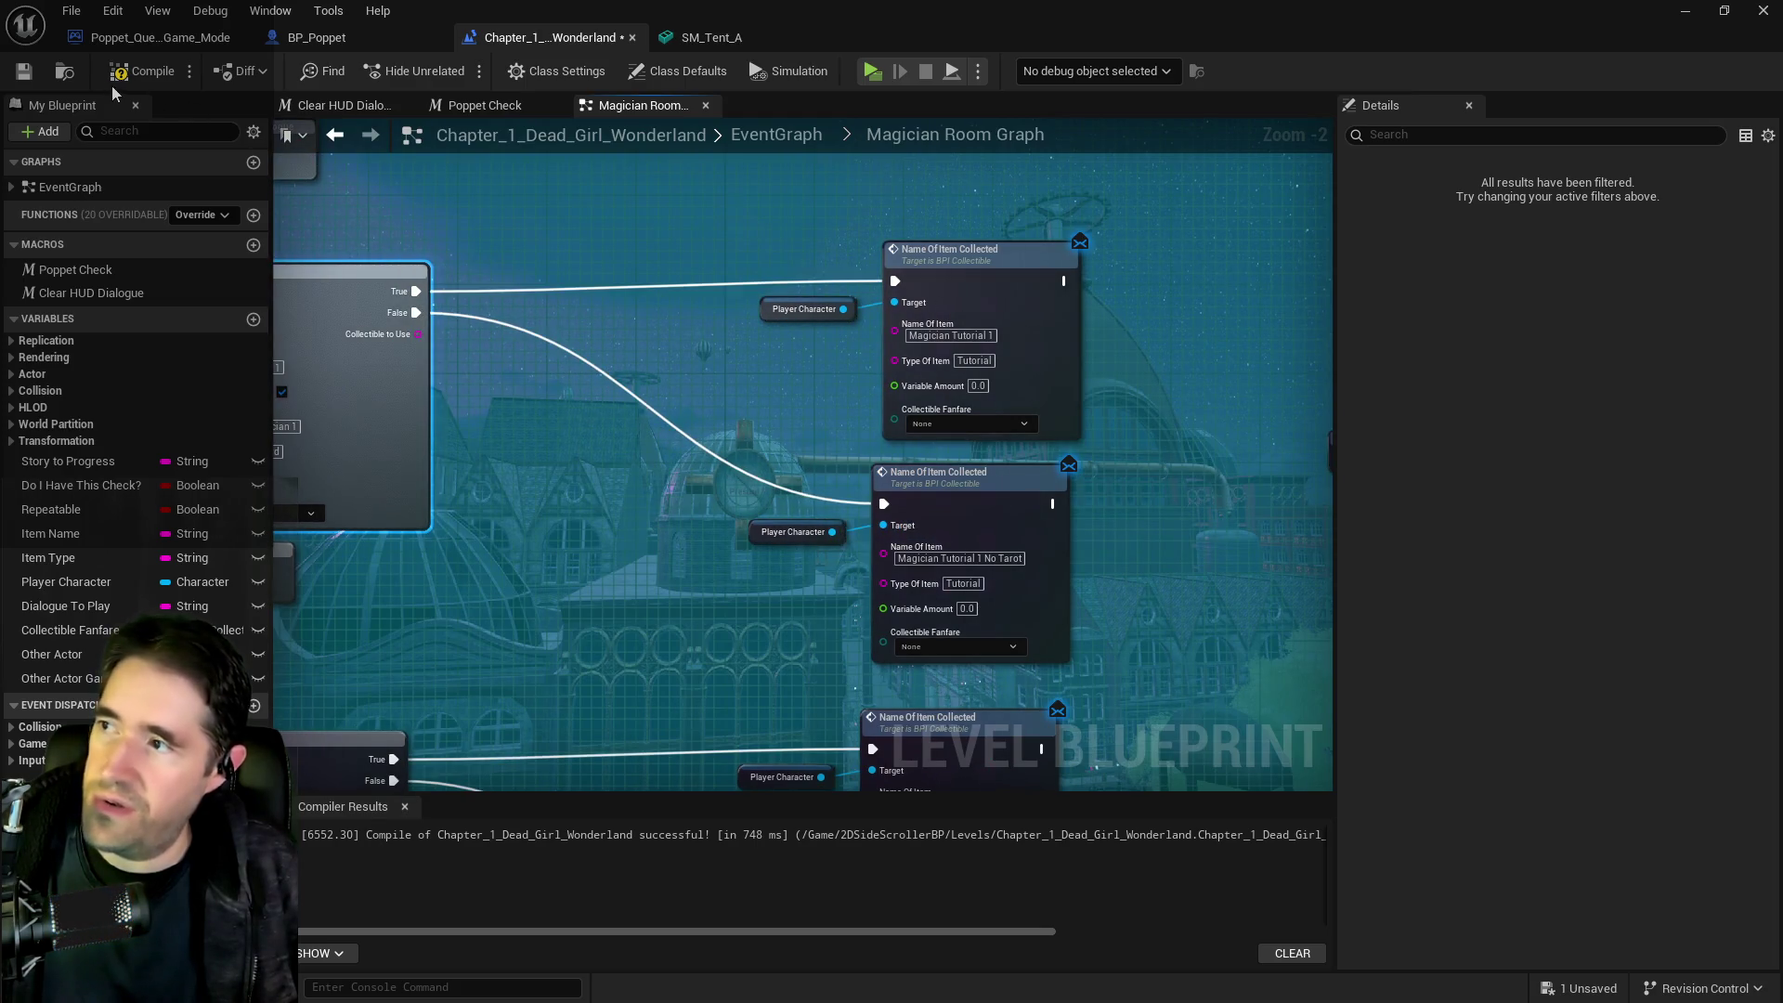
# Compile and save the level blueprint, then bring BP_Poppet to the front
pyautogui.click(144, 71)
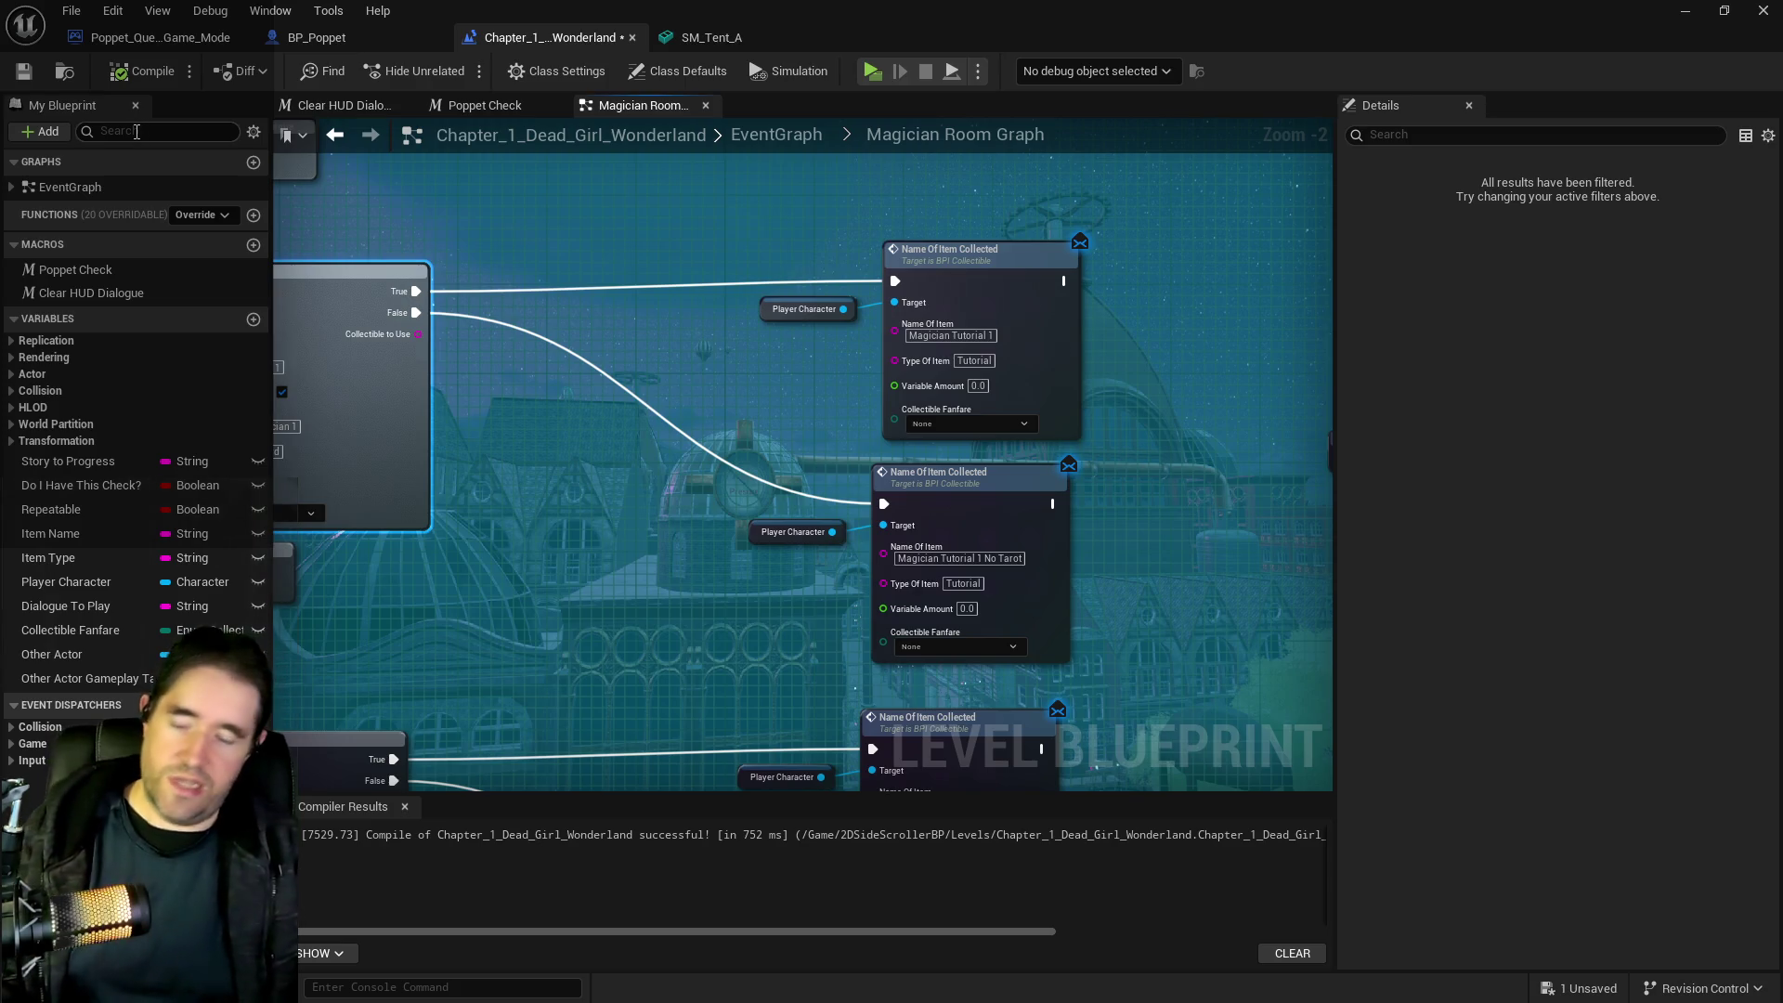
pyautogui.hotkey('ctrl', 's')
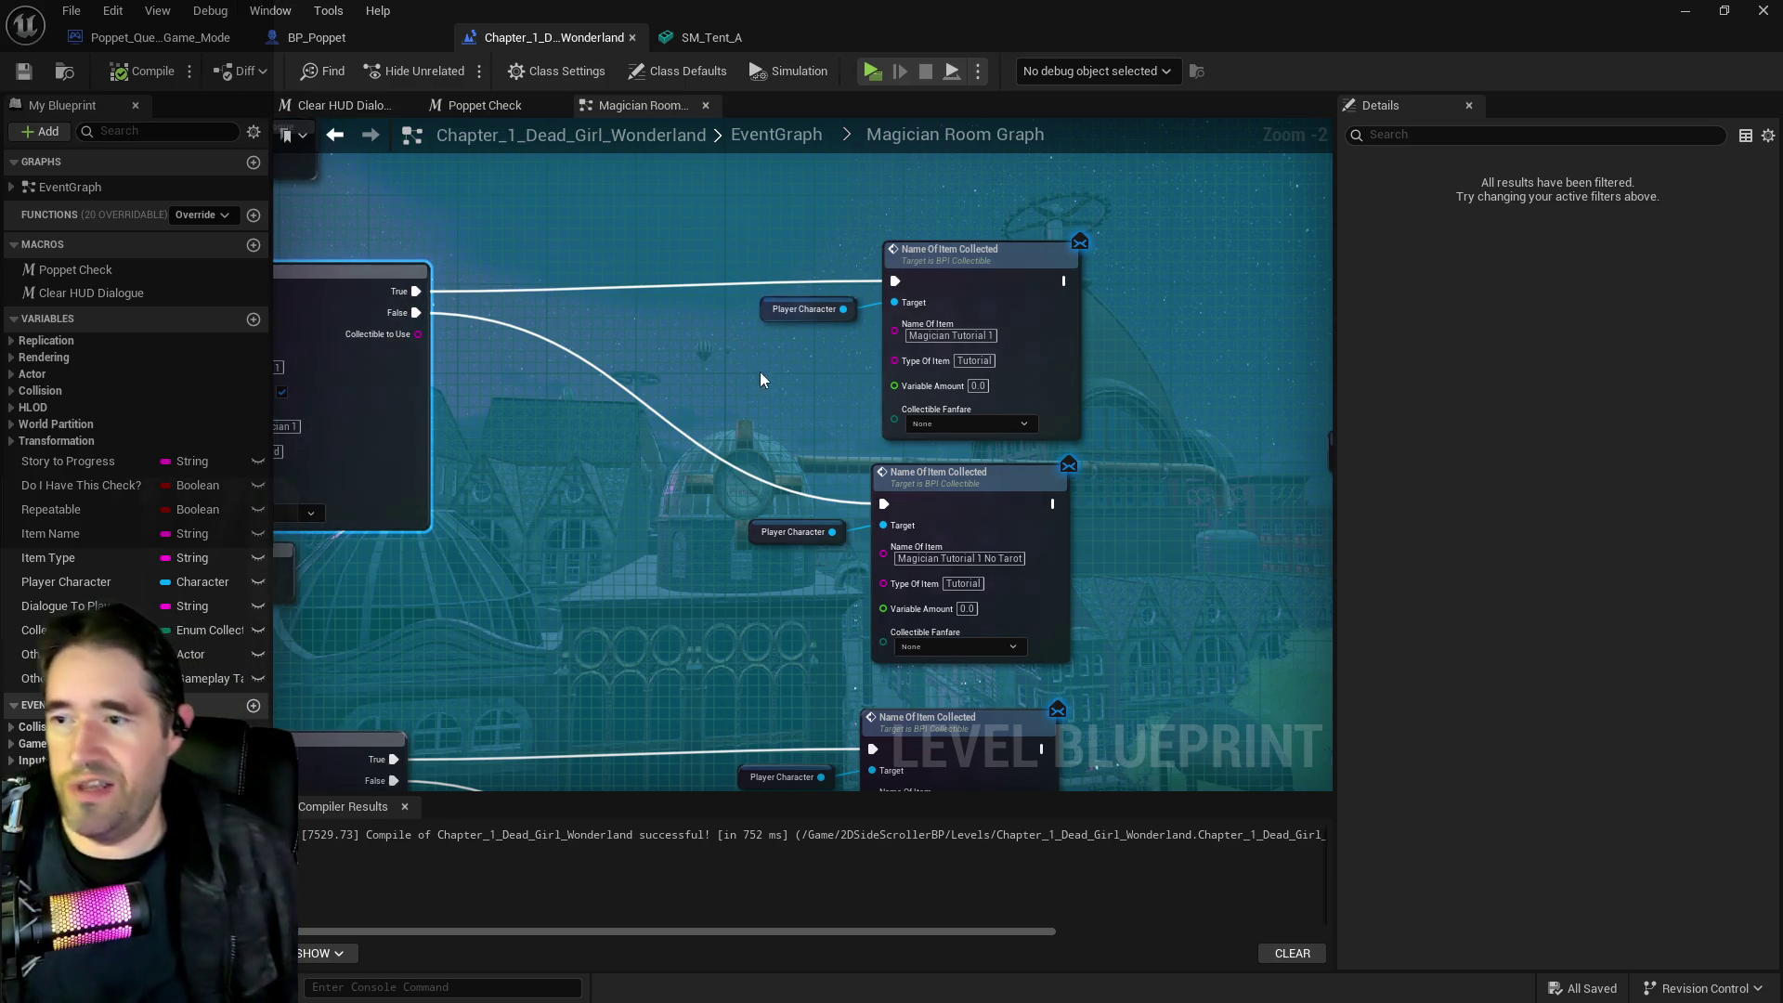
pyautogui.hotkey('ctrl', 'Tab')
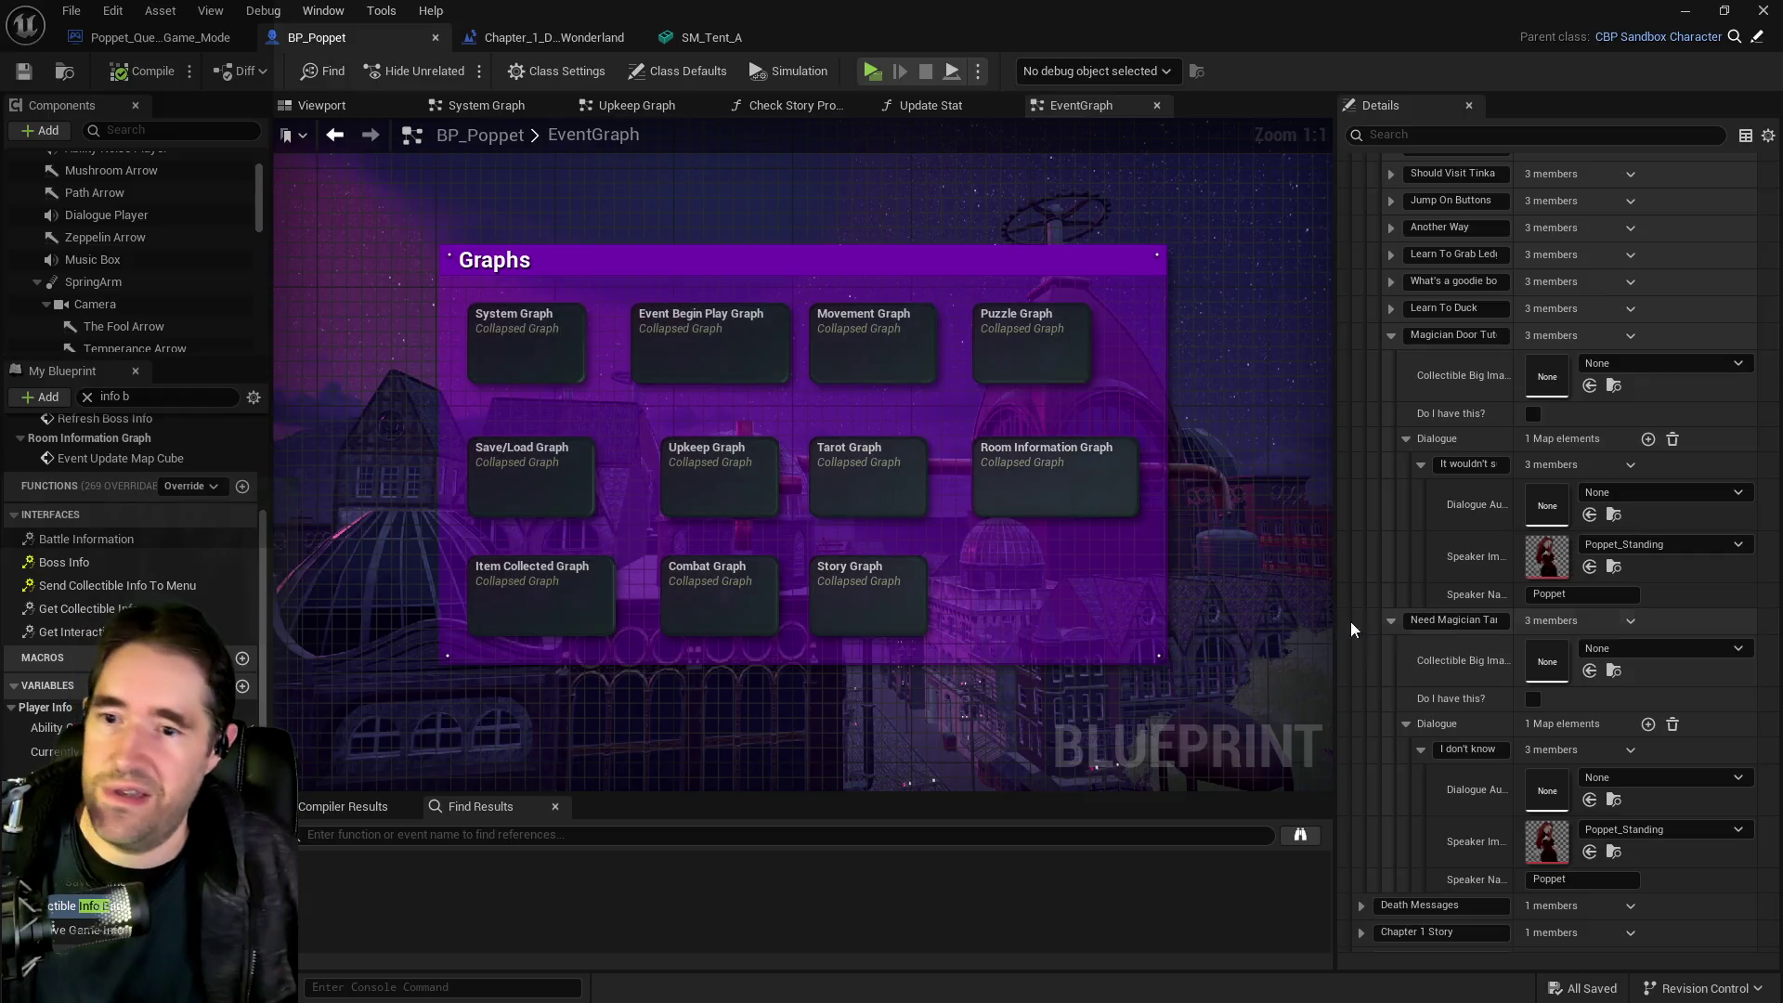
# Collapse the existing entries and add a collectible entry named Magician Tutorial 1
pyautogui.click(1392, 343)
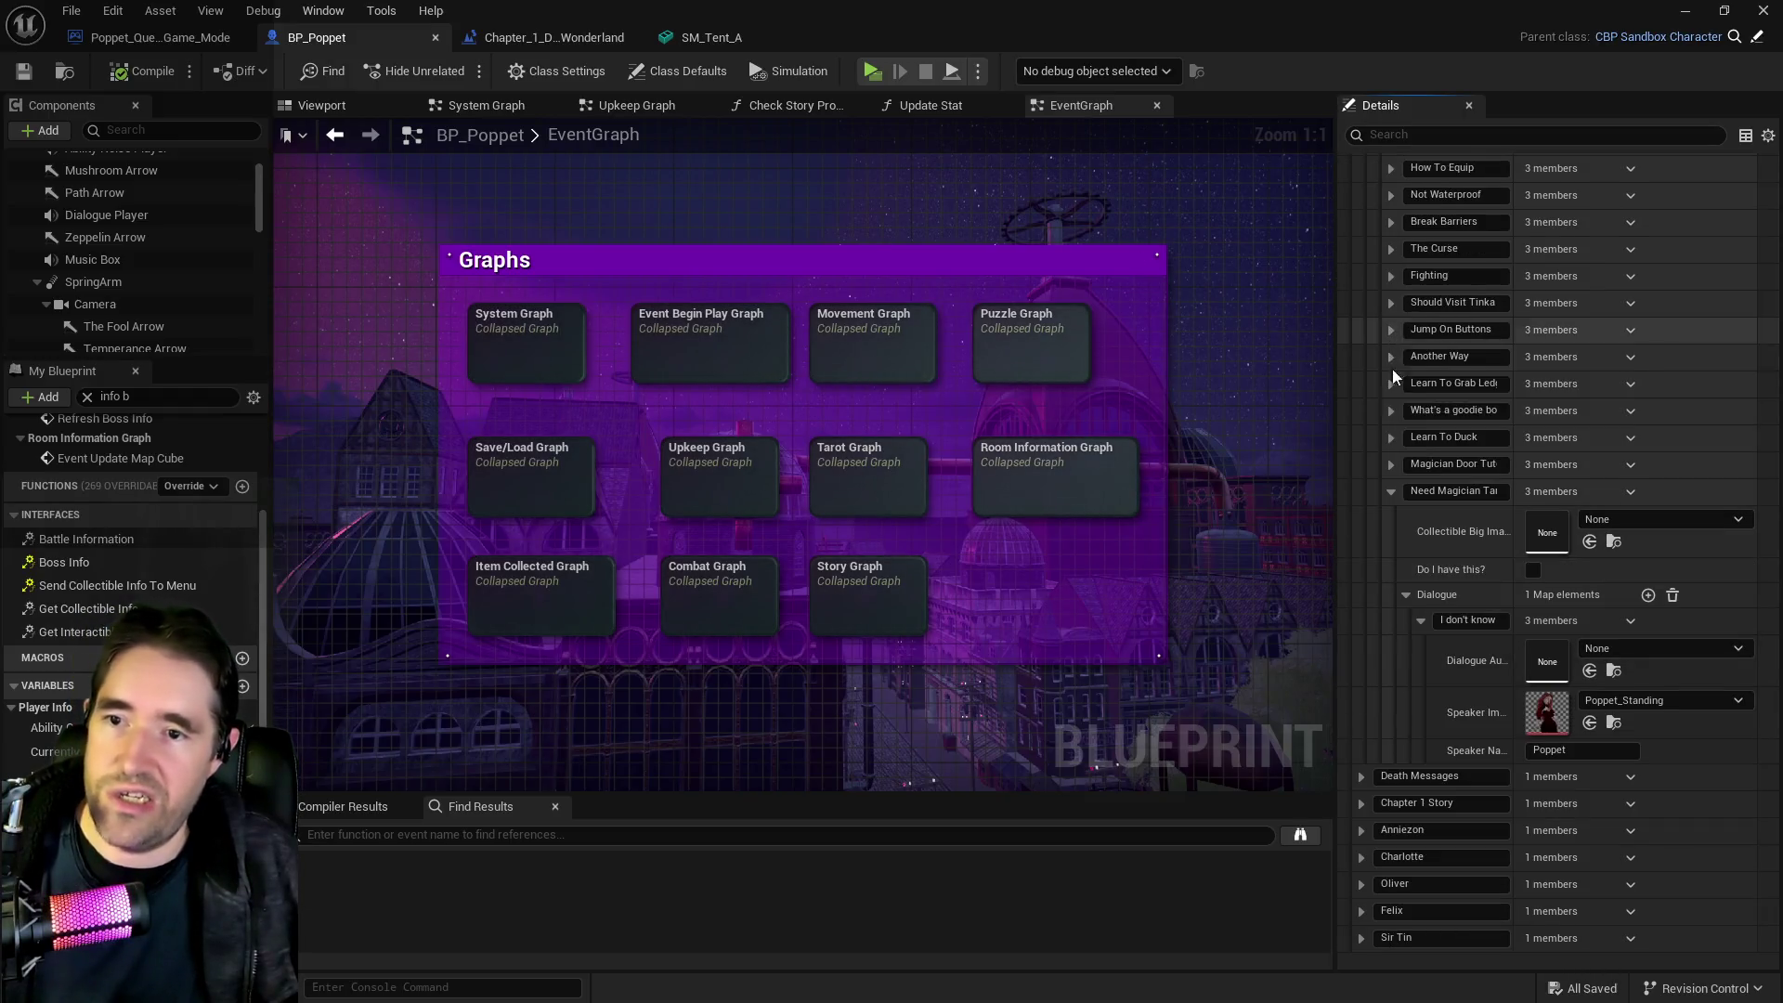
pyautogui.click(1389, 477)
pyautogui.click(1648, 346)
pyautogui.click(1434, 778)
pyautogui.write('Magician Tutorial 1')
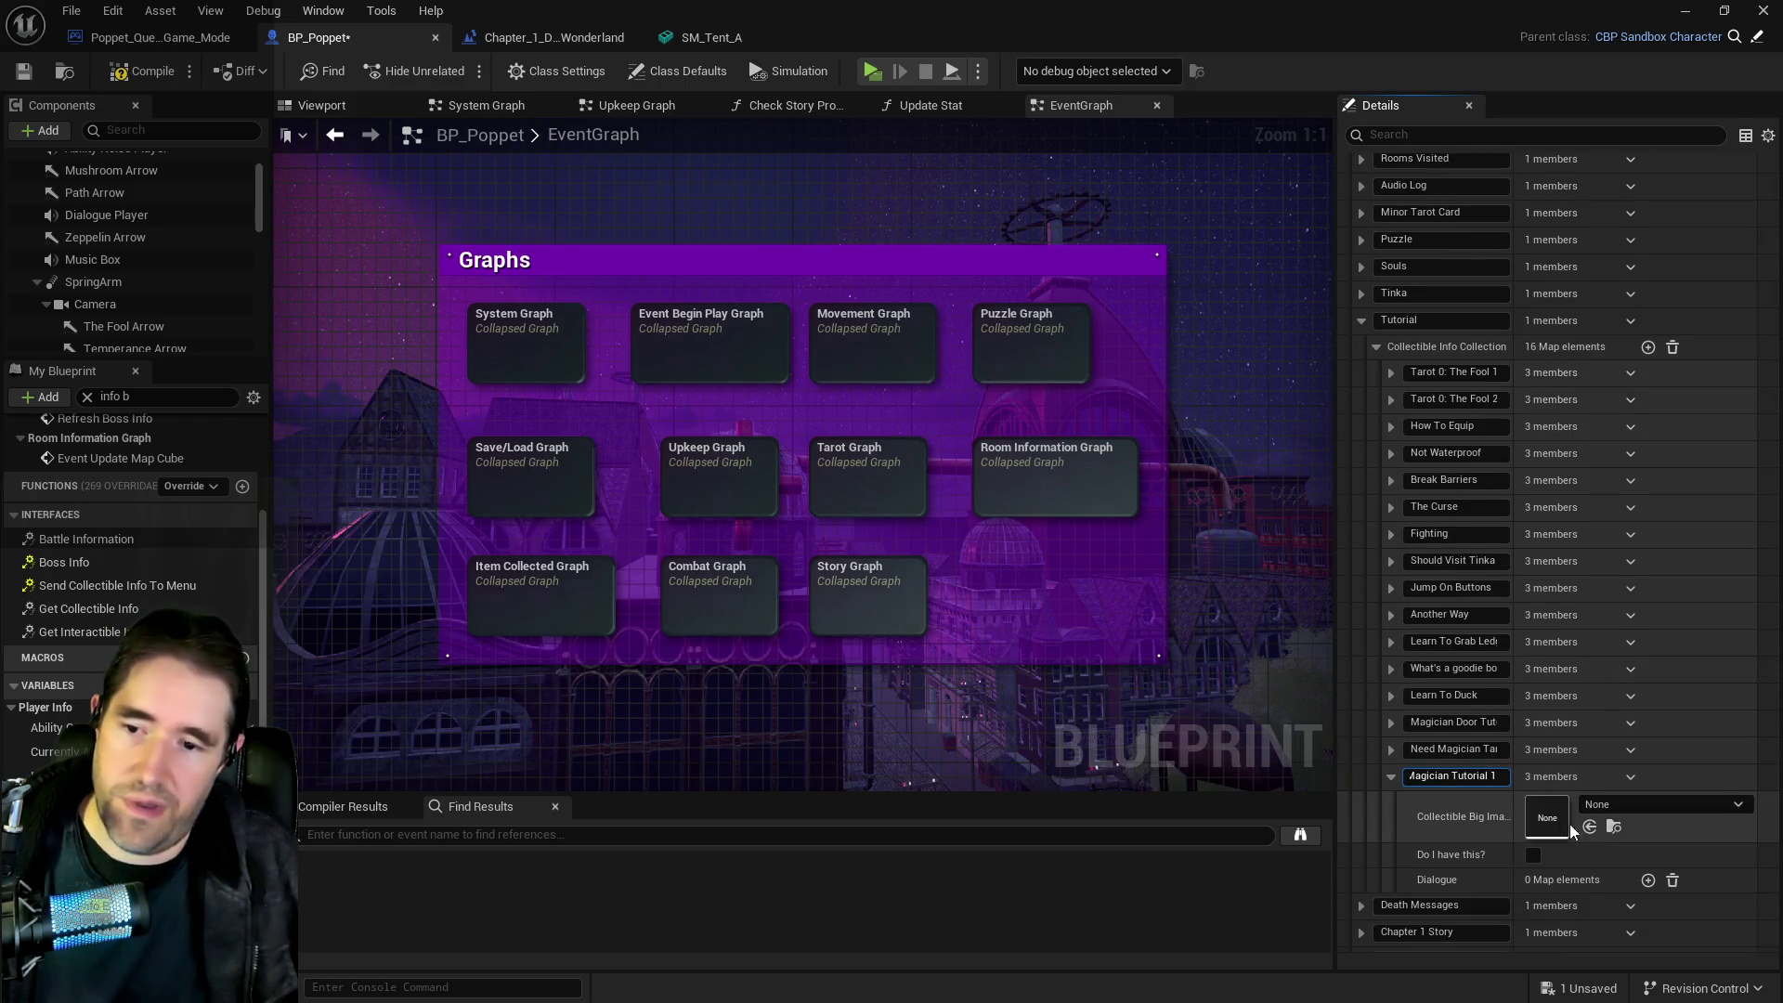
# Give Magician Tutorial 1 a single Poppet dialogue line with Poppet_Standing, removing the extra entry
pyautogui.click(1649, 880)
pyautogui.scroll(-2, 1611, 894)
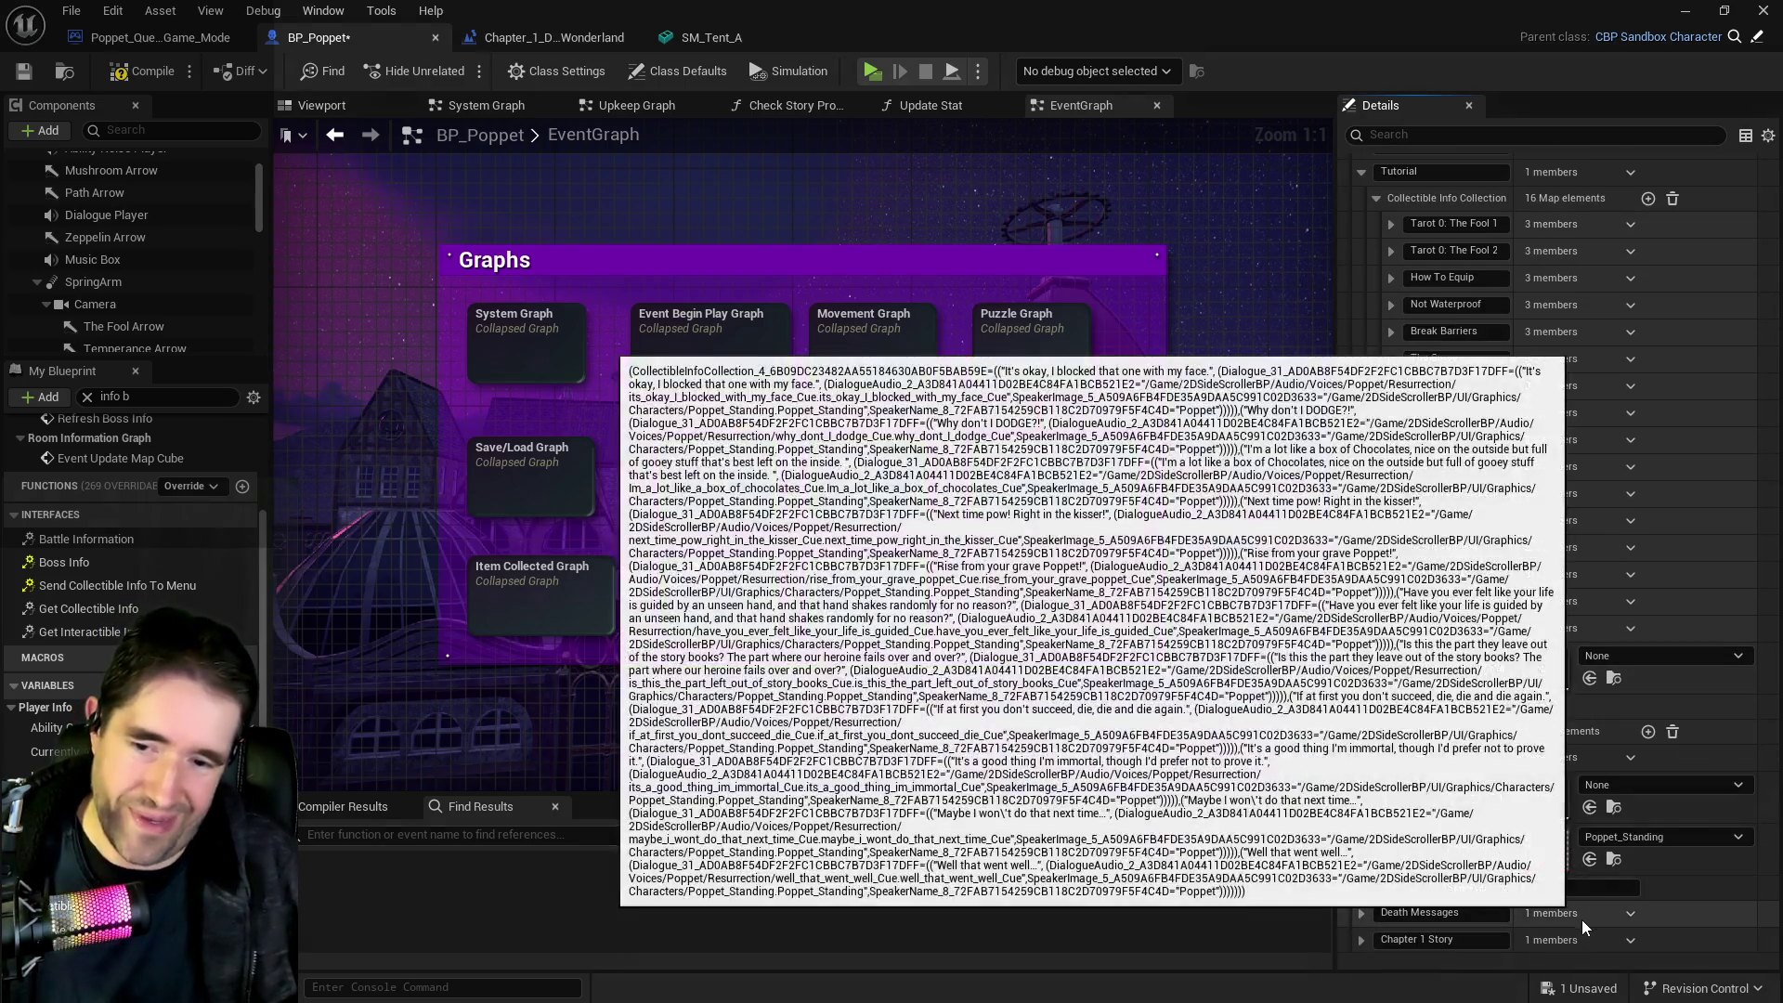
pyautogui.click(1582, 885)
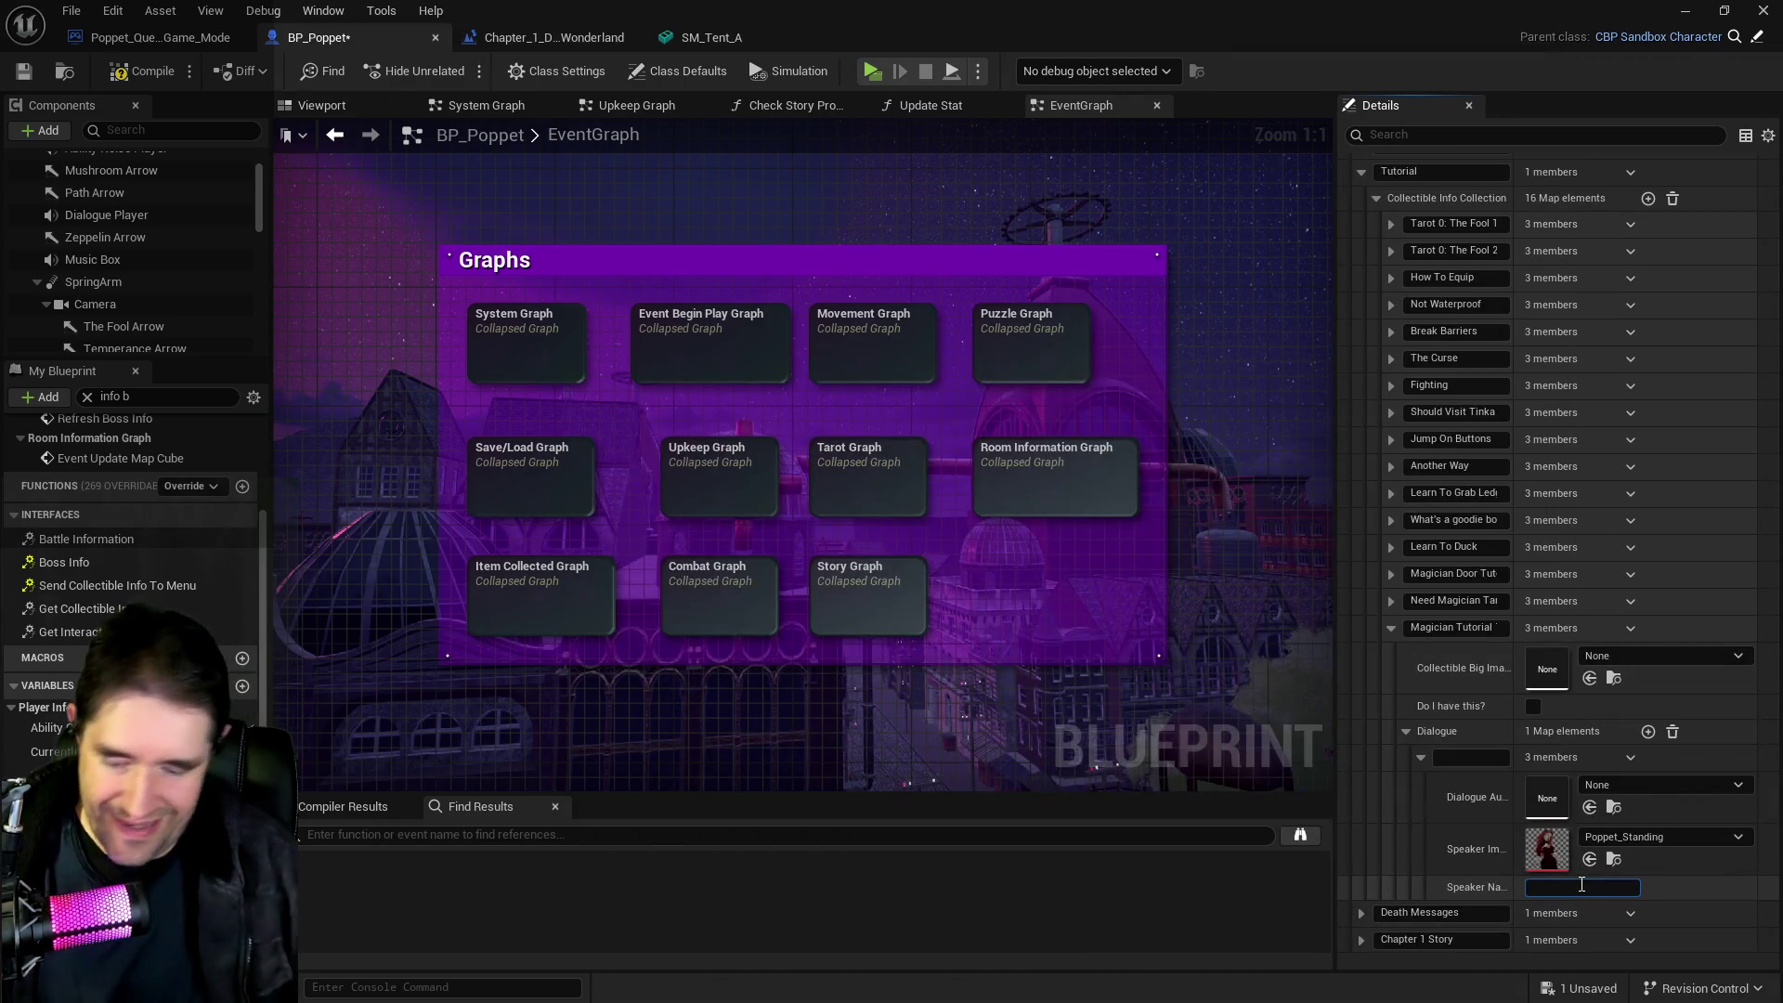
pyautogui.write('Poppet')
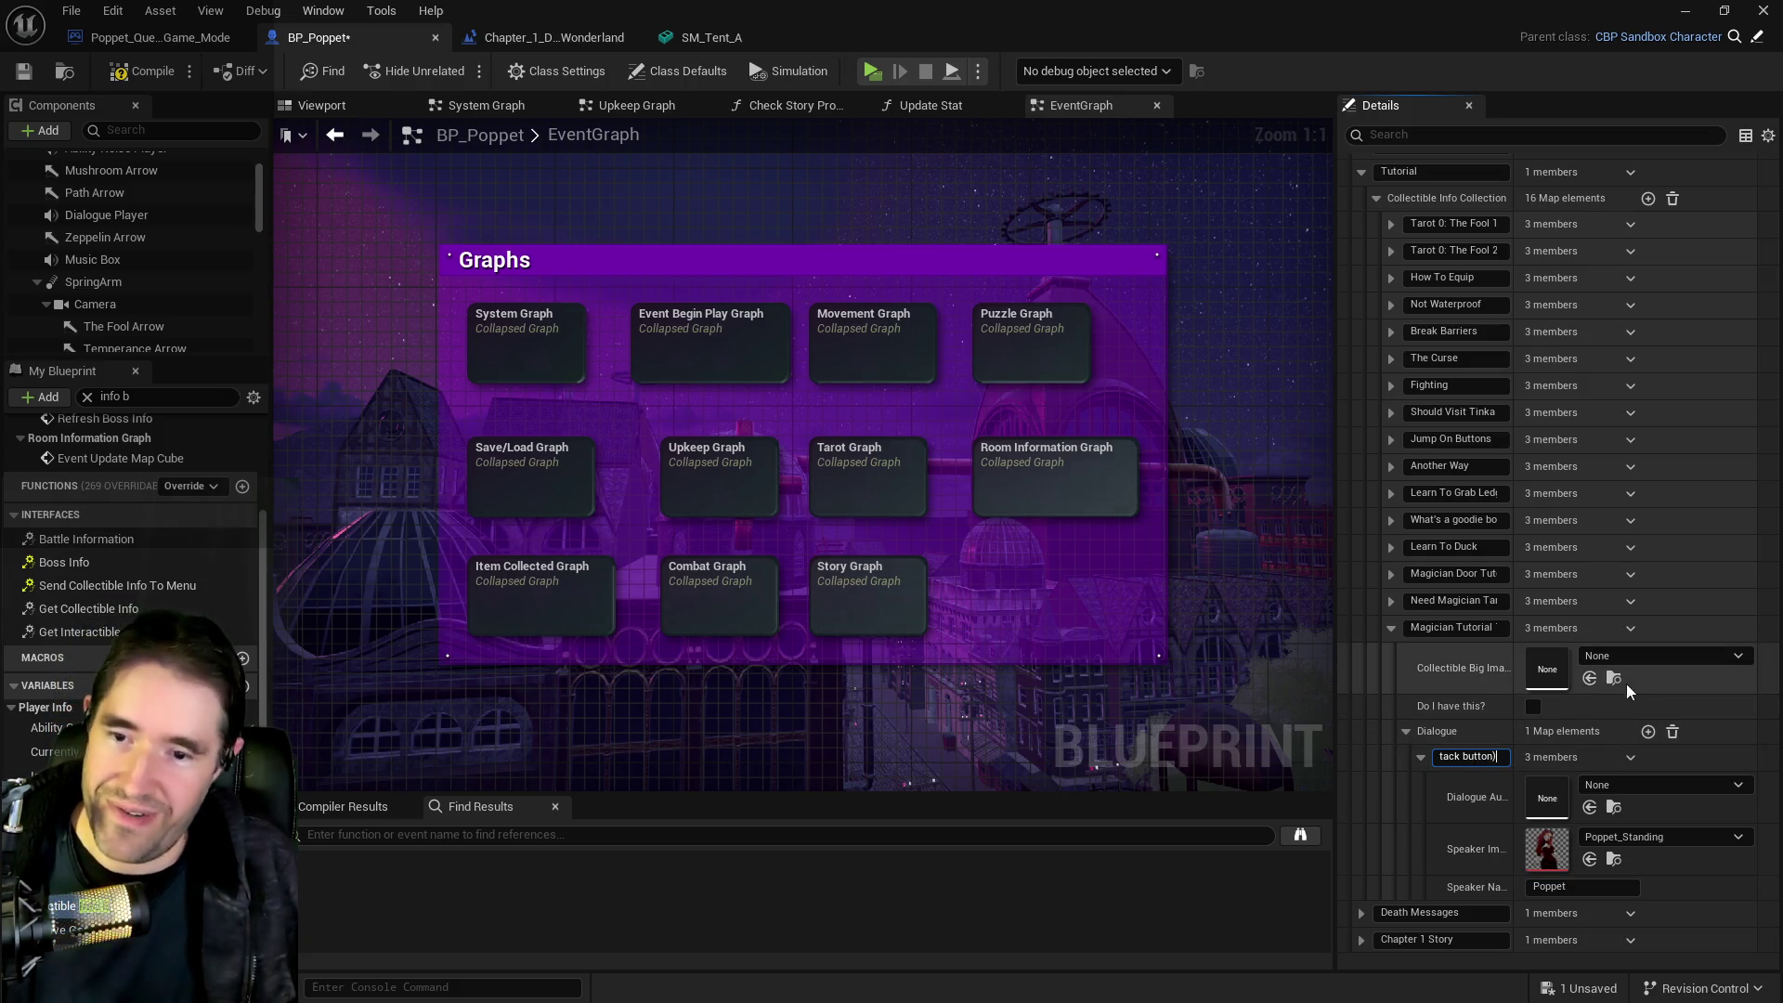
pyautogui.click(1649, 732)
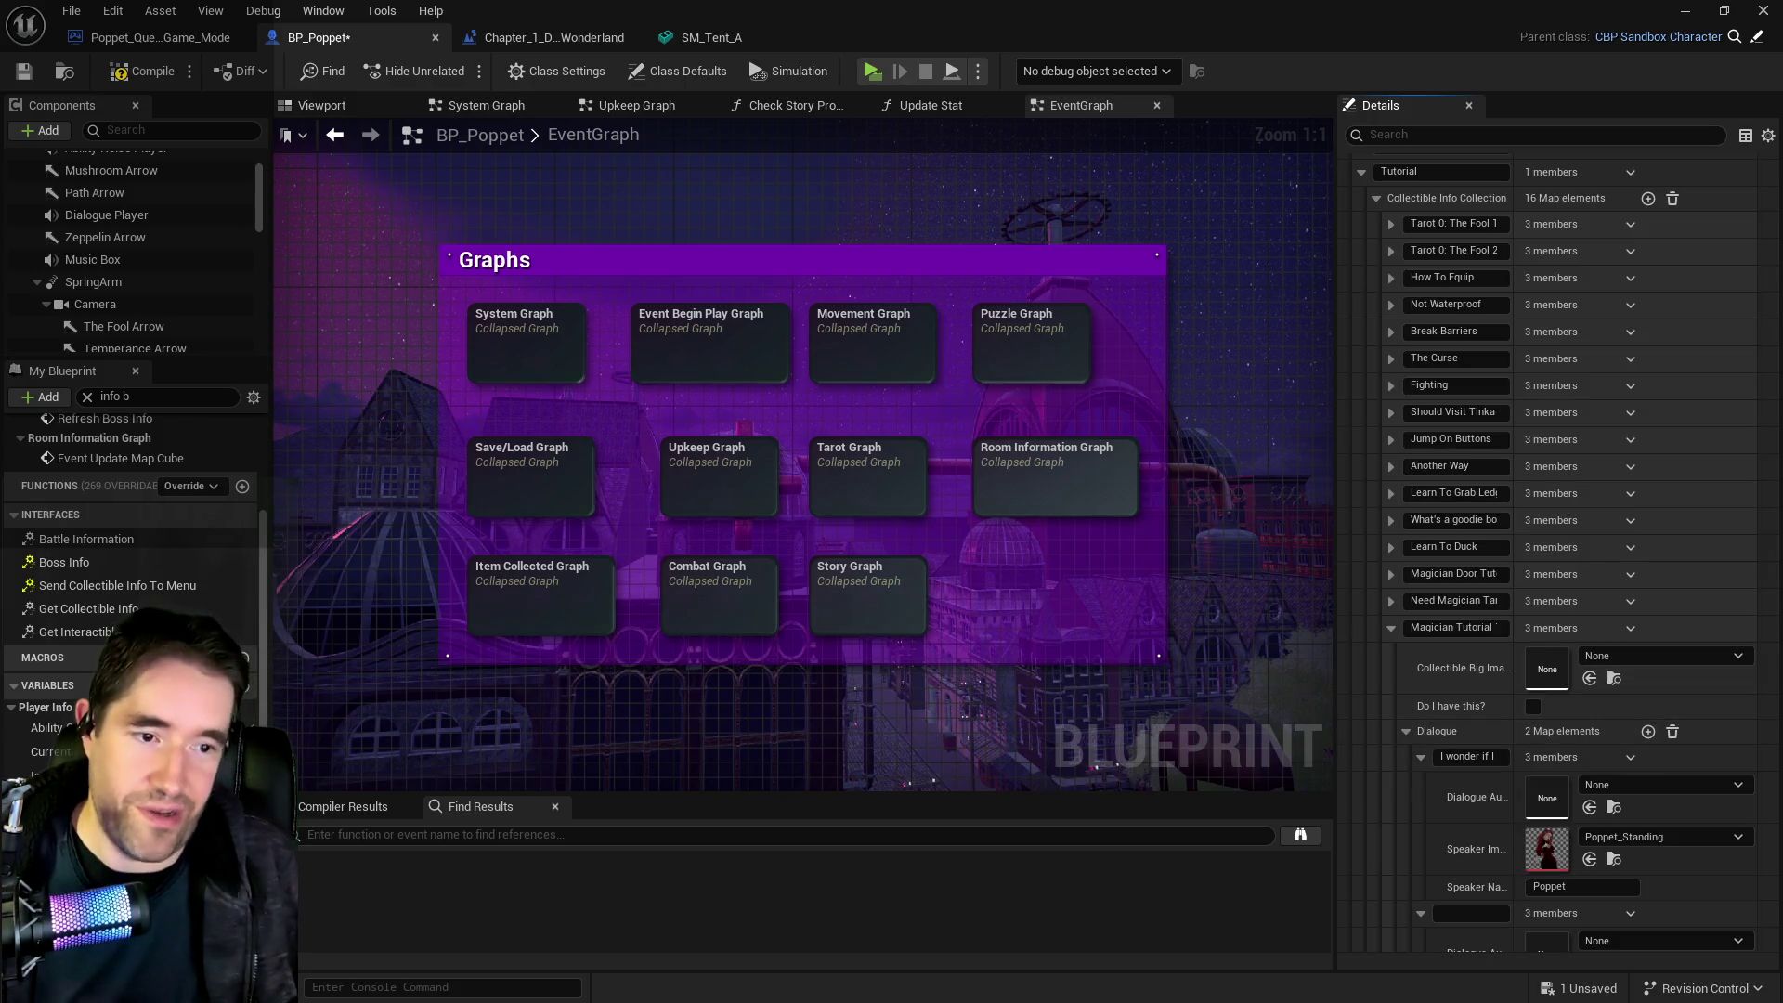
pyautogui.click(1631, 913)
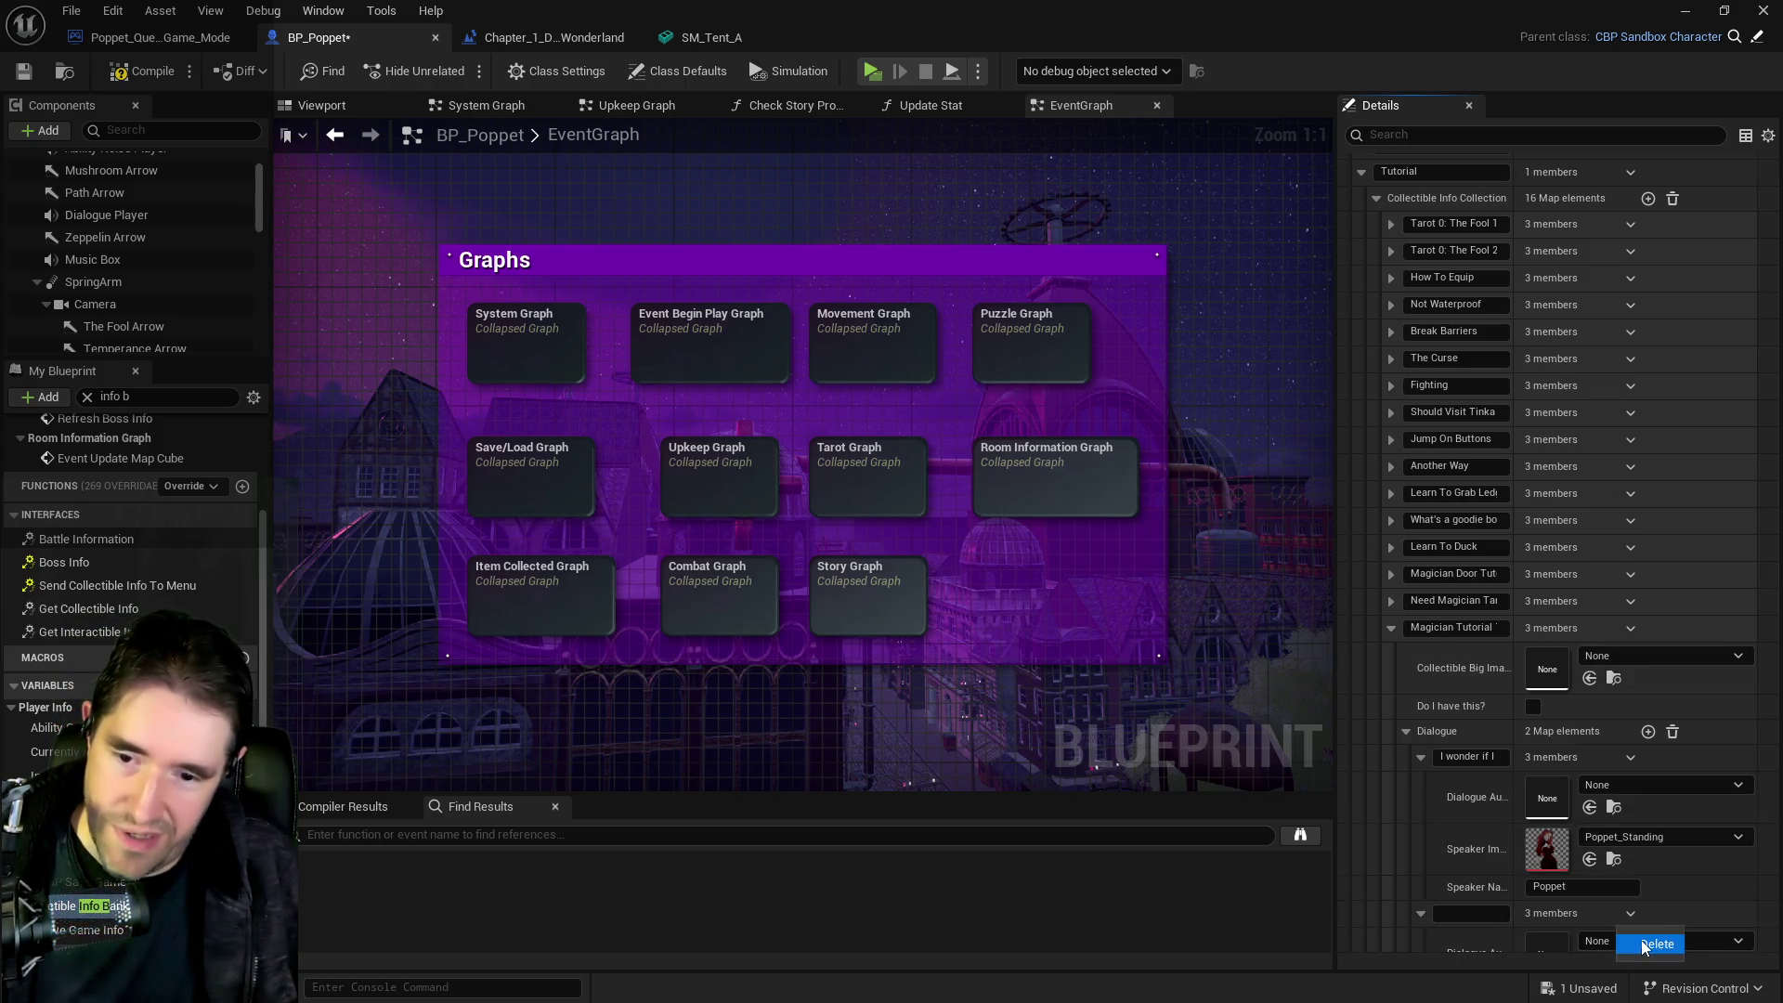
pyautogui.click(1640, 941)
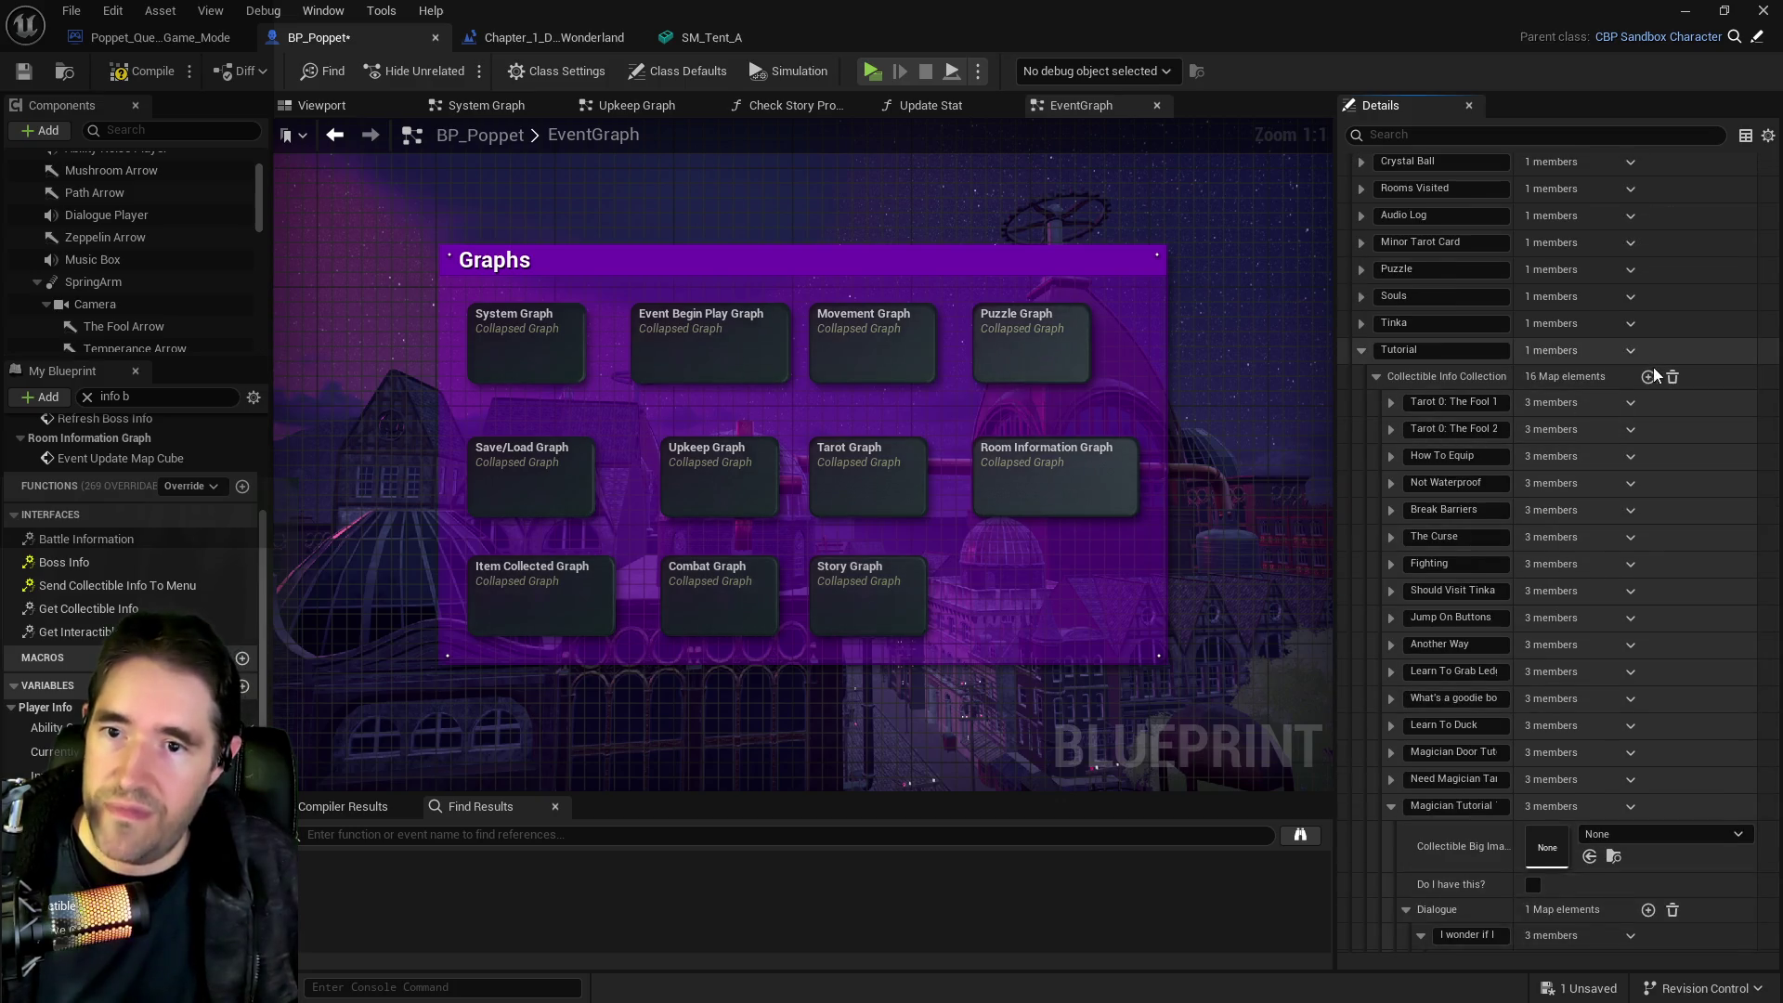
pyautogui.scroll(-5, 1479, 691)
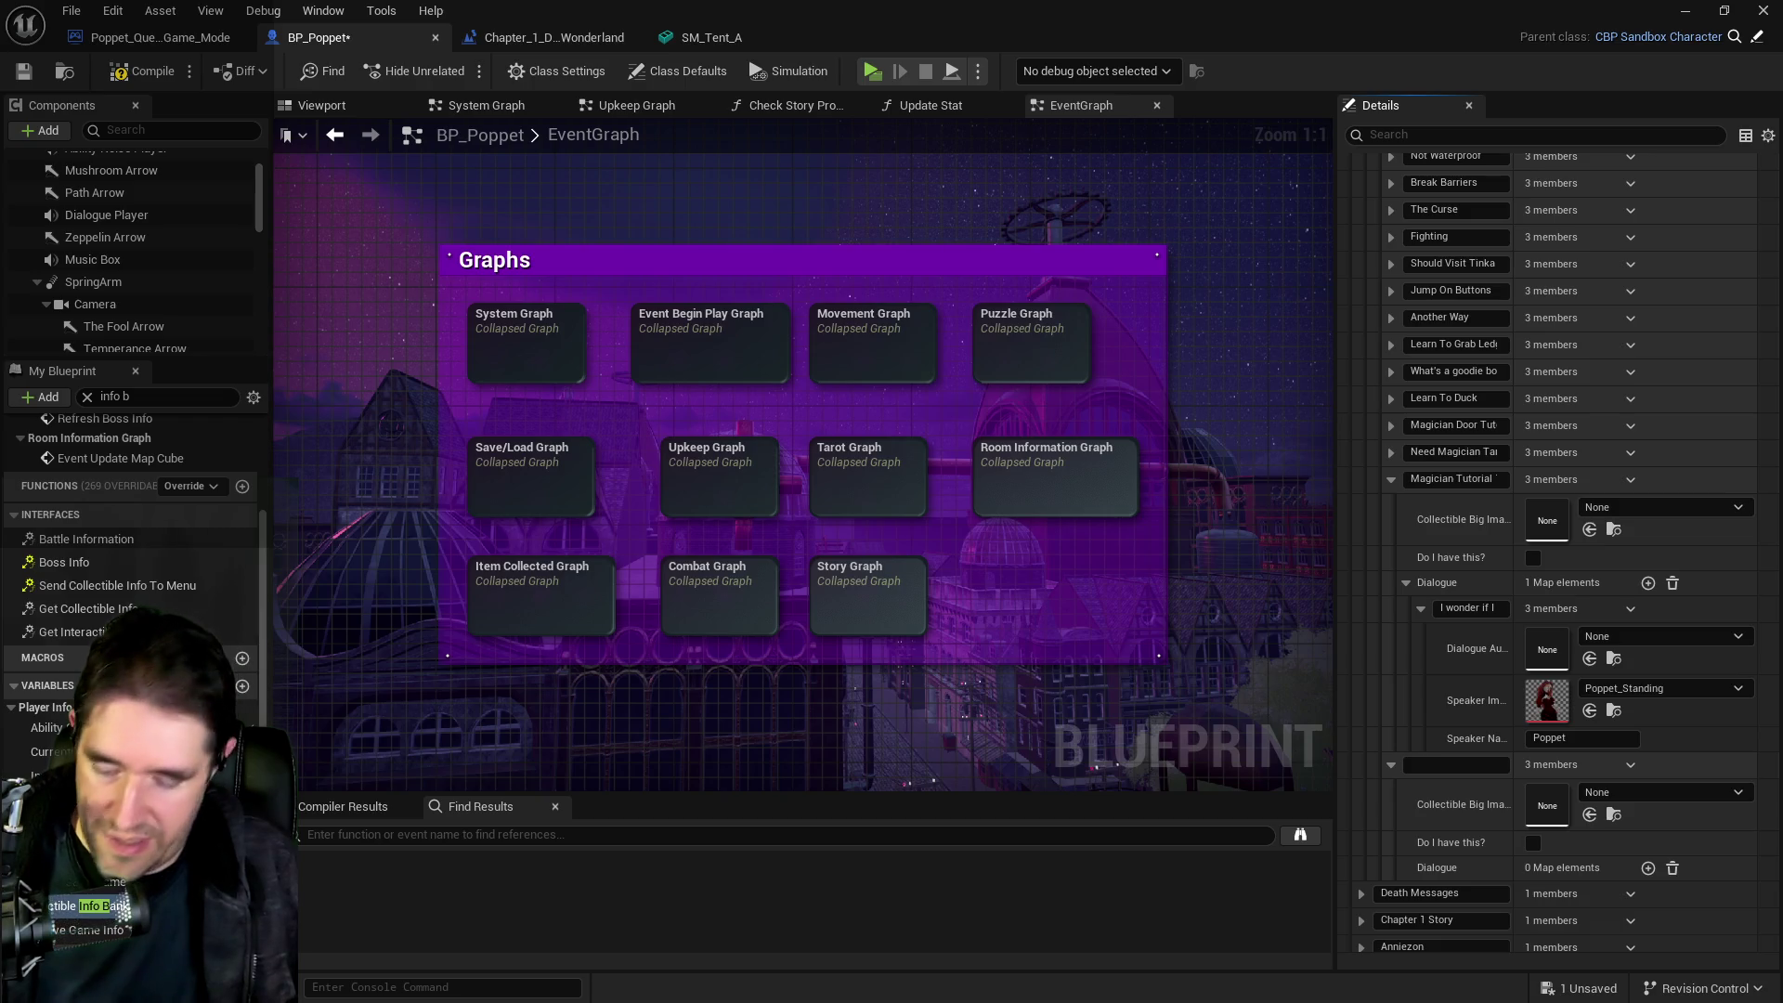
# Name the new collectible entry Magician Tutorial 1 No Tarot
pyautogui.click(1463, 764)
pyautogui.write('Tutorial 1 No Tarot')
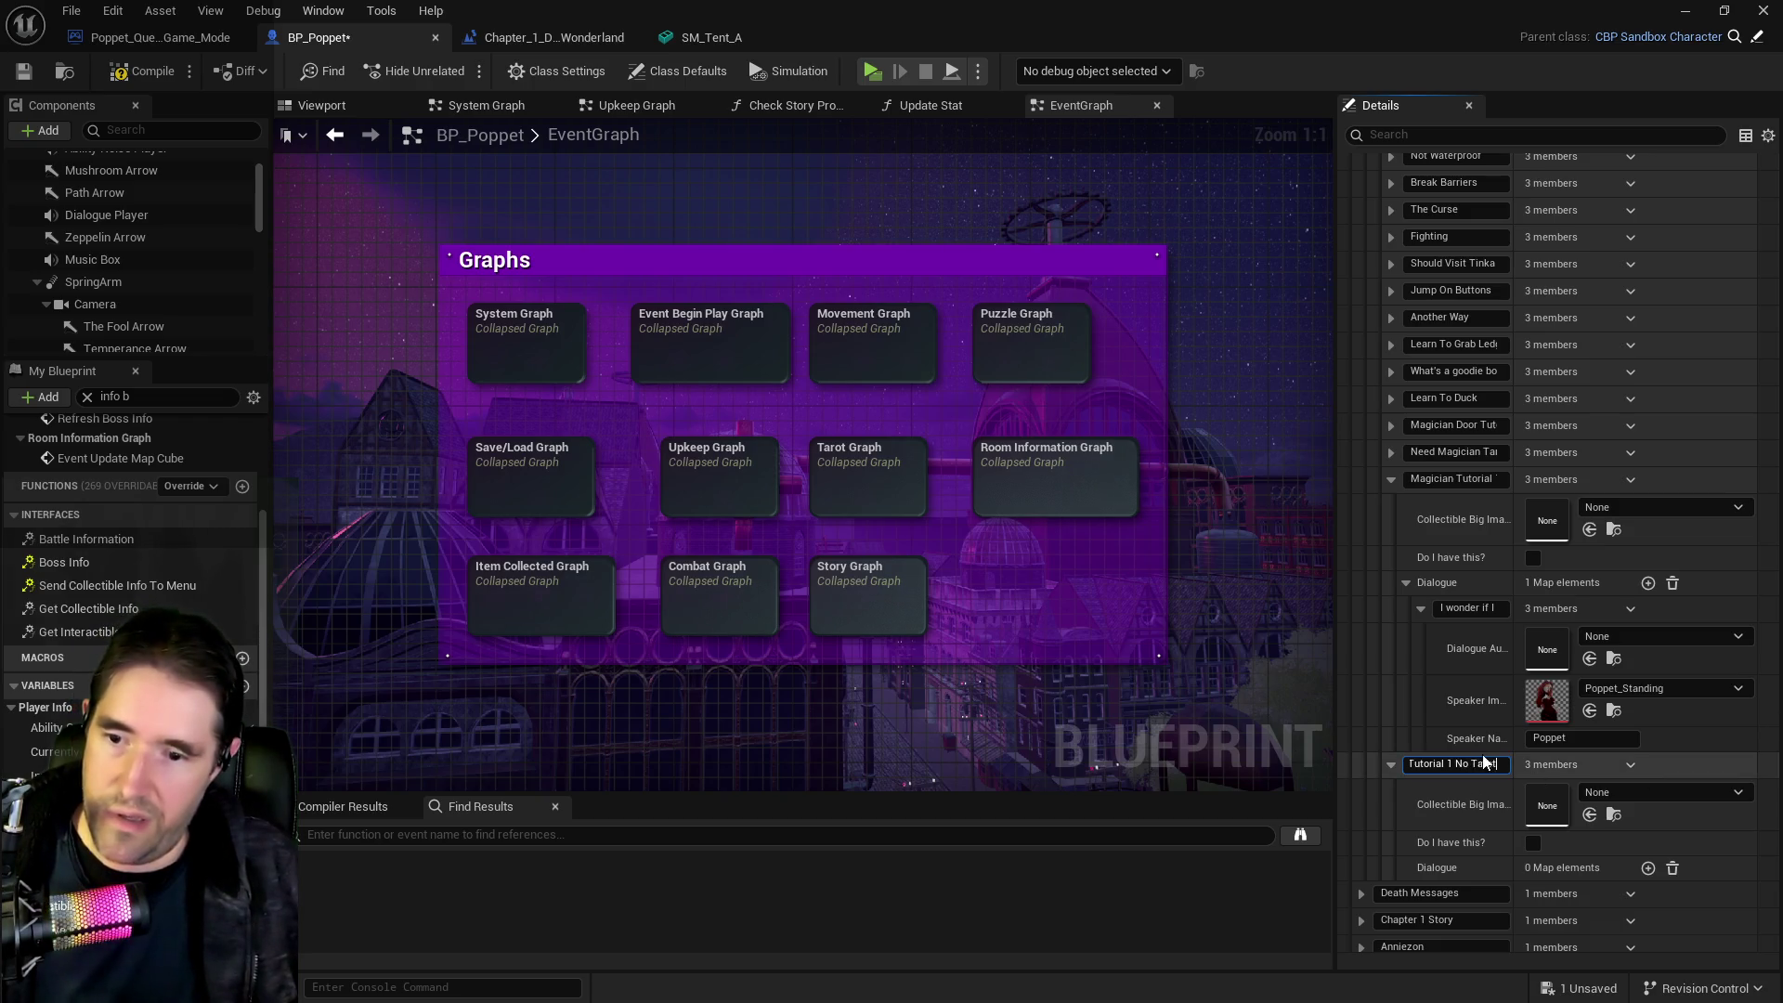
pyautogui.click(1512, 479)
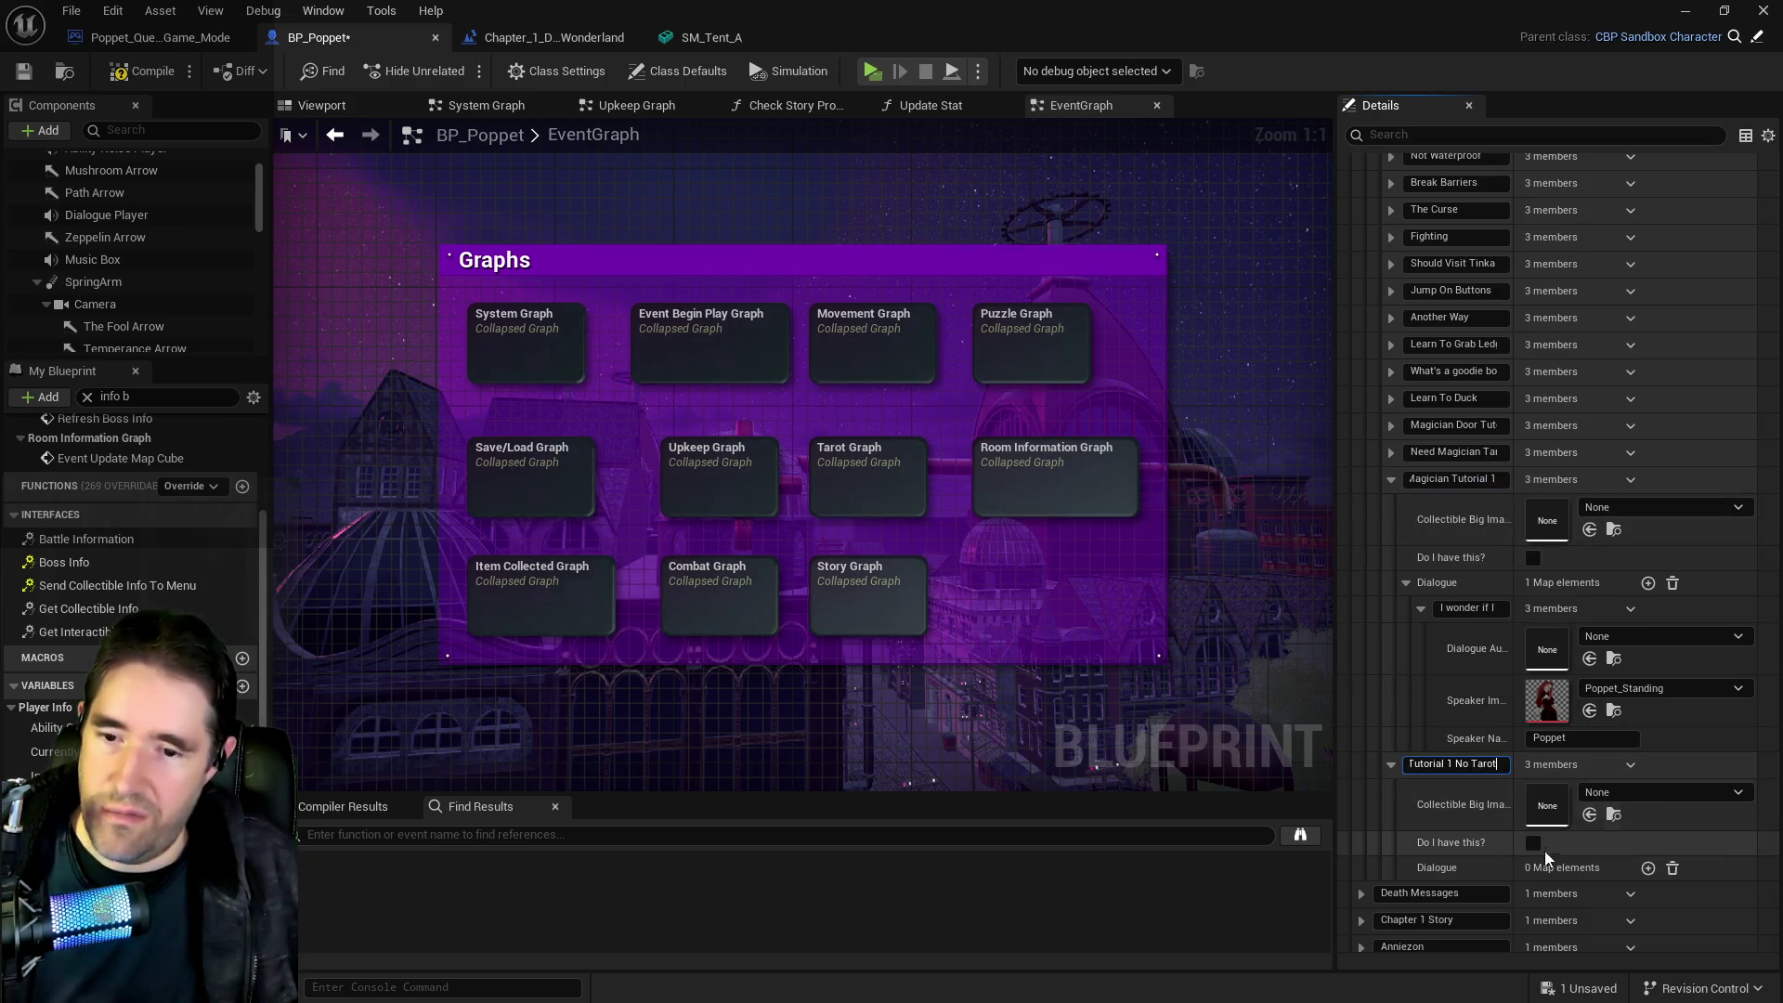
# Add a Poppet_Standing dialogue line spoken by Poppet with the pasted text, then compile and save
pyautogui.click(1648, 867)
pyautogui.scroll(-3, 1634, 854)
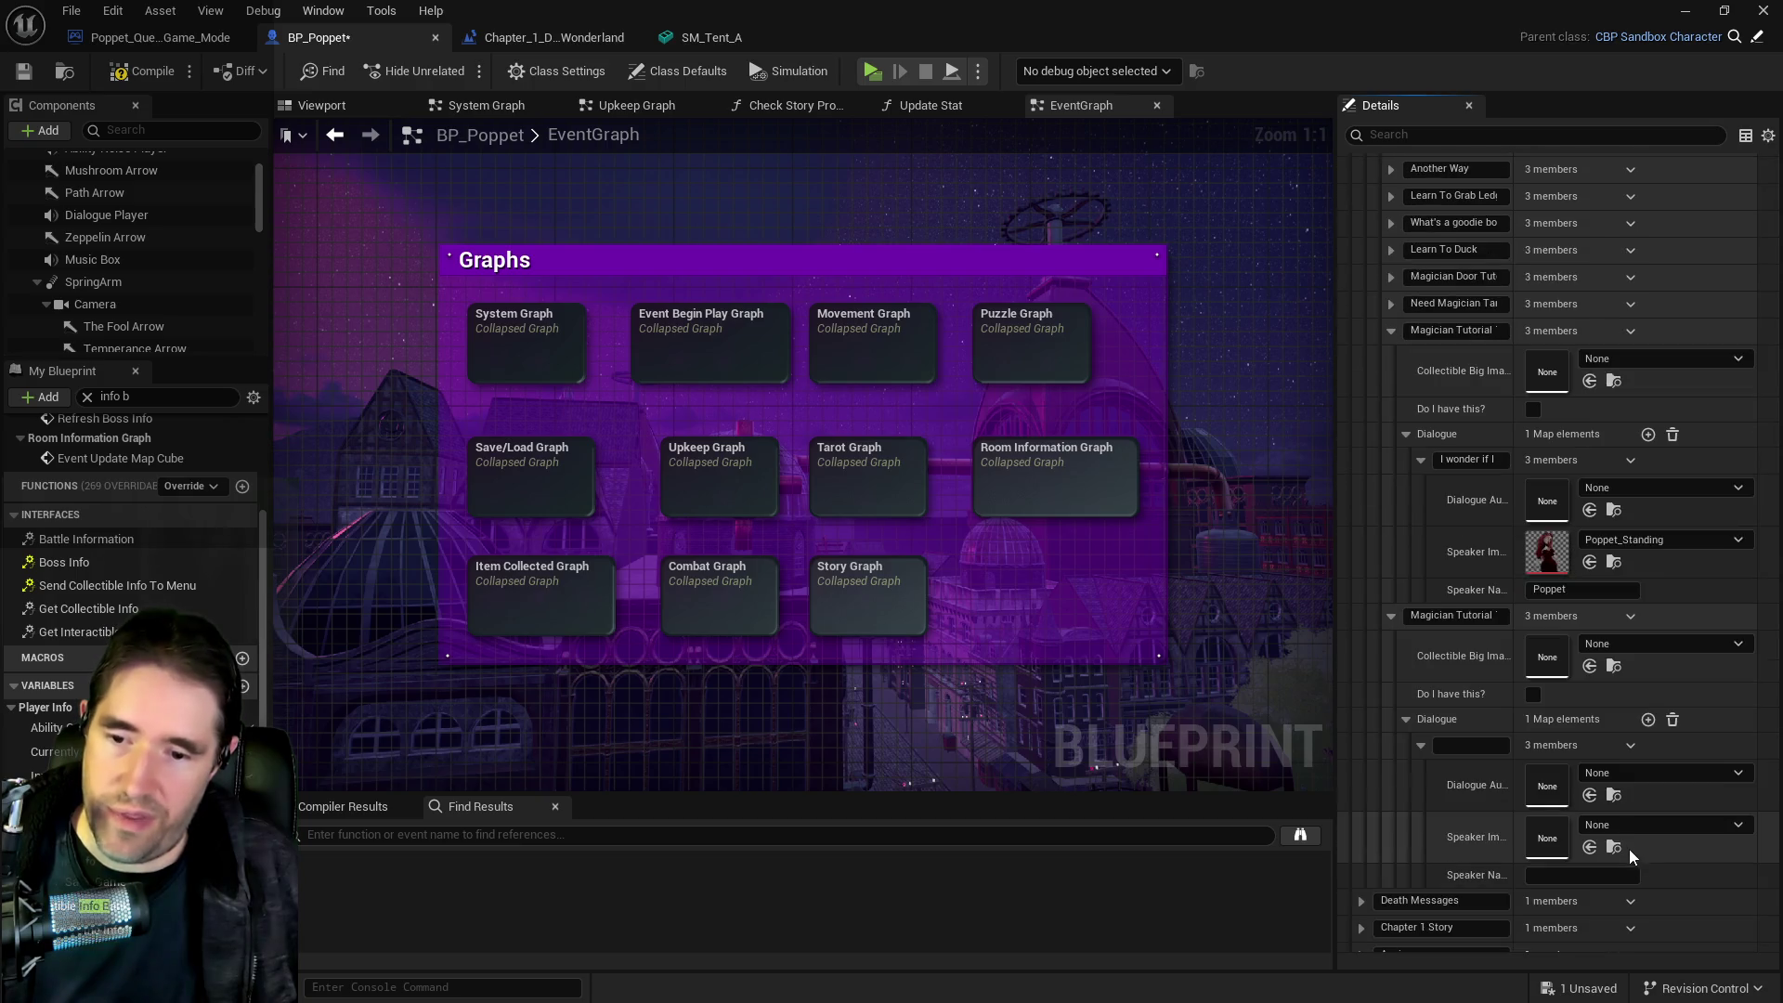
pyautogui.click(1589, 848)
pyautogui.click(1572, 873)
pyautogui.write('Poppet')
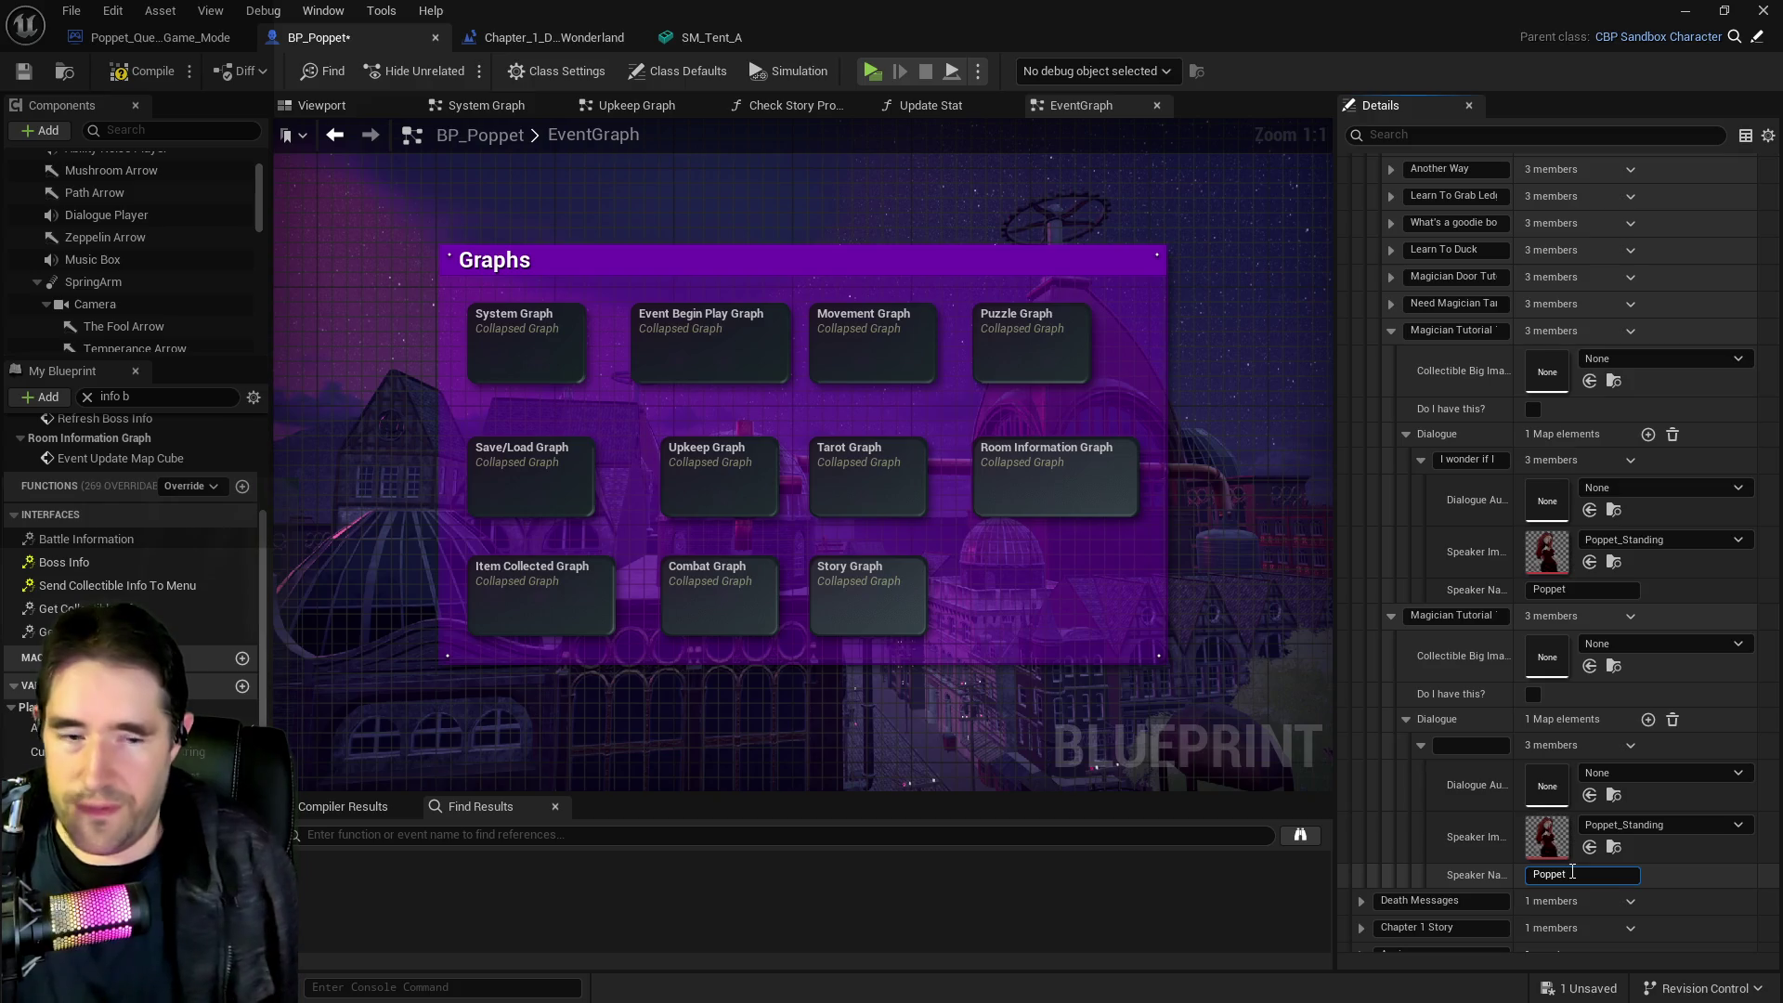
pyautogui.click(1572, 872)
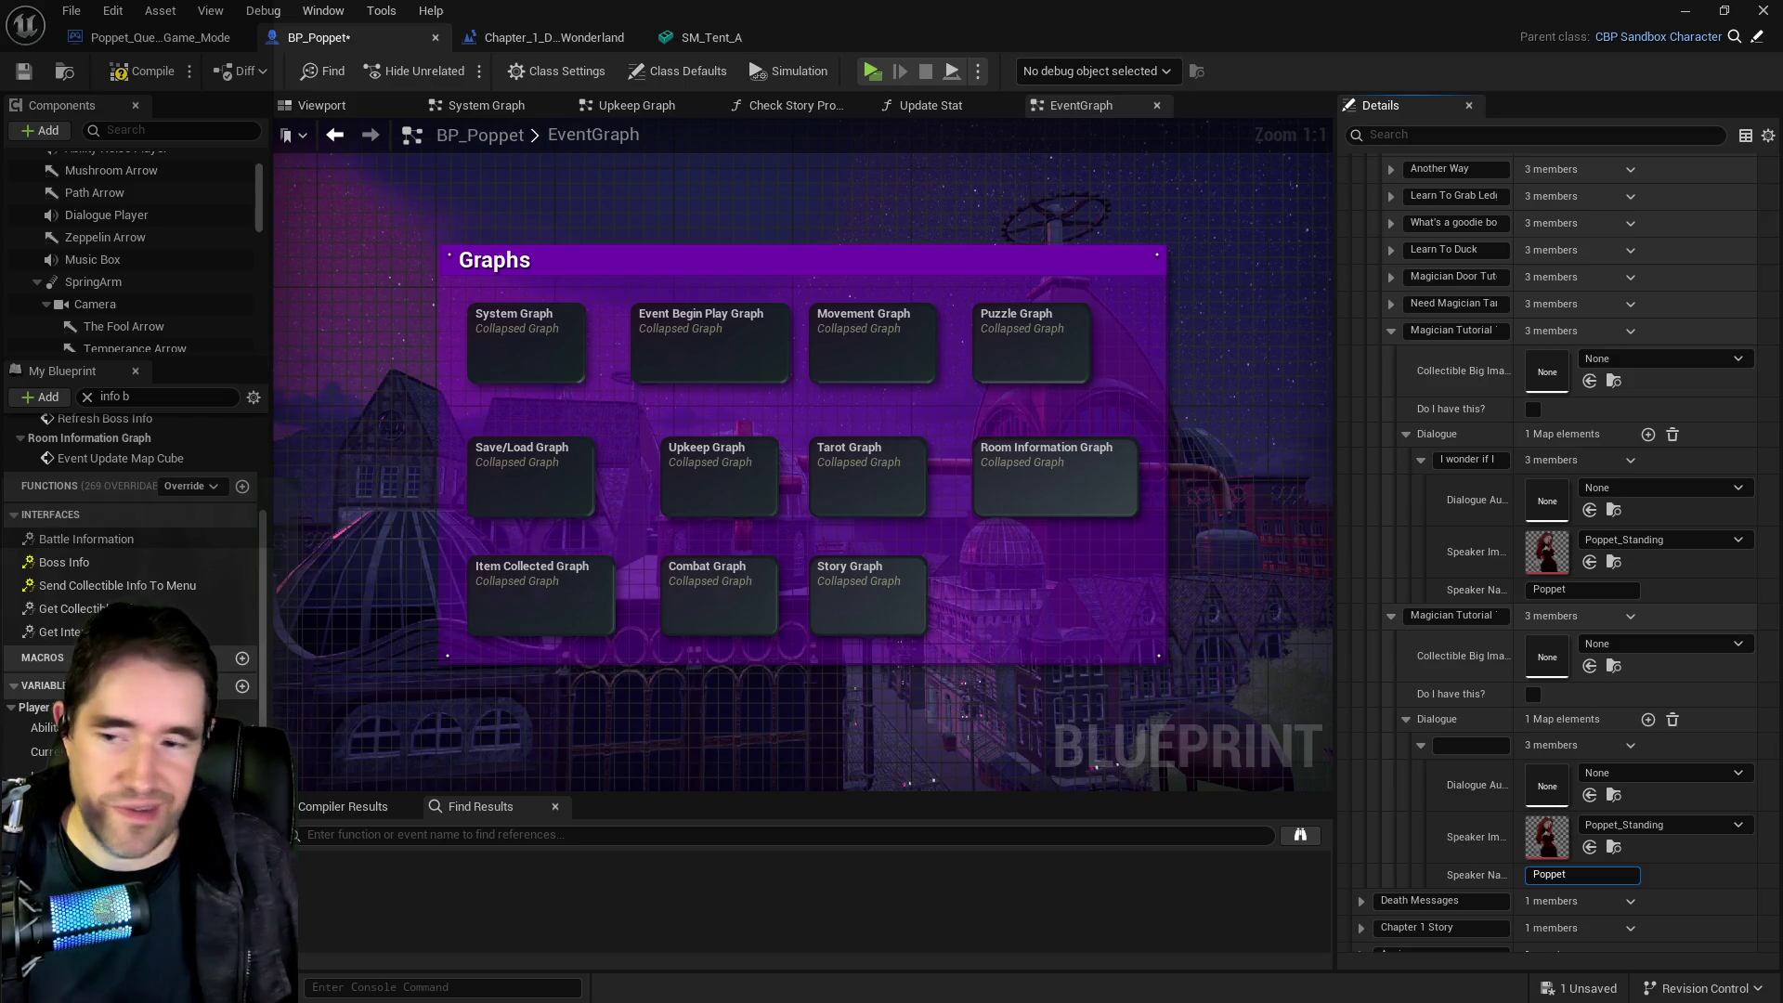
pyautogui.click(1472, 746)
pyautogui.hotkey('ctrl', 'v')
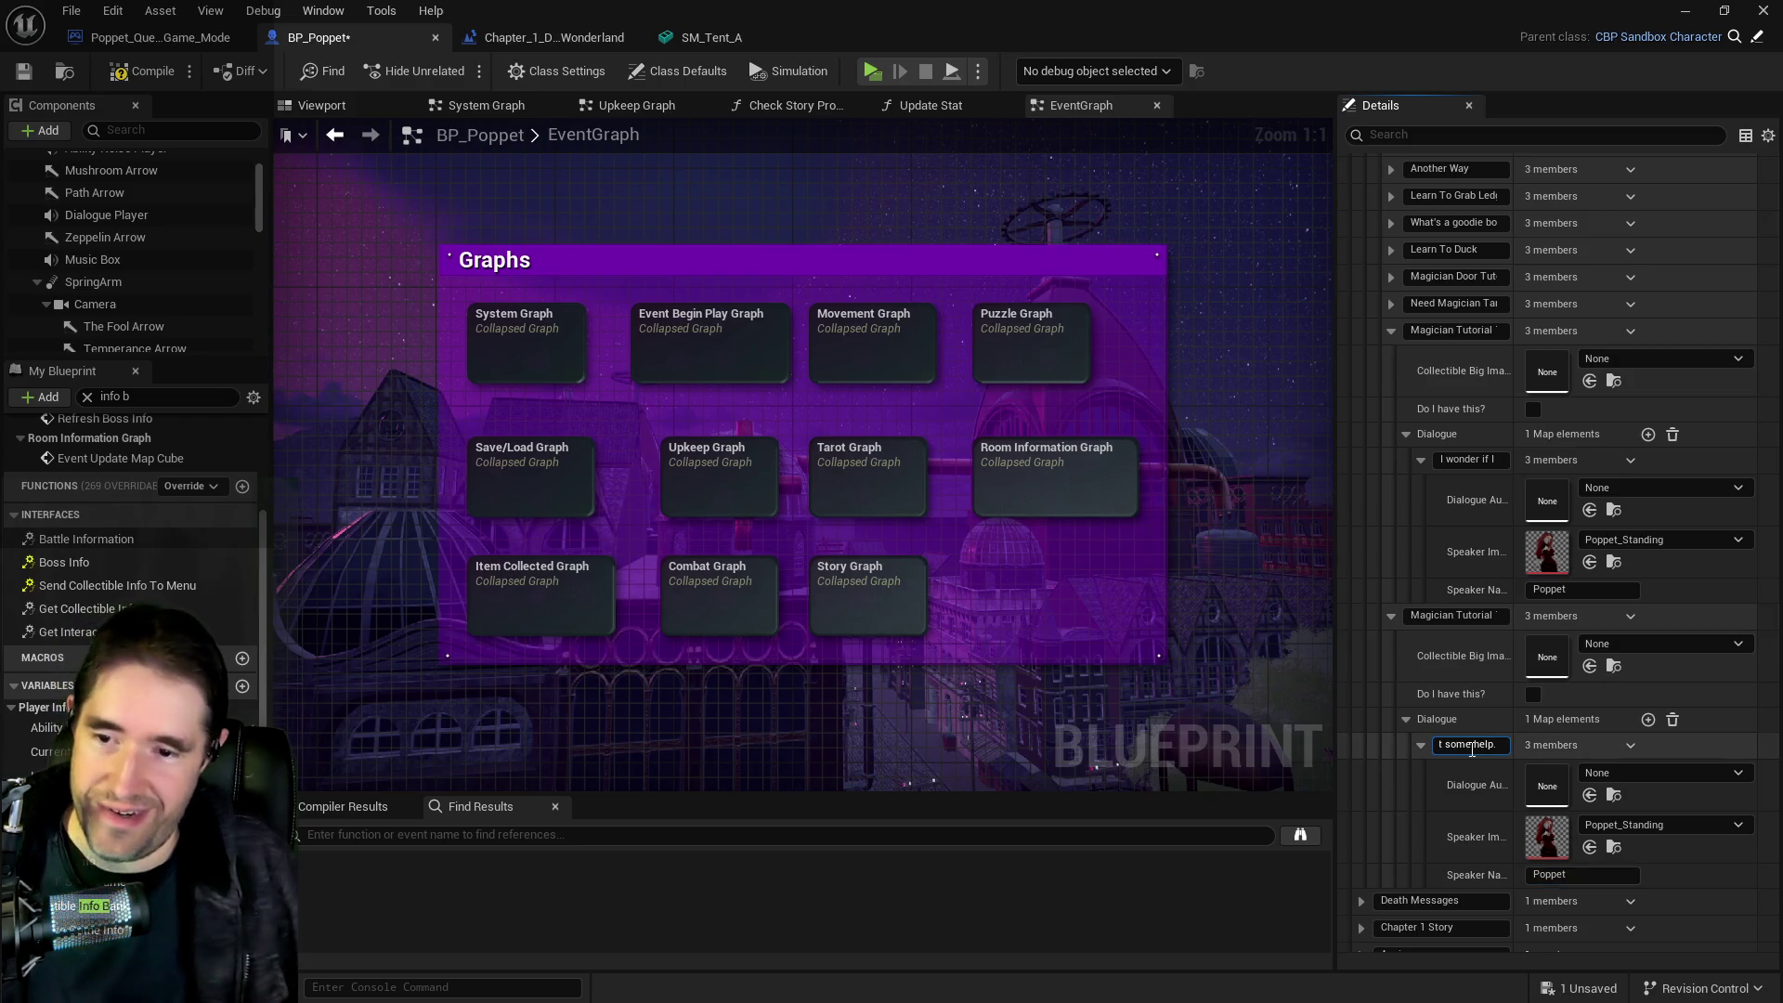
pyautogui.click(171, 79)
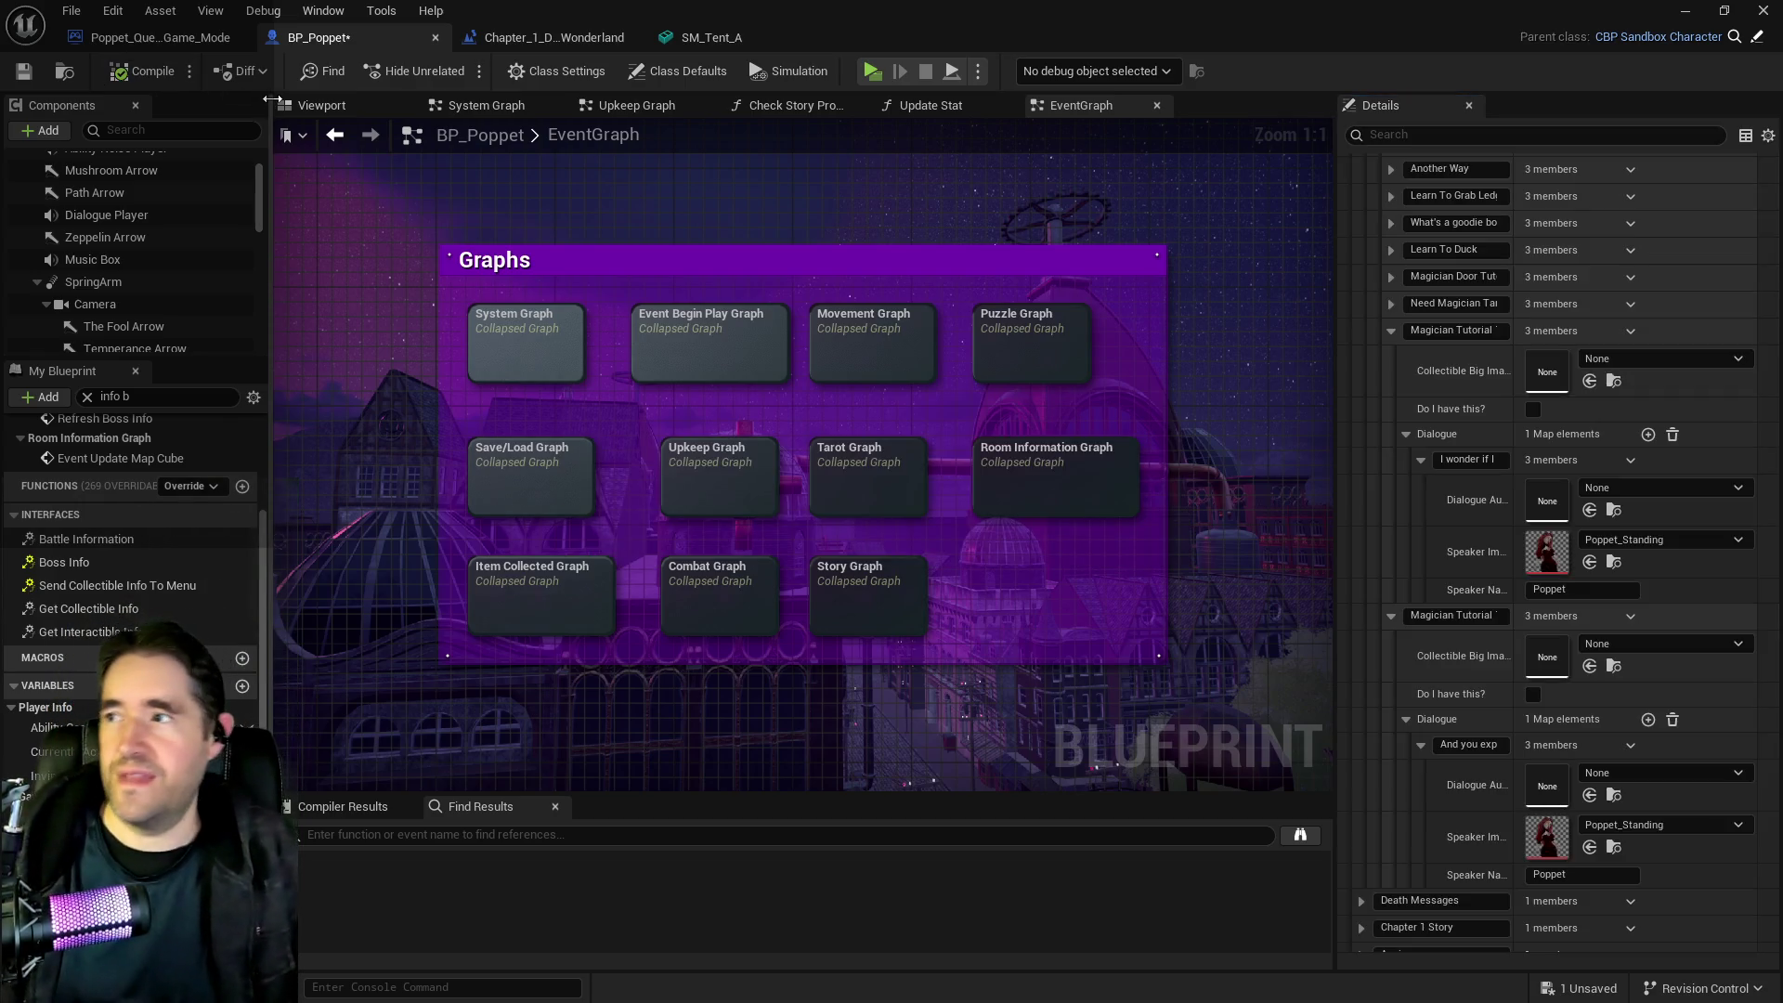
pyautogui.hotkey('ctrl', 's')
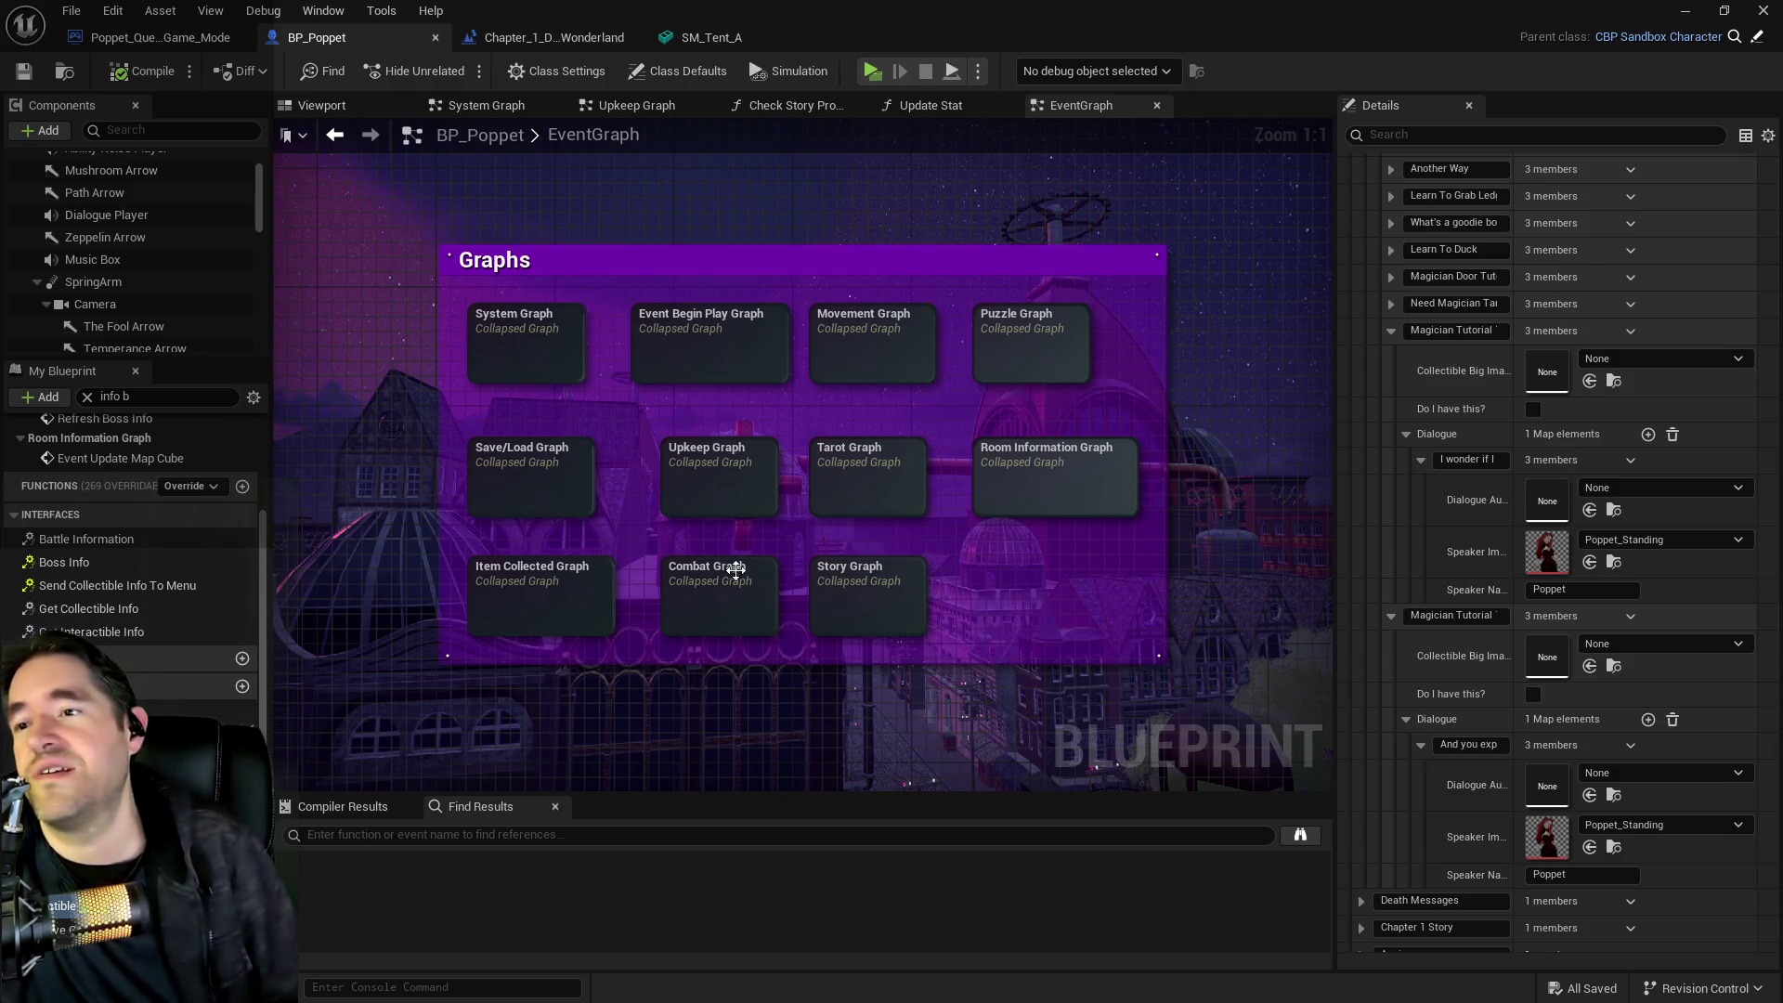
# Focus the viewport on the magician room door TriggerBox and launch a standalone play test
pyautogui.moveTo(351, 379)
pyautogui.mouseDown()
pyautogui.moveTo(488, 240)
pyautogui.moveTo(296, 334)
pyautogui.moveTo(234, 343)
pyautogui.mouseUp()
pyautogui.click(502, 39)
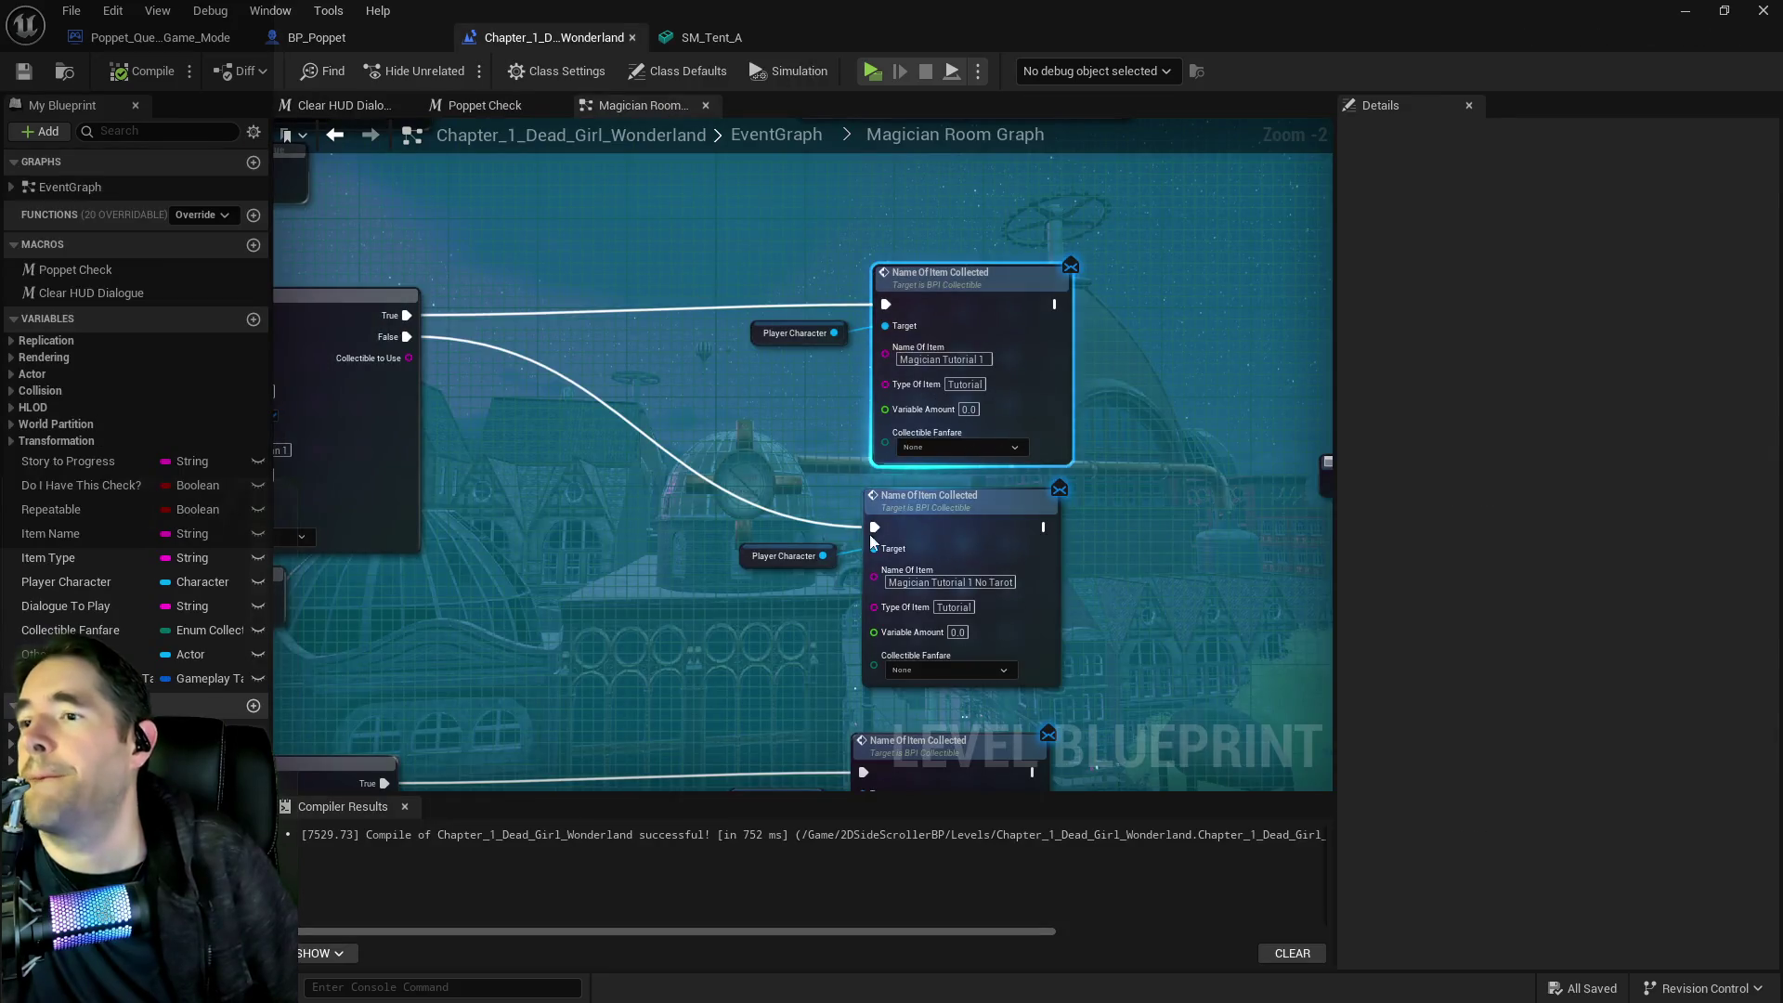
pyautogui.hotkey('alt', 'Tab')
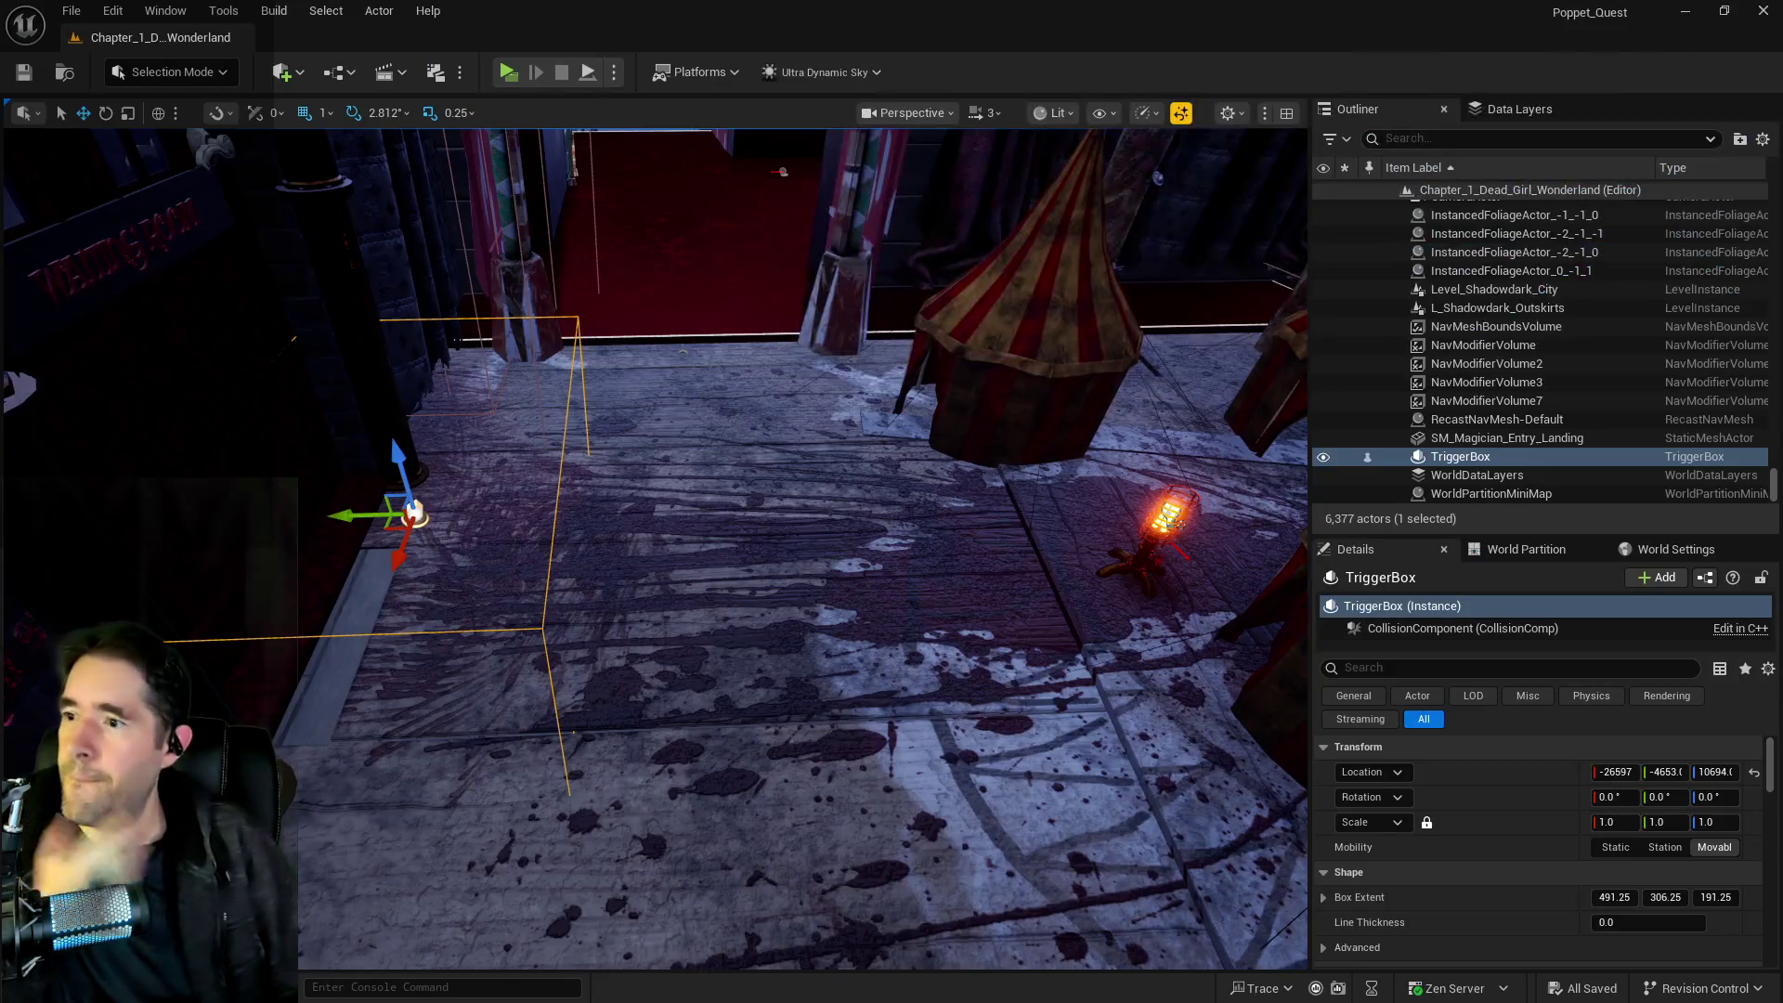
pyautogui.press('f')
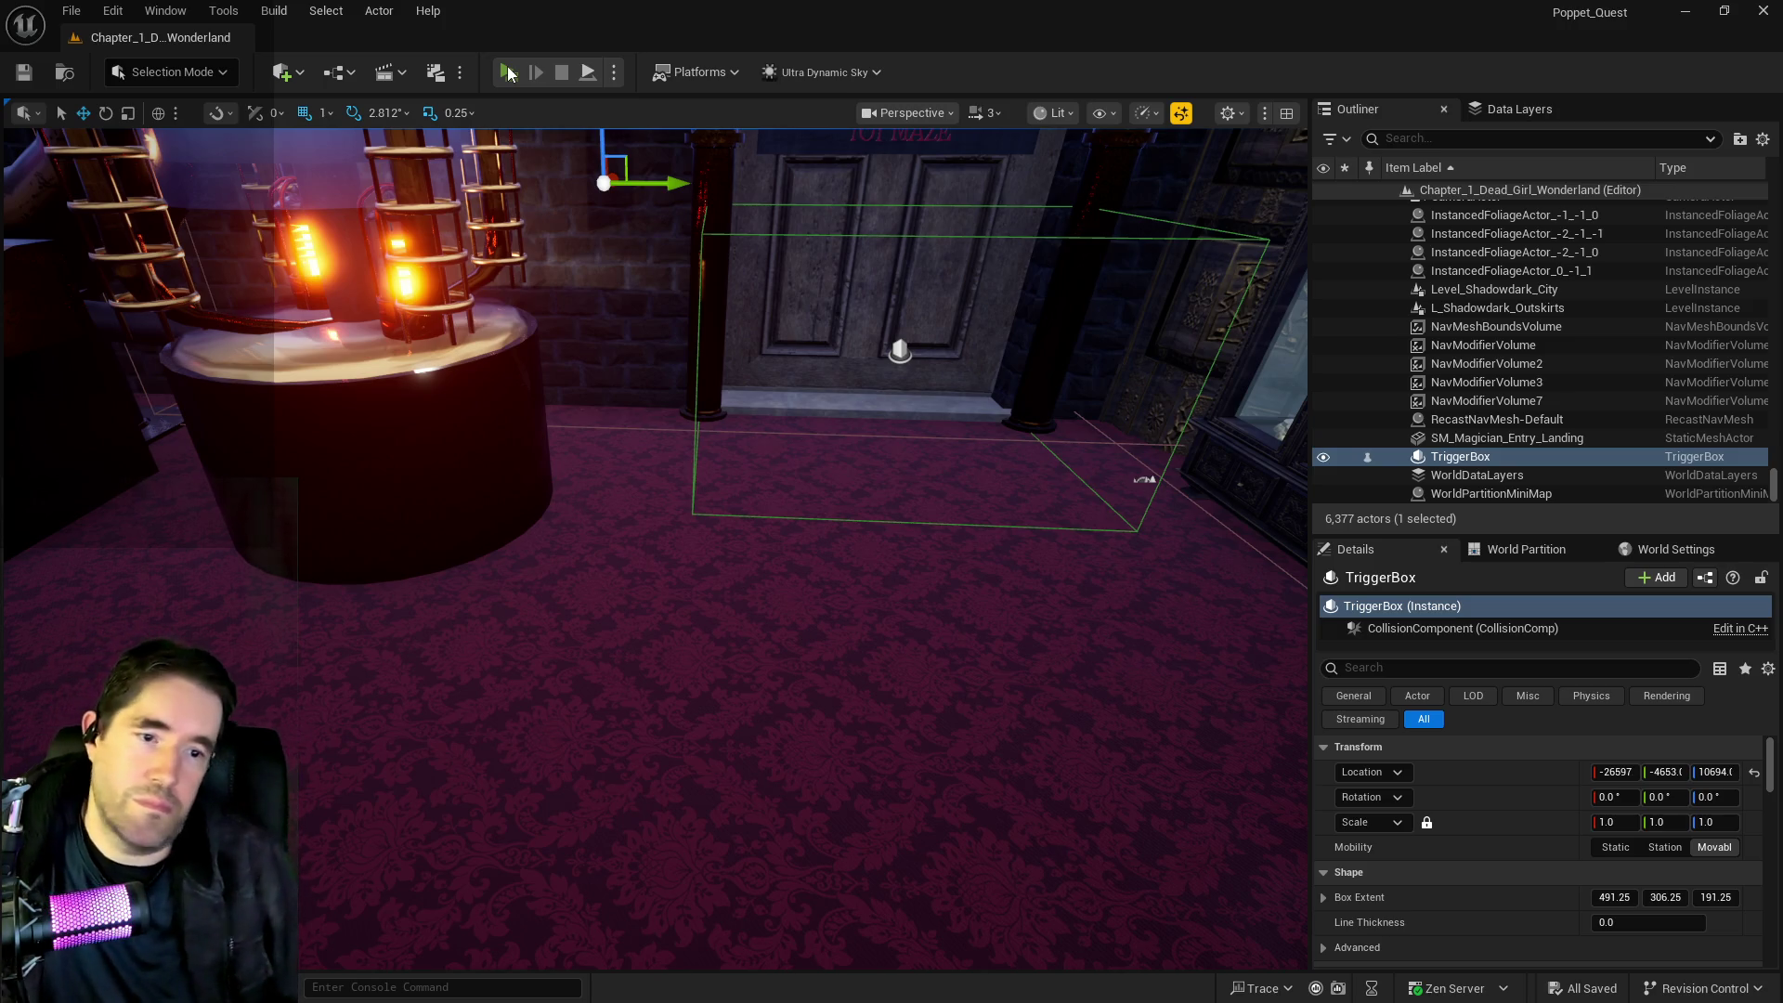
pyautogui.click(508, 72)
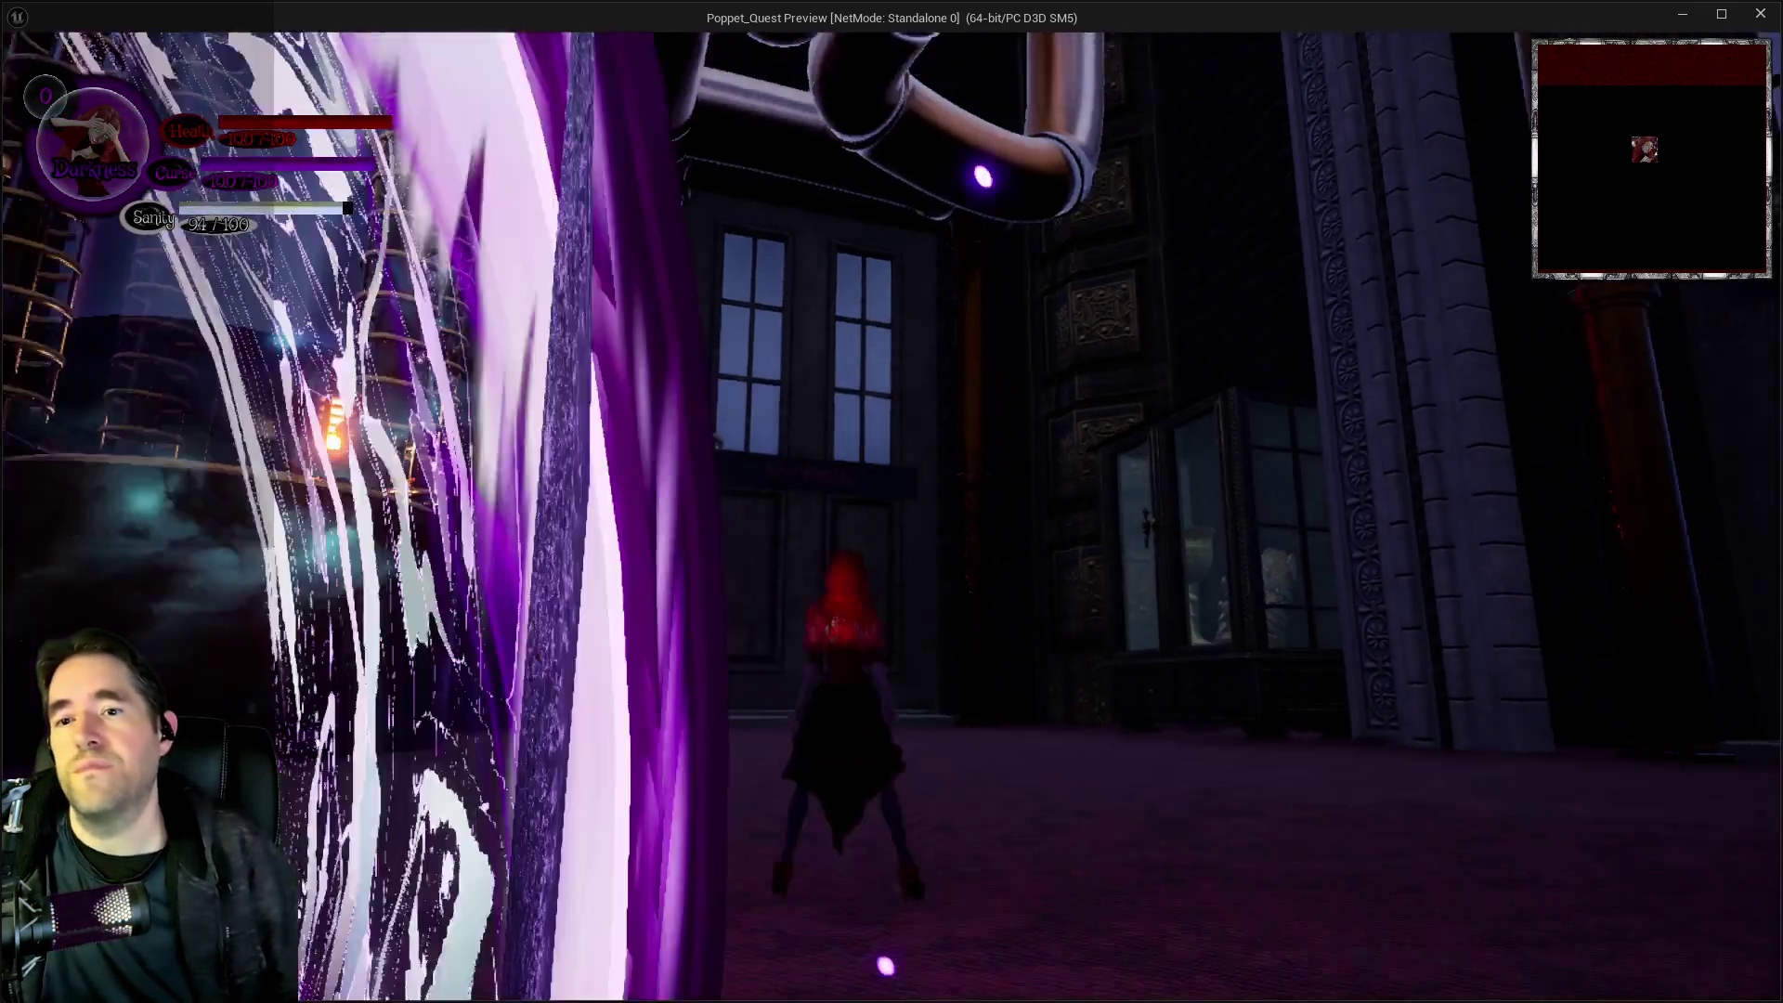
# Run the character through the machinery room to the Toy Maze door, checking the inventory on the way
pyautogui.press('w')
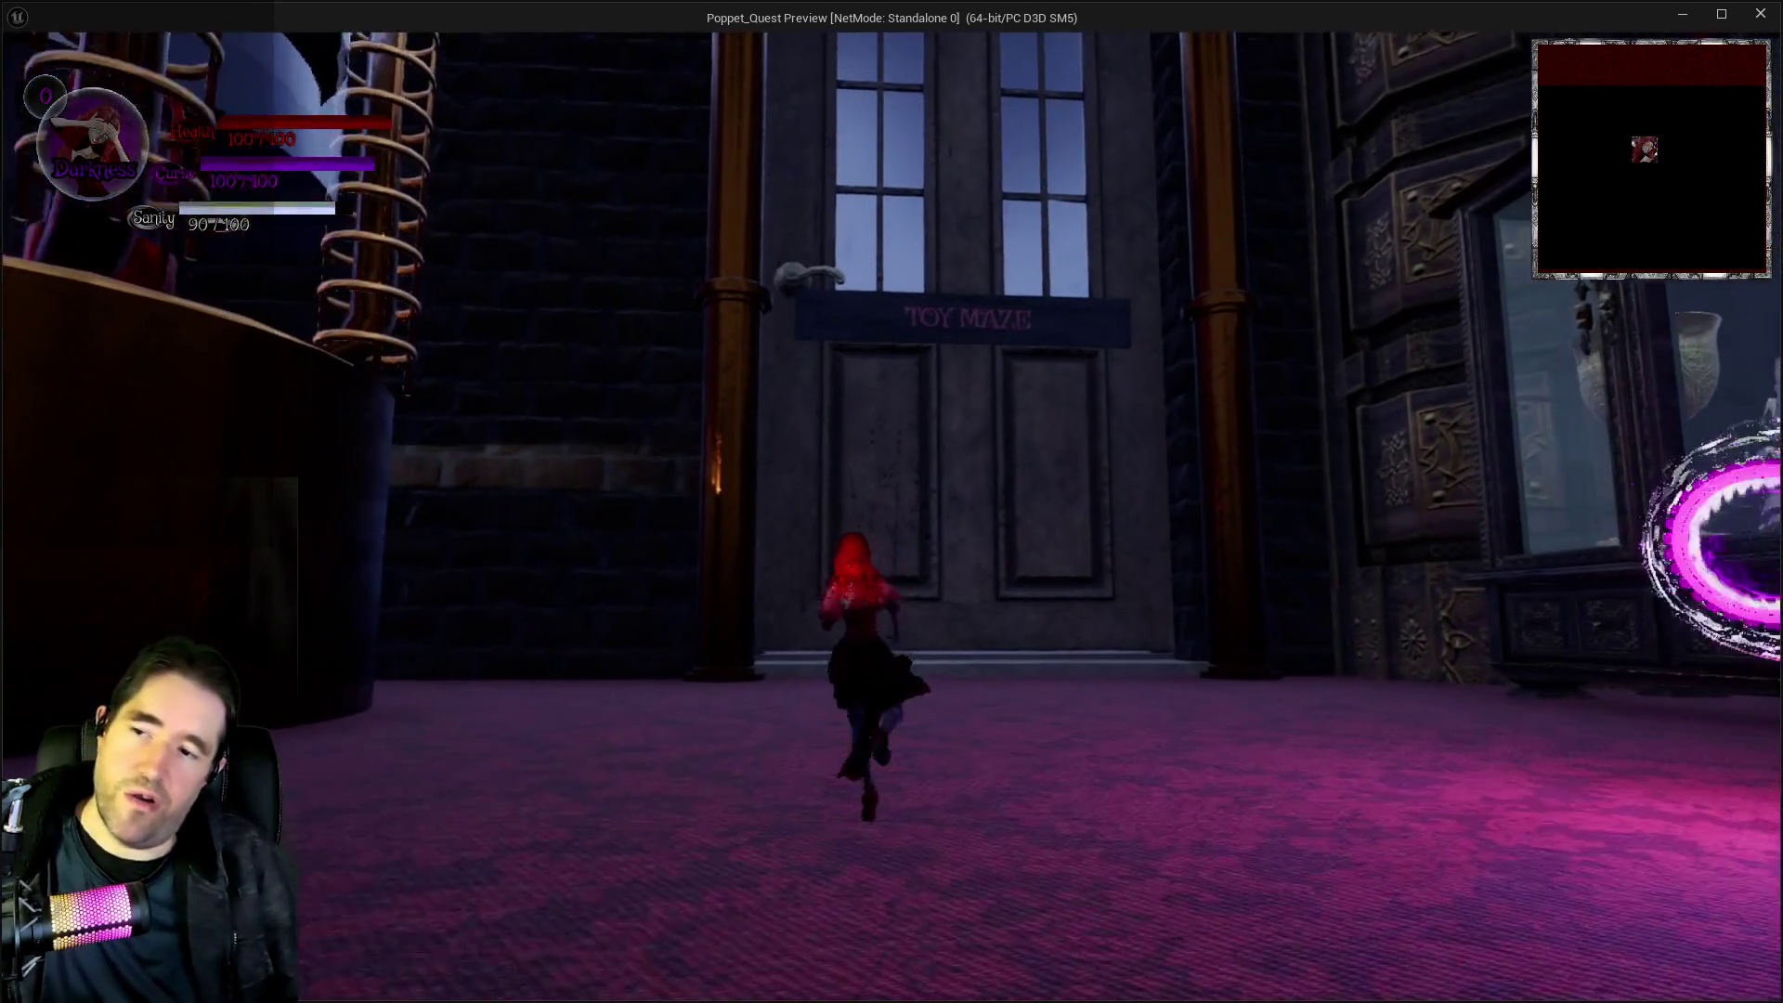
pyautogui.press('q')
pyautogui.press('q')
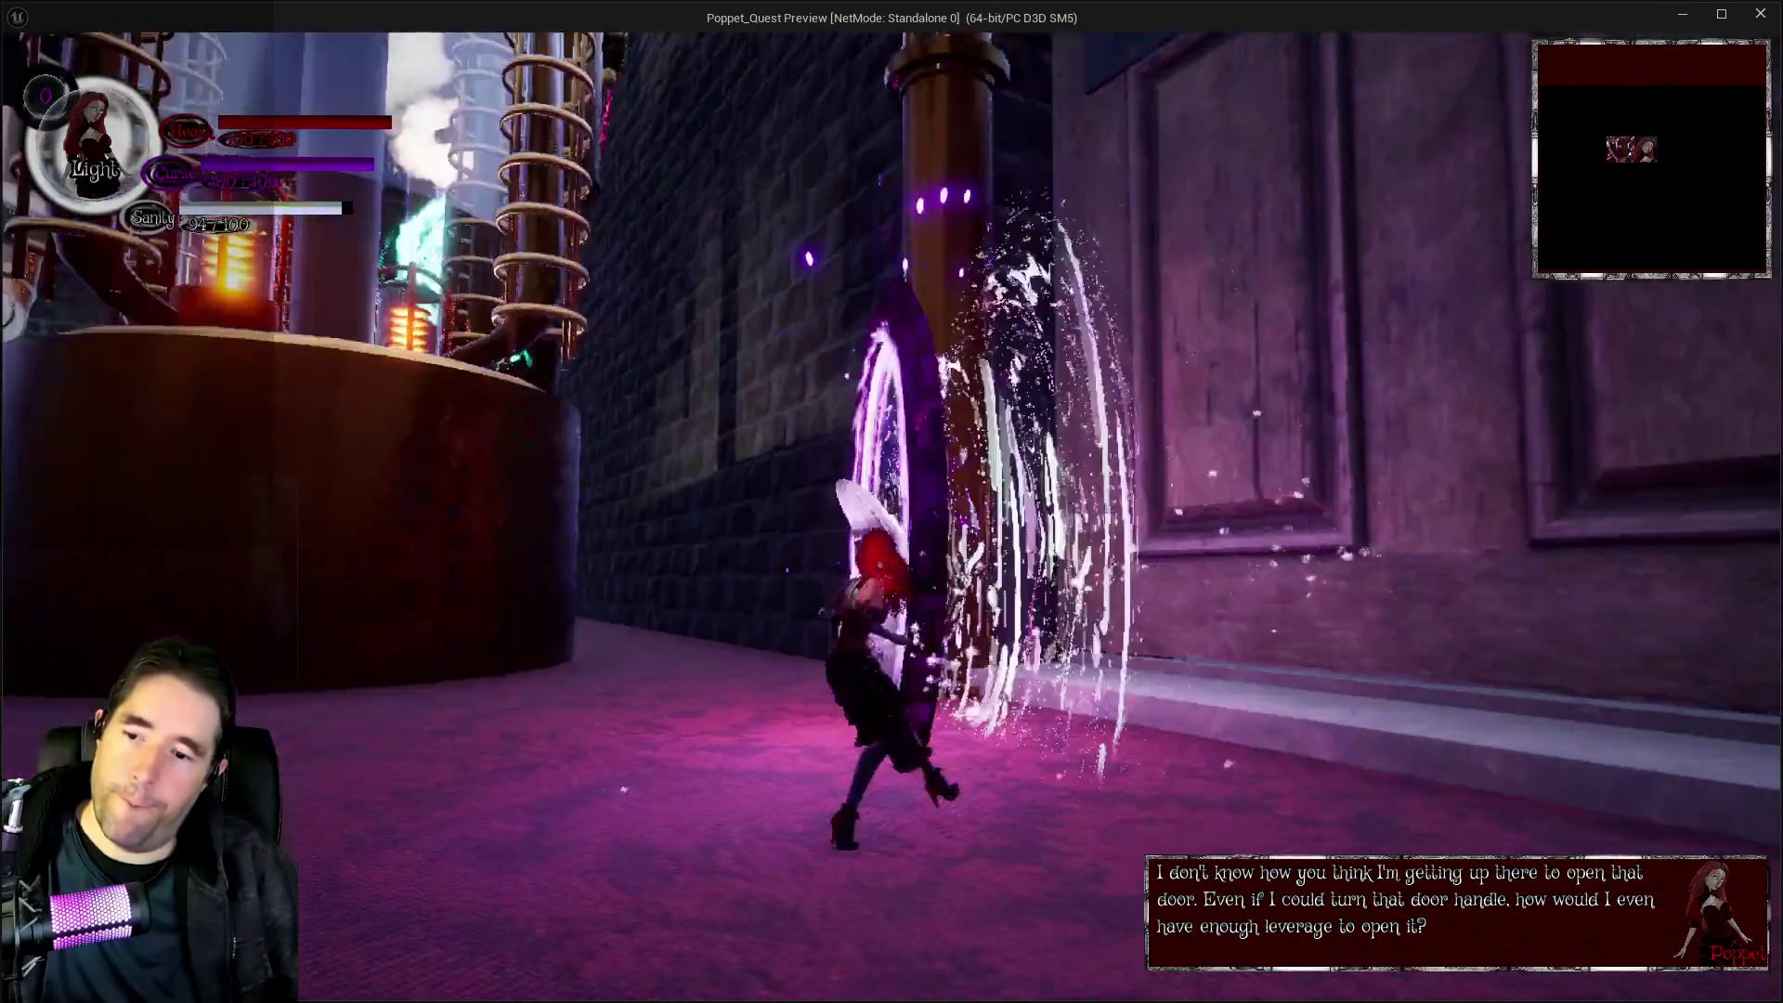
pyautogui.press('w')
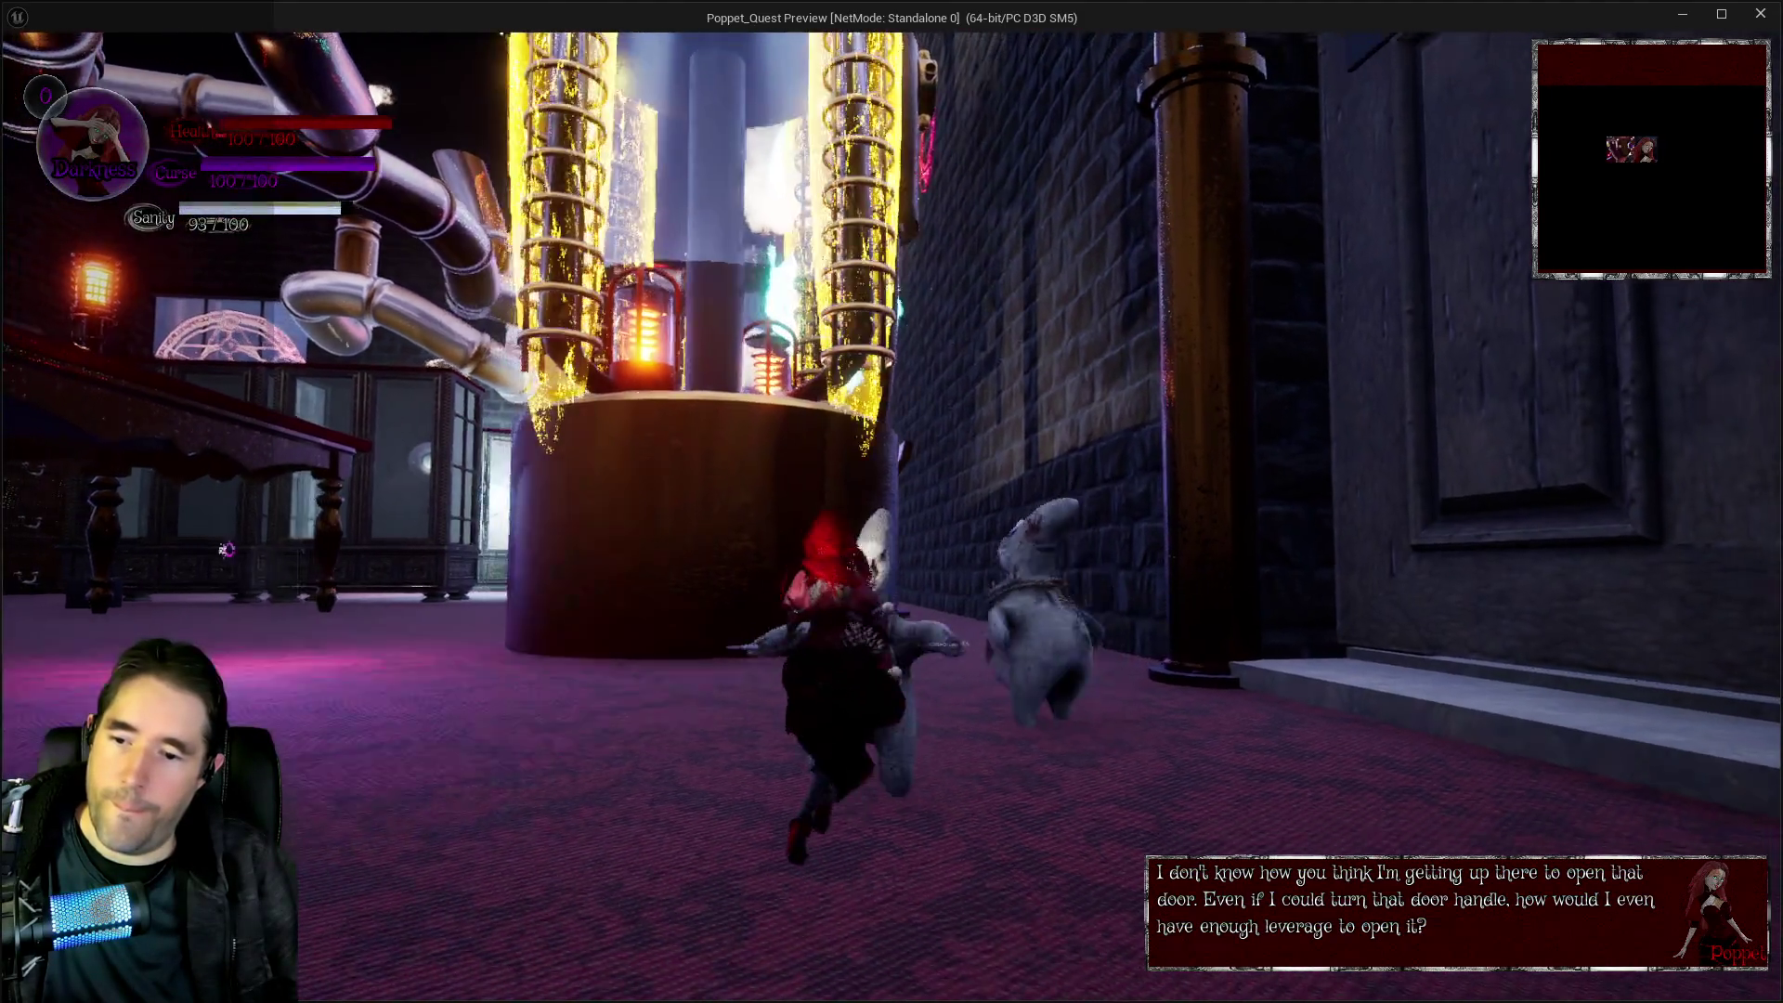
pyautogui.press('q')
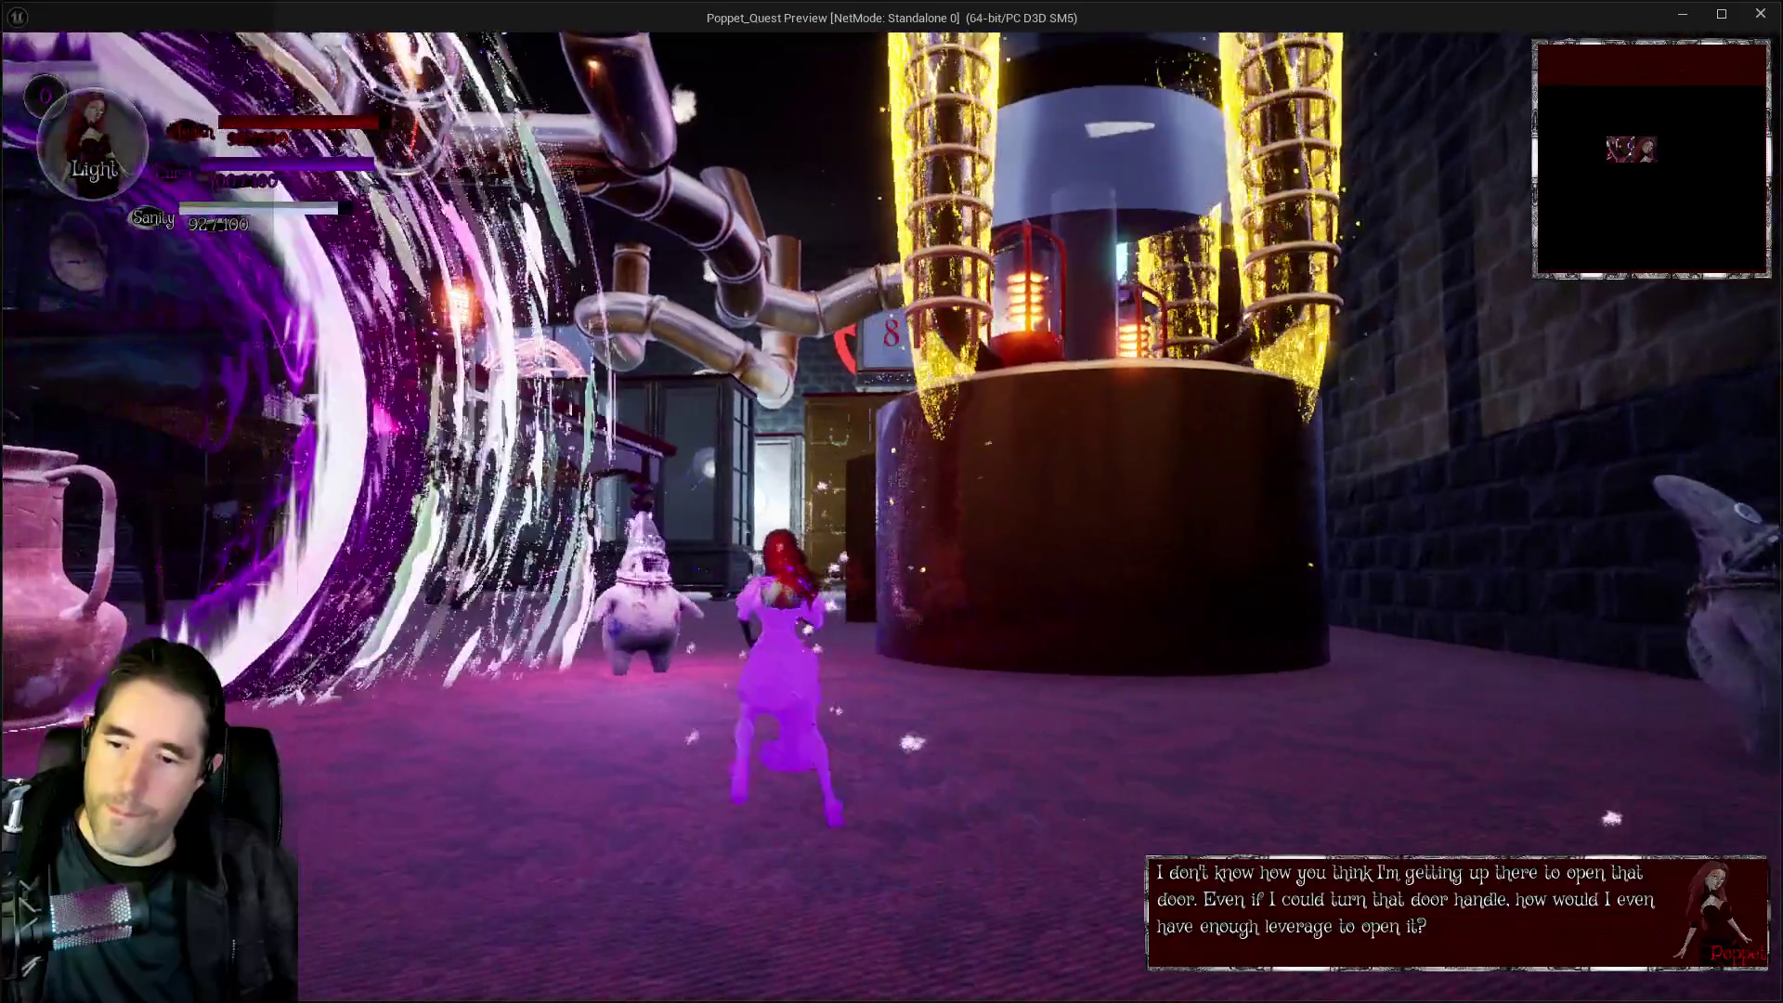
pyautogui.press('w')
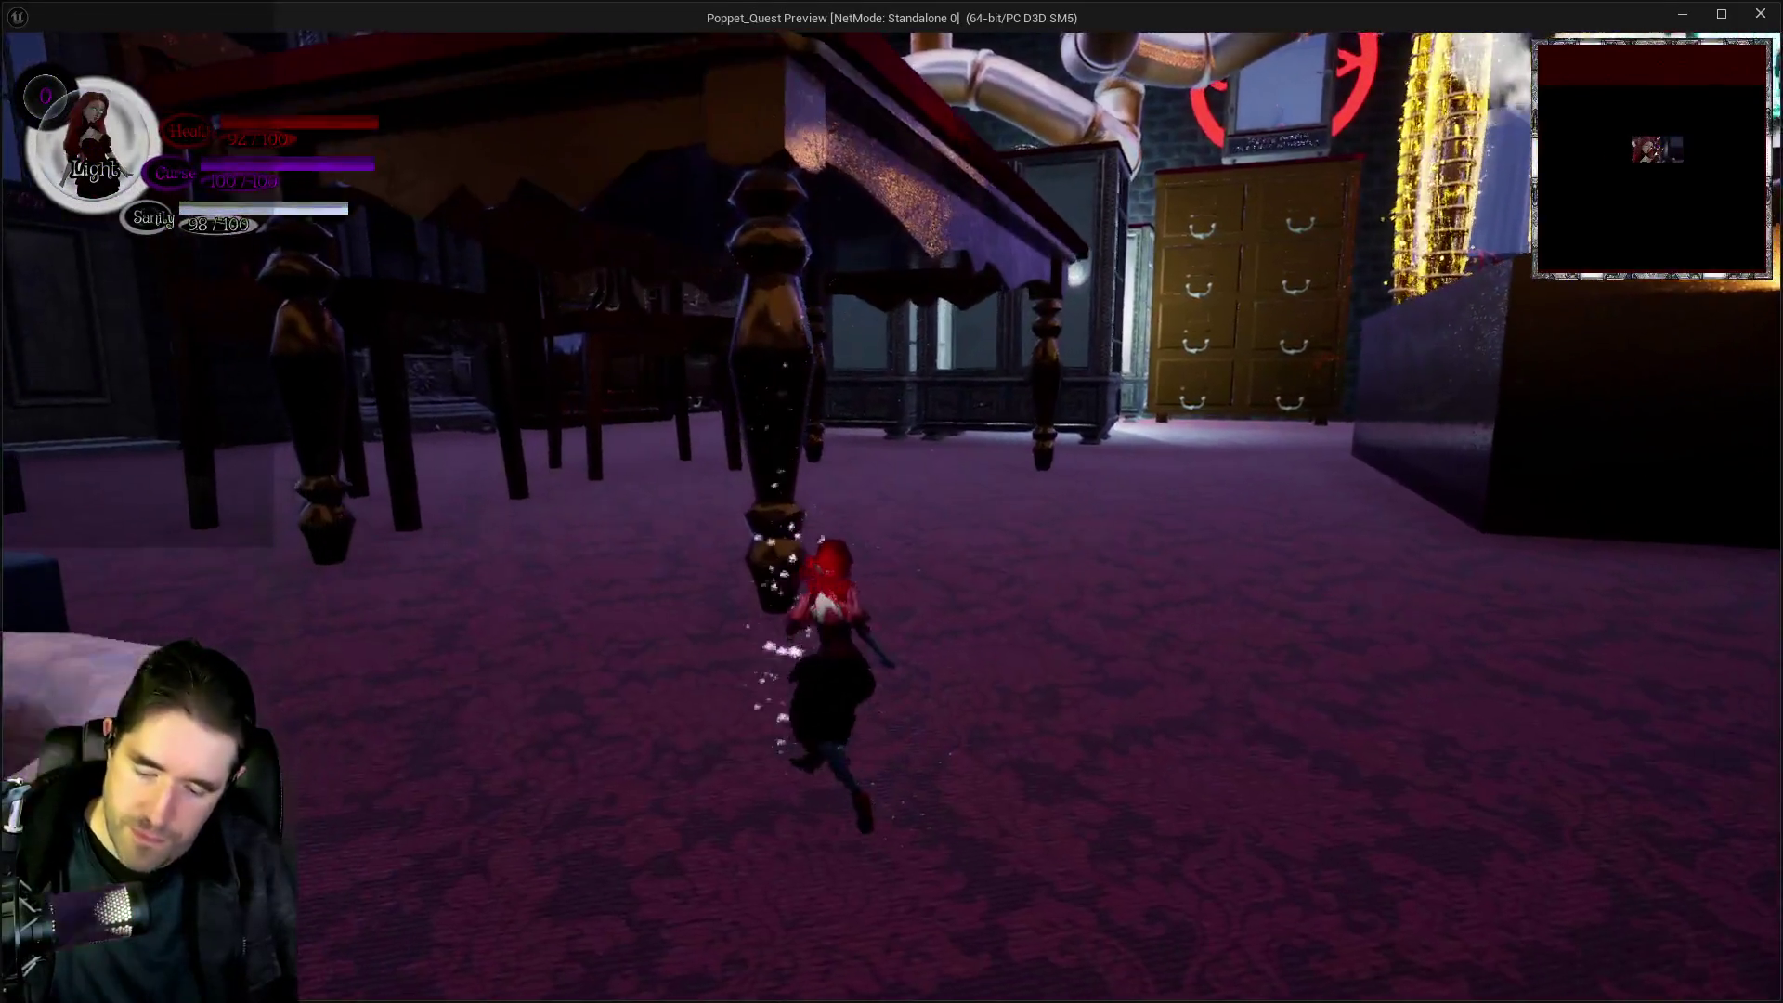
pyautogui.press('i')
pyautogui.press('i')
pyautogui.press('w')
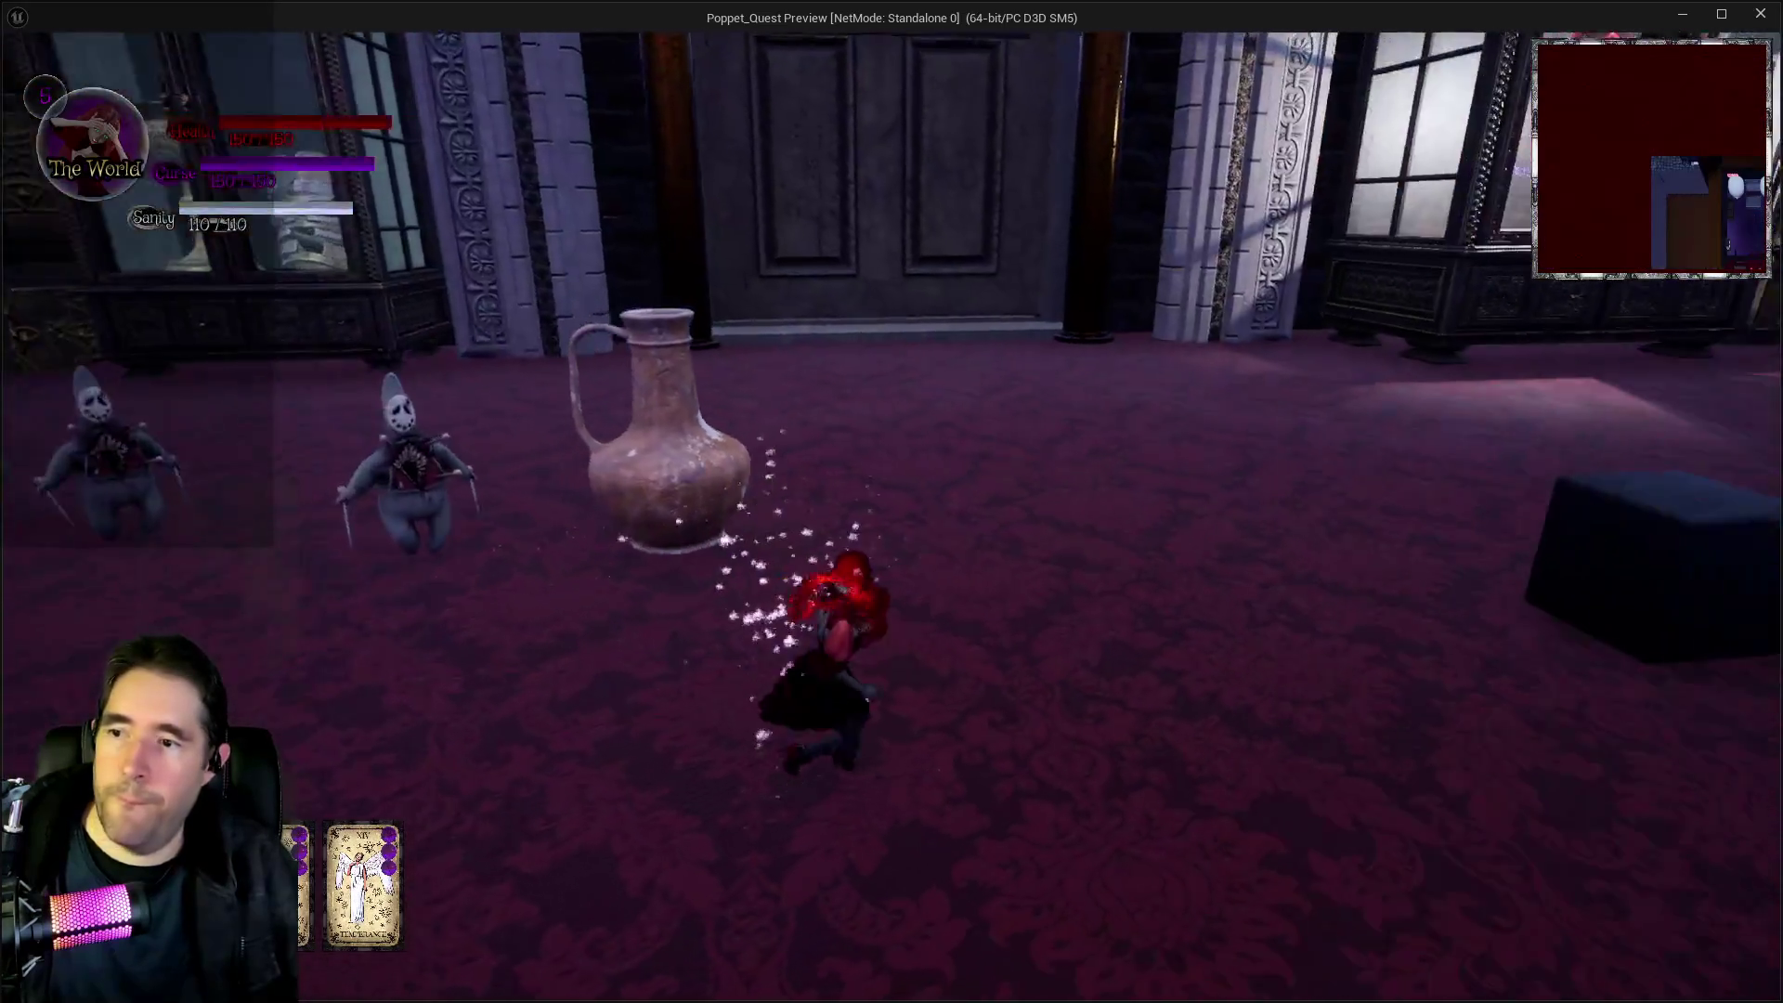
pyautogui.press('w')
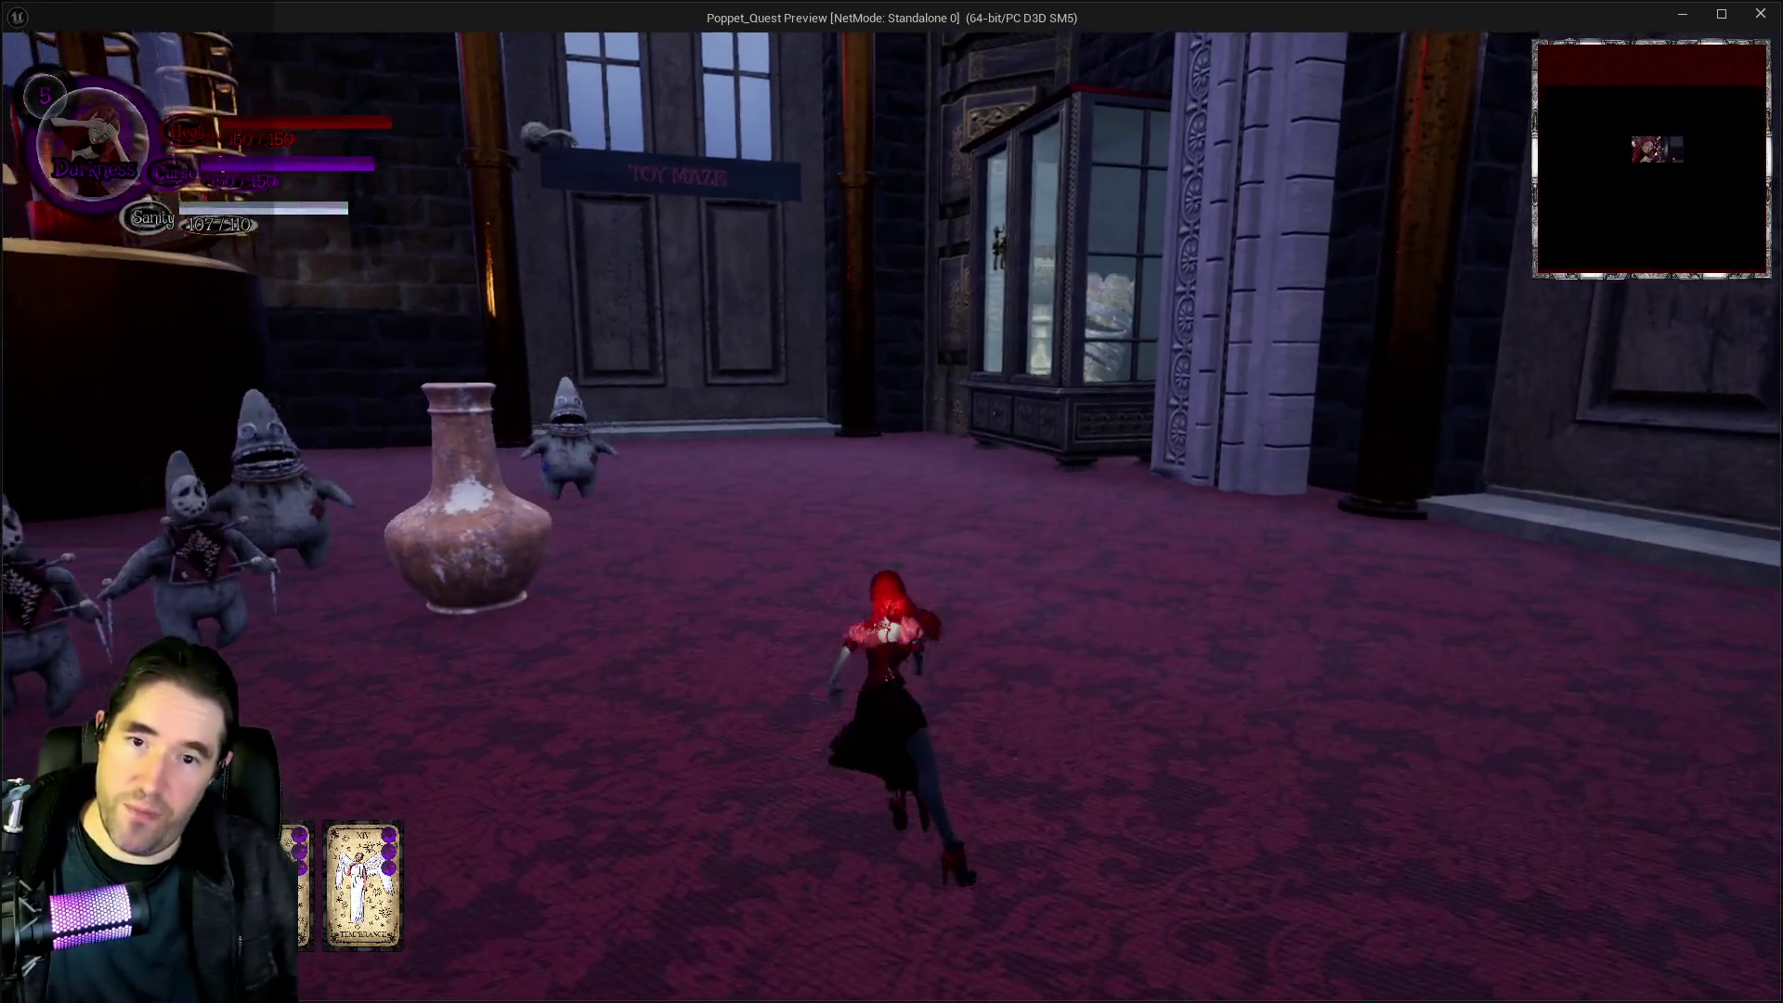
pyautogui.press('w')
pyautogui.press('space')
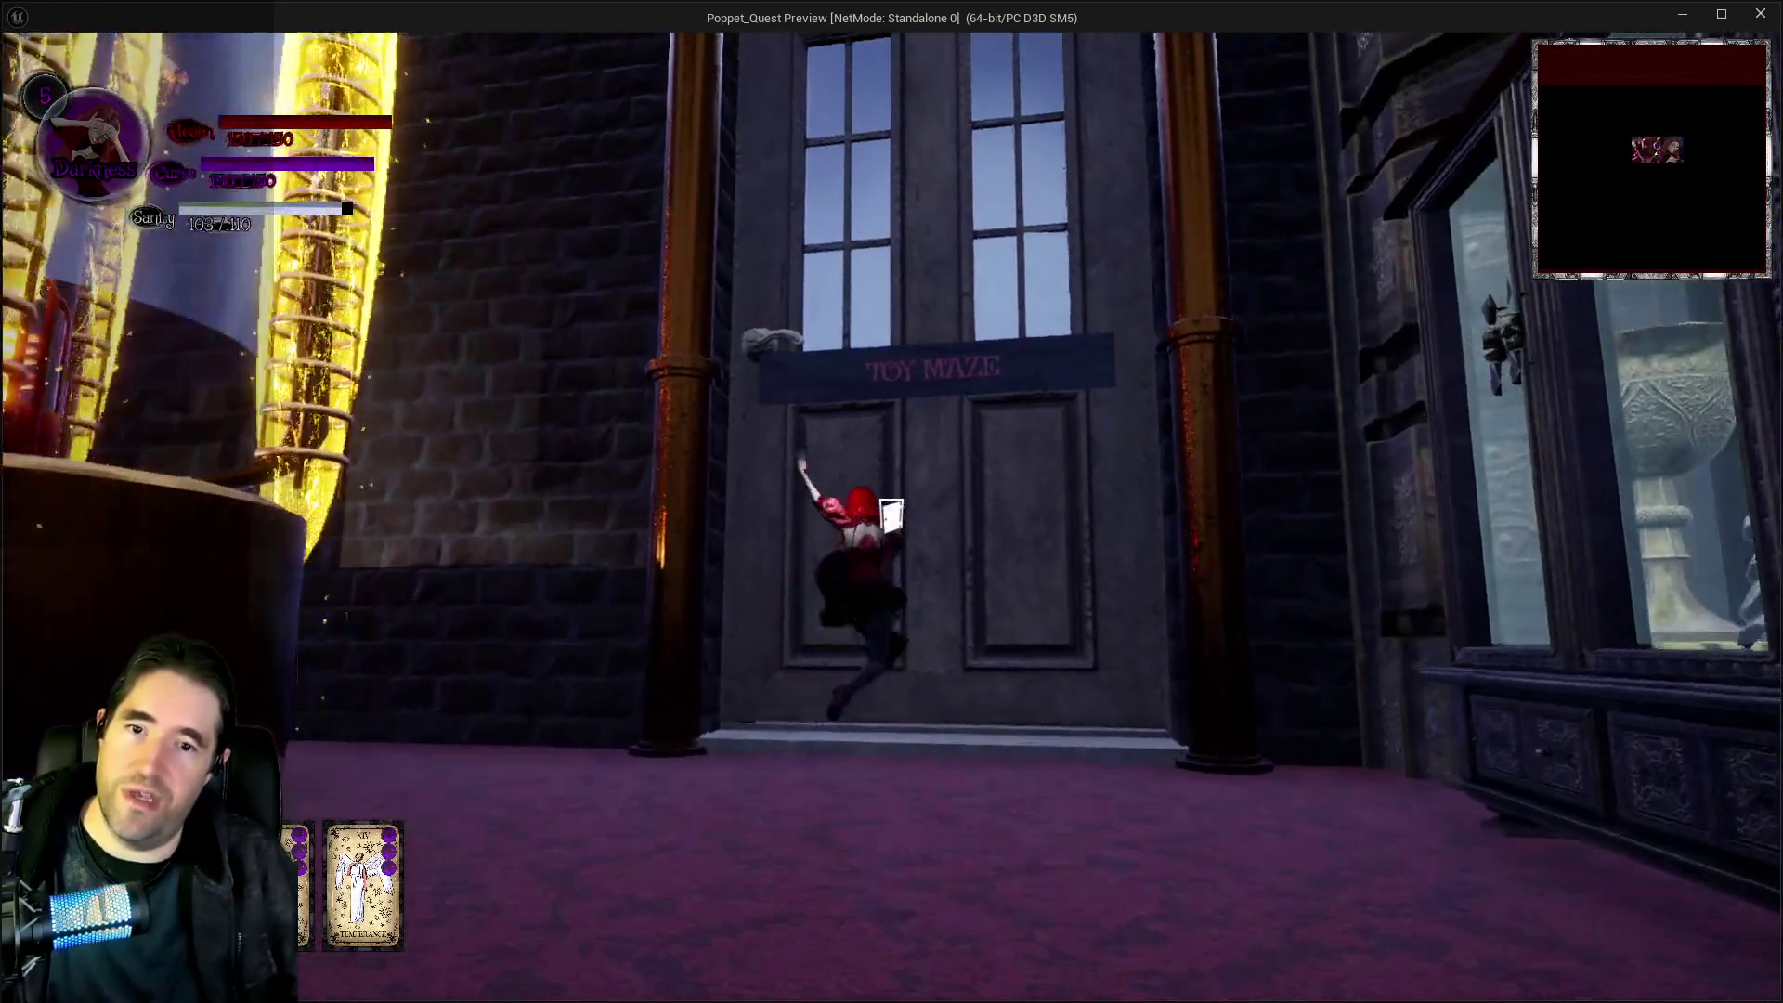
# Run back past the glowing machinery and across the carpet to the TOY MAZE door
pyautogui.press('w')
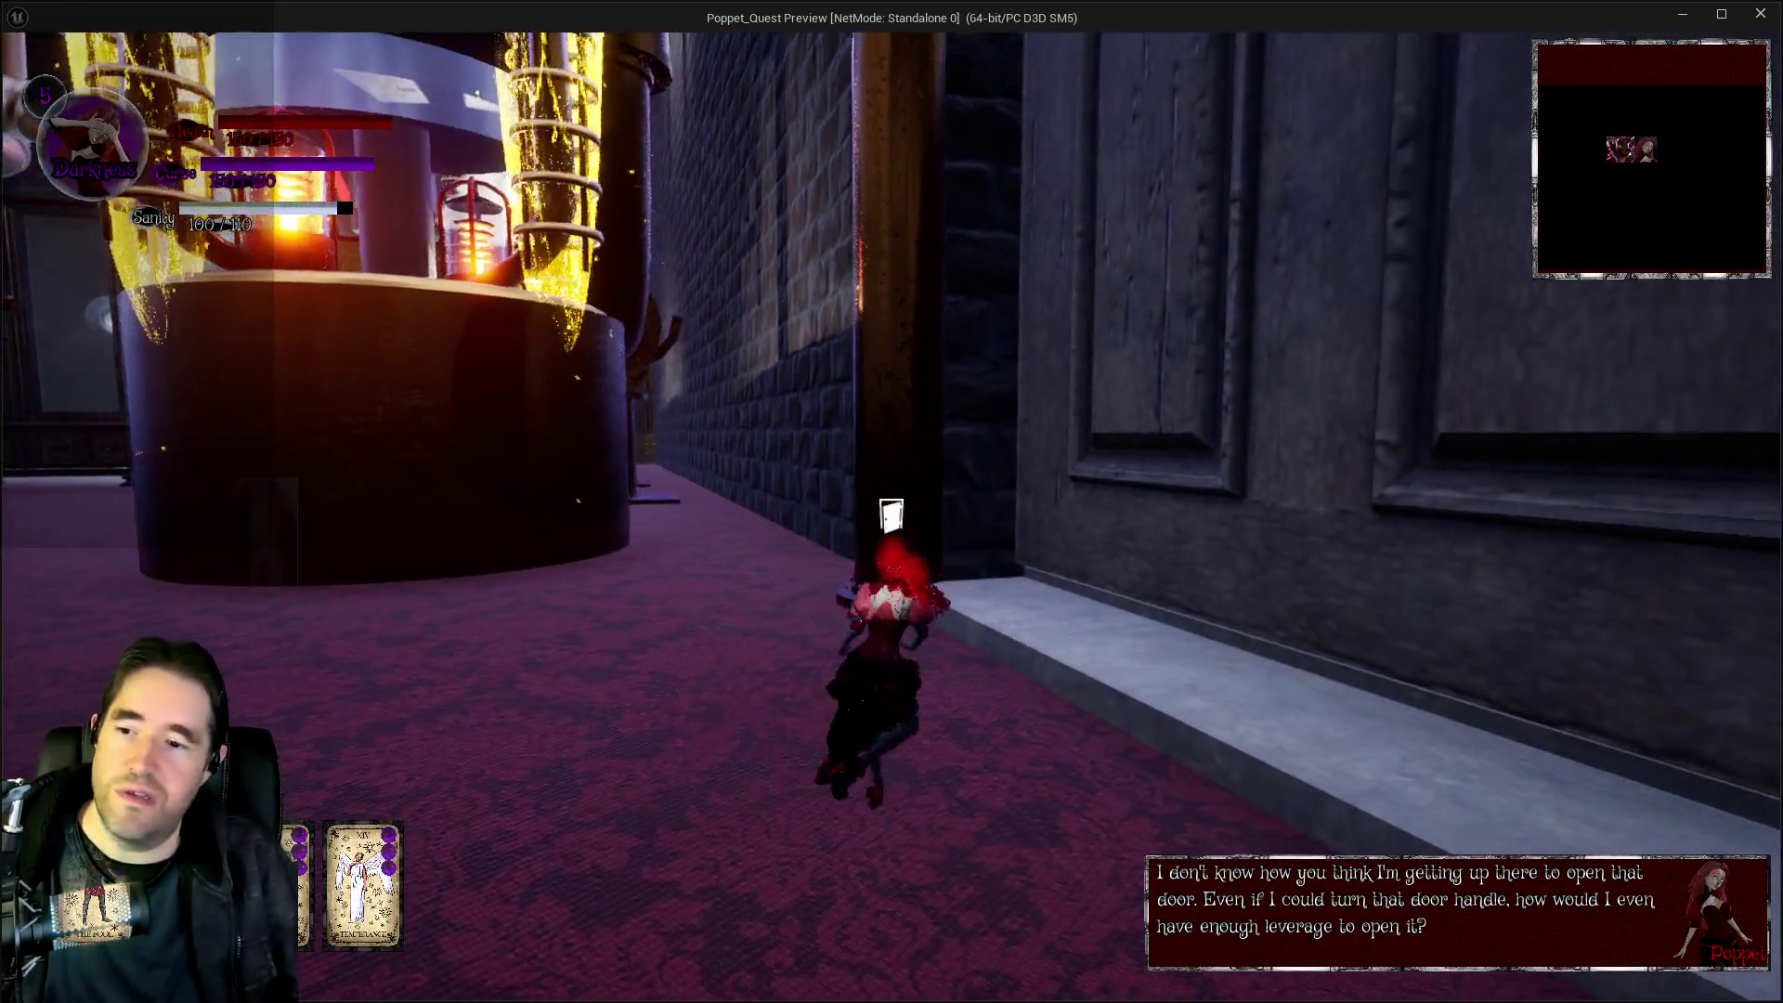
pyautogui.press('w')
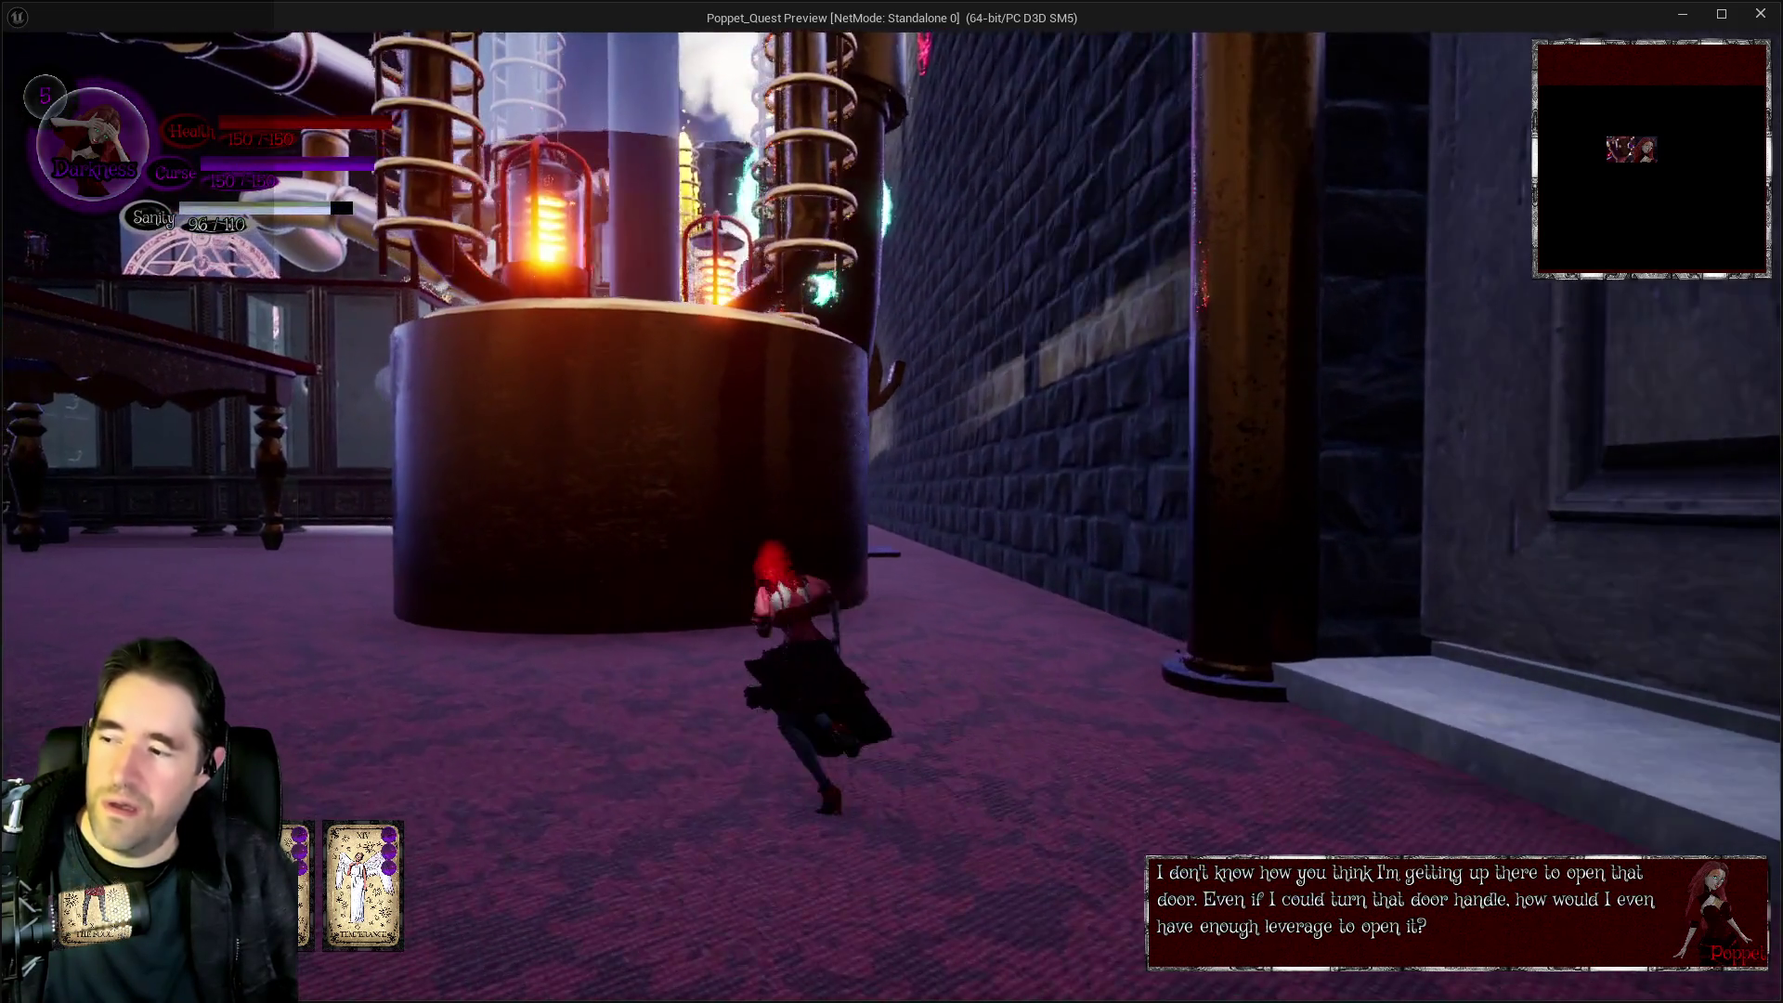
pyautogui.press('w')
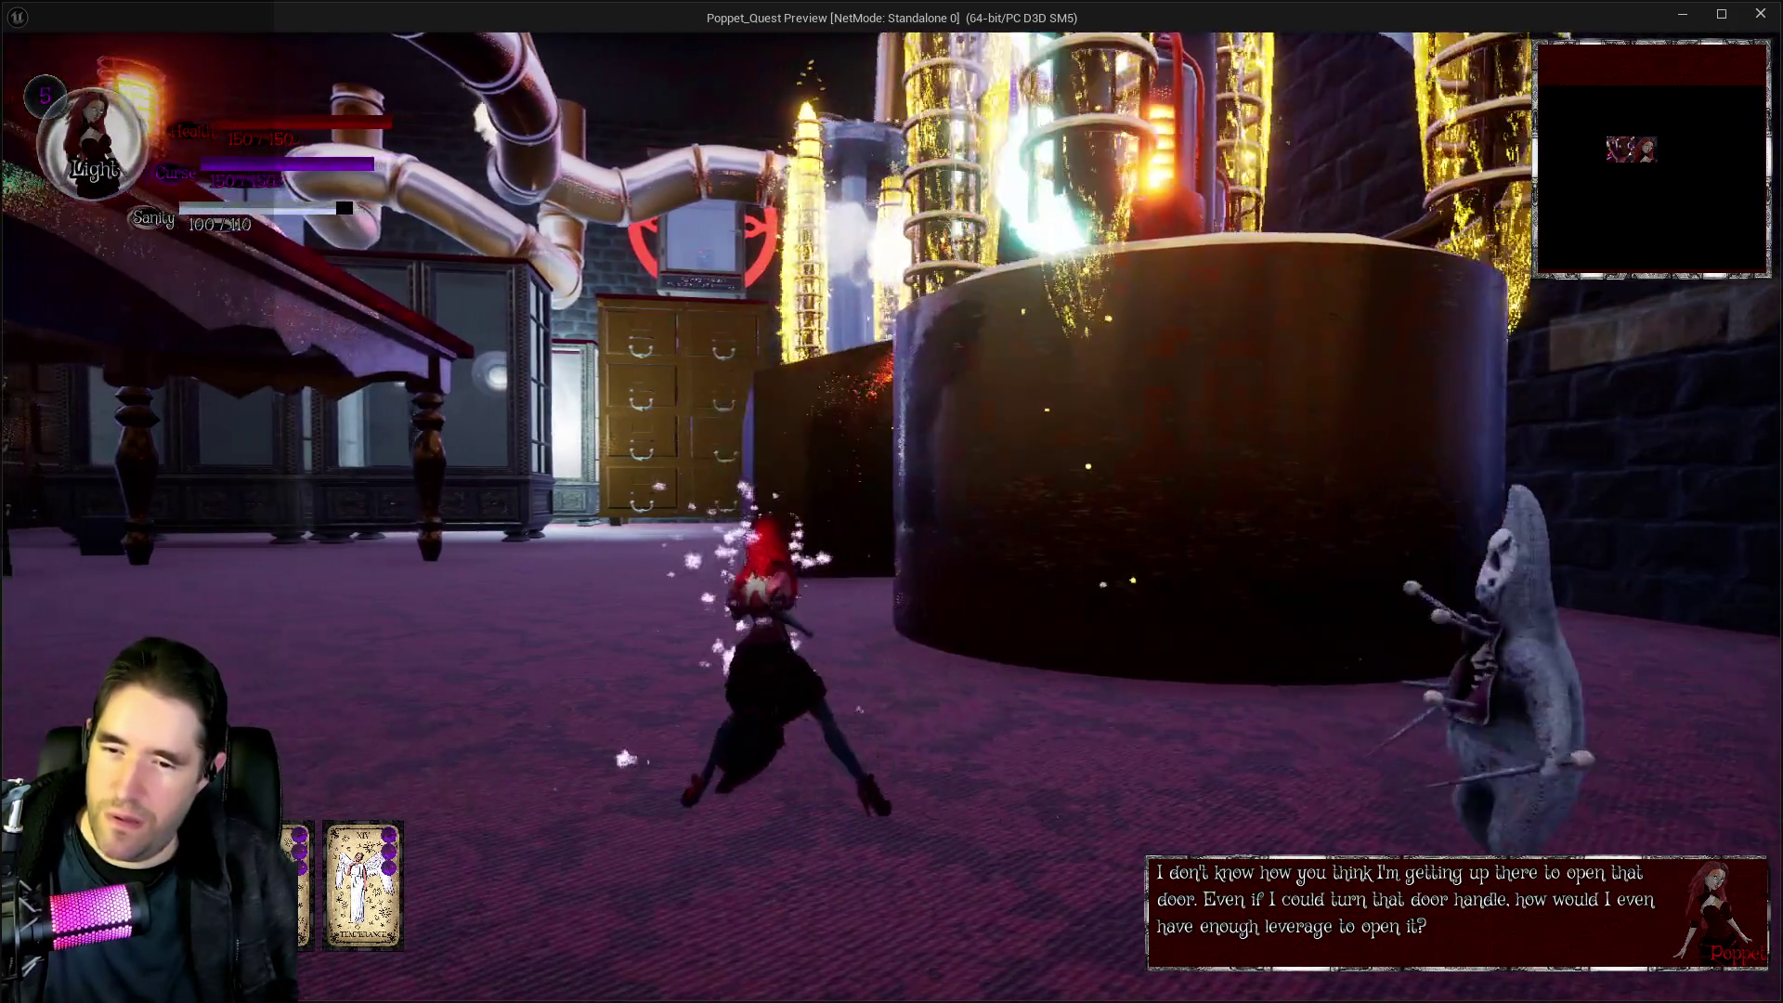
pyautogui.press('w')
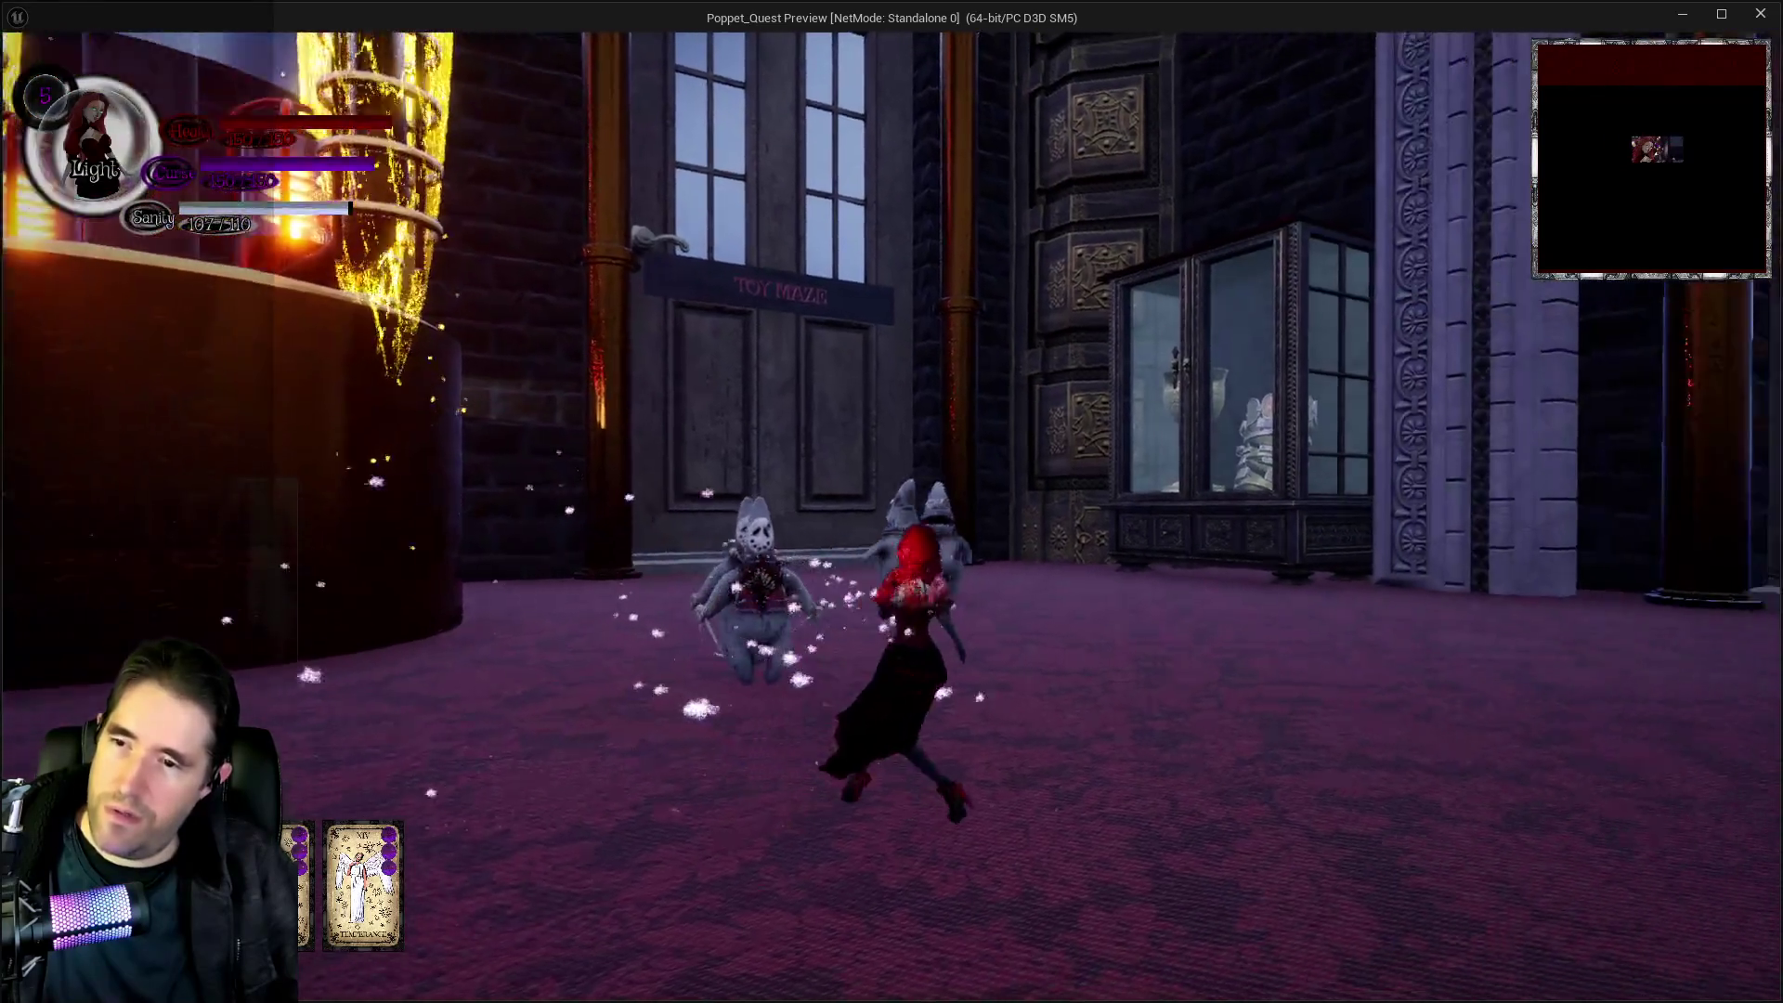
pyautogui.press('w')
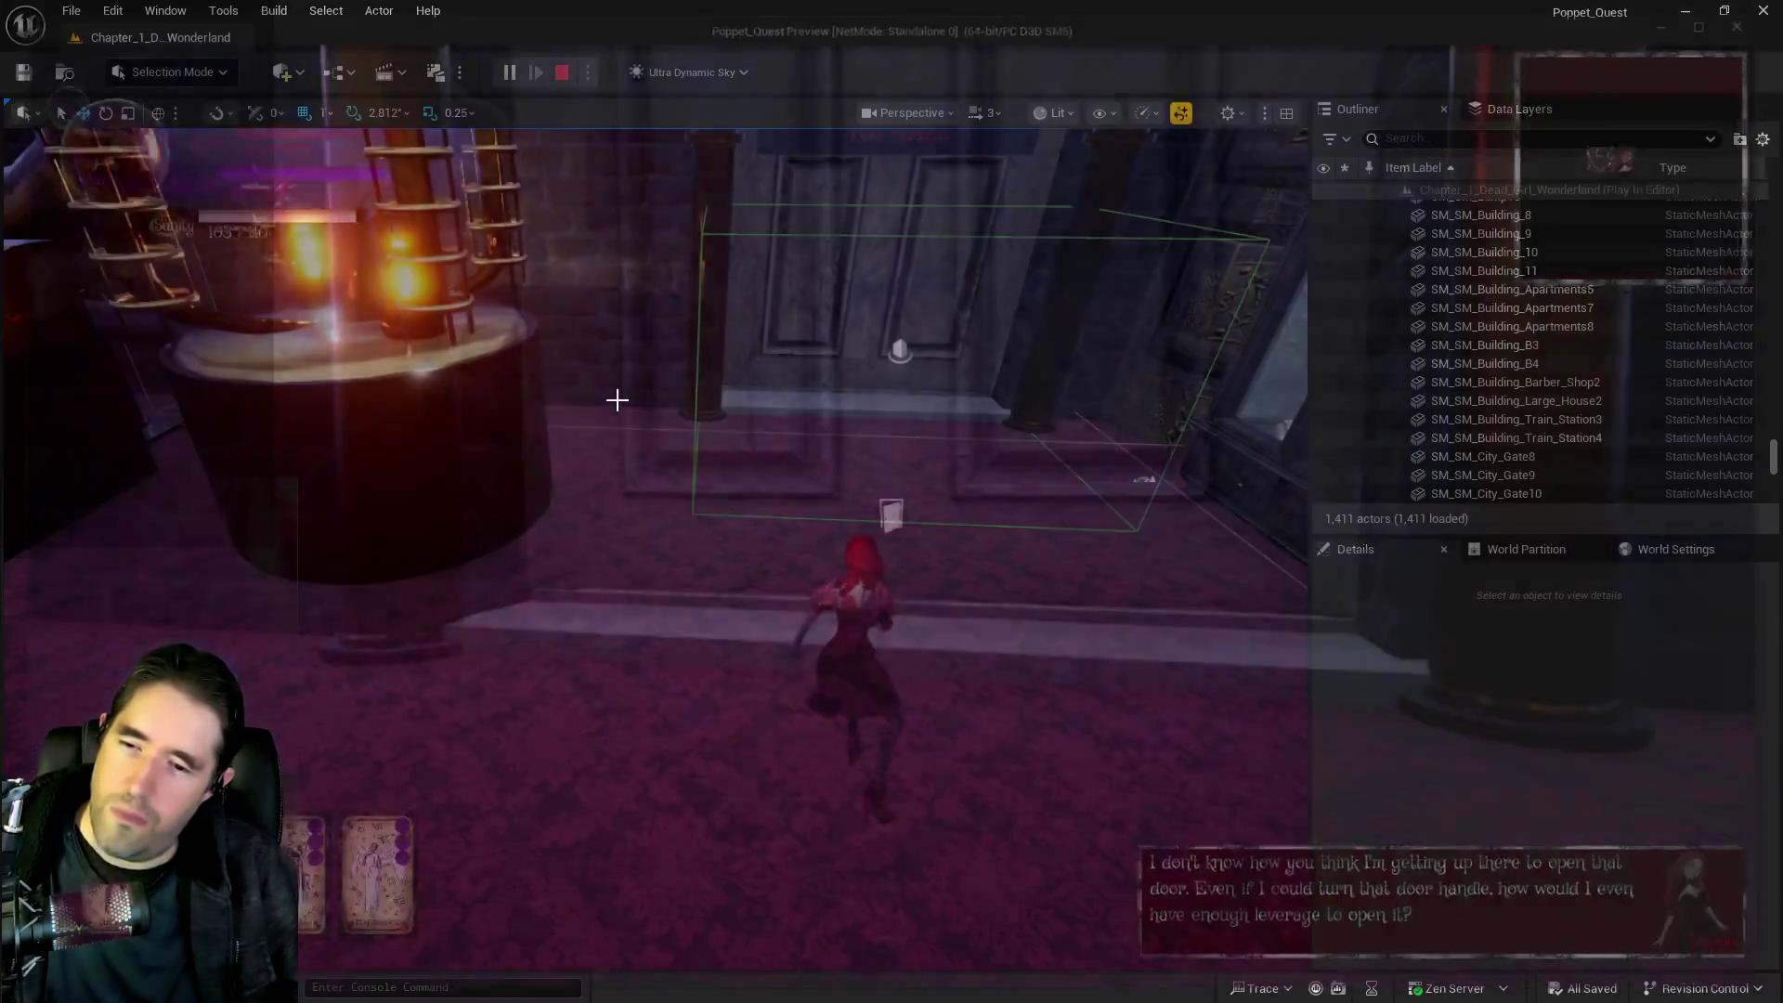
# End the play session and center the Magician Room Graph's drawer Poppet Check chains
pyautogui.press('Escape')
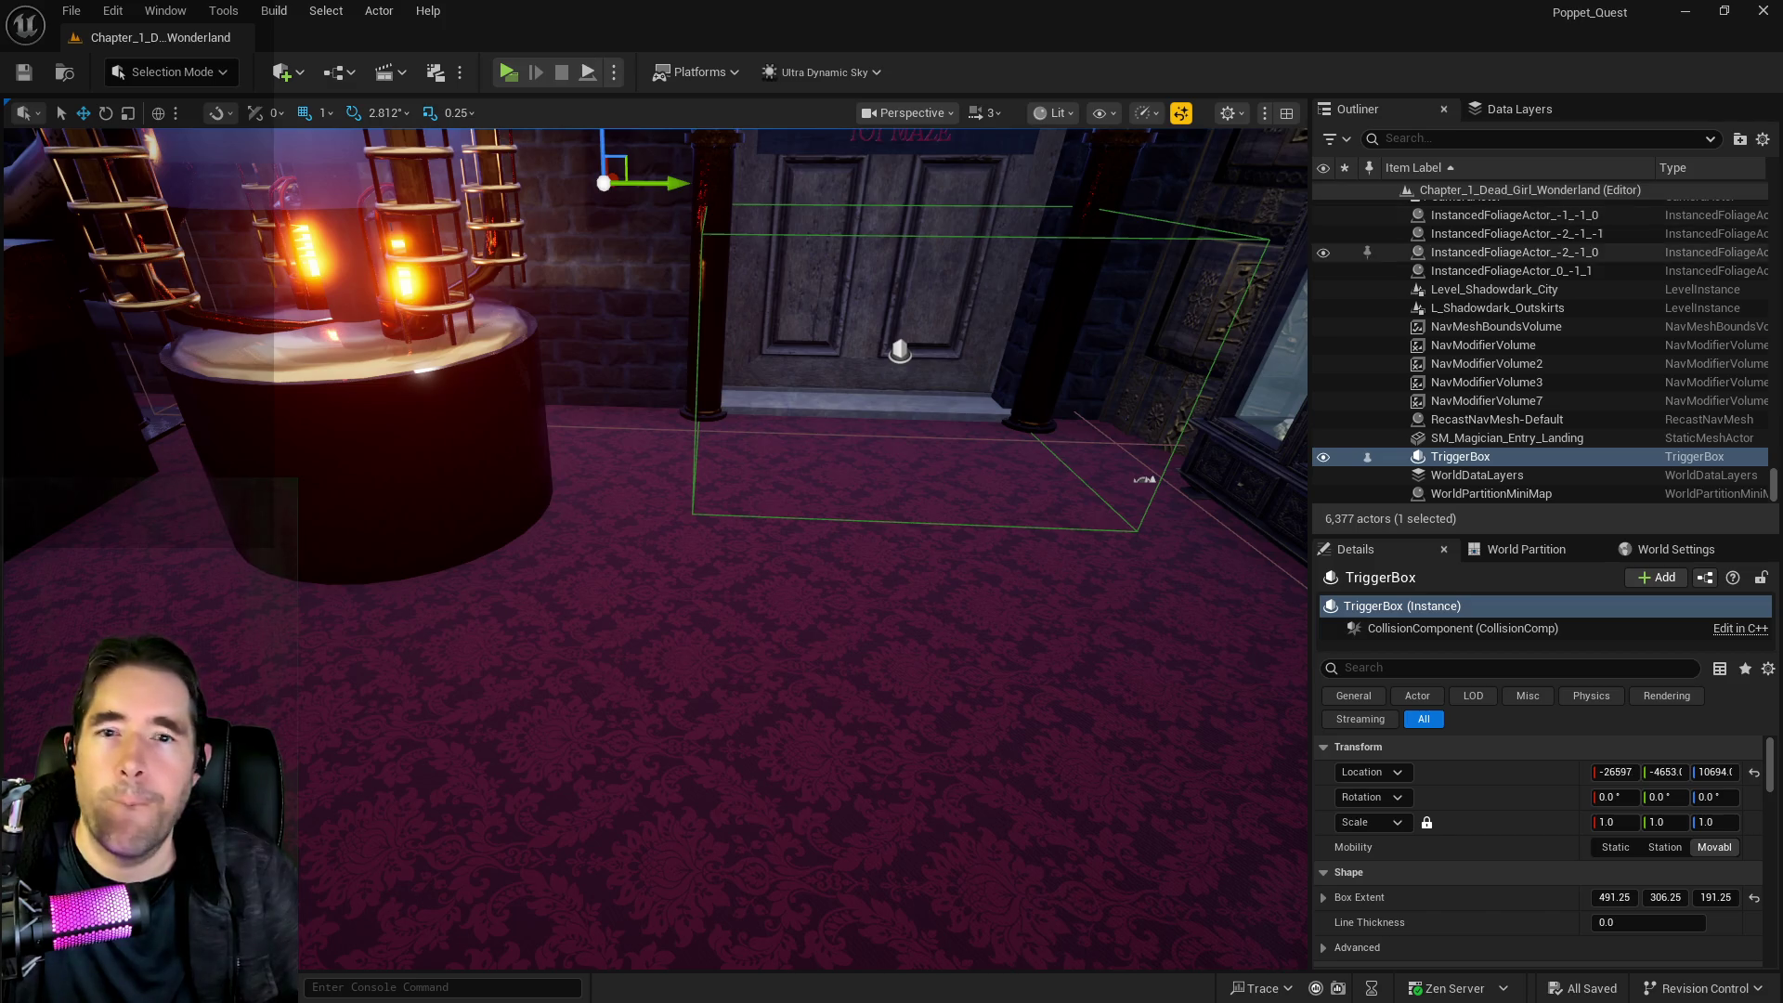
pyautogui.hotkey('alt', 'Tab')
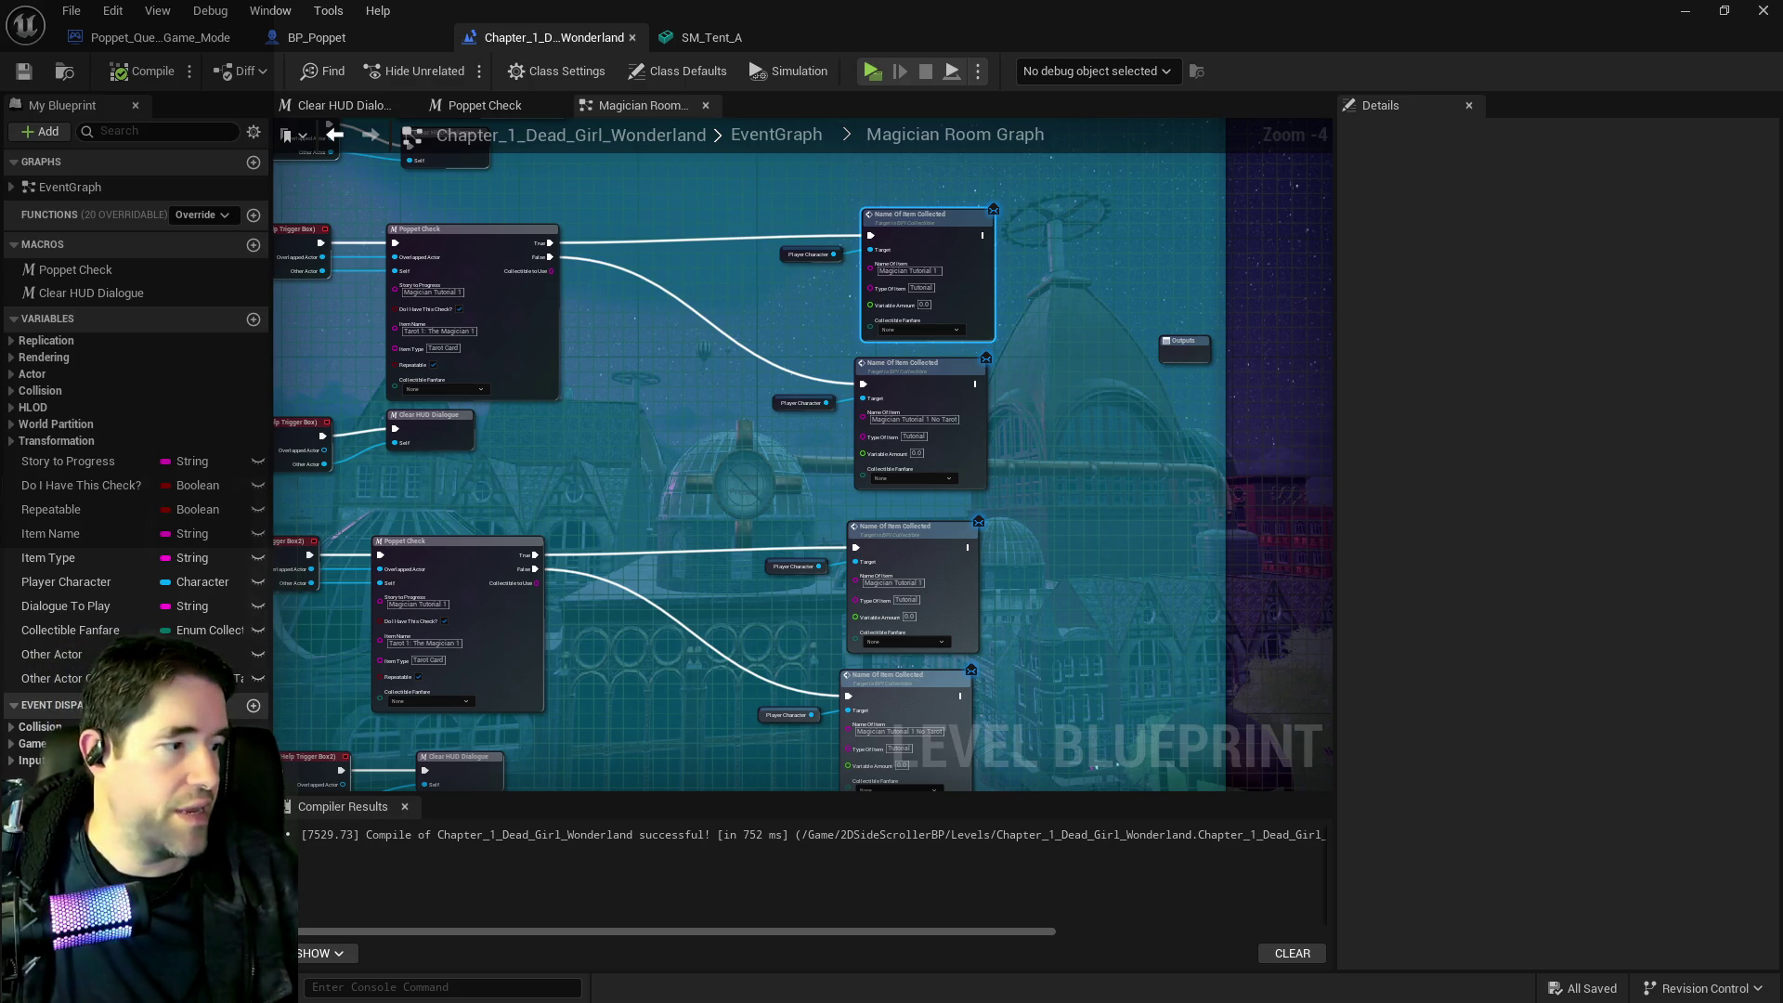
pyautogui.moveTo(713, 479)
pyautogui.mouseDown()
pyautogui.moveTo(763, 459)
pyautogui.moveTo(694, 488)
pyautogui.moveTo(799, 458)
pyautogui.moveTo(801, 492)
pyautogui.moveTo(797, 474)
pyautogui.mouseUp()
pyautogui.scroll(1, 892, 416)
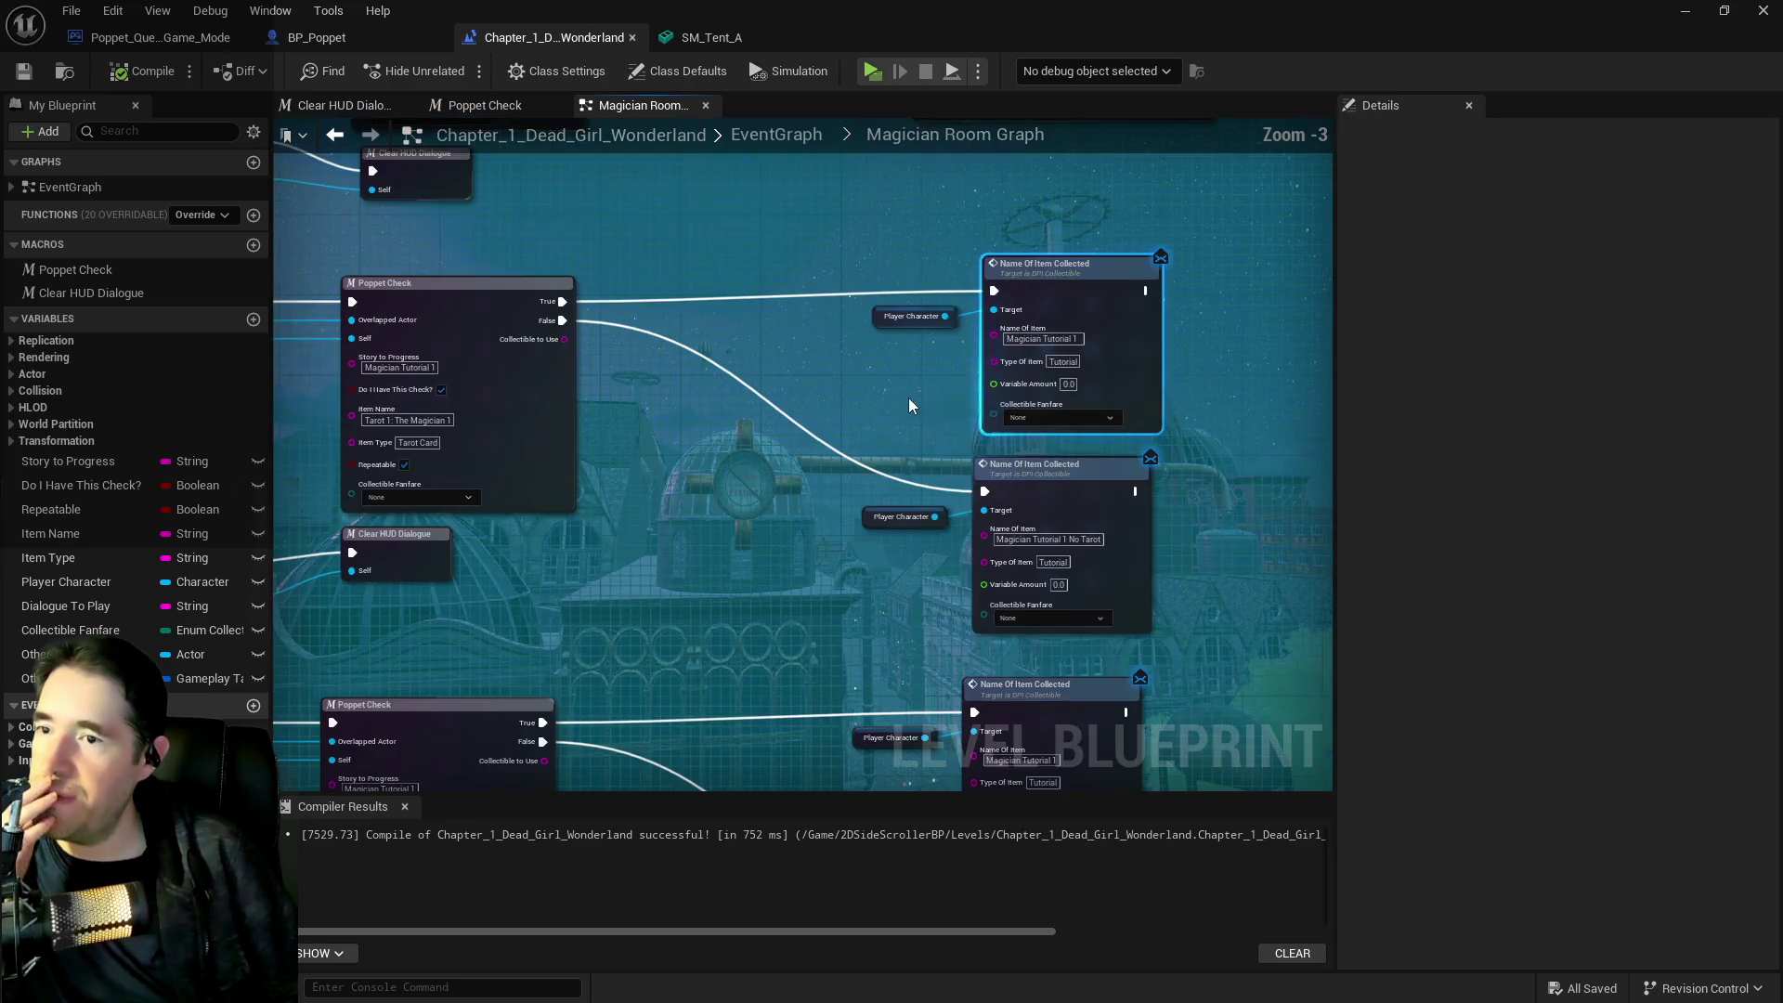
pyautogui.moveTo(909, 399); pyautogui.dragTo(868, 414)
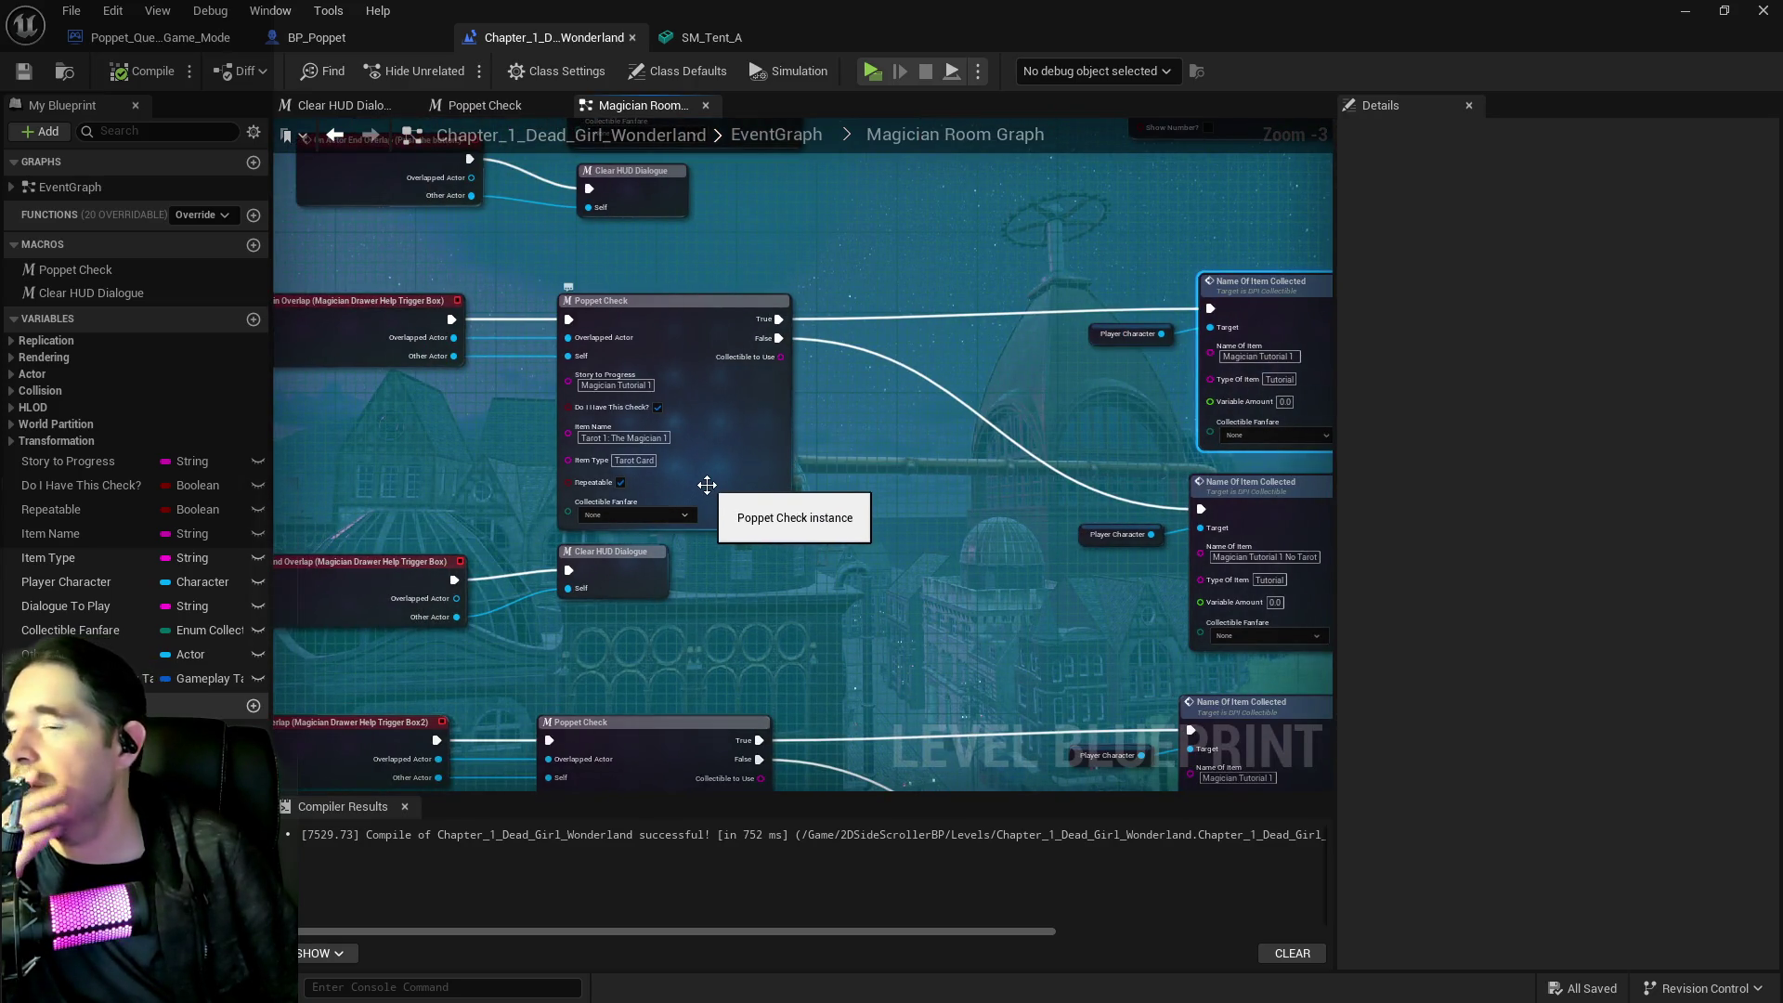
# Correct the drawer Poppet Check item name to Tarot 1: The Magician
pyautogui.click(662, 444)
pyautogui.scroll(2, 663, 446)
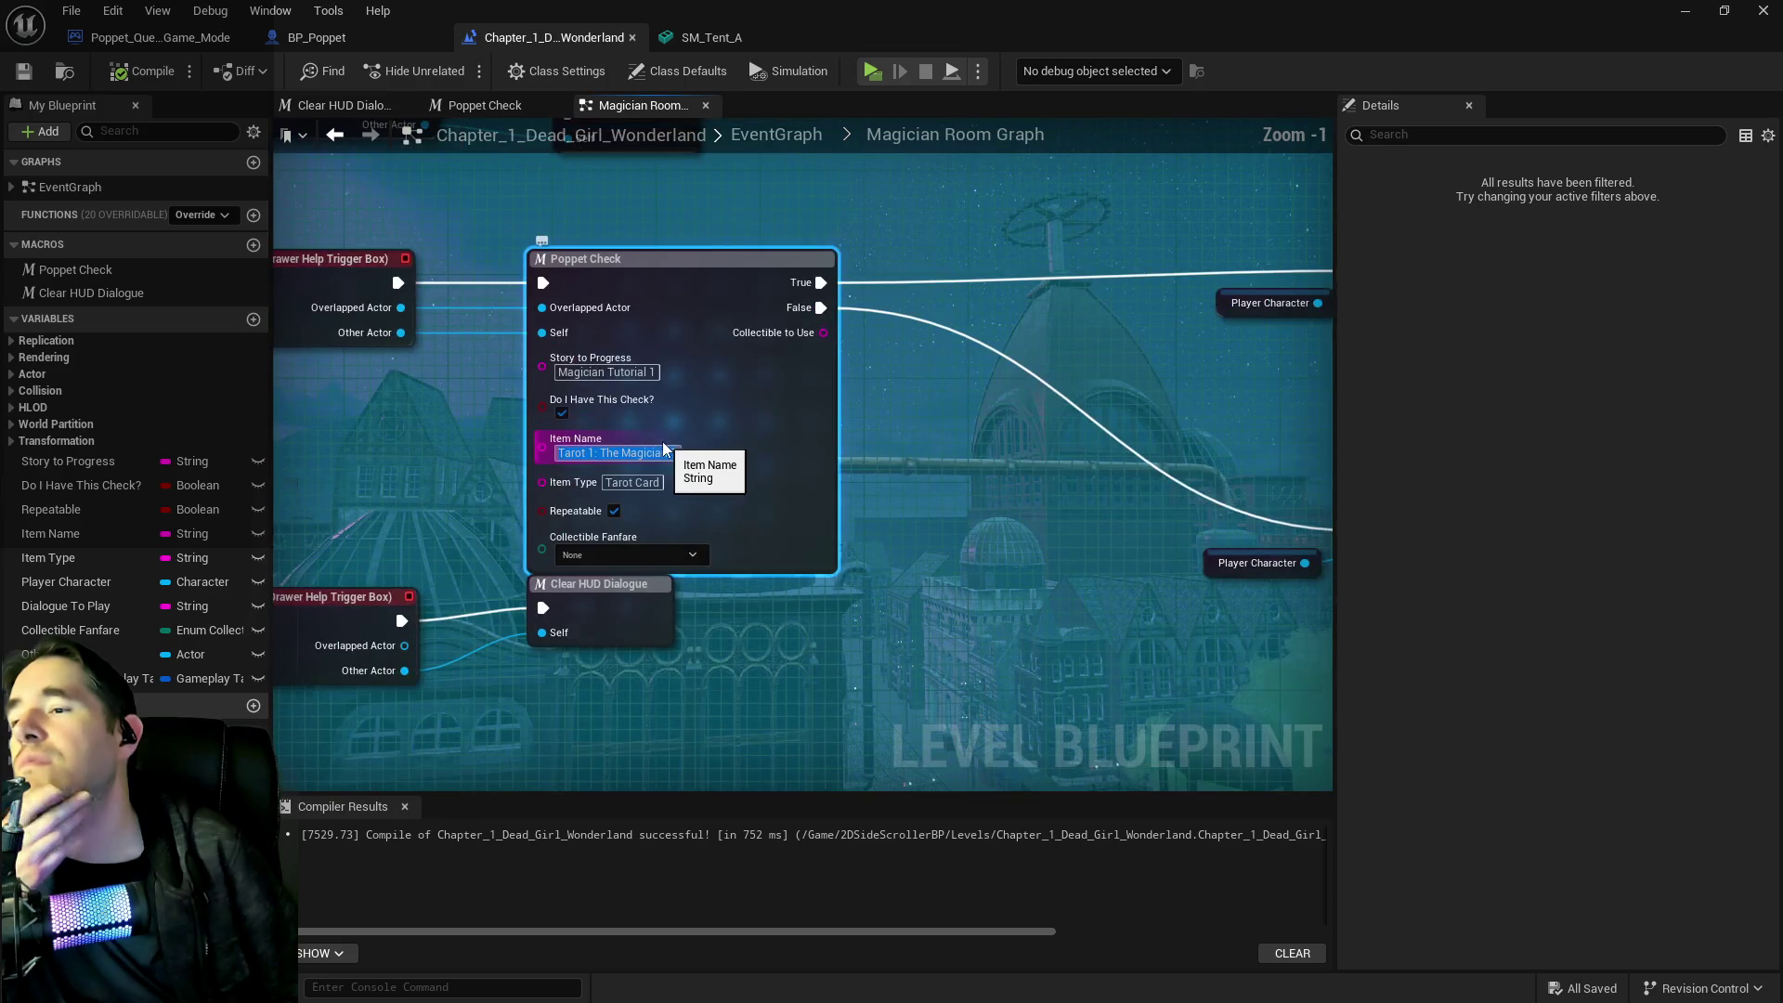
pyautogui.doubleClick(677, 454)
pyautogui.press('BackSpace')
pyautogui.click(1102, 498)
# Delete the End Overlap and Clear HUD Dialogue nodes from both drawer triggers
pyautogui.scroll(-3, 977, 522)
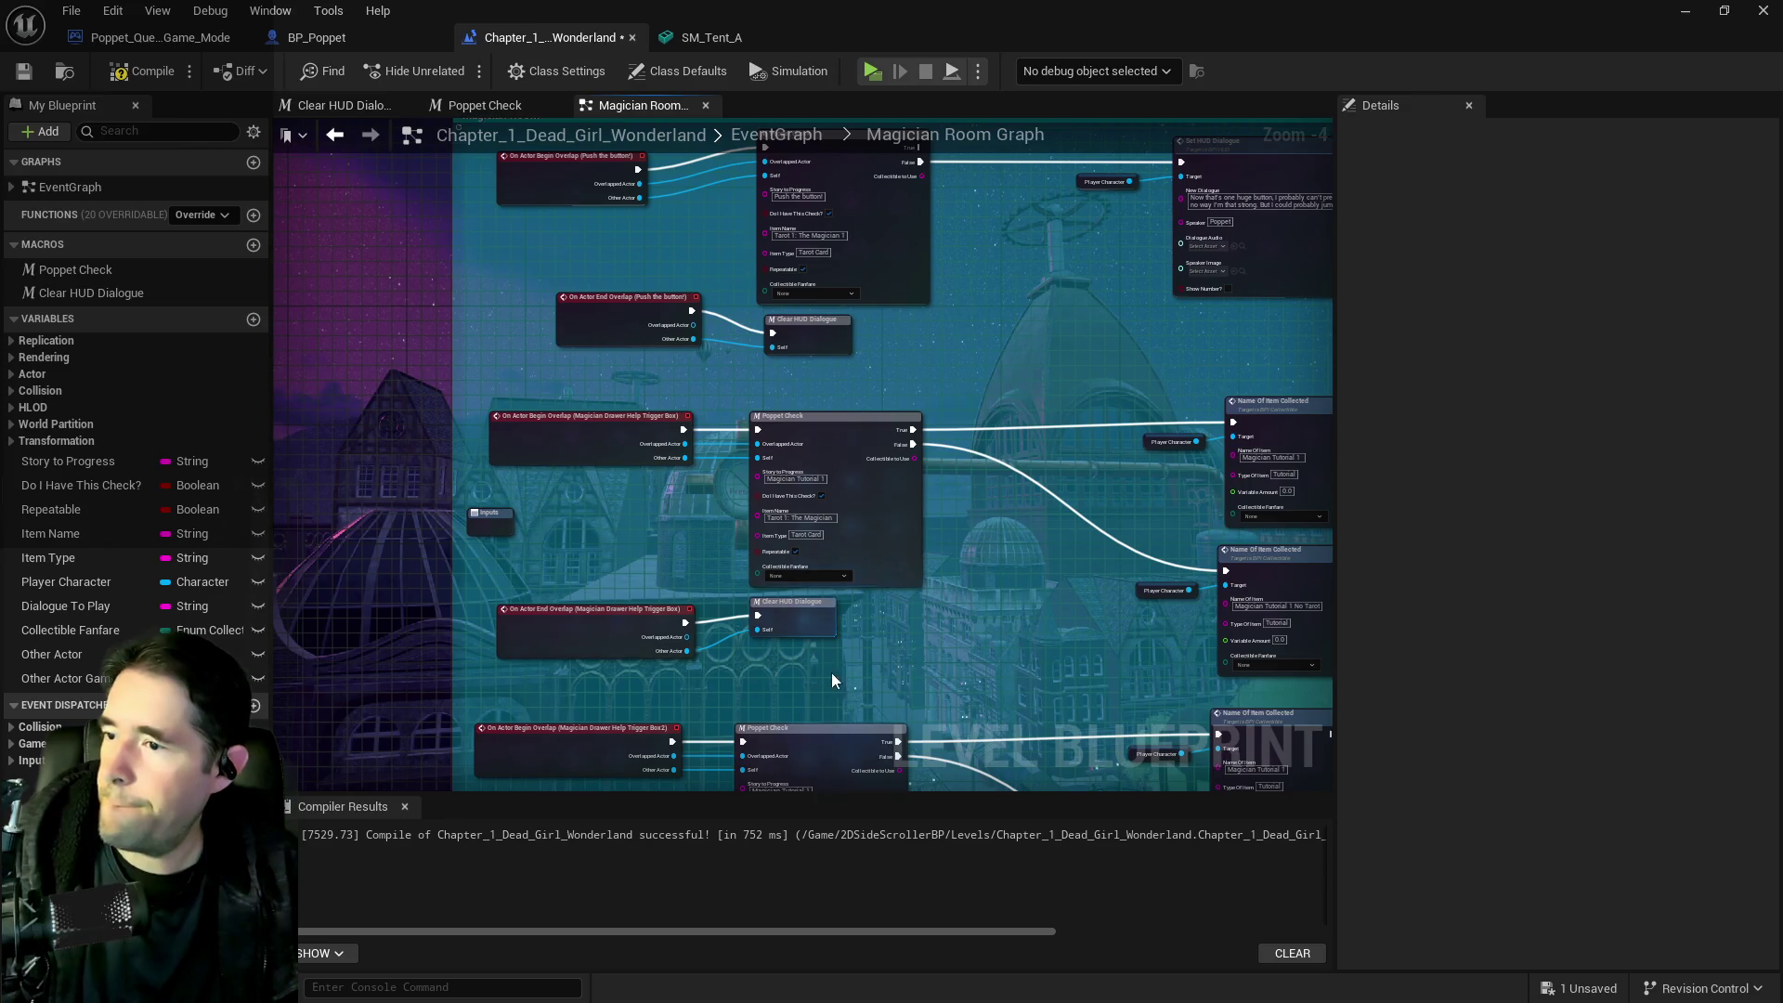
pyautogui.moveTo(839, 674); pyautogui.dragTo(580, 627)
pyautogui.press('Delete')
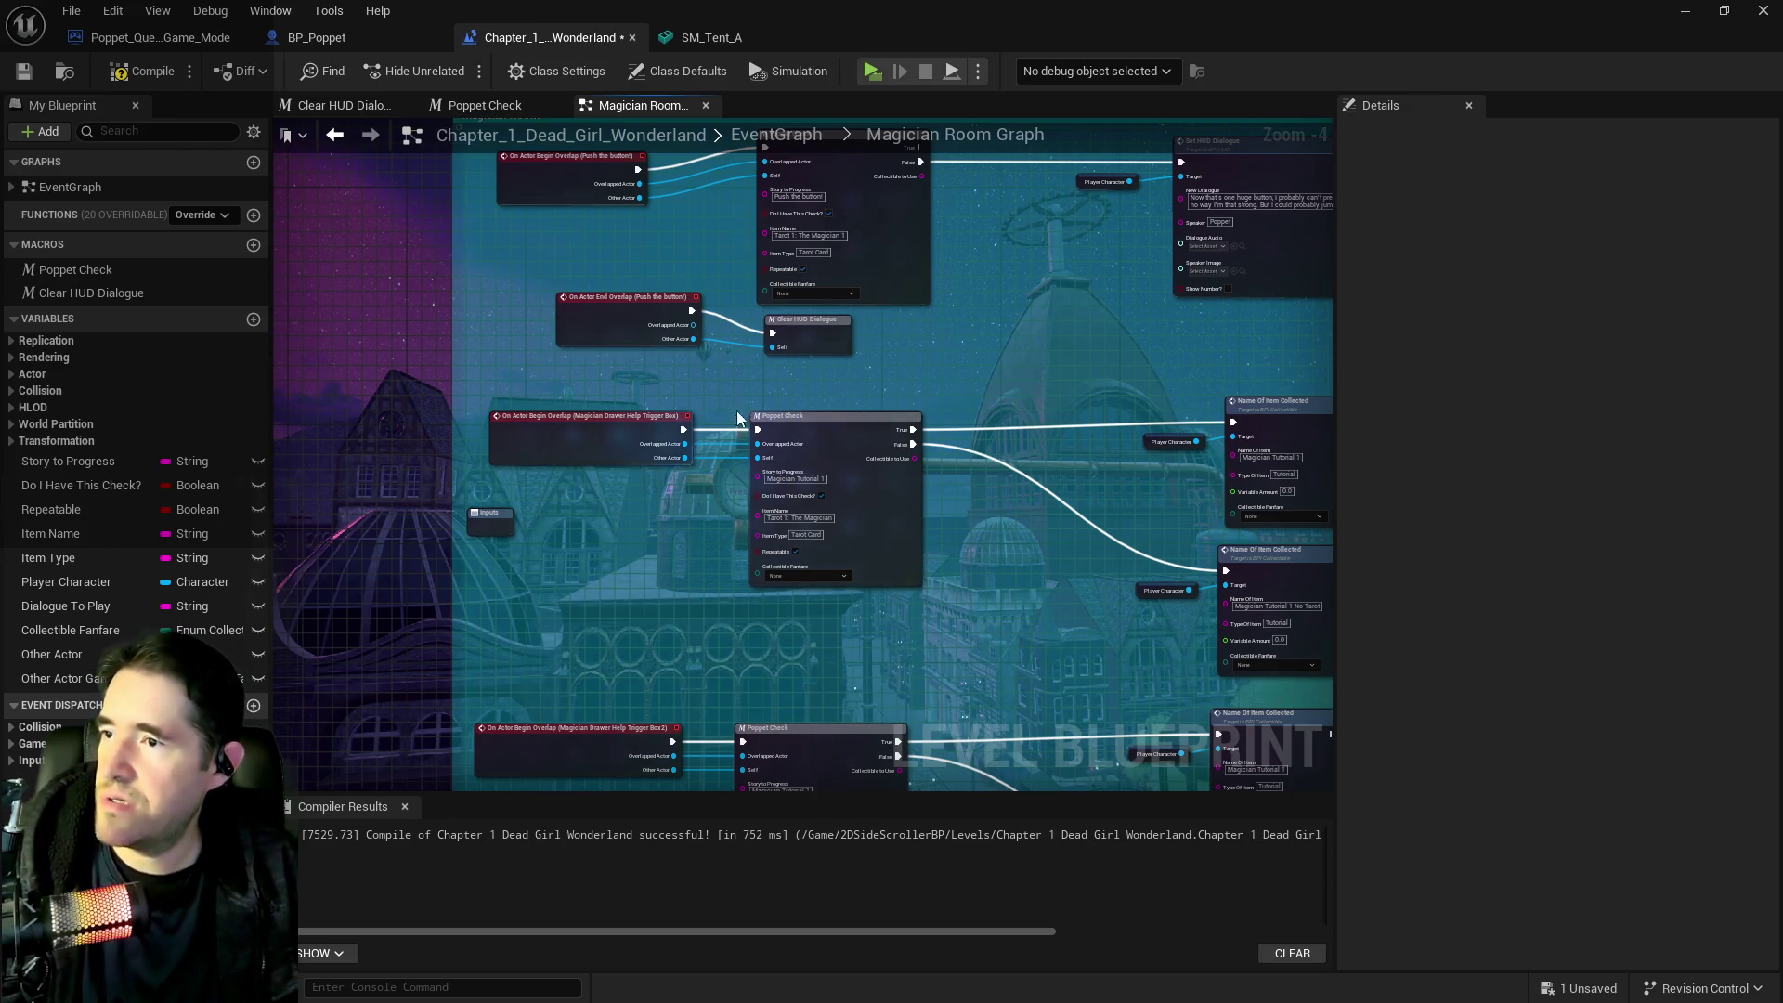
pyautogui.moveTo(777, 358); pyautogui.dragTo(669, 306)
pyautogui.moveTo(910, 557)
pyautogui.mouseDown()
pyautogui.moveTo(951, 499)
pyautogui.moveTo(973, 407)
pyautogui.moveTo(1048, 420)
pyautogui.mouseUp()
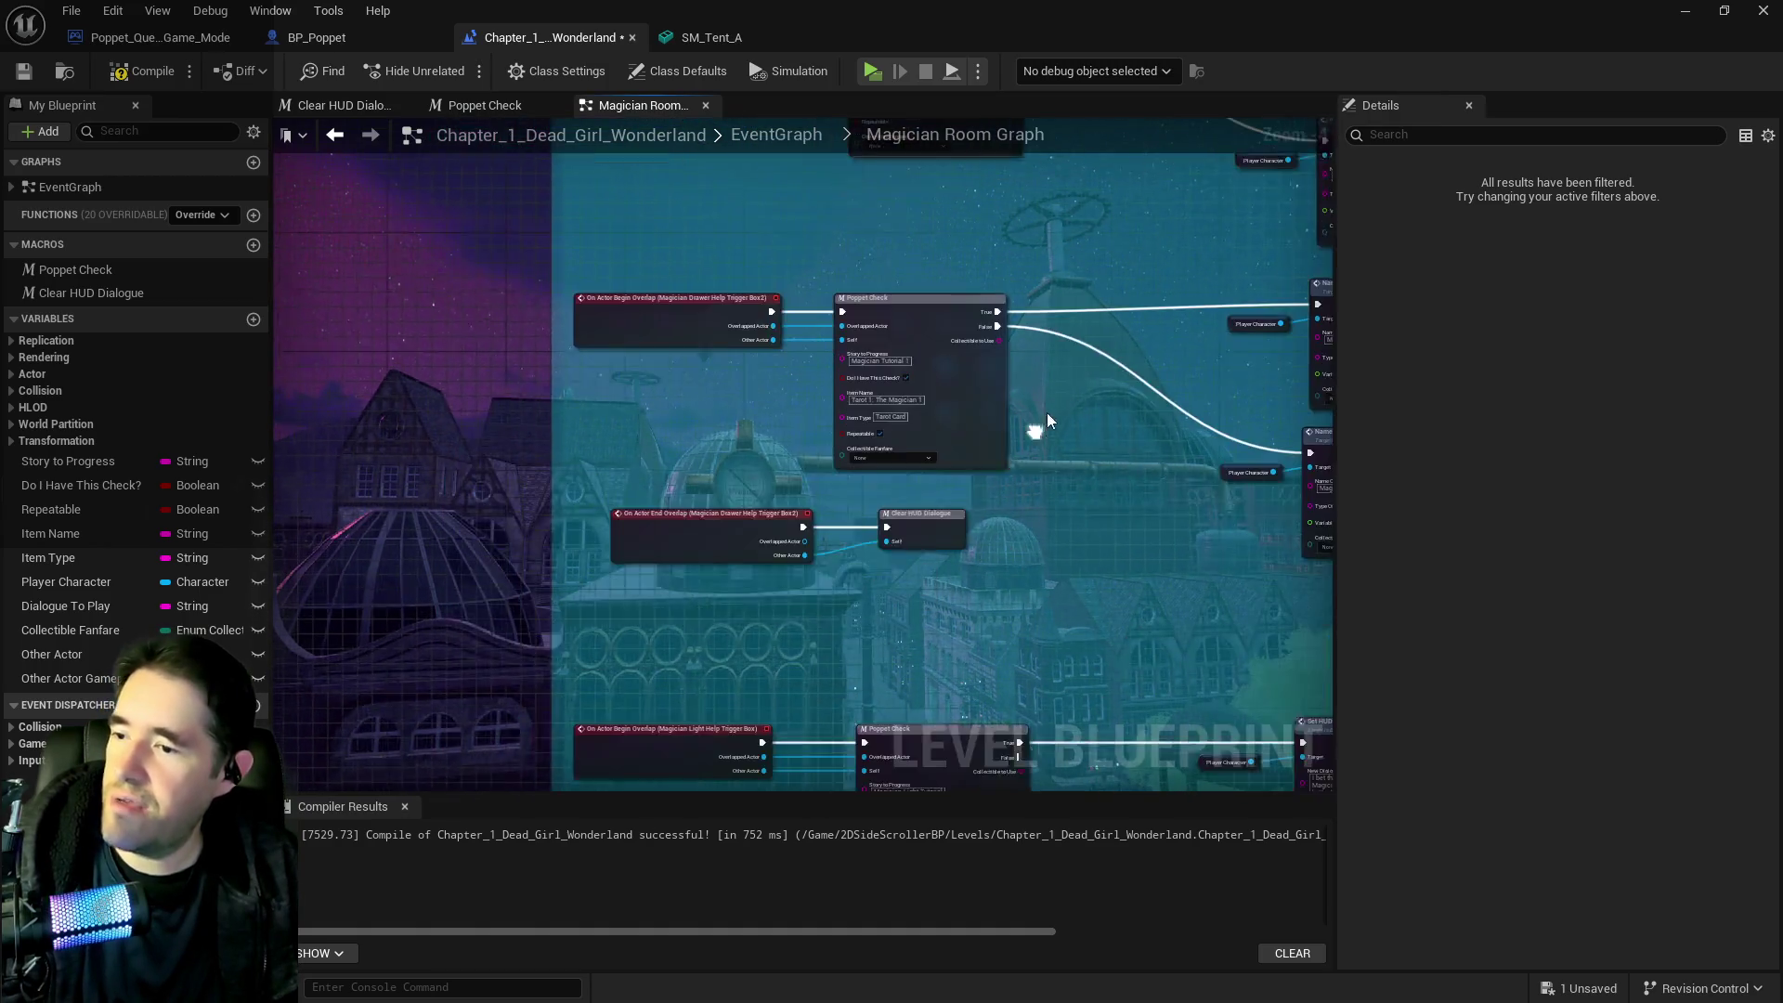
pyautogui.scroll(4, 802, 581)
pyautogui.moveTo(886, 685); pyautogui.dragTo(486, 569)
pyautogui.press('Delete')
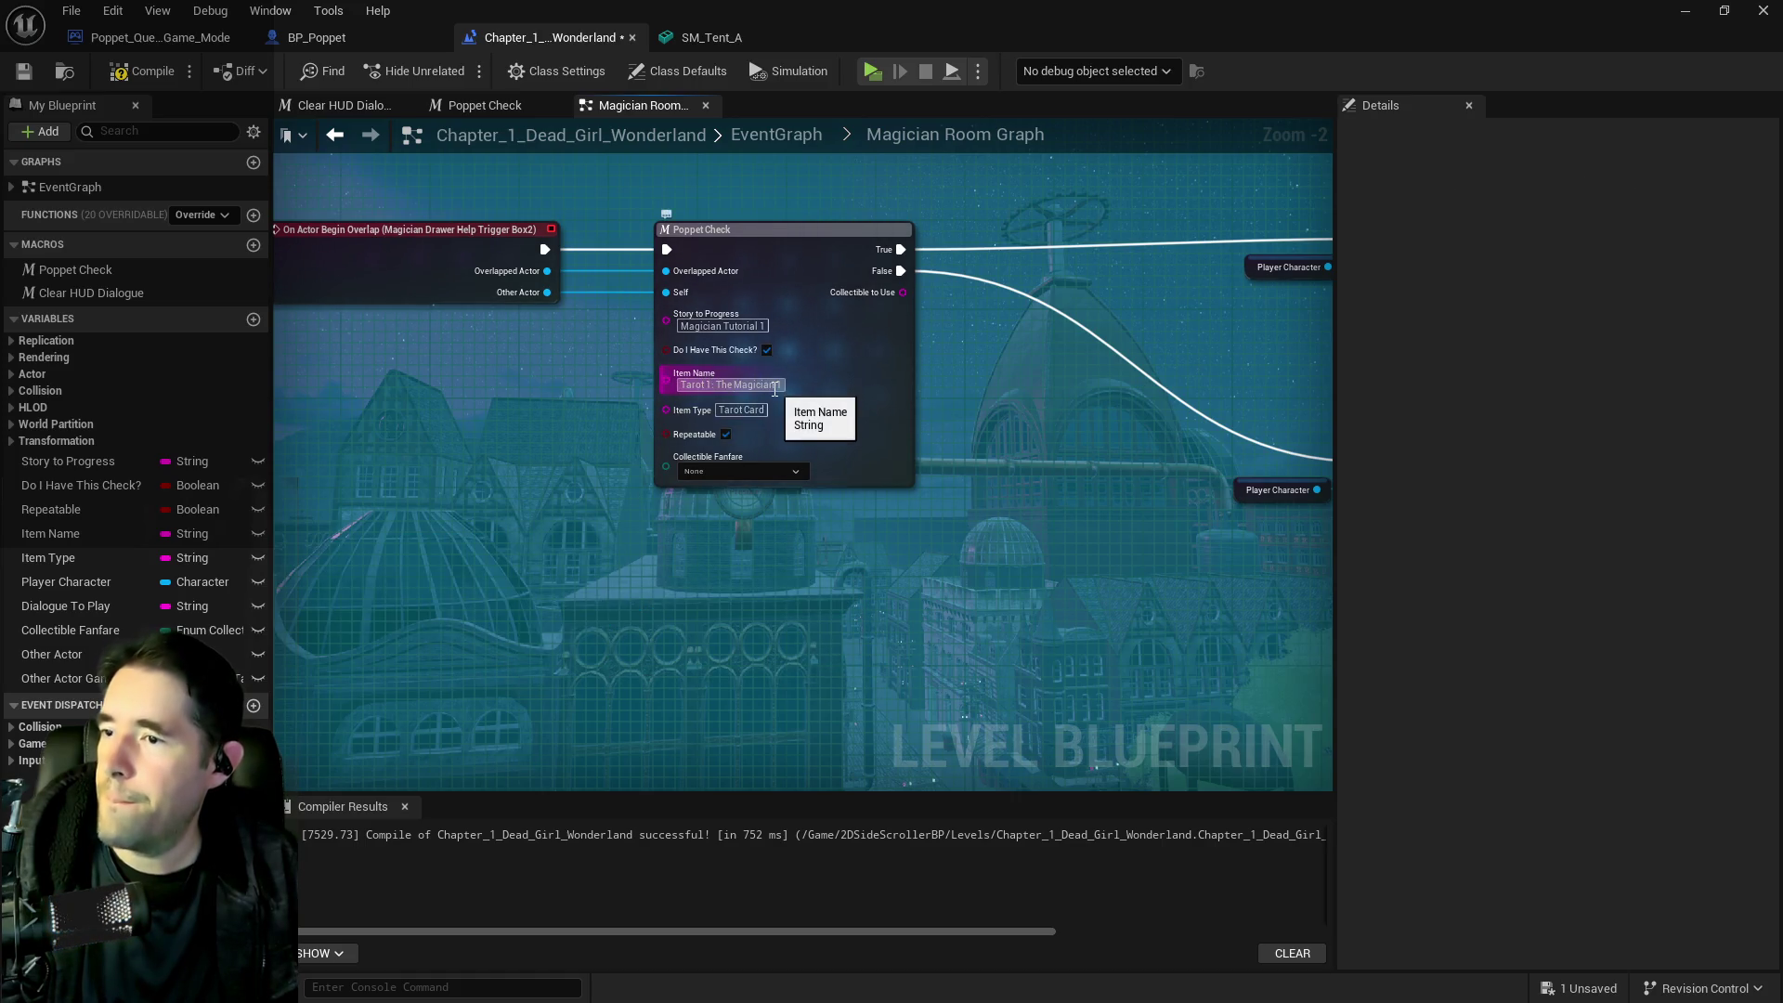
pyautogui.scroll(-2, 833, 594)
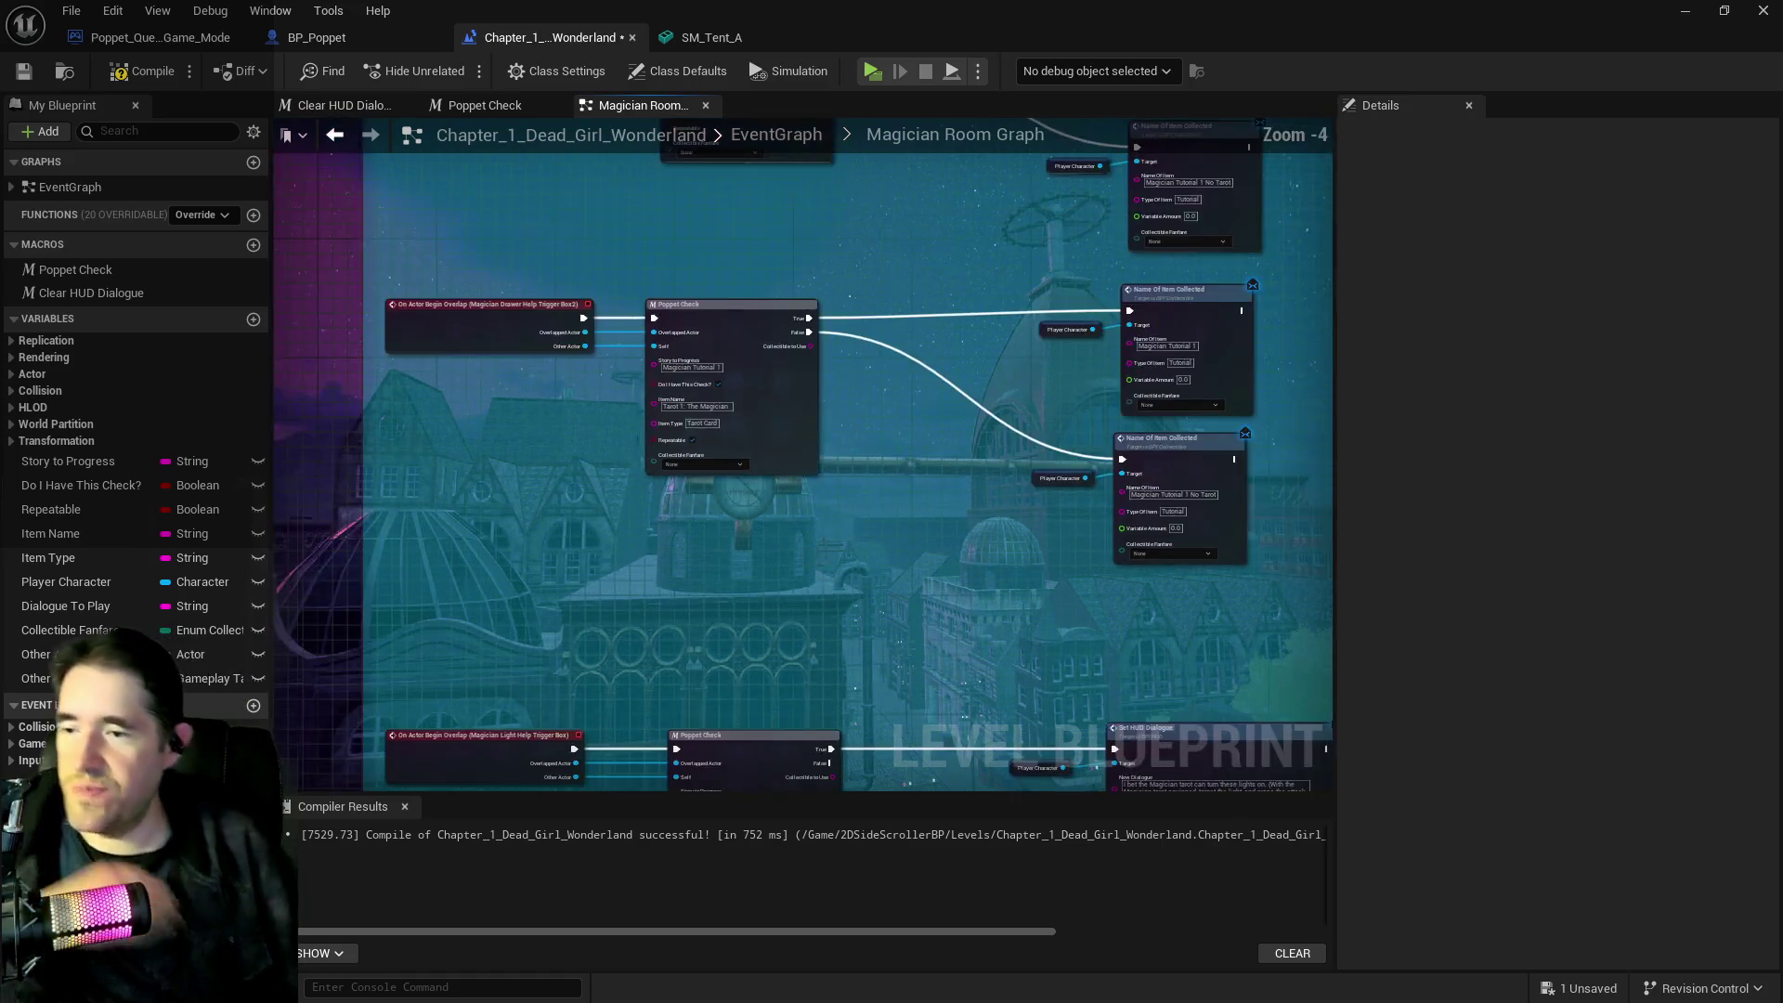
pyautogui.scroll(3, 823, 488)
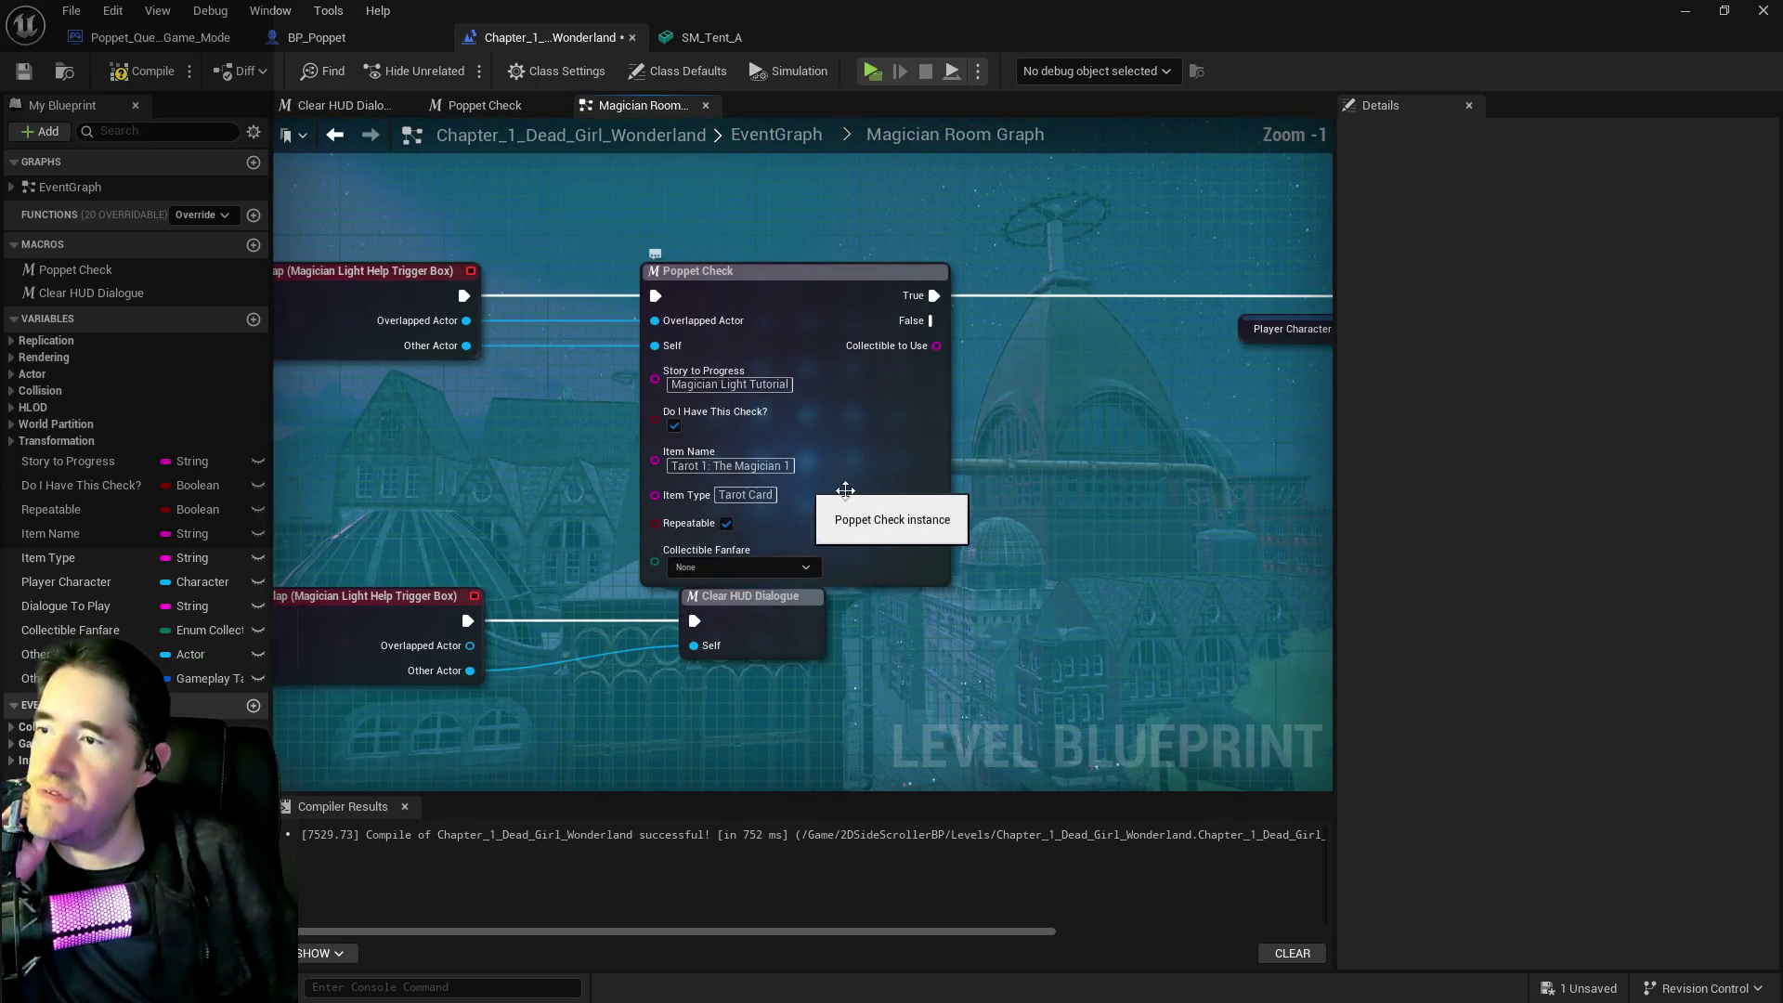
# Leave the Magician Light item name unchanged and select its end-overlap and clear nodes
pyautogui.click(650, 449)
pyautogui.press('Return')
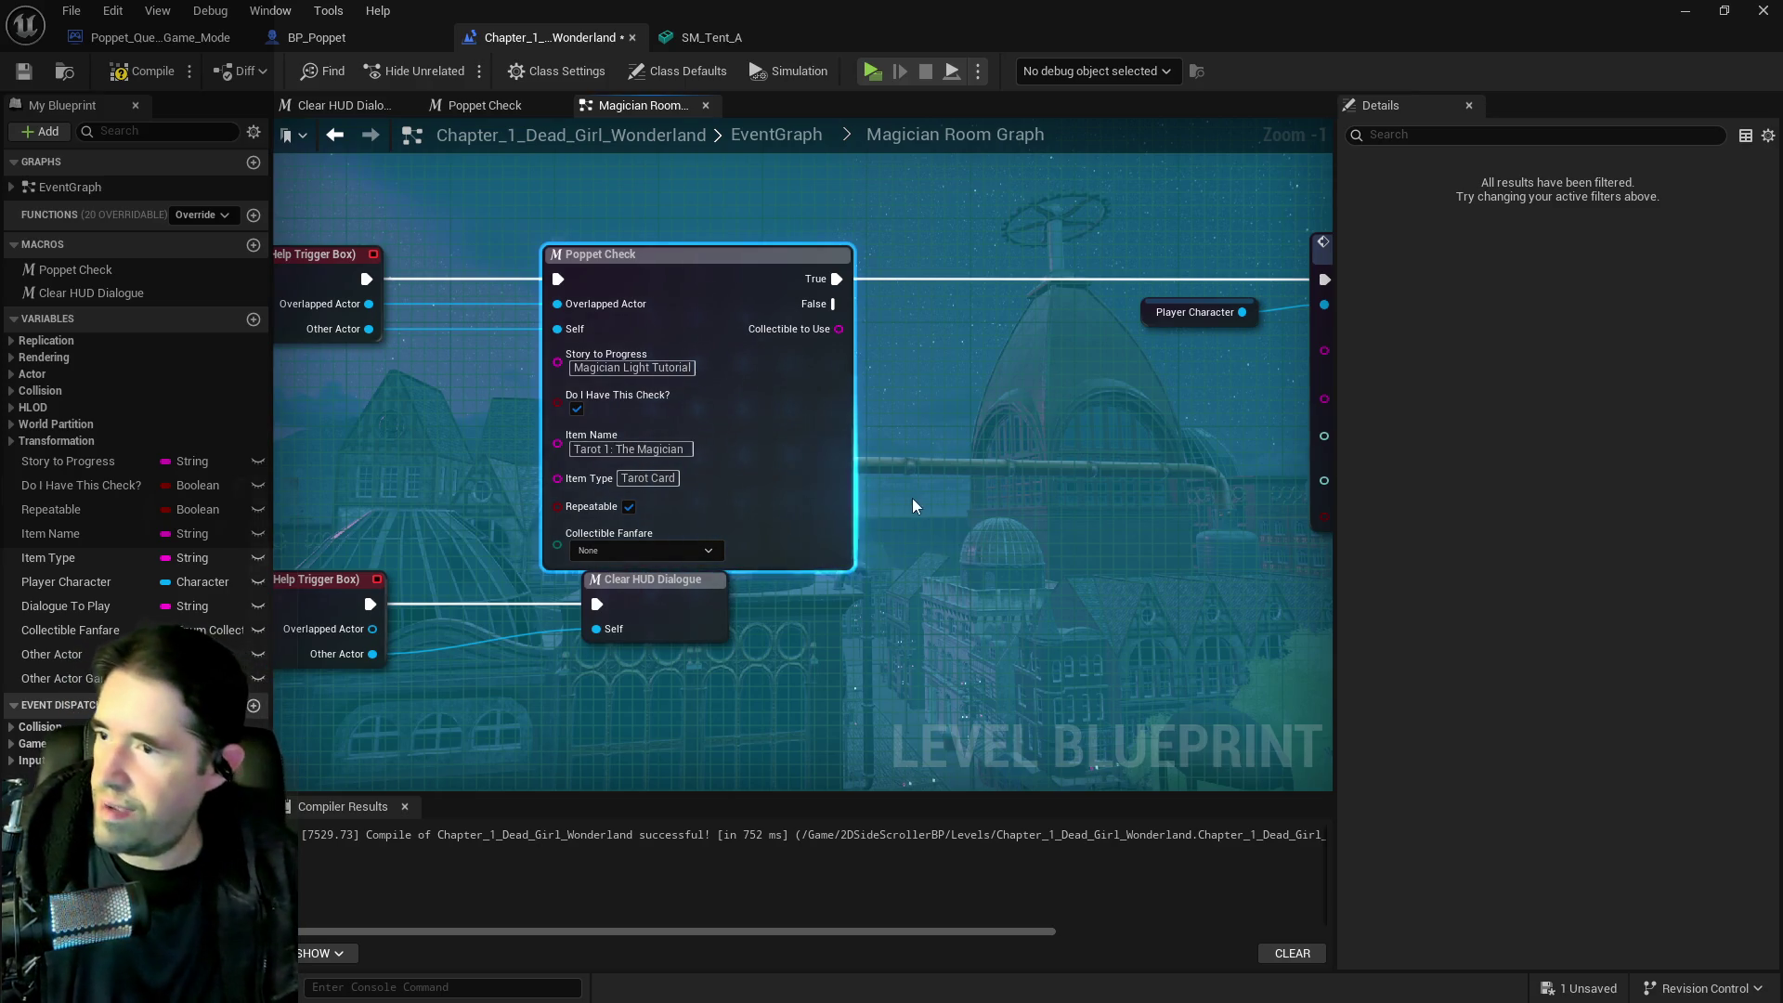
pyautogui.scroll(-3, 911, 506)
pyautogui.moveTo(840, 505); pyautogui.dragTo(650, 505)
pyautogui.scroll(1, 659, 471)
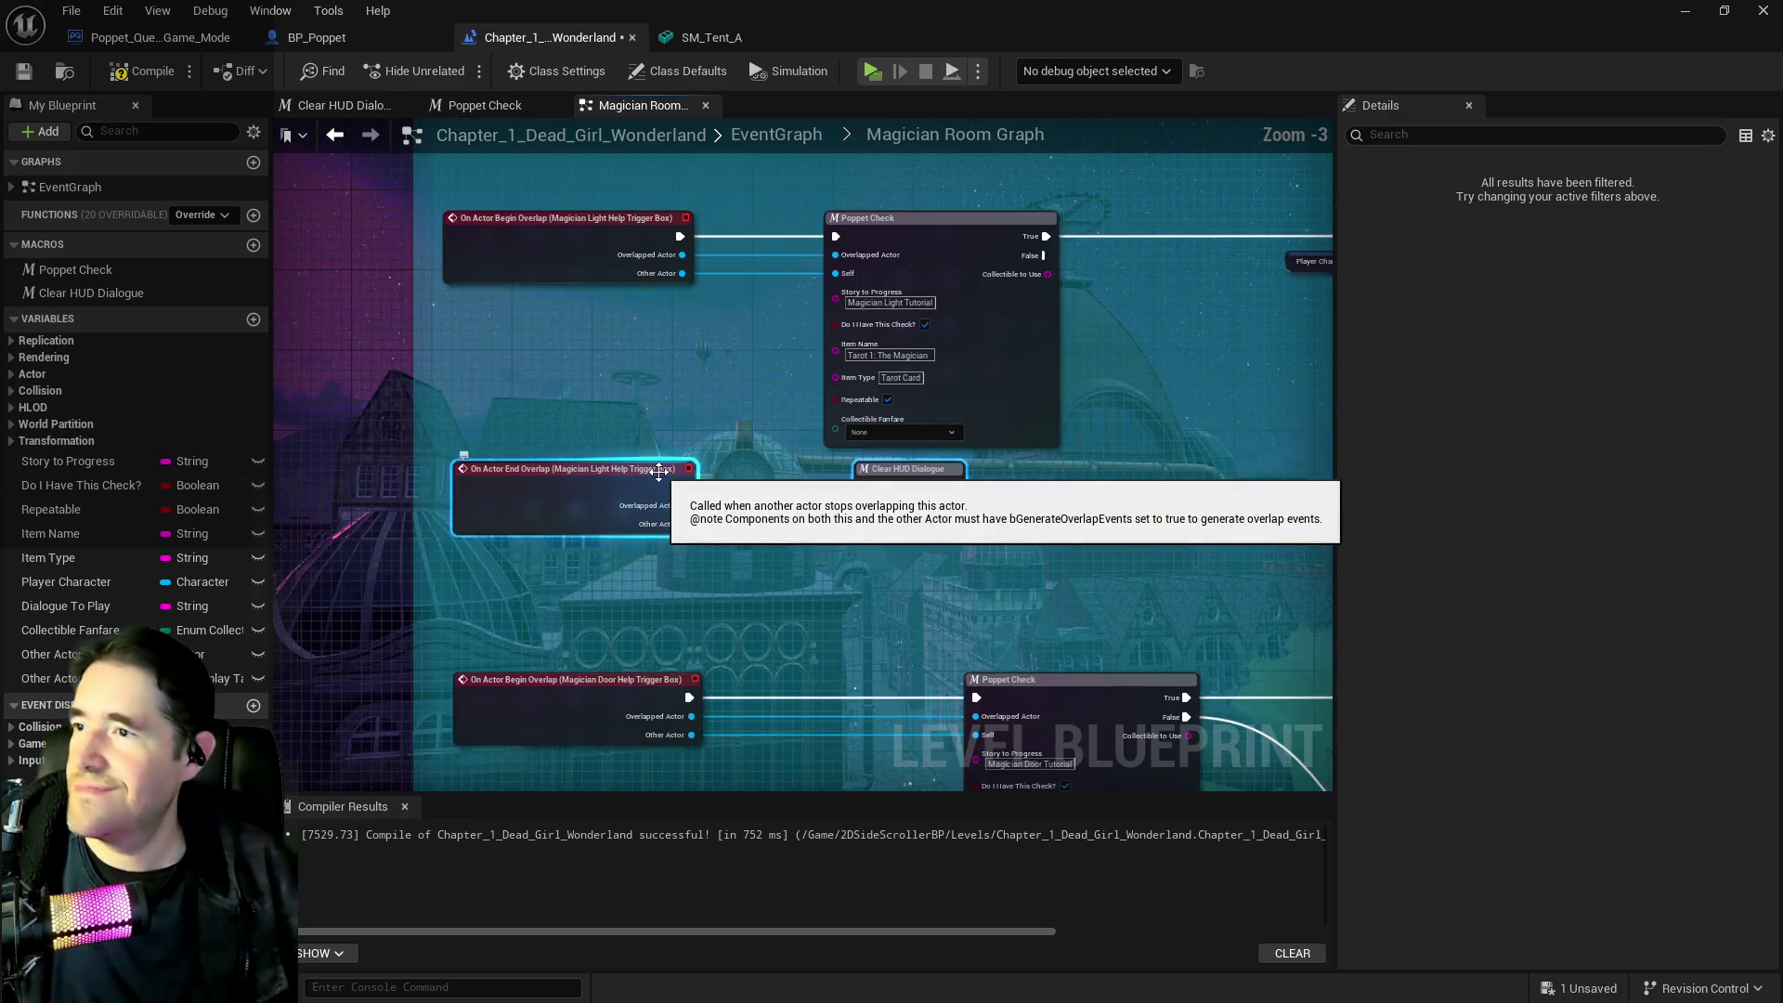
# Review the Magician Door and Push the button! Poppet Check nodes, then return to the EventGraph
pyautogui.moveTo(799, 440)
pyautogui.mouseDown()
pyautogui.moveTo(543, 464)
pyautogui.moveTo(785, 465)
pyautogui.mouseUp()
pyautogui.moveTo(637, 501)
pyautogui.mouseDown()
pyautogui.moveTo(781, 328)
pyautogui.moveTo(866, 303)
pyautogui.mouseUp()
pyautogui.moveTo(876, 526); pyautogui.dragTo(741, 459)
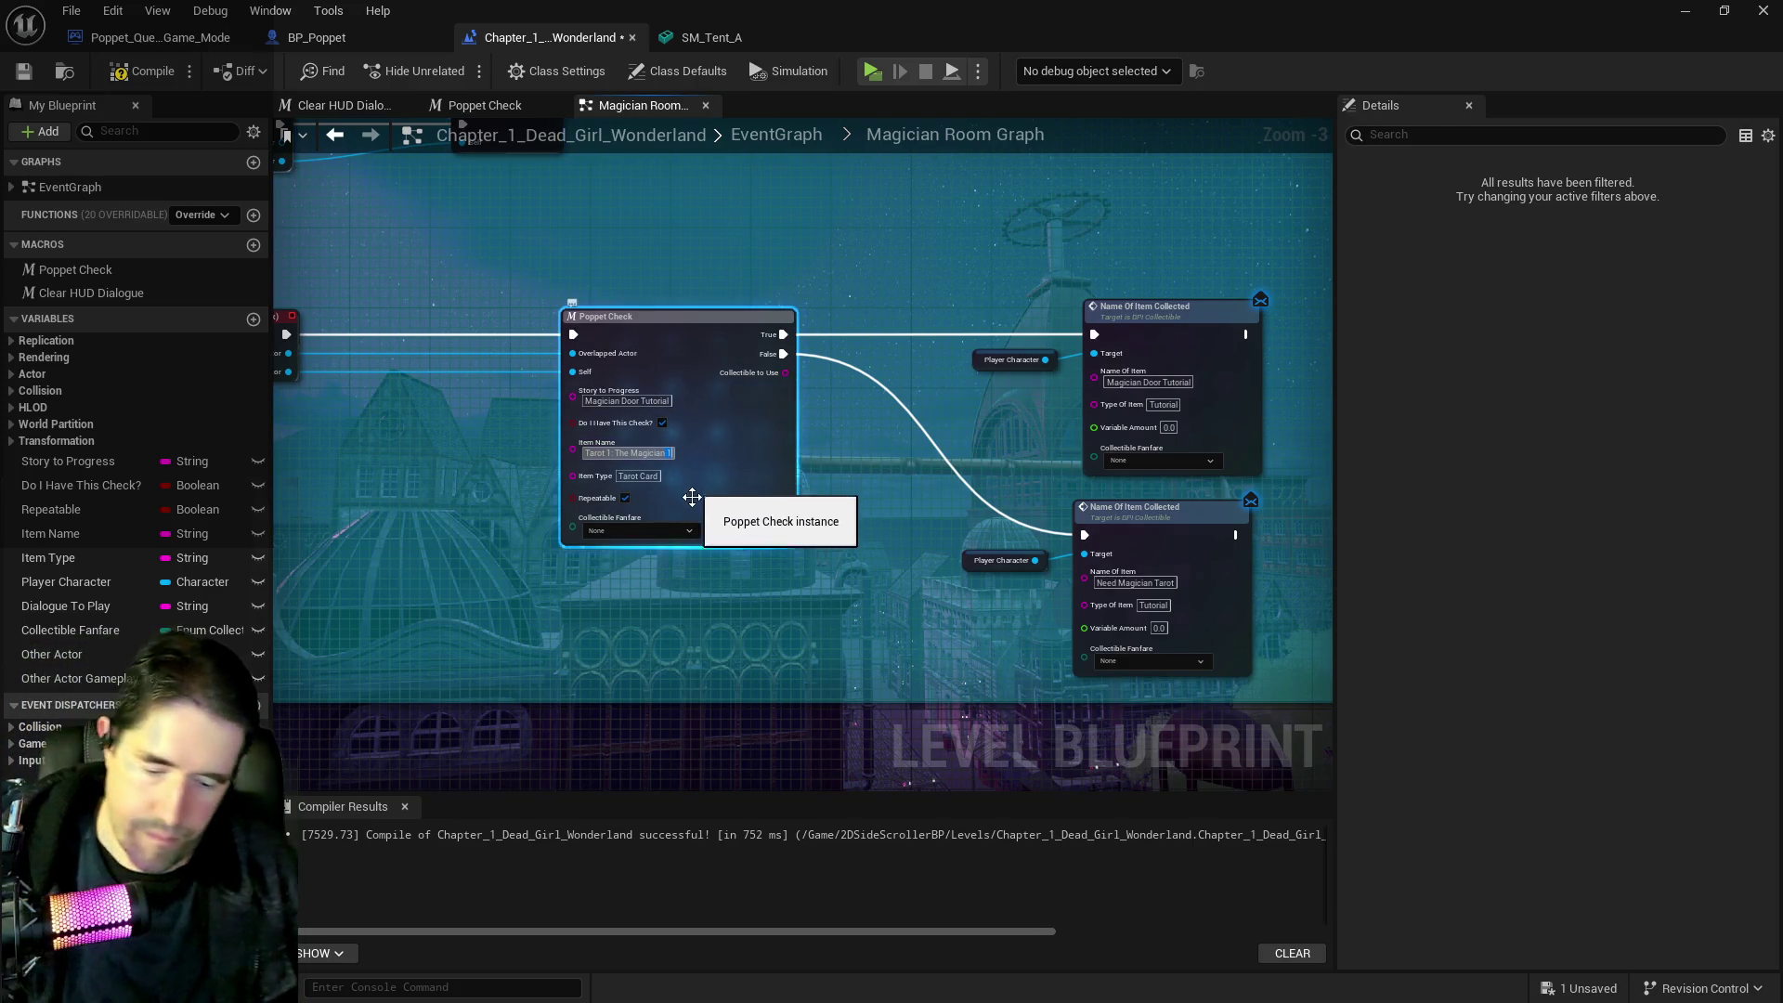
pyautogui.scroll(-2, 804, 598)
pyautogui.moveTo(773, 615)
pyautogui.mouseDown()
pyautogui.moveTo(861, 381)
pyautogui.moveTo(816, 548)
pyautogui.moveTo(867, 462)
pyautogui.moveTo(919, 566)
pyautogui.moveTo(796, 557)
pyautogui.moveTo(897, 576)
pyautogui.mouseUp()
pyautogui.scroll(3, 926, 653)
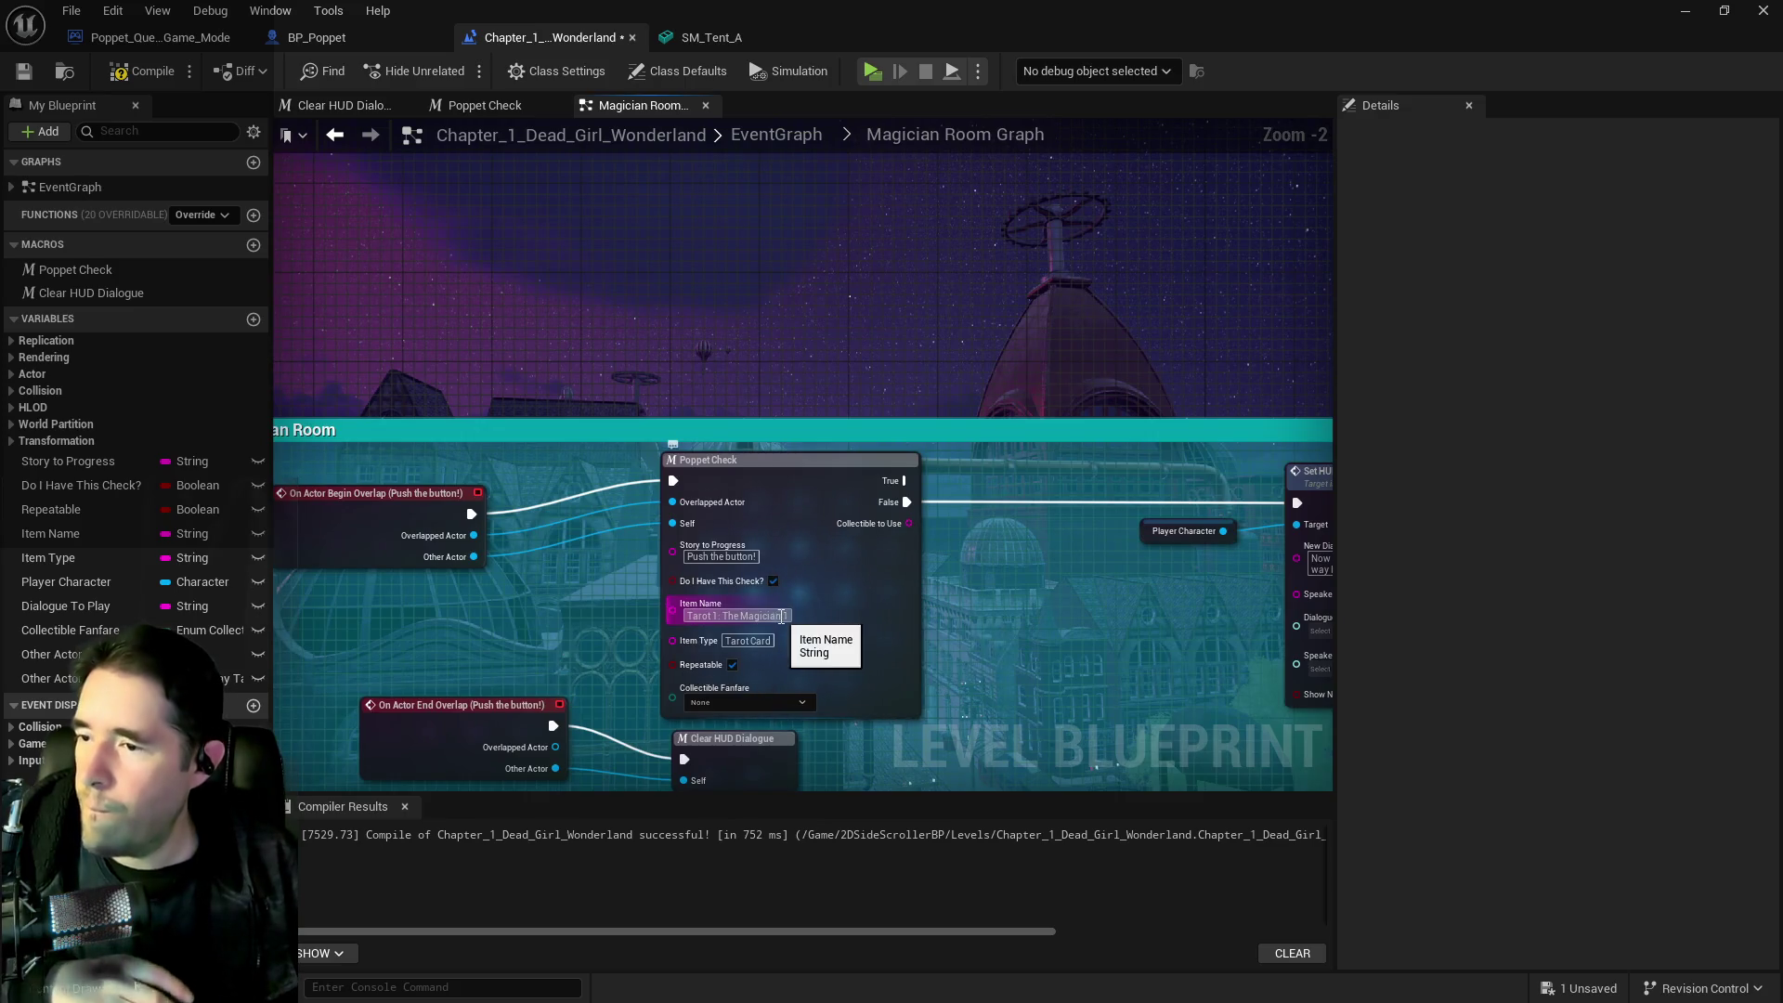
pyautogui.click(801, 615)
pyautogui.click(1174, 616)
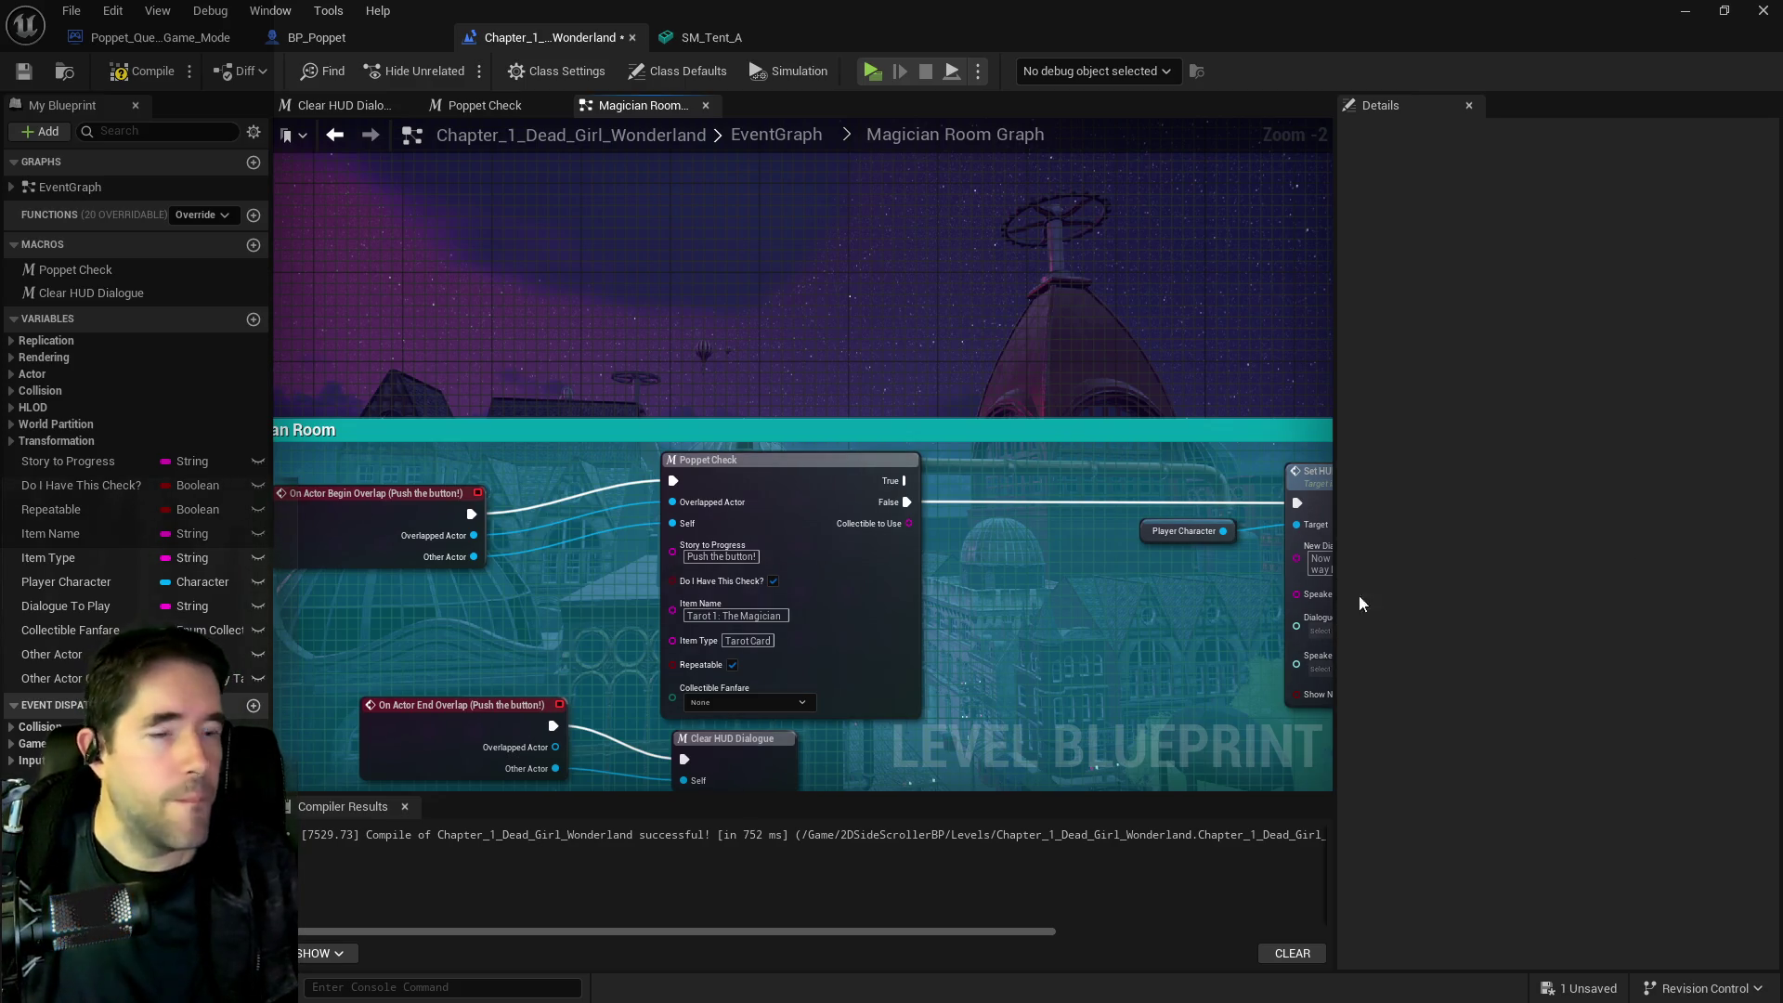
pyautogui.click(765, 140)
# Open the Carnival Room Graph from the EventGraph's room graphs
pyautogui.scroll(2, 716, 537)
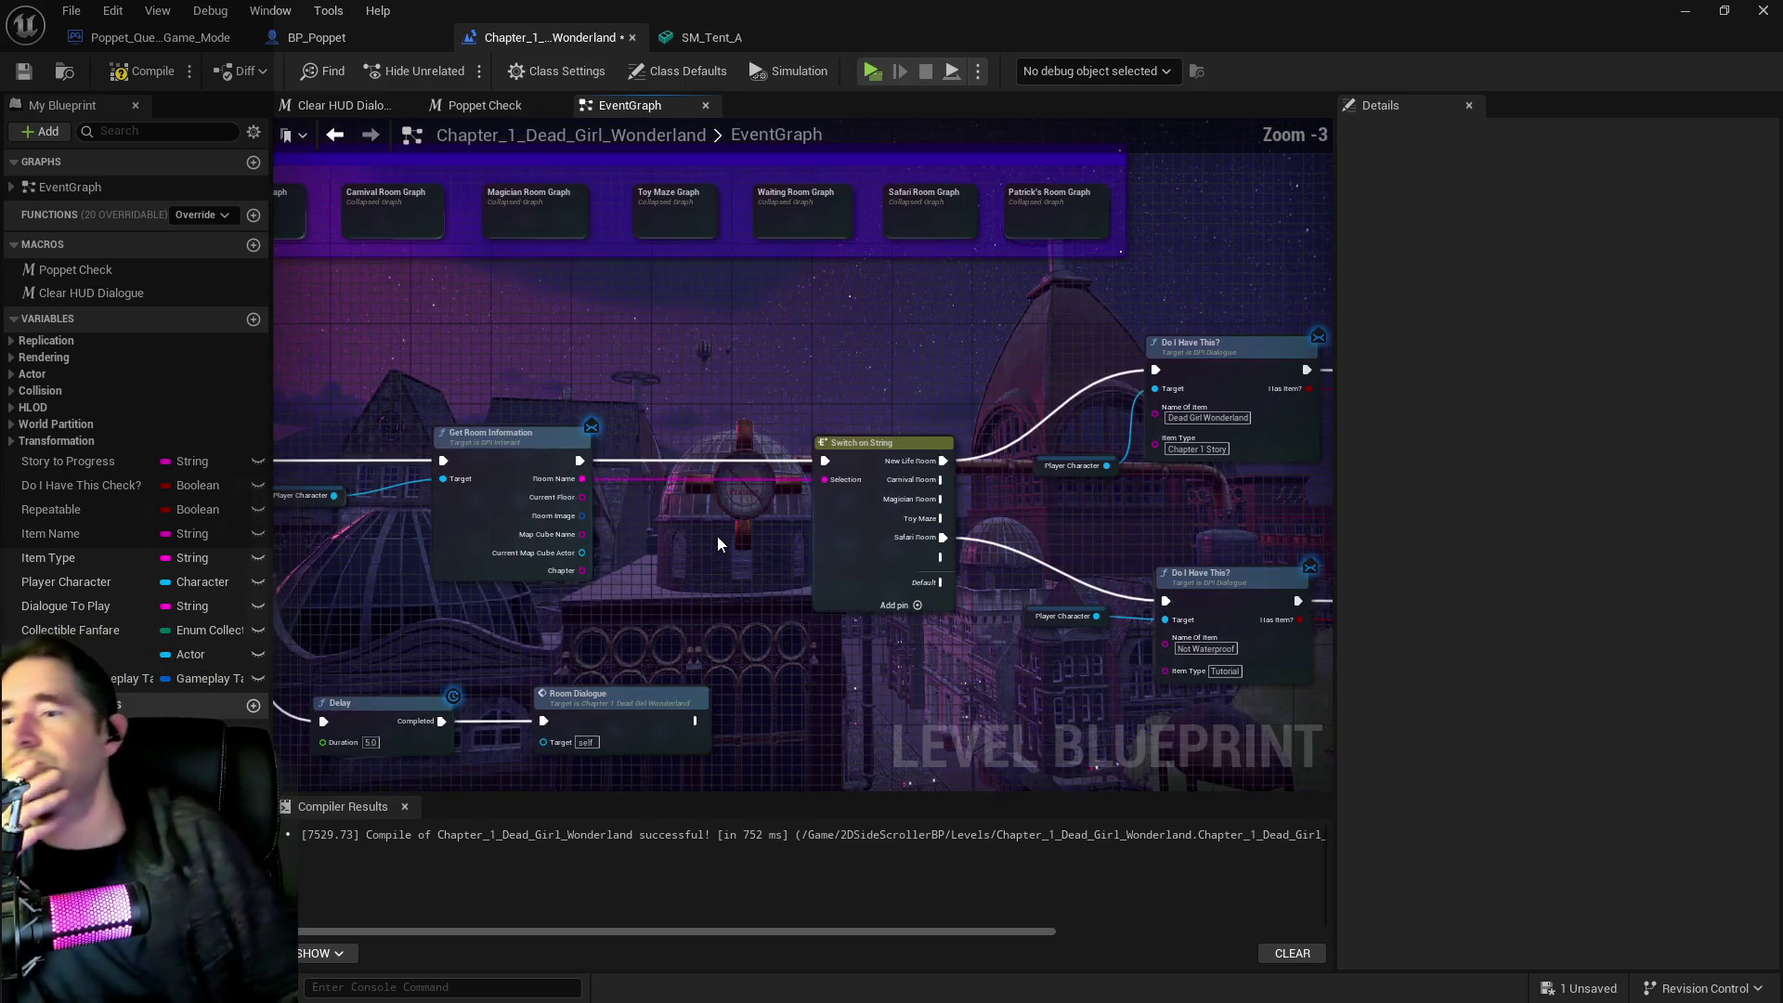
pyautogui.moveTo(716, 543); pyautogui.dragTo(640, 501)
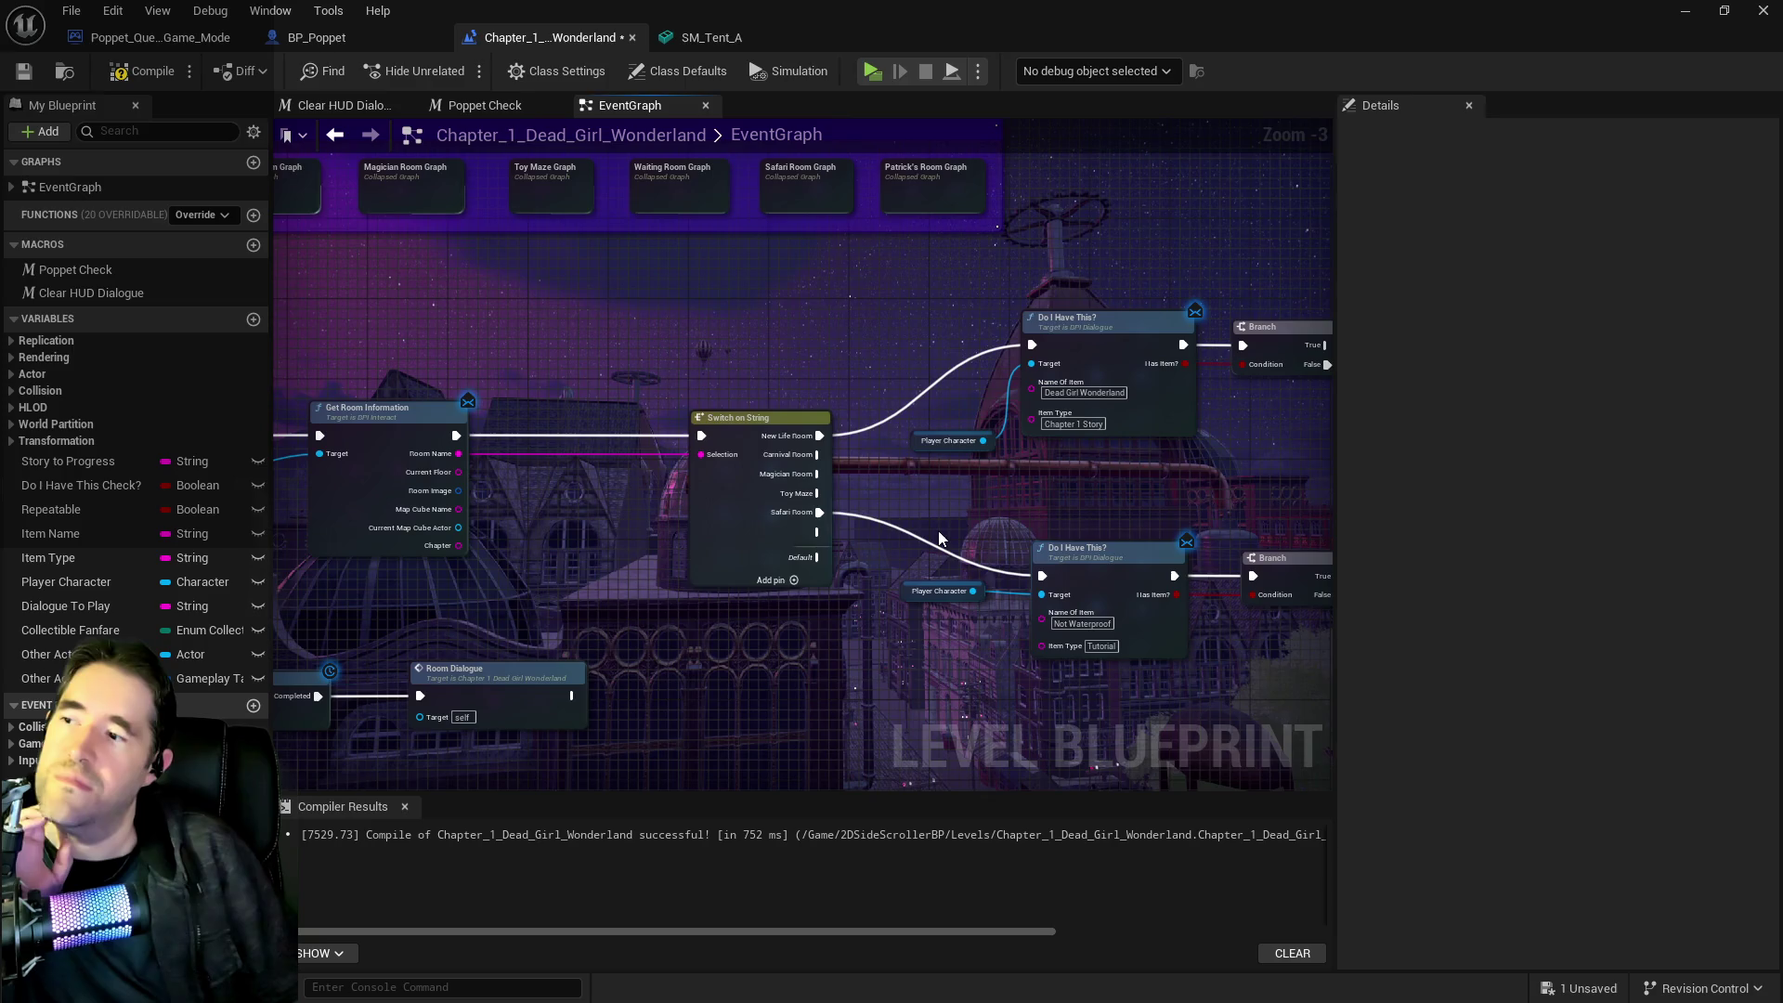
pyautogui.moveTo(938, 531); pyautogui.dragTo(1030, 569)
pyautogui.moveTo(802, 345); pyautogui.dragTo(1035, 444)
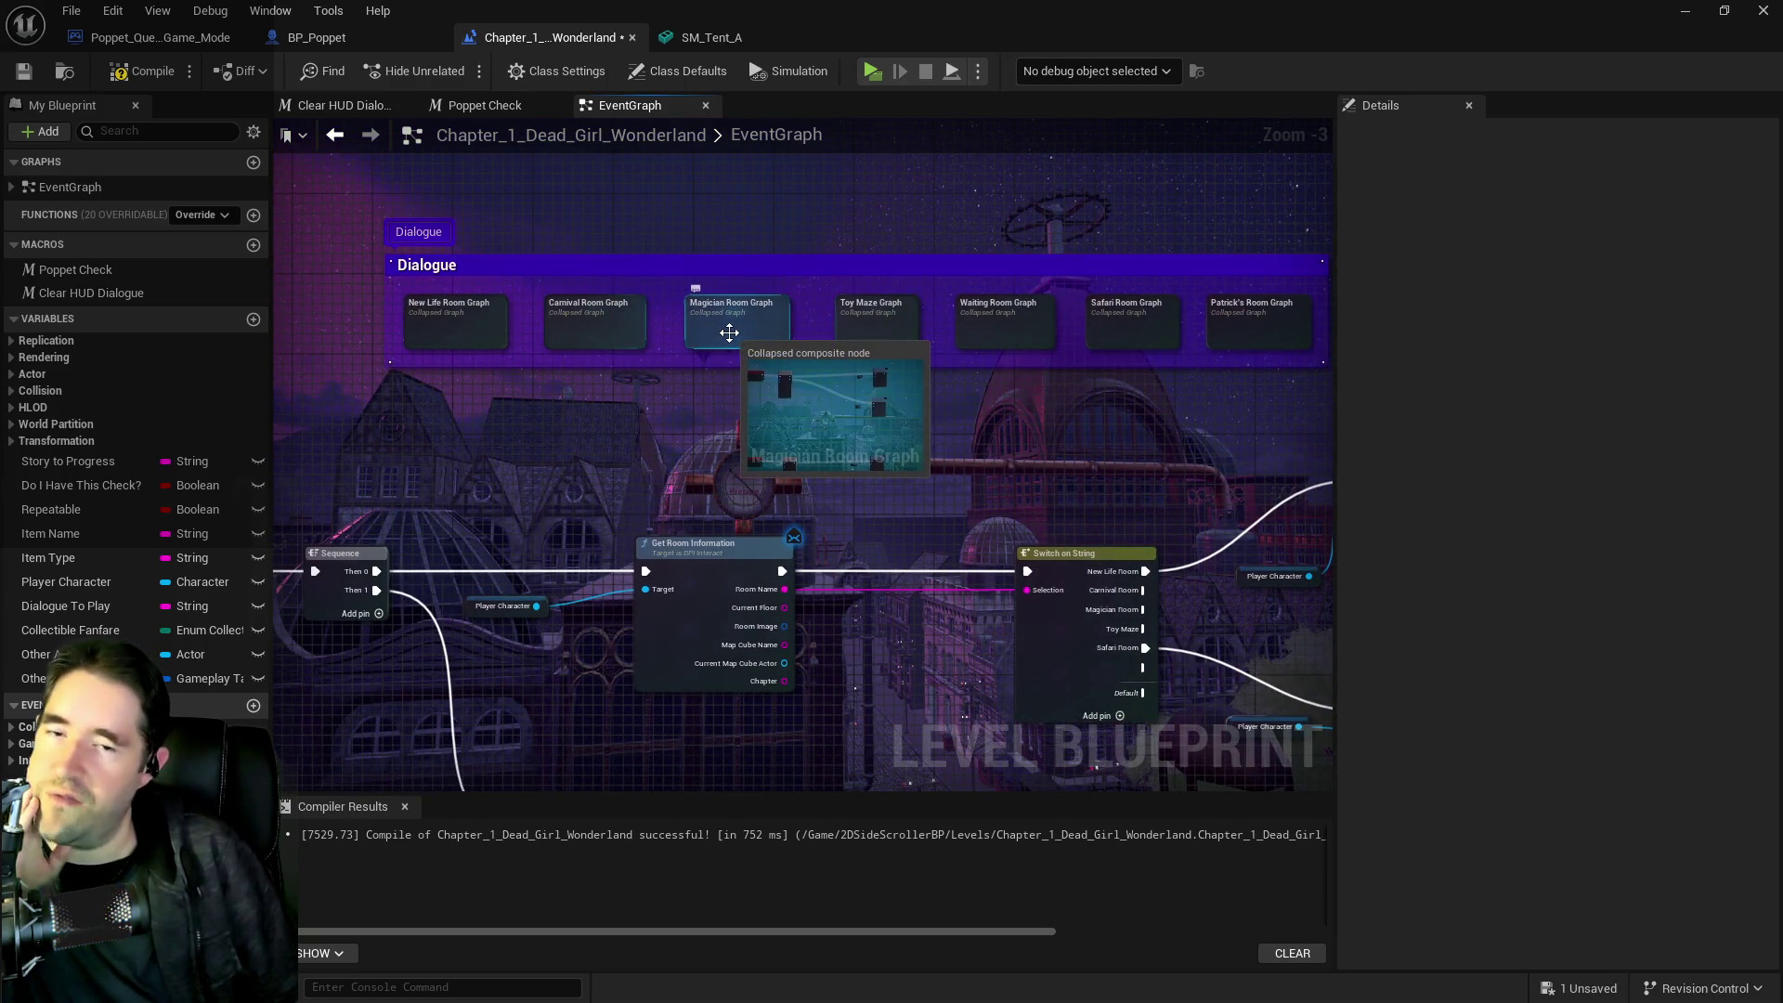
pyautogui.doubleClick(617, 334)
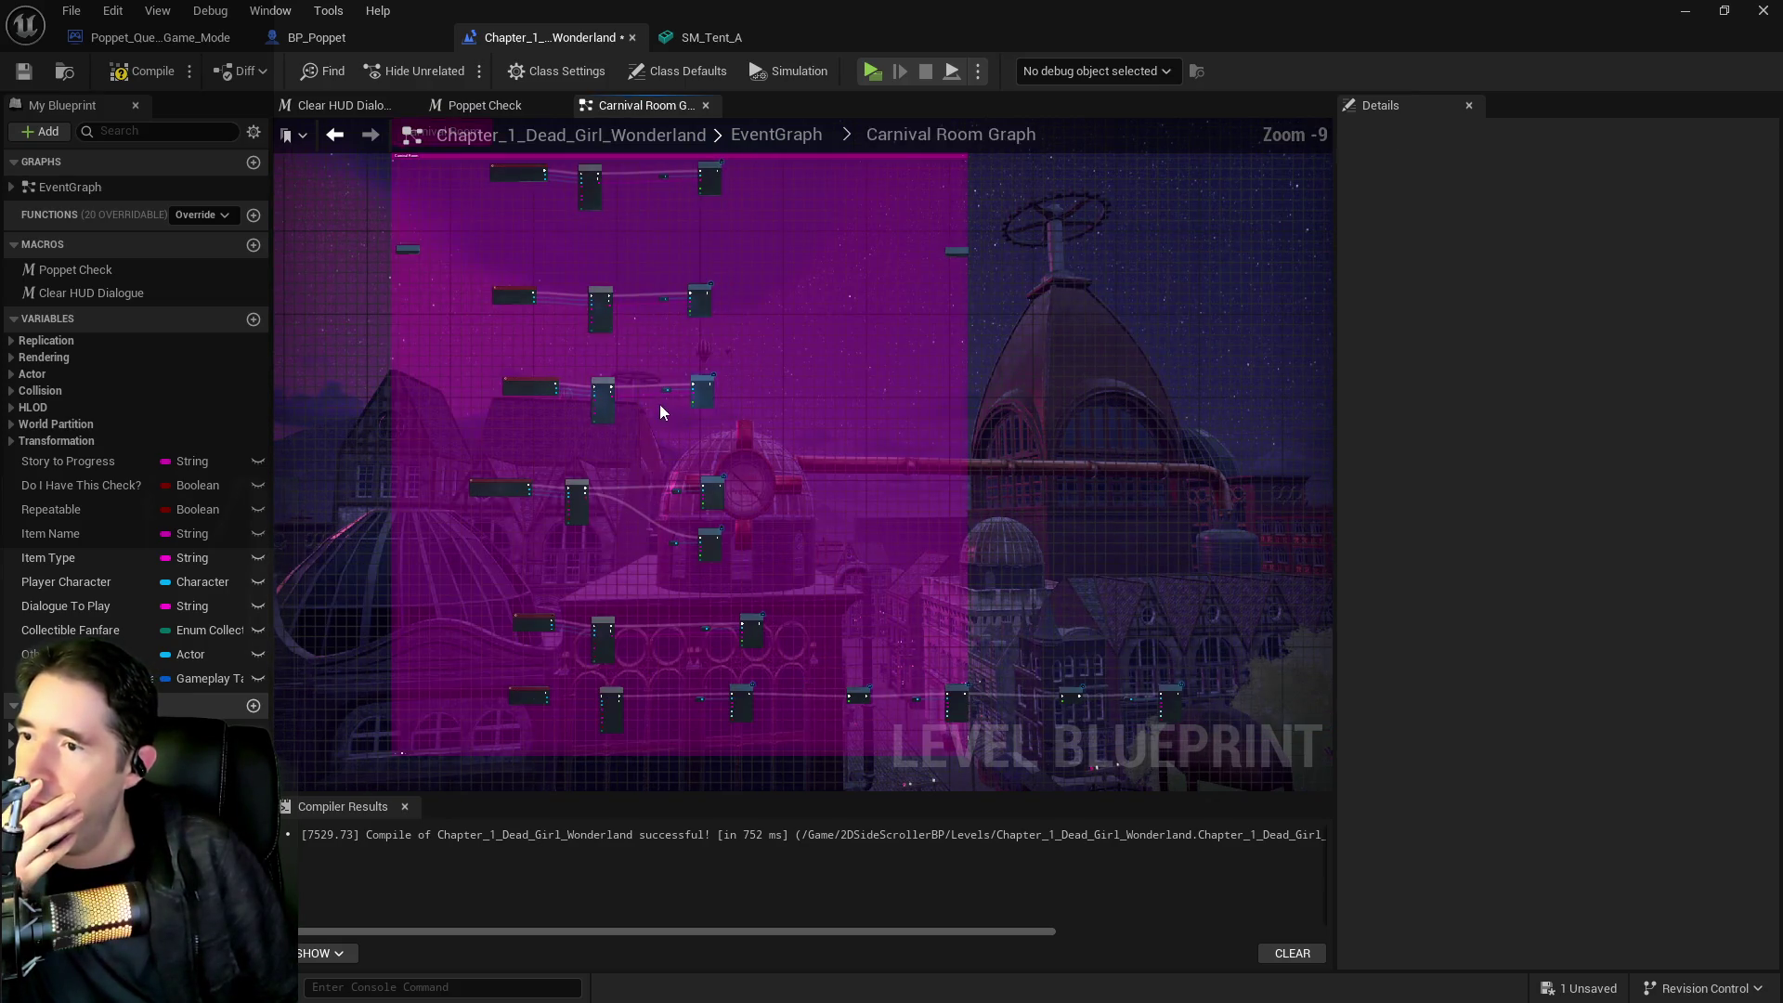
pyautogui.scroll(6, 704, 475)
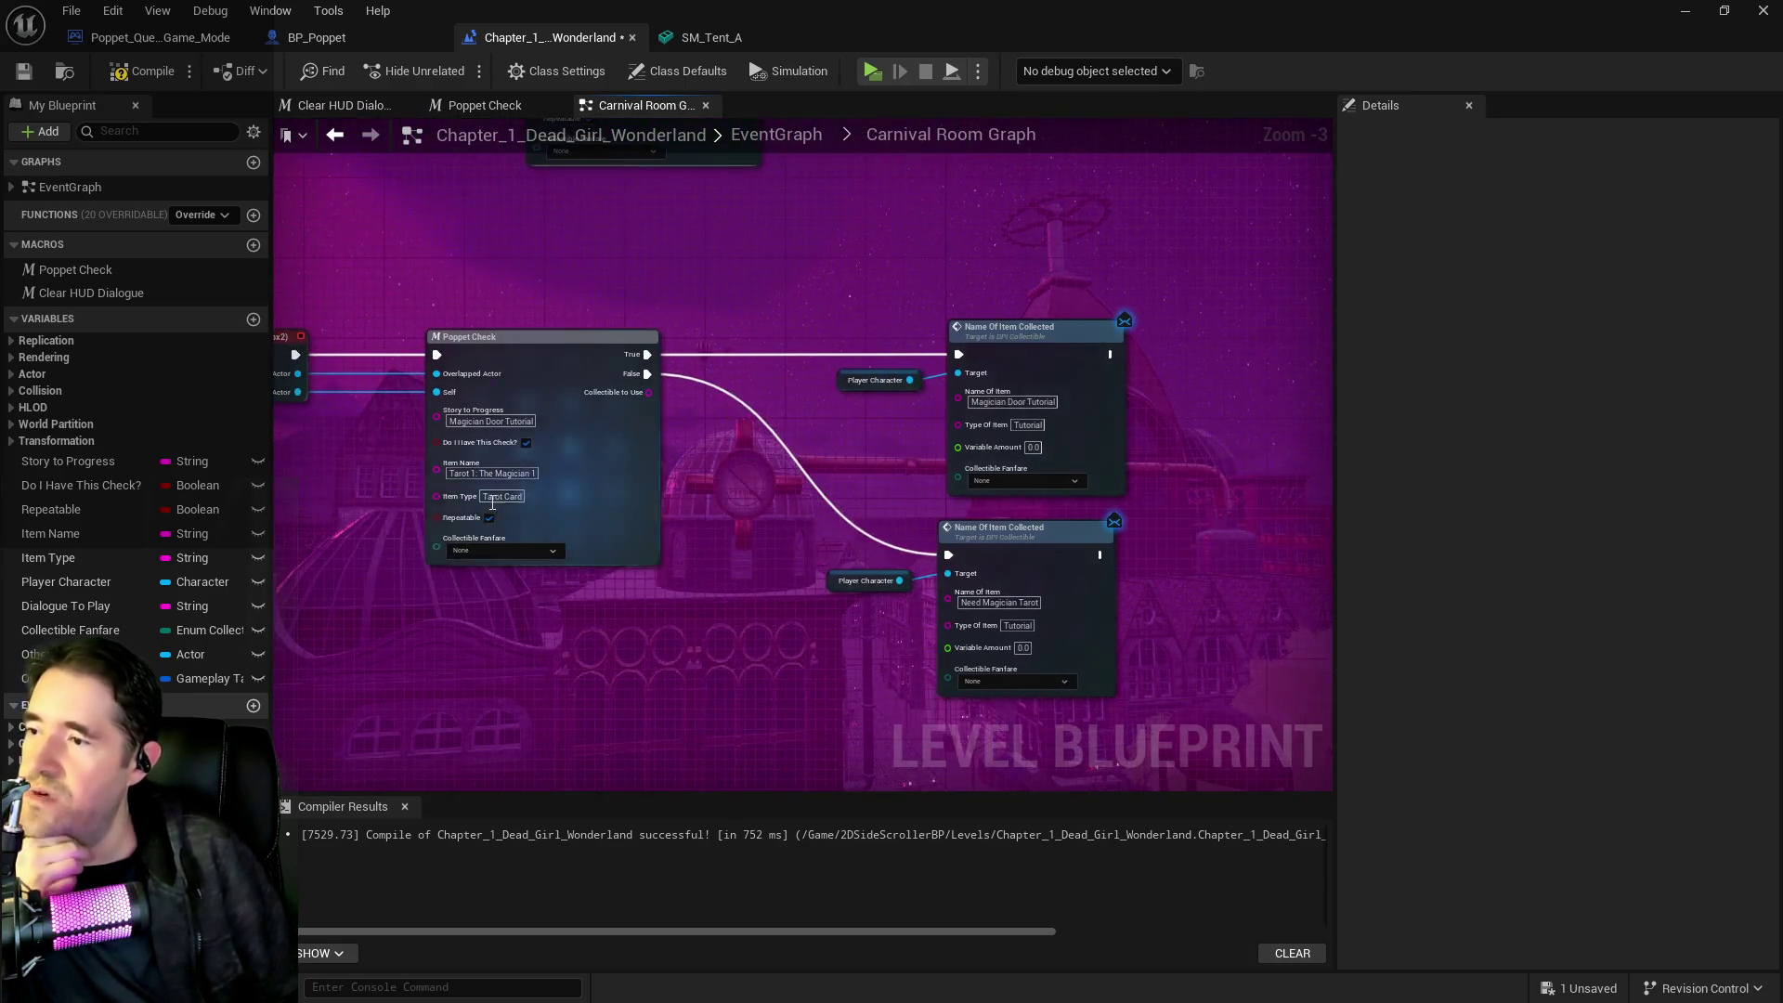
pyautogui.scroll(2, 501, 502)
# Confirm the door Poppet Check reads Tarot 1: The Magician and Save All
pyautogui.click(551, 482)
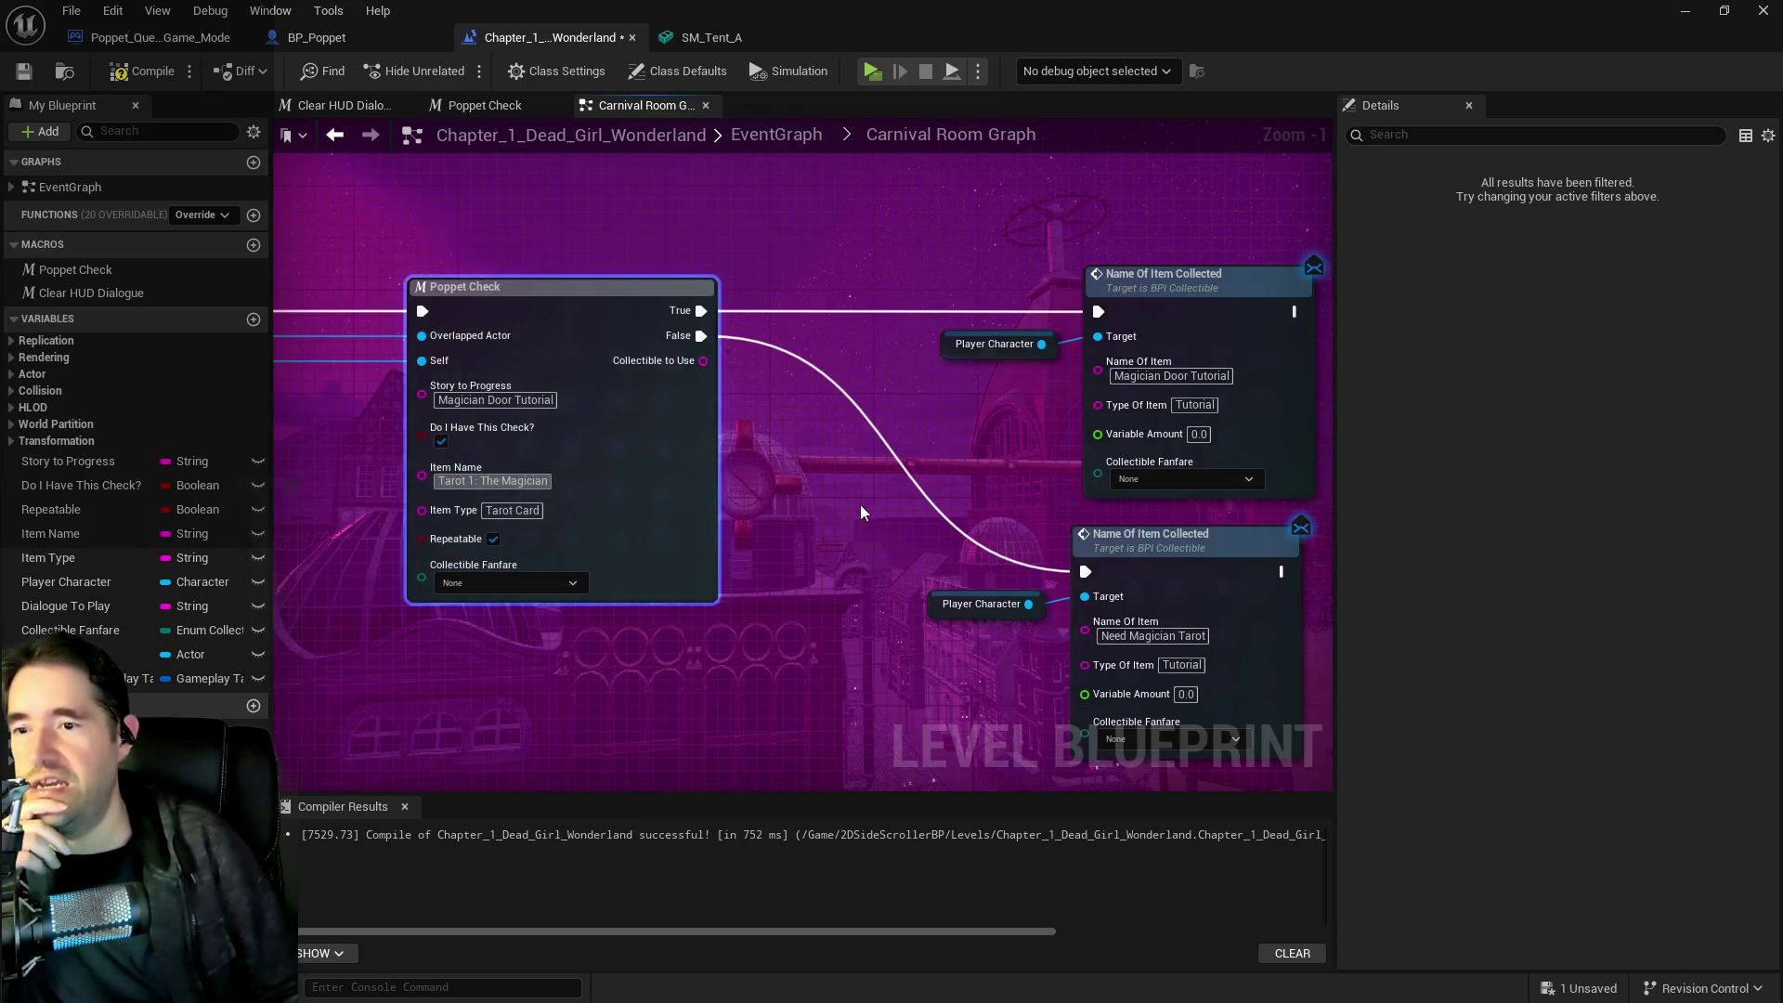
pyautogui.scroll(-4, 856, 505)
pyautogui.scroll(3, 908, 554)
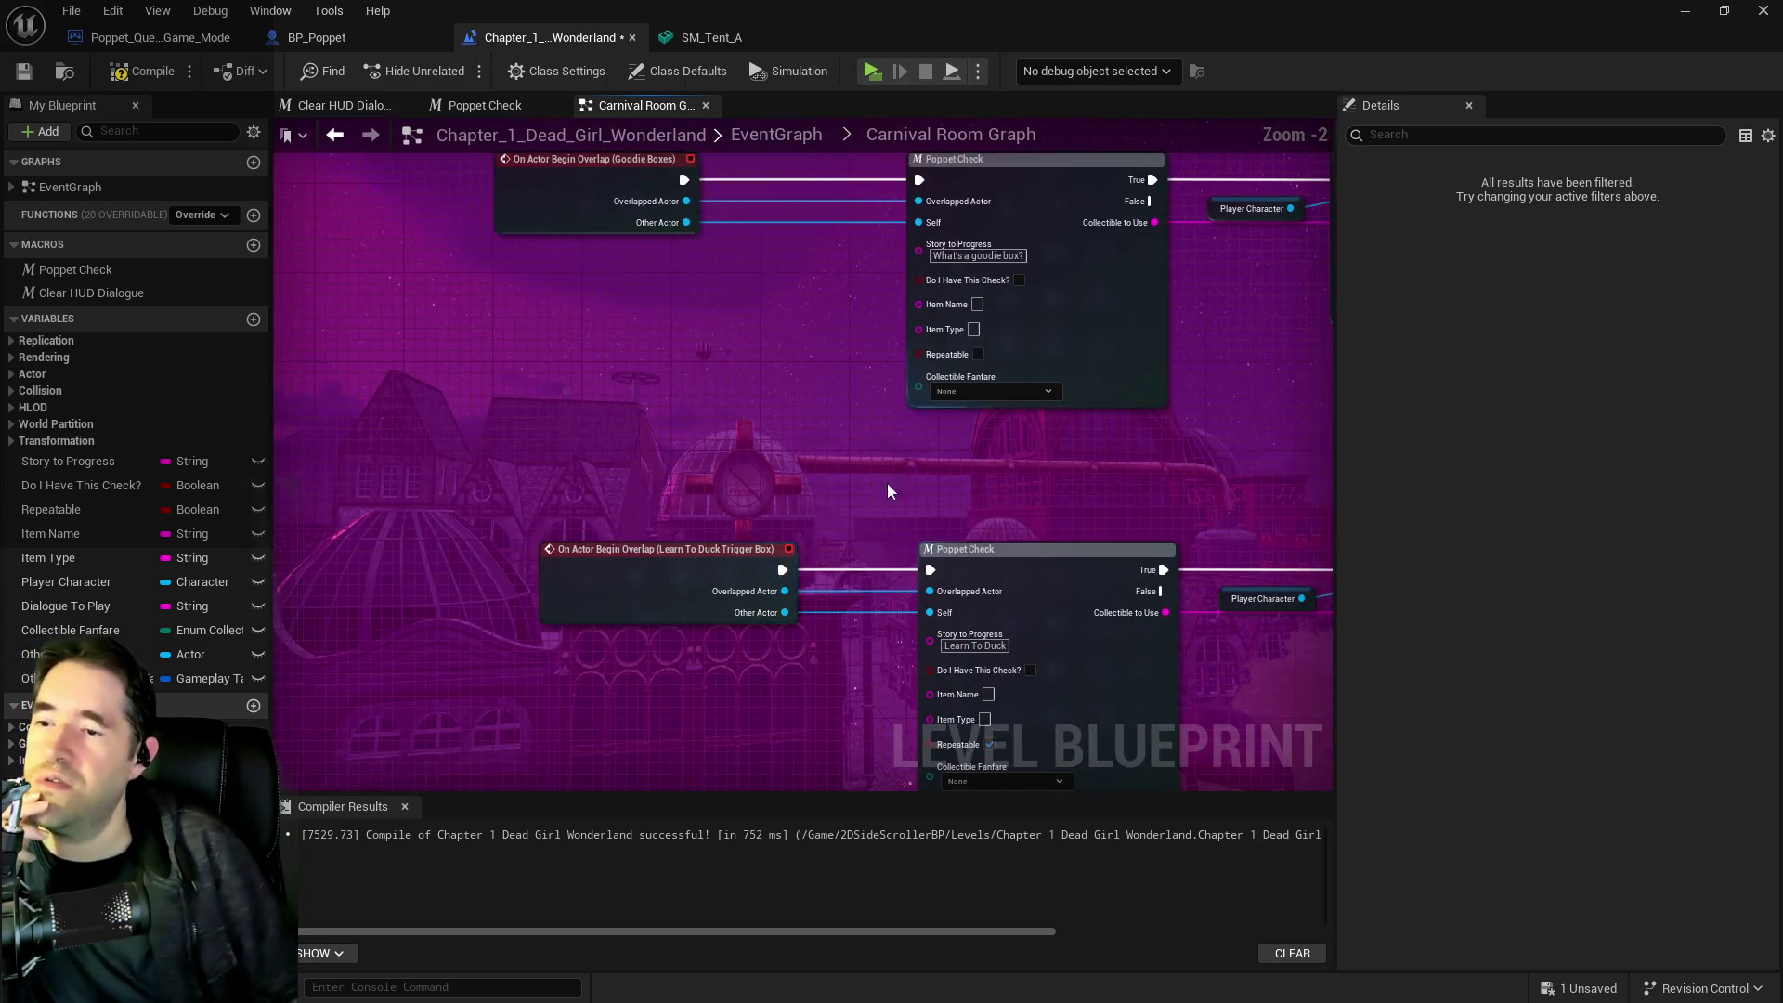
pyautogui.scroll(-3, 888, 474)
pyautogui.moveTo(731, 298); pyautogui.dragTo(925, 207)
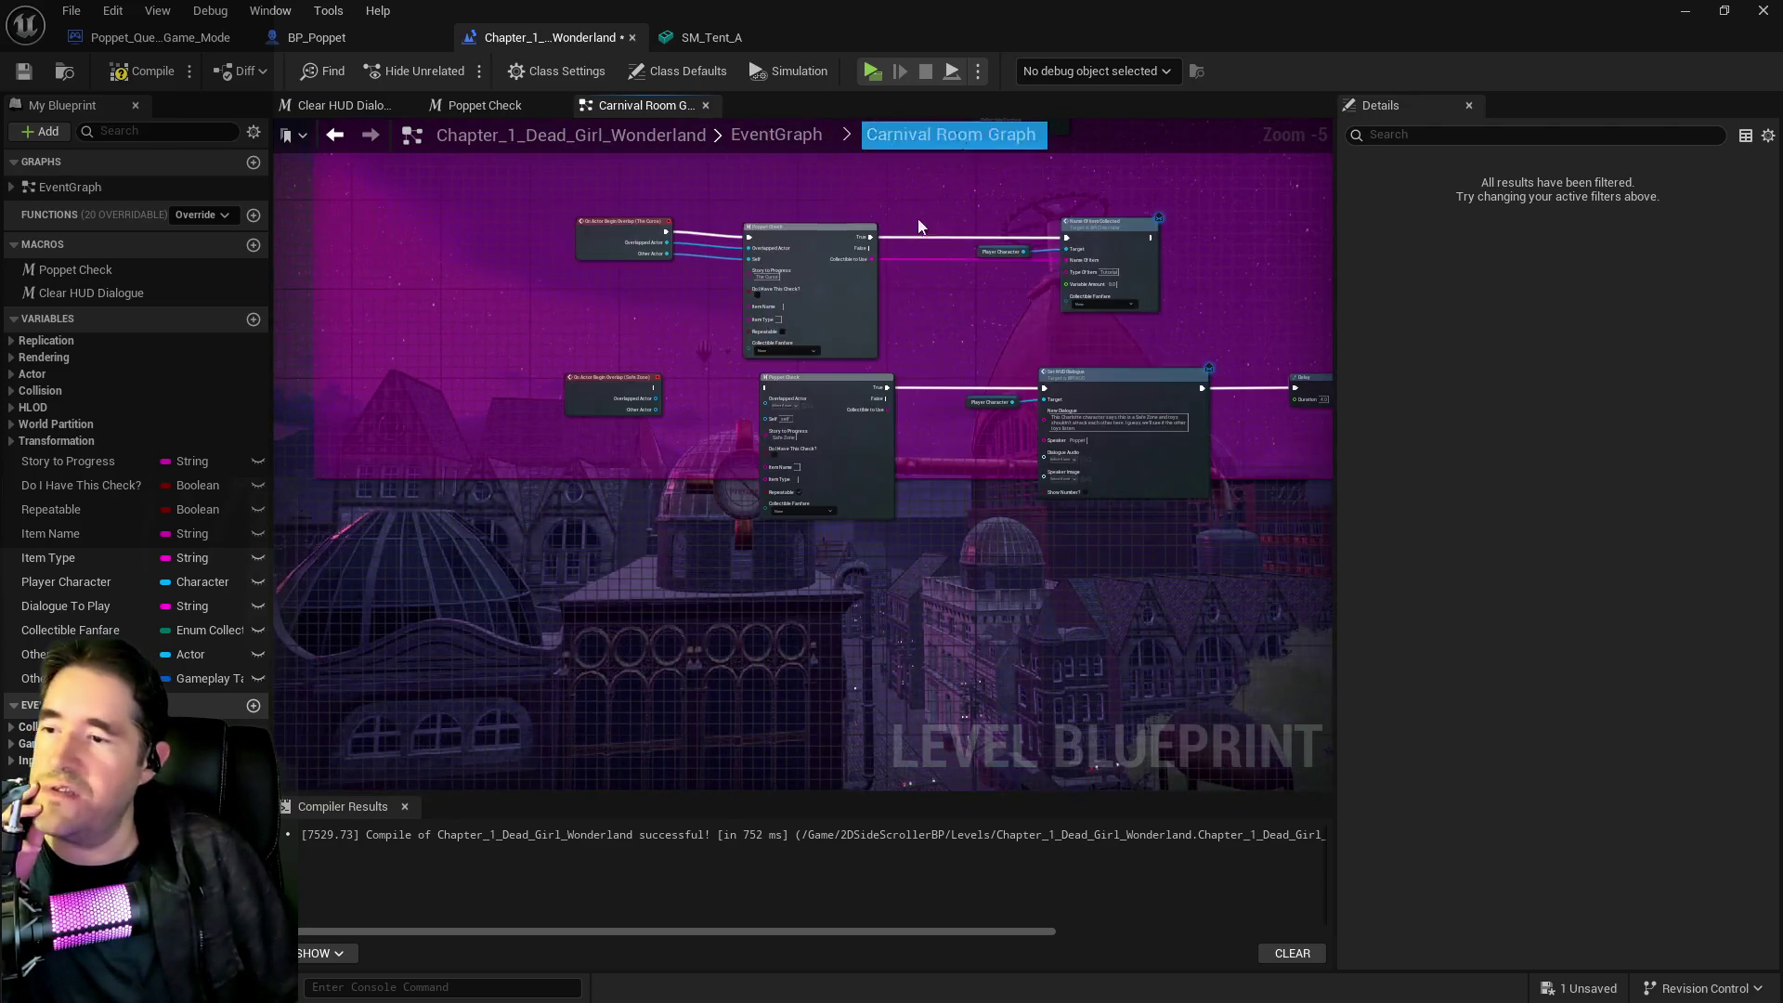
pyautogui.scroll(3, 881, 354)
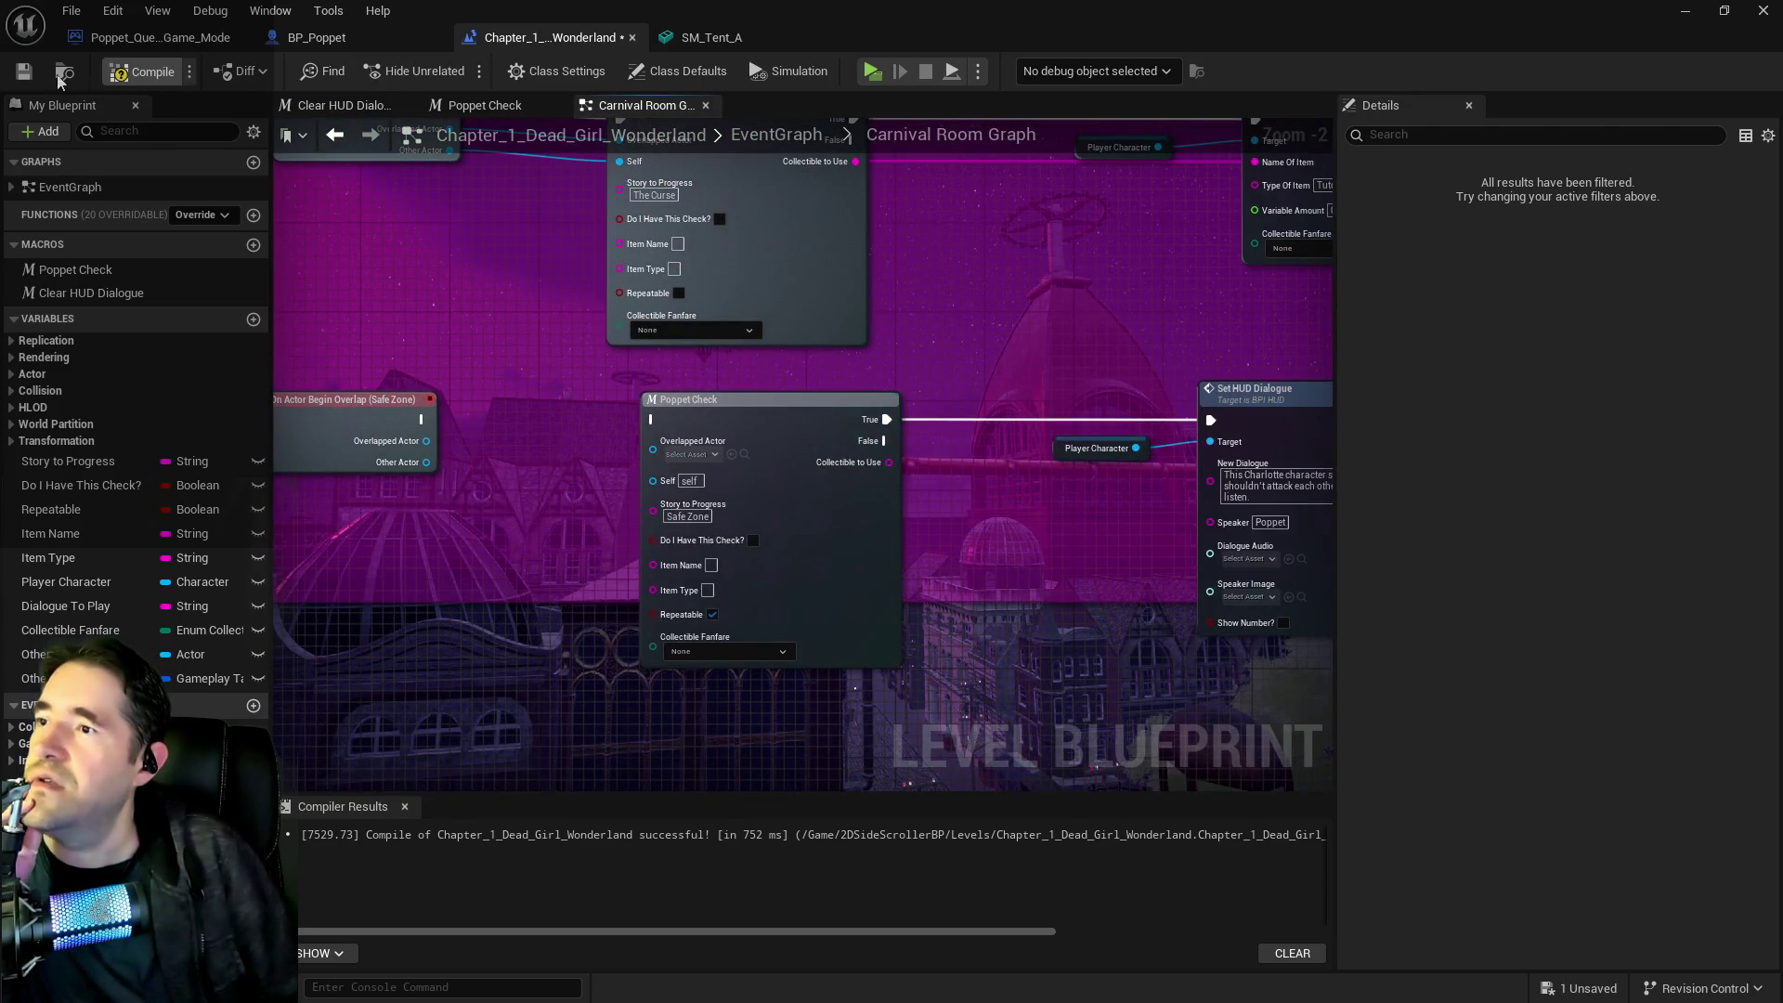
pyautogui.click(24, 71)
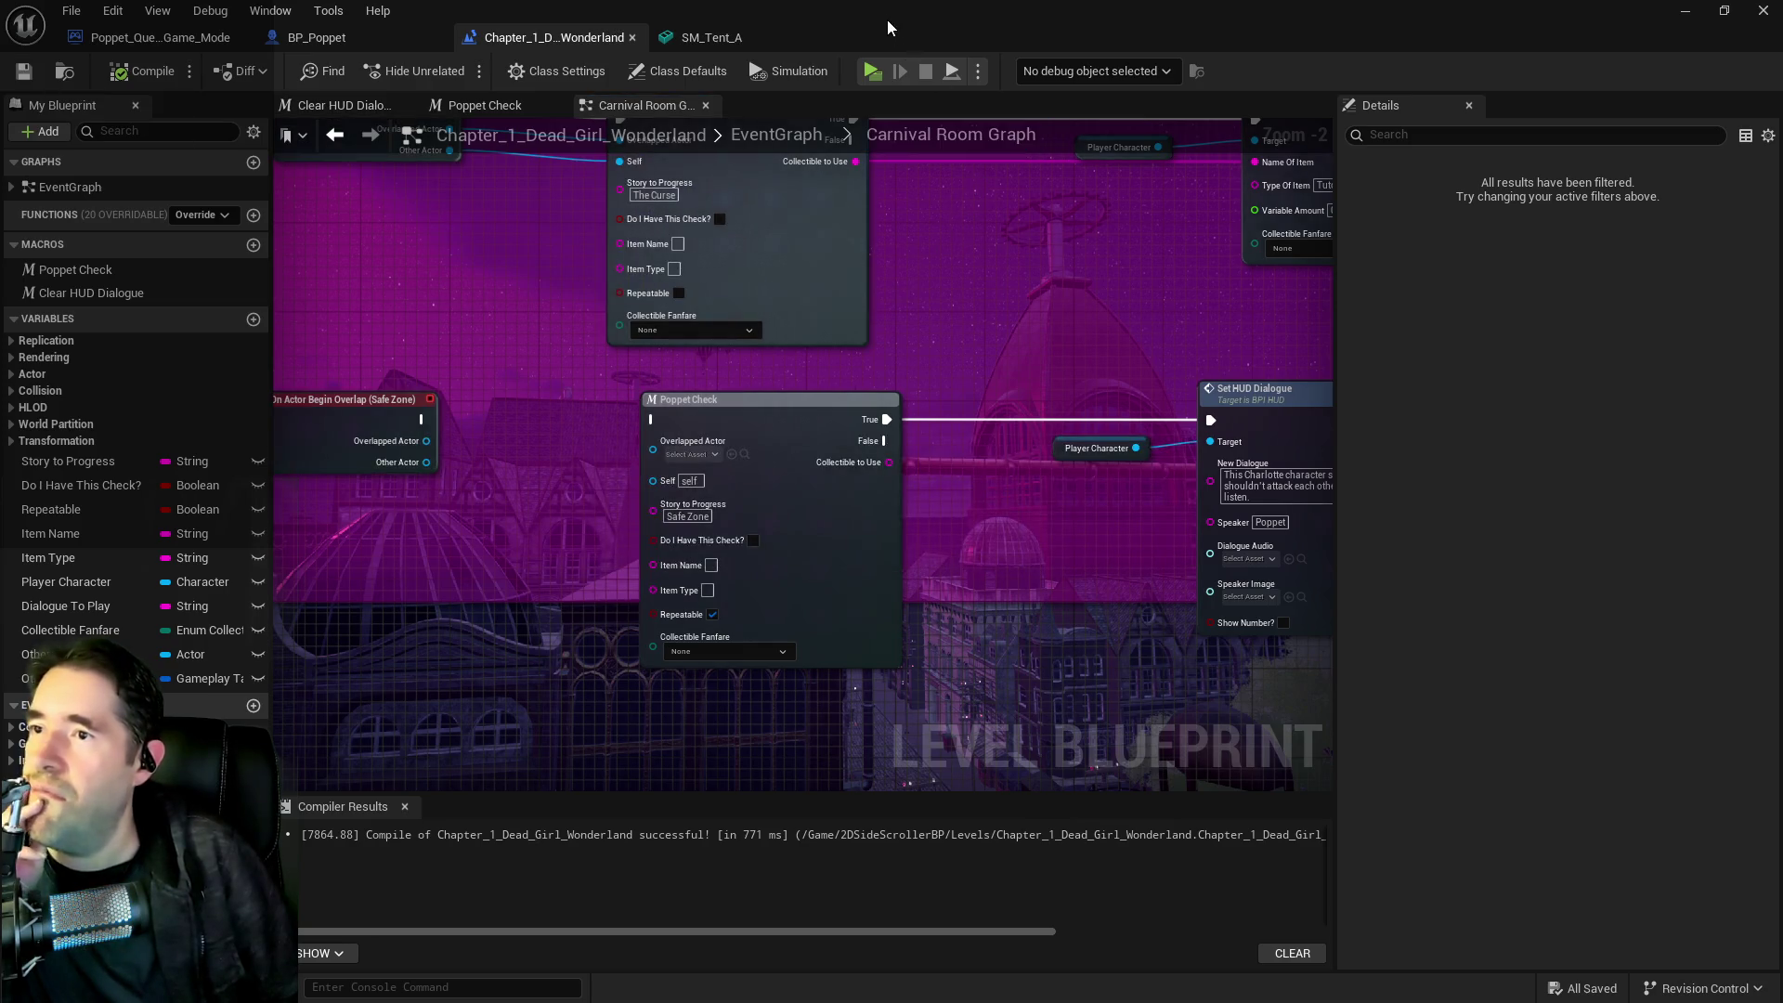
# Start the play test, trigger the Toy Maze door dialogue, and summon creatures with the first card
pyautogui.click(1684, 10)
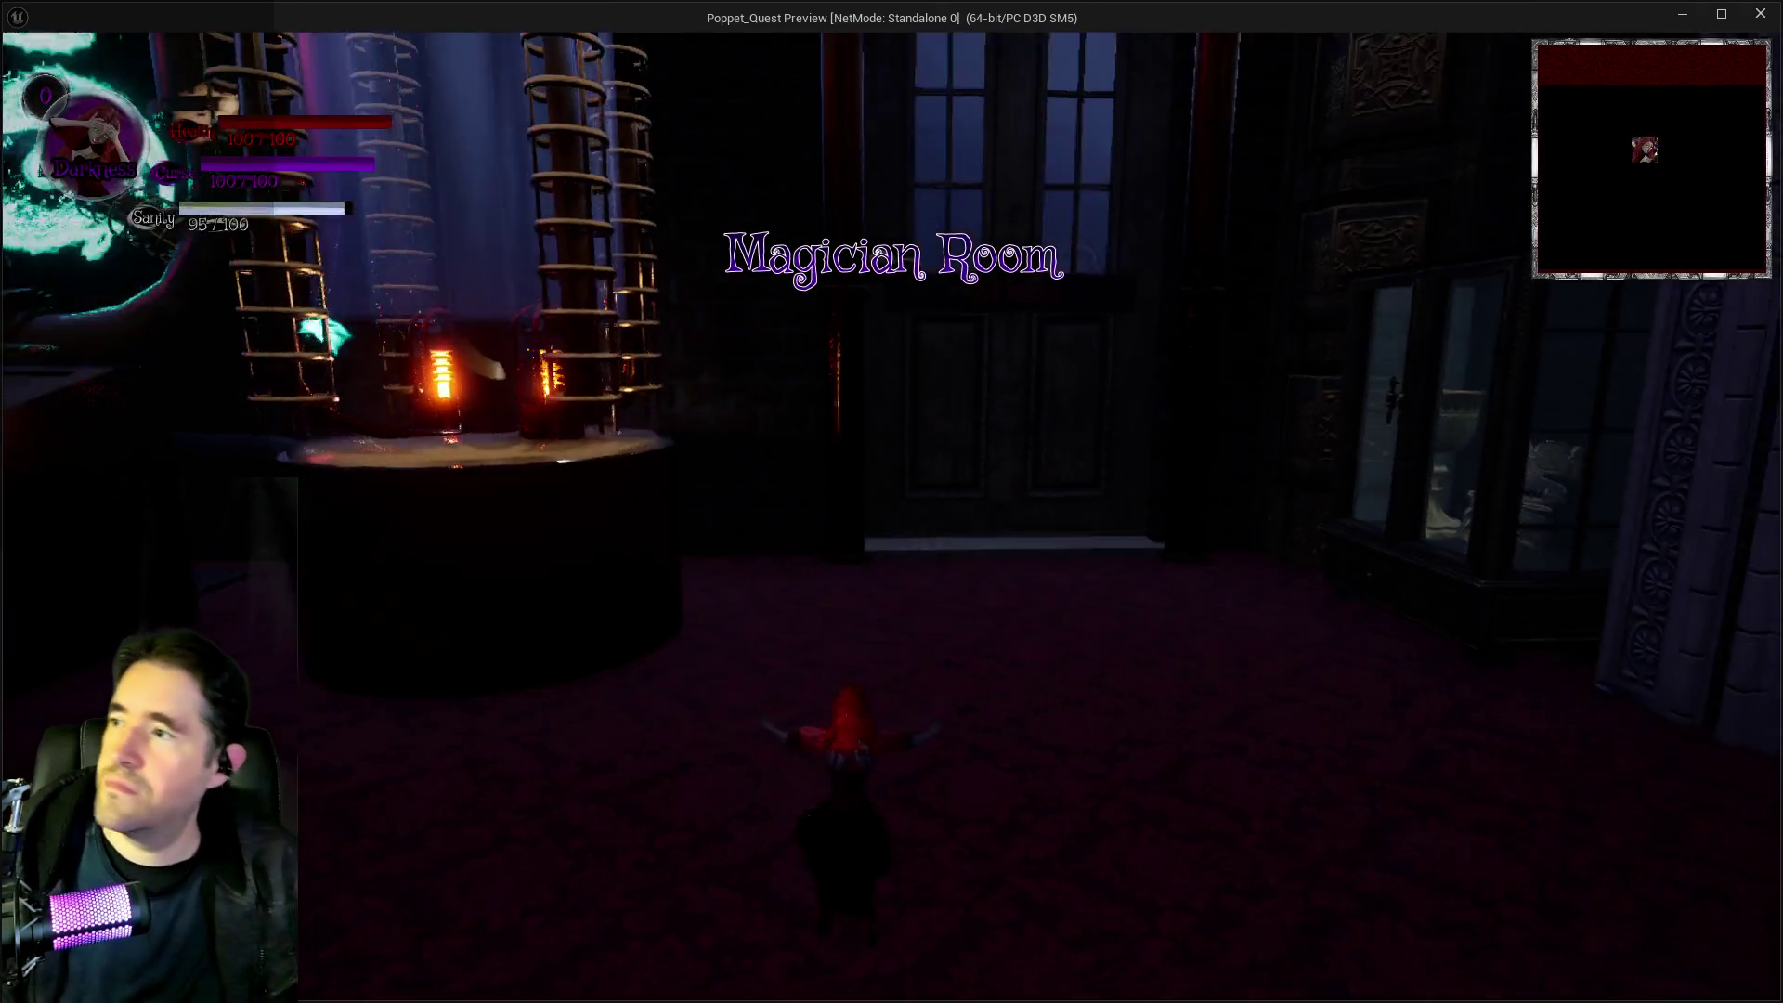
pyautogui.press('w')
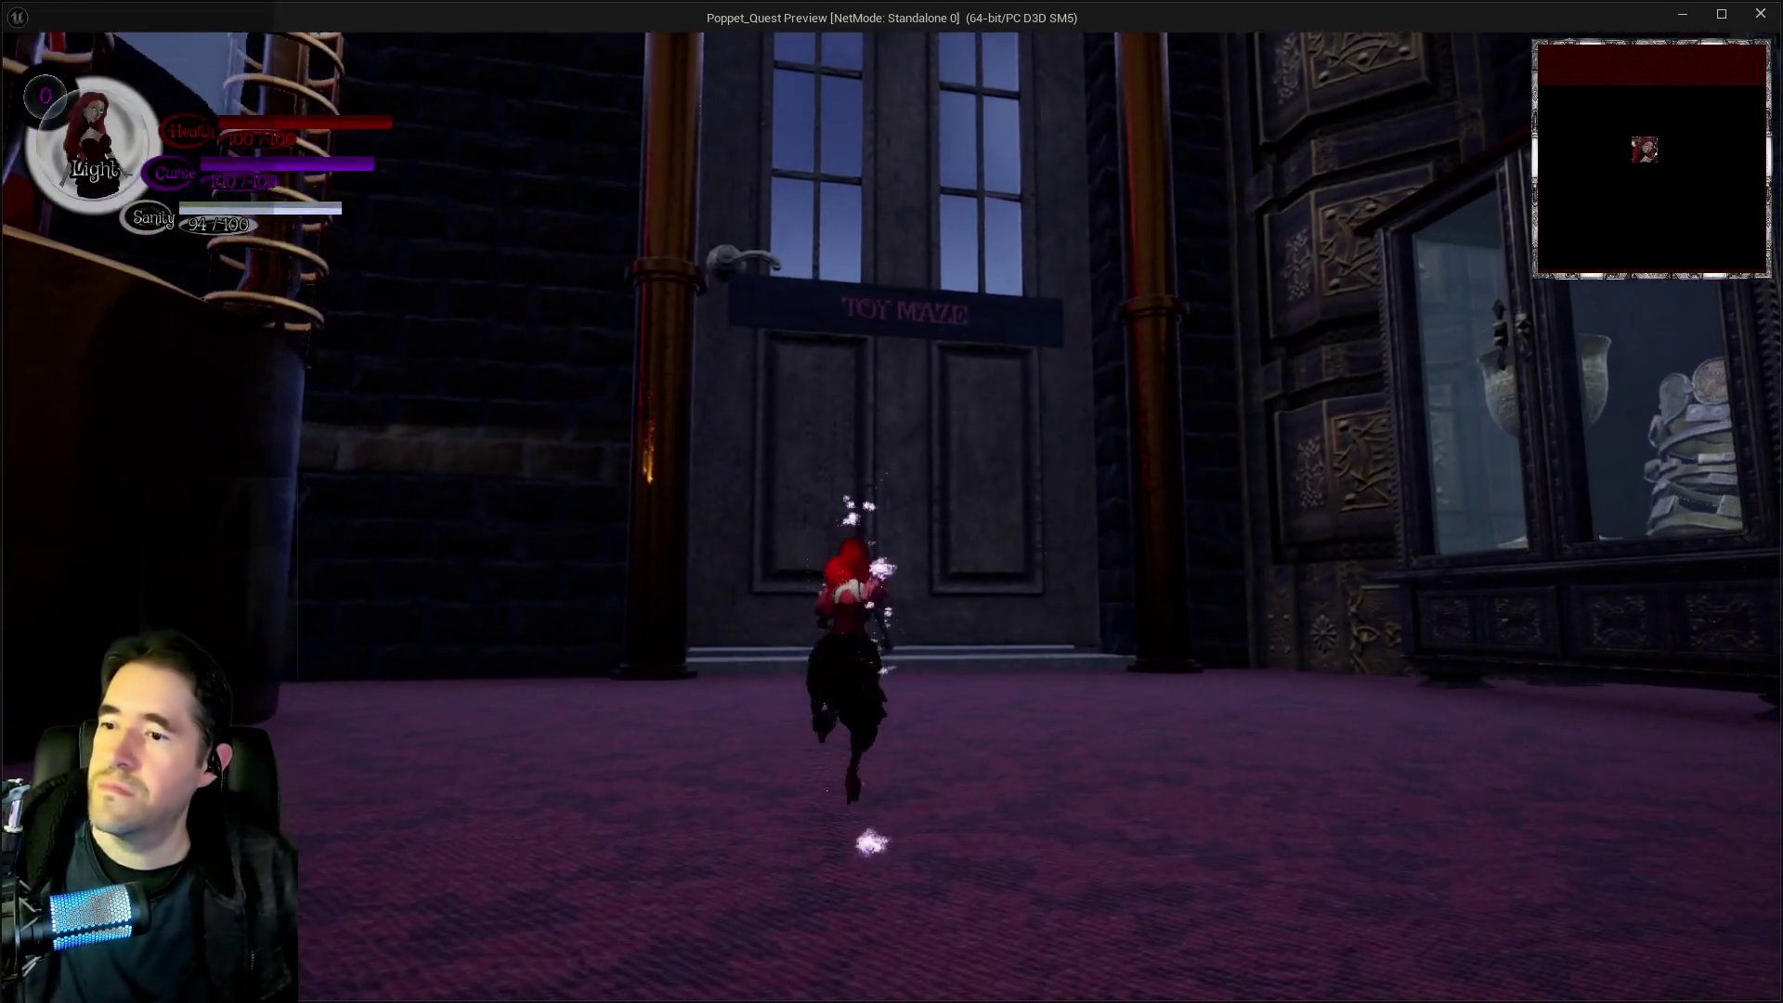
pyautogui.press('e')
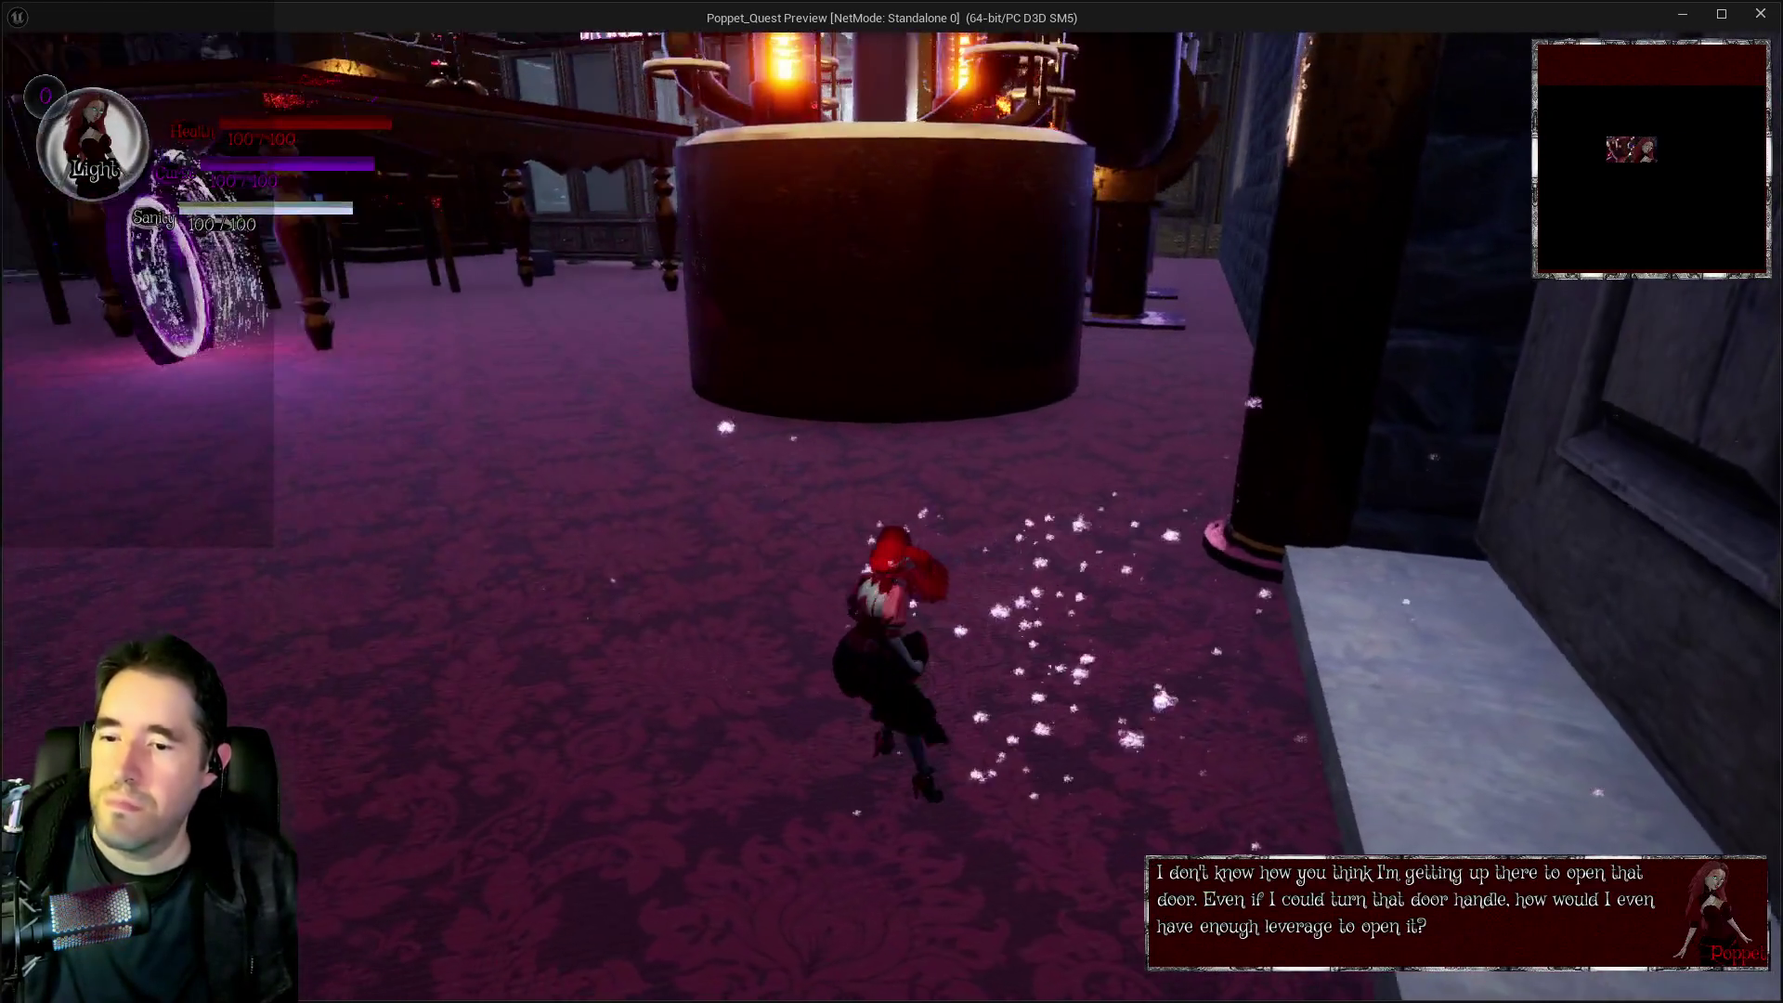
pyautogui.press('w')
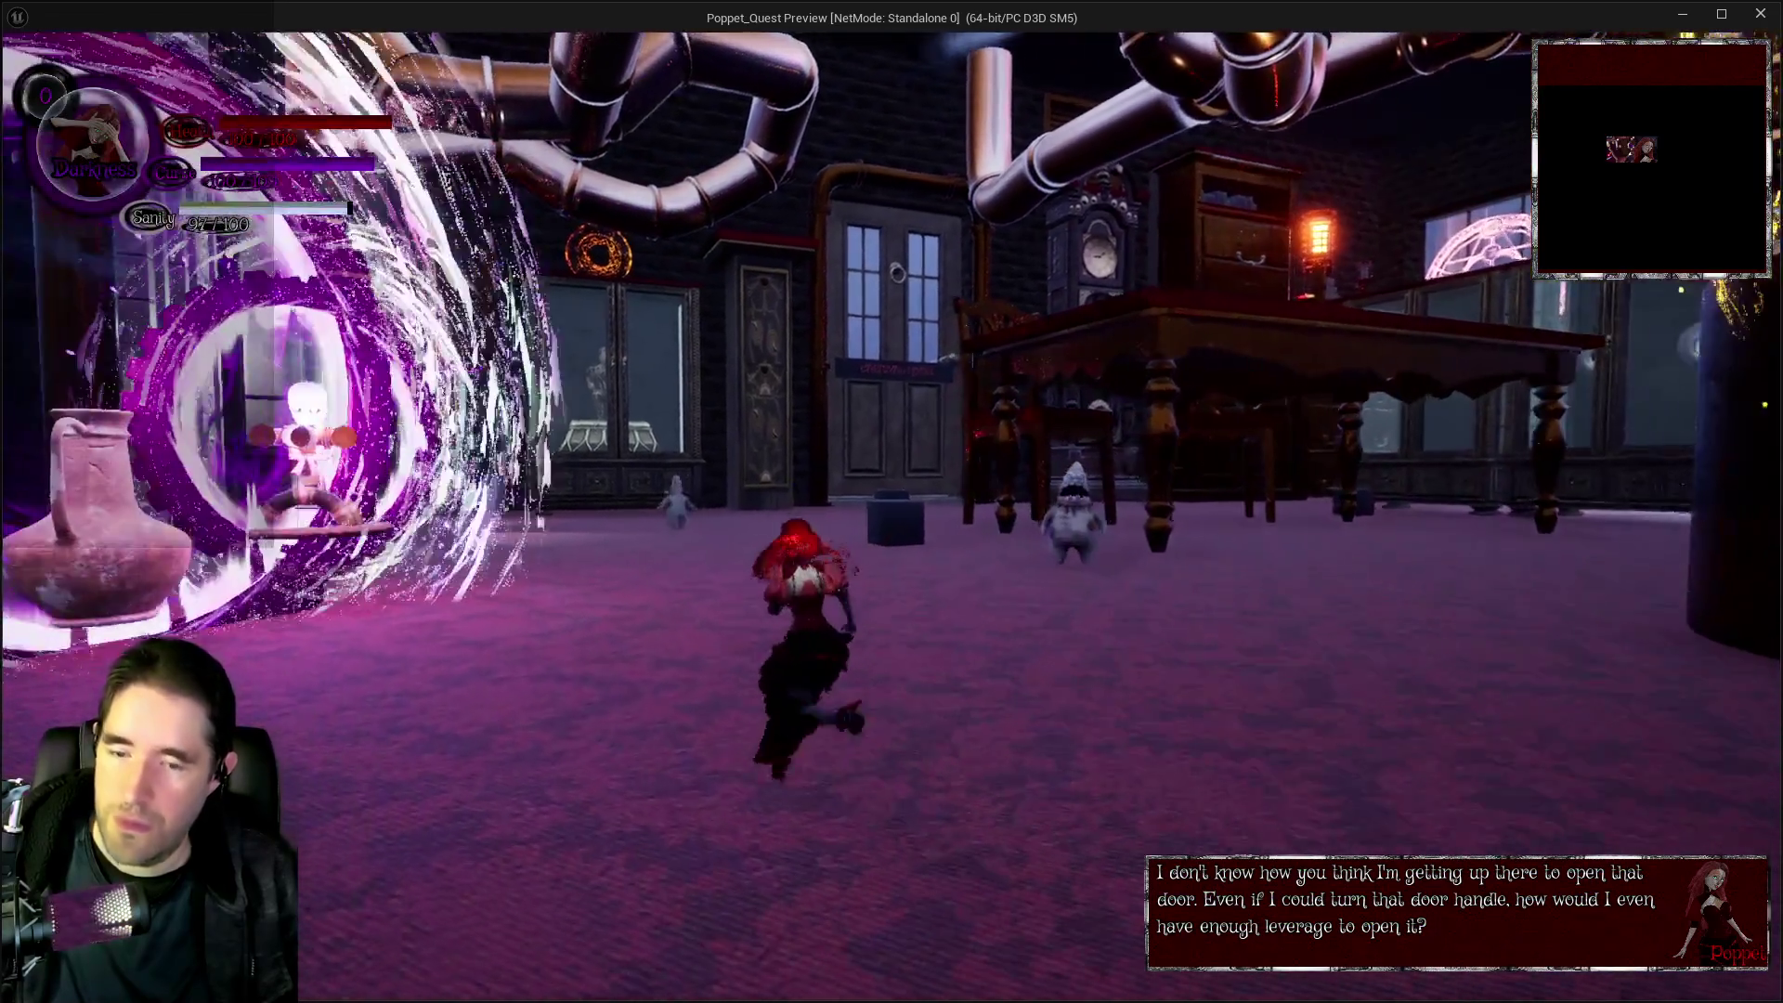
pyautogui.press('Tab')
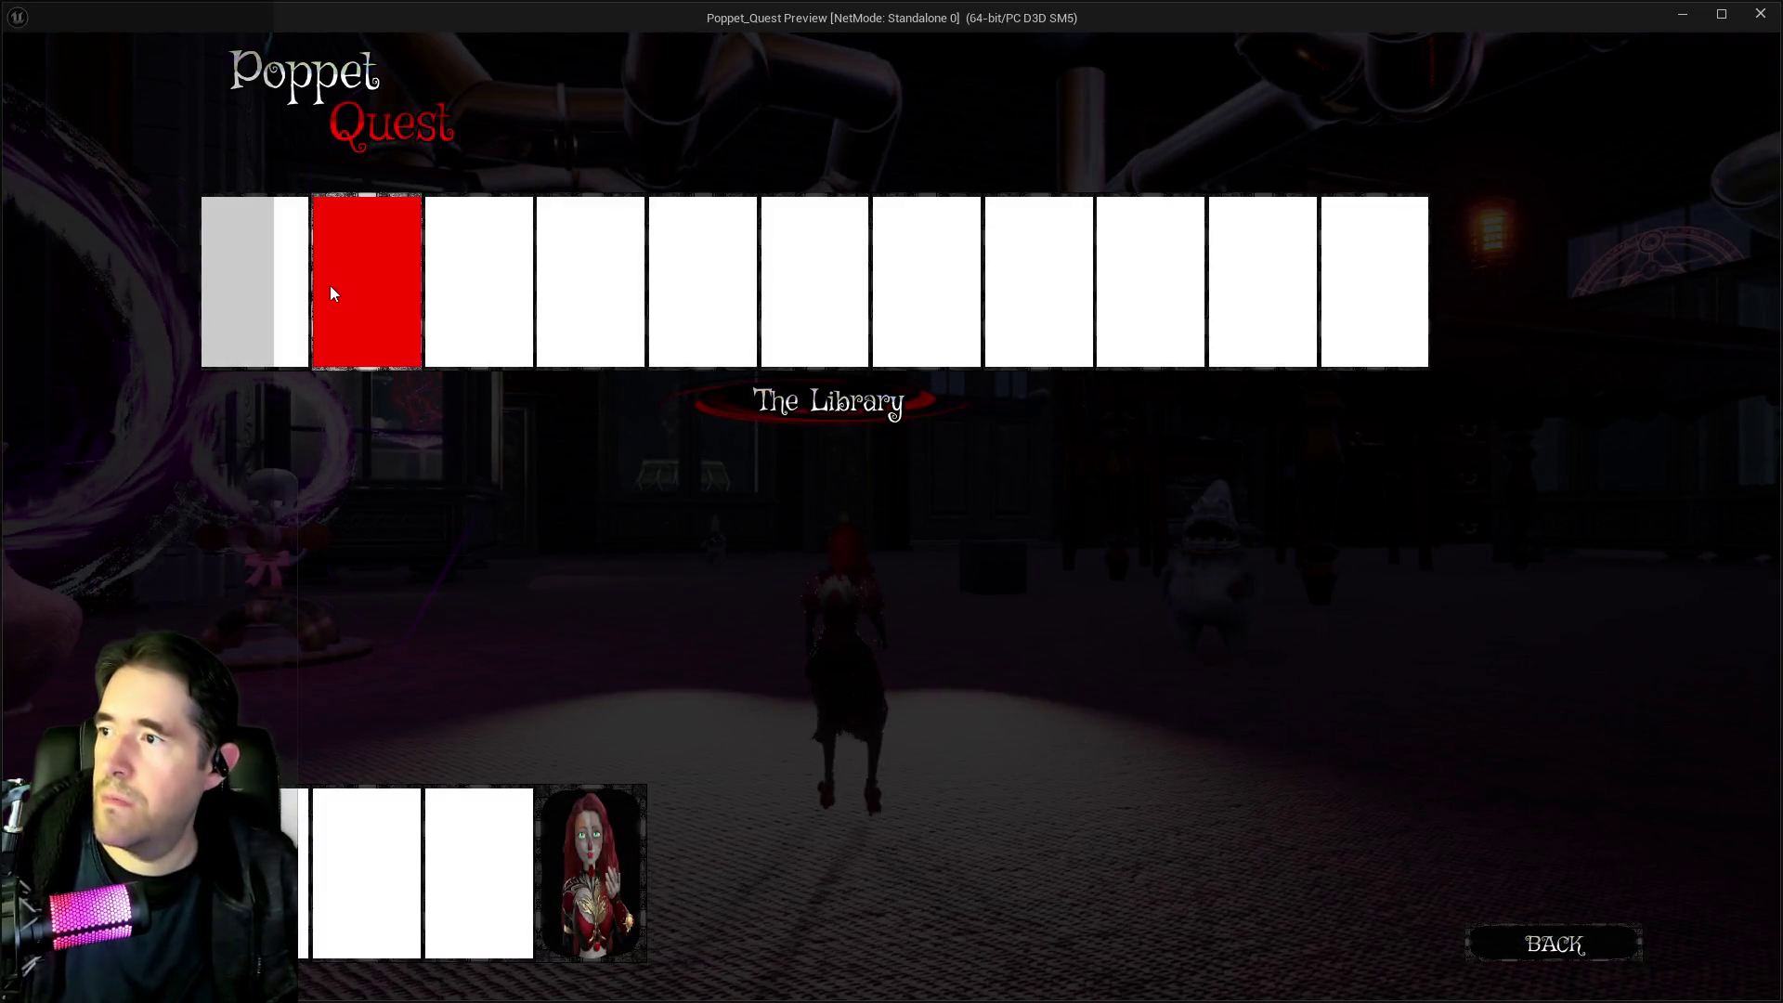
pyautogui.click(271, 284)
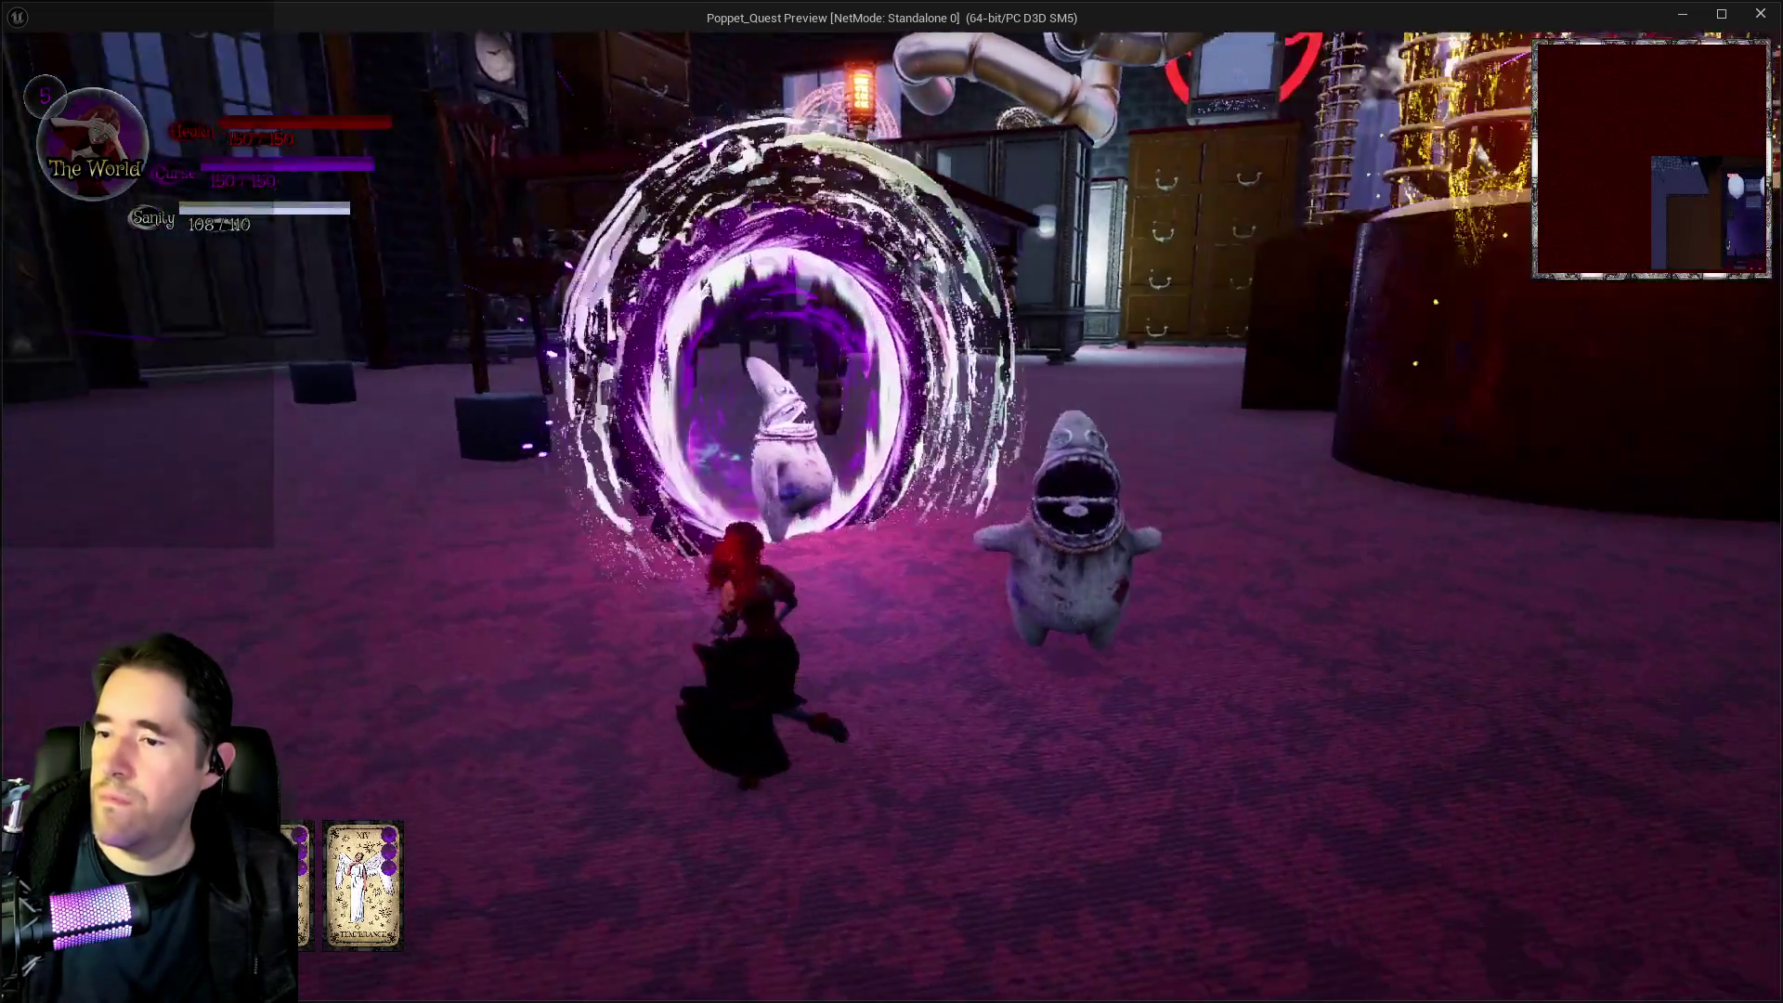
# Run under the table and past the glass cabinet to trigger the drawer hint, then return to the editor
pyautogui.press('w')
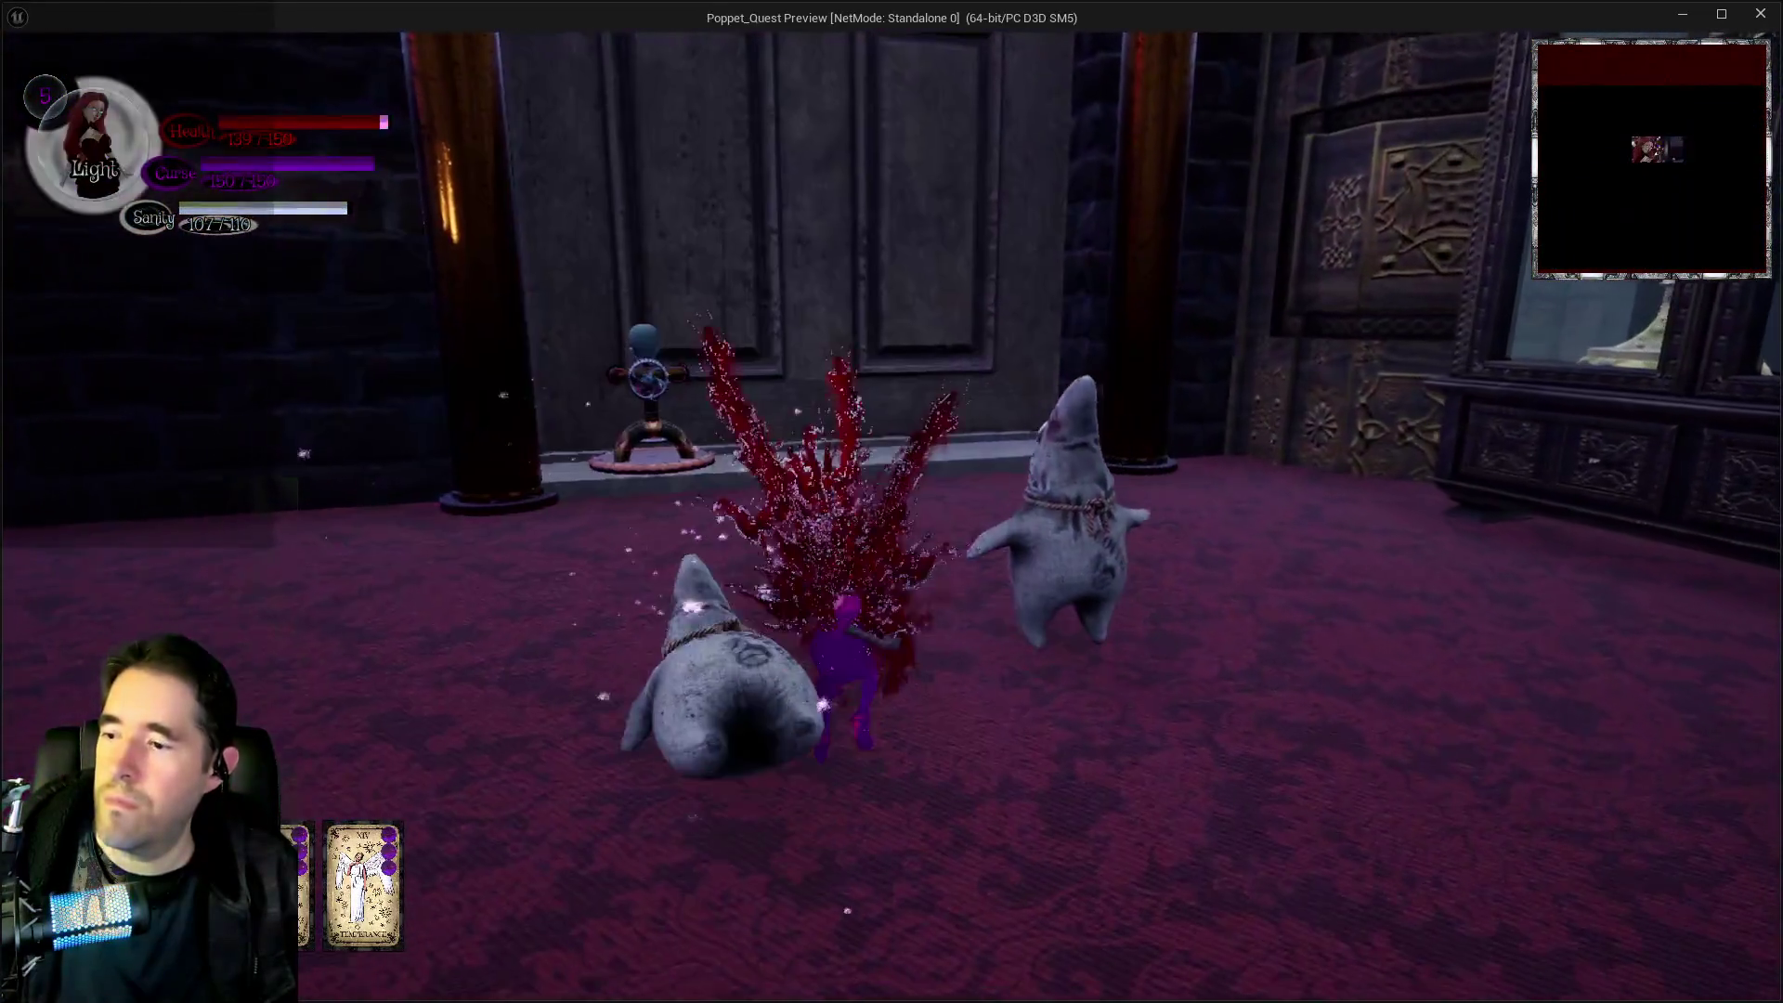
pyautogui.press('w')
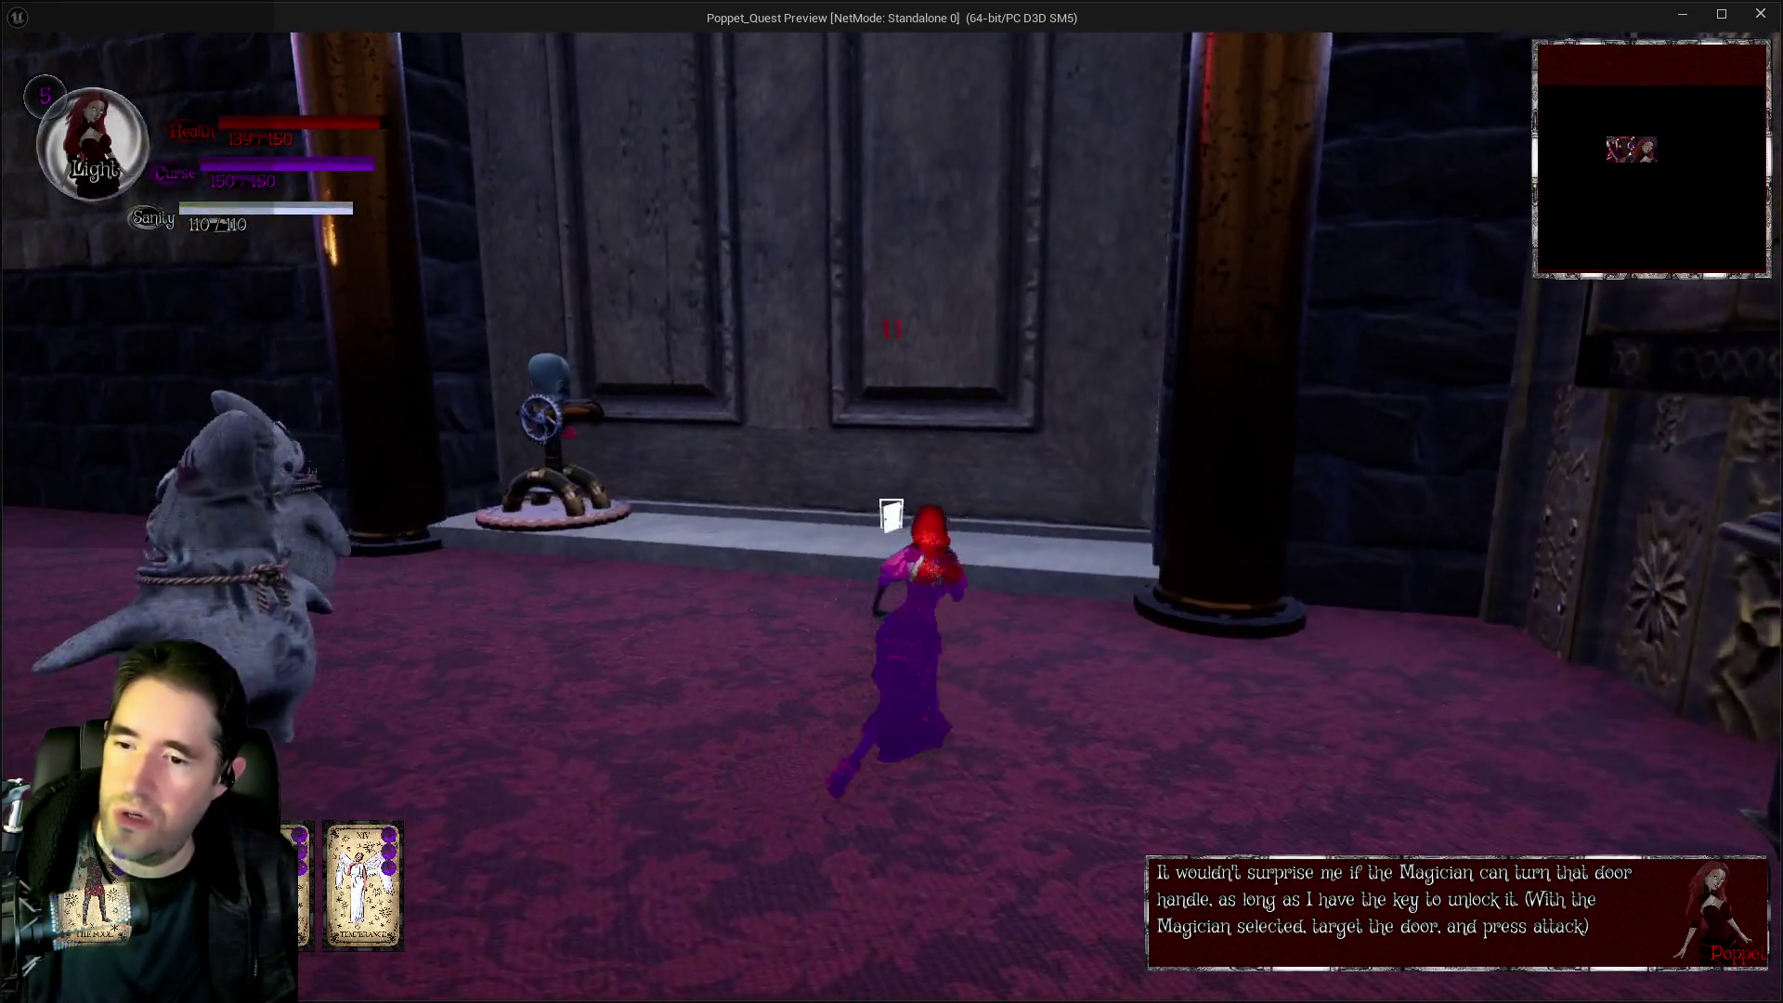
pyautogui.press('w')
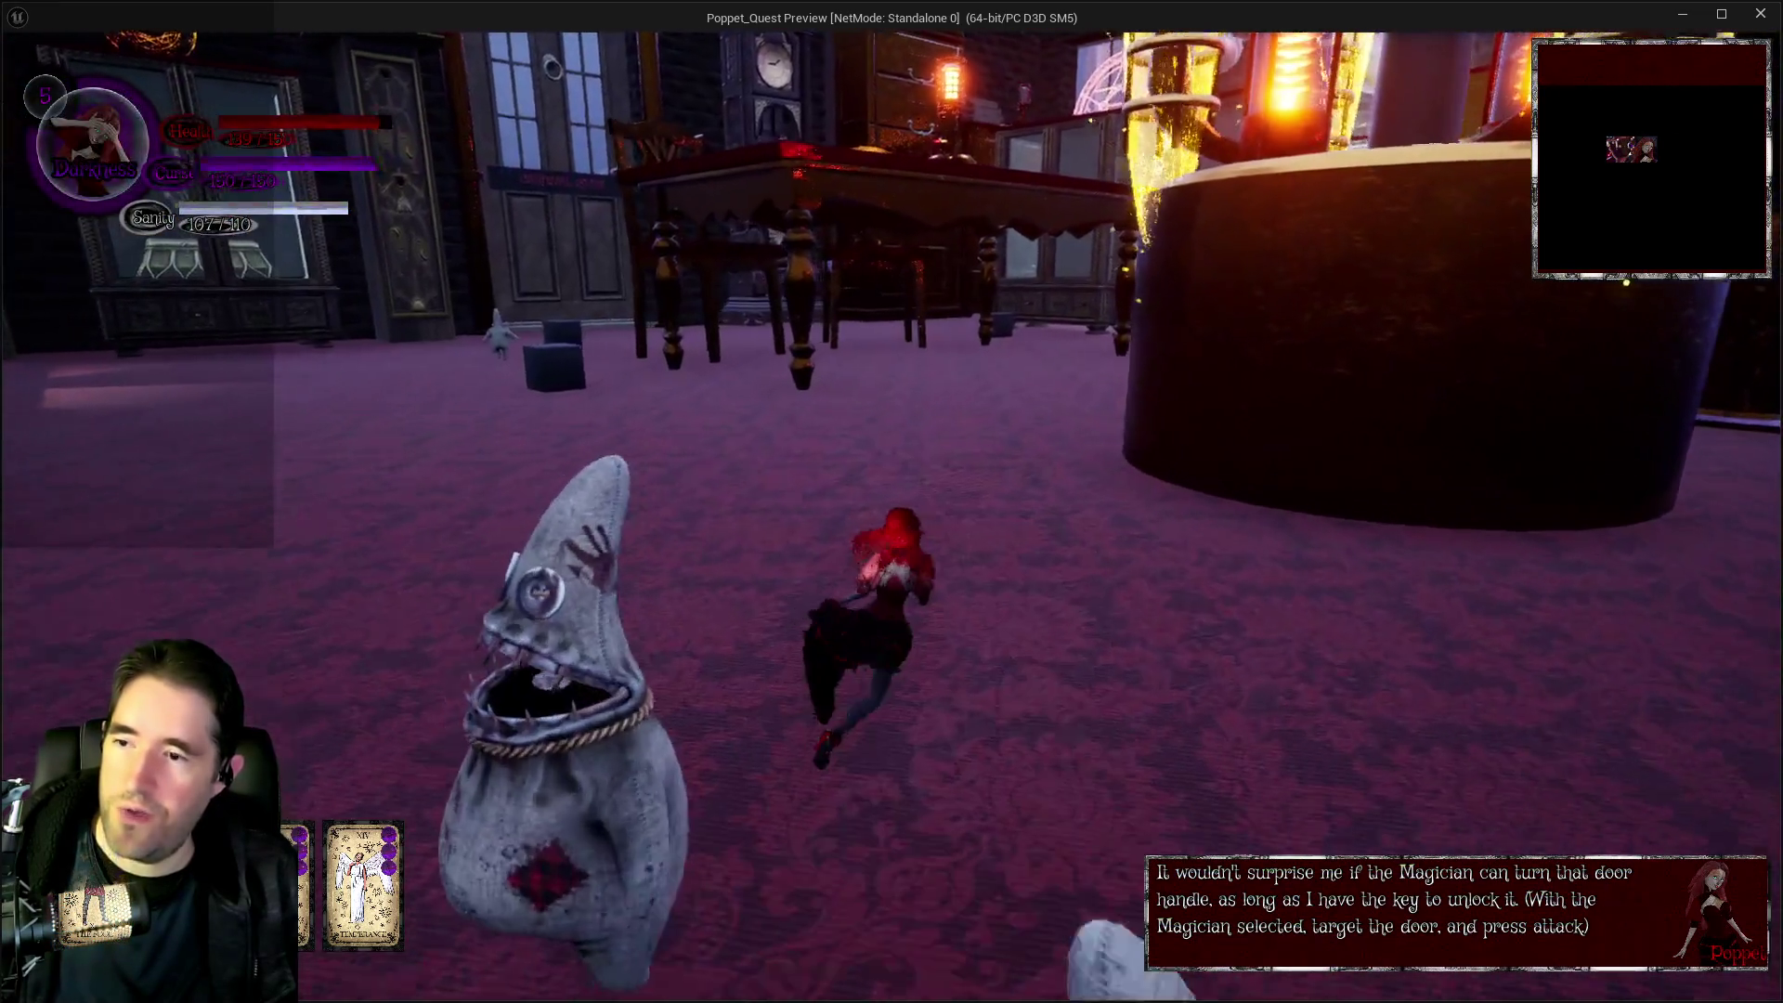
pyautogui.press('w')
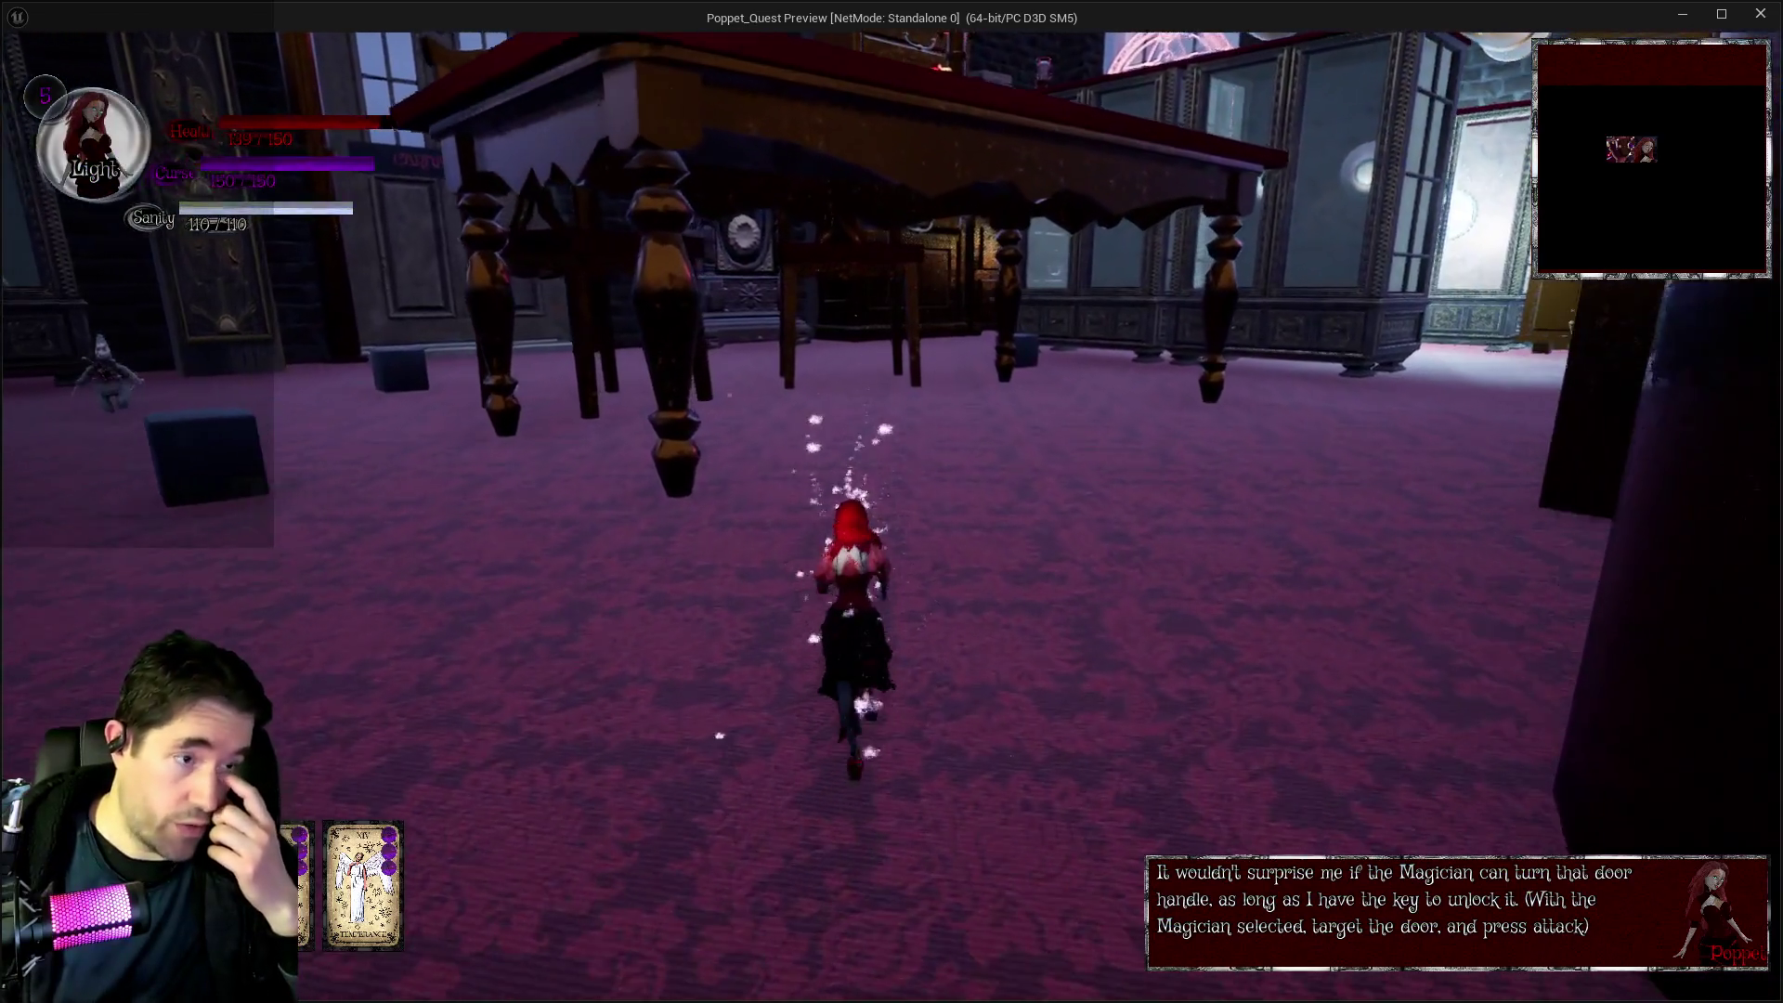
pyautogui.press('w')
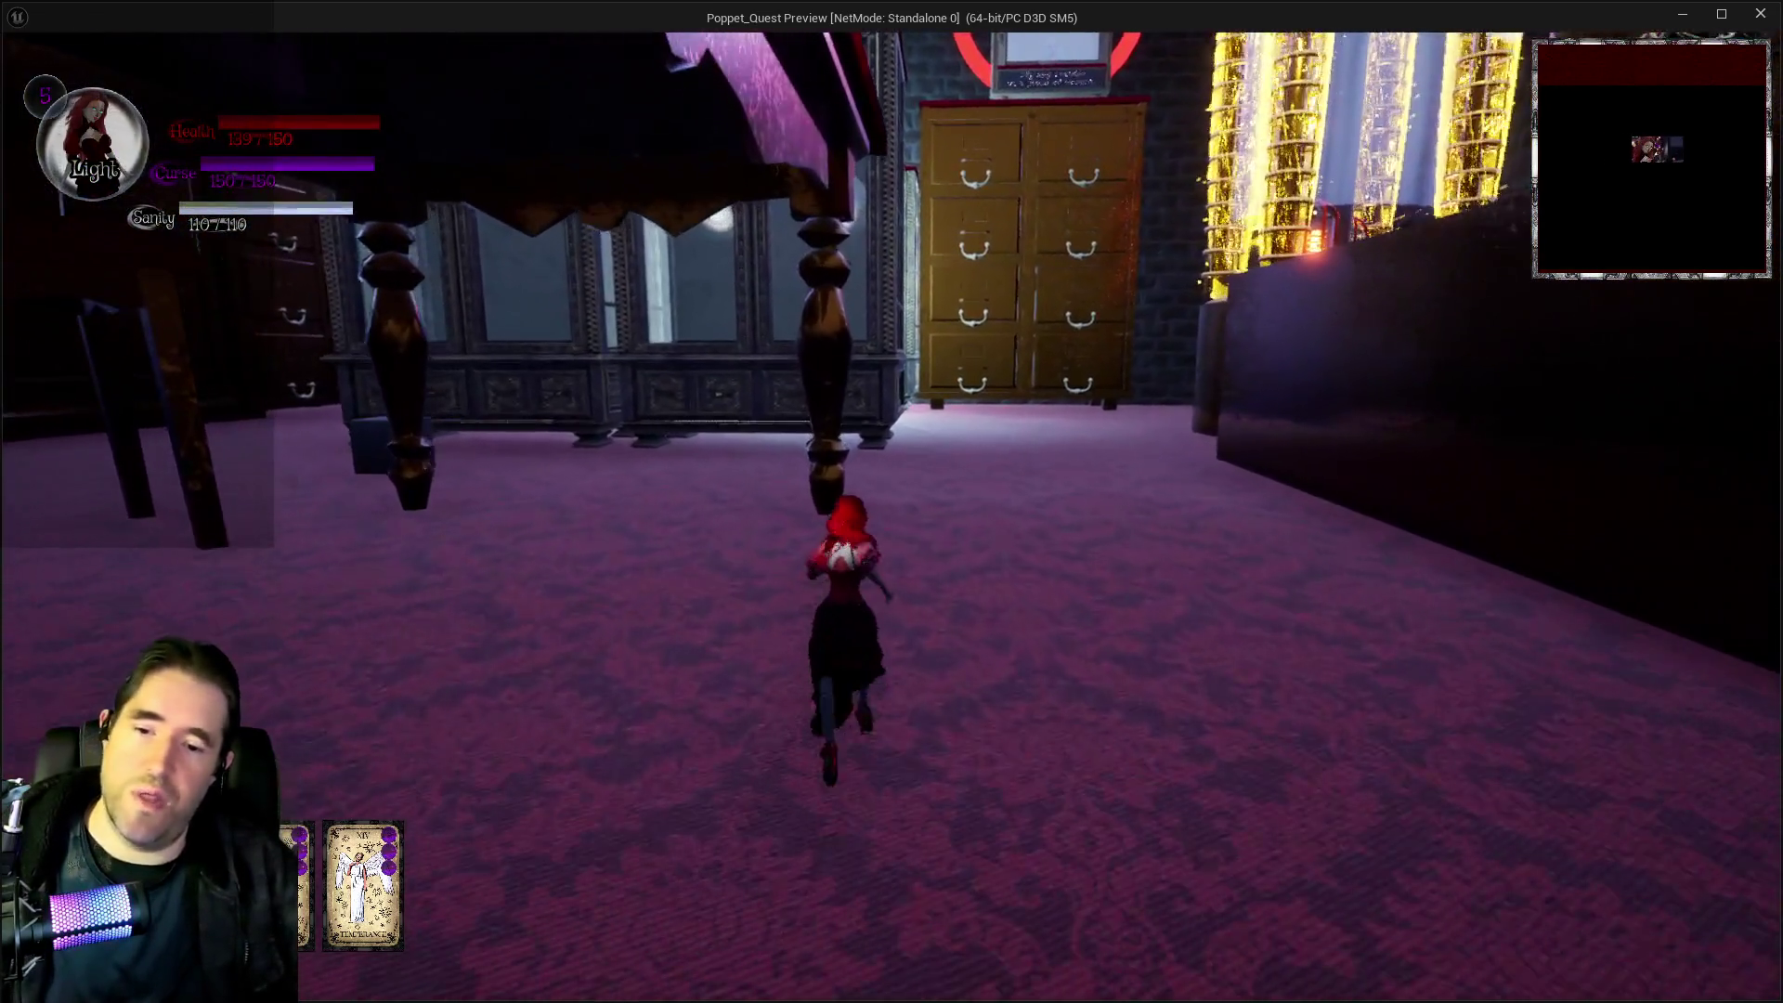
pyautogui.press('w')
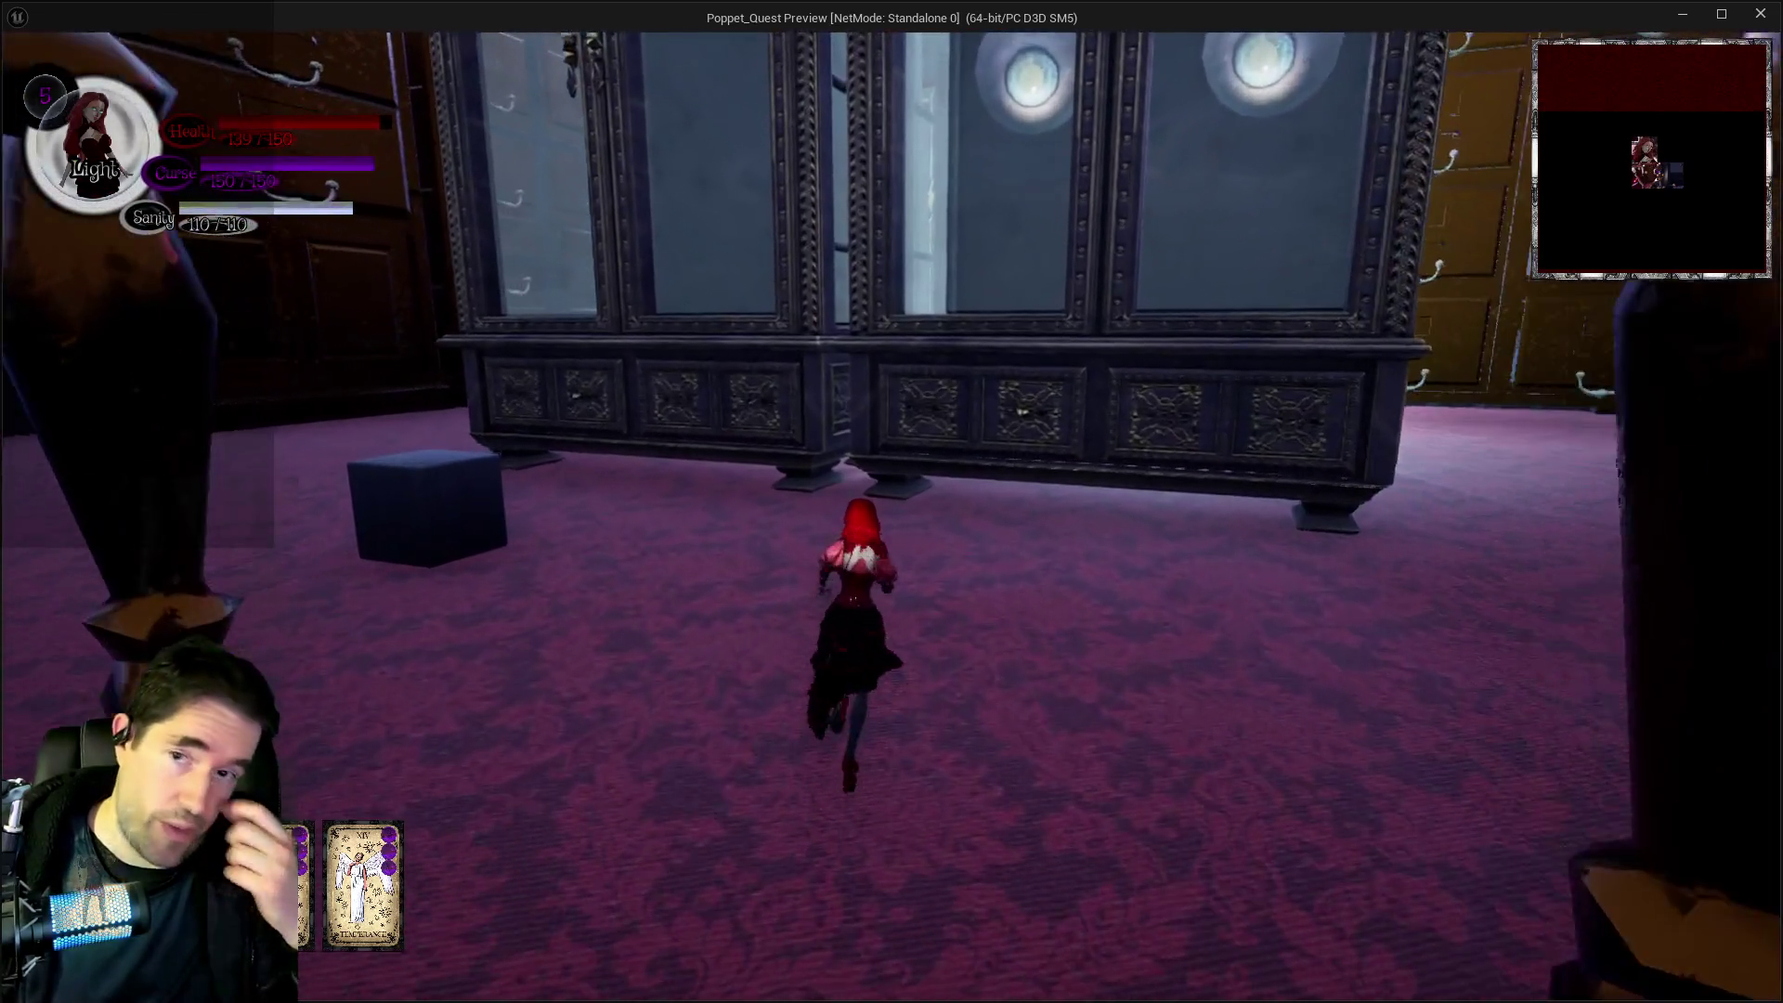
pyautogui.press('w')
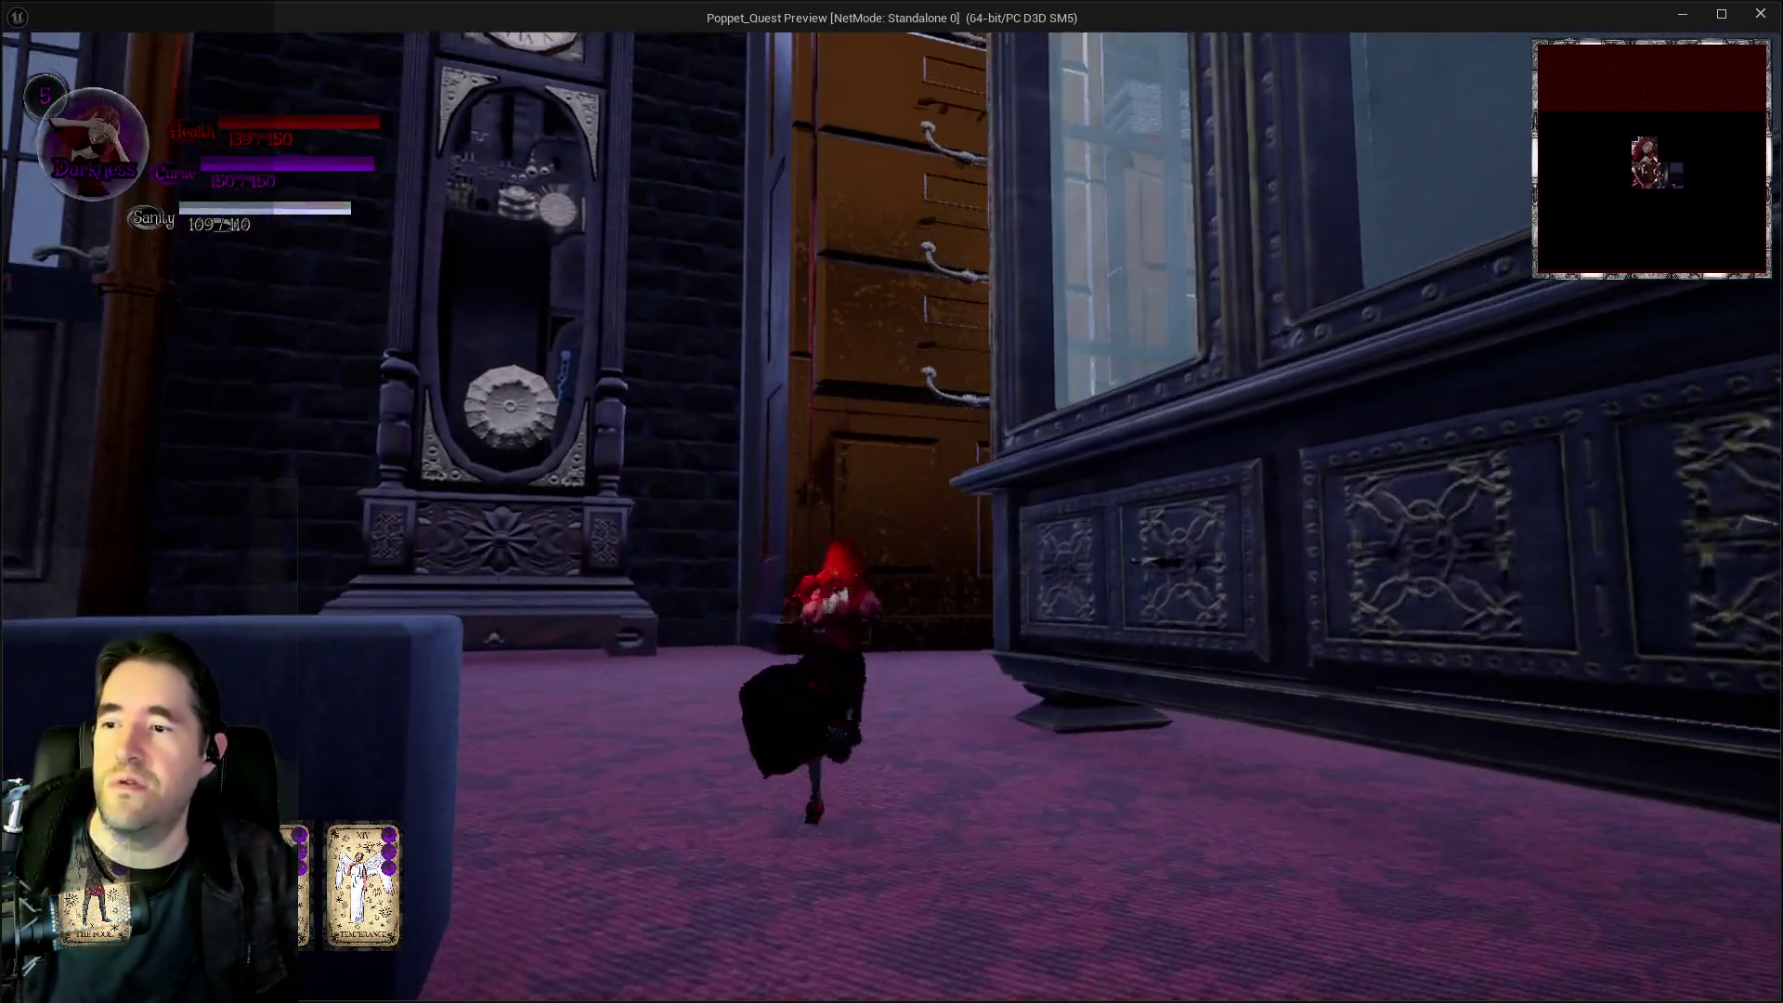
pyautogui.press('w')
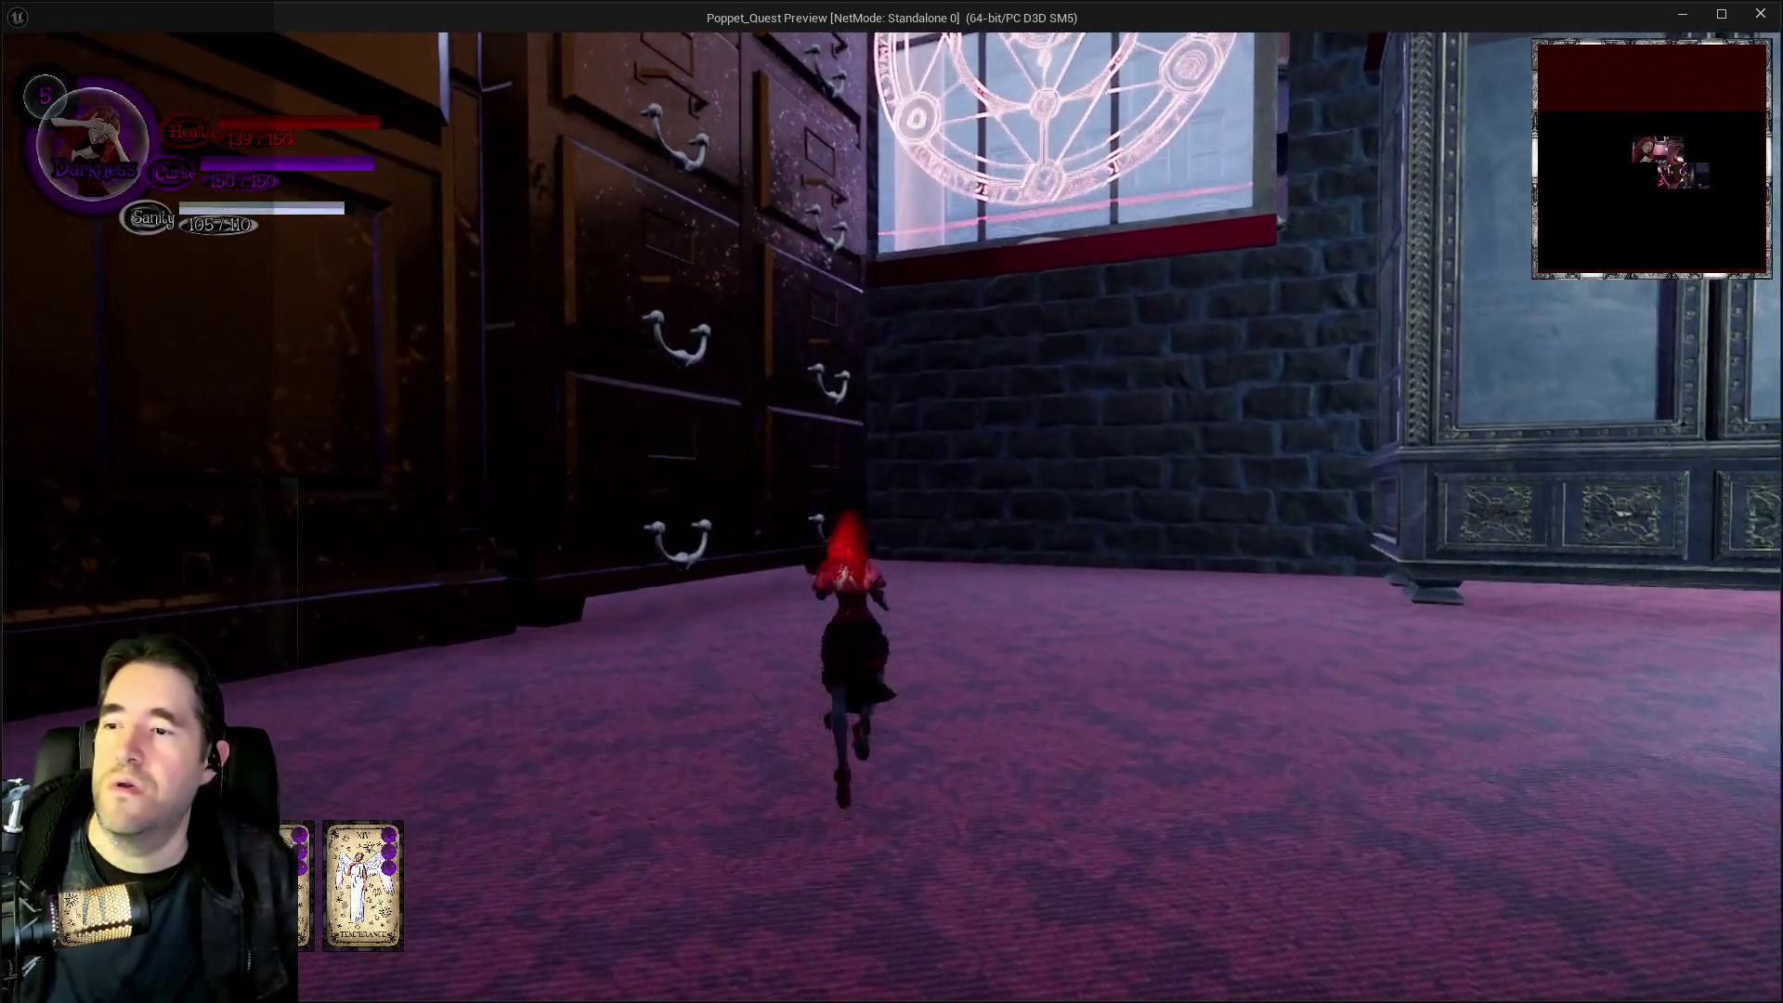
pyautogui.press('w')
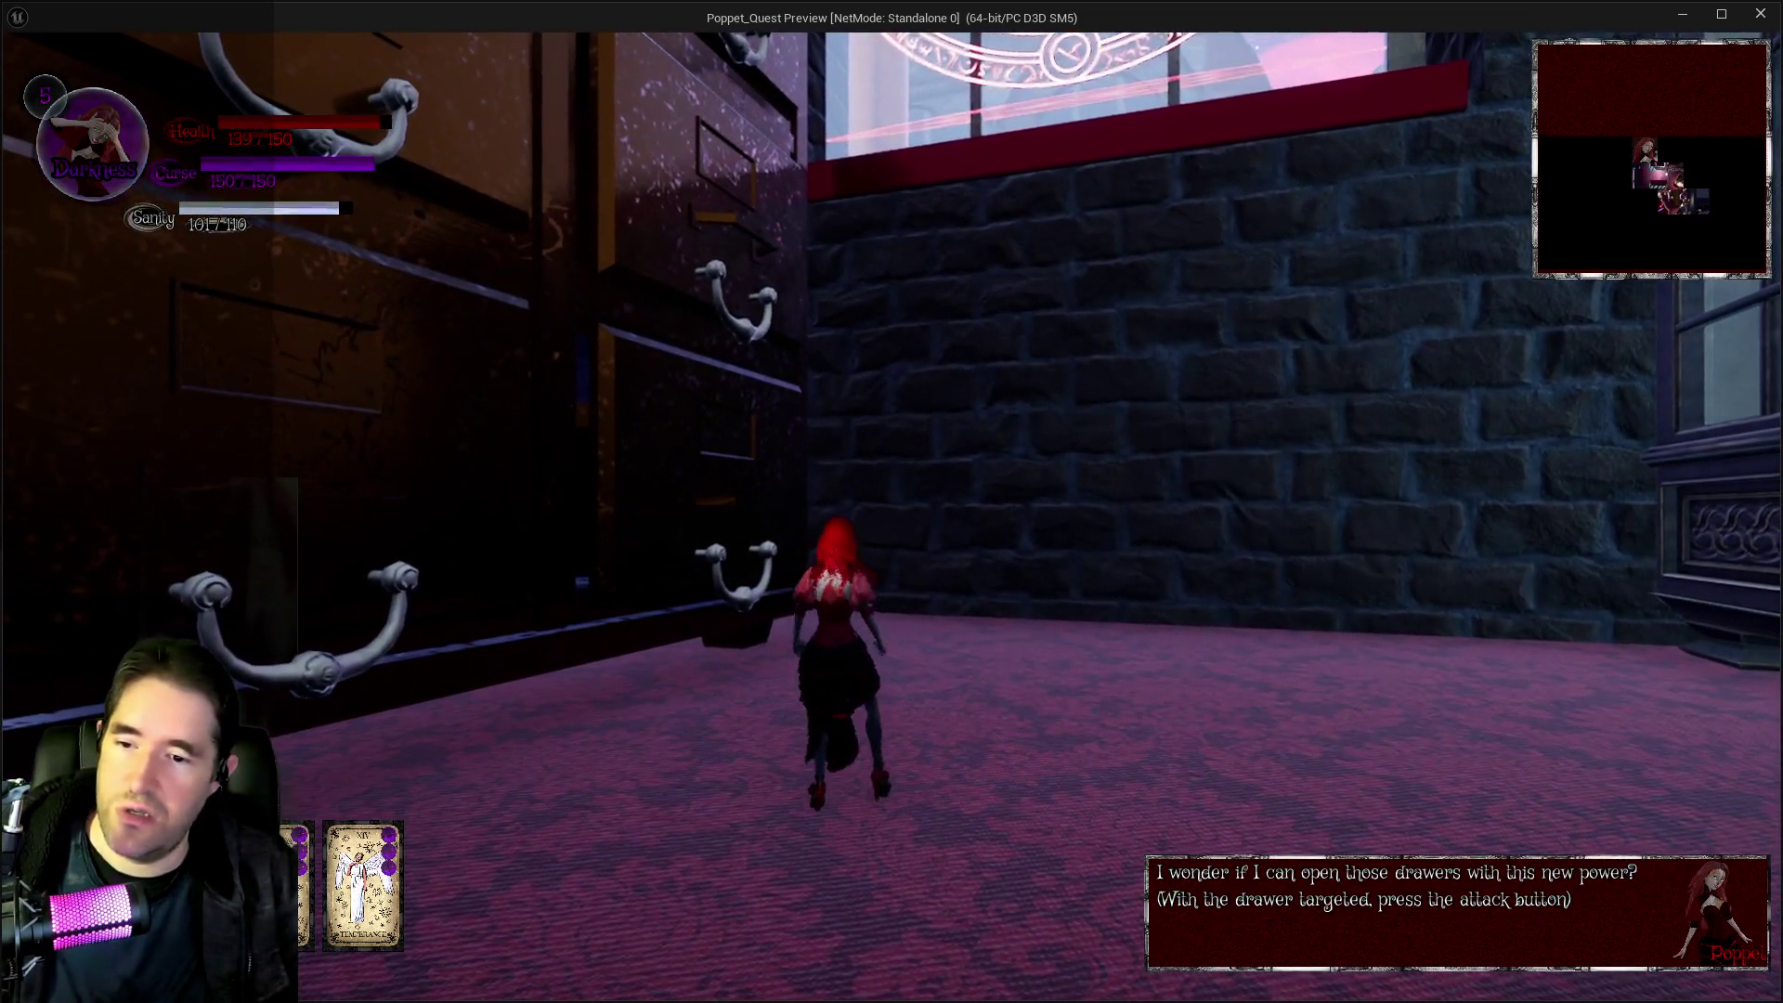
pyautogui.press('w')
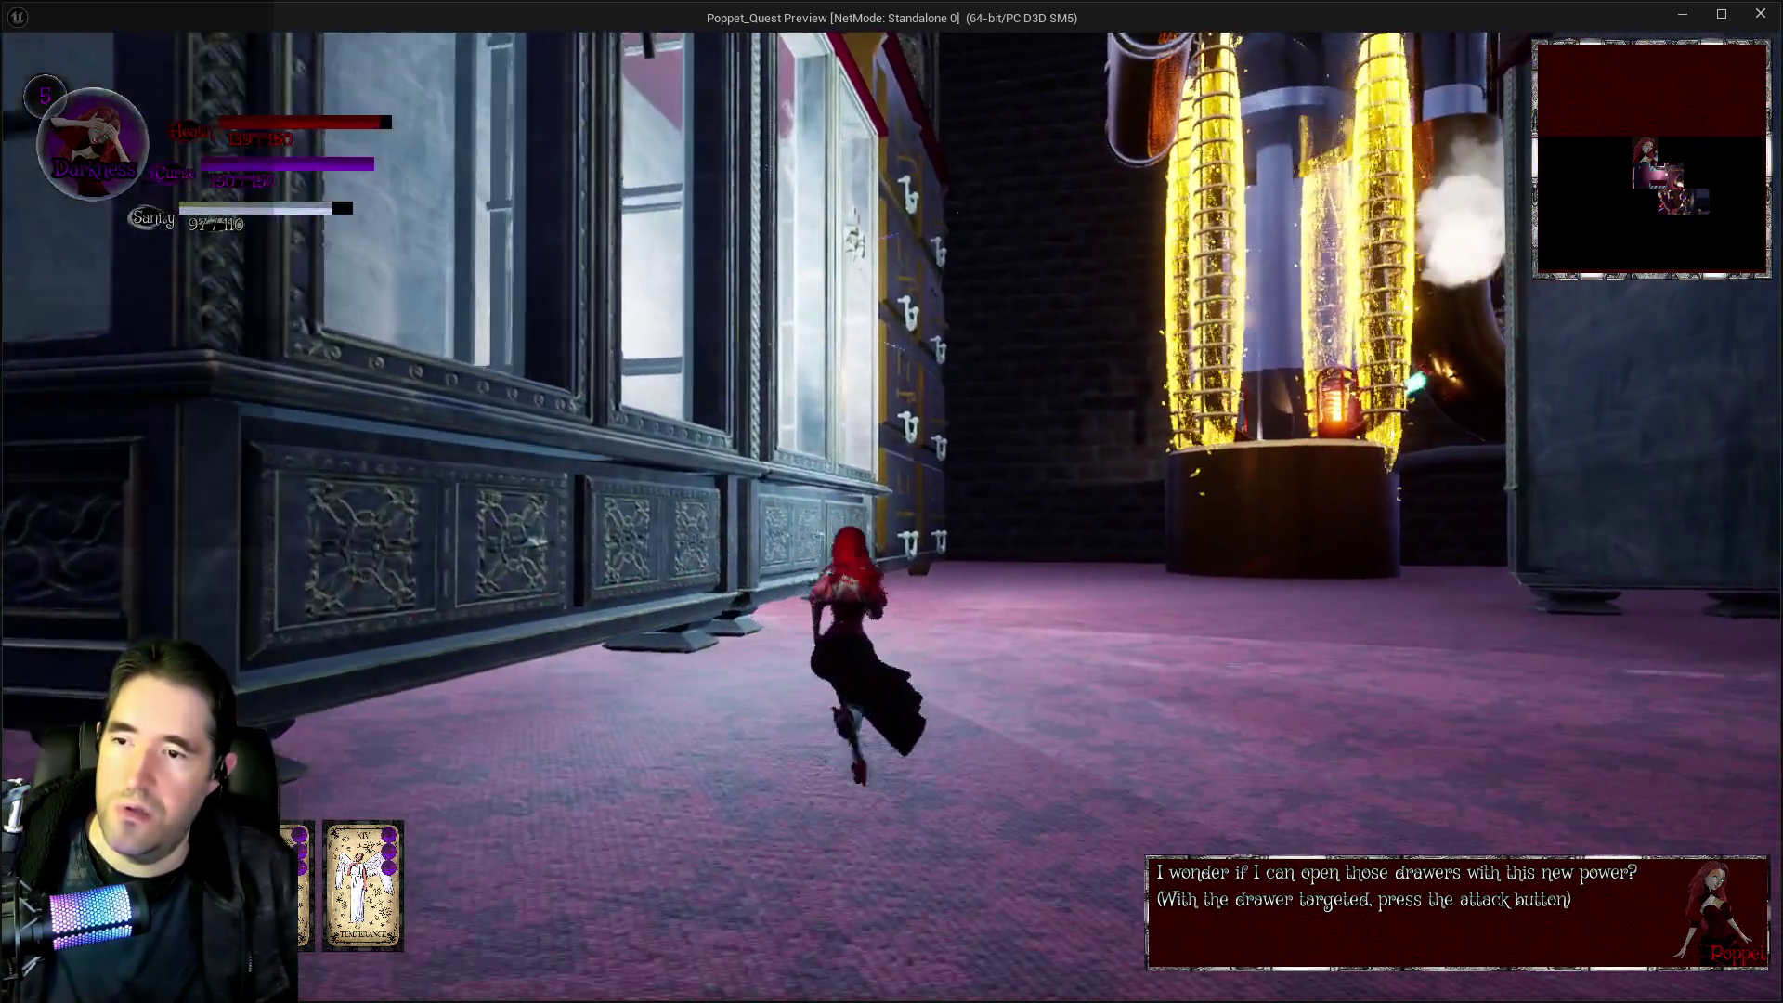
pyautogui.hotkey('alt', 'Tab')
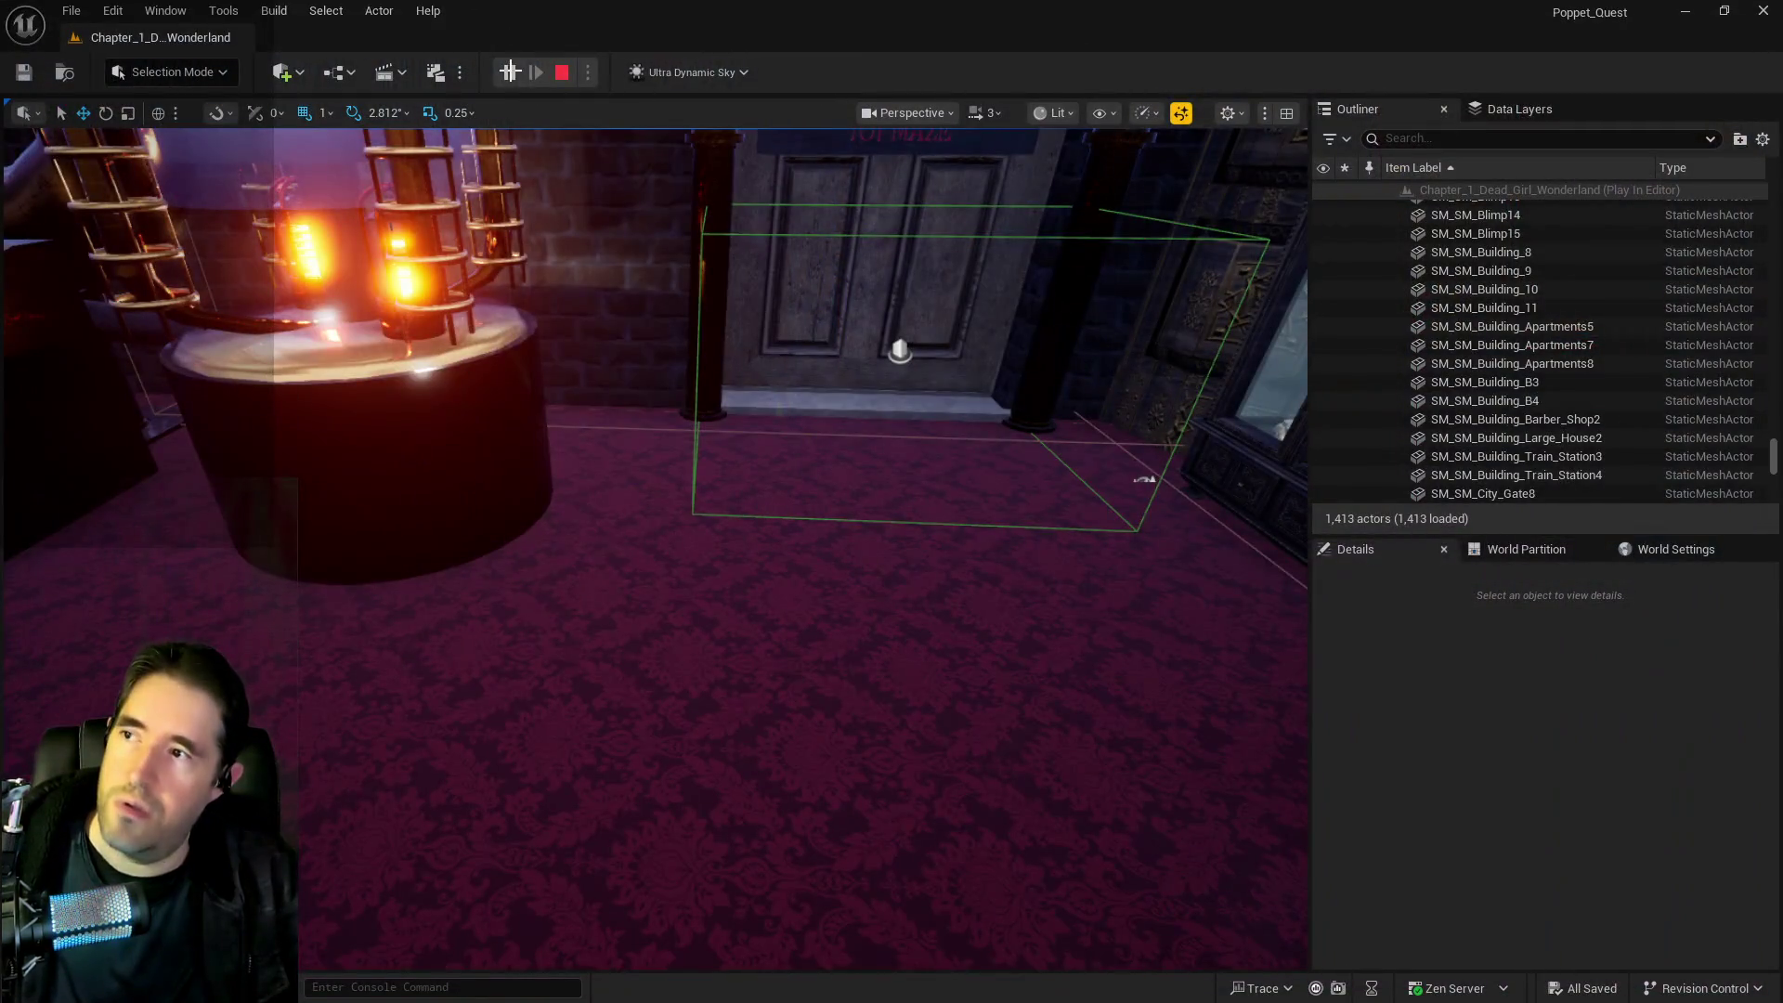
# Stop the Play-In-Editor session to return to editing the level
pyautogui.press('Escape')
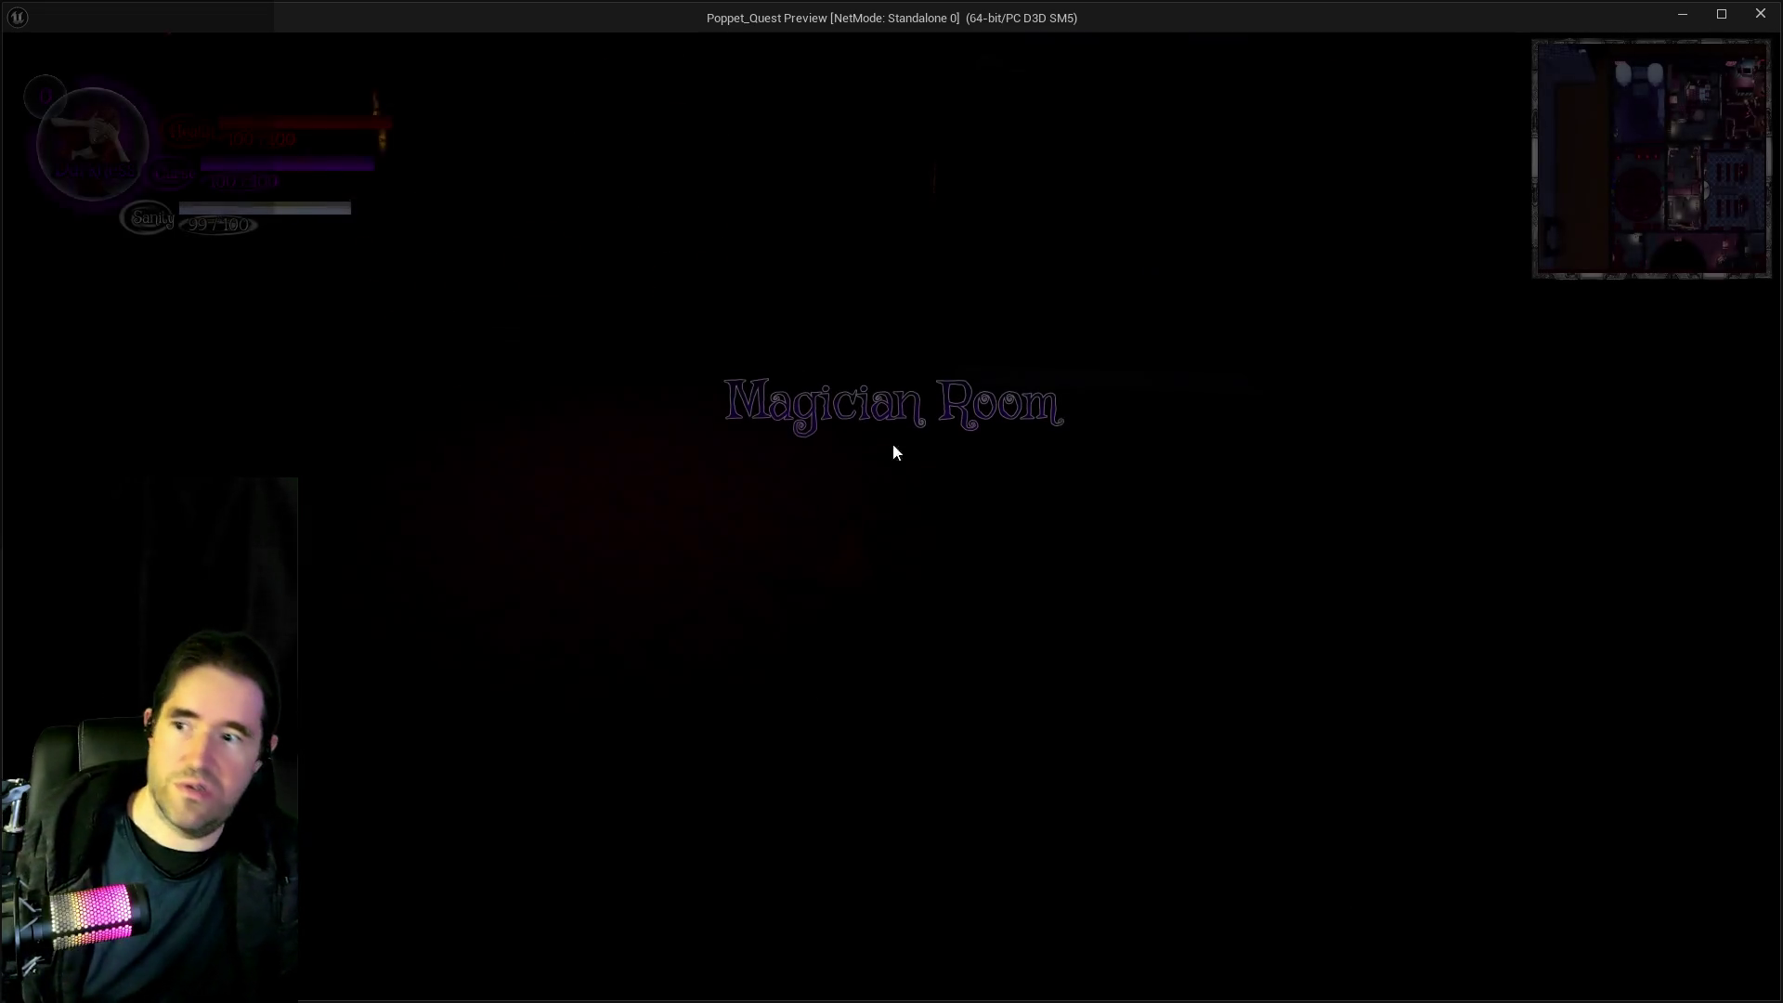
# Run the character through the room and portal to the giant drawers so Poppet's size complaint appears
pyautogui.press('w')
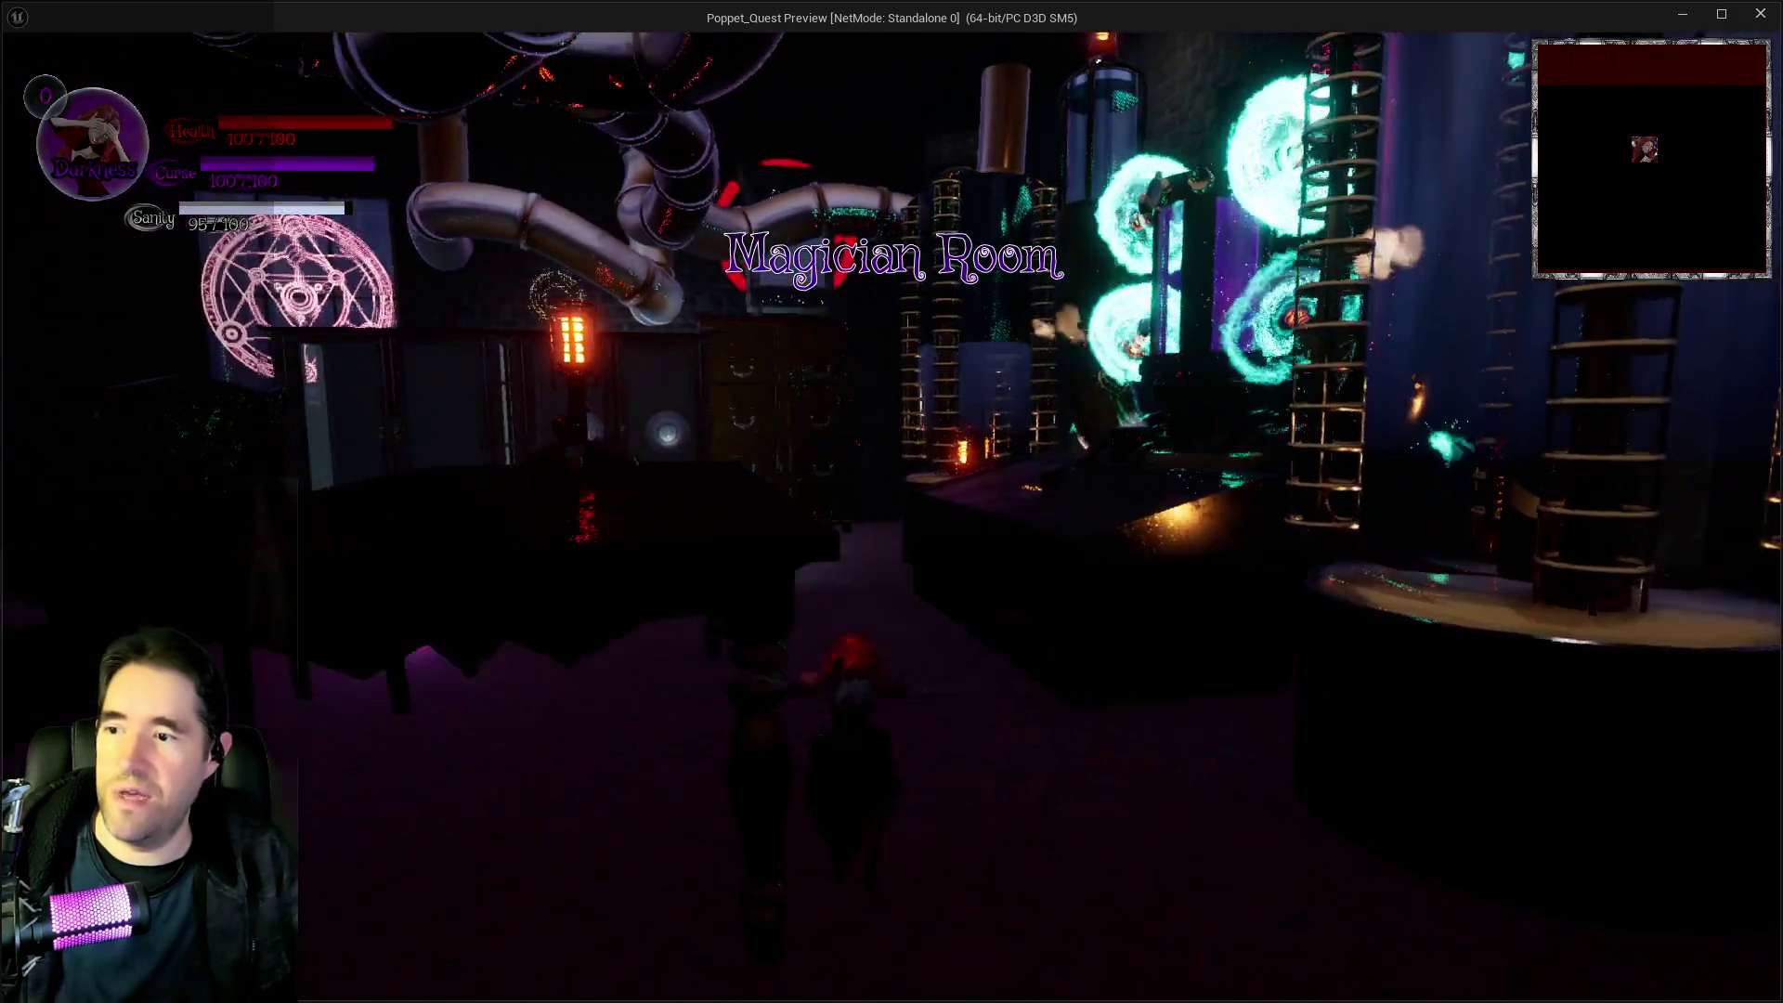
pyautogui.press('w')
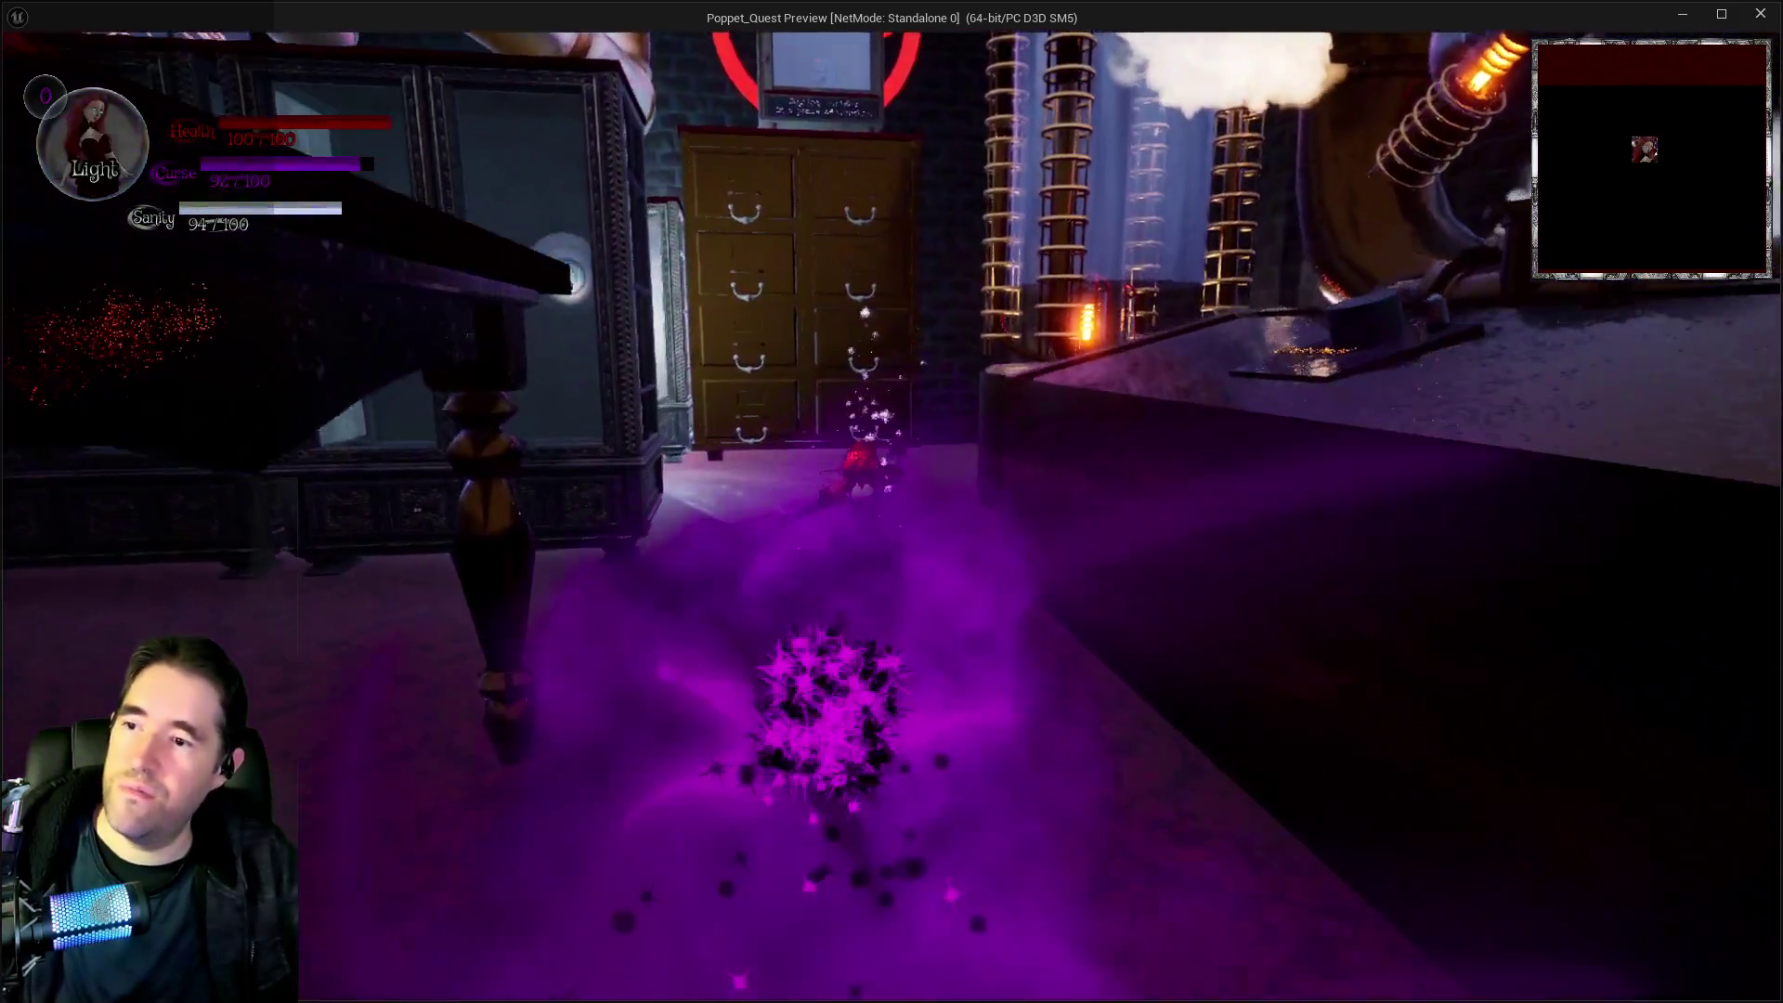
pyautogui.press('w')
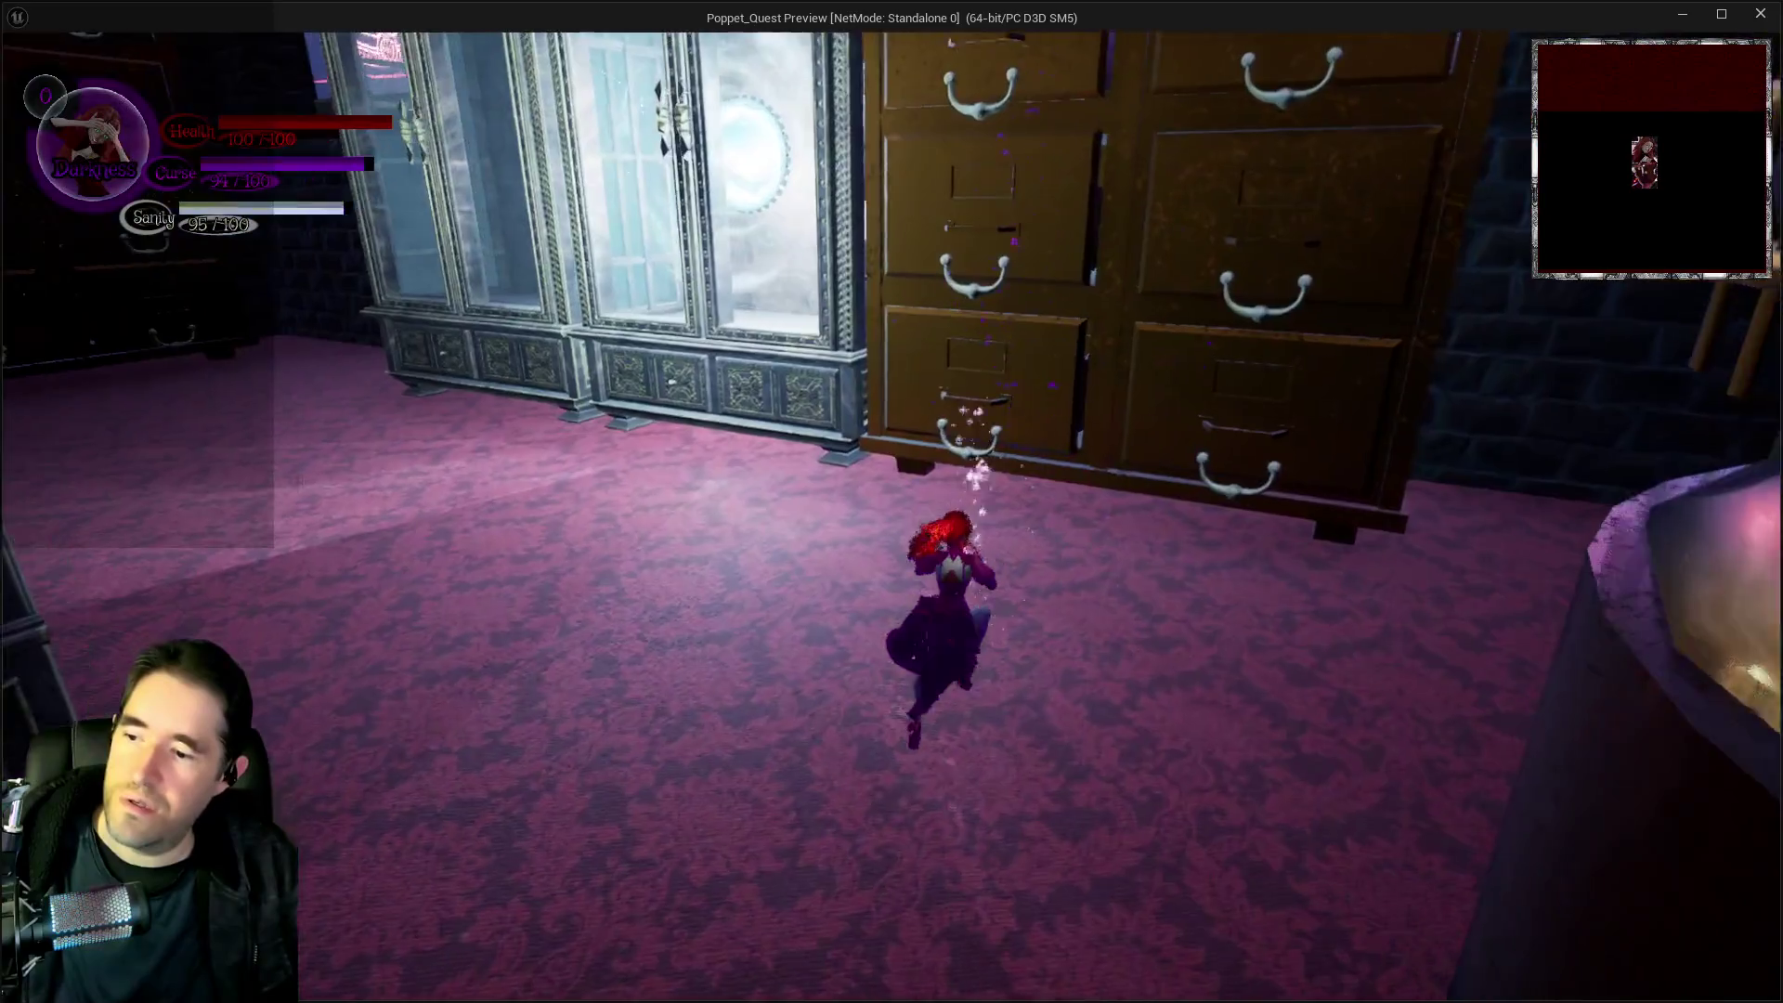
pyautogui.press('w')
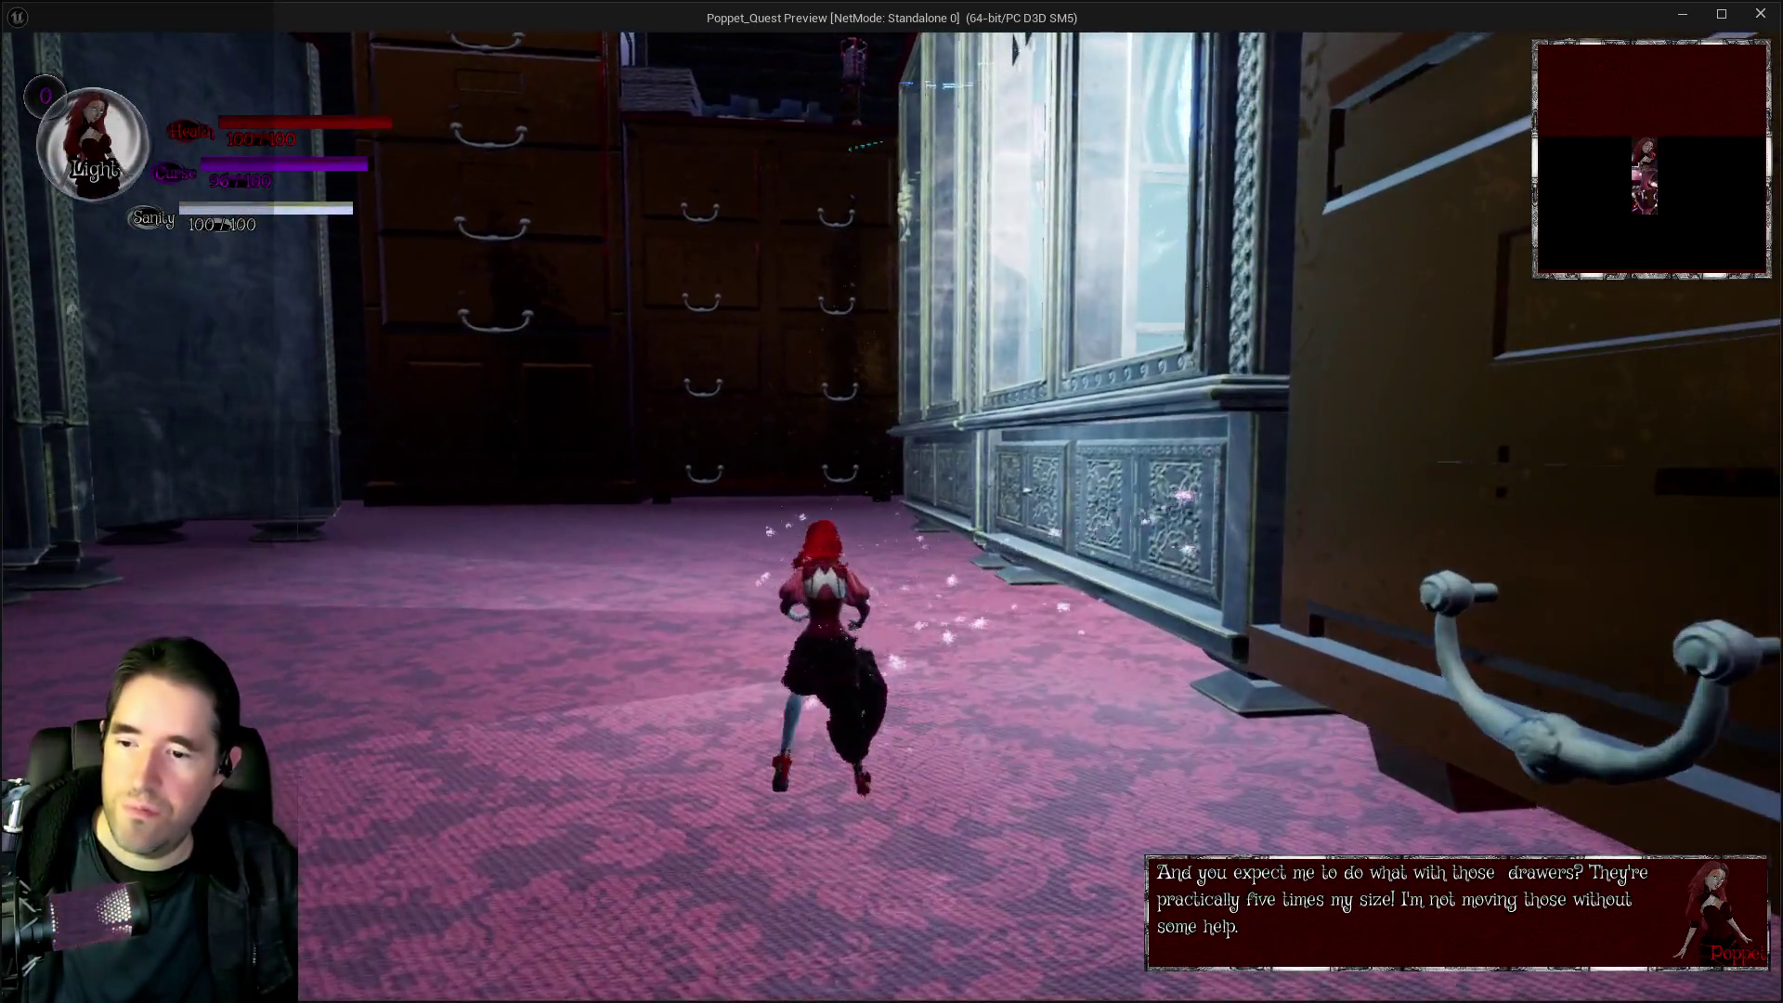
pyautogui.press('w')
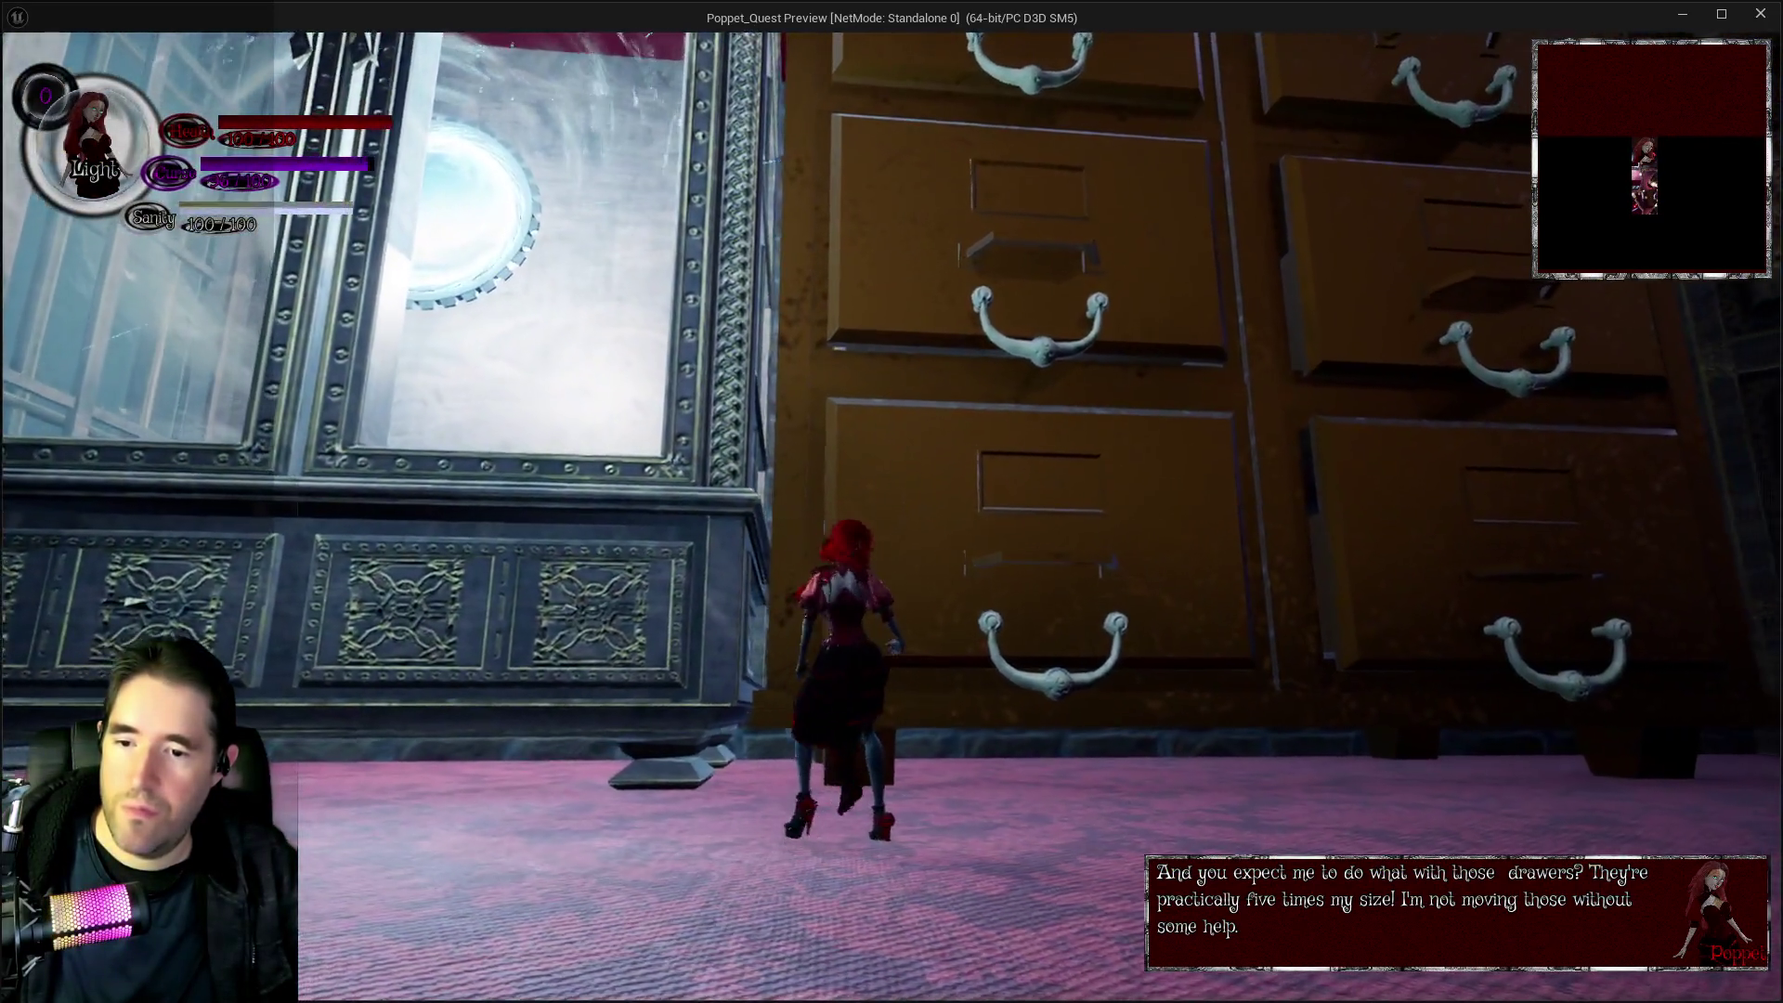
pyautogui.press('w')
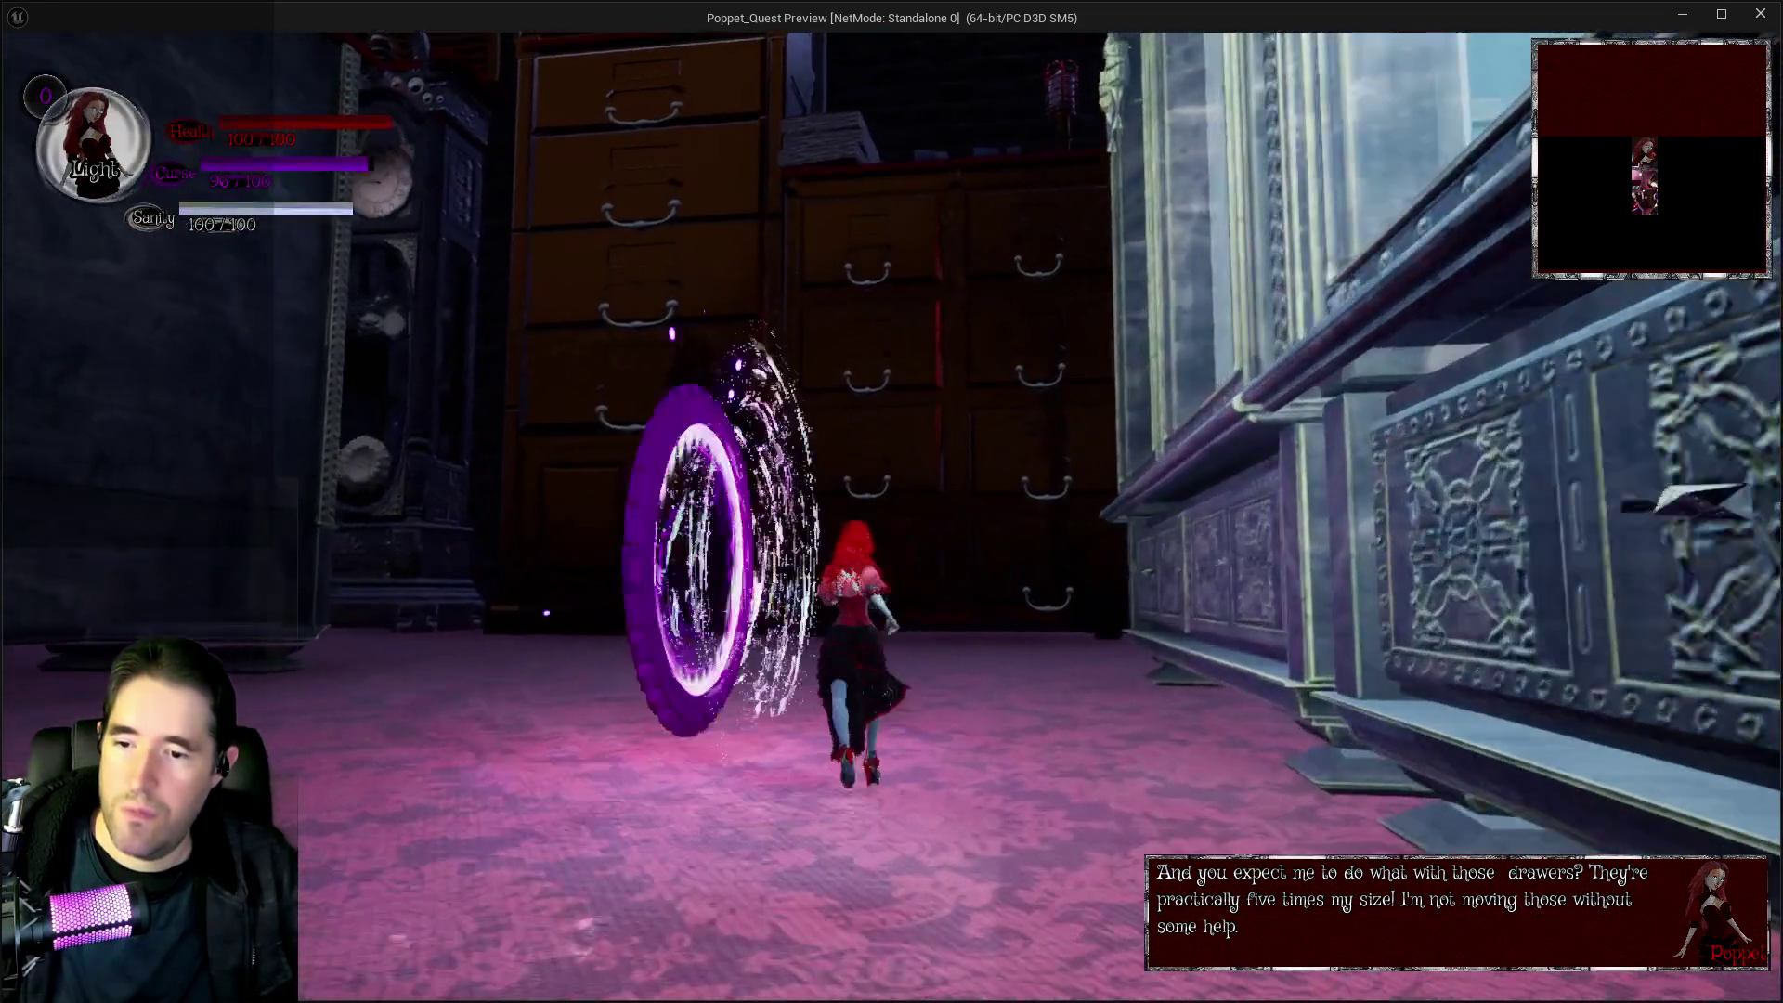
pyautogui.press('w')
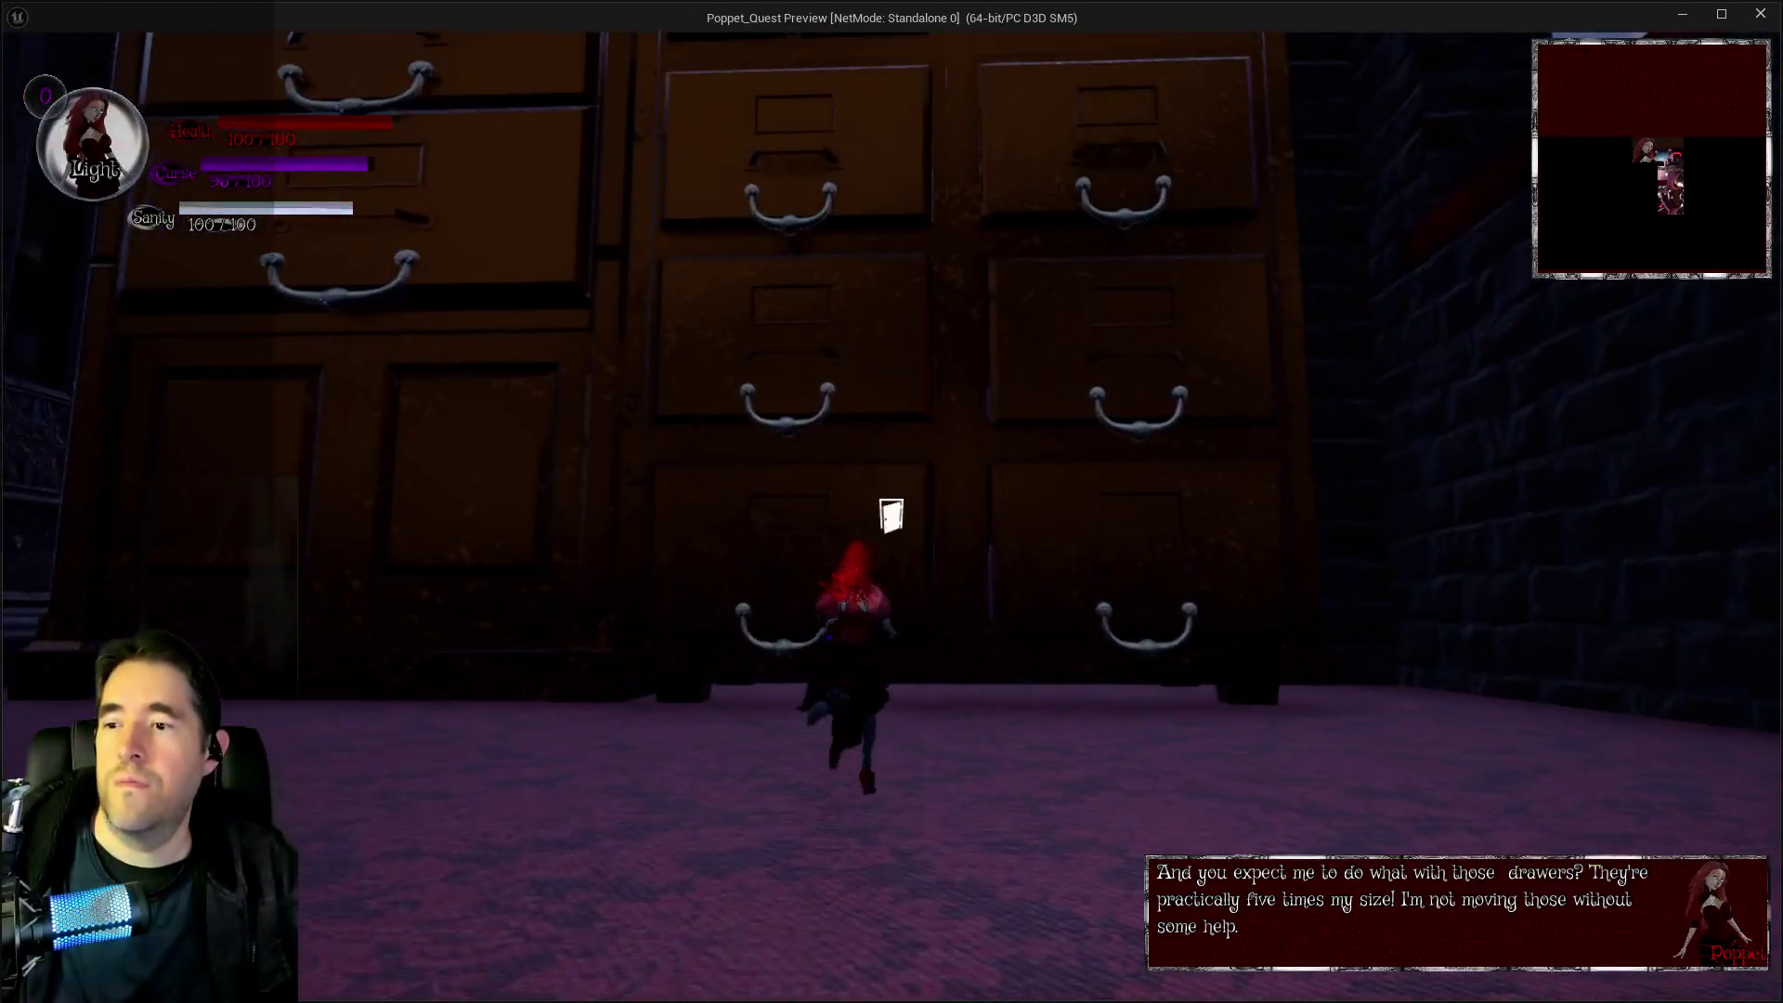
pyautogui.press('w')
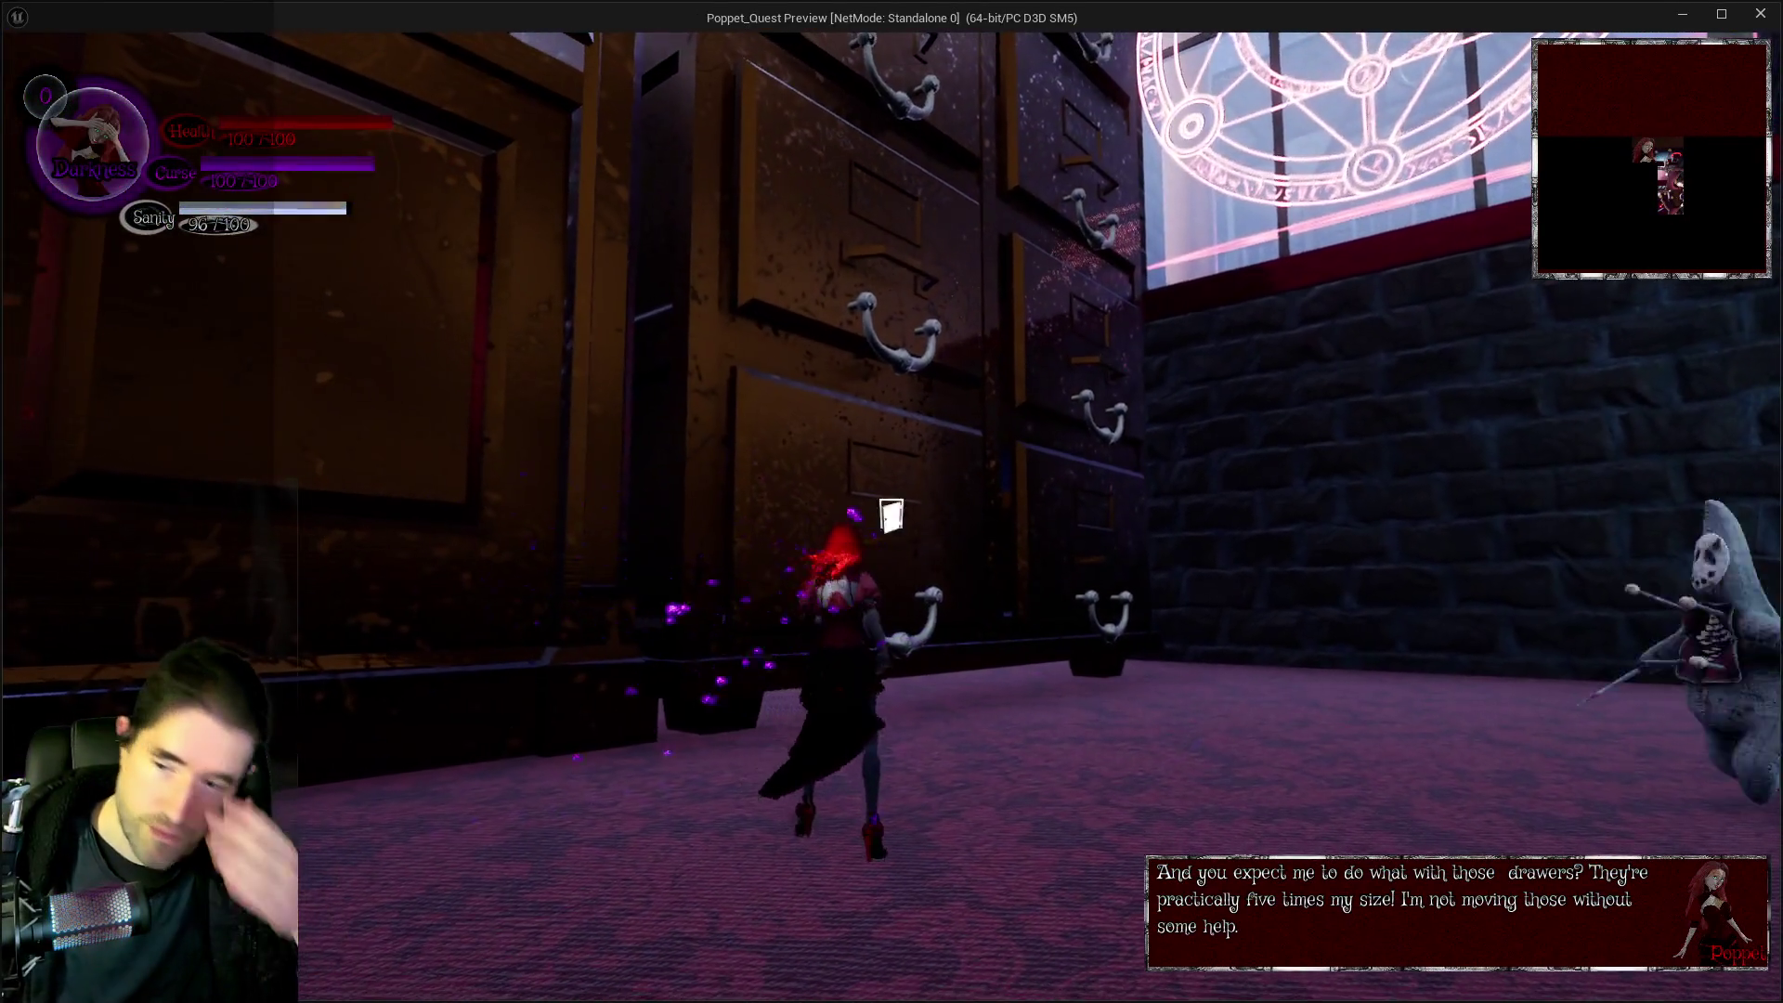
pyautogui.press('w')
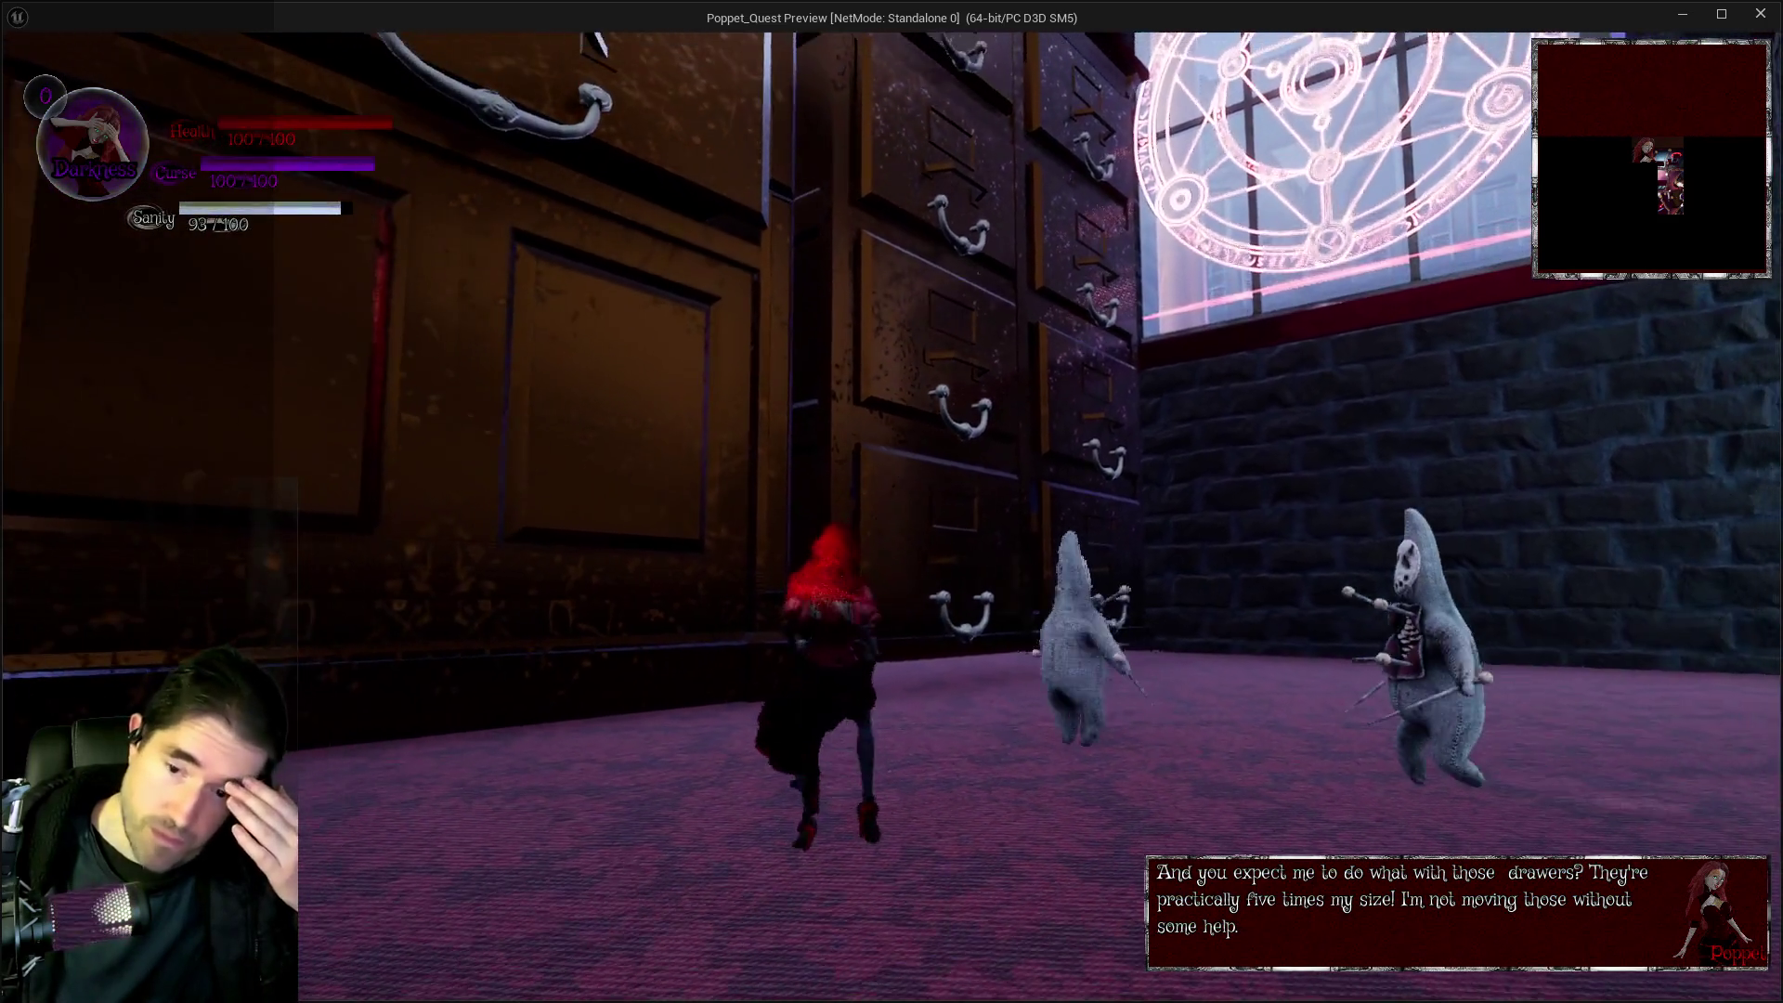
pyautogui.press('w')
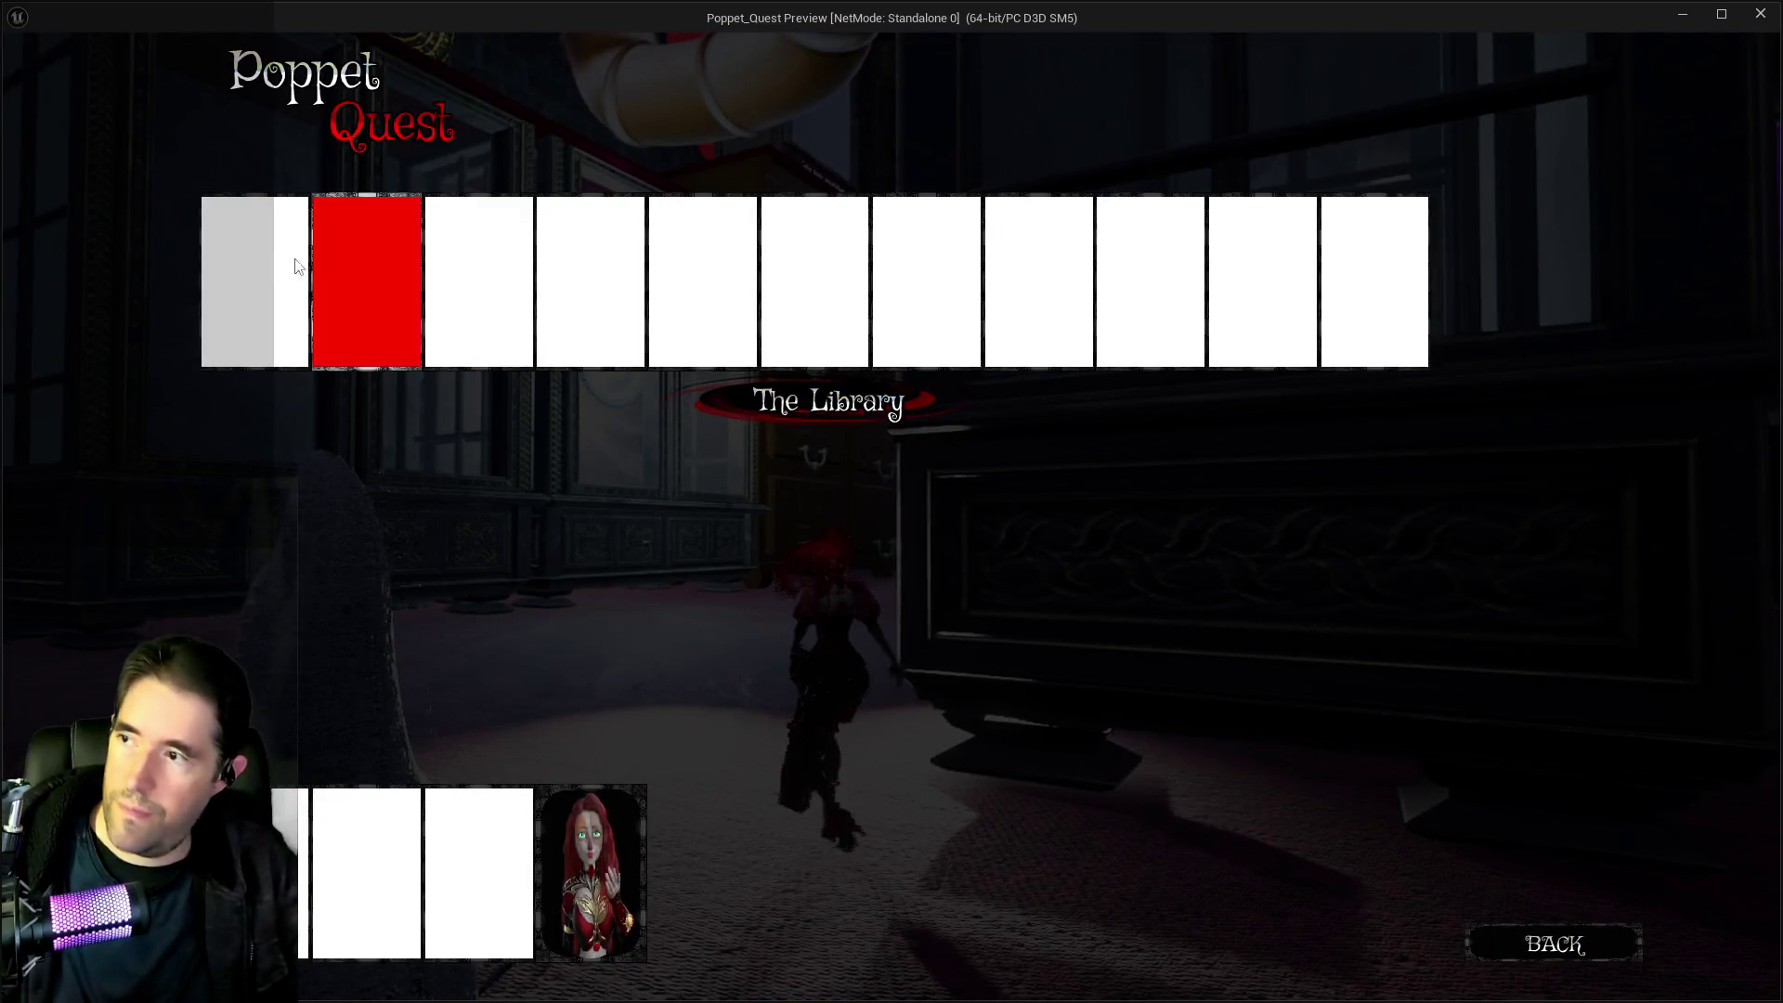
# Resume play in The Library and run to the drawers in Light form to trigger the drawer-opening hint
pyautogui.click(315, 252)
pyautogui.press('w')
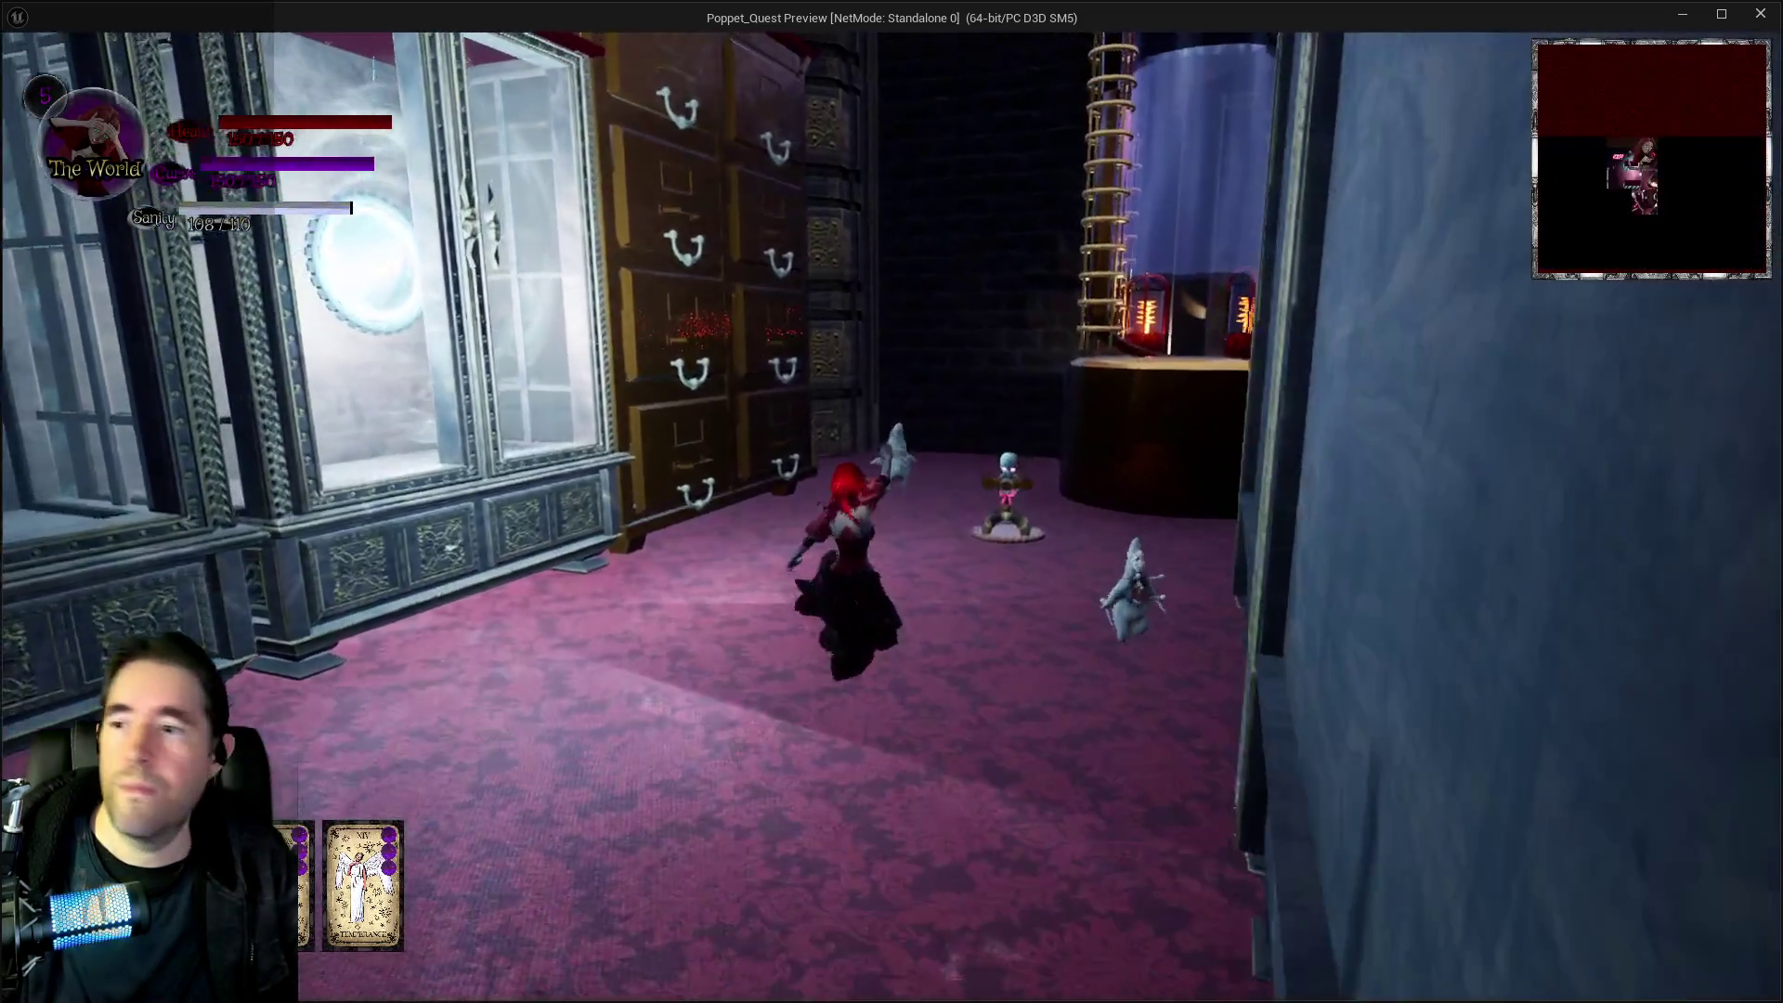
pyautogui.press('w')
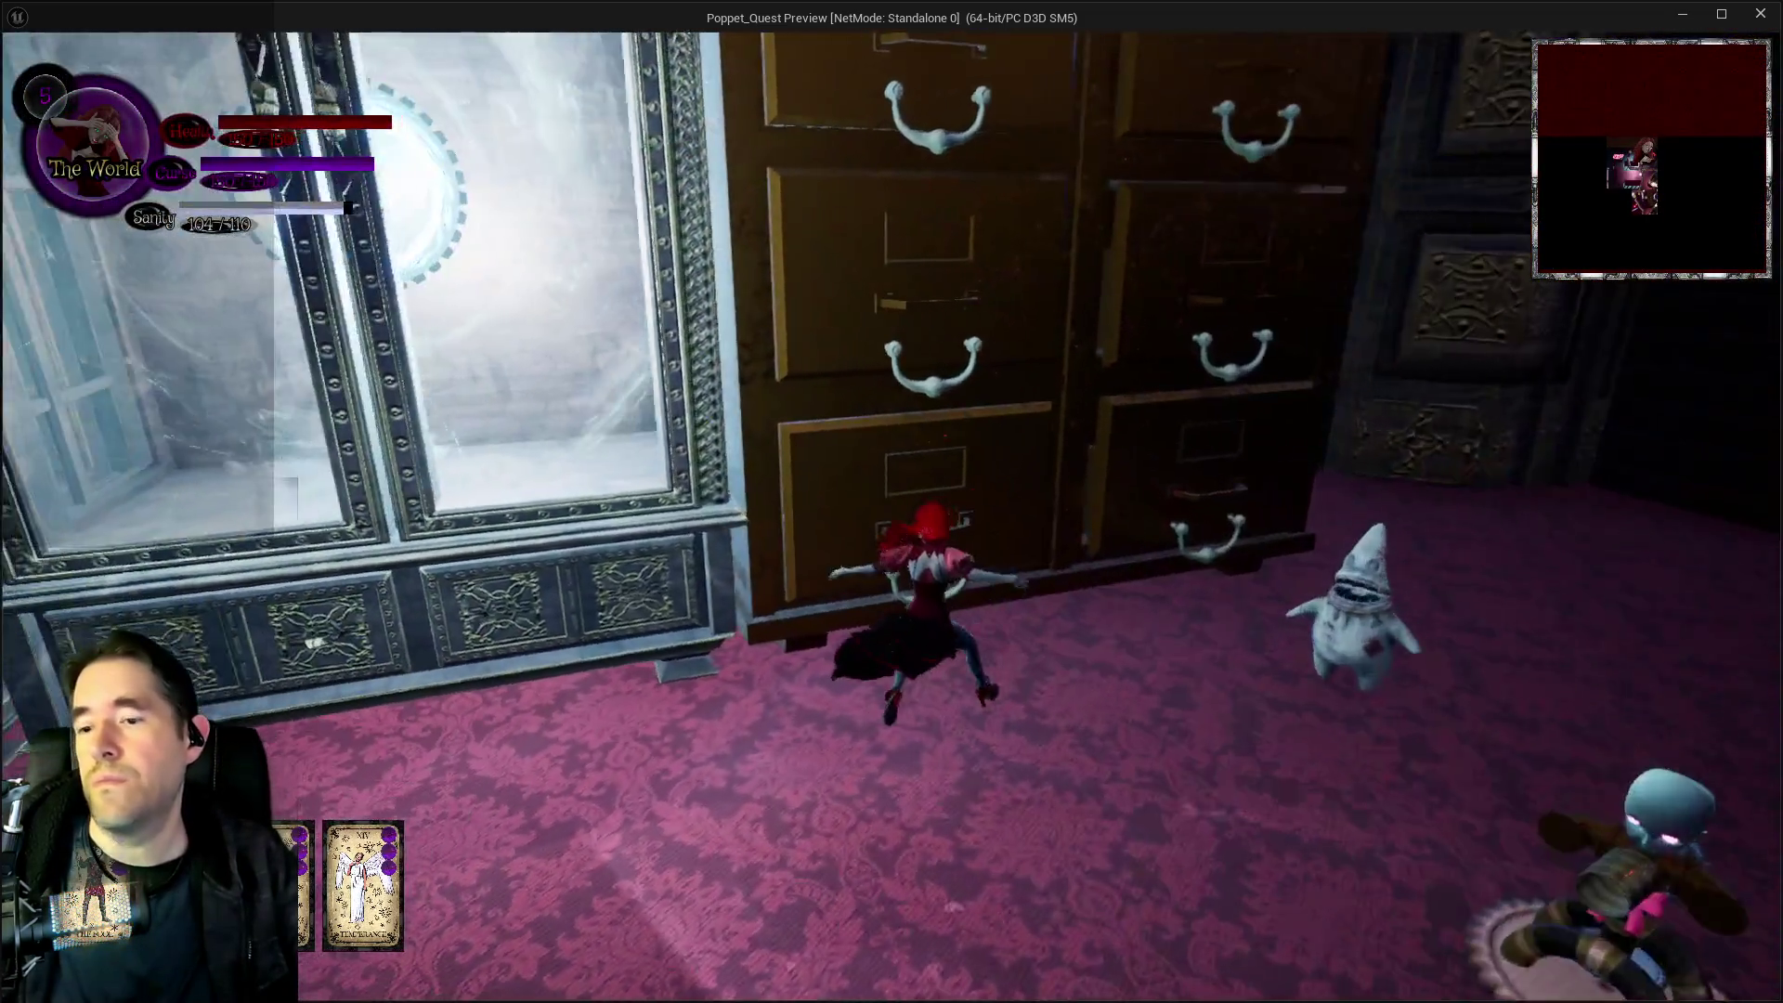
pyautogui.press('w')
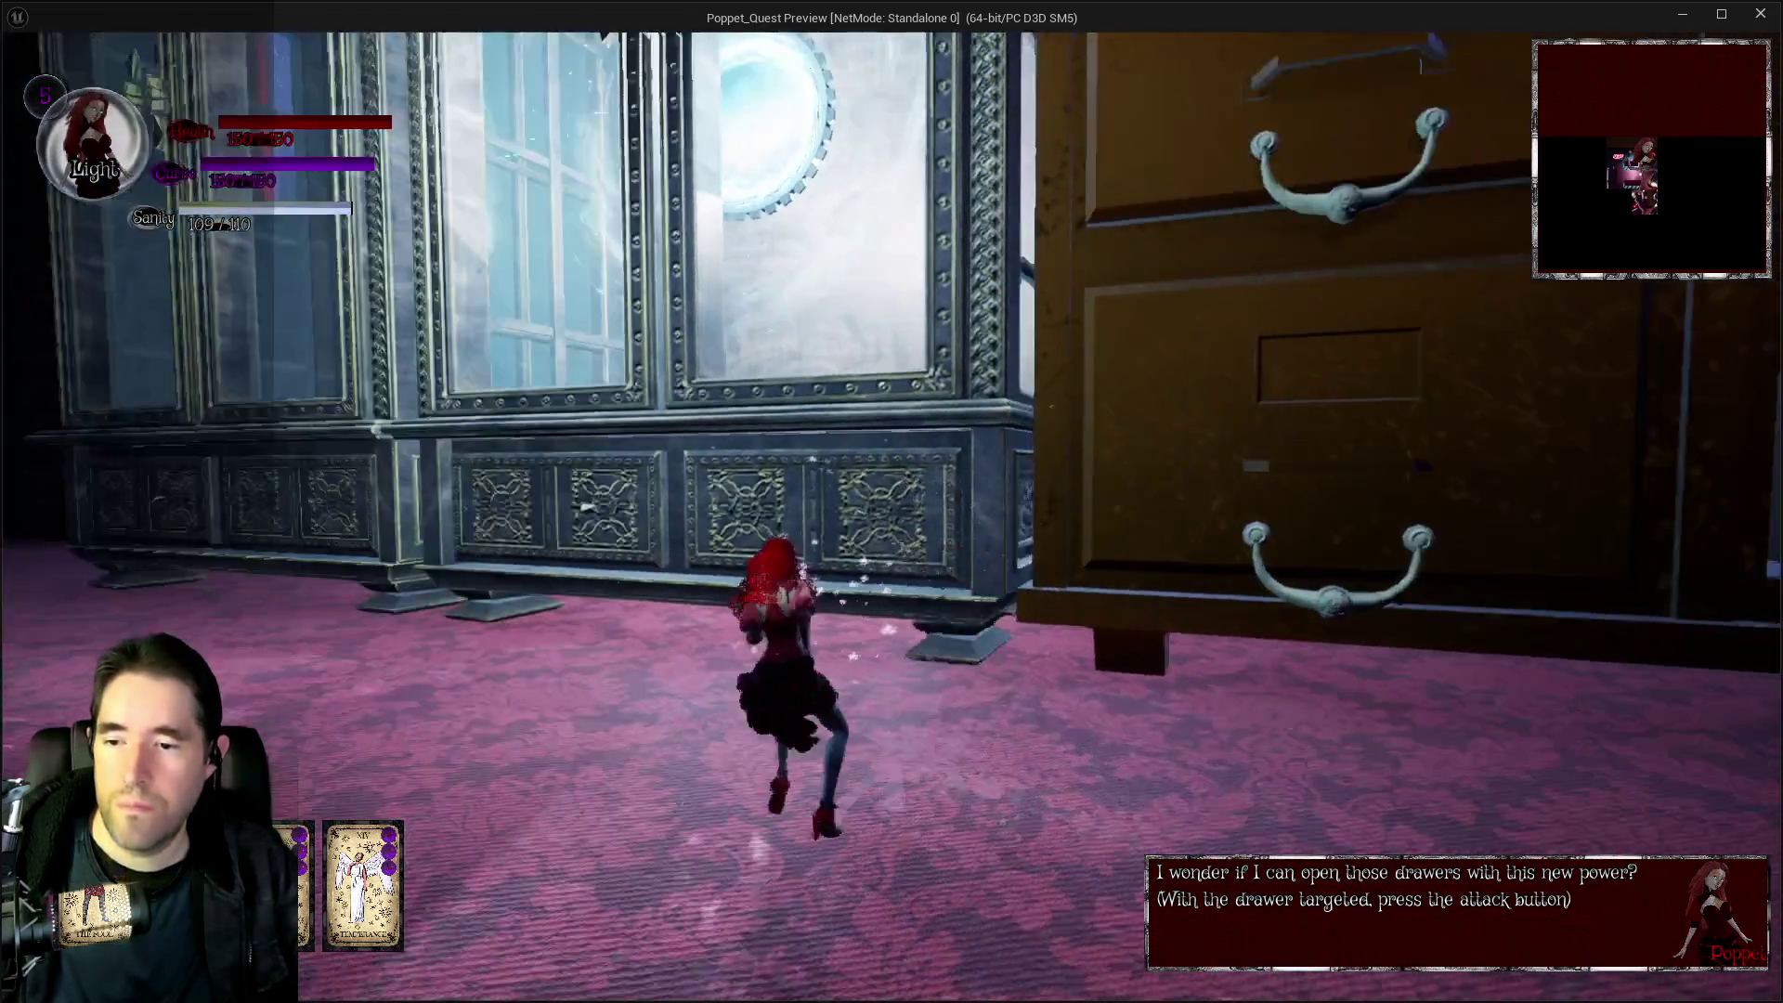
pyautogui.press('w')
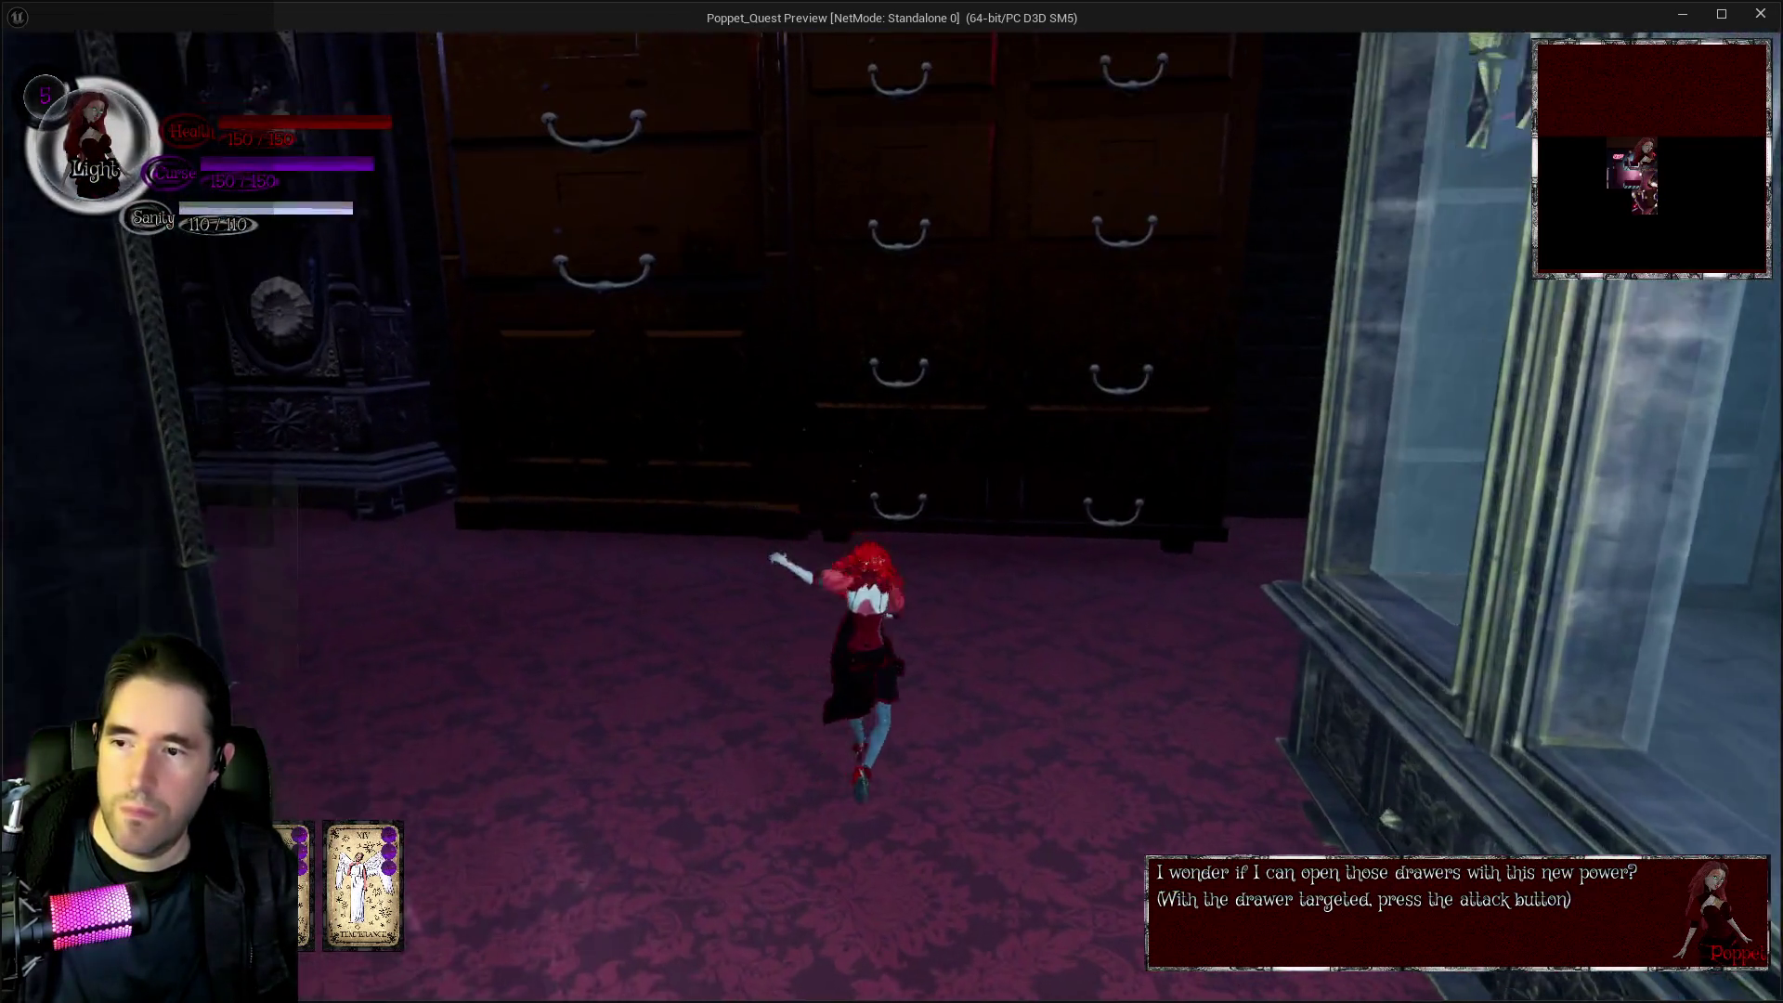
# Switch to Darkness form, run through the pipe corridor to the cabinet hall, then return to the editor
pyautogui.press('w')
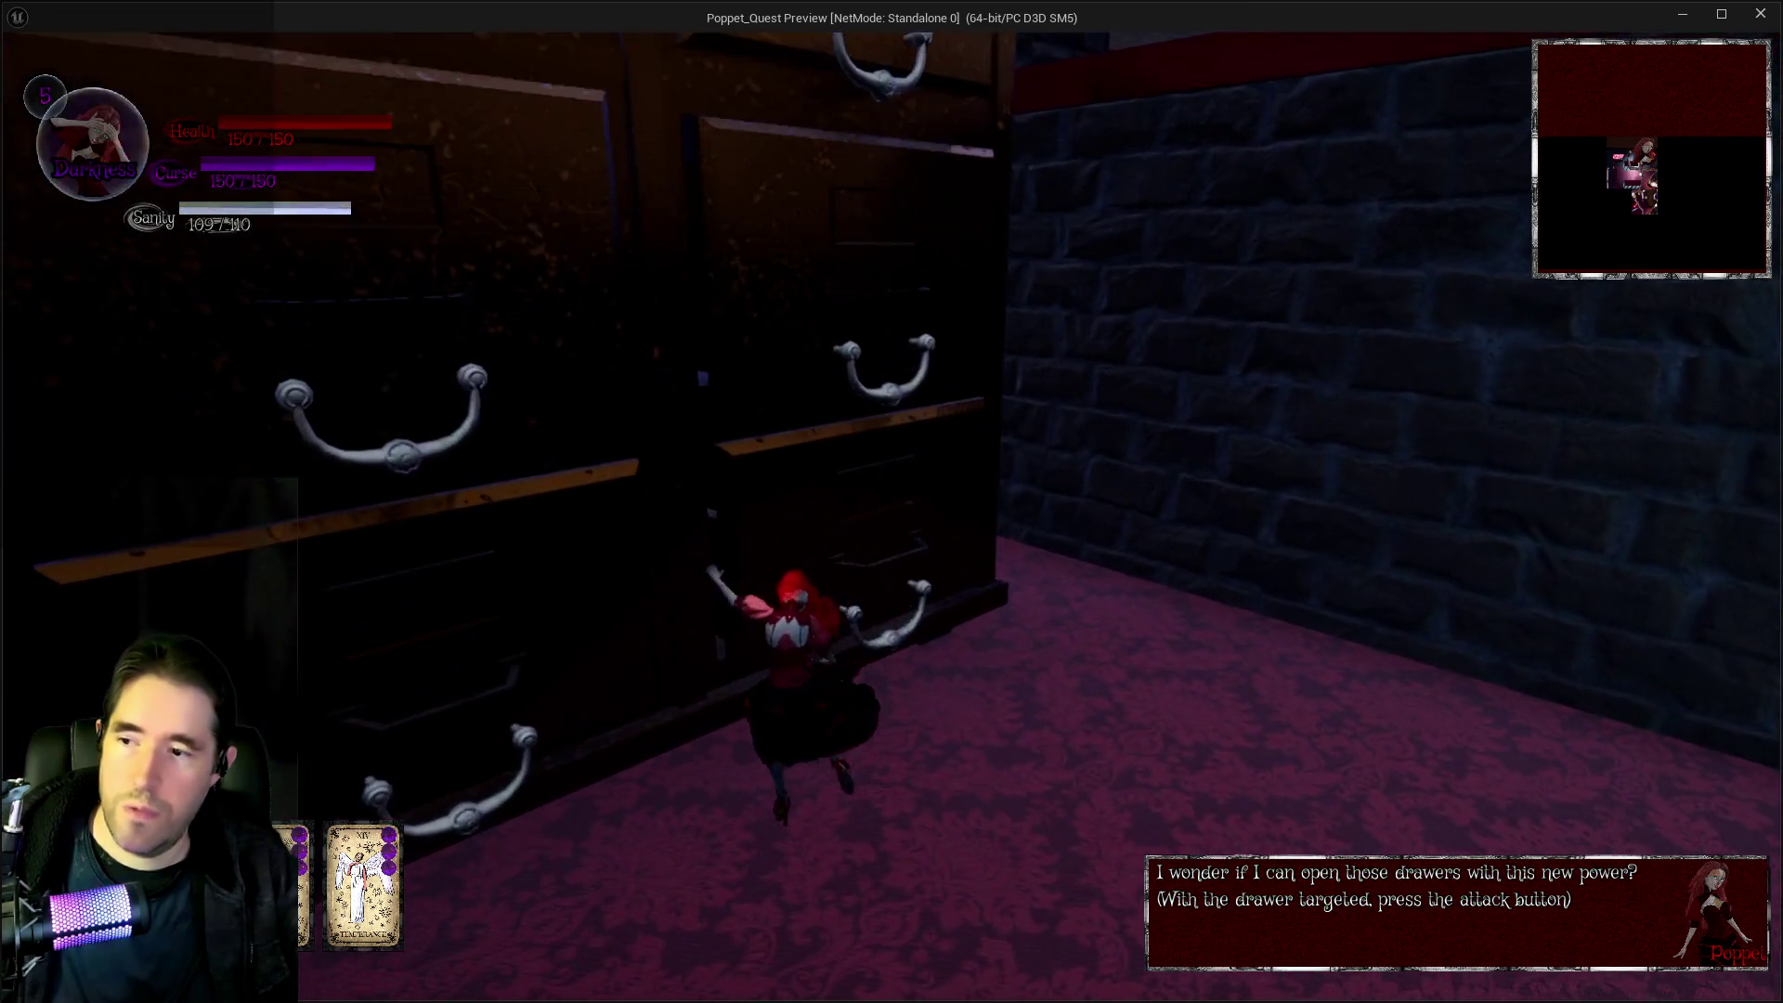
pyautogui.press('w')
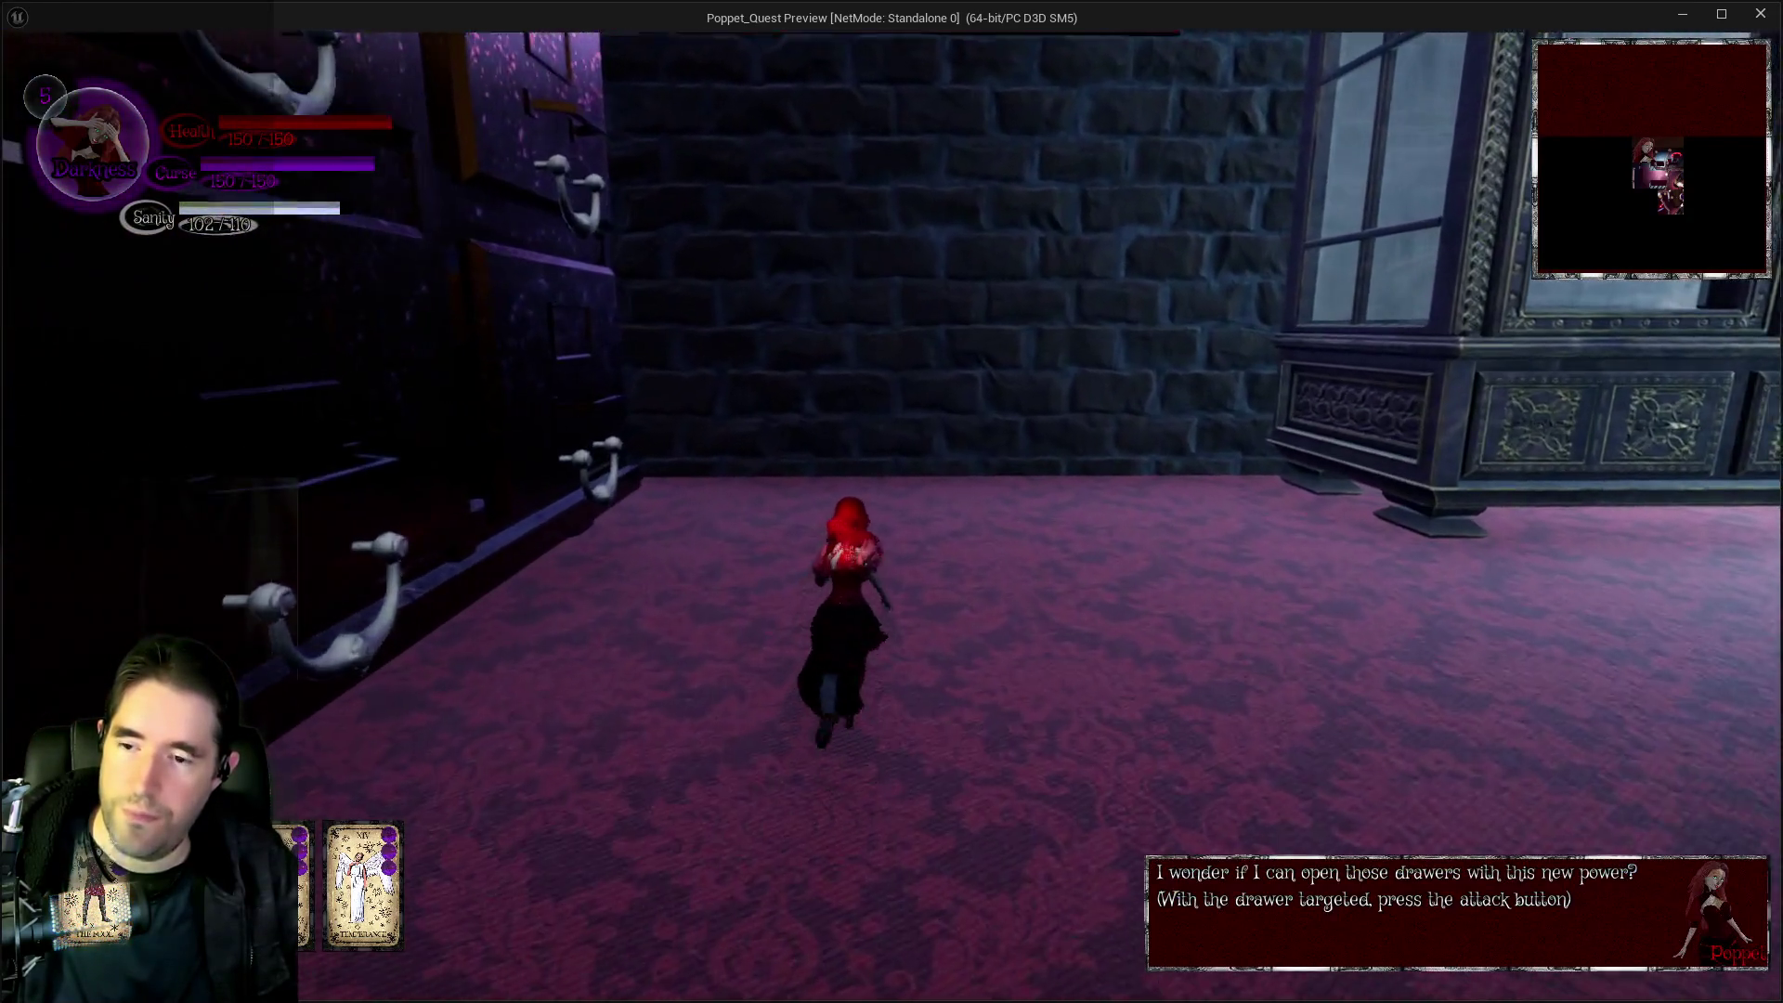
pyautogui.press('w')
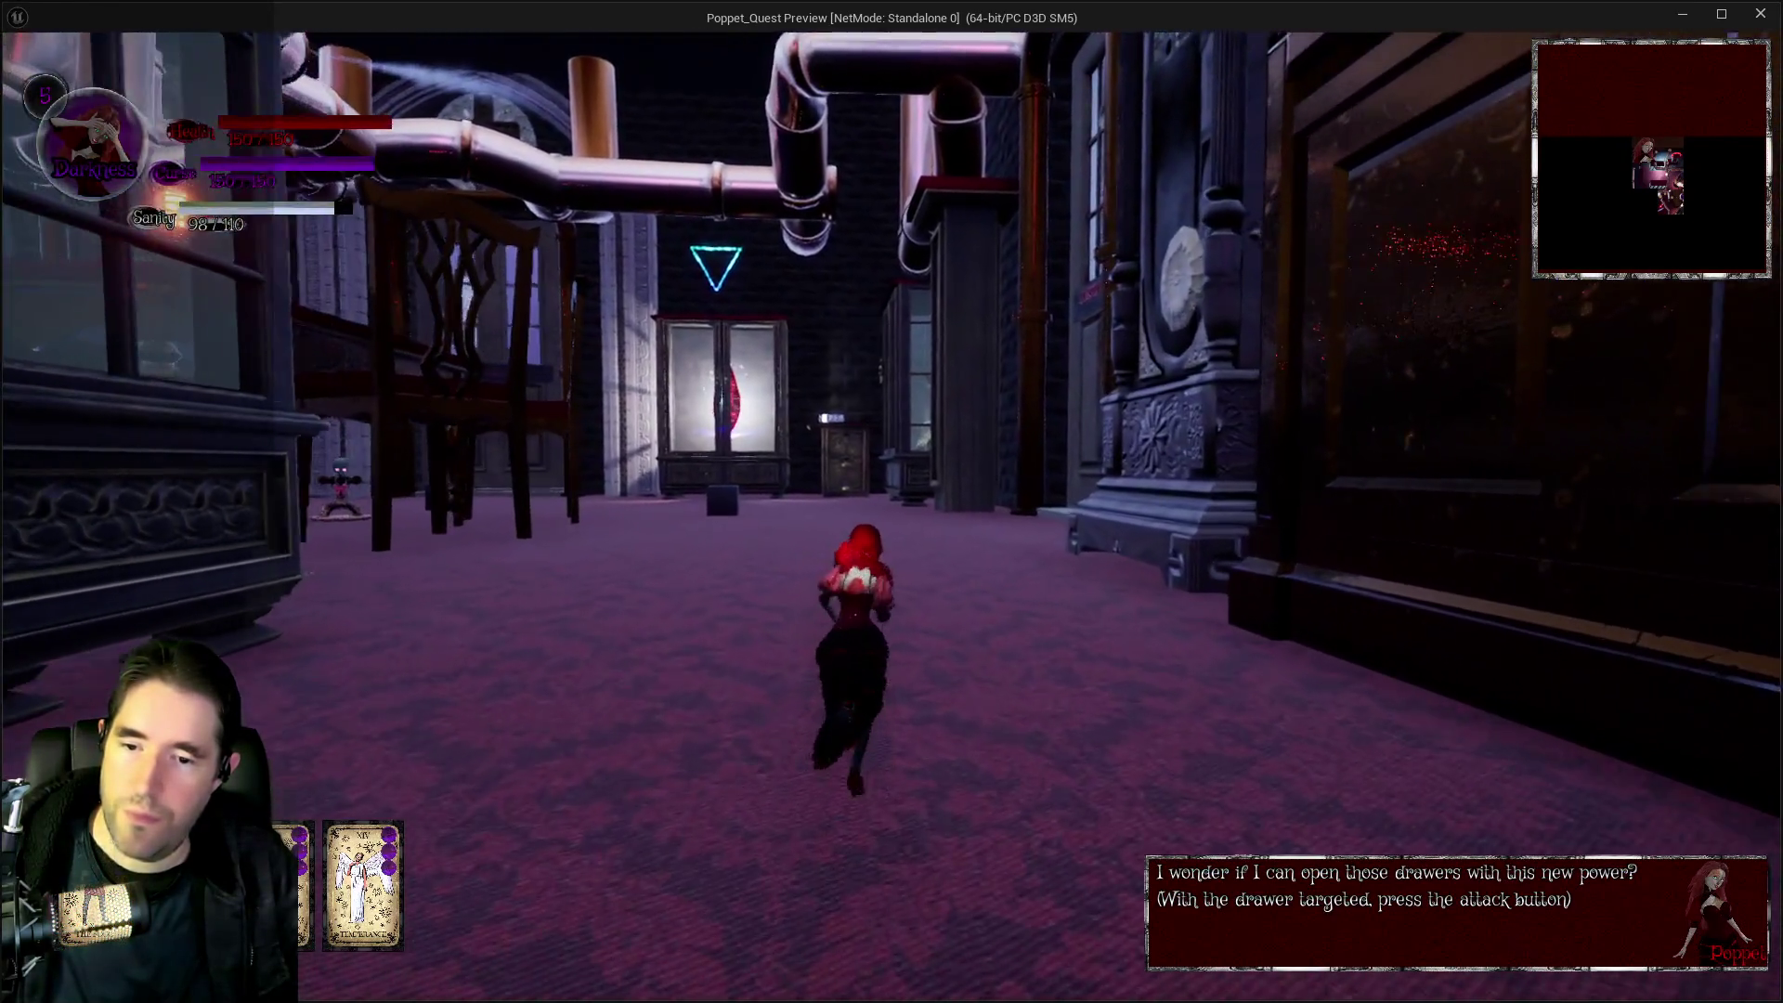
pyautogui.press('w')
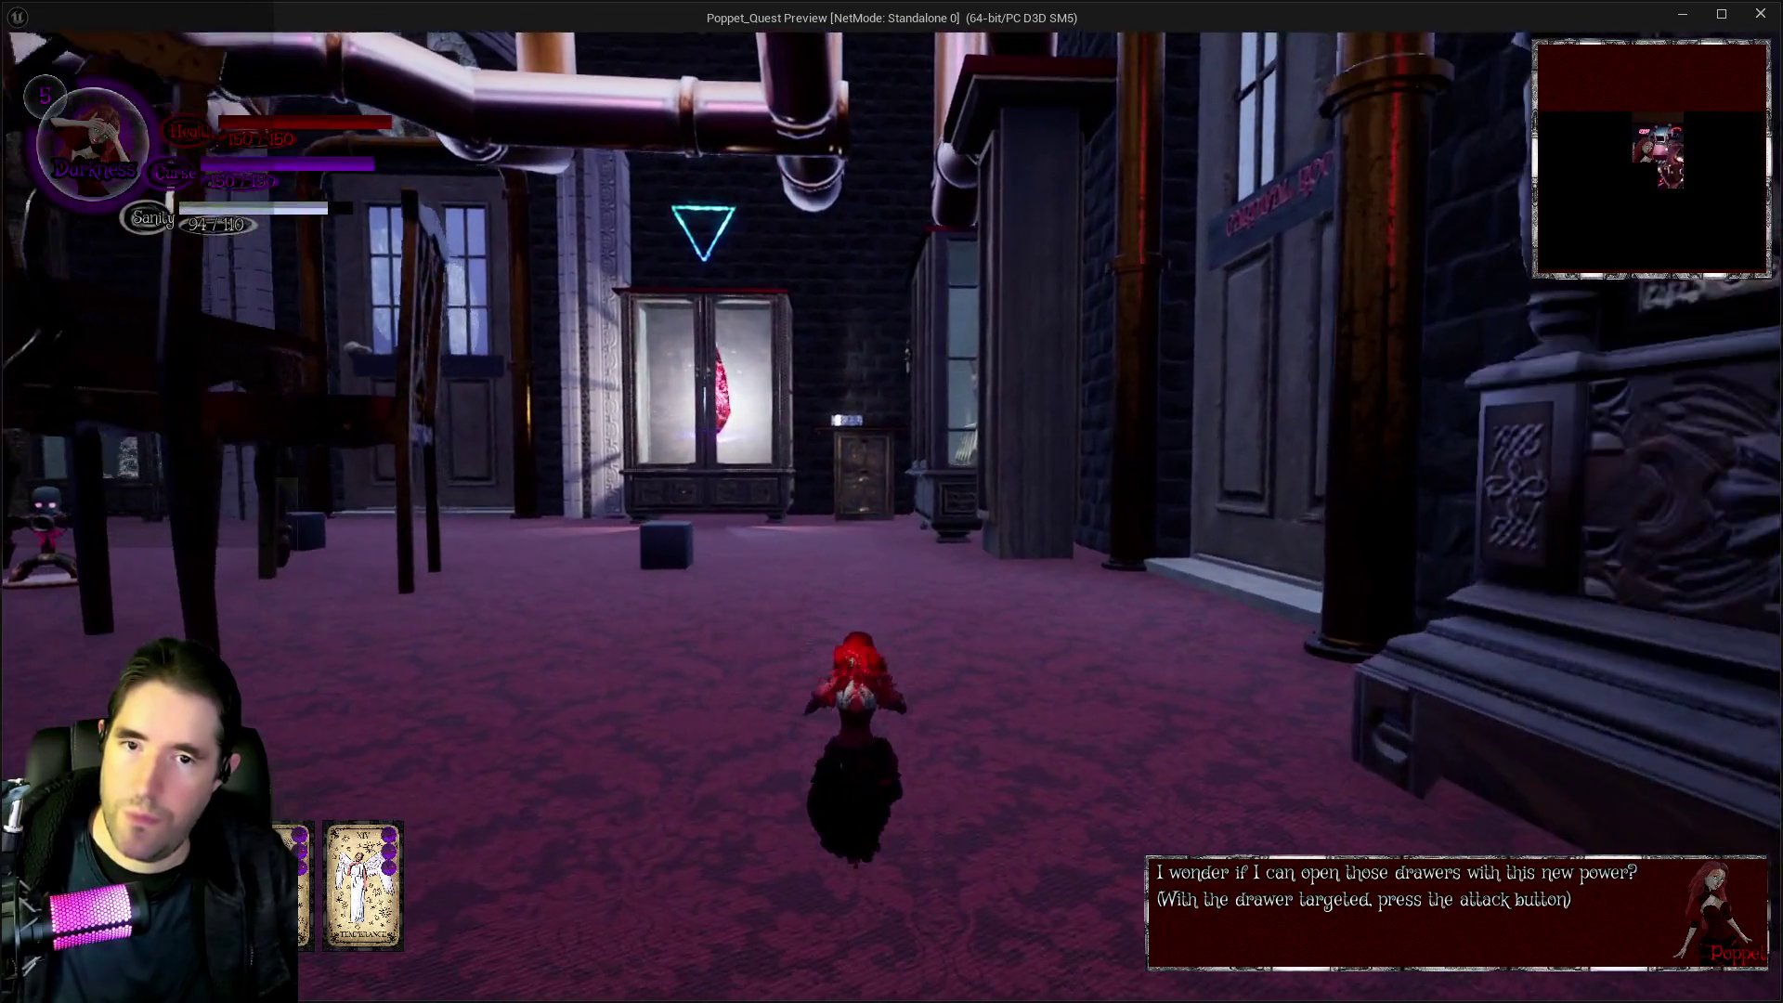
pyautogui.press('w')
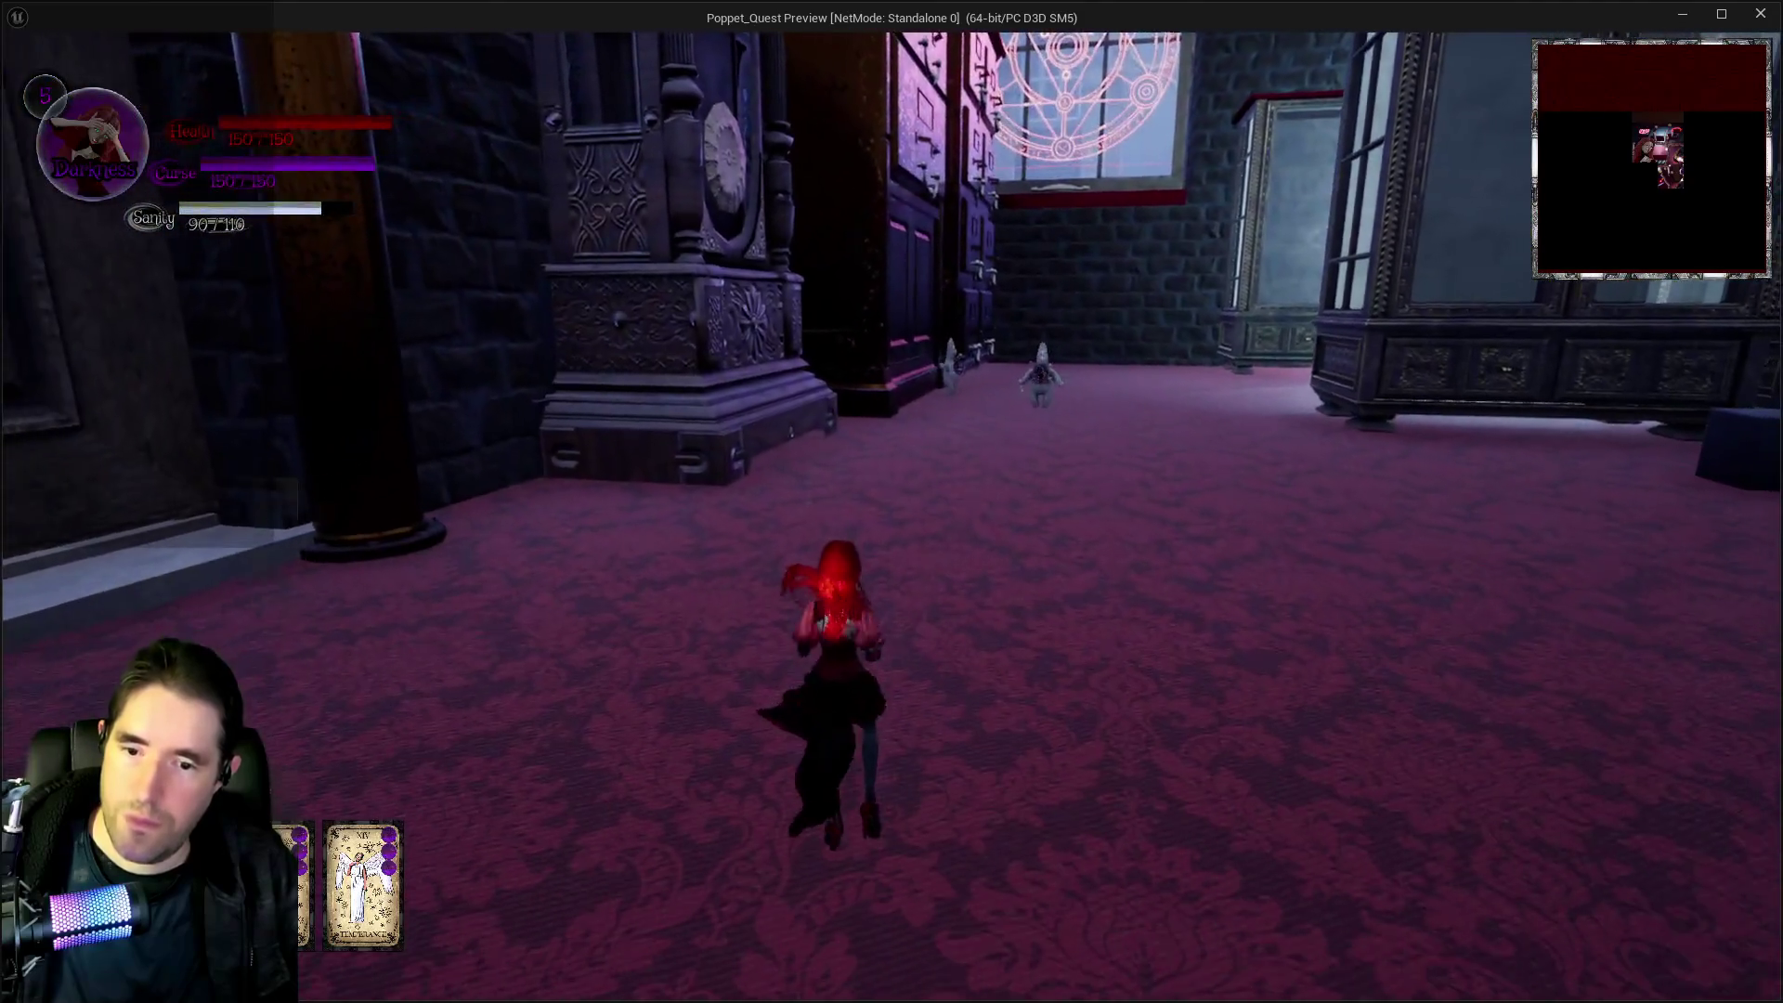
pyautogui.hotkey('alt', 'Tab')
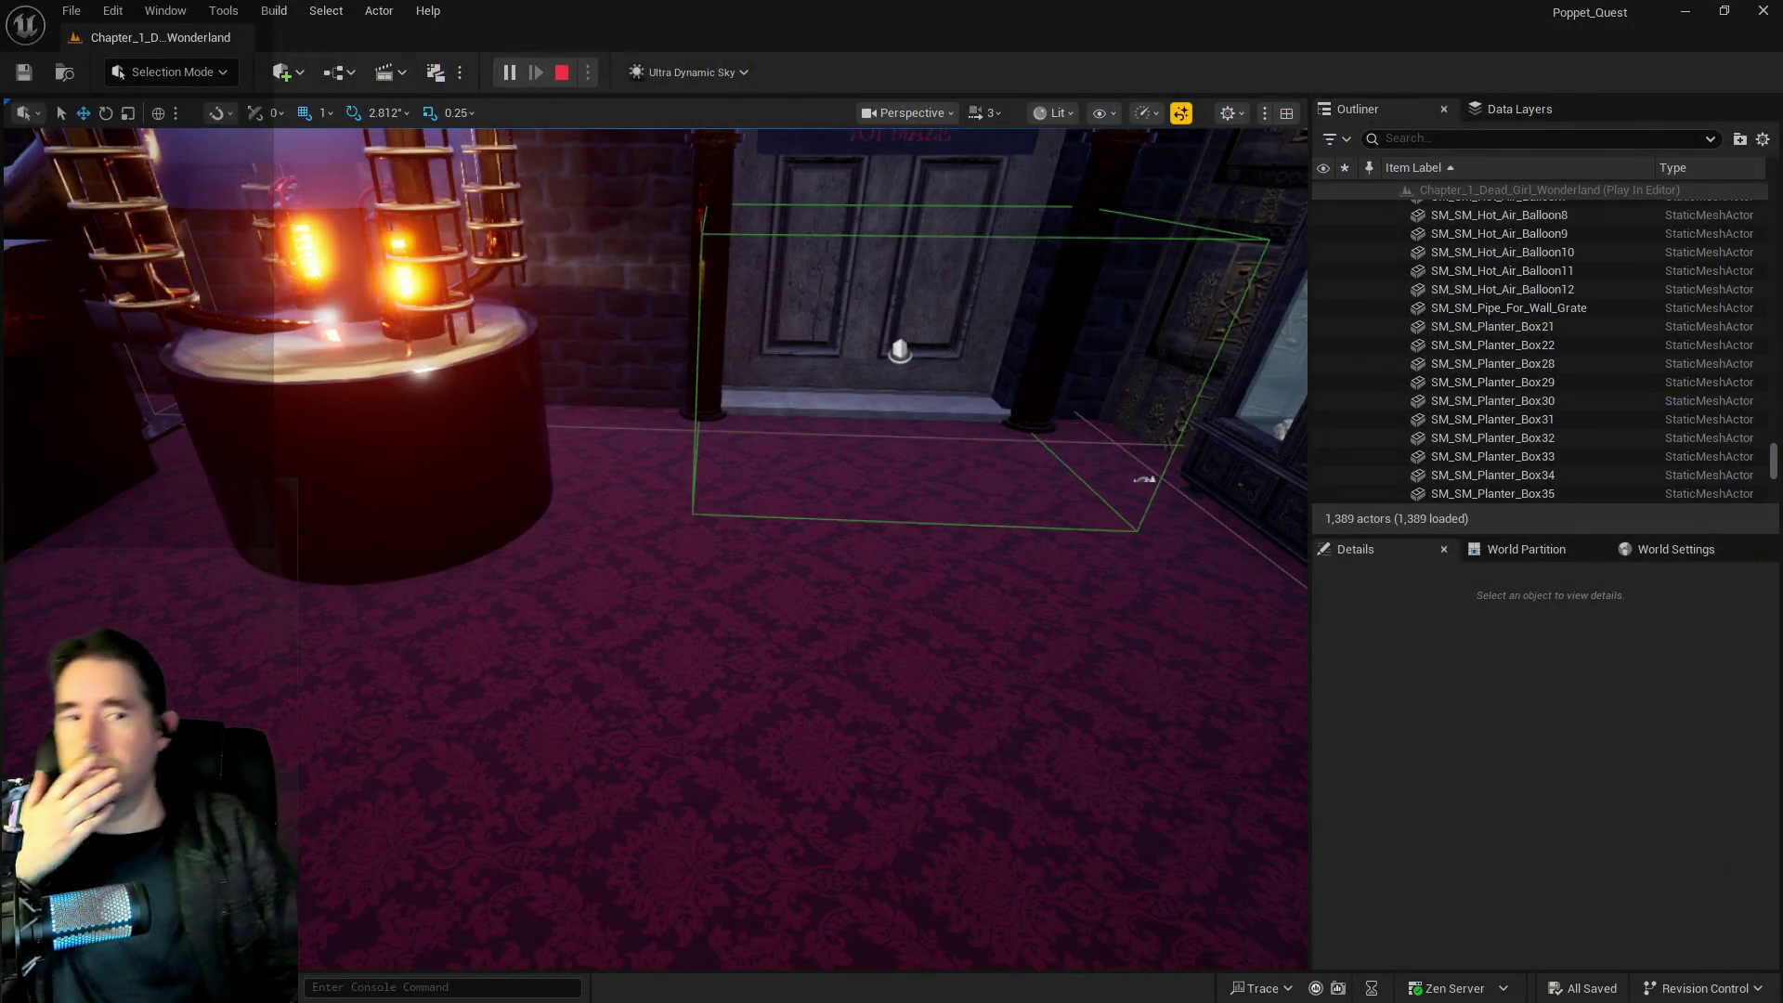
# End the play test with Esc and return to the level editor
pyautogui.press('Escape')
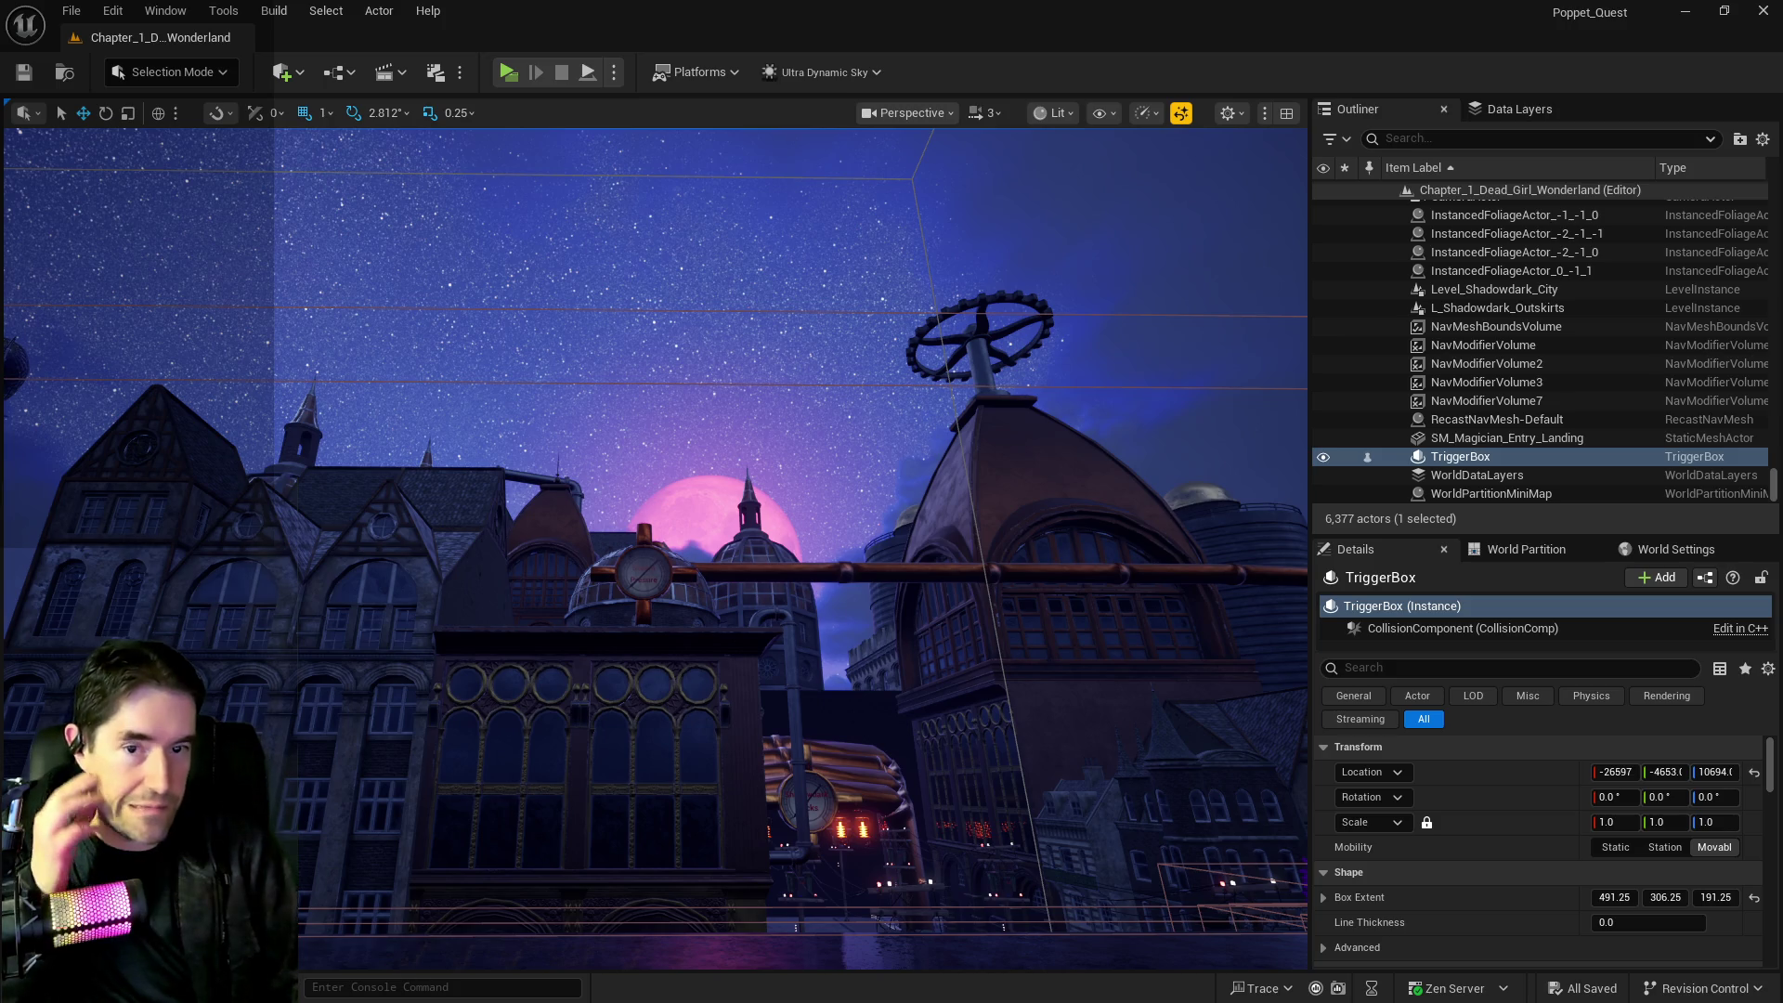
# Pull the viewport back from the door and TriggerBox, then bring up the level blueprint graph
pyautogui.moveTo(971, 756); pyautogui.dragTo(971, 756)
pyautogui.moveTo(1083, 816); pyautogui.dragTo(1083, 817)
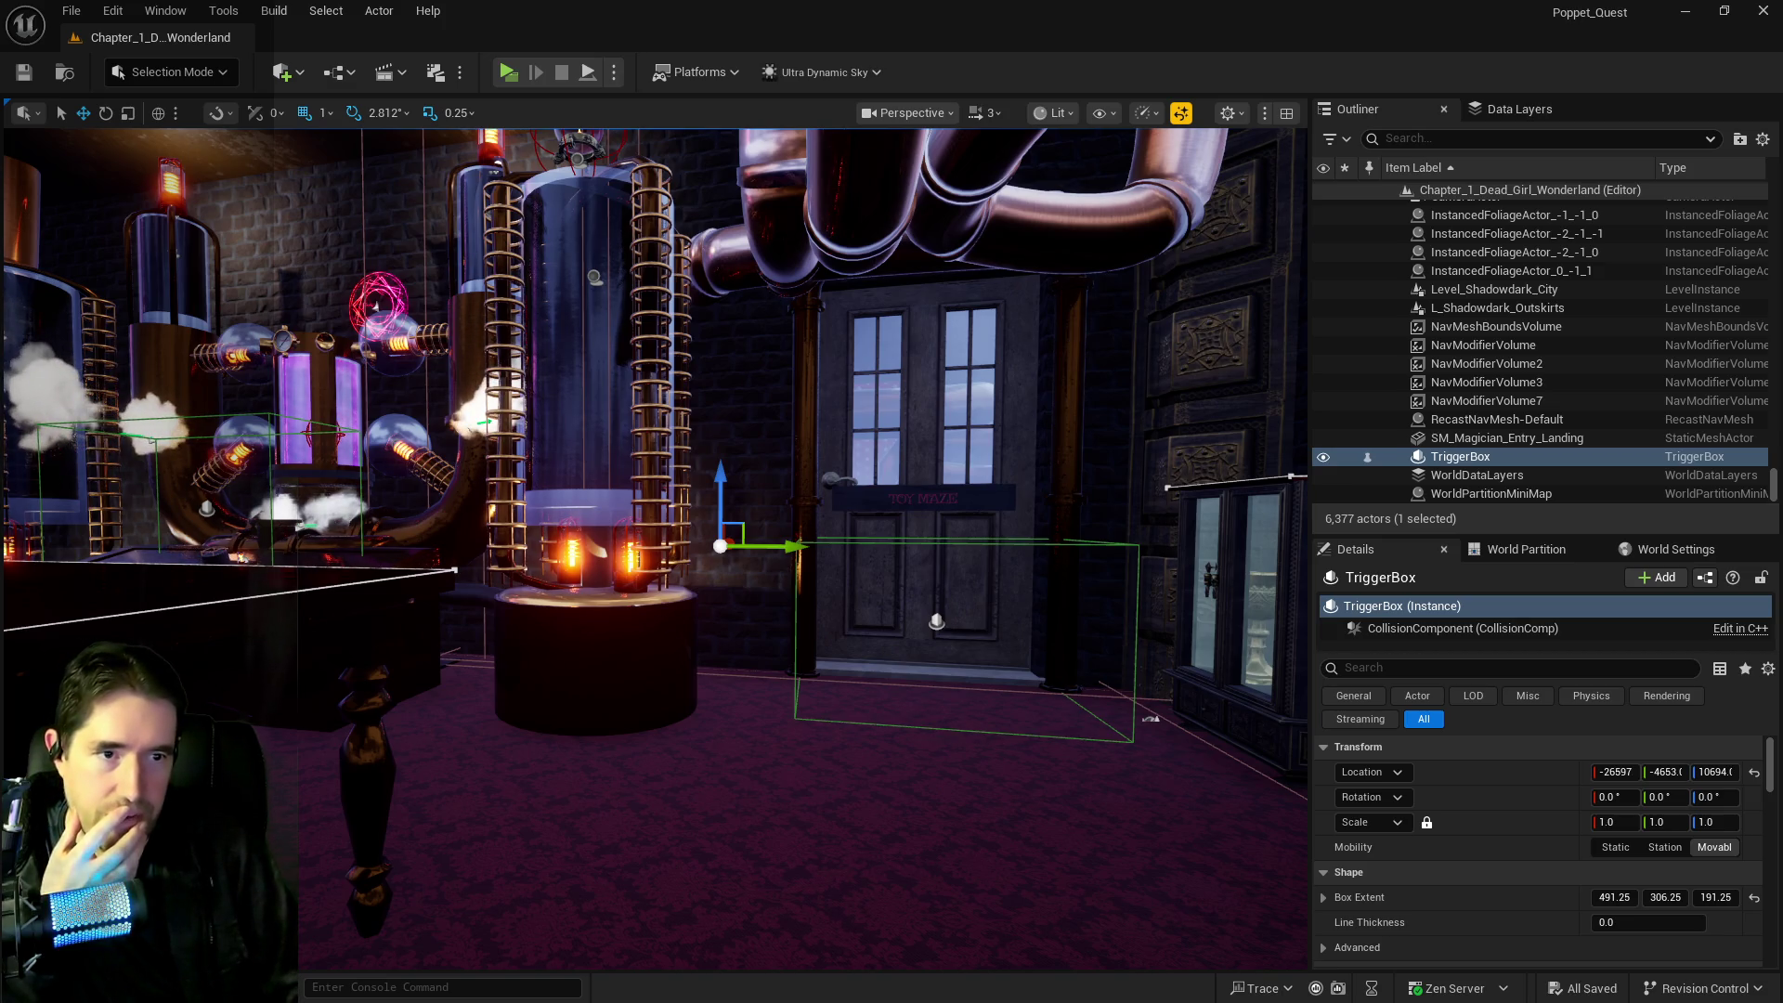
pyautogui.hotkey('alt', 'Tab')
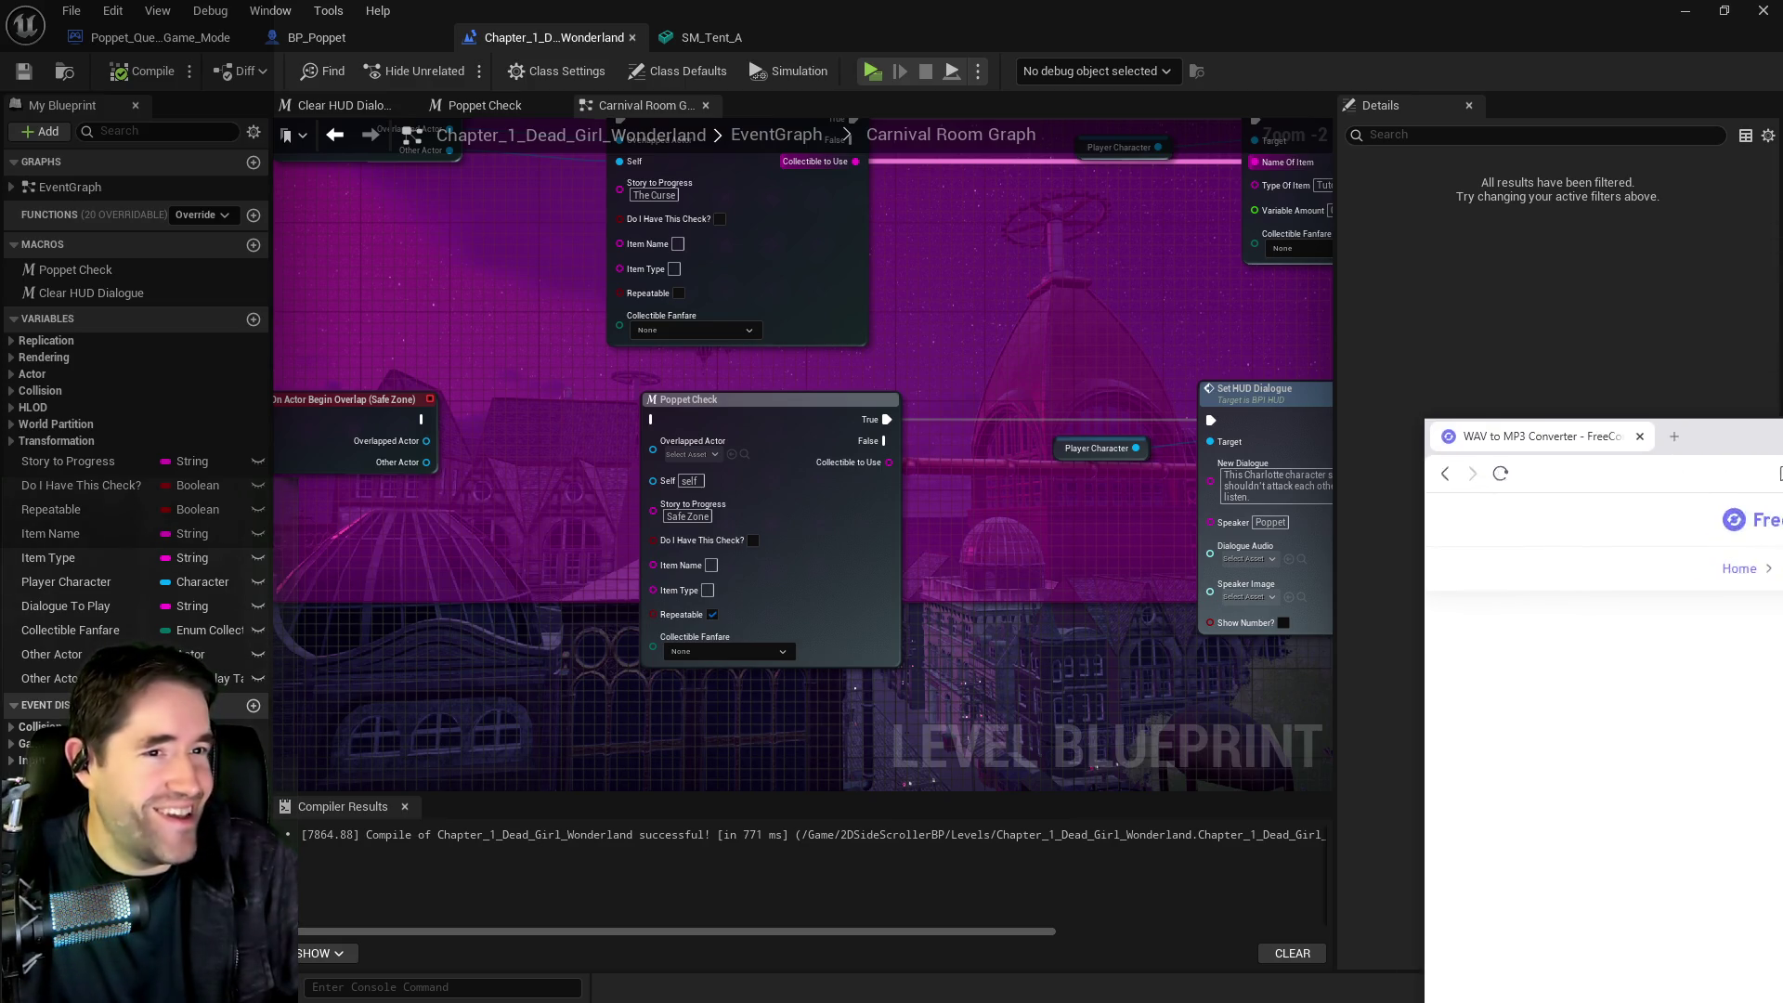
# Load the Dark Fantasy Studio 'A dark story' track into FreeConvert and convert it
pyautogui.moveTo(1299, 254); pyautogui.dragTo(1268, 198)
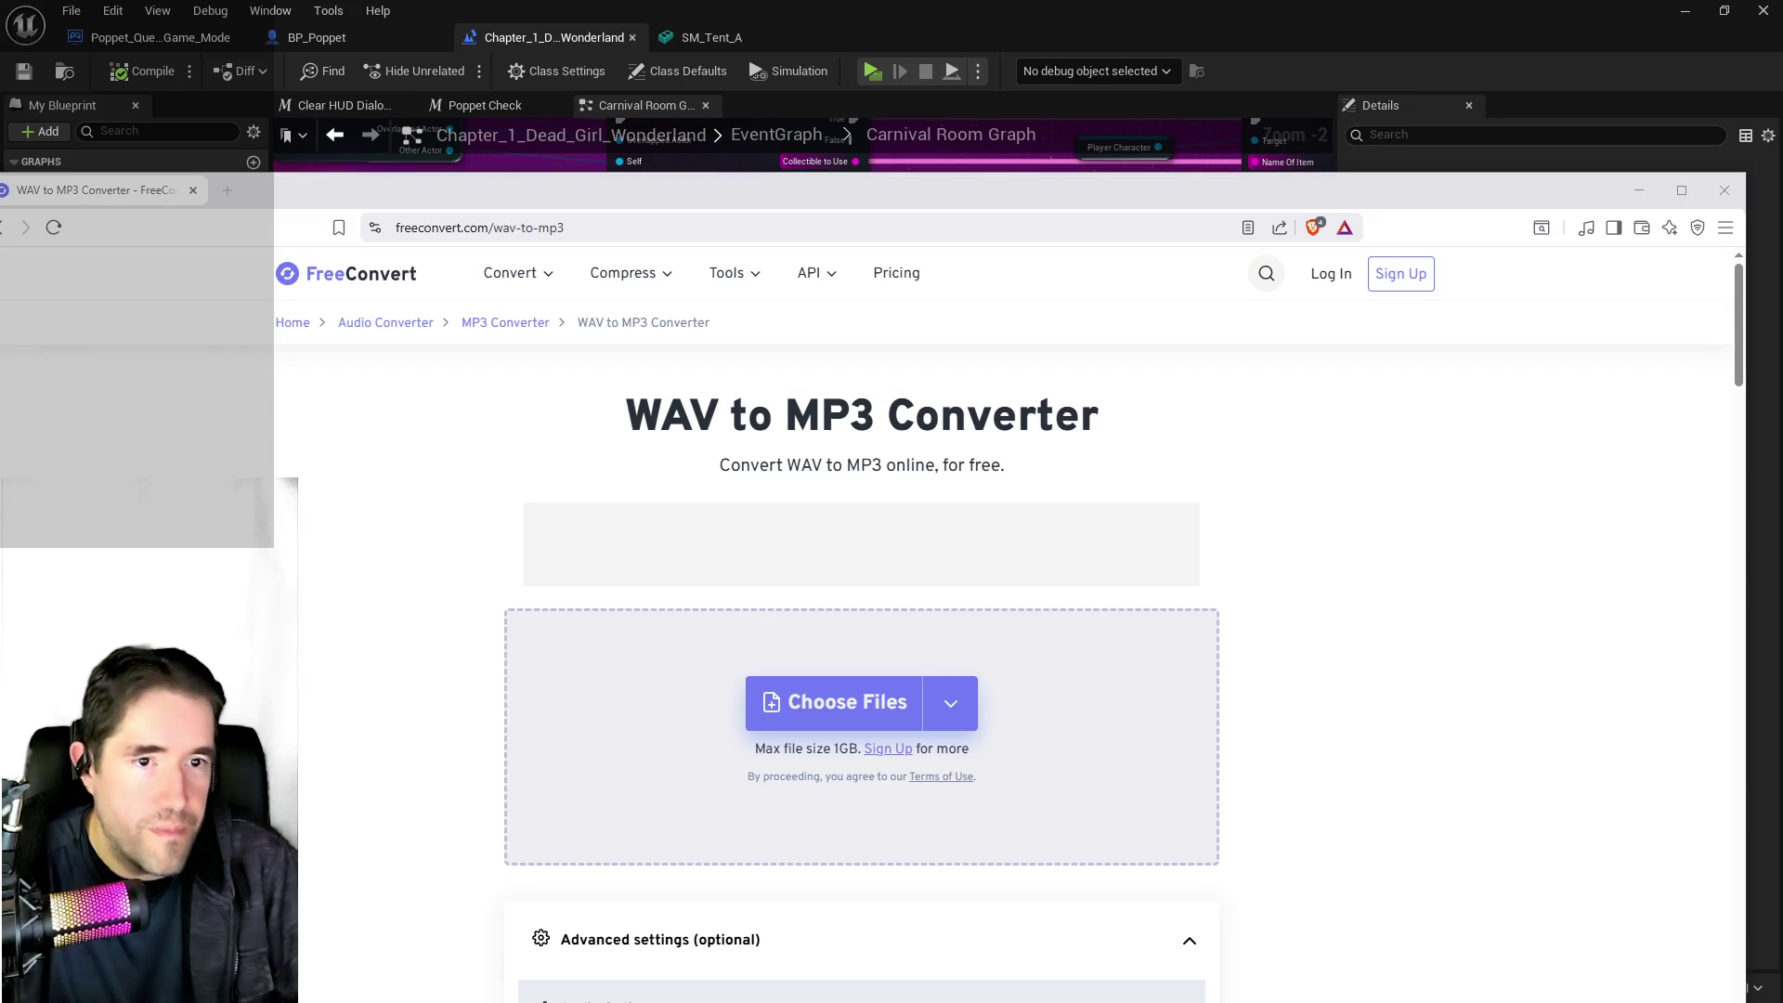
pyautogui.moveTo(0, 520)
pyautogui.mouseDown()
pyautogui.moveTo(852, 518)
pyautogui.moveTo(860, 626)
pyautogui.mouseUp()
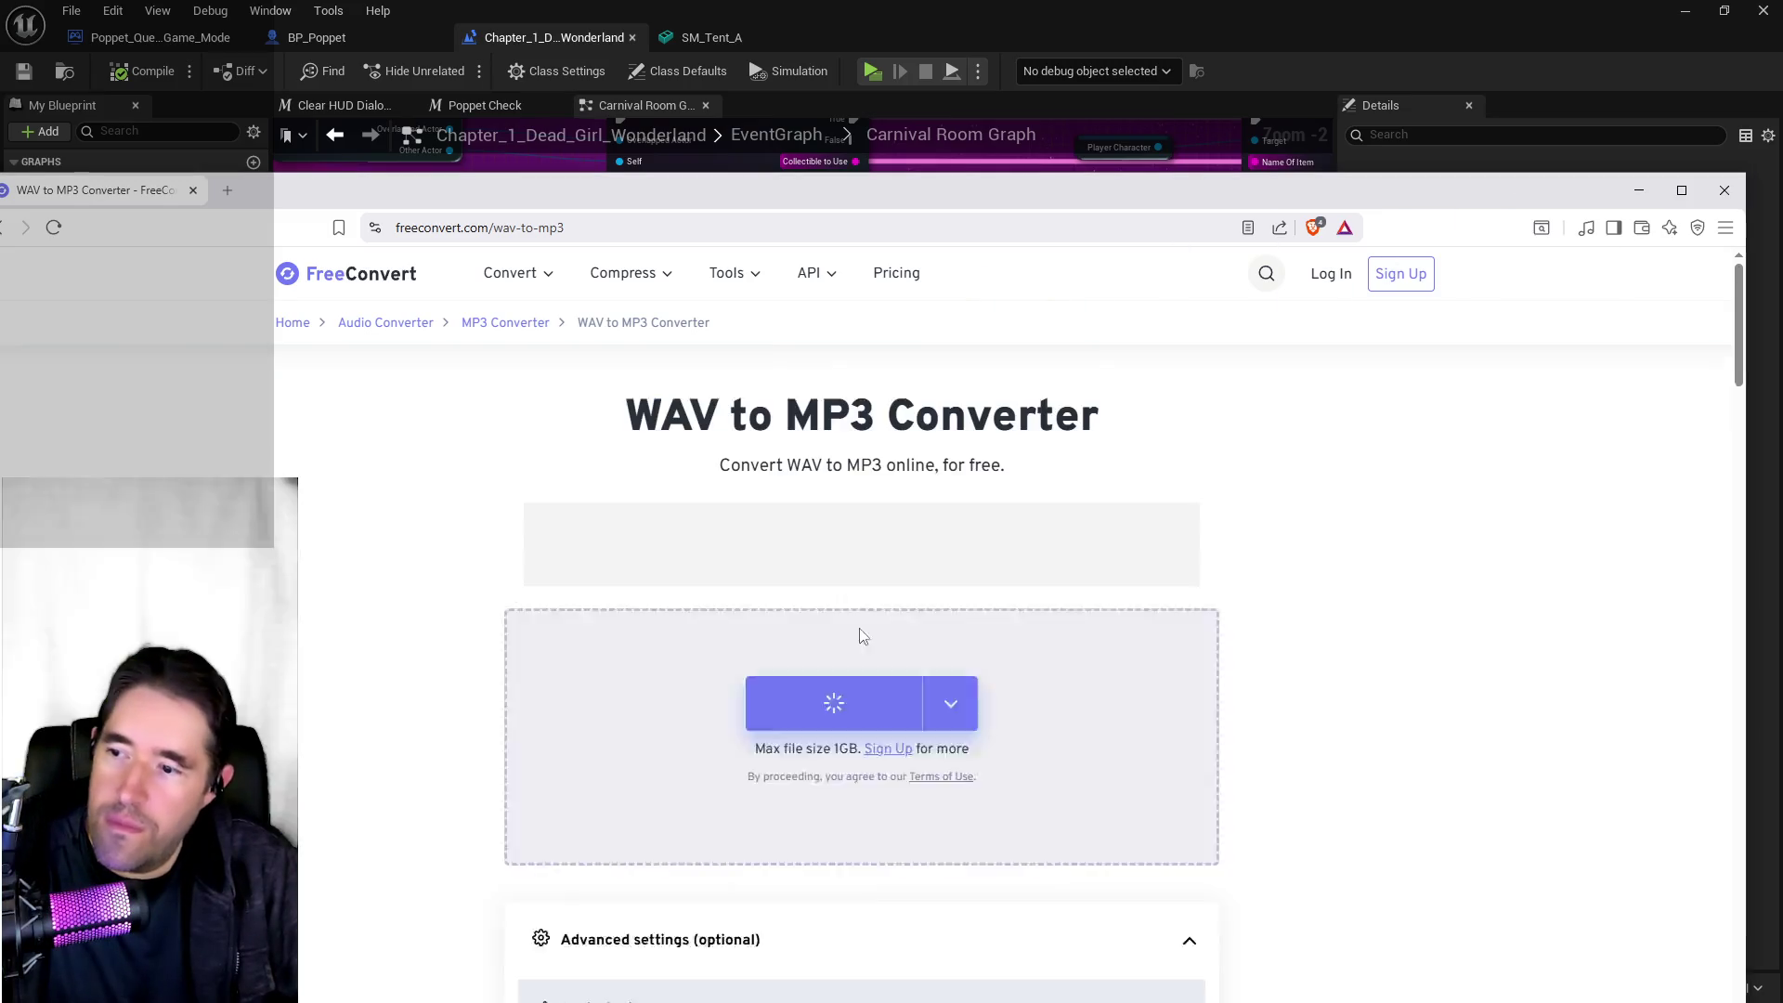
pyautogui.click(1119, 692)
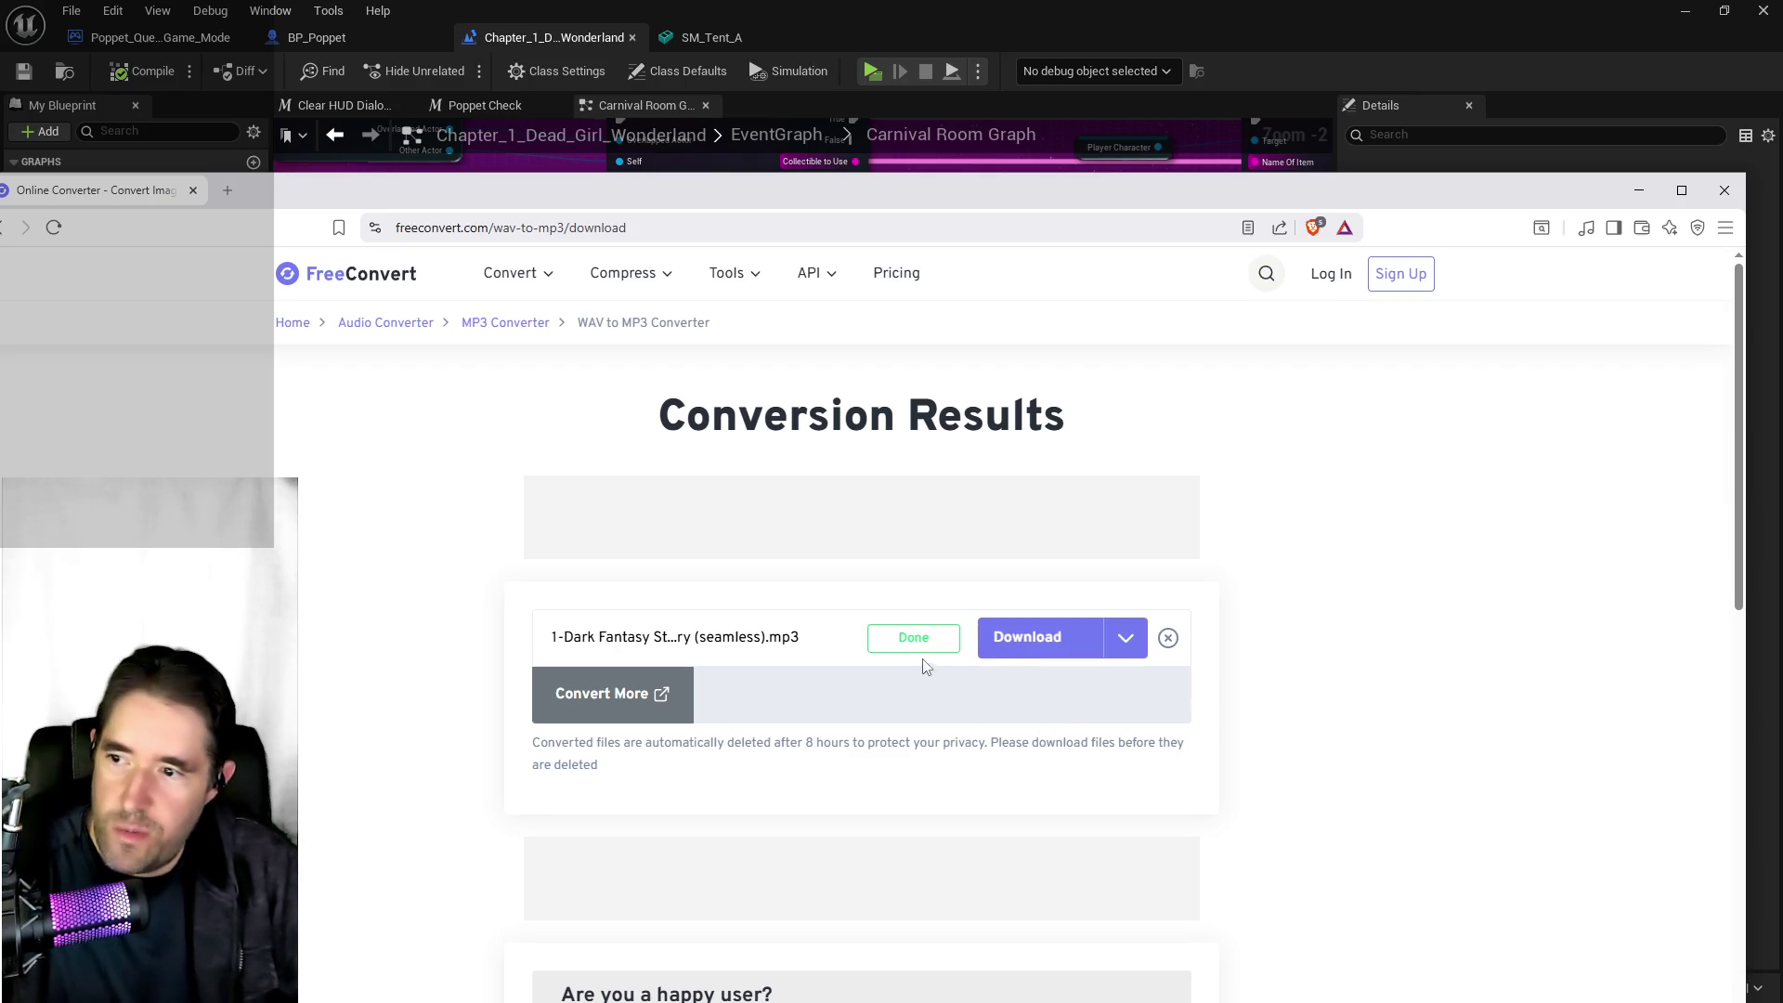
# Download the converted audio and save it as DFS_A_Dark_Story in the Music To Check folder
pyautogui.click(1020, 641)
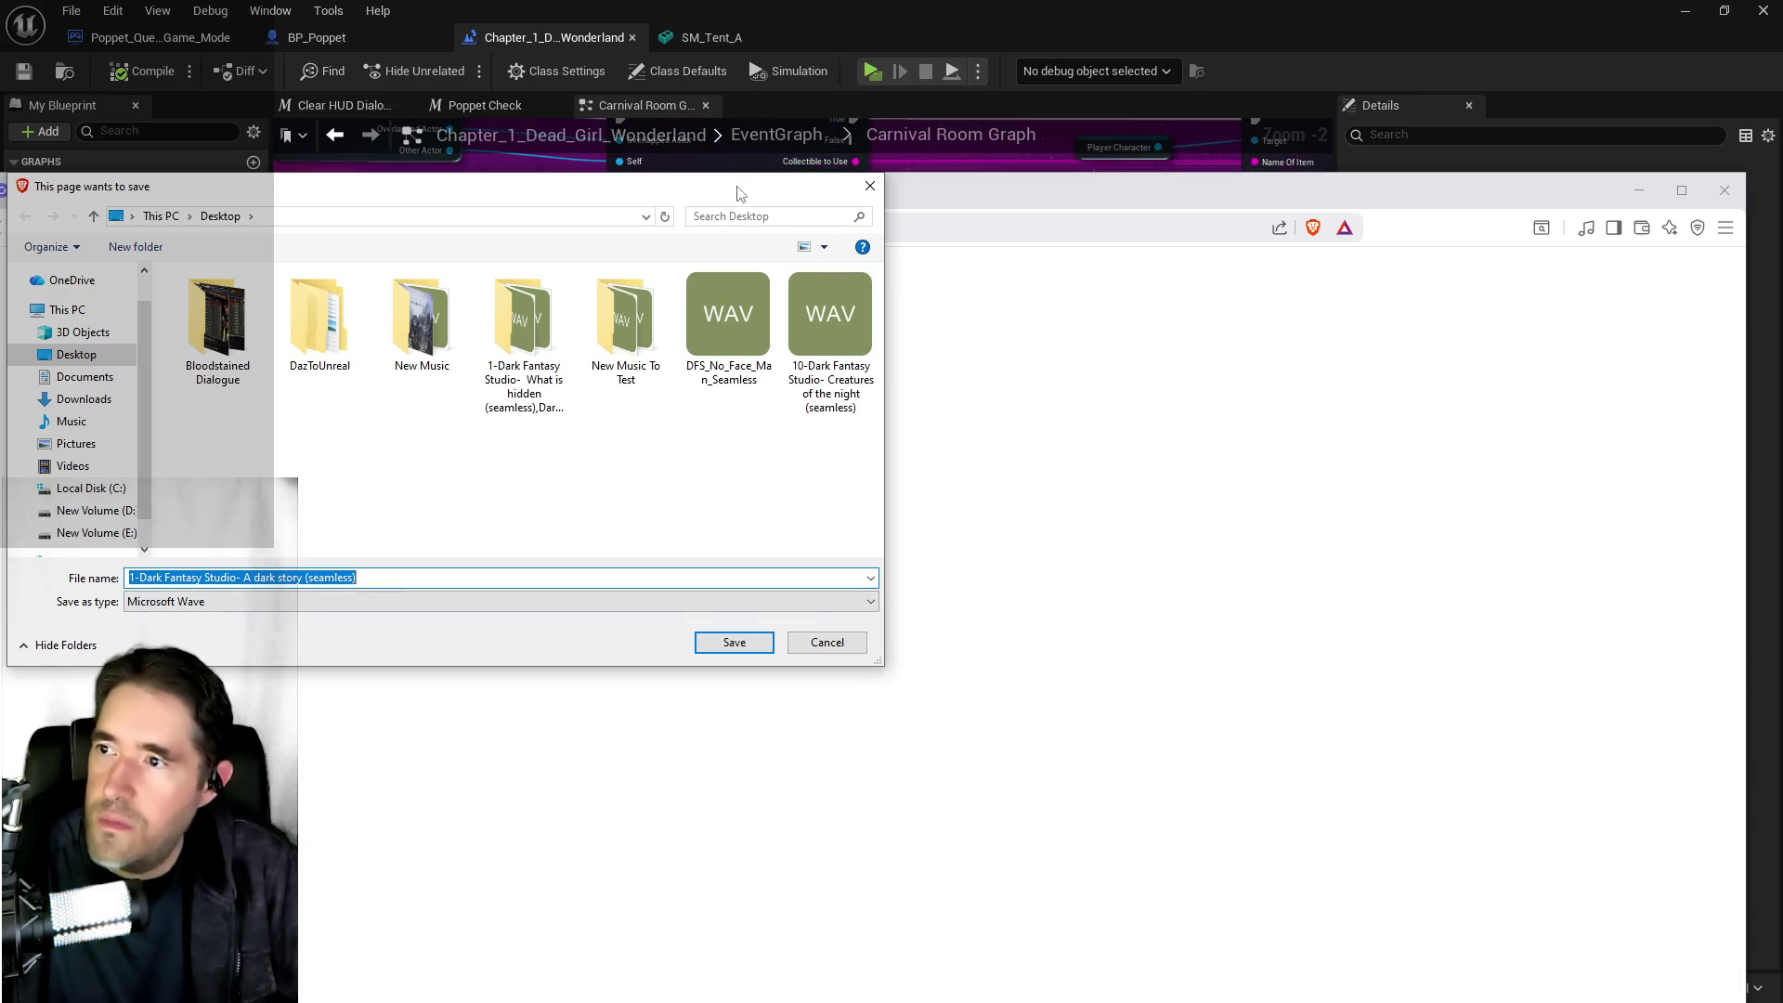
pyautogui.press('Return')
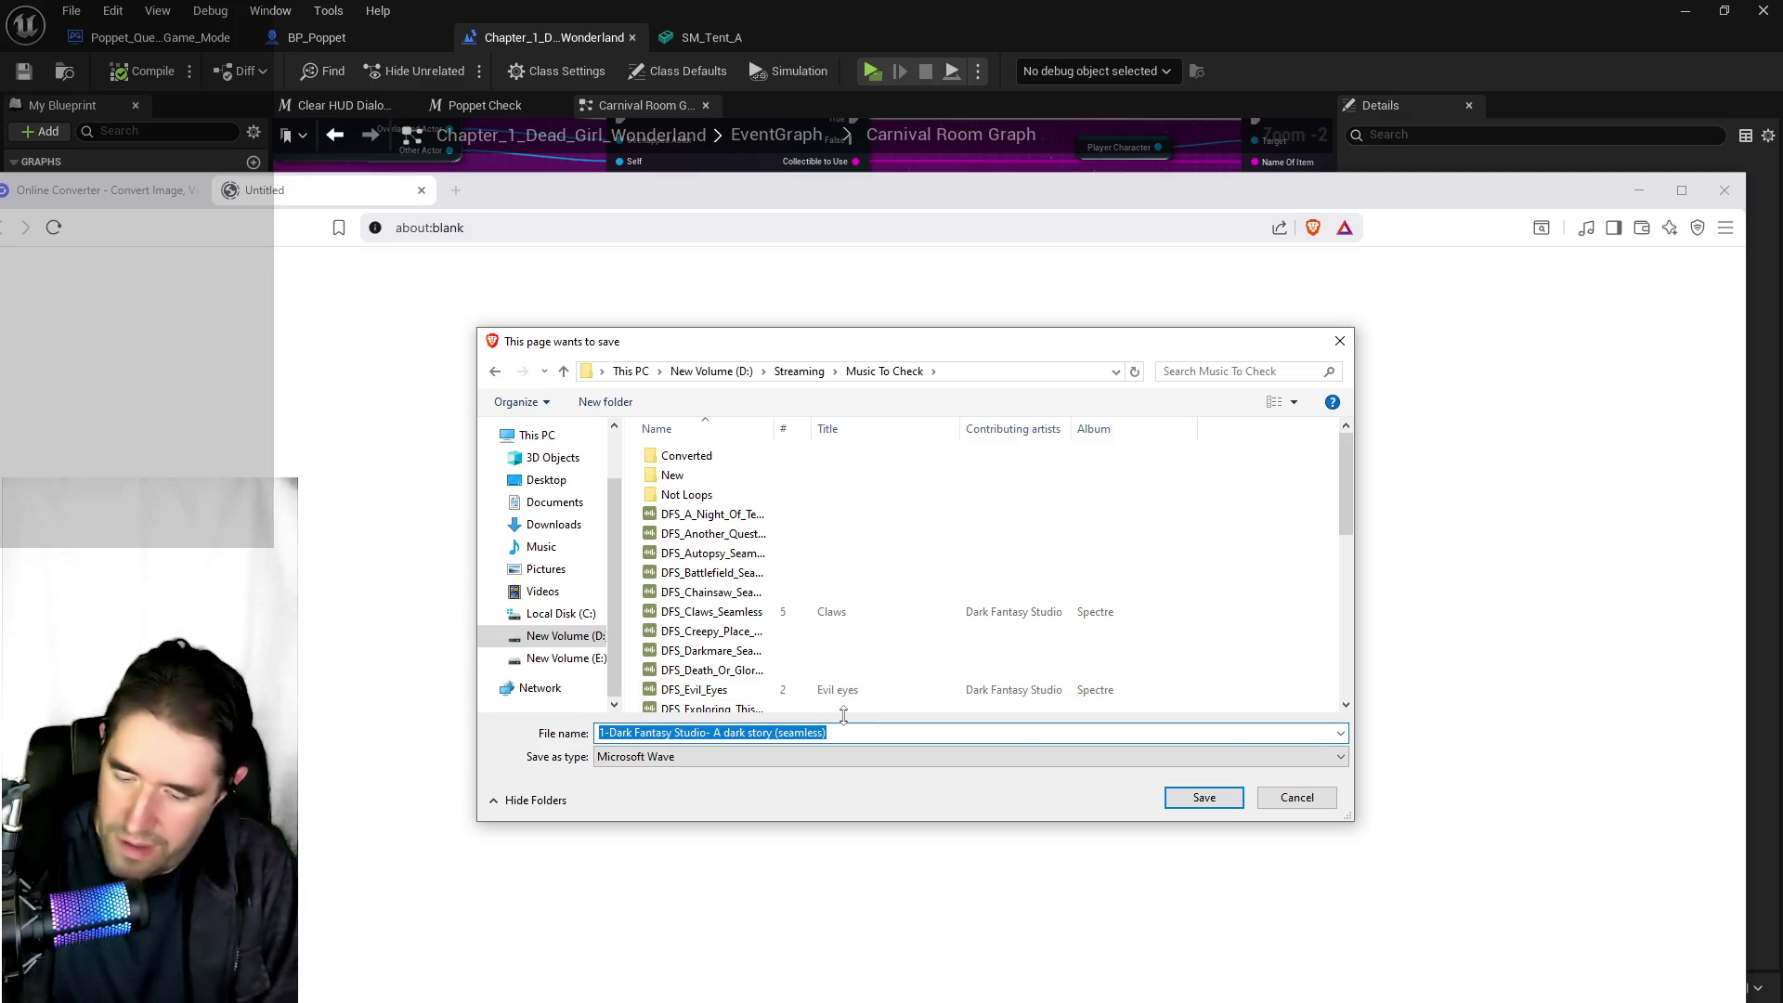
pyautogui.write('DFS_A')
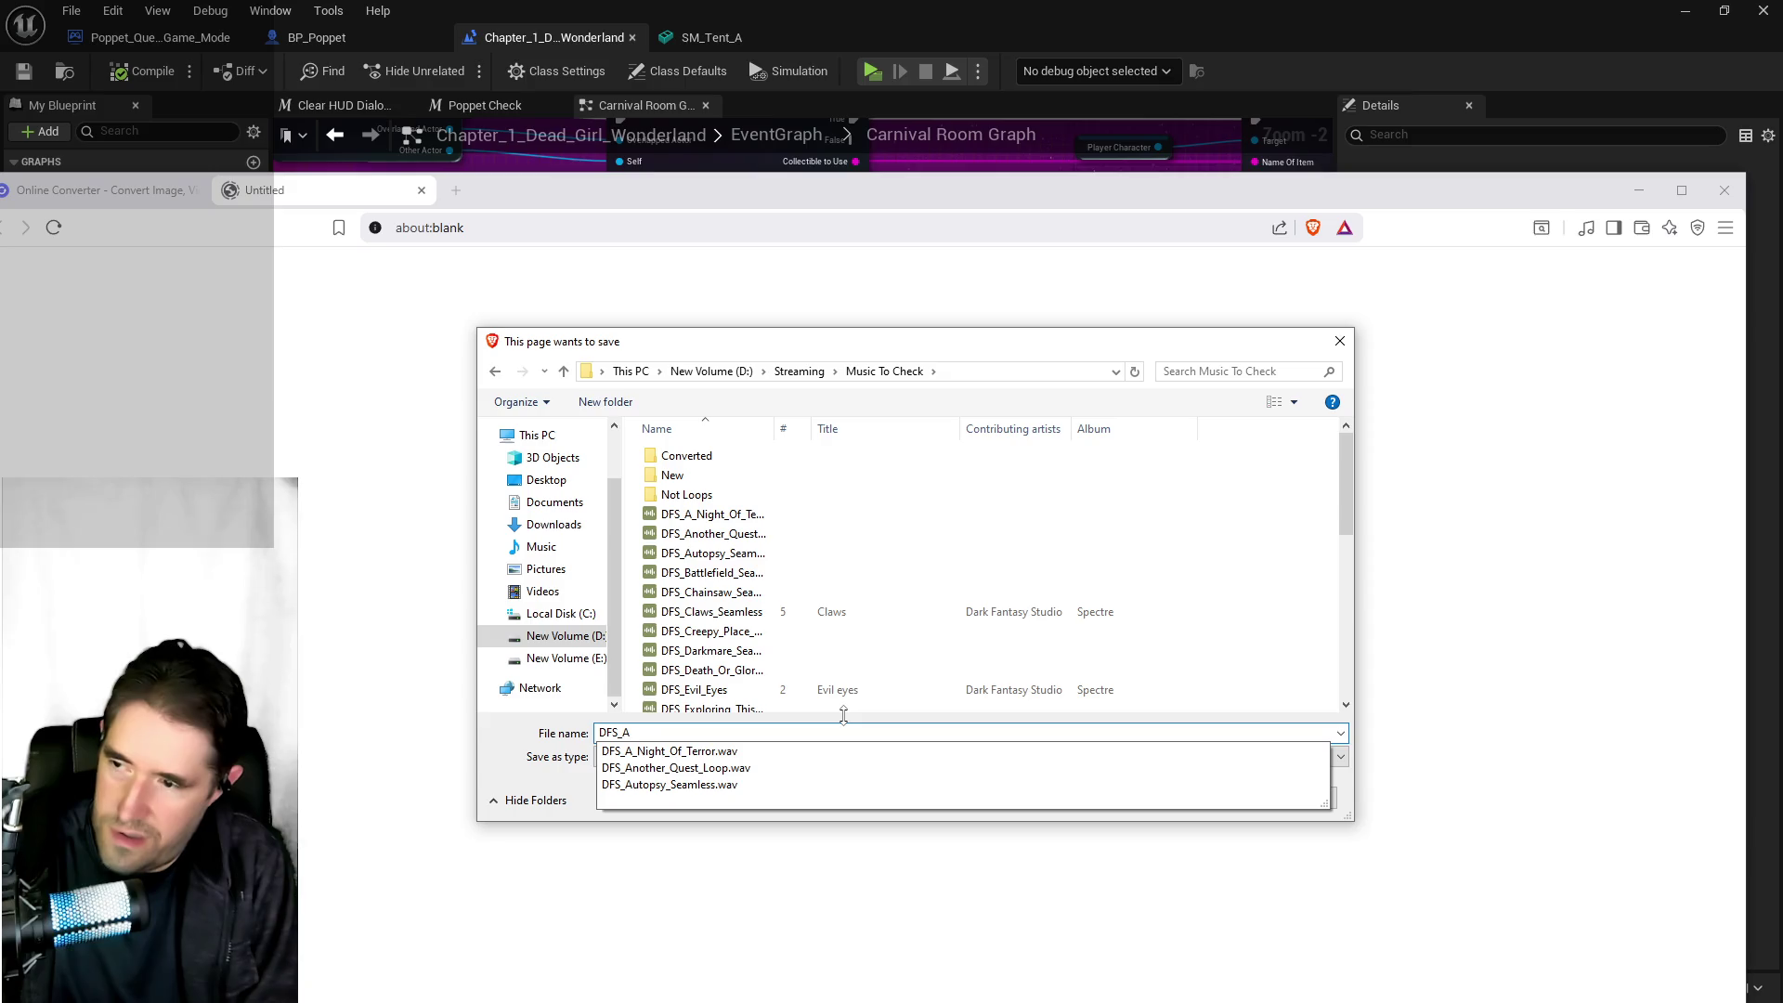
pyautogui.write('_Dark_')
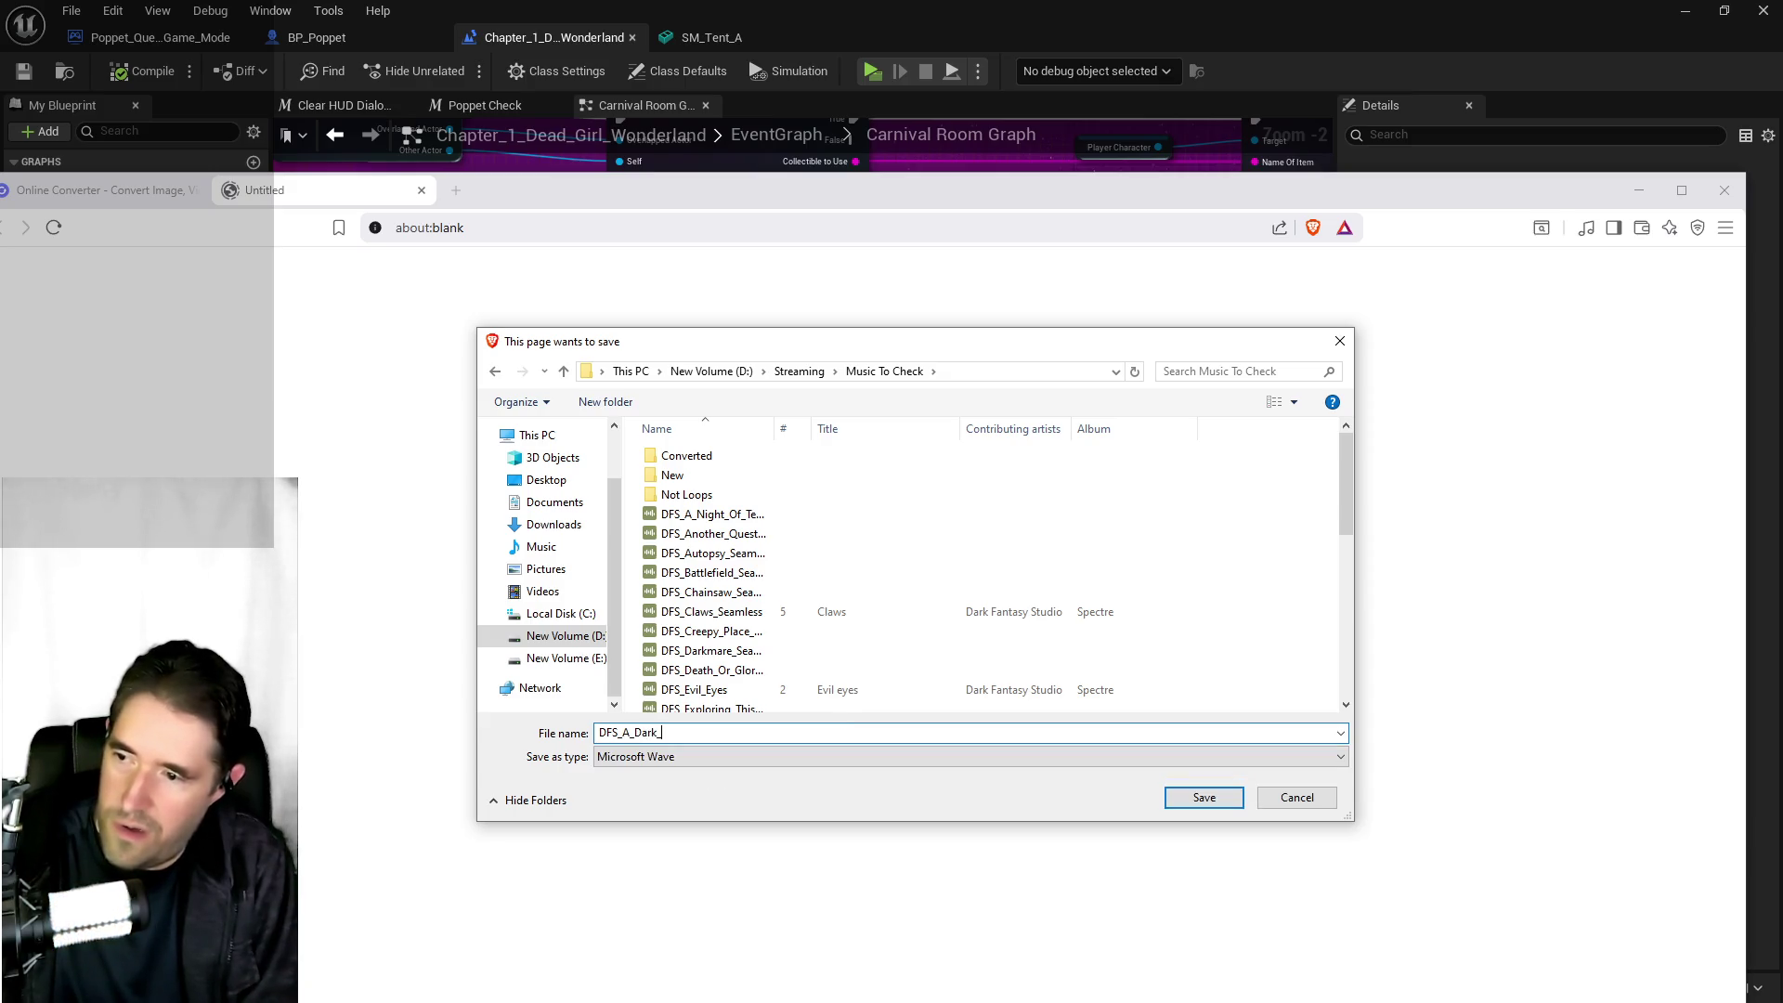
pyautogui.write('Story')
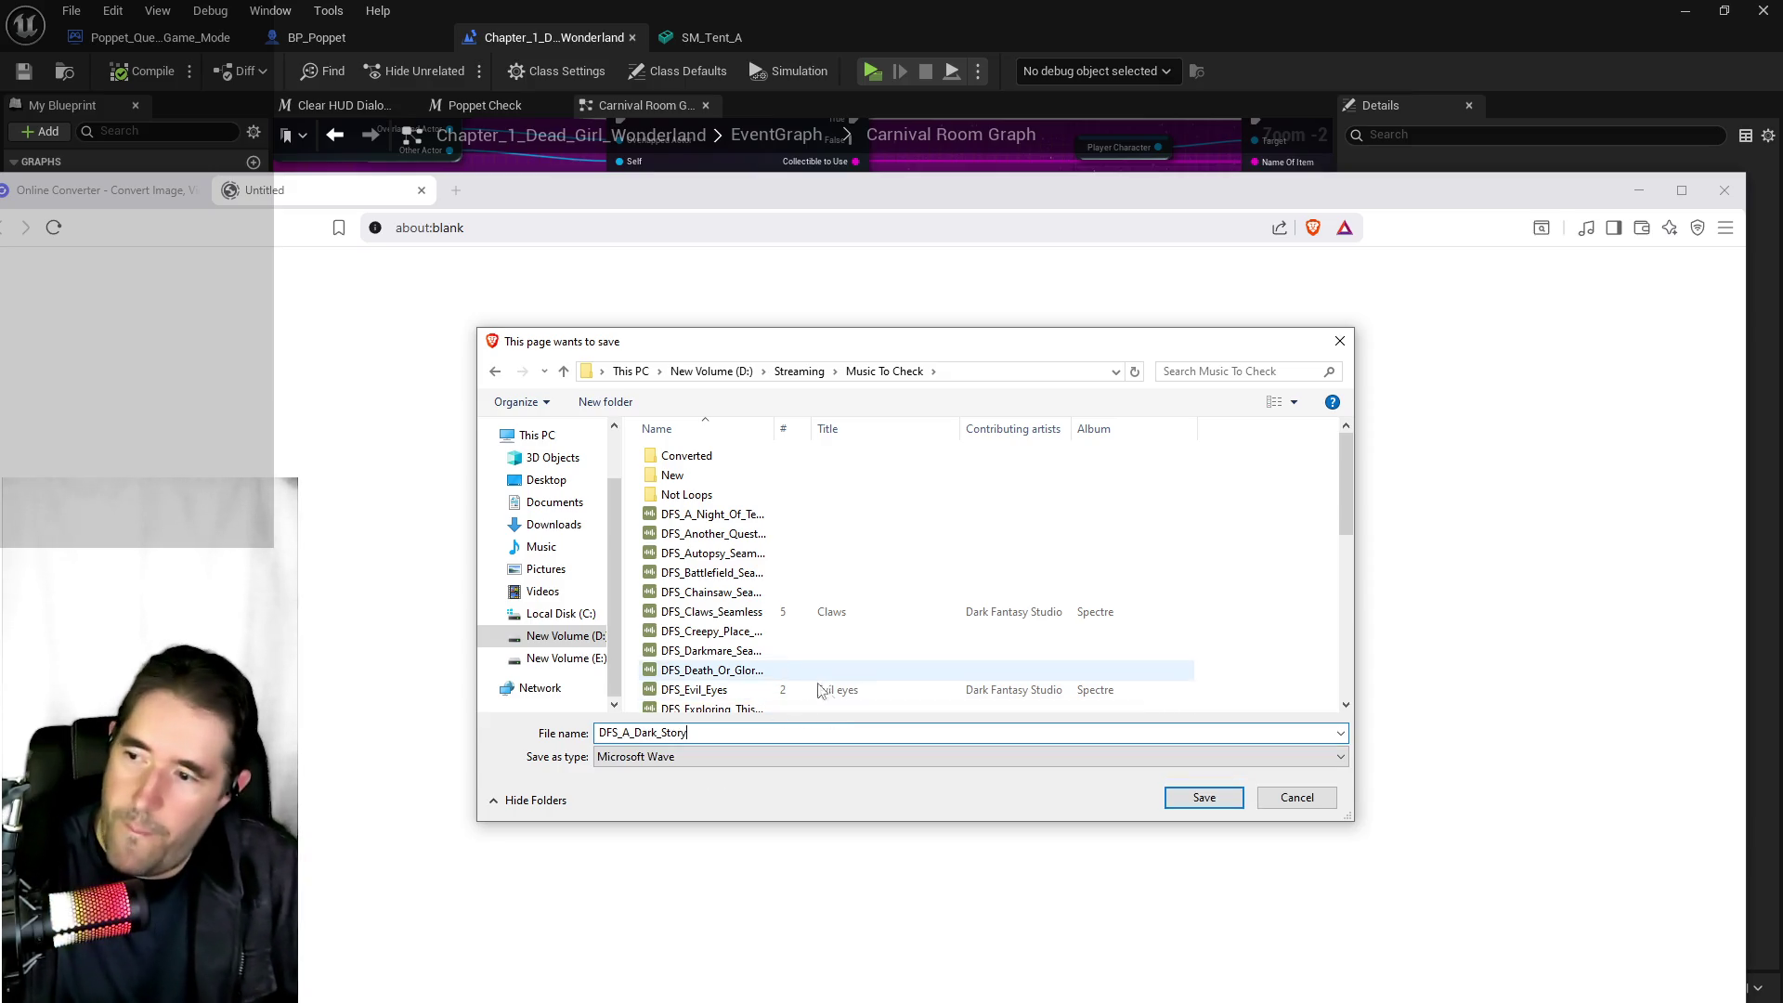
pyautogui.click(1174, 800)
pyautogui.click(1639, 190)
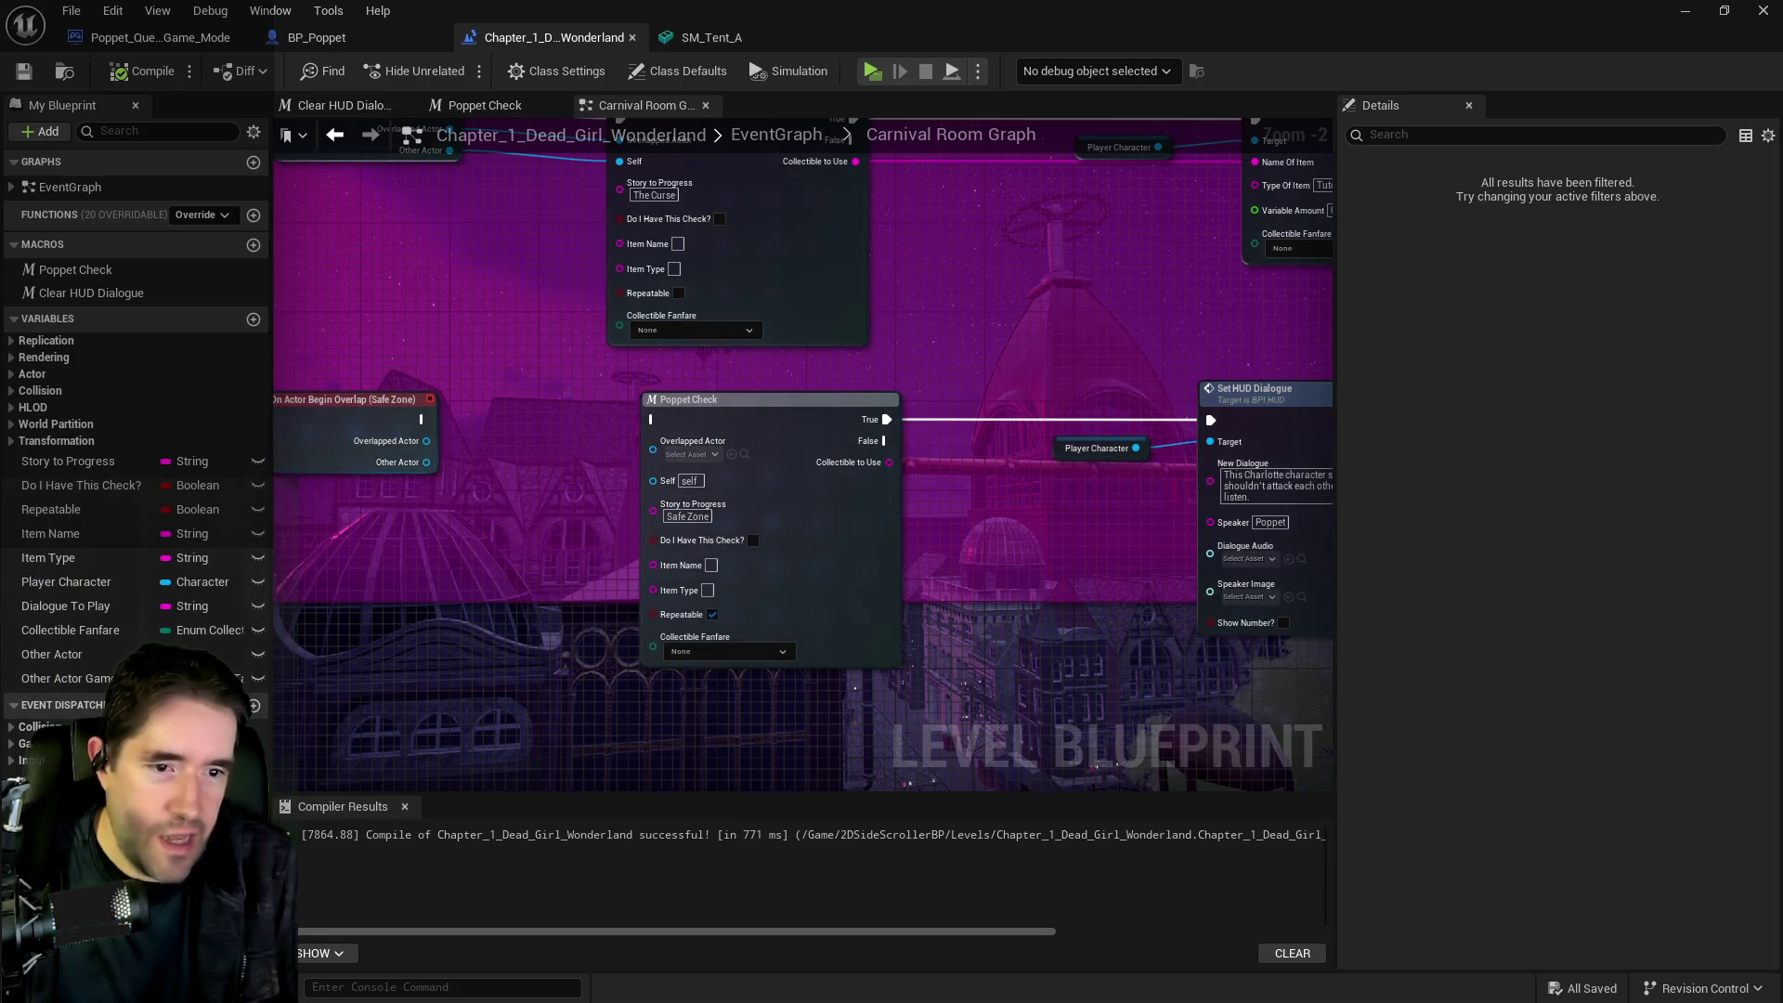
# Create sound cue DFS_A_Dark_Story_Cue from the DFS_A_Dark_Story wave in Audio/Unused_2
pyautogui.hotkey('ctrl', 'space')
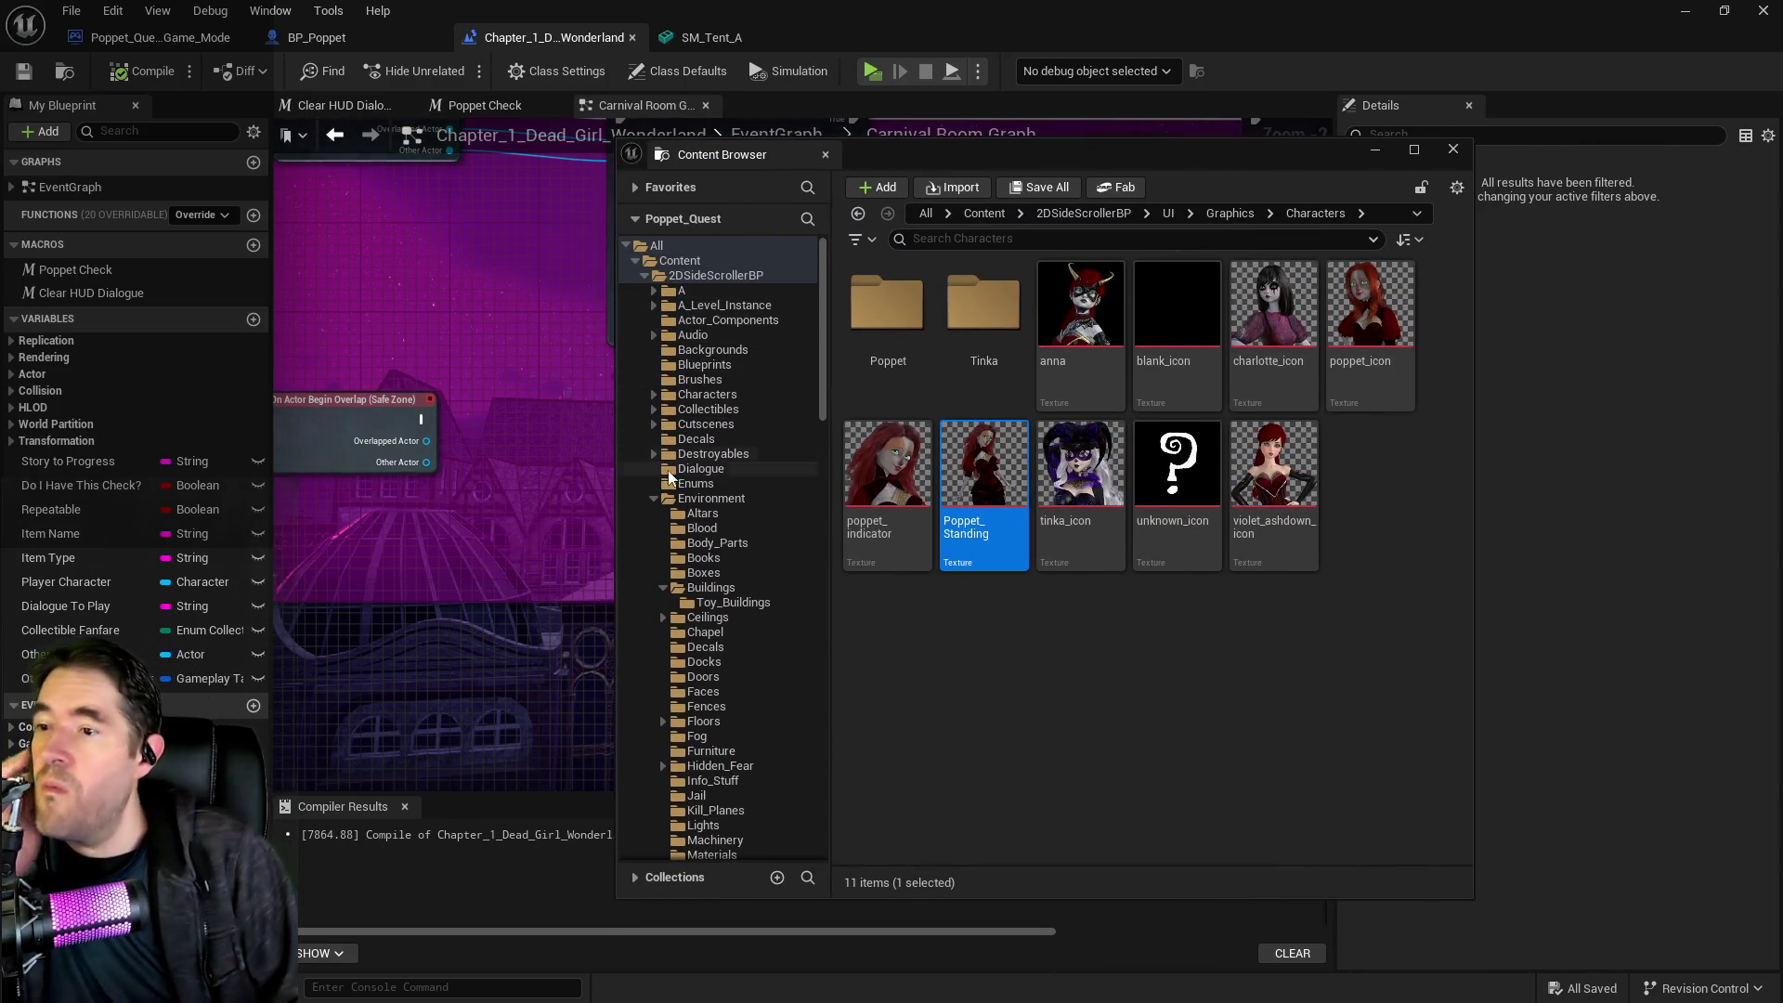
pyautogui.scroll(-1, 677, 426)
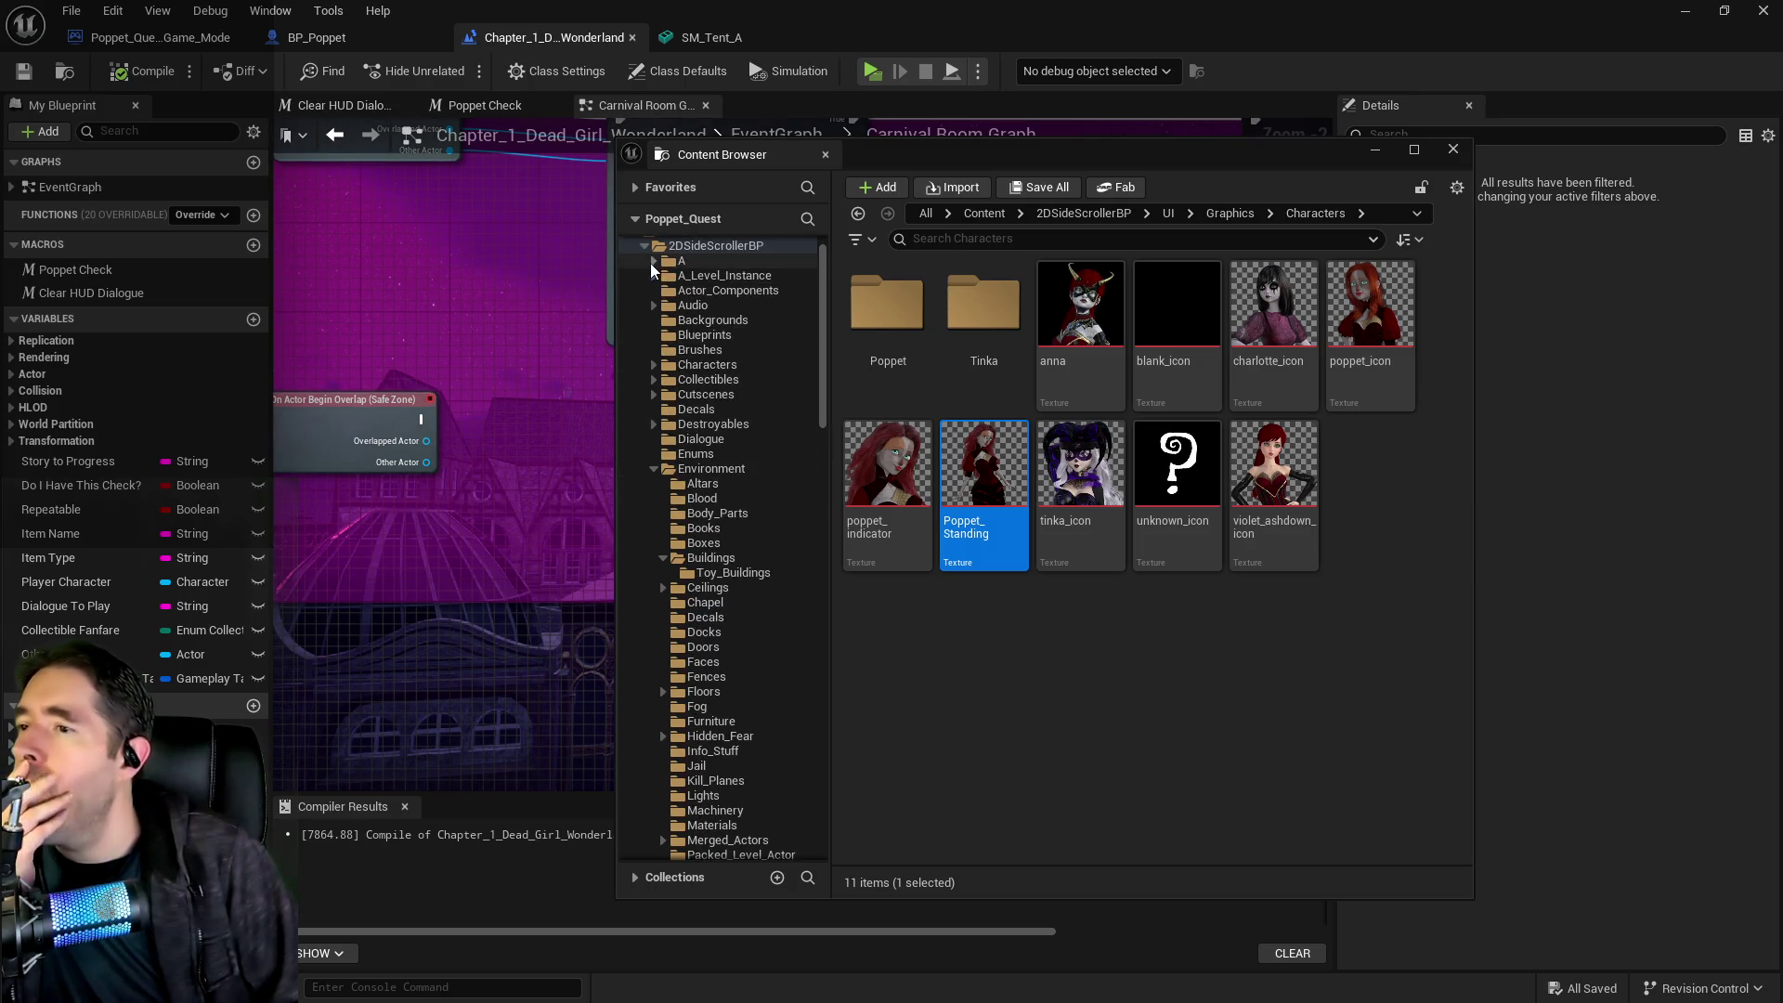
pyautogui.click(654, 305)
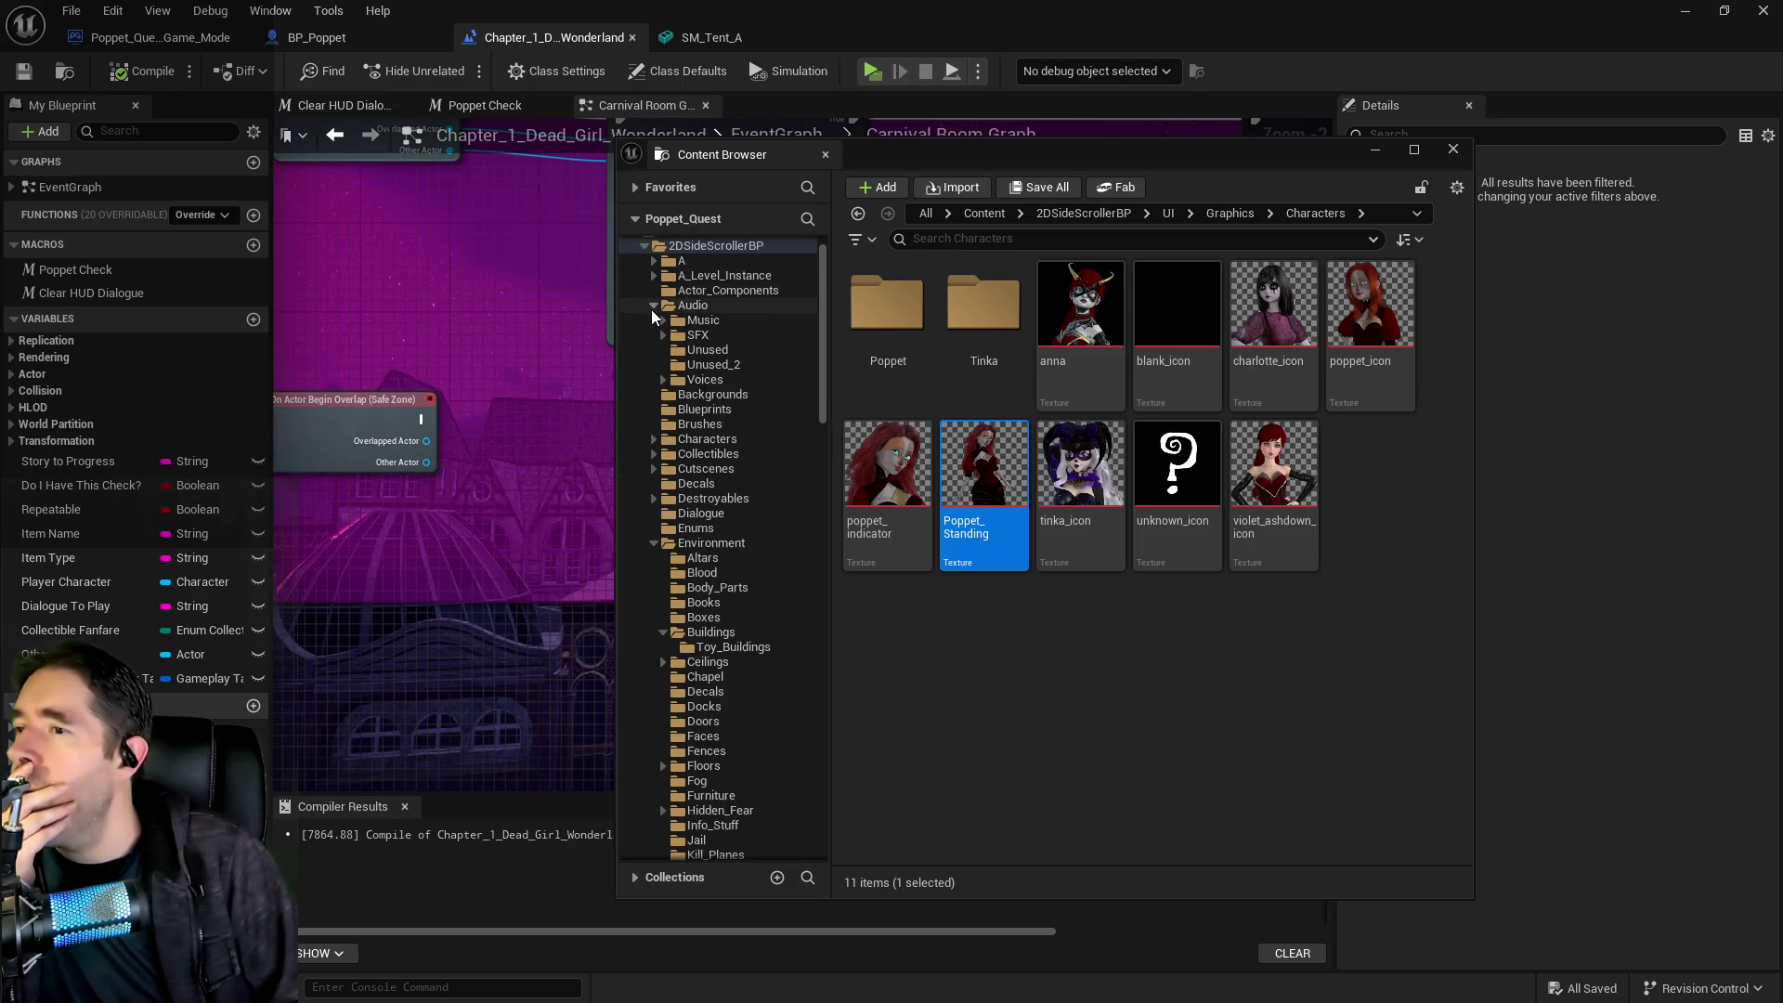
pyautogui.click(693, 365)
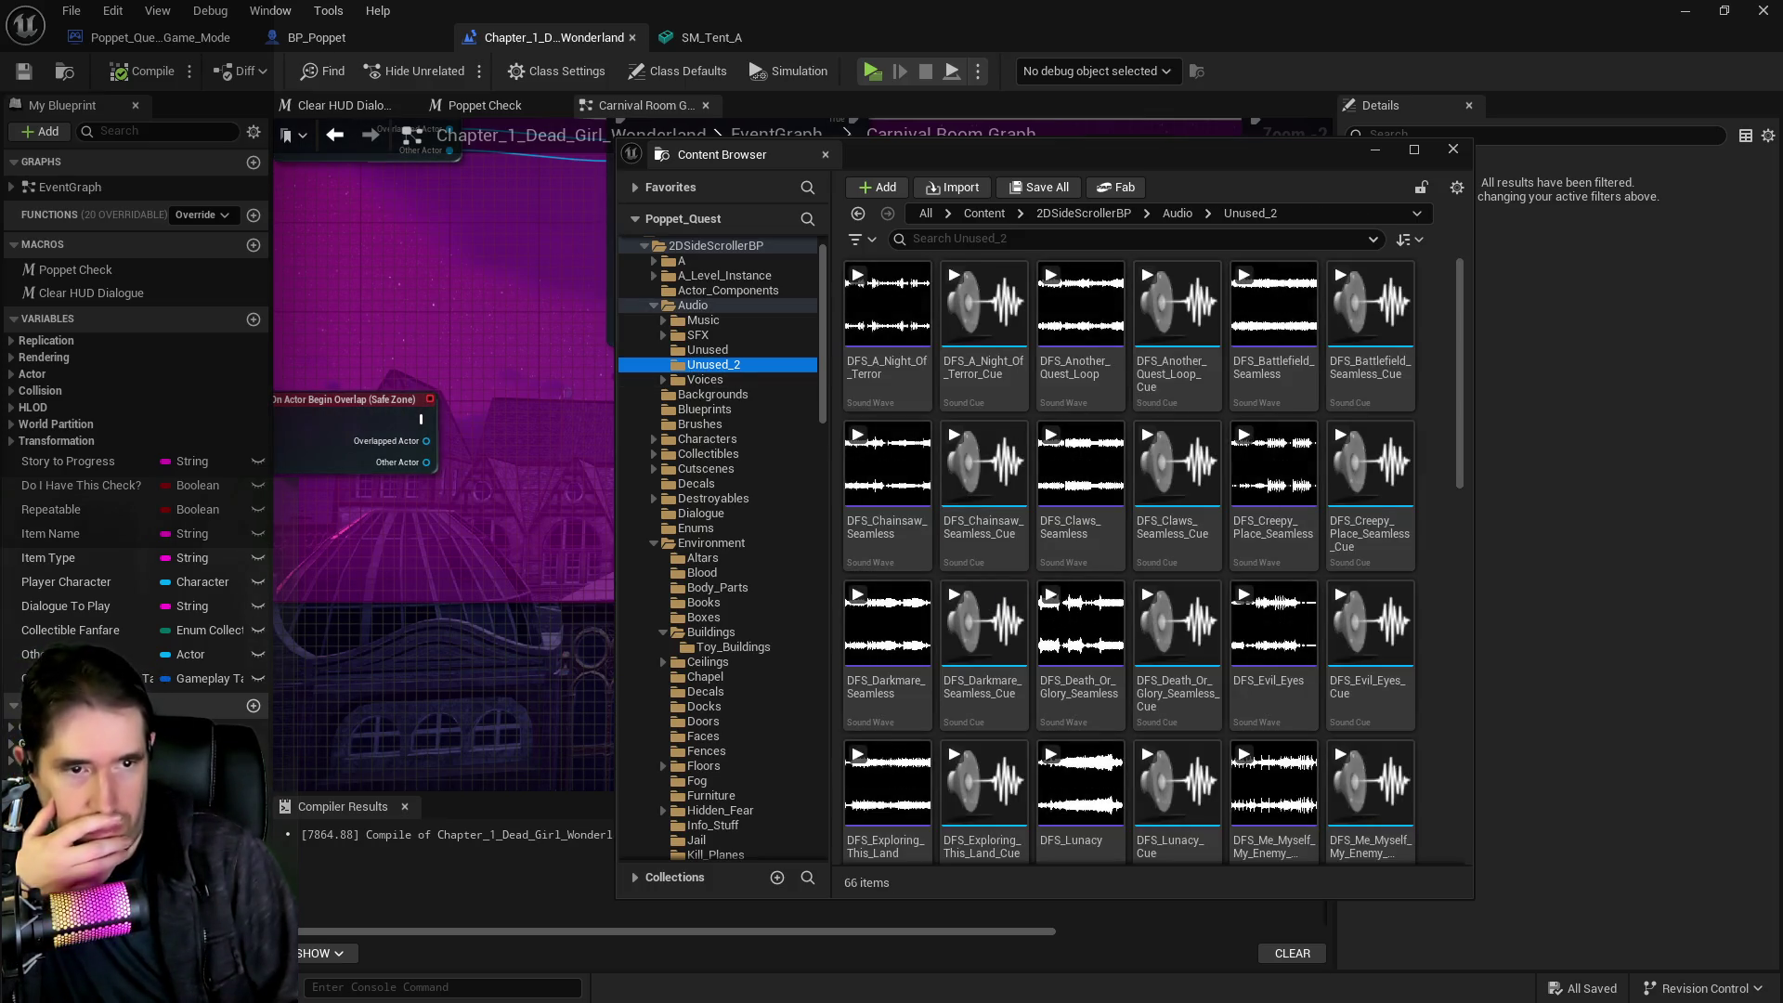
pyautogui.click(867, 387)
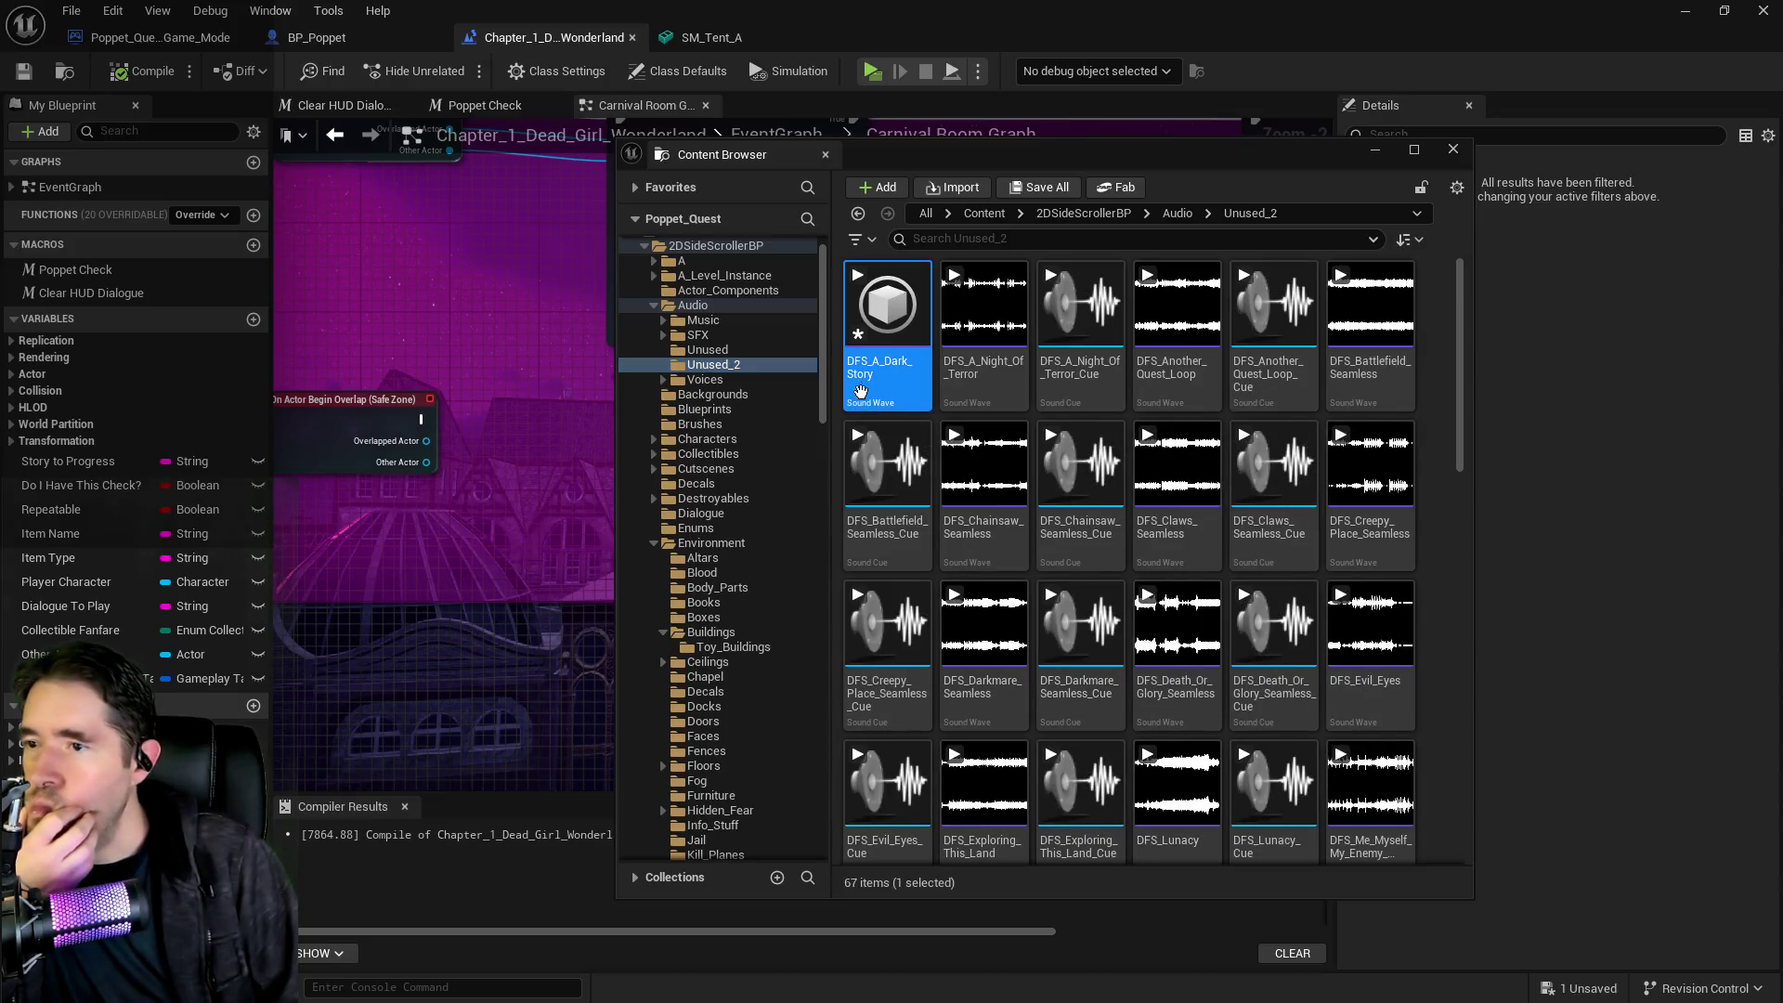
pyautogui.rightClick(867, 388)
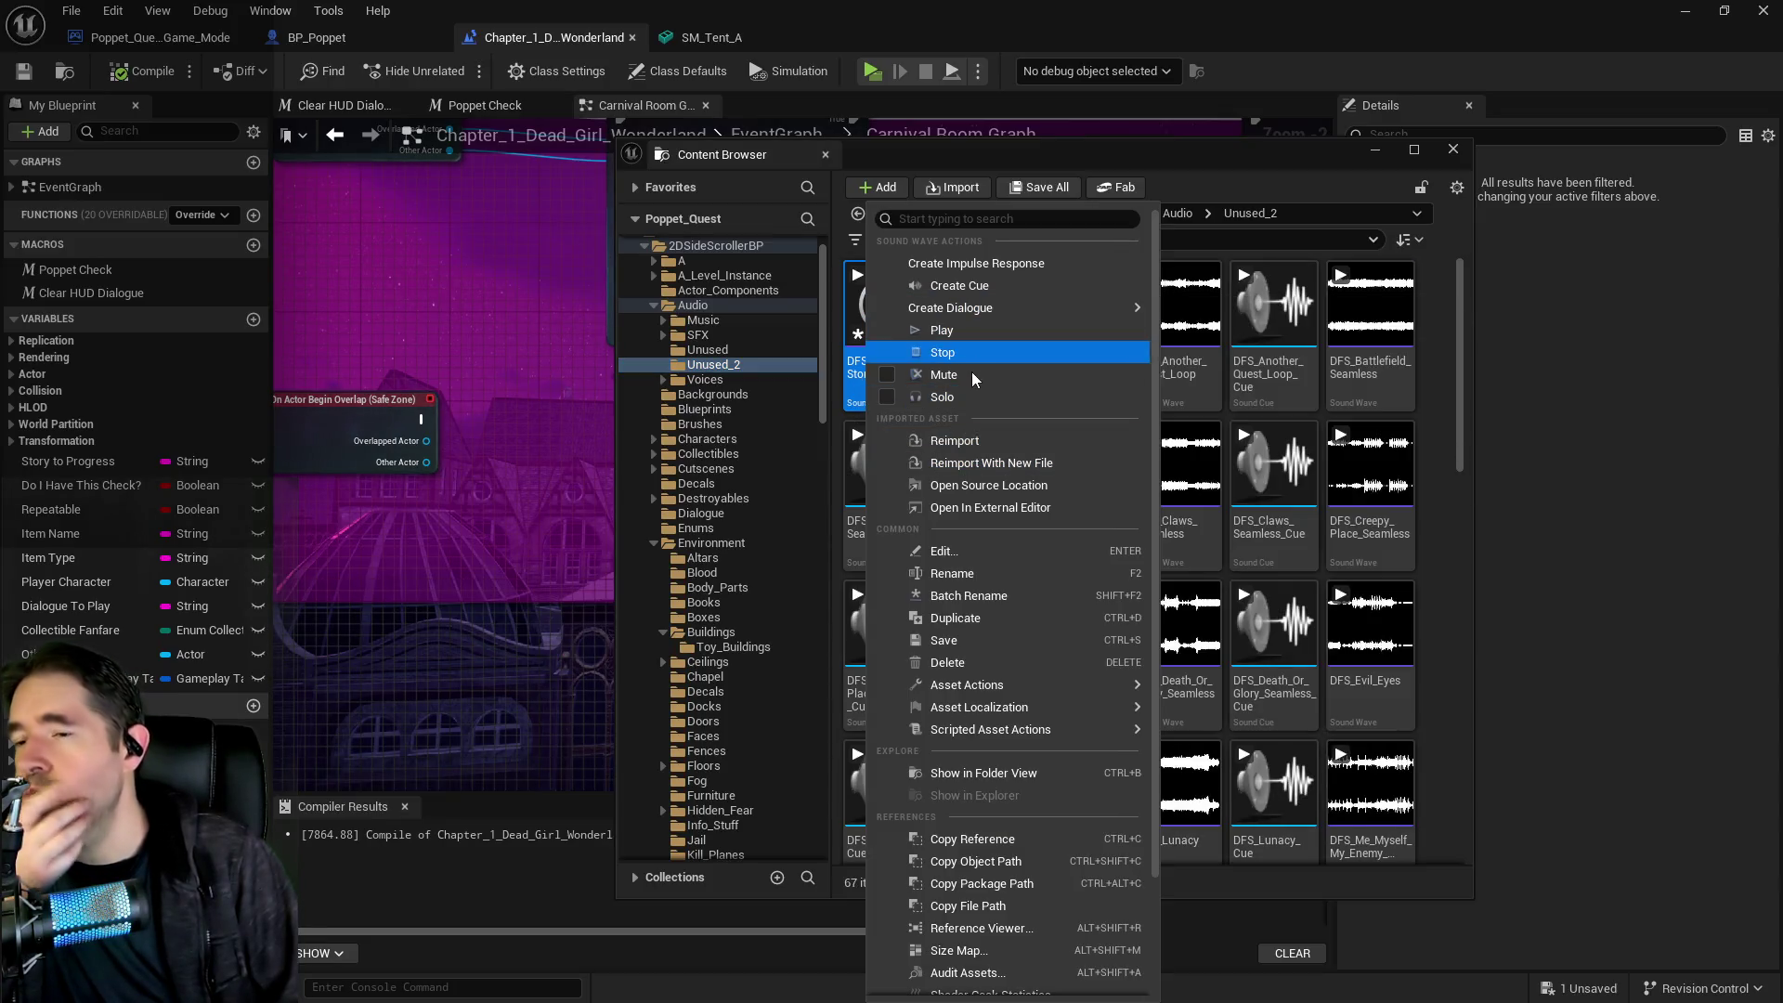
pyautogui.click(966, 286)
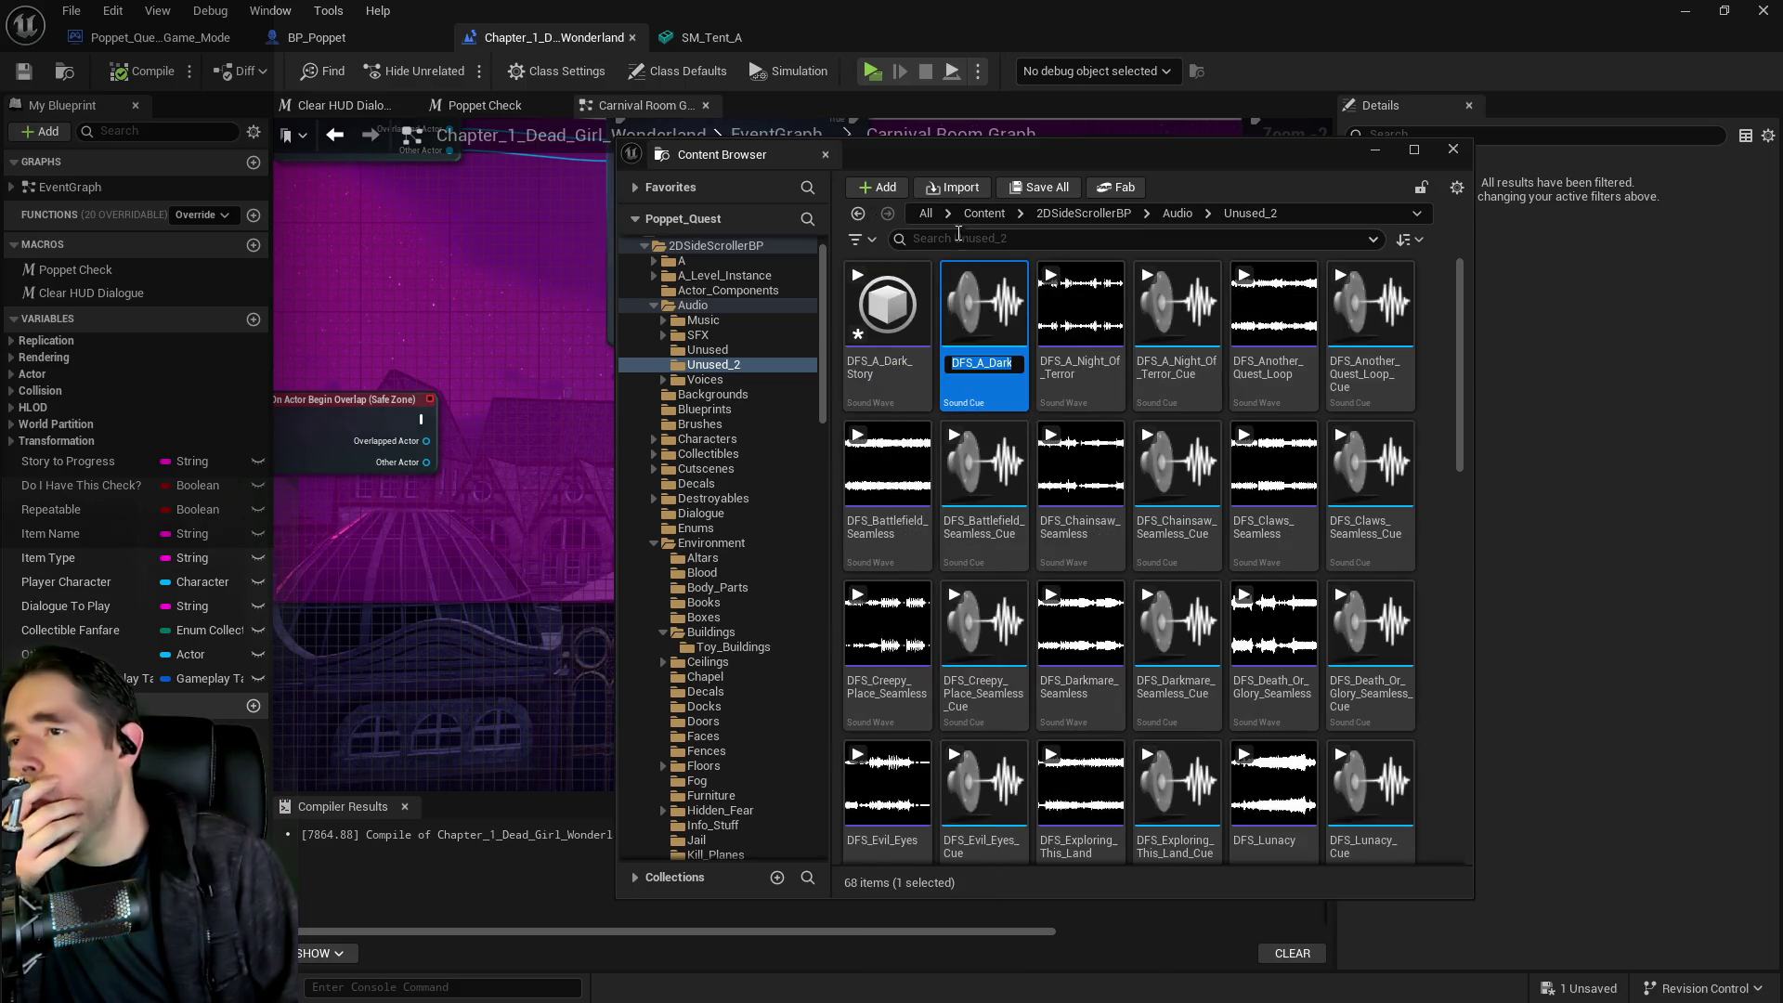
pyautogui.press('Return')
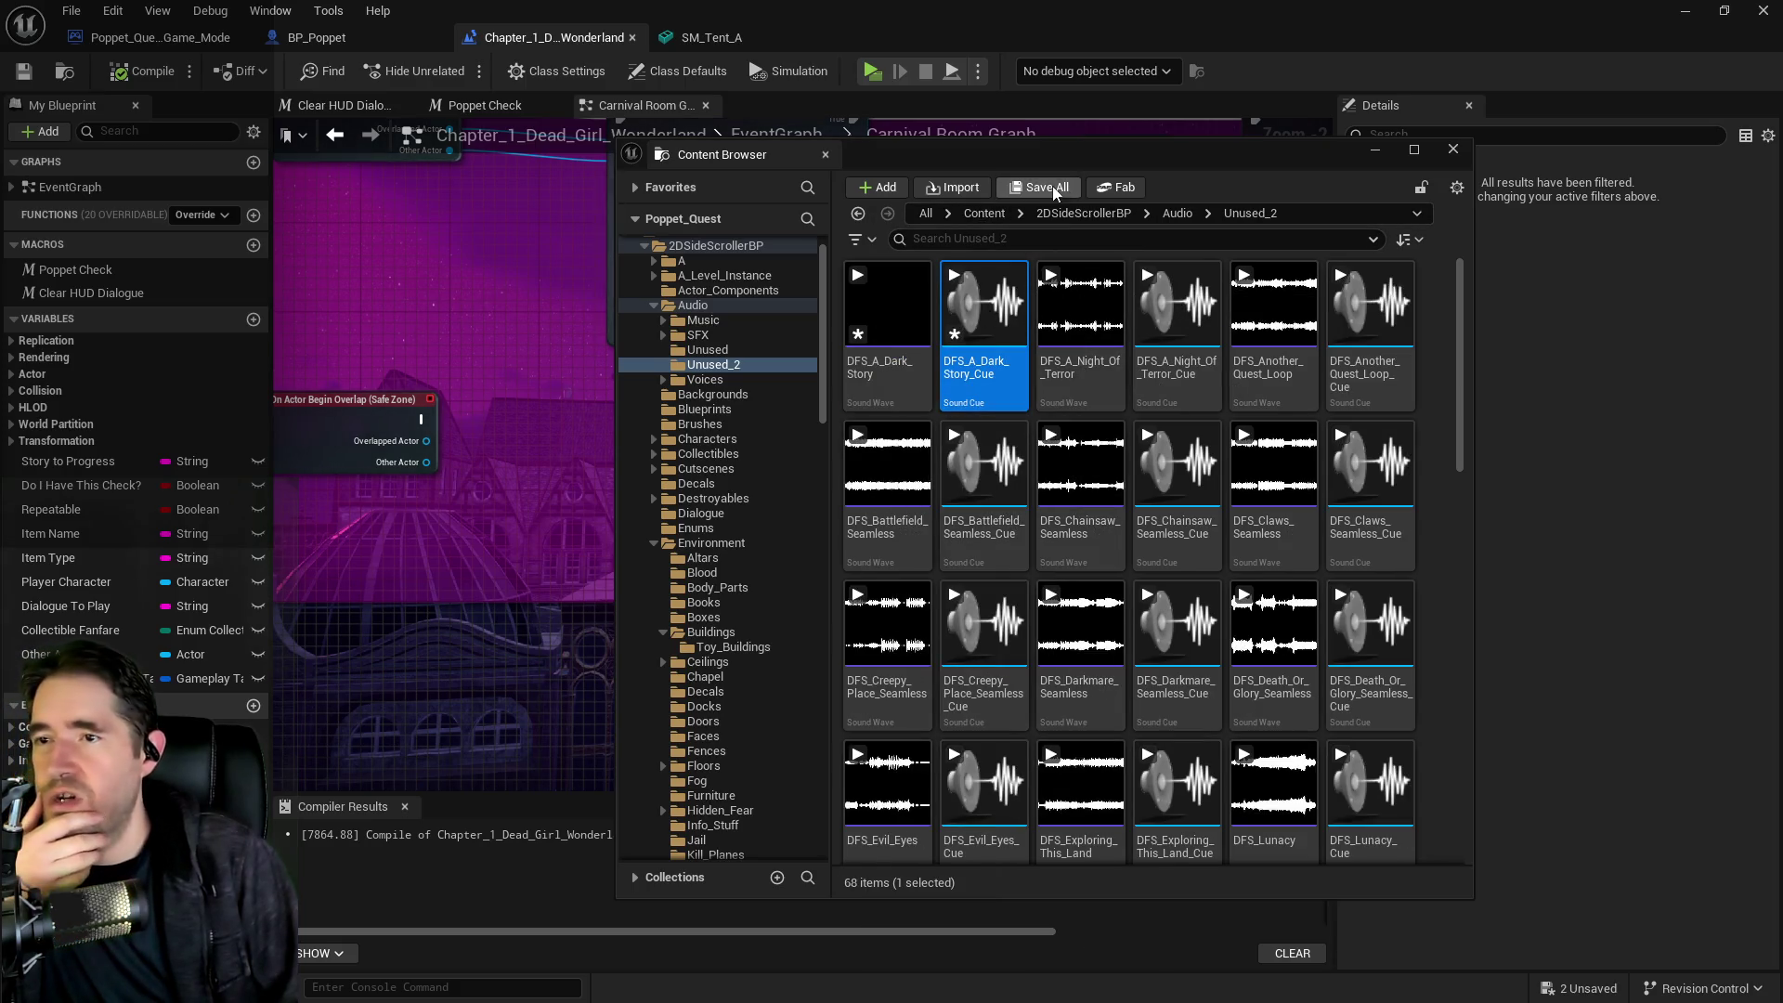
# Save the DFS_A_Dark_Story wave and its cue with Save Selected
pyautogui.click(1038, 192)
pyautogui.click(1037, 717)
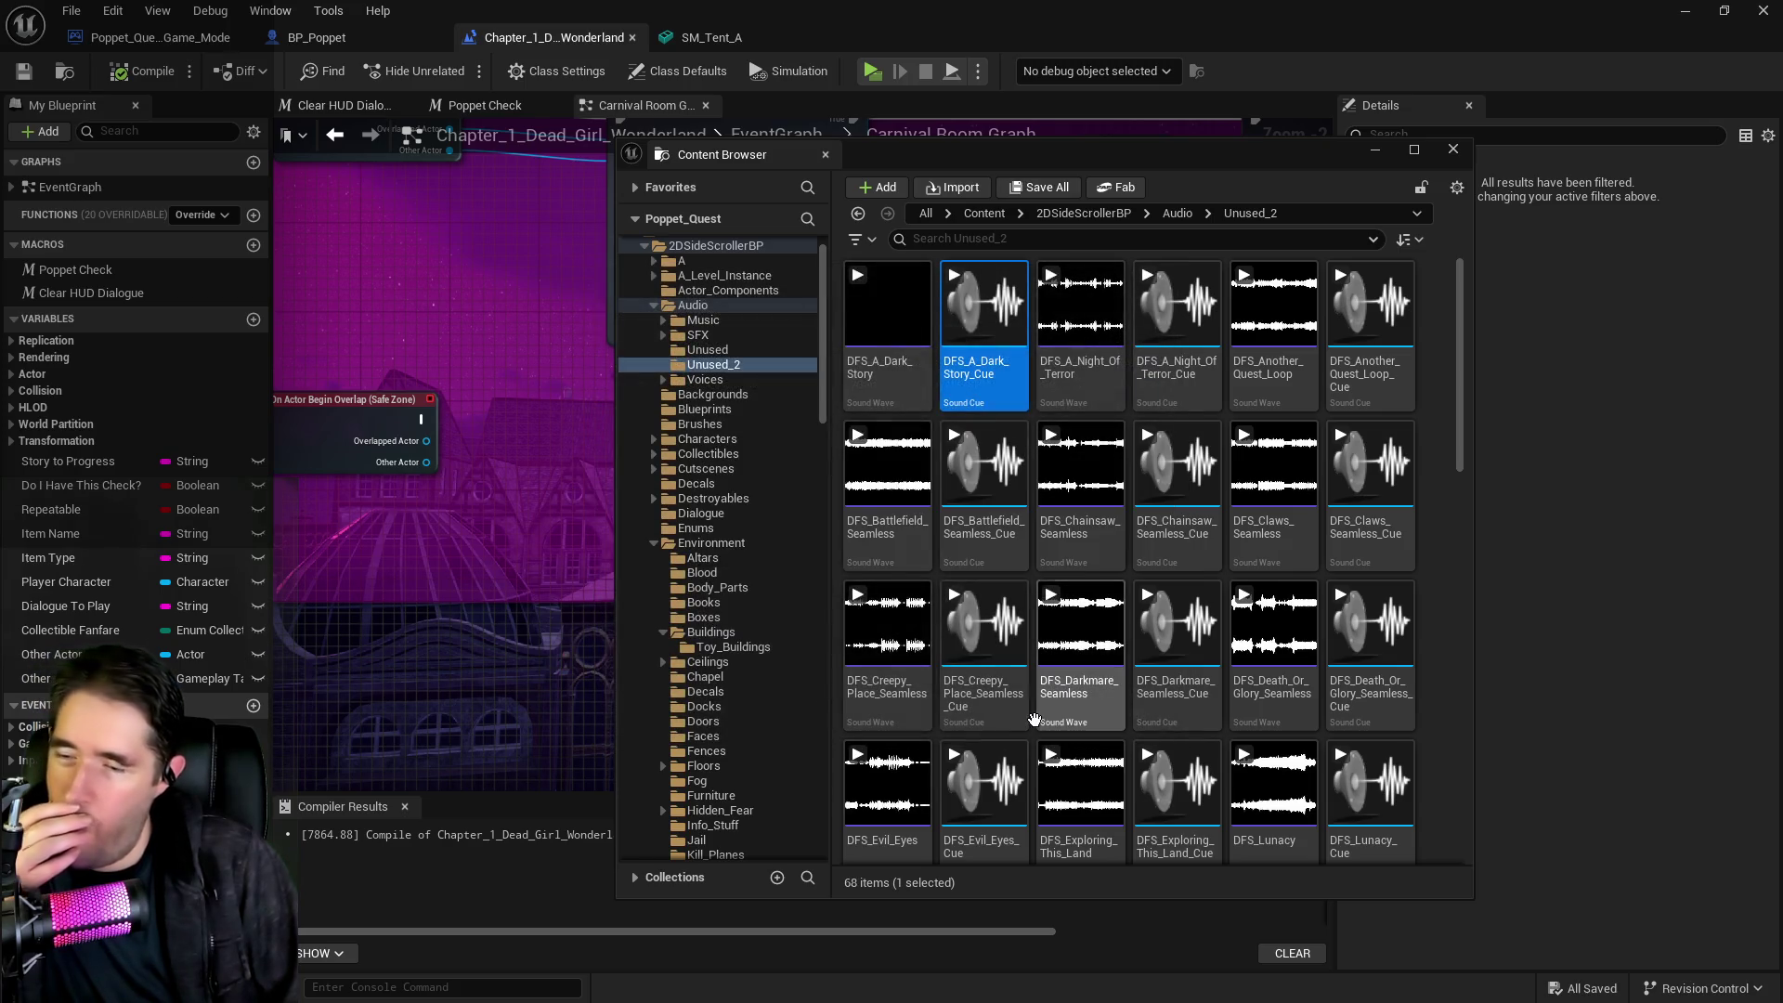
pyautogui.moveTo(1196, 162); pyautogui.dragTo(1782, 219)
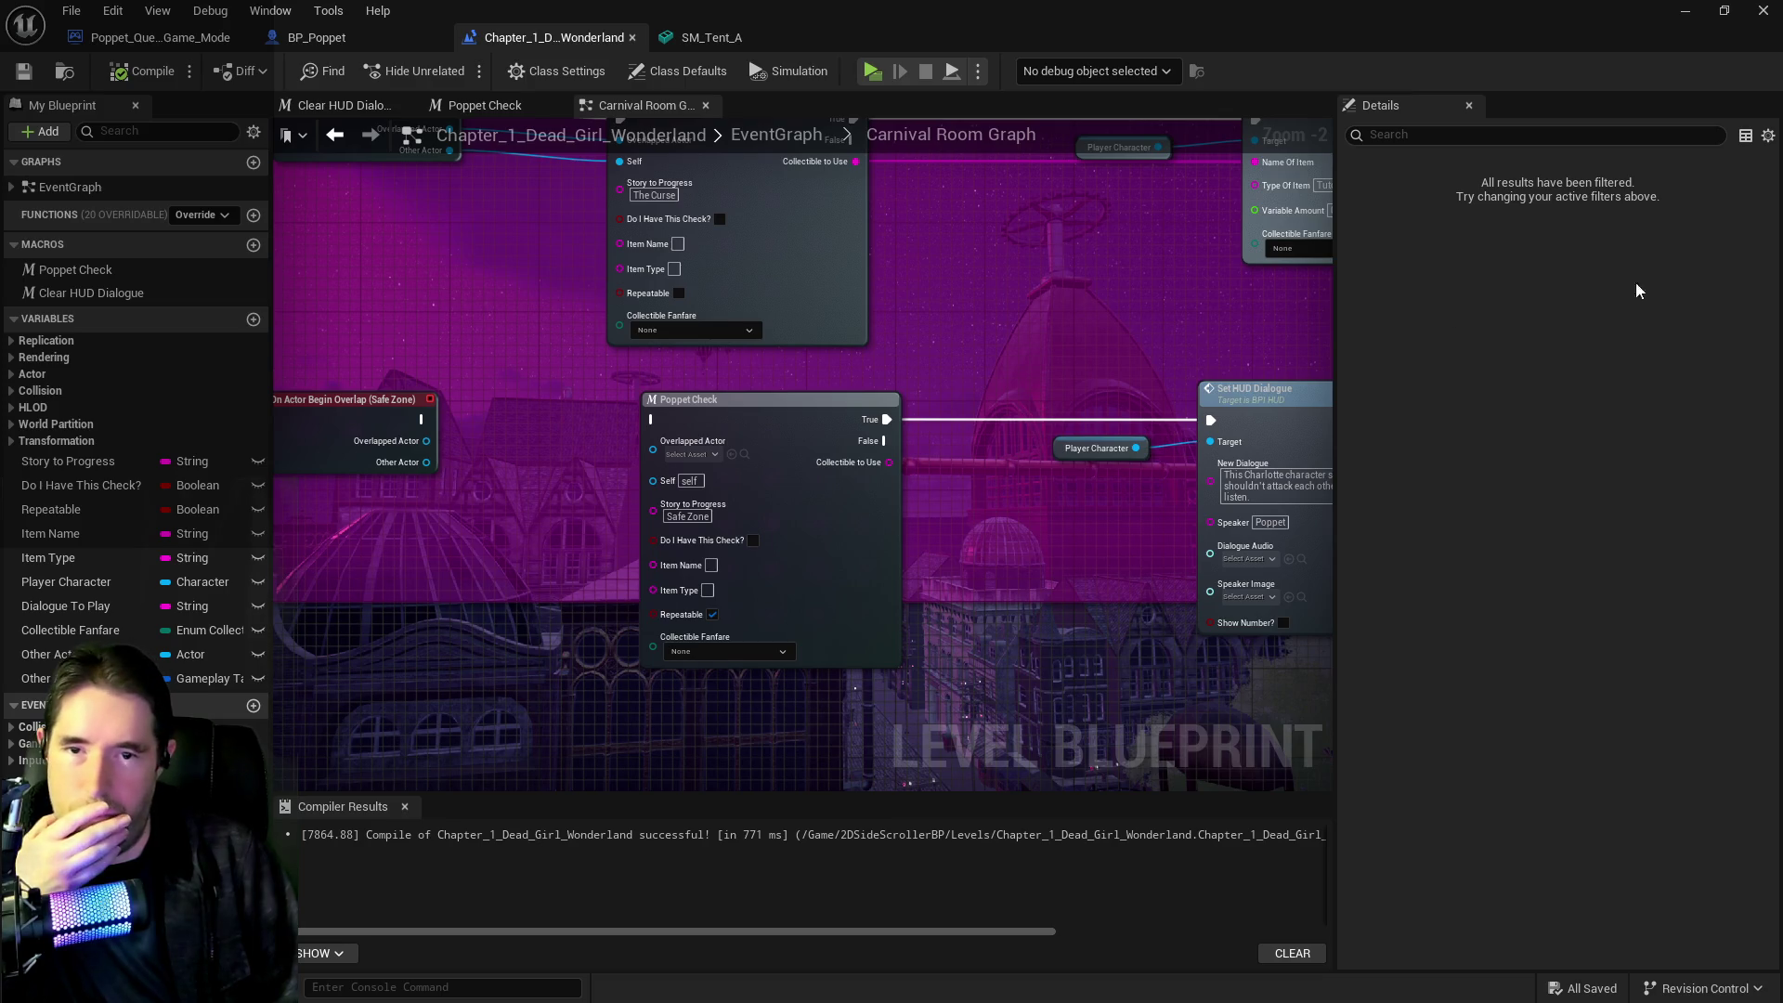
# Review the Poppet Check rows down to Learn To Duck and Magician Door, then go up to the EventGraph
pyautogui.scroll(-3, 861, 451)
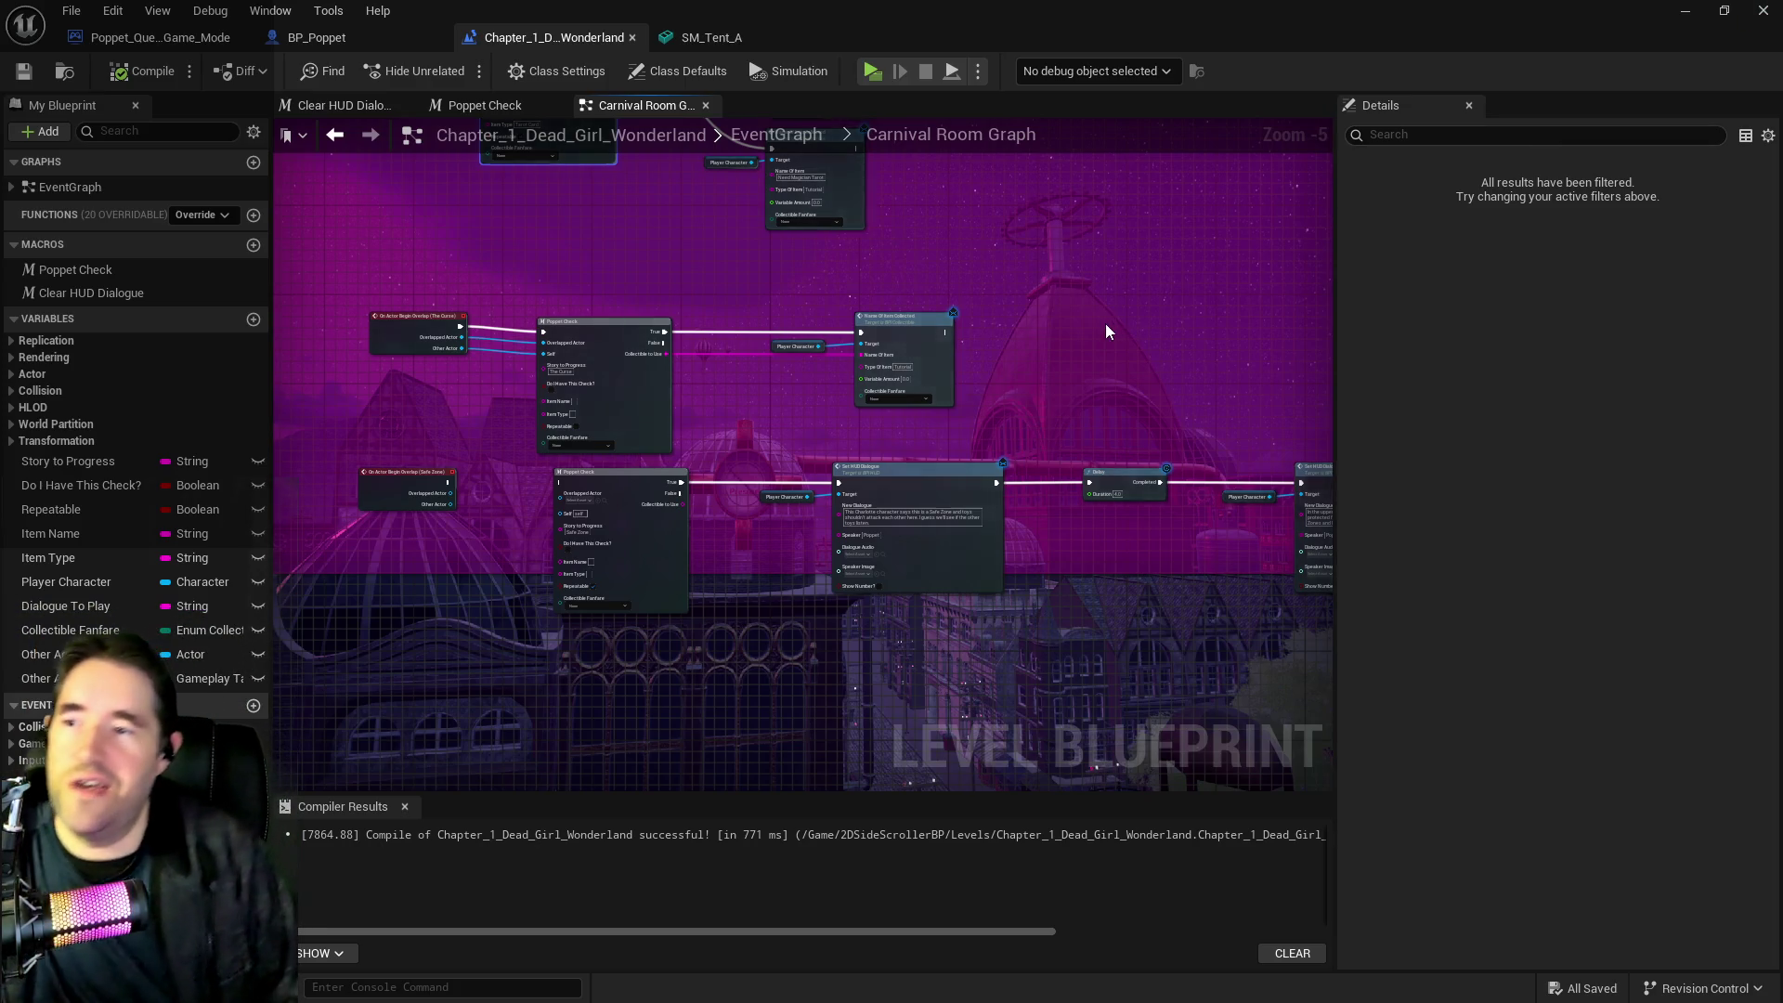
pyautogui.scroll(3, 1286, 473)
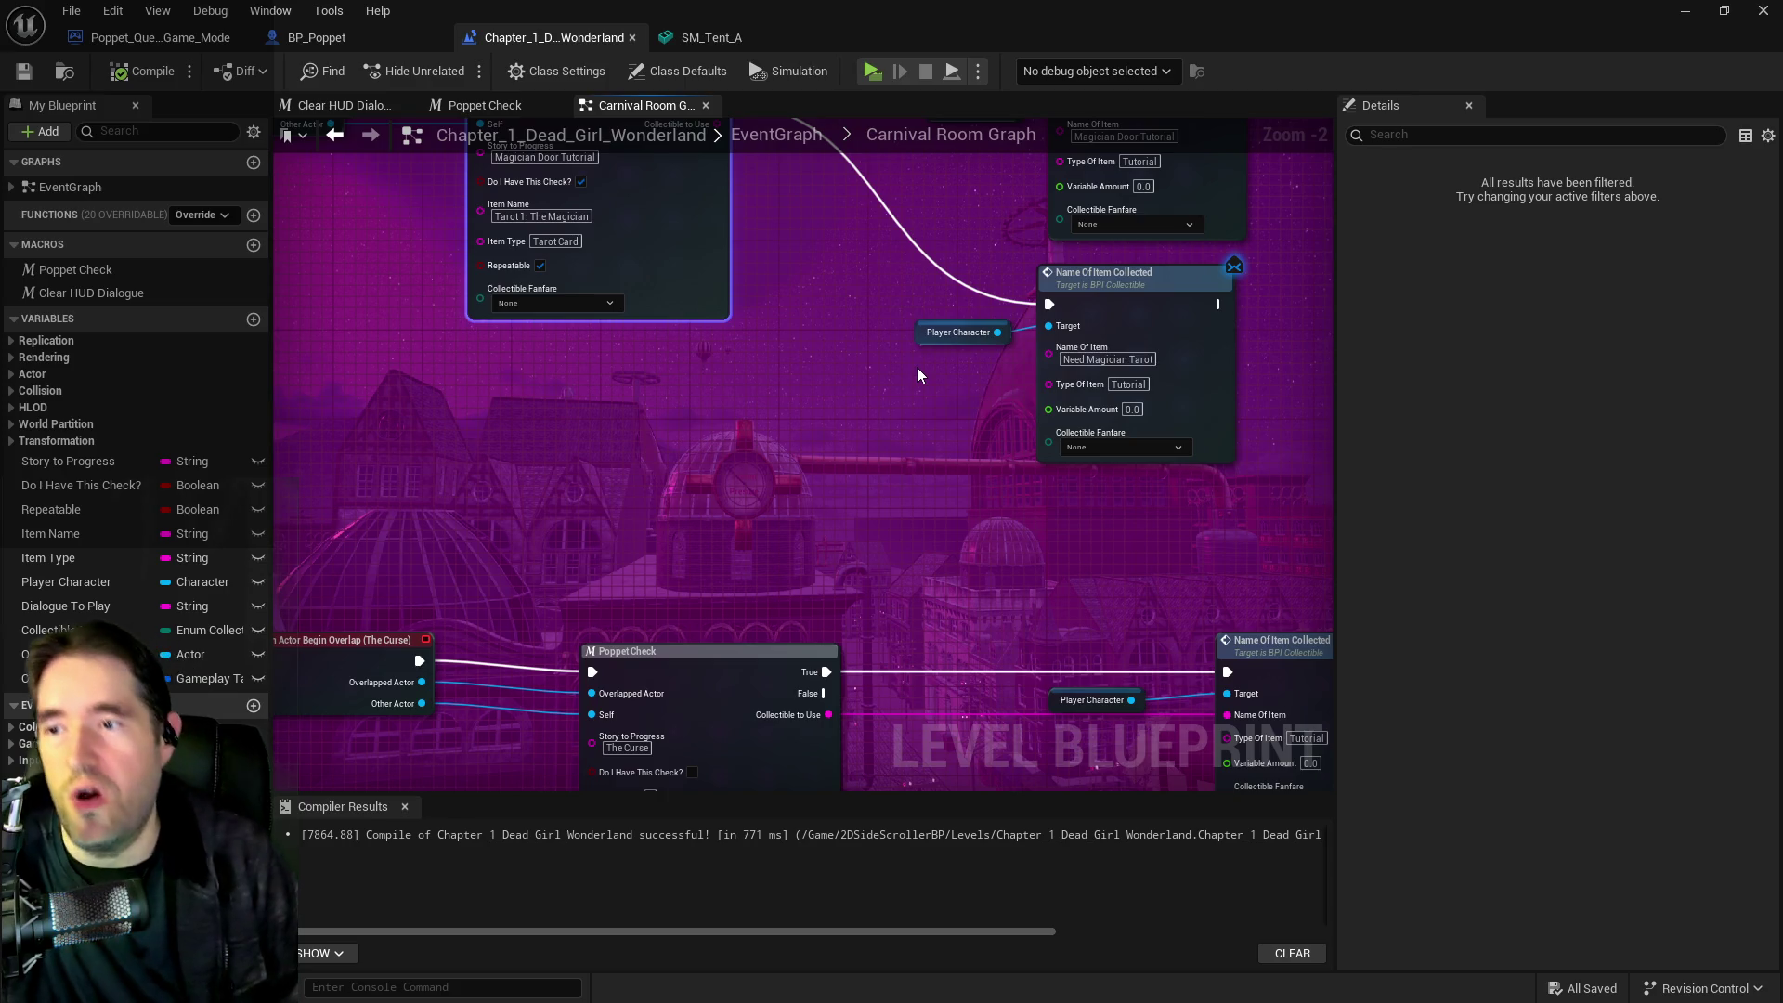
pyautogui.scroll(-1, 916, 366)
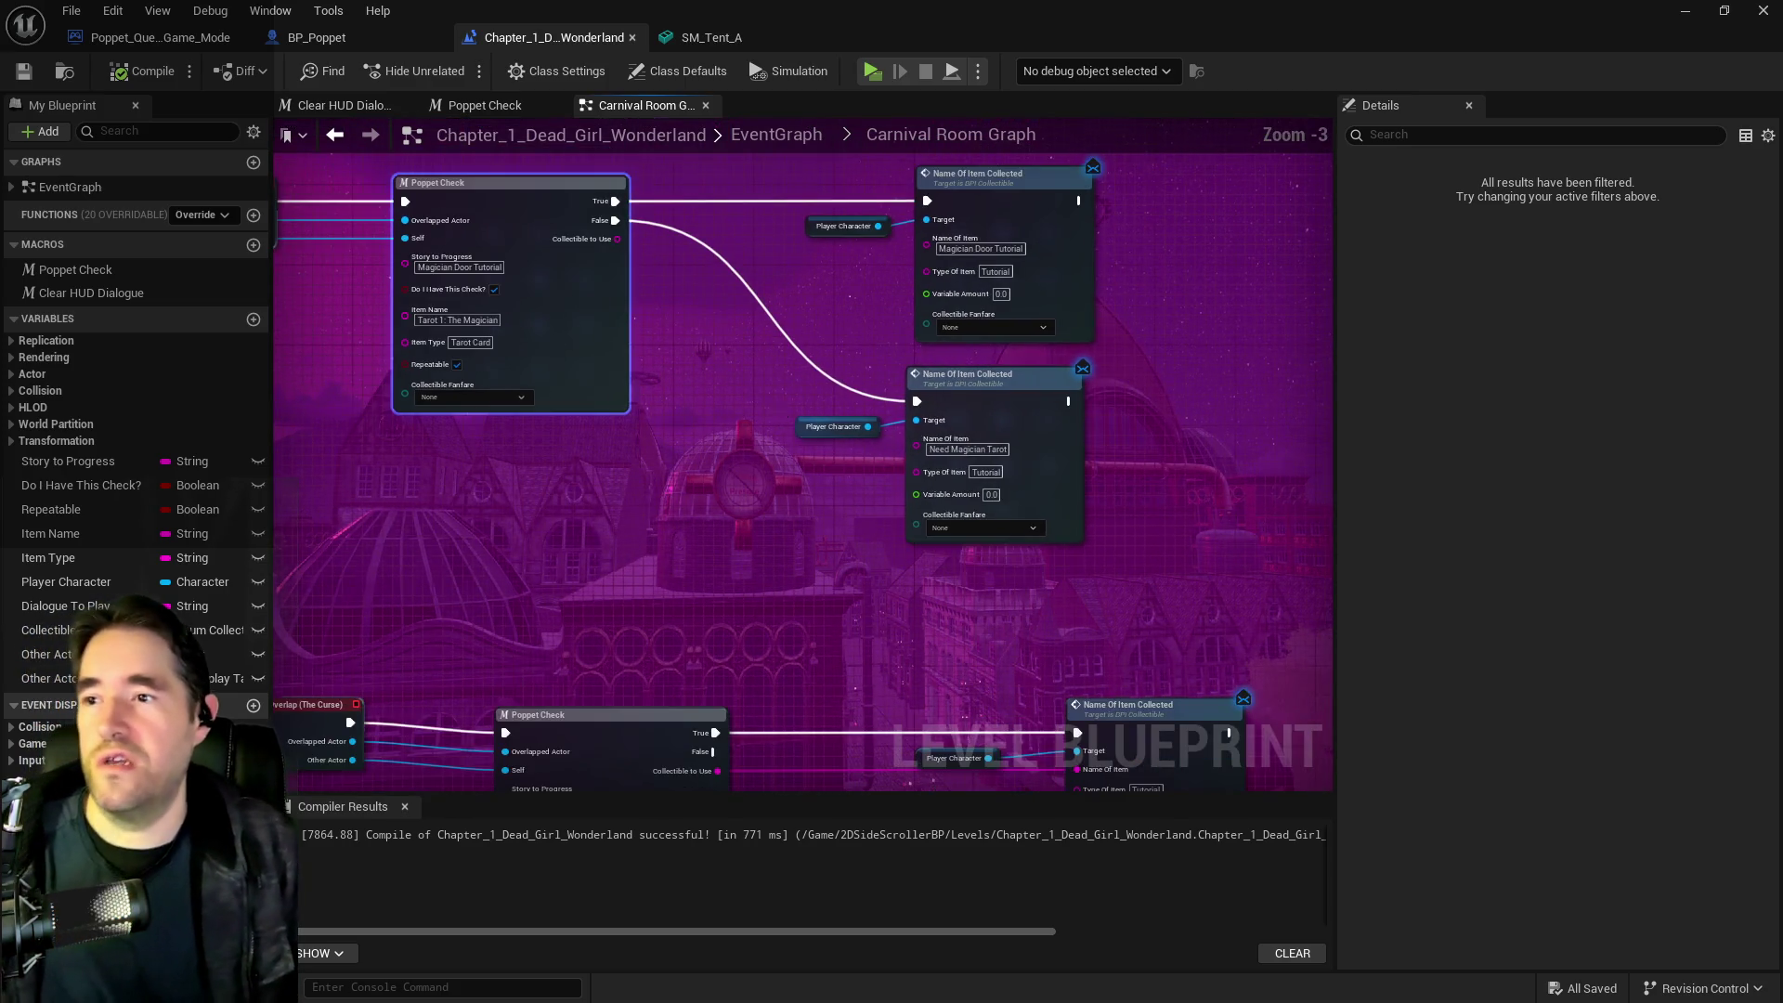
pyautogui.scroll(-2, 845, 451)
pyautogui.moveTo(841, 431); pyautogui.dragTo(851, 236)
pyautogui.moveTo(872, 606); pyautogui.dragTo(872, 409)
pyautogui.moveTo(836, 295)
pyautogui.mouseDown()
pyautogui.moveTo(919, 341)
pyautogui.moveTo(885, 741)
pyautogui.moveTo(841, 623)
pyautogui.moveTo(835, 470)
pyautogui.moveTo(822, 629)
pyautogui.mouseUp()
pyautogui.scroll(1, 854, 776)
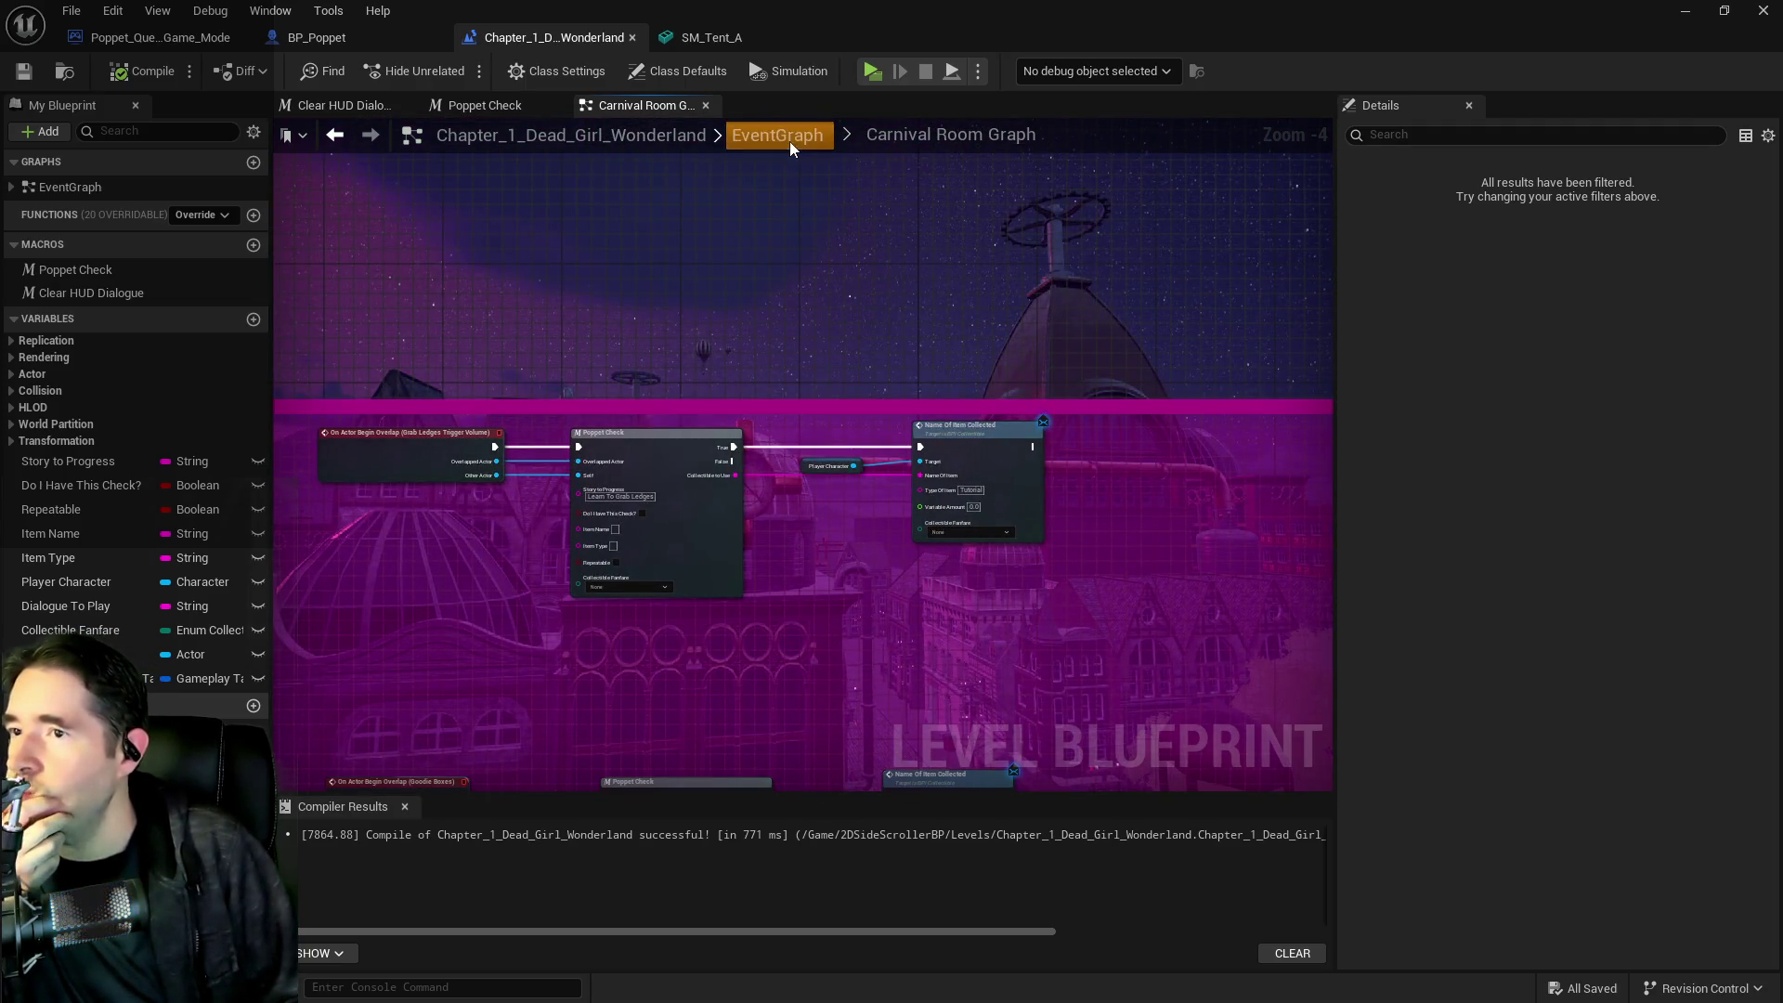
pyautogui.click(789, 139)
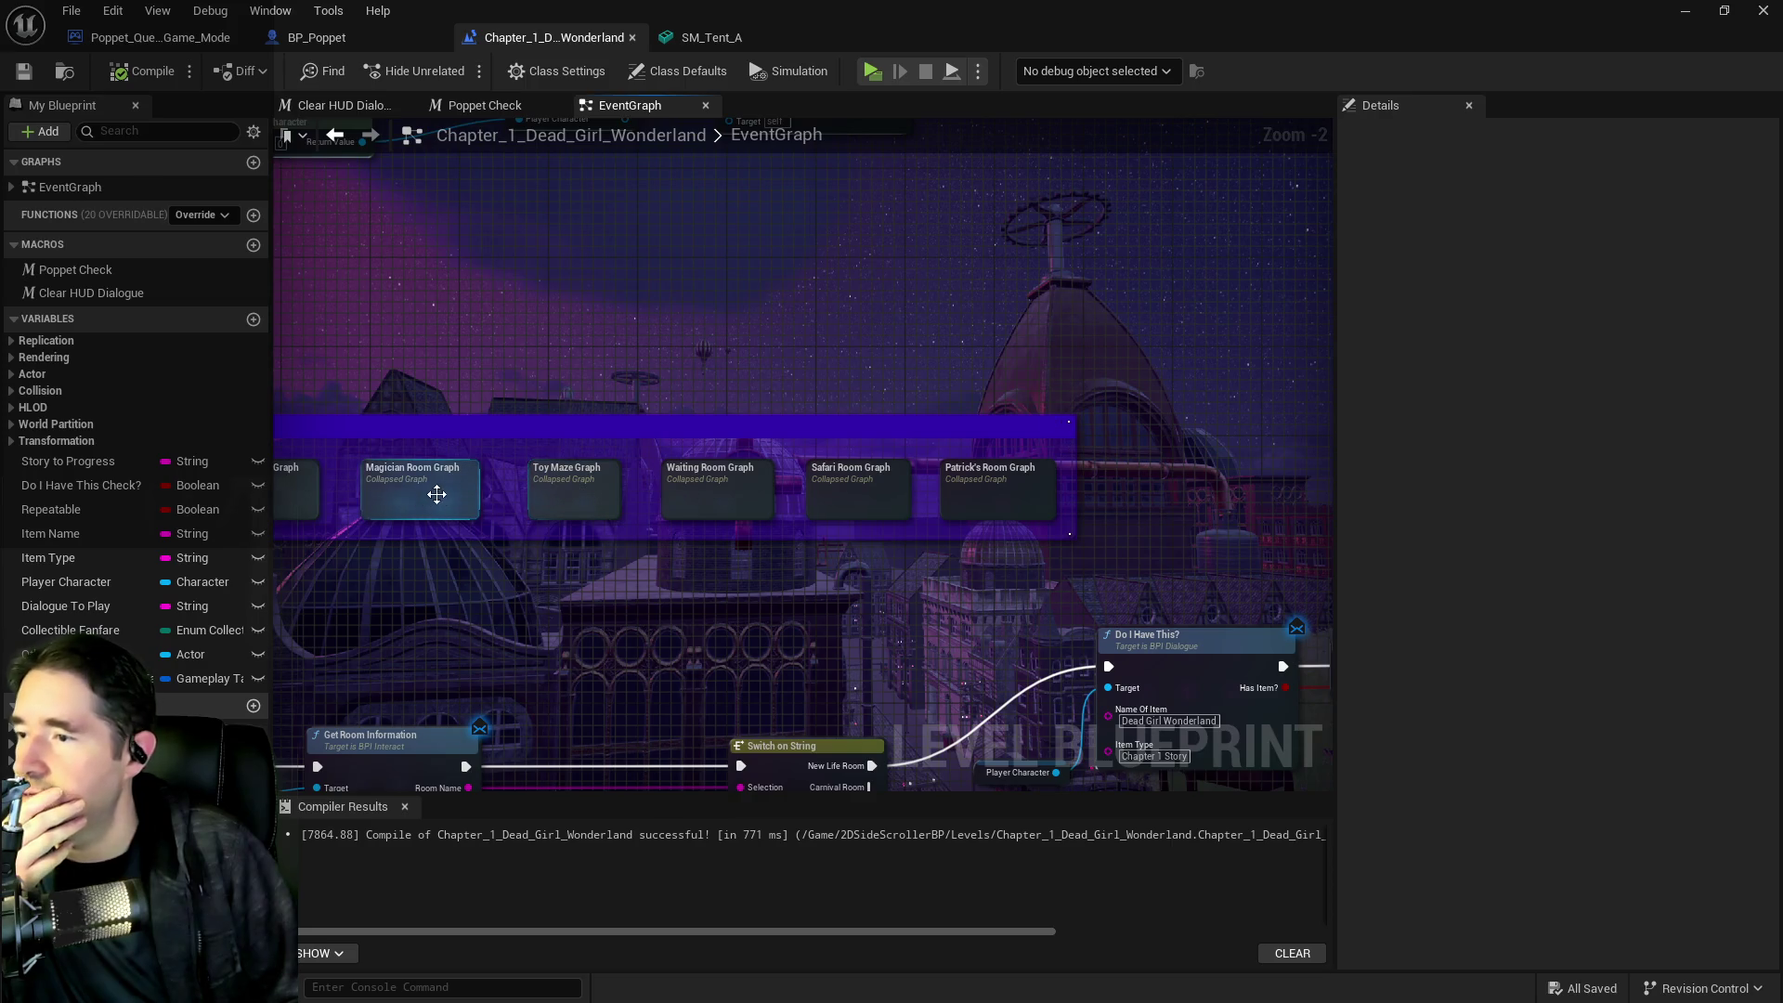
# Open the Magician Room Graph and copy the Poppet Check's 'Push the button!' story name
pyautogui.doubleClick(434, 492)
pyautogui.scroll(2, 849, 499)
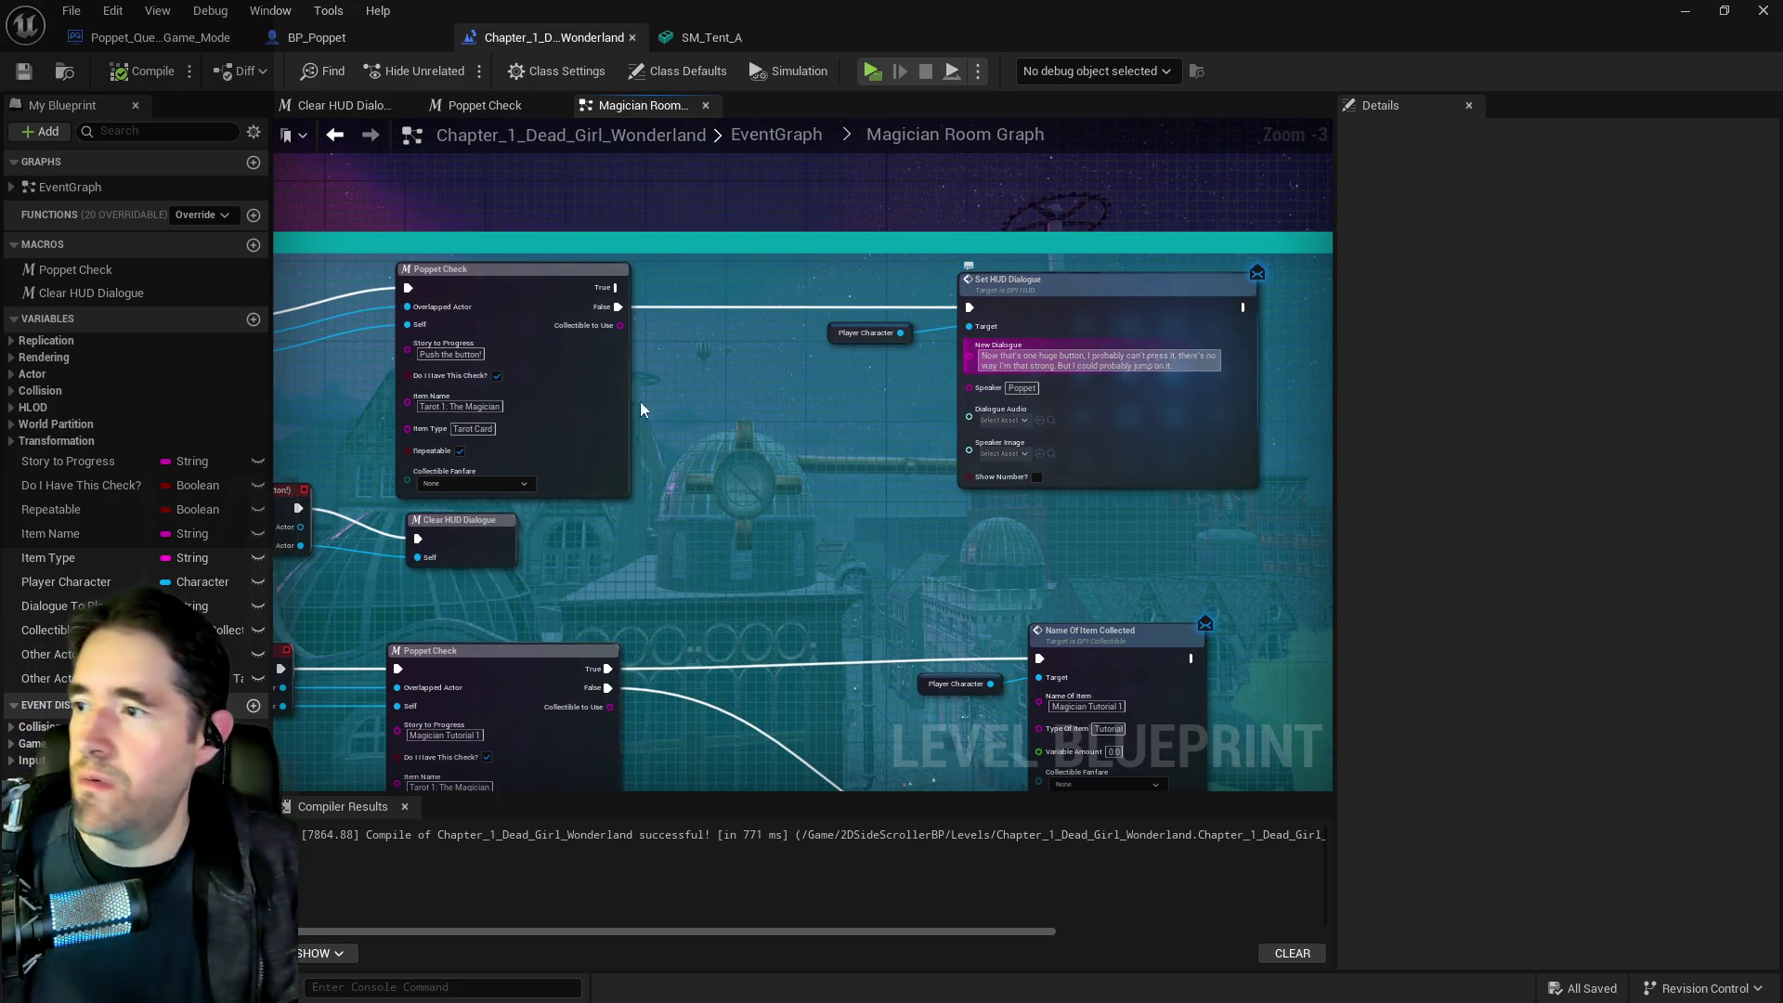
pyautogui.click(458, 355)
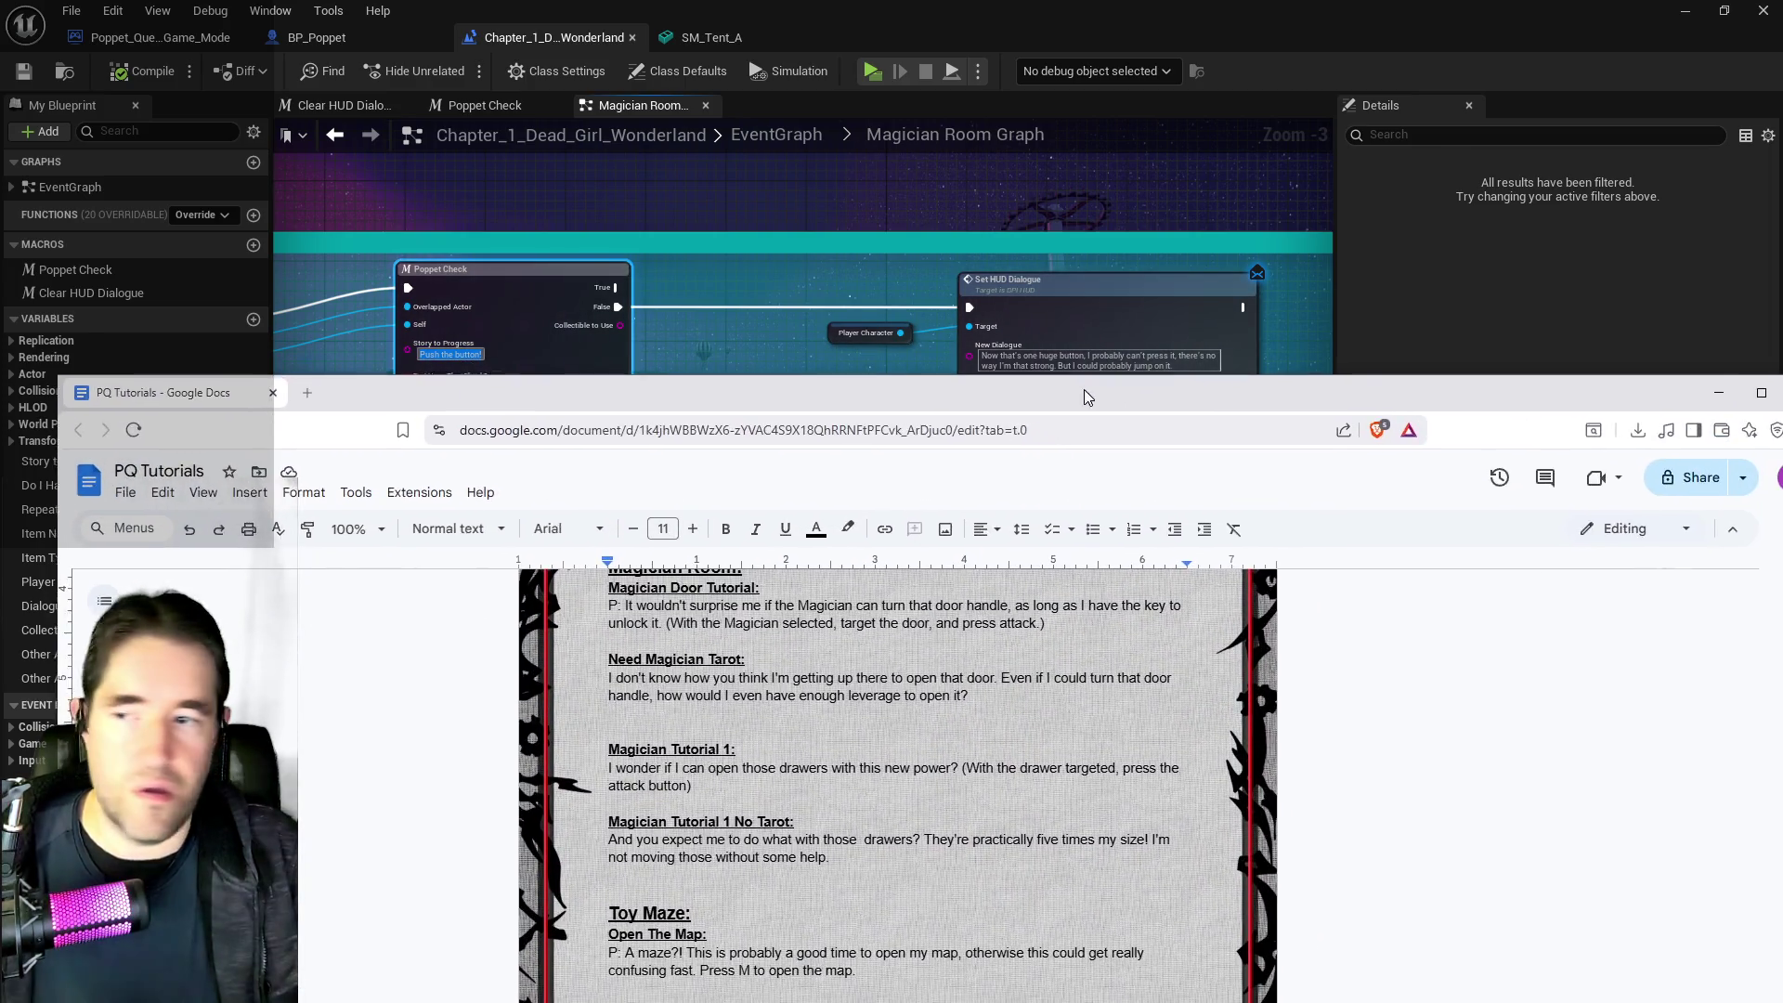
# Bring the Google Docs script forward at the Magician Room and Toy Maze sections
pyautogui.moveTo(1083, 388); pyautogui.dragTo(920, 336)
pyautogui.scroll(1, 768, 761)
pyautogui.scroll(-3, 768, 760)
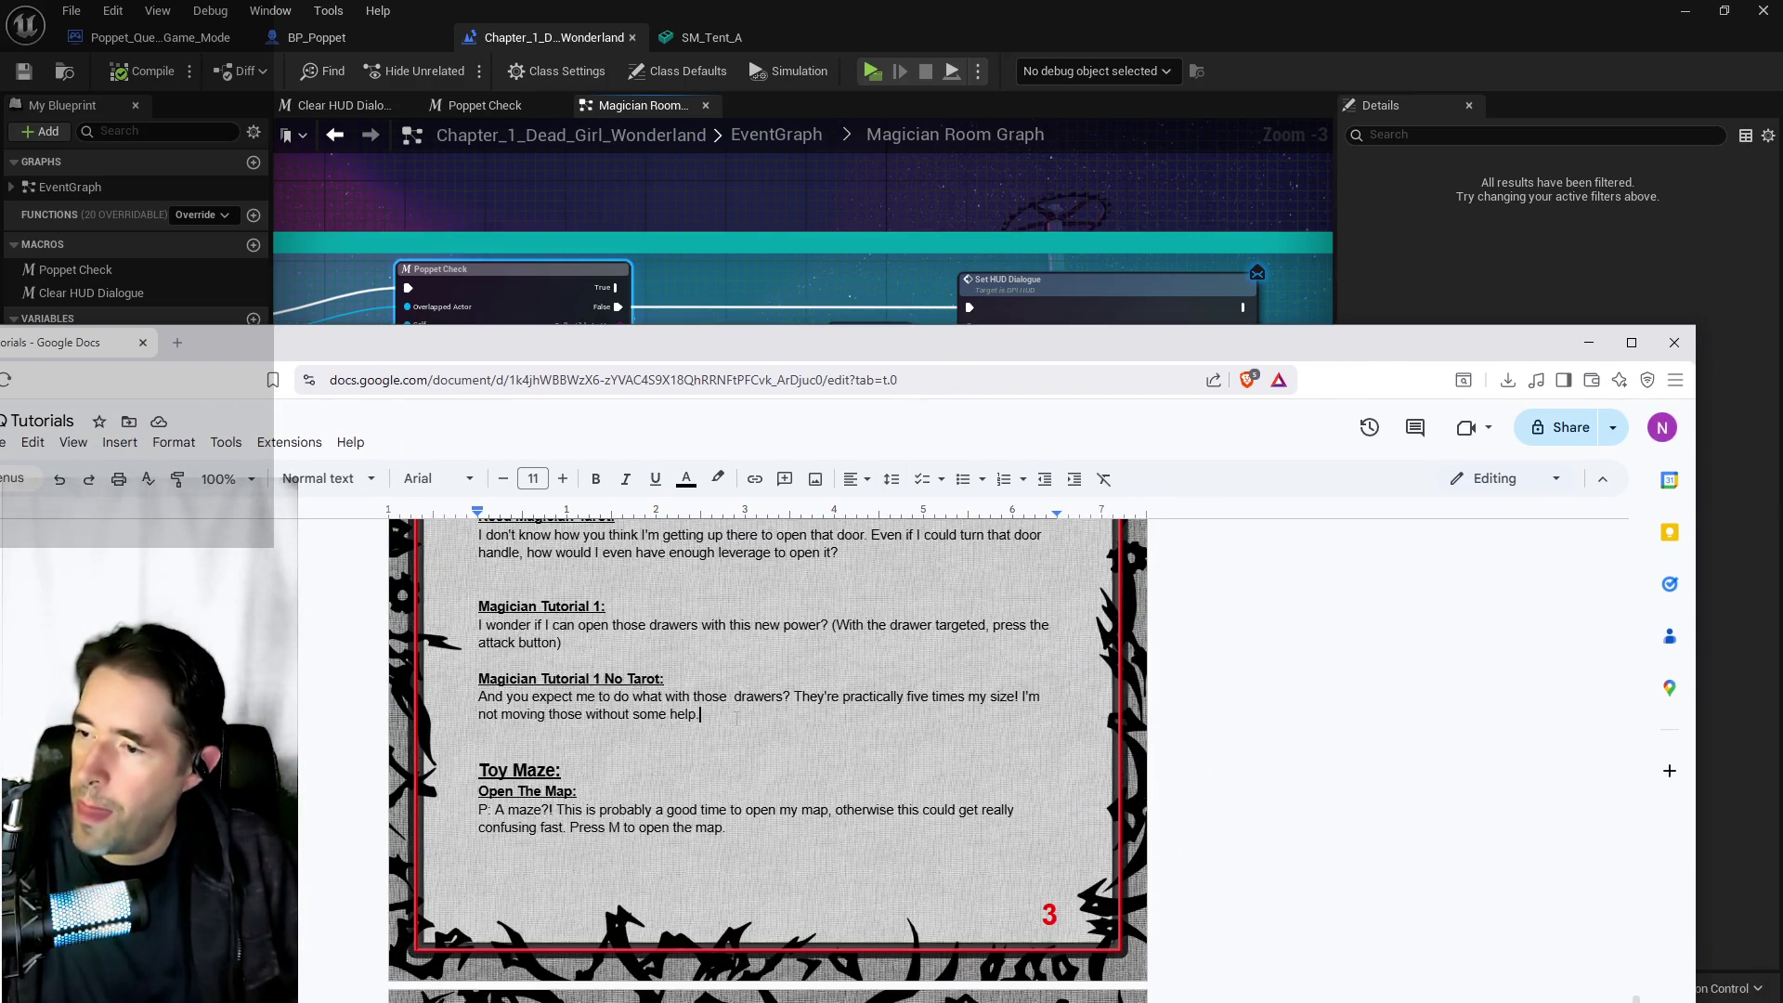
# Paste 'Push the button!' as a new bold, underlined title after the No Tarot entry
pyautogui.press('Return')
pyautogui.press('Return')
pyautogui.write('Push the button!')
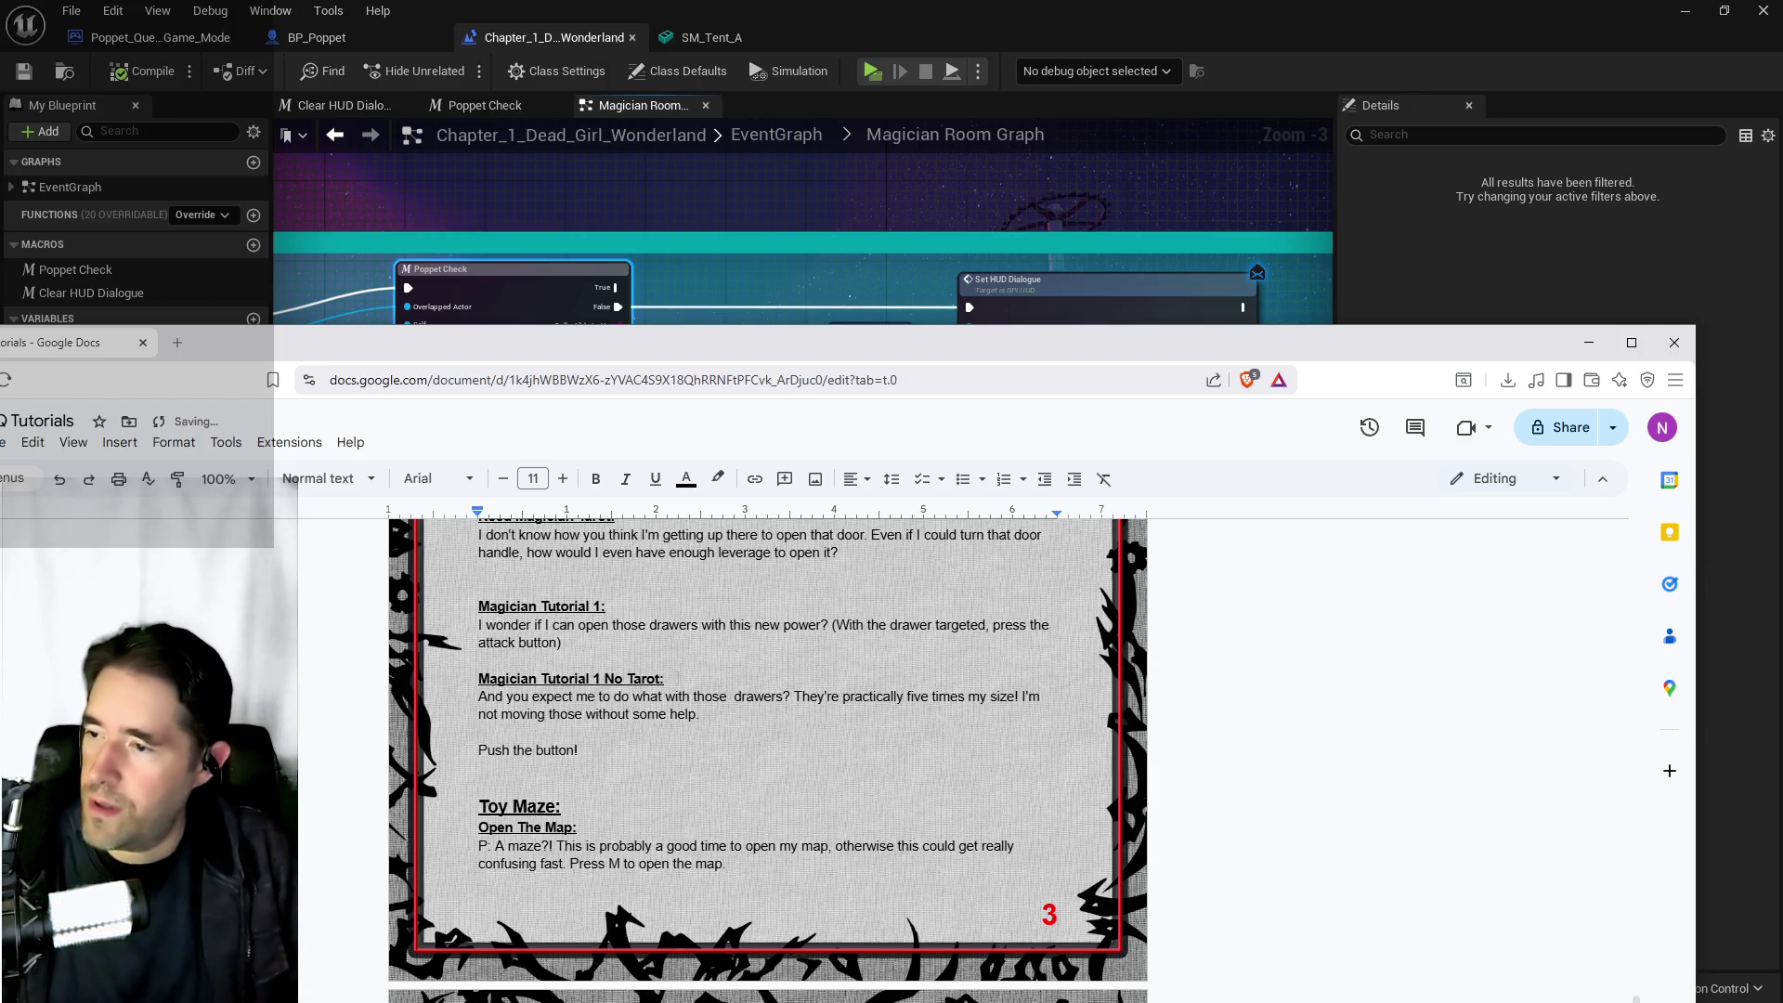
pyautogui.moveTo(666, 679); pyautogui.dragTo(518, 679)
pyautogui.moveTo(578, 750); pyautogui.dragTo(468, 750)
pyautogui.click(563, 478)
pyautogui.click(563, 479)
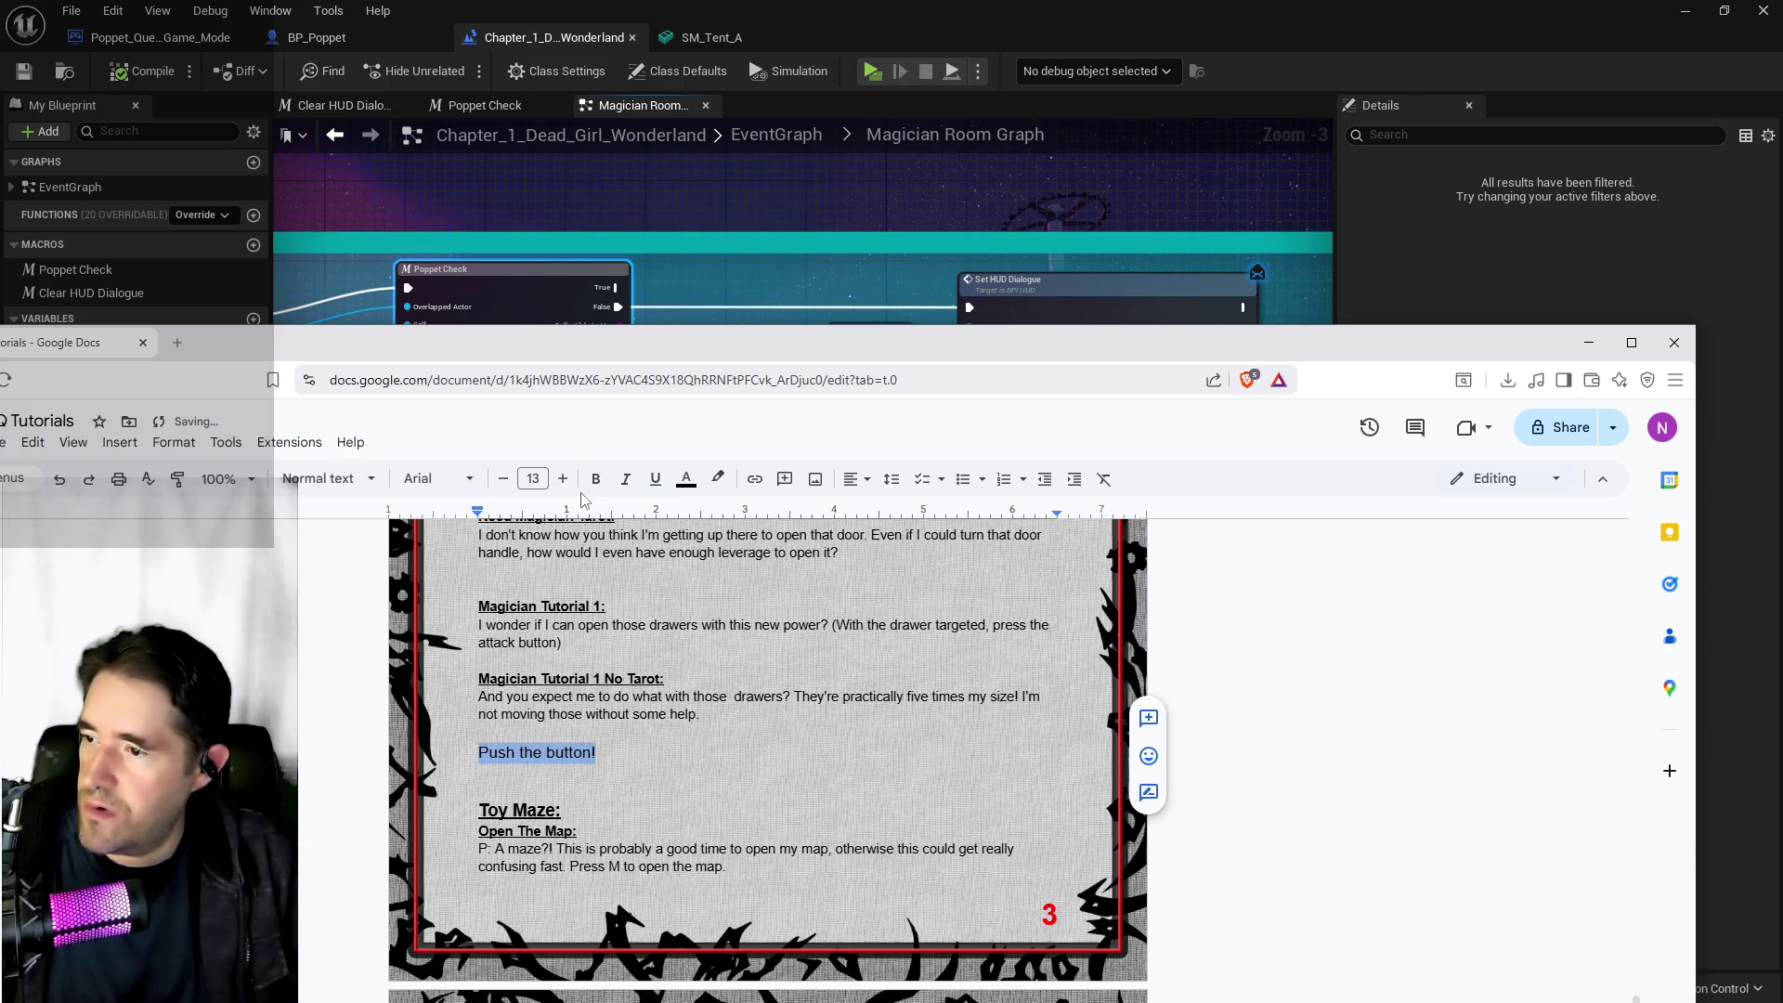
pyautogui.click(502, 479)
pyautogui.click(597, 479)
pyautogui.click(655, 479)
# Resize the 'Push the button!' title to 11 pt to match the other headings
pyautogui.click(497, 790)
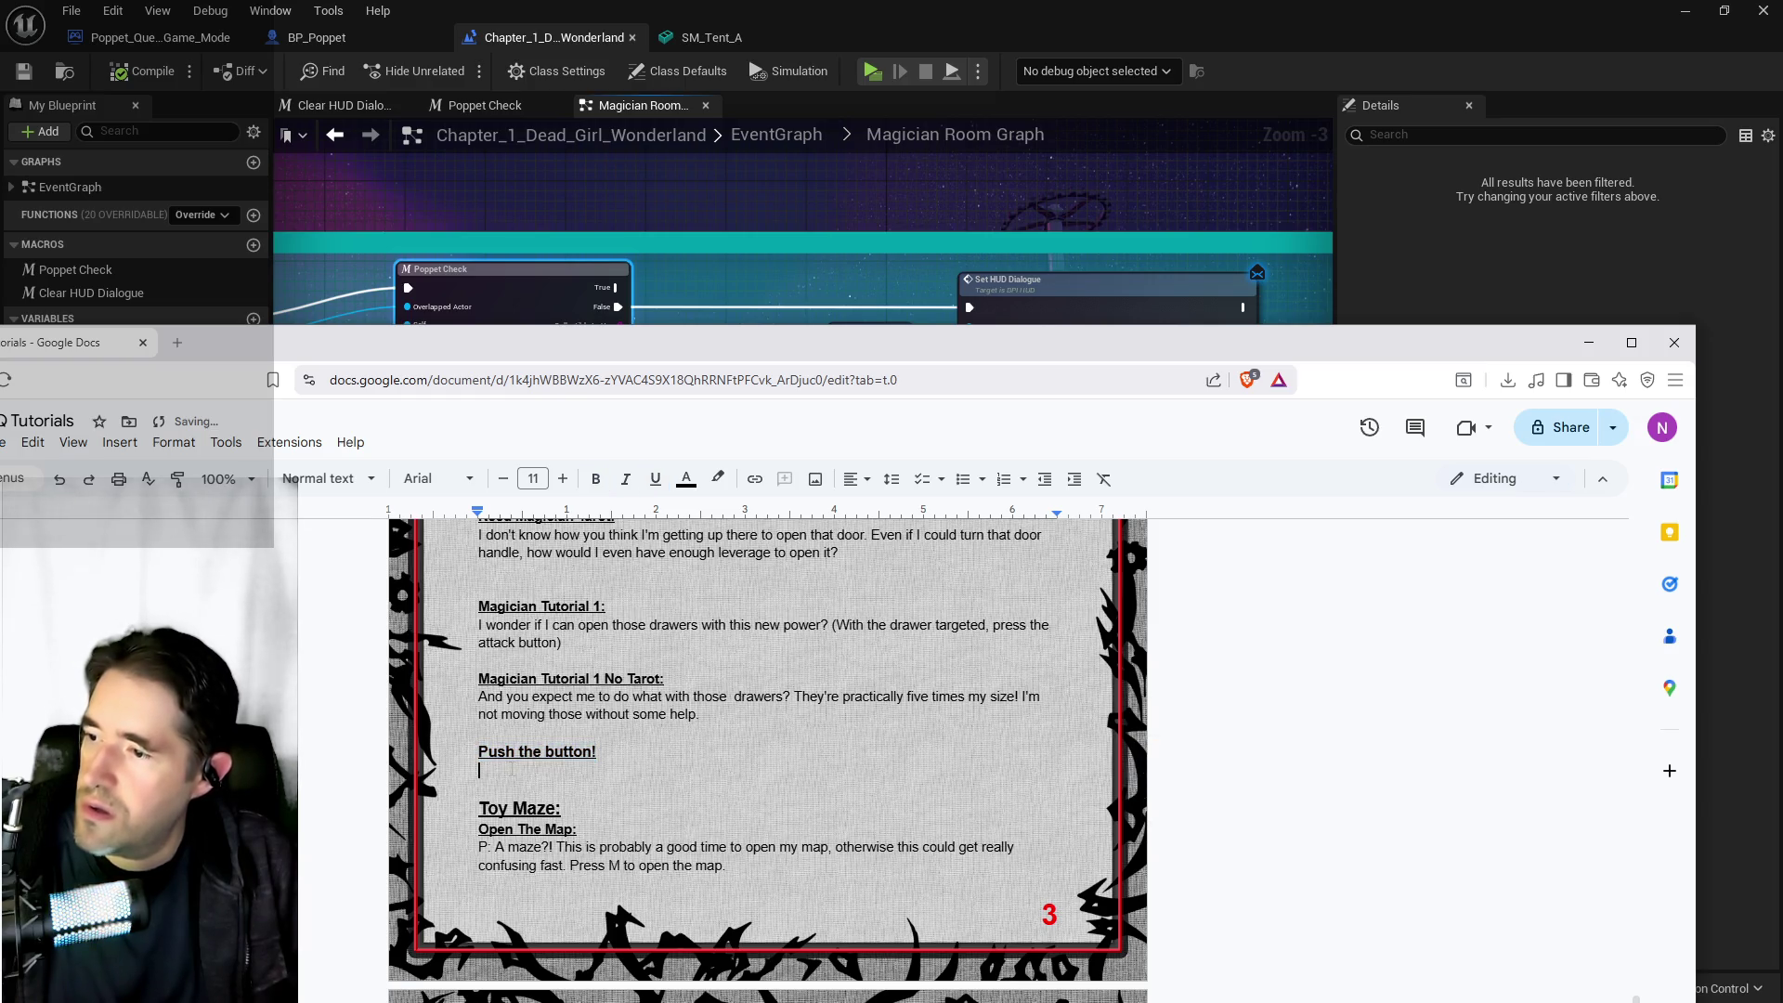
pyautogui.click(531, 679)
pyautogui.moveTo(597, 753); pyautogui.dragTo(480, 752)
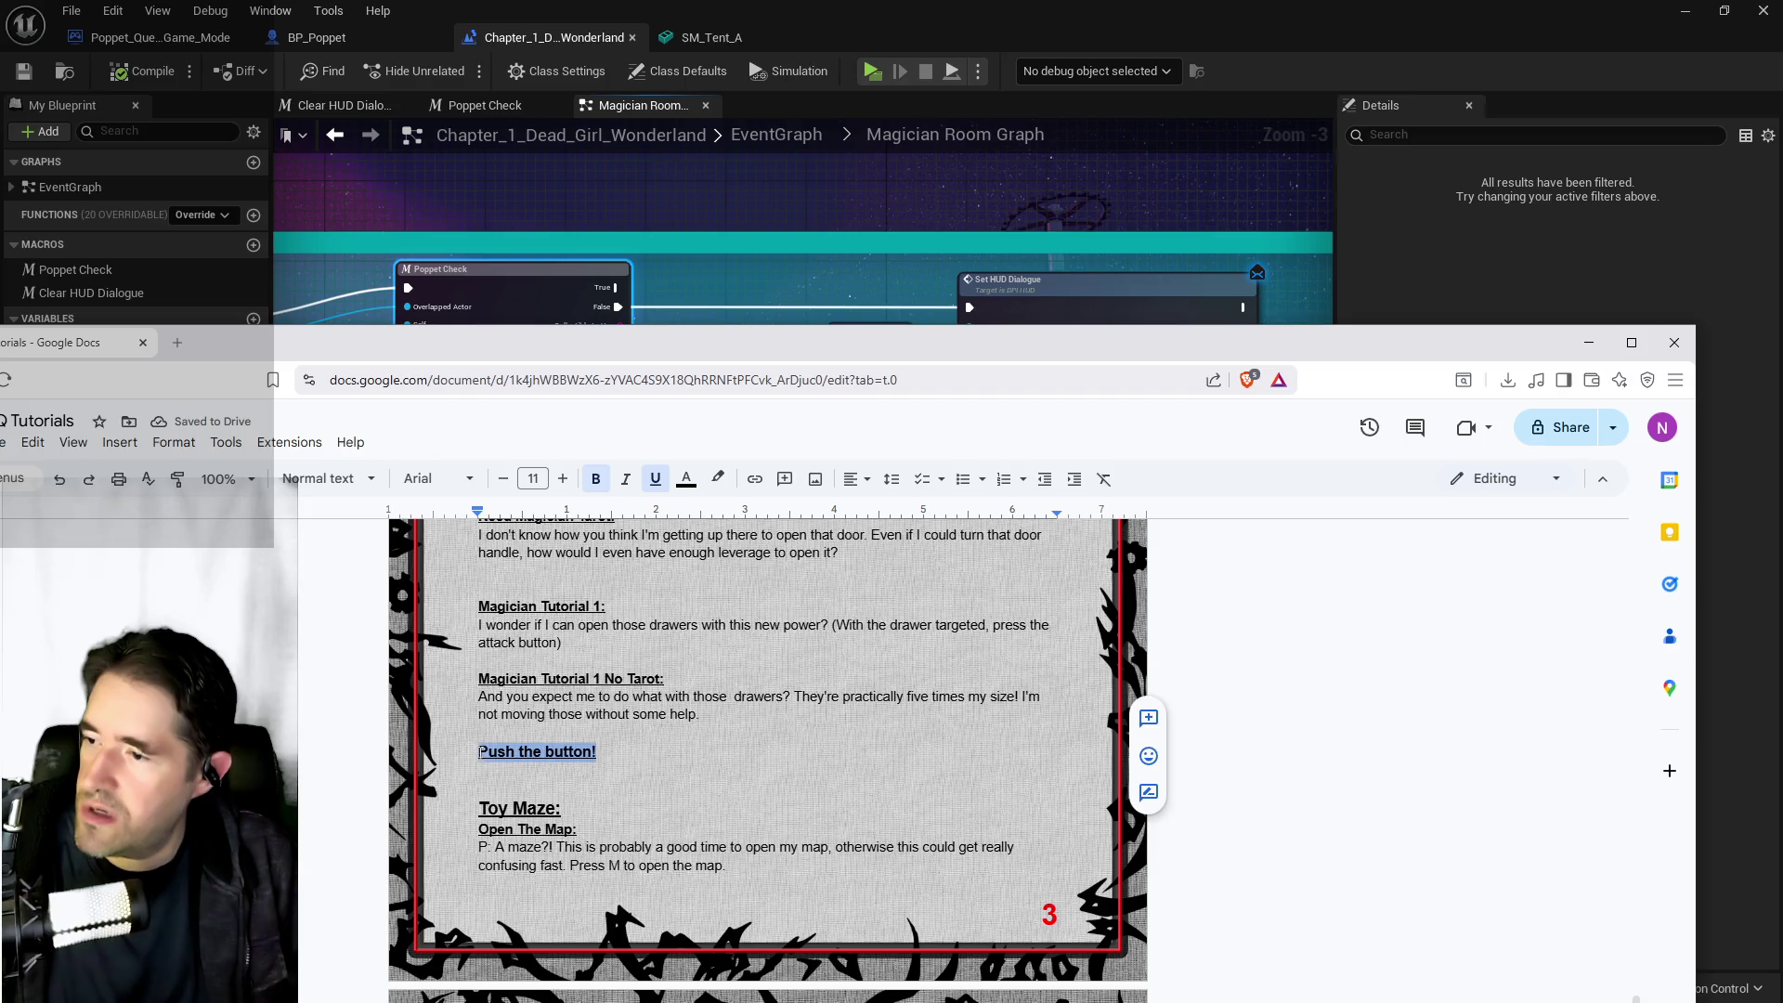
pyautogui.click(503, 479)
pyautogui.press('Down')
# Add the Set HUD Dialogue line 'P: Now that's one huge button…' under the title
pyautogui.click(809, 232)
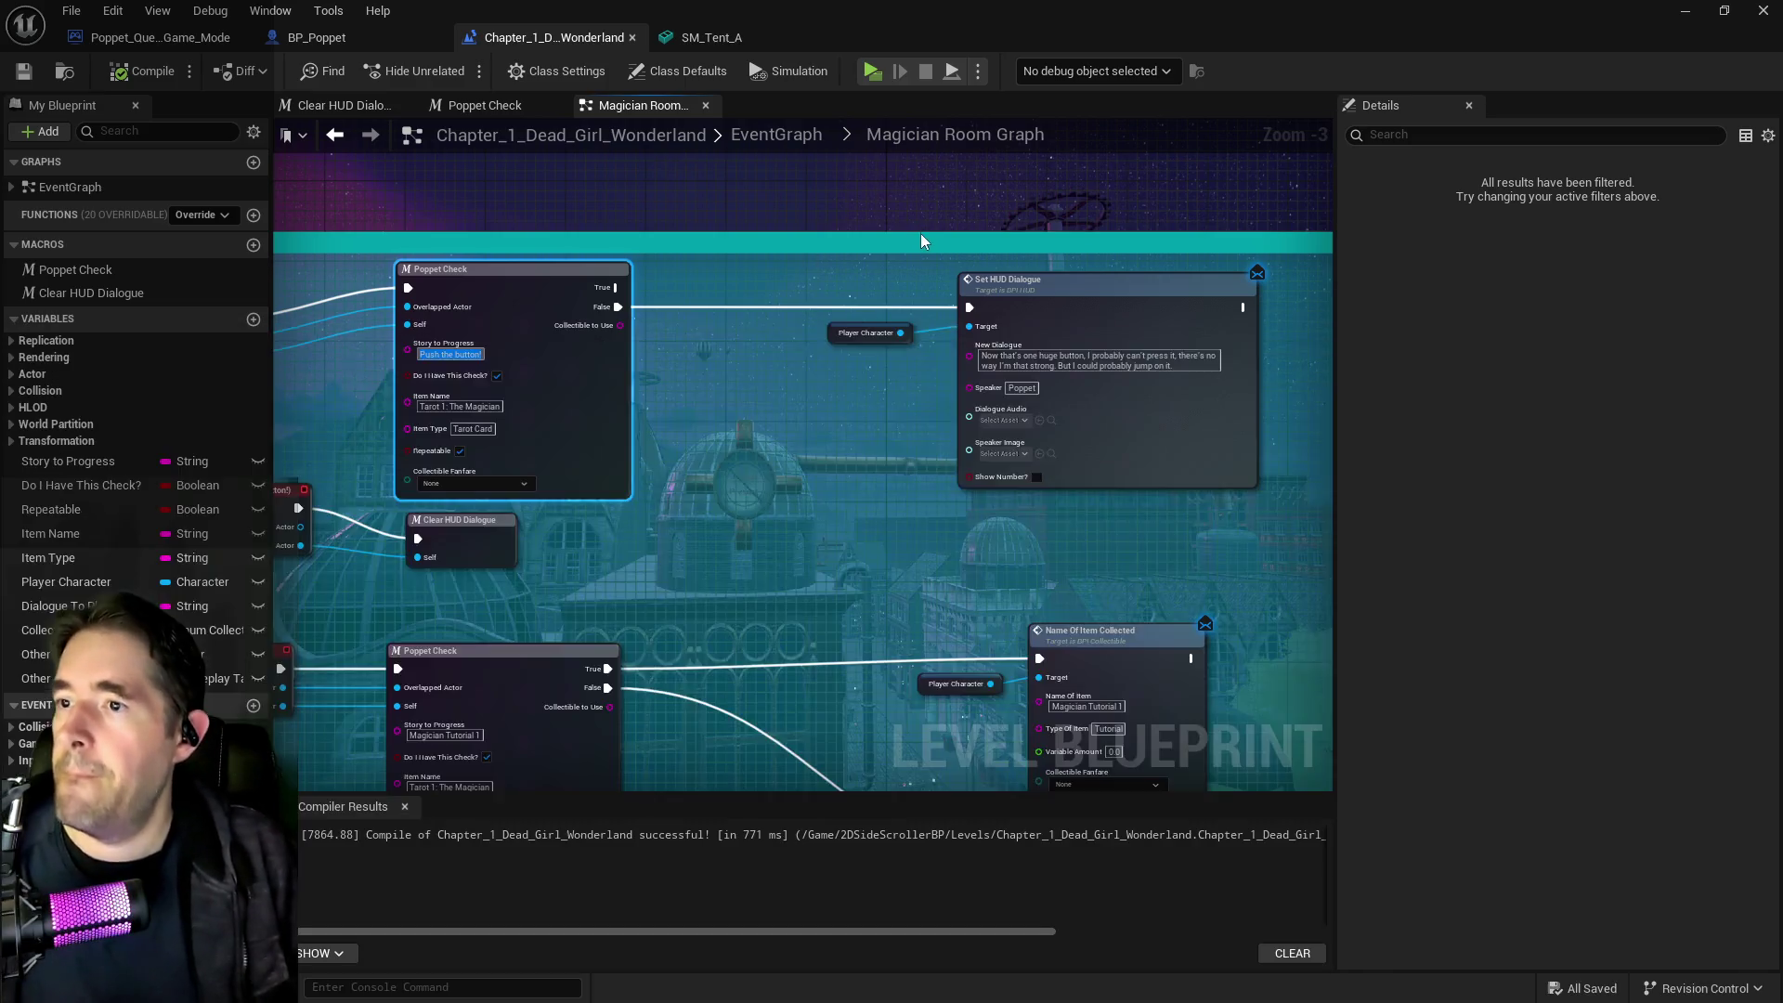
pyautogui.moveTo(921, 232); pyautogui.dragTo(997, 263)
pyautogui.click(1090, 394)
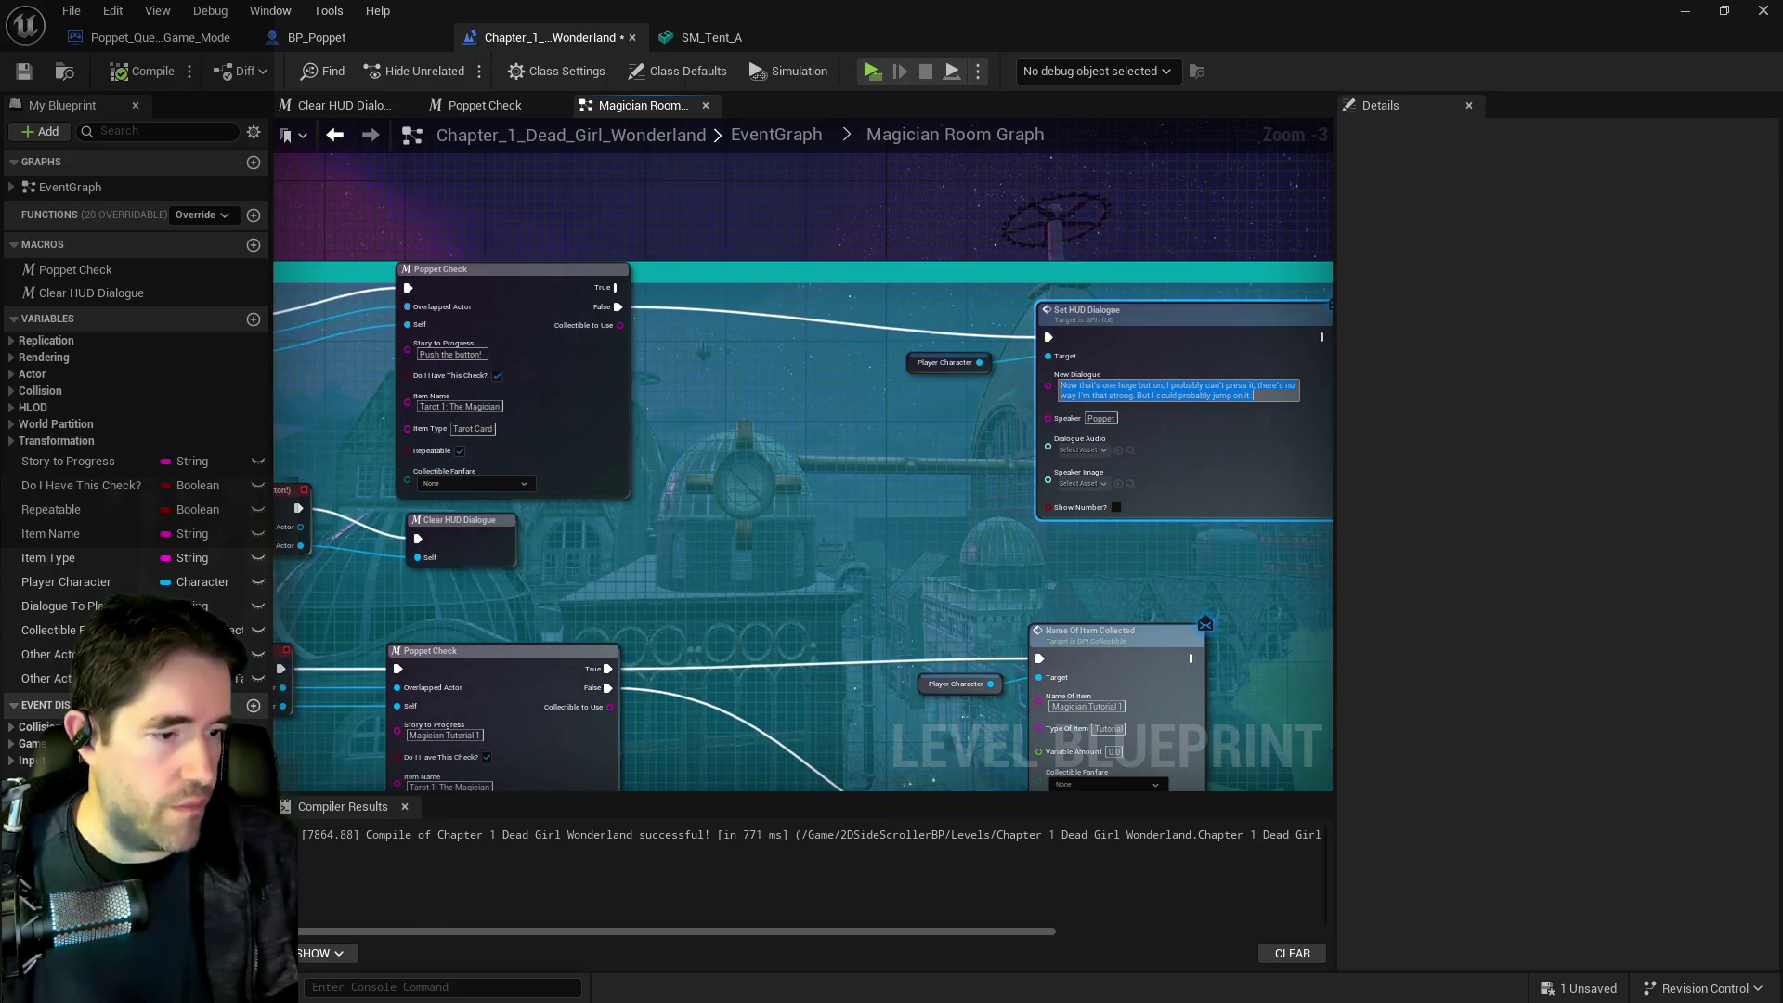
pyautogui.hotkey('alt', 'Tab')
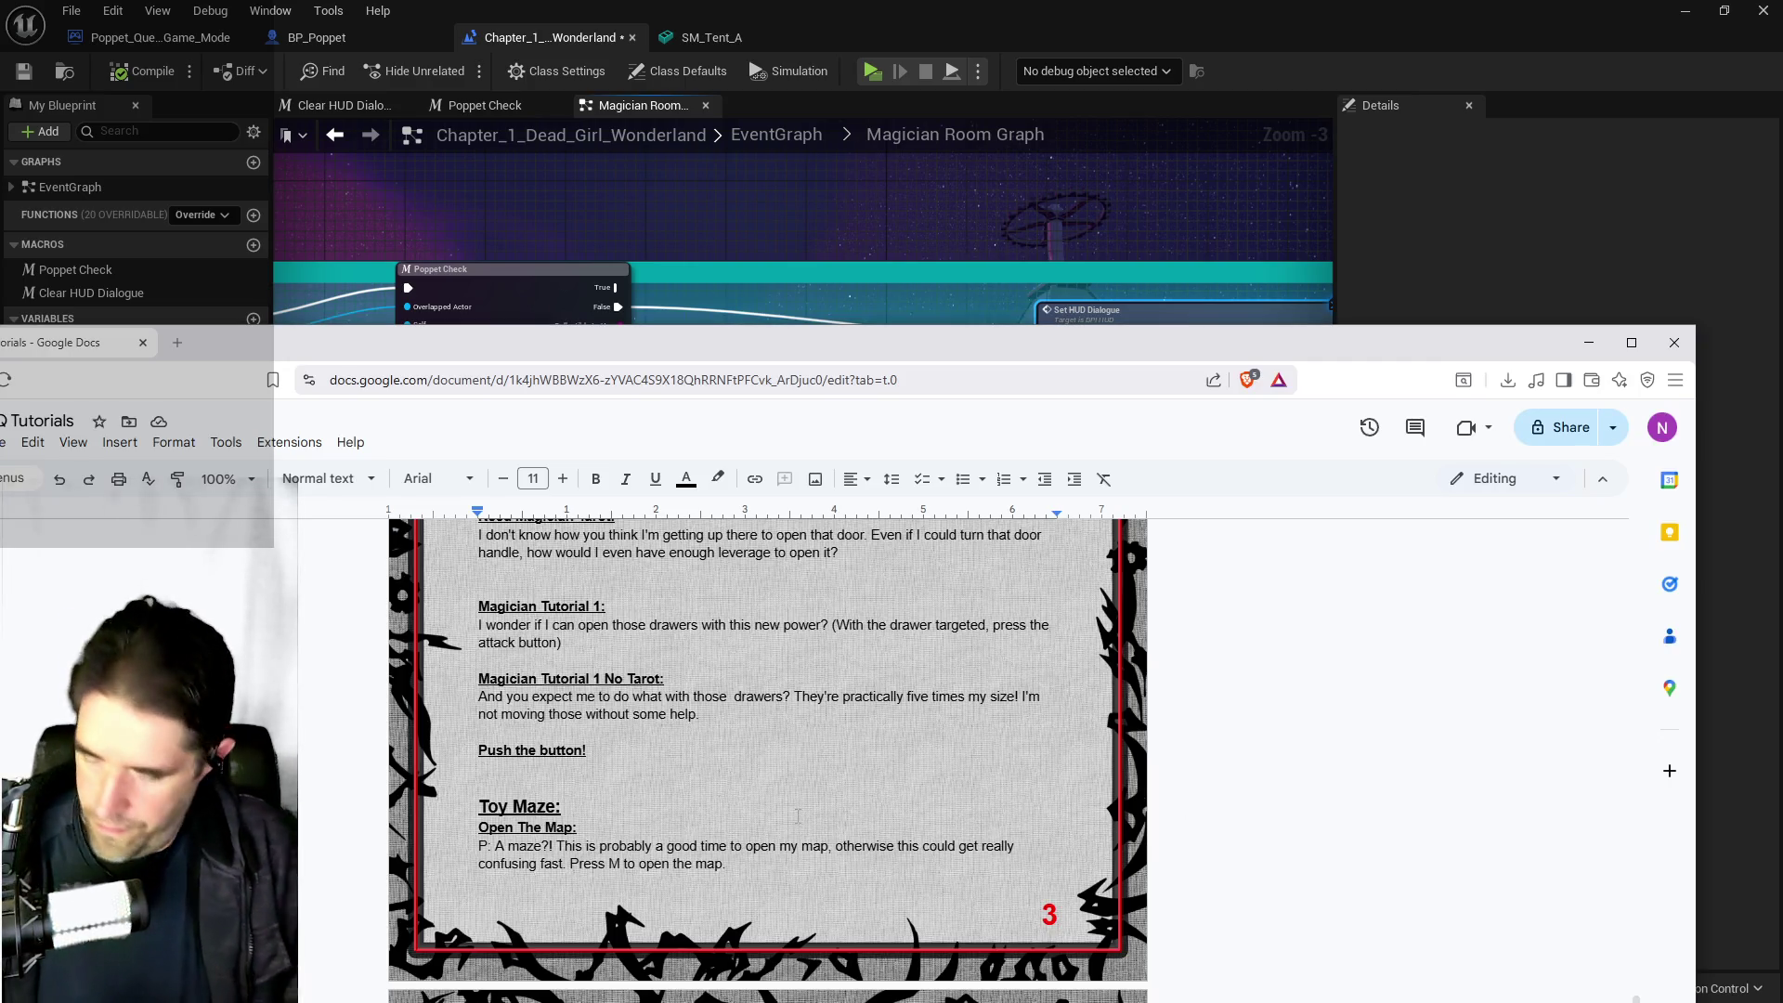
pyautogui.write("P: Now that's one huge button, I probably can't press it, there's no way I'm that strong. But I could probably jump on it.")
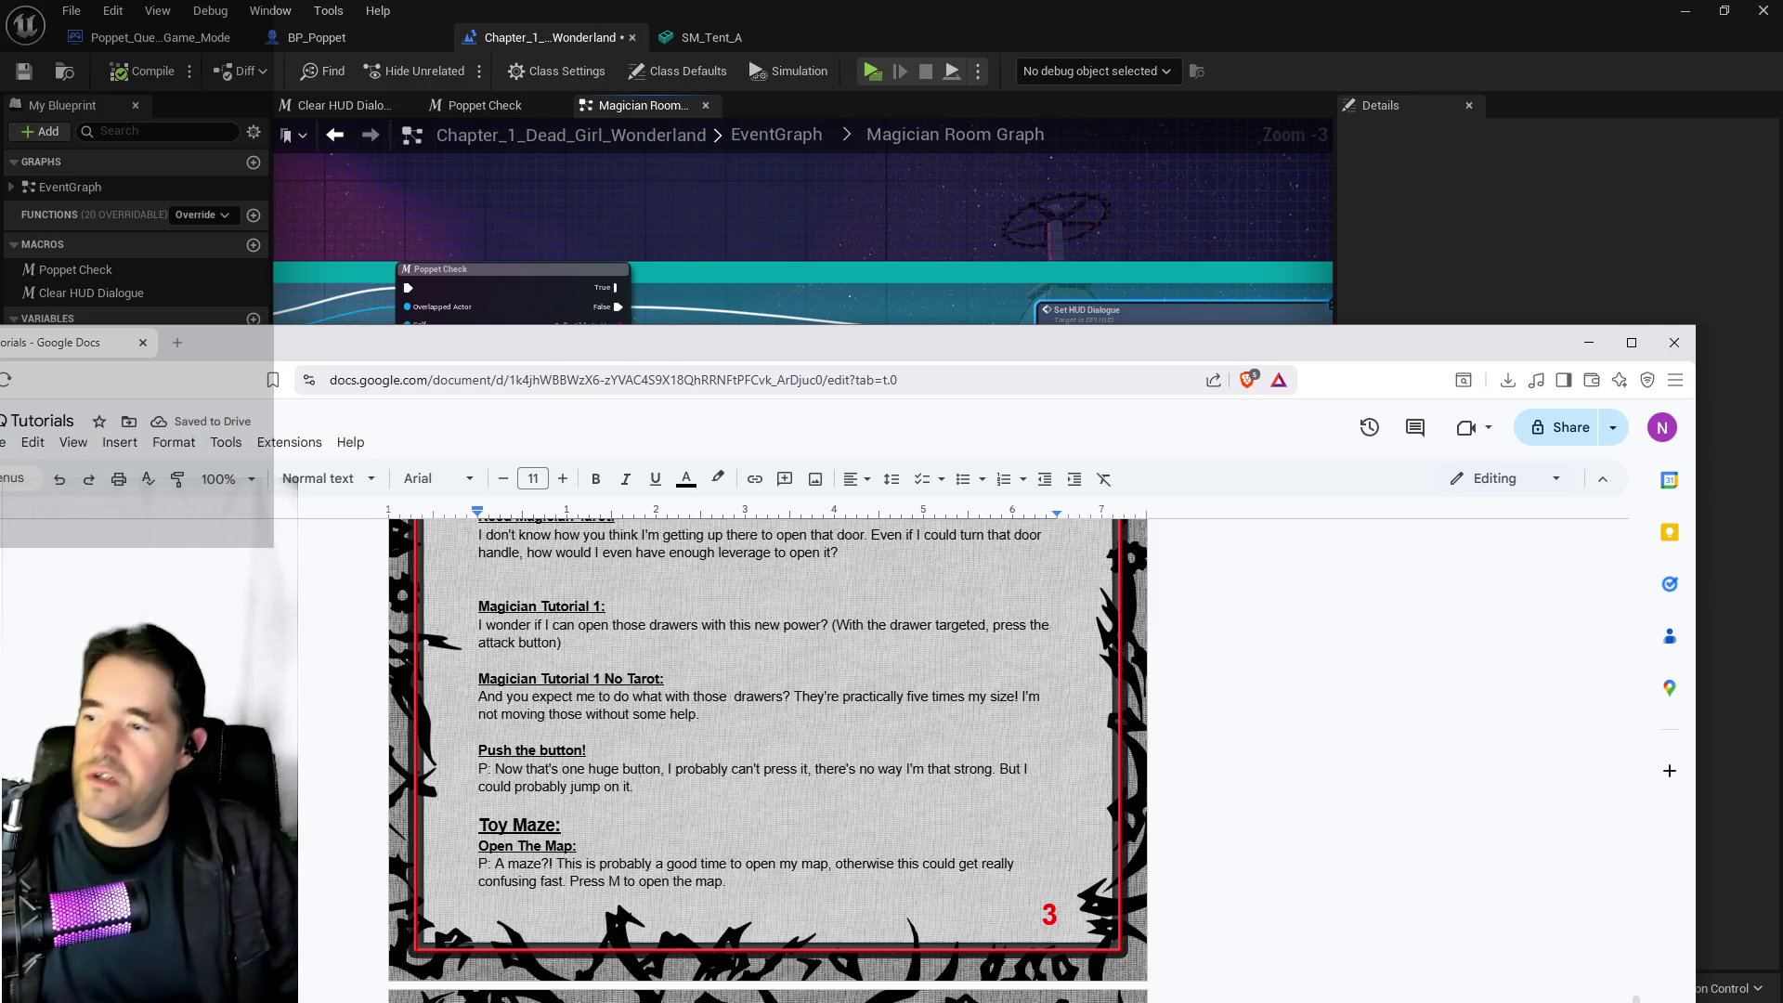
# Prefix the No Tarot and Magician Tutorial dialogue lines with 'P:'
pyautogui.click(478, 696)
pyautogui.write('P:')
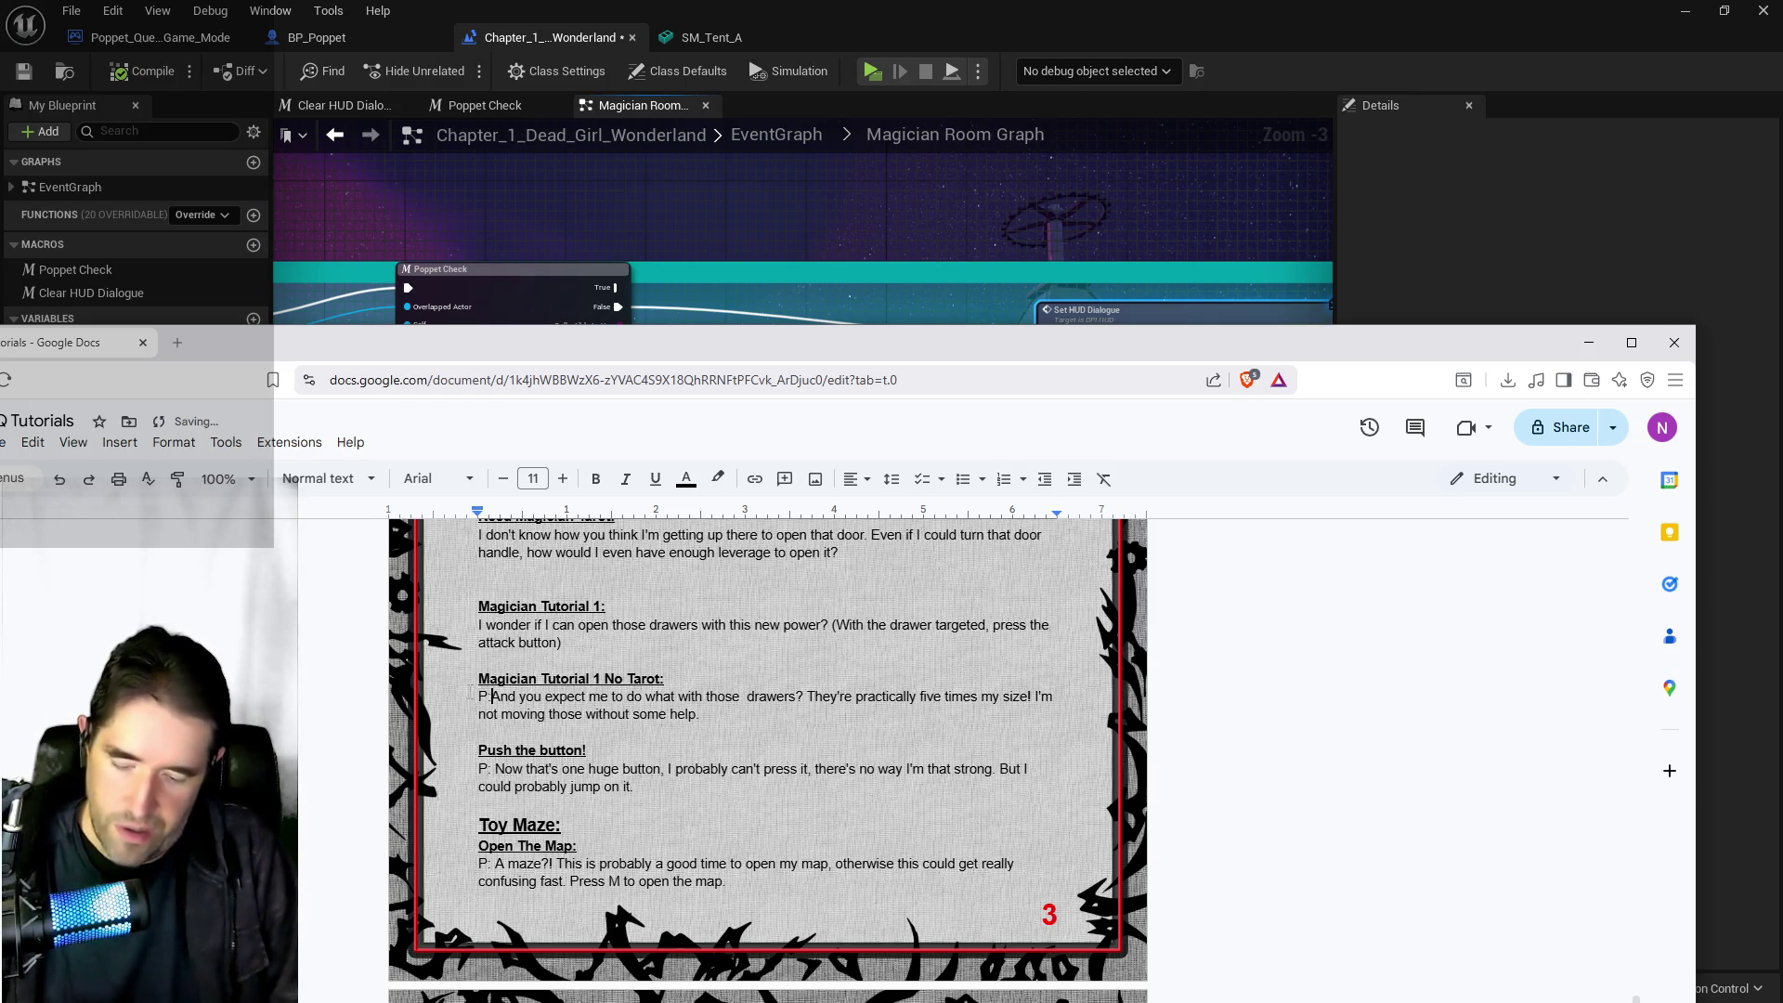
pyautogui.click(478, 624)
pyautogui.write('P:')
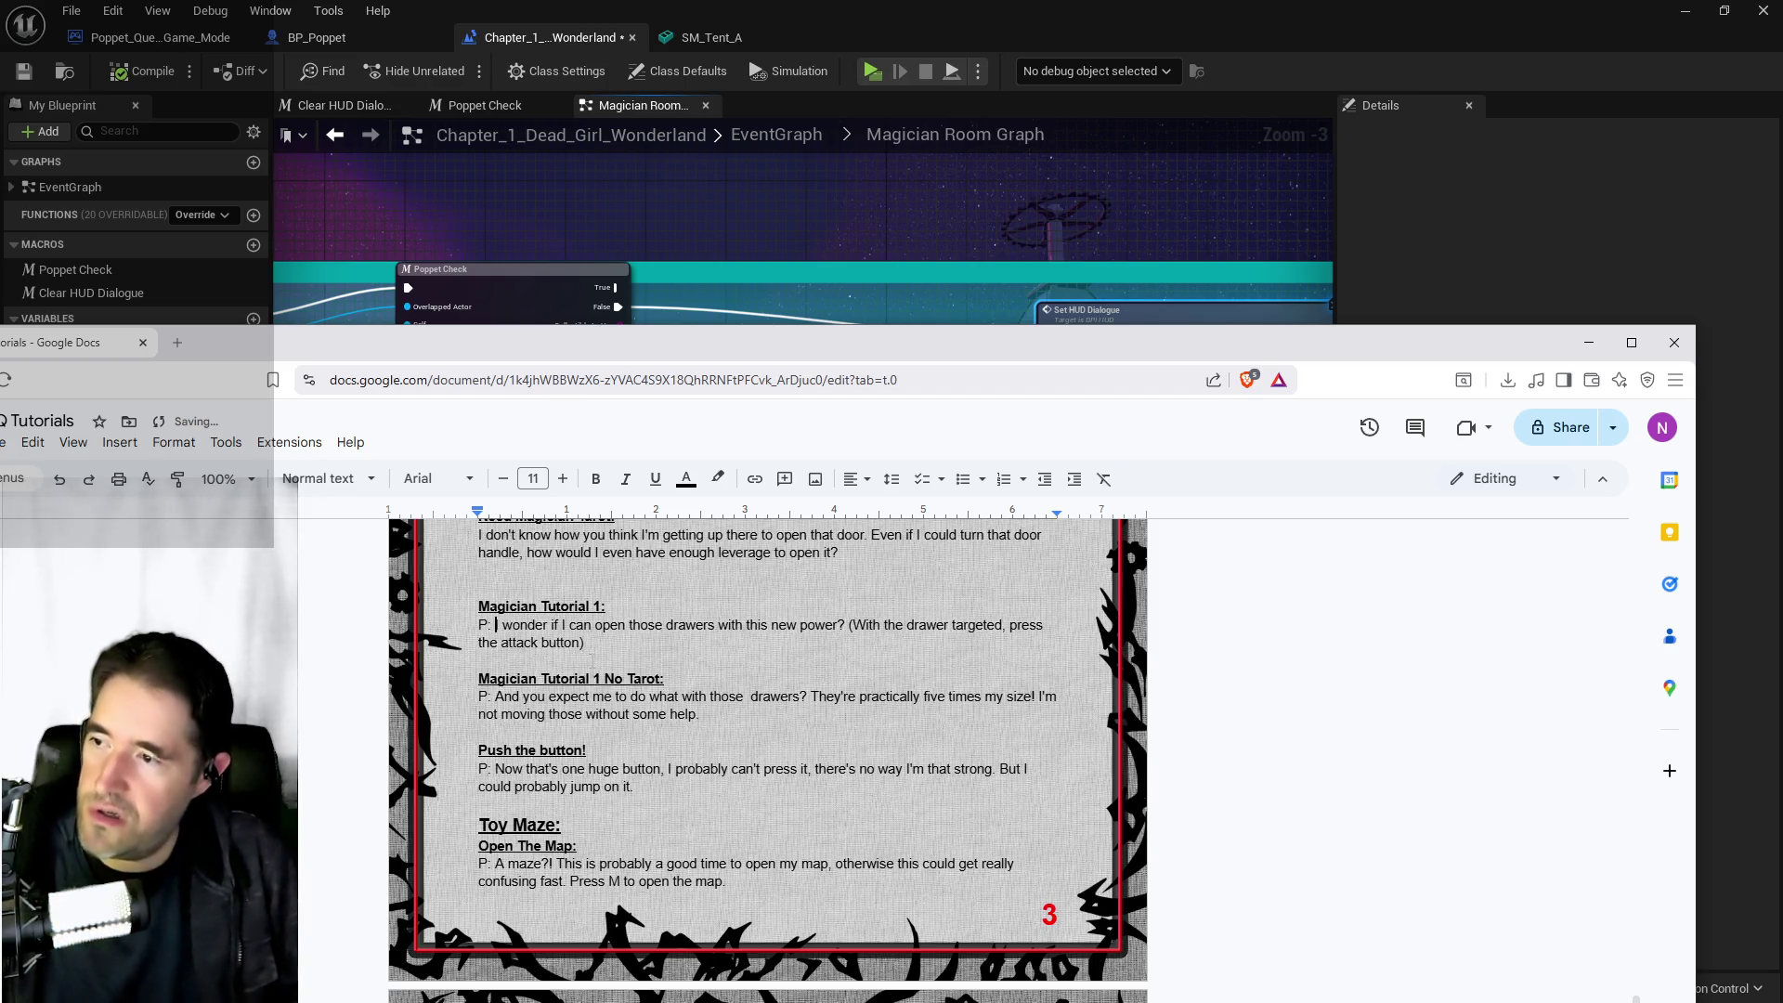
pyautogui.scroll(2, 590, 661)
pyautogui.write('P:')
pyautogui.scroll(-2, 767, 743)
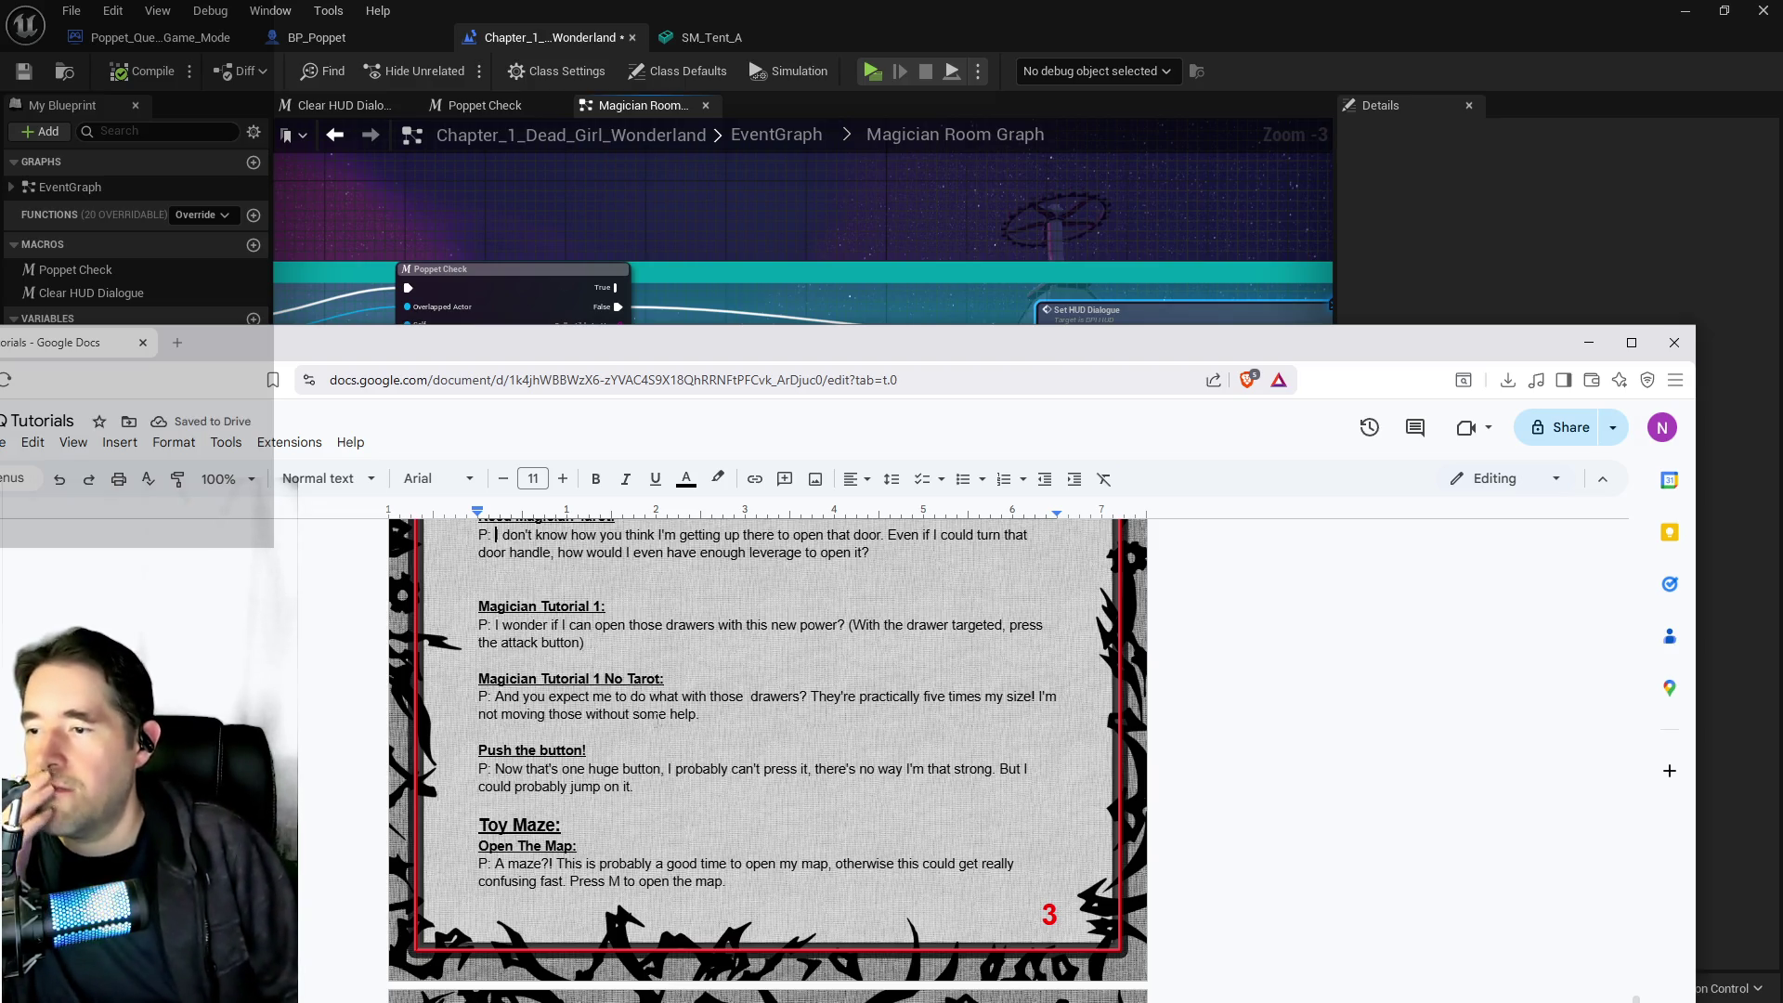
pyautogui.scroll(-1, 633, 658)
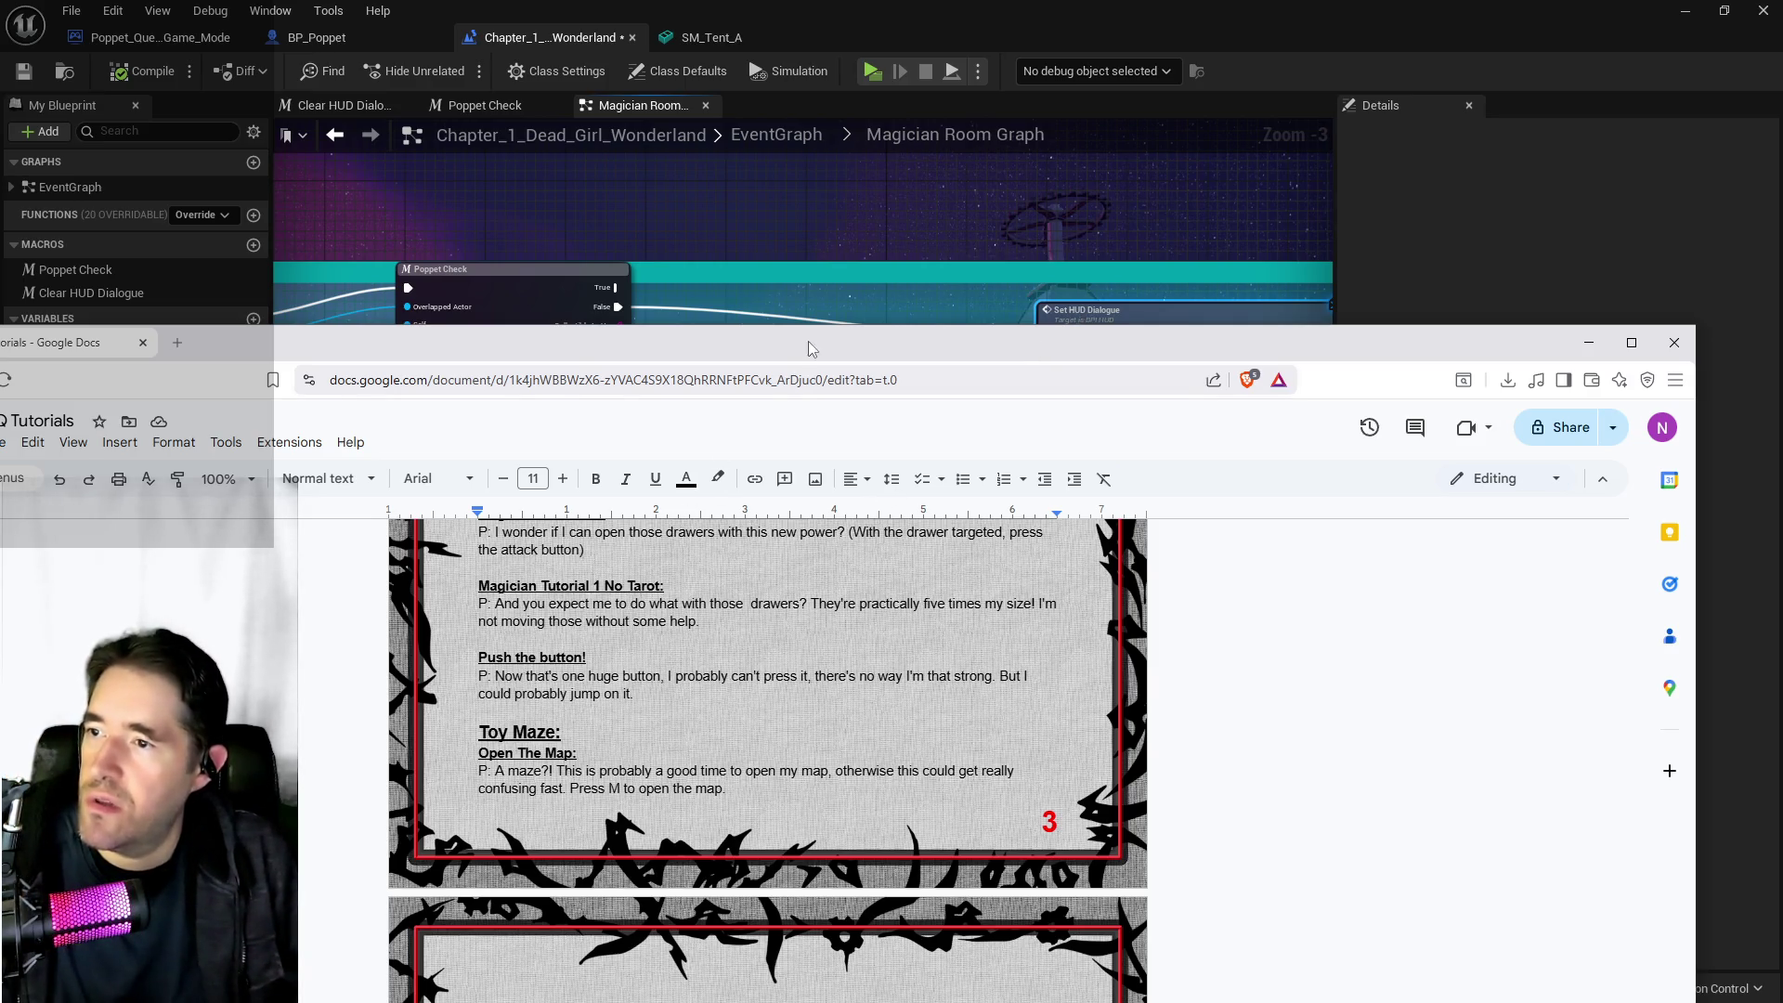
pyautogui.hotkey('alt', 'Tab')
pyautogui.click(434, 355)
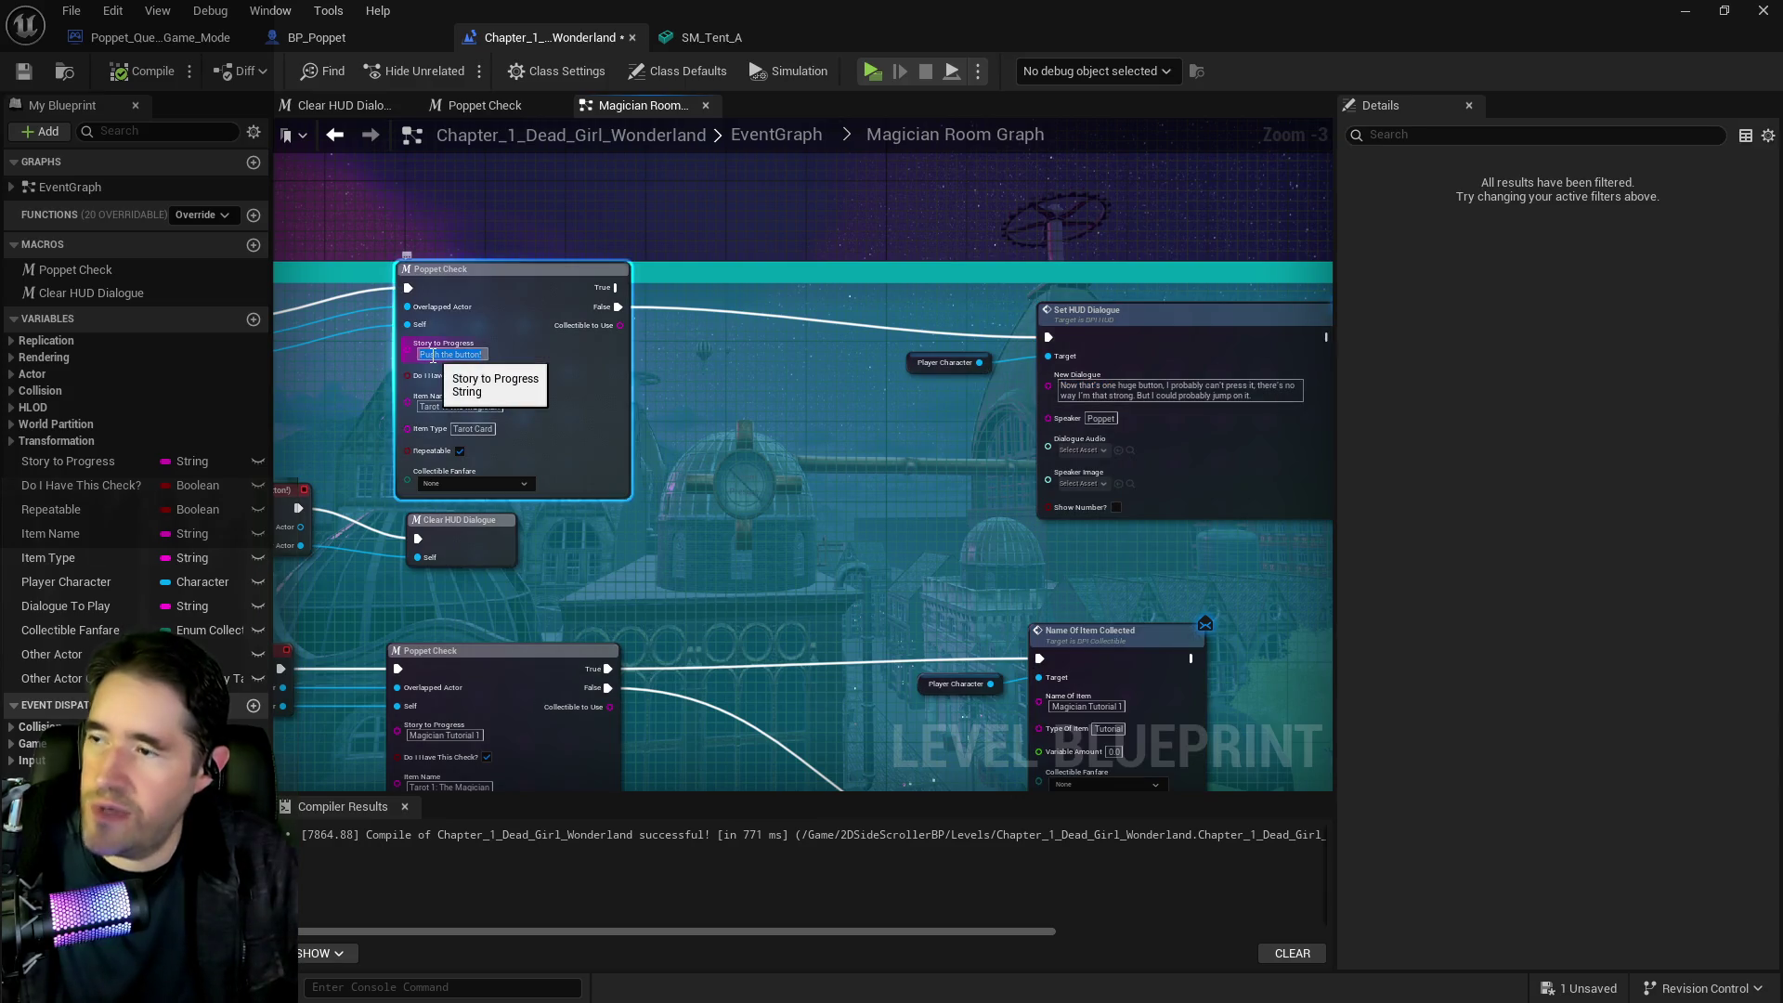
# In BP_Poppet, collapse the Magician Tutorial entry and add a Collectible Info entry named 'Push the button!'
pyautogui.click(375, 41)
pyautogui.scroll(3, 1390, 416)
pyautogui.click(1390, 389)
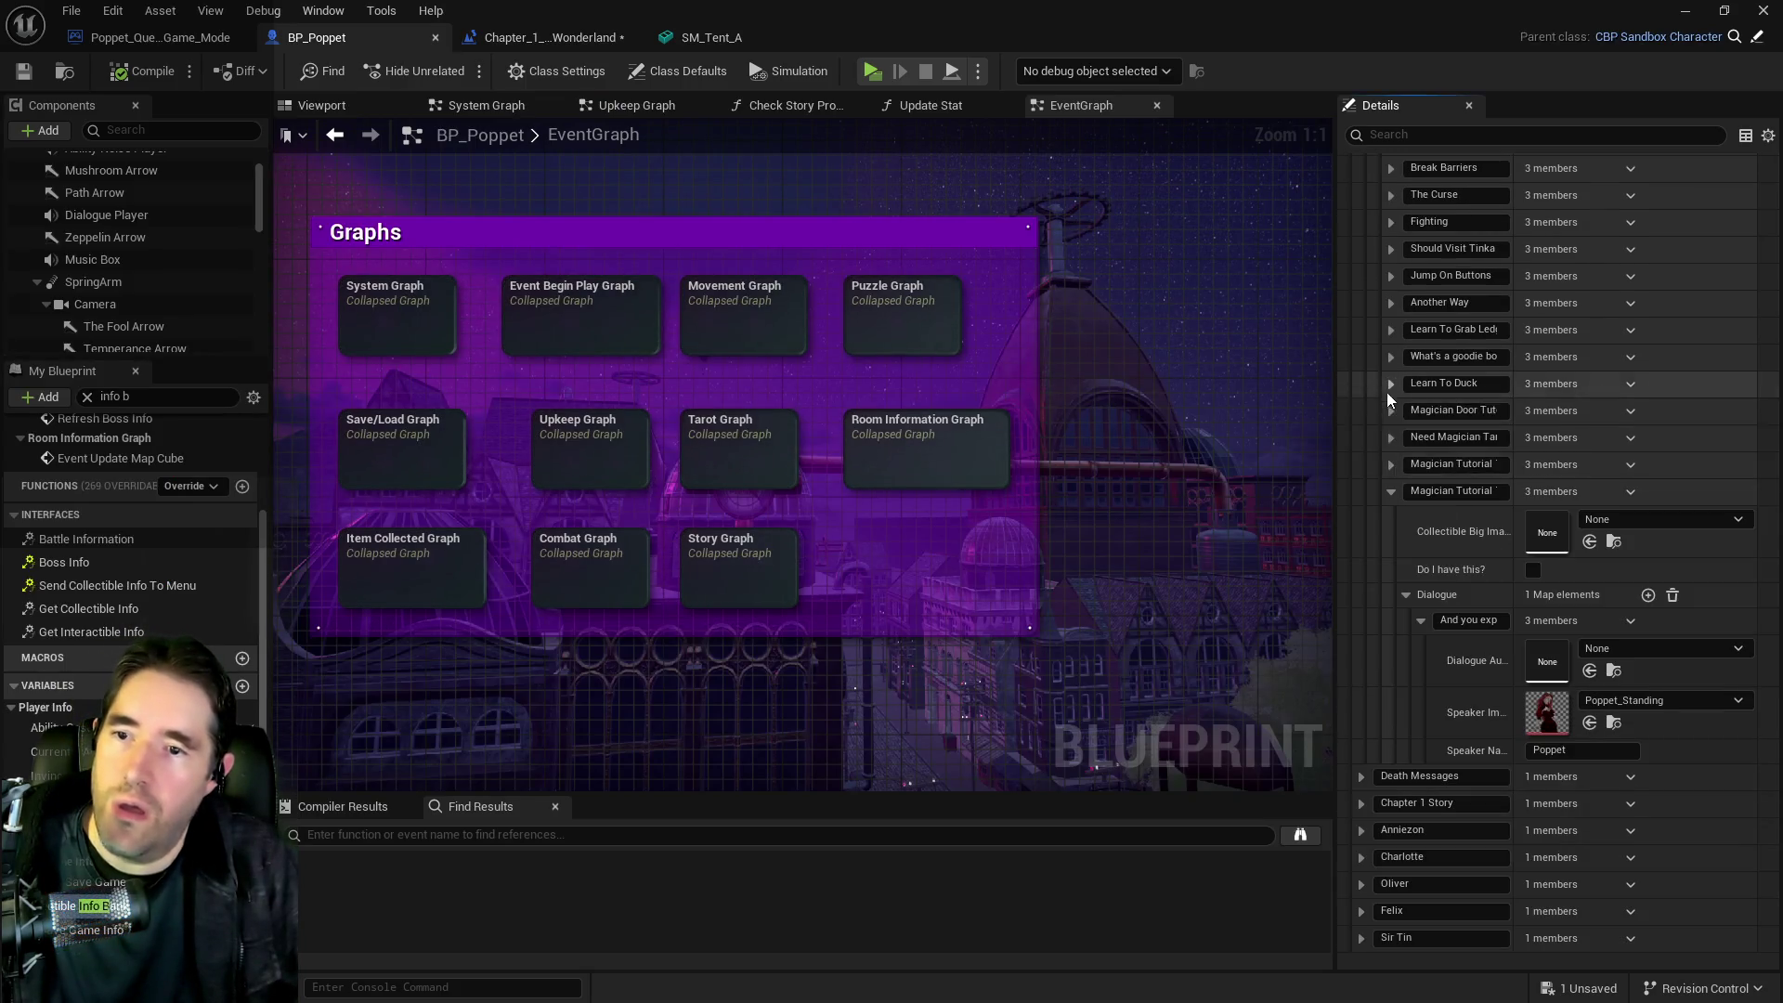
pyautogui.scroll(5, 1390, 496)
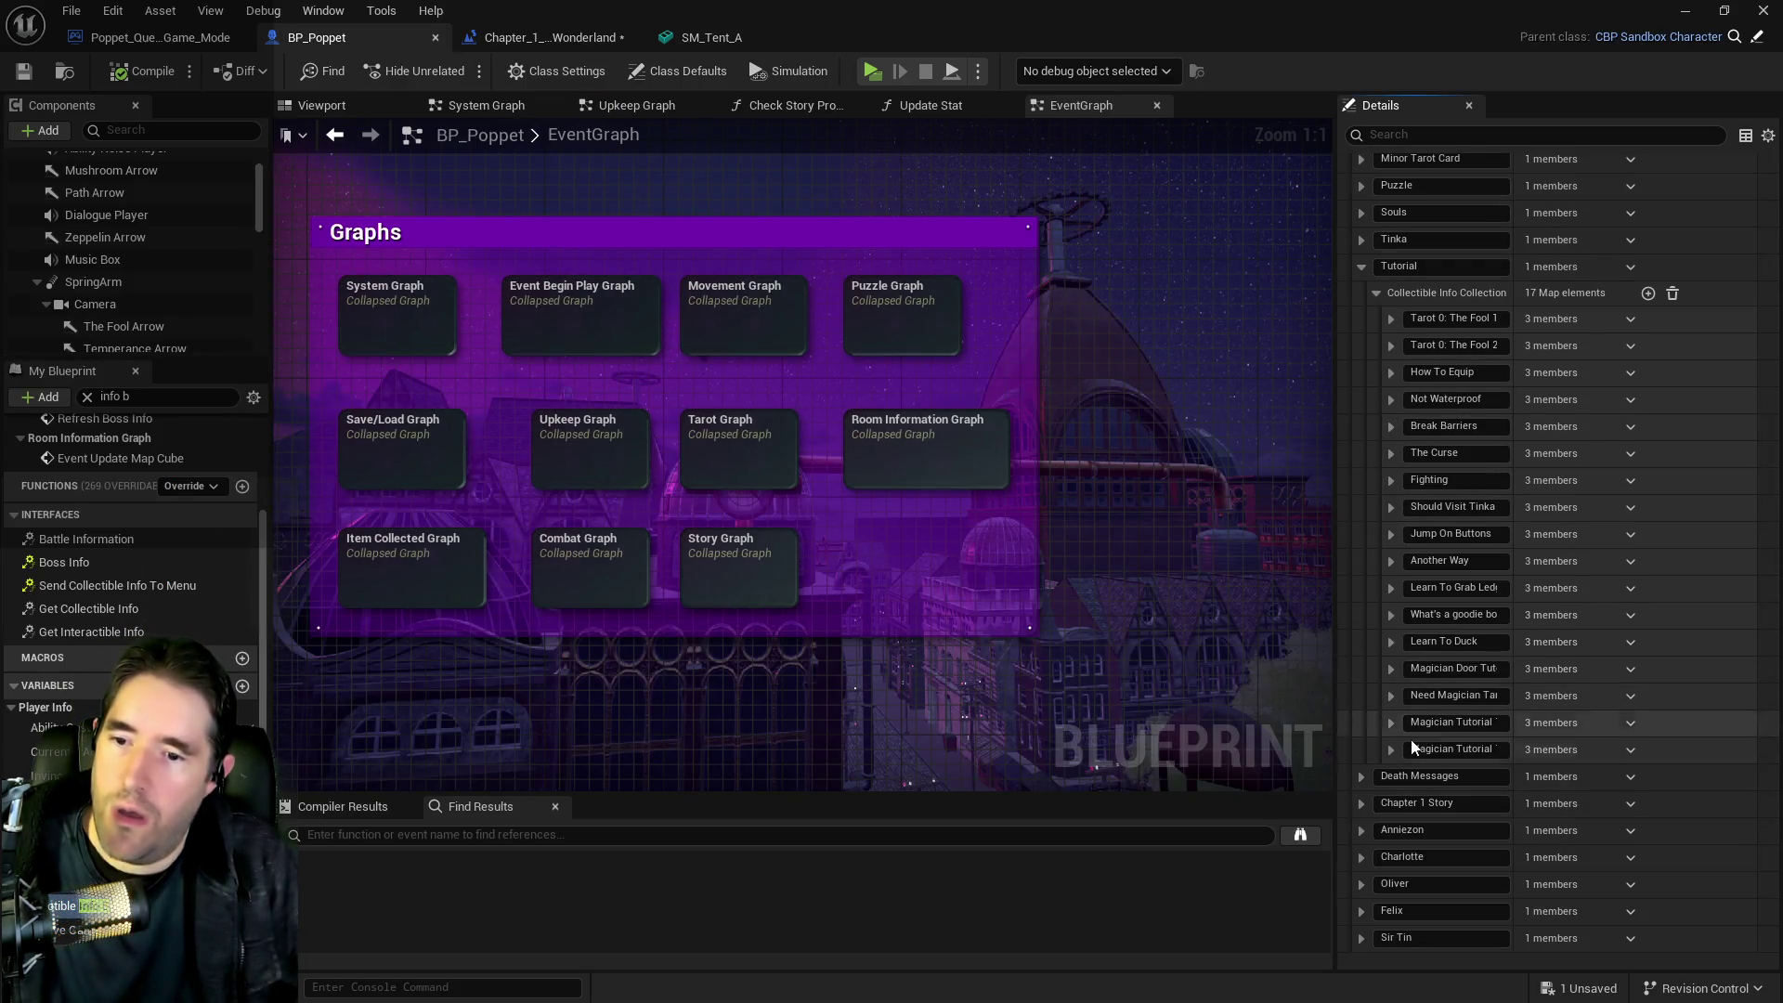
pyautogui.scroll(-4, 1563, 860)
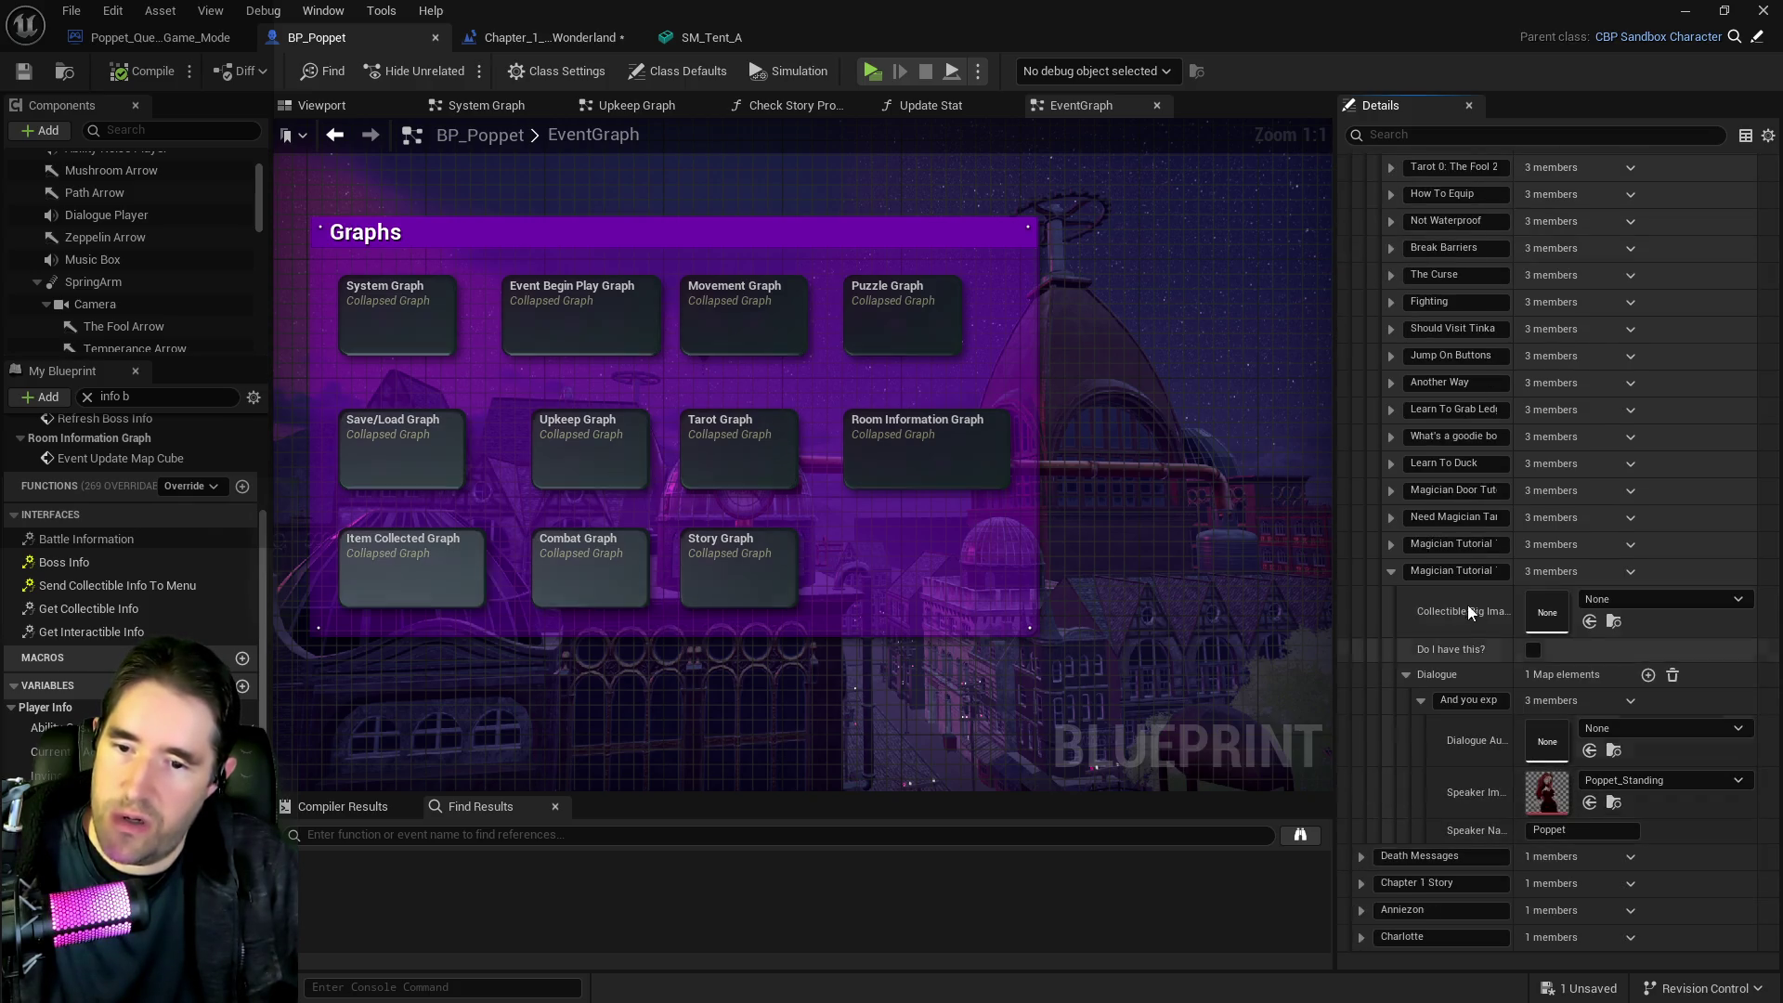
pyautogui.click(1394, 571)
pyautogui.scroll(2, 1486, 538)
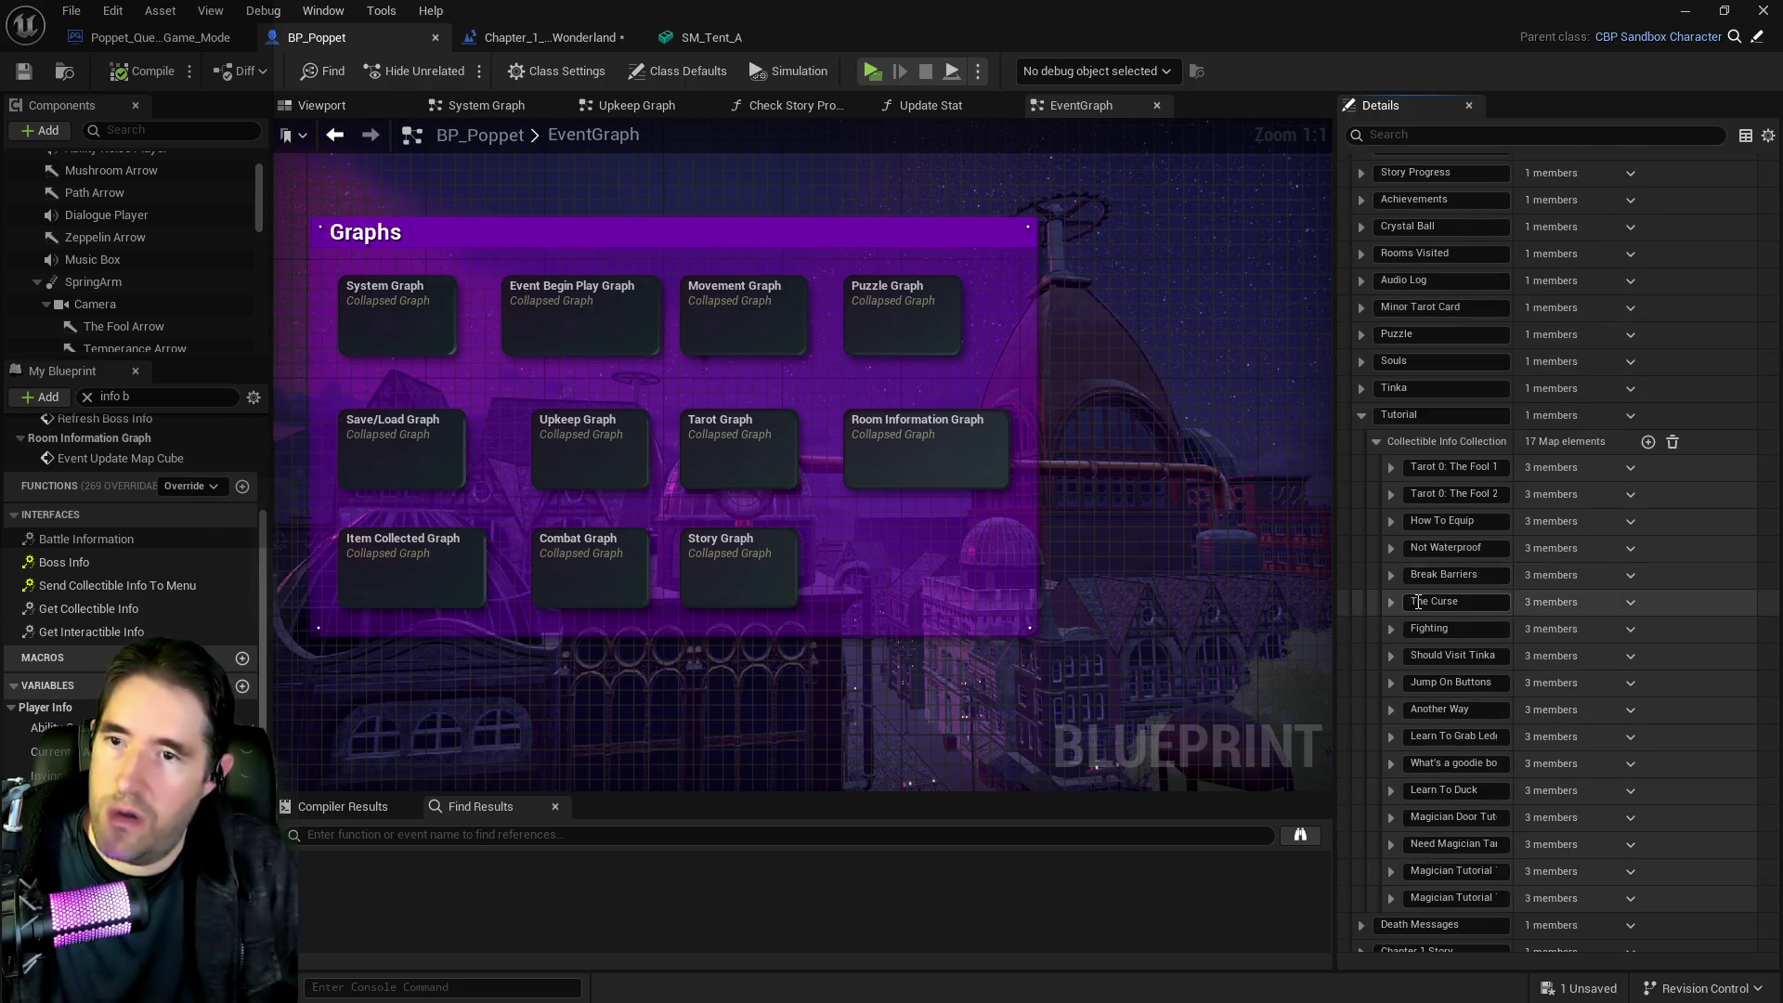
pyautogui.click(1647, 442)
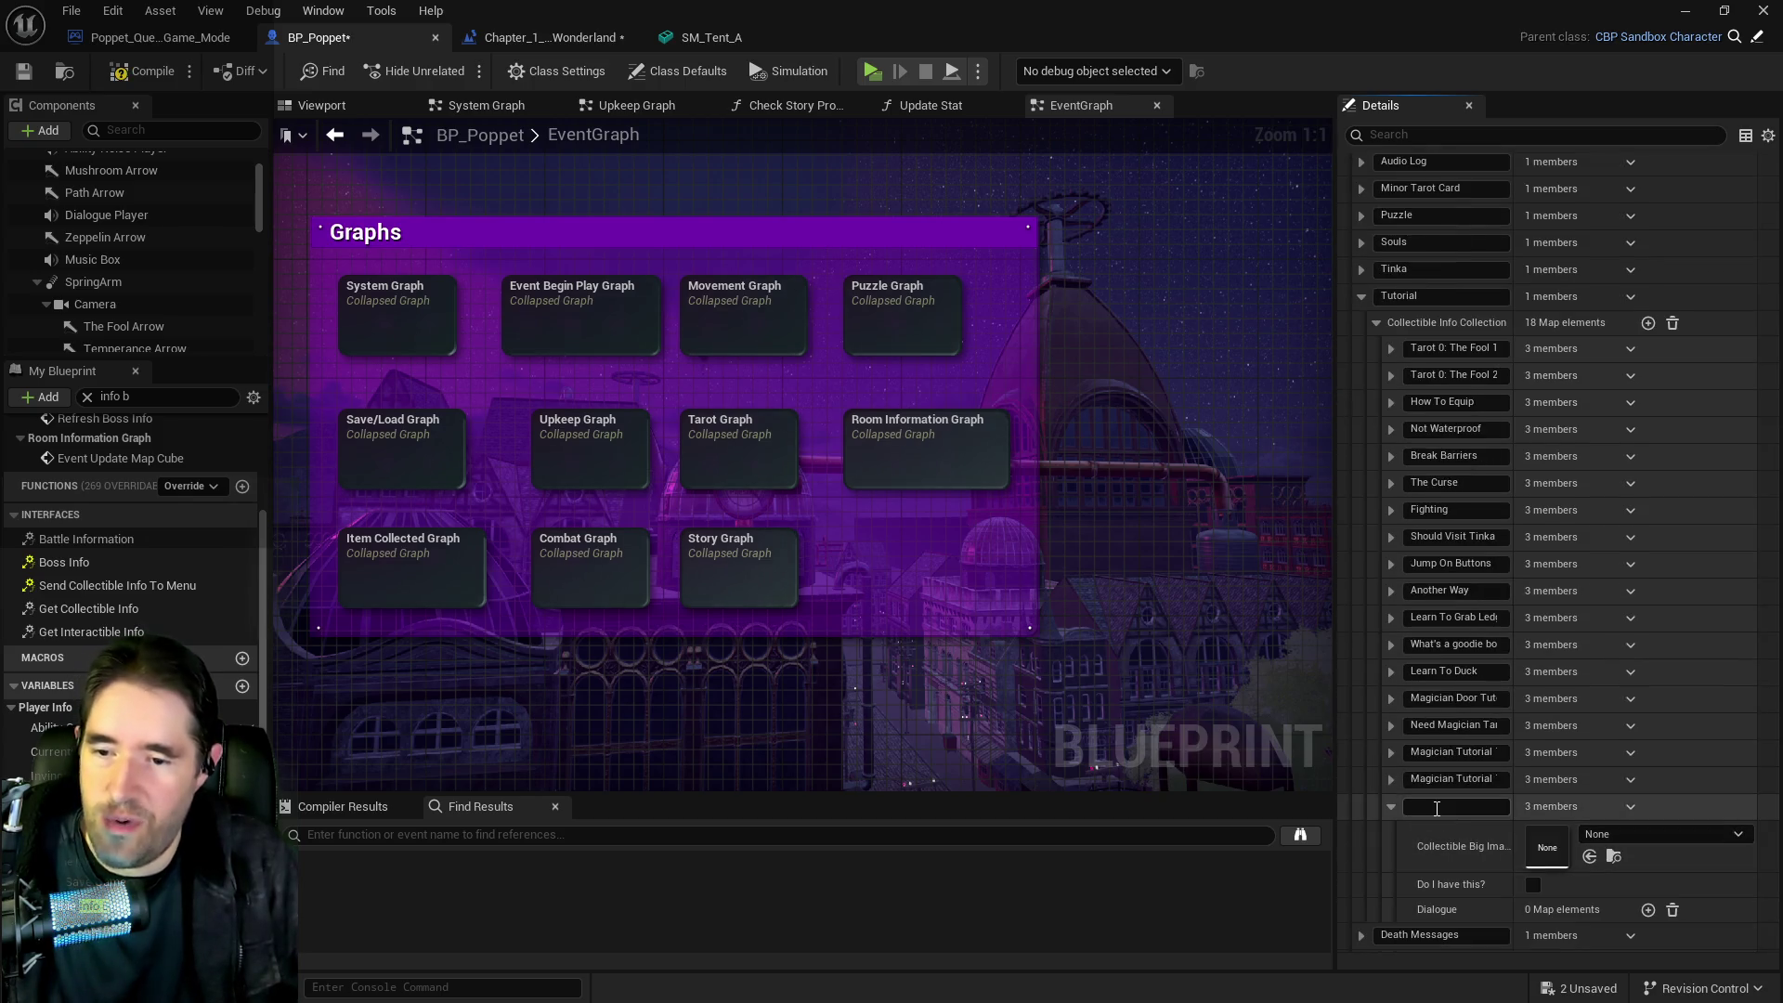
pyautogui.write('Push the button!')
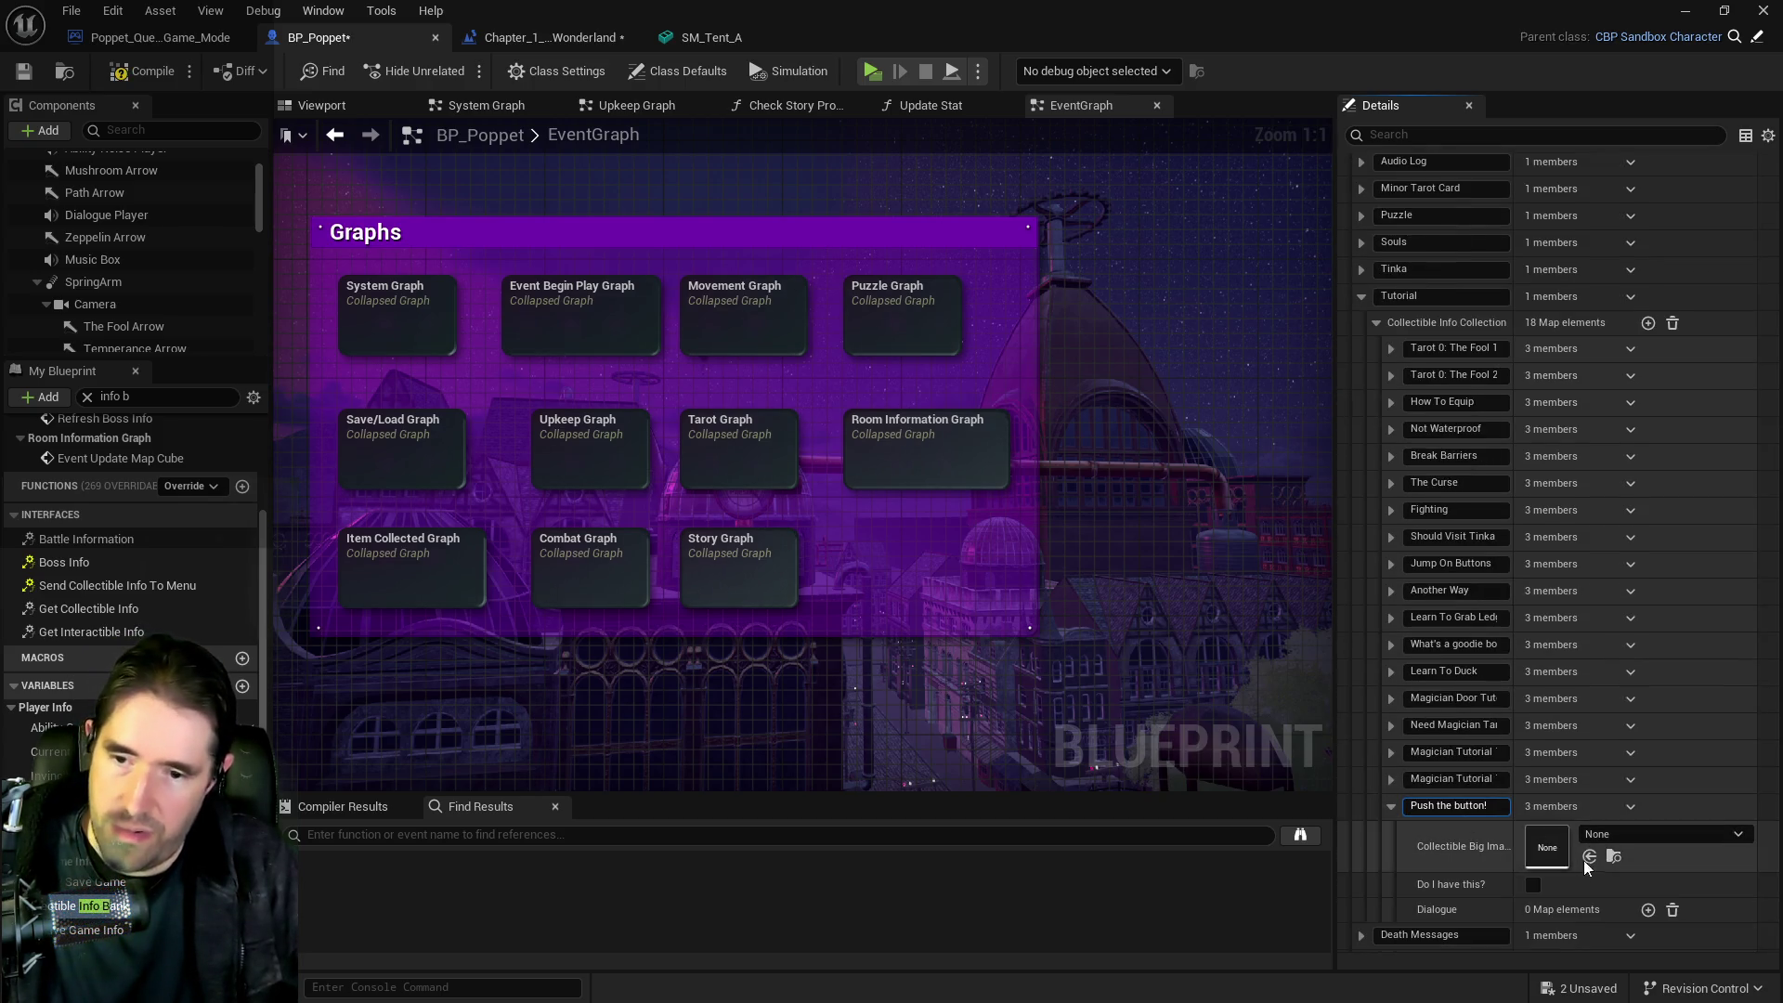
# Add a dialogue element with speaker image Poppet_Standing and speaker name 'Poppet'
pyautogui.click(1648, 910)
pyautogui.scroll(-2, 1596, 895)
pyautogui.click(1590, 859)
pyautogui.click(1579, 887)
pyautogui.write('Poppet')
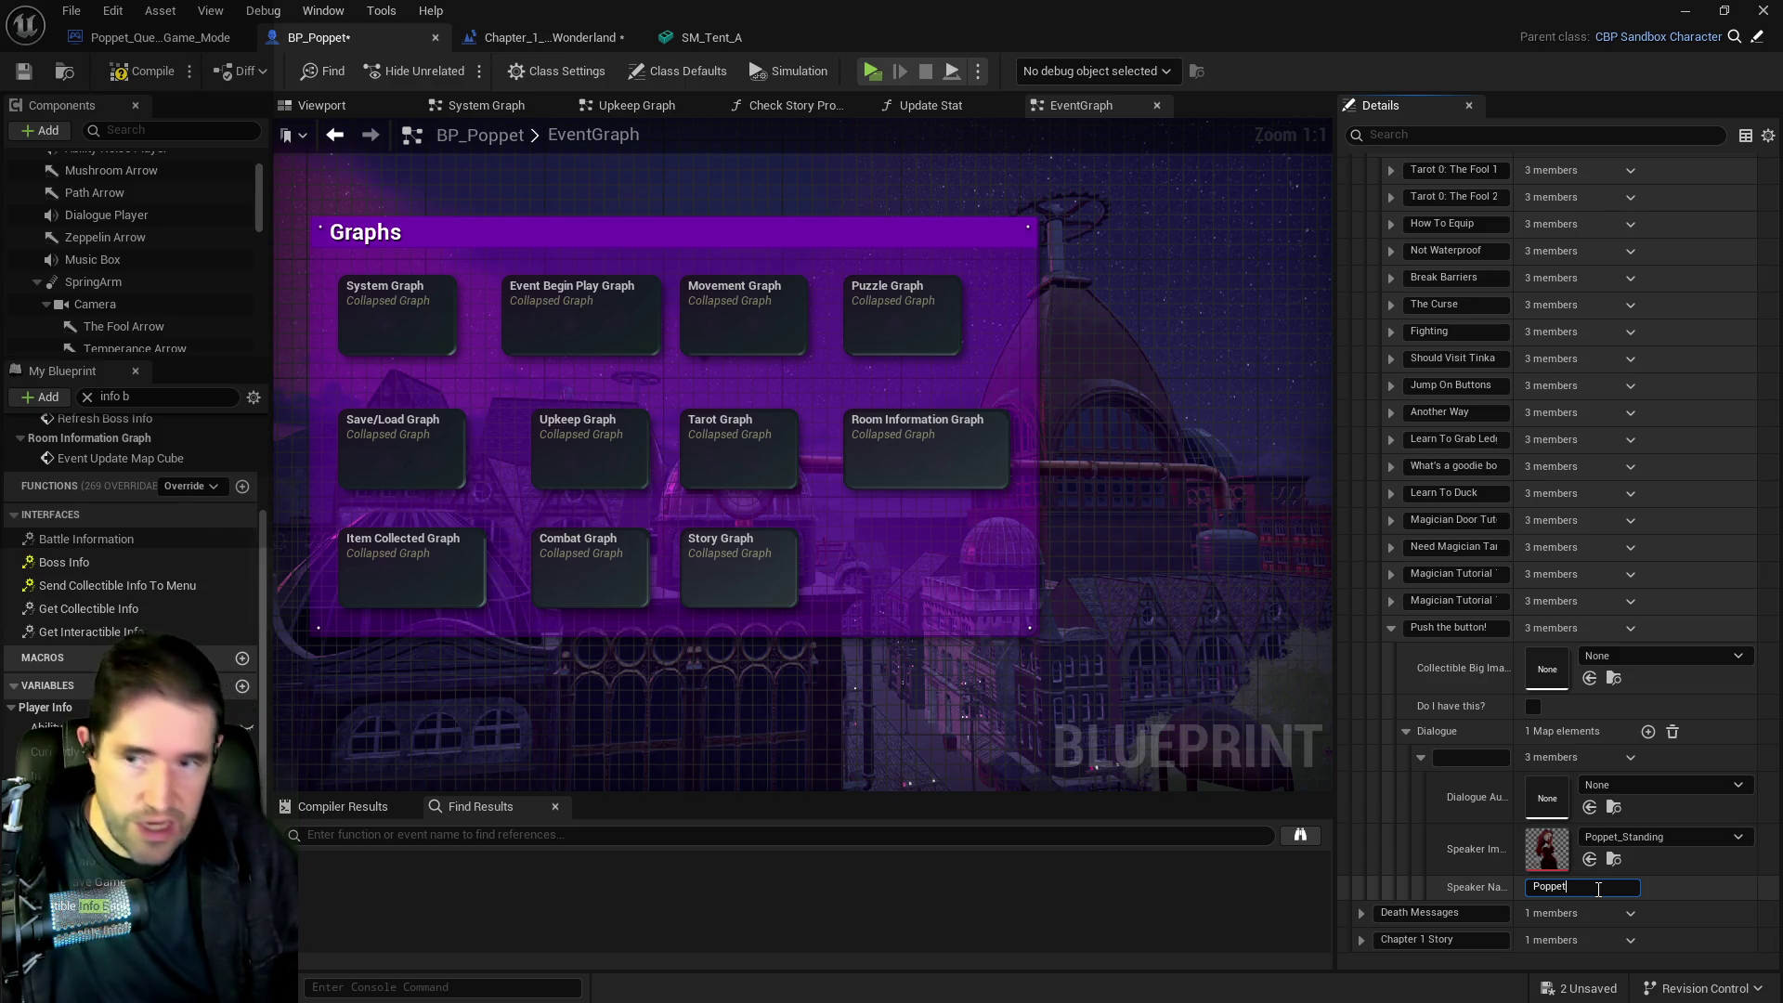
# Paste the Push the button! dialogue line, then compile and save BP_Poppet
pyautogui.scroll(3, 1415, 425)
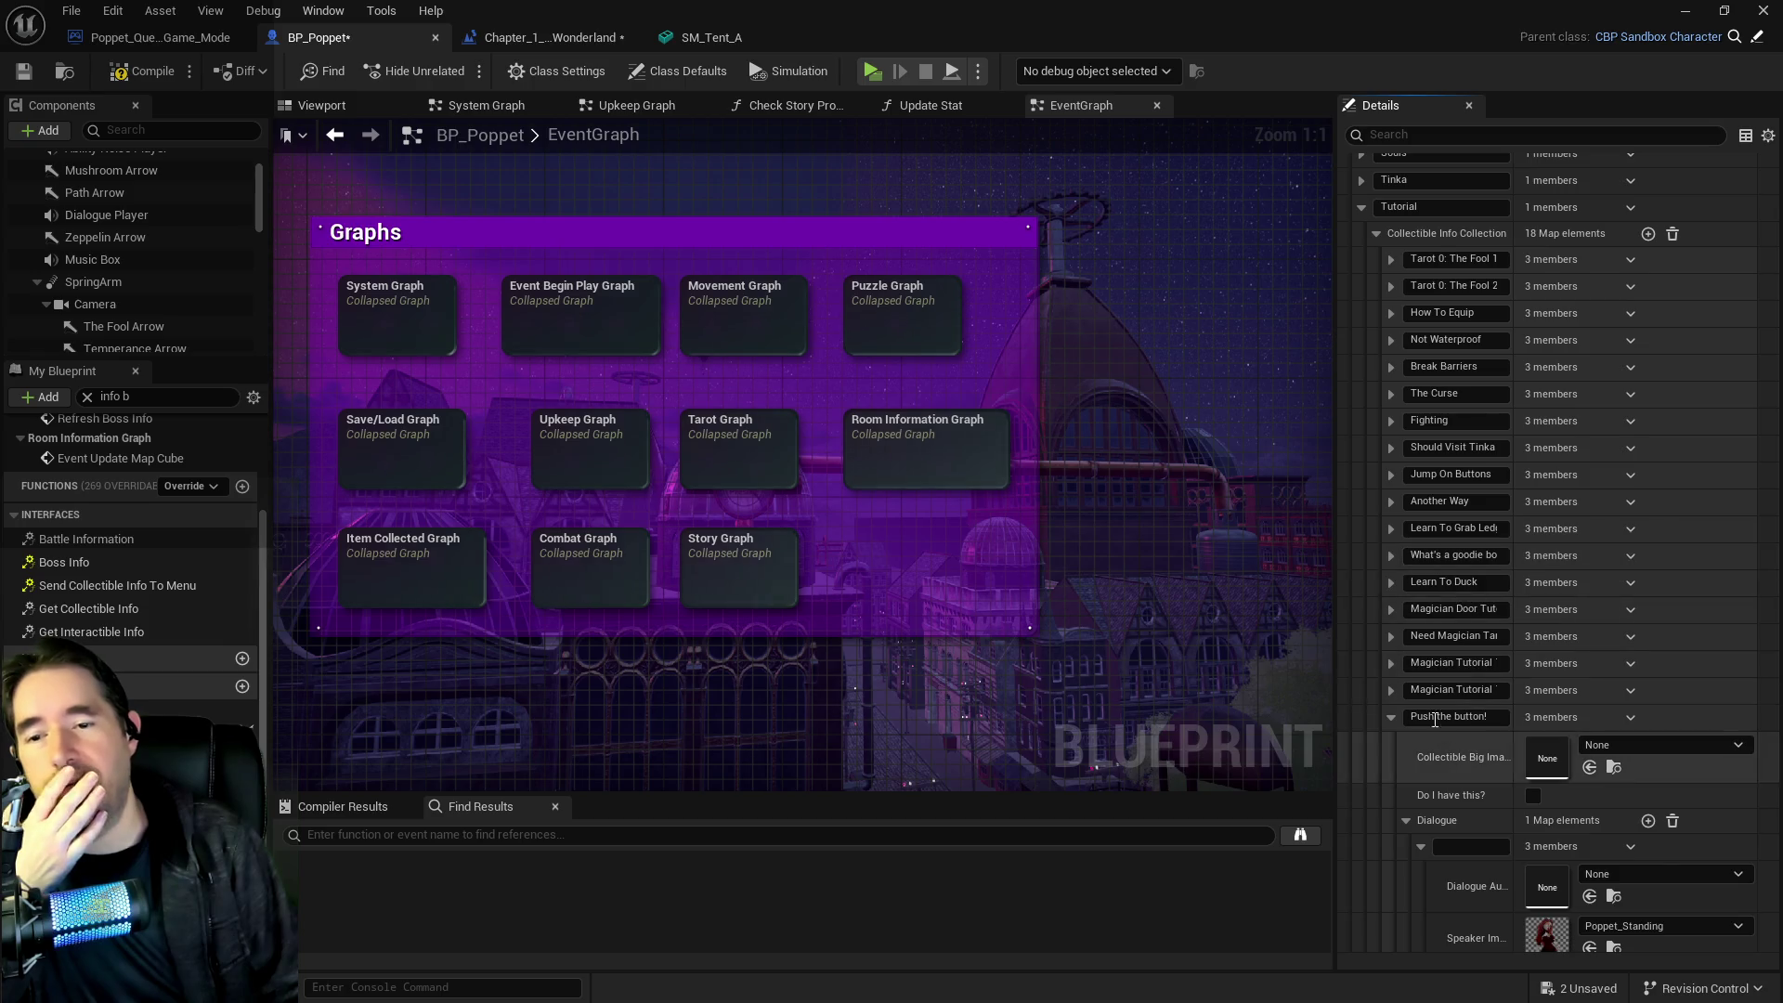
pyautogui.scroll(-3, 1434, 721)
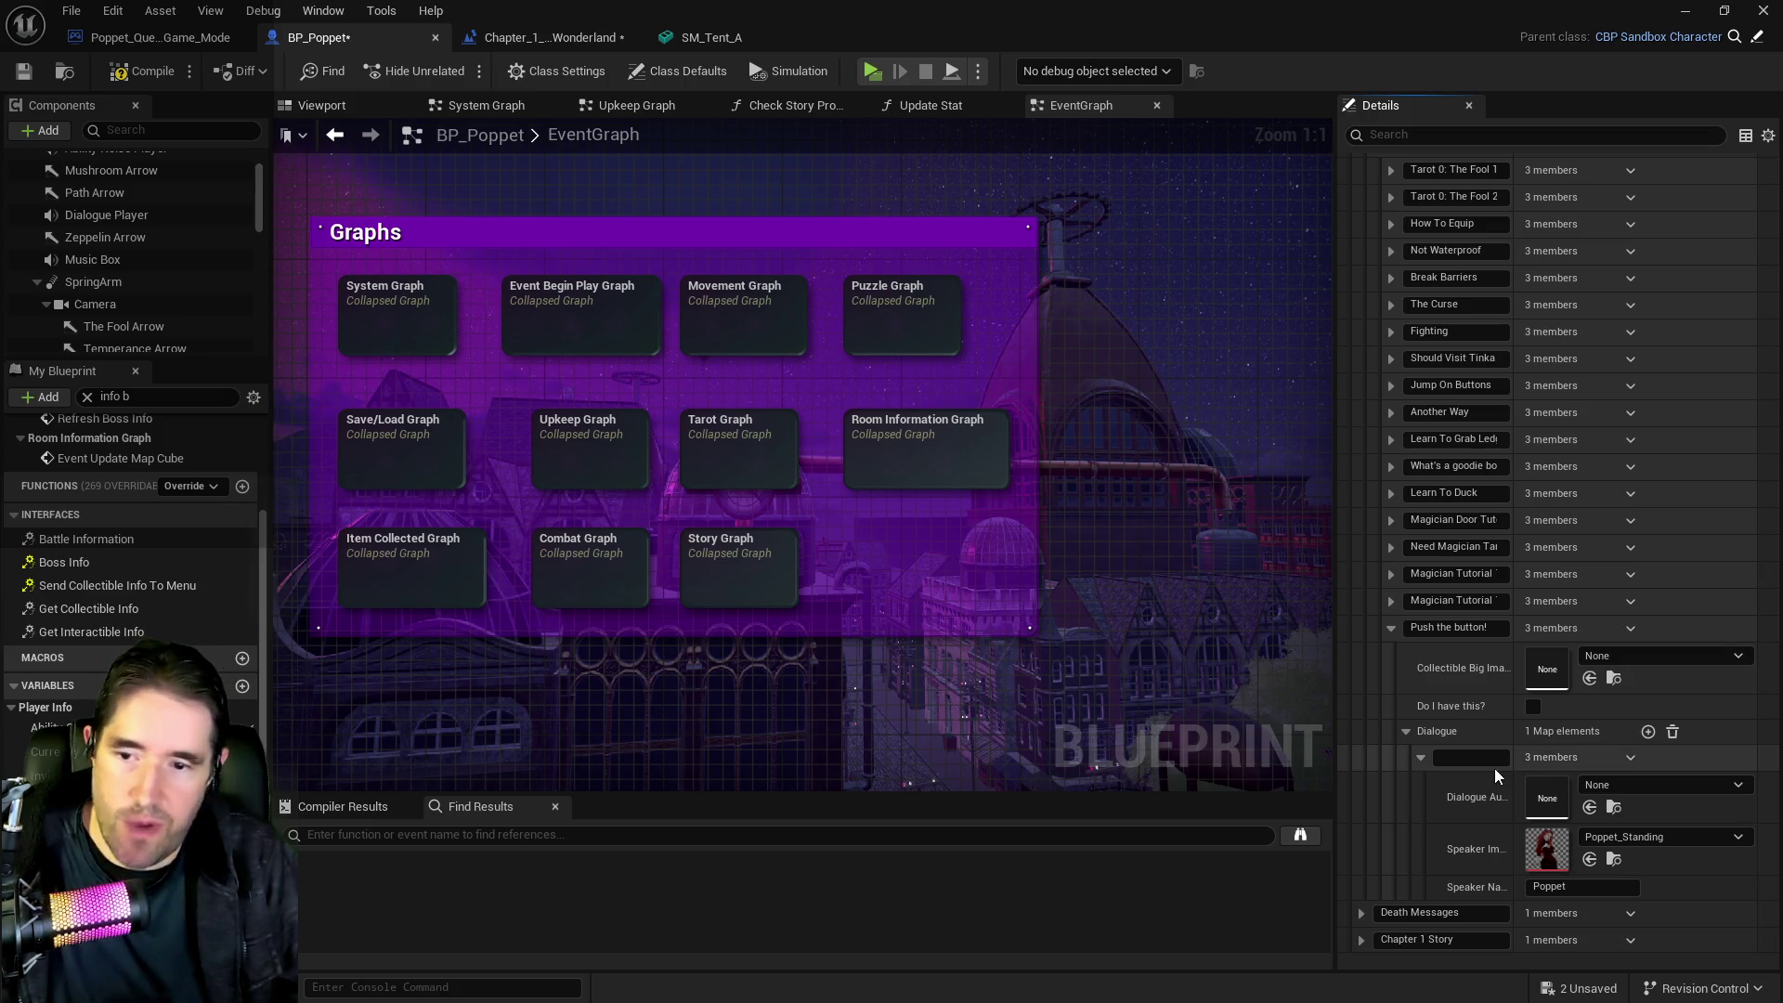
pyautogui.click(1472, 757)
pyautogui.hotkey('ctrl', 'v')
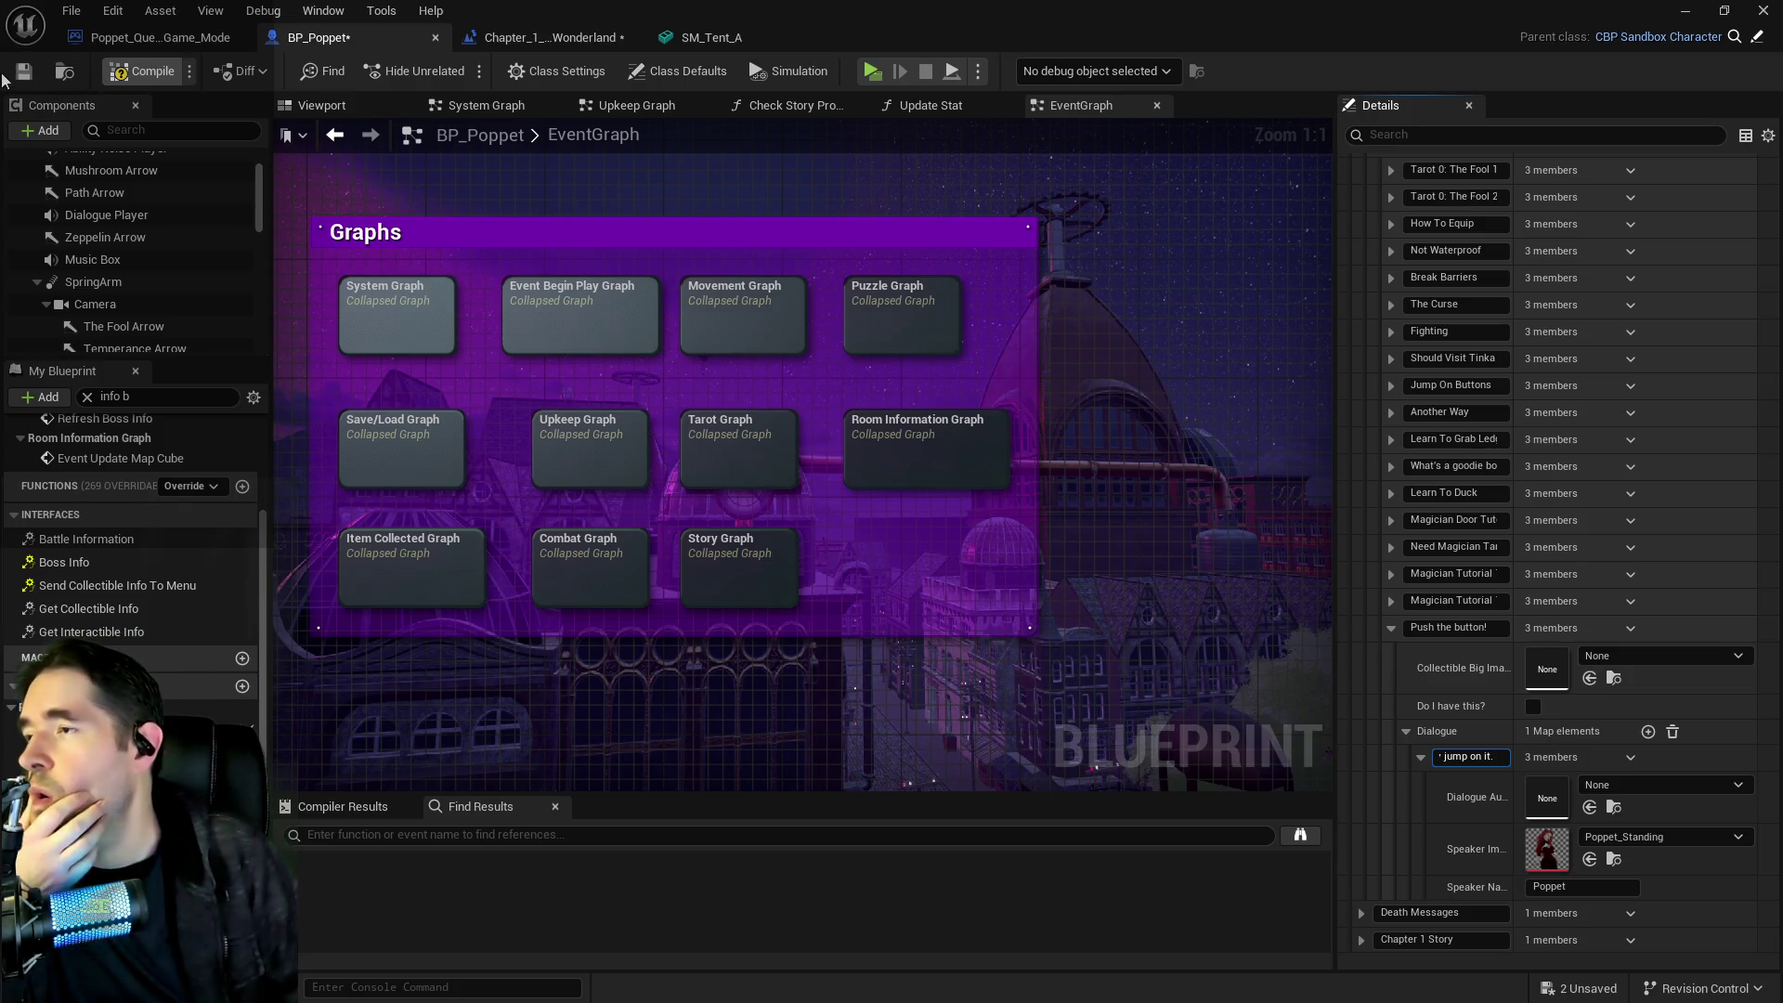
pyautogui.click(16, 78)
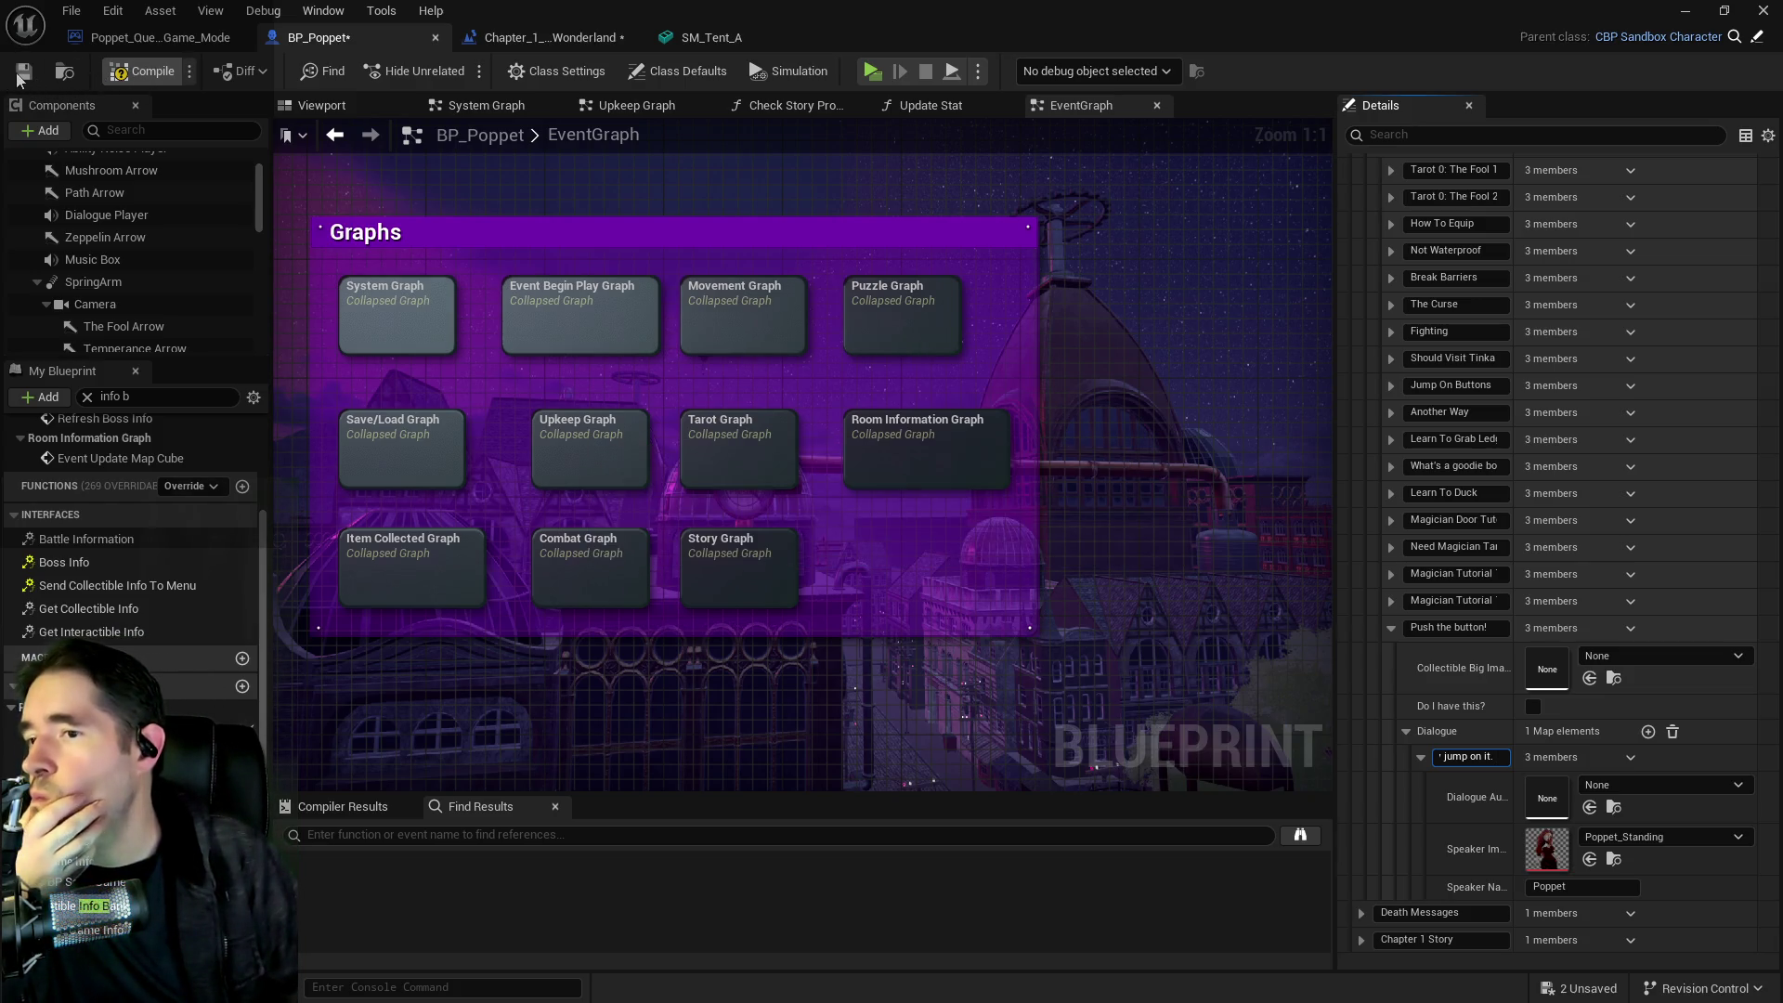
# In the Chapter_1 Wonderland level blueprint, duplicate Name Of Item Collected and wire Poppet Check's False and Collectible to Use into it
pyautogui.click(521, 37)
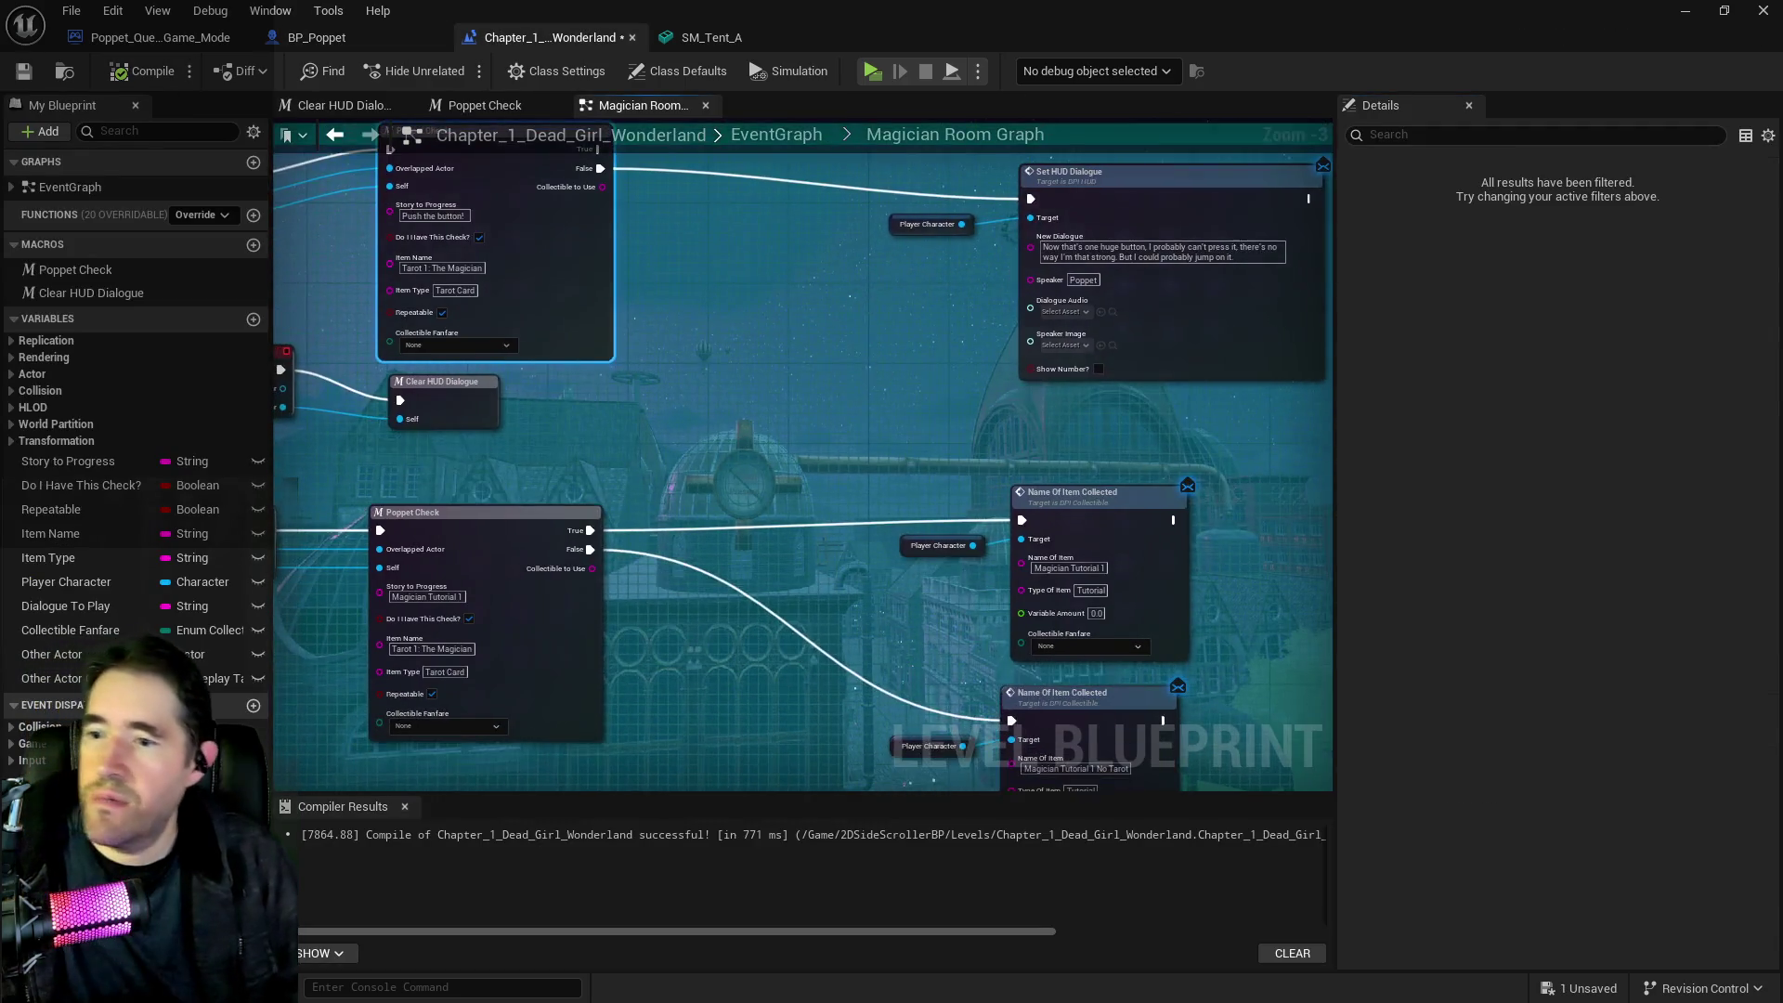
pyautogui.moveTo(856, 532); pyautogui.dragTo(1005, 620)
pyautogui.hotkey('ctrl', 'c')
pyautogui.hotkey('ctrl', 'v')
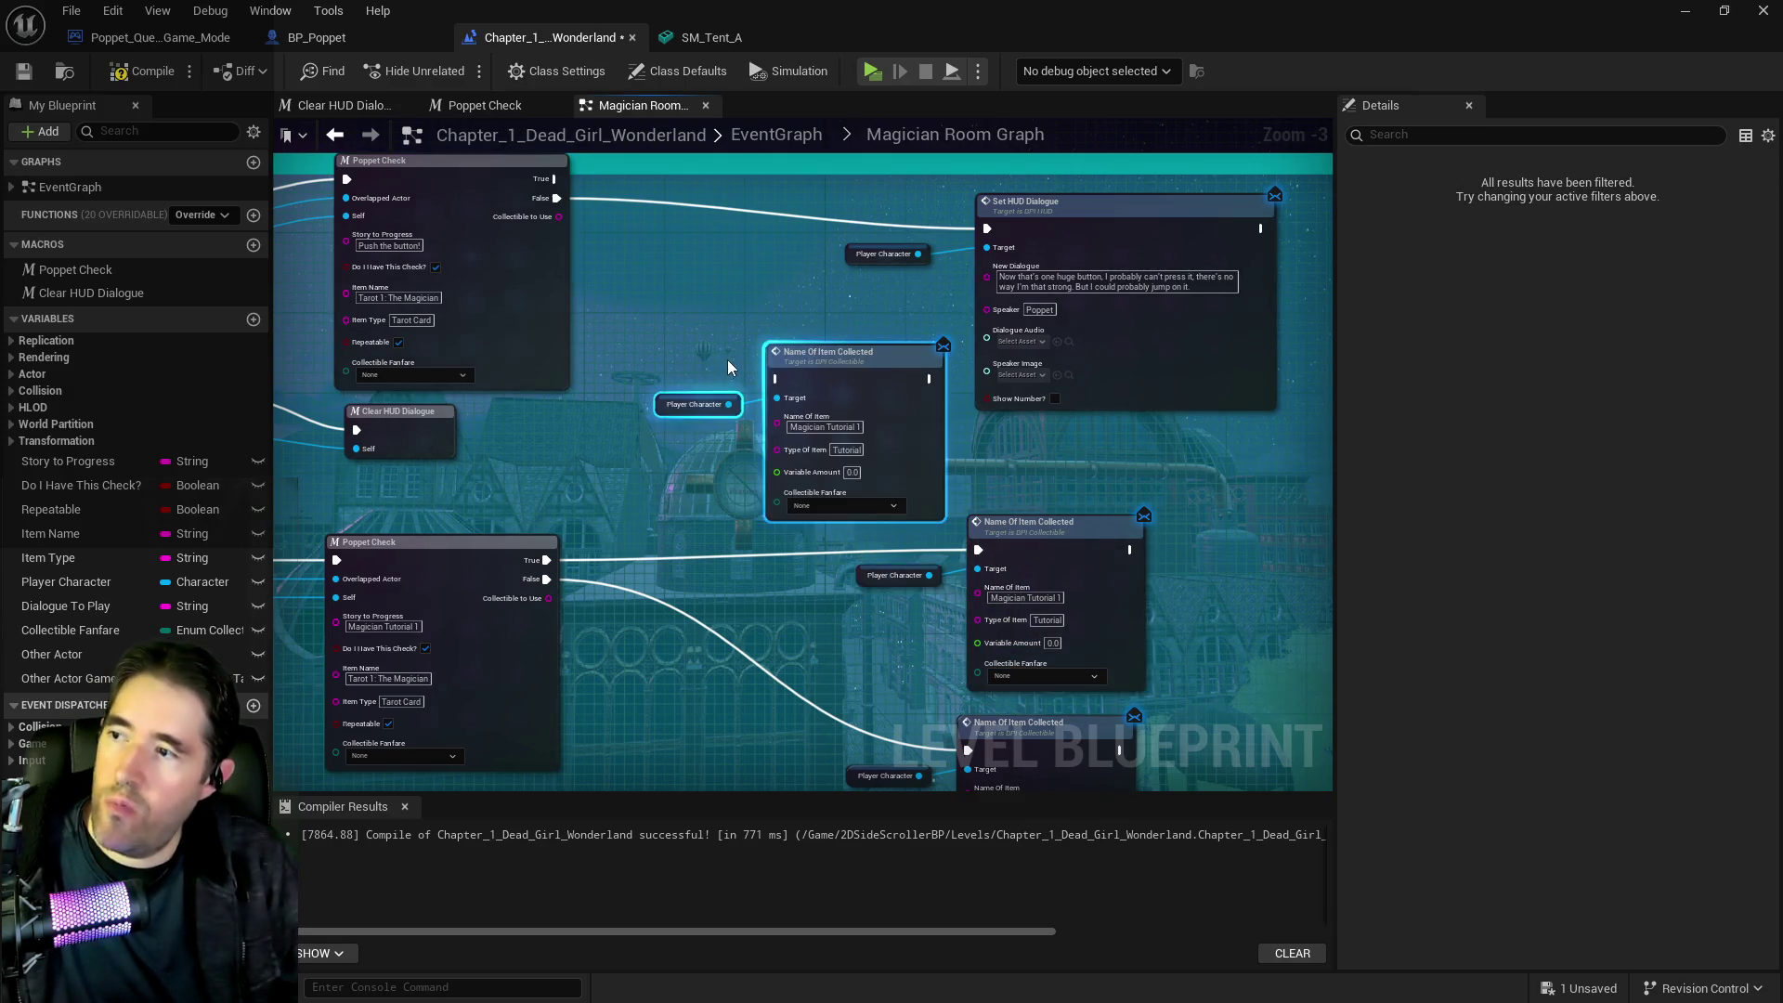
pyautogui.click(482, 330)
pyautogui.moveTo(608, 278)
pyautogui.mouseDown()
pyautogui.moveTo(715, 343)
pyautogui.moveTo(832, 461)
pyautogui.mouseUp()
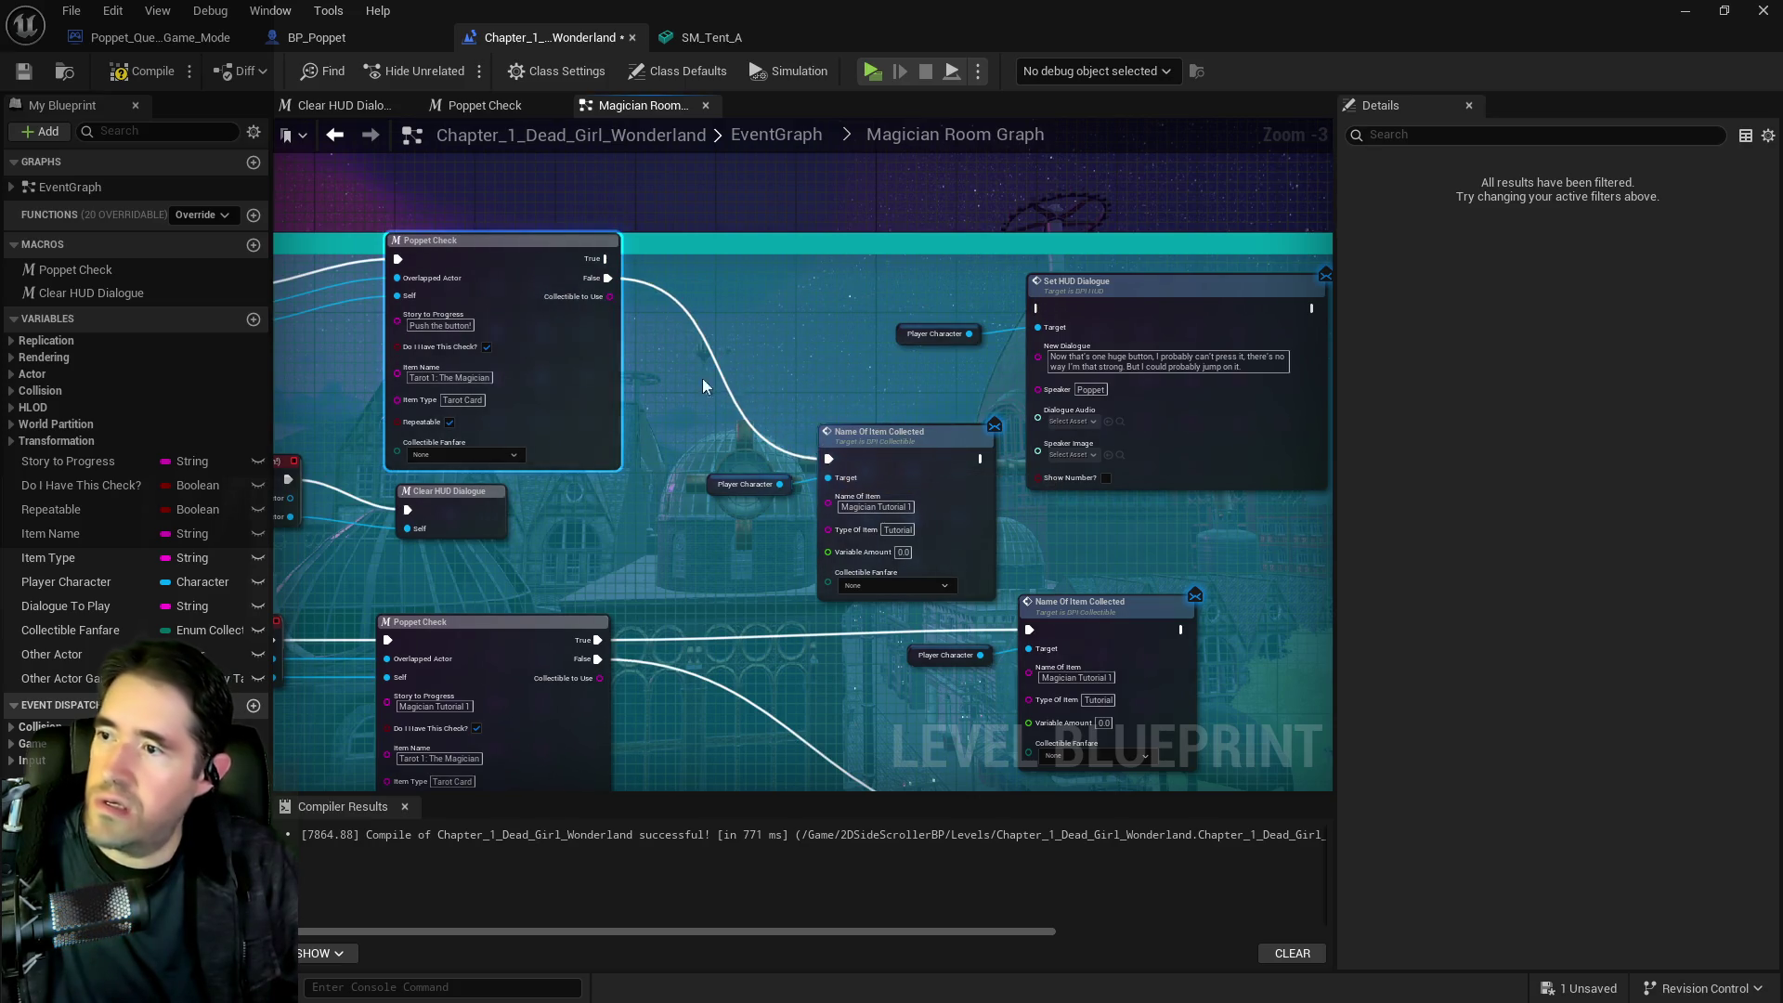
pyautogui.moveTo(717, 386); pyautogui.dragTo(851, 394)
pyautogui.moveTo(703, 302)
pyautogui.mouseDown()
pyautogui.moveTo(856, 453)
pyautogui.moveTo(832, 464)
pyautogui.moveTo(913, 531)
pyautogui.moveTo(922, 510)
pyautogui.mouseUp()
pyautogui.moveTo(967, 387); pyautogui.dragTo(707, 413)
# Delete the old Set HUD Dialogue nodes and move the new Name Of Item Collected into place
pyautogui.moveTo(734, 328); pyautogui.dragTo(873, 394)
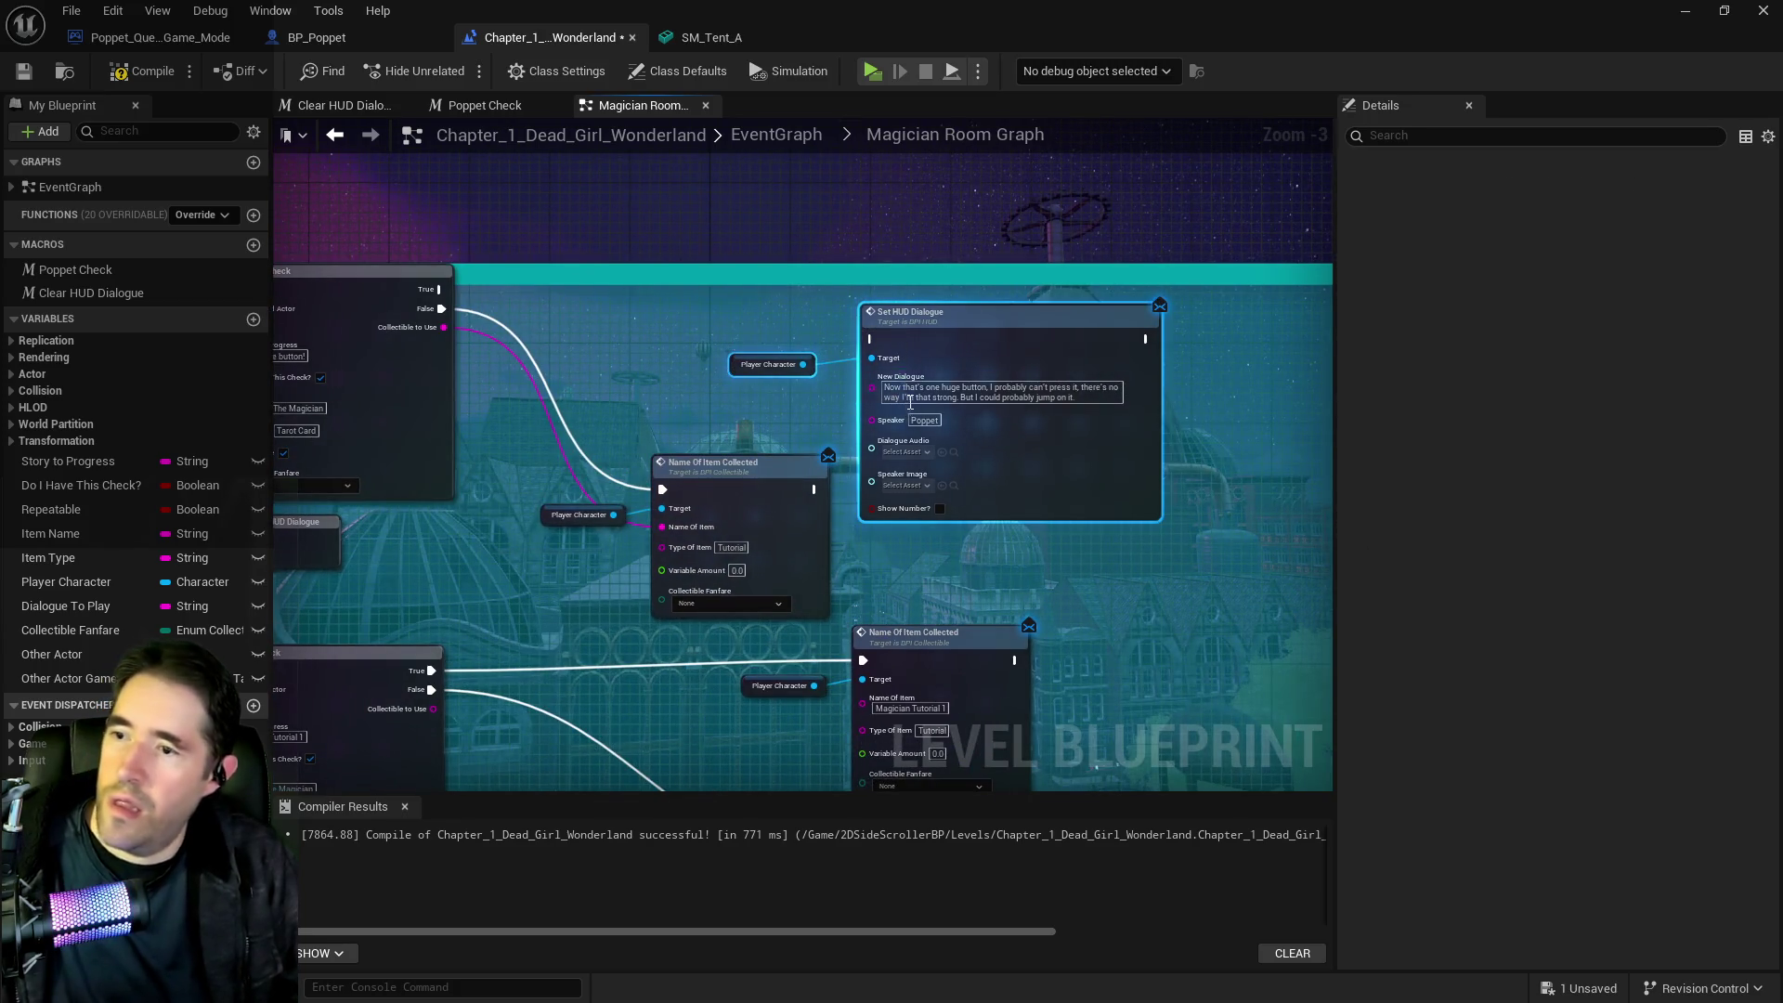
pyautogui.press('Delete')
pyautogui.moveTo(558, 405)
pyautogui.mouseDown()
pyautogui.moveTo(648, 470)
pyautogui.moveTo(669, 520)
pyautogui.mouseUp()
pyautogui.moveTo(746, 468); pyautogui.dragTo(786, 291)
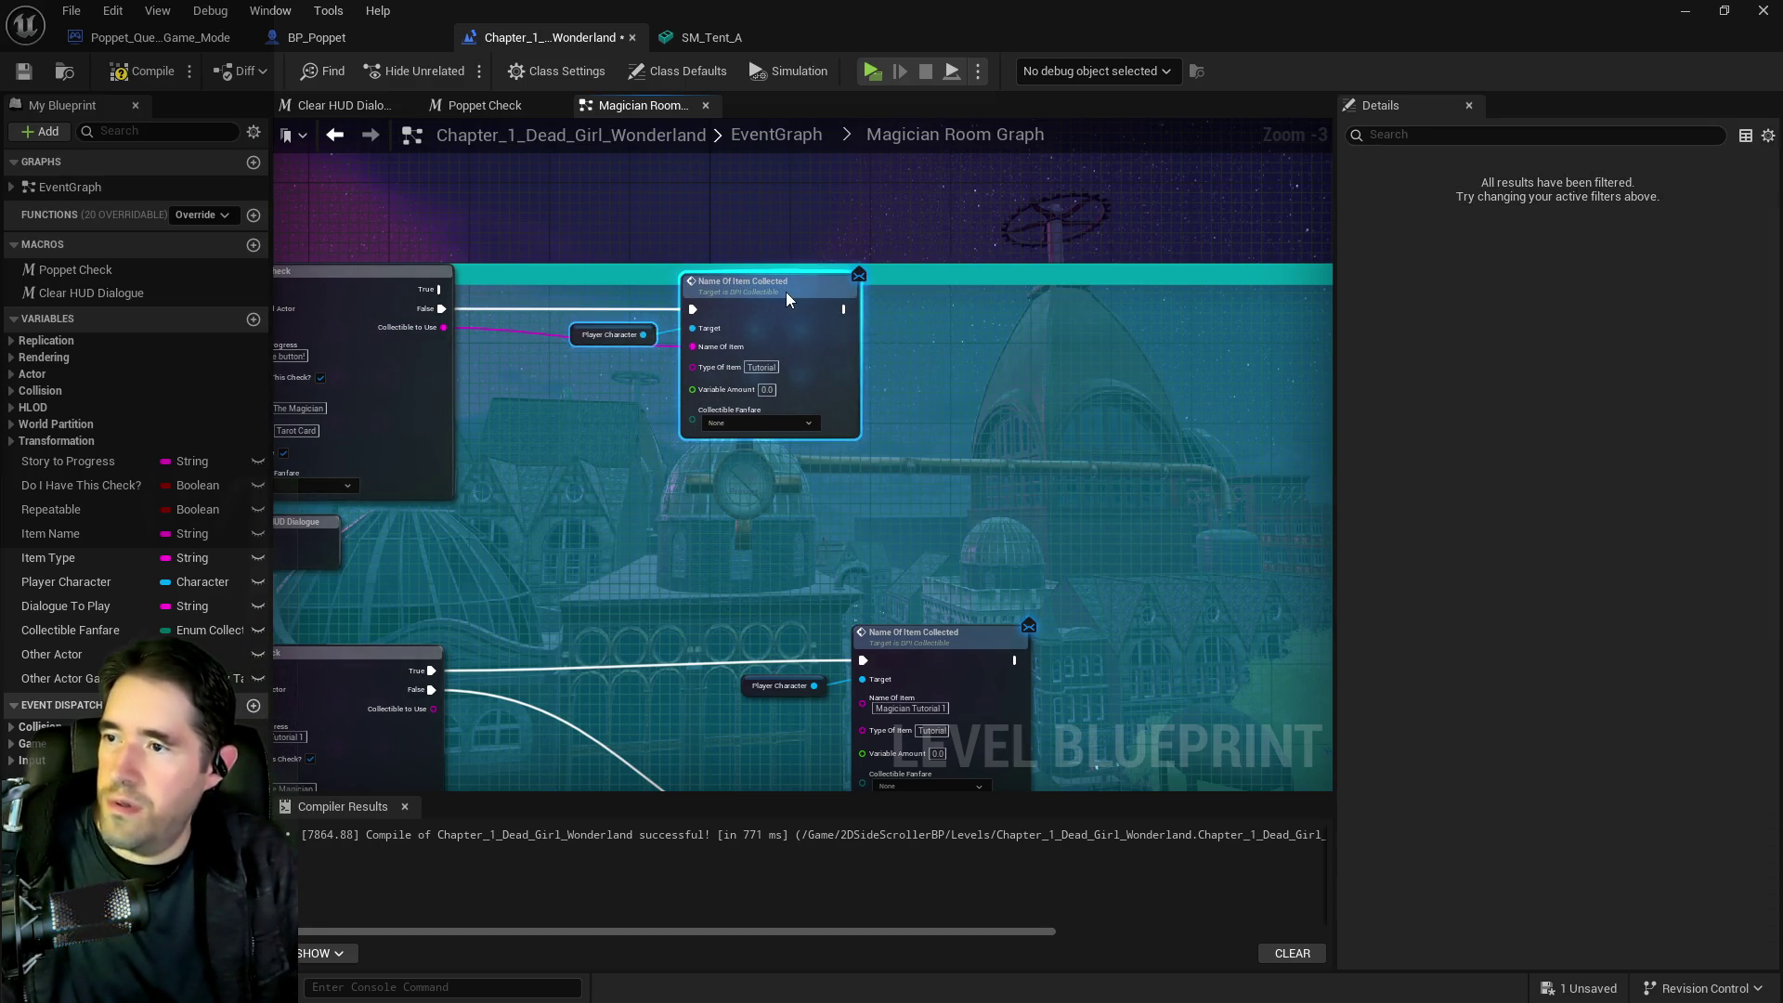
pyautogui.scroll(-4, 951, 260)
pyautogui.scroll(7, 823, 338)
# Delete the Push the button! End Overlap and Clear HUD Dialogue nodes
pyautogui.moveTo(766, 510); pyautogui.dragTo(486, 438)
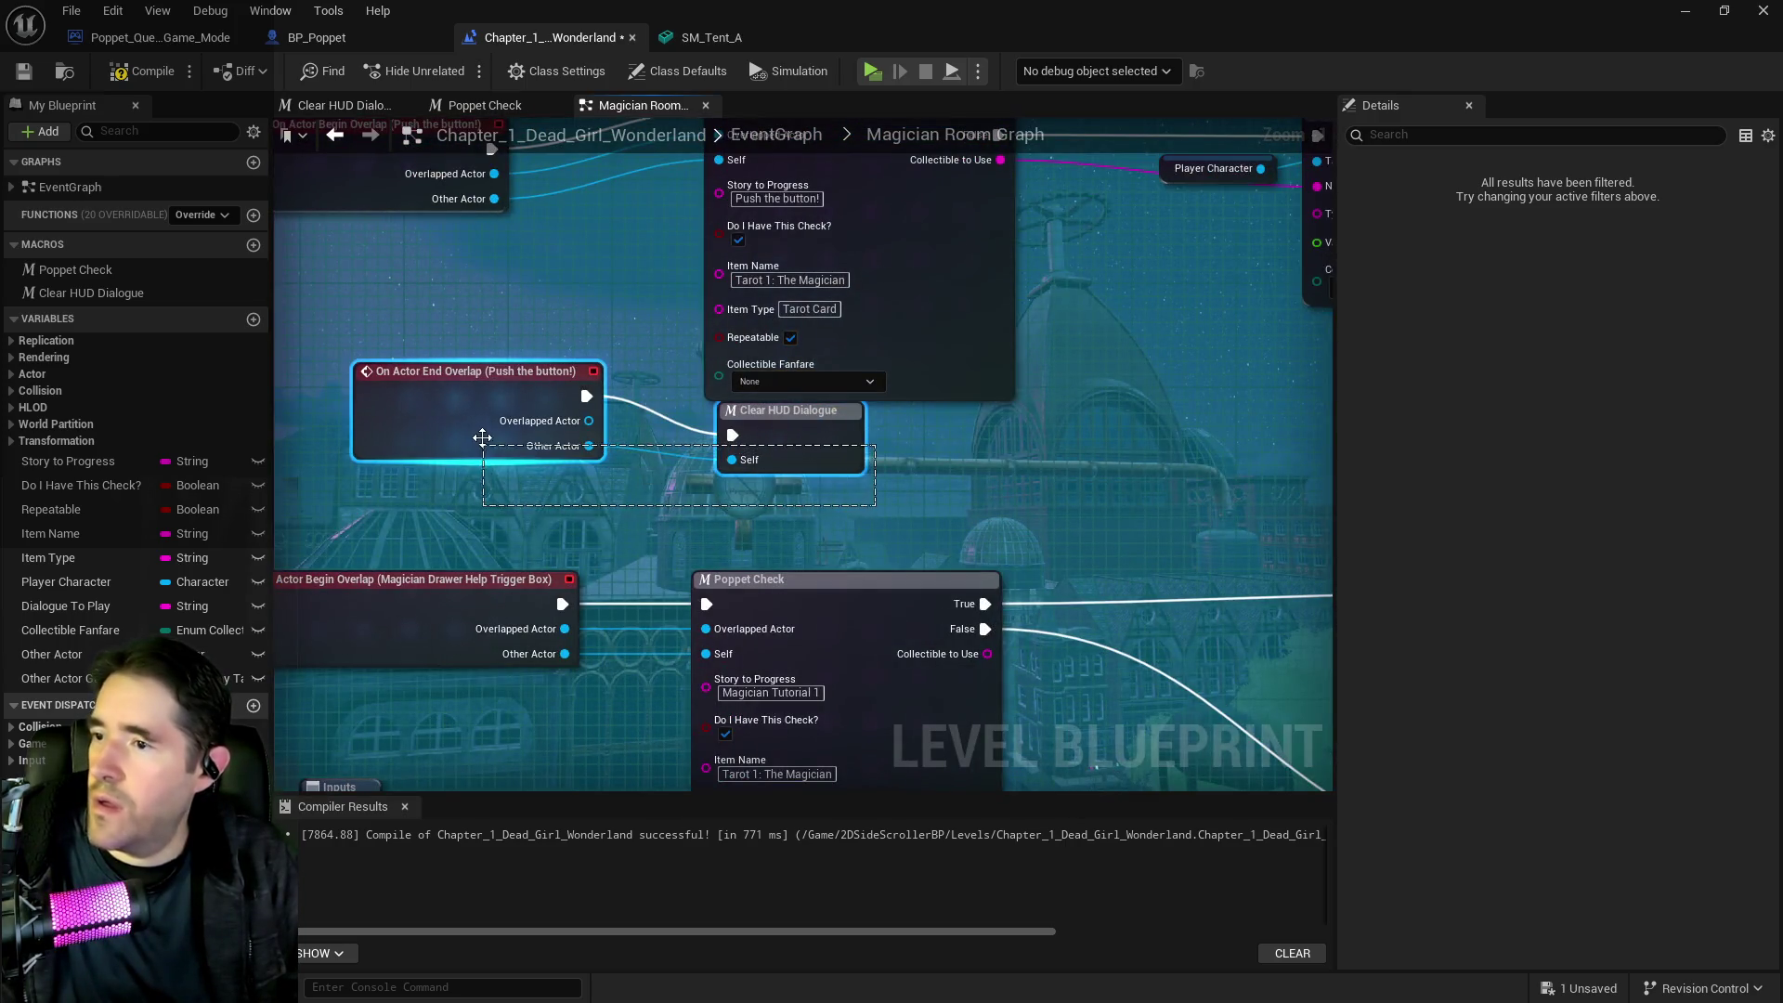
pyautogui.press('Delete')
pyautogui.scroll(-4, 524, 478)
pyautogui.scroll(-2, 514, 481)
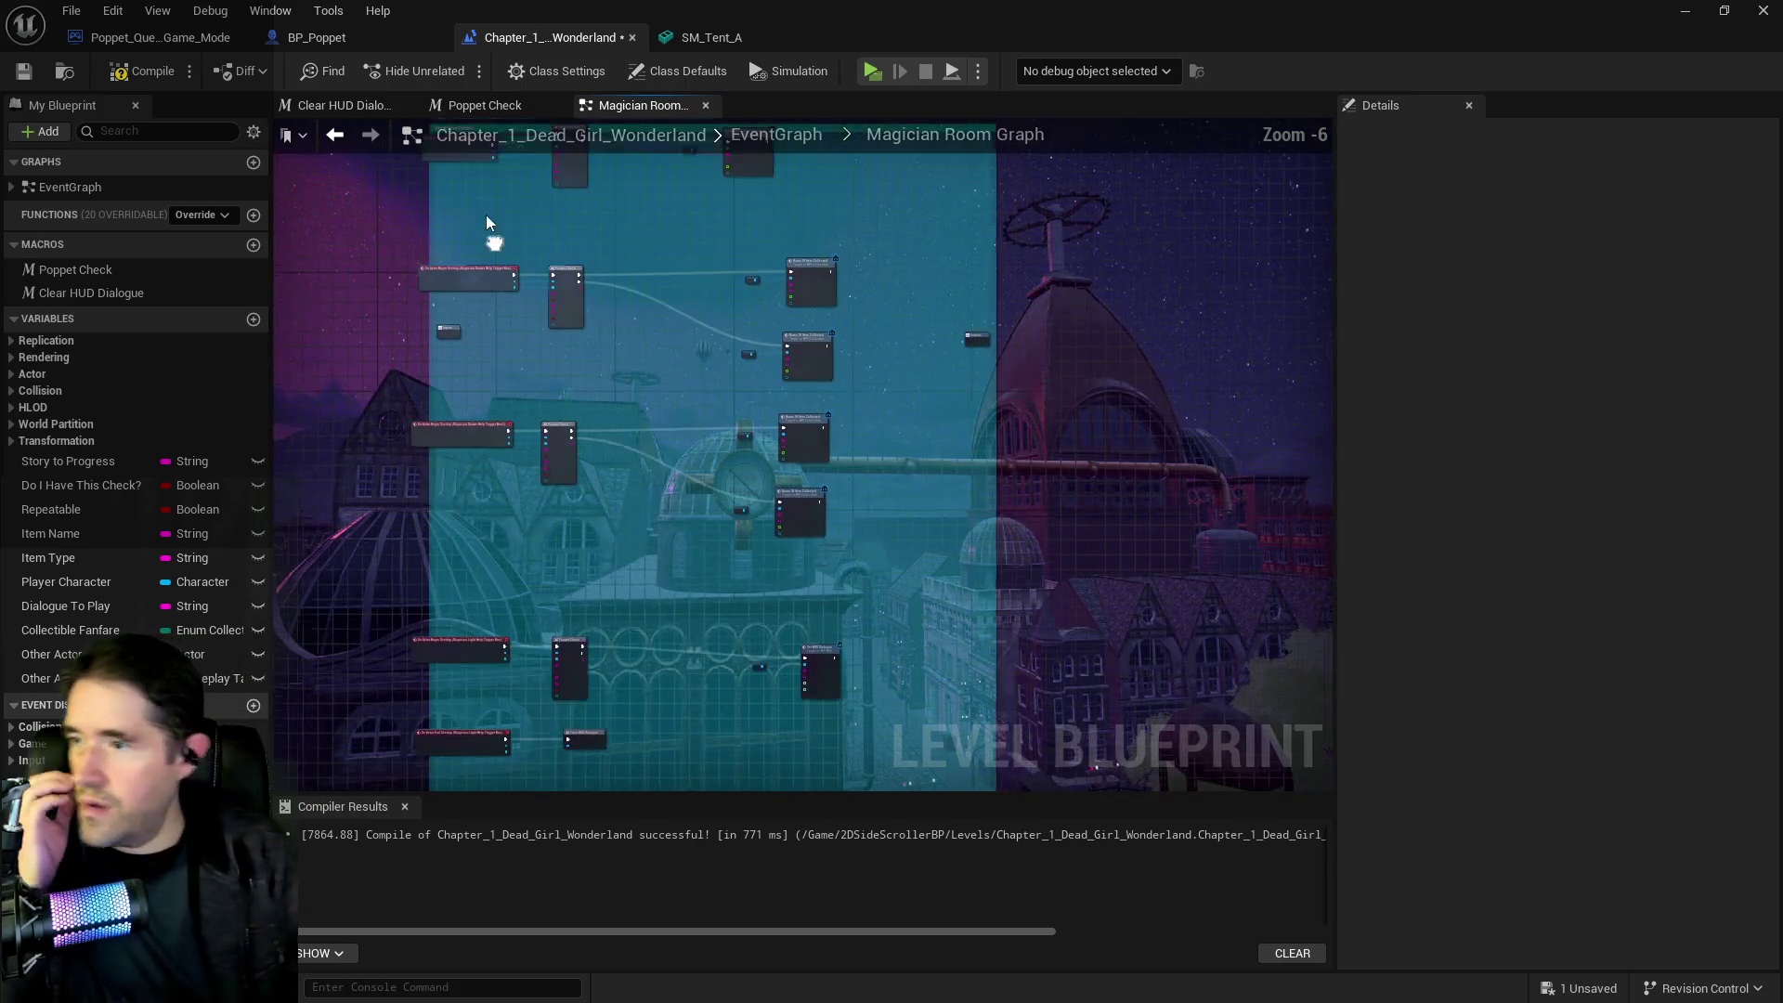
pyautogui.moveTo(359, 214); pyautogui.dragTo(877, 509)
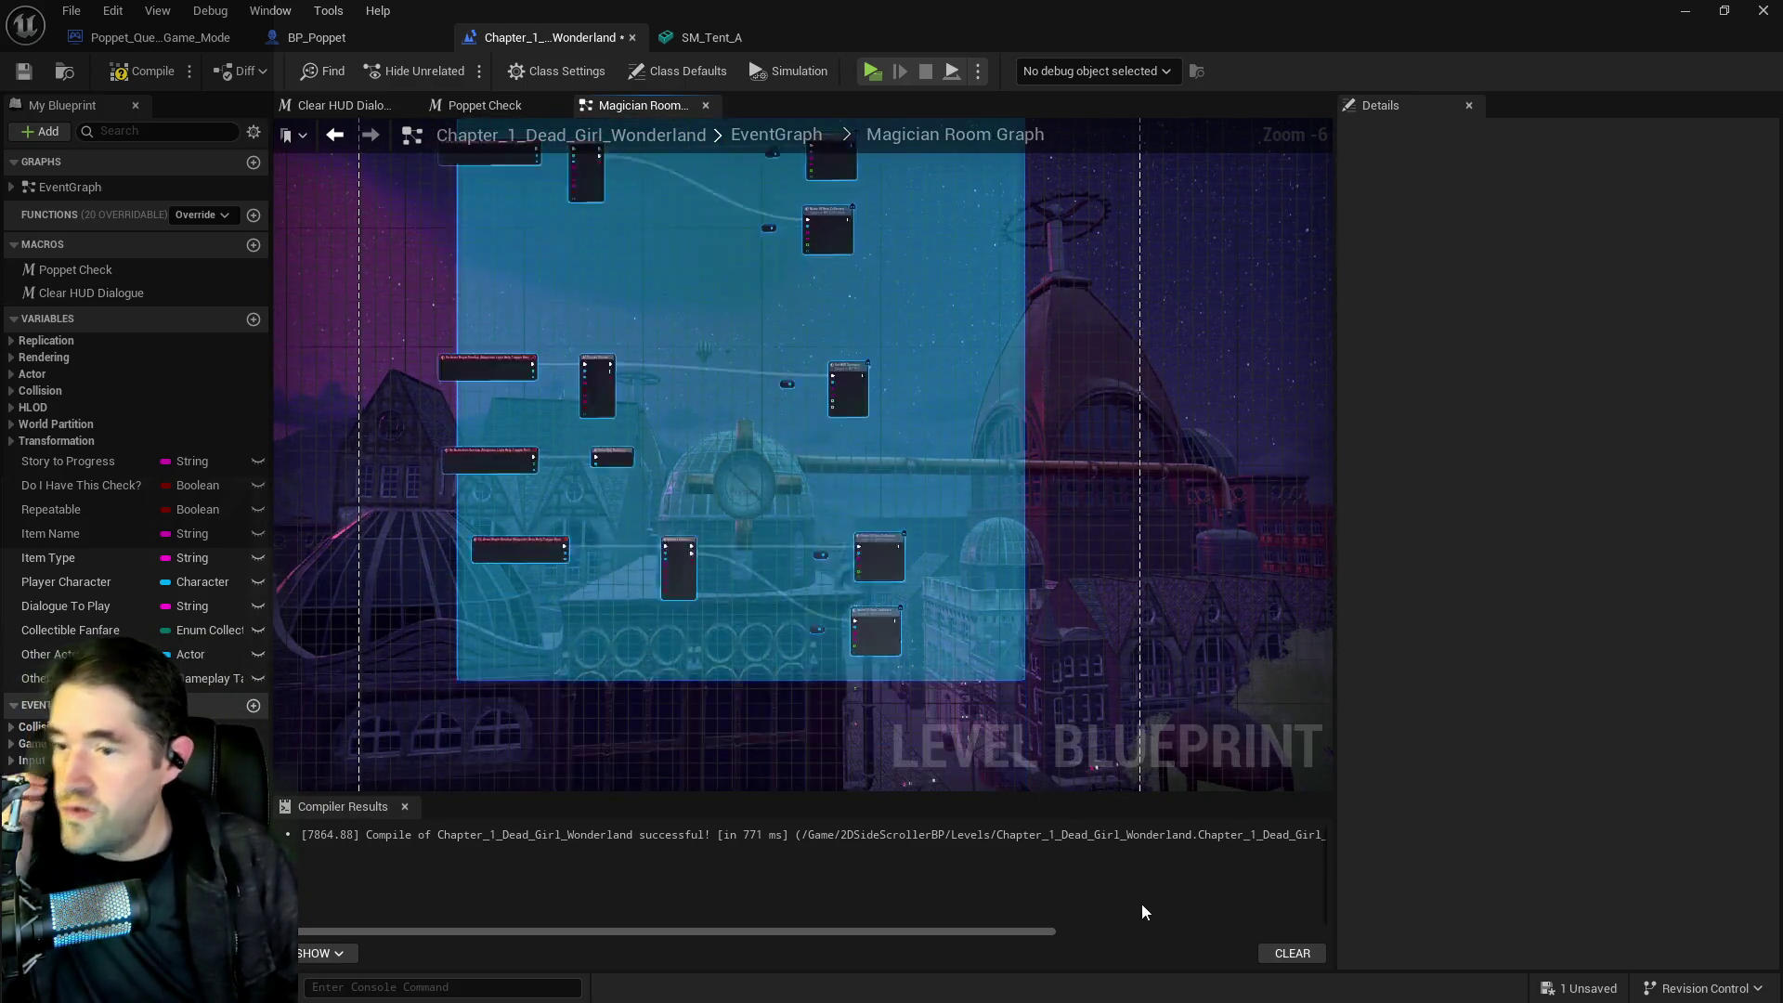
pyautogui.scroll(6, 397, 494)
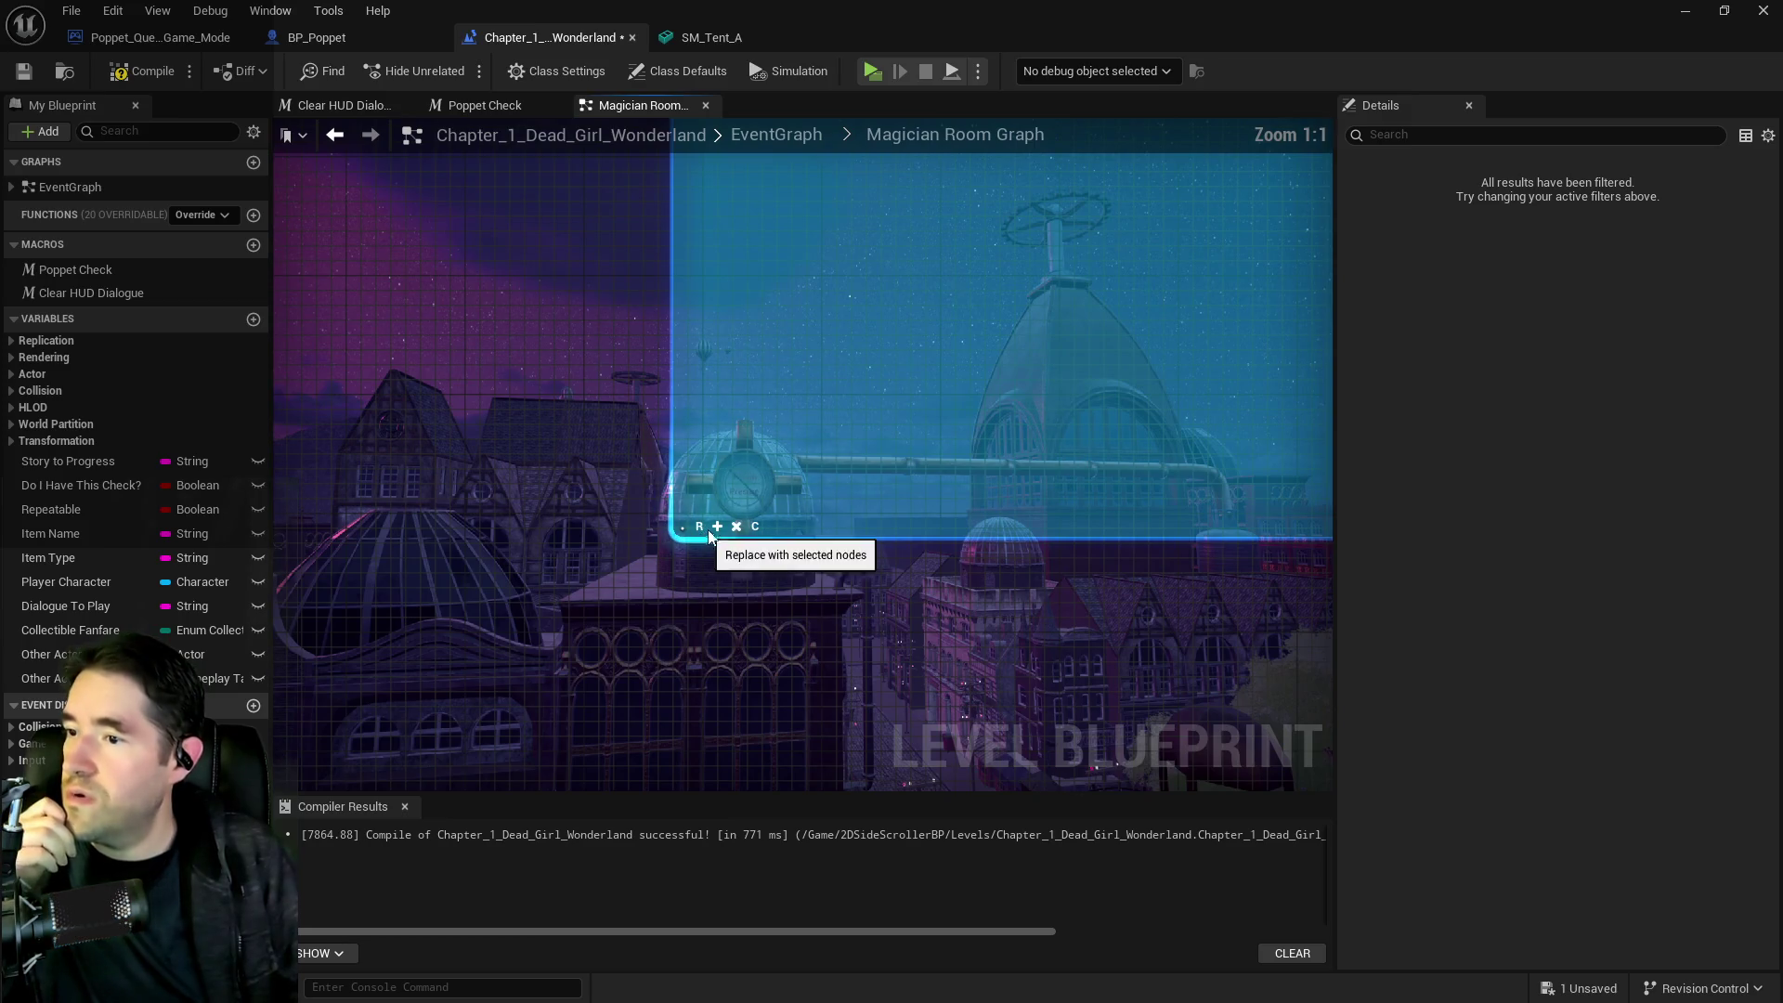
pyautogui.scroll(-4, 717, 525)
pyautogui.moveTo(648, 729)
pyautogui.mouseDown()
pyautogui.moveTo(923, 501)
pyautogui.moveTo(695, 466)
pyautogui.moveTo(761, 527)
pyautogui.mouseUp()
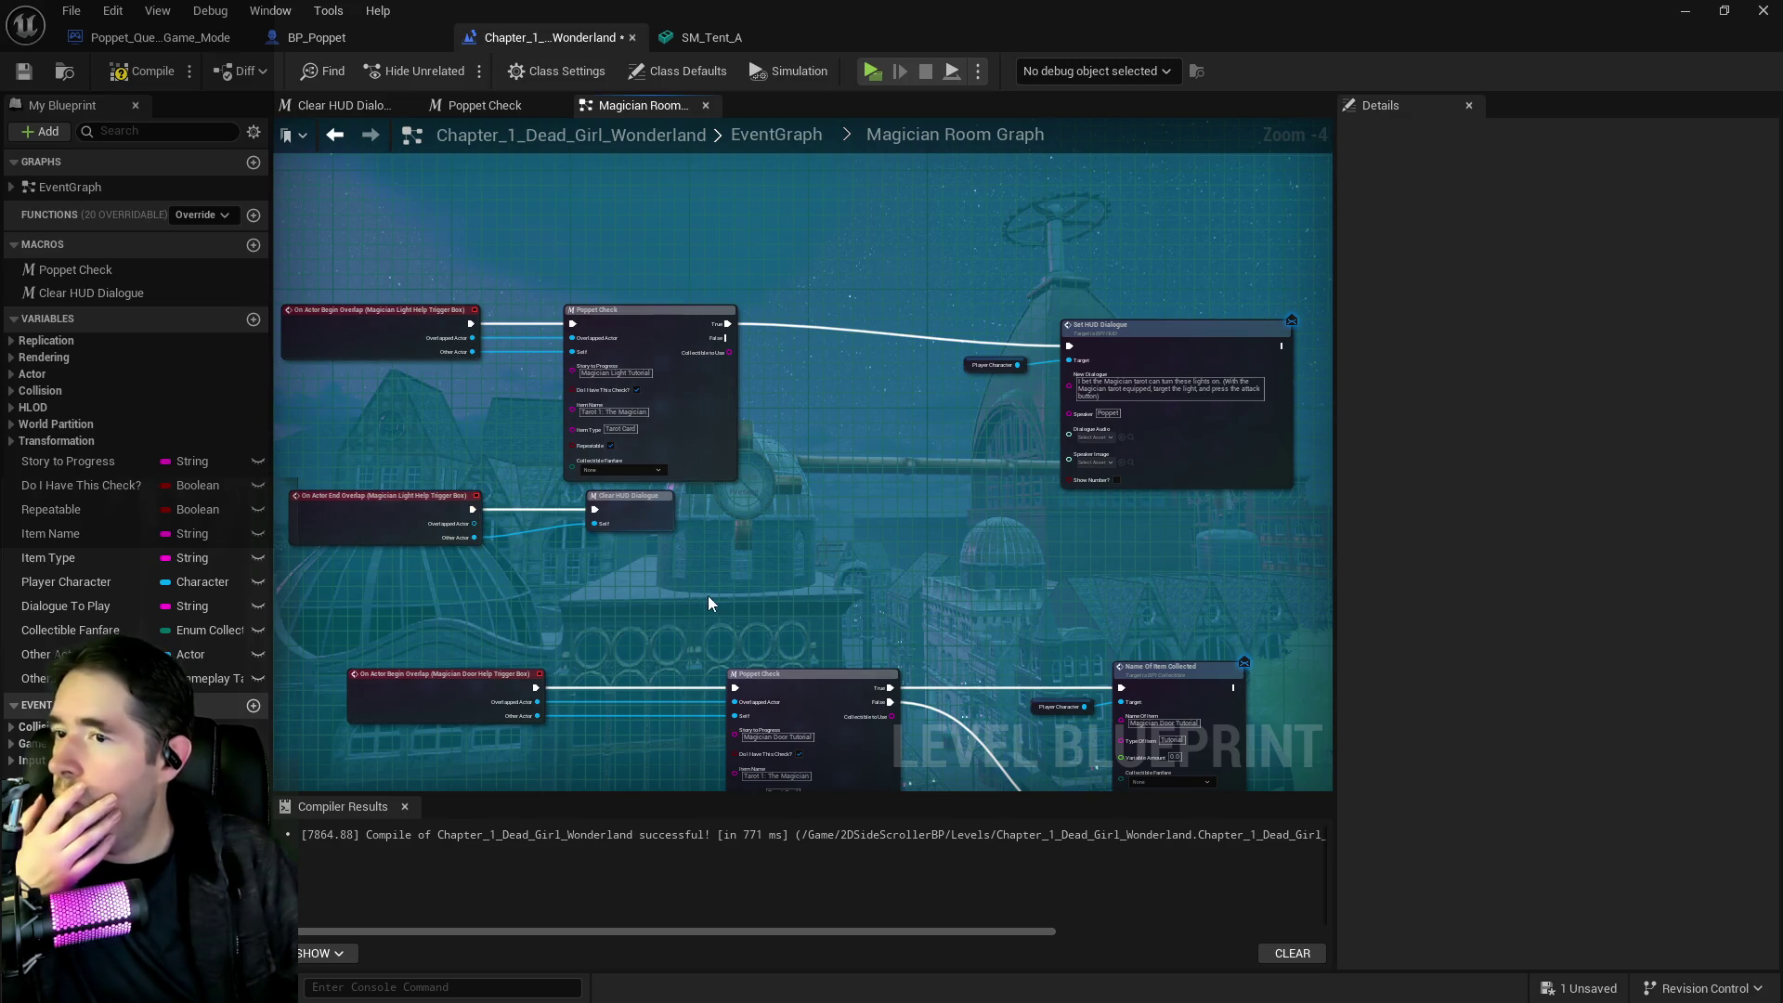
# Find the Magician Light Tutorial Poppet Check and its story name, then return to the PQ Tutorials document
pyautogui.moveTo(702, 595); pyautogui.dragTo(846, 688)
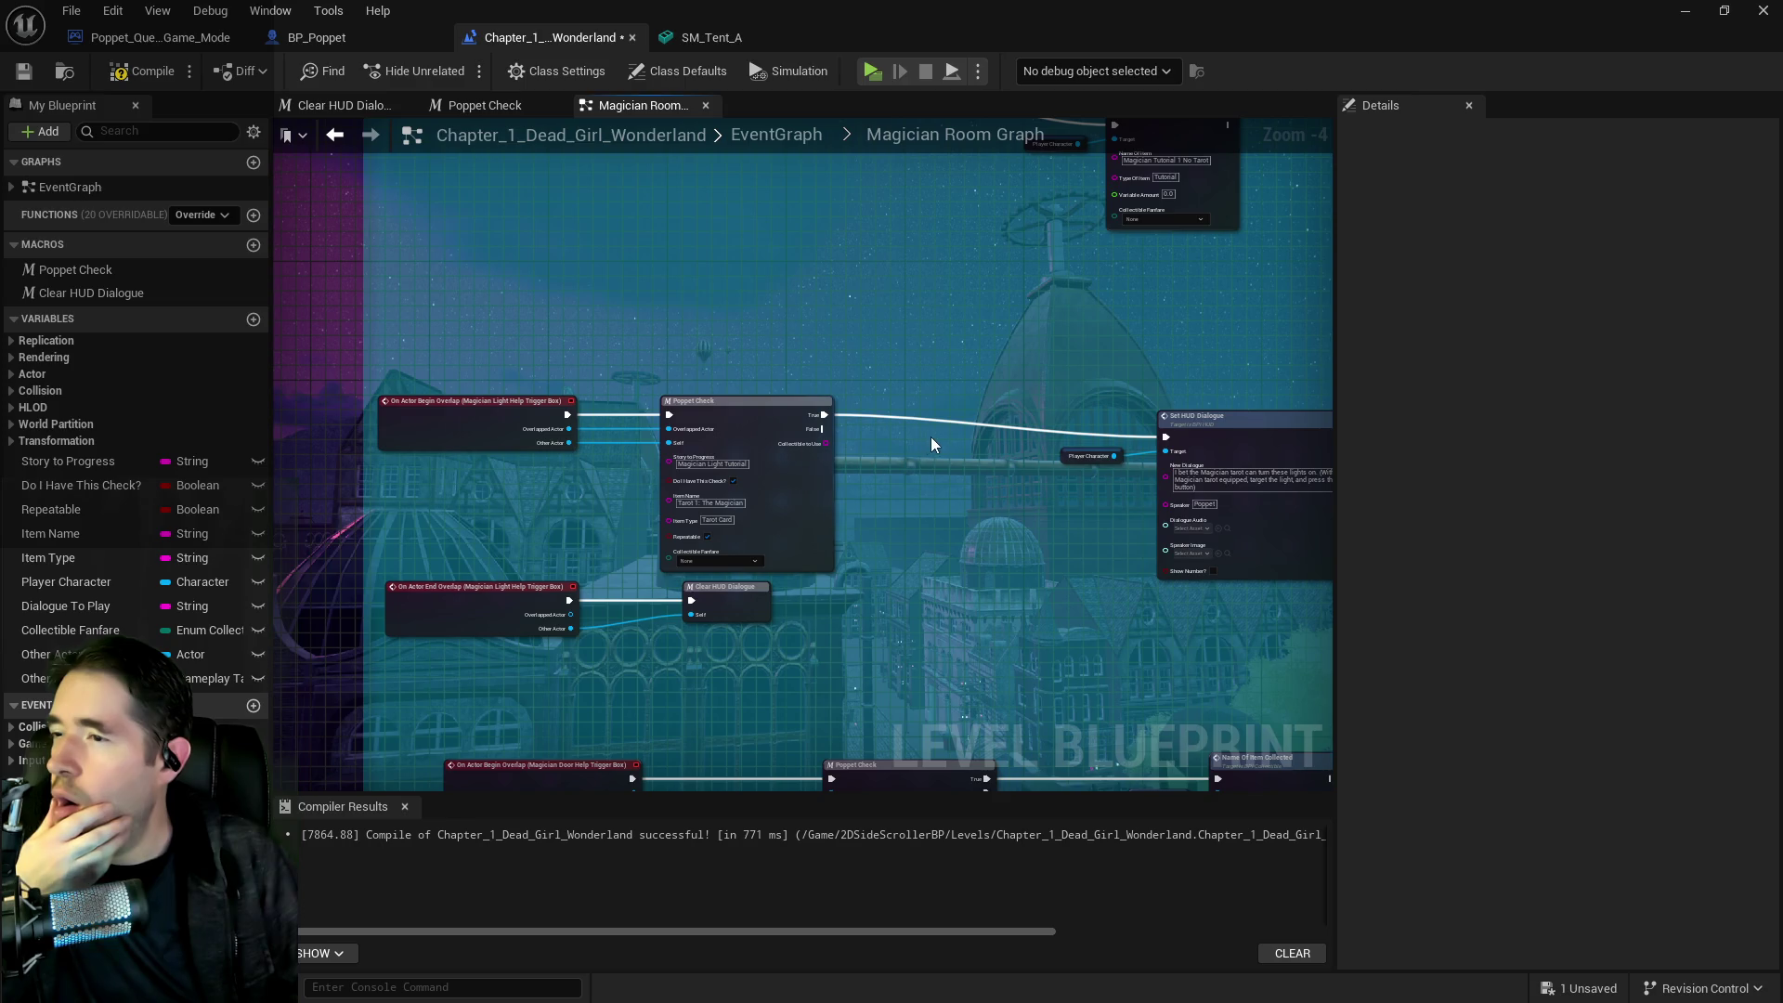
pyautogui.moveTo(929, 436); pyautogui.dragTo(761, 428)
pyautogui.moveTo(1067, 448); pyautogui.dragTo(1008, 404)
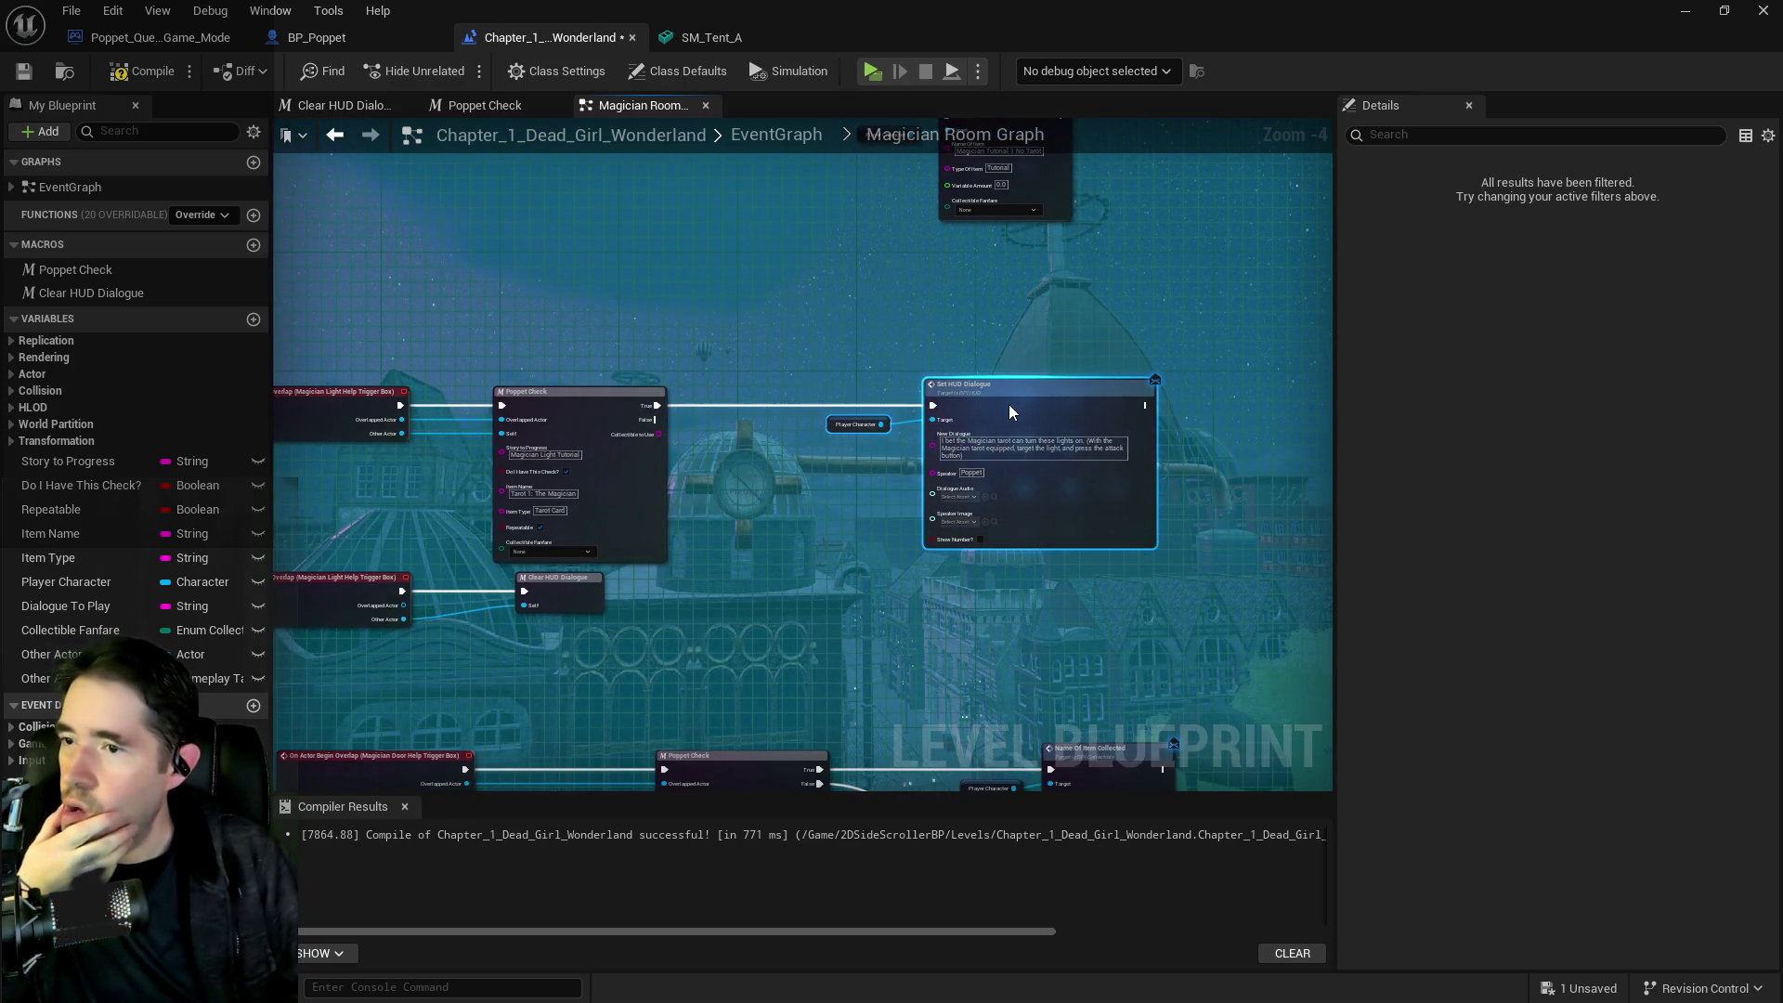
pyautogui.click(546, 452)
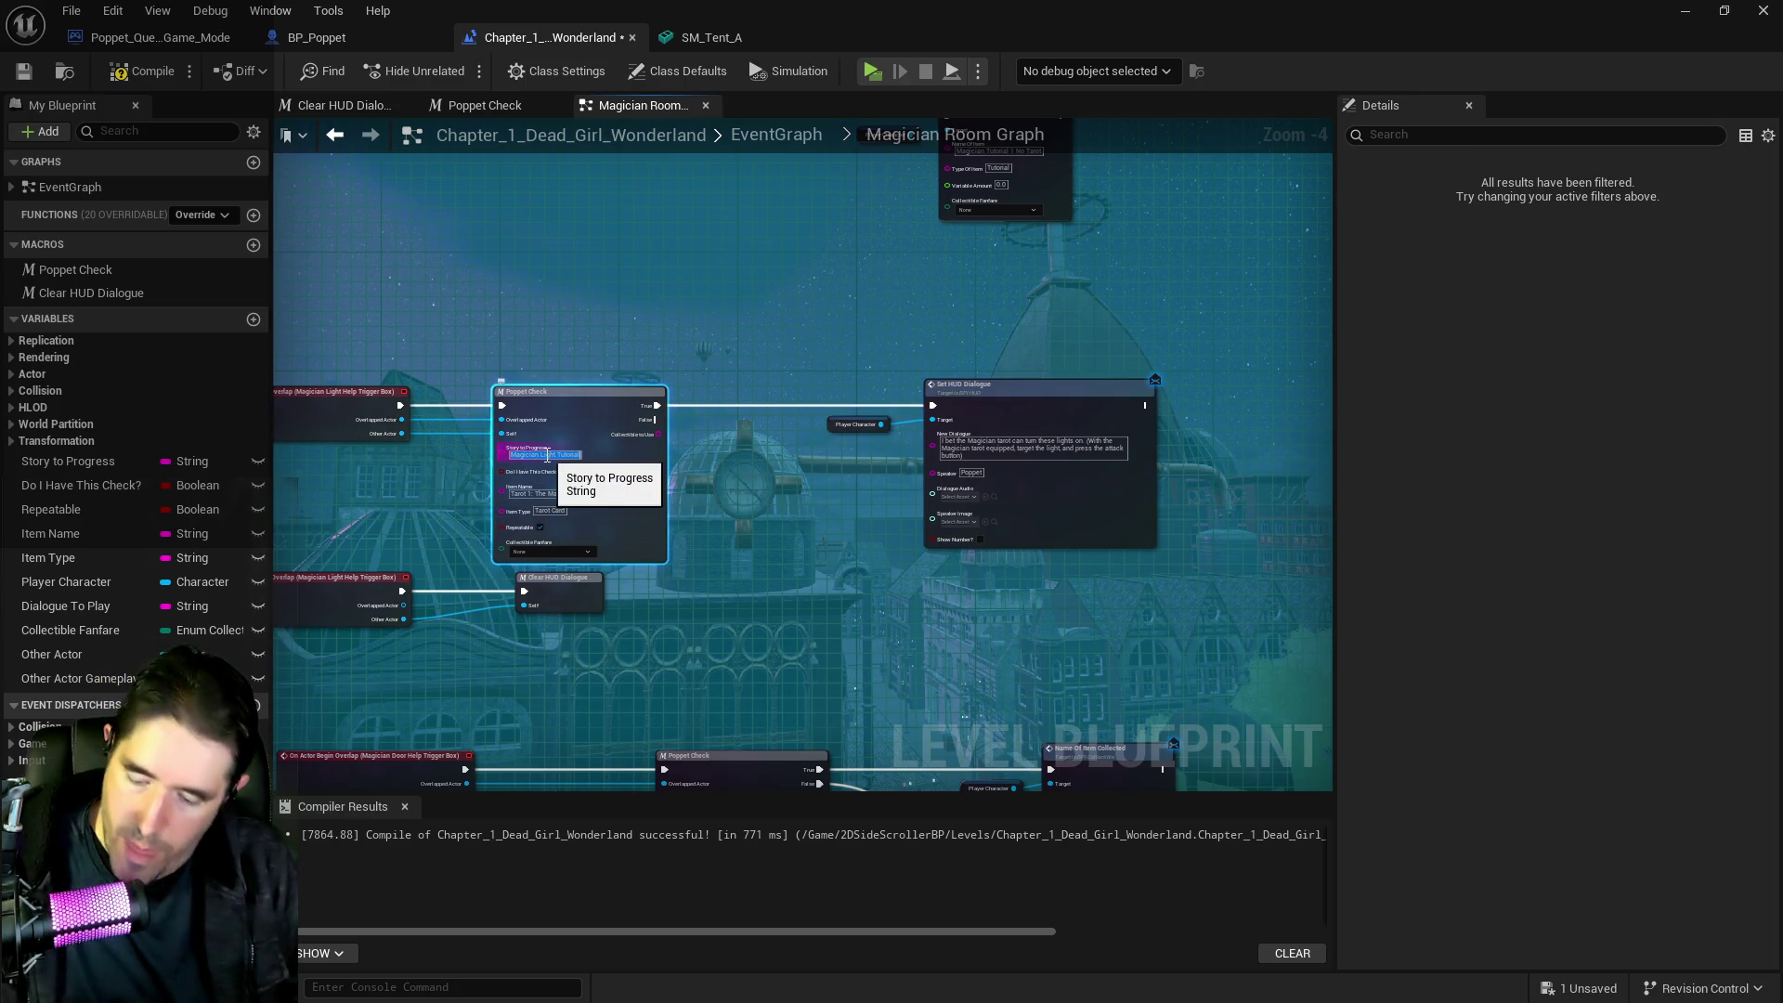
pyautogui.hotkey('alt', 'Tab')
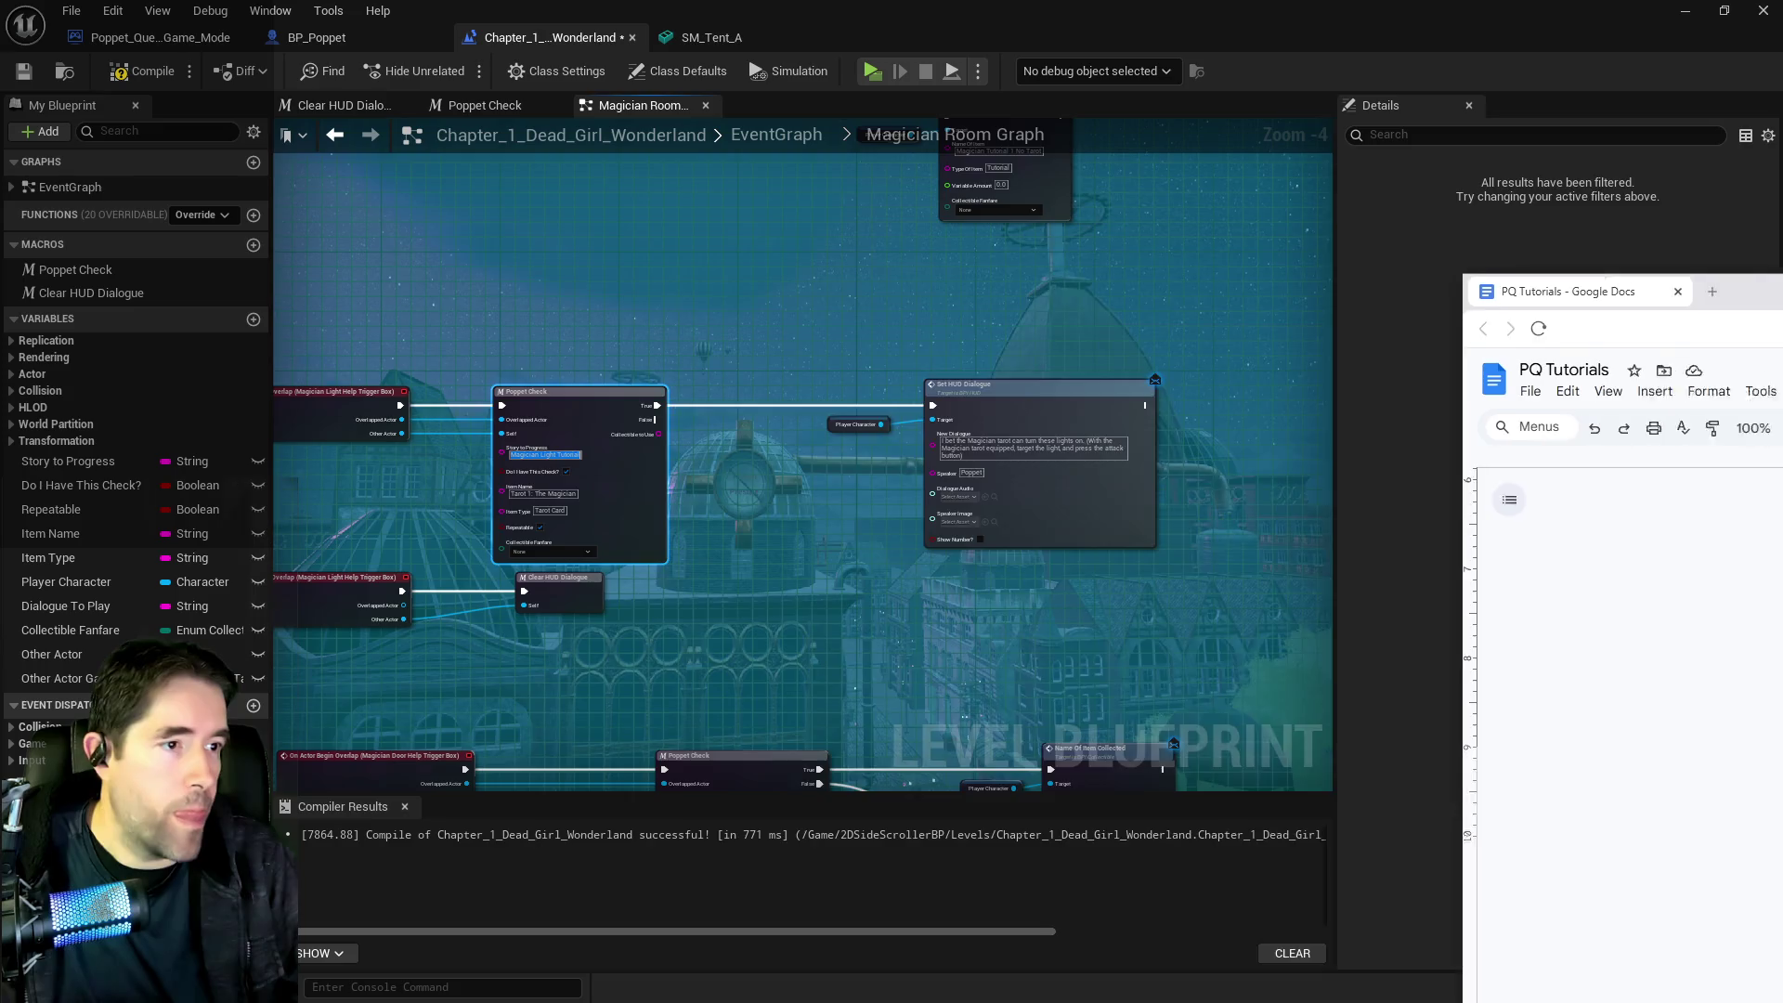
# Add a bold, underlined 'Magician Light Tutorial' heading below the Push the button! entry
pyautogui.scroll(2, 772, 686)
pyautogui.click(773, 685)
pyautogui.press('Return')
pyautogui.press('Return')
pyautogui.write('Magician Light Tutorial:')
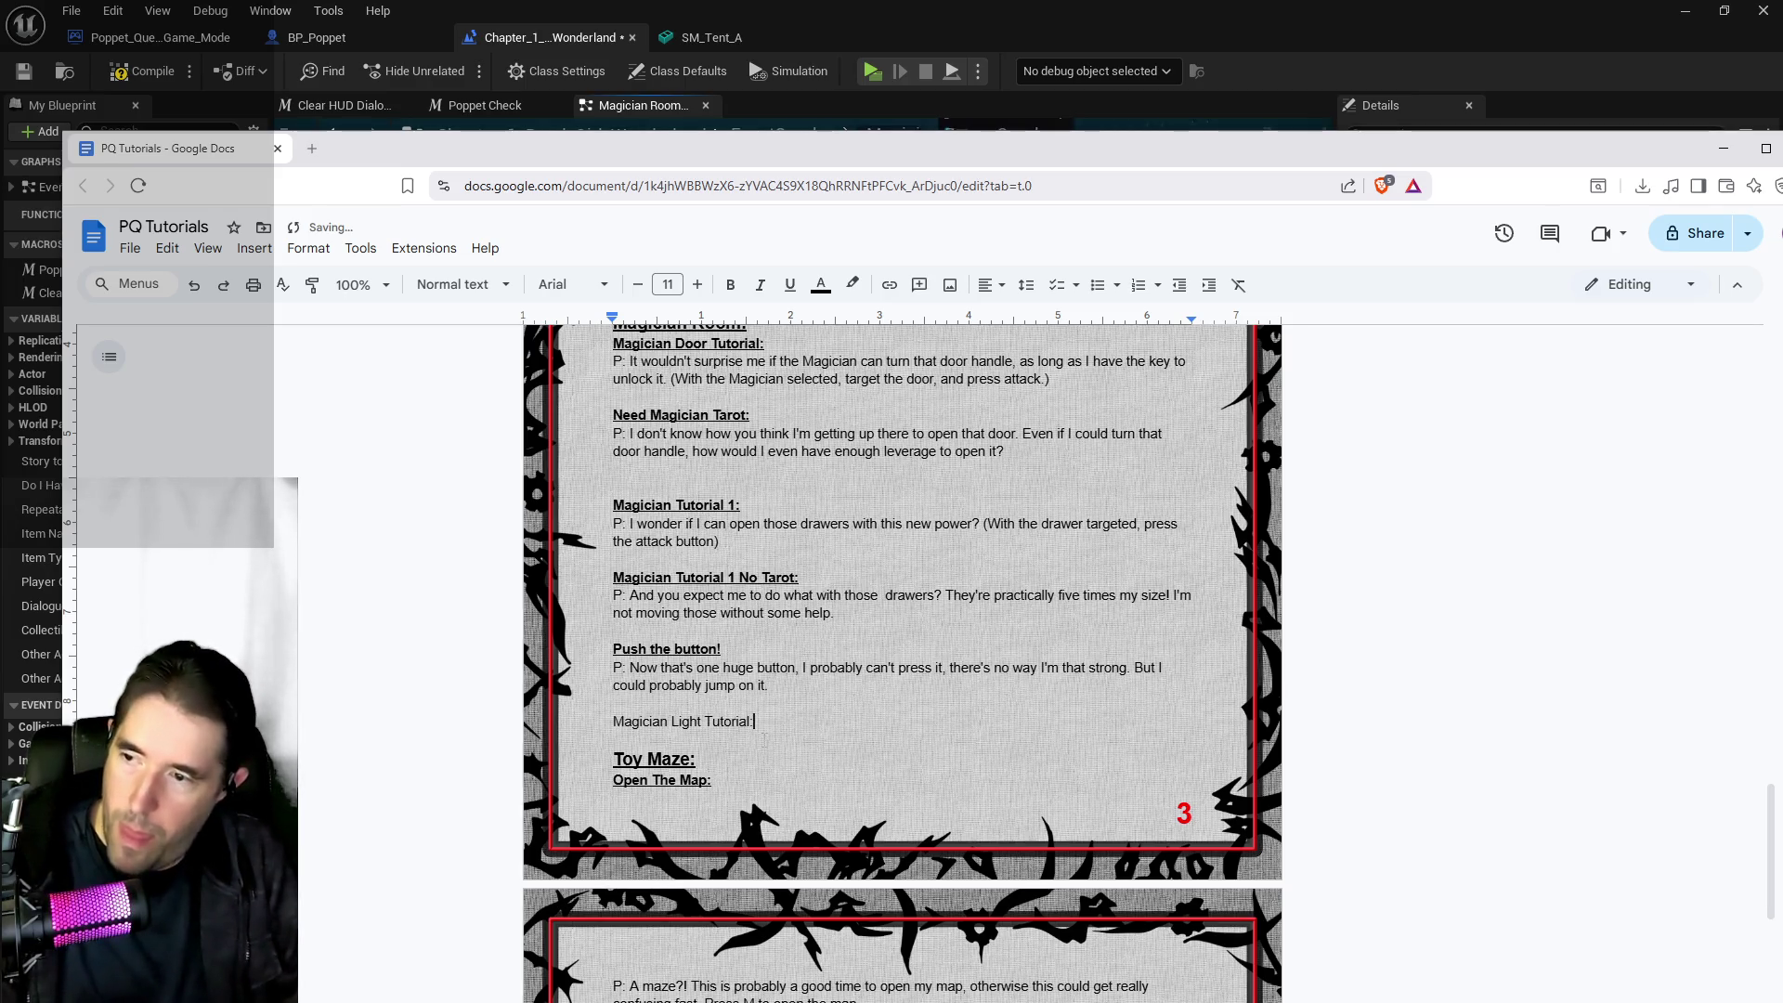
pyautogui.press('Return')
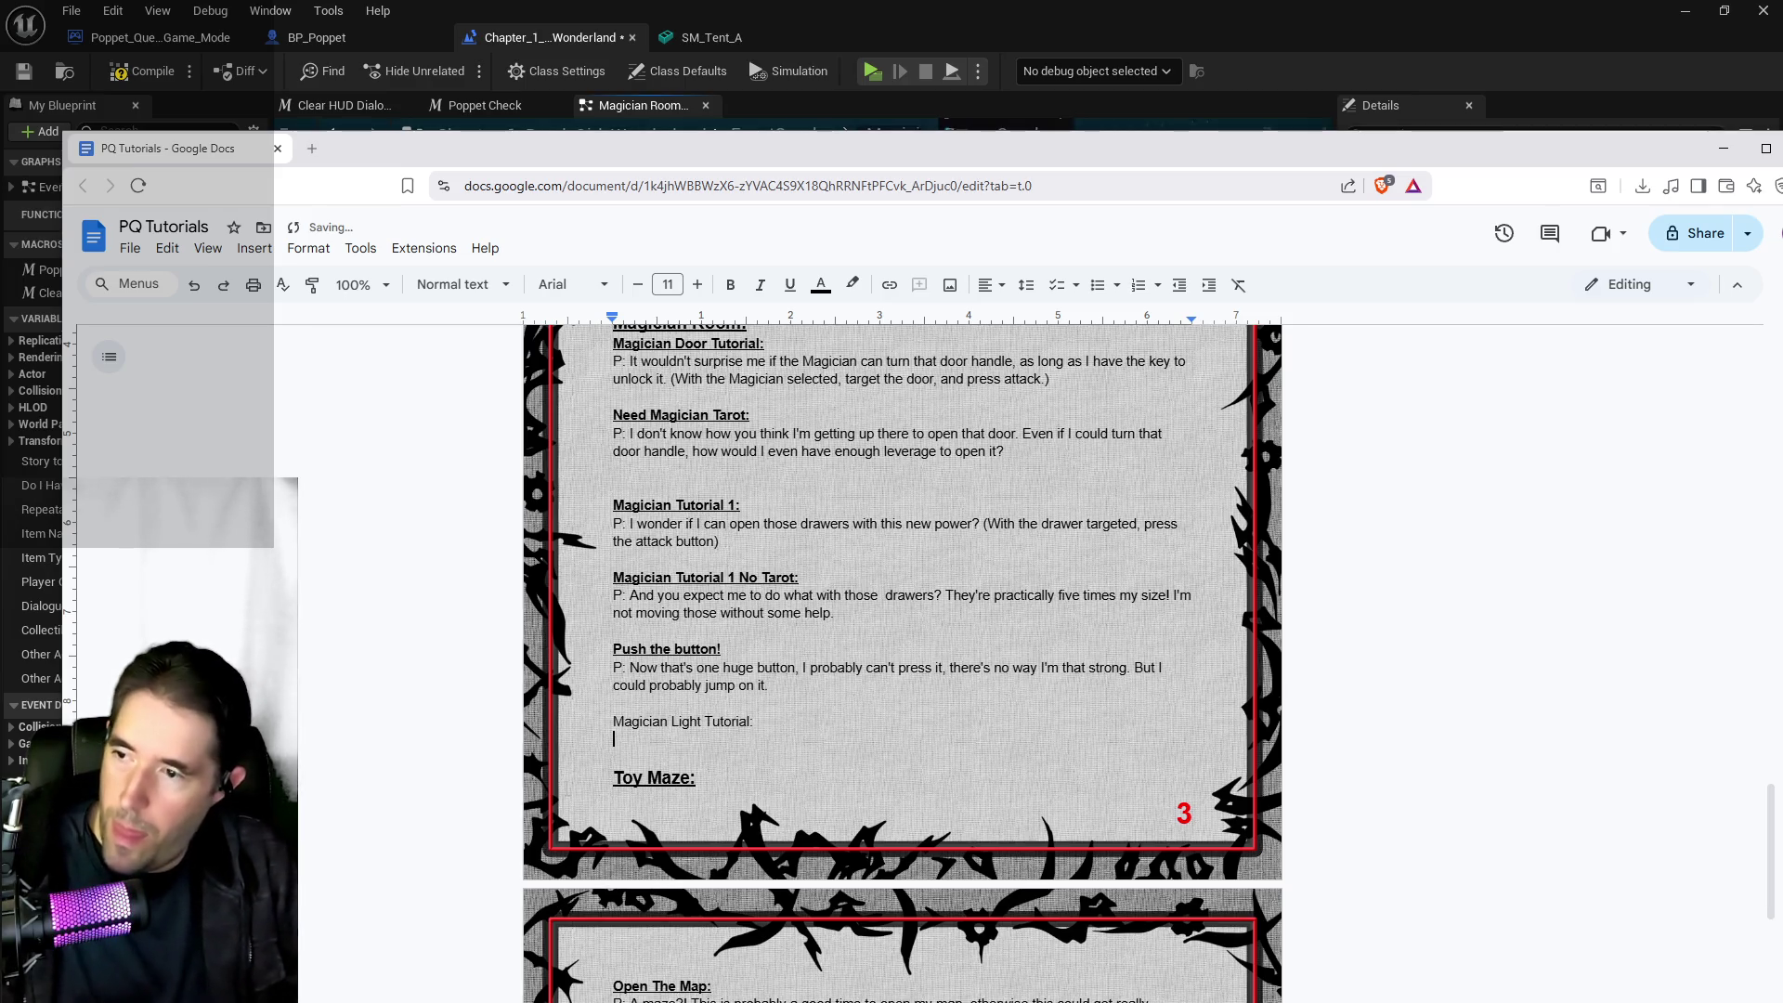
pyautogui.hotkey('shift', 'Home')
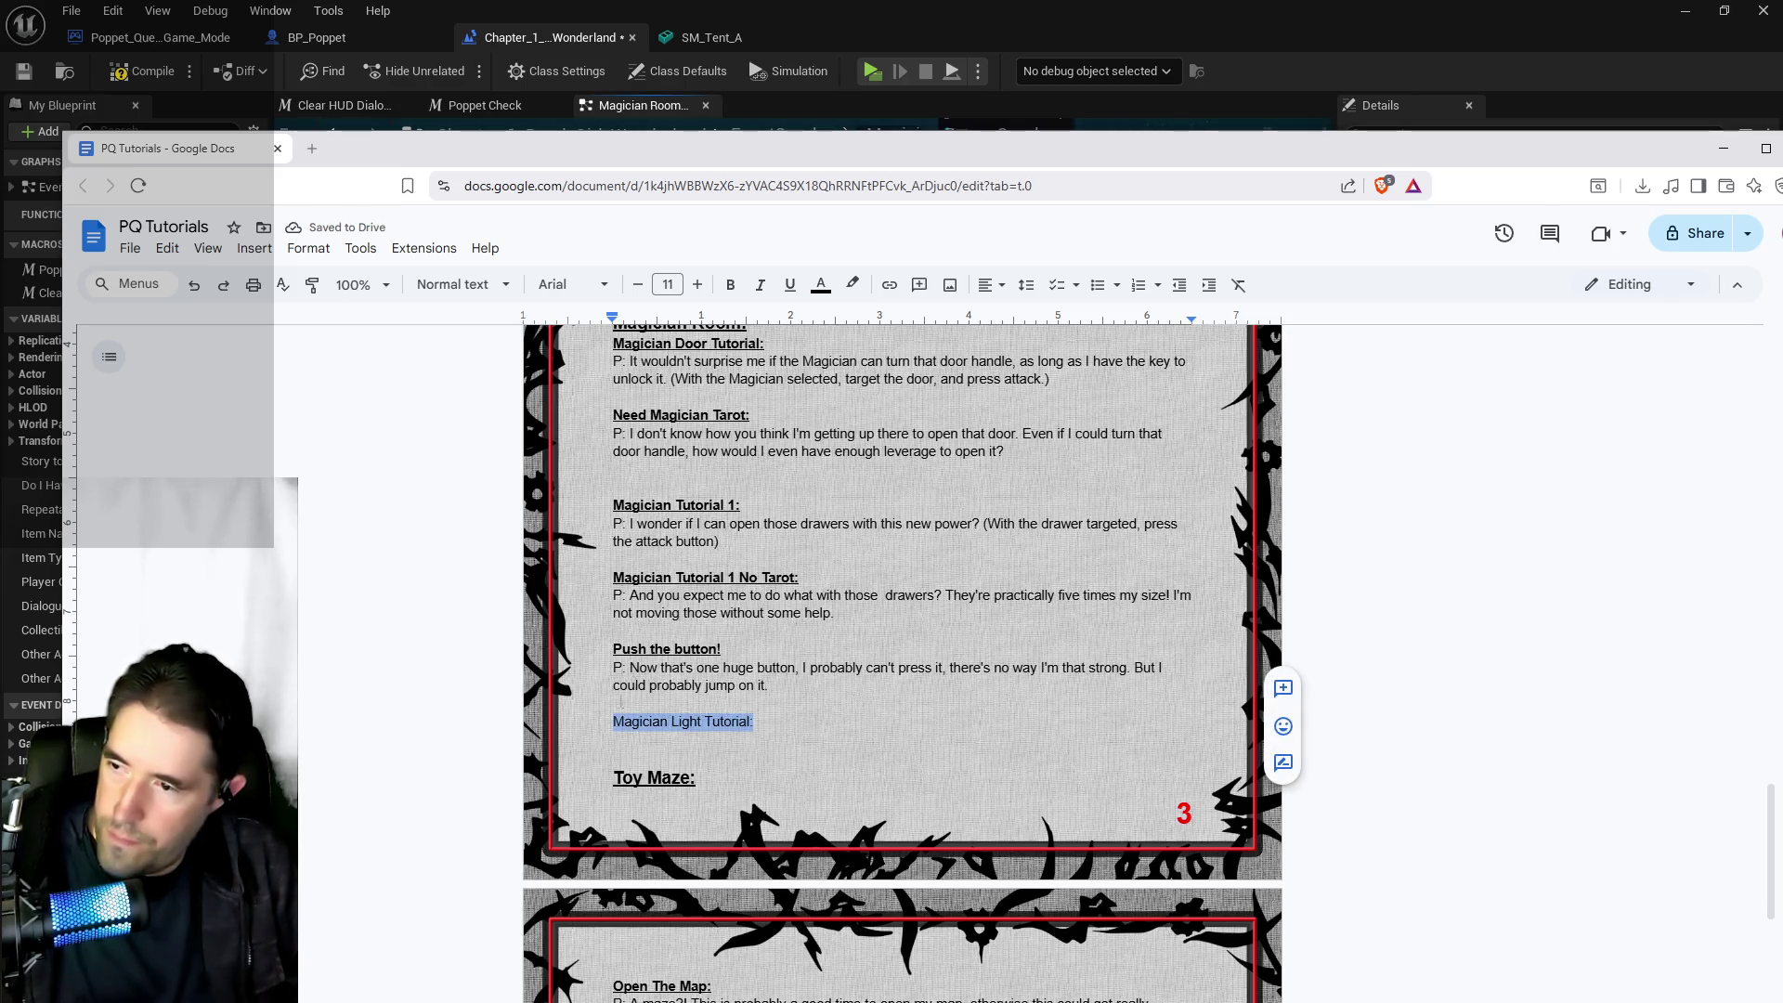
pyautogui.click(731, 284)
pyautogui.click(790, 284)
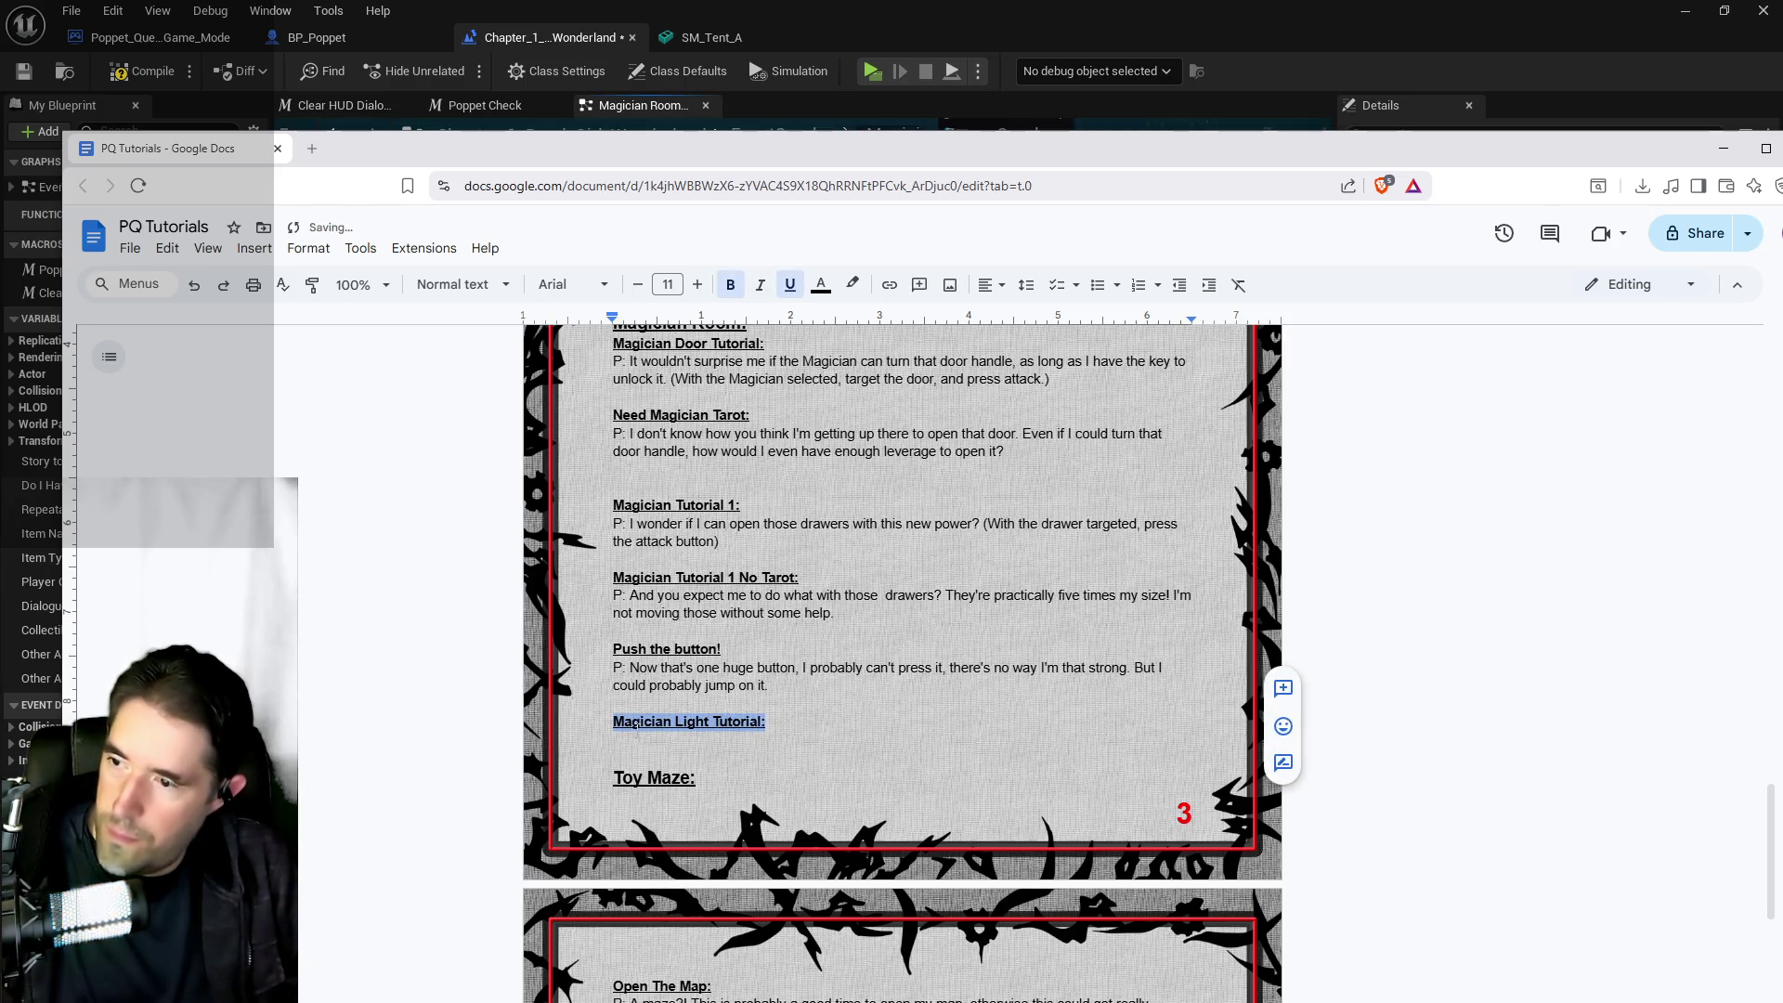
# Copy the light dialogue from the Set HUD Dialogue node and paste it after 'P:'
pyautogui.press('Down')
pyautogui.write('P')
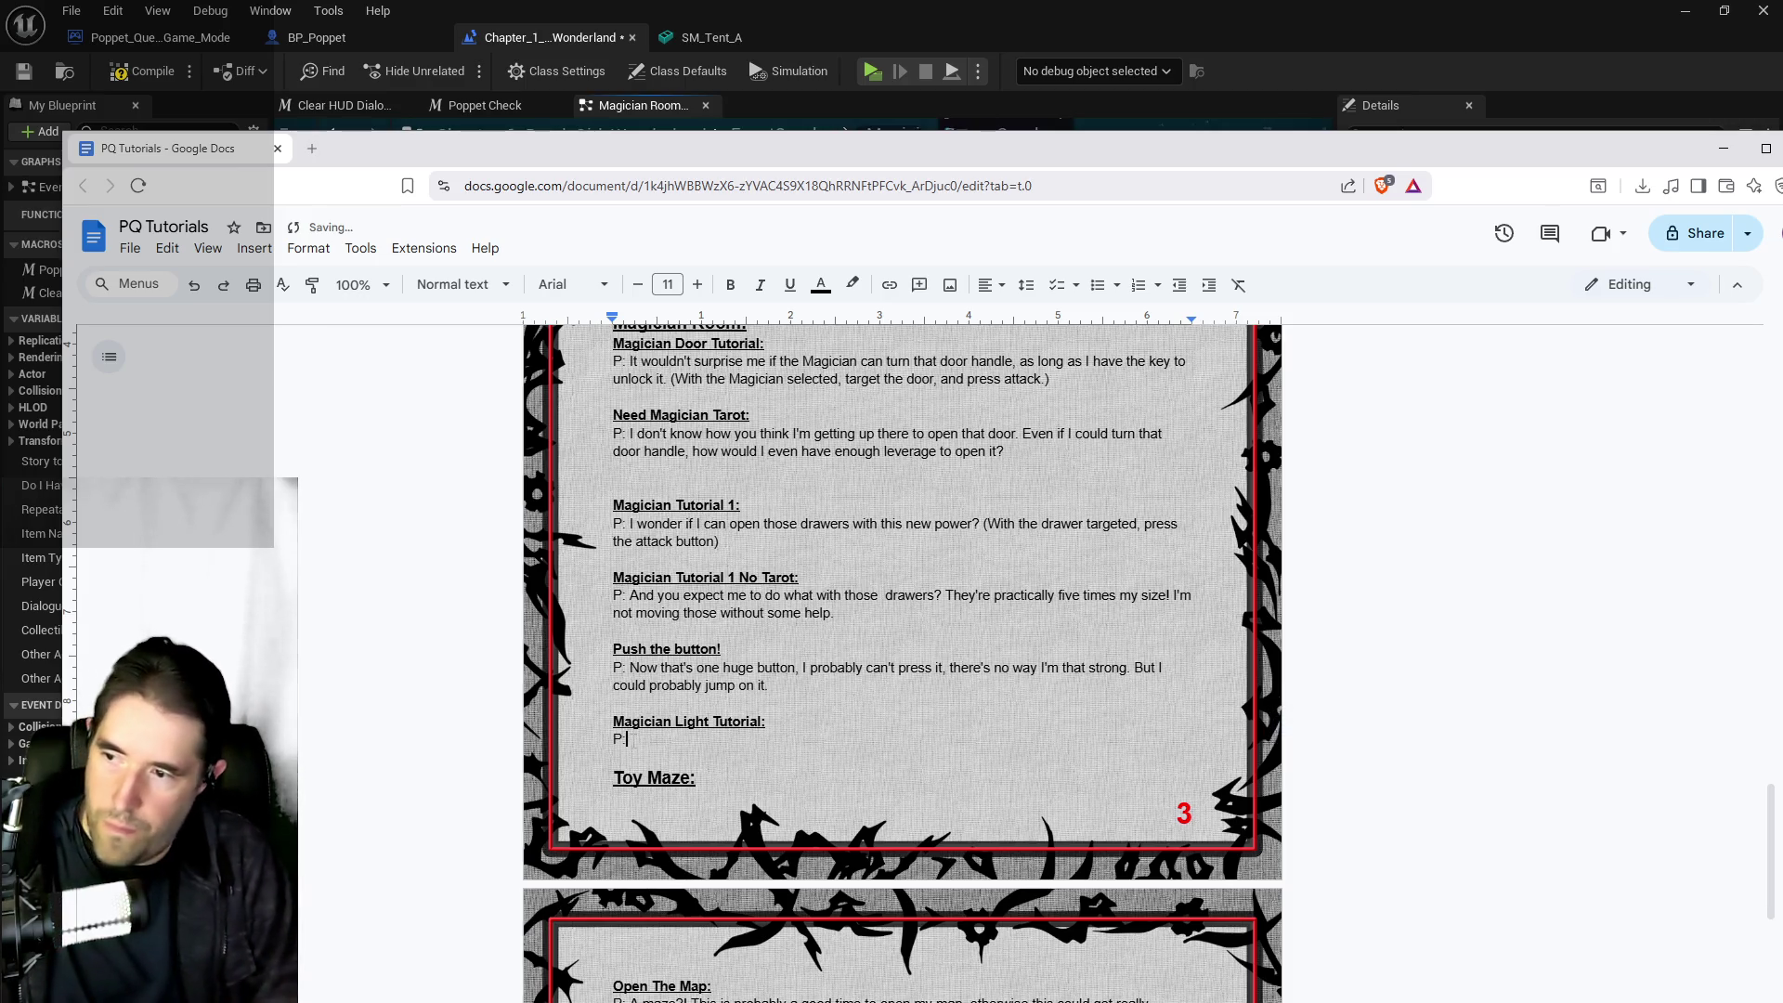
pyautogui.press('super+shift+Right')
pyautogui.click(966, 448)
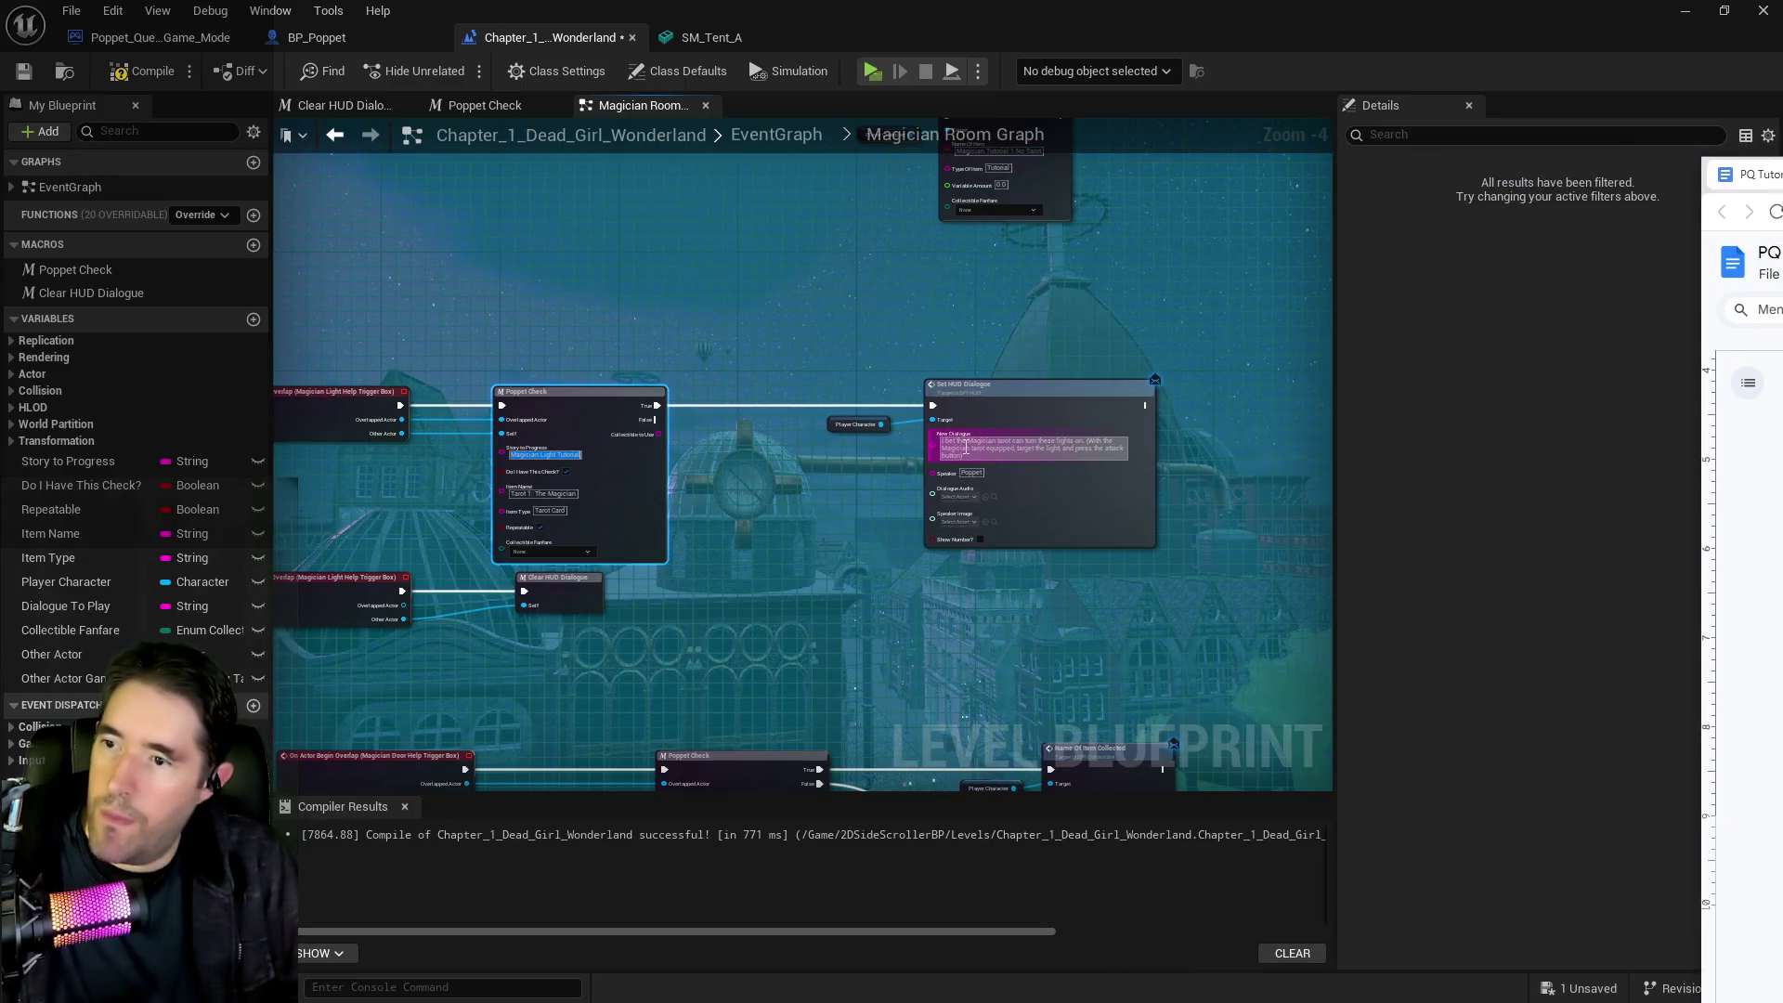
pyautogui.click(966, 449)
pyautogui.rightClick(966, 448)
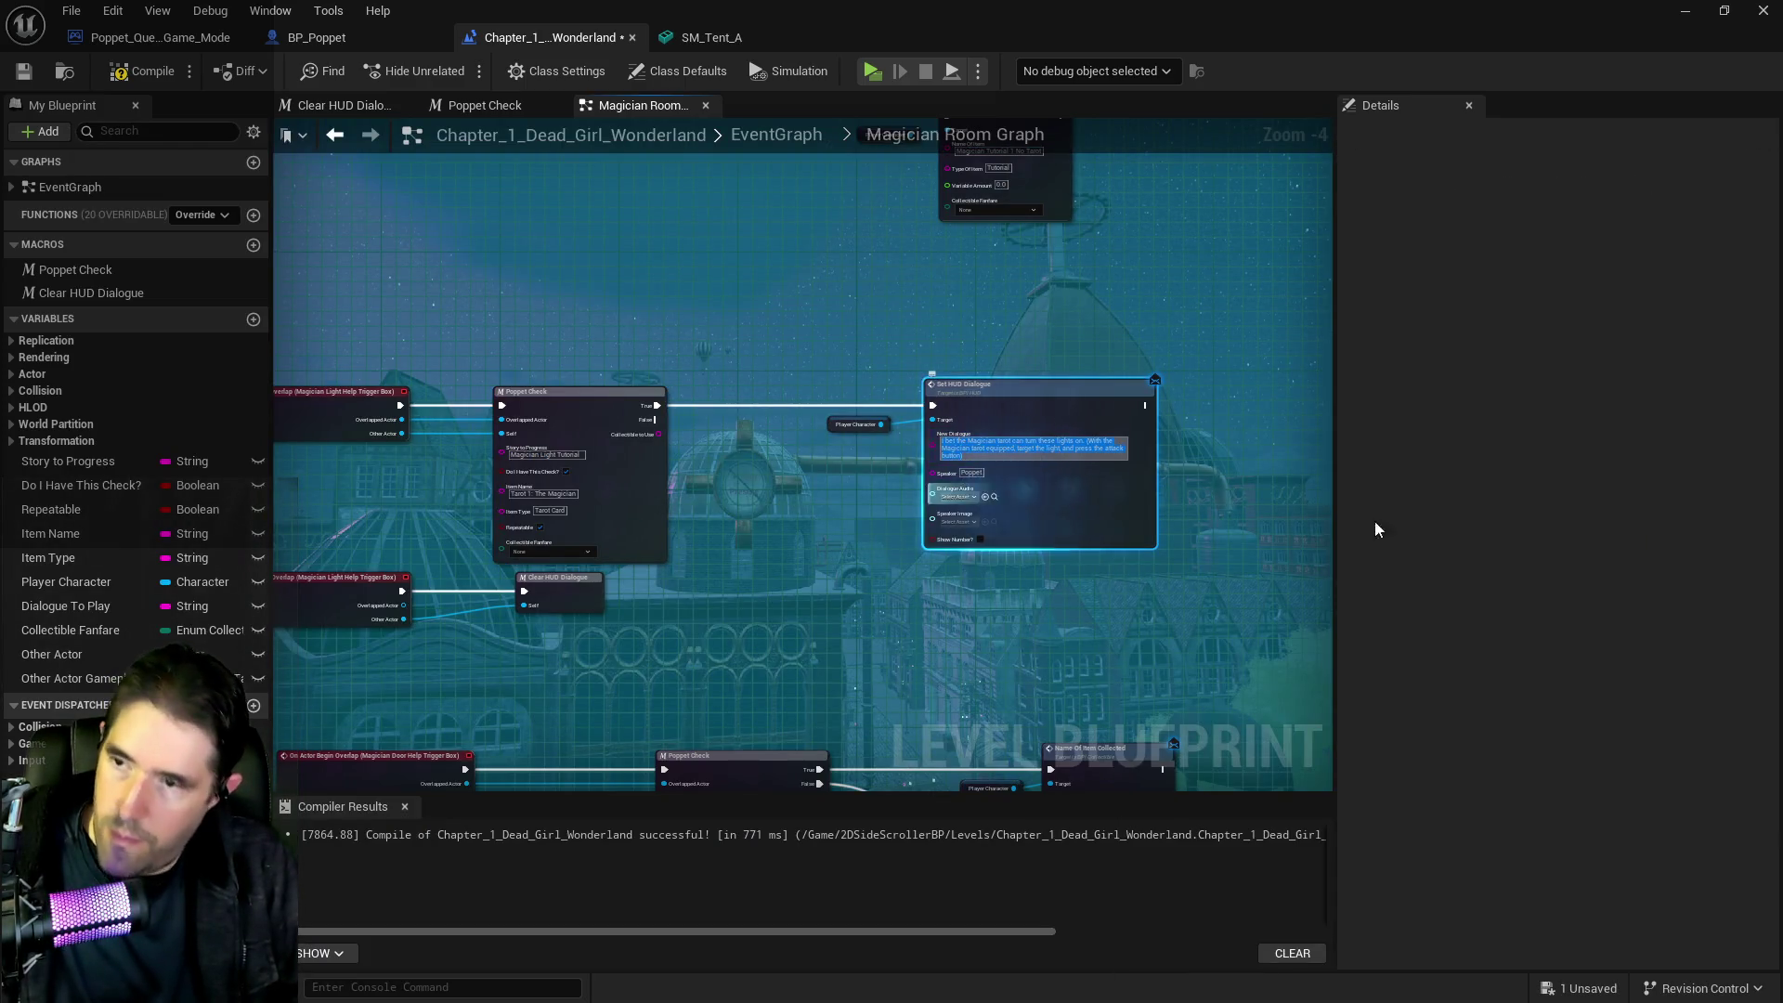
pyautogui.hotkey('alt', 'Tab')
pyautogui.press('super+shift+Left')
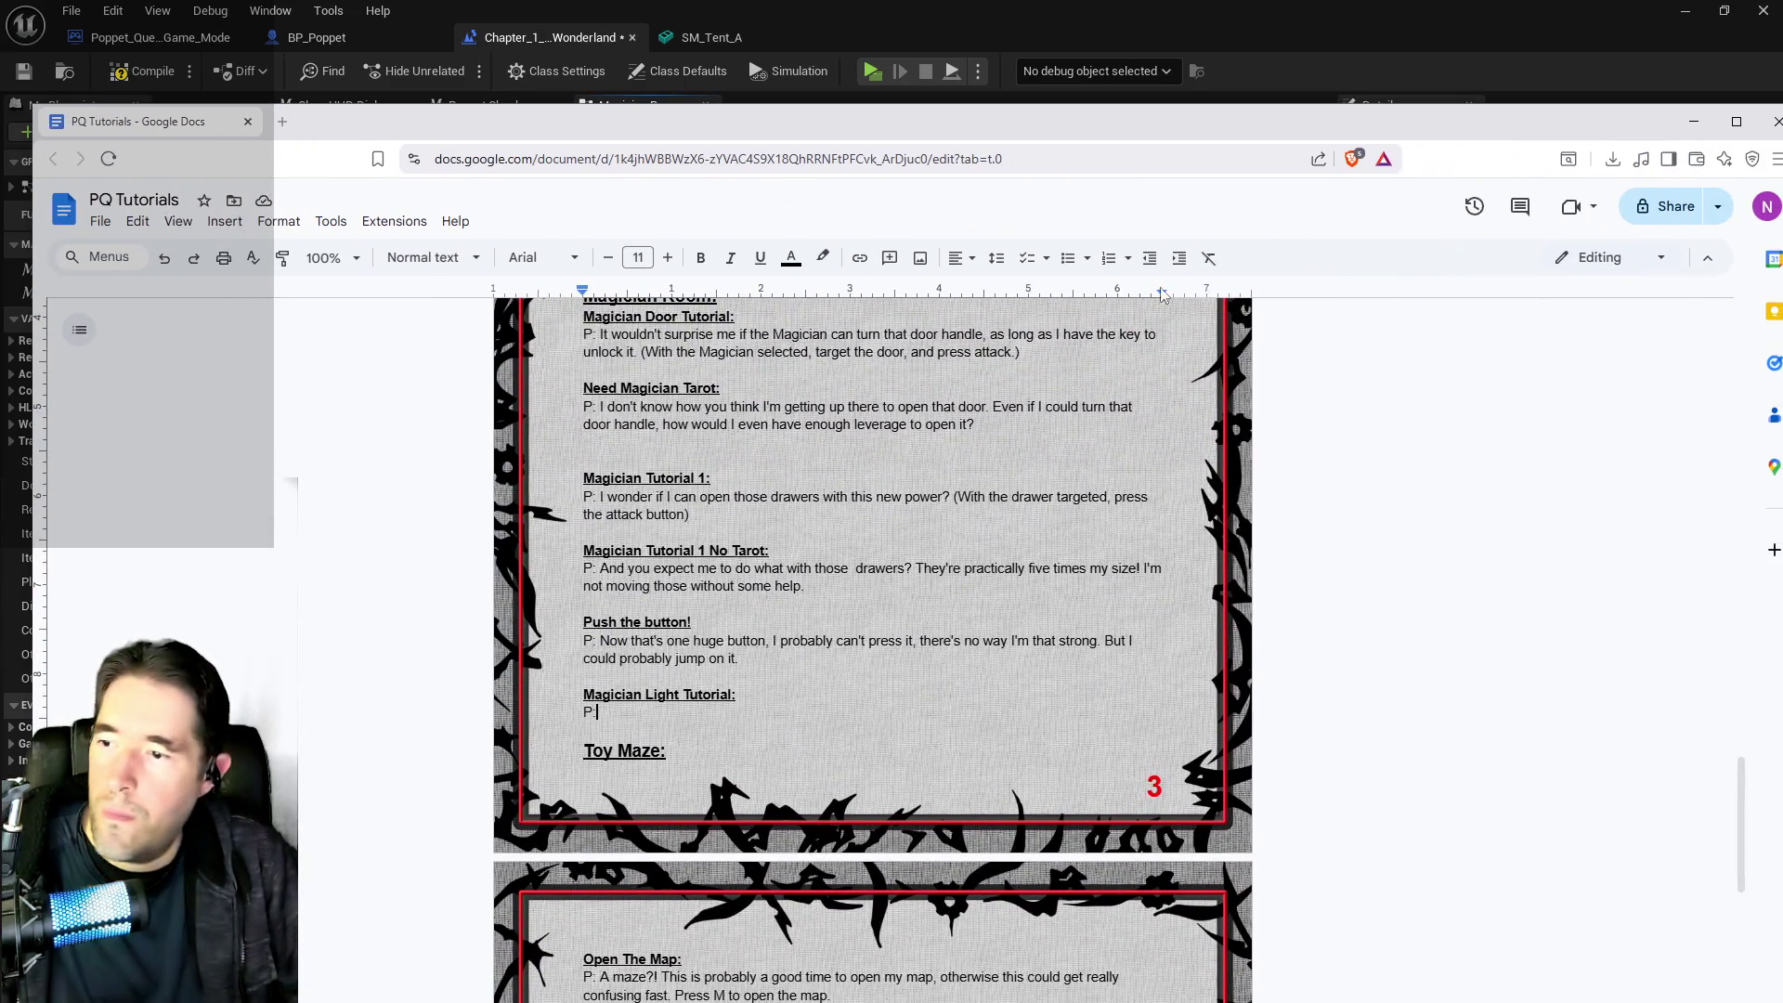
pyautogui.write('I bet the Magician tarot can turn these lights on. (With the Magician tarot equipped, target the light, and press the attack button)')
# Go back to Unreal Engine's BP_Poppet blueprint
pyautogui.scroll(-2, 797, 715)
pyautogui.scroll(2, 797, 715)
pyautogui.press('super+shift+Right')
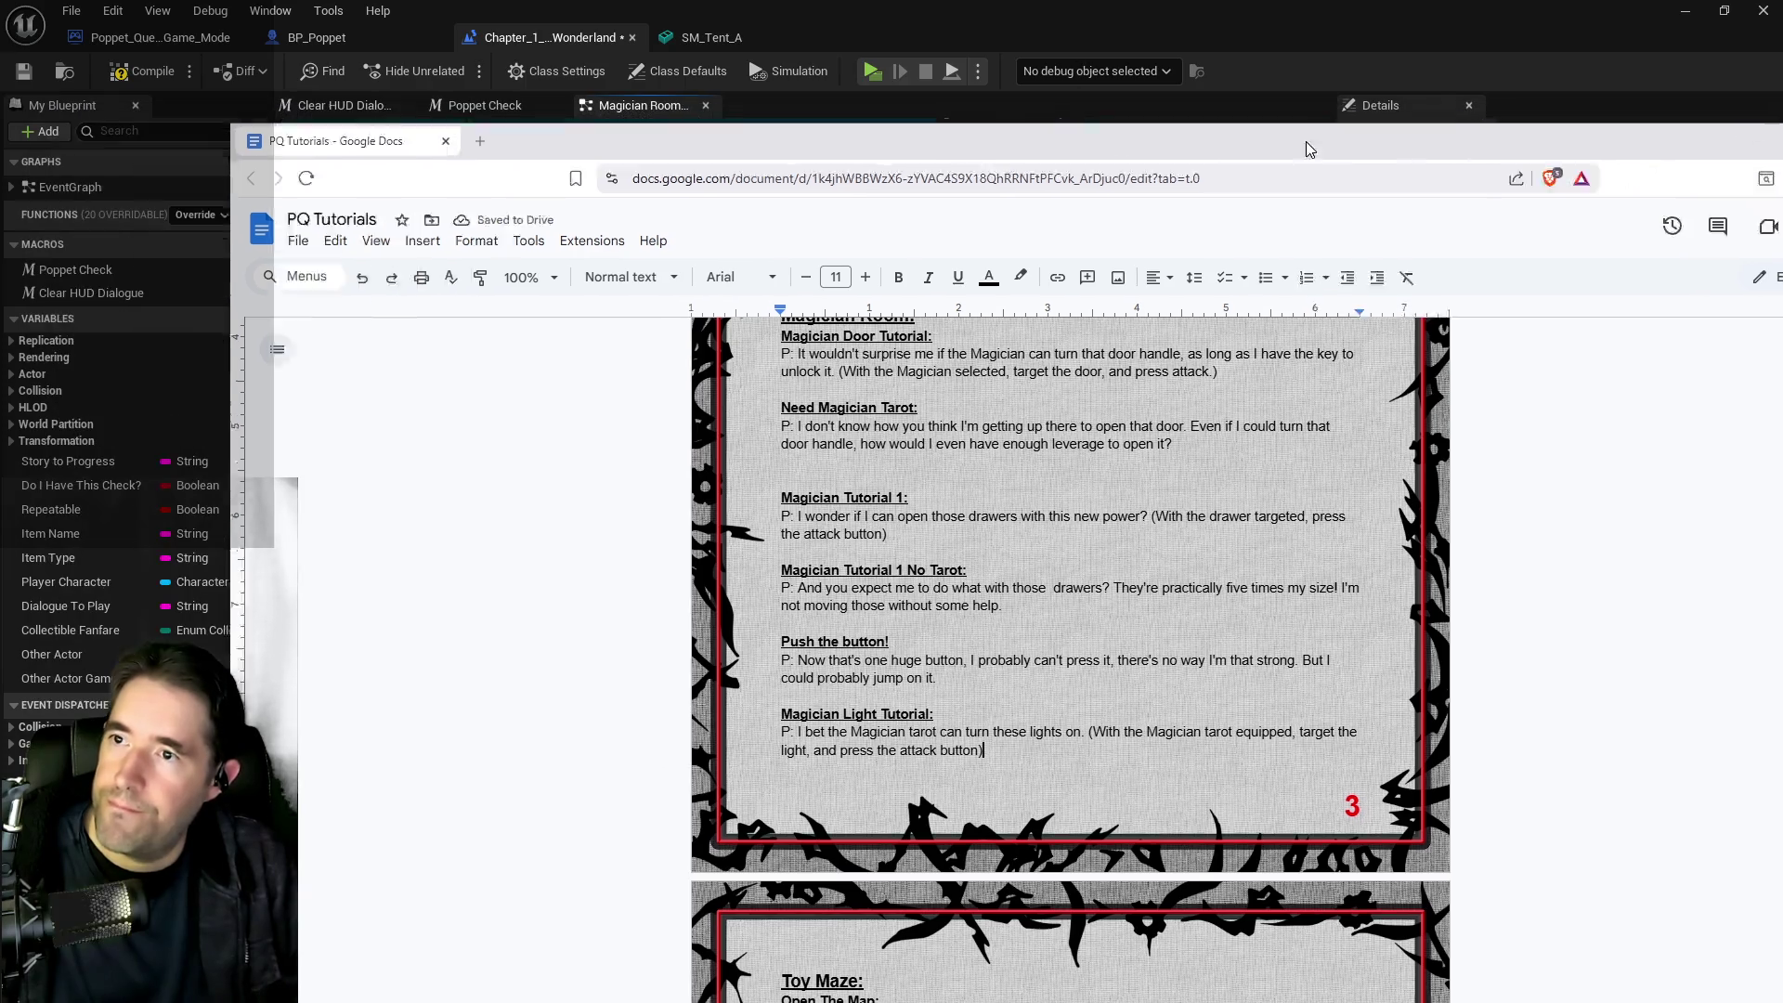
pyautogui.click(311, 37)
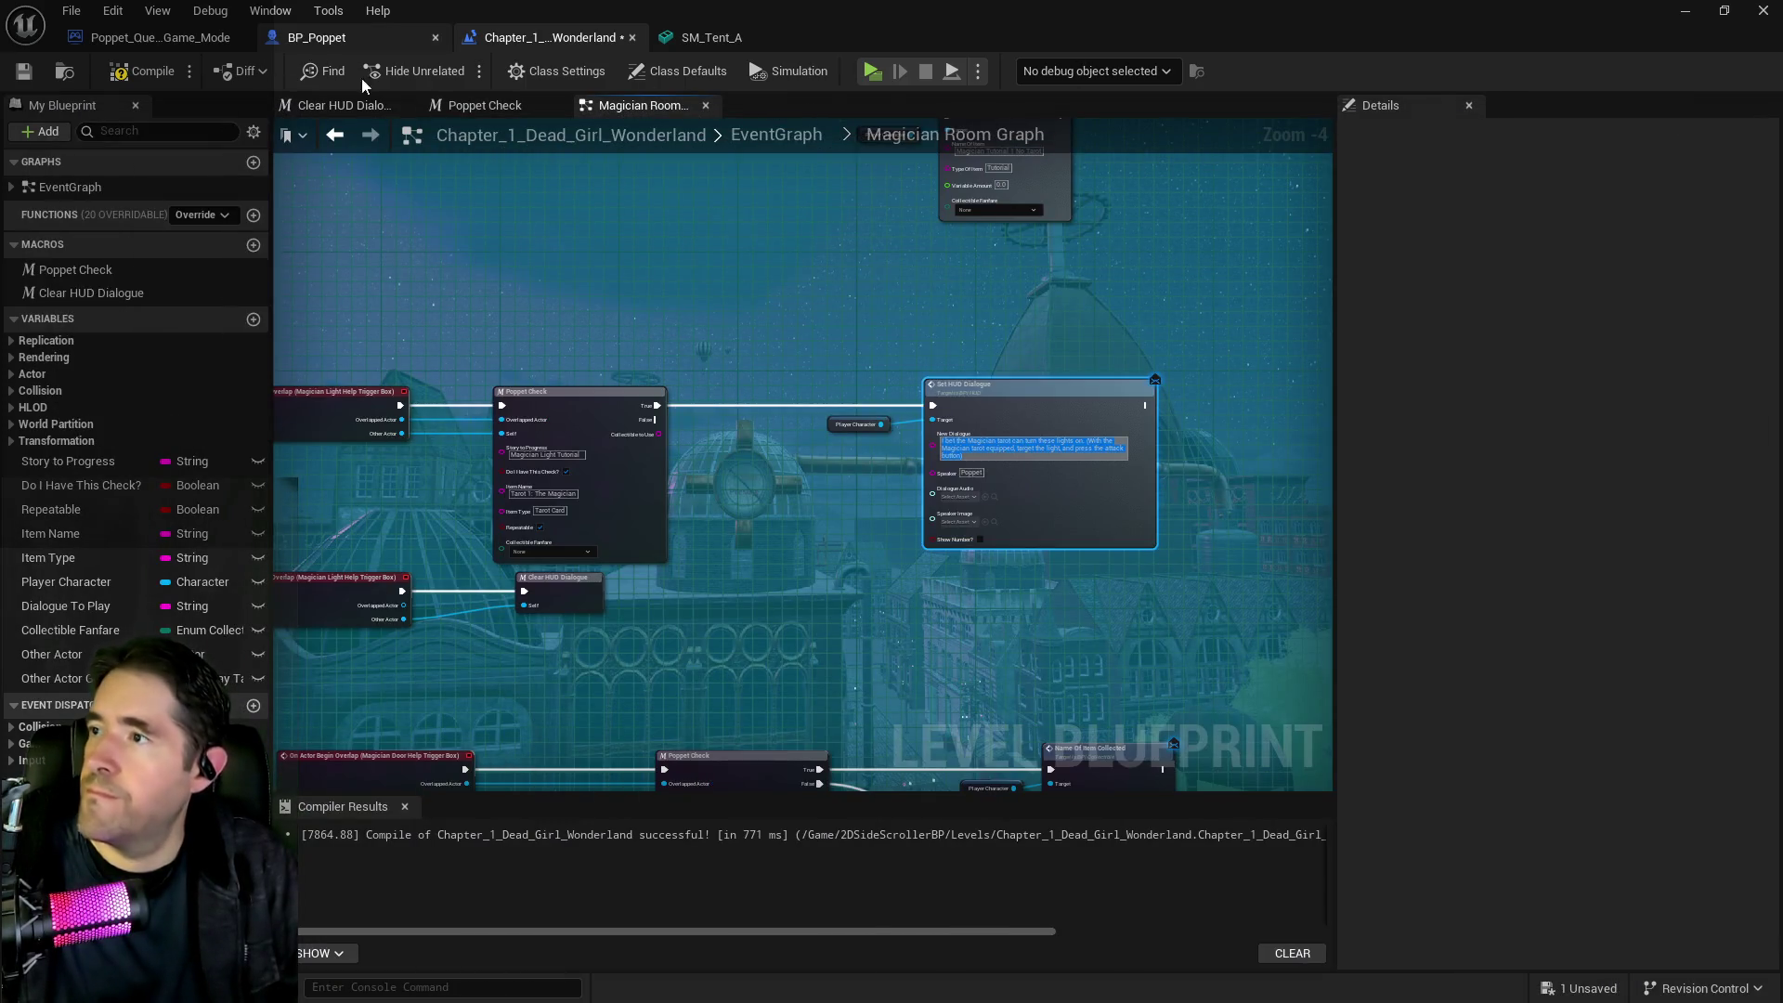
# Add a 'Magician Light Tutorial' entry with a Poppet_Standing / 'Poppet' dialogue line, then compile BP_Poppet
pyautogui.scroll(-1, 1534, 739)
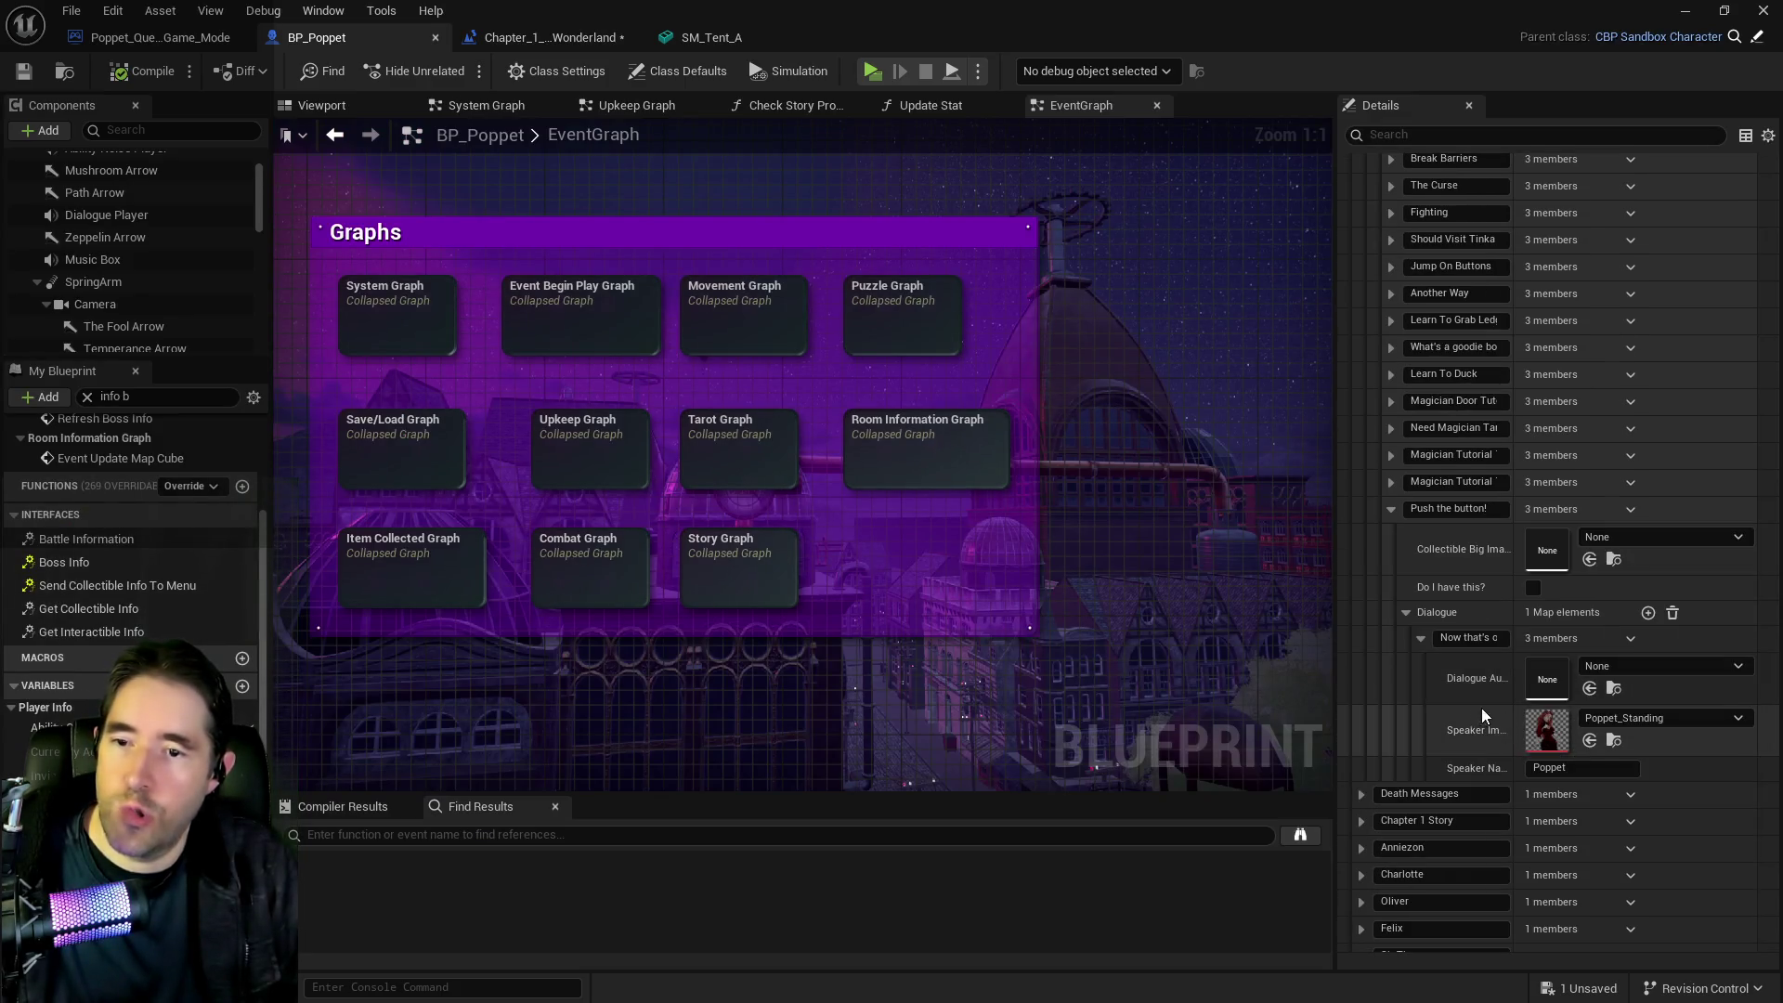
pyautogui.scroll(1, 1482, 710)
pyautogui.click(1391, 538)
pyautogui.scroll(10, 1546, 512)
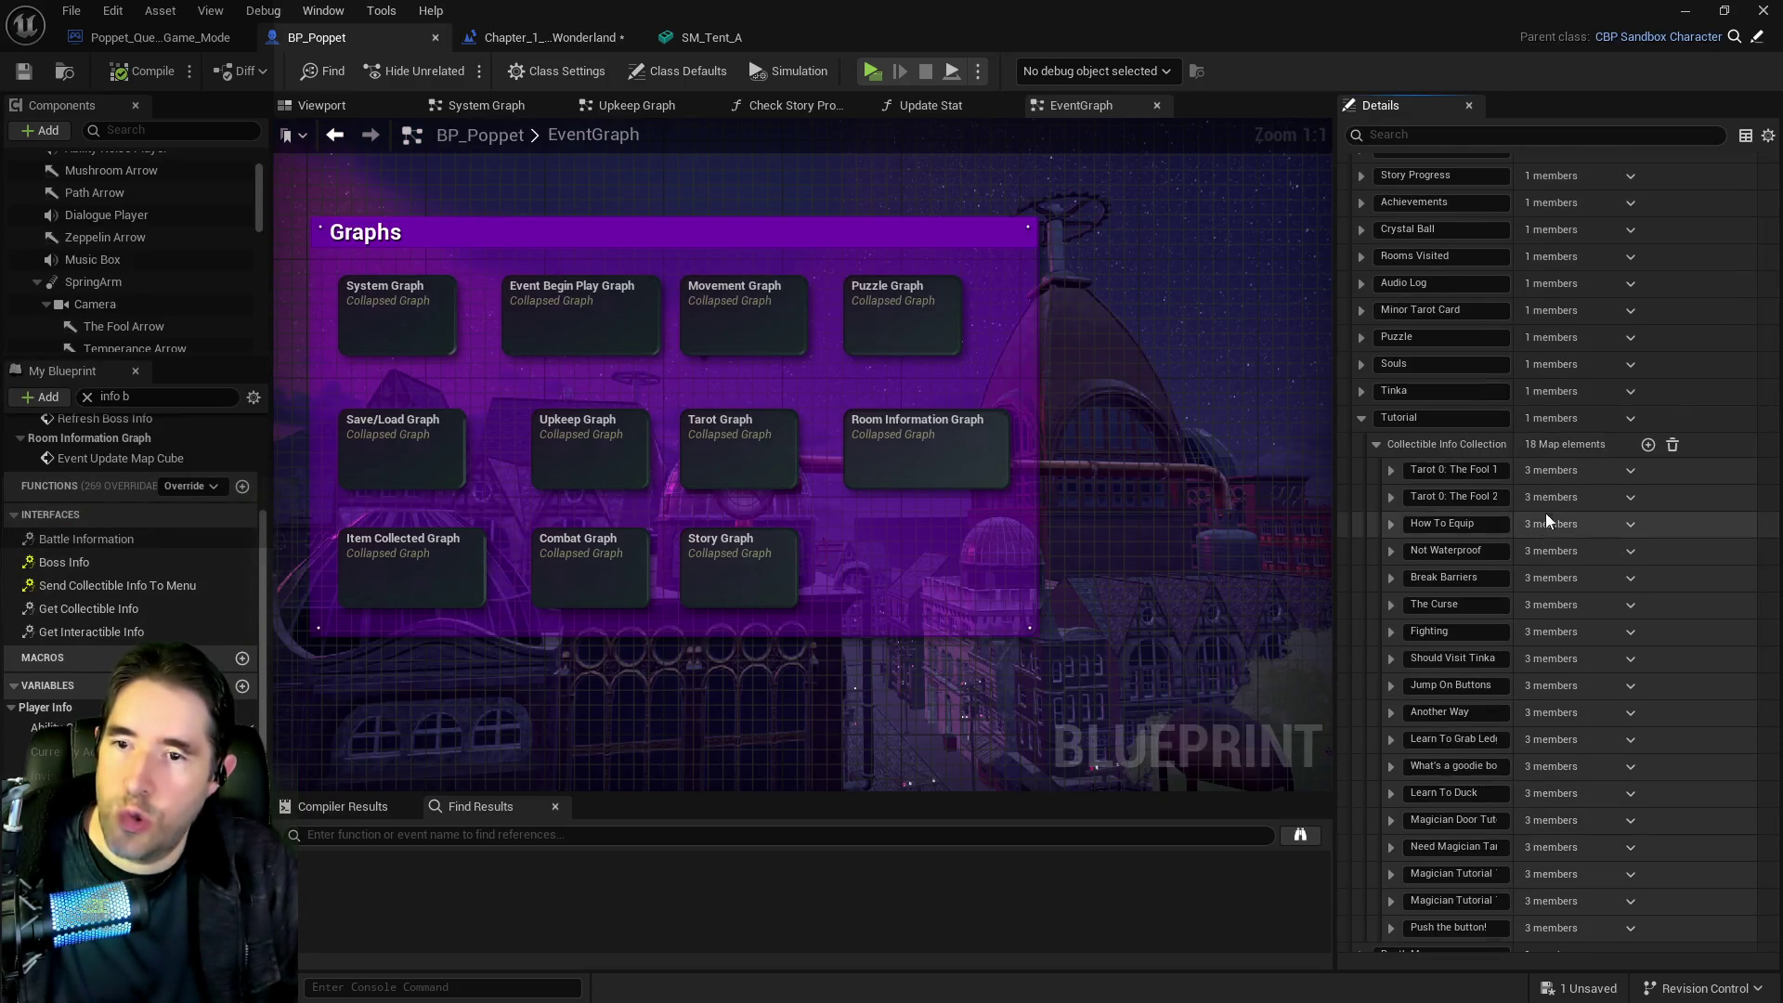
pyautogui.click(1647, 445)
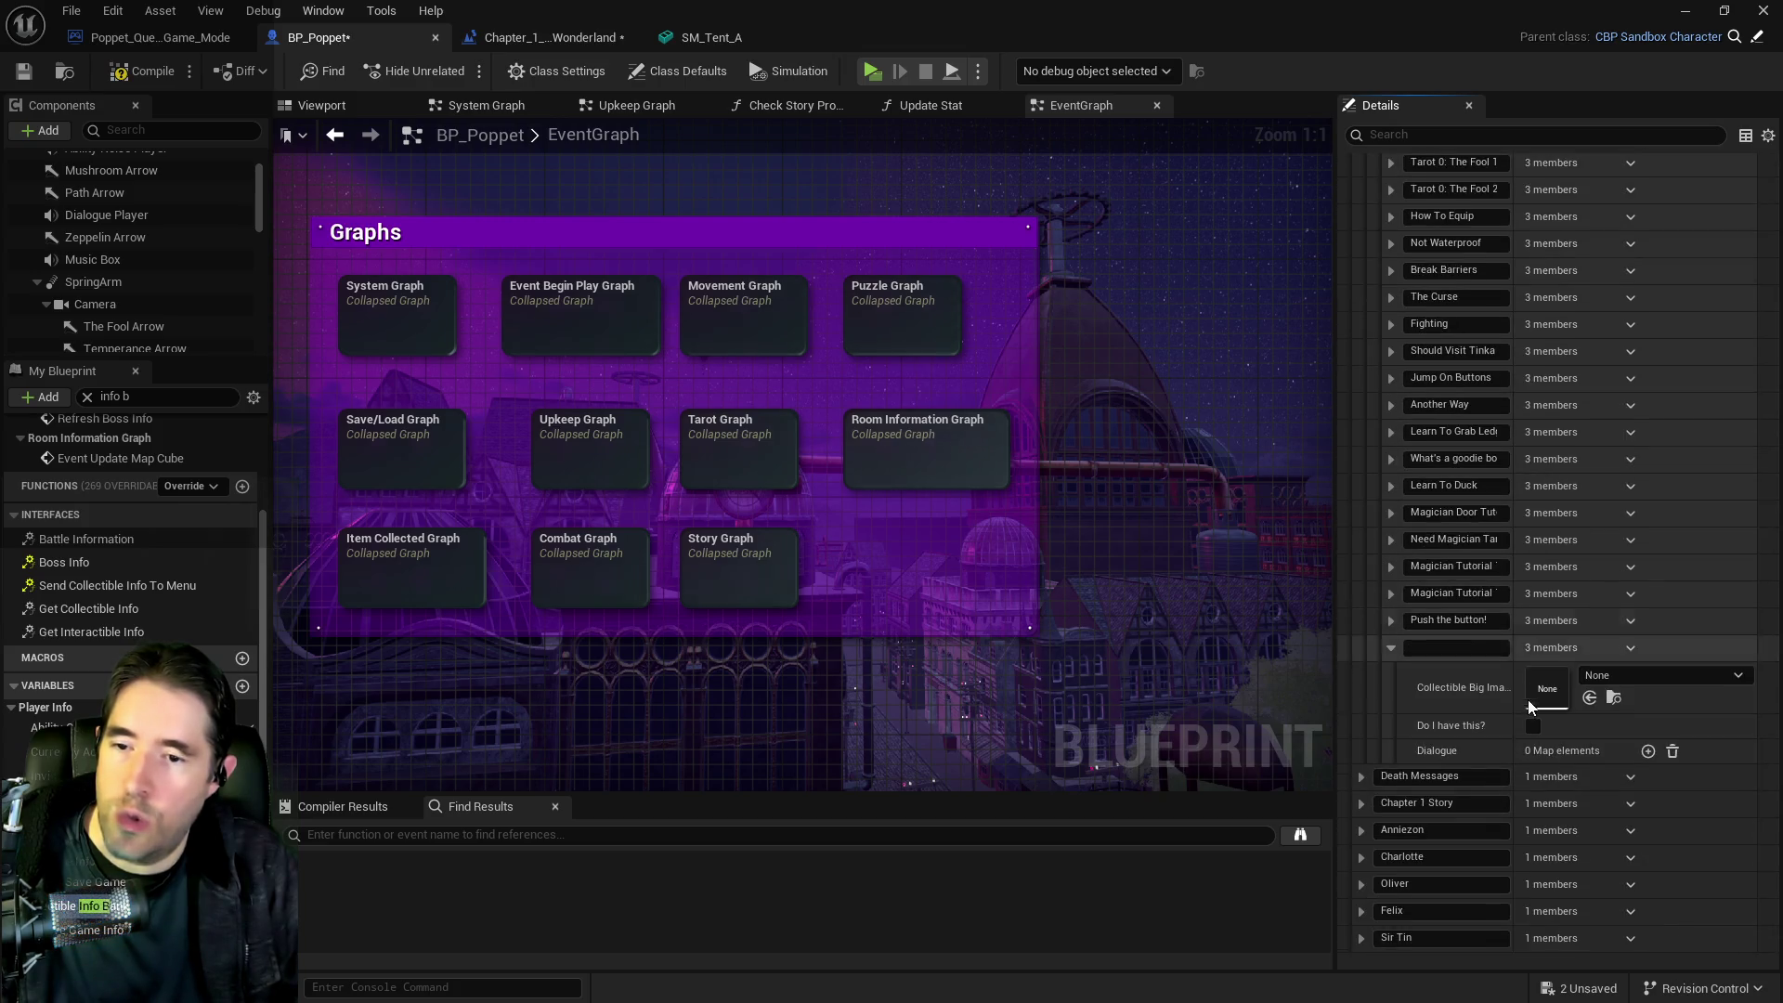
pyautogui.click(1648, 751)
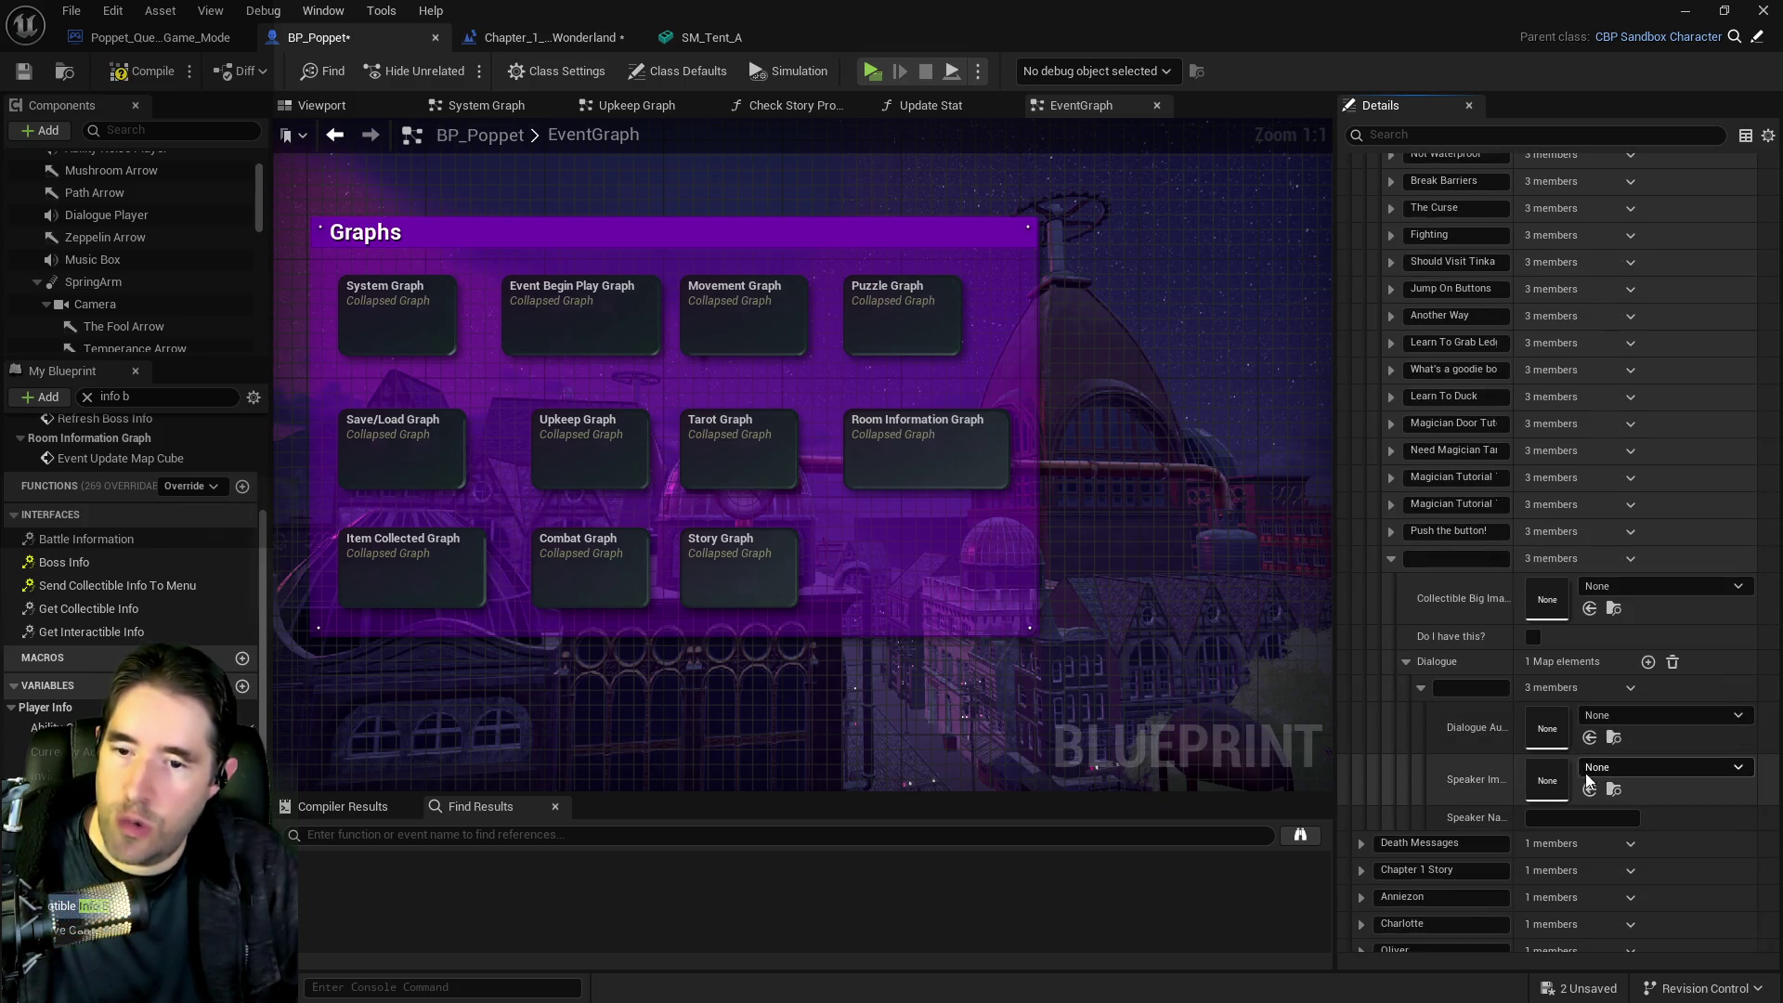
pyautogui.click(1575, 819)
pyautogui.write('Poppet')
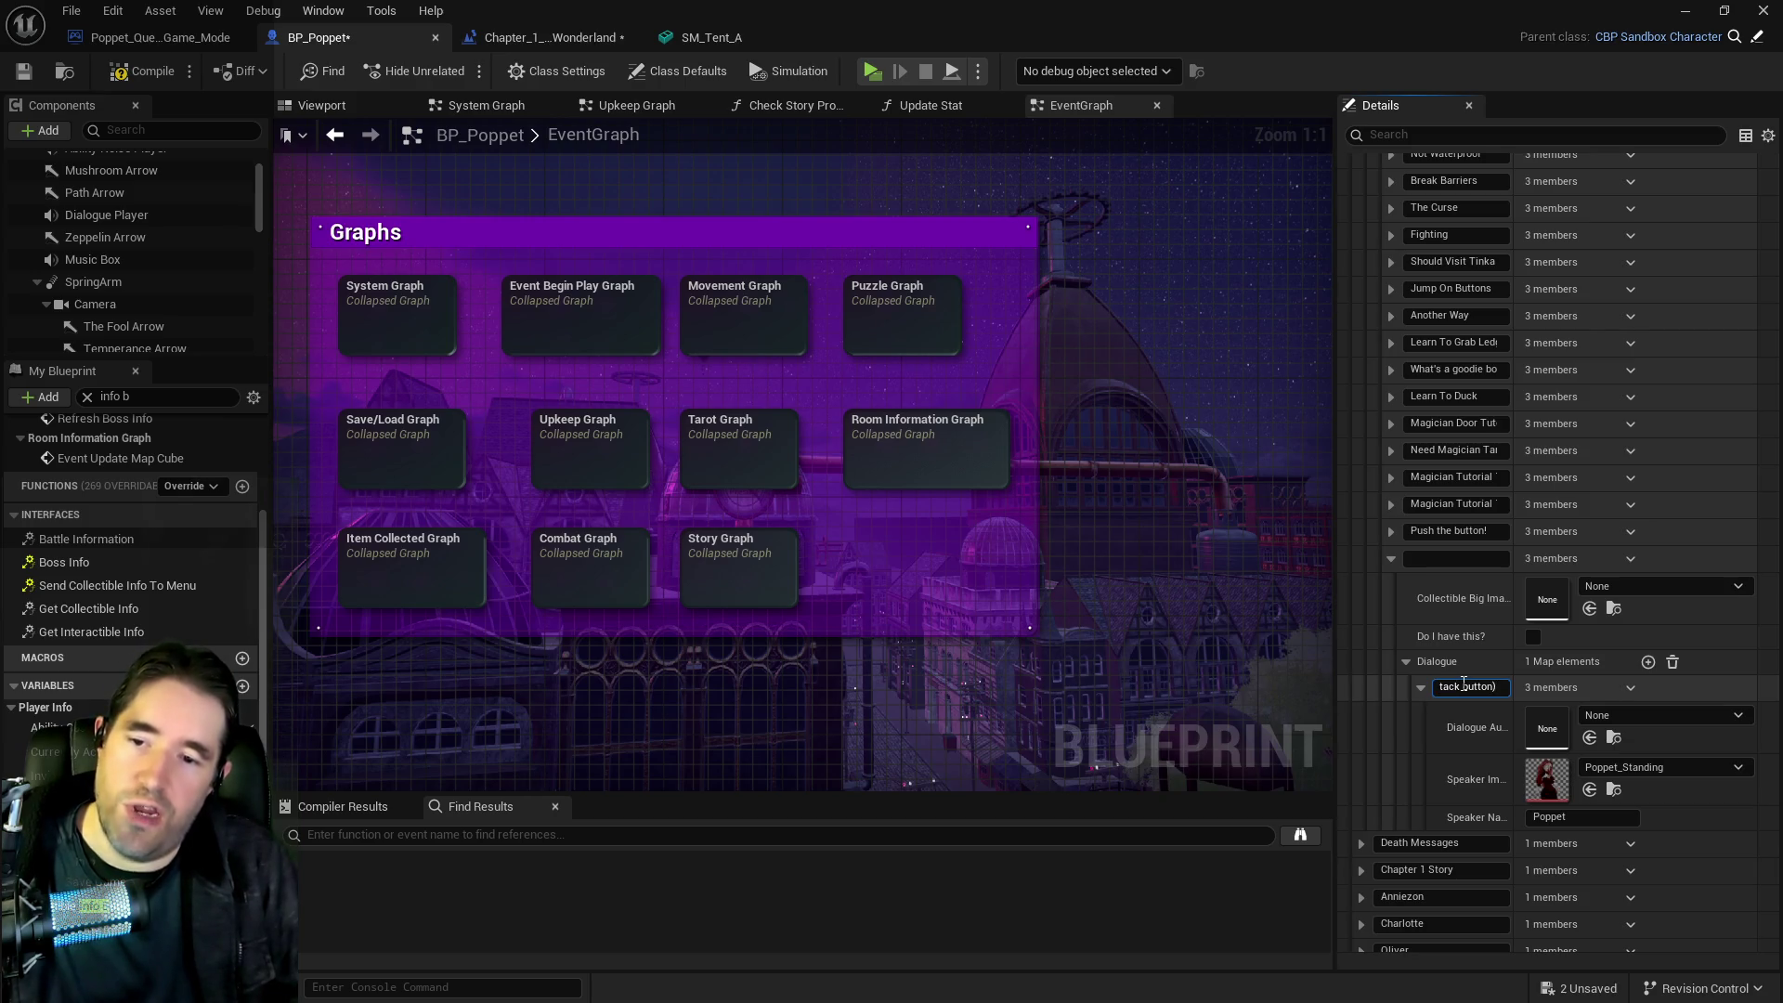
pyautogui.hotkey('alt', 'Tab')
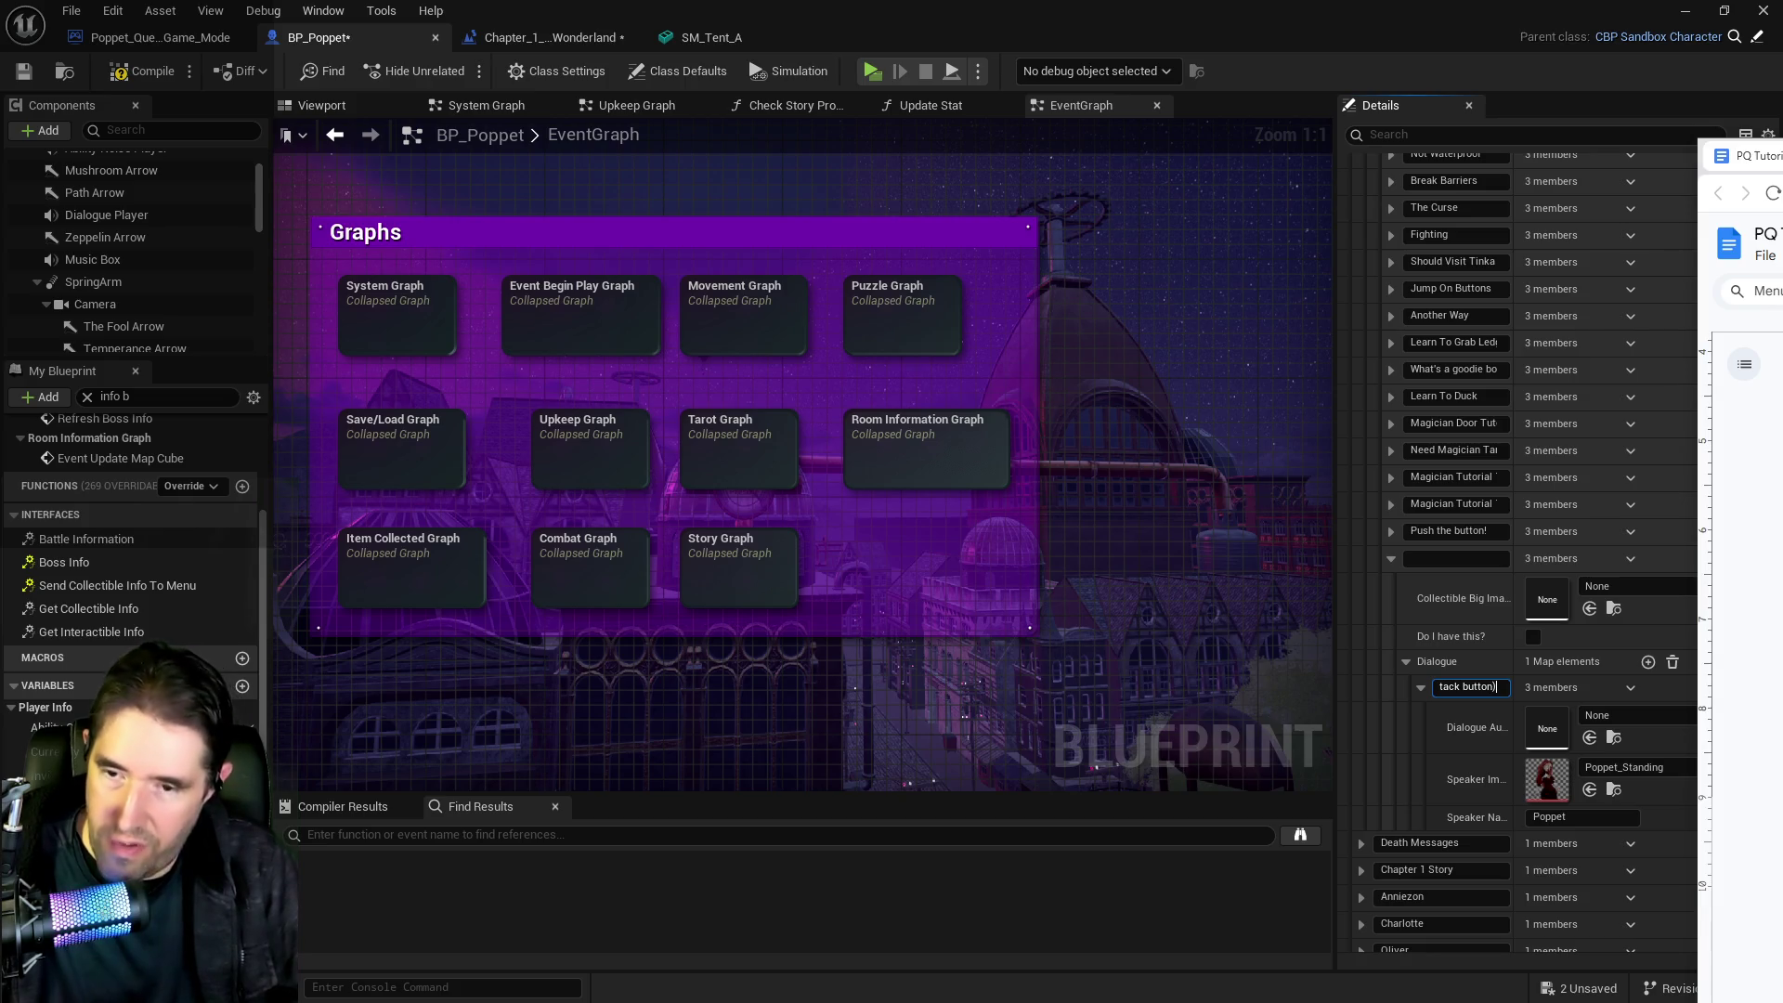
pyautogui.click(1455, 560)
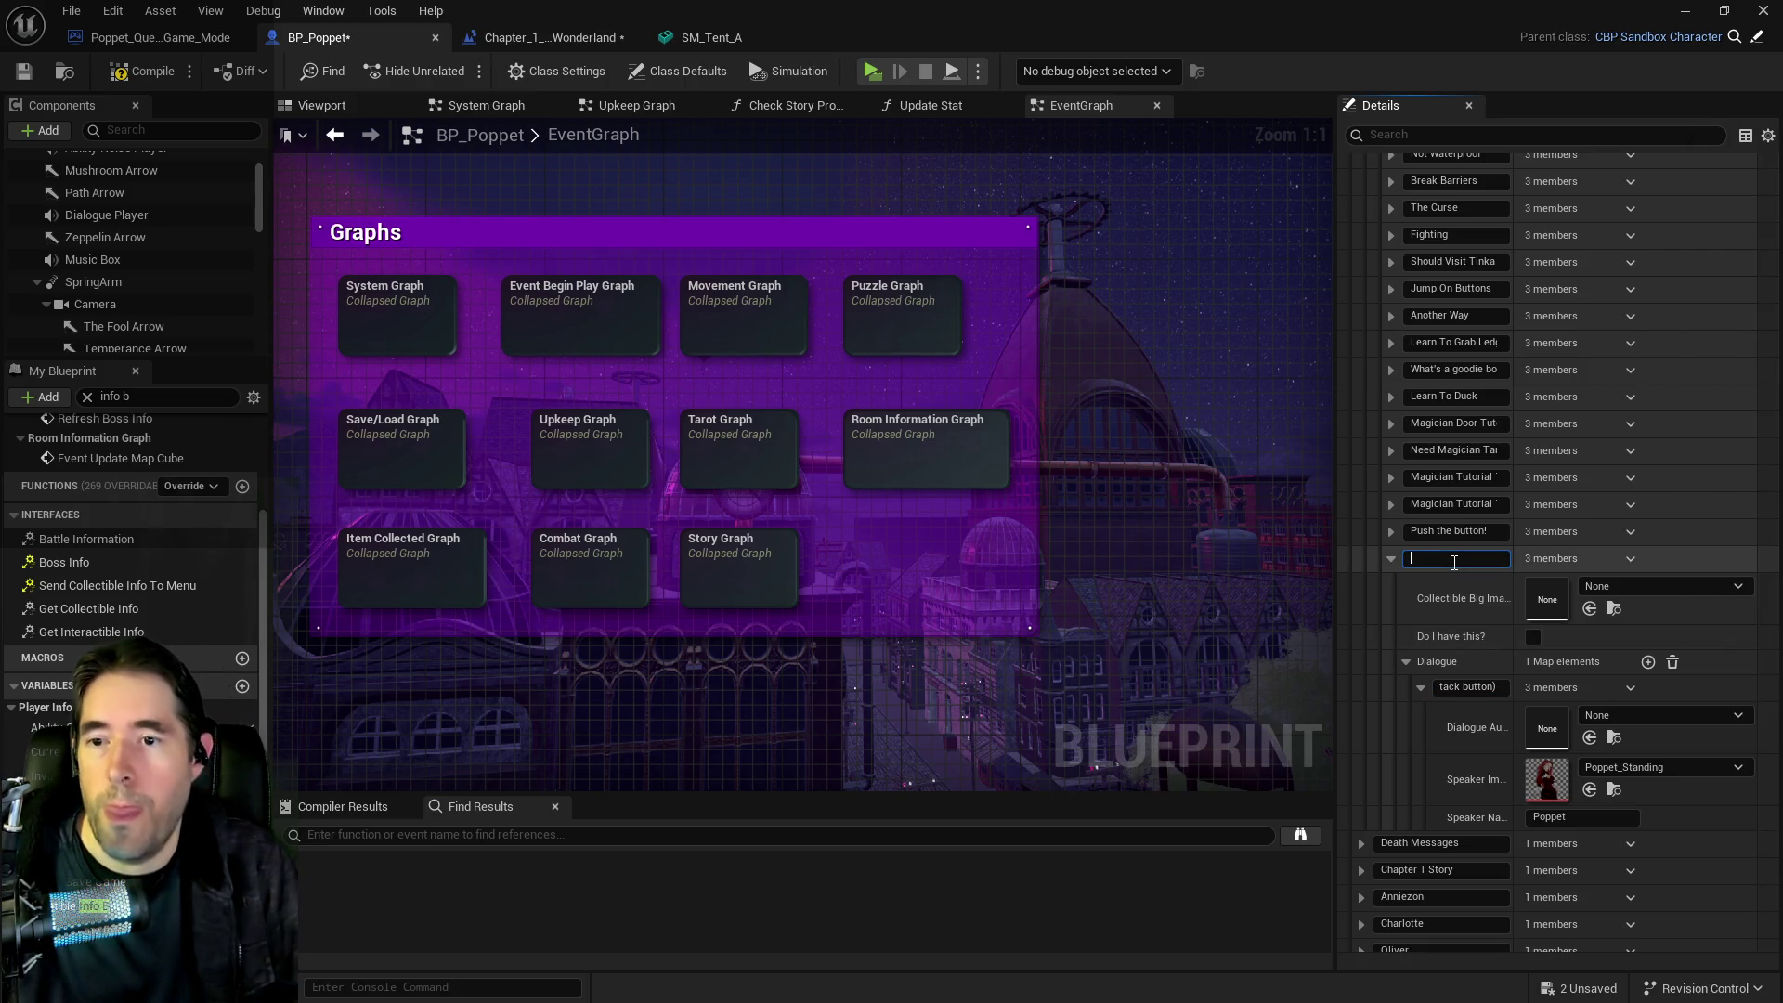
pyautogui.press('Return')
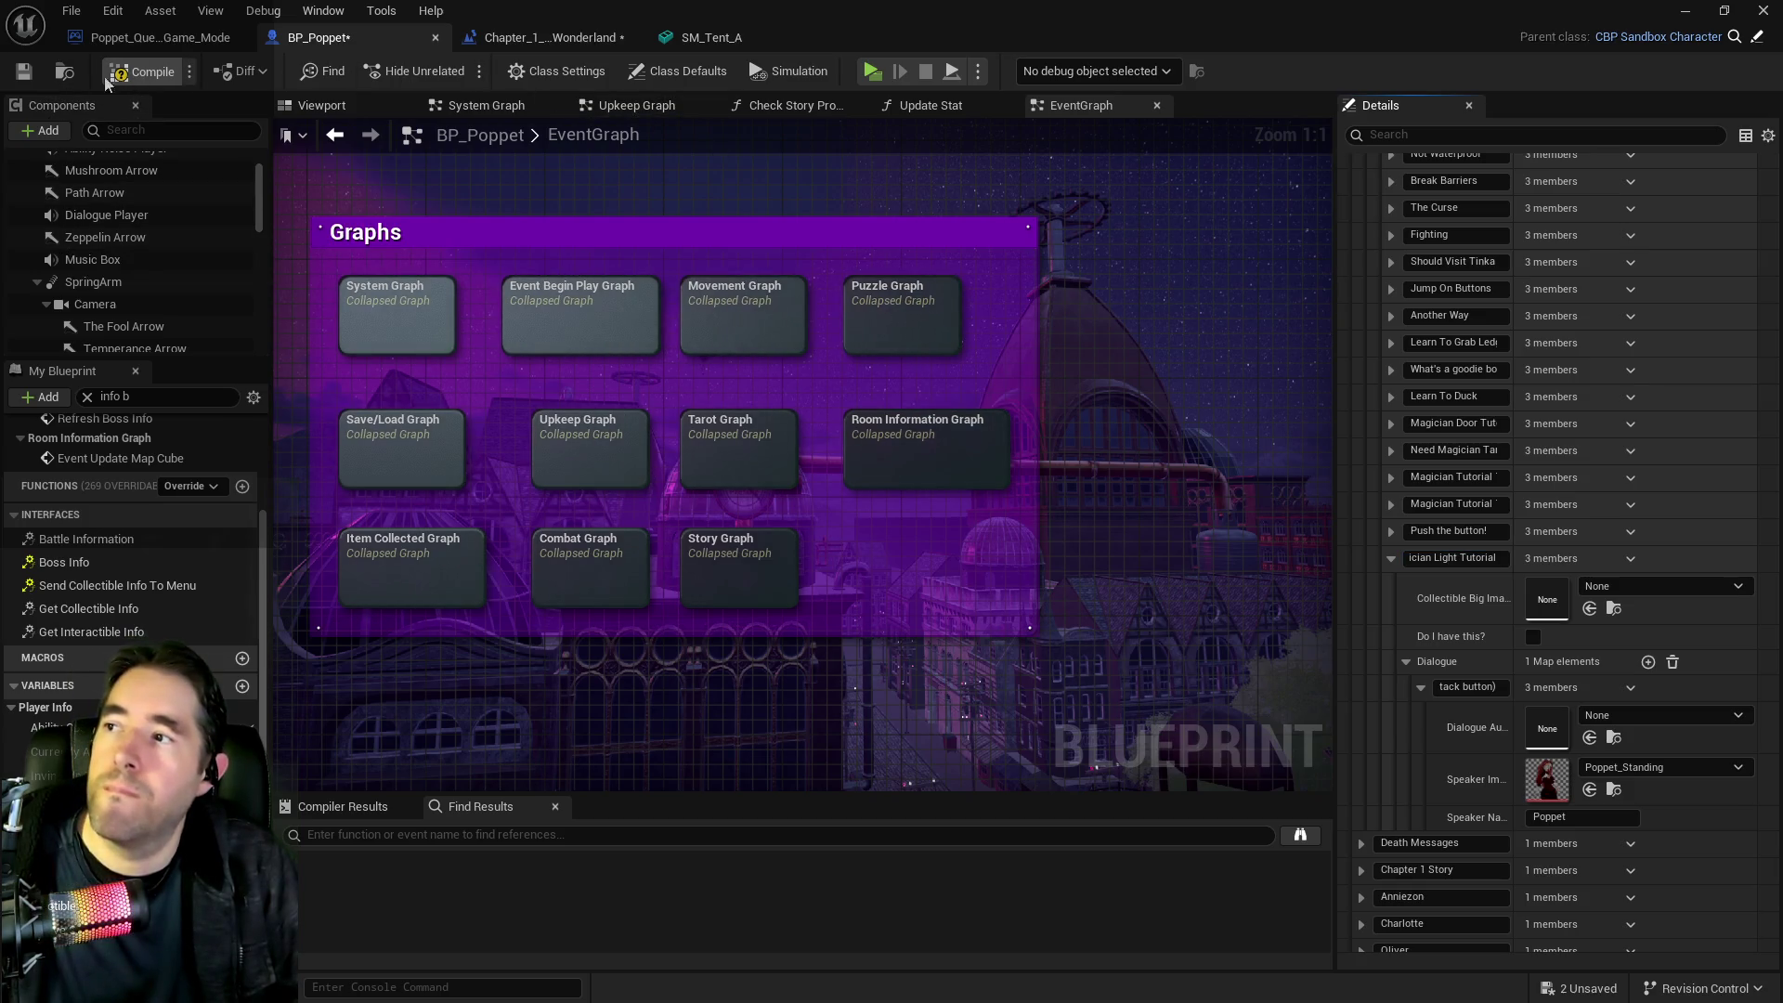
pyautogui.click(29, 76)
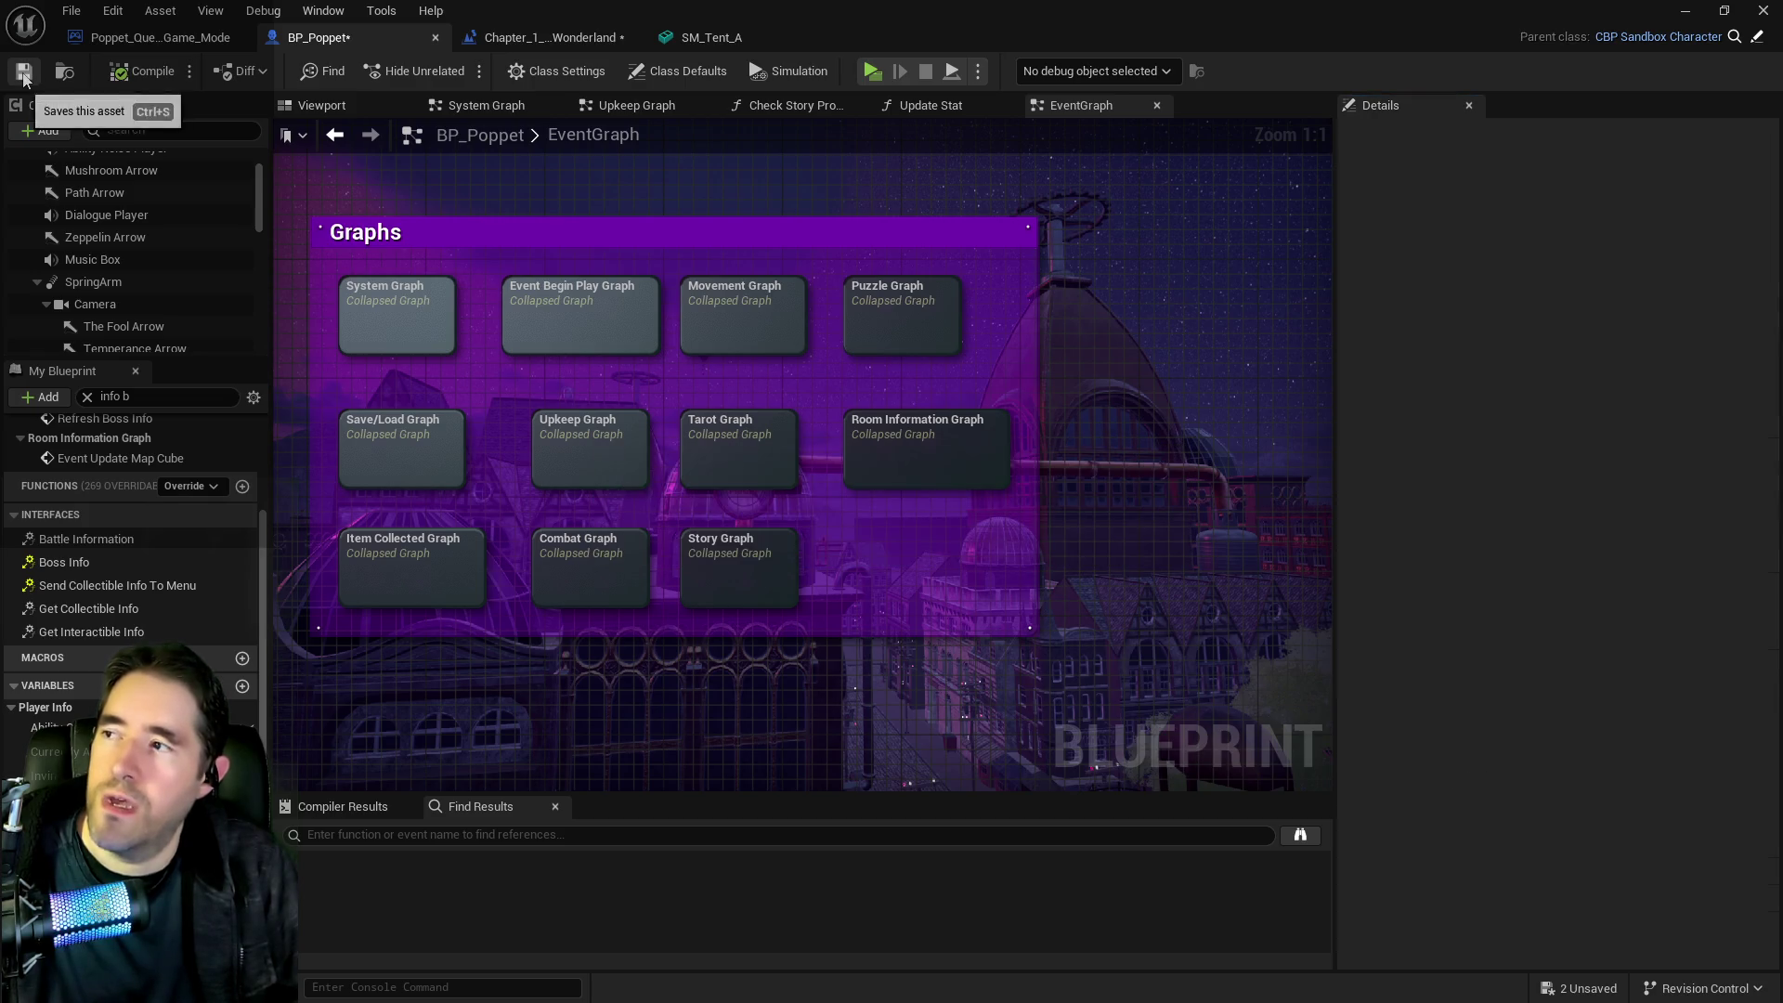
# Paste a Name Of Item Collected node and wire the Magician Light Poppet Check's True and Collectible to Use into it
pyautogui.click(520, 37)
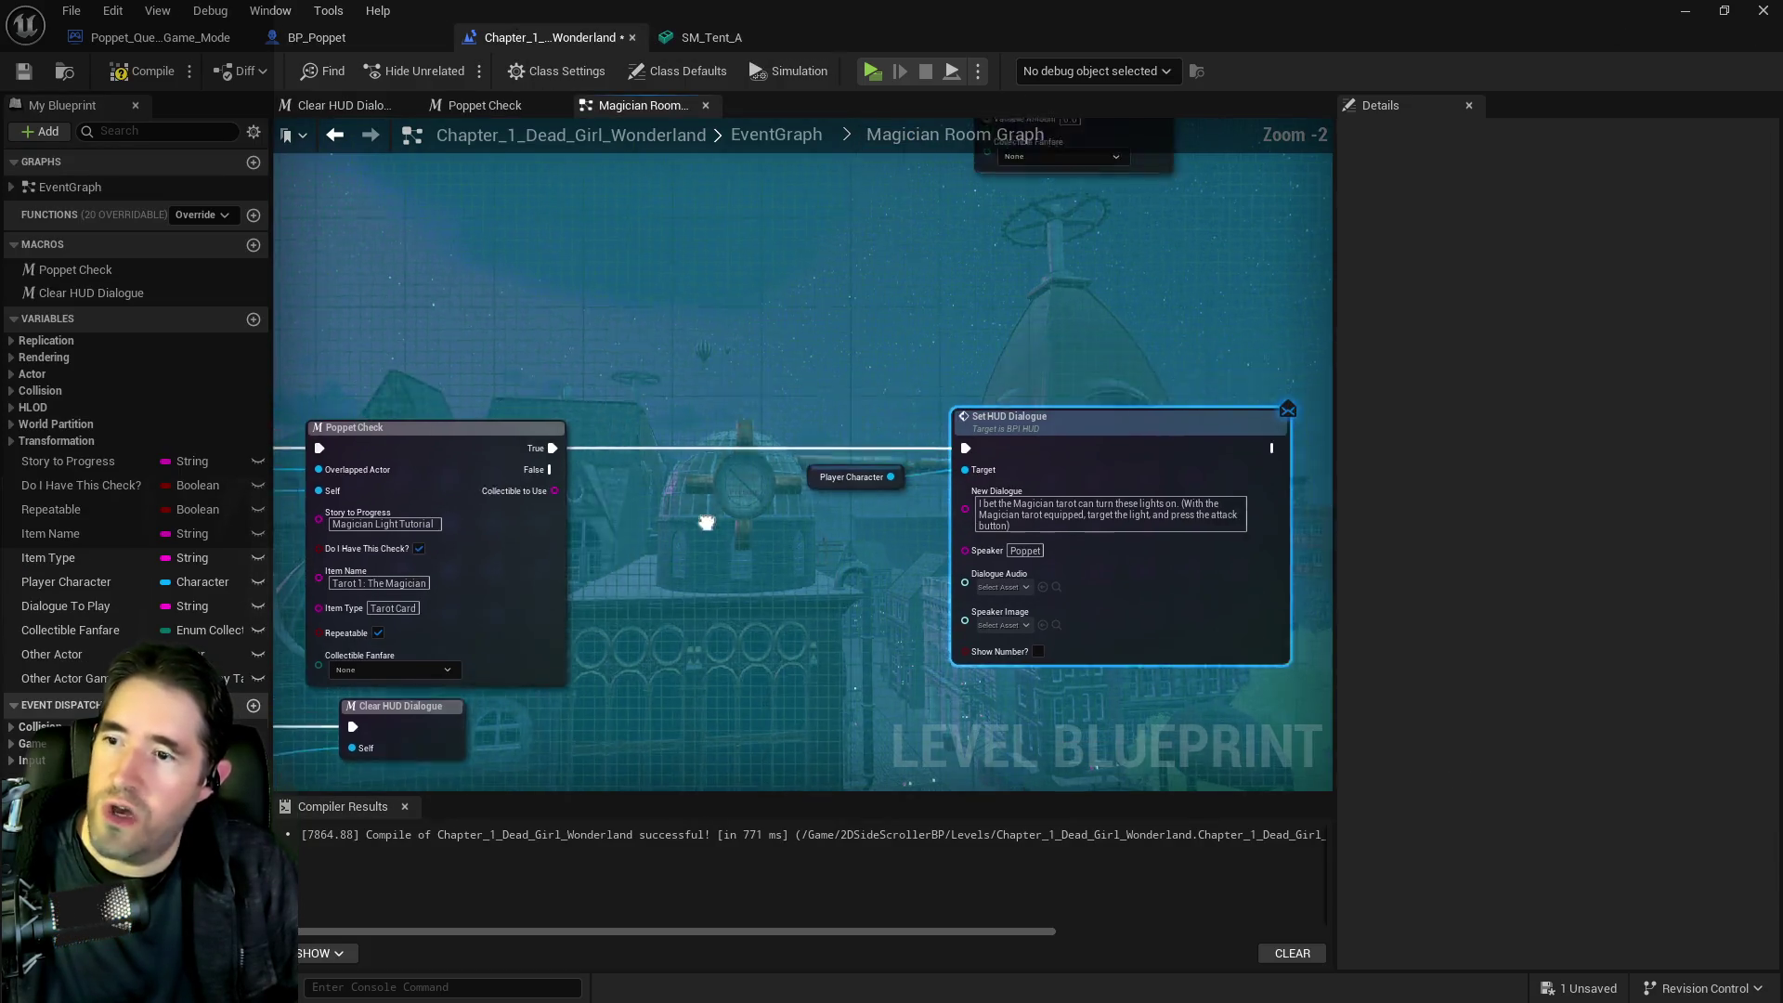
pyautogui.scroll(-1, 782, 454)
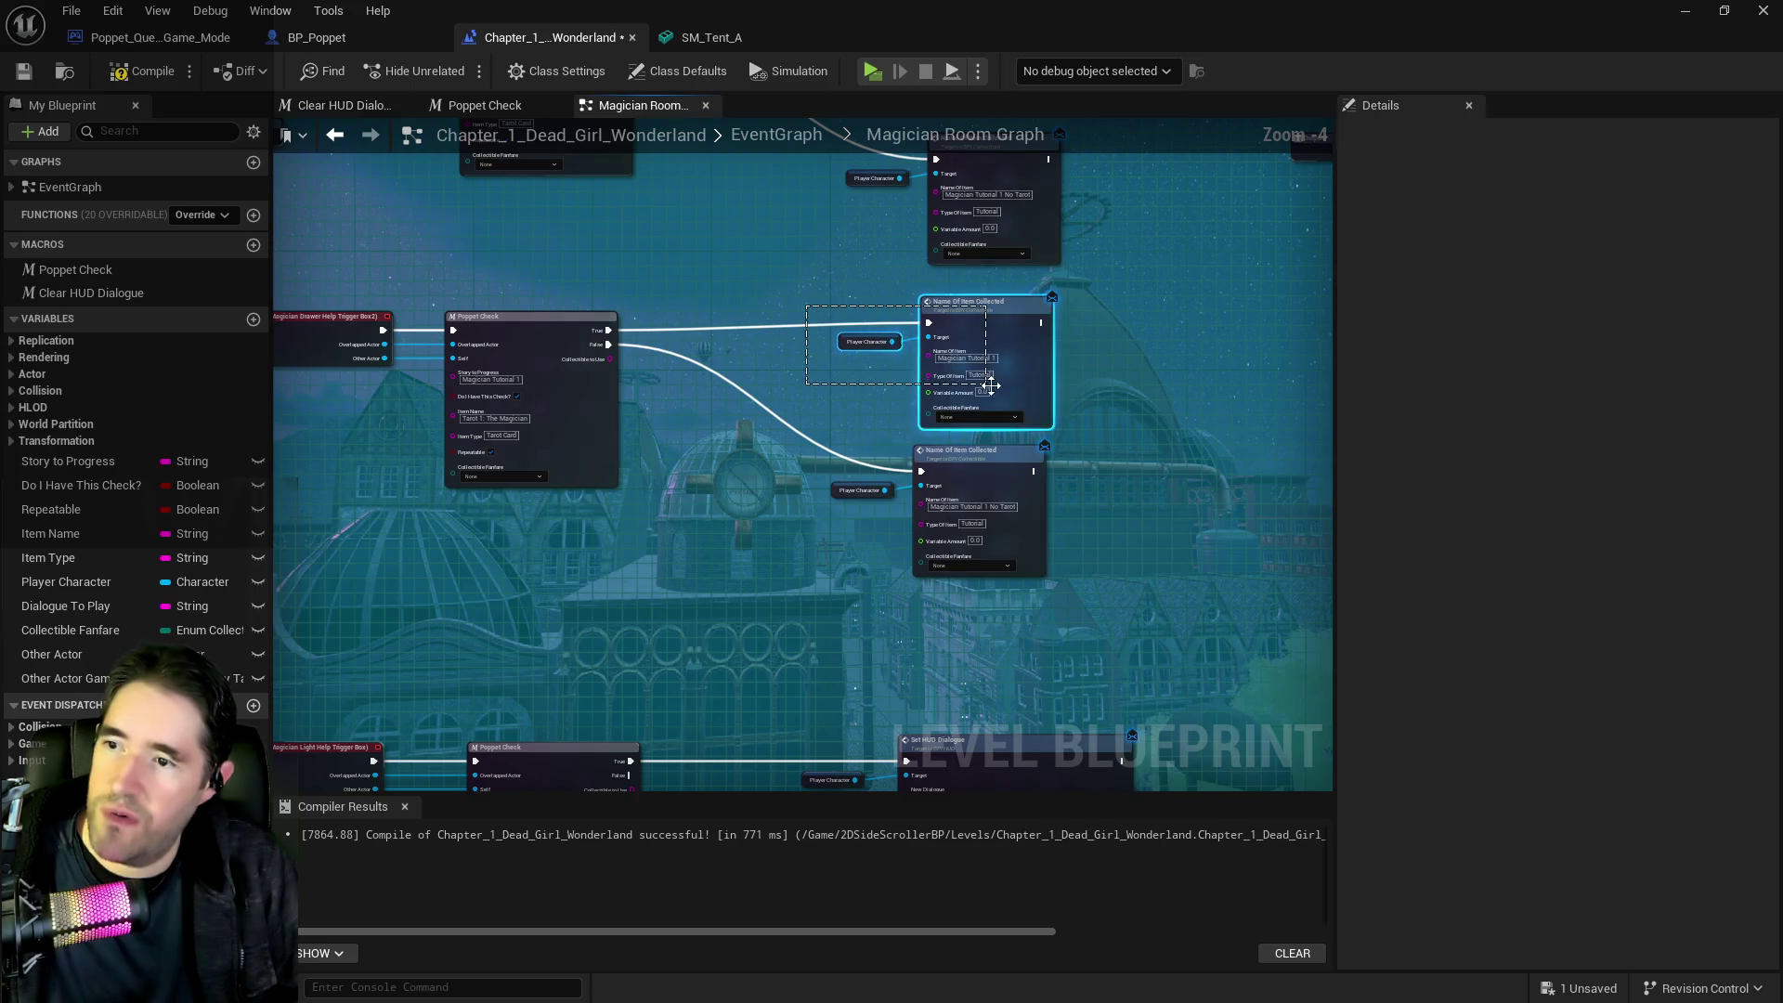
pyautogui.click(938, 362)
pyautogui.scroll(1, 661, 373)
pyautogui.hotkey('ctrl', 'v')
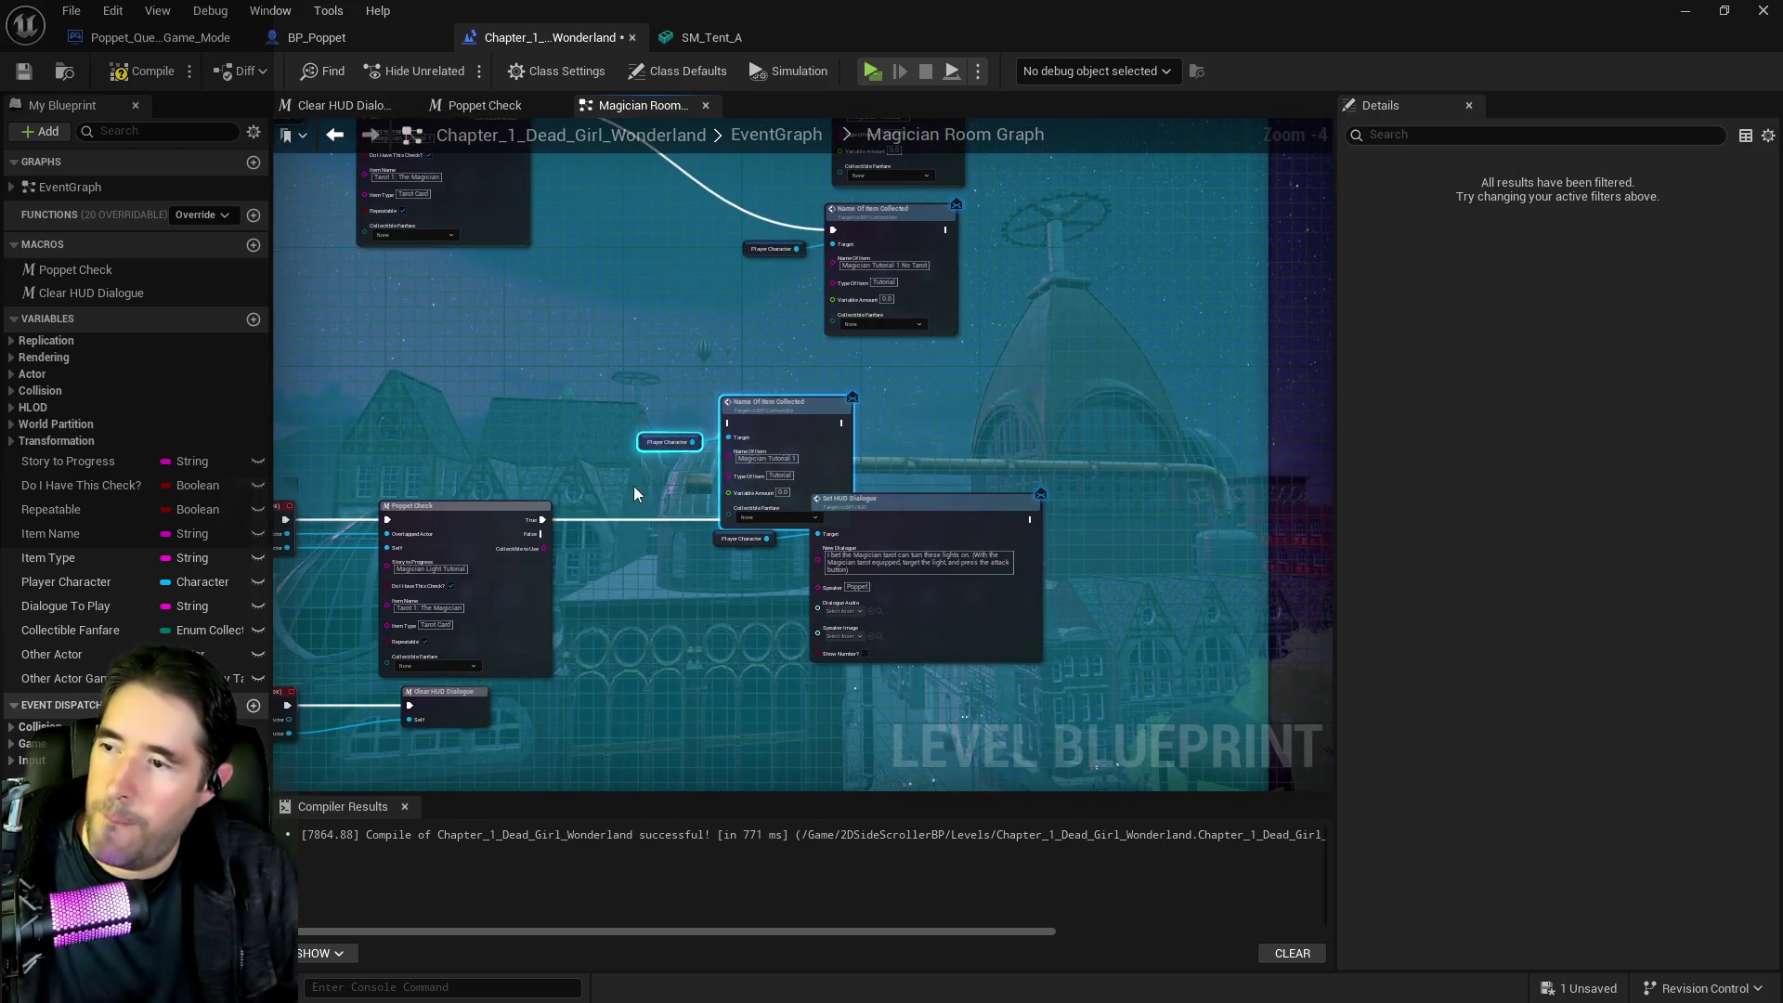
pyautogui.scroll(2, 633, 485)
pyautogui.moveTo(698, 549); pyautogui.dragTo(978, 405)
pyautogui.moveTo(702, 592); pyautogui.dragTo(978, 449)
# Delete Set HUD Dialogue and the End Overlap/Clear HUD Dialogue nodes, tidy the layout, and compile
pyautogui.moveTo(982, 621); pyautogui.dragTo(587, 491)
pyautogui.click(927, 572)
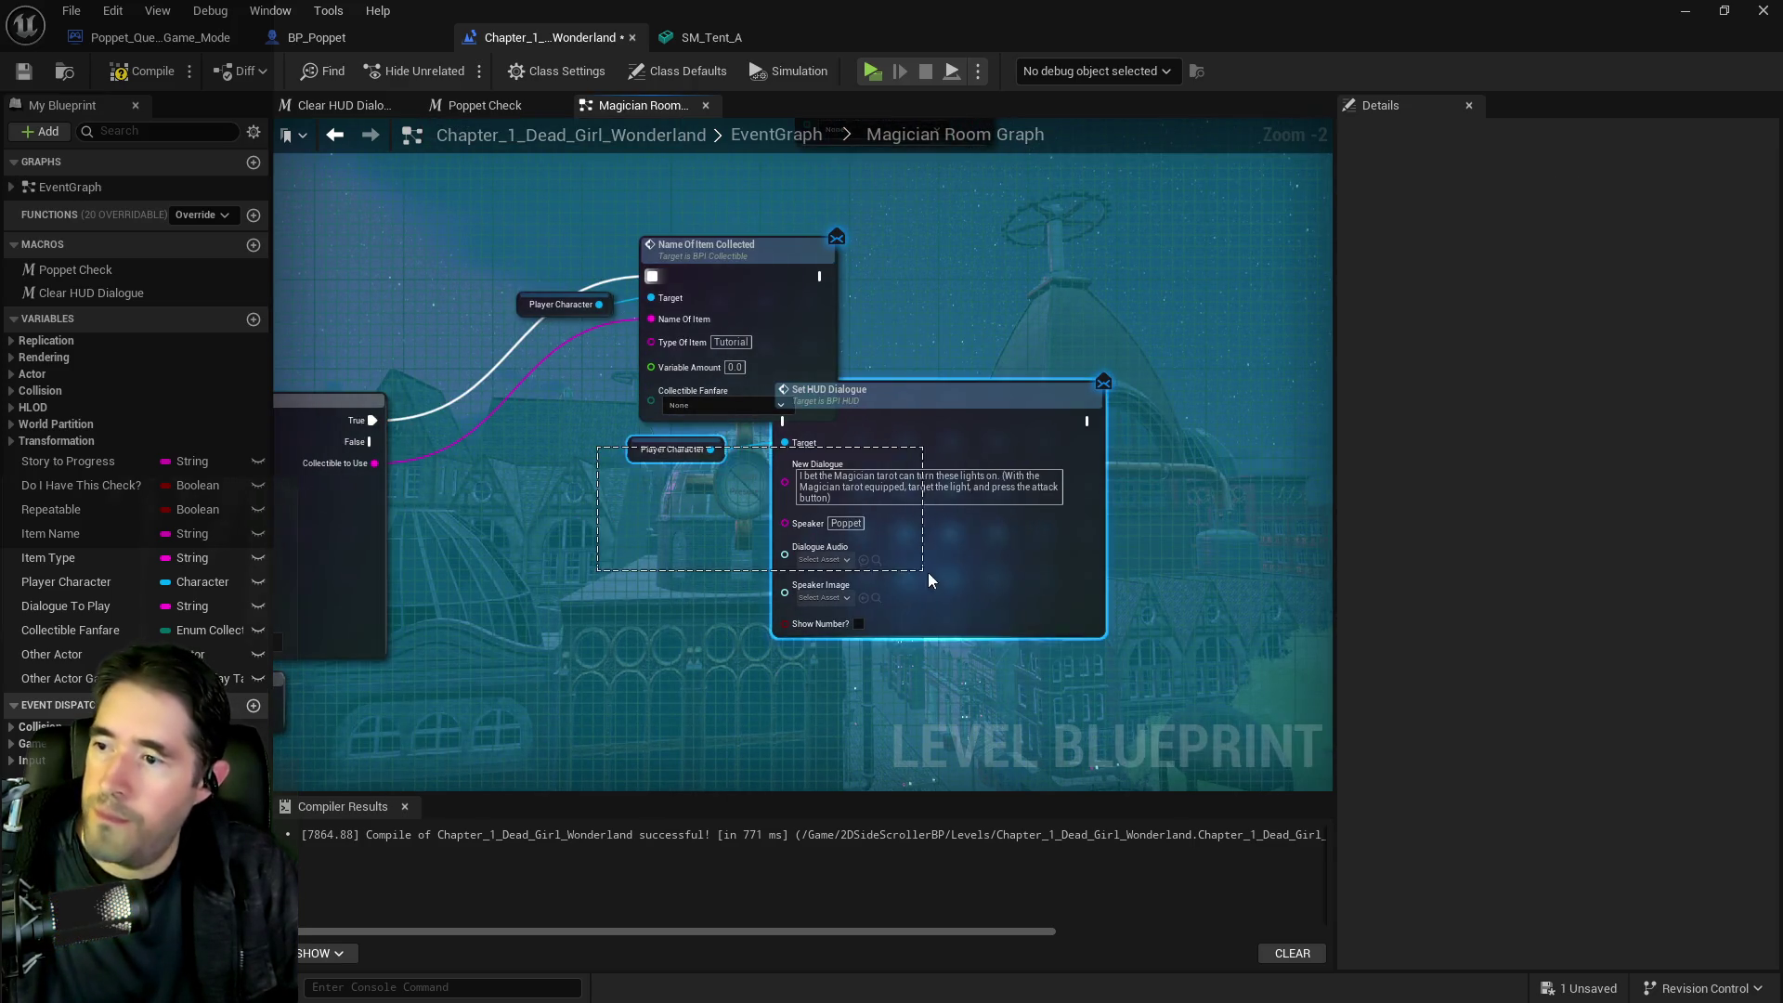
pyautogui.press('Delete')
pyautogui.scroll(-2, 655, 545)
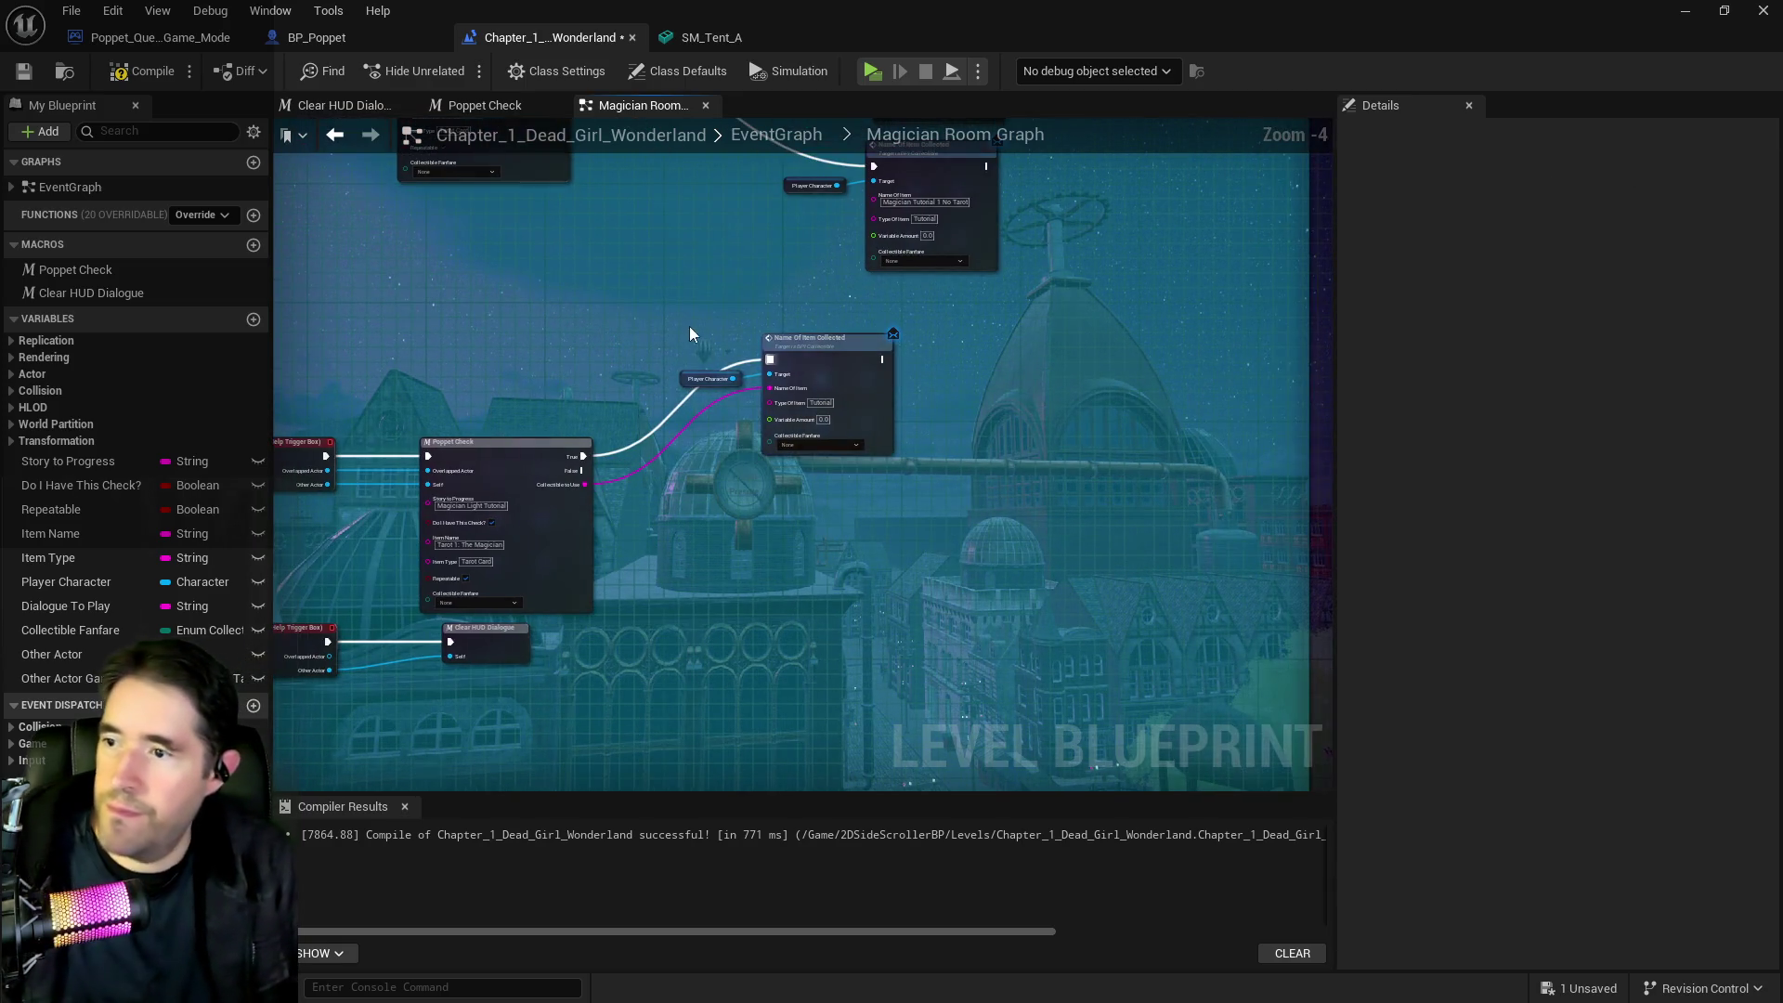
pyautogui.click(863, 453)
pyautogui.moveTo(864, 453)
pyautogui.mouseDown()
pyautogui.moveTo(889, 476)
pyautogui.moveTo(893, 460)
pyautogui.mouseUp()
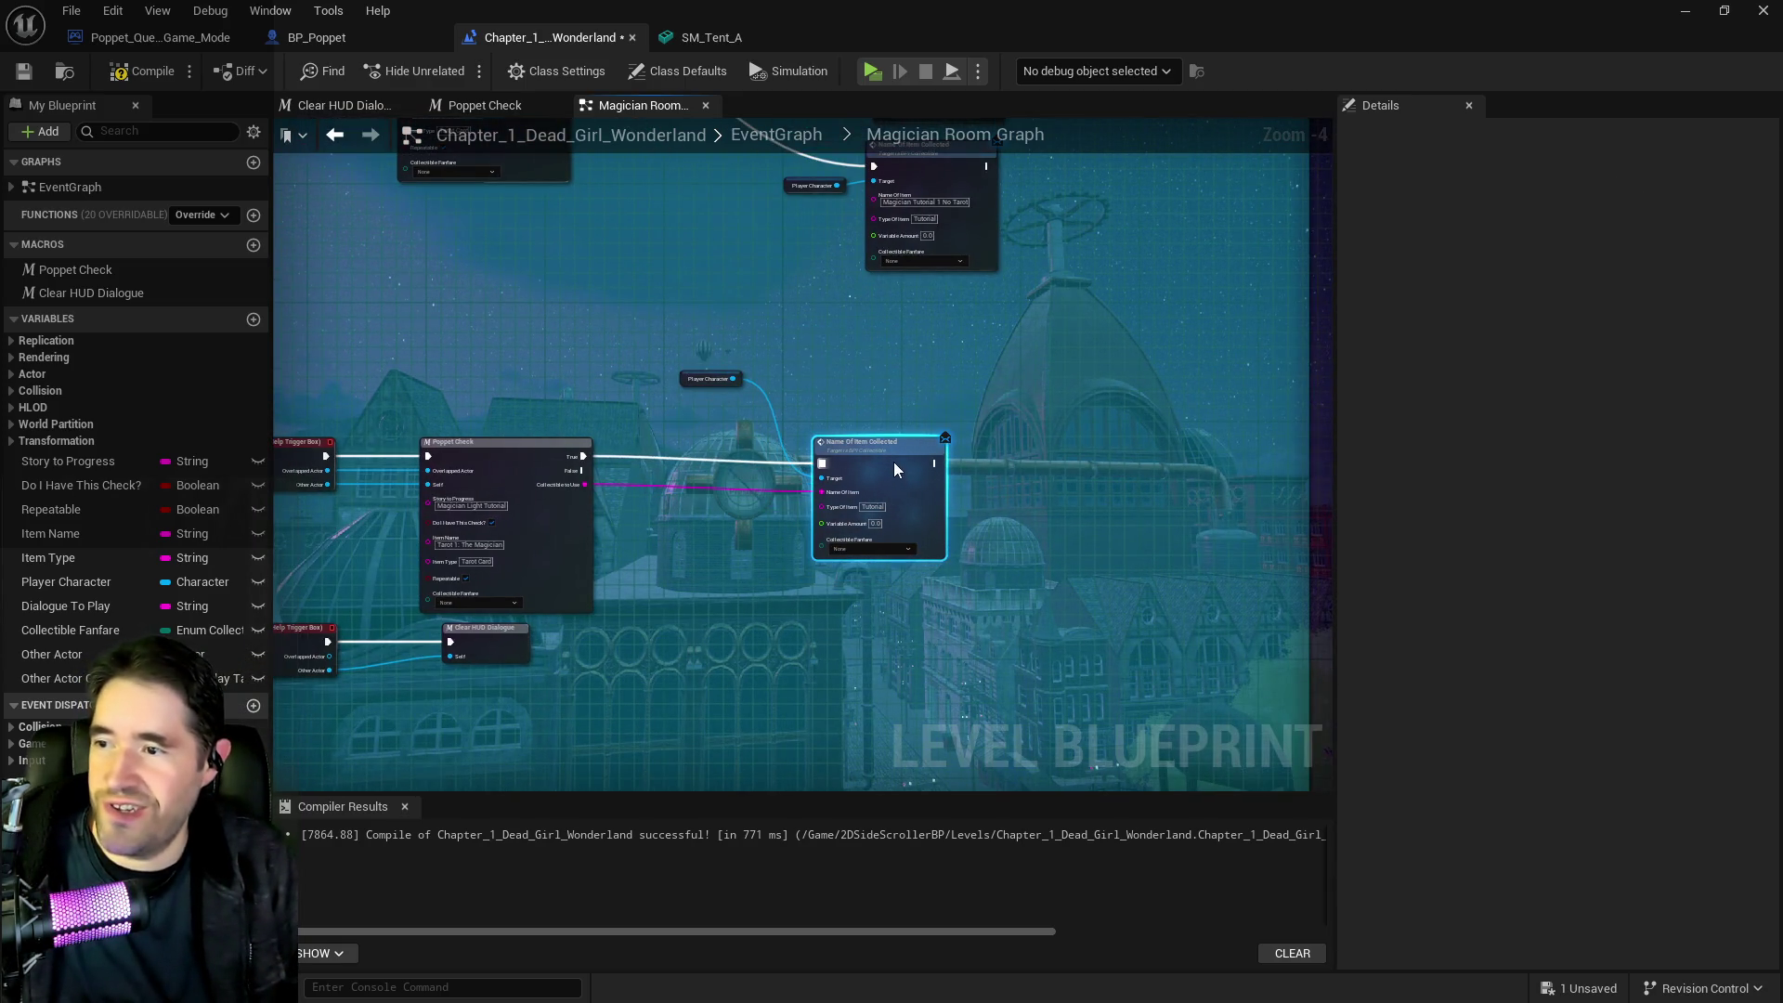
pyautogui.moveTo(678, 376); pyautogui.dragTo(699, 469)
pyautogui.moveTo(551, 688)
pyautogui.mouseDown()
pyautogui.moveTo(946, 501)
pyautogui.moveTo(569, 458)
pyautogui.mouseUp()
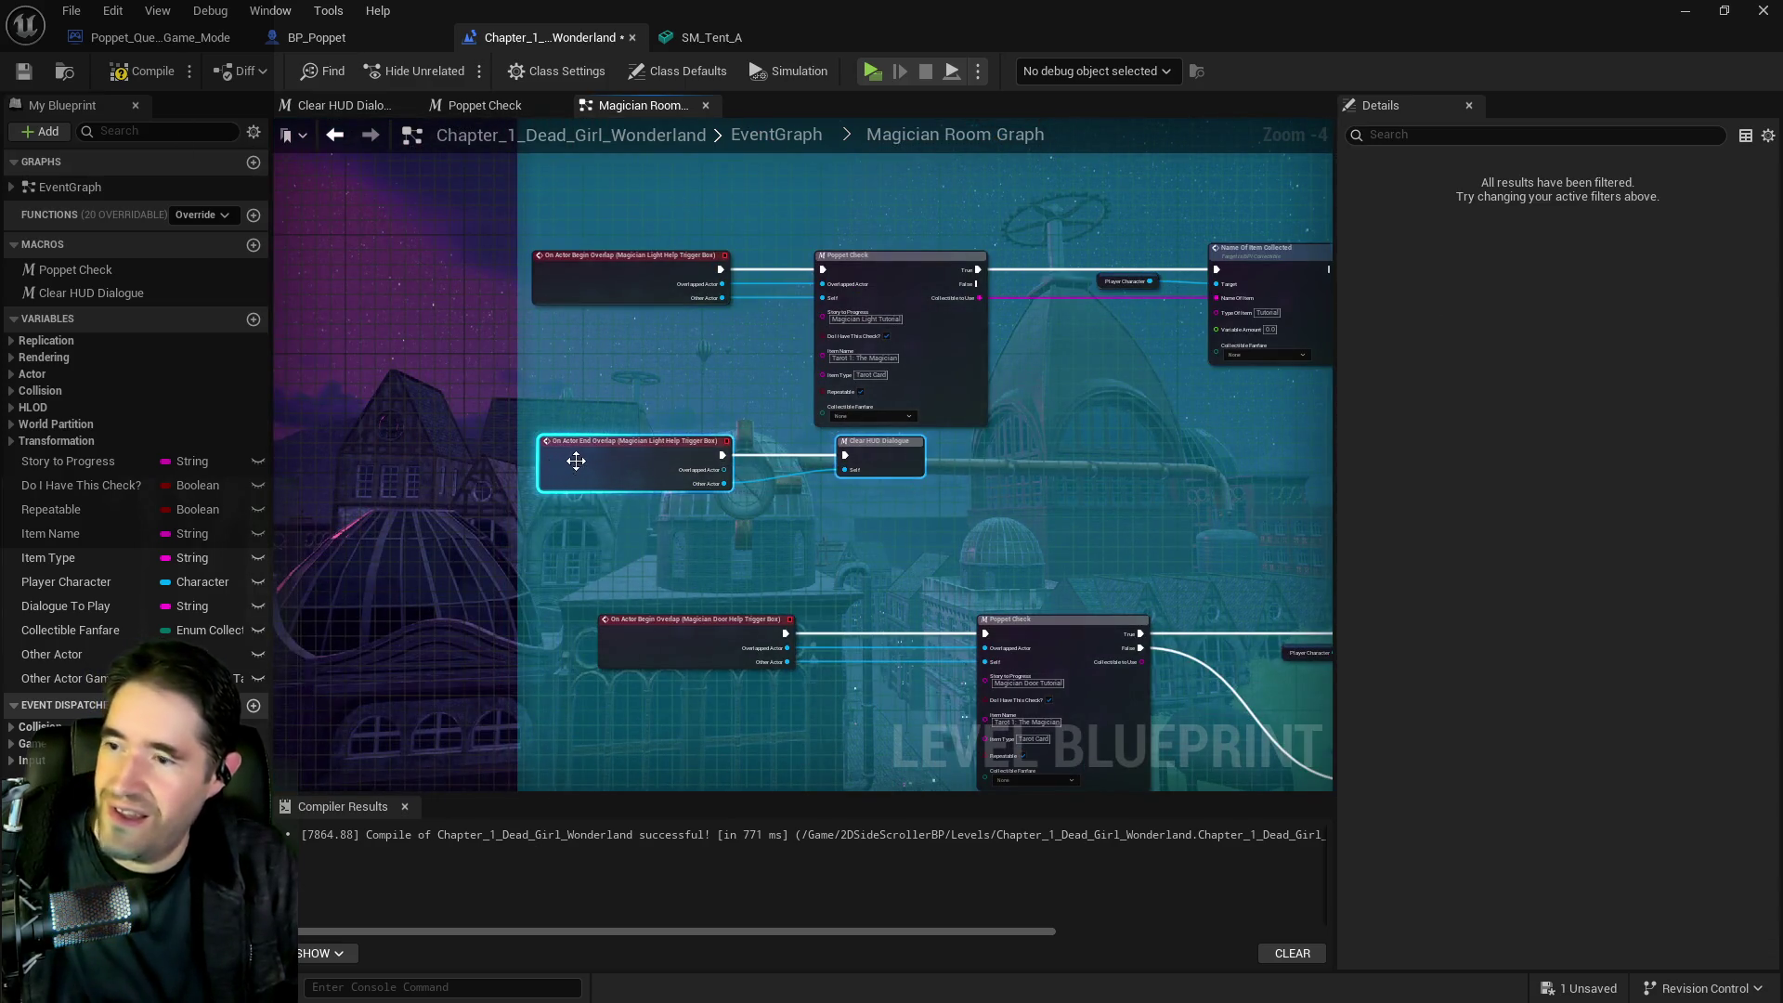
pyautogui.press('Delete')
pyautogui.click(139, 71)
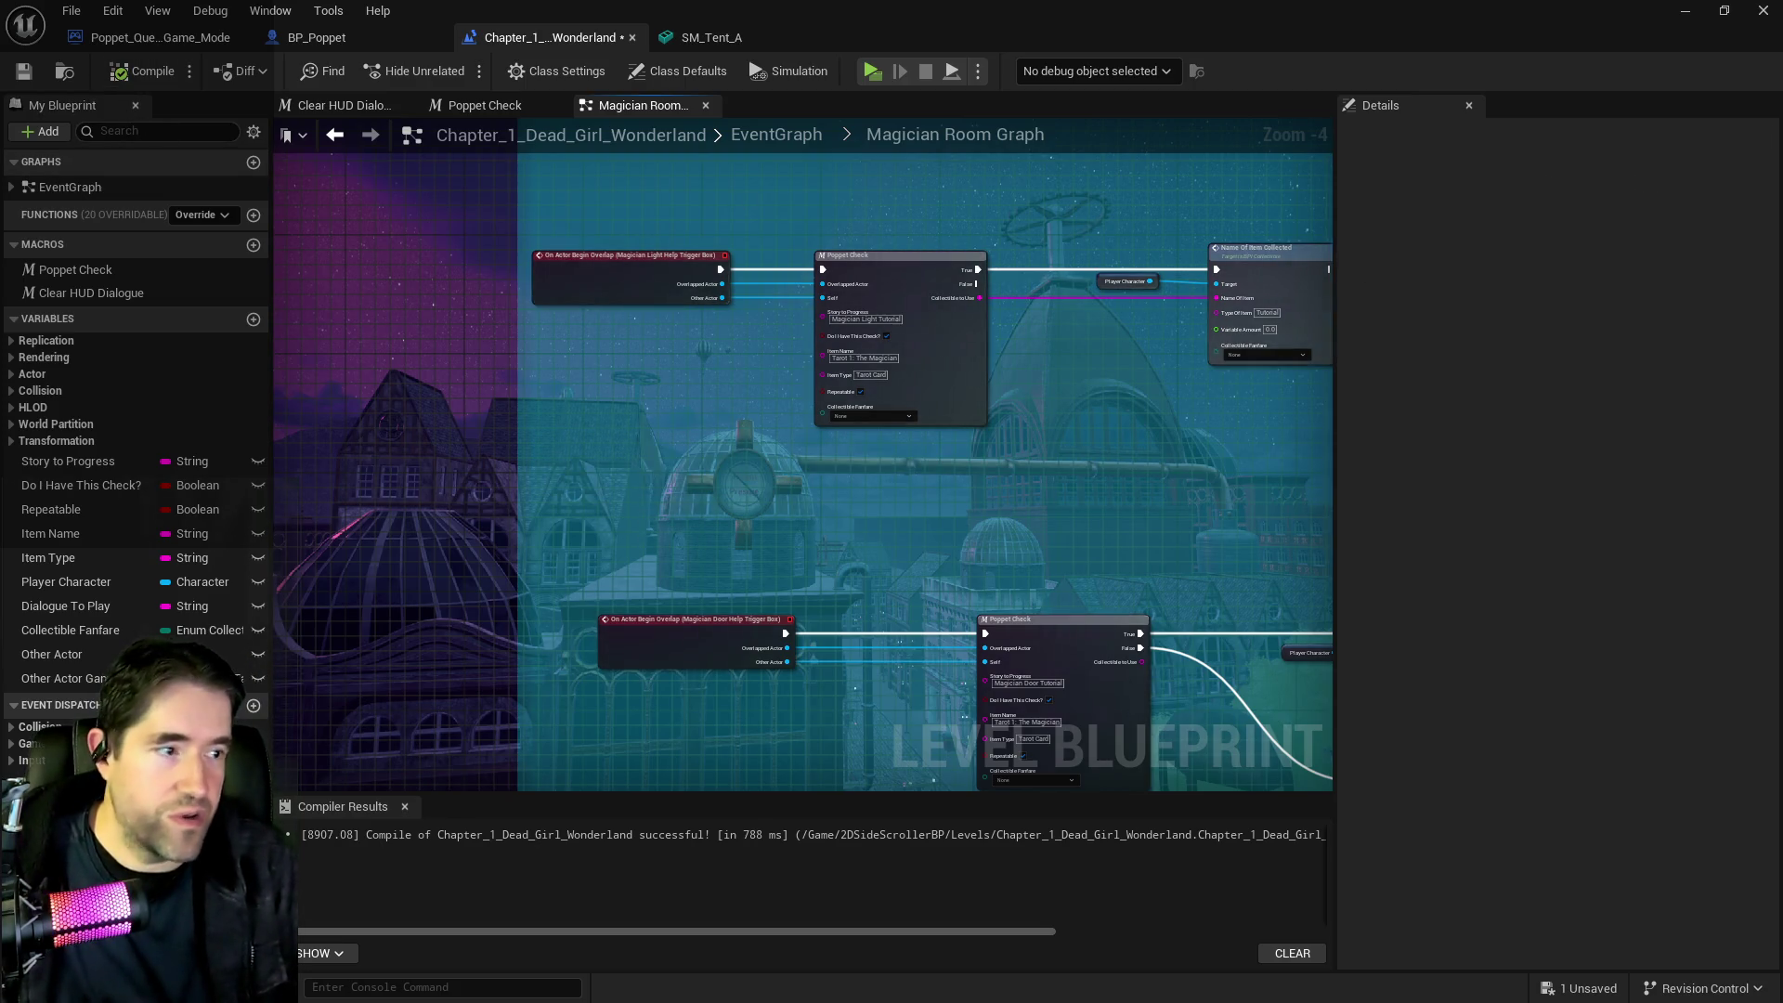
# Save the level blueprint with Ctrl+S, then inspect and nudge the Push the button! Poppet Check node
pyautogui.hotkey('ctrl', 's')
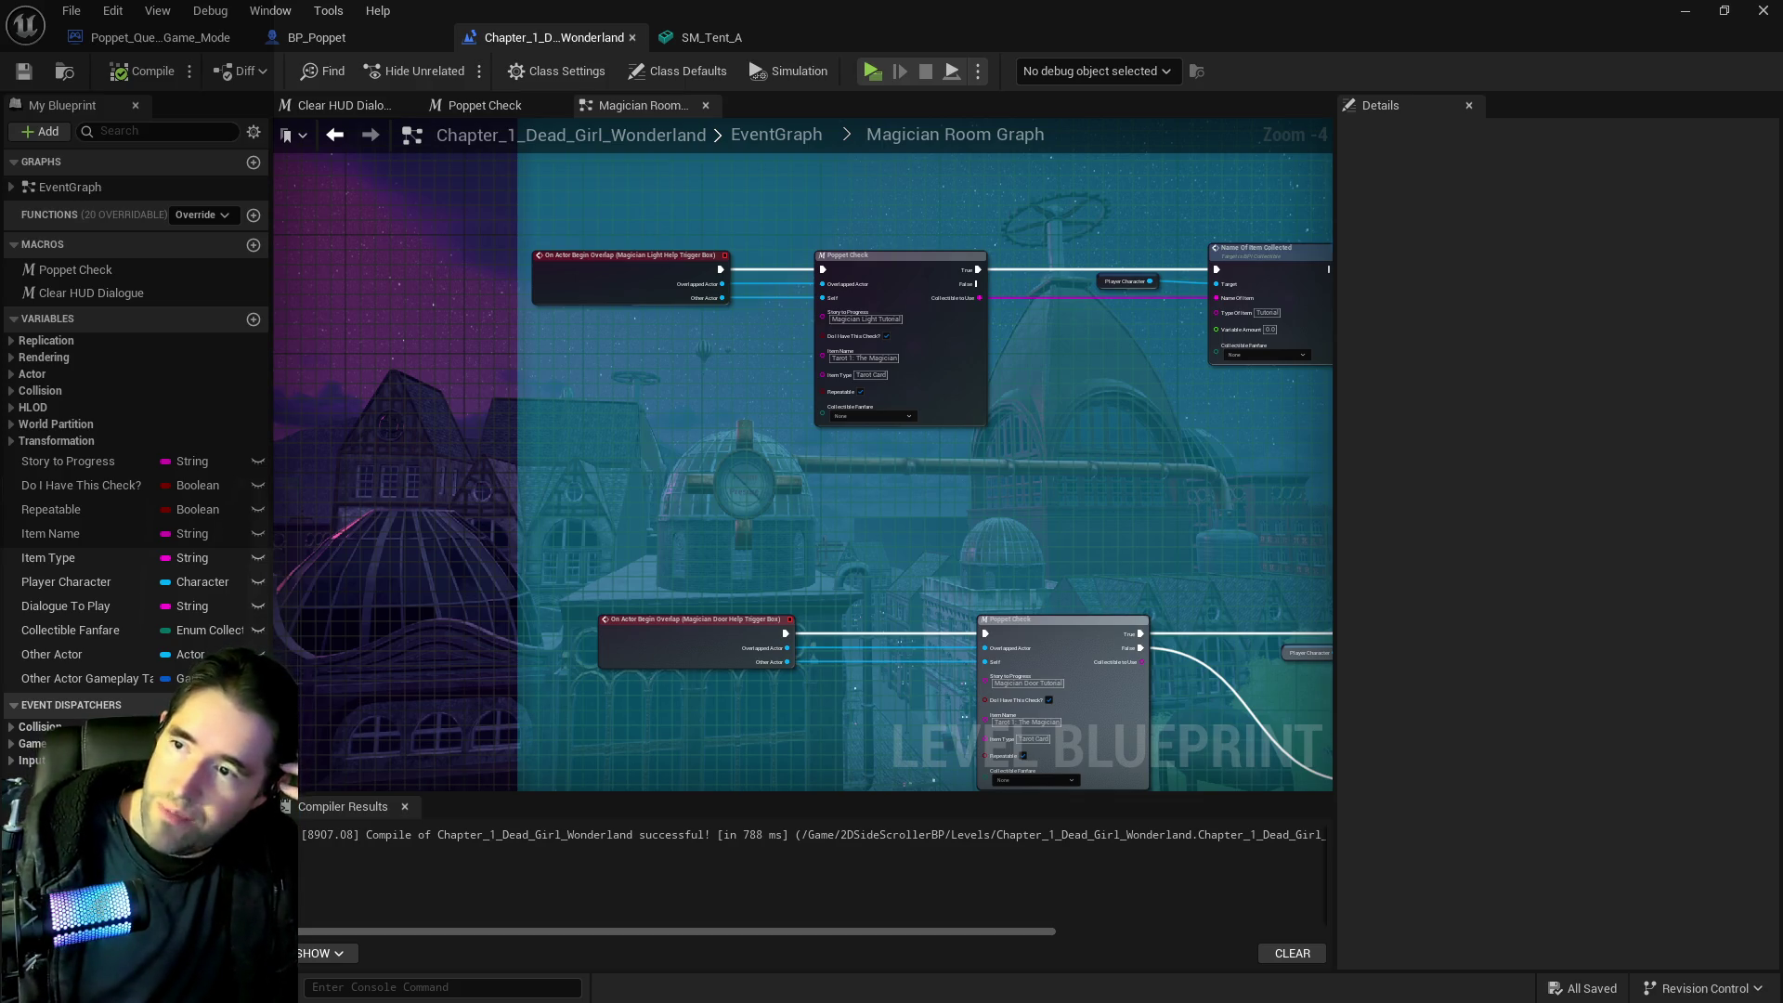
pyautogui.scroll(-3, 836, 398)
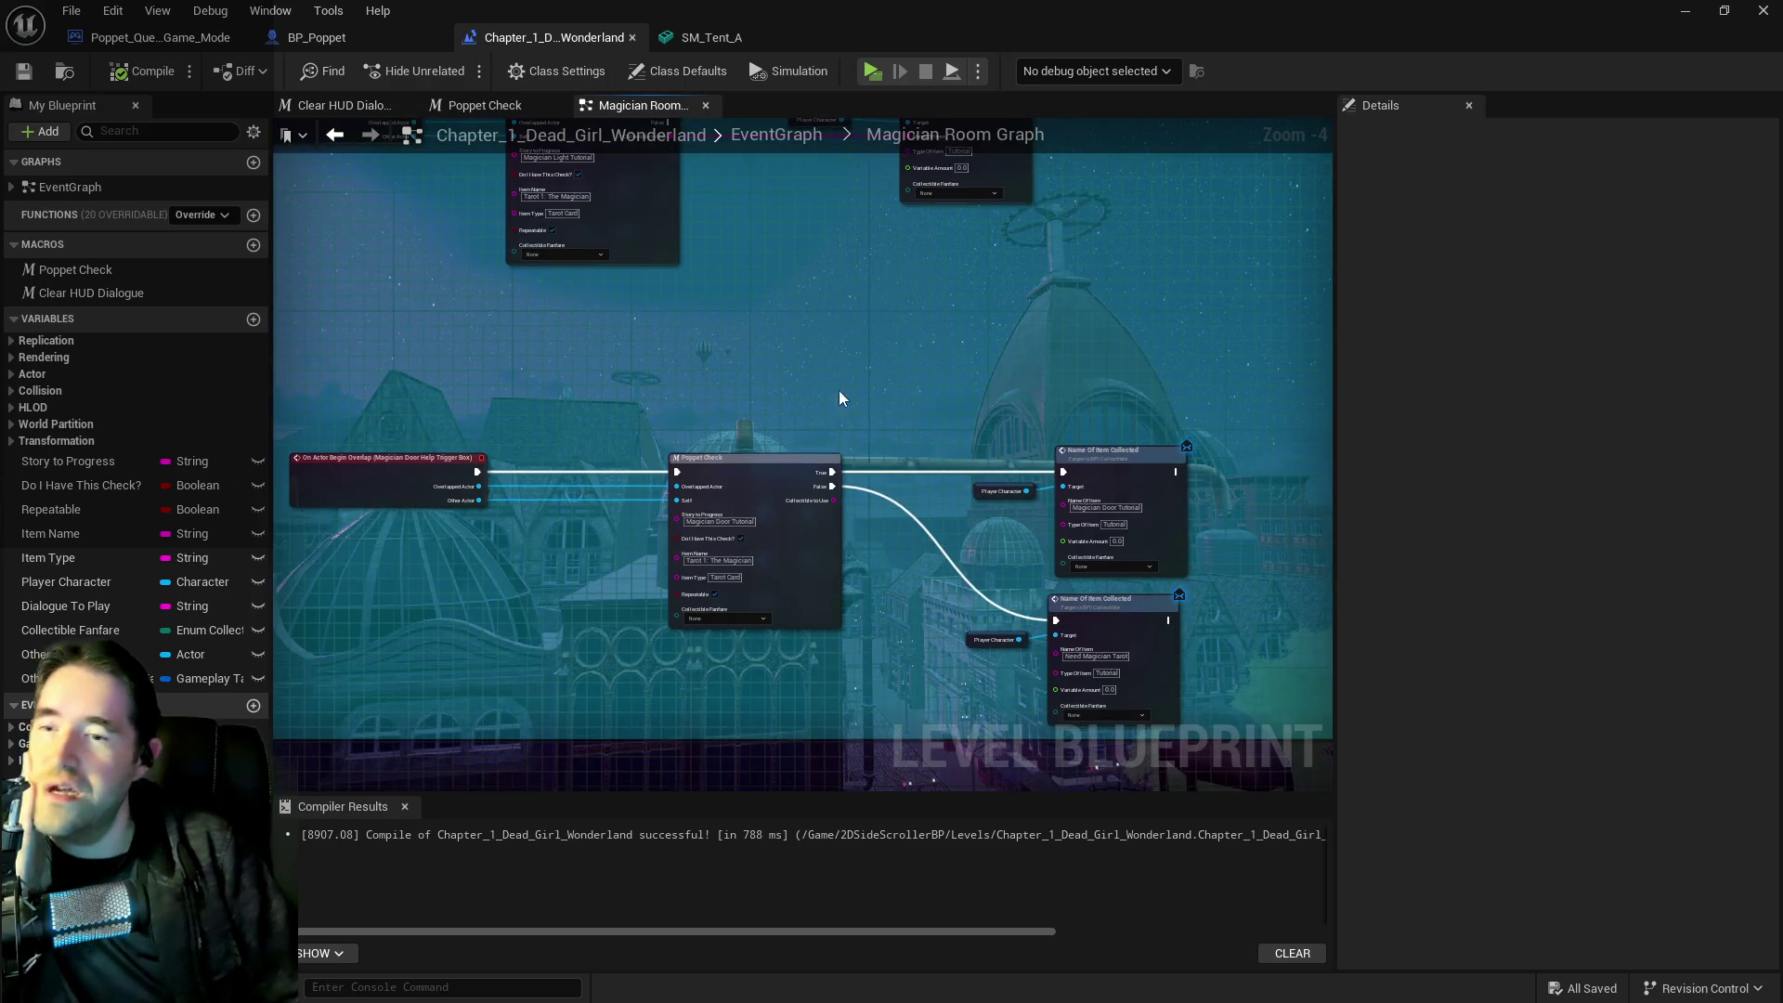
pyautogui.scroll(3, 925, 598)
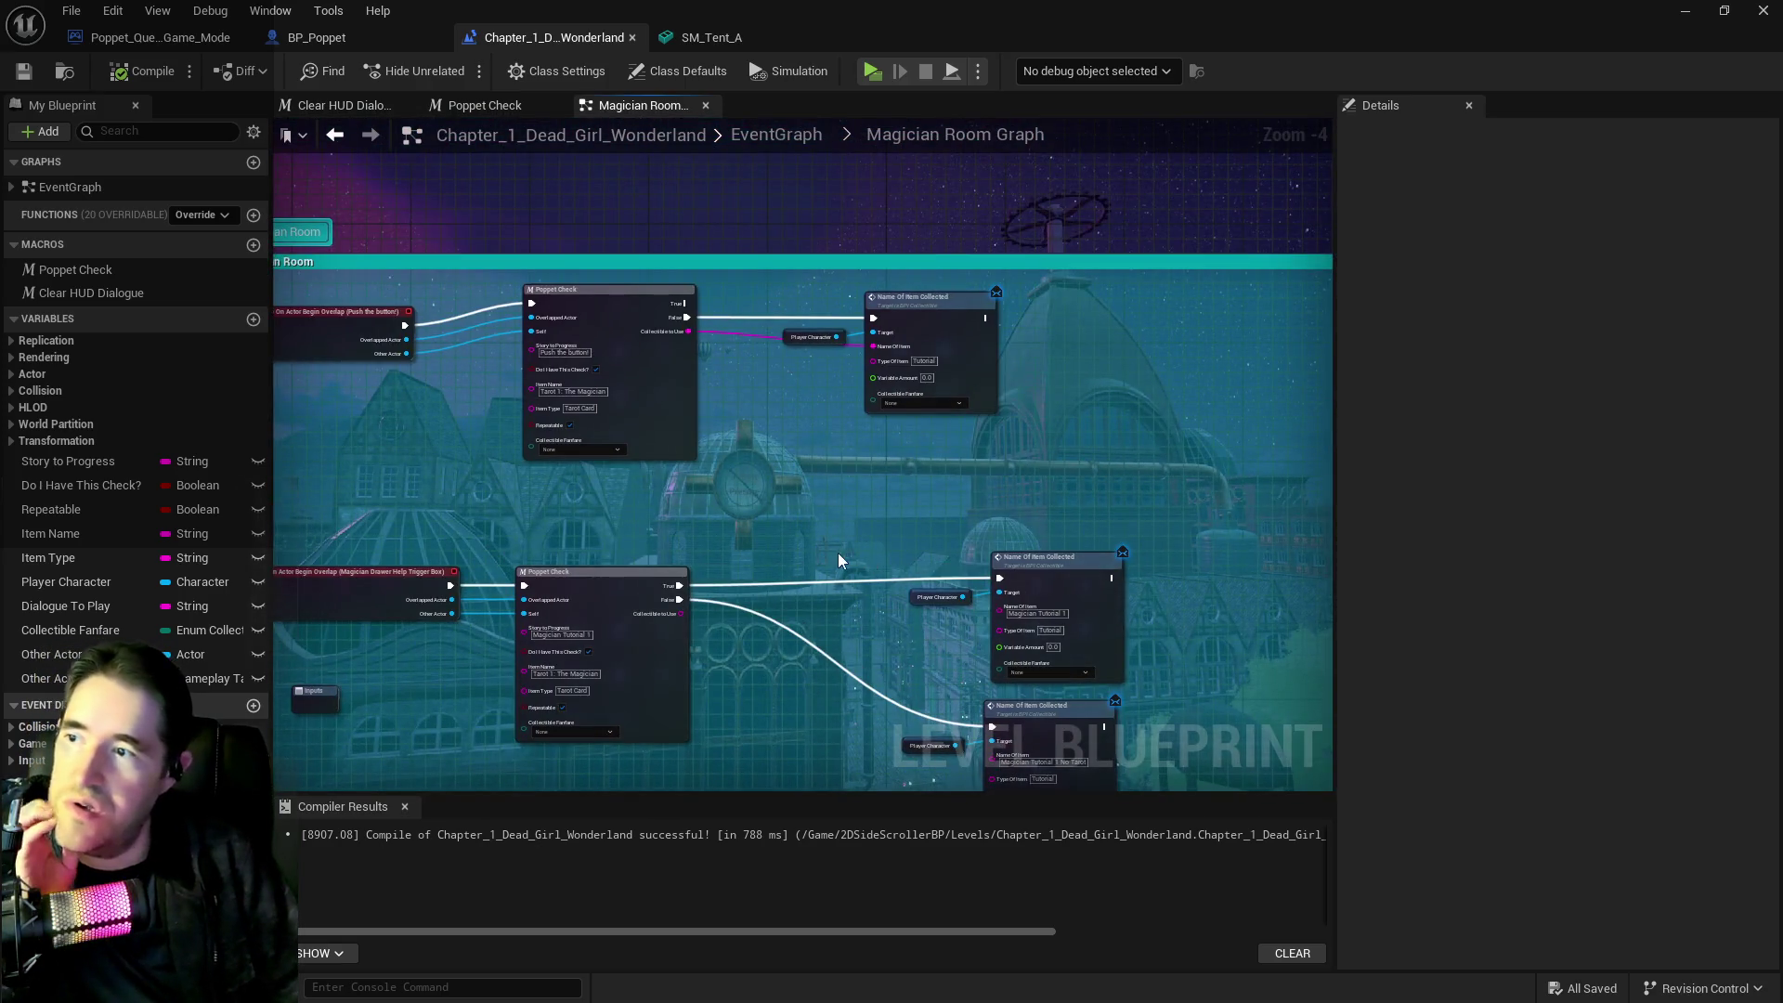
pyautogui.click(739, 376)
pyautogui.moveTo(741, 381); pyautogui.dragTo(742, 388)
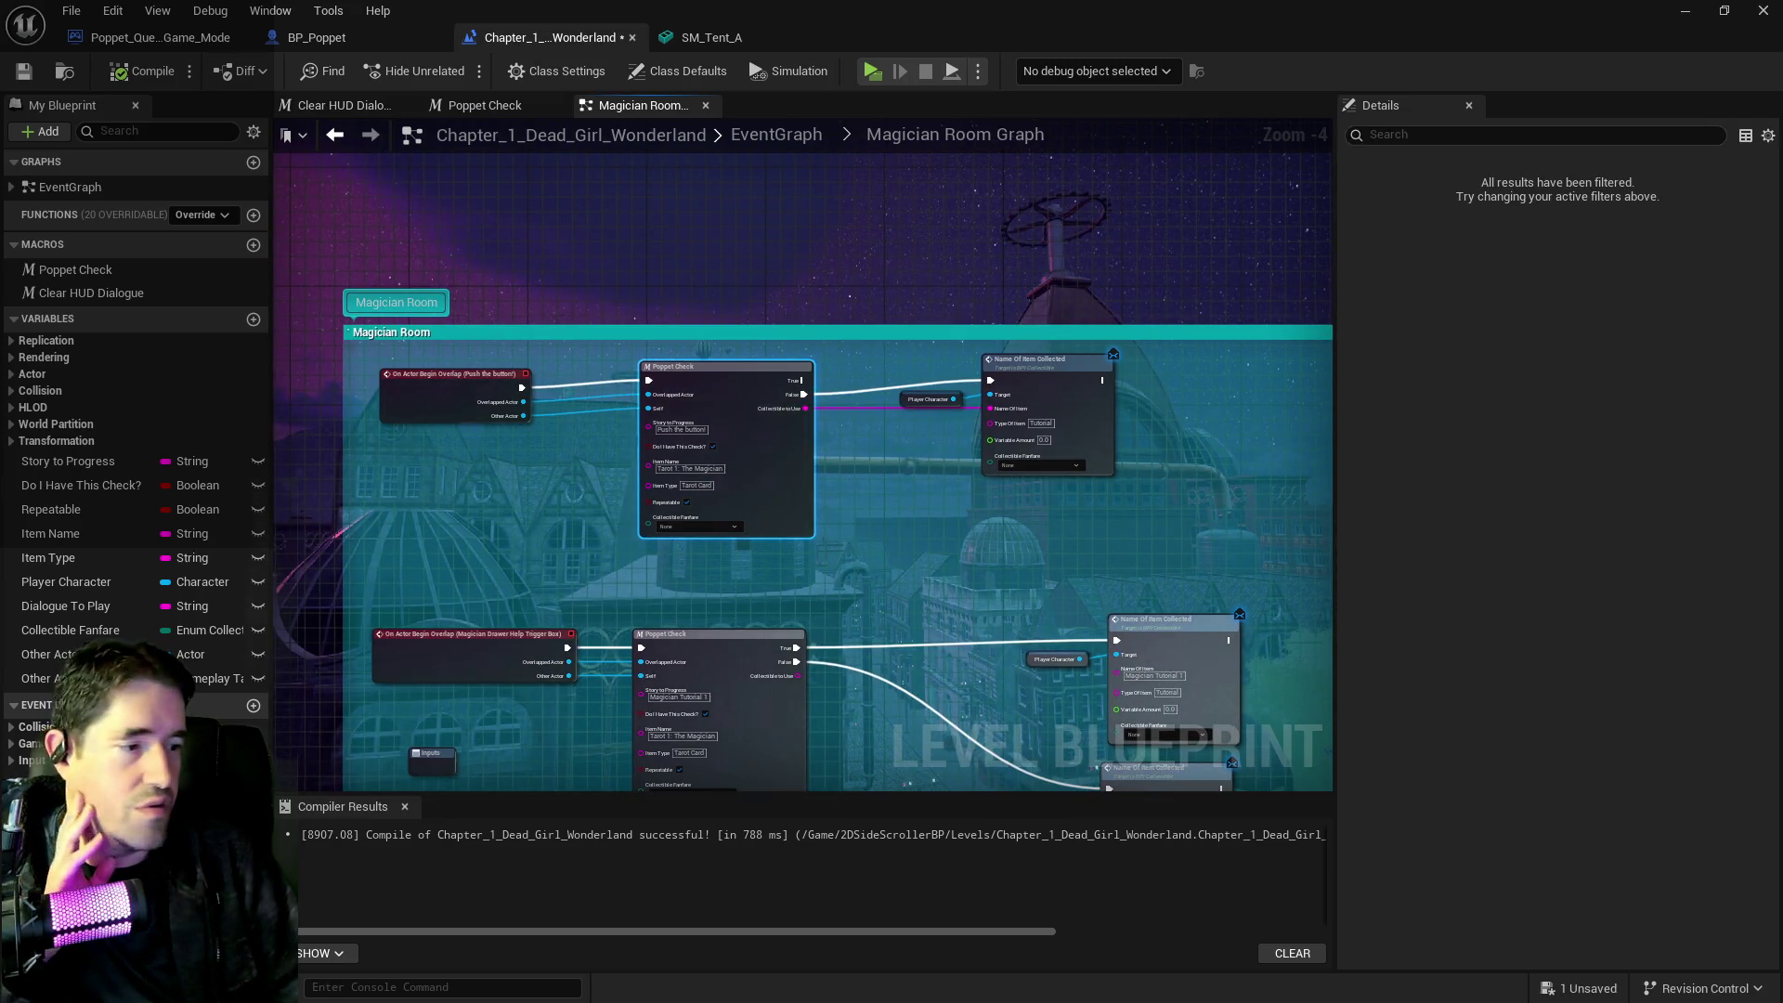
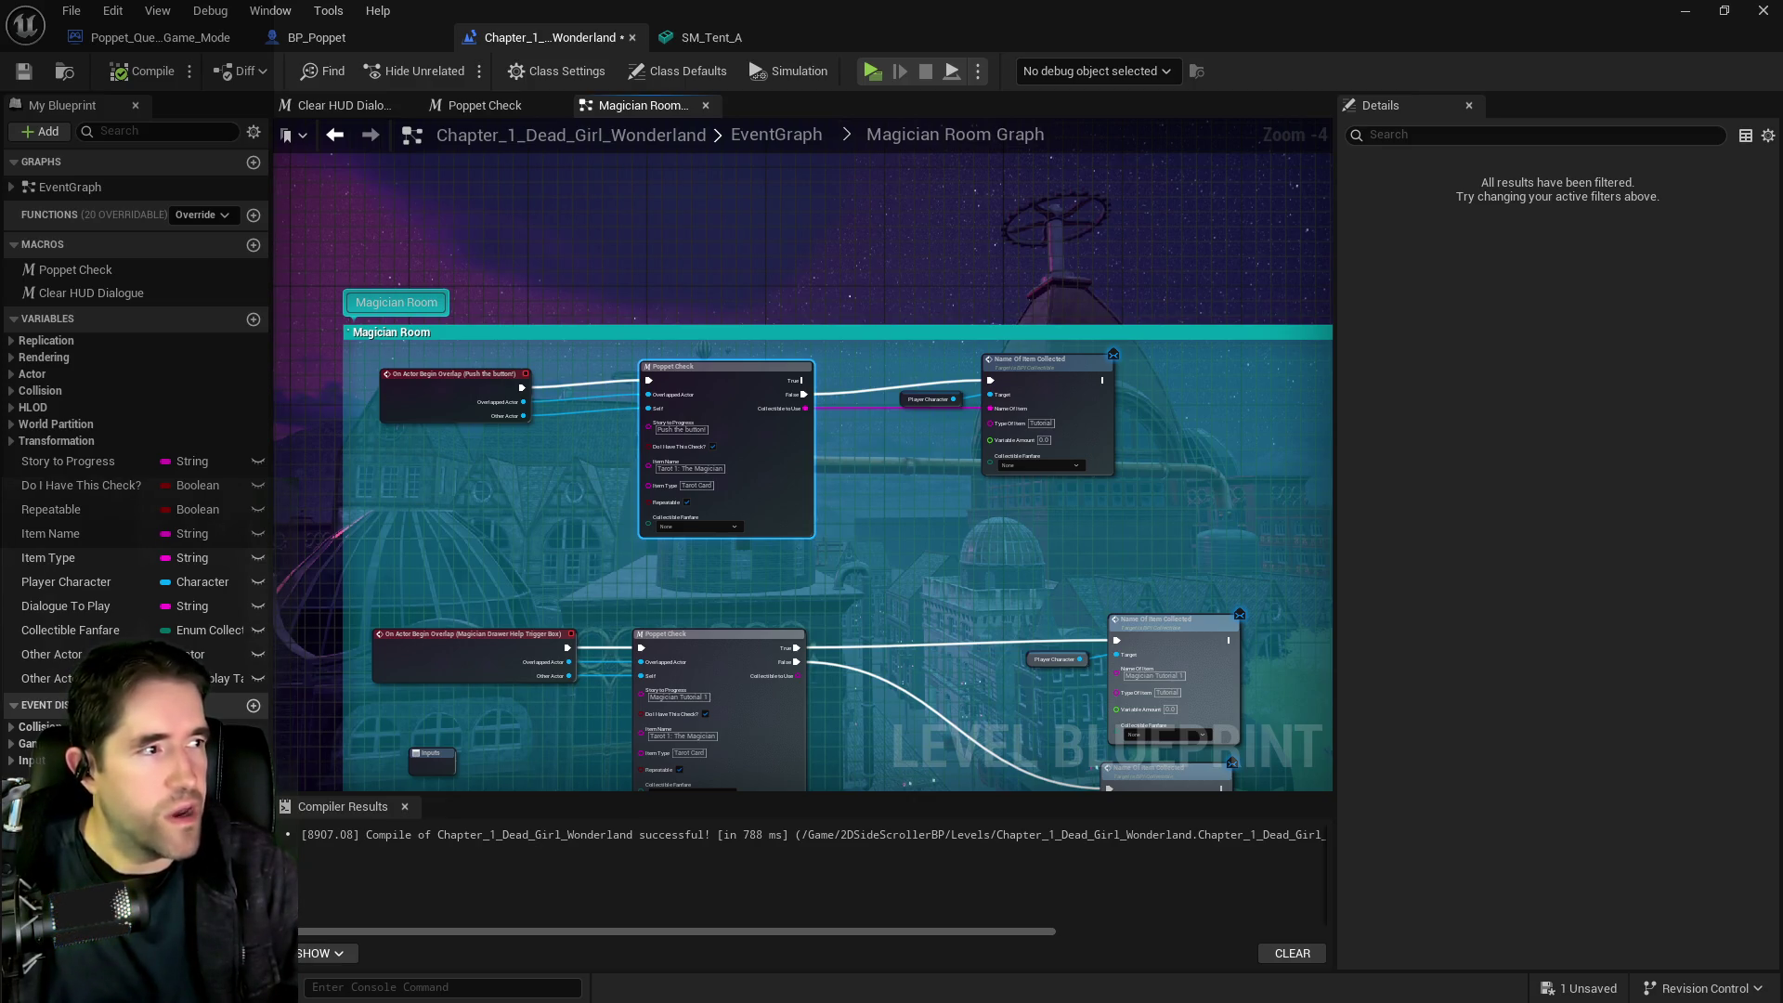
# Nudge the Name Of Item Collected and Player Character nodes into position
pyautogui.moveTo(1051, 384); pyautogui.dragTo(1053, 399)
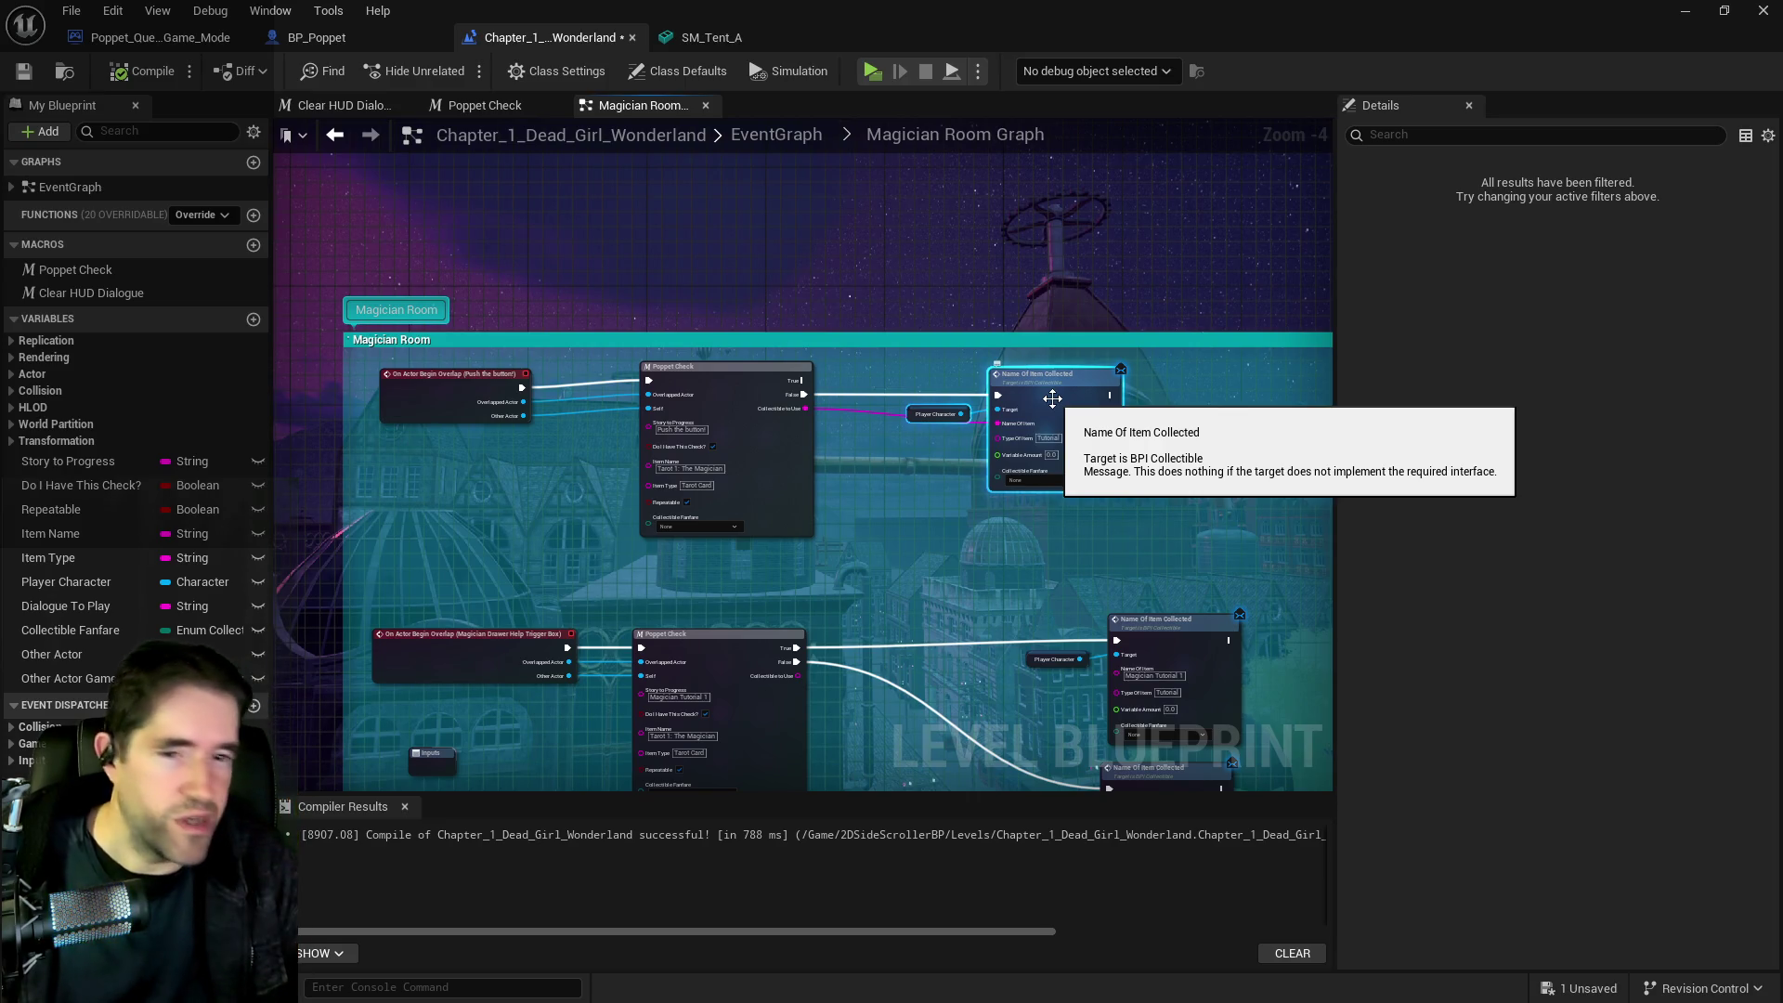
pyautogui.scroll(2, 832, 460)
pyautogui.click(966, 387)
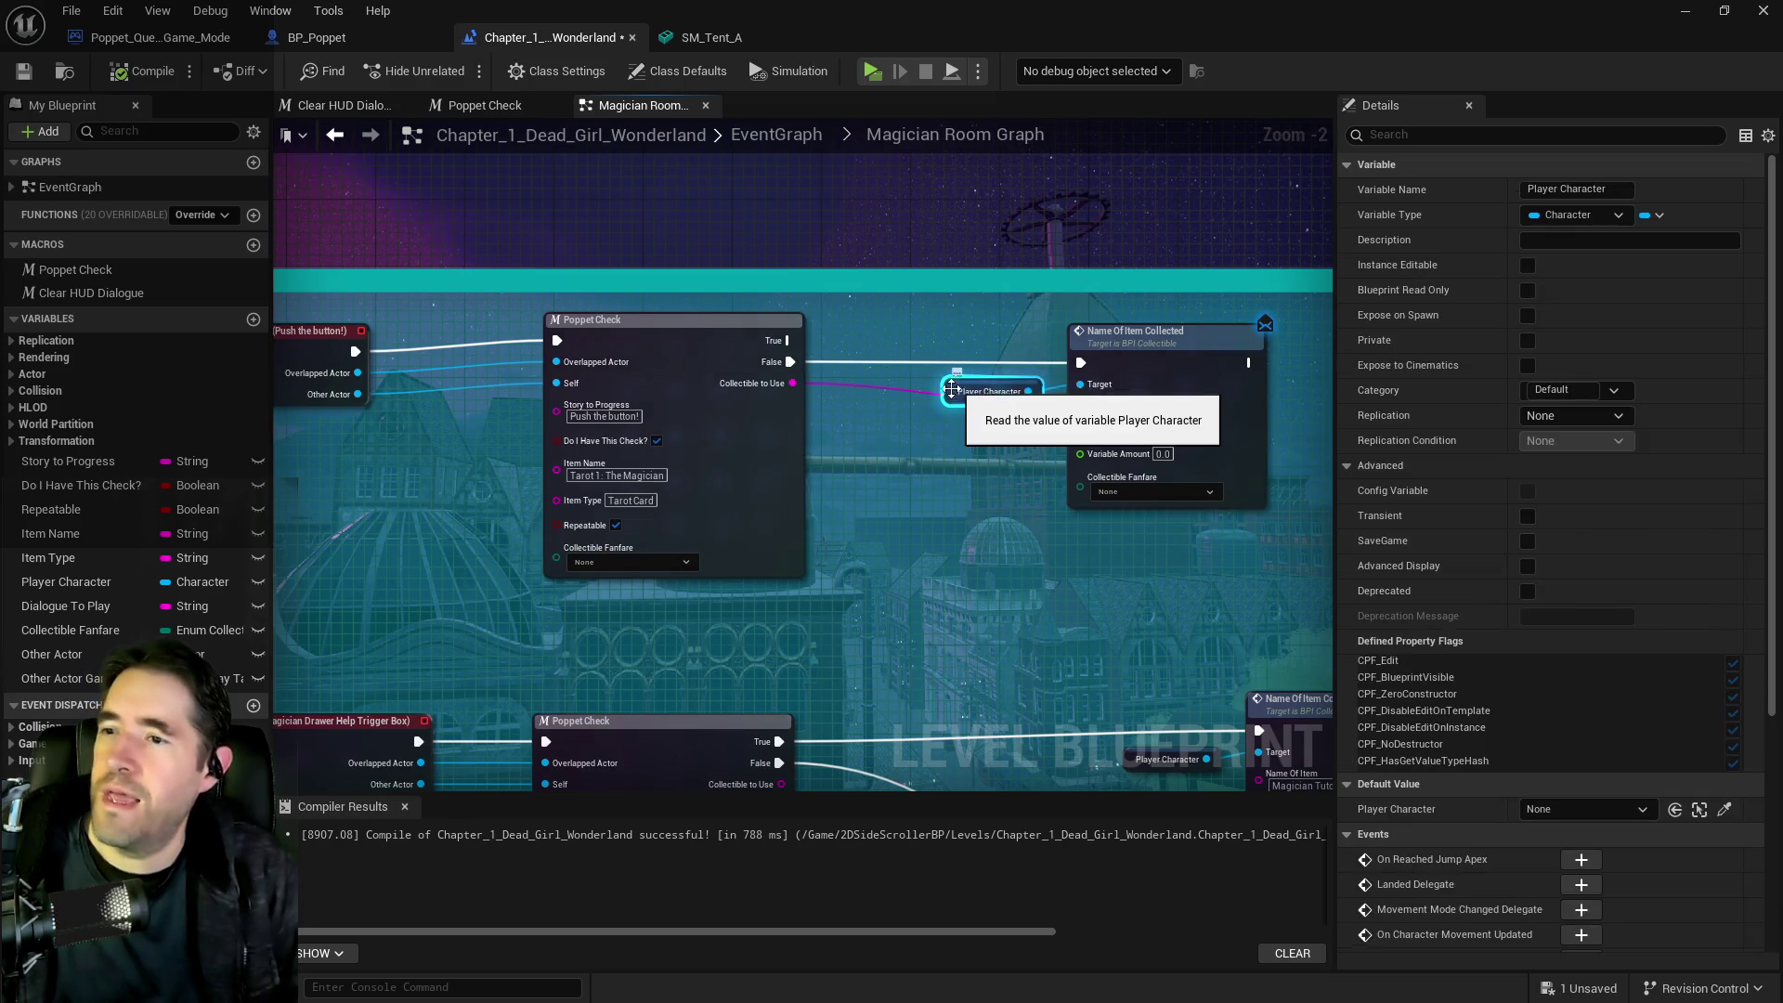
pyautogui.moveTo(965, 388); pyautogui.dragTo(968, 387)
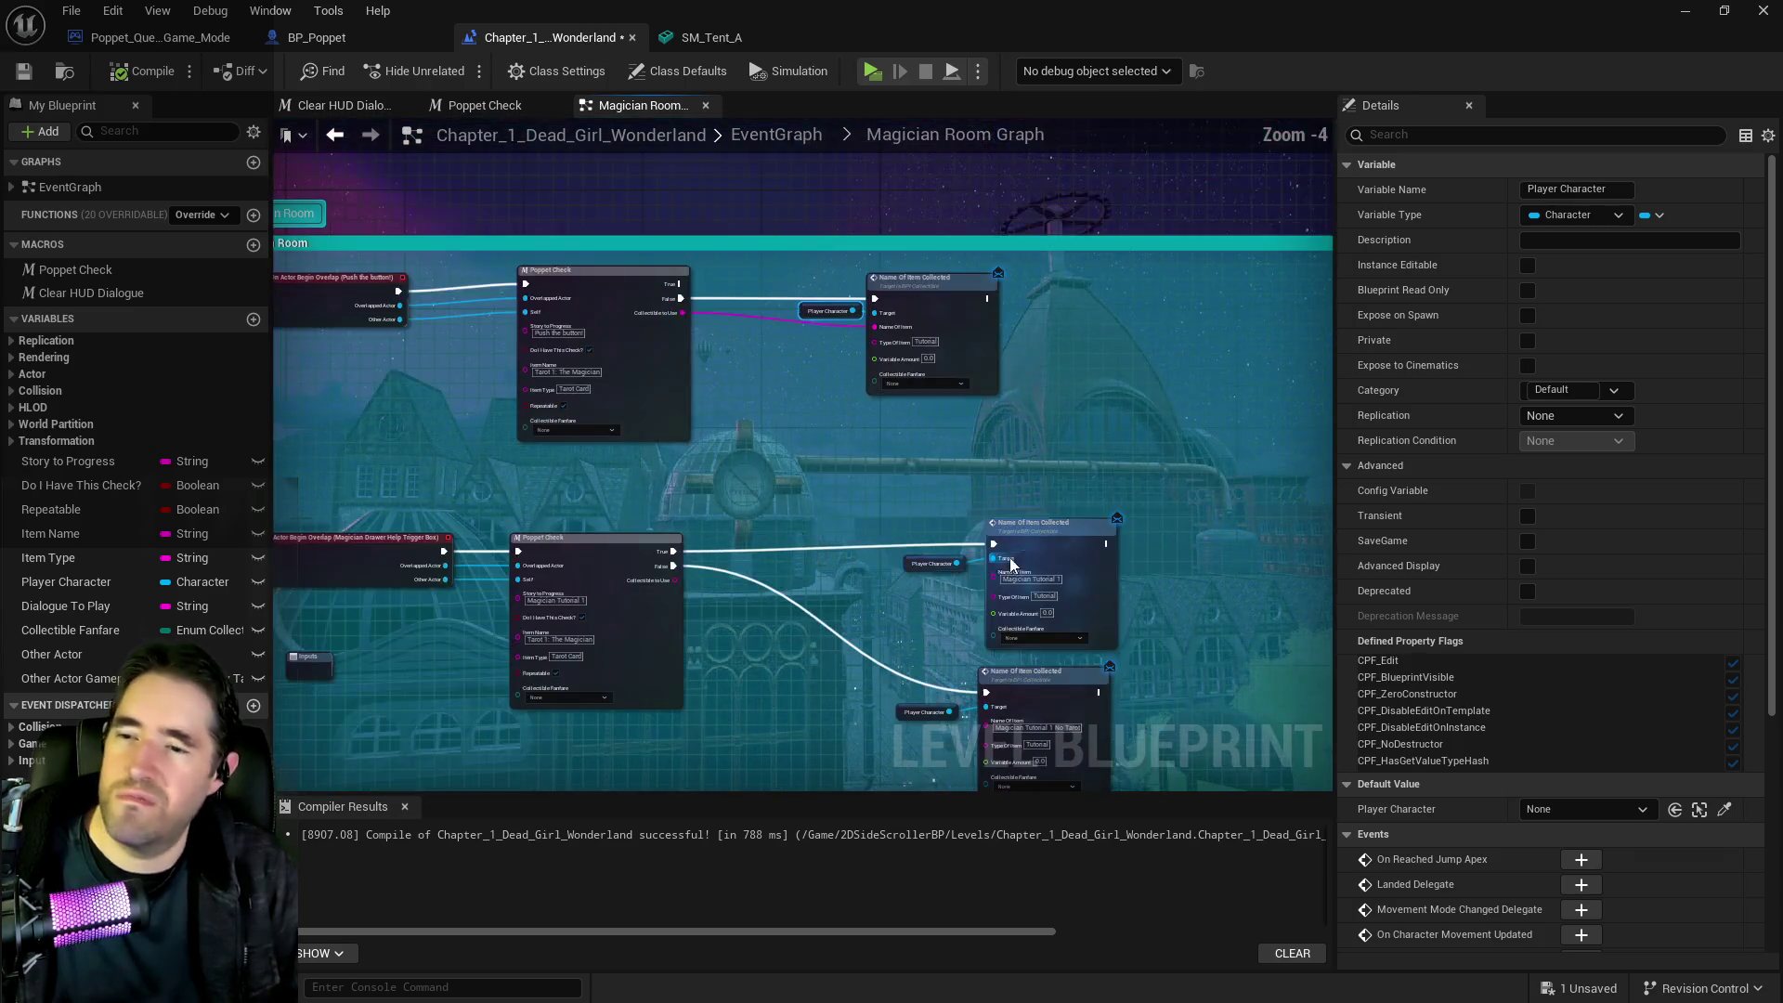
pyautogui.scroll(-2, 872, 588)
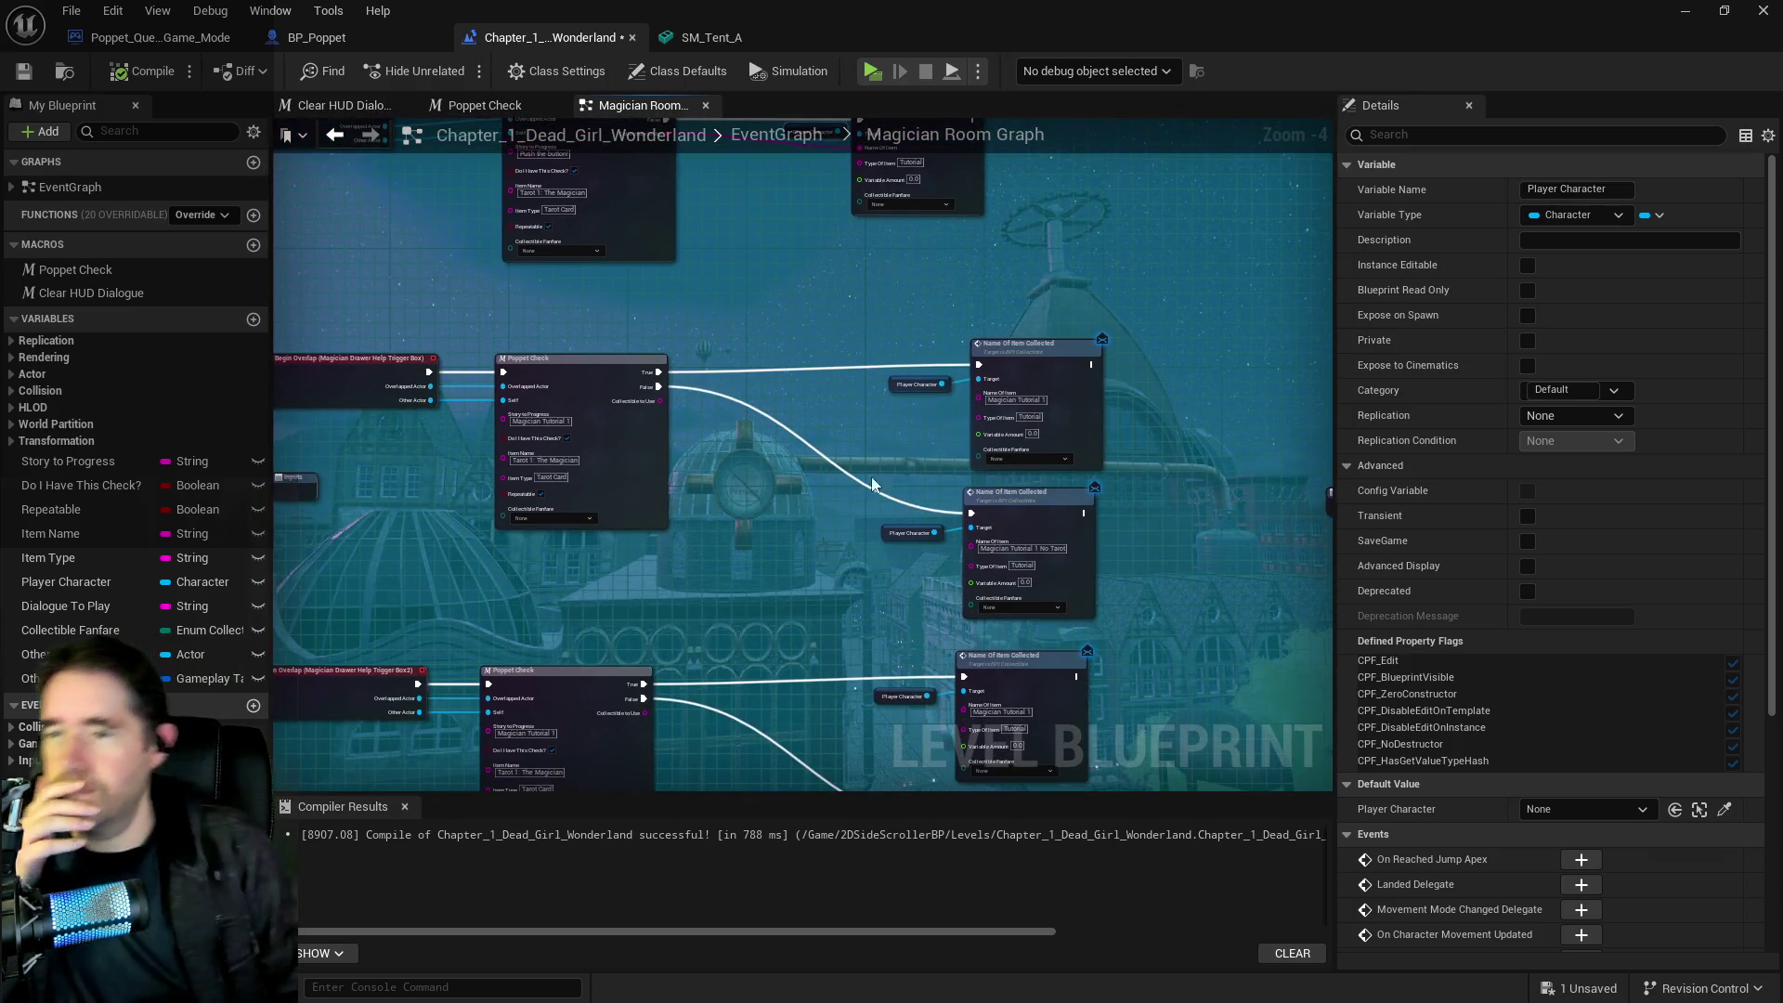
pyautogui.scroll(1, 810, 383)
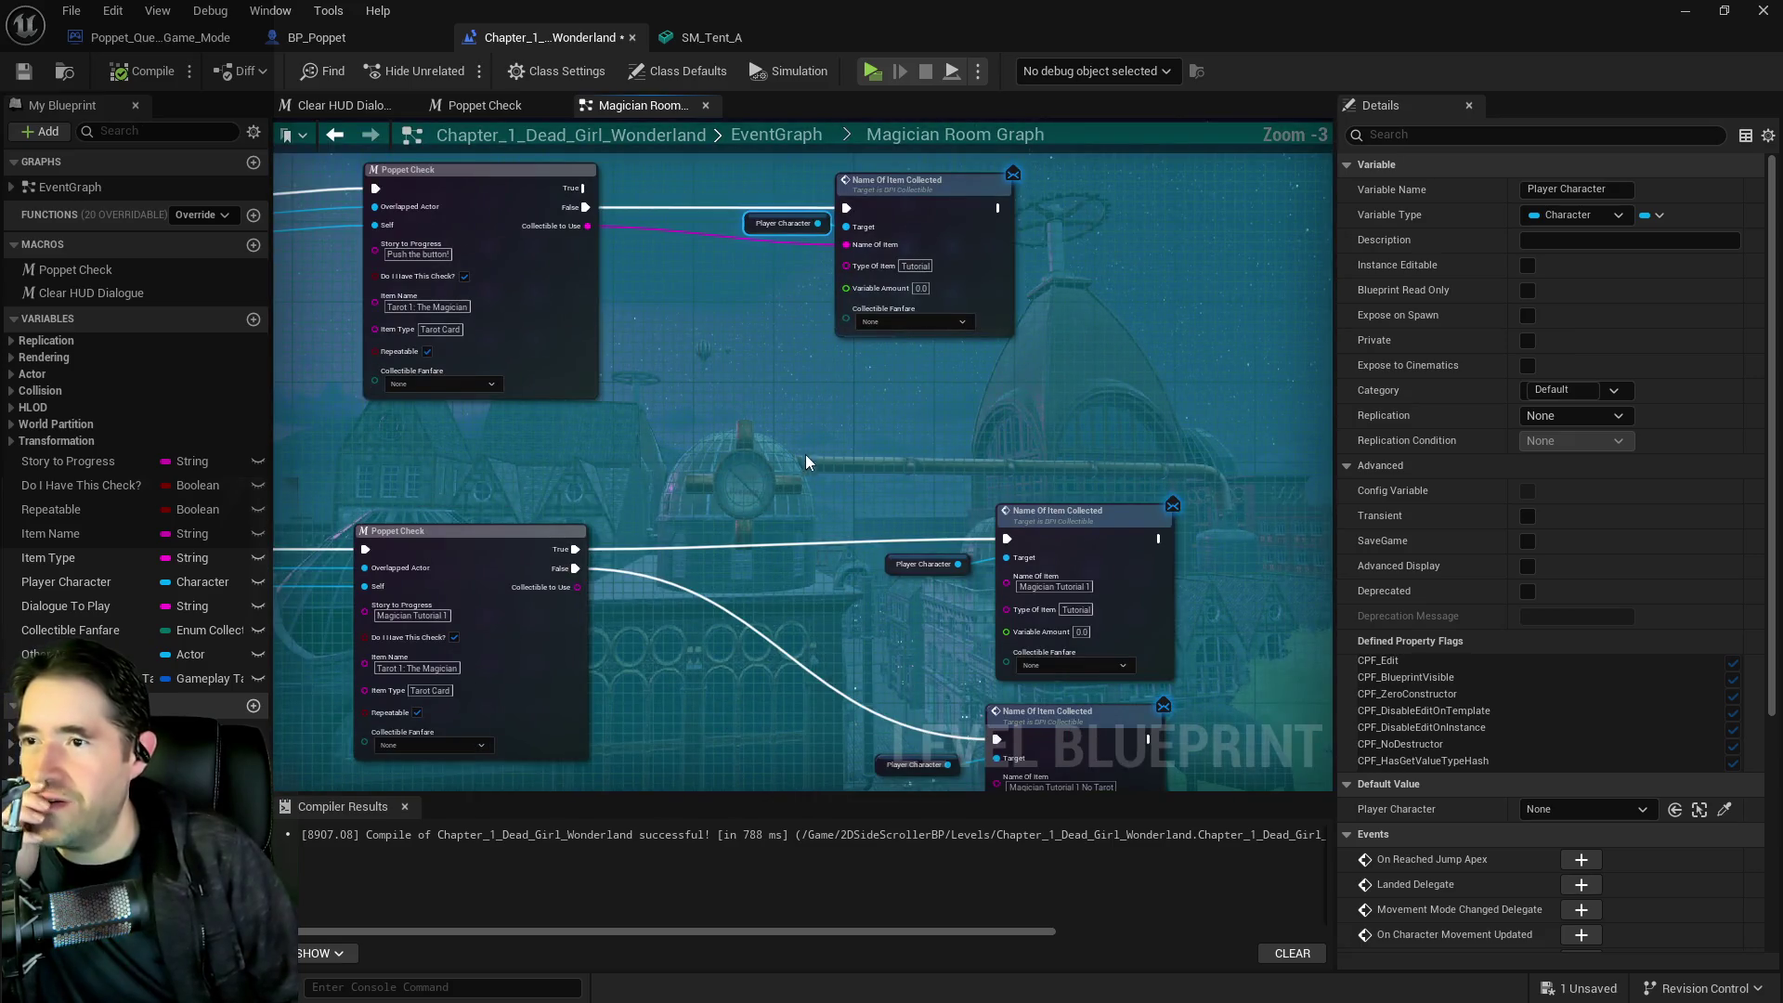
pyautogui.moveTo(800, 508)
pyautogui.mouseDown()
pyautogui.moveTo(811, 574)
pyautogui.moveTo(782, 494)
pyautogui.moveTo(811, 505)
pyautogui.mouseUp()
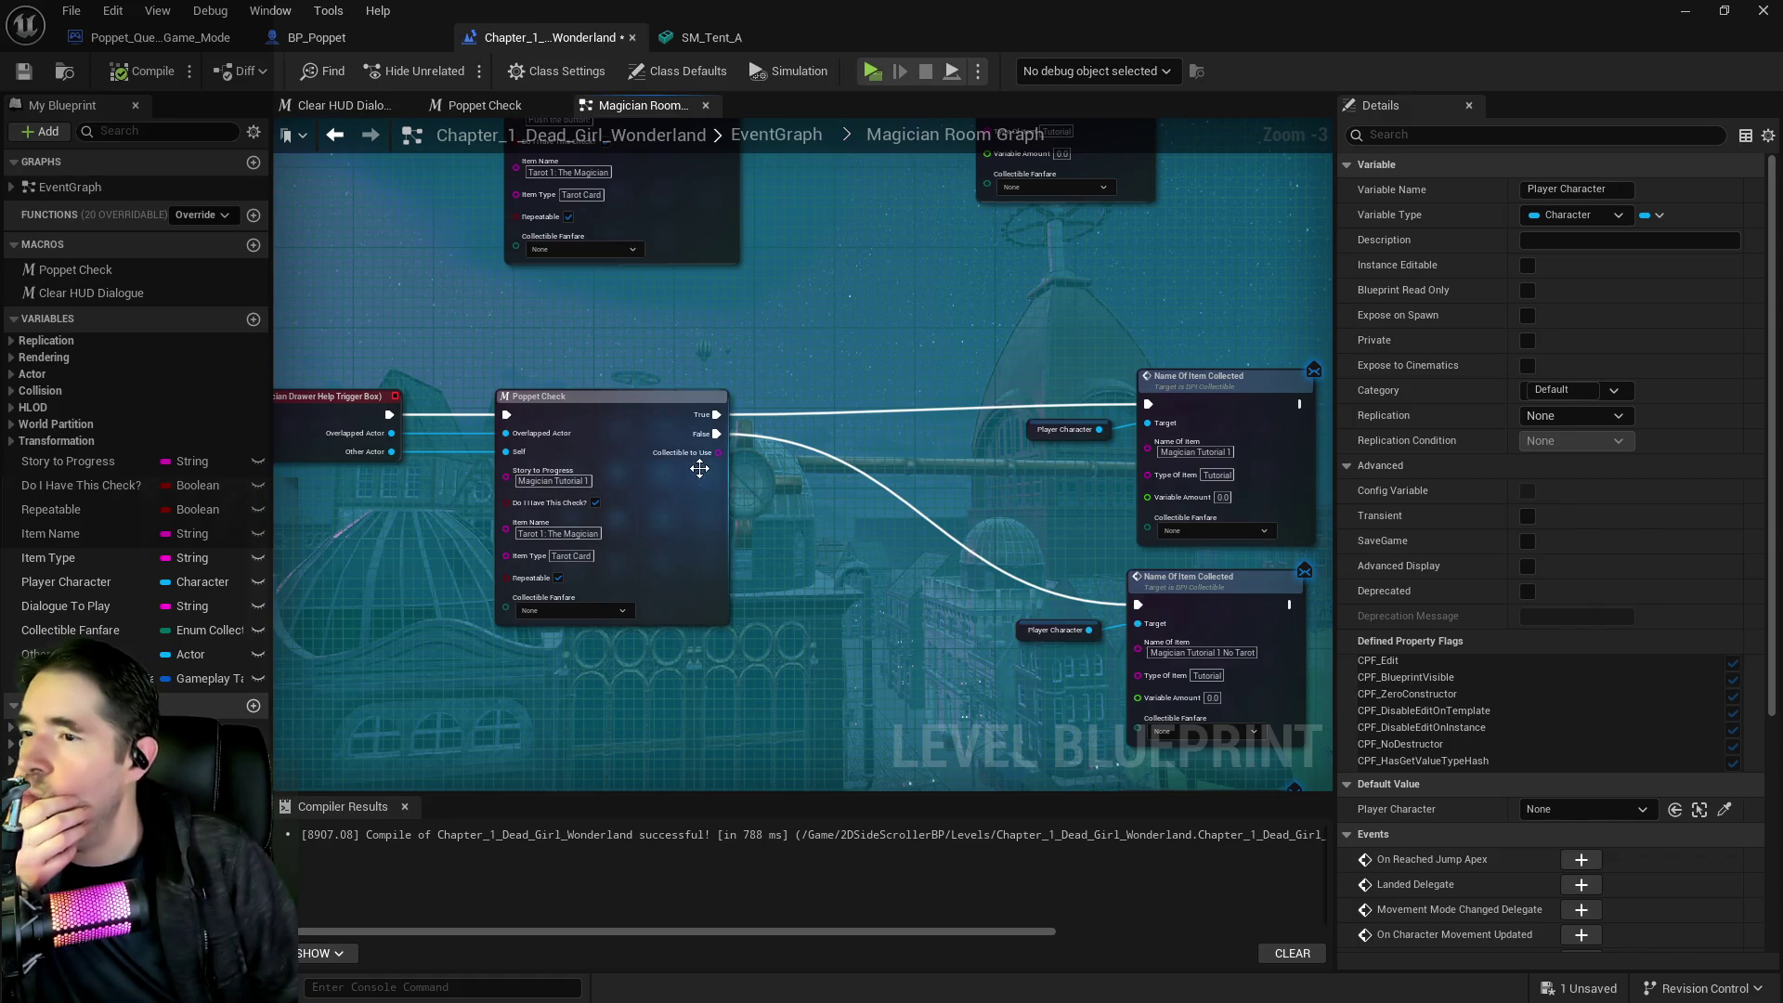
# Connect each Poppet Check's Collectible to Use pin to Name Of Item, then return to EventGraph
pyautogui.moveTo(718, 452)
pyautogui.mouseDown()
pyautogui.moveTo(1134, 453)
pyautogui.moveTo(1068, 504)
pyautogui.mouseUp()
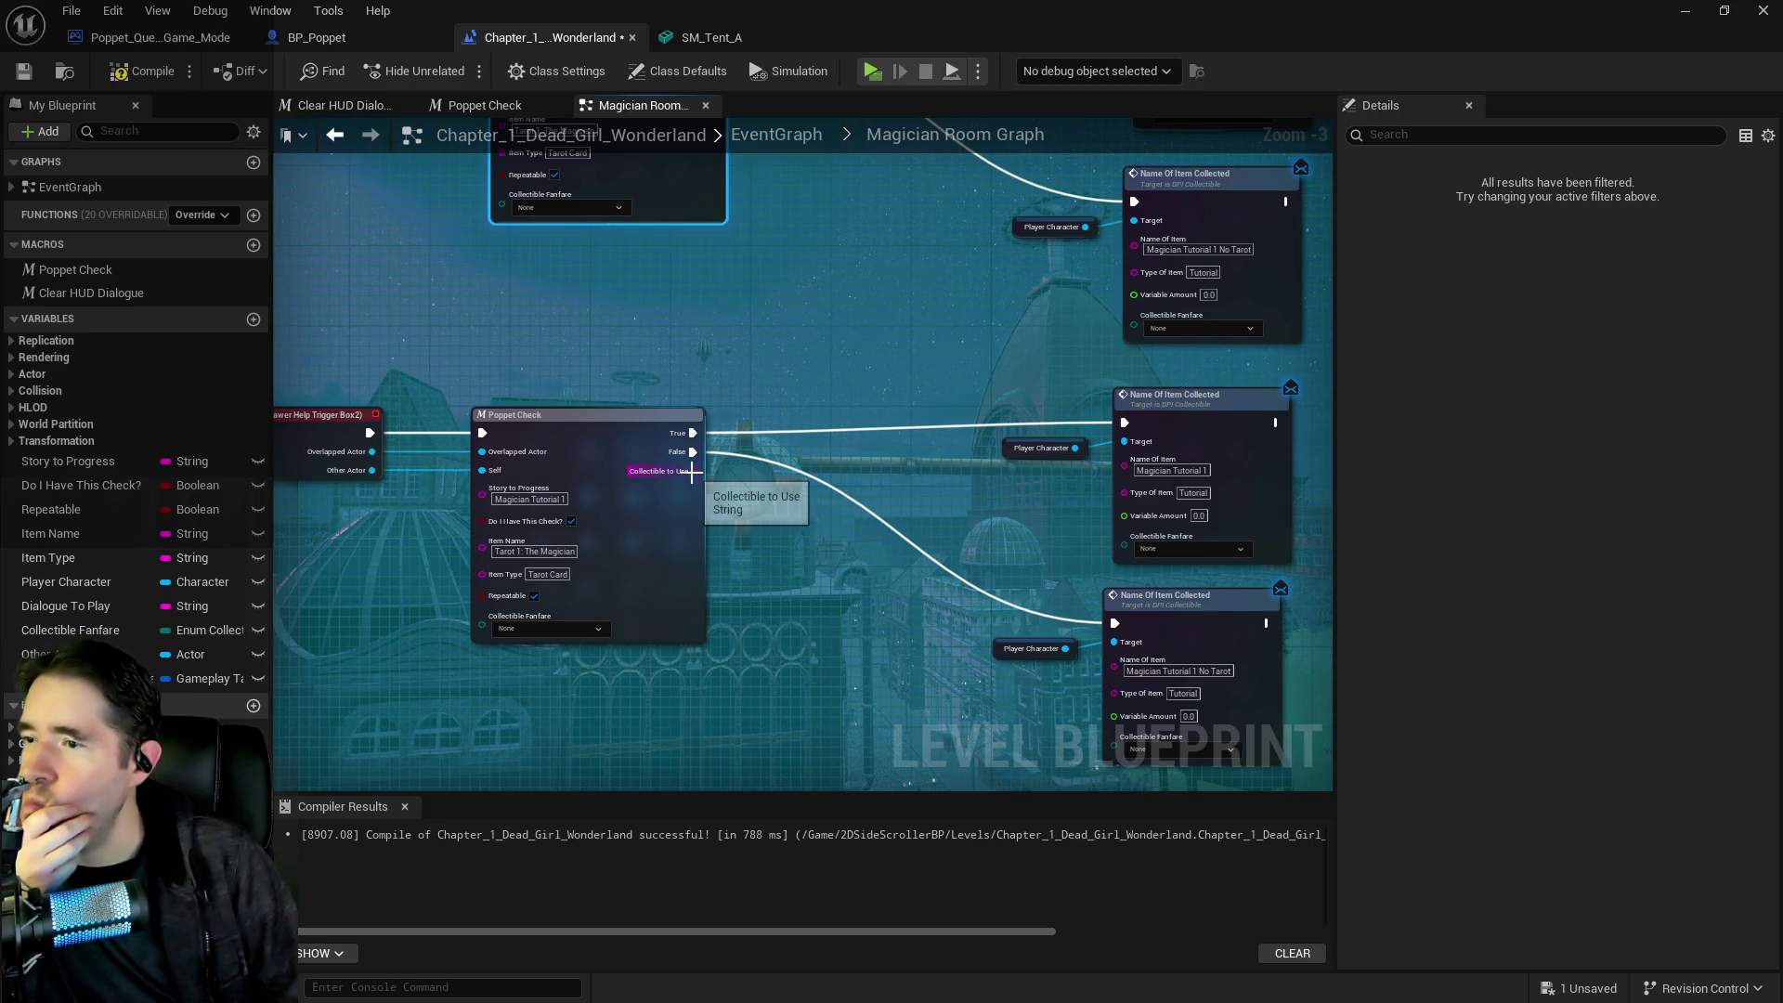
pyautogui.moveTo(695, 470); pyautogui.dragTo(1127, 468)
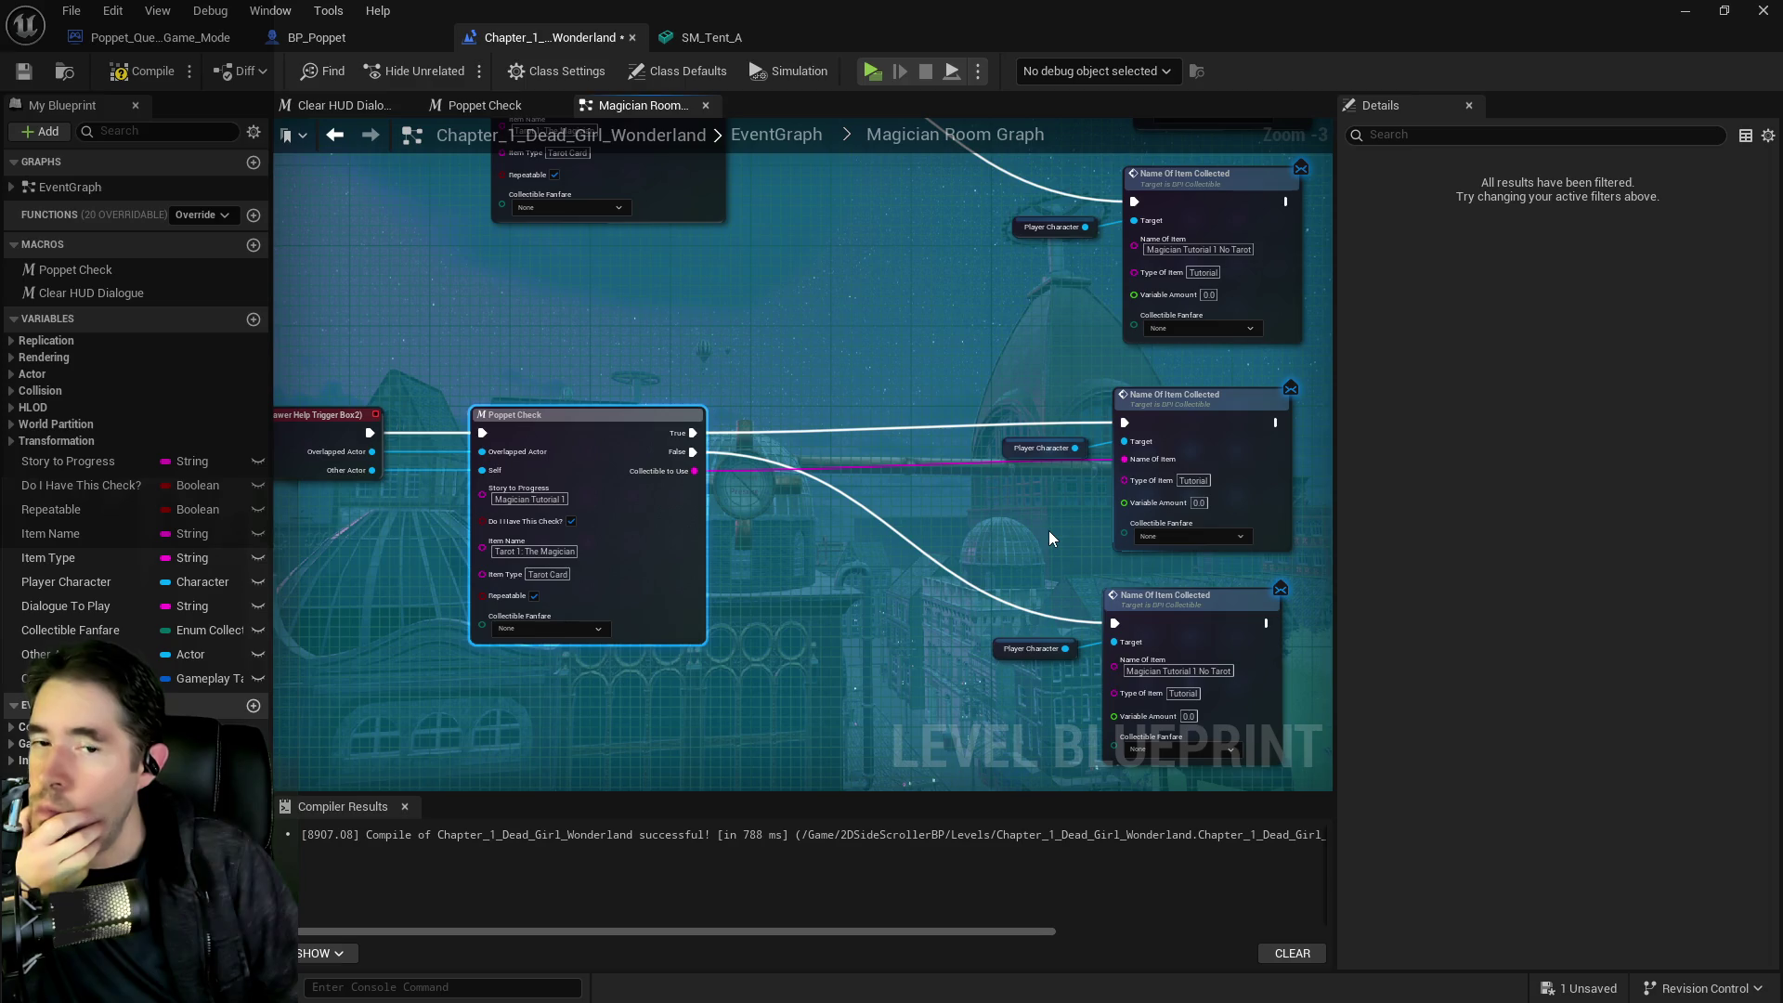
pyautogui.moveTo(1049, 527)
pyautogui.mouseDown()
pyautogui.moveTo(921, 506)
pyautogui.moveTo(899, 438)
pyautogui.moveTo(872, 461)
pyautogui.moveTo(967, 531)
pyautogui.moveTo(886, 420)
pyautogui.mouseUp()
pyautogui.moveTo(960, 527); pyautogui.dragTo(795, 464)
pyautogui.moveTo(748, 388); pyautogui.dragTo(1065, 393)
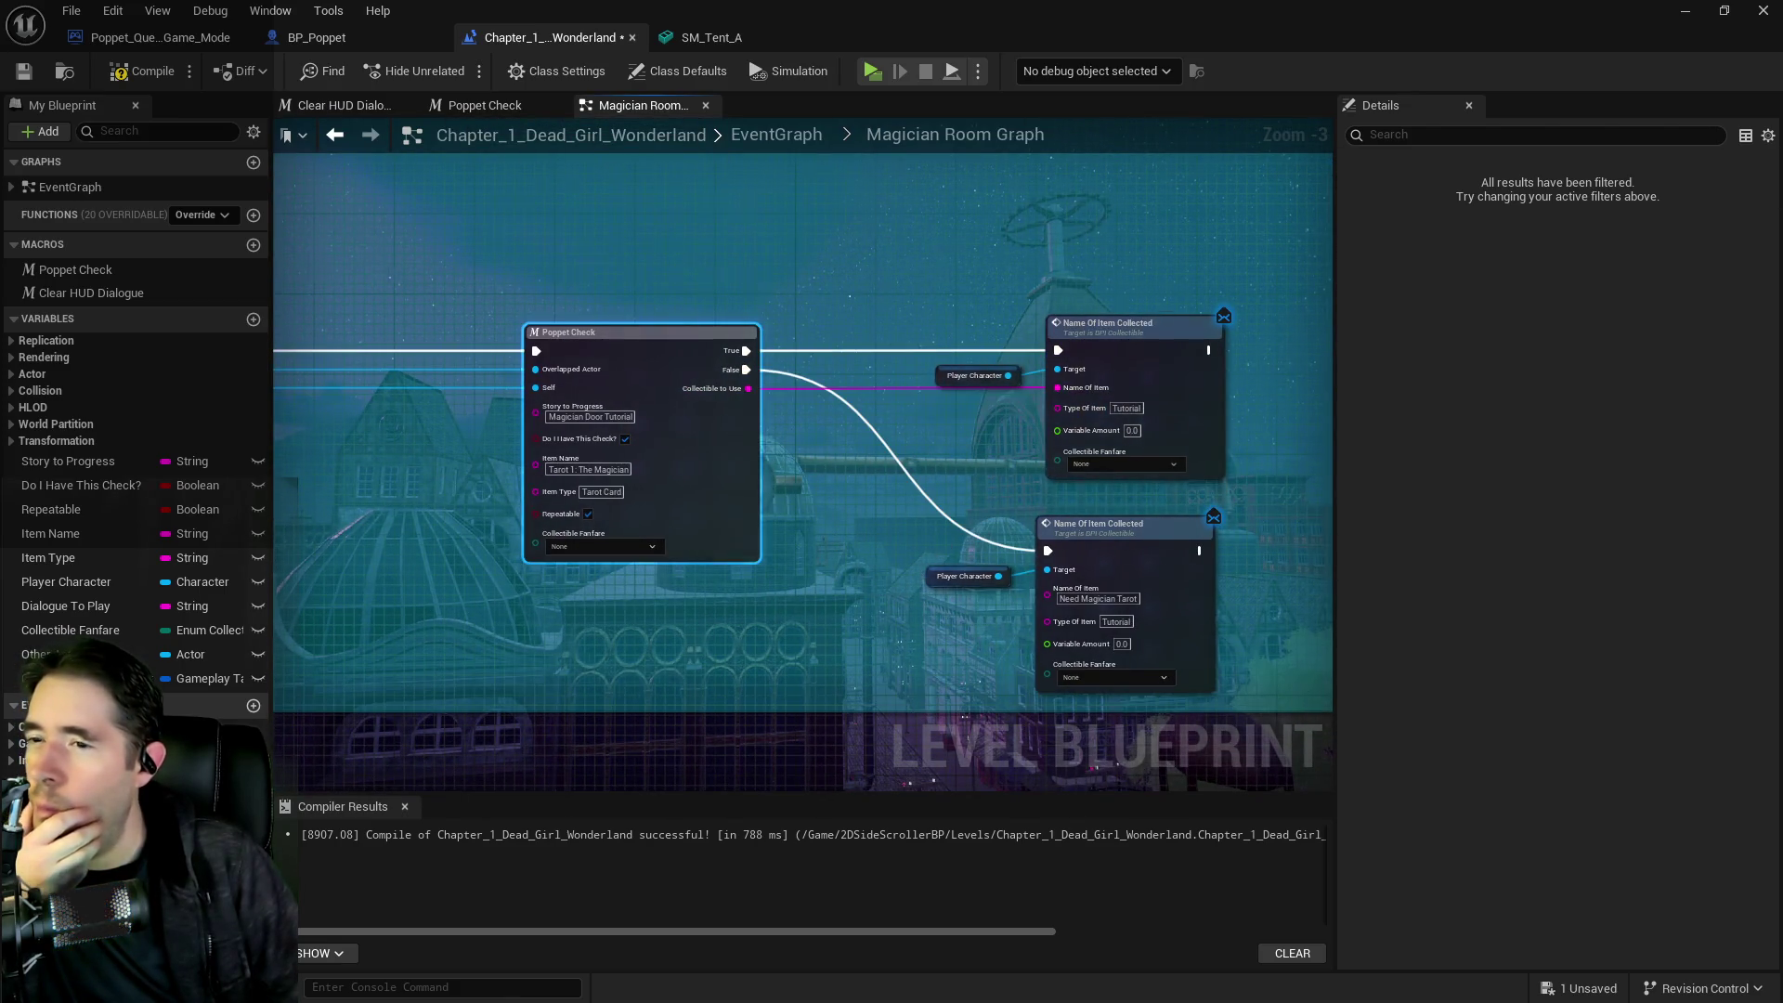
pyautogui.scroll(-3, 1018, 431)
pyautogui.moveTo(882, 212); pyautogui.dragTo(912, 453)
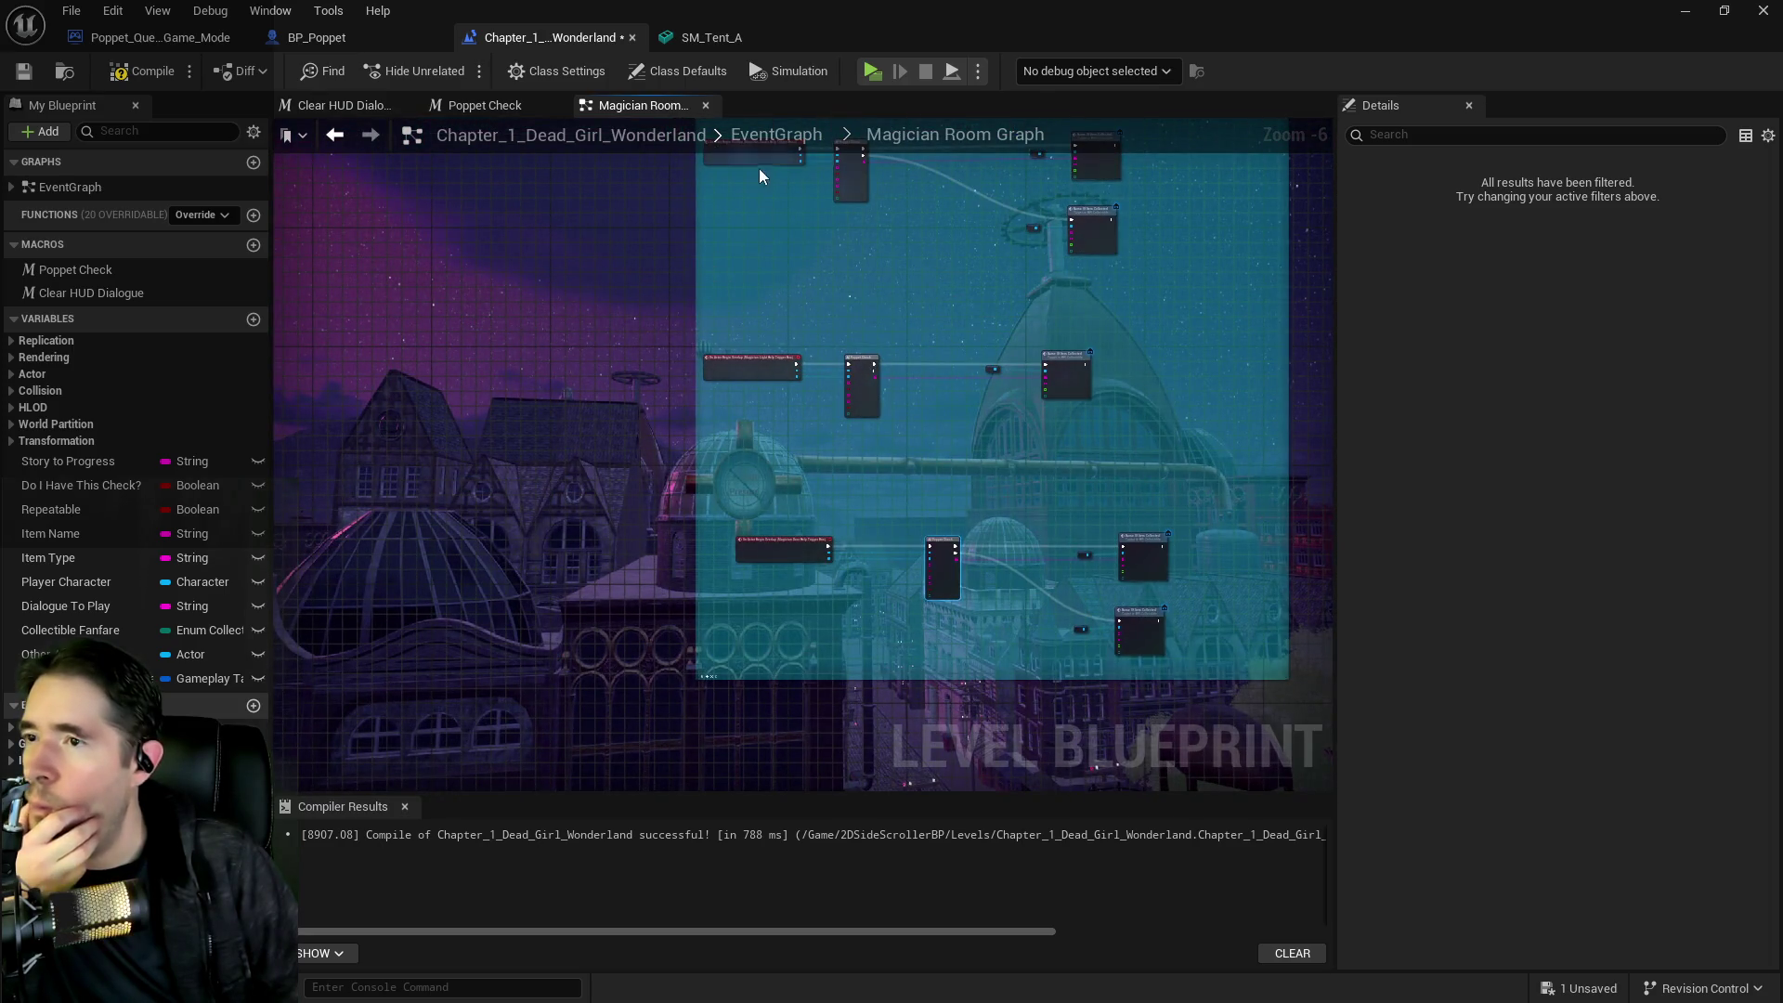
pyautogui.click(770, 133)
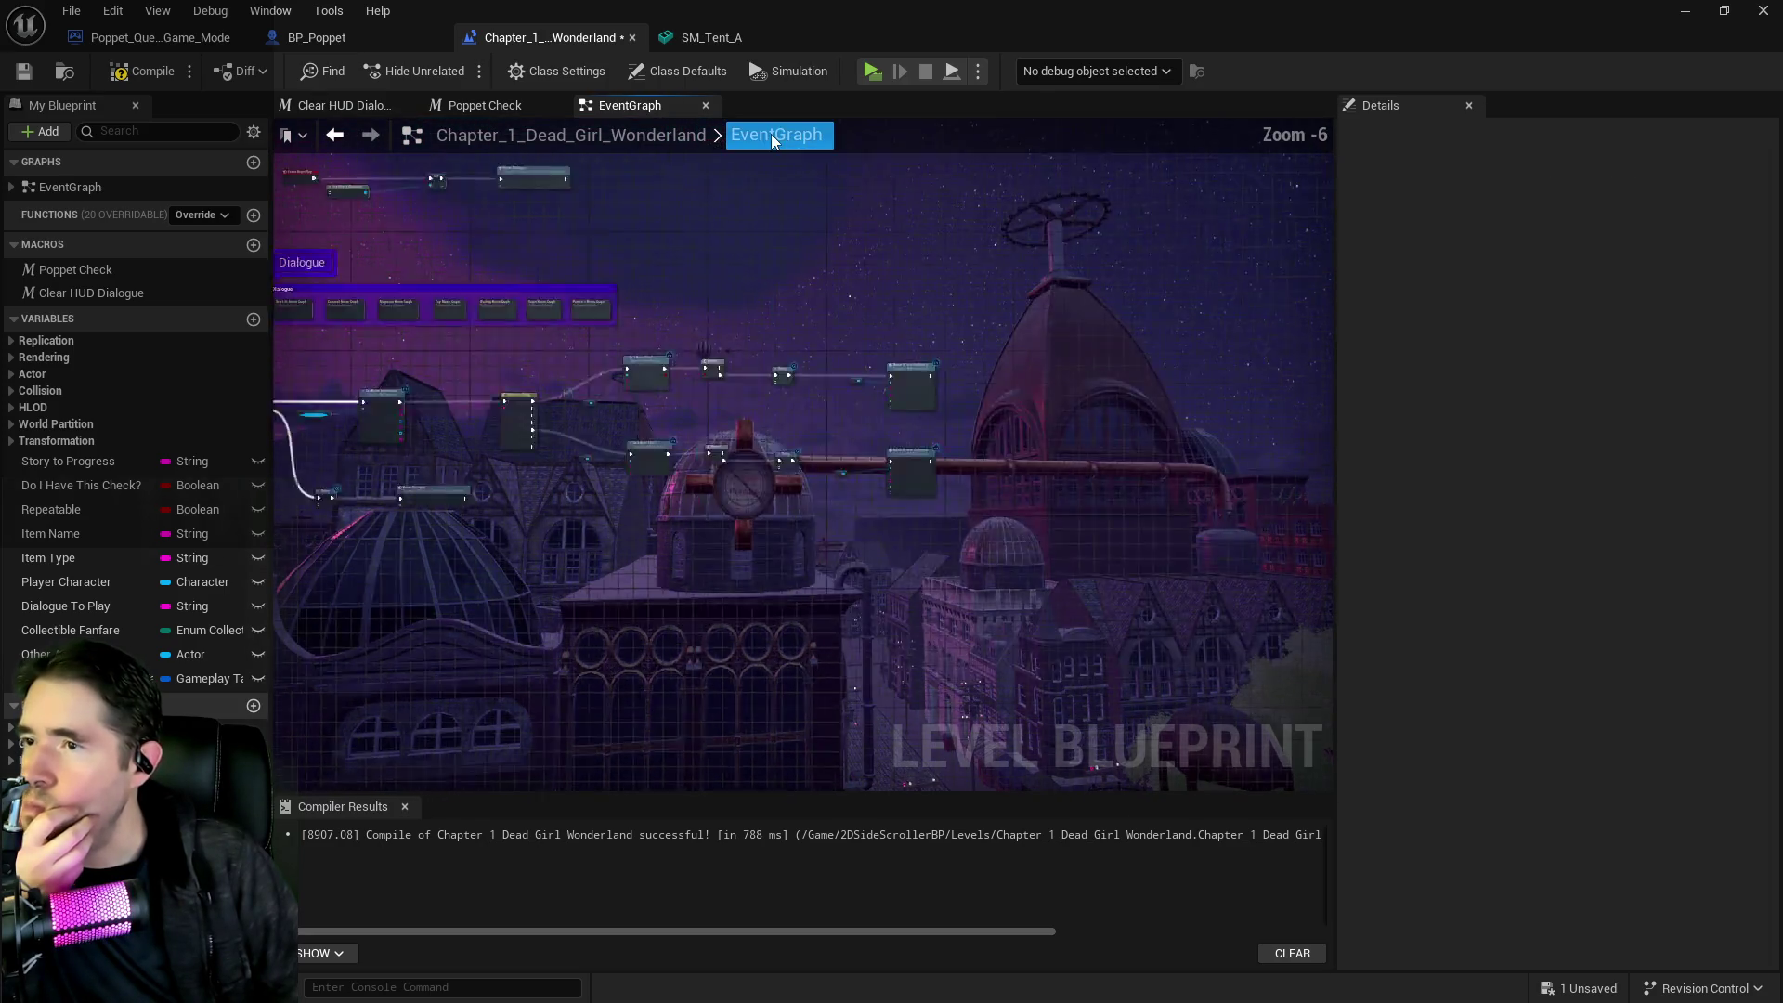
# Open the Toy Maze collapsed graph and bring the Name Of Item Collected chain into view
pyautogui.scroll(4, 698, 410)
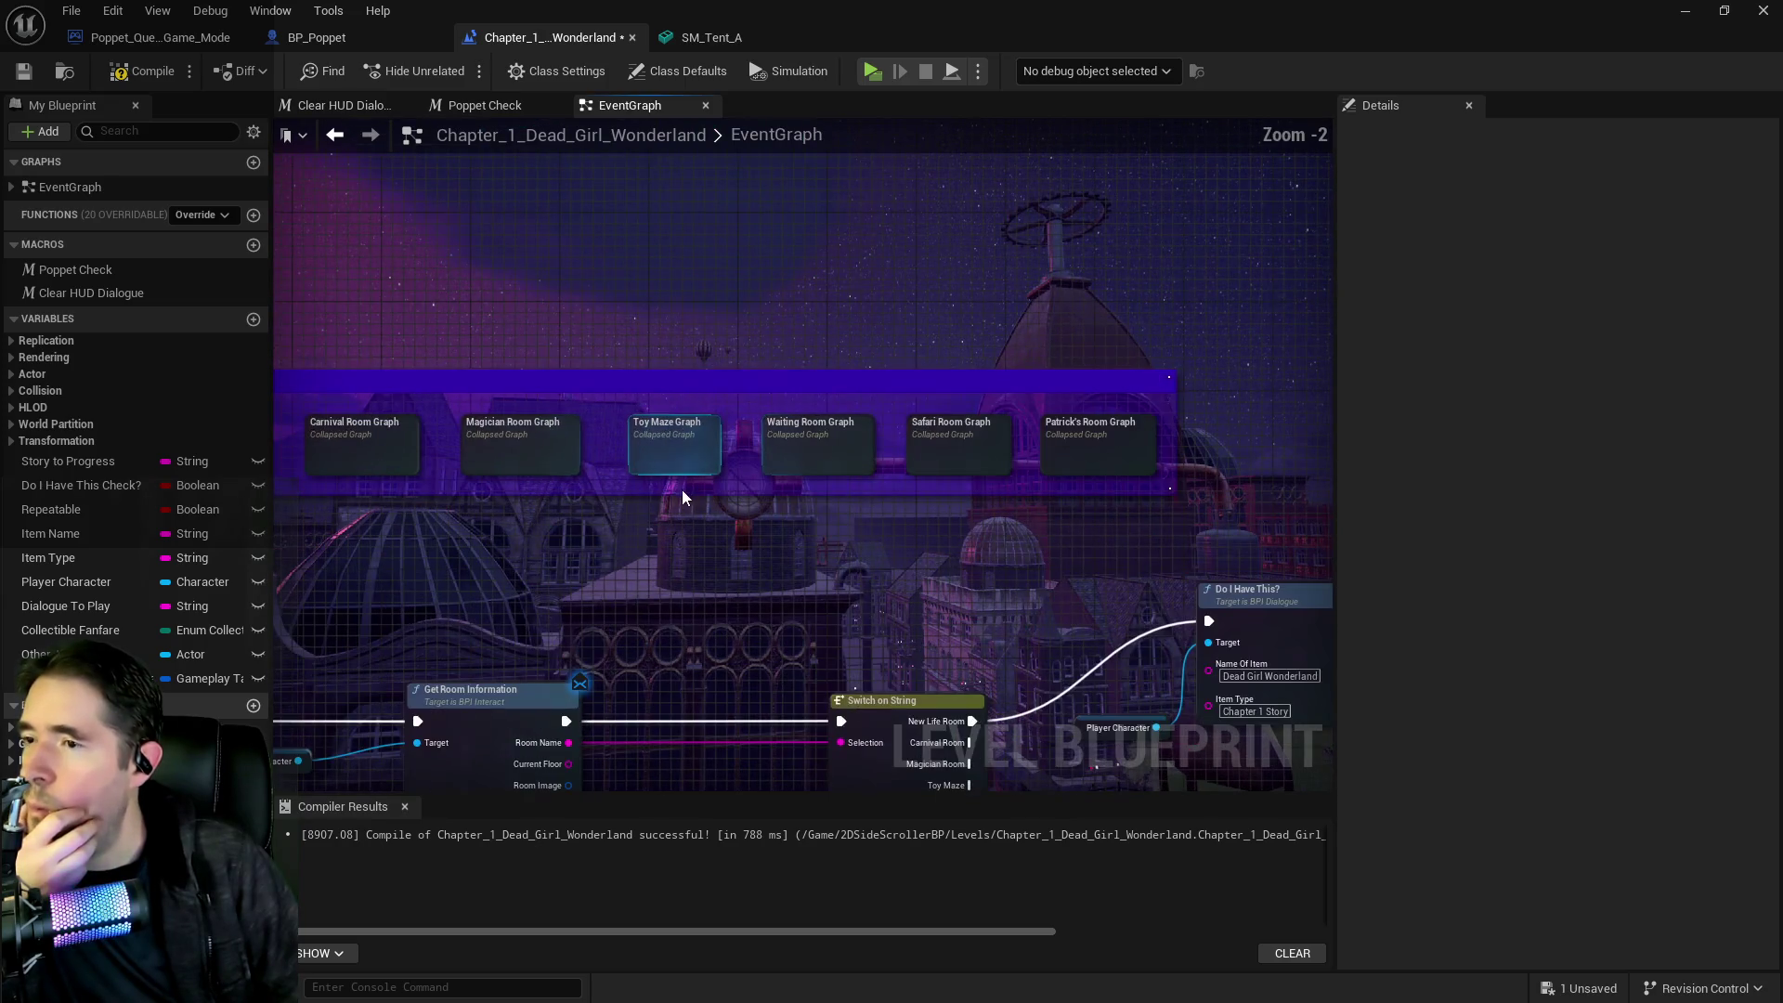
pyautogui.doubleClick(673, 450)
pyautogui.scroll(4, 691, 435)
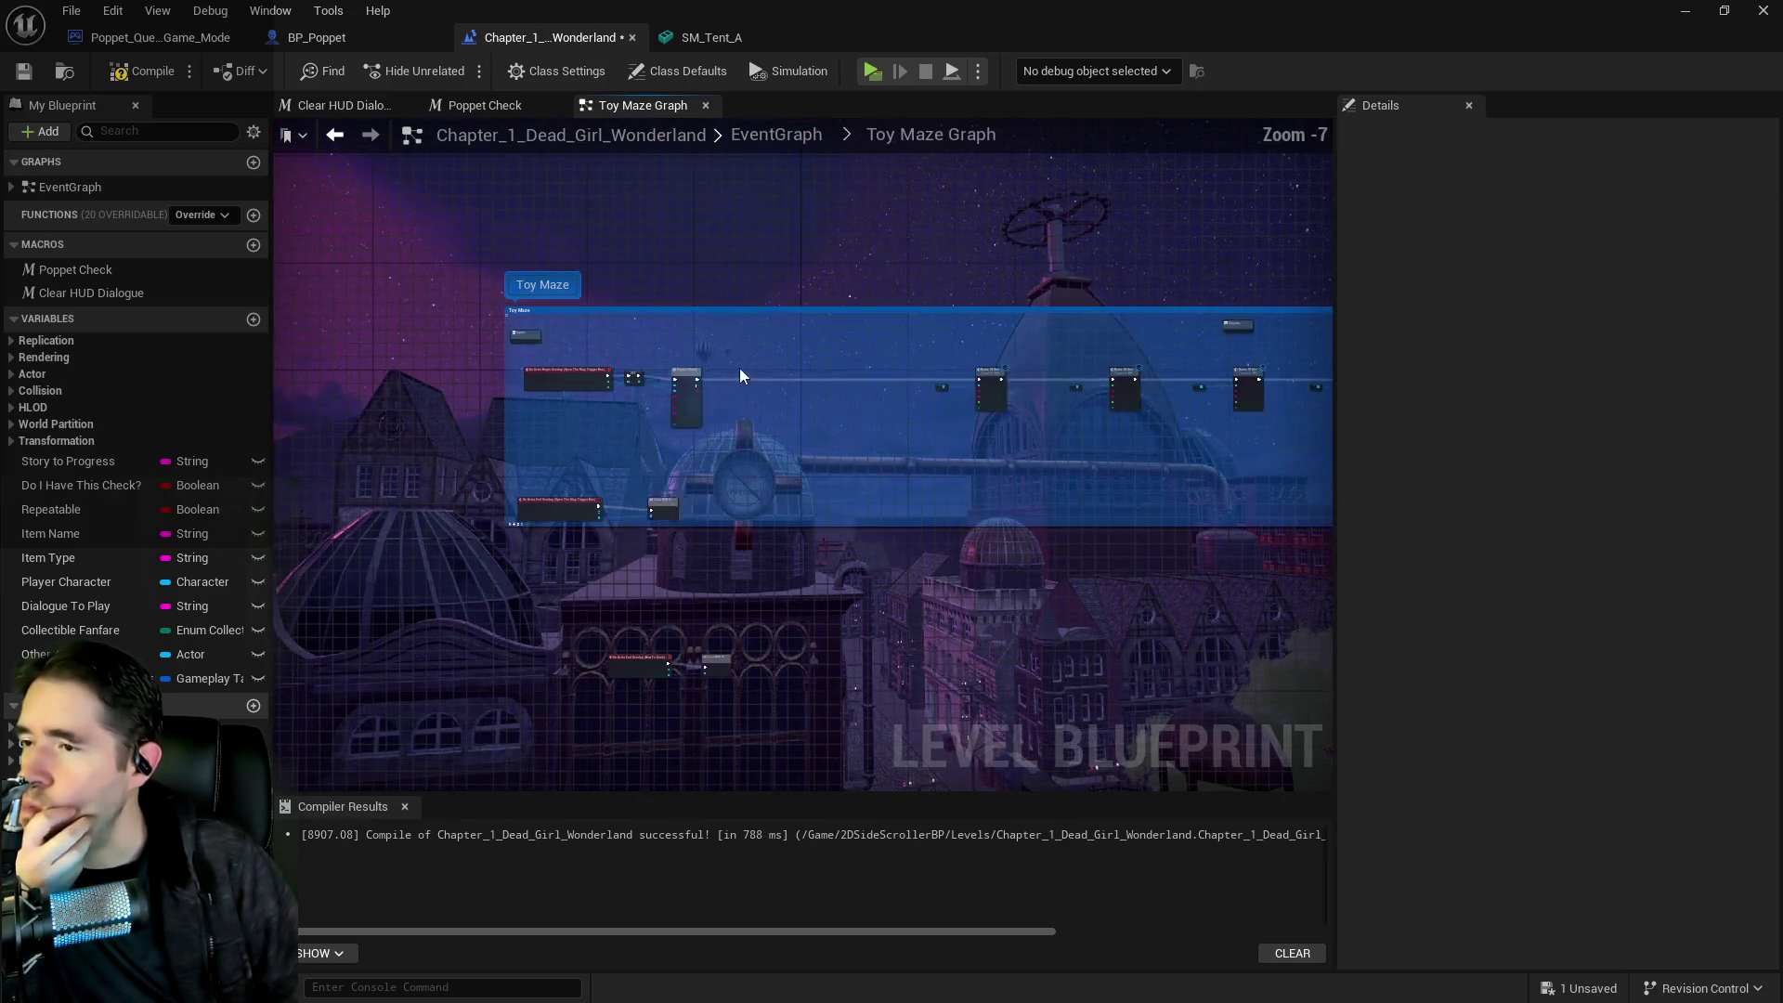
pyautogui.moveTo(847, 426); pyautogui.dragTo(558, 370)
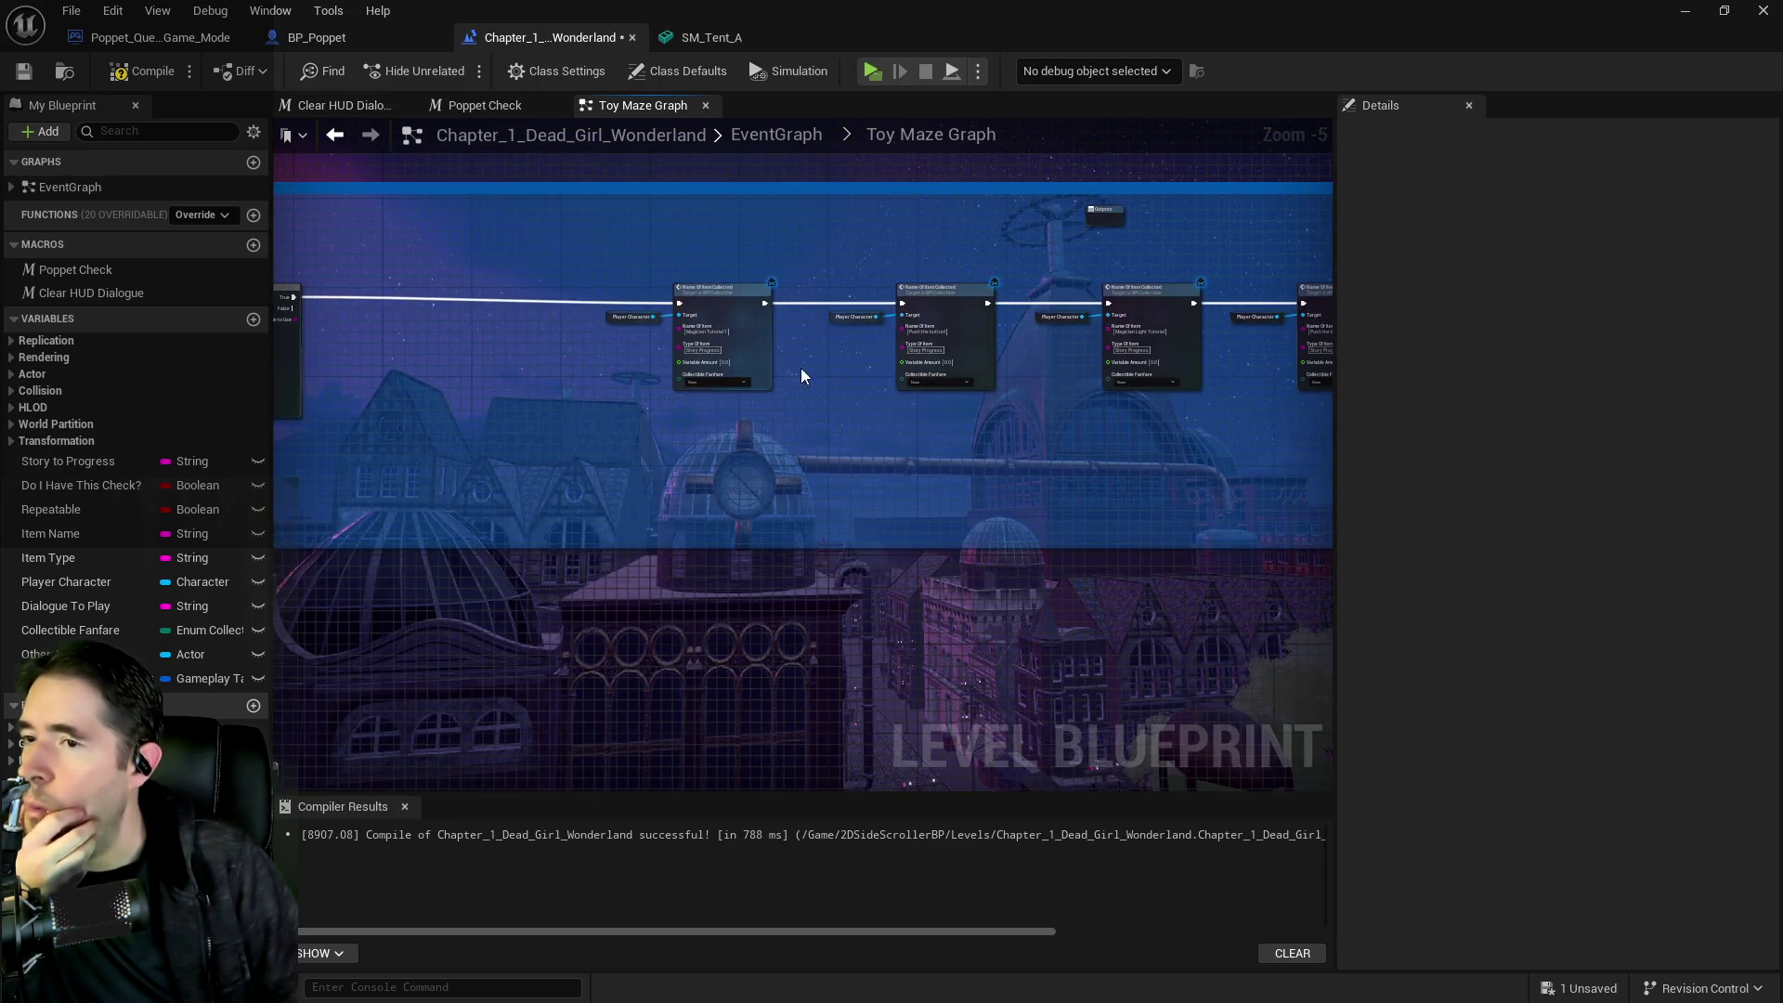
pyautogui.moveTo(804, 378); pyautogui.dragTo(450, 390)
pyautogui.scroll(1, 943, 364)
pyautogui.moveTo(943, 365); pyautogui.dragTo(617, 366)
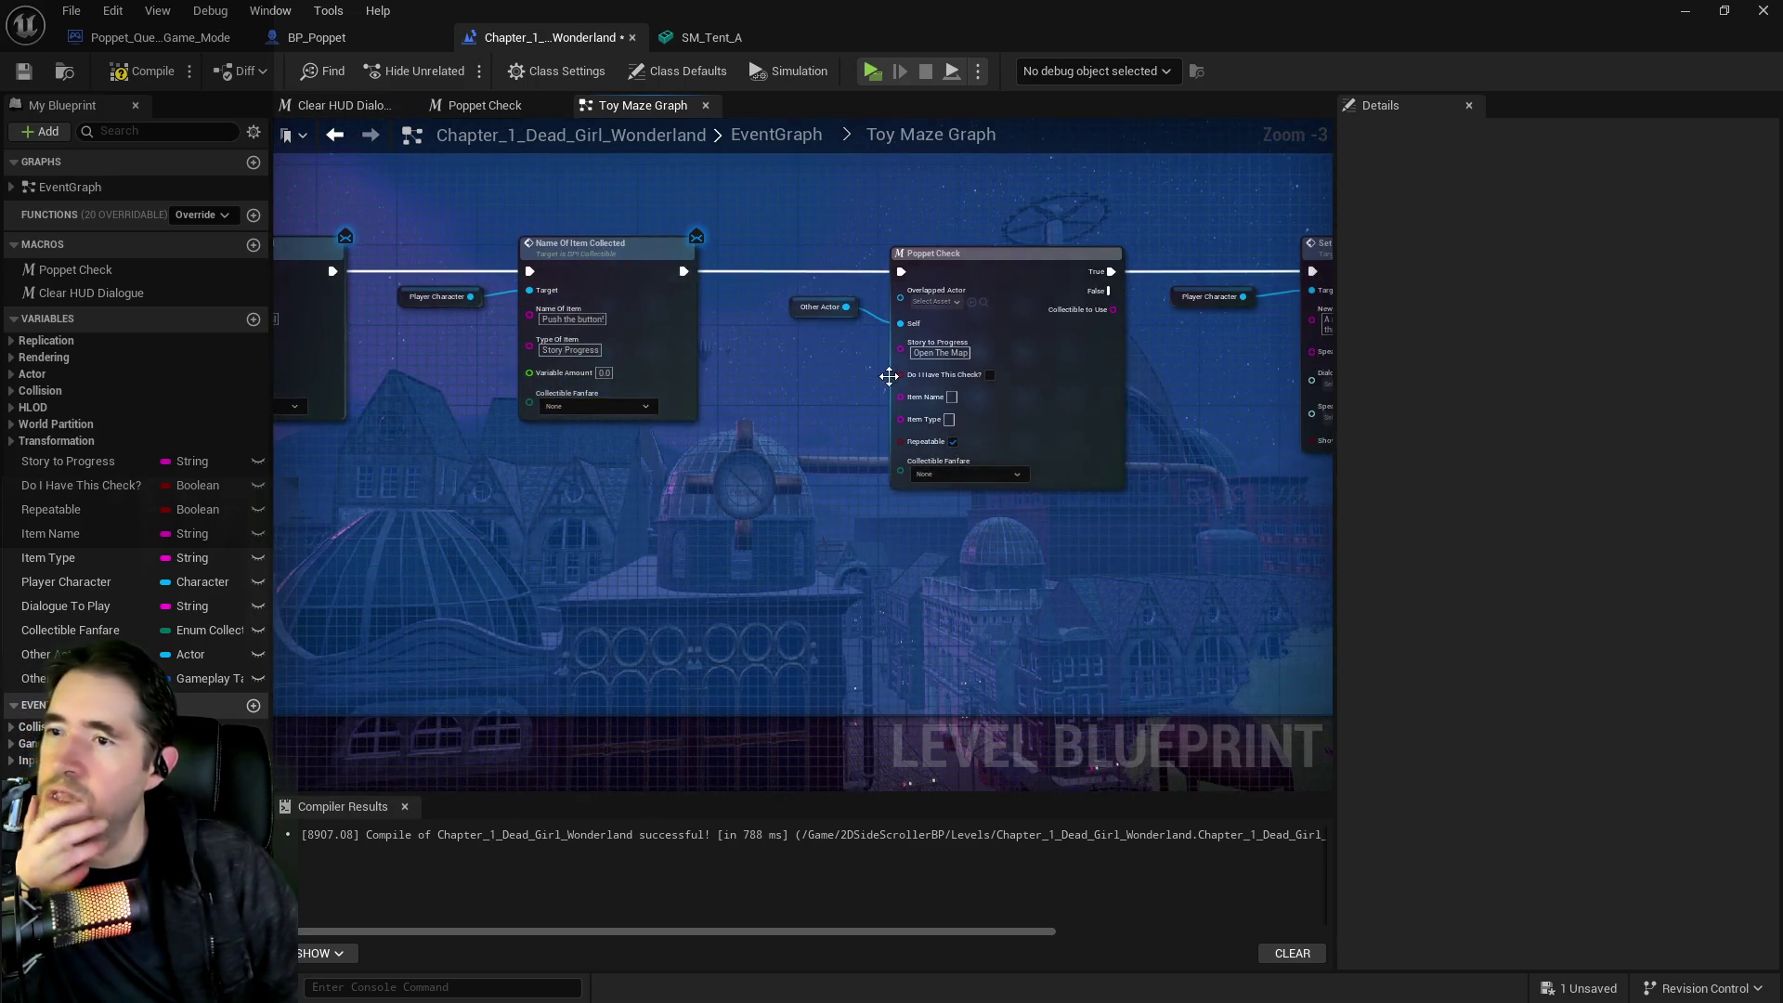
pyautogui.scroll(1, 891, 370)
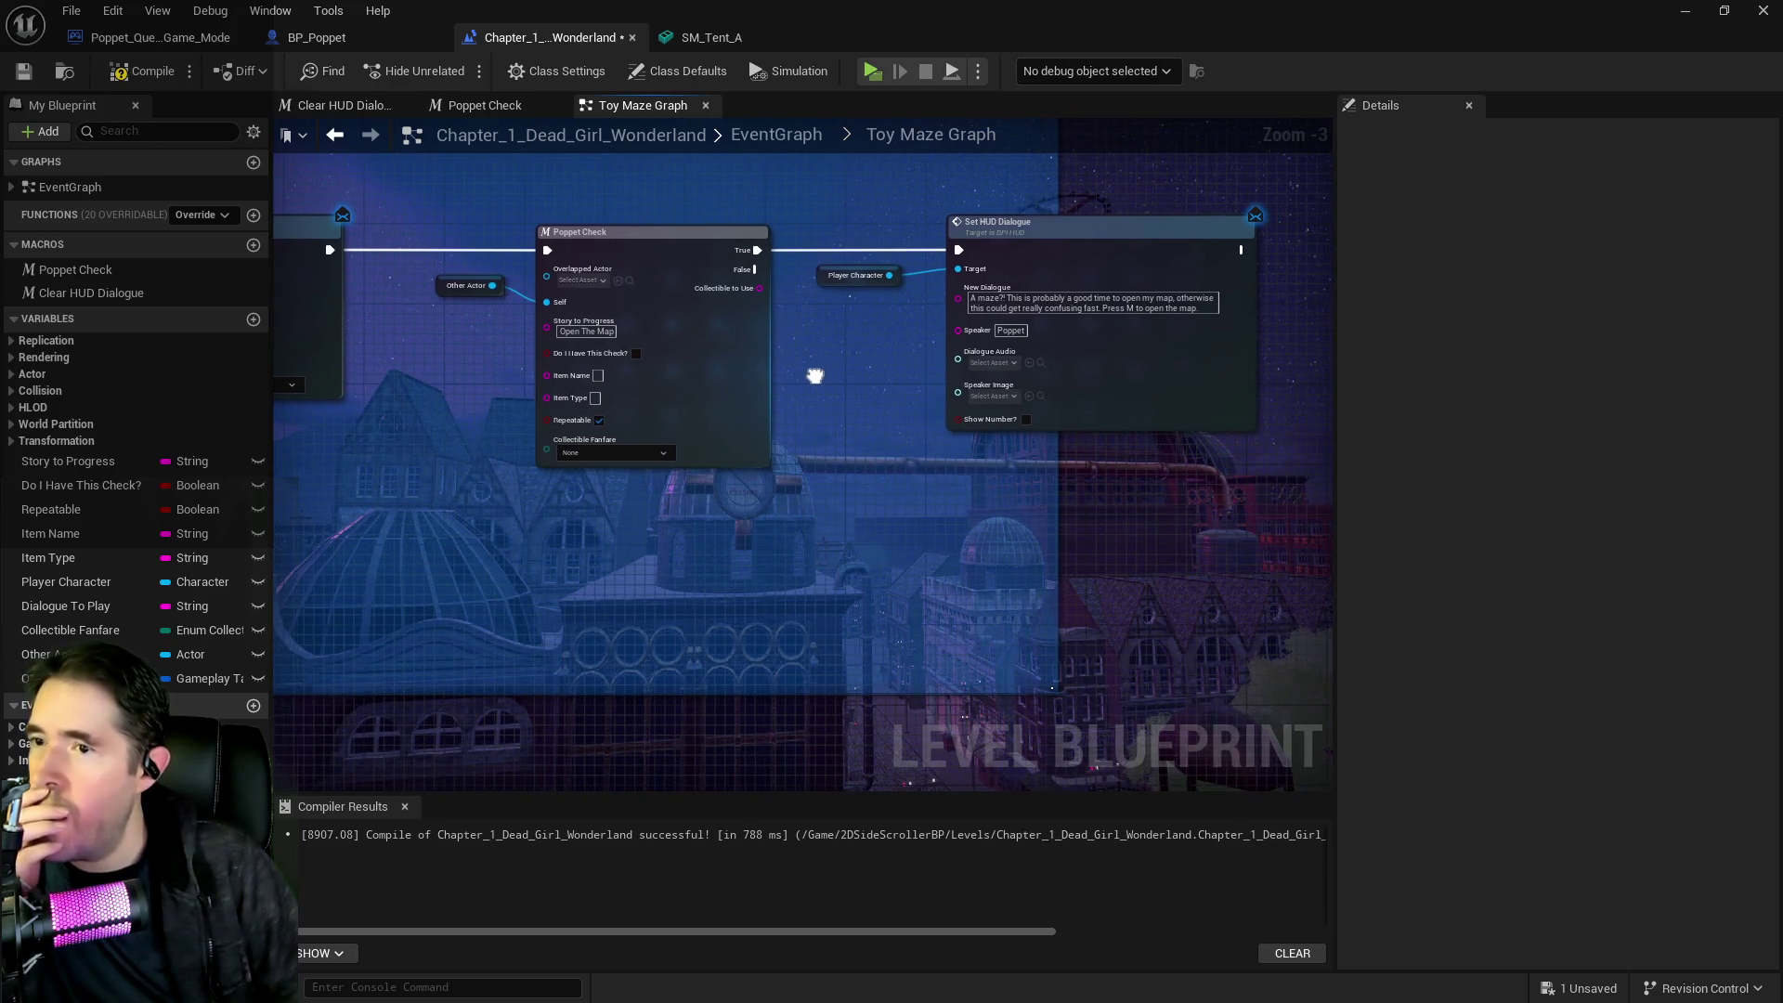
# Pan across the Toy Maze chain to the Open The Map overlap event nodes
pyautogui.moveTo(1127, 378)
pyautogui.mouseDown()
pyautogui.moveTo(703, 346)
pyautogui.moveTo(1123, 390)
pyautogui.mouseUp()
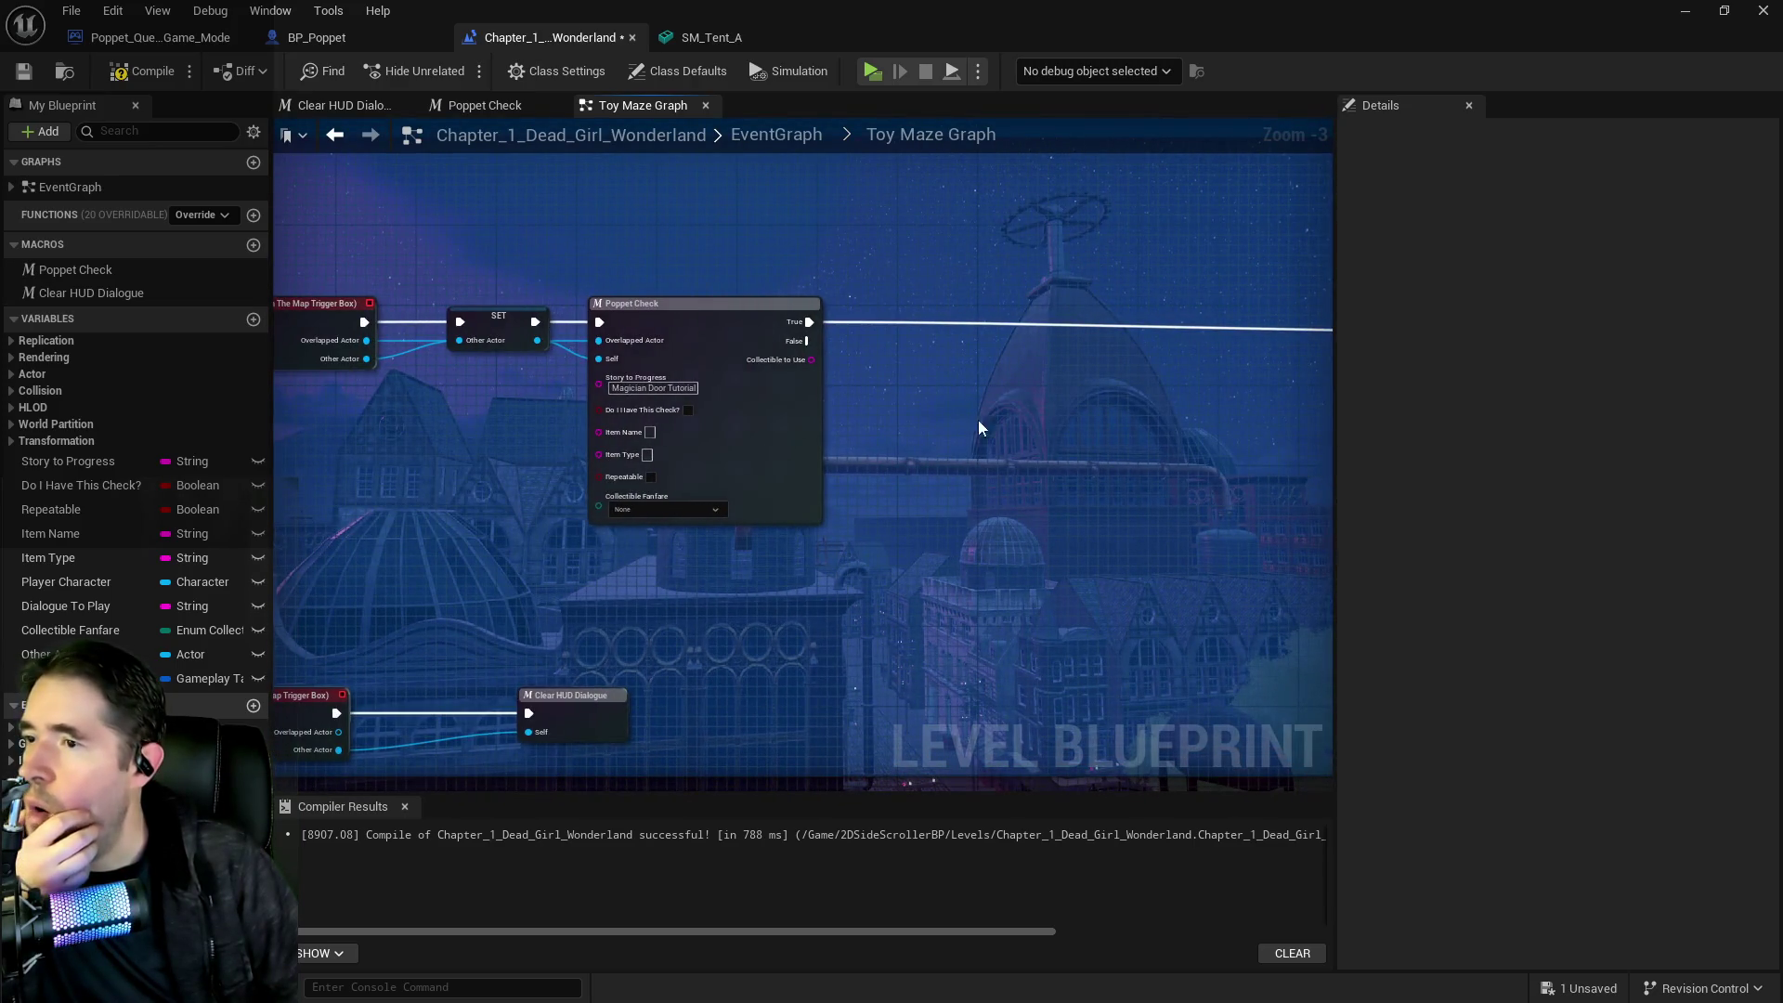
pyautogui.moveTo(733, 414); pyautogui.dragTo(867, 343)
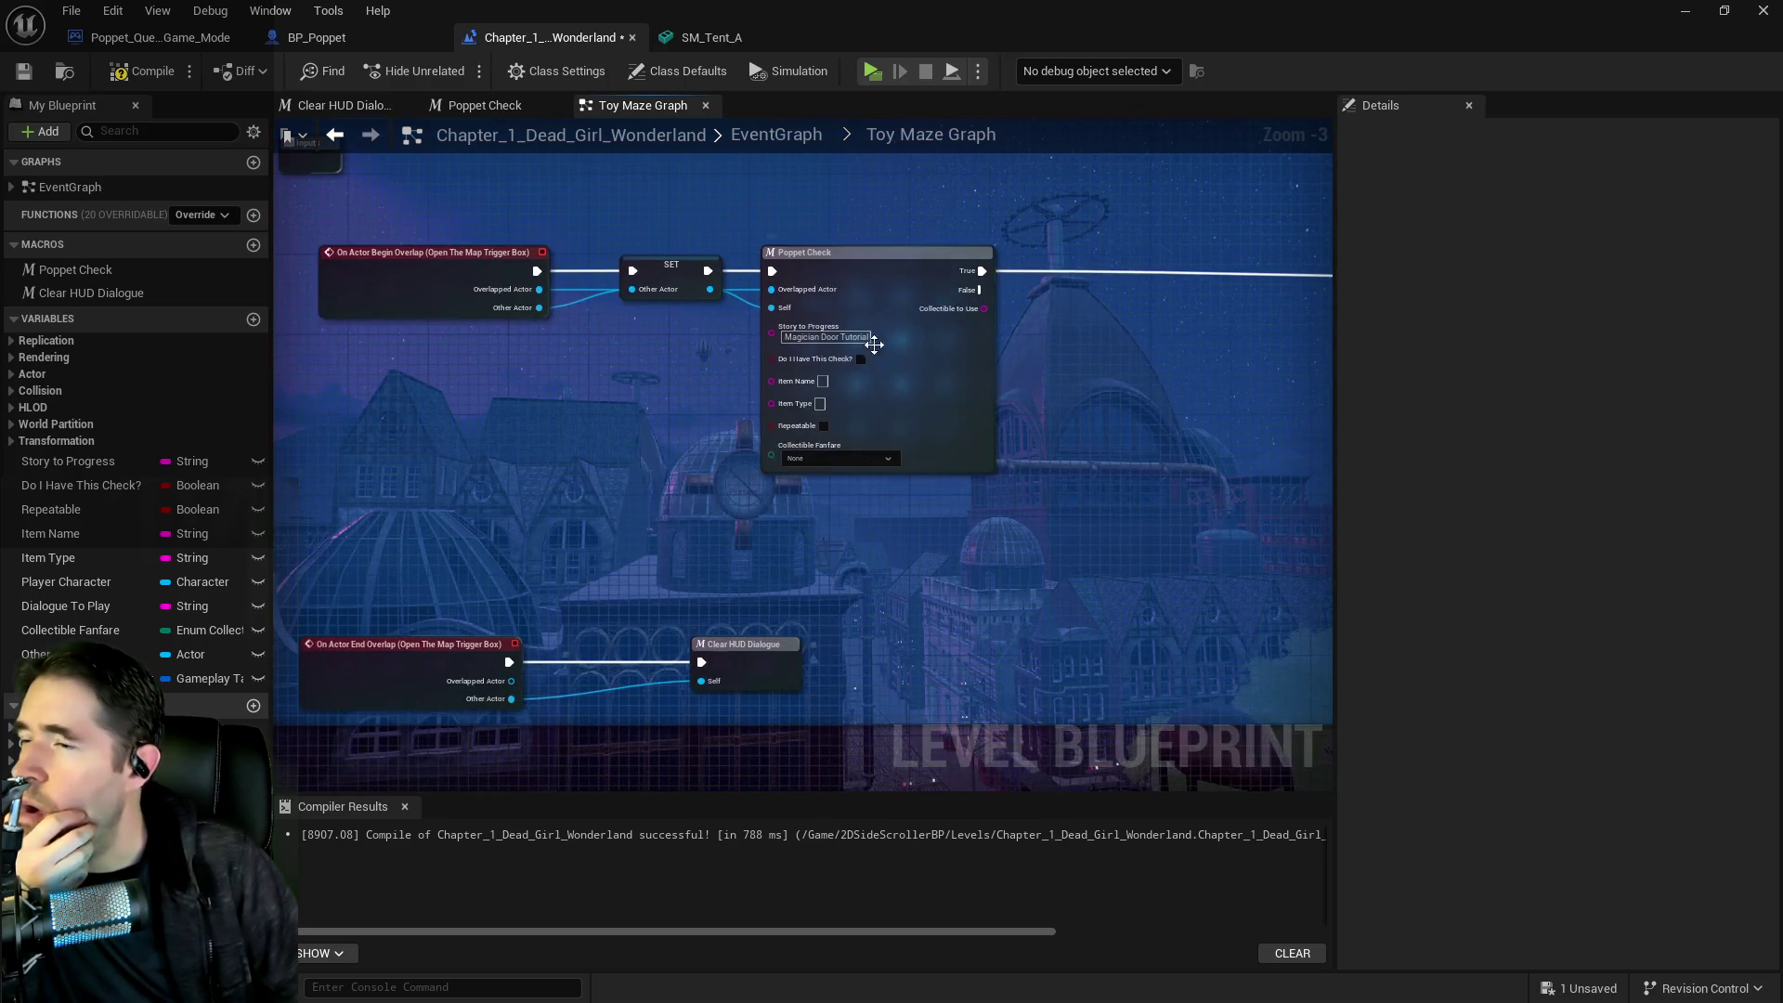
pyautogui.moveTo(1013, 434); pyautogui.dragTo(816, 386)
pyautogui.scroll(-2, 845, 381)
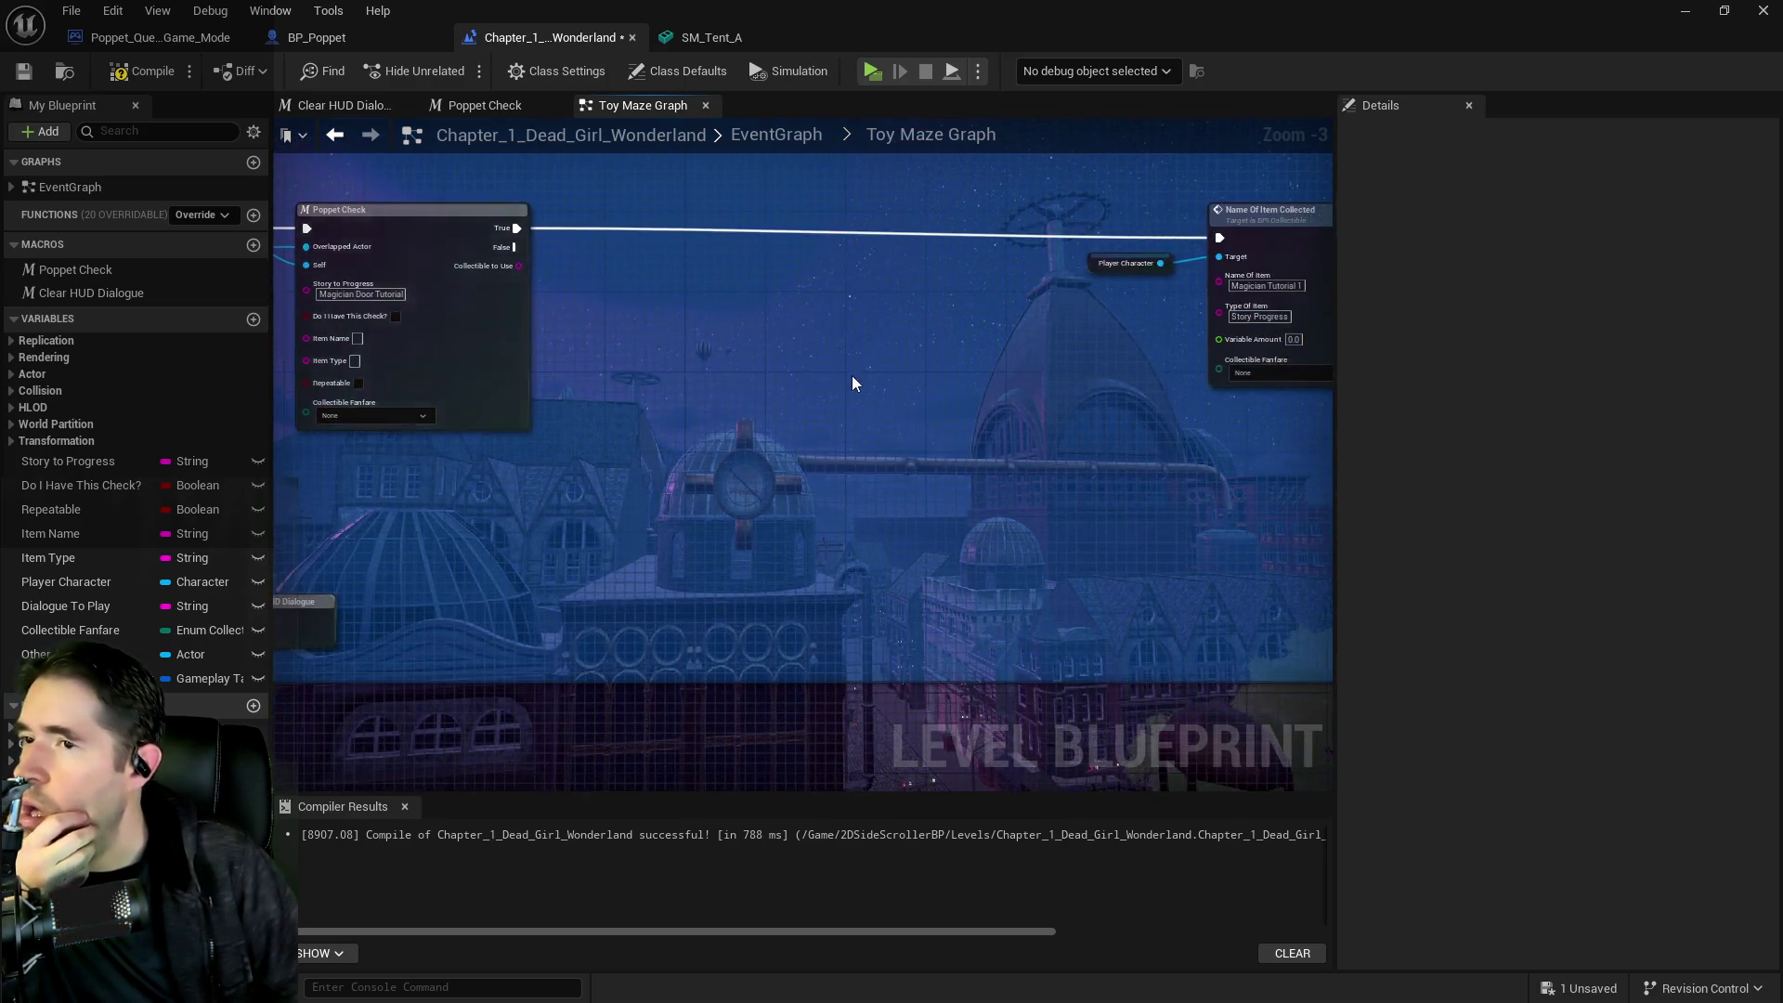
pyautogui.moveTo(939, 378); pyautogui.dragTo(278, 375)
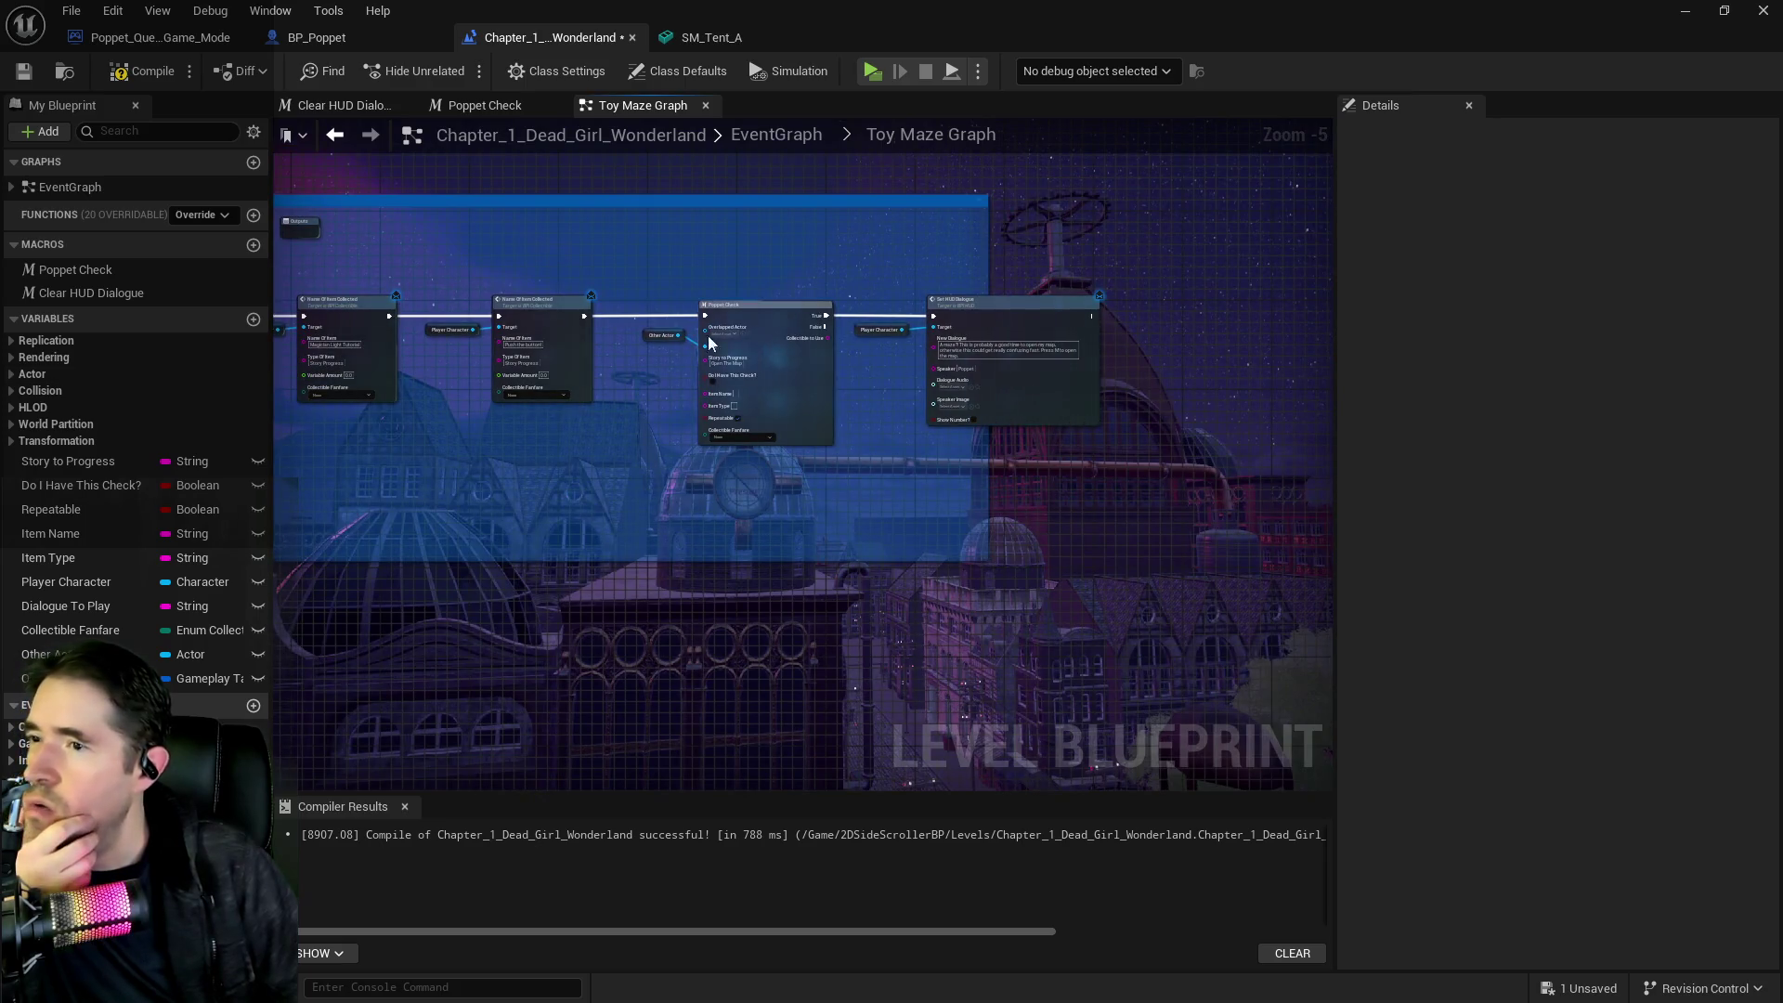
pyautogui.moveTo(871, 287)
pyautogui.mouseDown()
pyautogui.moveTo(1054, 310)
pyautogui.moveTo(1321, 381)
pyautogui.mouseUp()
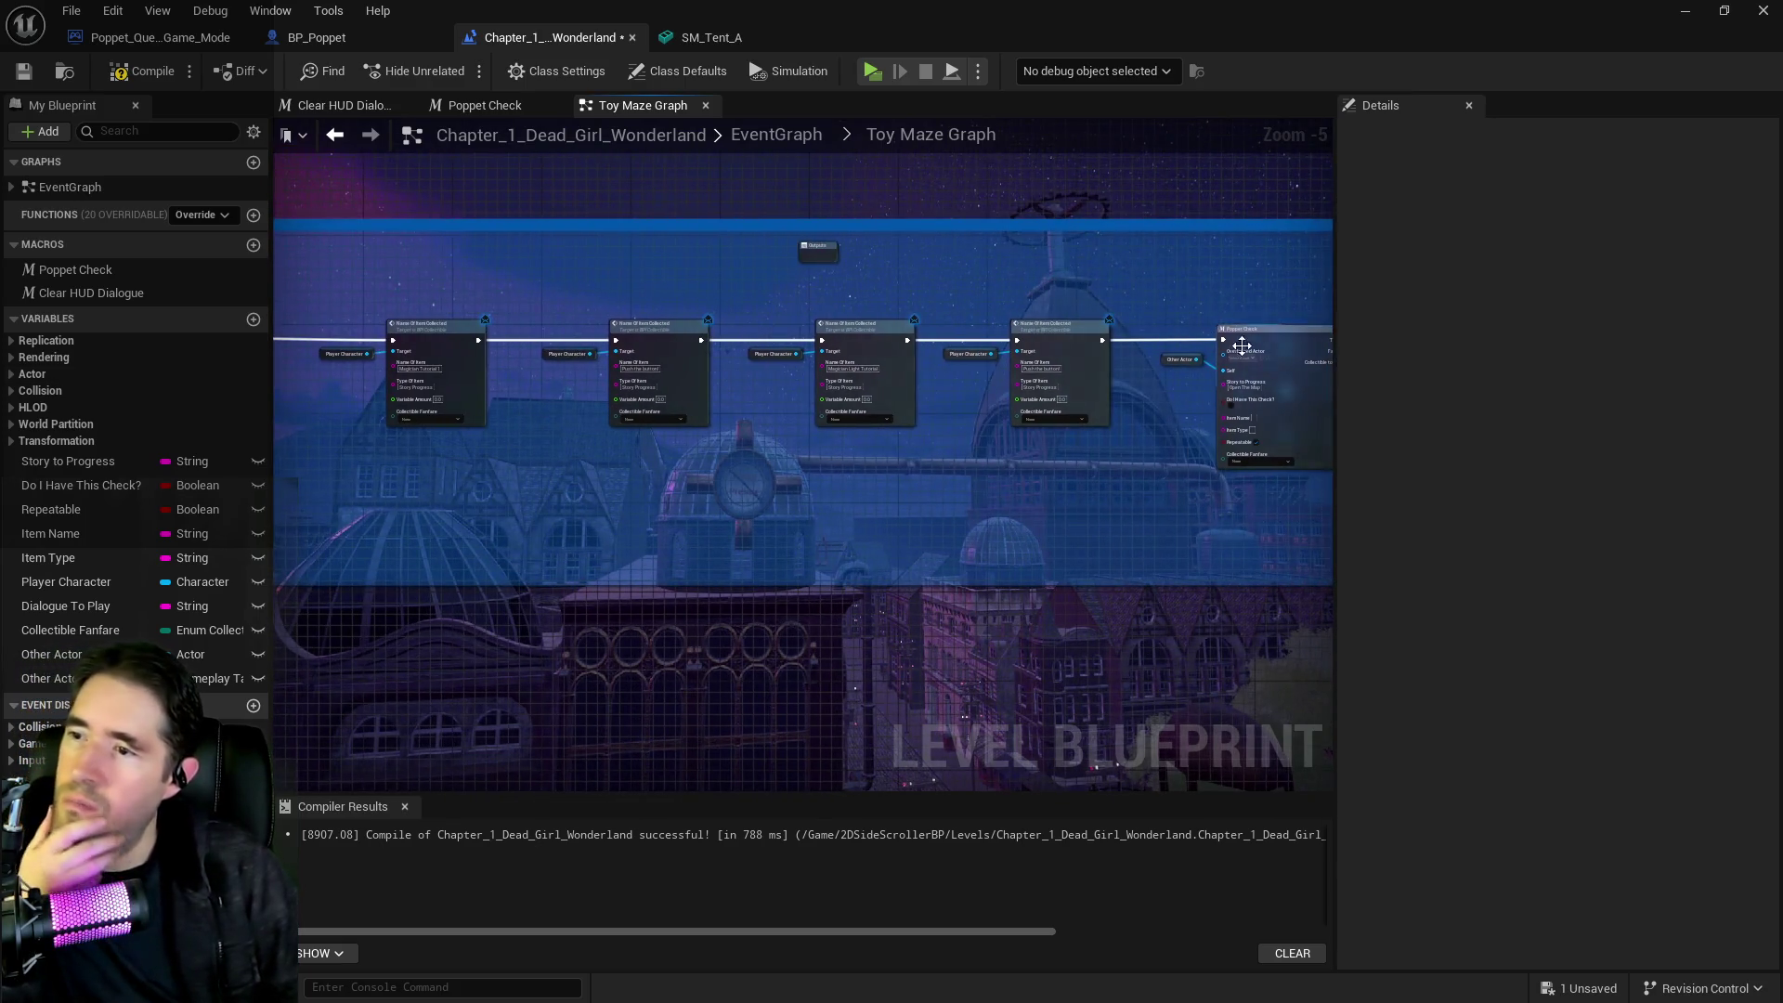
pyautogui.moveTo(708, 444)
pyautogui.mouseDown()
pyautogui.moveTo(1162, 486)
pyautogui.moveTo(895, 470)
pyautogui.moveTo(821, 401)
pyautogui.moveTo(724, 418)
pyautogui.moveTo(733, 449)
pyautogui.moveTo(1099, 450)
pyautogui.moveTo(705, 557)
pyautogui.moveTo(704, 583)
pyautogui.moveTo(654, 525)
pyautogui.moveTo(945, 415)
pyautogui.moveTo(833, 436)
pyautogui.moveTo(1228, 533)
pyautogui.mouseUp()
pyautogui.scroll(1, 821, 401)
# Select the Open The Map Poppet Check with its dialogue node and remove them
pyautogui.click(743, 501)
pyautogui.click(944, 431)
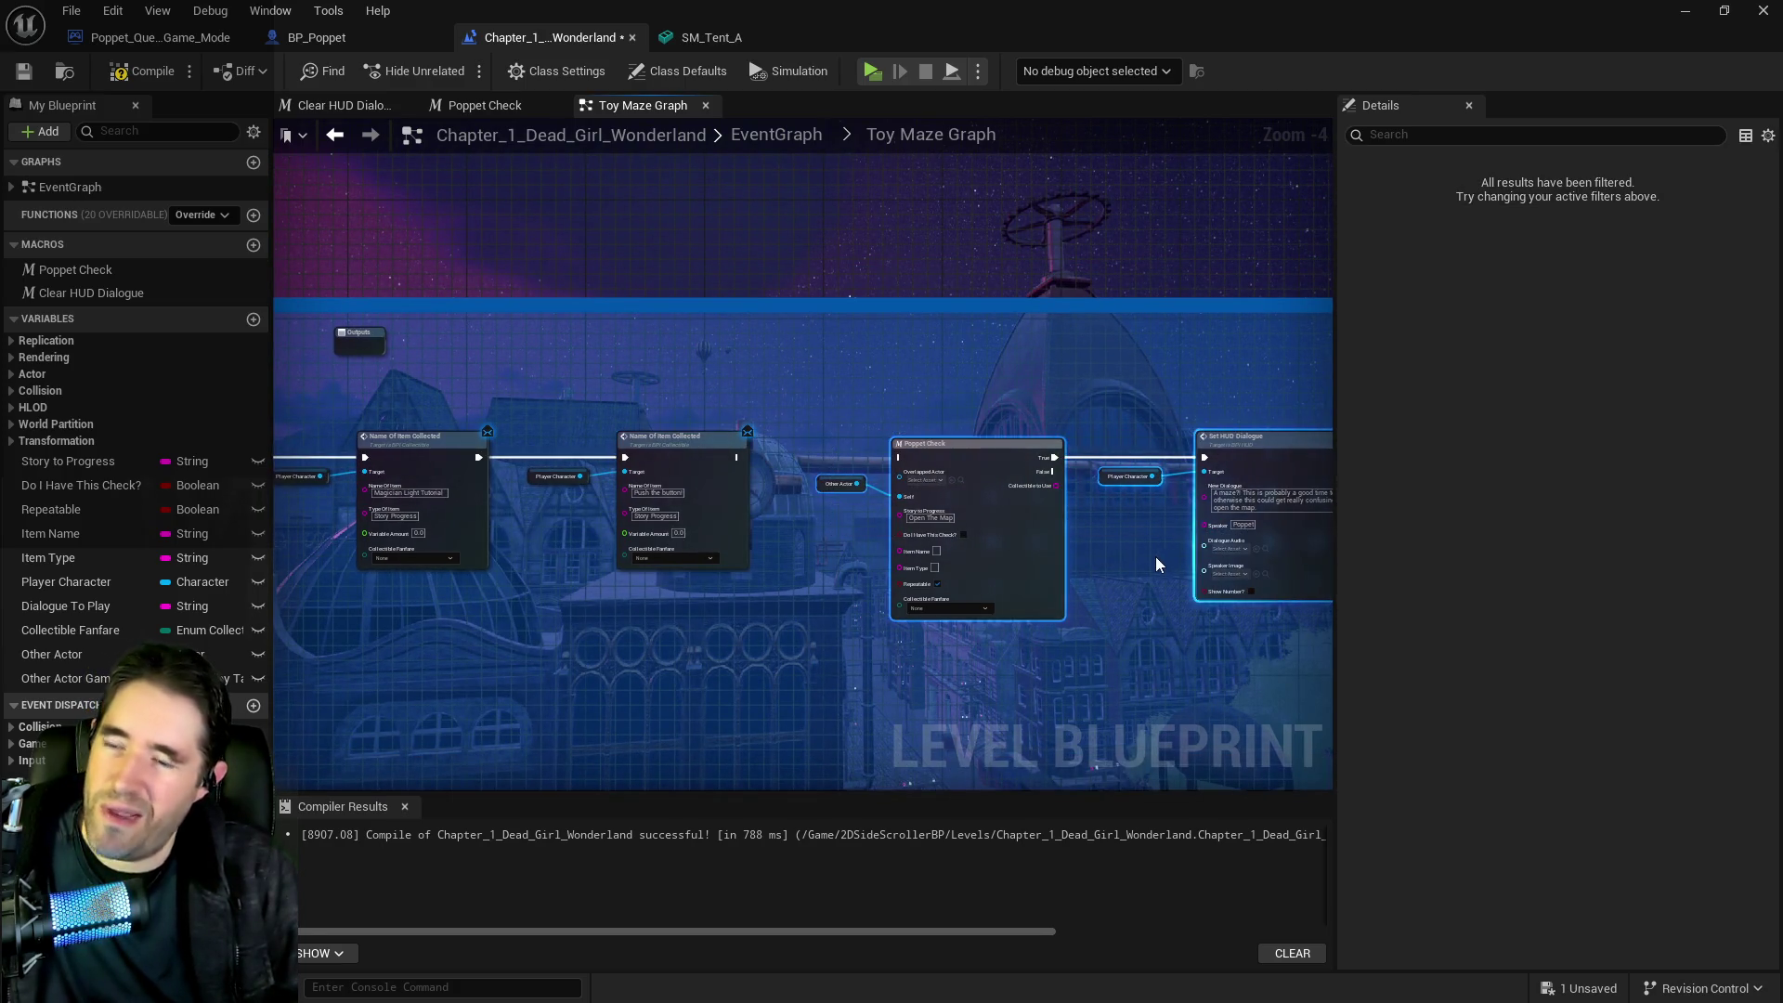
pyautogui.press('Delete')
pyautogui.moveTo(1036, 548)
pyautogui.mouseDown()
pyautogui.moveTo(1150, 560)
pyautogui.moveTo(713, 568)
pyautogui.moveTo(743, 595)
pyautogui.moveTo(748, 527)
pyautogui.mouseUp()
# Paste the Poppet Check nodes back, remove the SET node and delete the extra Poppet Check
pyautogui.hotkey('ctrl', 'v')
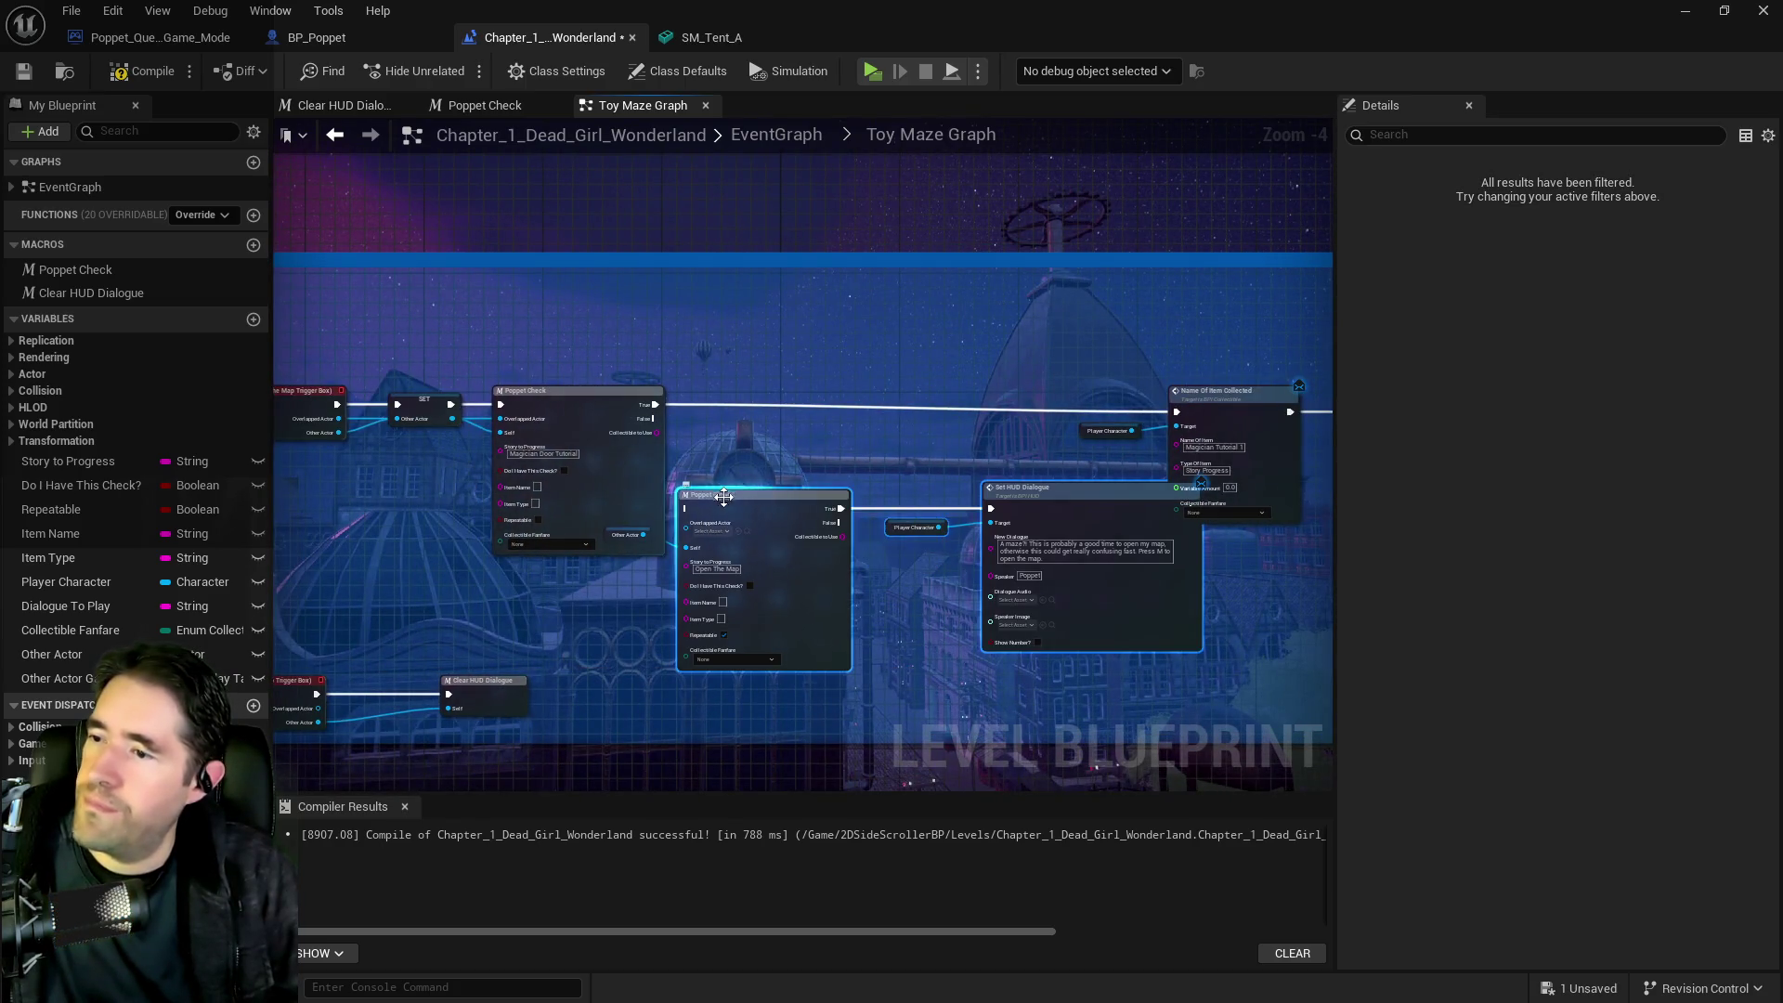
pyautogui.moveTo(451, 405)
pyautogui.mouseDown()
pyautogui.moveTo(574, 454)
pyautogui.moveTo(694, 535)
pyautogui.mouseUp()
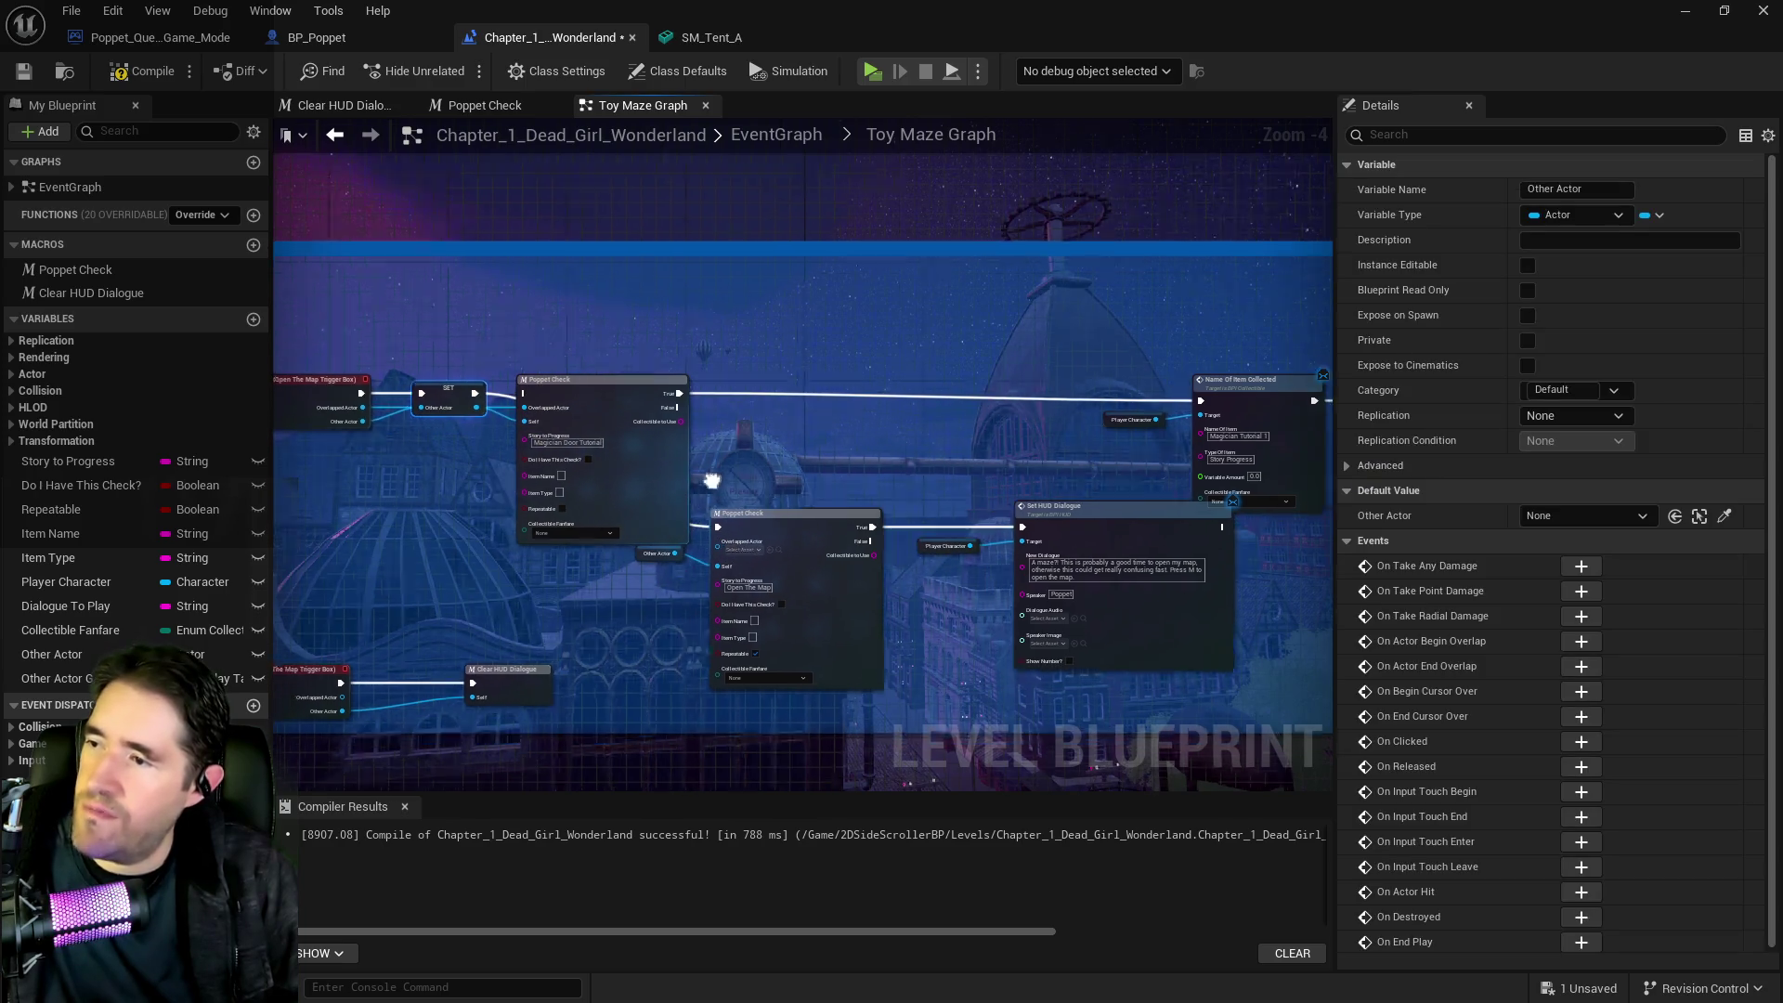
pyautogui.moveTo(681, 434)
pyautogui.mouseDown()
pyautogui.moveTo(653, 751)
pyautogui.moveTo(602, 541)
pyautogui.mouseUp()
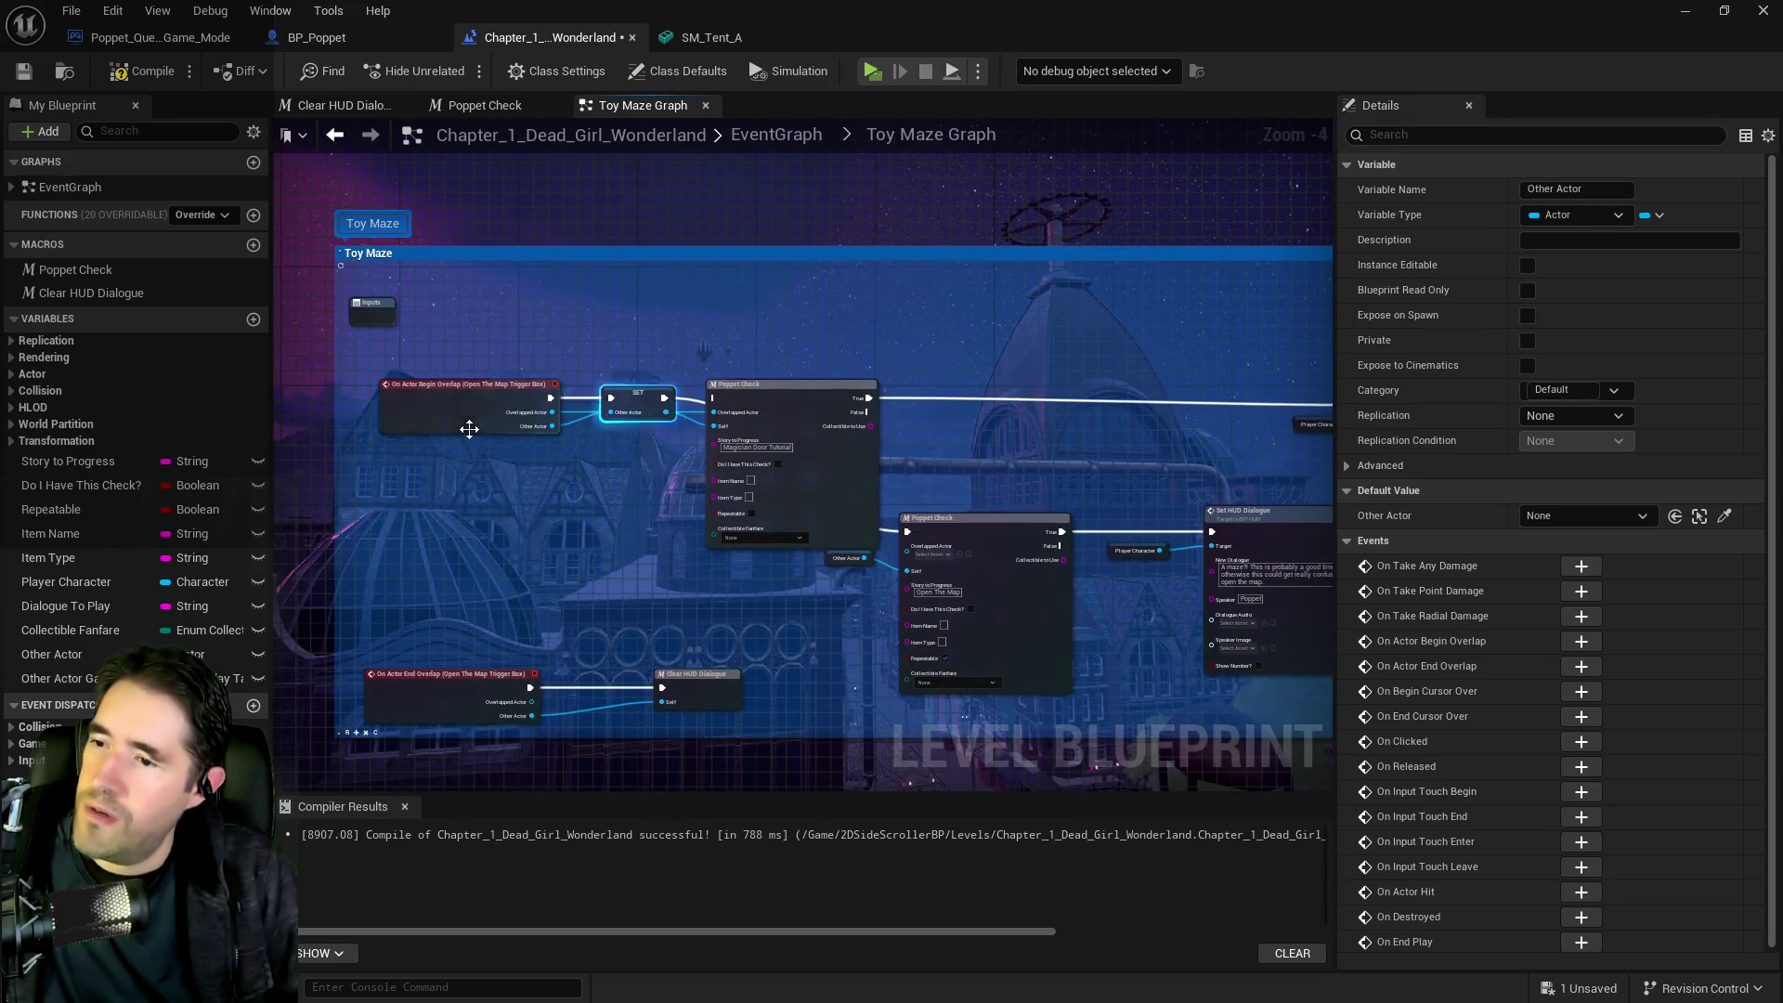
pyautogui.scroll(3, 628, 437)
pyautogui.hotkey('ctrl', 'z')
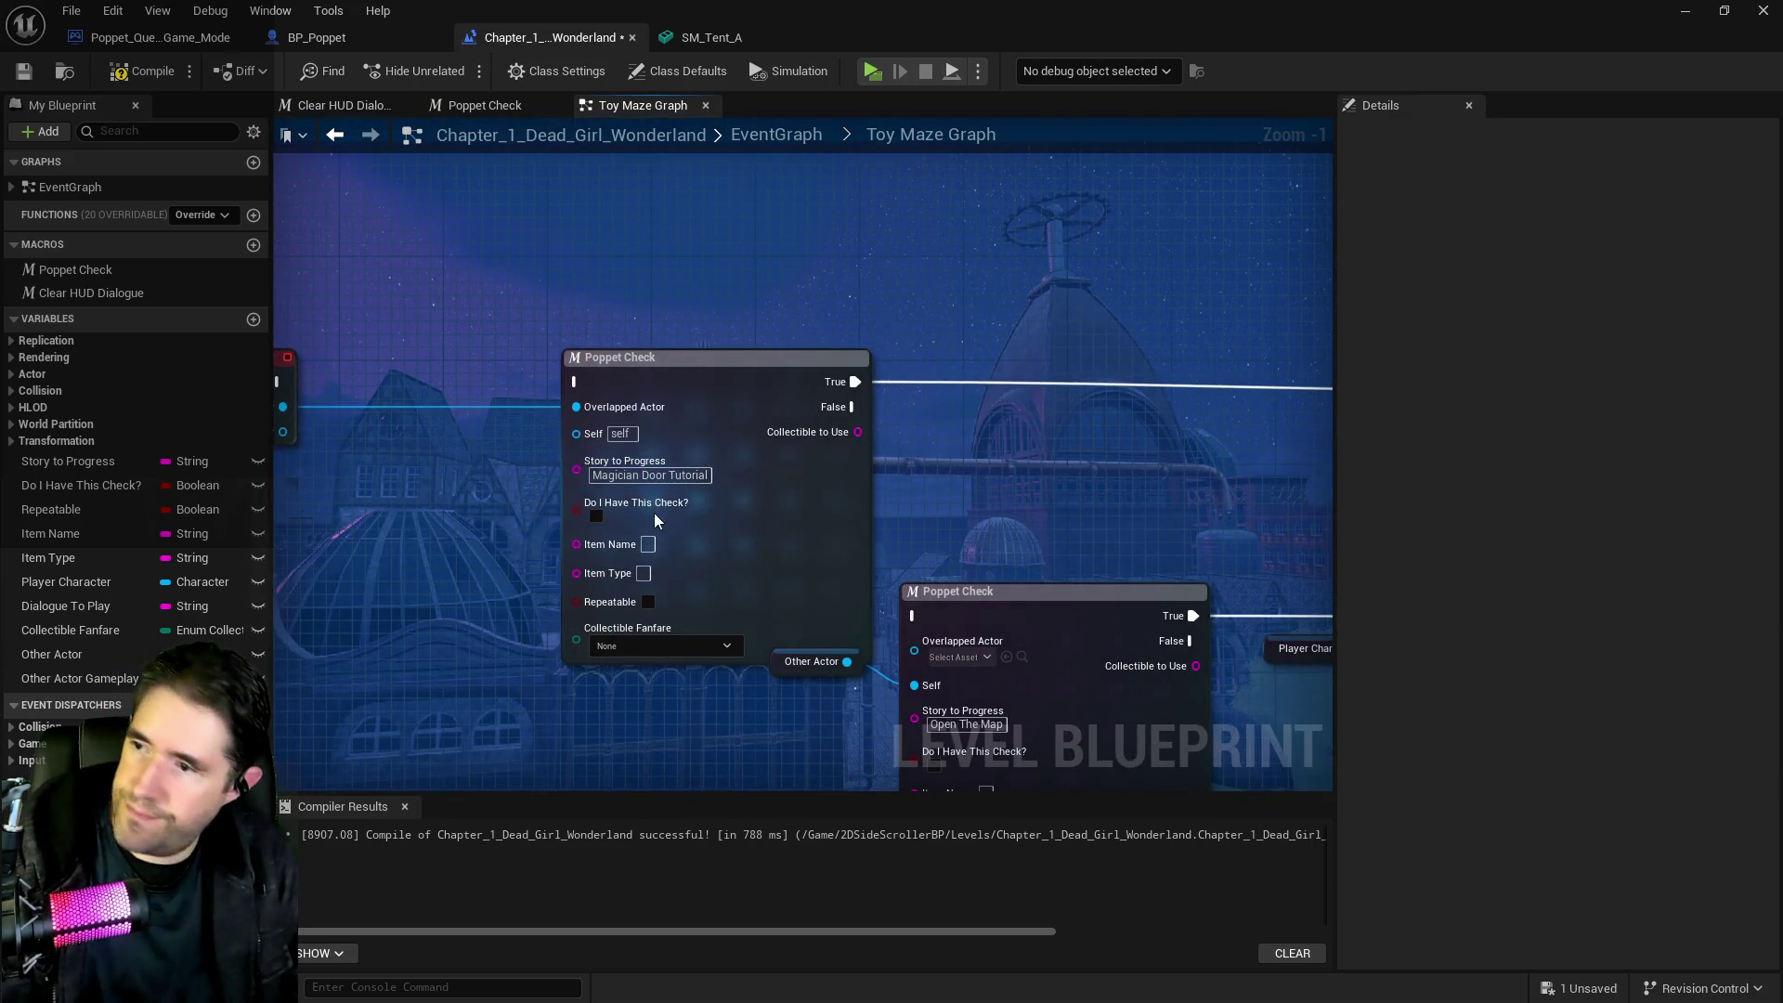
pyautogui.click(704, 374)
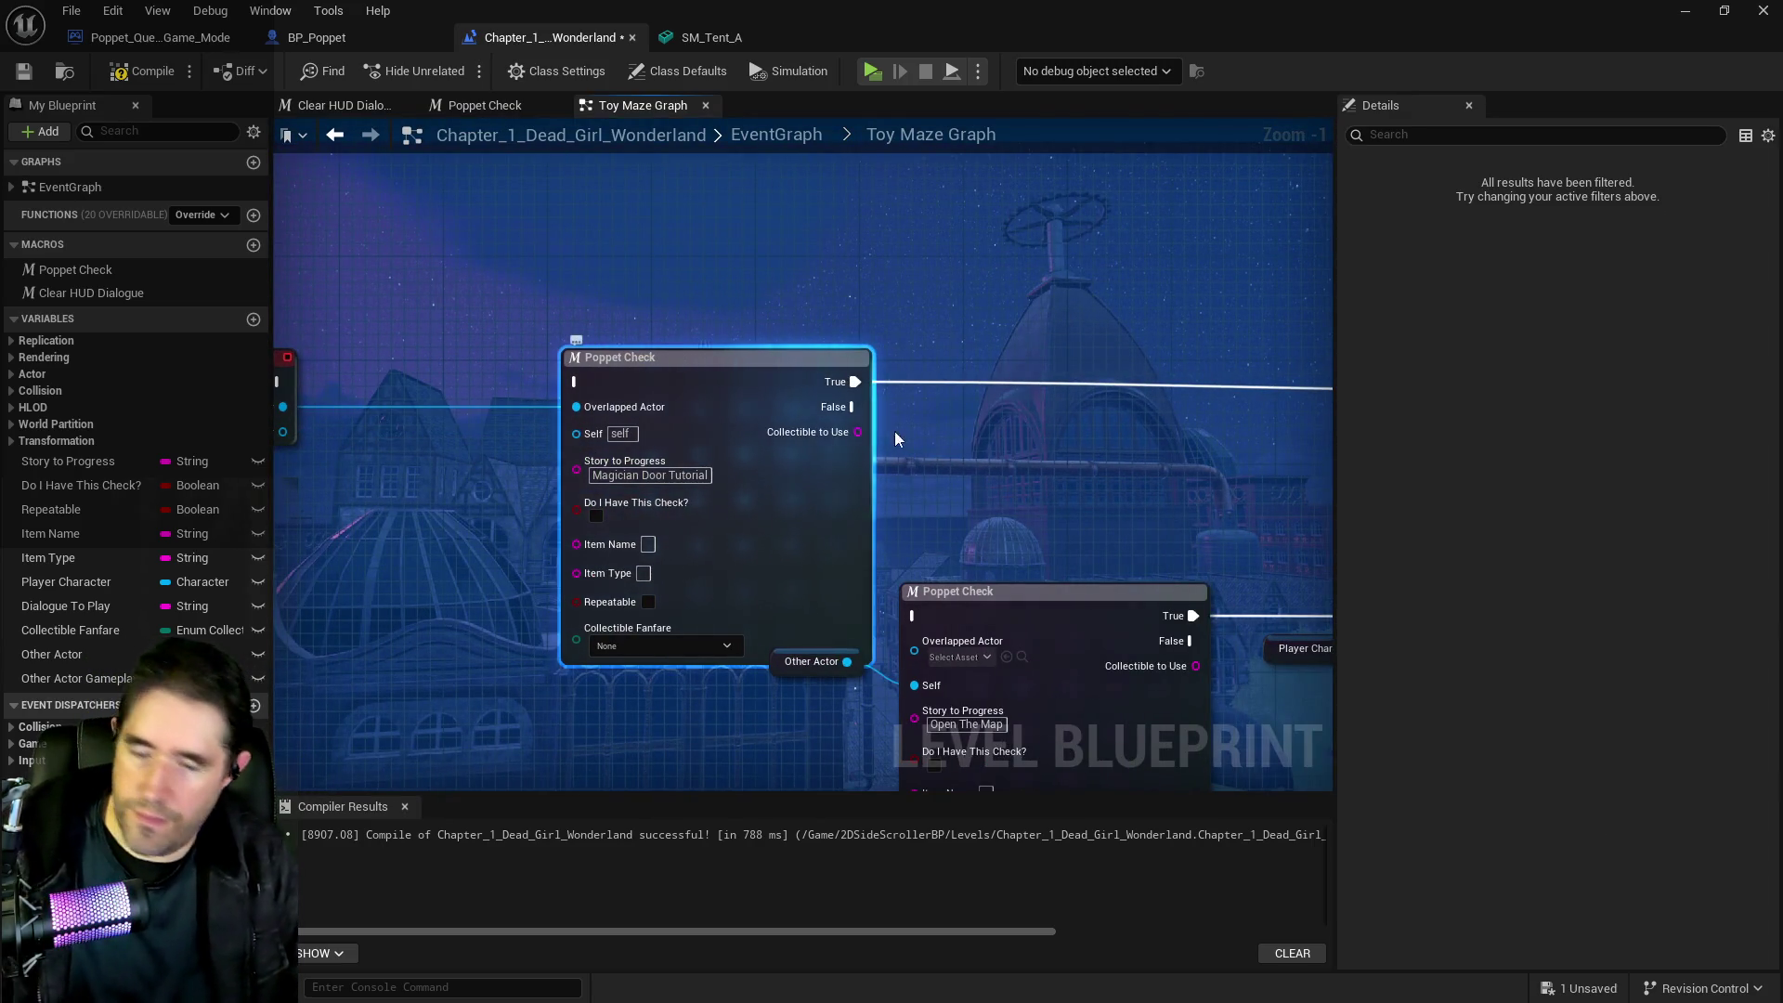
pyautogui.press('Delete')
# Wire the overlap event's execution, Overlapped Actor and Other Actor into Poppet Check
pyautogui.moveTo(1014, 506); pyautogui.dragTo(642, 431)
pyautogui.scroll(-2, 643, 431)
pyautogui.moveTo(509, 414)
pyautogui.mouseDown()
pyautogui.moveTo(1017, 599)
pyautogui.moveTo(799, 308)
pyautogui.mouseUp()
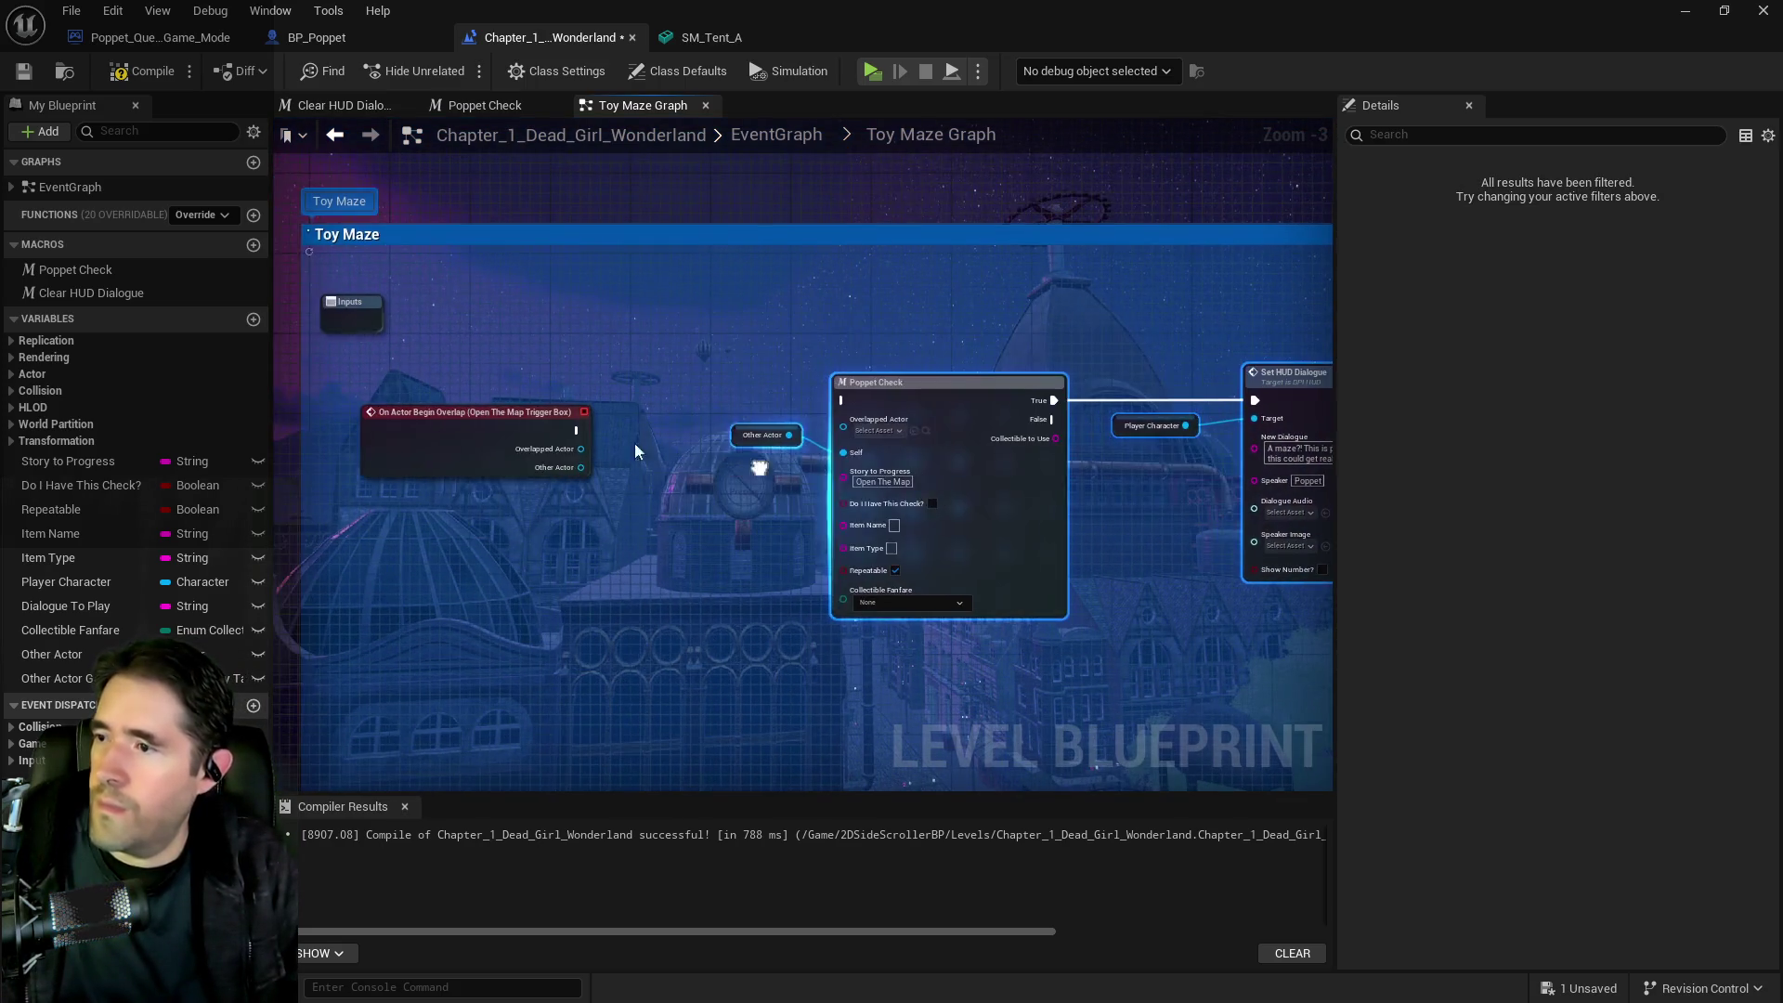
pyautogui.moveTo(575, 430); pyautogui.dragTo(846, 405)
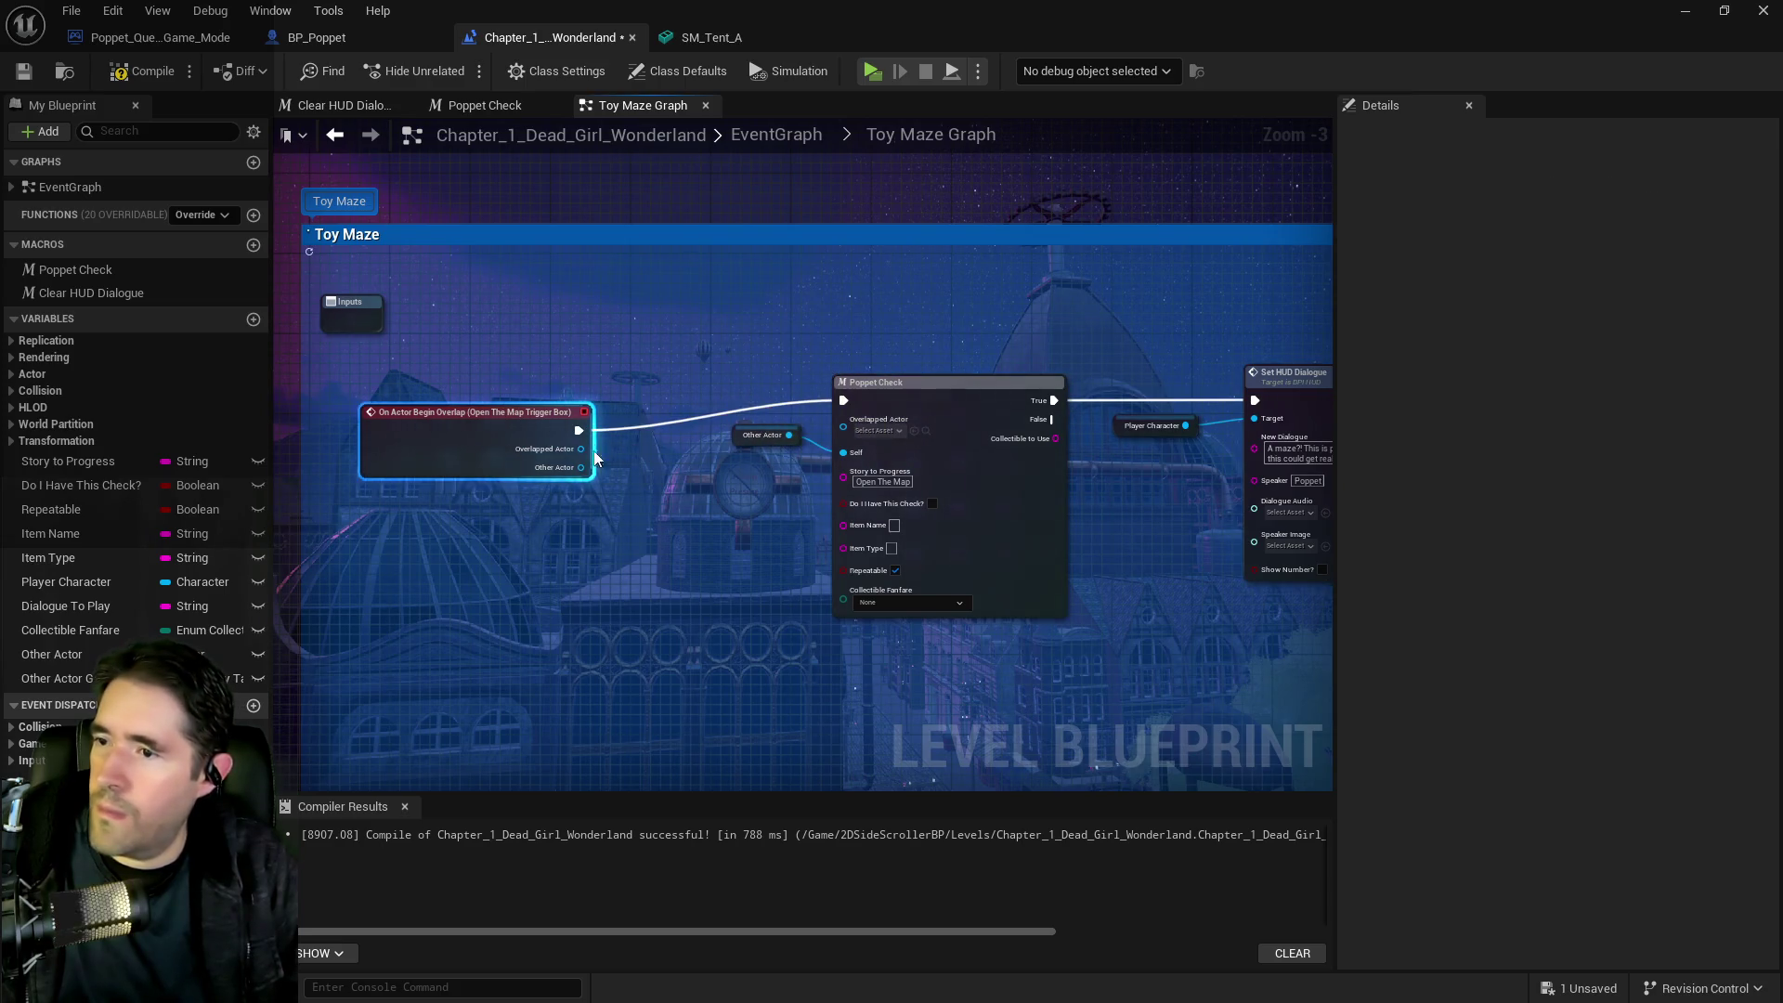
pyautogui.moveTo(581, 449); pyautogui.dragTo(843, 430)
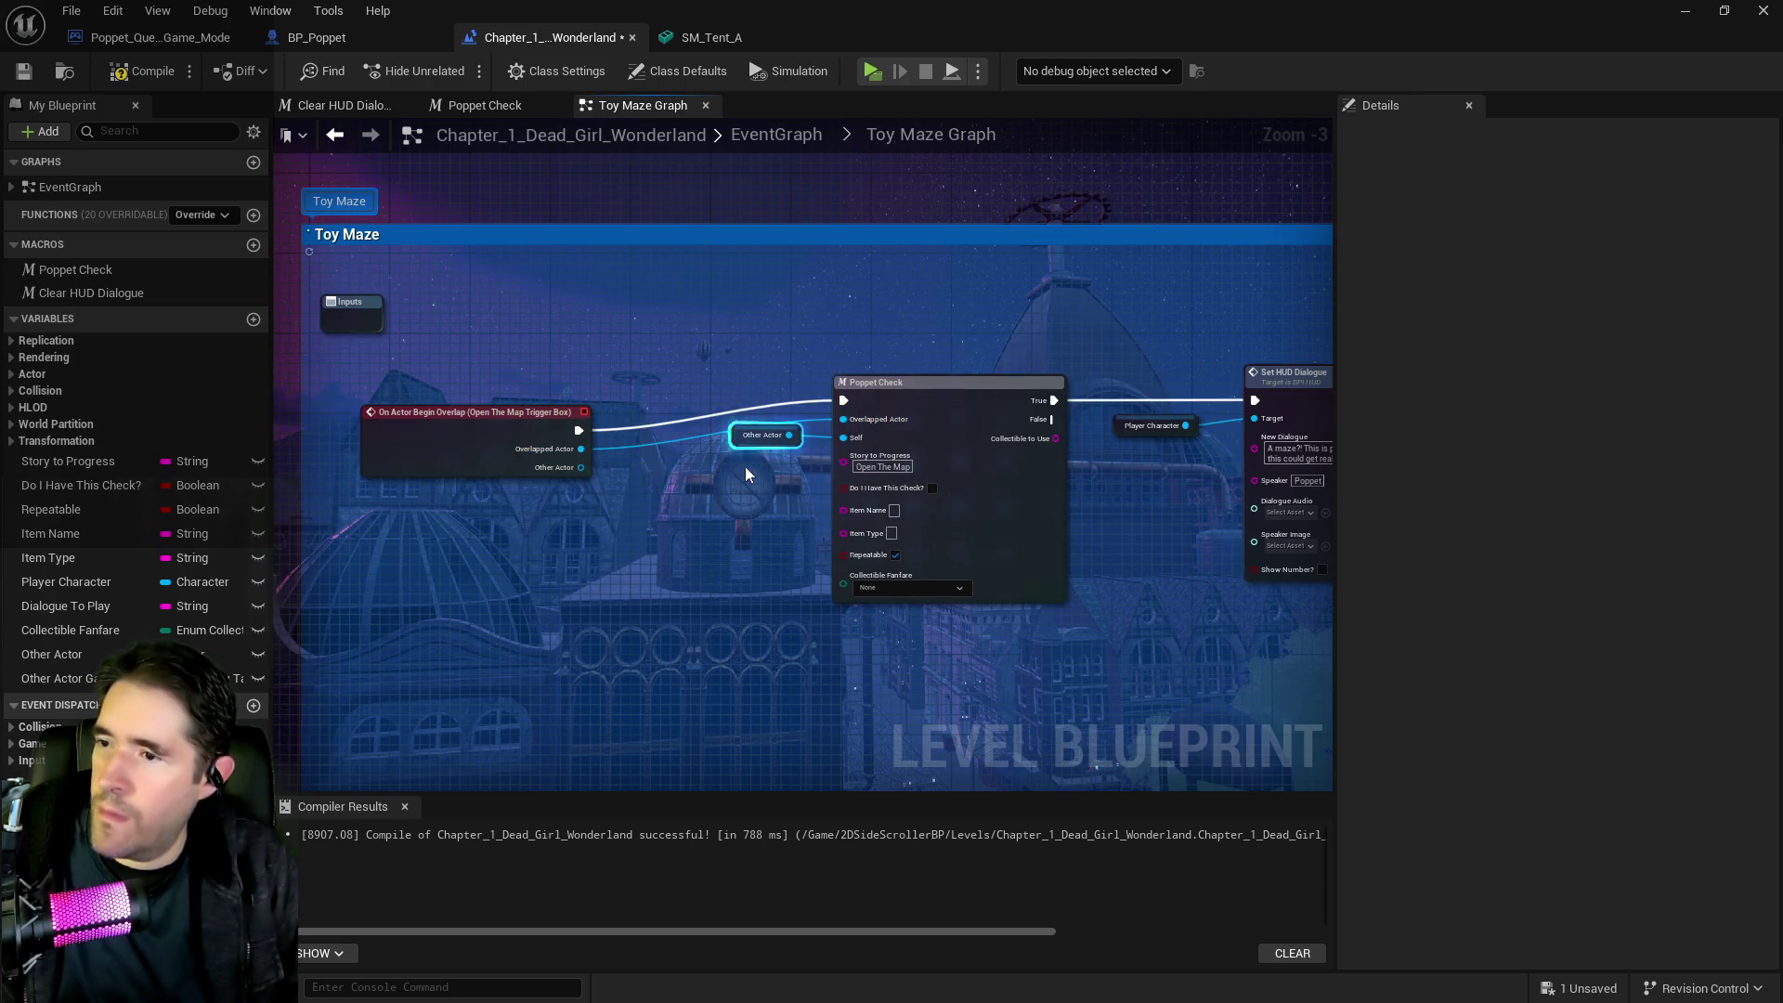
pyautogui.moveTo(579, 469)
pyautogui.mouseDown()
pyautogui.moveTo(845, 441)
pyautogui.moveTo(542, 442)
pyautogui.mouseUp()
pyautogui.scroll(-2, 546, 442)
# Copy and paste the Name Of Item Collected node to make a duplicate below
pyautogui.moveTo(559, 368); pyautogui.dragTo(1304, 492)
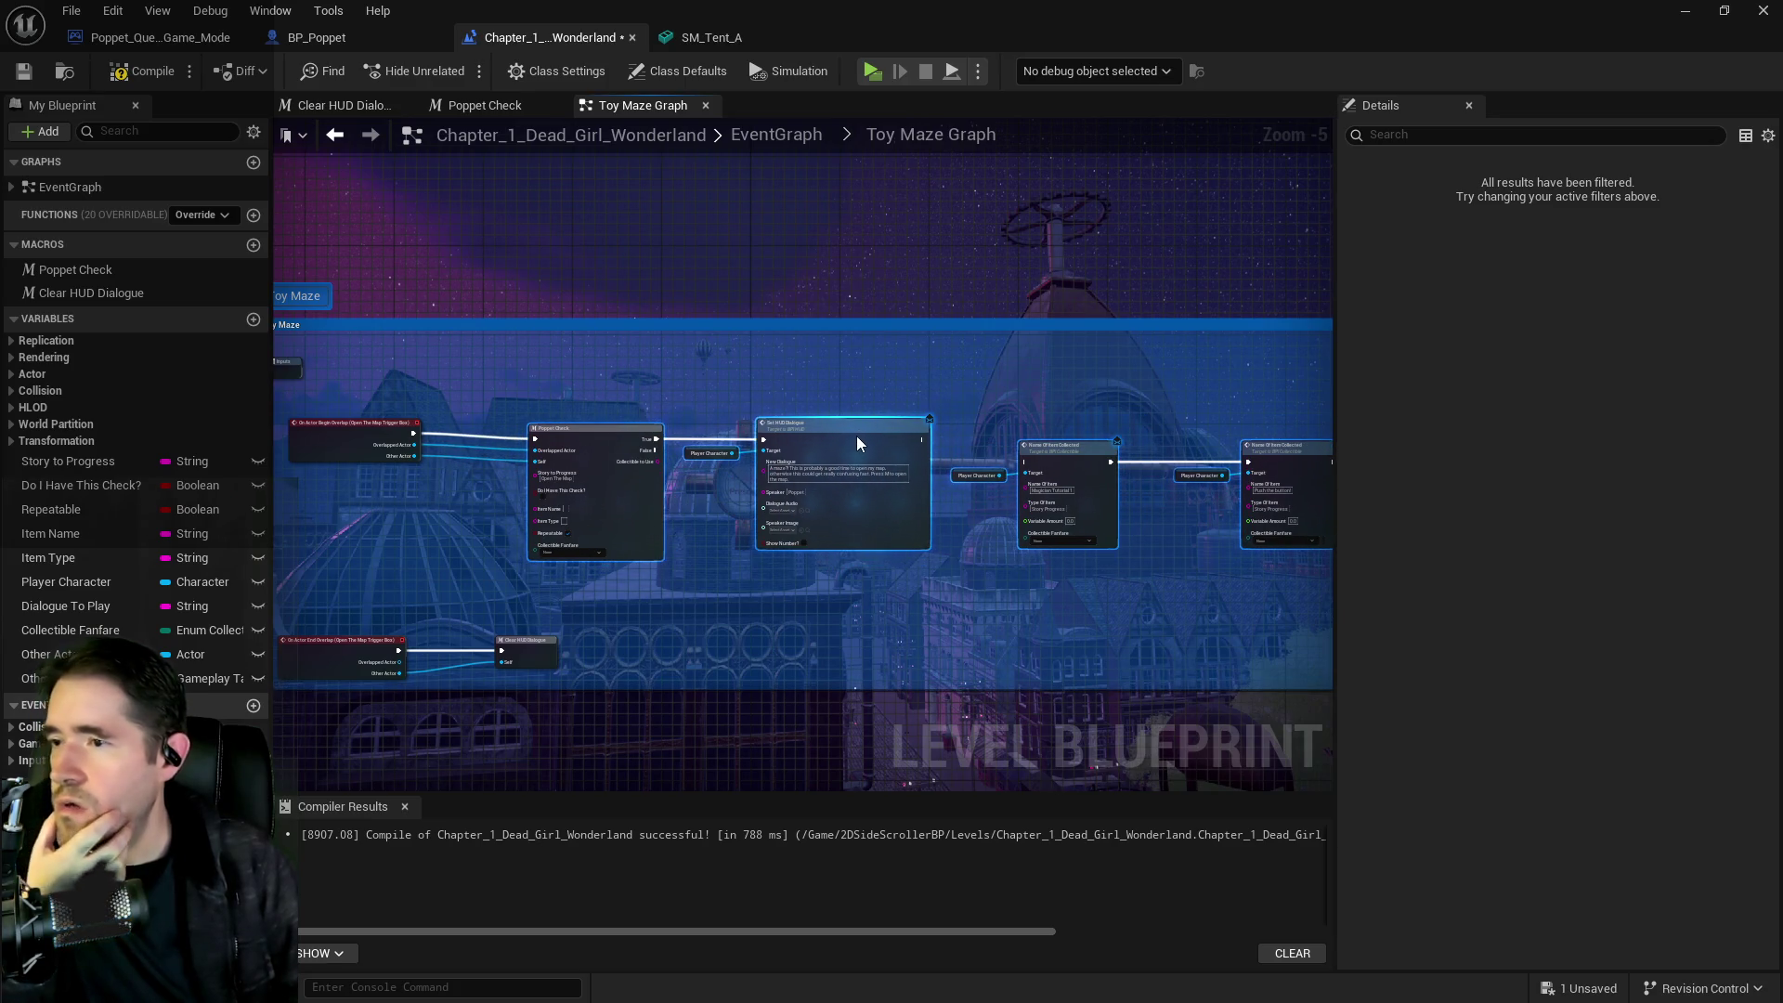
pyautogui.click(880, 518)
pyautogui.hotkey('ctrl', 'c')
pyautogui.hotkey('ctrl', 'v')
pyautogui.scroll(3, 558, 571)
pyautogui.moveTo(717, 634); pyautogui.dragTo(870, 529)
# Check Poppet Check's Story to Progress value, then leave and reopen the Toy Maze Graph
pyautogui.click(409, 307)
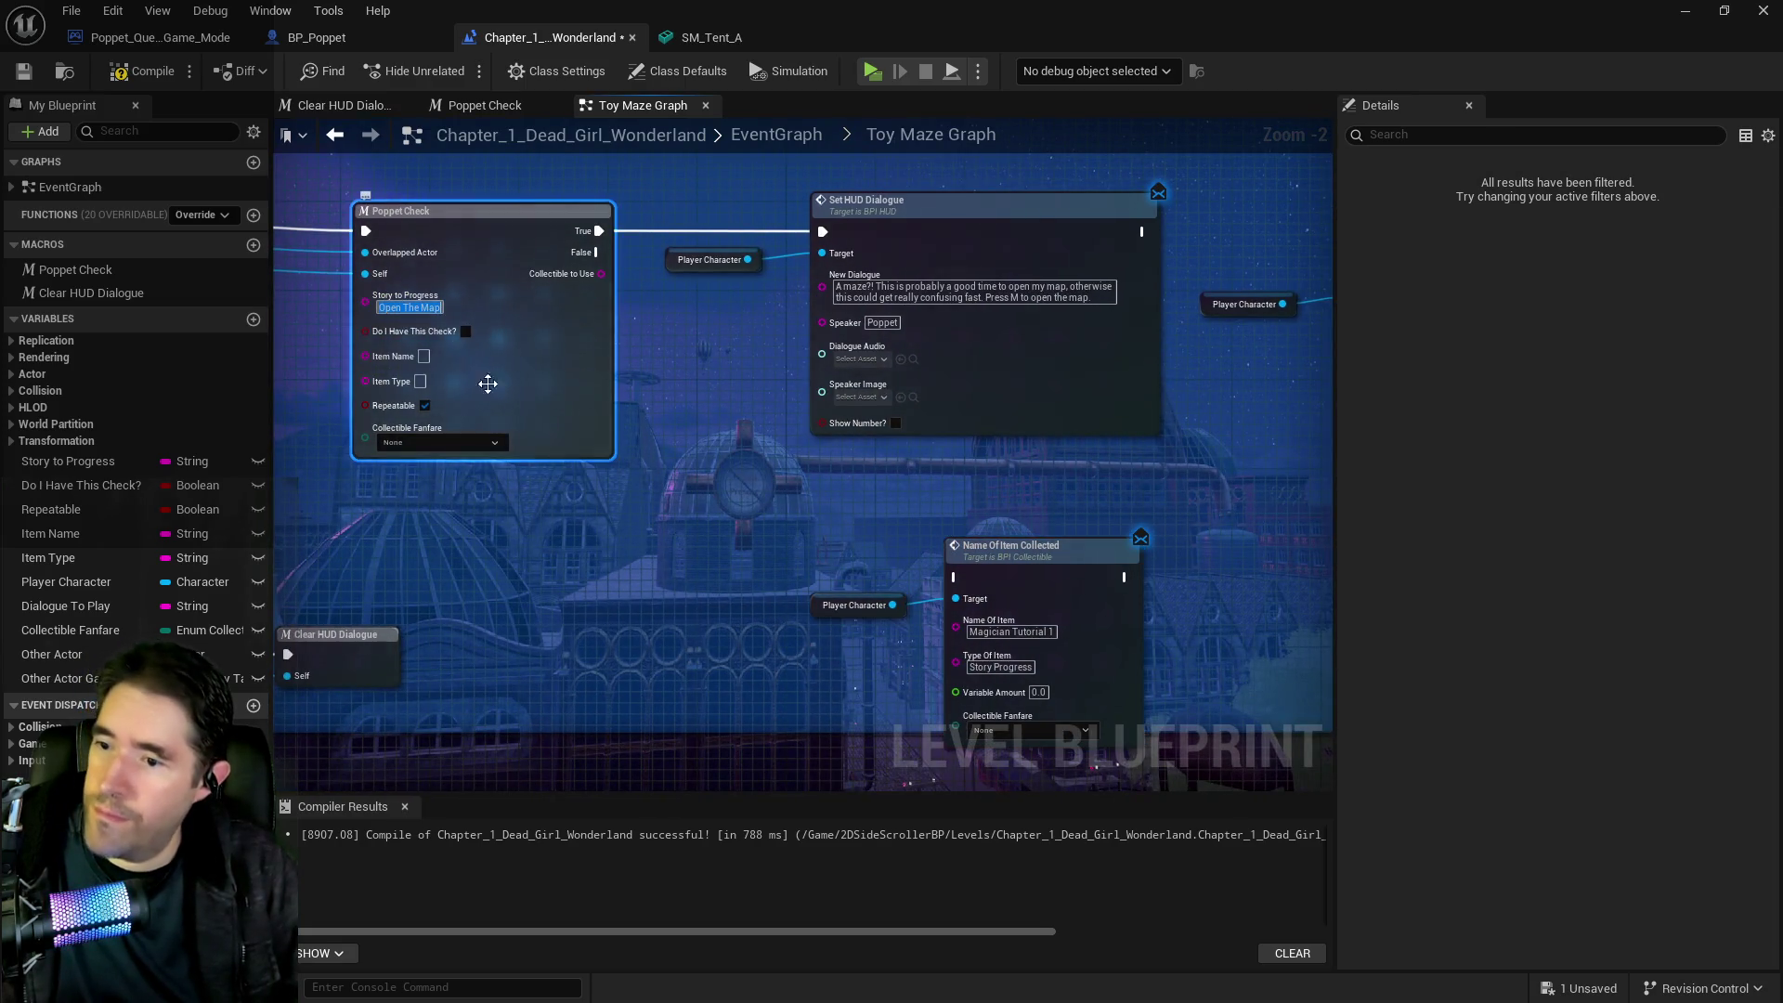
pyautogui.scroll(-1, 927, 546)
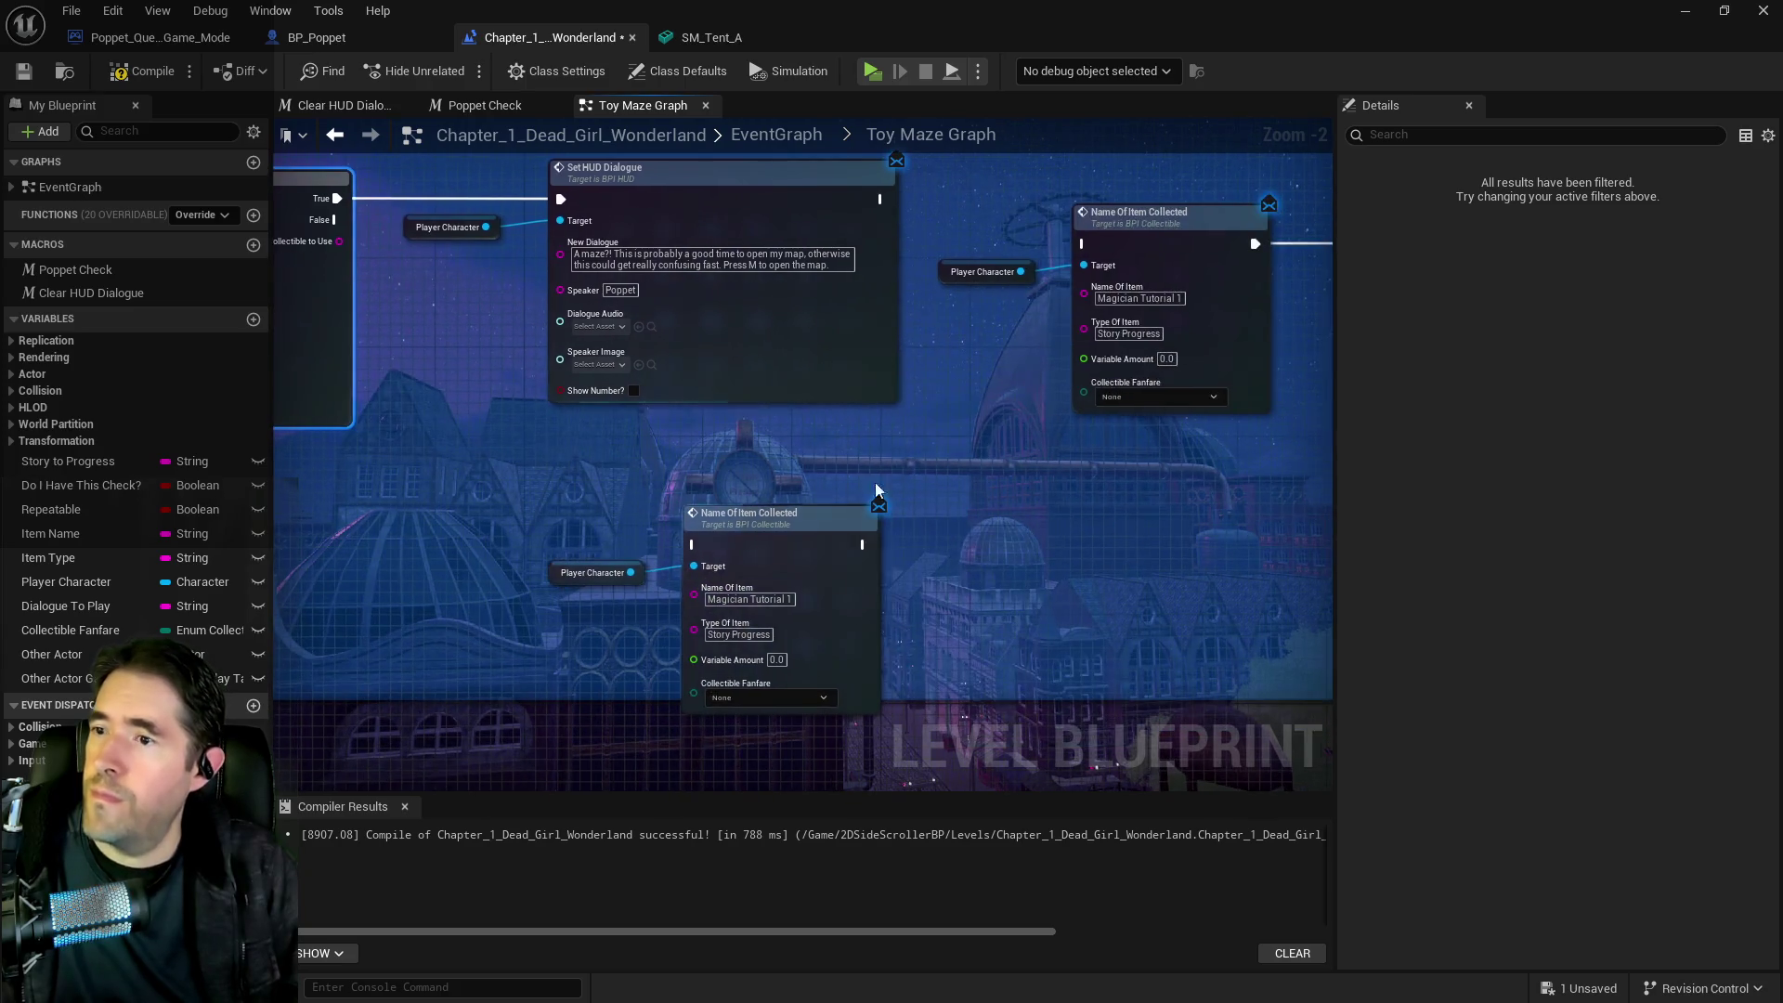
pyautogui.scroll(-1, 934, 478)
pyautogui.moveTo(627, 522); pyautogui.dragTo(695, 546)
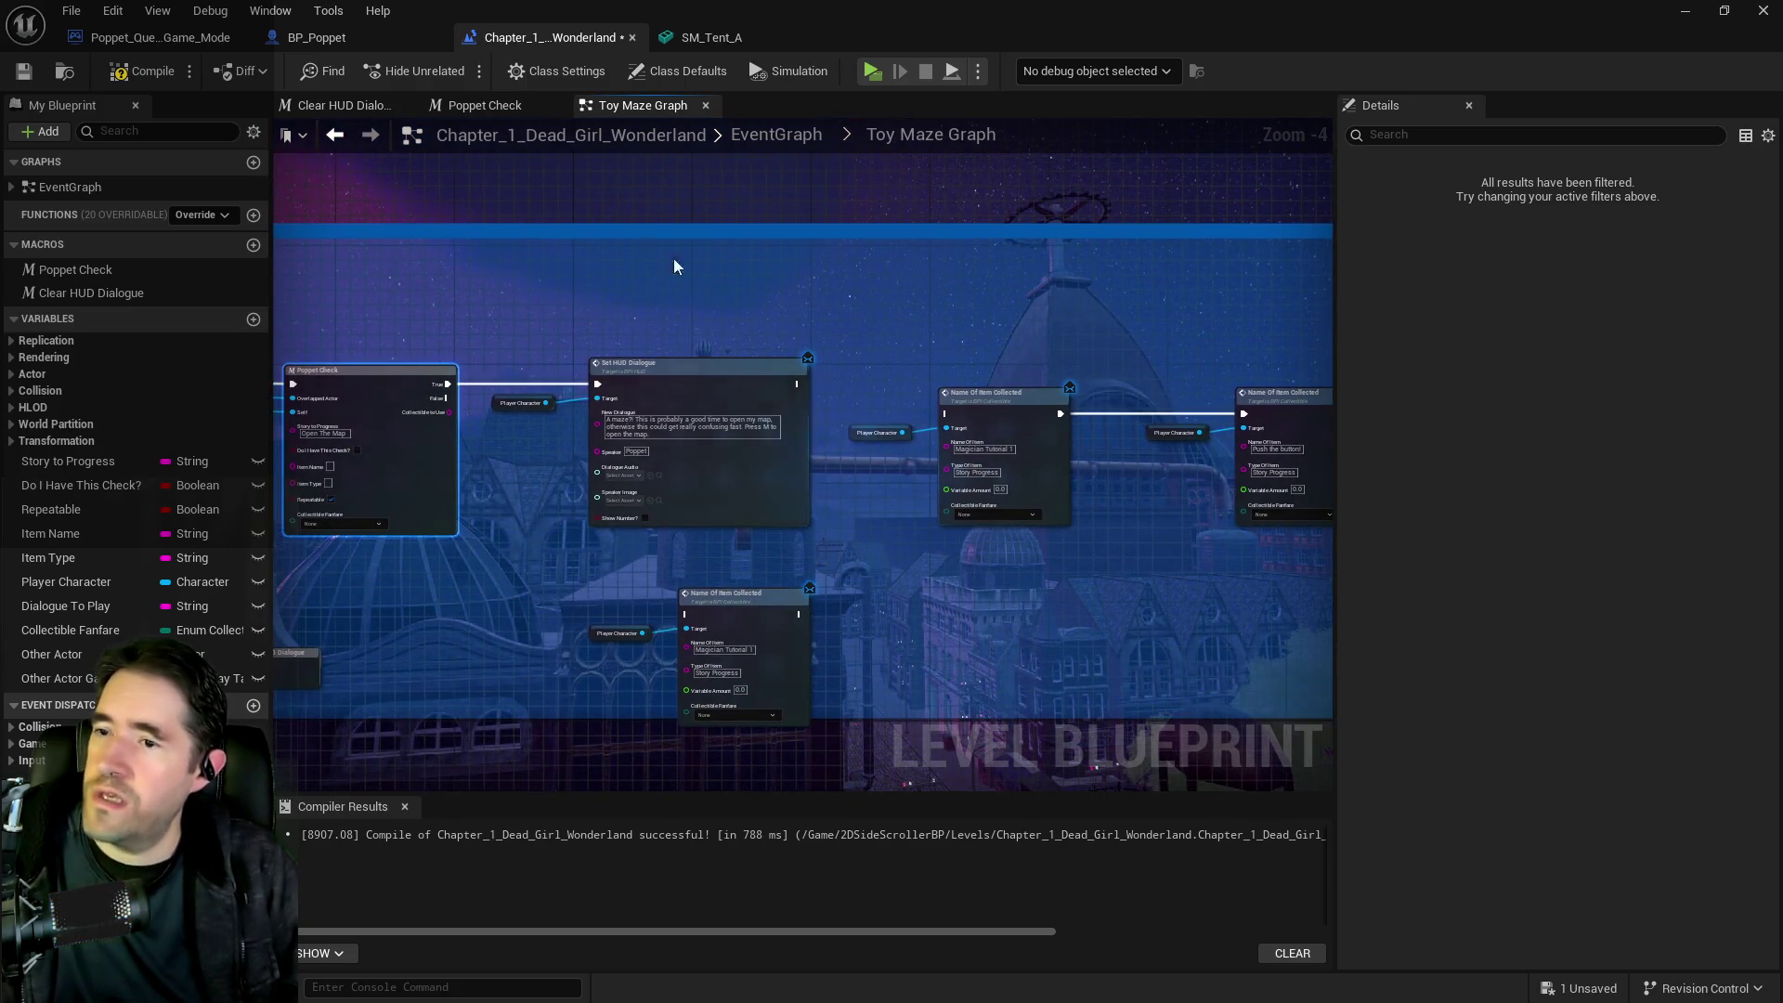
pyautogui.click(776, 136)
pyautogui.scroll(2, 663, 454)
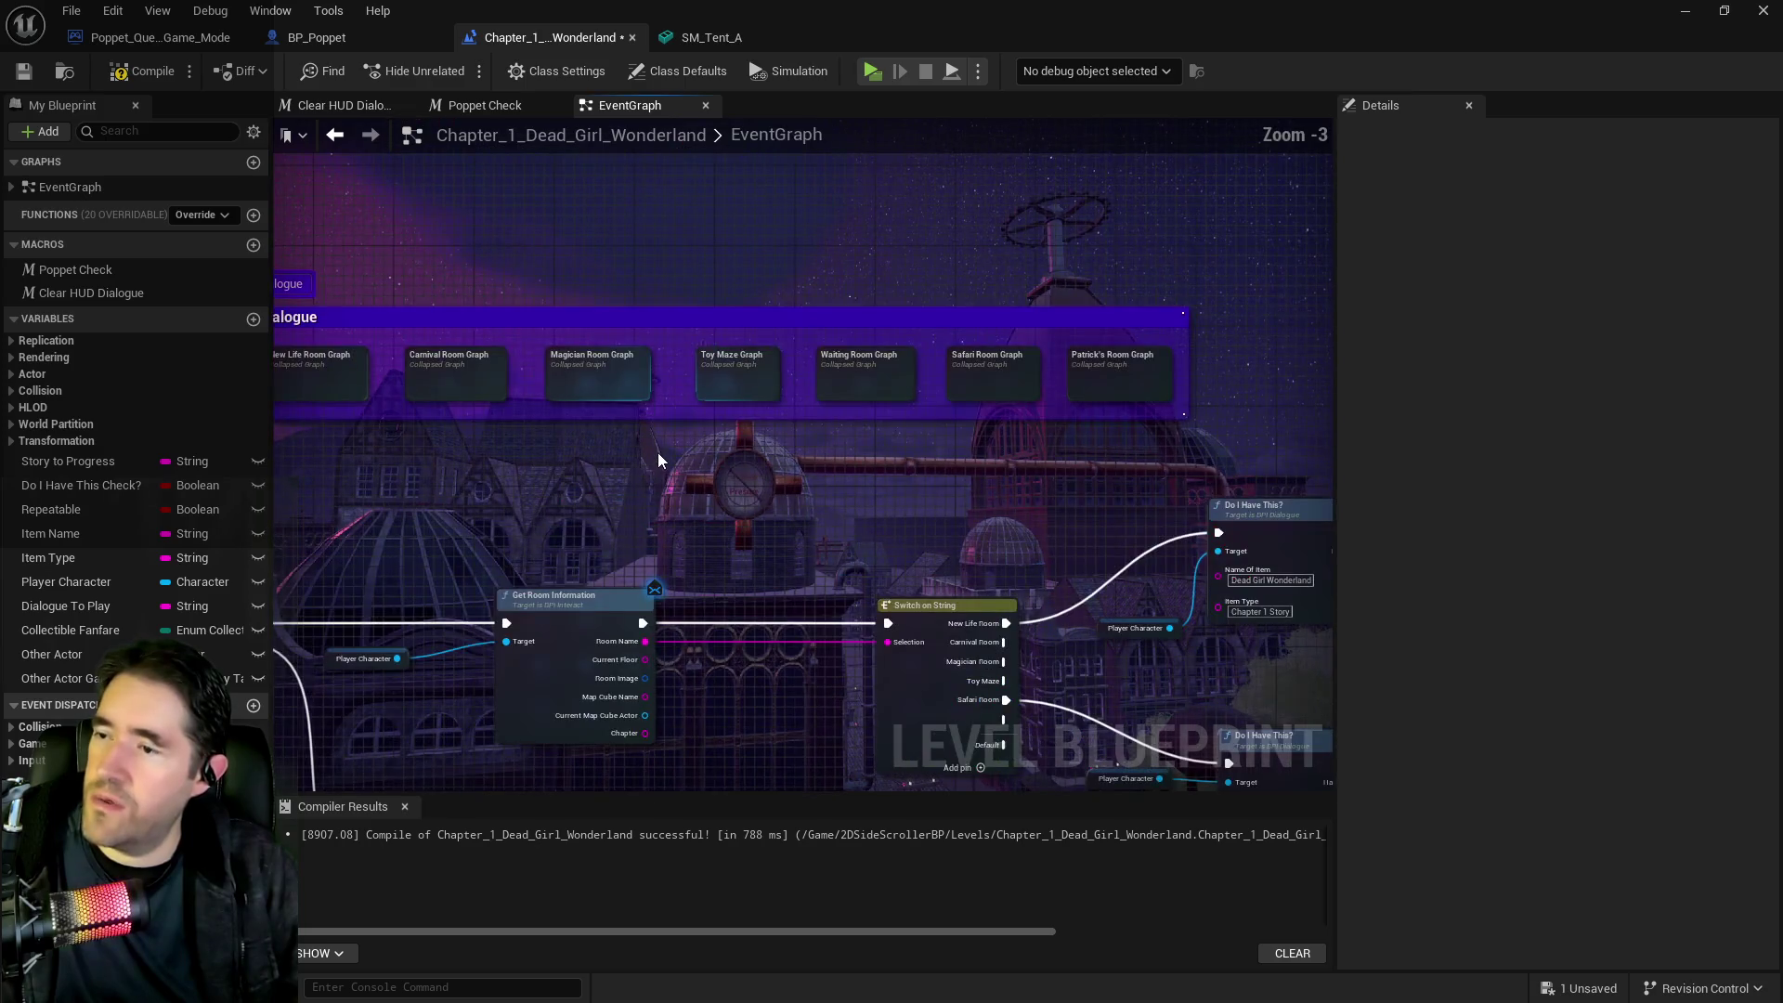
pyautogui.scroll(1, 638, 444)
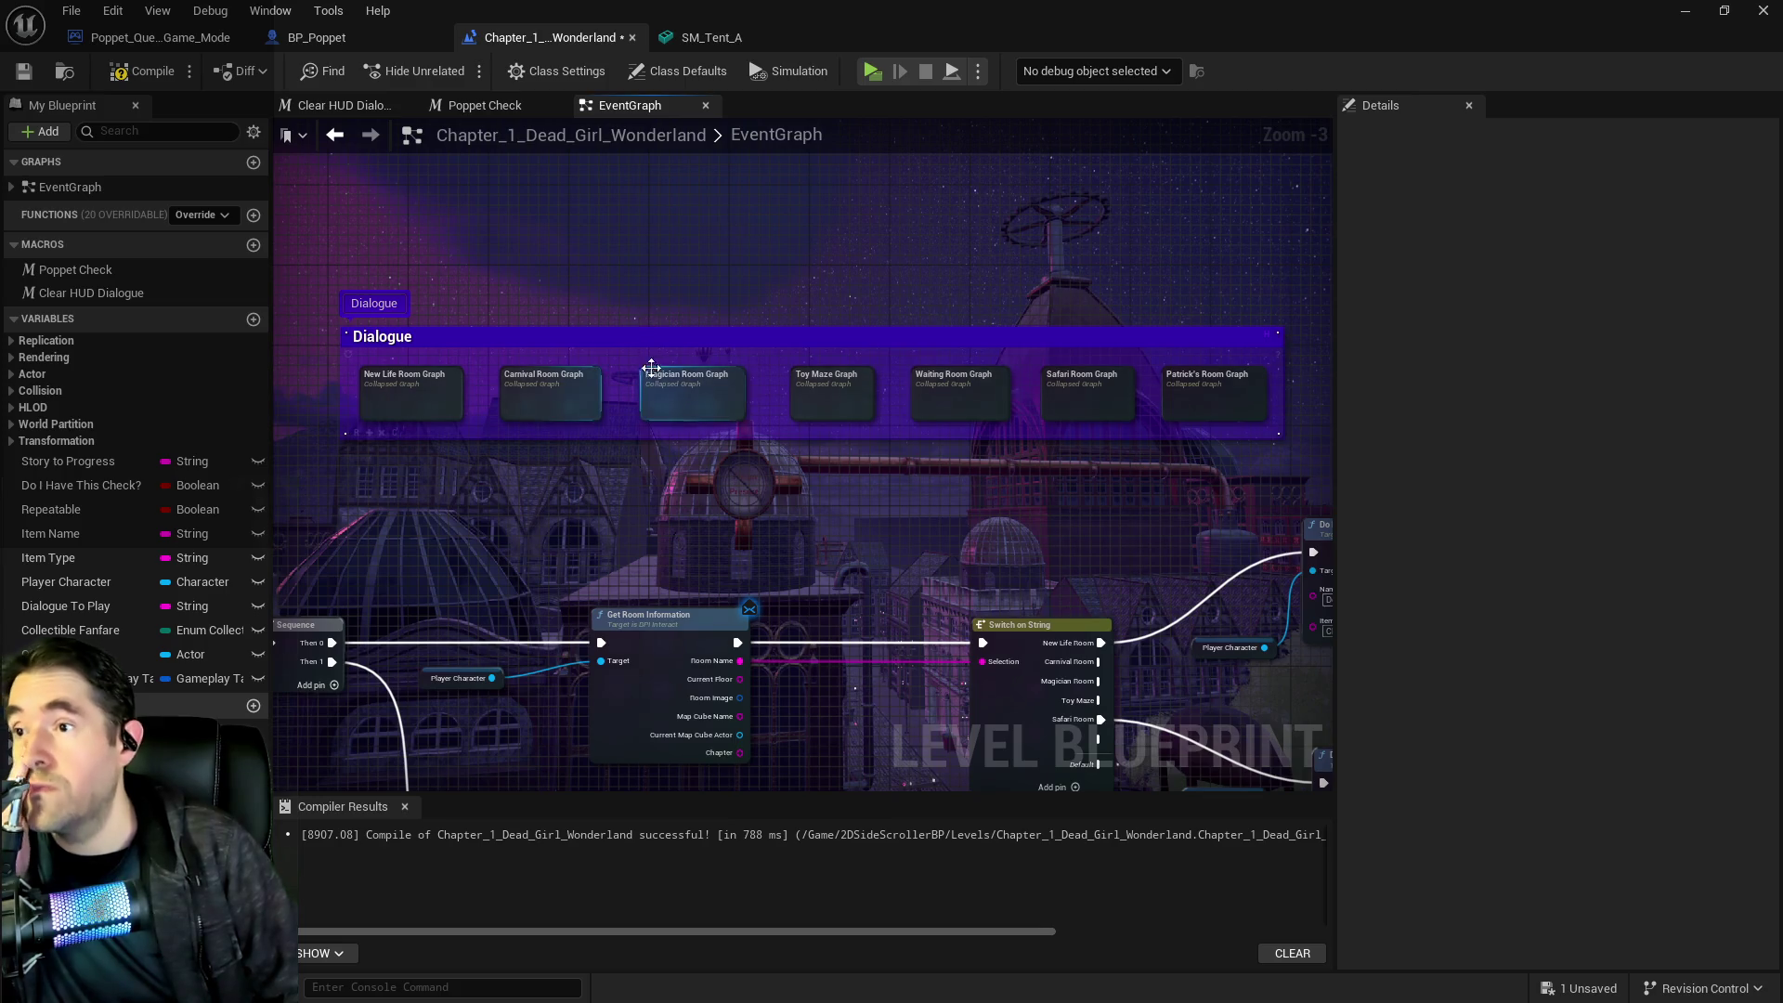
pyautogui.doubleClick(819, 397)
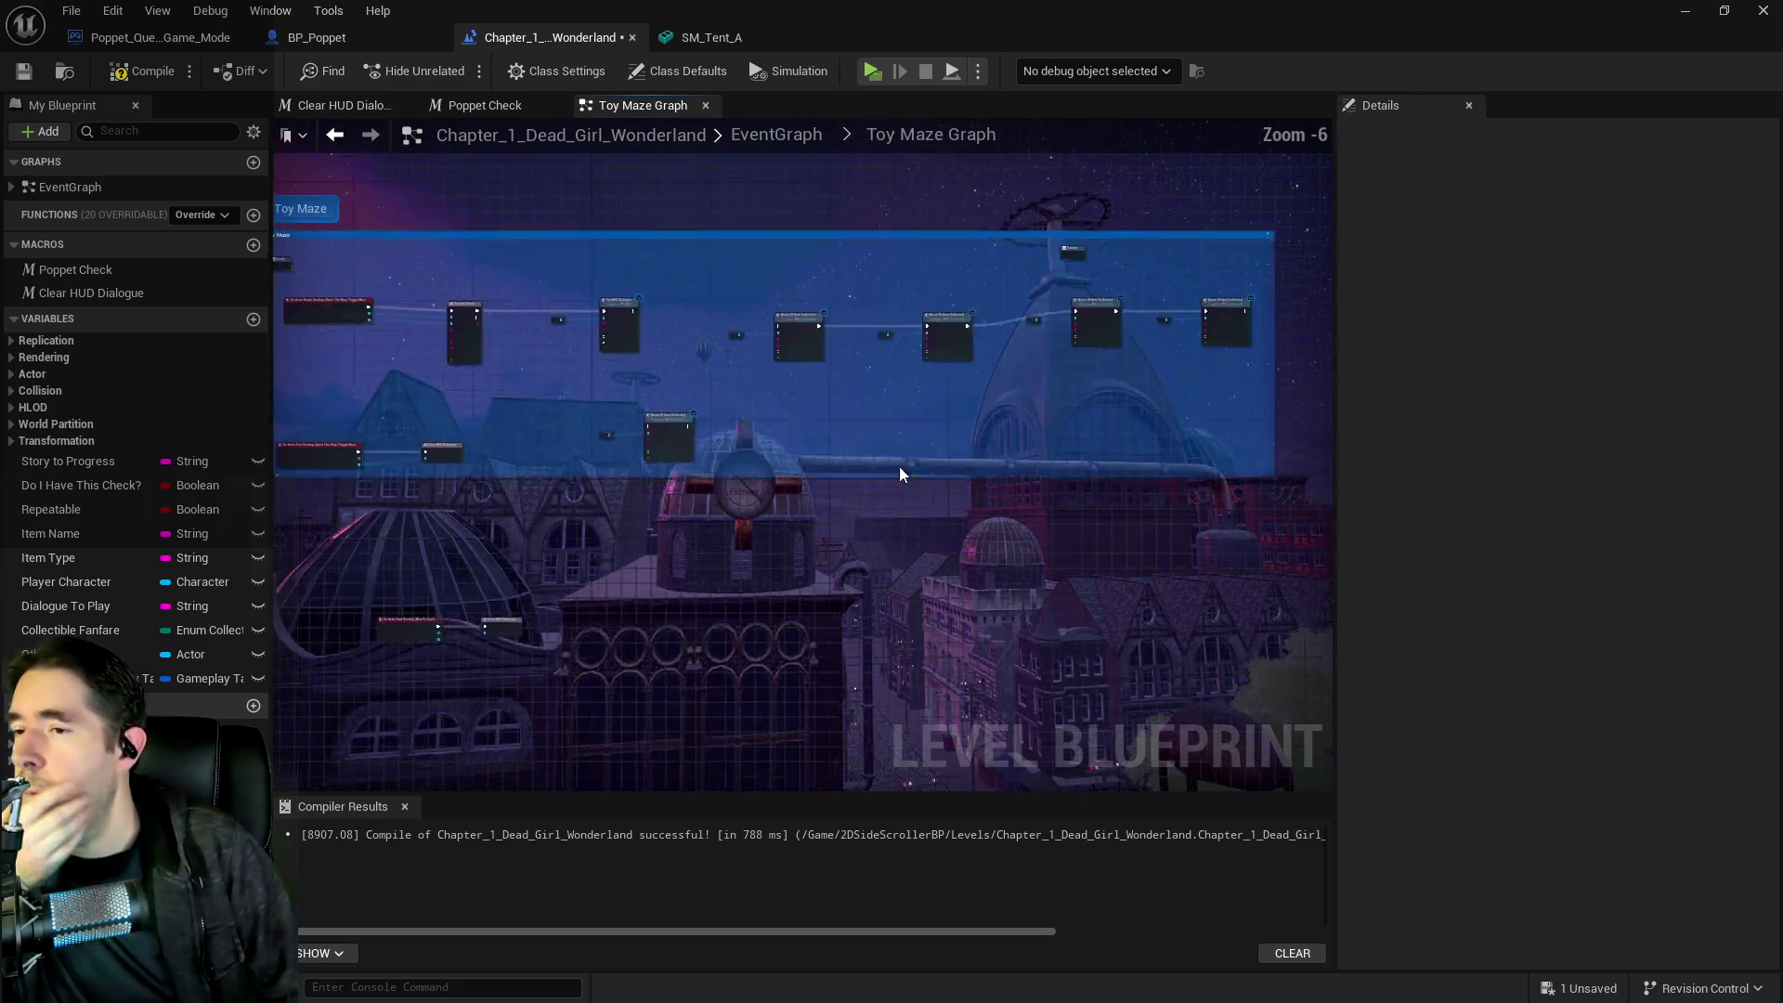
# Set the duplicated node's Type Of Item to Tutorial
pyautogui.click(854, 367)
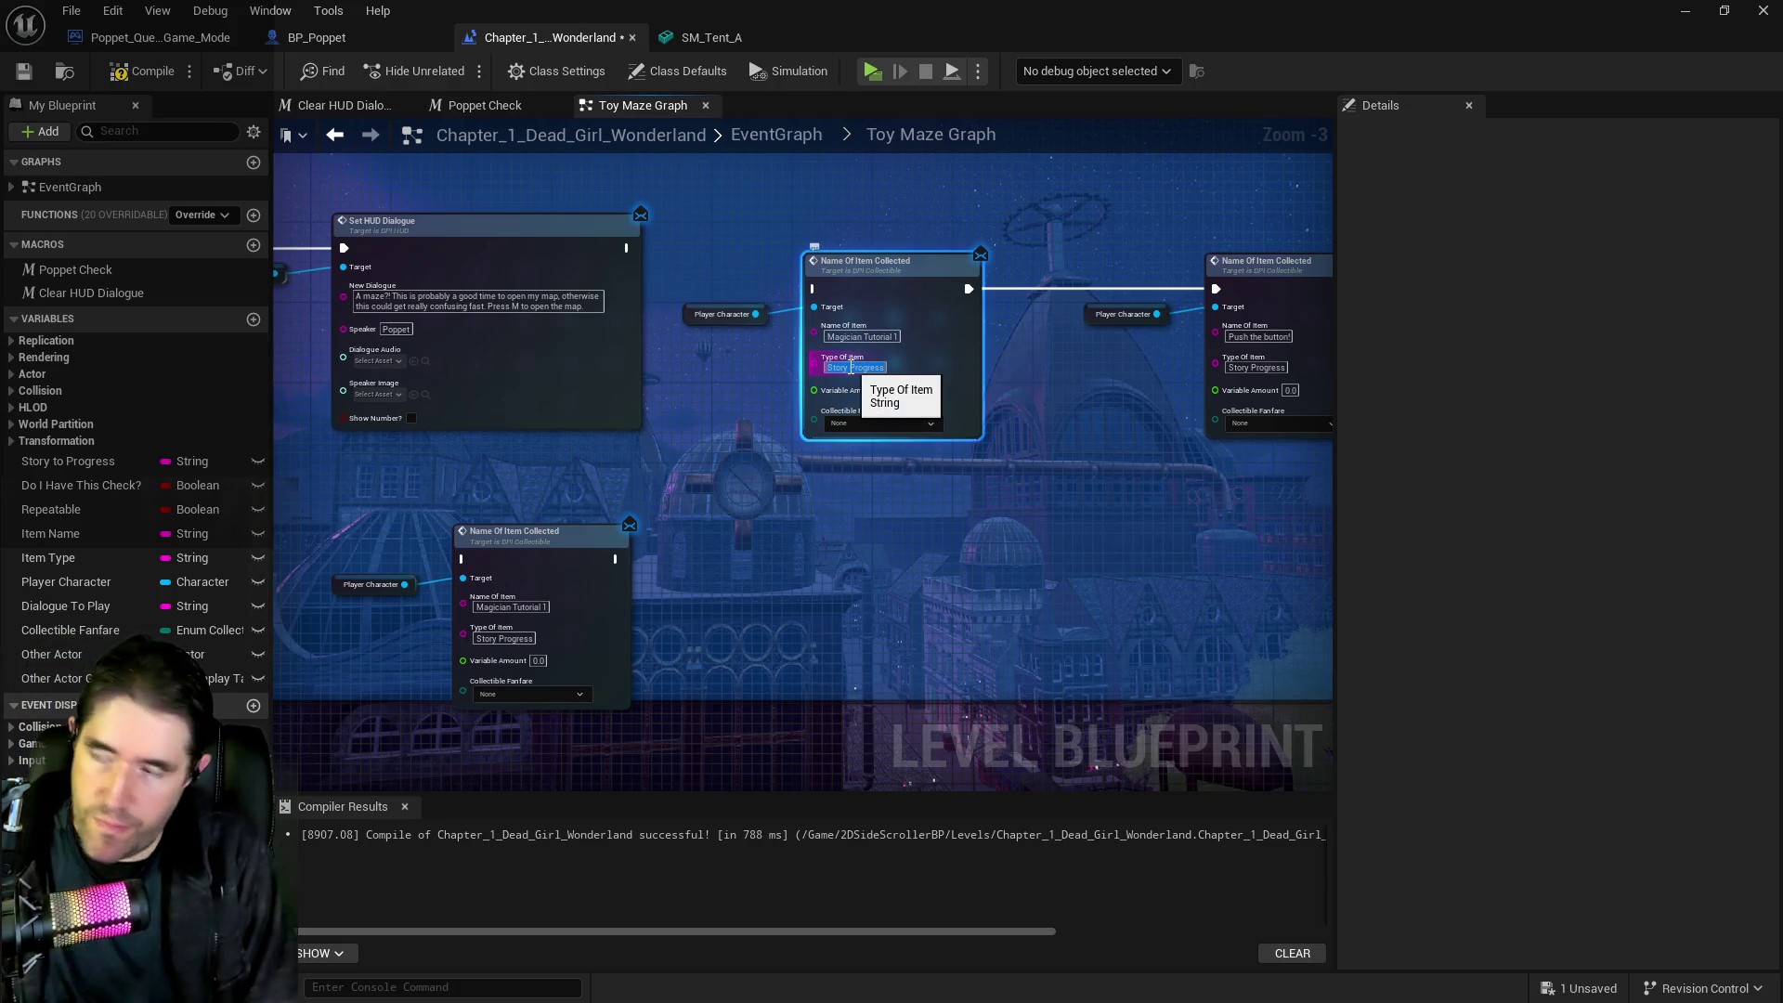
pyautogui.moveTo(485, 581); pyautogui.dragTo(933, 583)
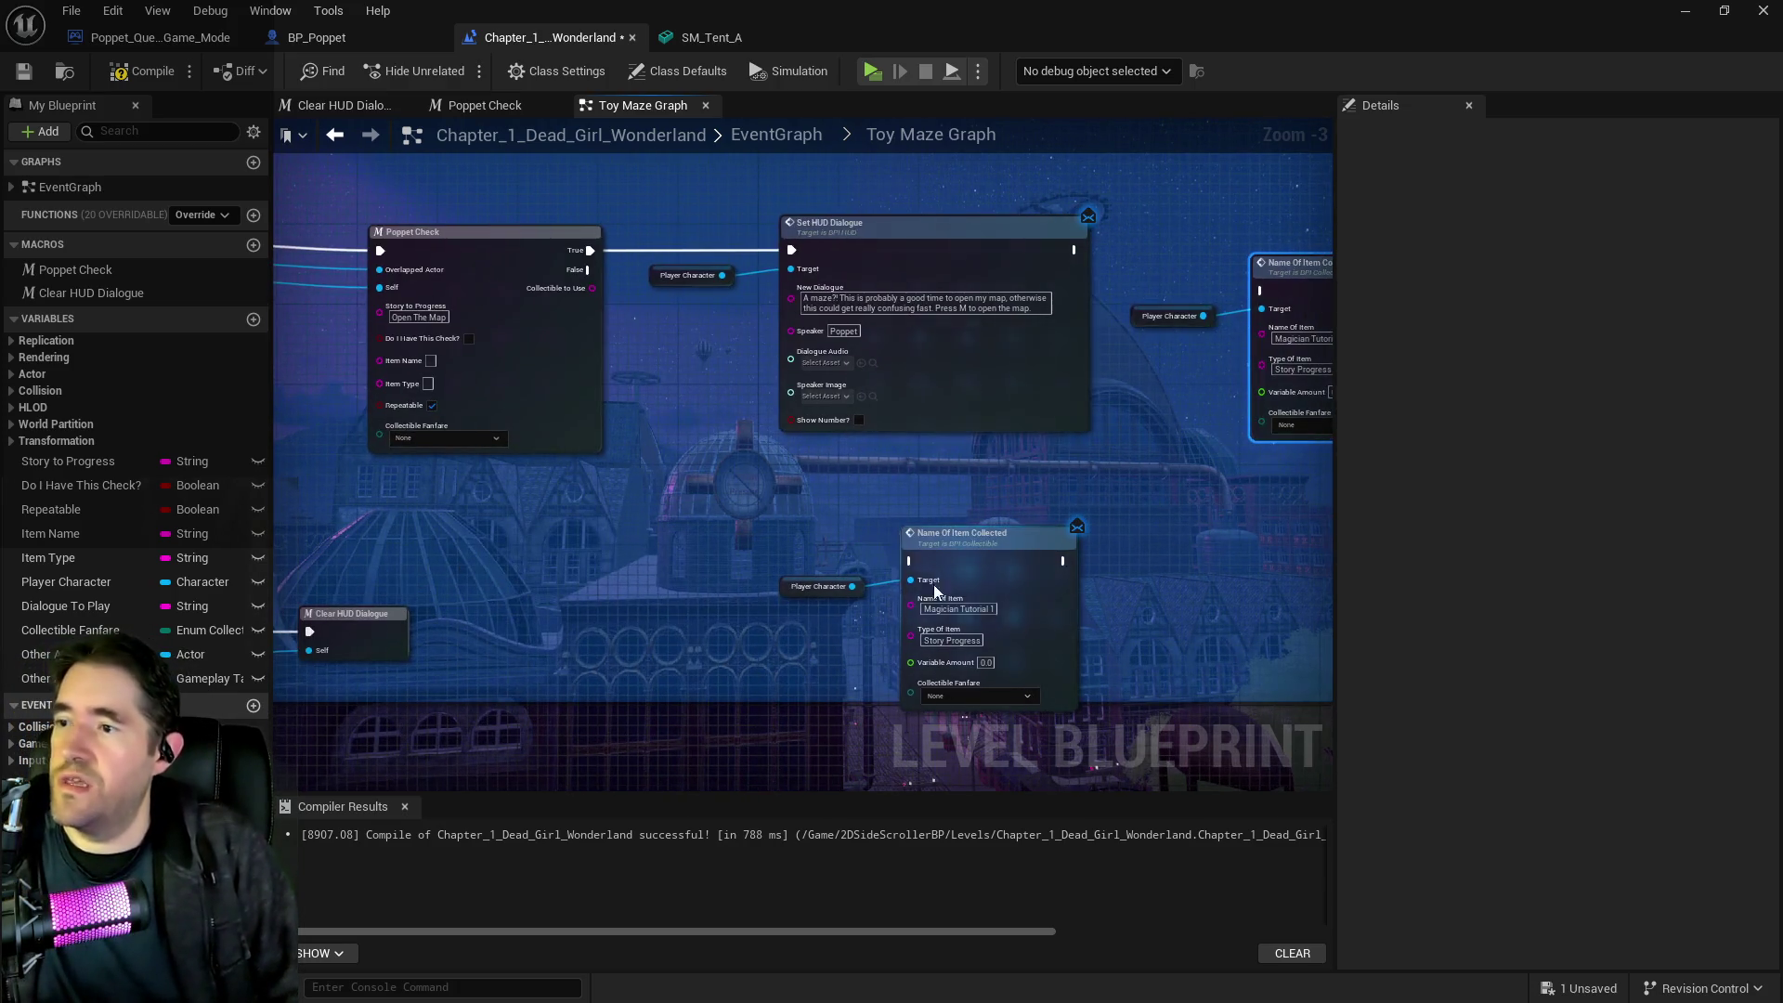
pyautogui.click(938, 639)
pyautogui.write('Tutorial')
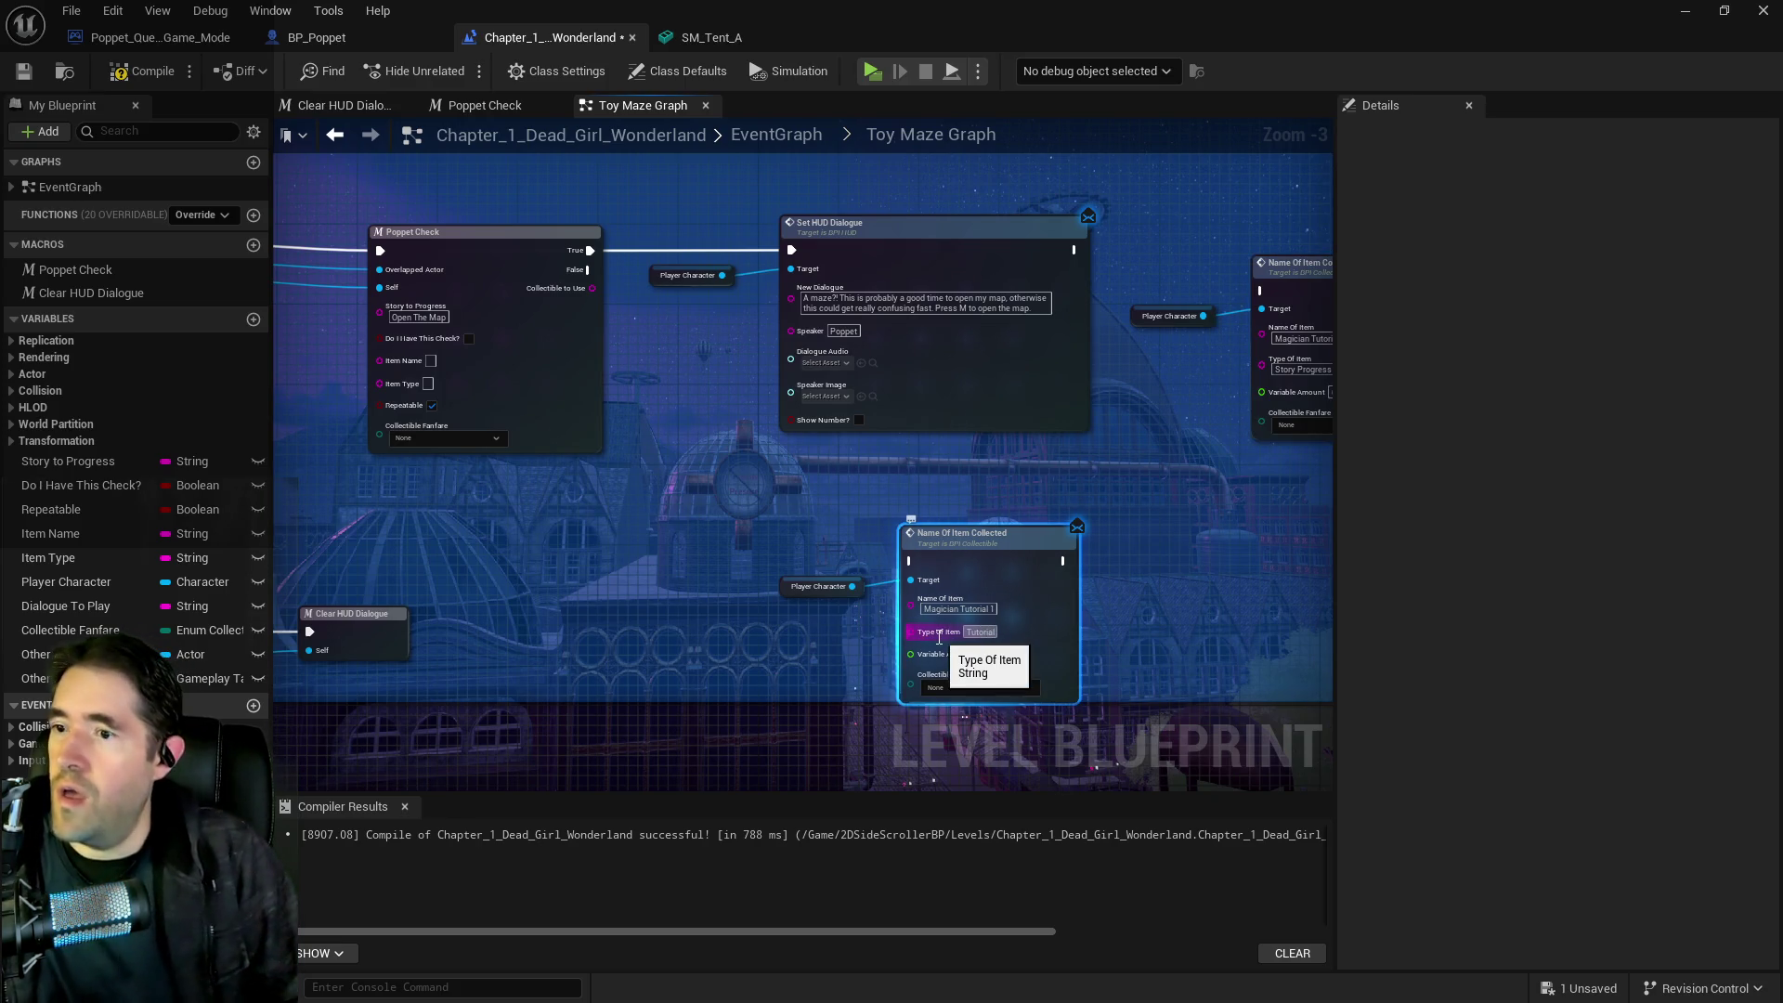
pyautogui.click(798, 649)
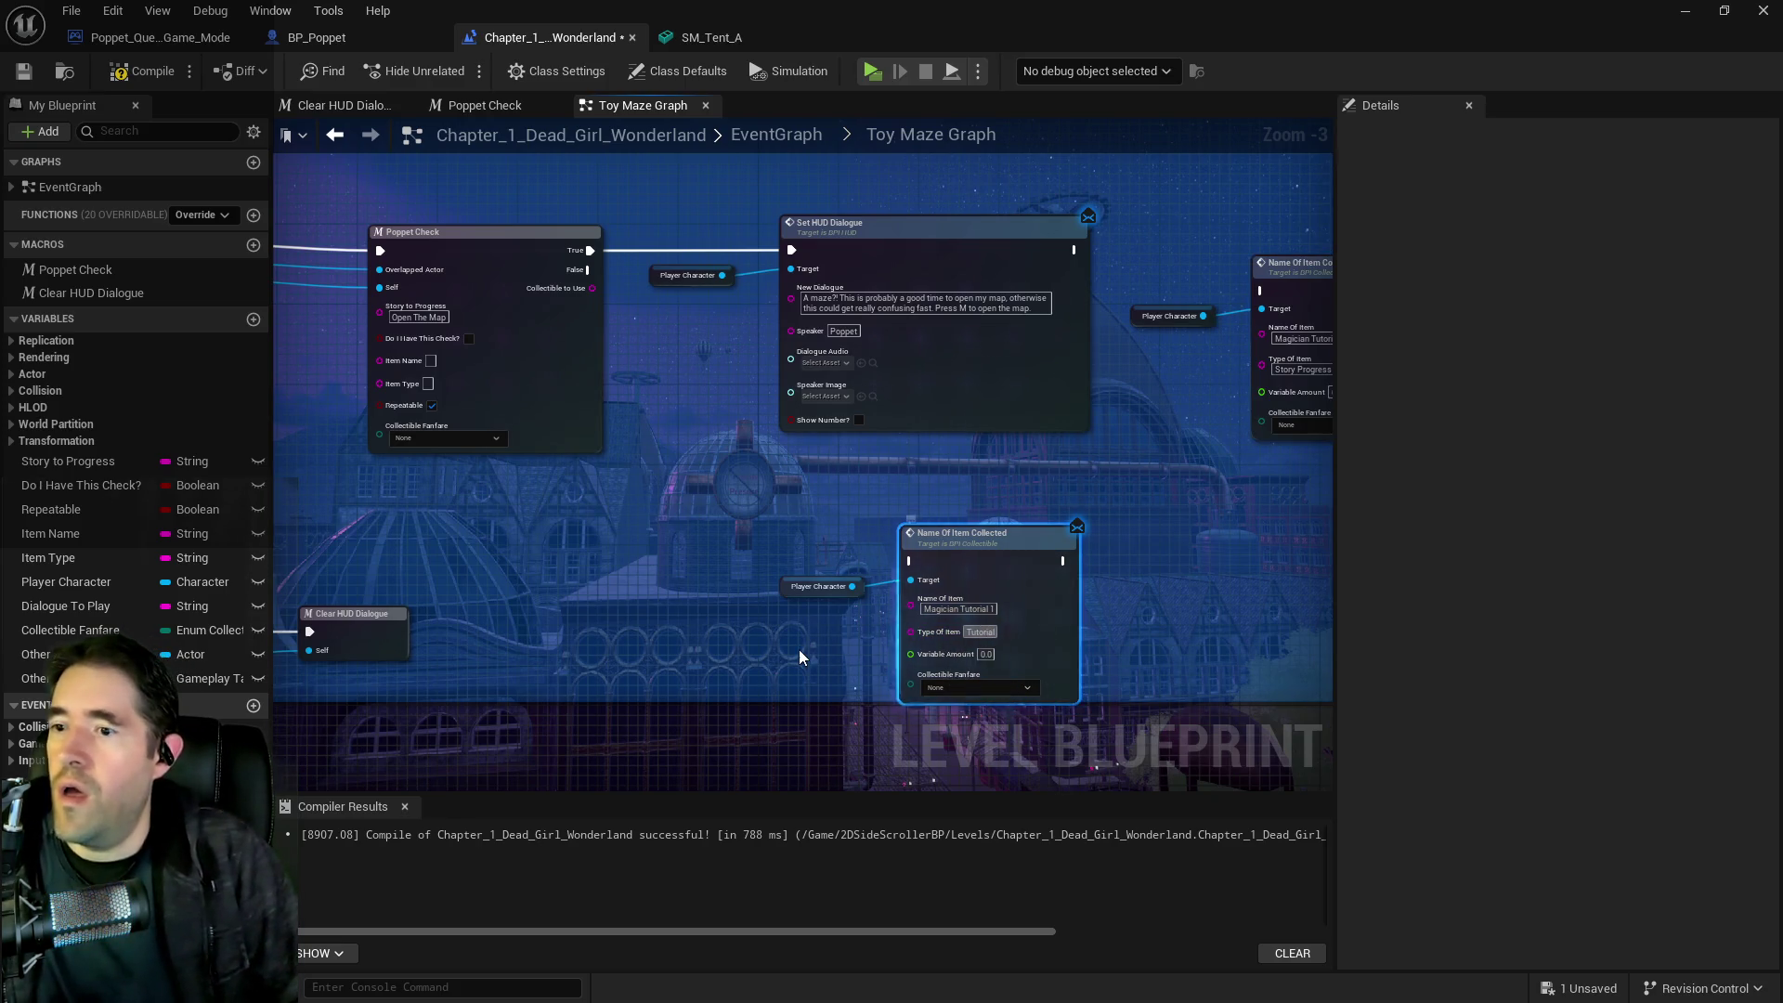
# Copy 'Open The Map' from Poppet Check's Story to Progress into the copy's Name Of Item
pyautogui.moveTo(680, 544); pyautogui.dragTo(811, 514)
pyautogui.hotkey('ctrl', 'c')
pyautogui.click(600, 309)
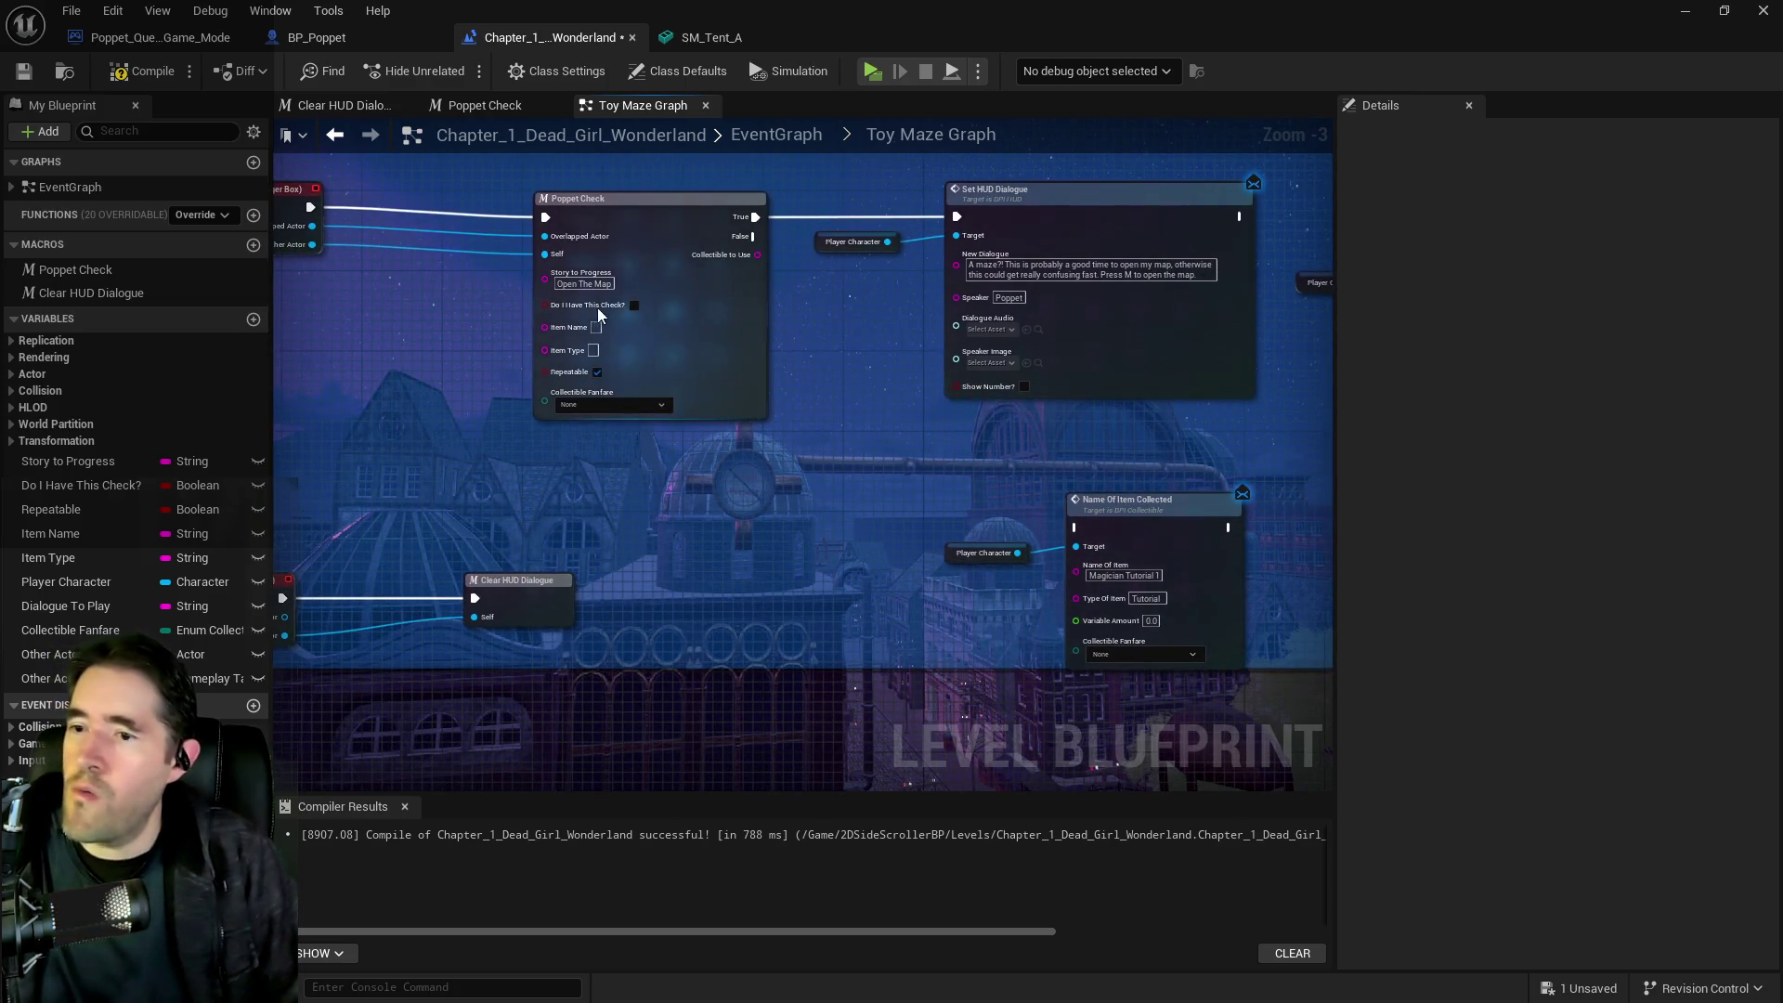
pyautogui.click(587, 284)
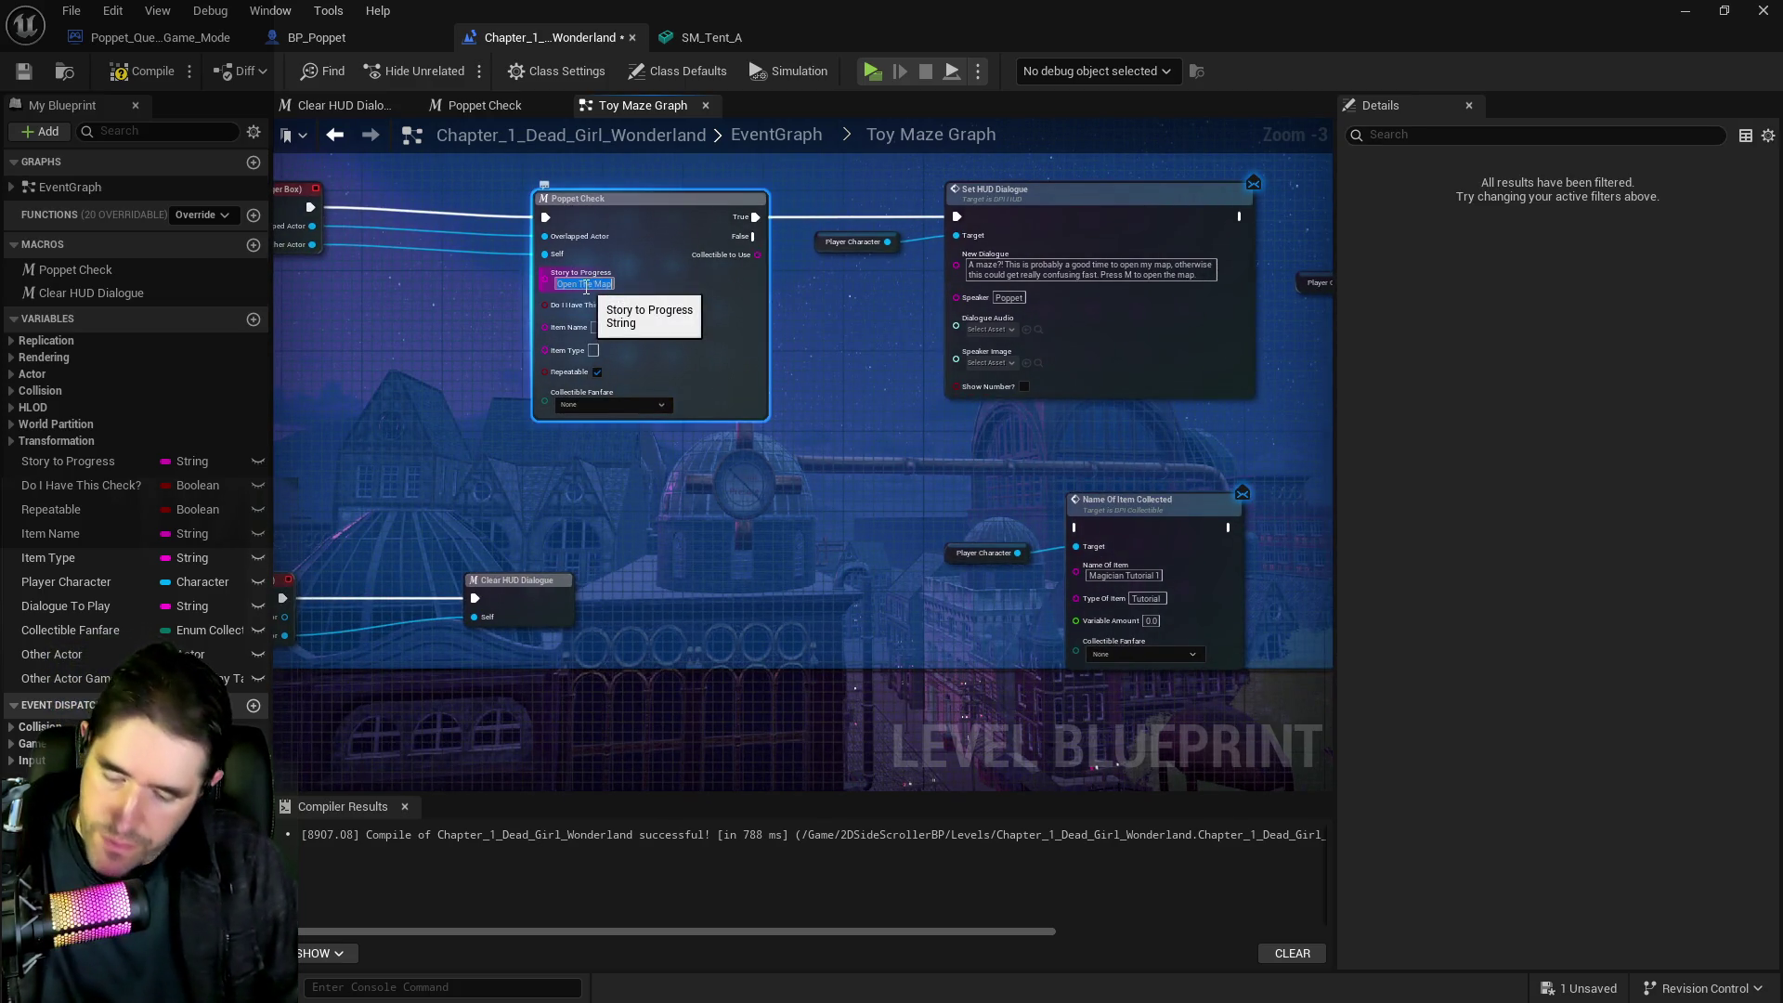
pyautogui.moveTo(1171, 544); pyautogui.dragTo(767, 557)
pyautogui.doubleClick(719, 588)
pyautogui.hotkey('ctrl', 'v')
pyautogui.press('Return')
# Move the new Name Of Item Collected node up and wire Poppet Check's True output into it
pyautogui.moveTo(693, 490); pyautogui.dragTo(534, 594)
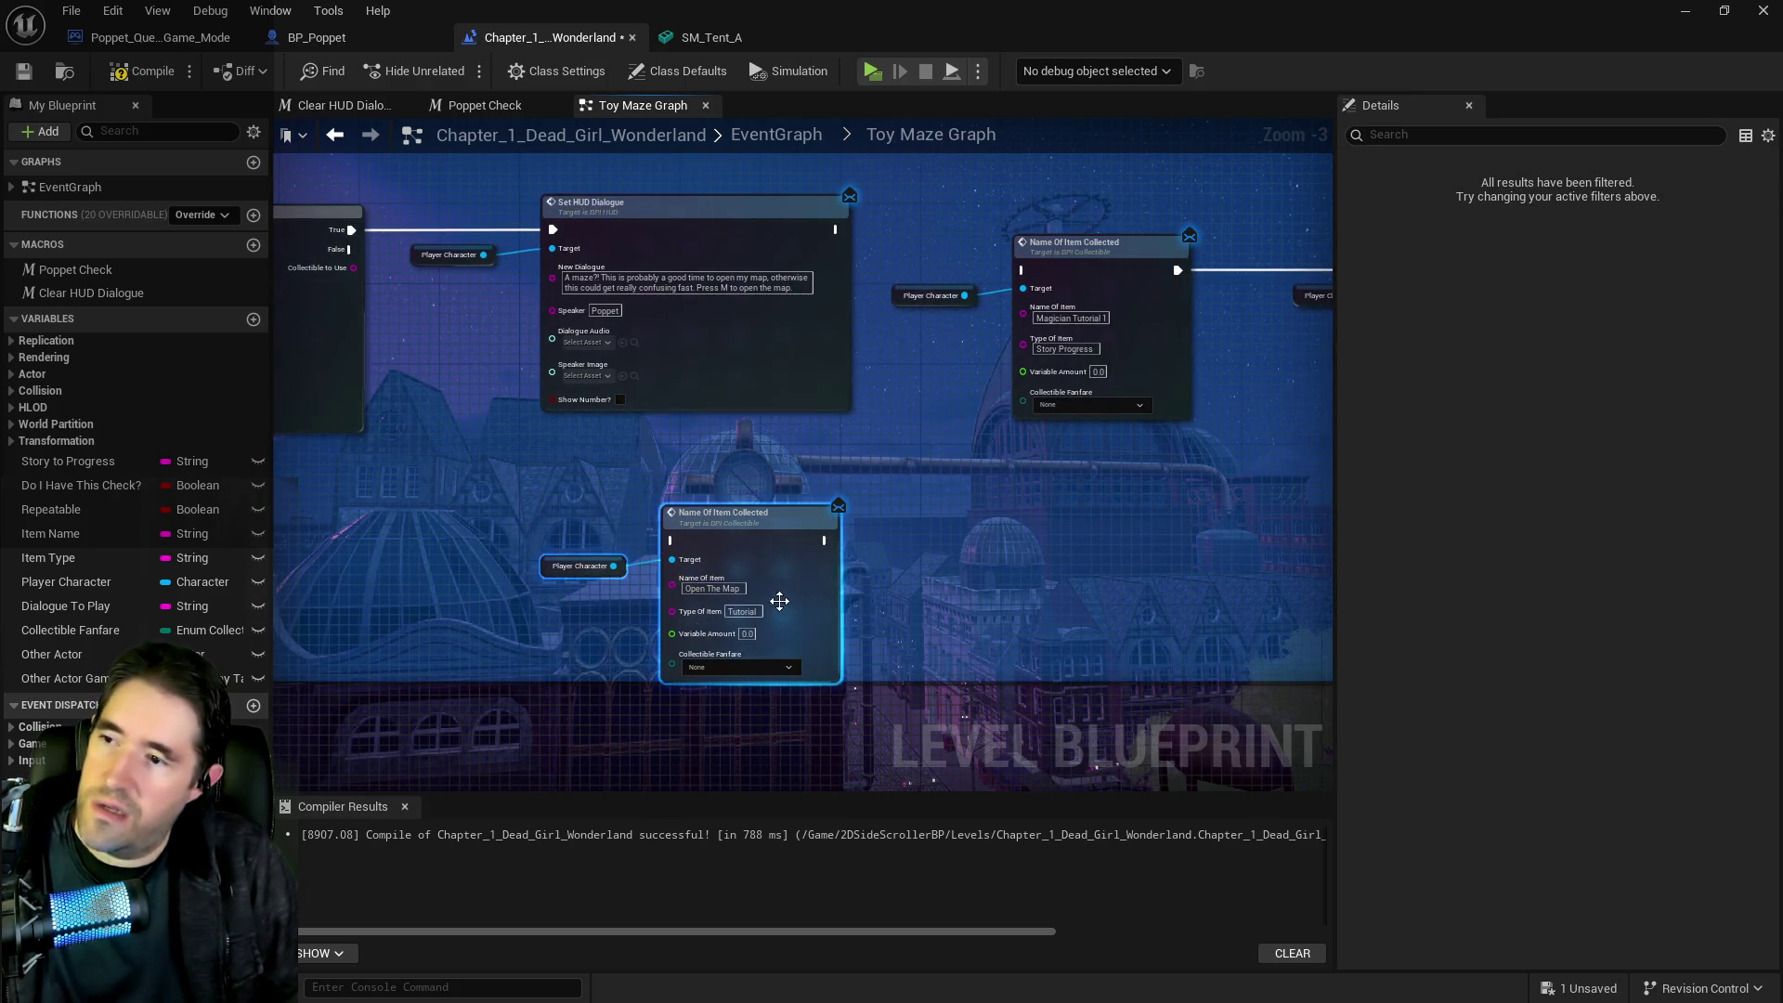
pyautogui.moveTo(780, 605); pyautogui.dragTo(721, 544)
pyautogui.moveTo(303, 259); pyautogui.dragTo(585, 315)
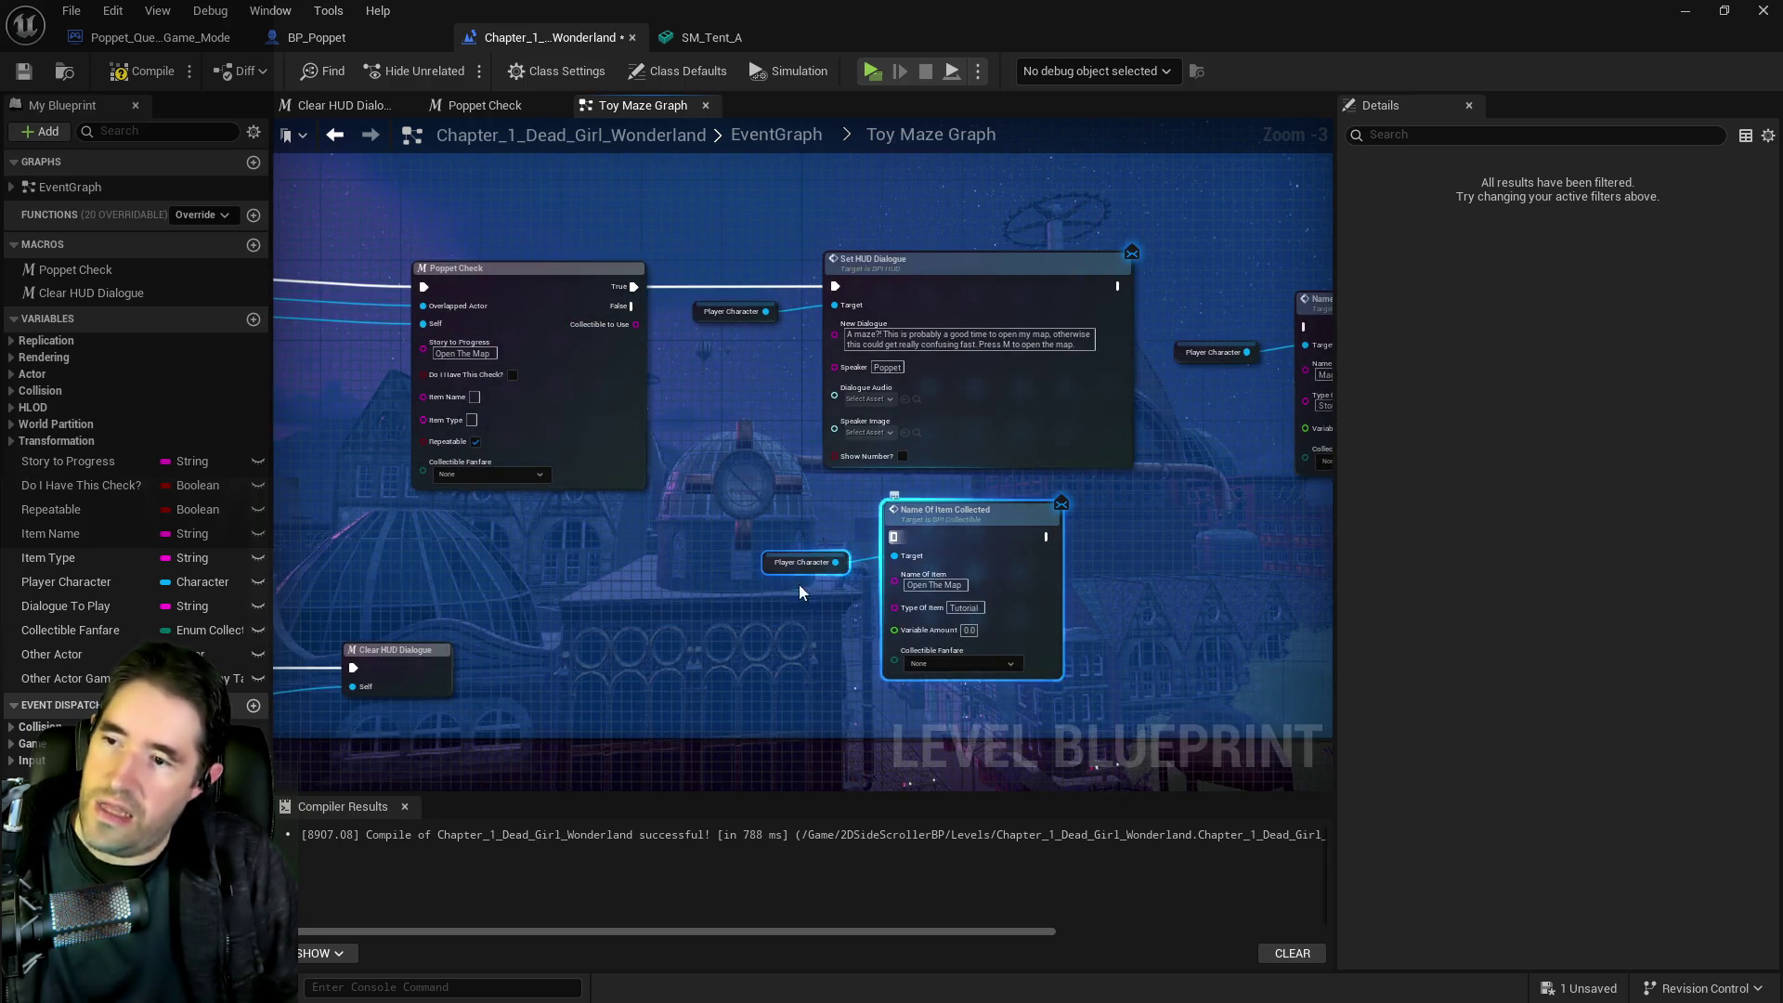
pyautogui.moveTo(900, 557); pyautogui.dragTo(749, 607)
pyautogui.moveTo(484, 346); pyautogui.dragTo(748, 586)
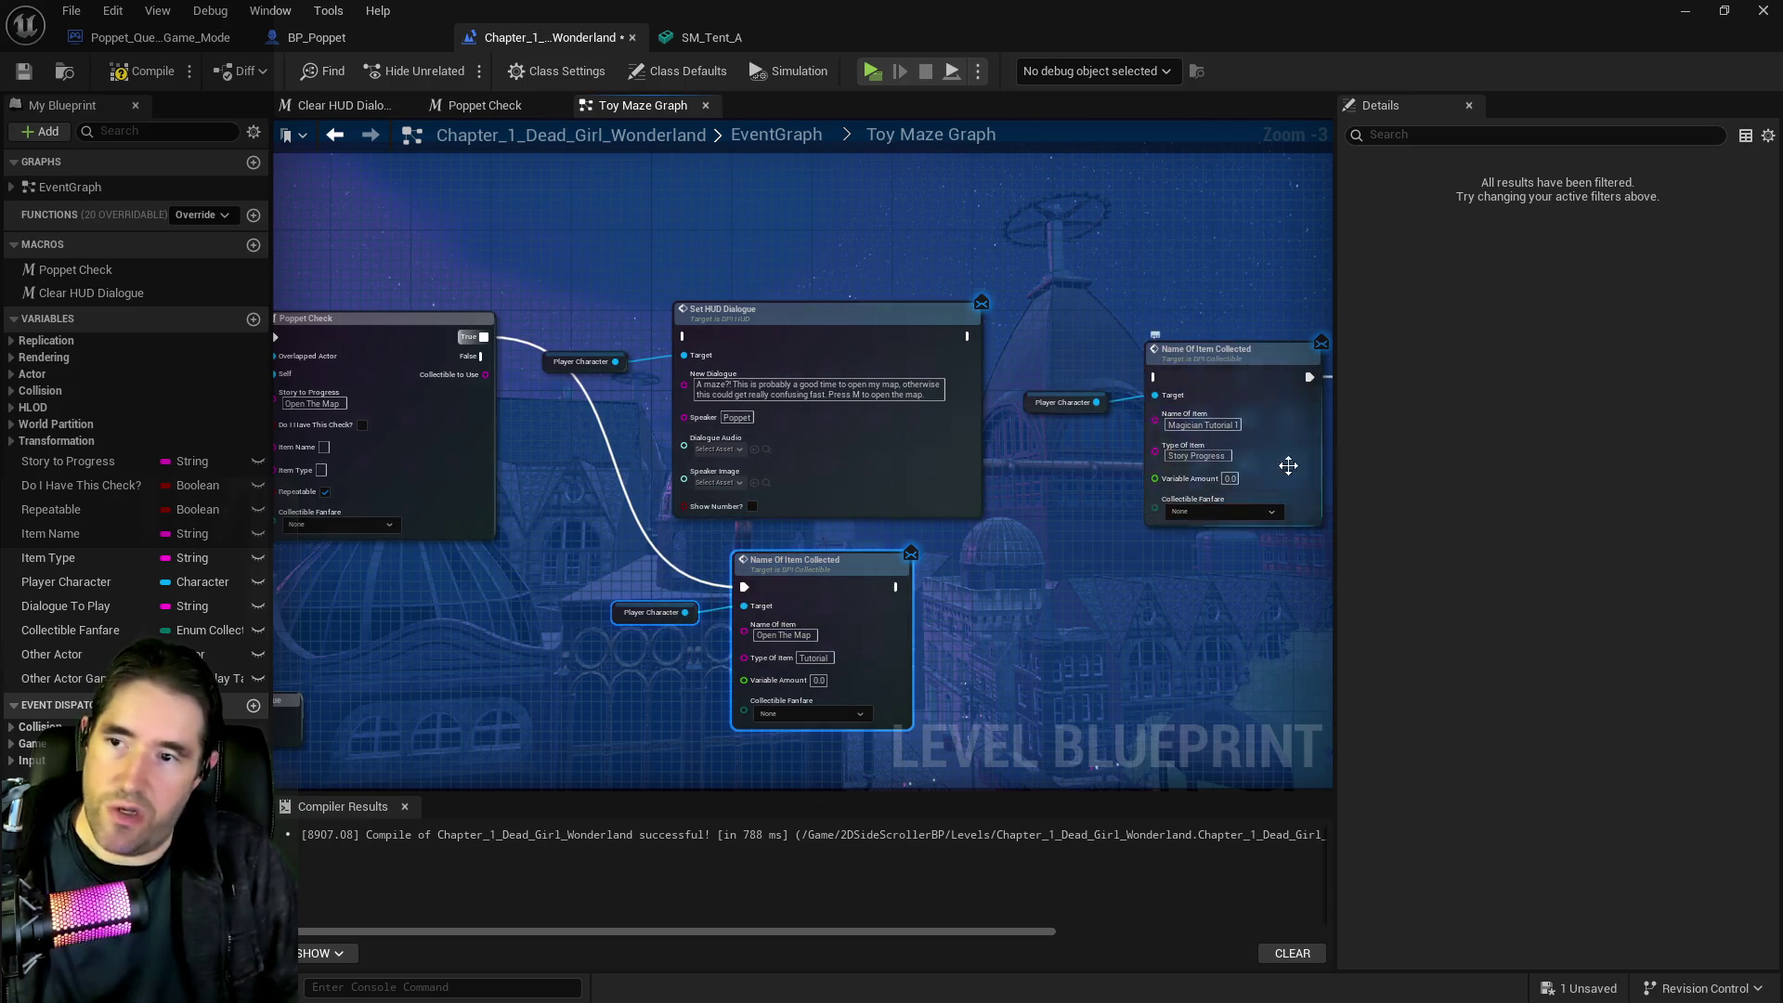
pyautogui.moveTo(1099, 482); pyautogui.dragTo(1016, 505)
pyautogui.moveTo(667, 497); pyautogui.dragTo(877, 478)
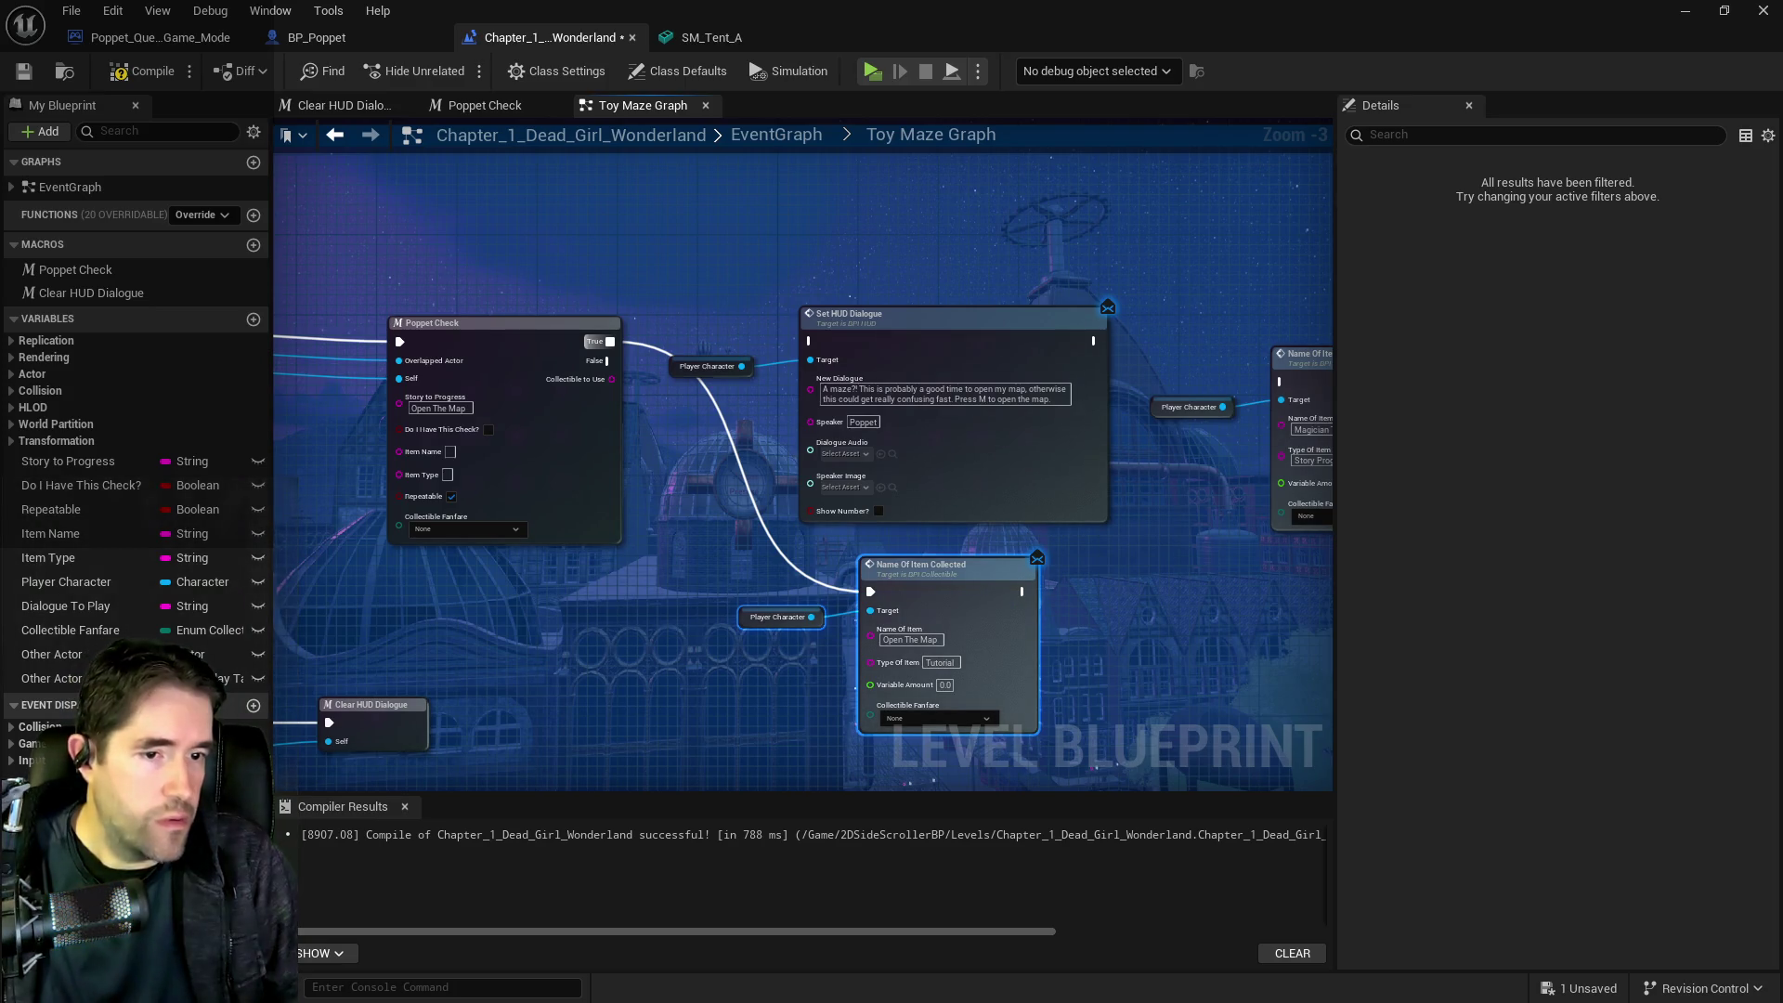
pyautogui.hotkey('alt', 'Tab')
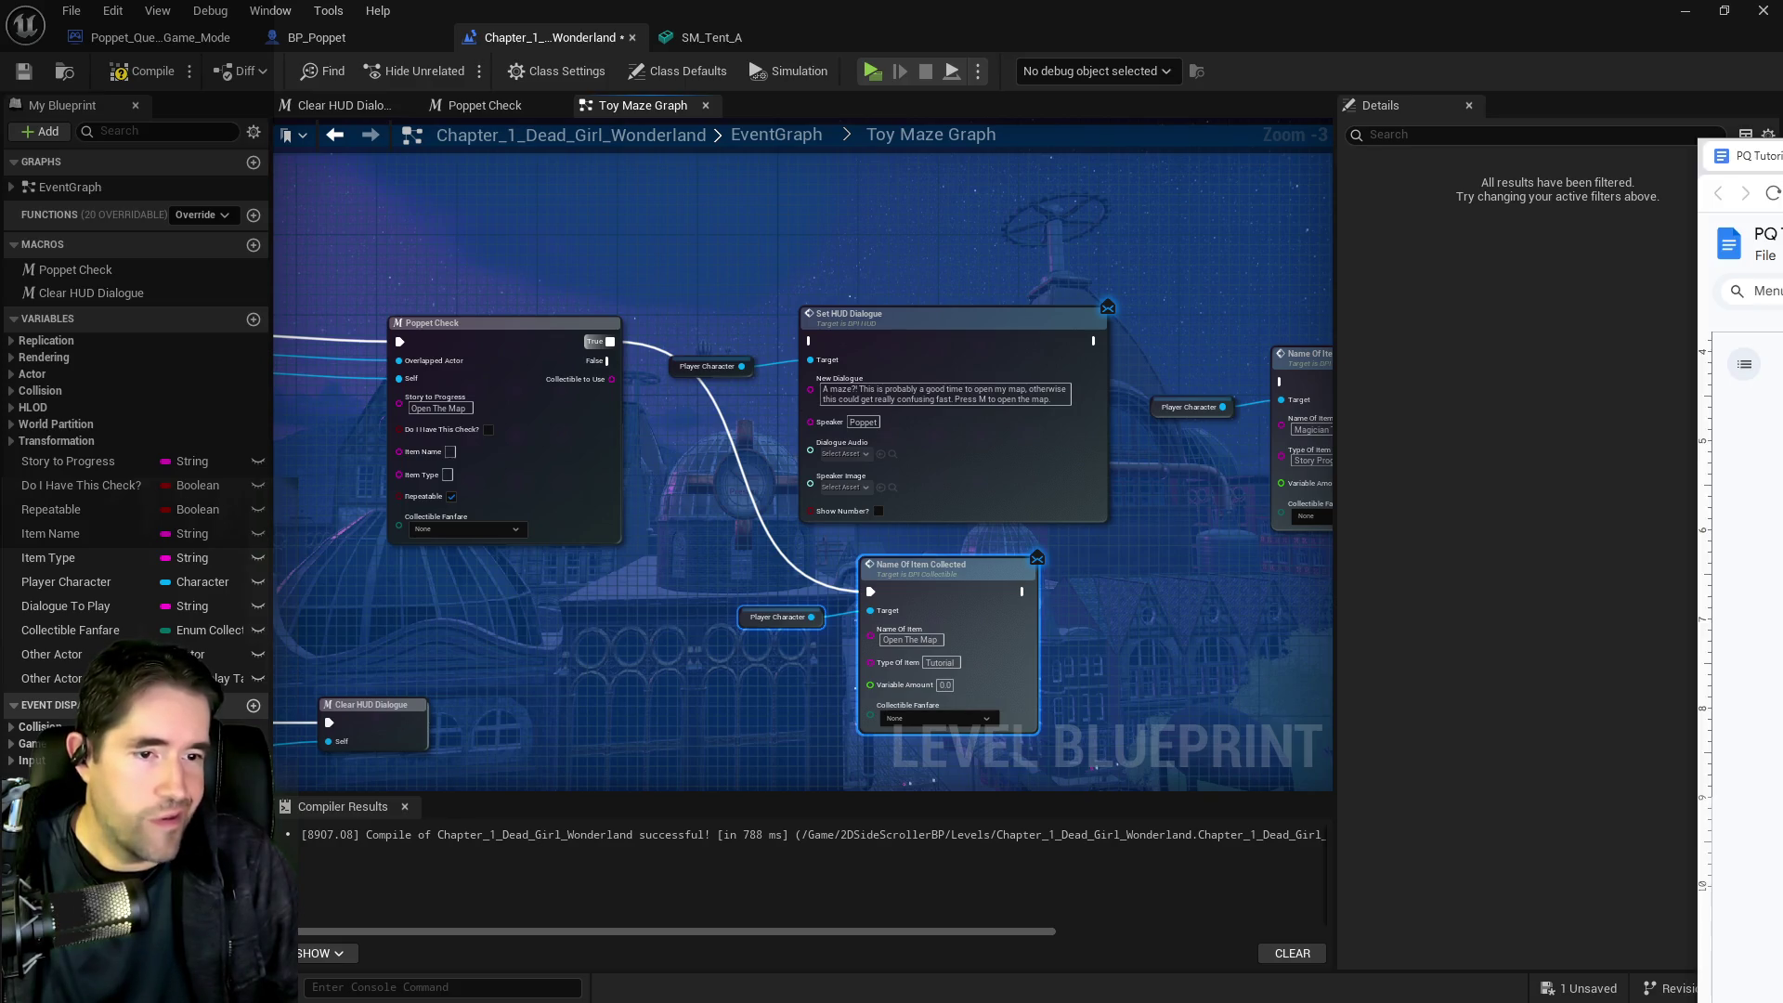
# Look over the PQ Tutorials notes, then bring up the BP_Poppet blueprint tab
pyautogui.scroll(-5, 1094, 695)
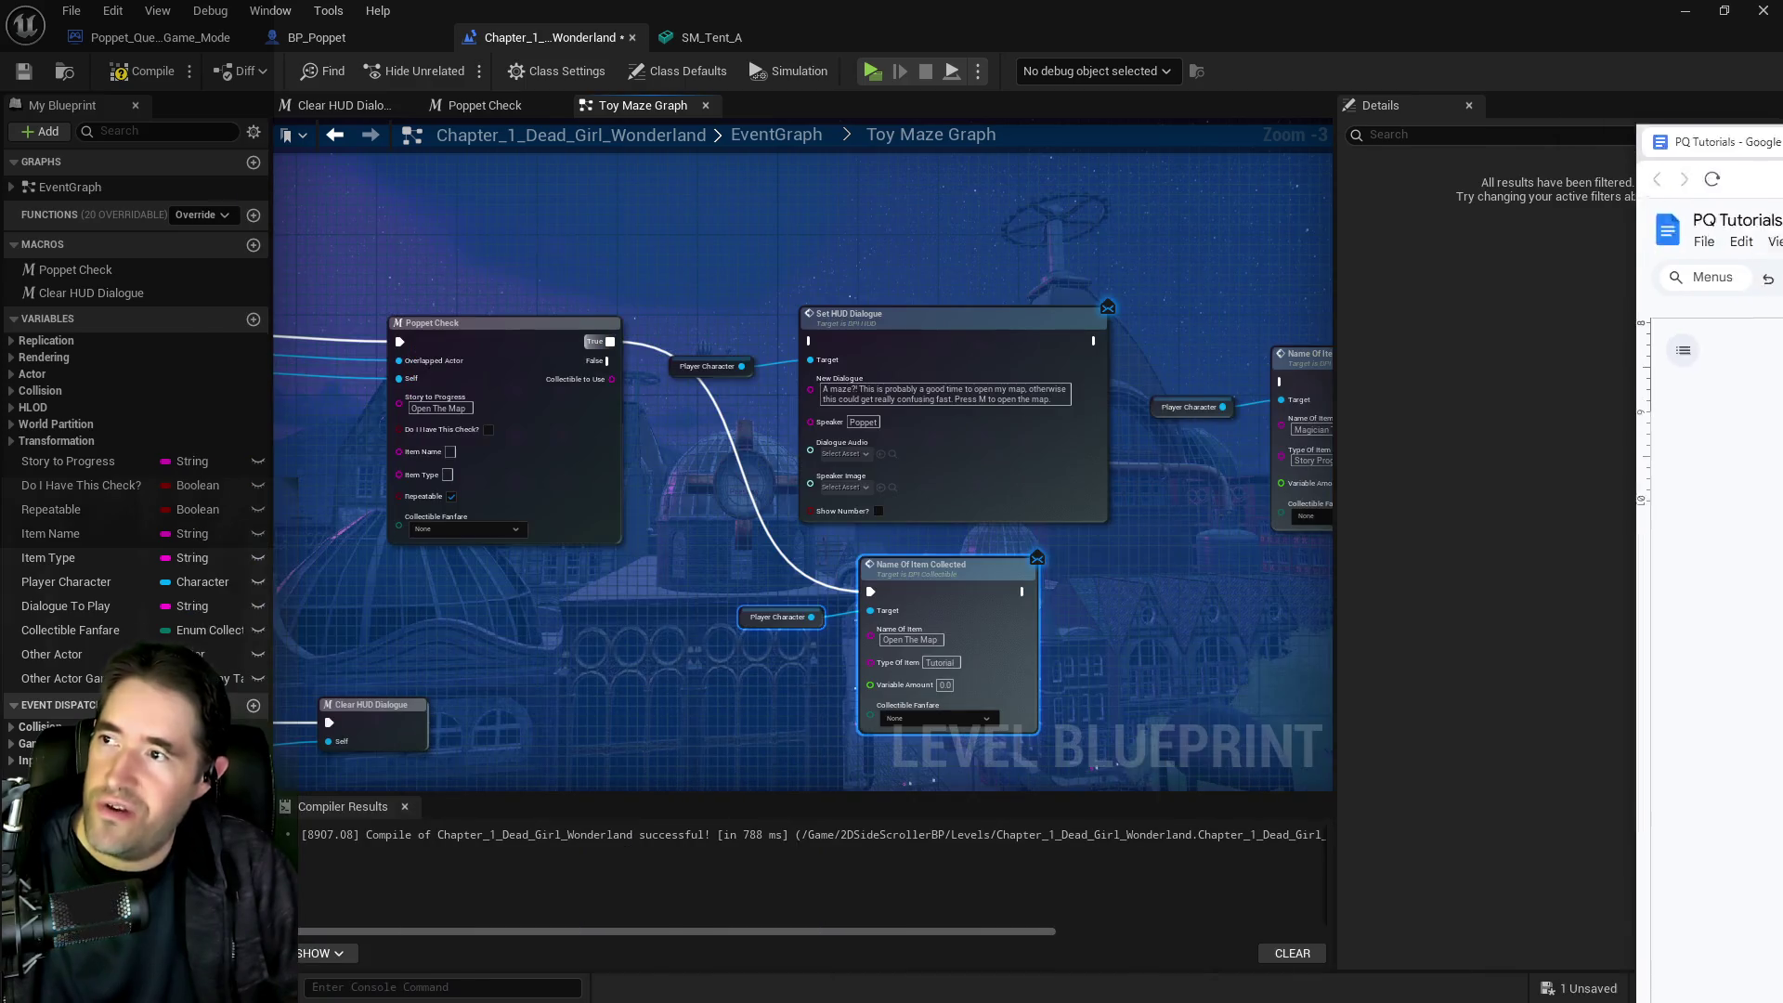
pyautogui.click(316, 37)
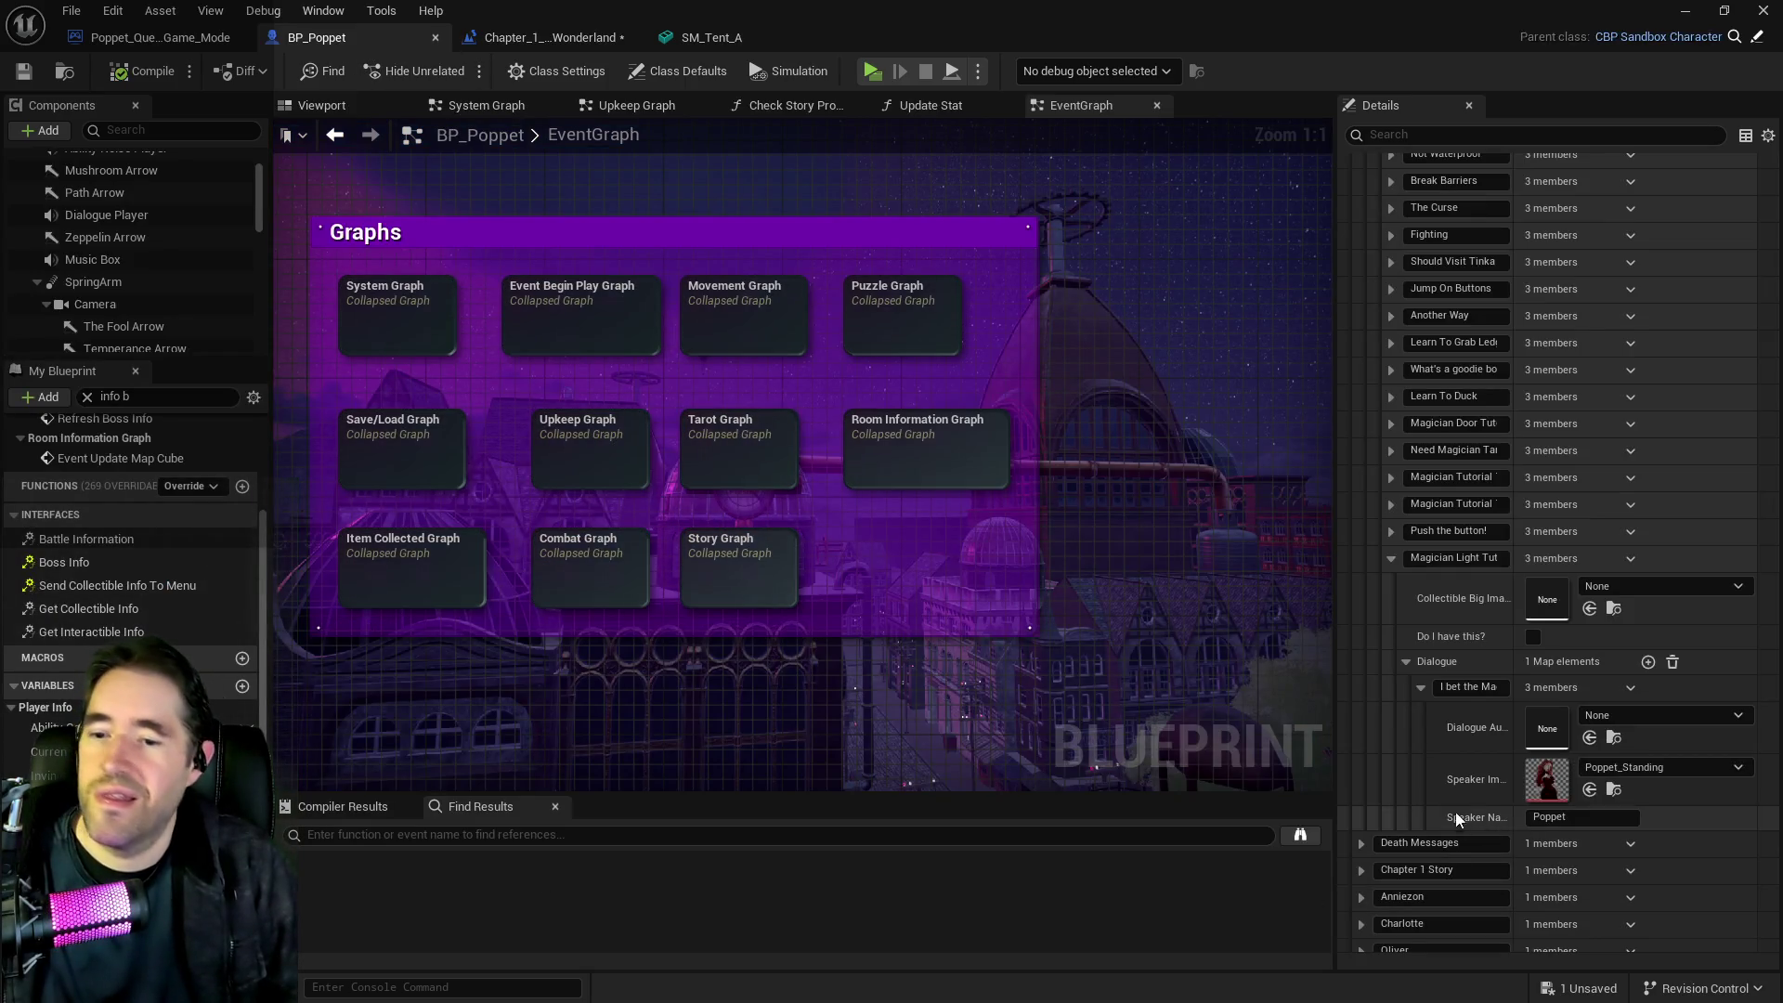
# Add a new Collectible Info Collection entry named 'Open The Map'
pyautogui.scroll(2, 1450, 603)
pyautogui.scroll(2, 1450, 604)
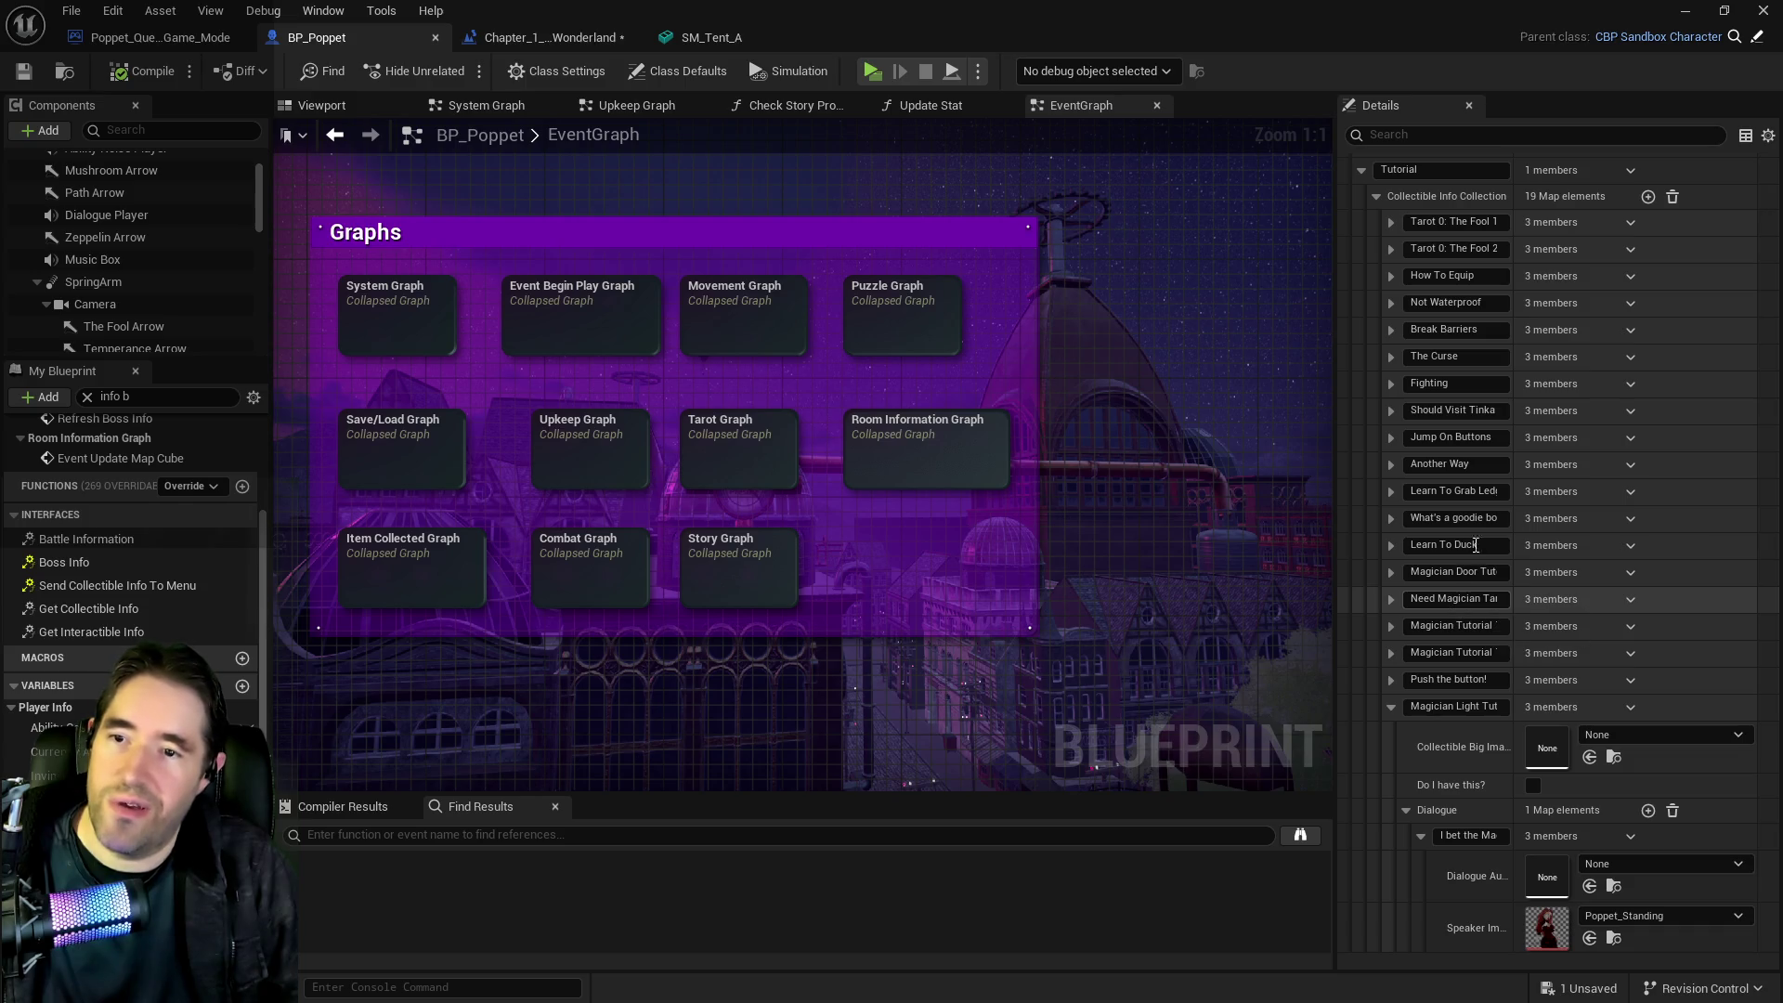
pyautogui.click(1648, 197)
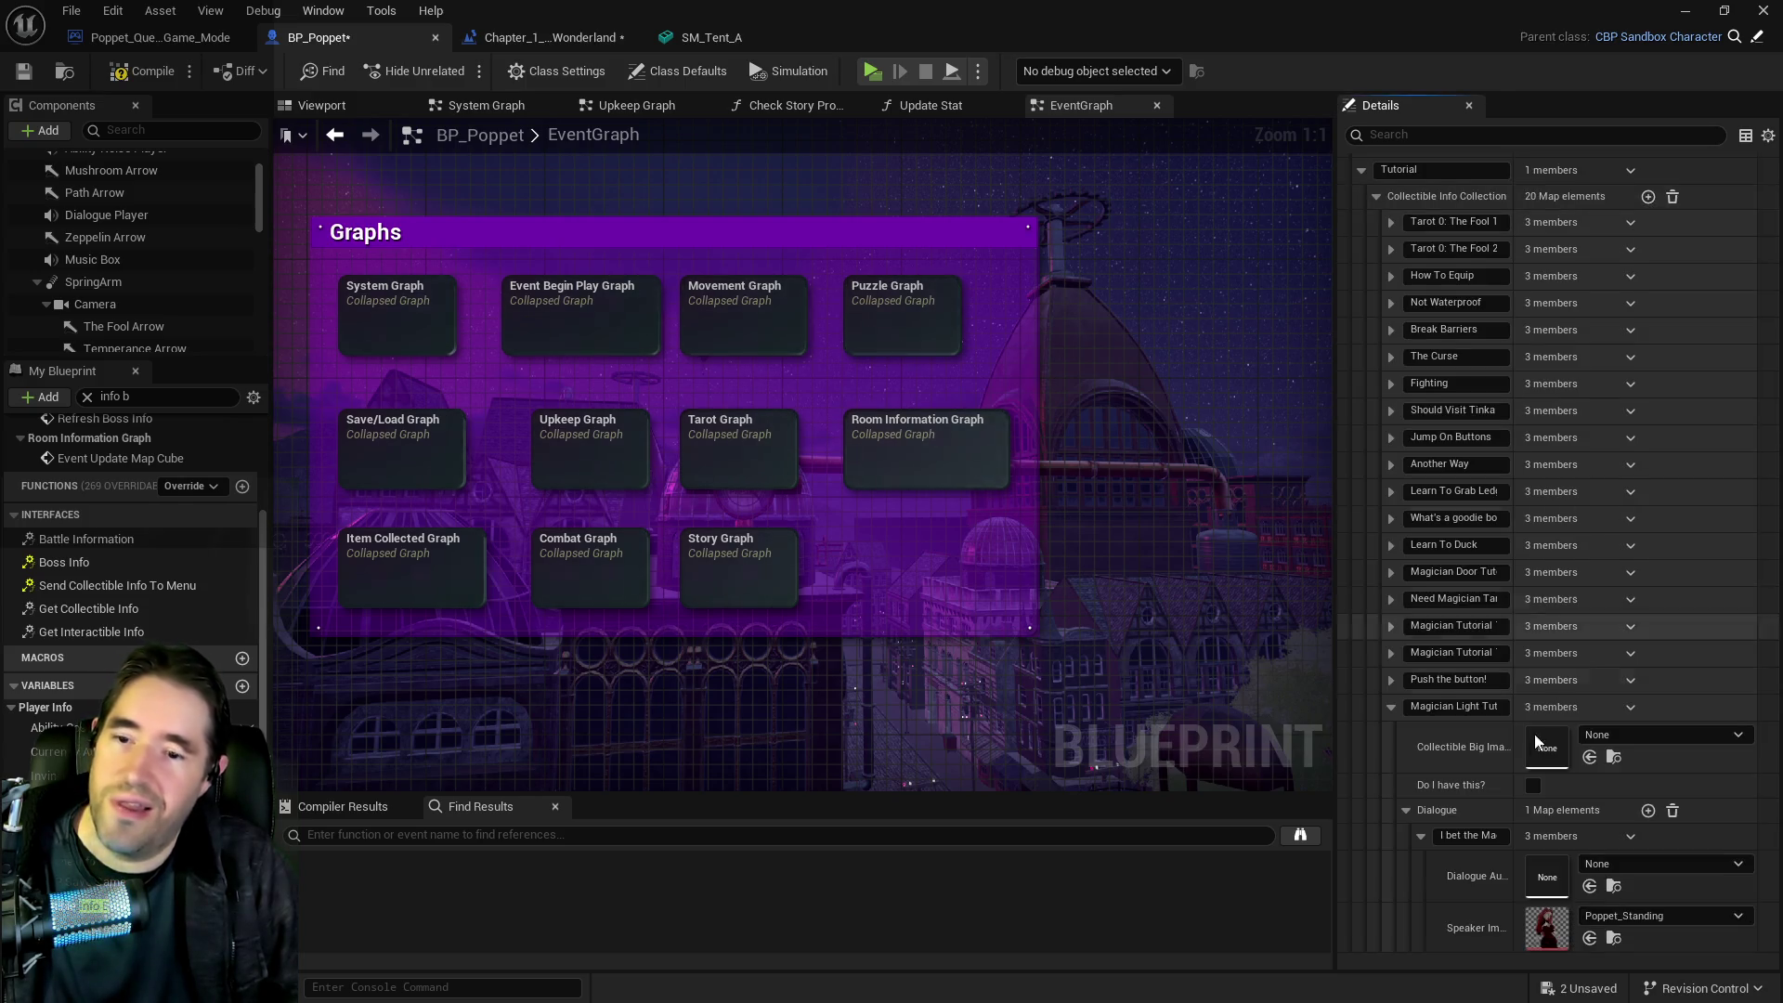
pyautogui.scroll(-6, 1541, 716)
pyautogui.click(1441, 727)
pyautogui.write('Open The Map')
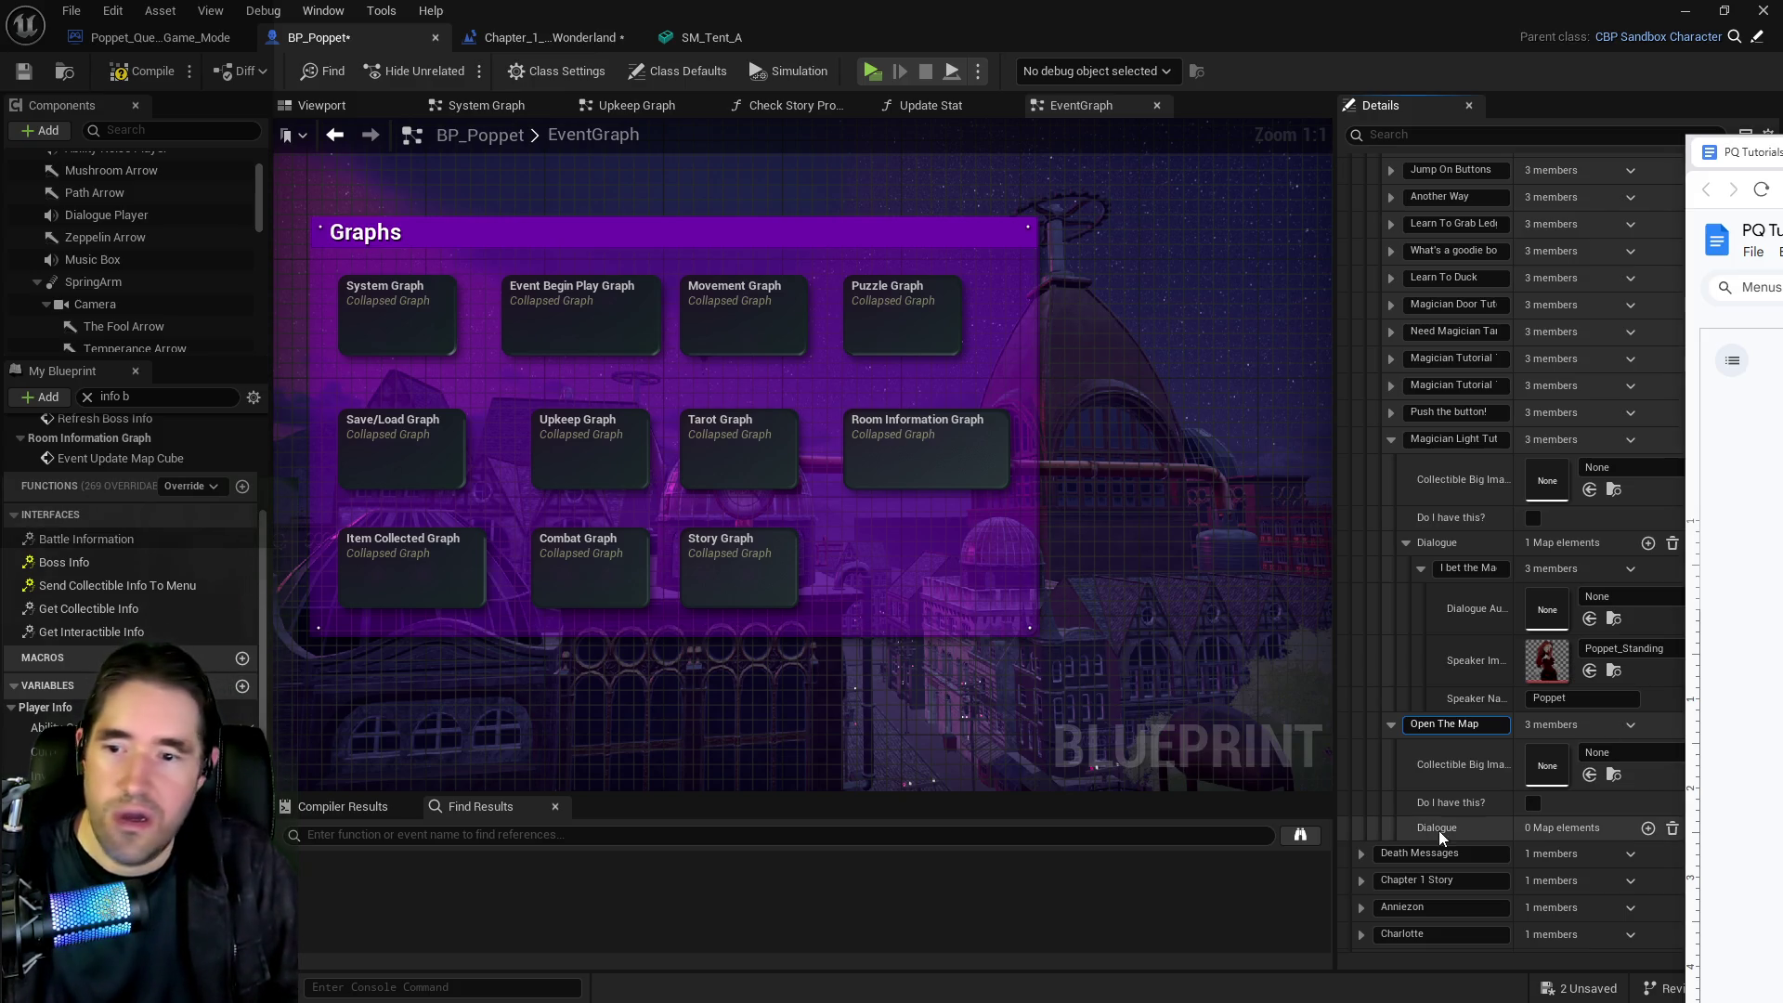
pyautogui.click(1475, 784)
# Give it a dialogue line 'Open the map.' with Poppet_Standing image and speaker Poppet, then compile
pyautogui.click(1648, 828)
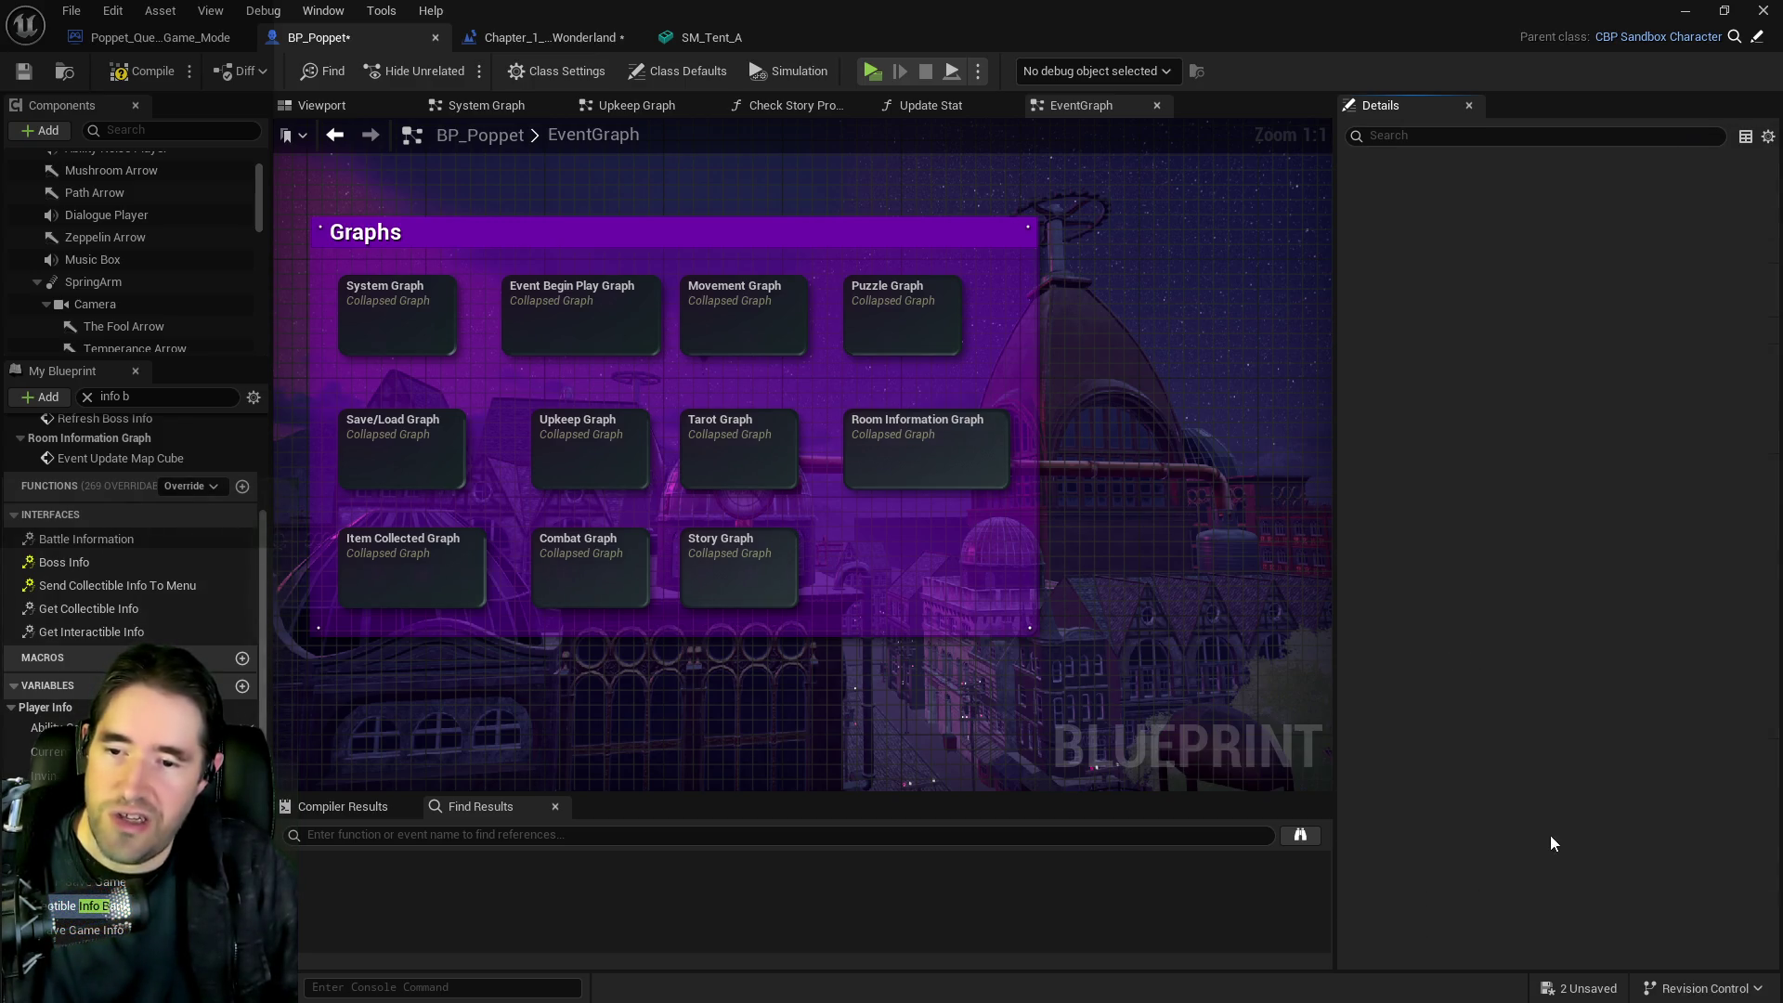
pyautogui.click(1472, 855)
pyautogui.write('Open the map.')
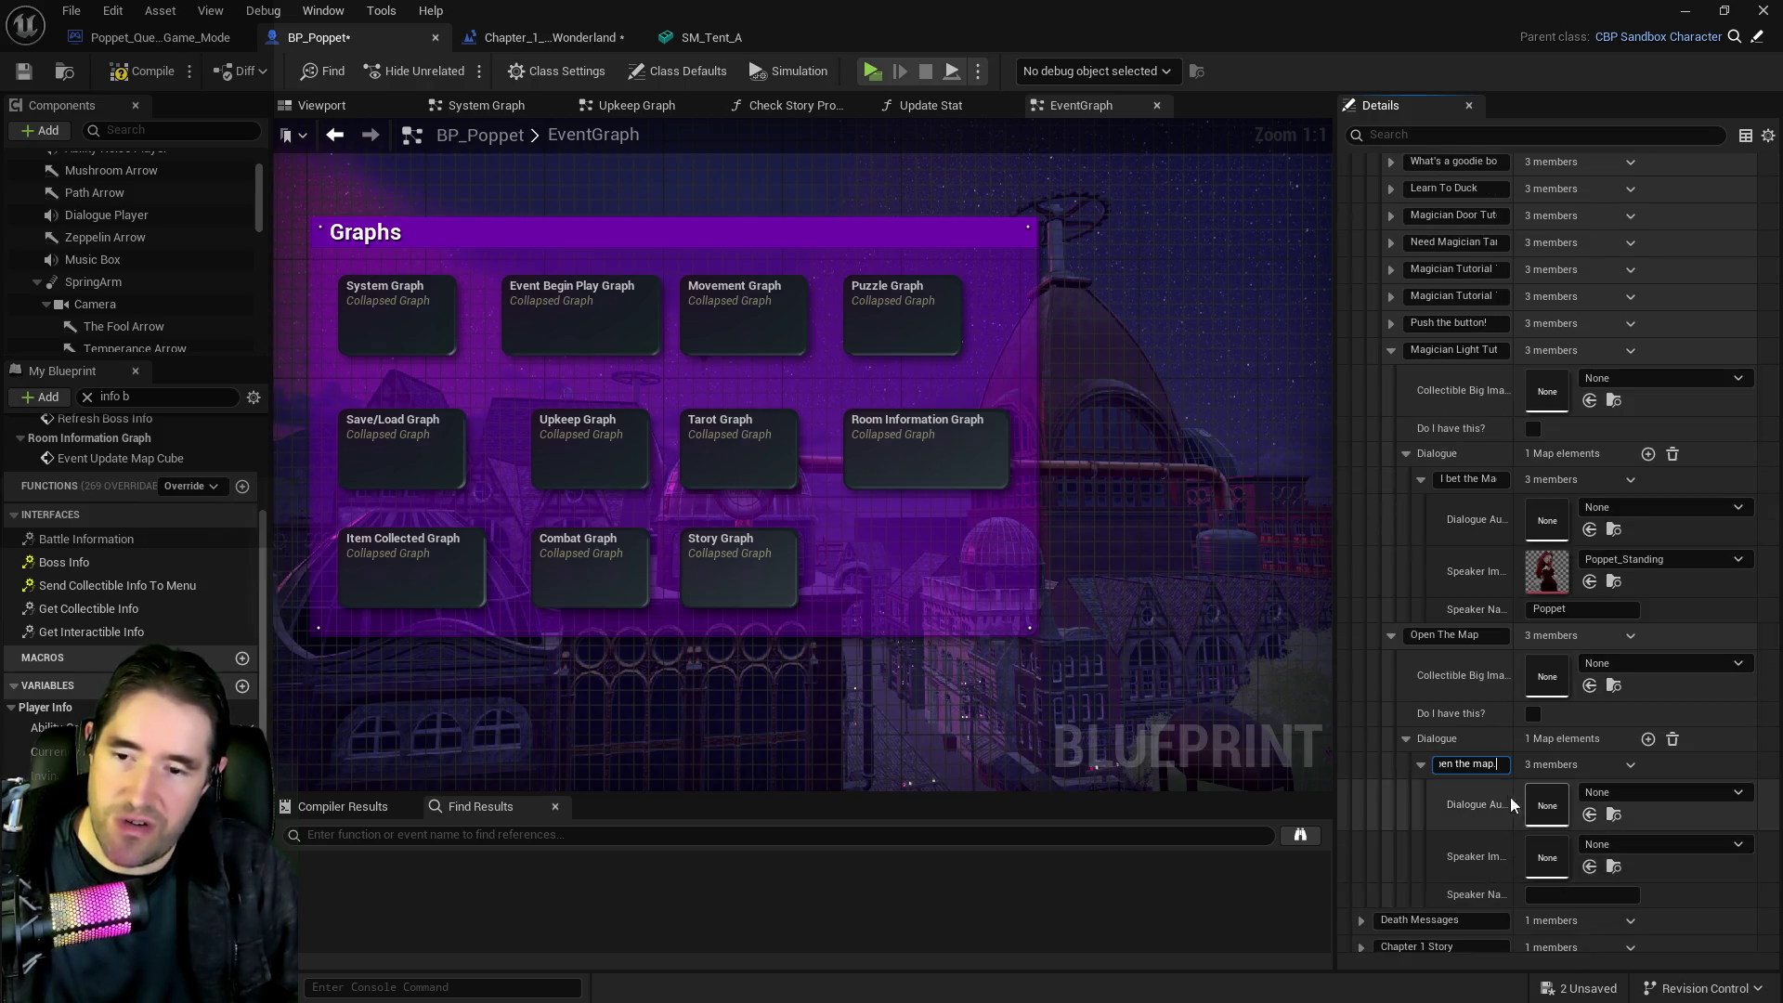
pyautogui.hotkey('ctrl', 'a')
pyautogui.press('Return')
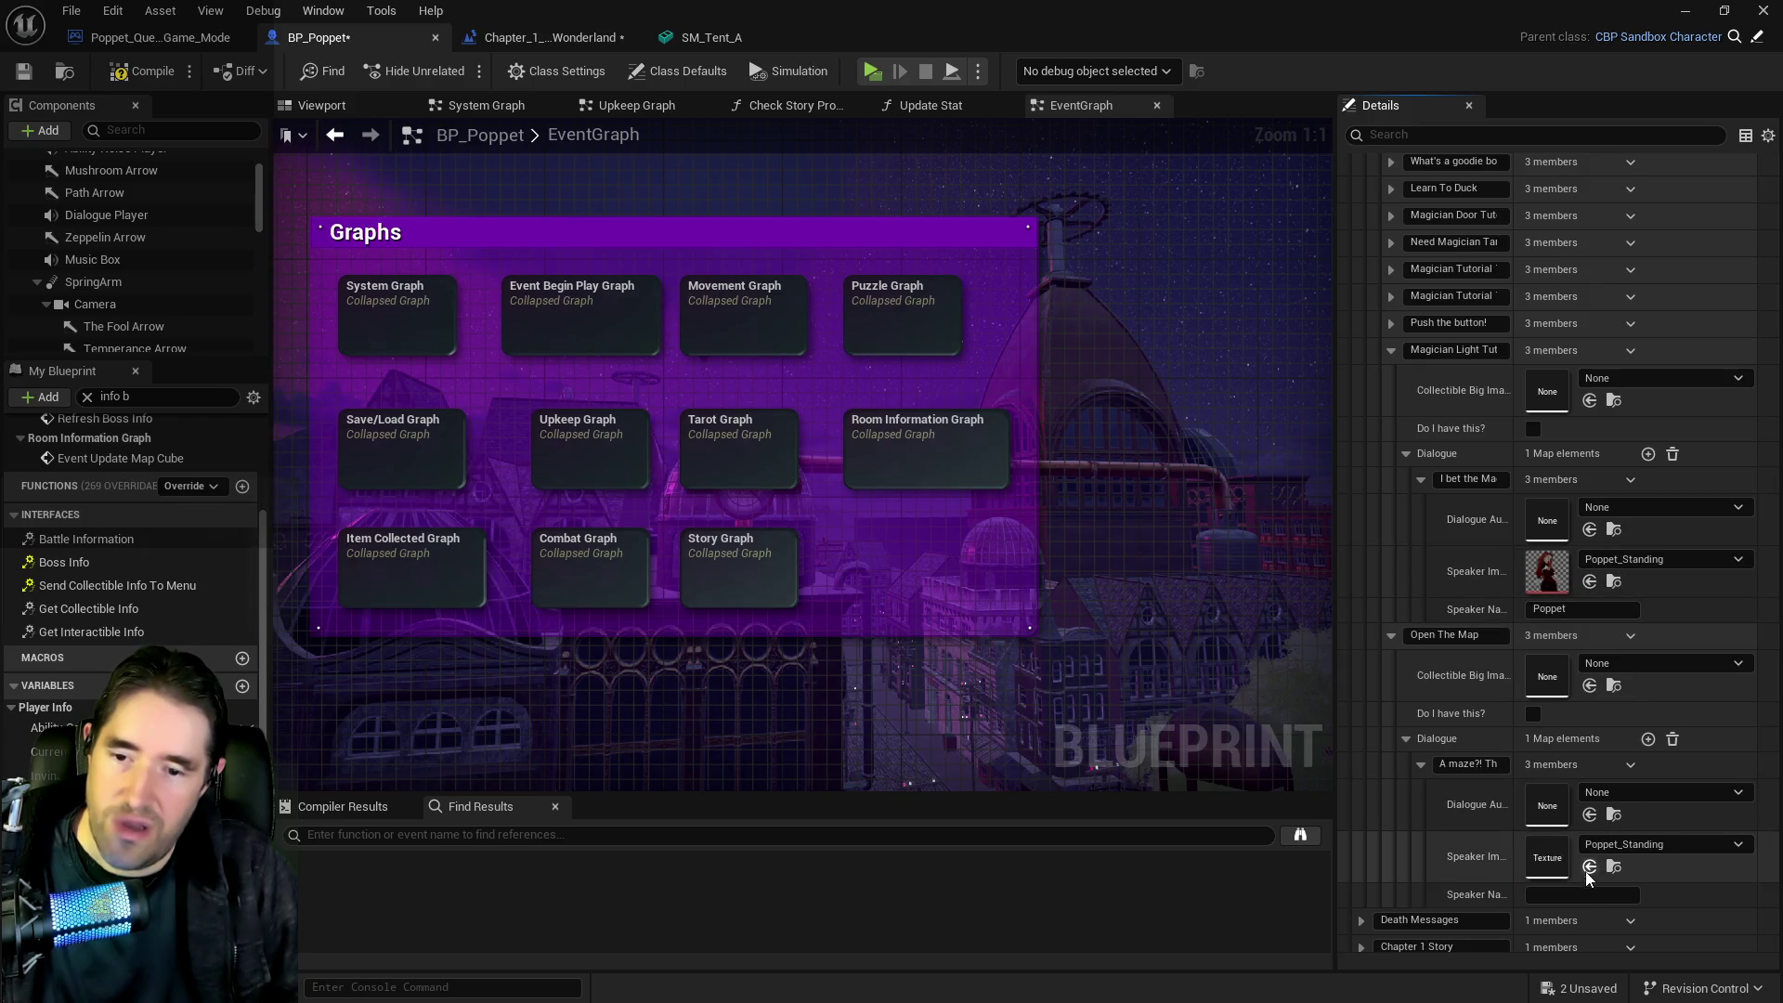
pyautogui.keyDown('shift'); pyautogui.click(1584, 841); pyautogui.keyUp('shift')
pyautogui.click(1585, 895)
pyautogui.write('Poppet')
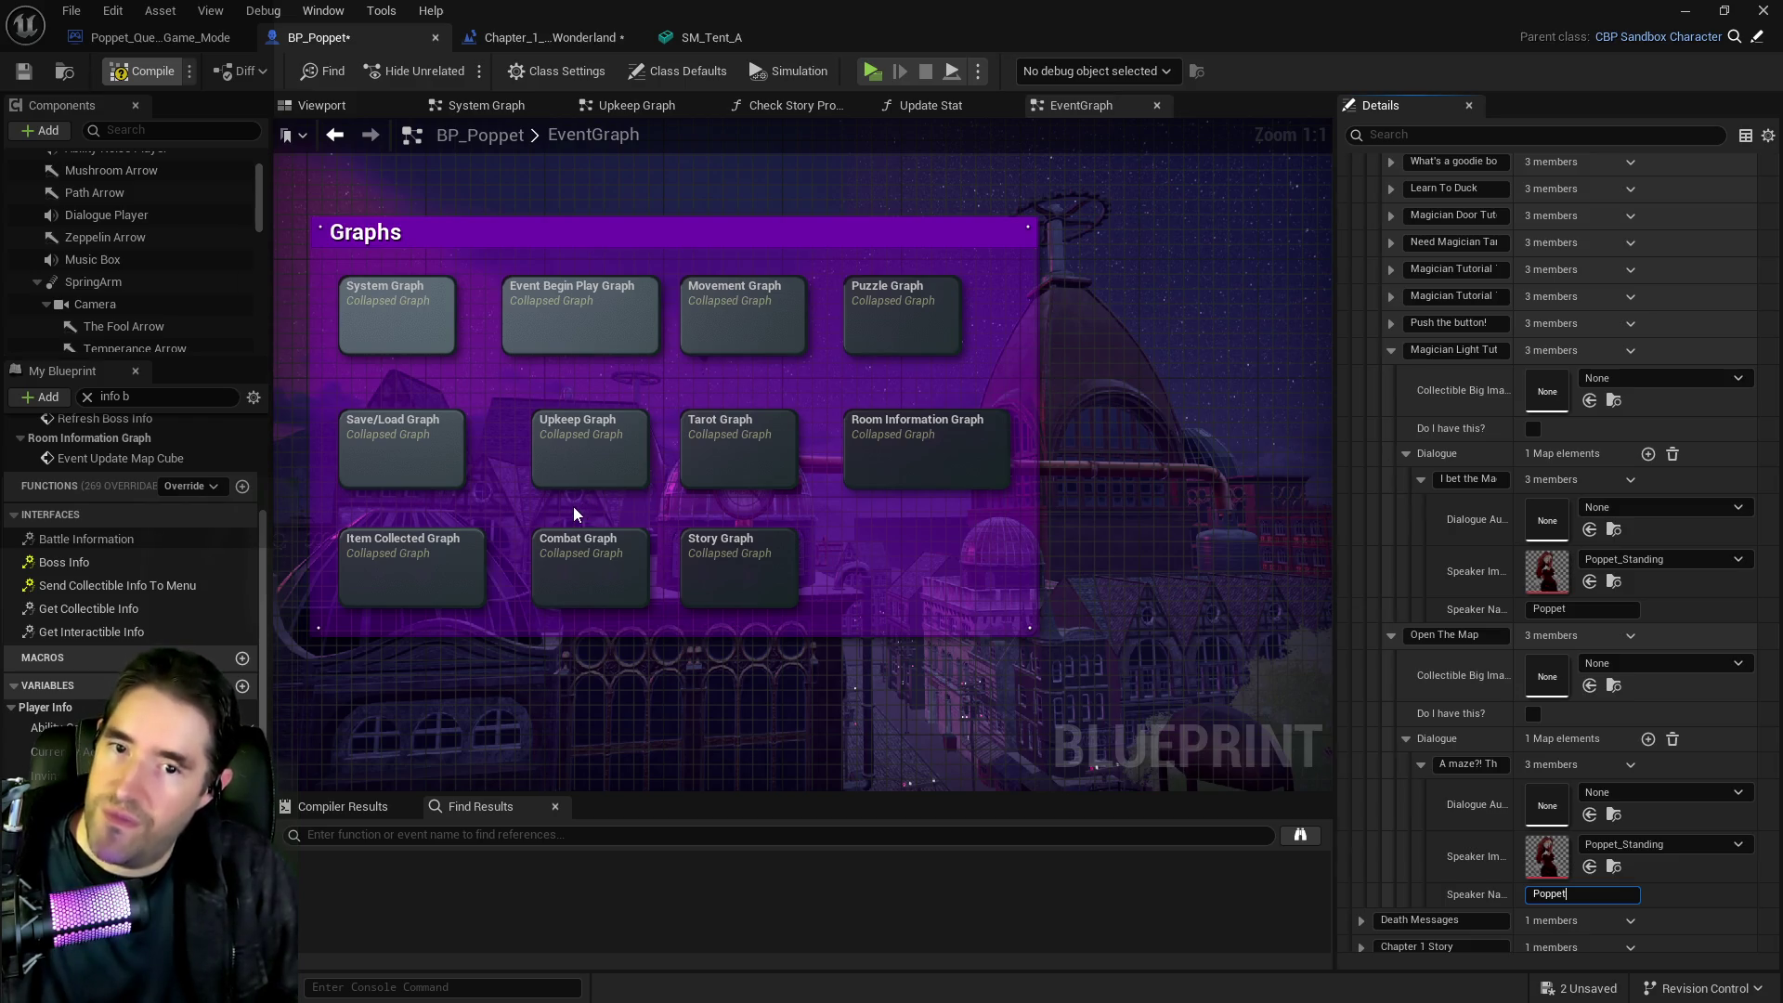
pyautogui.press('F7')
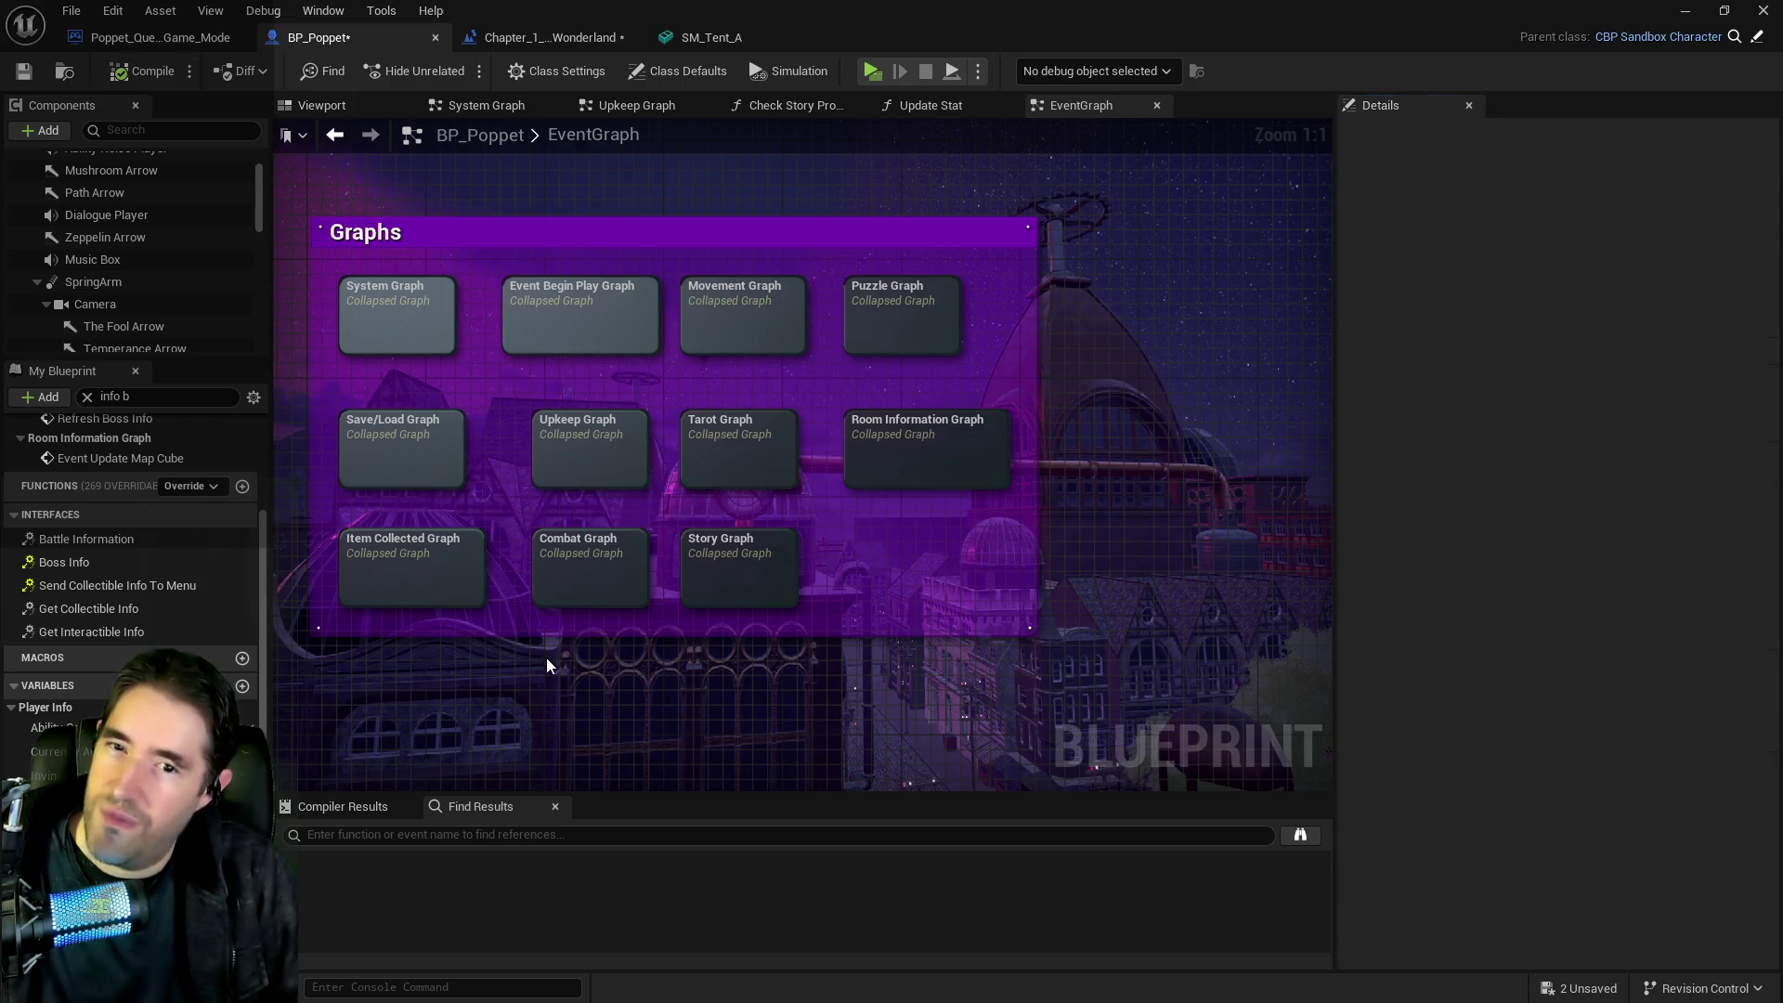
# Save everything with Ctrl+Shift+S and return to the Chapter_1 level's Toy Maze Graph
pyautogui.hotkey('ctrl', 'shift', 's')
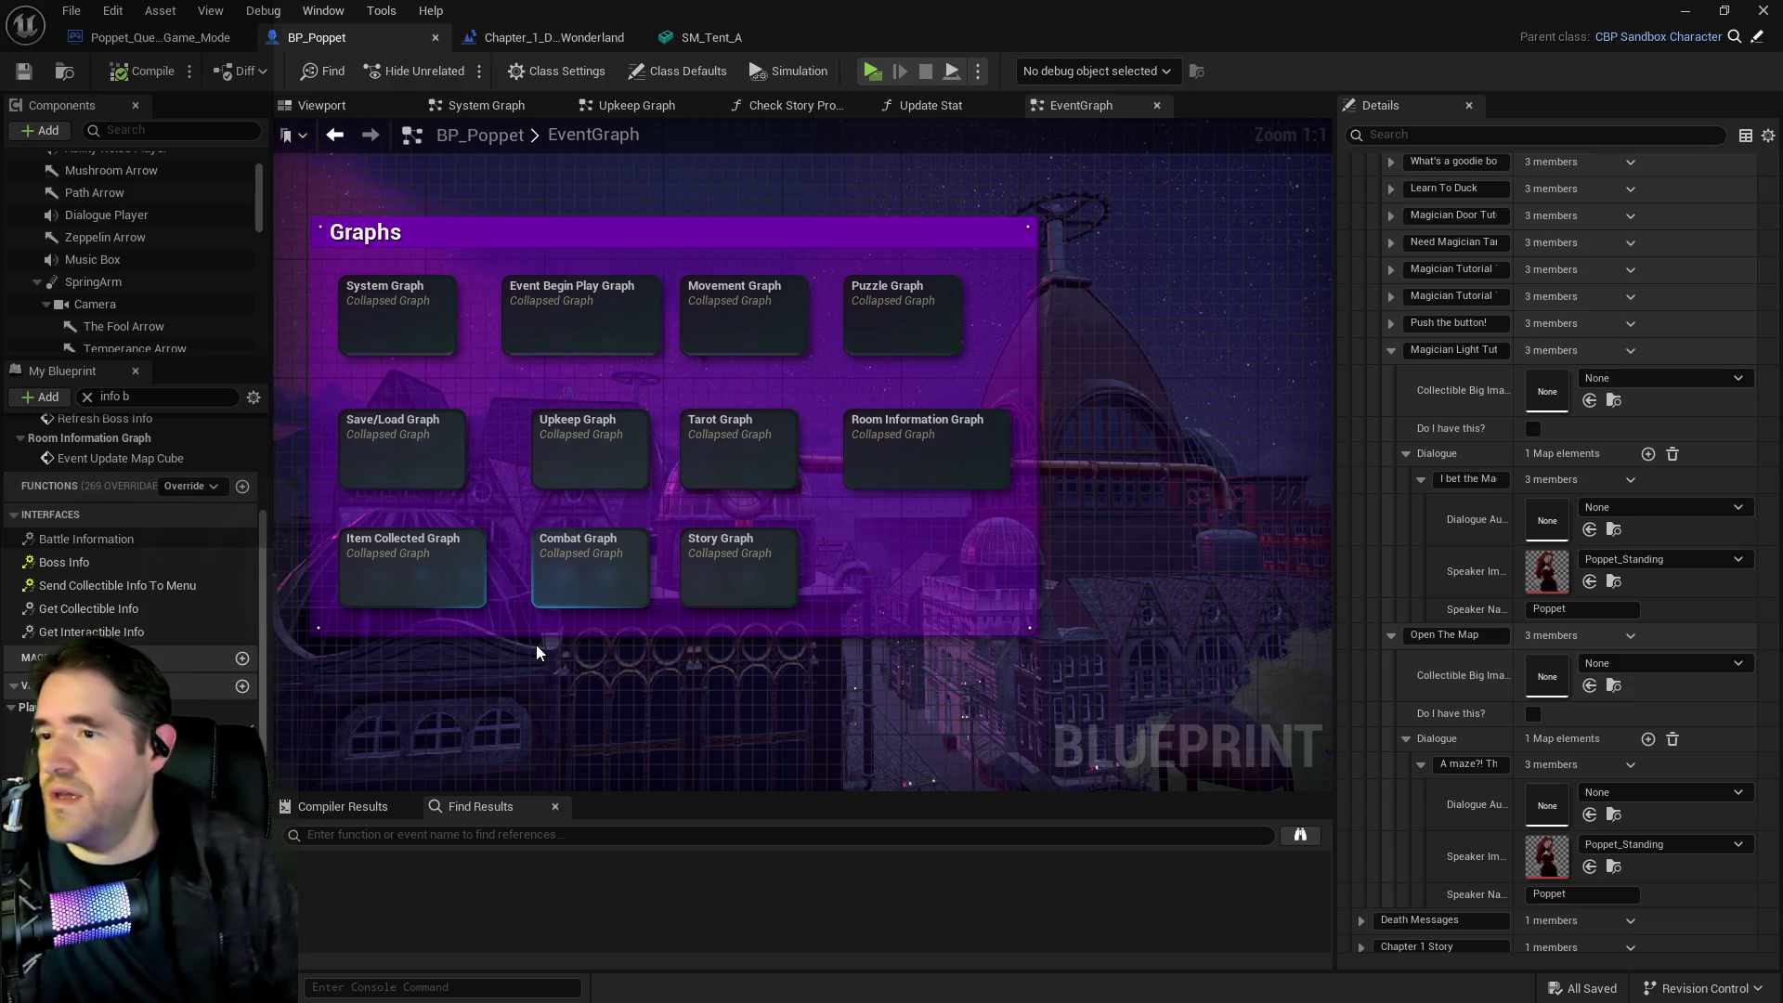
pyautogui.click(554, 37)
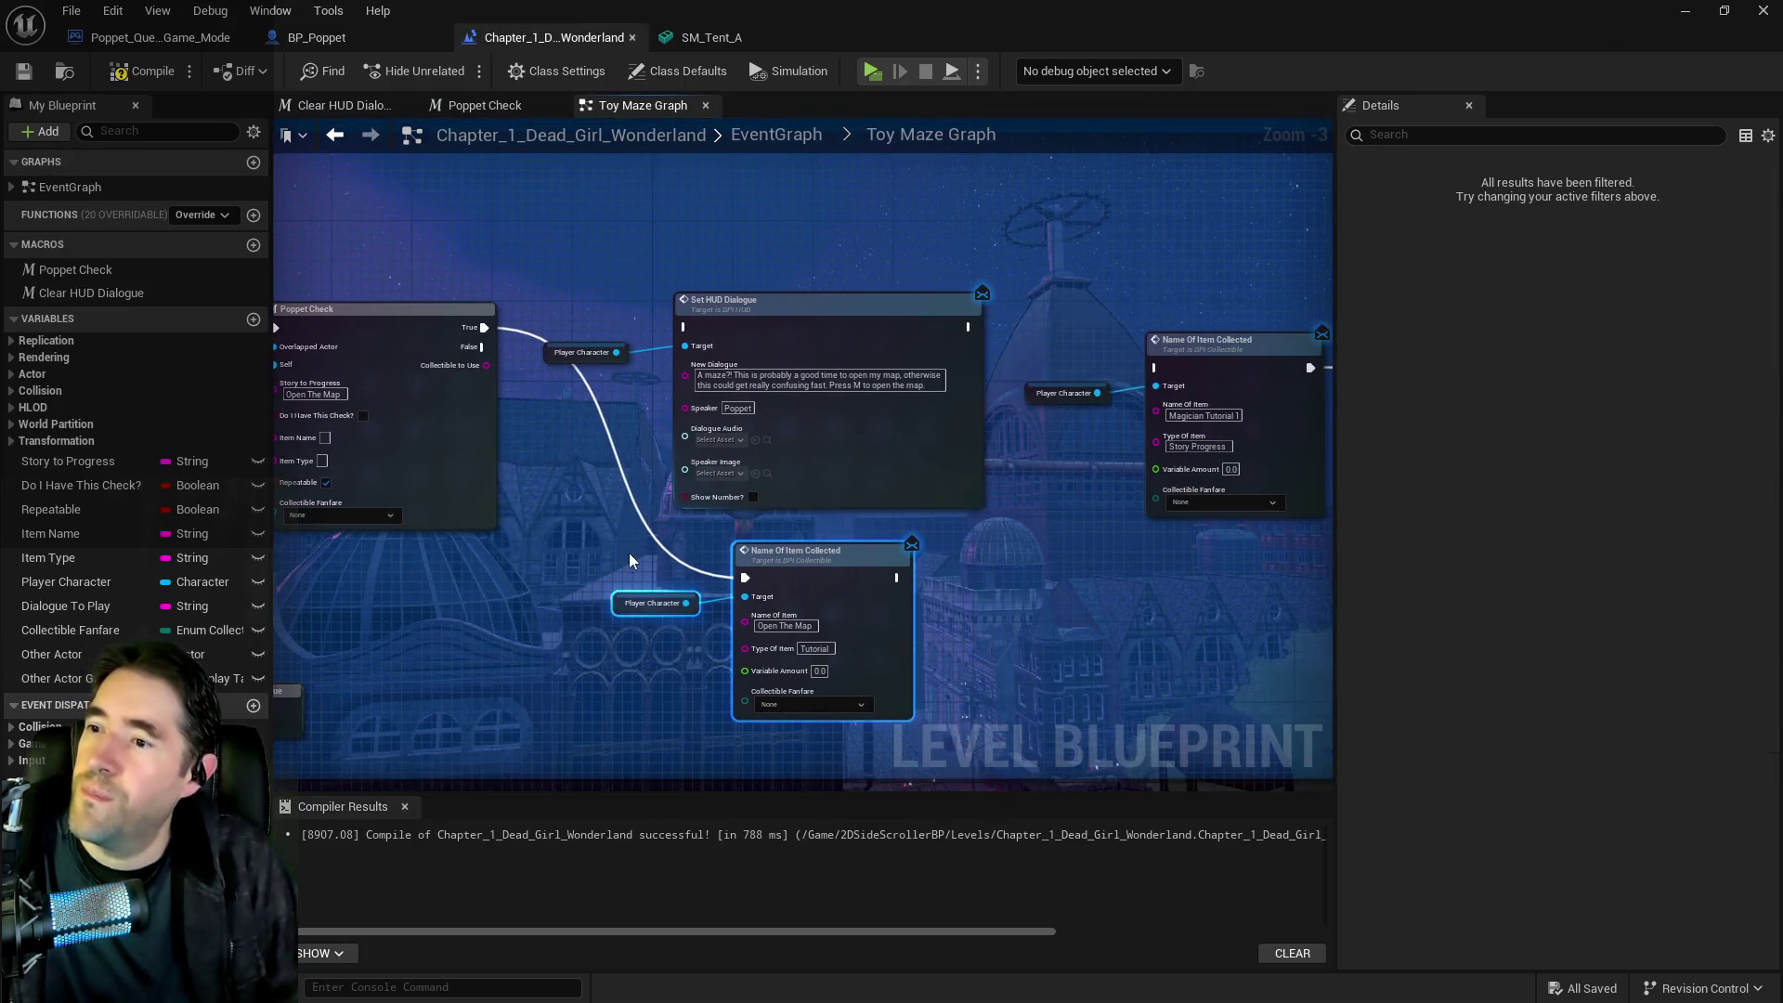
# Chain the Open The Map call after Poppet Check, deleting Set HUD Dialogue and its Player Character
pyautogui.moveTo(892, 565)
pyautogui.mouseDown()
pyautogui.moveTo(998, 487)
pyautogui.moveTo(842, 544)
pyautogui.moveTo(1156, 368)
pyautogui.mouseUp()
pyautogui.moveTo(534, 278)
pyautogui.mouseDown()
pyautogui.moveTo(492, 372)
pyautogui.moveTo(841, 407)
pyautogui.mouseUp()
pyautogui.press('Delete')
pyautogui.moveTo(748, 534); pyautogui.dragTo(756, 315)
pyautogui.scroll(-3, 650, 427)
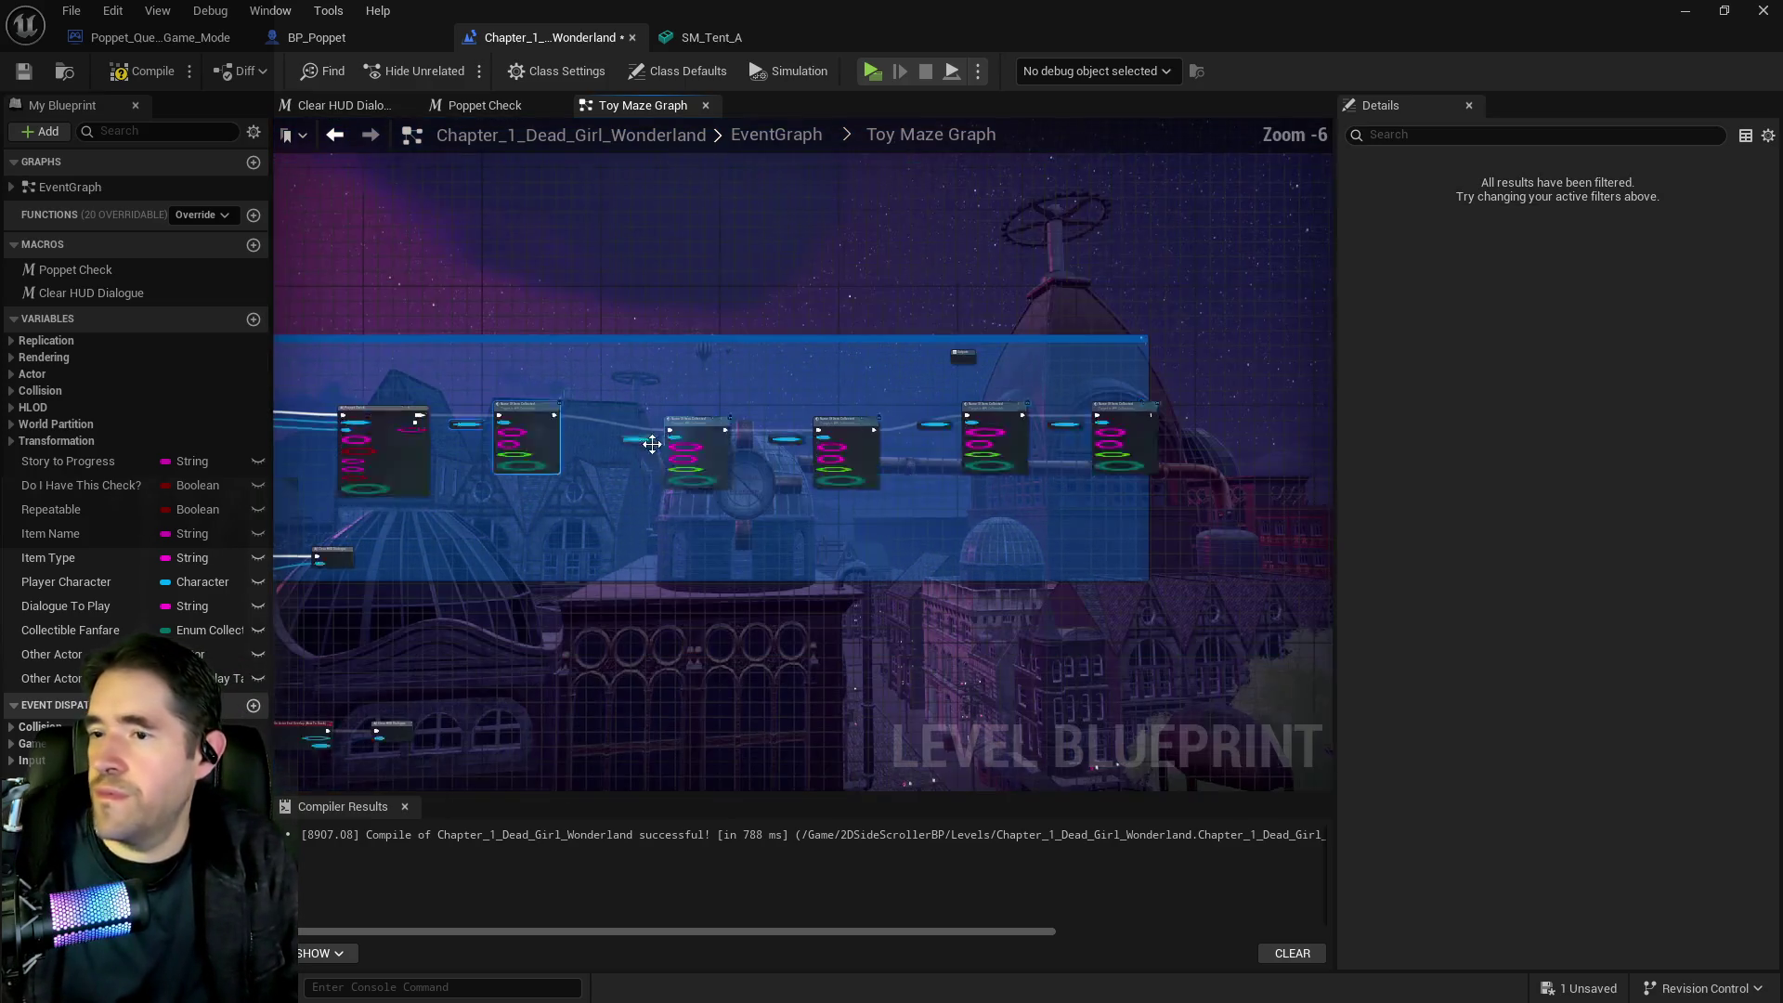
pyautogui.moveTo(688, 423); pyautogui.dragTo(687, 407)
pyautogui.moveTo(836, 417); pyautogui.dragTo(833, 401)
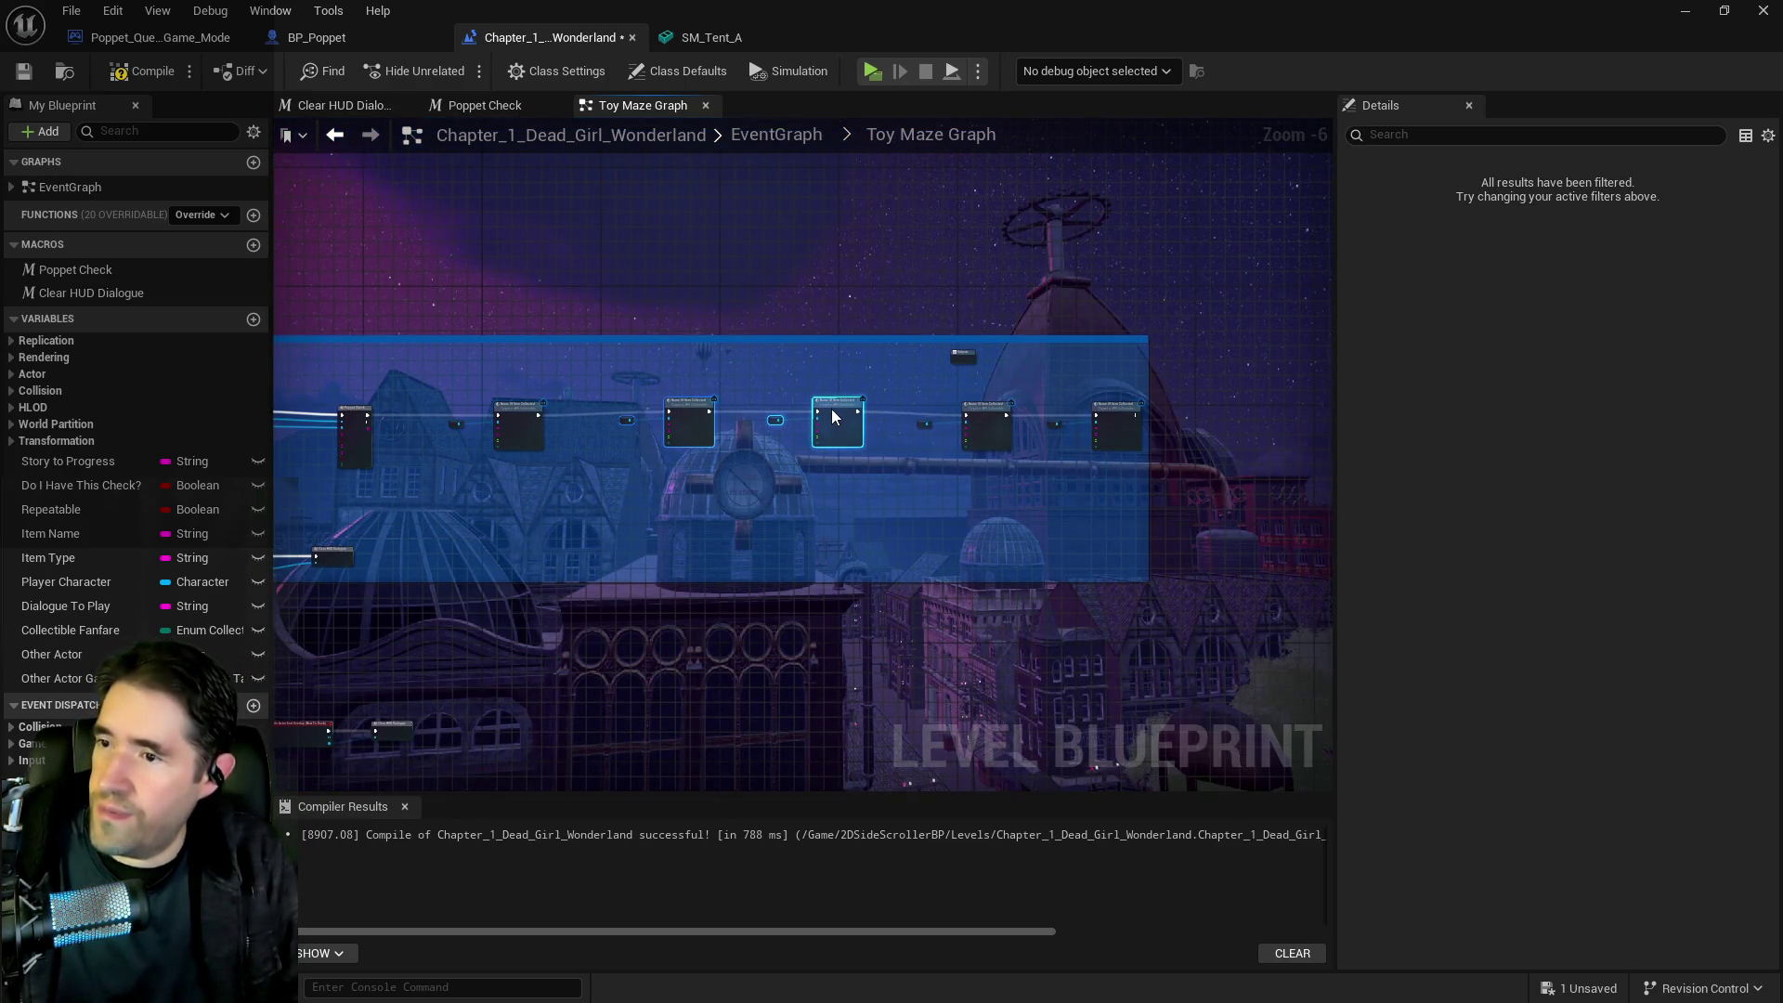
pyautogui.scroll(3, 776, 518)
# Delete the How To Duck end-overlap and Clear HUD Dialogue nodes
pyautogui.moveTo(531, 357); pyautogui.dragTo(836, 454)
pyautogui.scroll(-1, 789, 502)
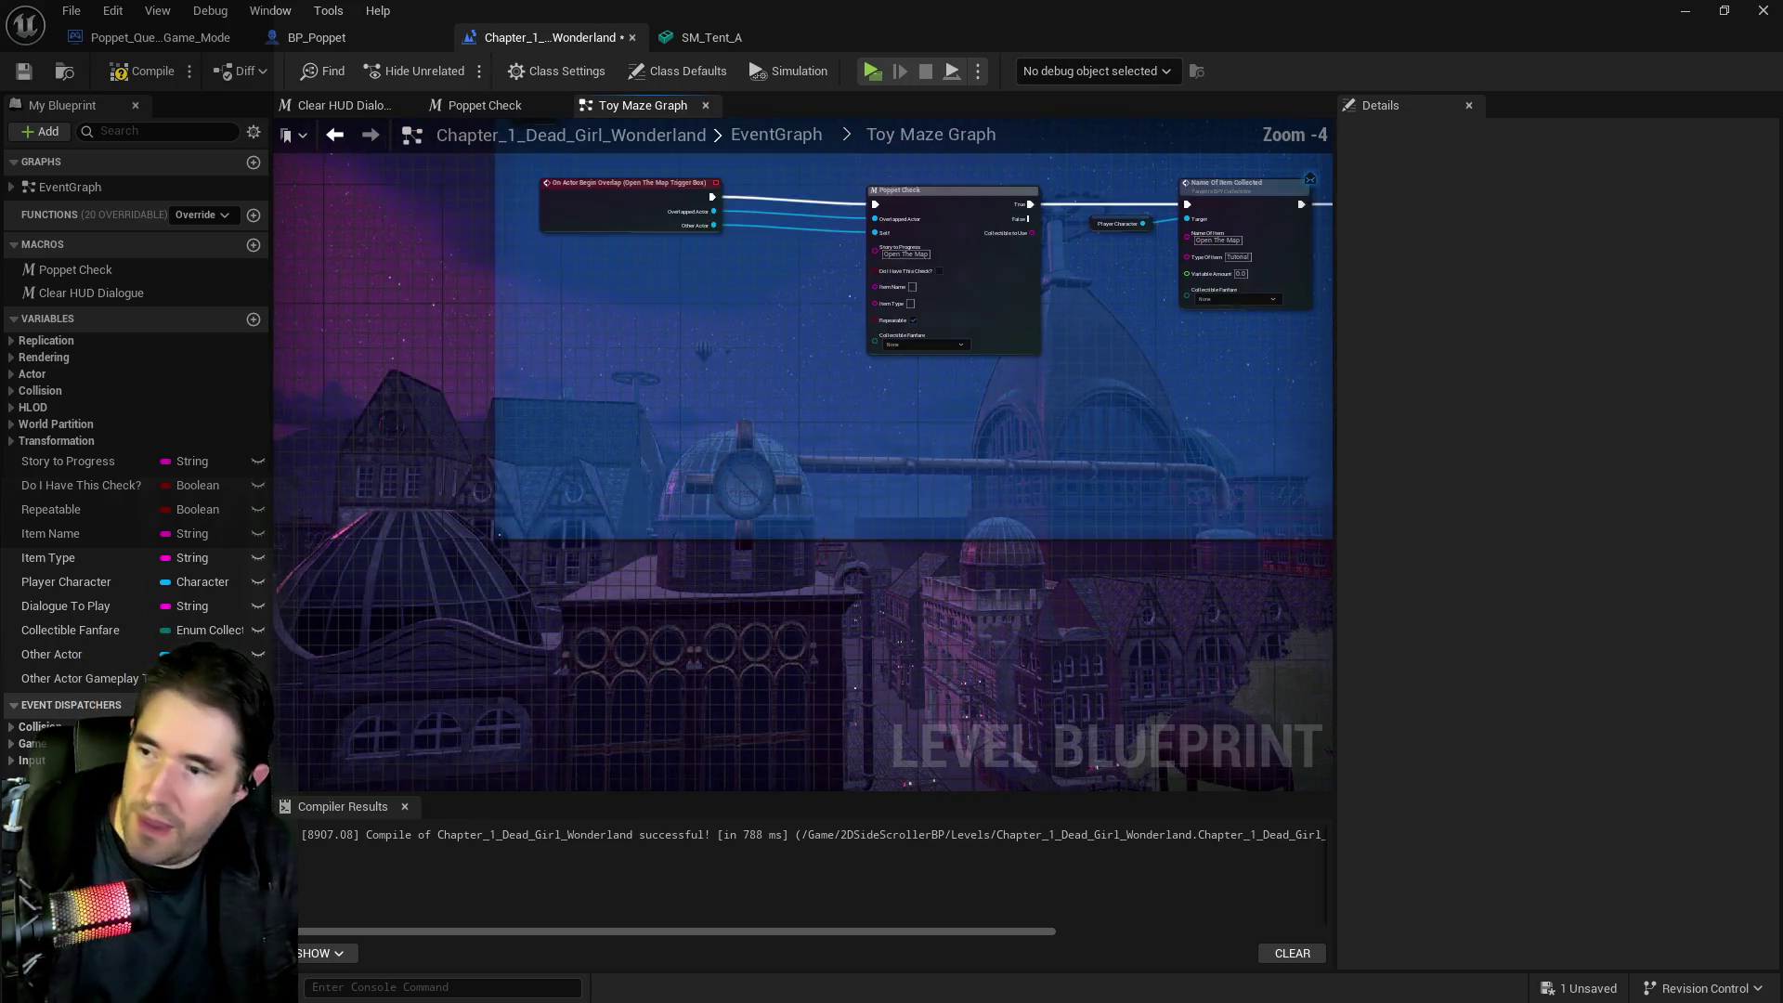
pyautogui.moveTo(760, 570); pyautogui.dragTo(938, 655)
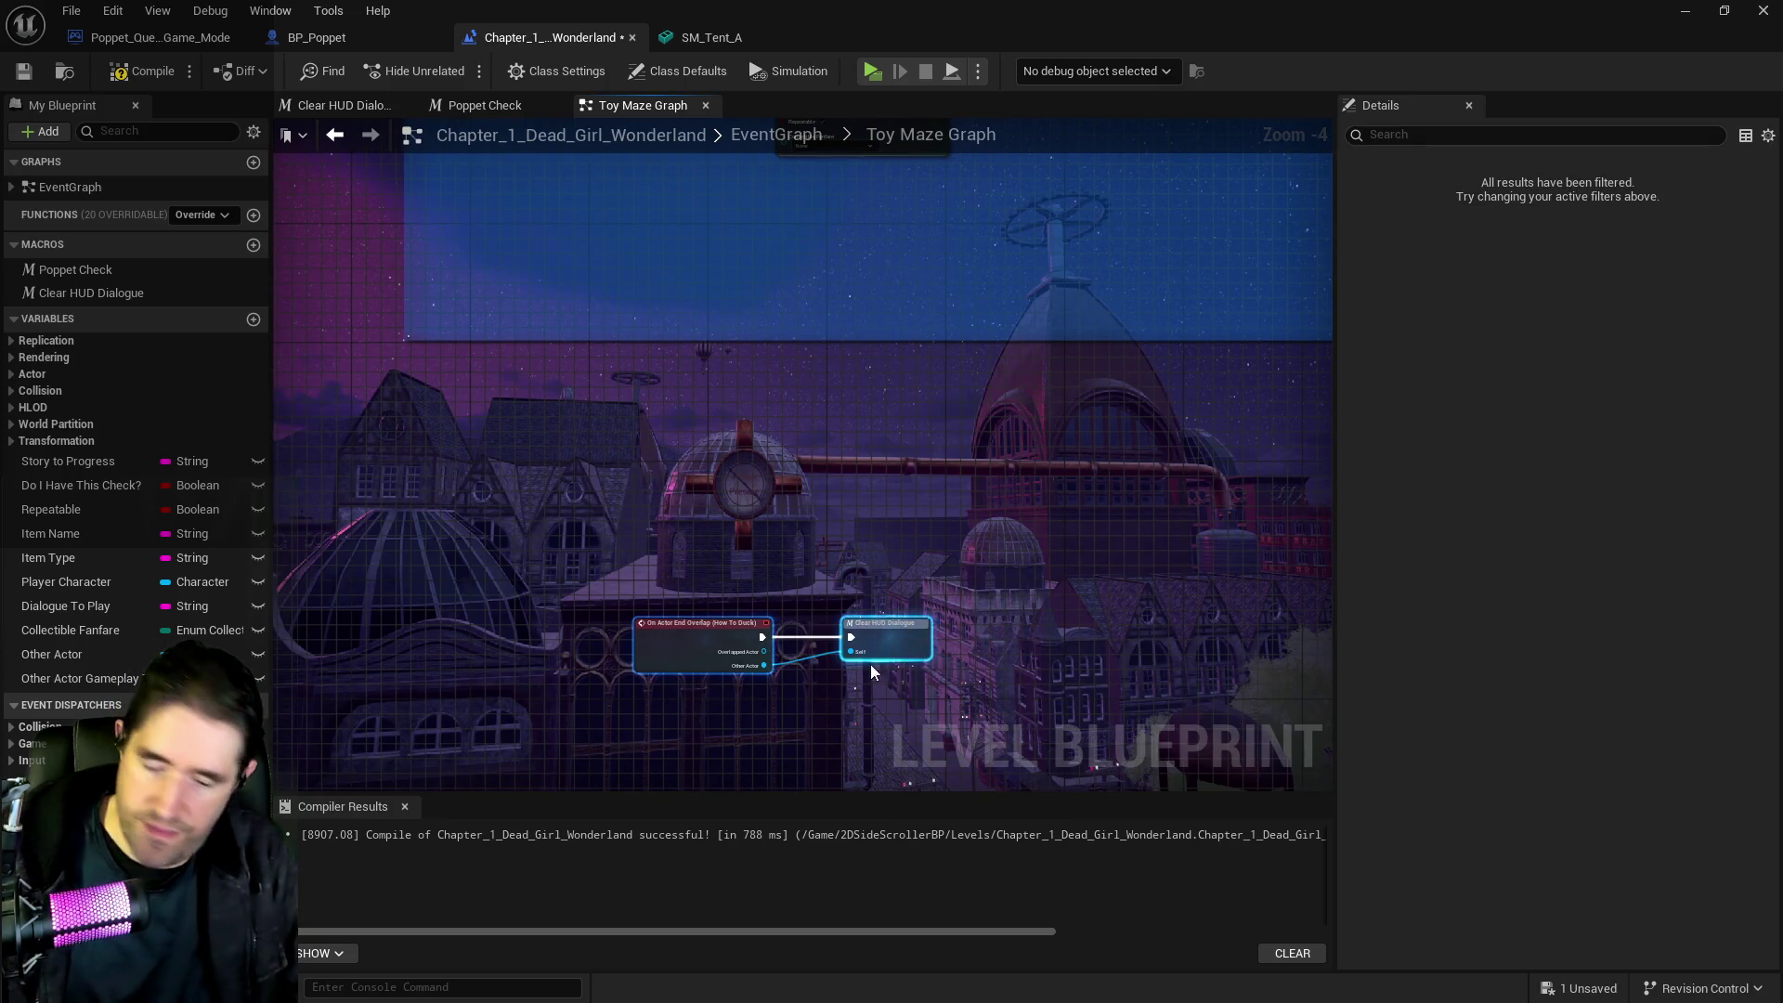
pyautogui.press('Delete')
pyautogui.scroll(-4, 818, 644)
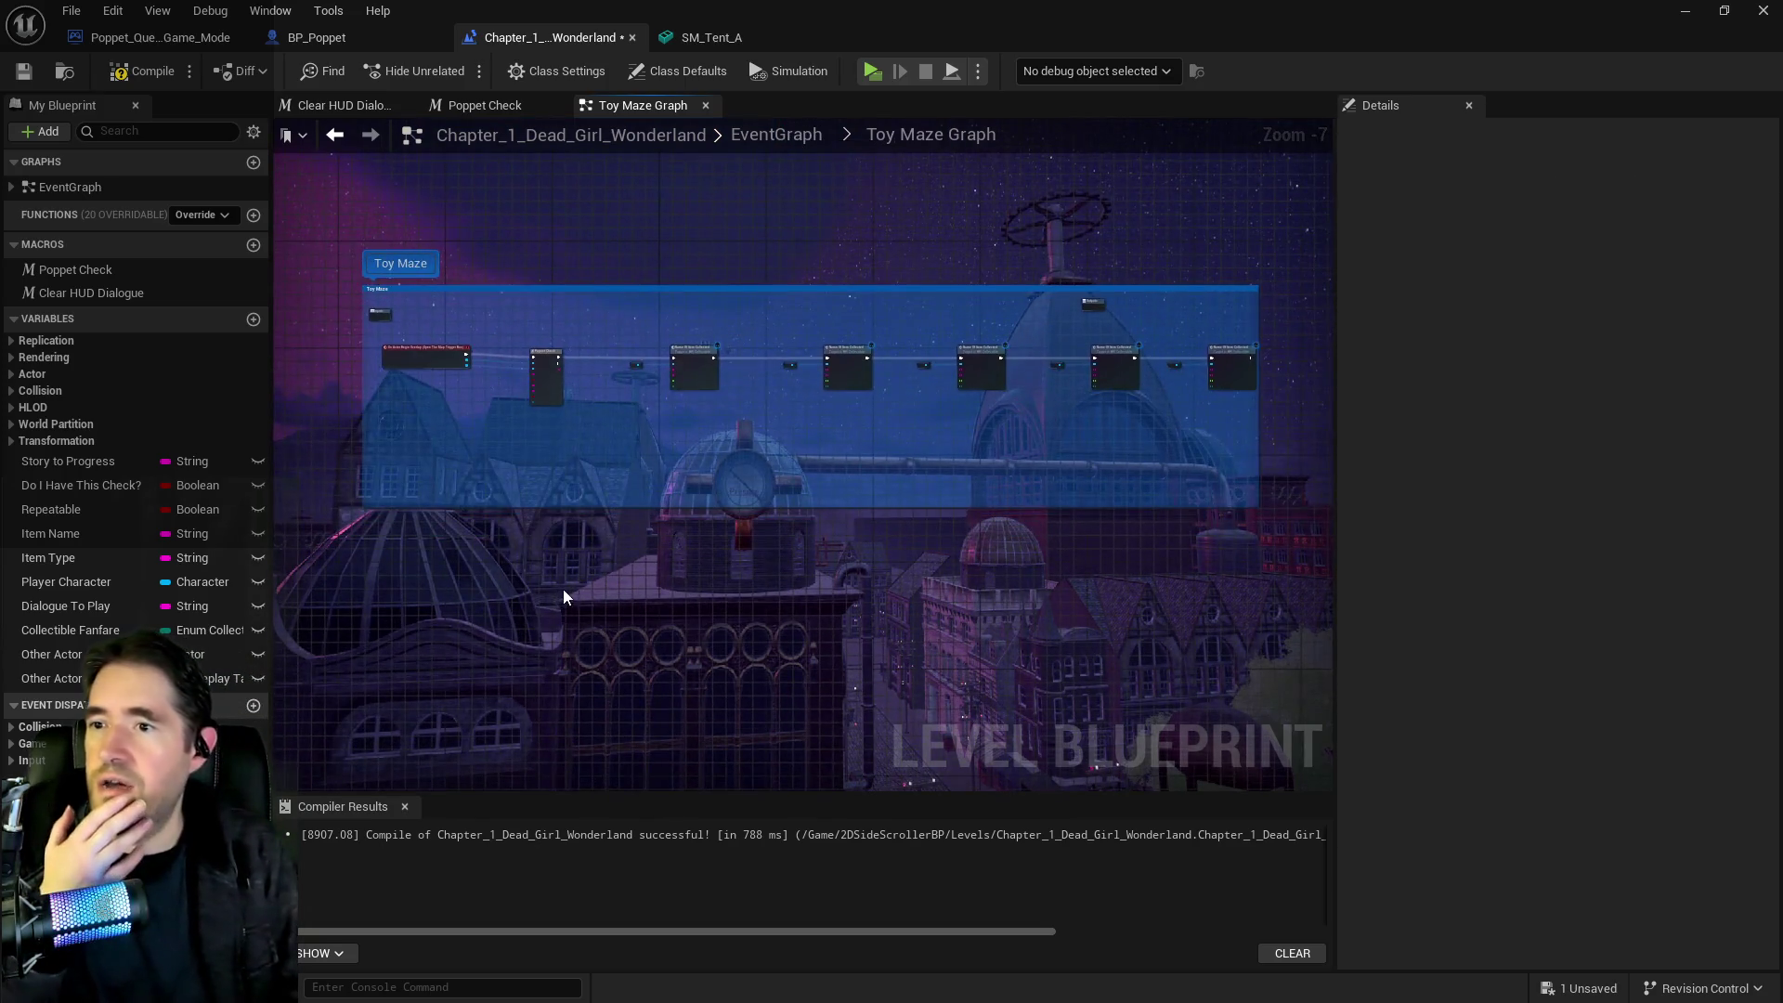
pyautogui.scroll(4, 766, 534)
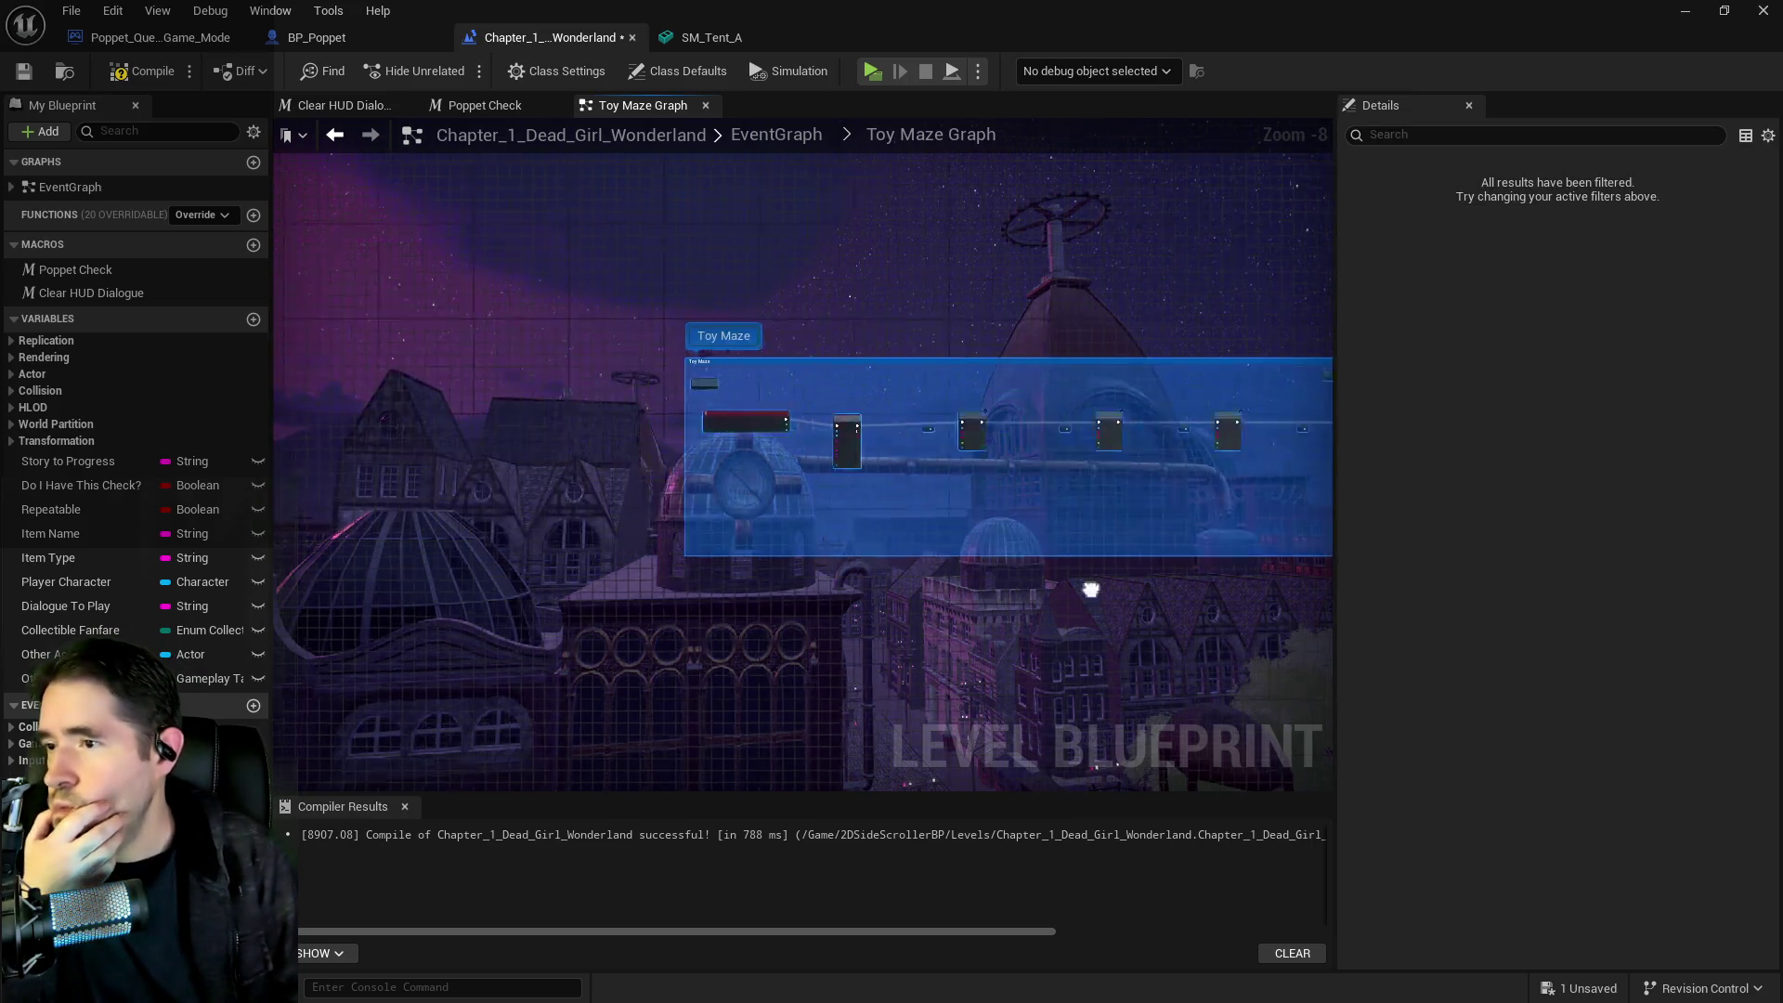
# Shrink the Toy Maze comment box to fit, compile and save the map
pyautogui.moveTo(767, 542); pyautogui.dragTo(780, 371)
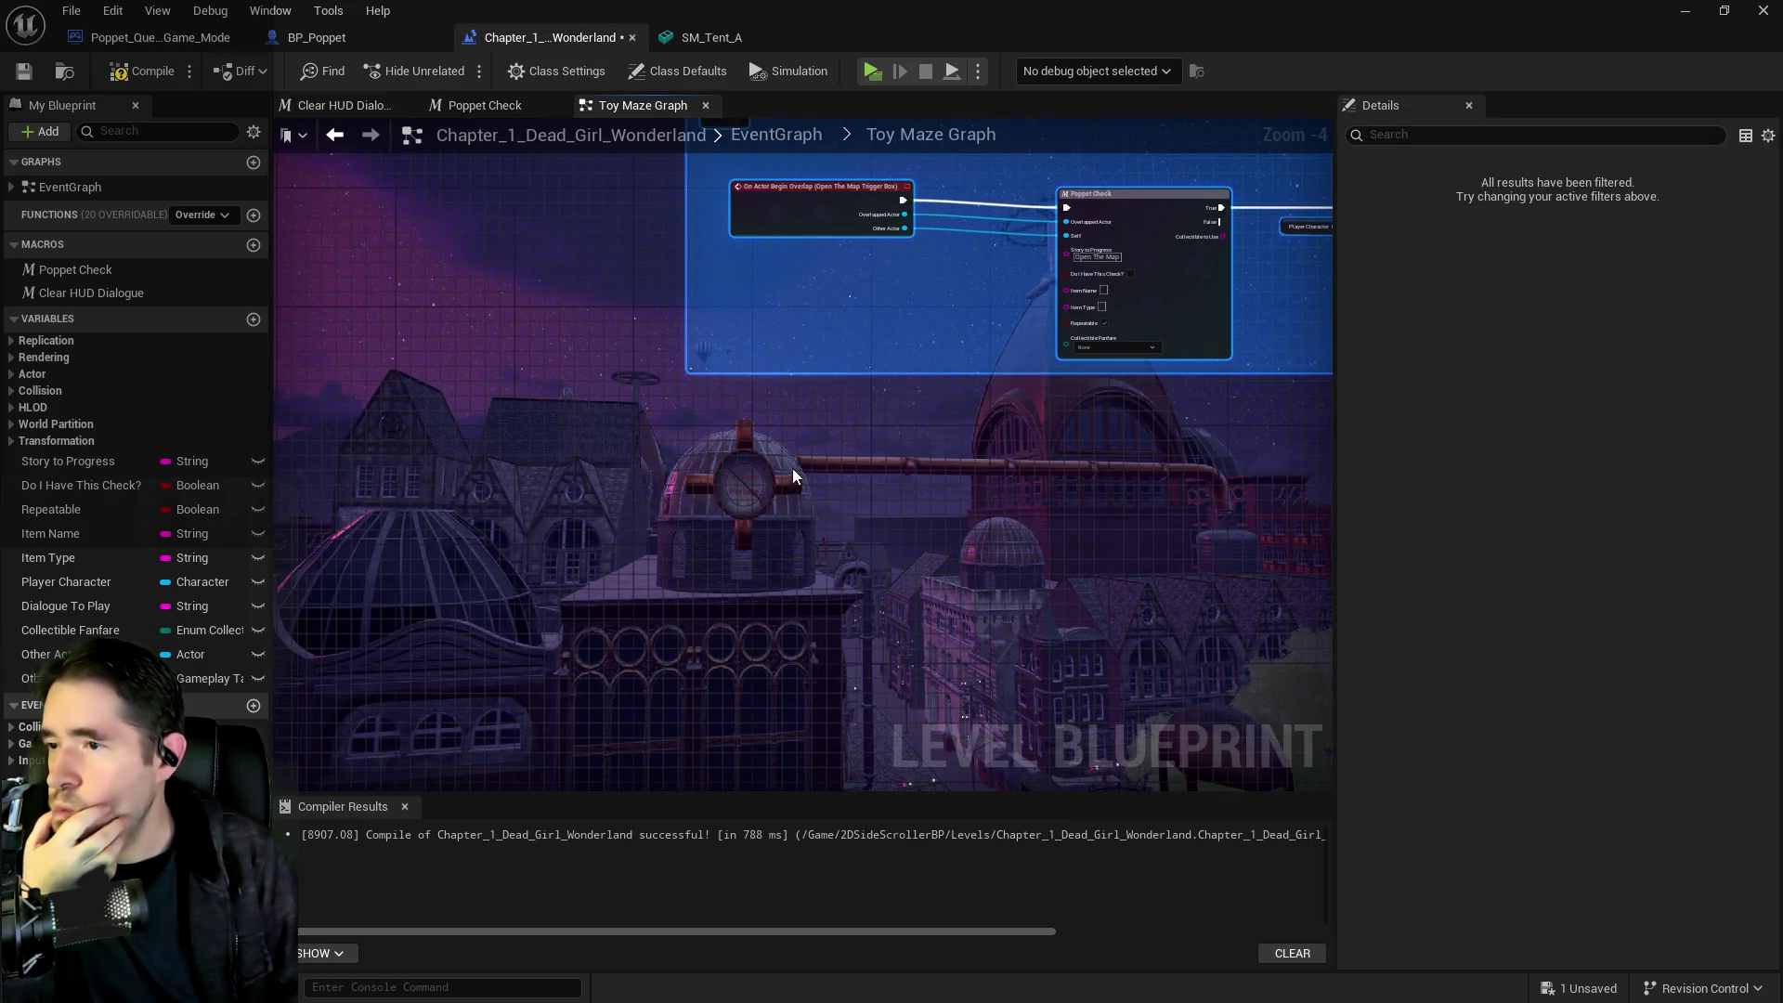
pyautogui.click(893, 497)
pyautogui.scroll(-1, 893, 497)
pyautogui.moveTo(867, 505); pyautogui.dragTo(739, 517)
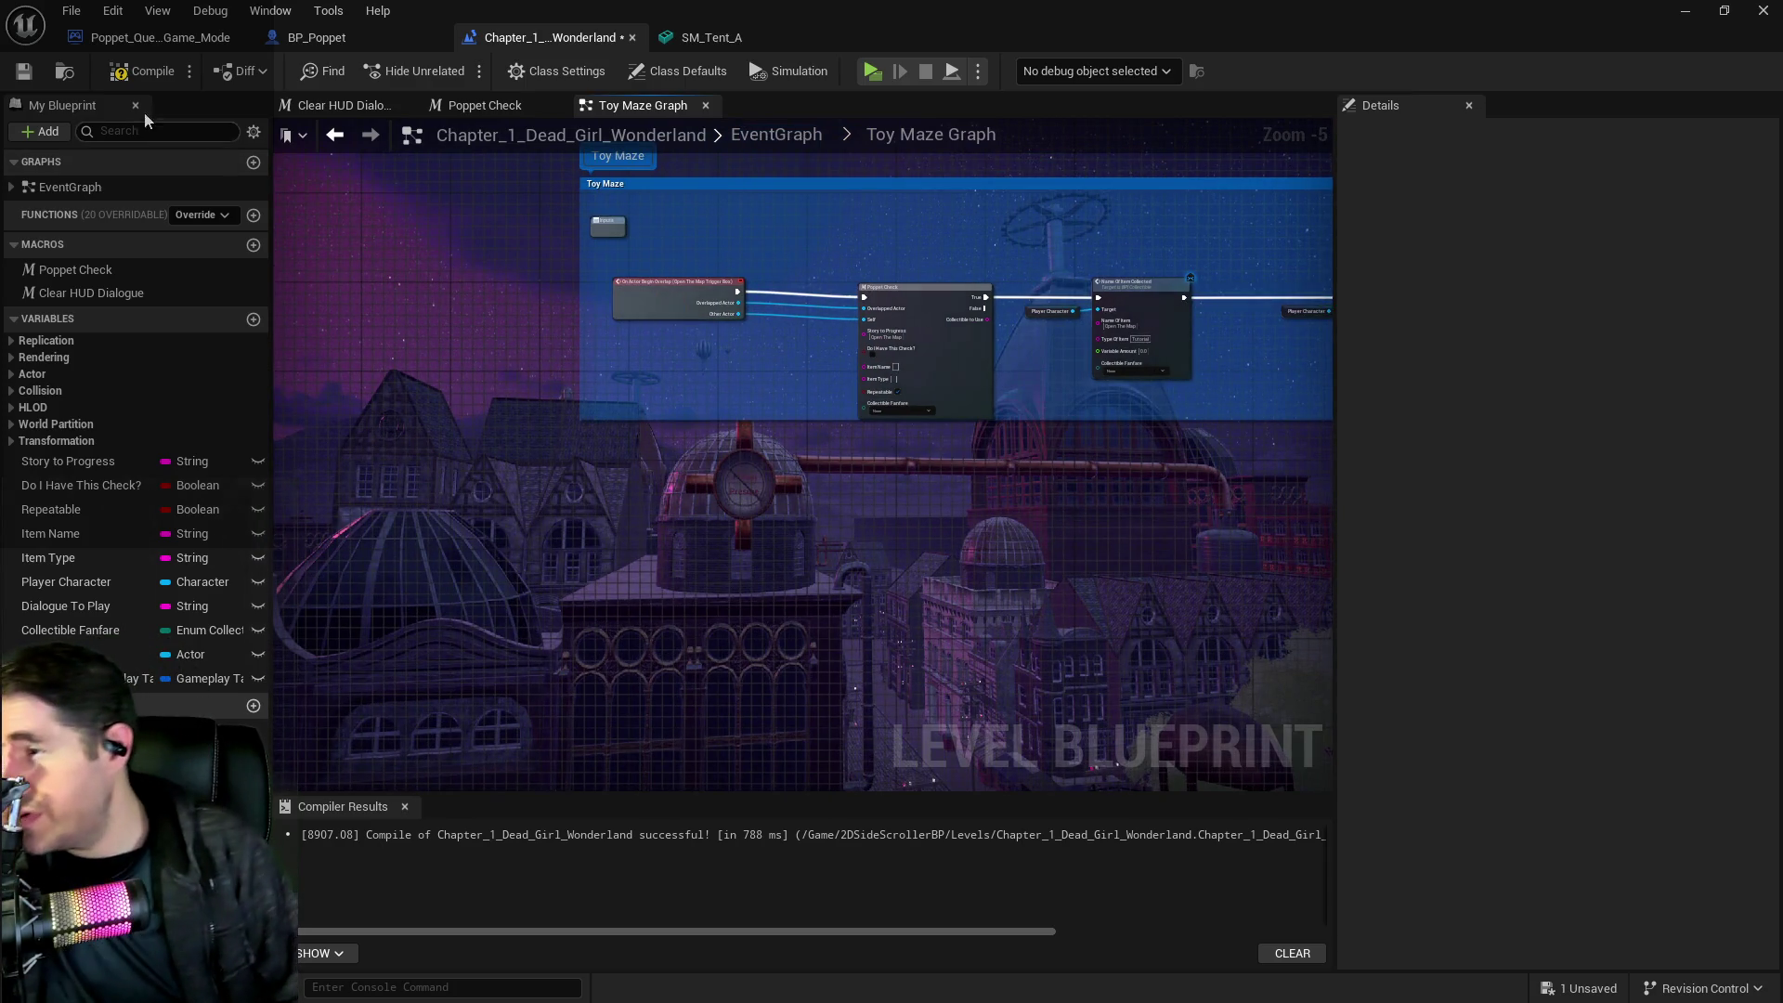
pyautogui.click(154, 74)
pyautogui.hotkey('ctrl', 's')
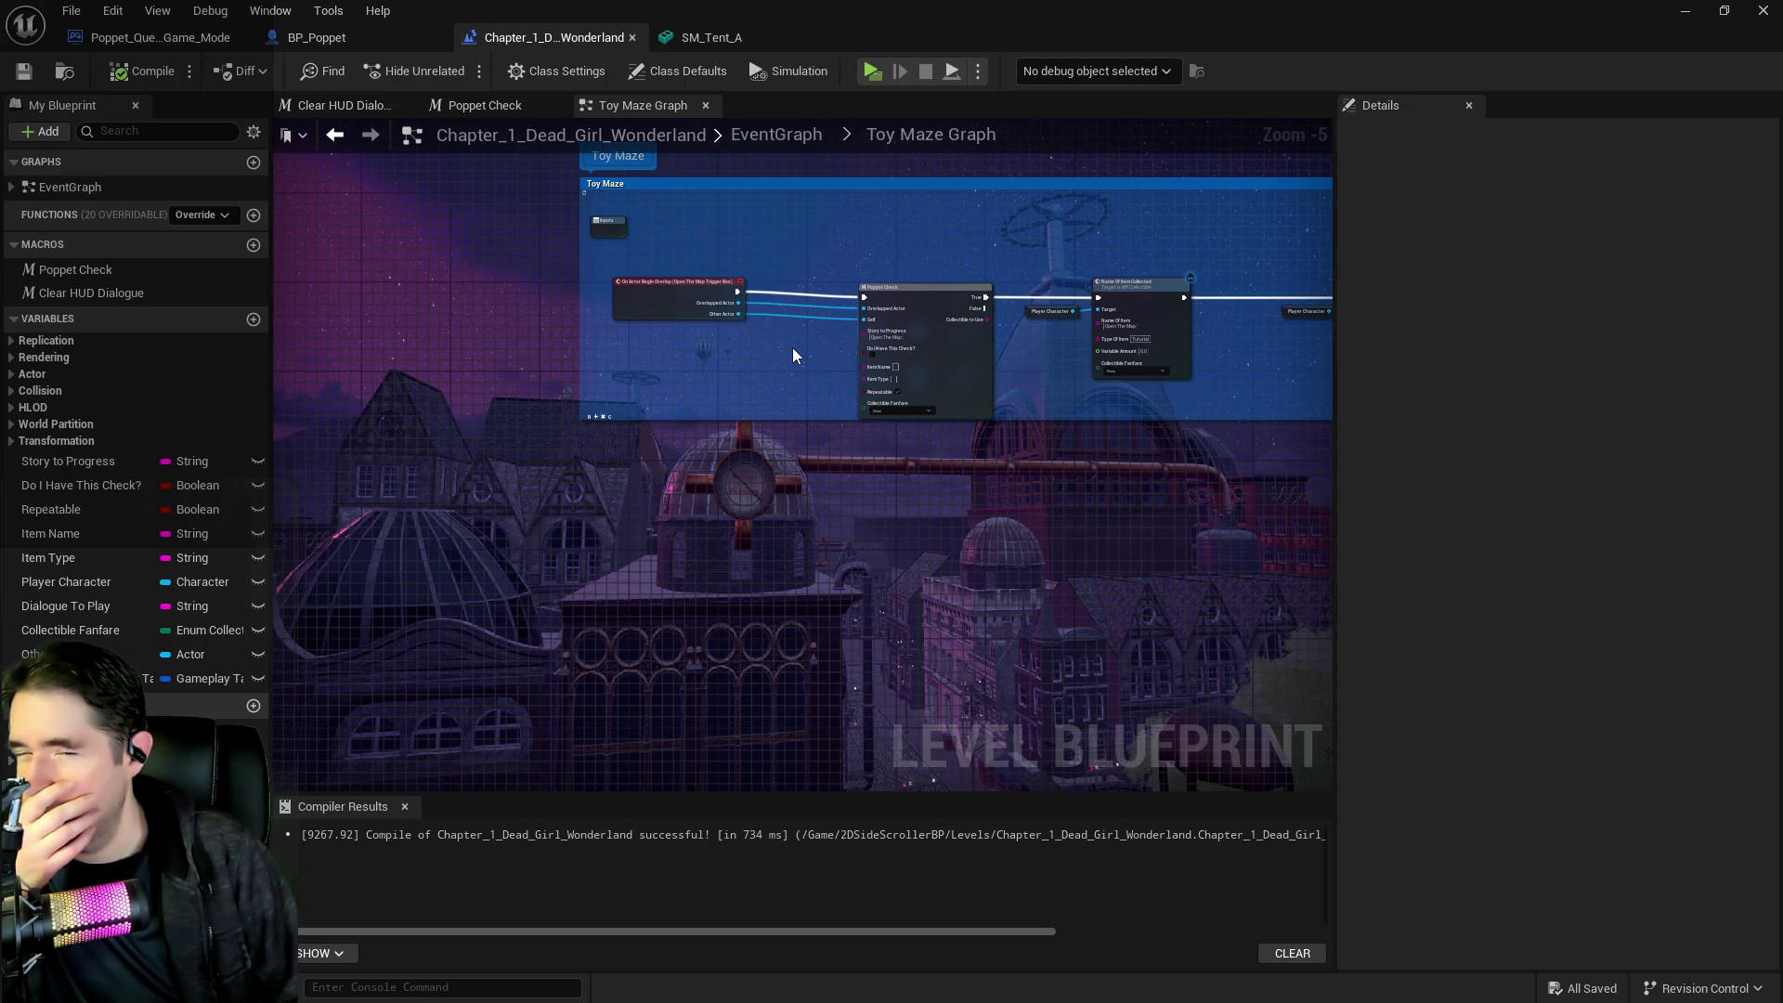
pyautogui.moveTo(793, 349); pyautogui.dragTo(629, 400)
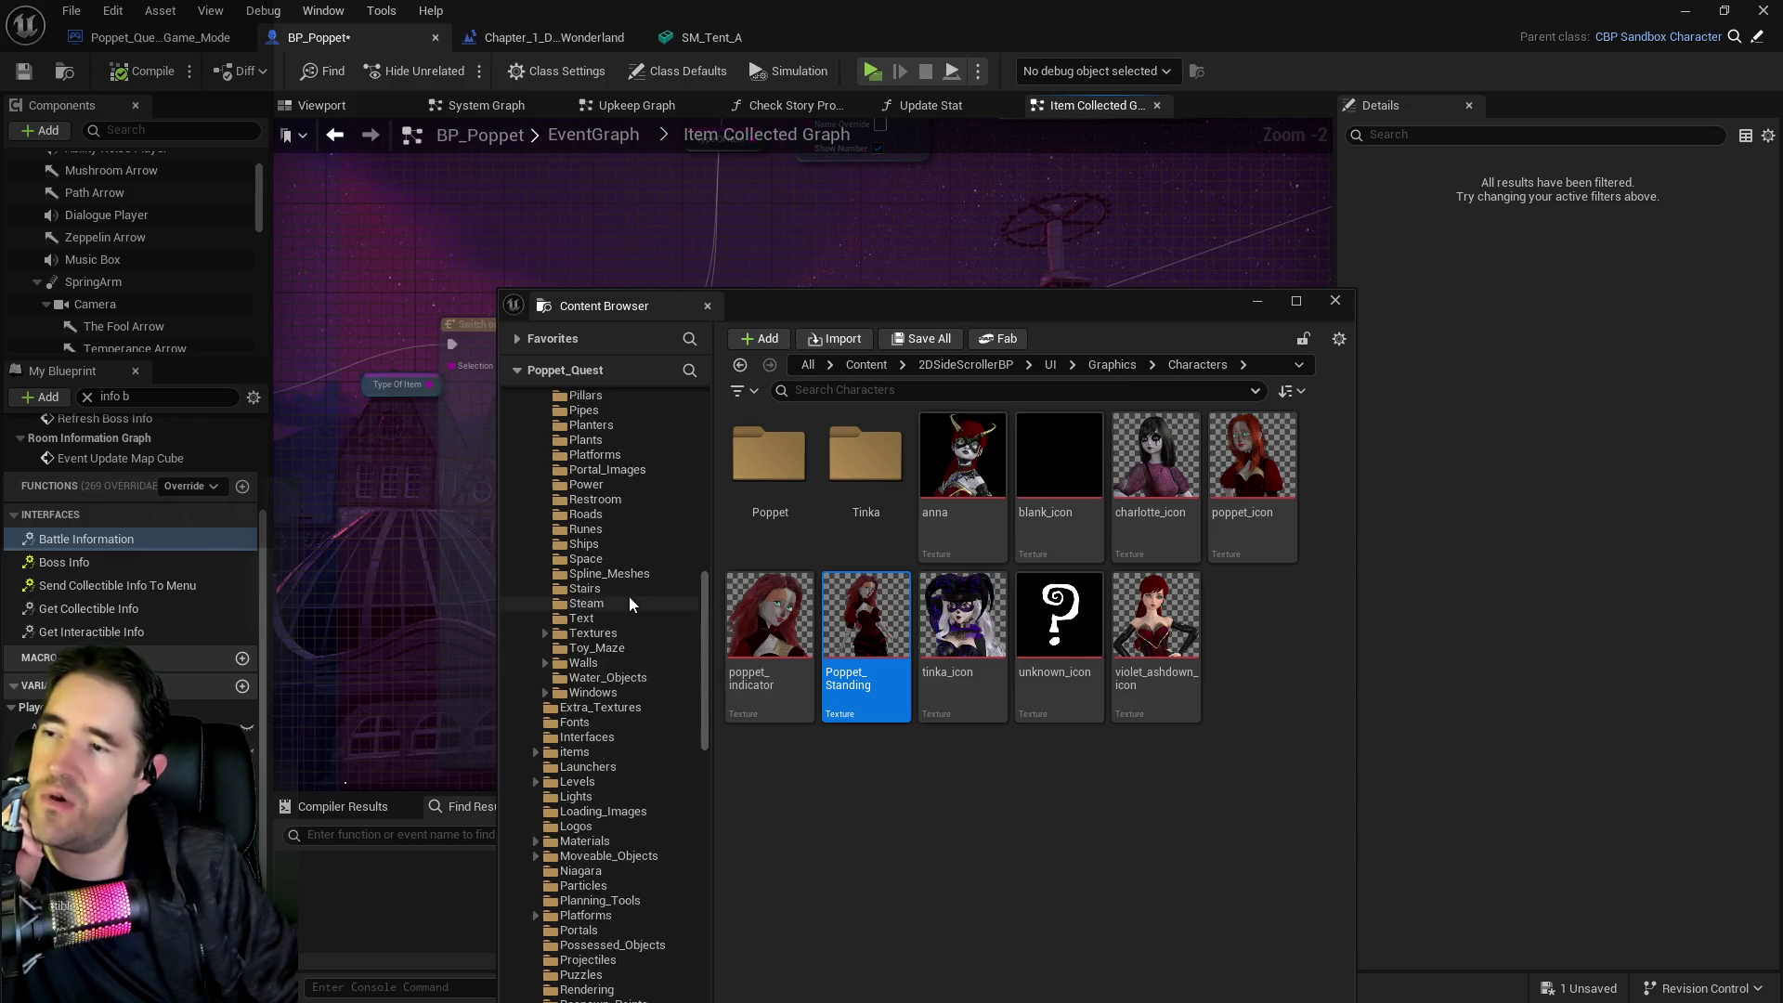
# Scroll the Content Browser folder tree, then close the floating Content Browser window
pyautogui.scroll(5, 629, 603)
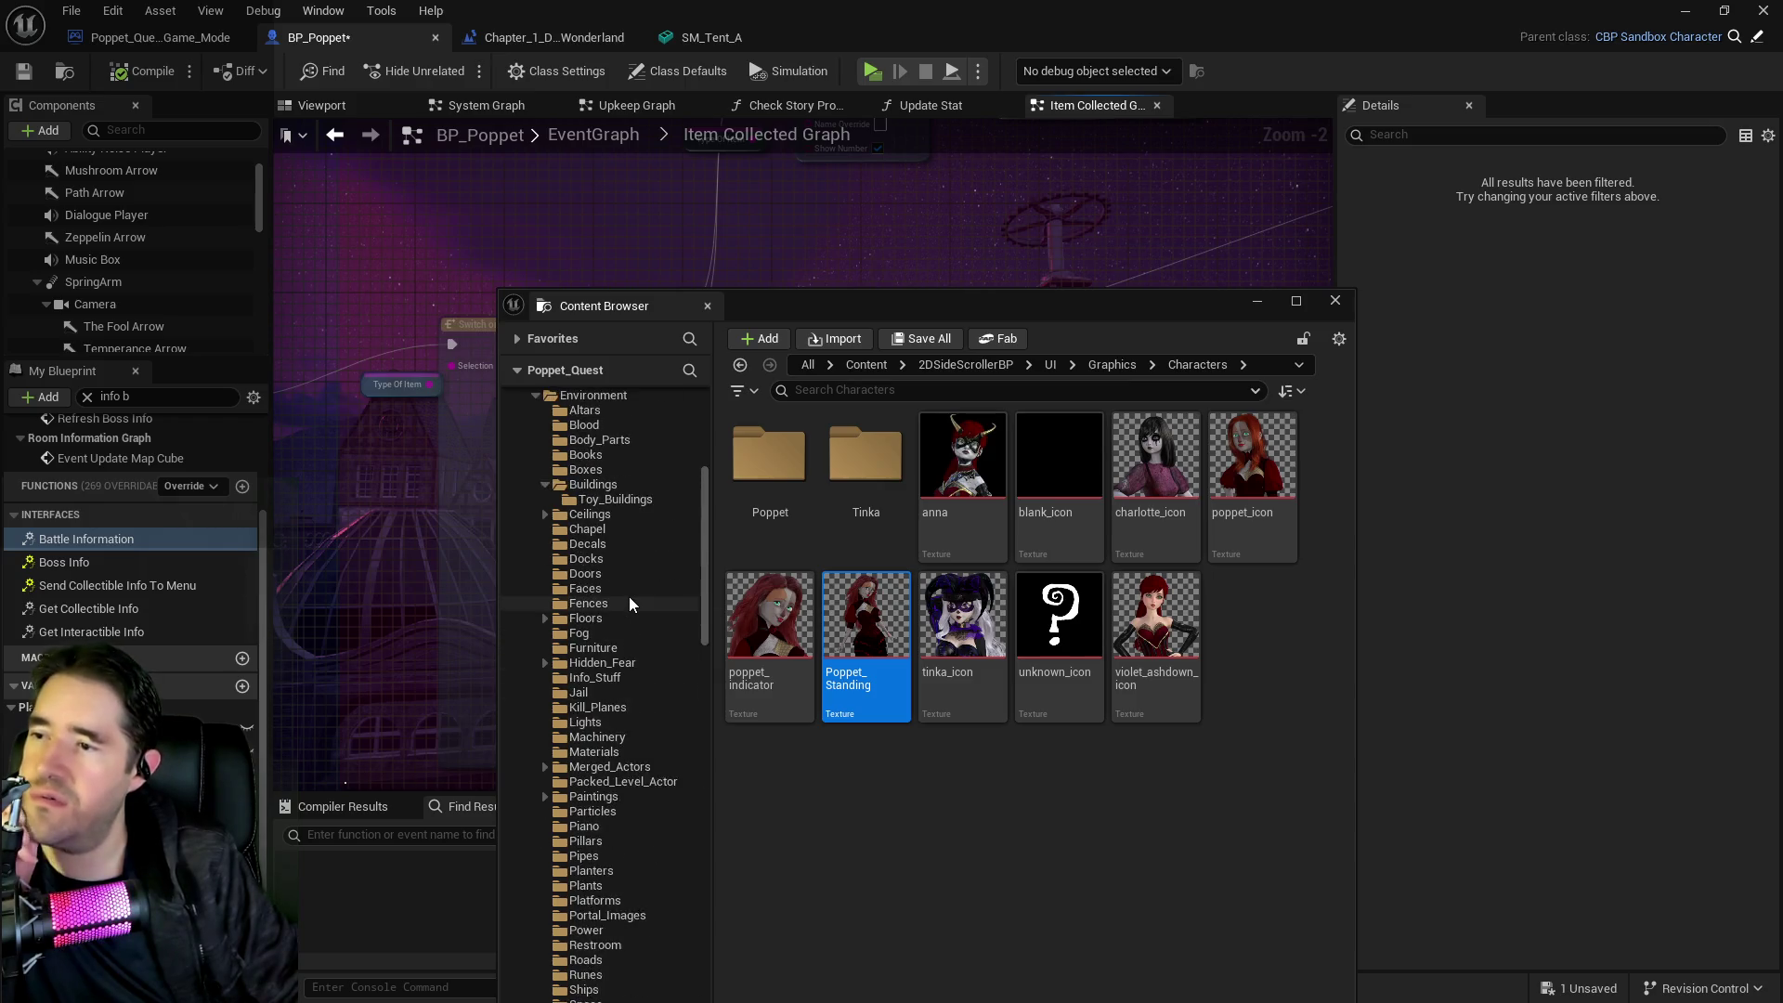
pyautogui.scroll(3, 630, 603)
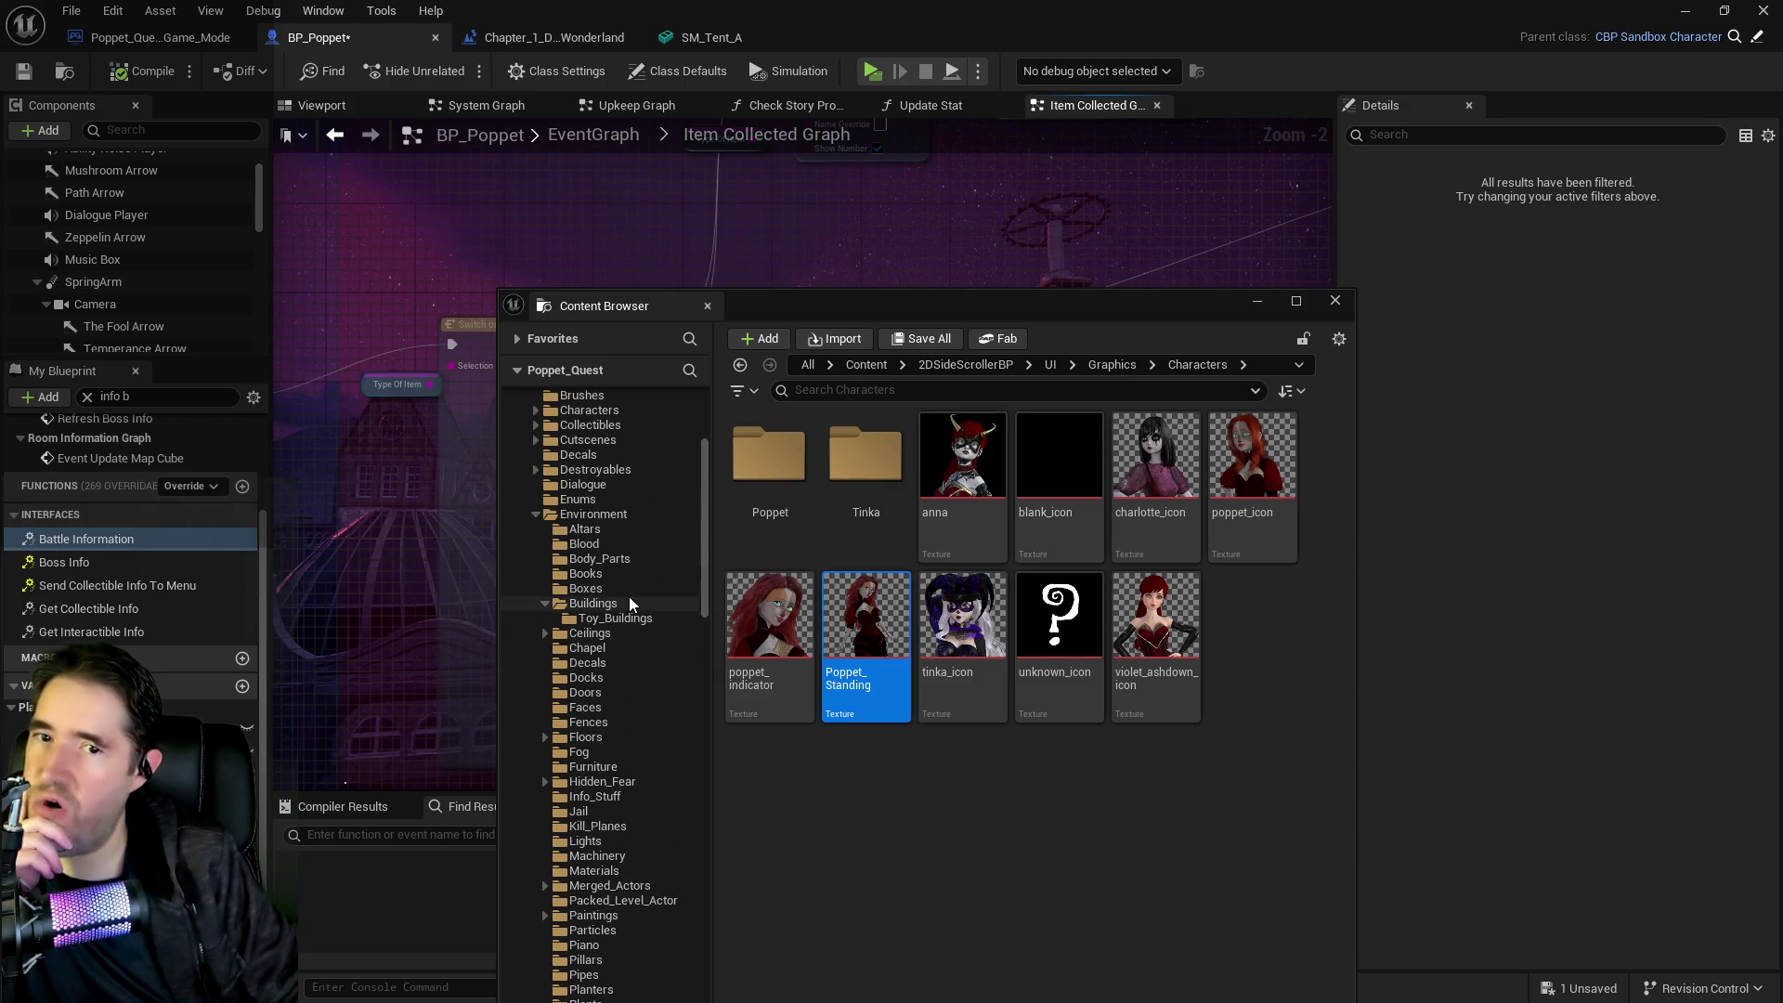
pyautogui.scroll(2, 630, 603)
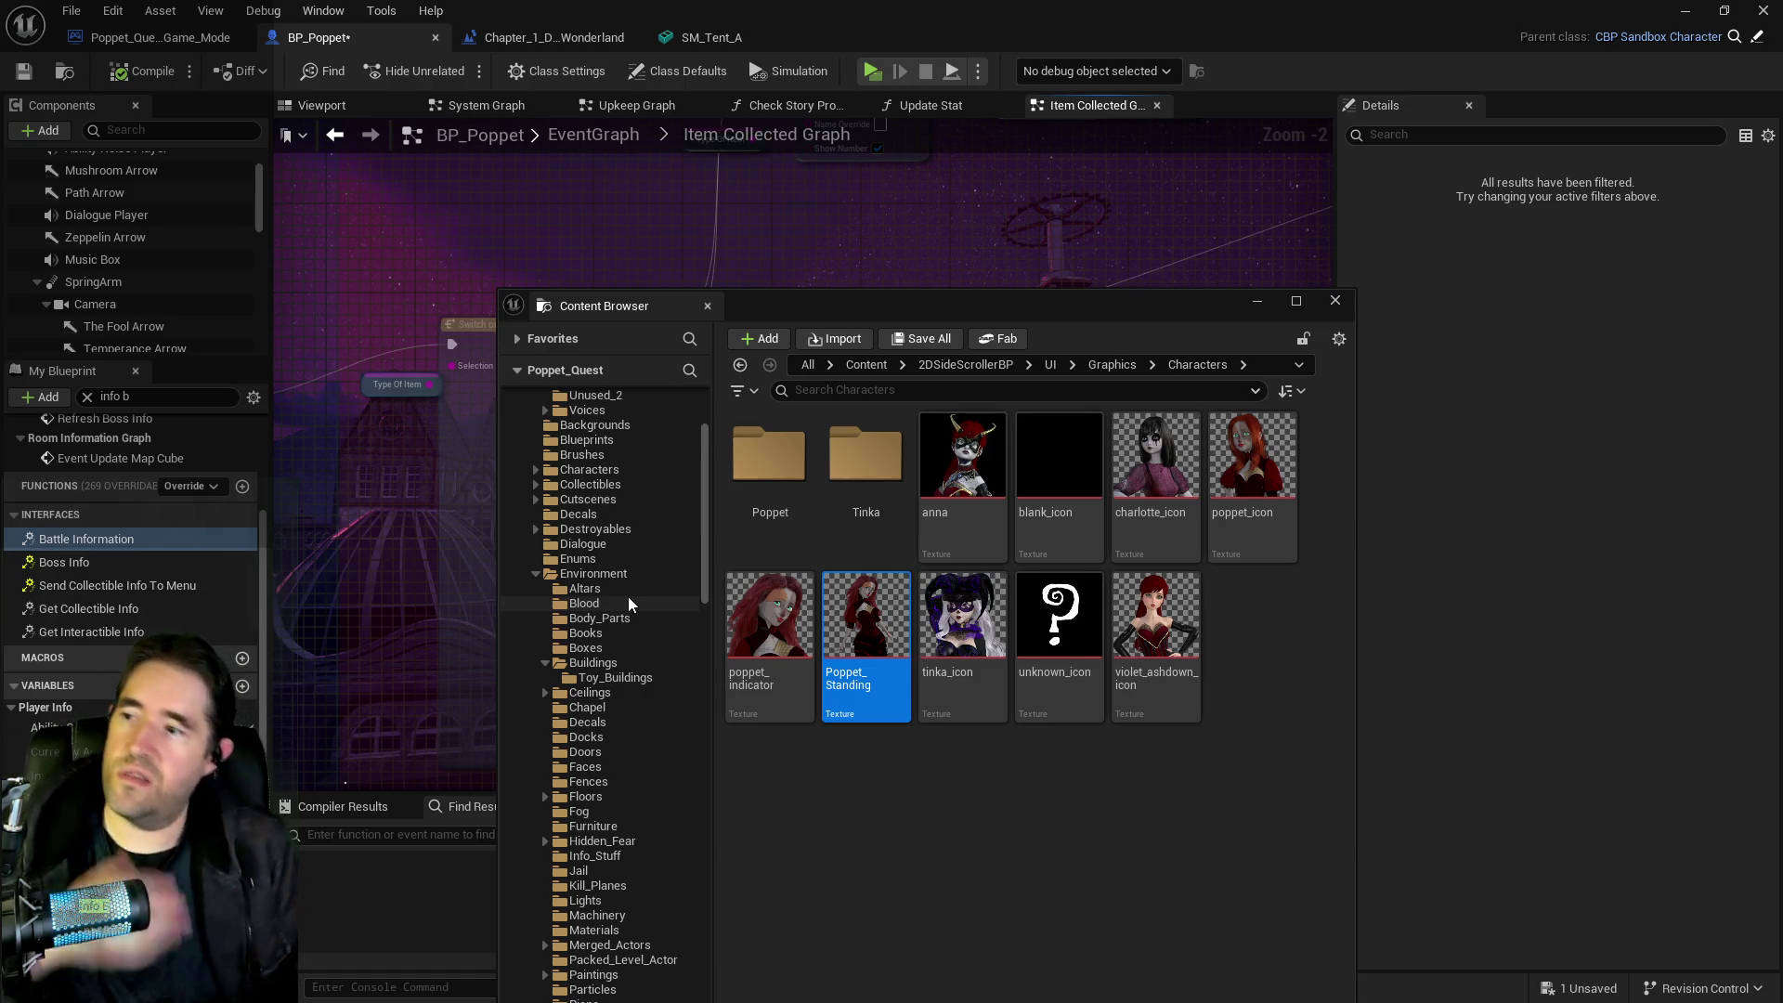
pyautogui.click(1334, 300)
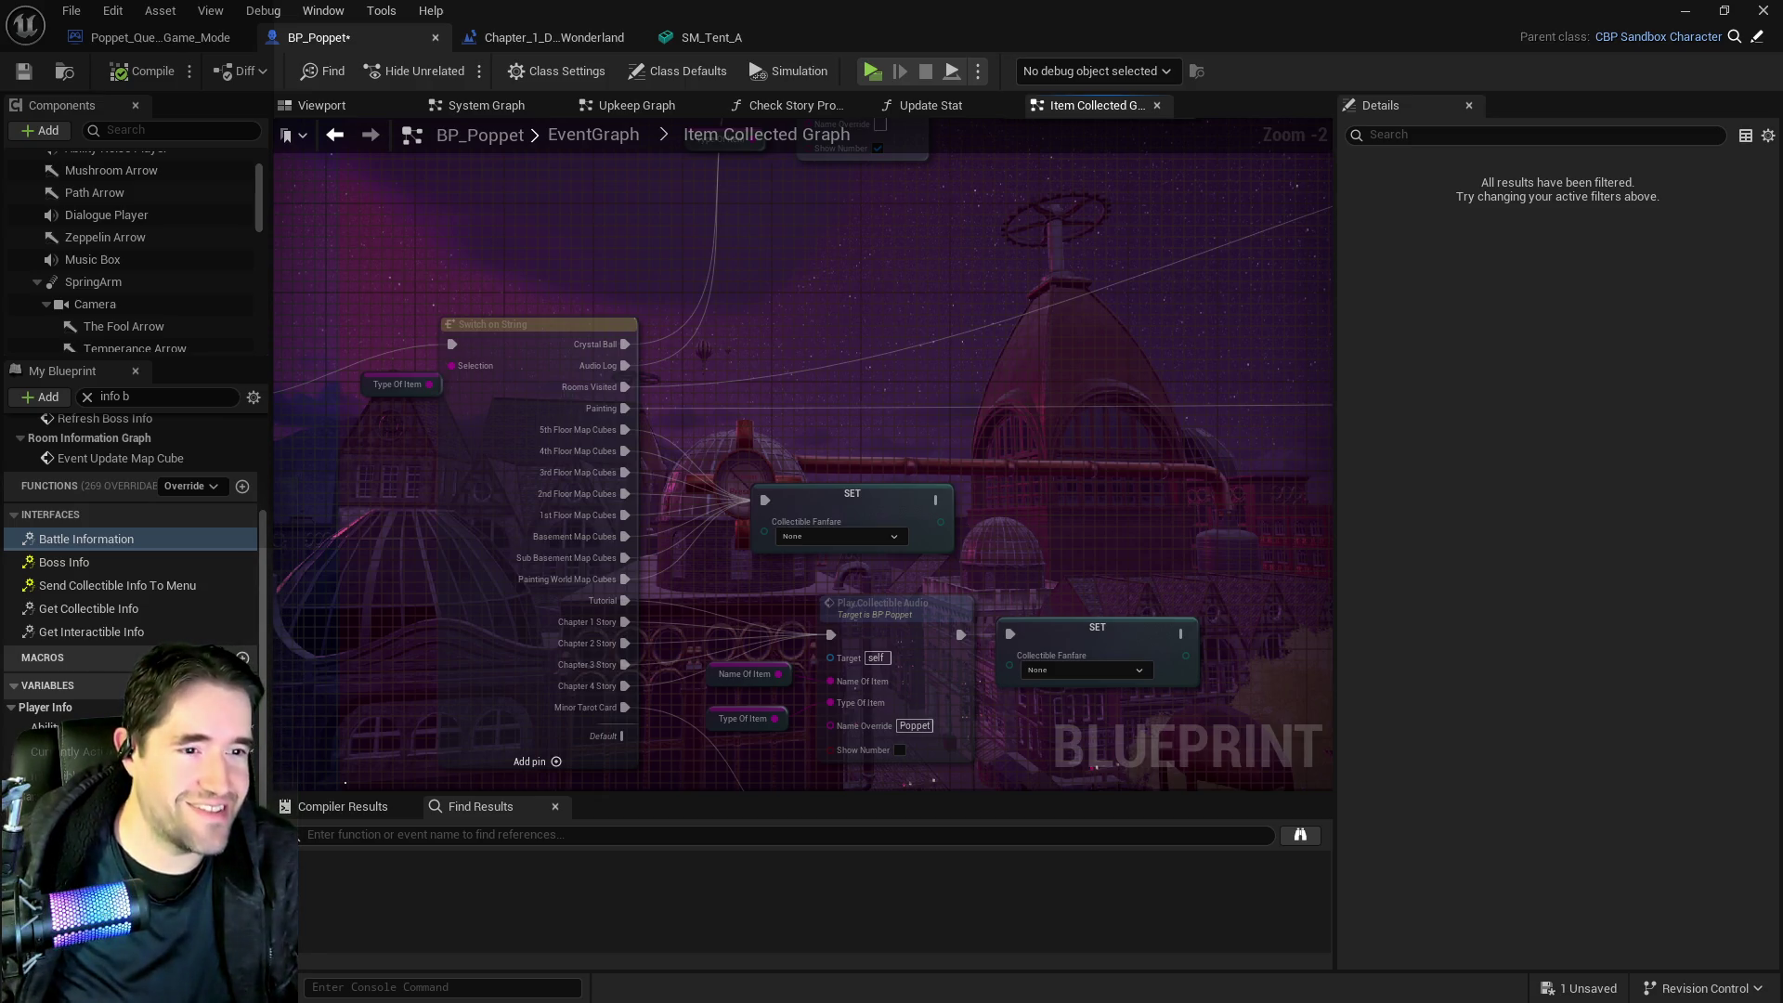
# In the PQ Credits document, add a 'Members:' line above Kick Supporters
pyautogui.hotkey('alt', 'Tab')
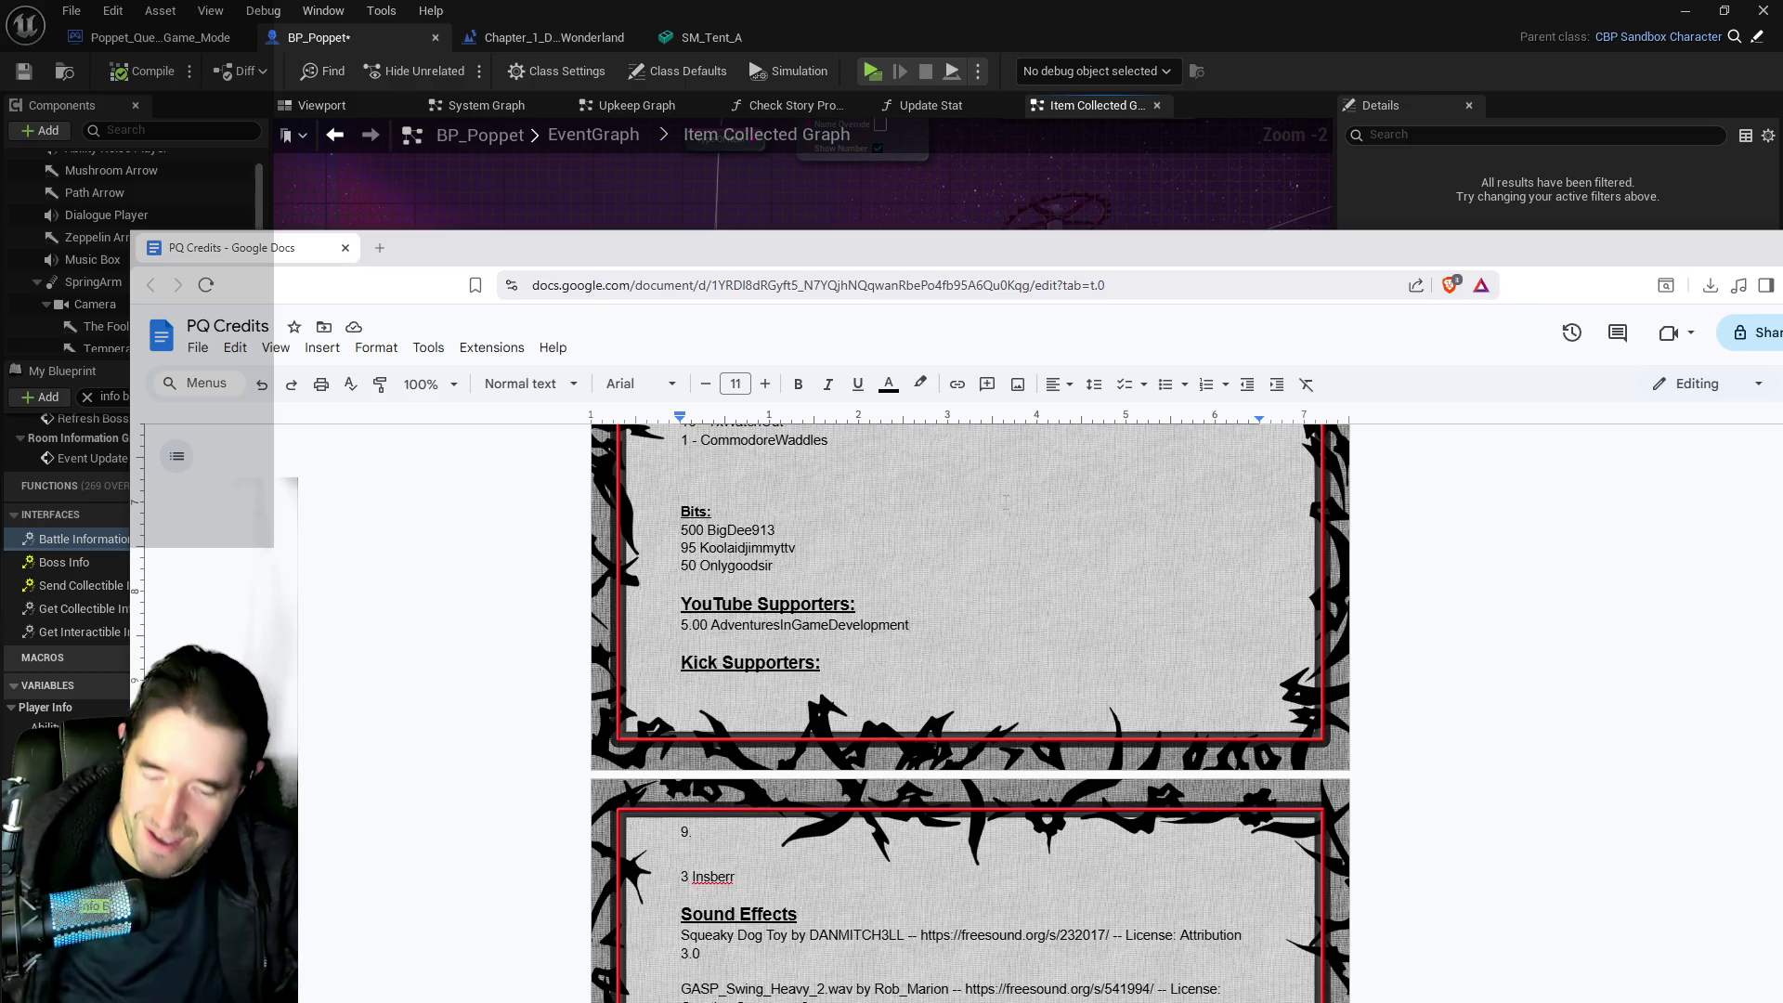
pyautogui.press('Return')
pyautogui.write('Members:')
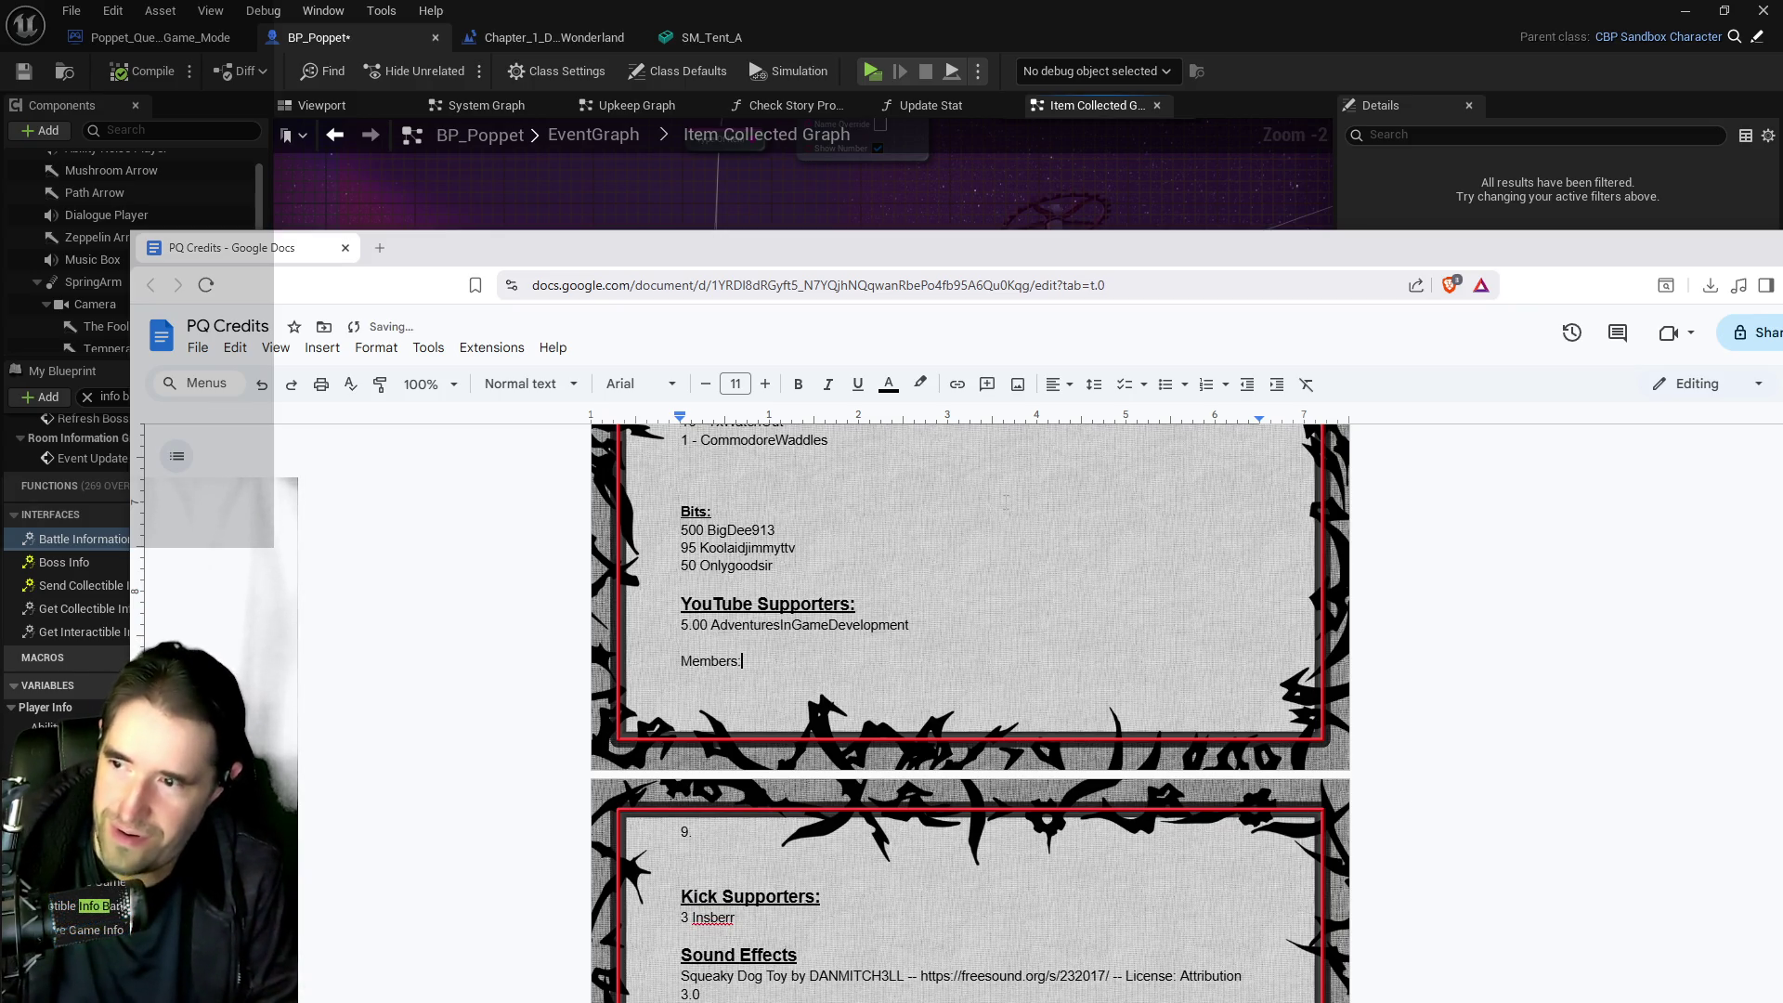
pyautogui.press('Return')
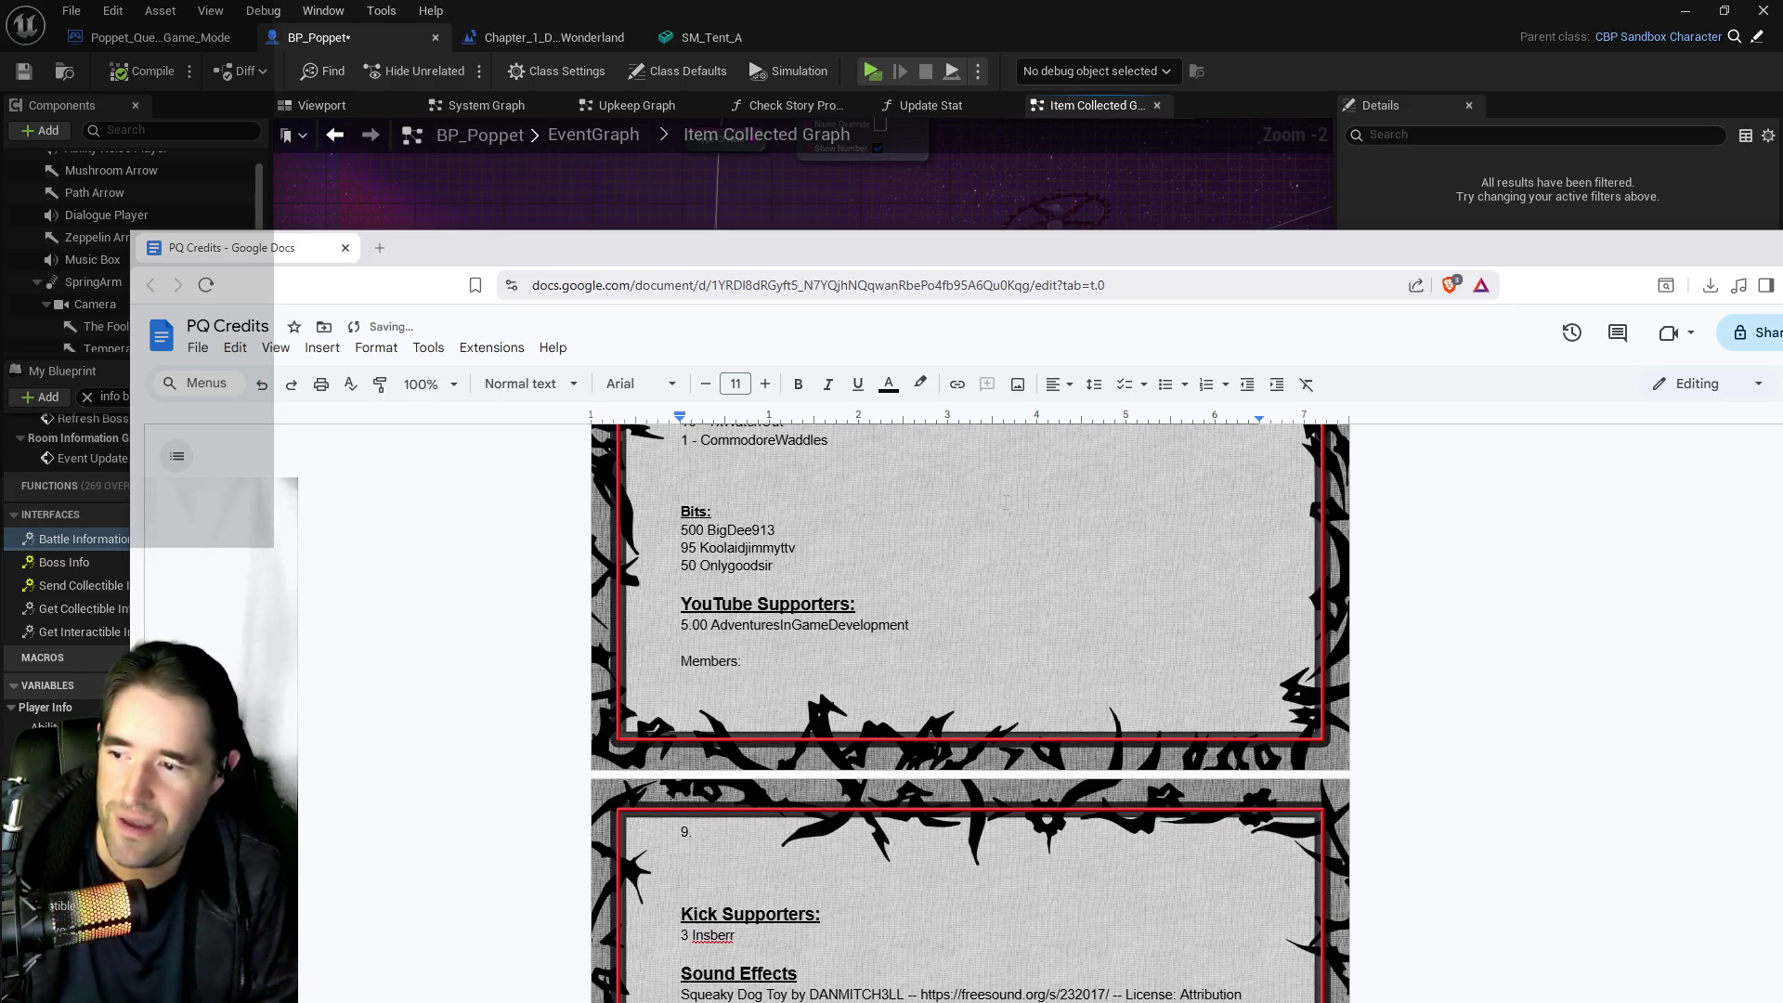
pyautogui.press('BackSpace')
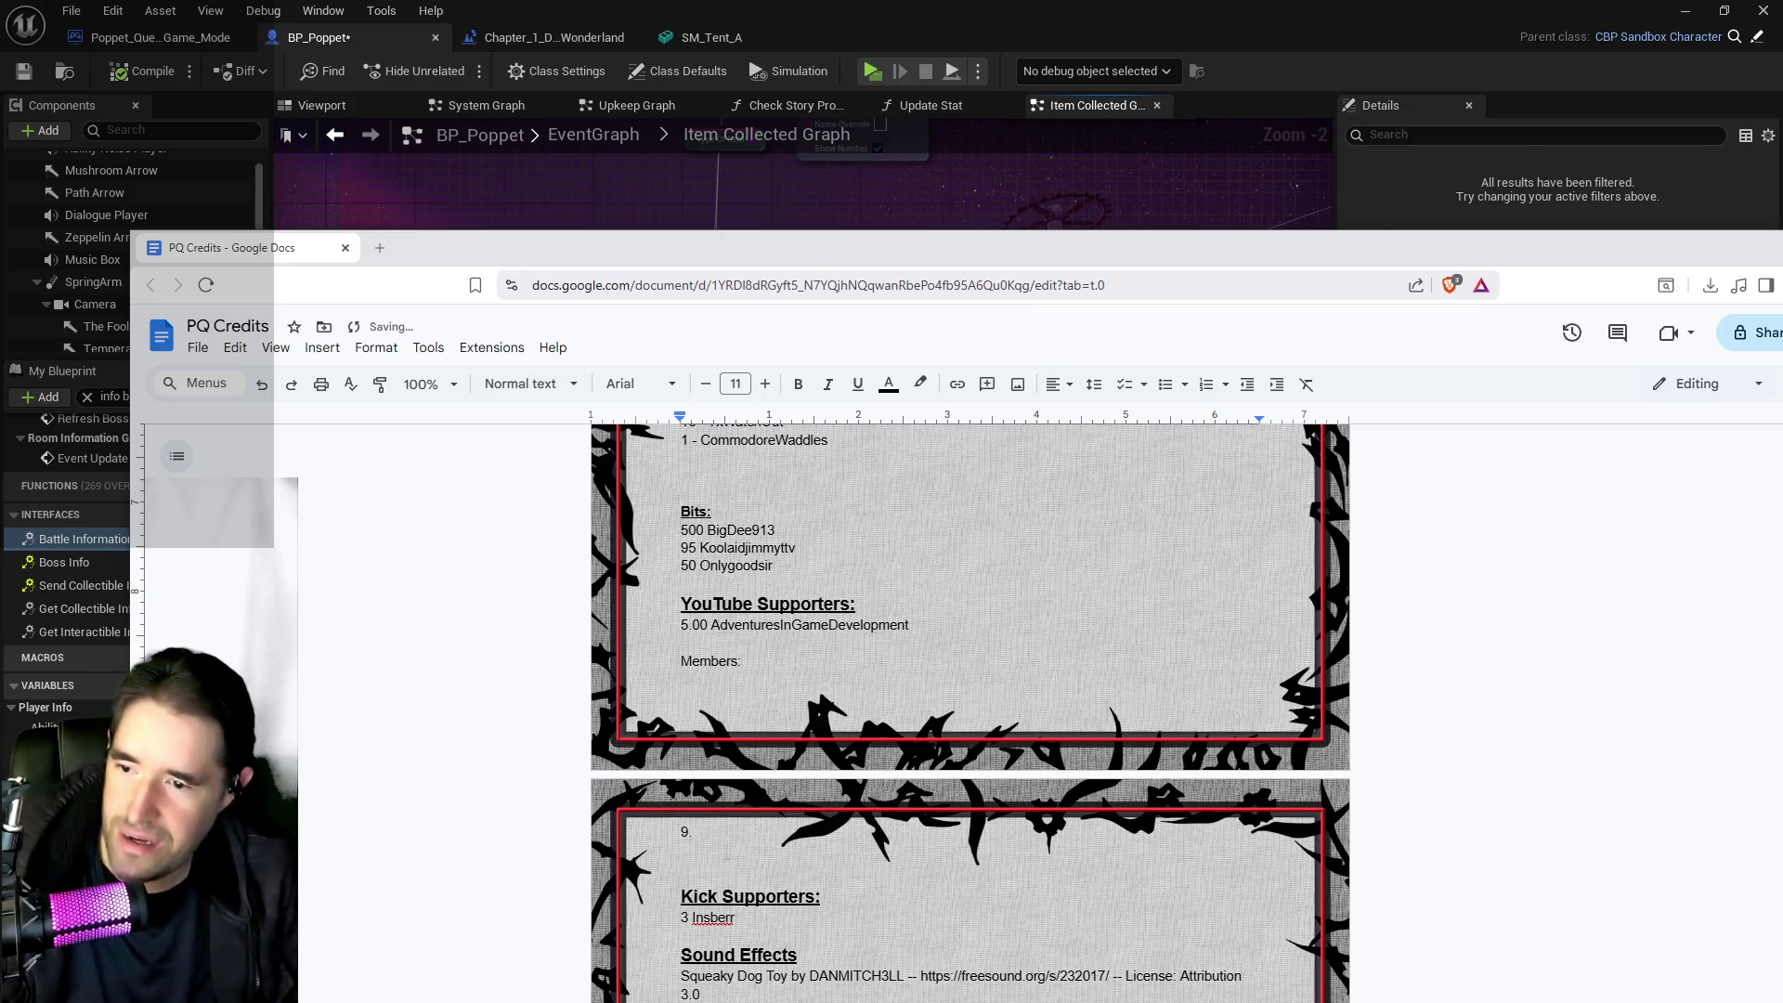
# Select the page 2 header image and open its action menus, then close them unchanged
pyautogui.click(598, 821)
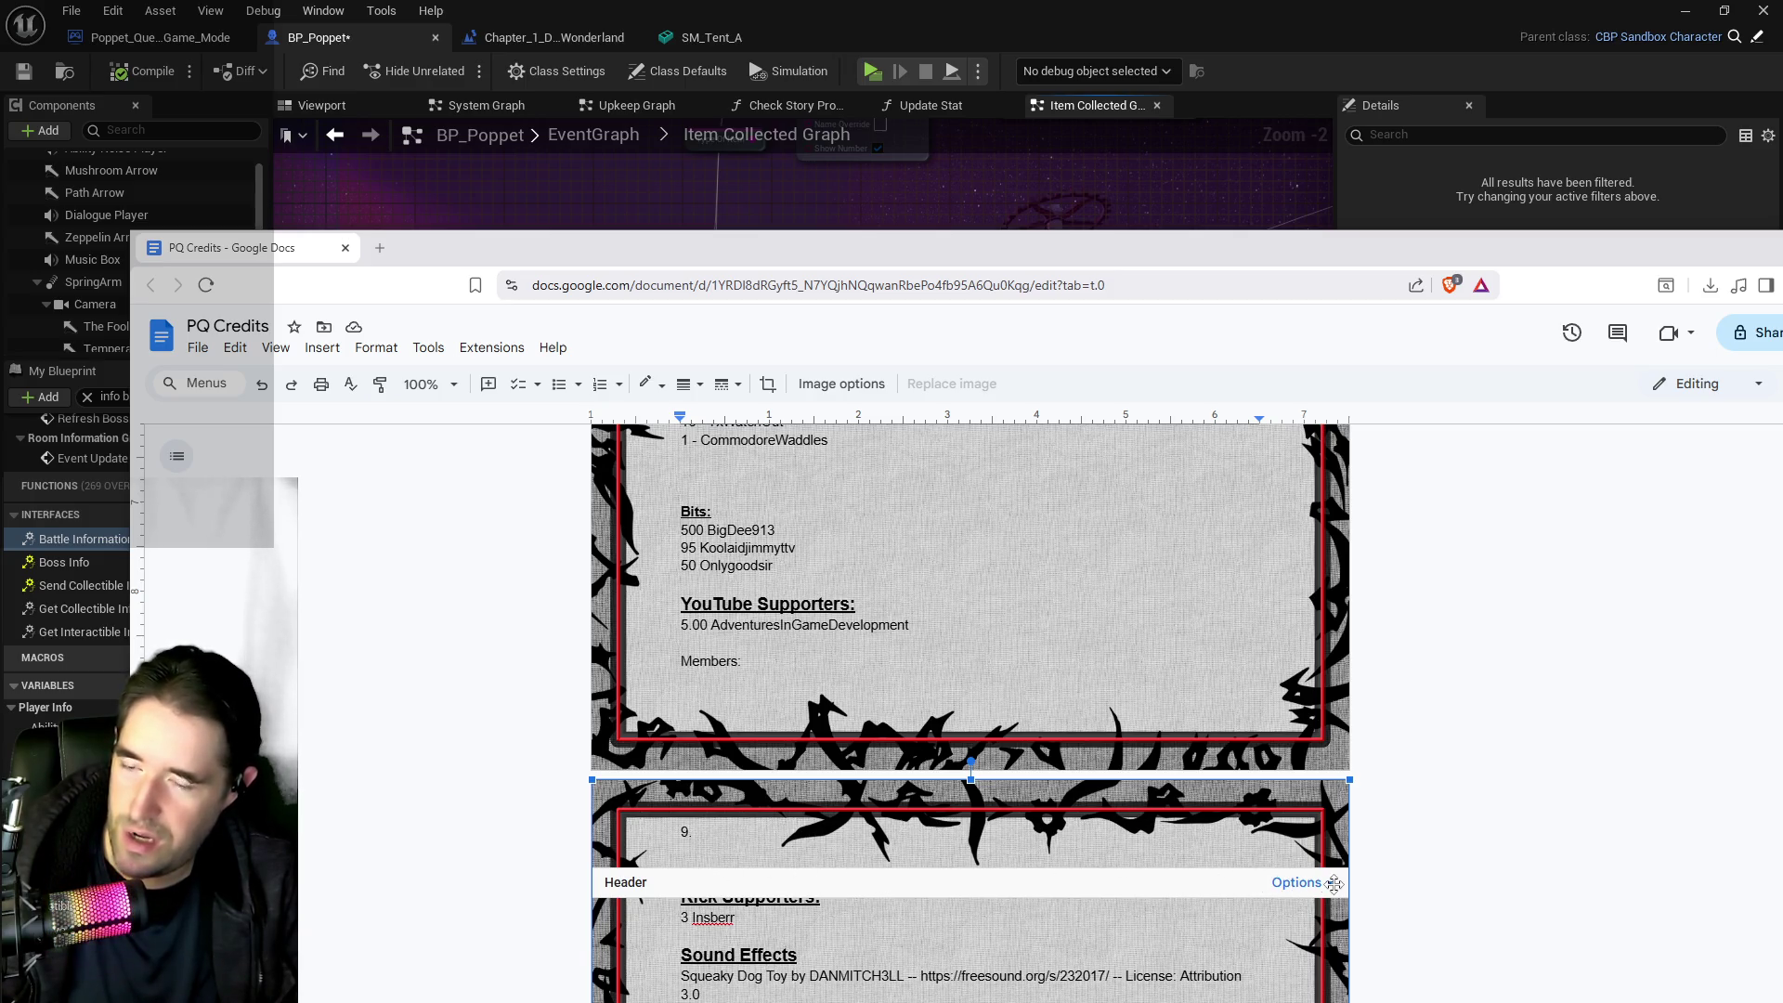
pyautogui.click(1402, 882)
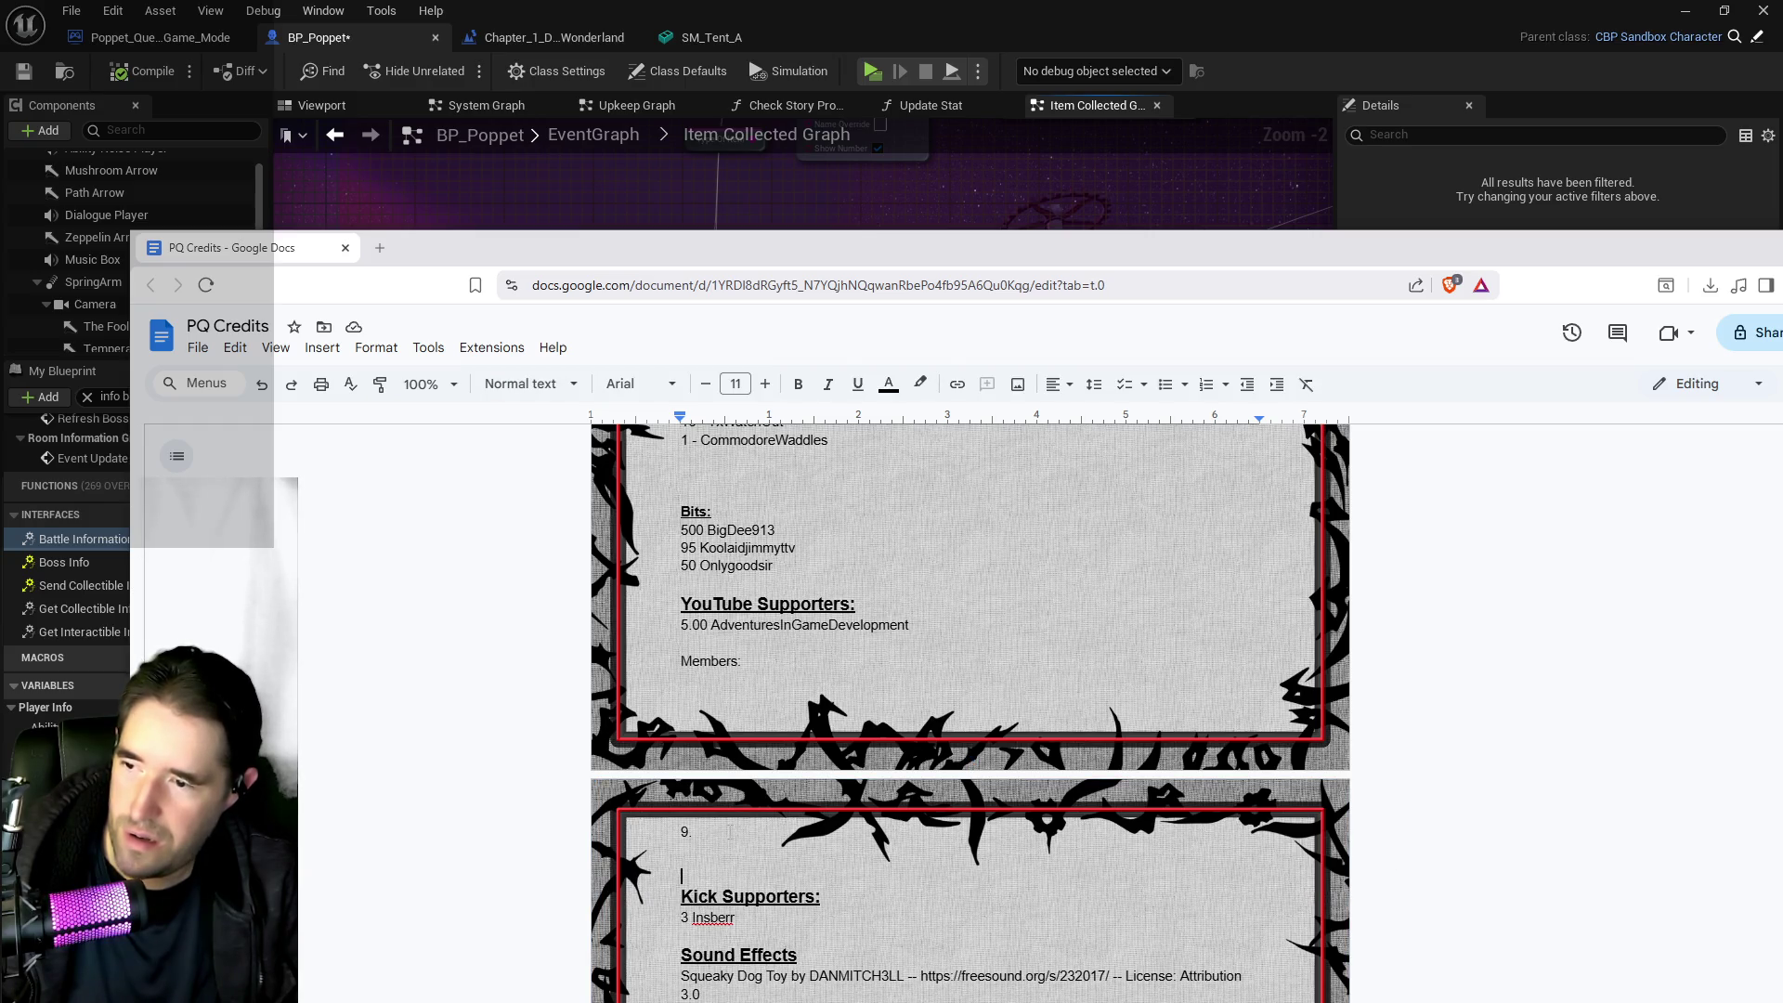
pyautogui.click(706, 813)
pyautogui.rightClick(704, 808)
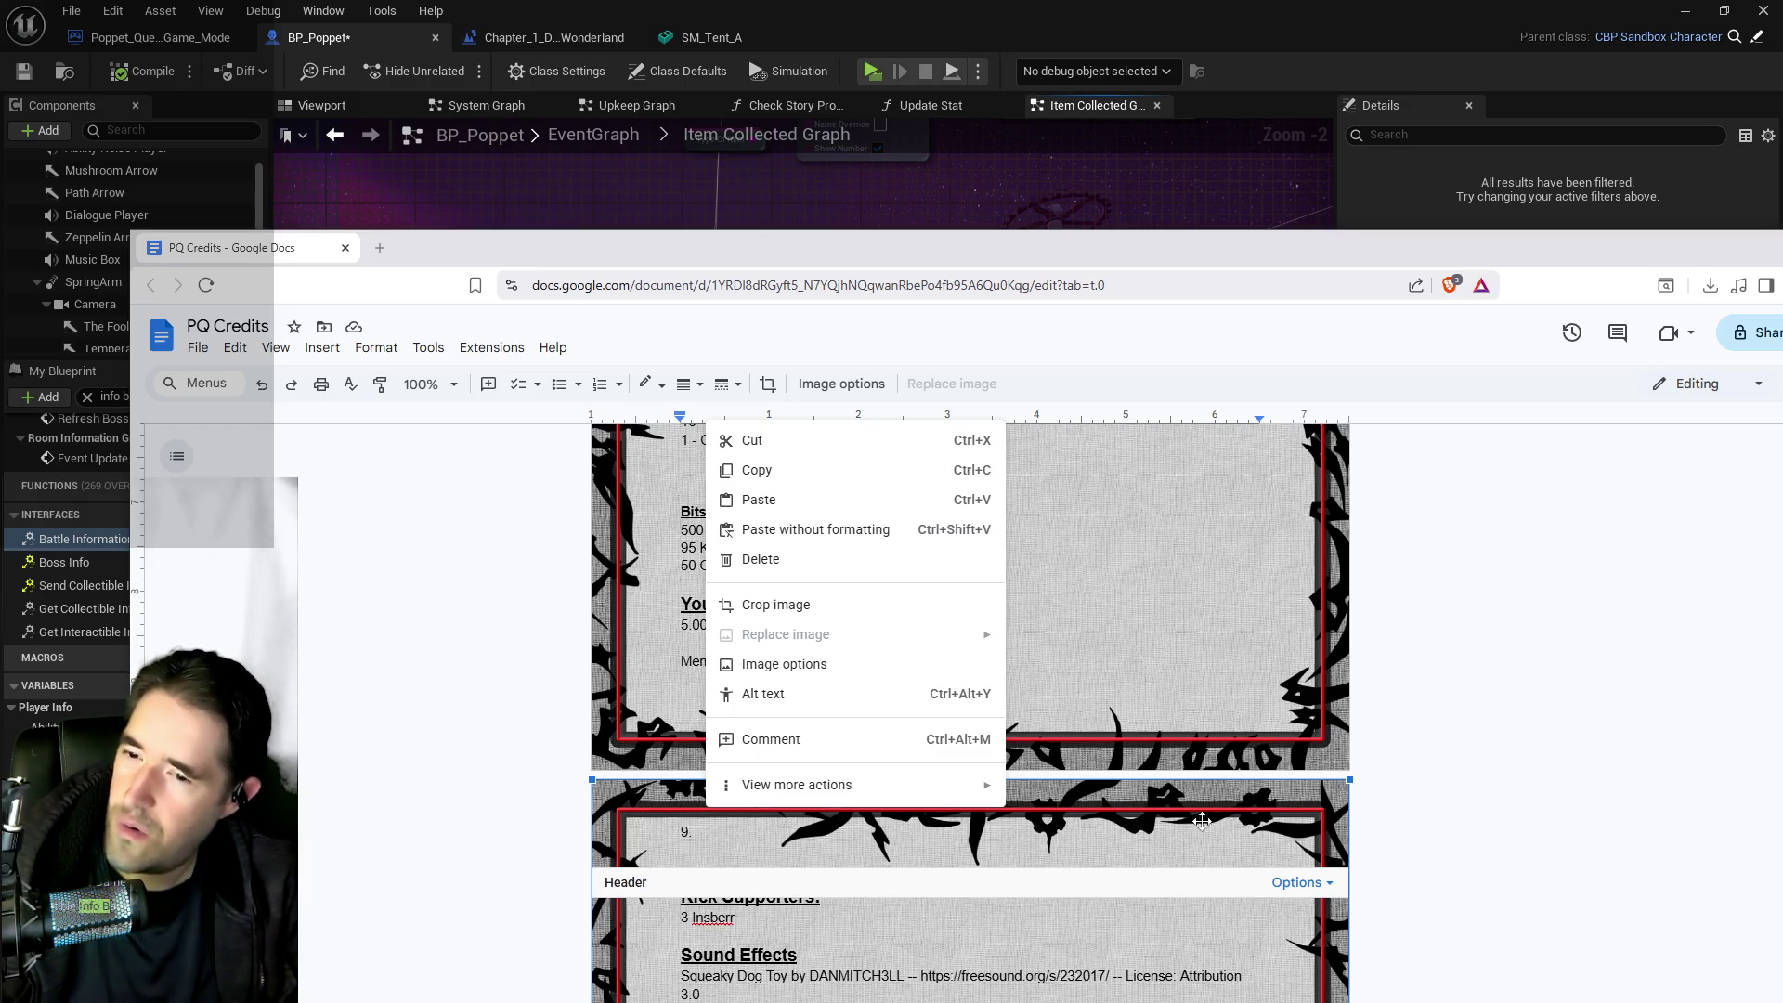
pyautogui.scroll(-4, 1338, 781)
pyautogui.click(1328, 511)
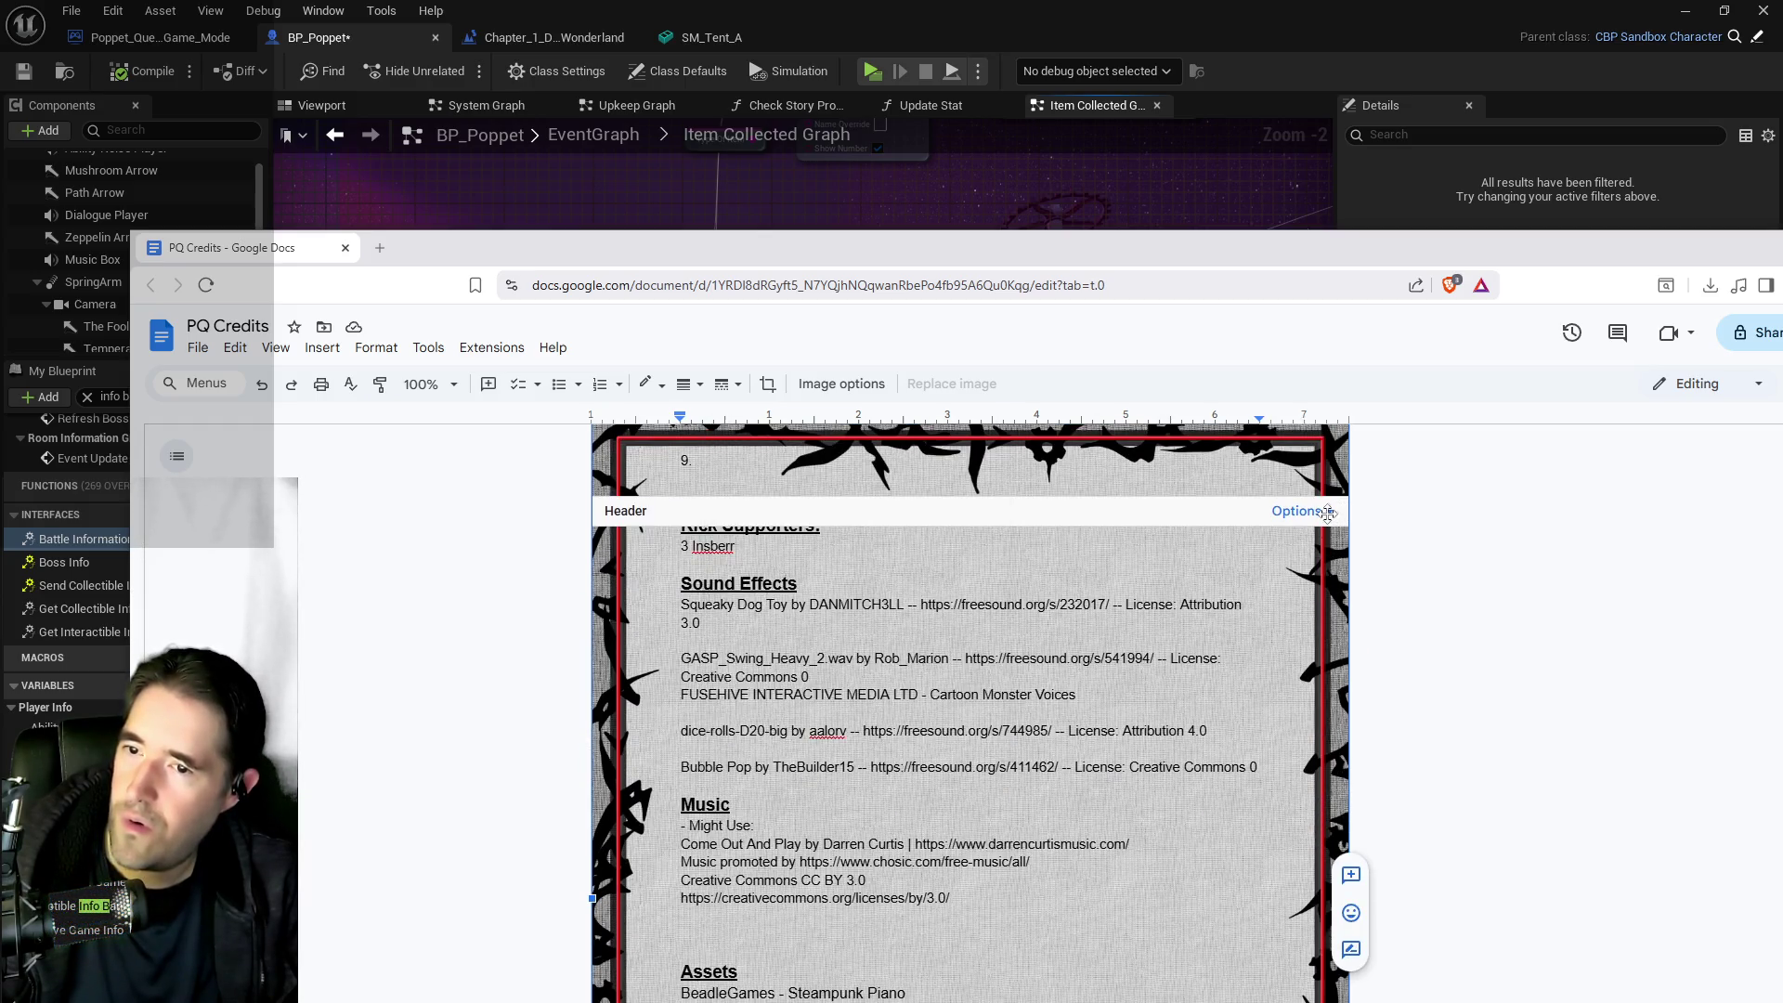
pyautogui.scroll(1, 734, 579)
pyautogui.click(704, 554)
pyautogui.click(244, 360)
pyautogui.click(267, 378)
pyautogui.scroll(4, 873, 743)
# List one member as entry '1 - ' plus their name below the 9. line, then move Docs aside
pyautogui.click(874, 751)
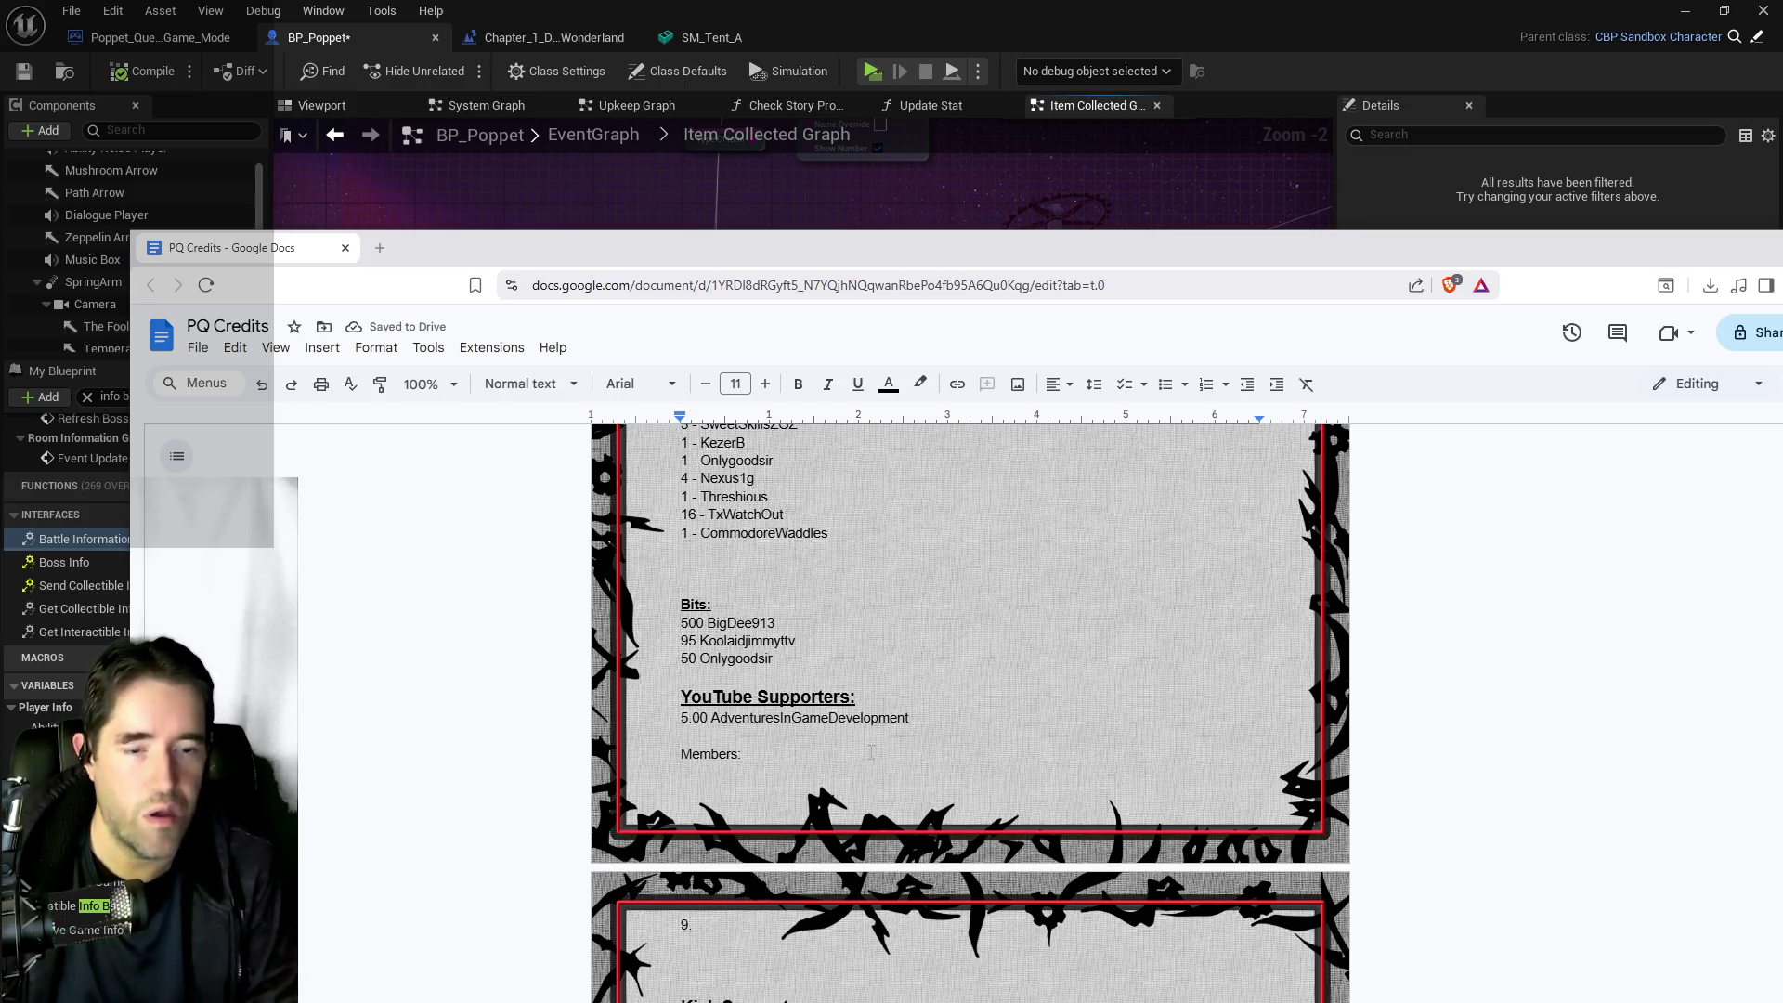
pyautogui.write('1 - Saran')
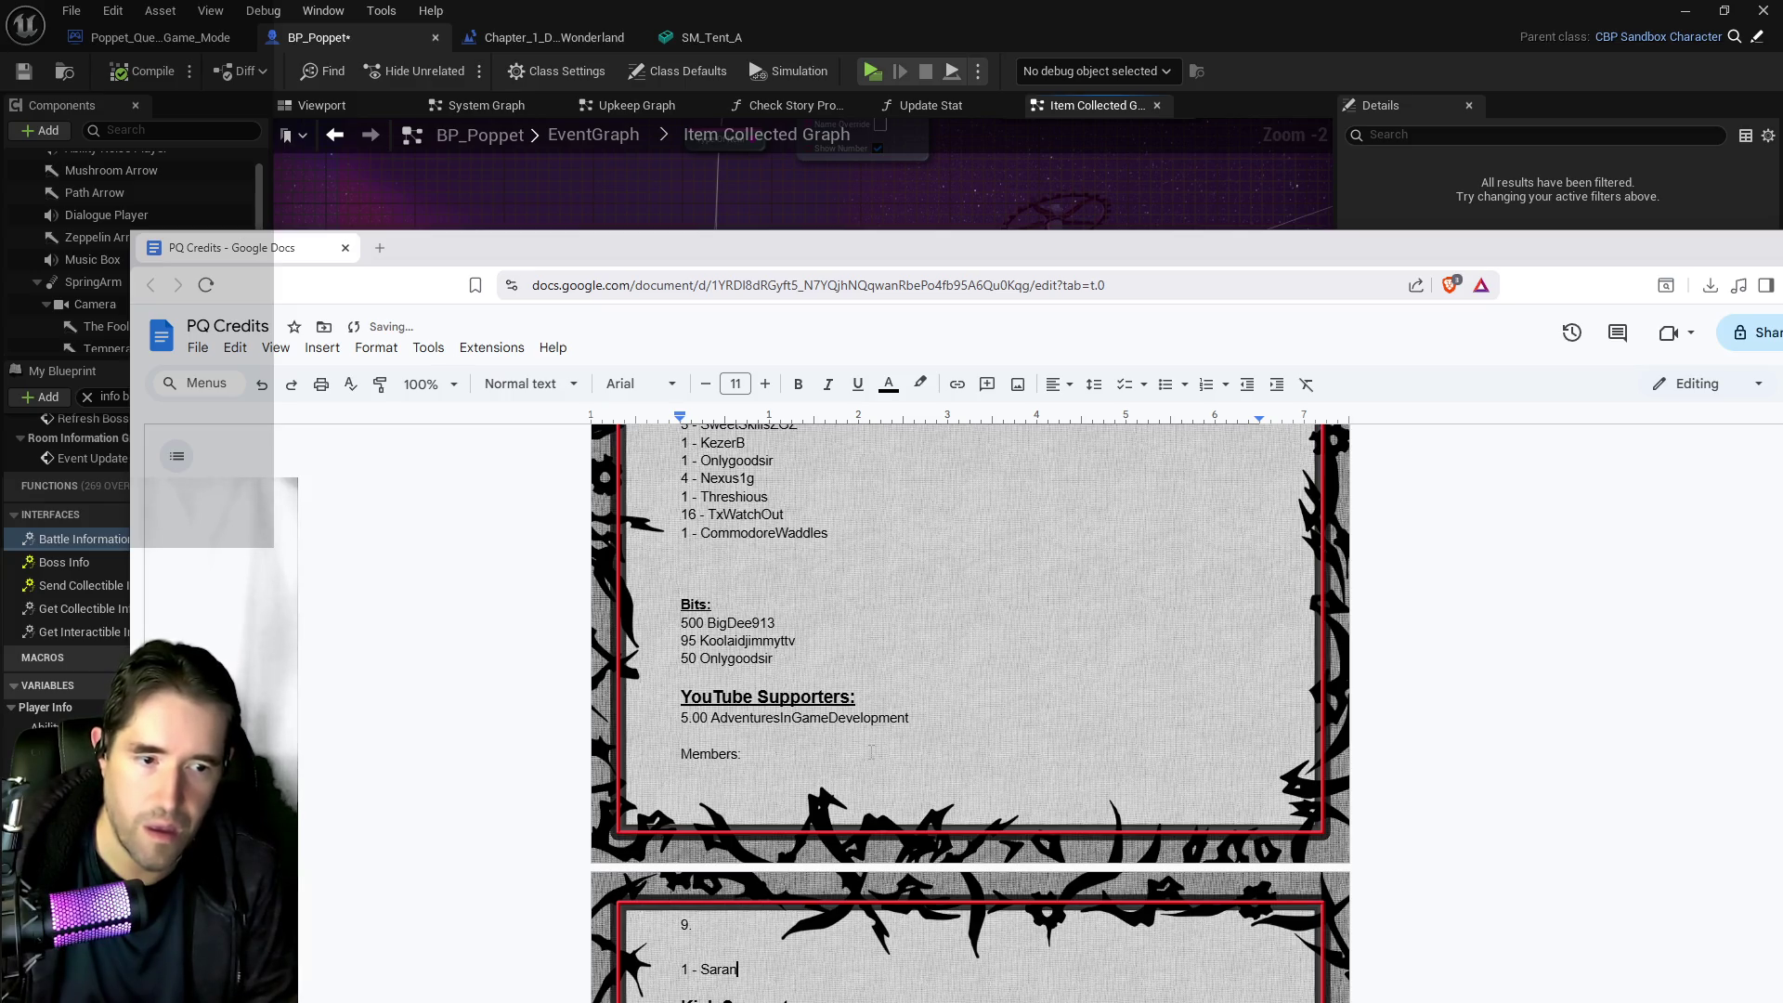
pyautogui.write('yaPlay')
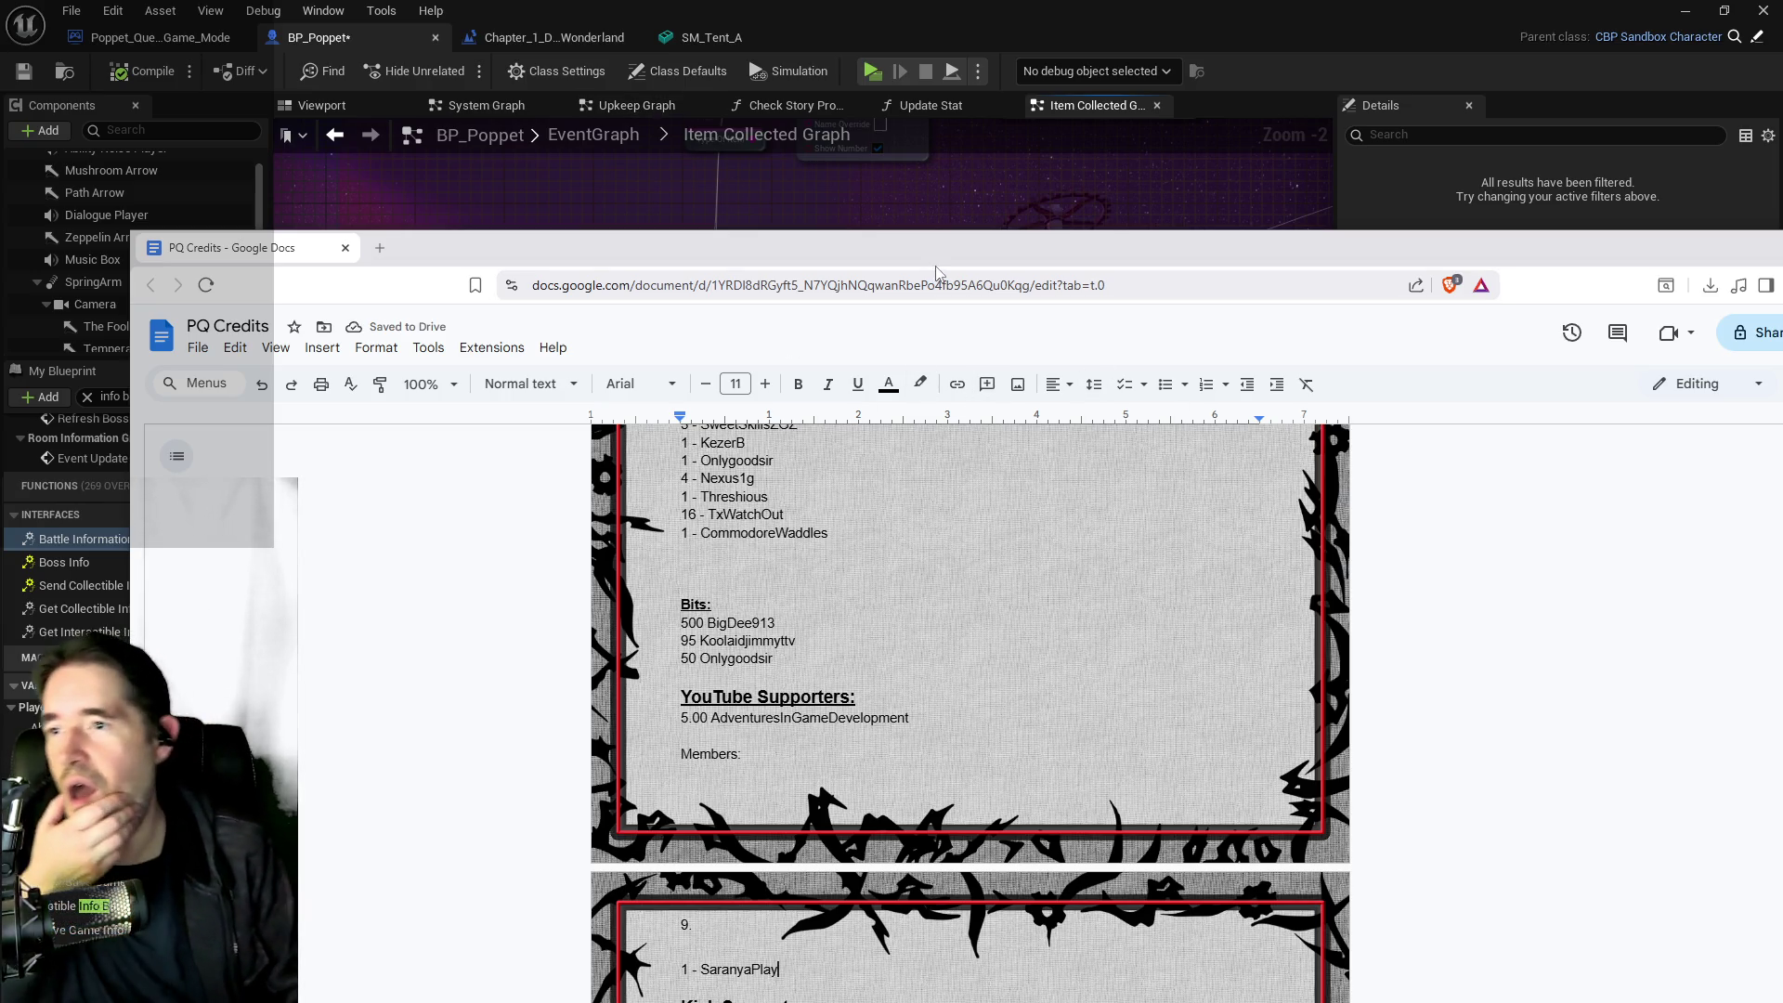
pyautogui.moveTo(936, 274); pyautogui.dragTo(1782, 279)
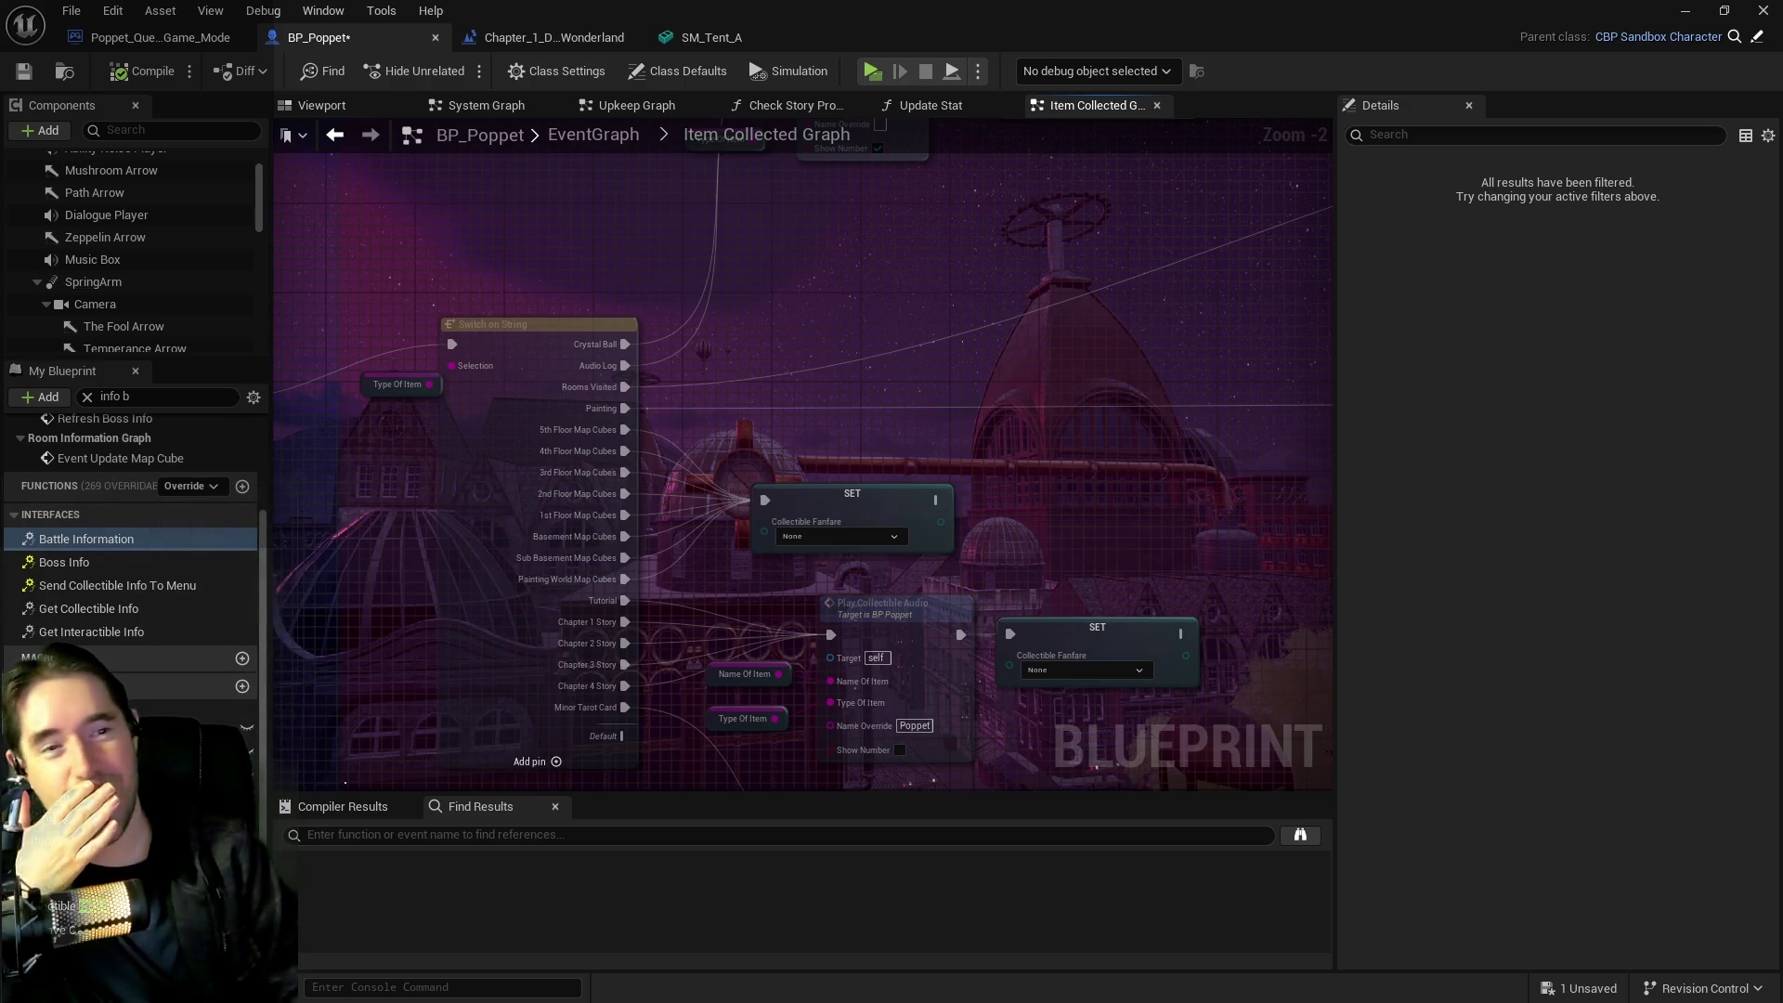
# Move the Level Up Stats node up and left beside the Switch on String node
pyautogui.moveTo(1105, 515); pyautogui.dragTo(1122, 509)
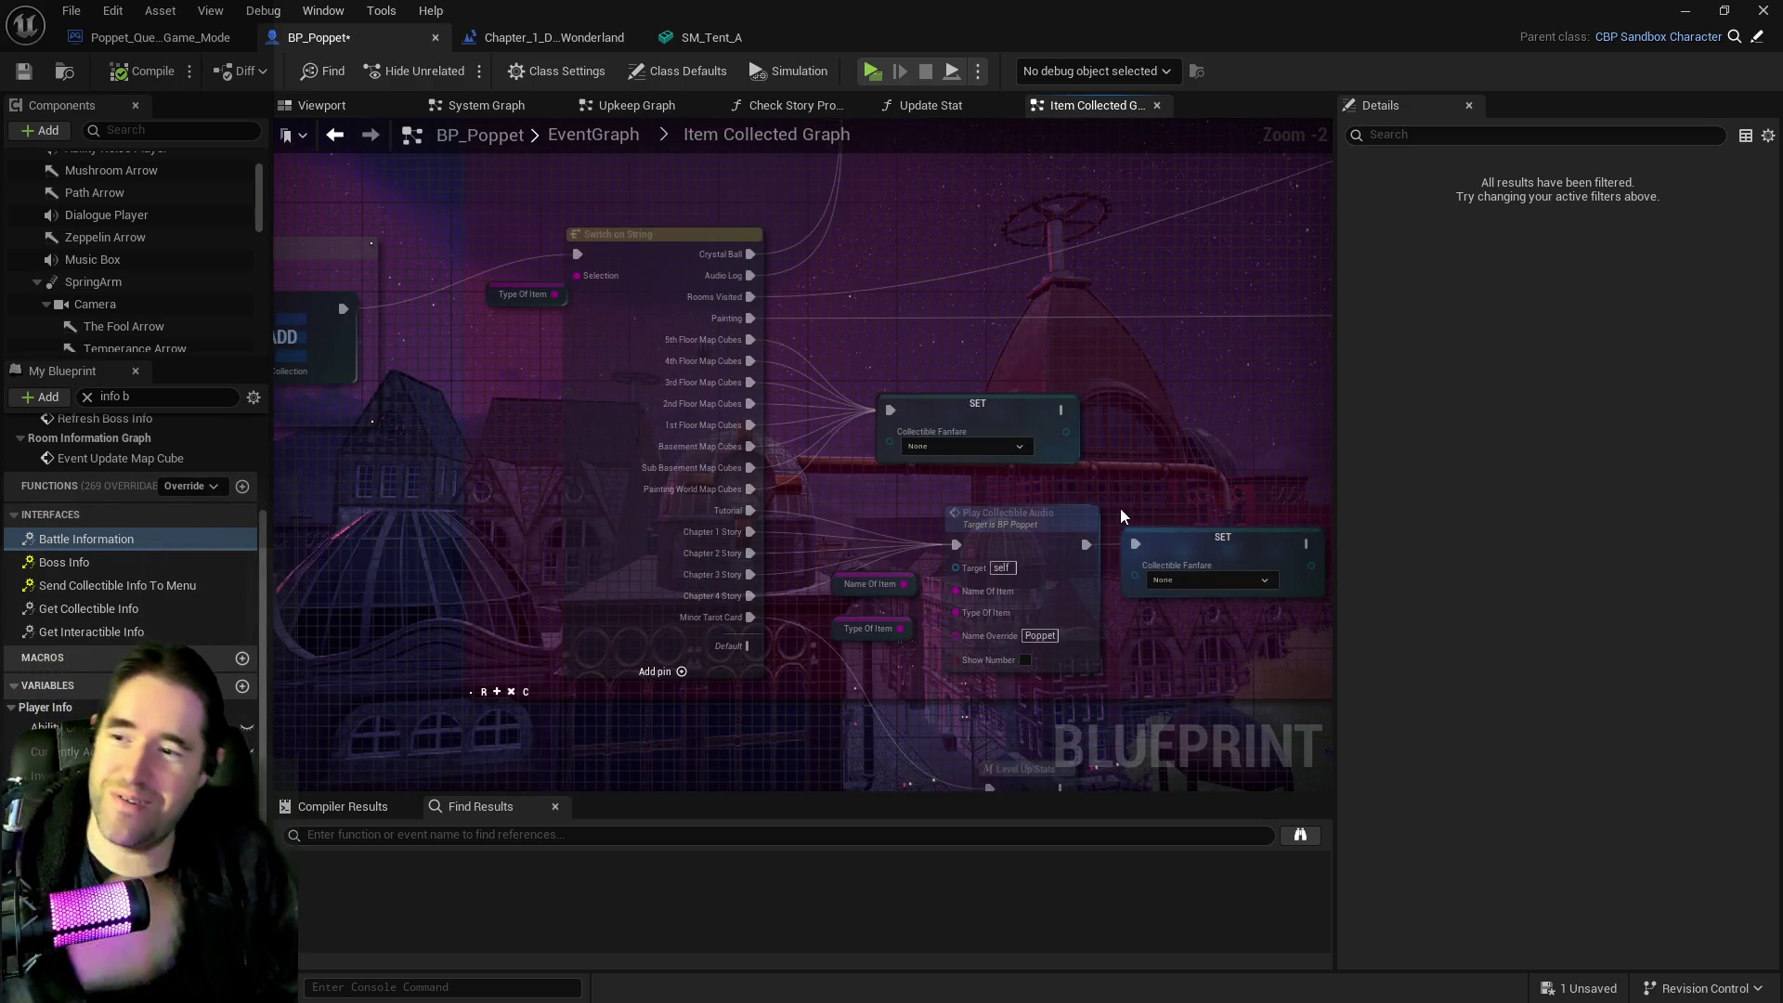
pyautogui.click(1194, 482)
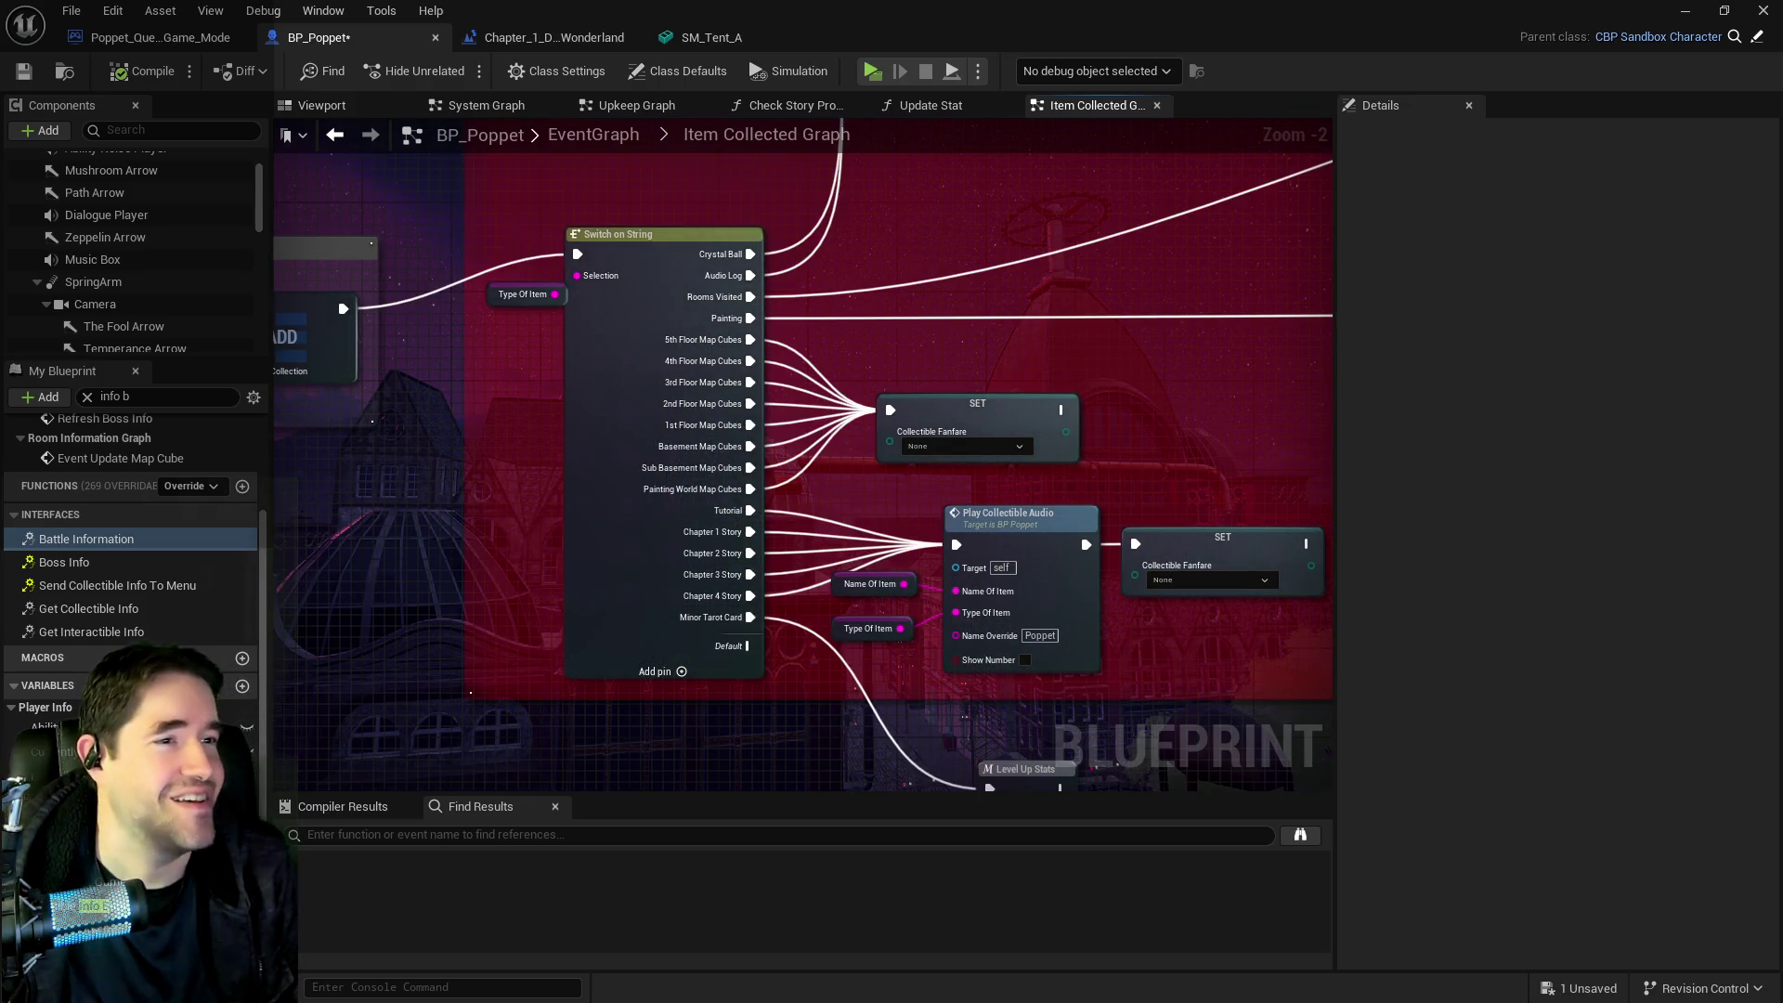
pyautogui.moveTo(812, 636)
pyautogui.mouseDown()
pyautogui.moveTo(896, 456)
pyautogui.moveTo(657, 439)
pyautogui.mouseUp()
pyautogui.moveTo(903, 573)
pyautogui.mouseDown()
pyautogui.moveTo(834, 554)
pyautogui.moveTo(867, 539)
pyautogui.moveTo(843, 657)
pyautogui.mouseUp()
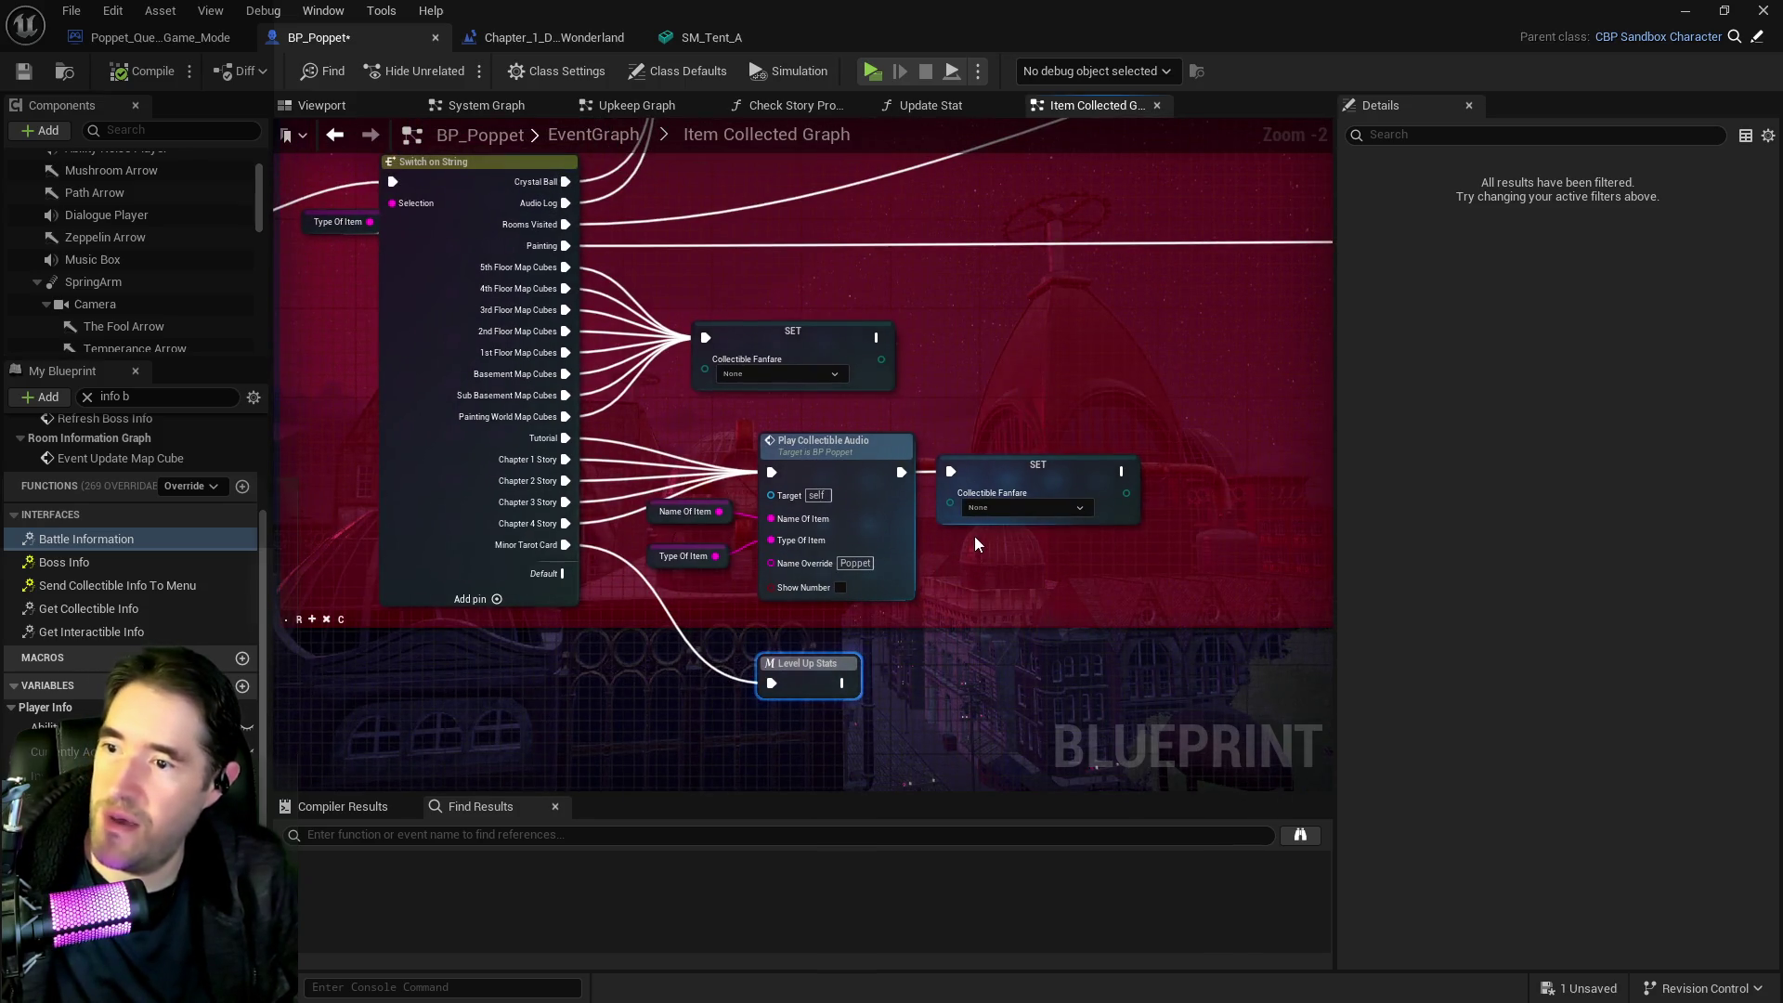
# Recentre the Item Collected Graph, then show the Characters textures in the Content Browser
pyautogui.moveTo(973, 537); pyautogui.dragTo(1038, 611)
pyautogui.scroll(1, 754, 604)
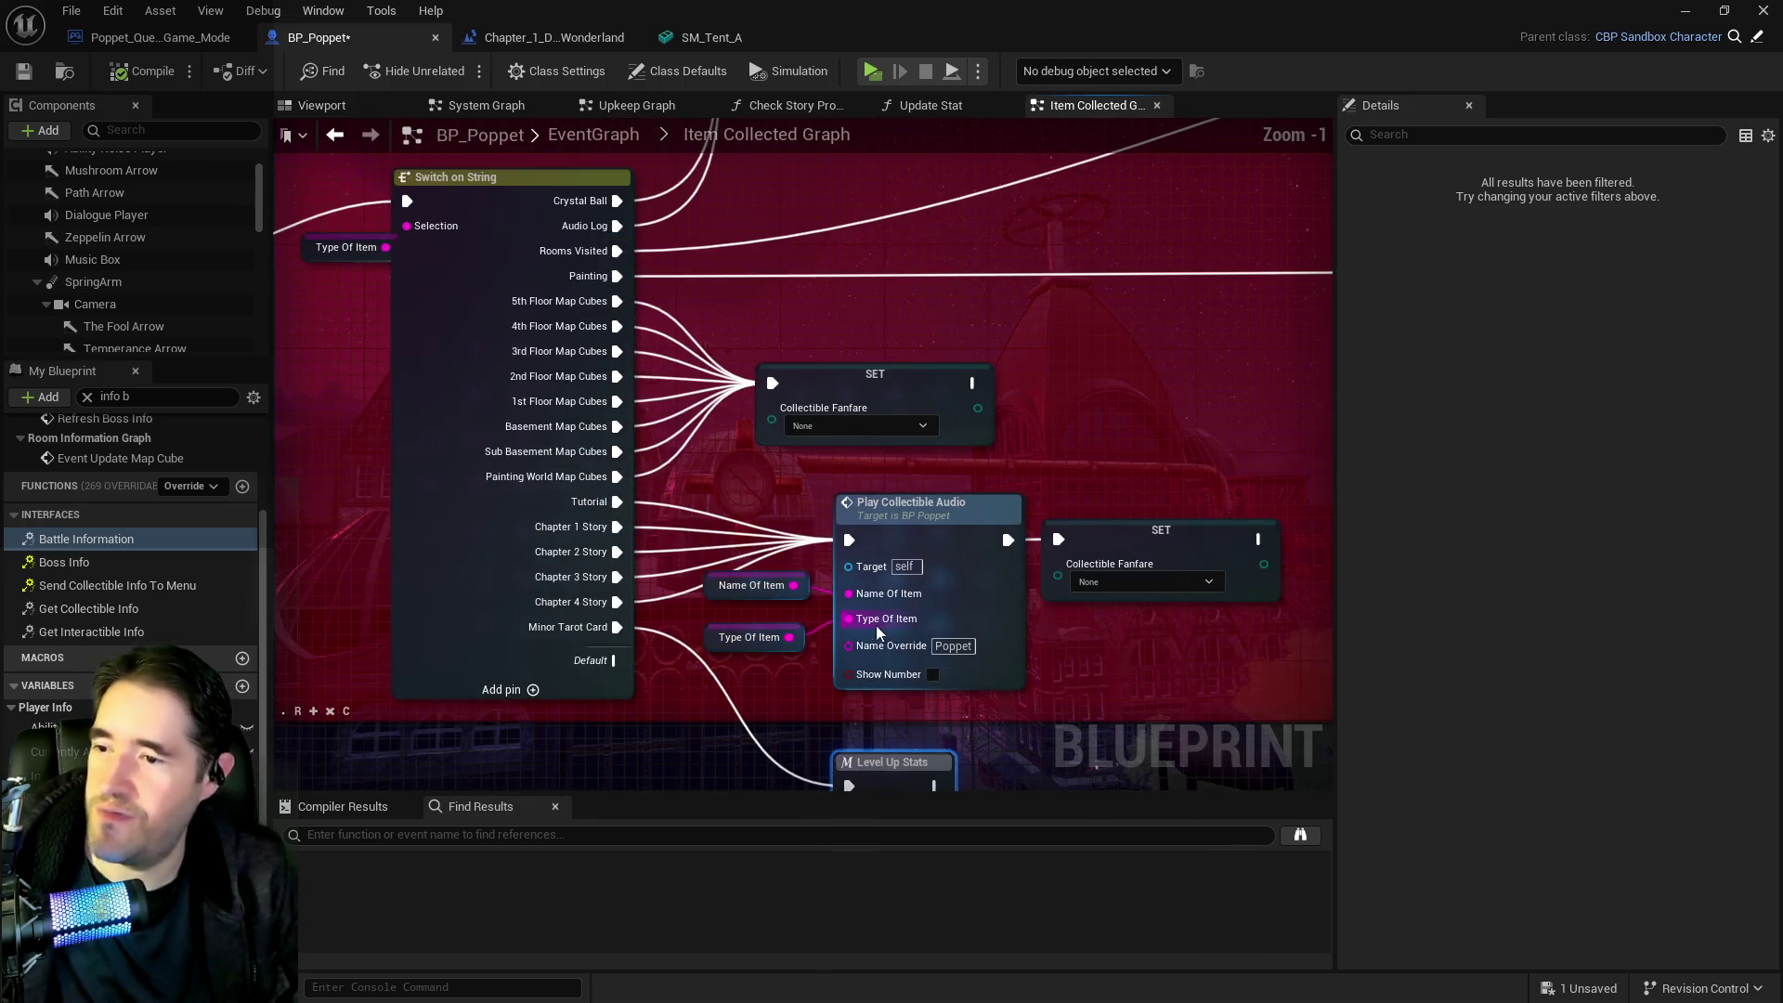
pyautogui.moveTo(783, 568)
pyautogui.mouseDown()
pyautogui.moveTo(745, 522)
pyautogui.moveTo(740, 617)
pyautogui.moveTo(684, 586)
pyautogui.mouseUp()
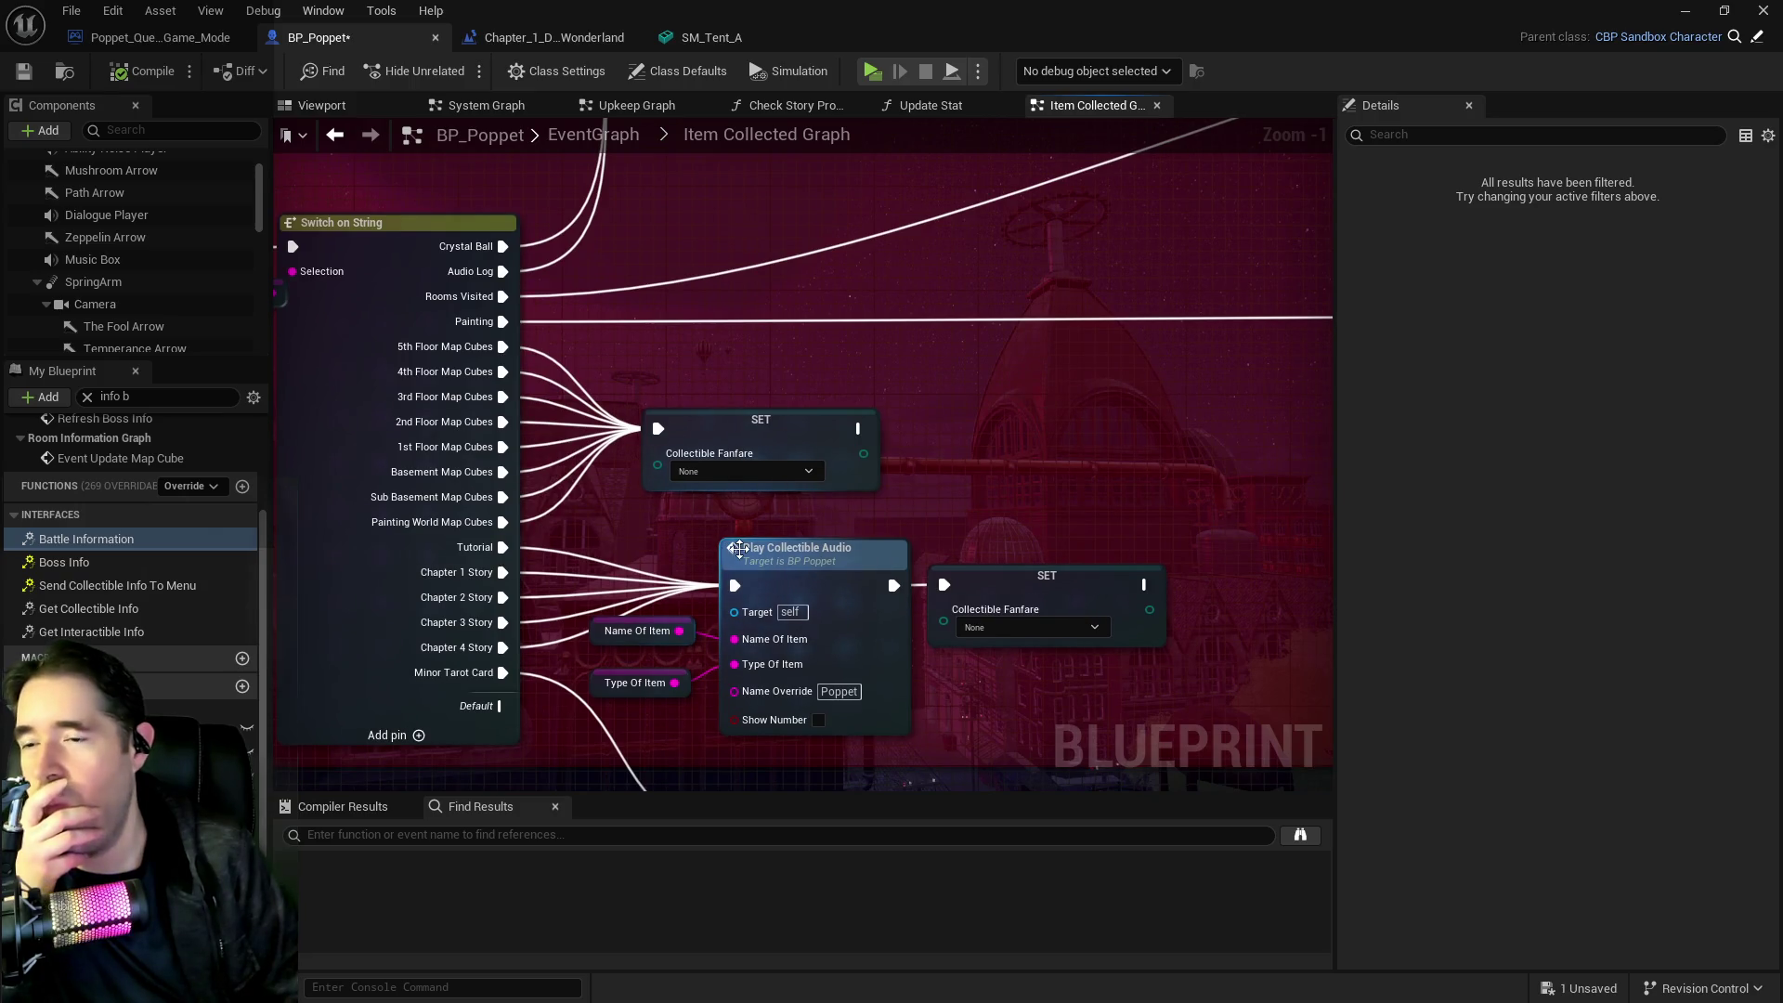
pyautogui.moveTo(1028, 607); pyautogui.dragTo(1053, 427)
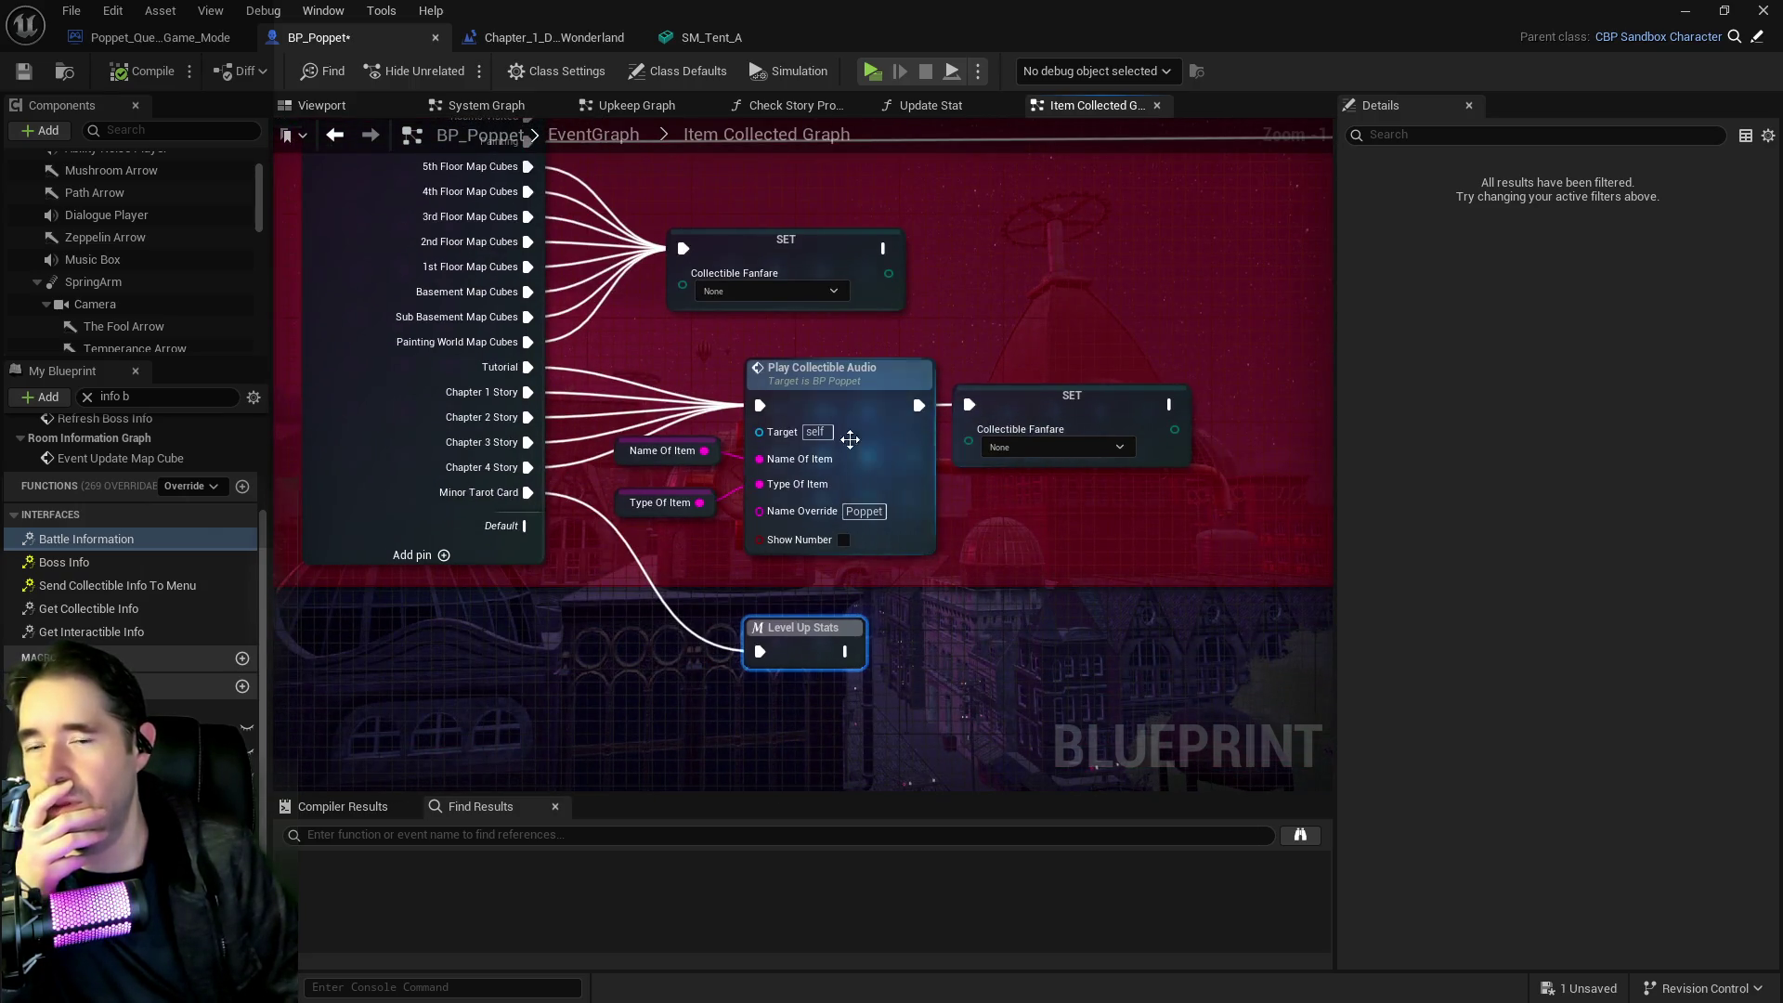
pyautogui.moveTo(1003, 518)
pyautogui.mouseDown()
pyautogui.moveTo(996, 585)
pyautogui.moveTo(1090, 559)
pyautogui.mouseUp()
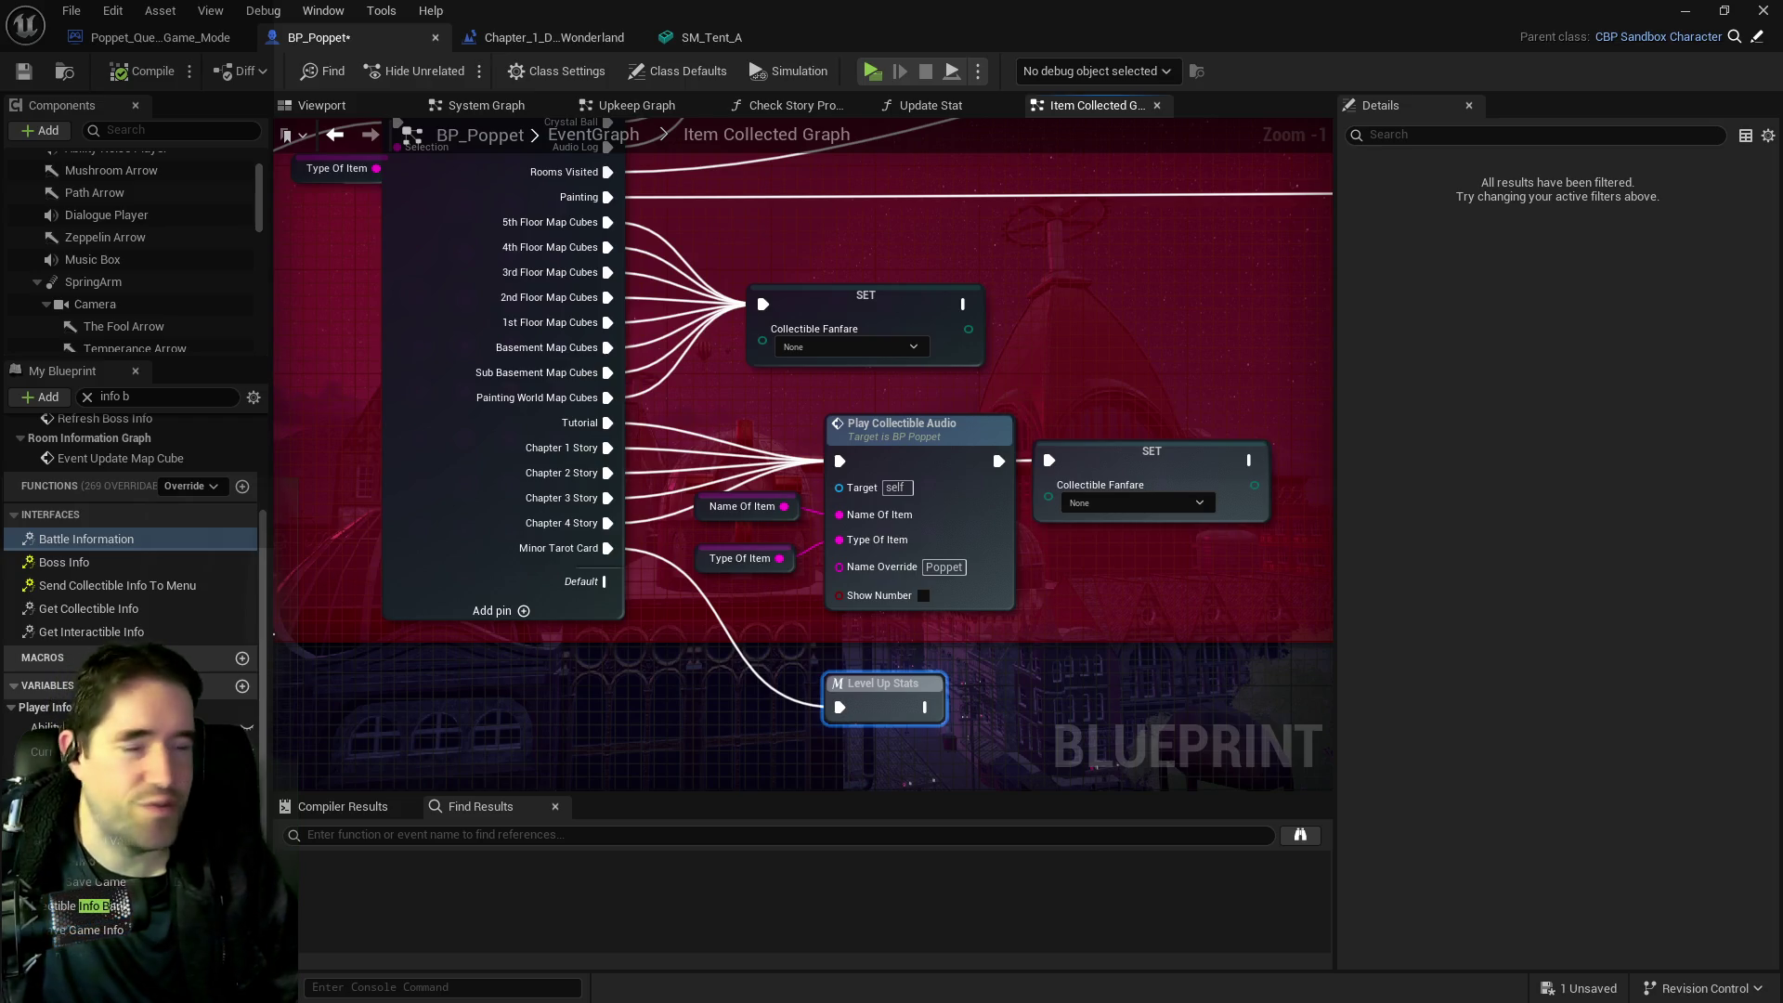
pyautogui.moveTo(1006, 575)
pyautogui.mouseDown()
pyautogui.moveTo(960, 443)
pyautogui.moveTo(972, 475)
pyautogui.moveTo(1052, 378)
pyautogui.mouseUp()
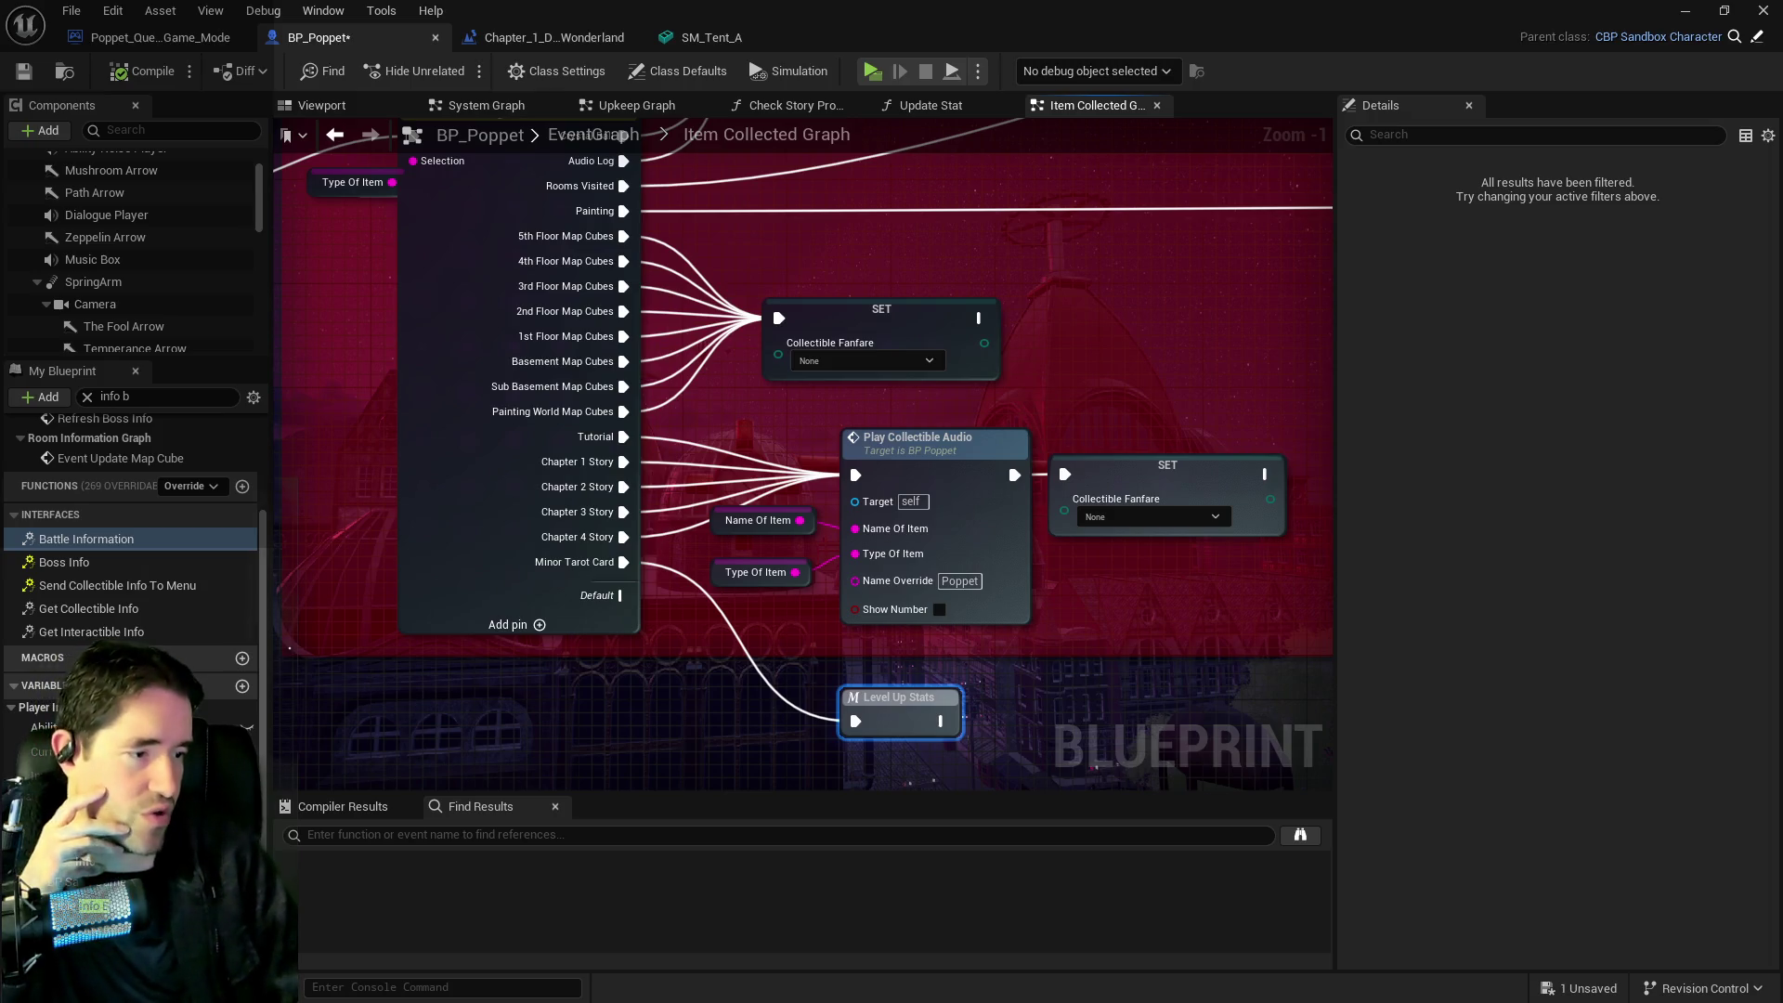
pyautogui.hotkey('ctrl', 'space')
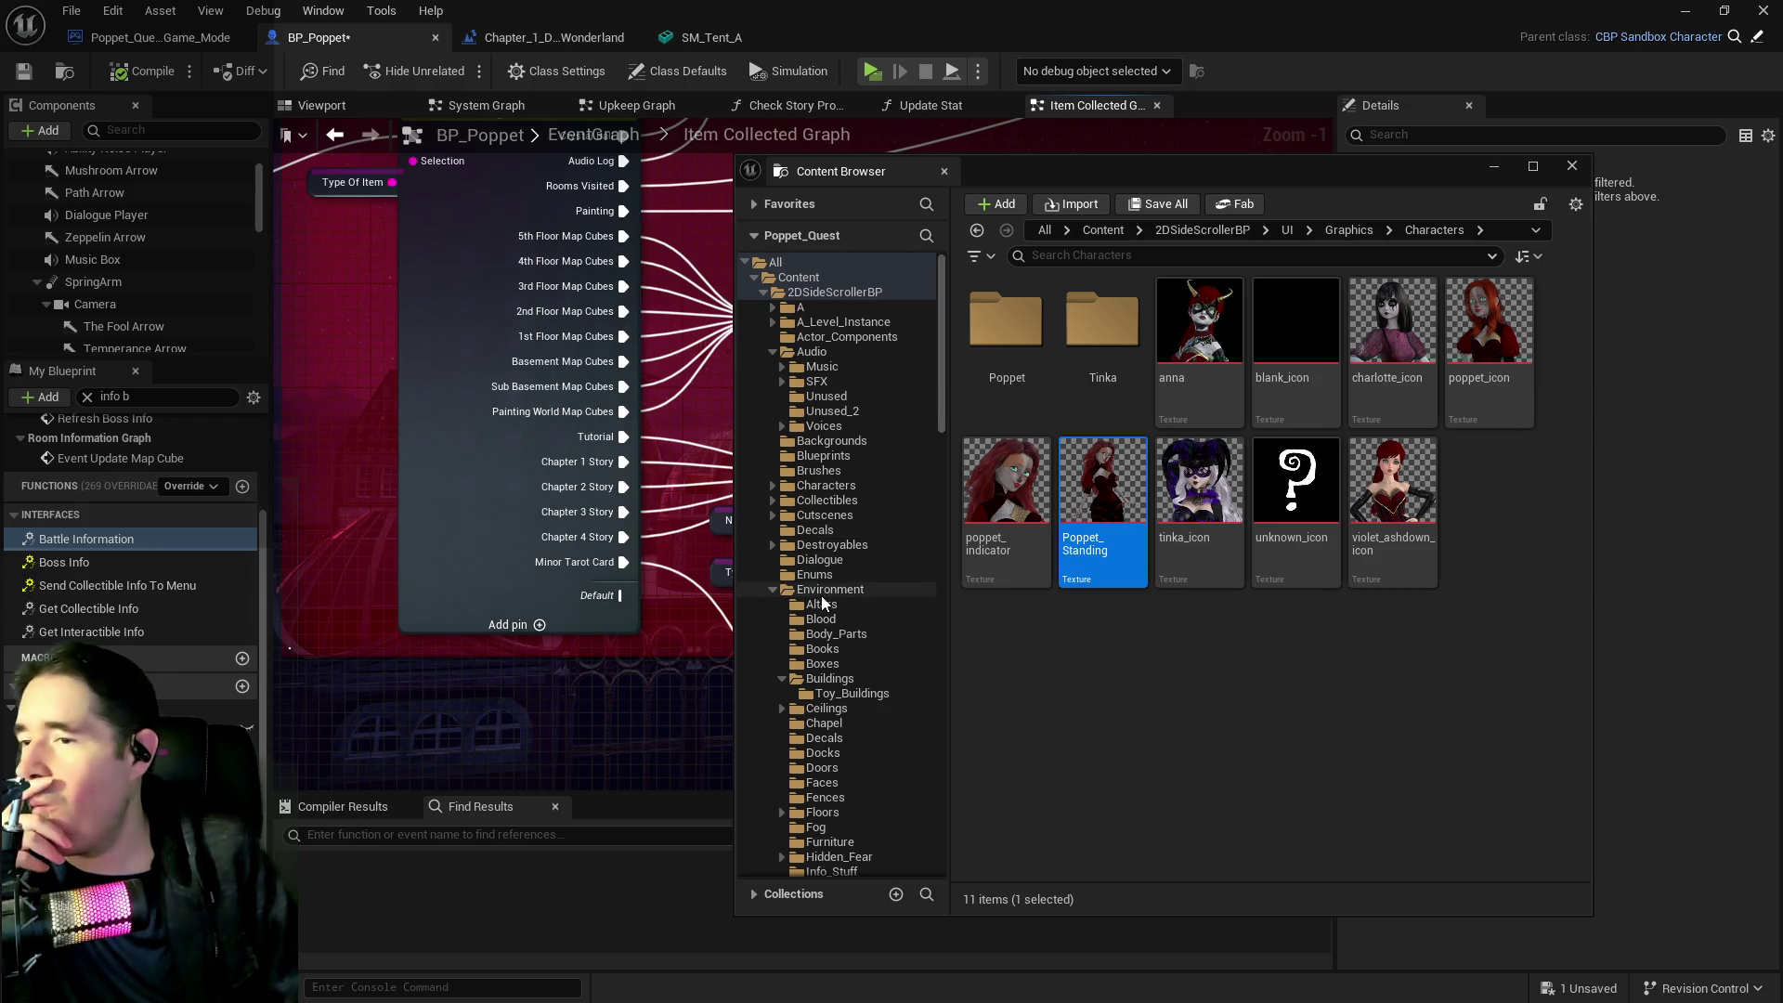
pyautogui.click(774, 487)
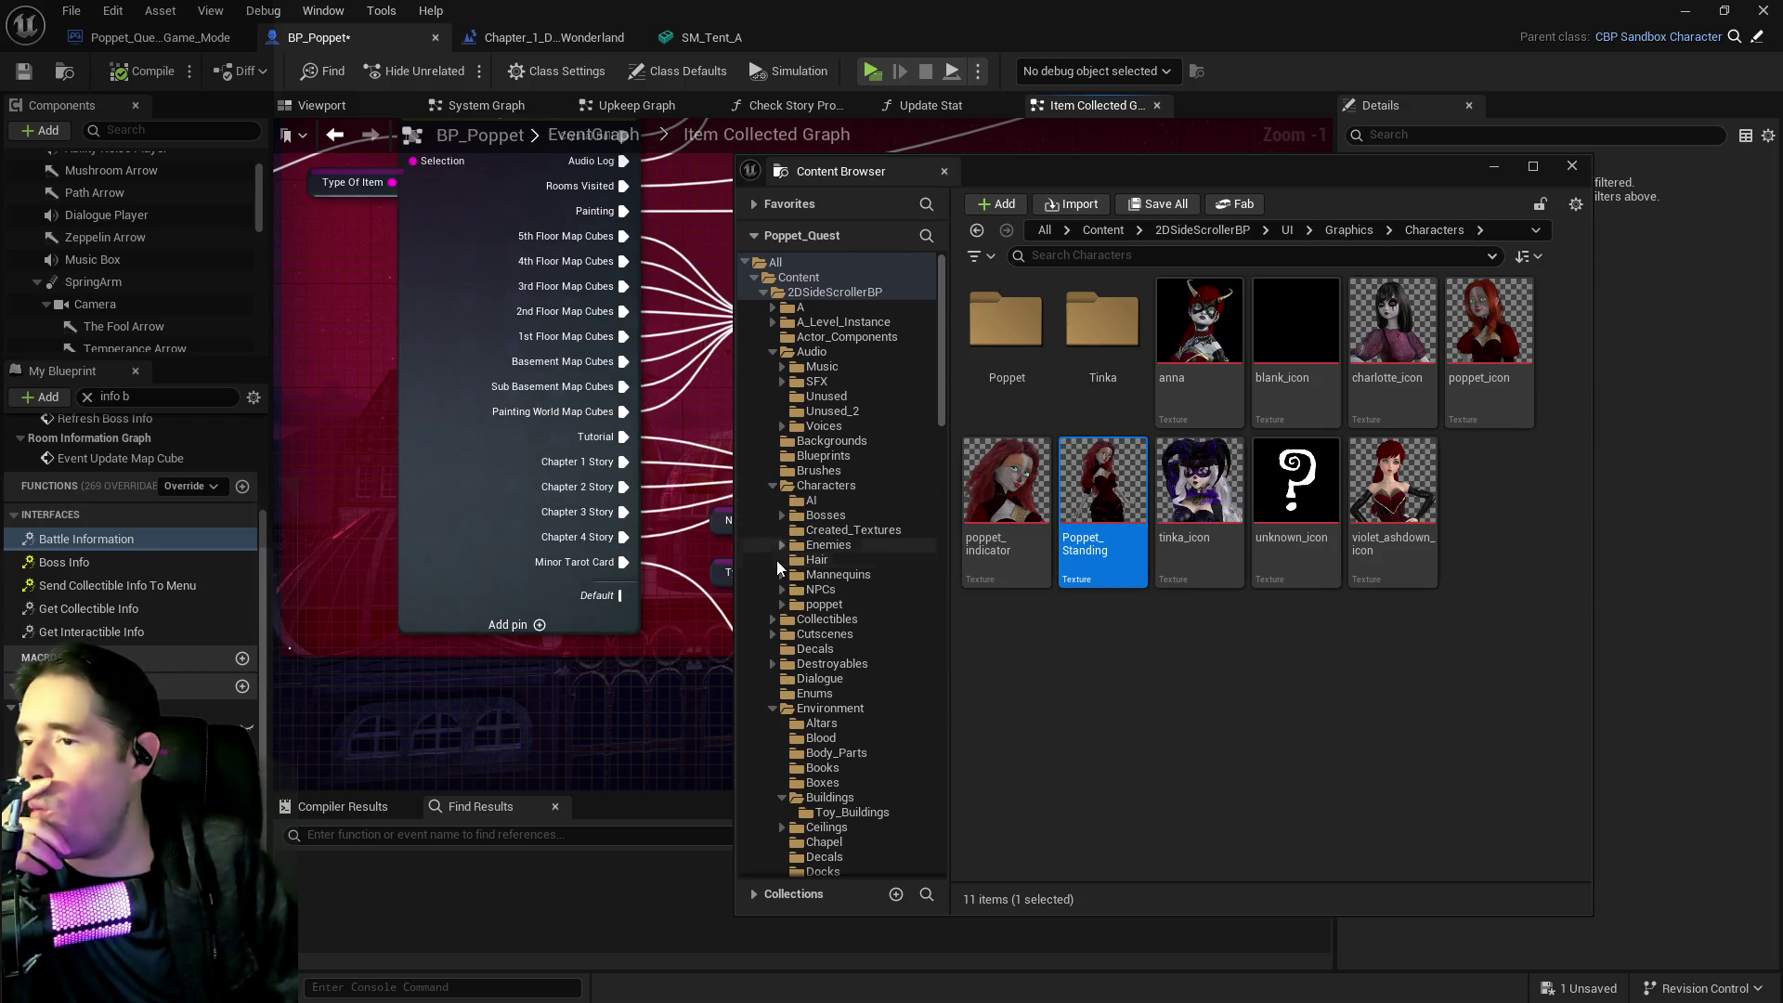